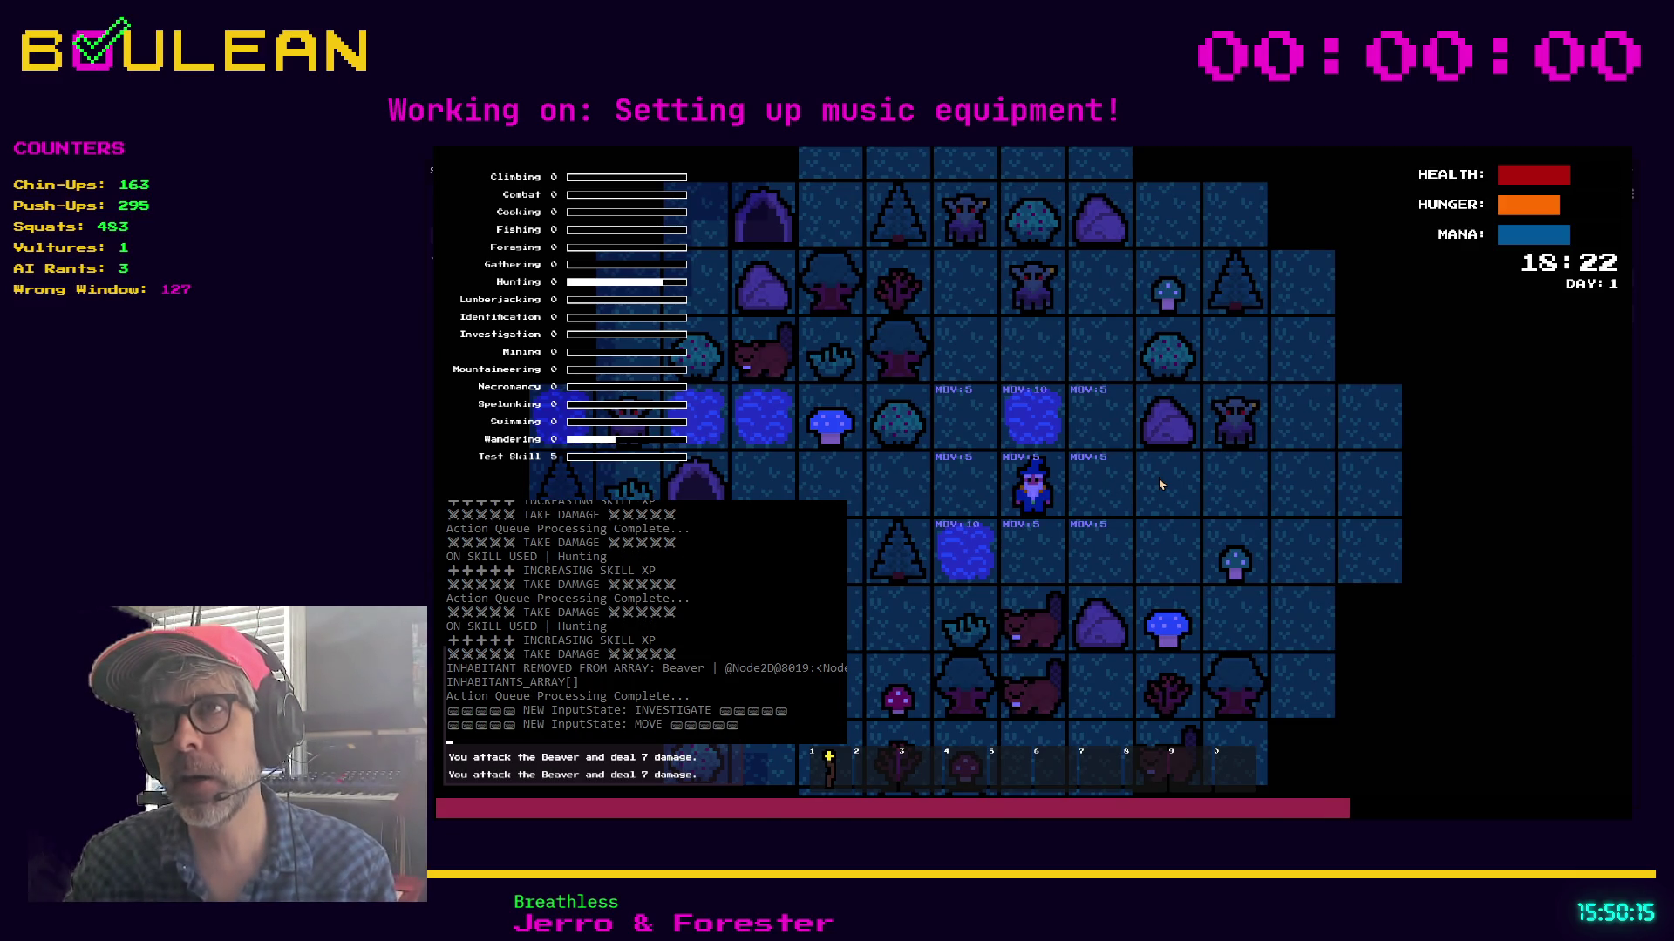
Walk the wizard down and left, then attack the wombat for raw meat
{"action": "key", "text": "Left"}
{"action": "key", "text": "Left"}
{"action": "key", "text": "Left"}
{"action": "key", "text": "Down"}
{"action": "key", "text": "Down"}
{"action": "key", "text": "Down"}
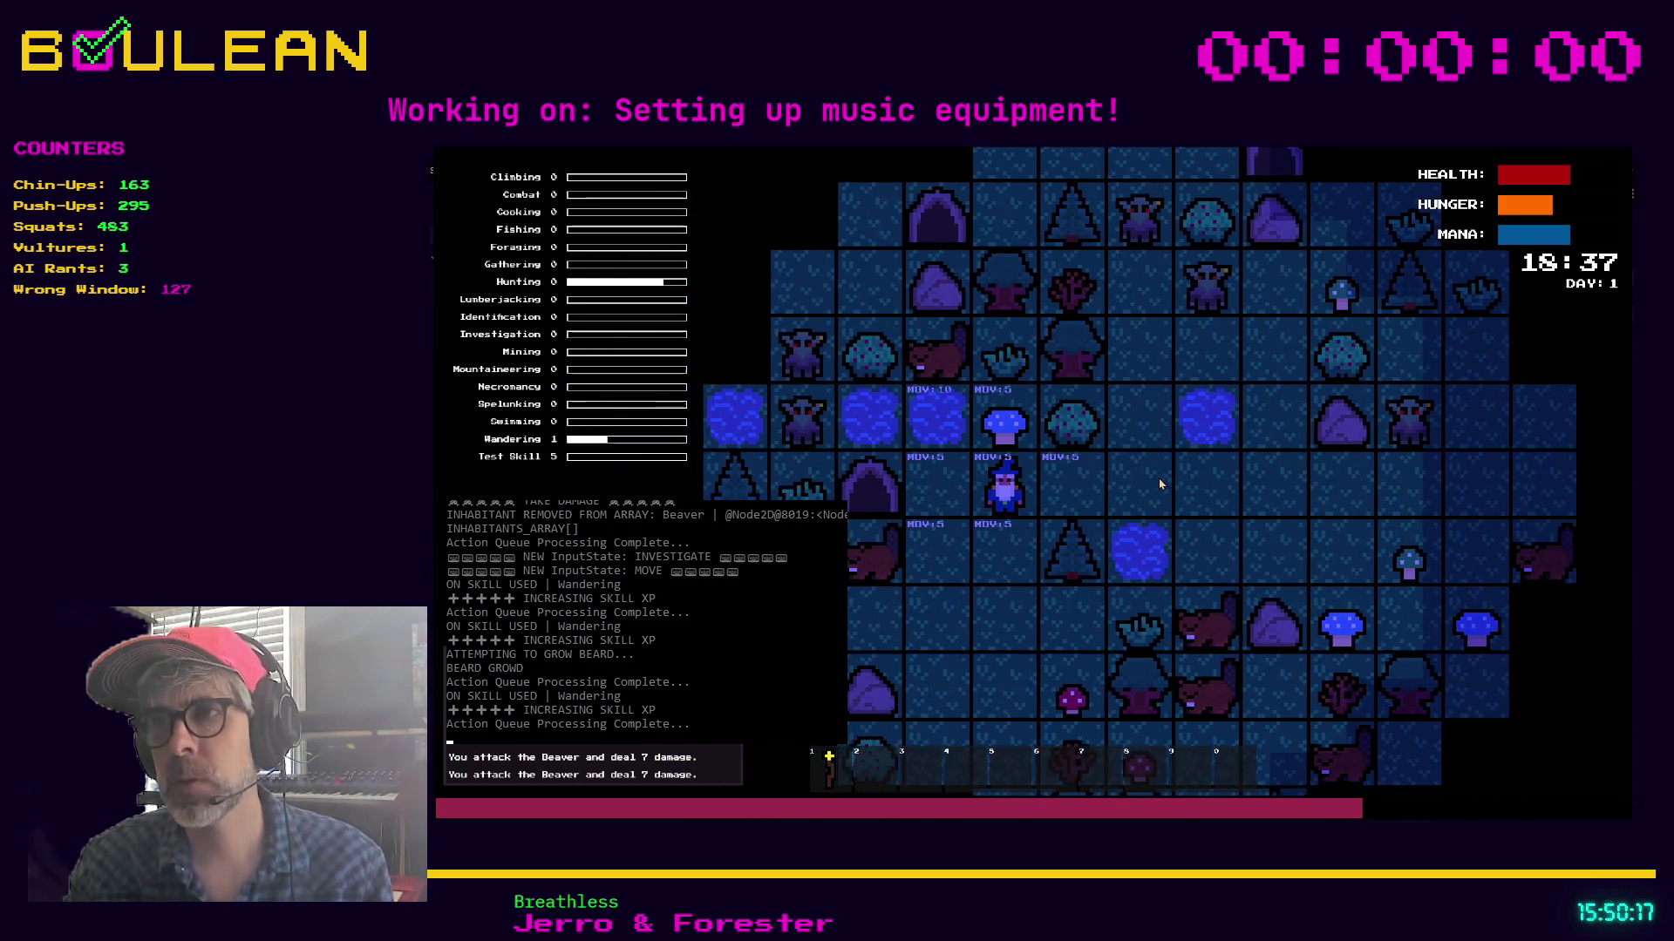
{"action": "key", "text": "Left"}
{"action": "key", "text": "Down"}
{"action": "key", "text": "Left"}
{"action": "key", "text": "Down"}
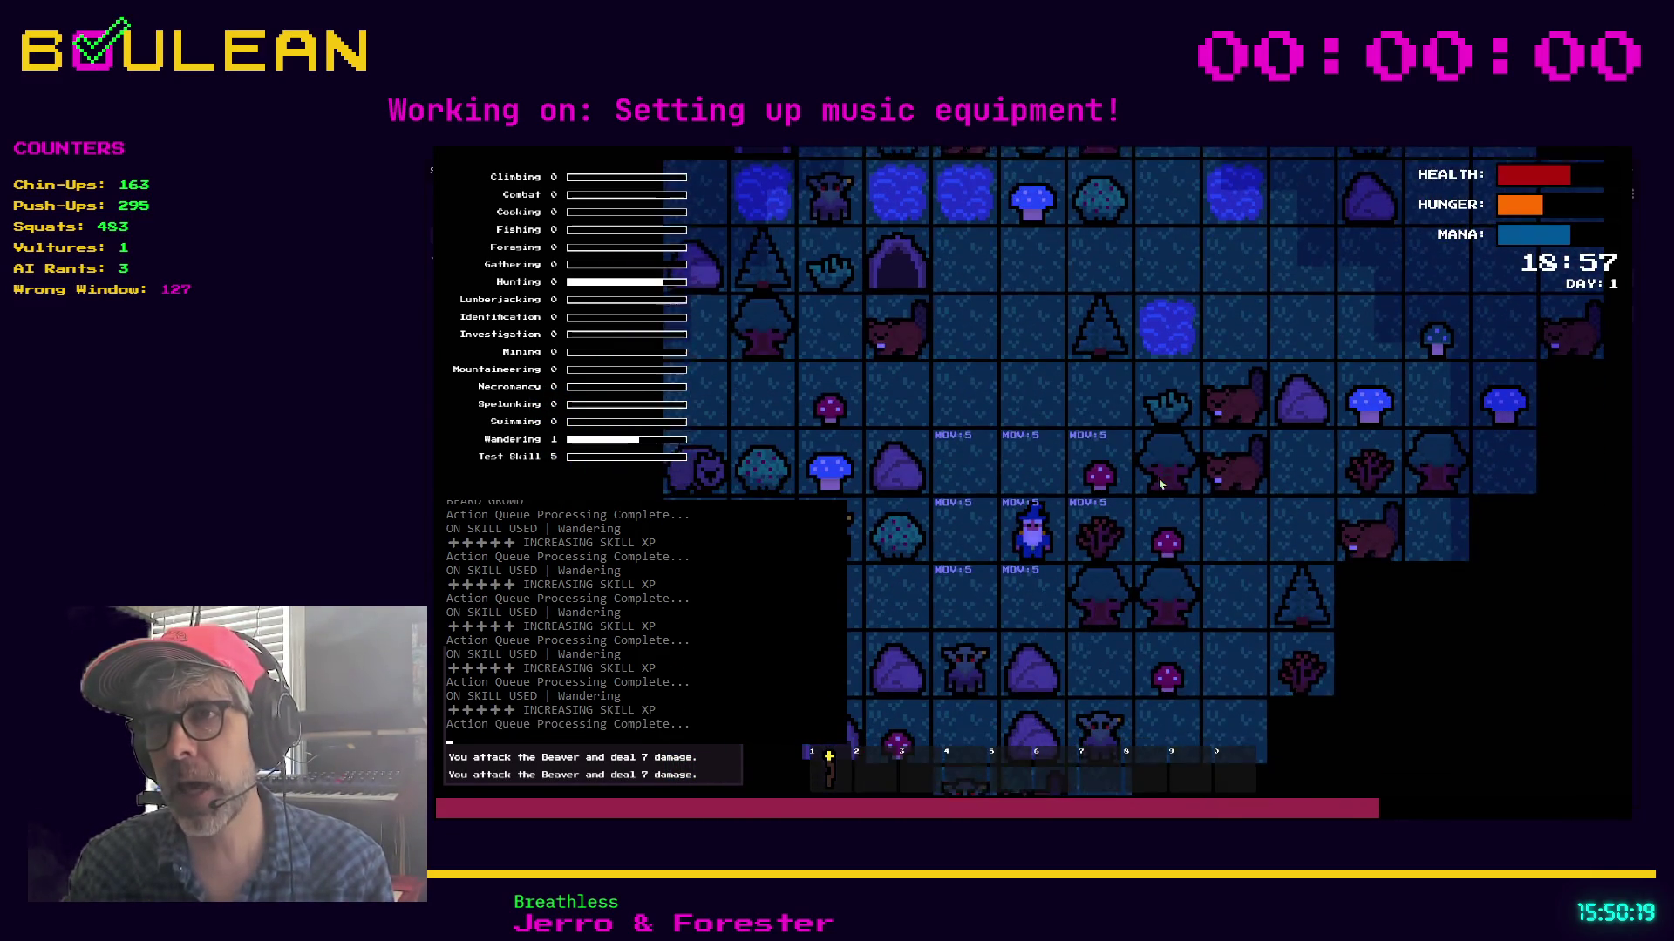
{"action": "key", "text": "Left"}
{"action": "key", "text": "Left"}
{"action": "key", "text": "Left"}
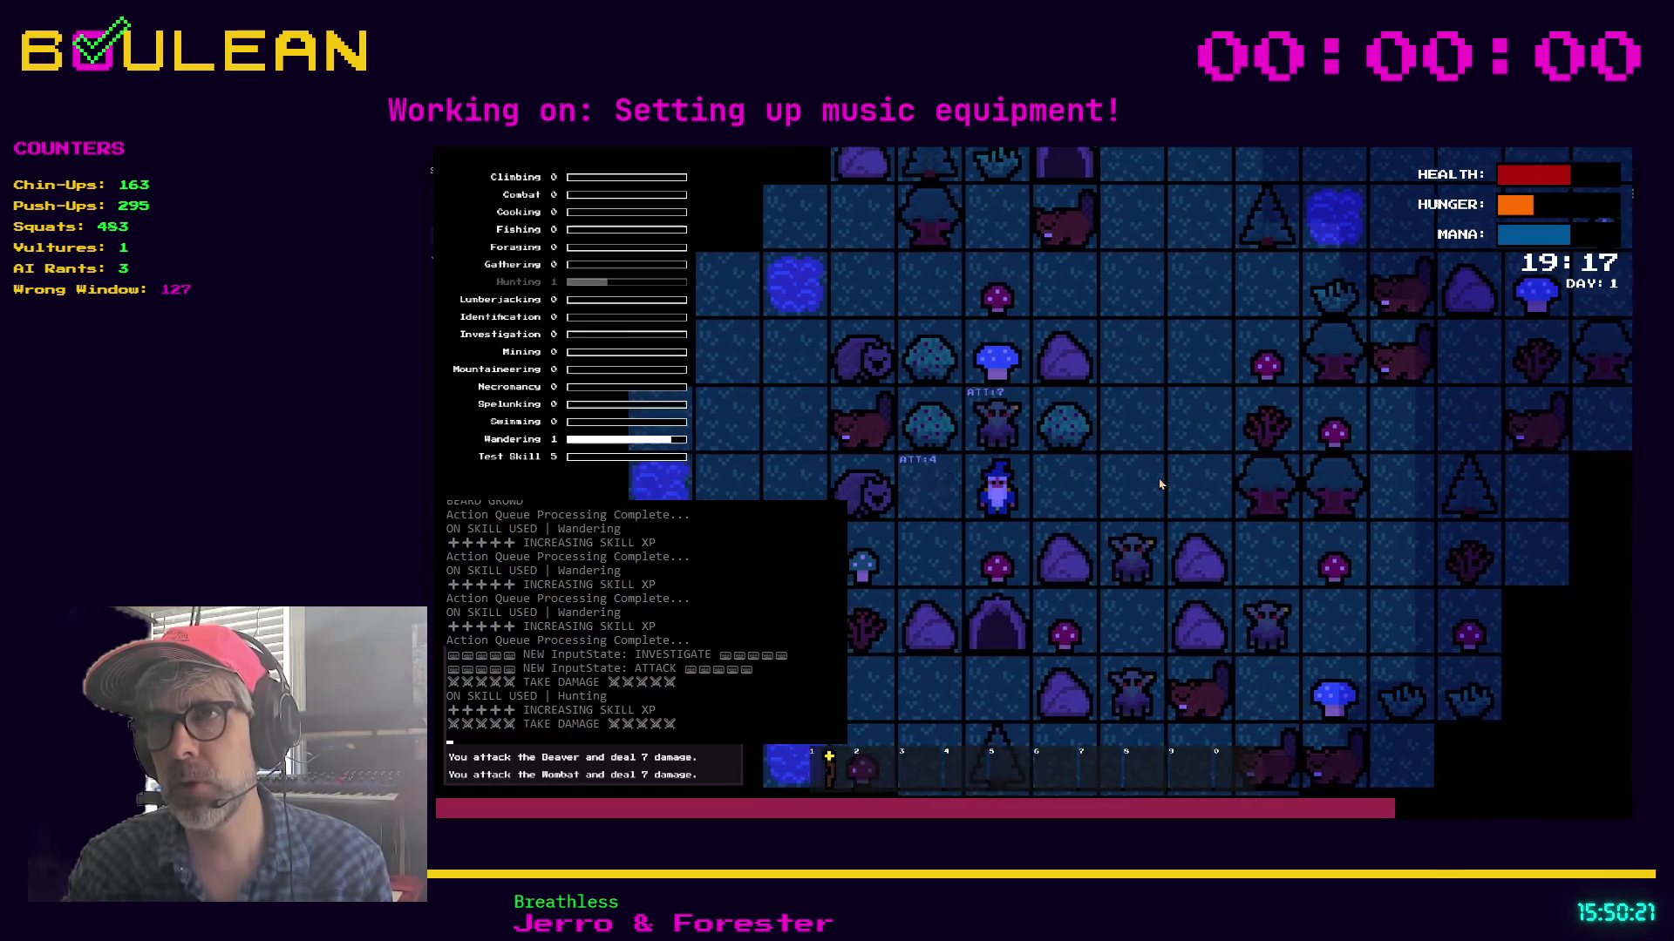
{"action": "key", "text": "Left"}
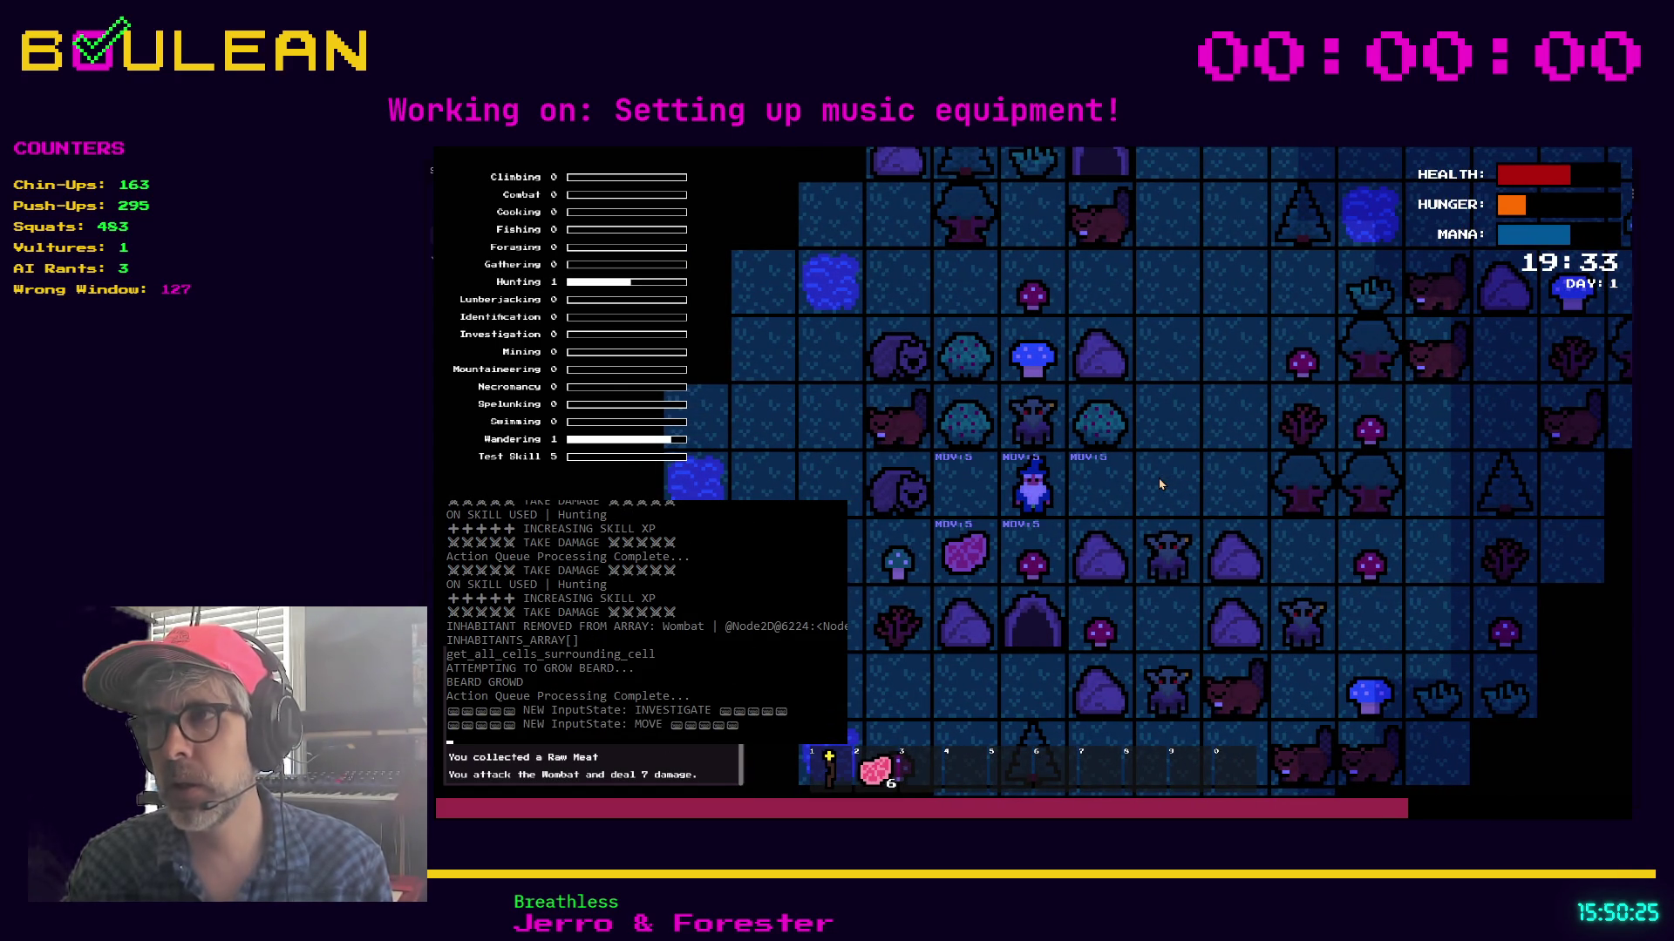
Chop the nearby tree for a log and mine the rock below for pebbles
{"action": "key", "text": "Right"}
{"action": "key", "text": "Right"}
{"action": "key", "text": "Right"}
{"action": "key", "text": "e"}
{"action": "key", "text": "Right"}
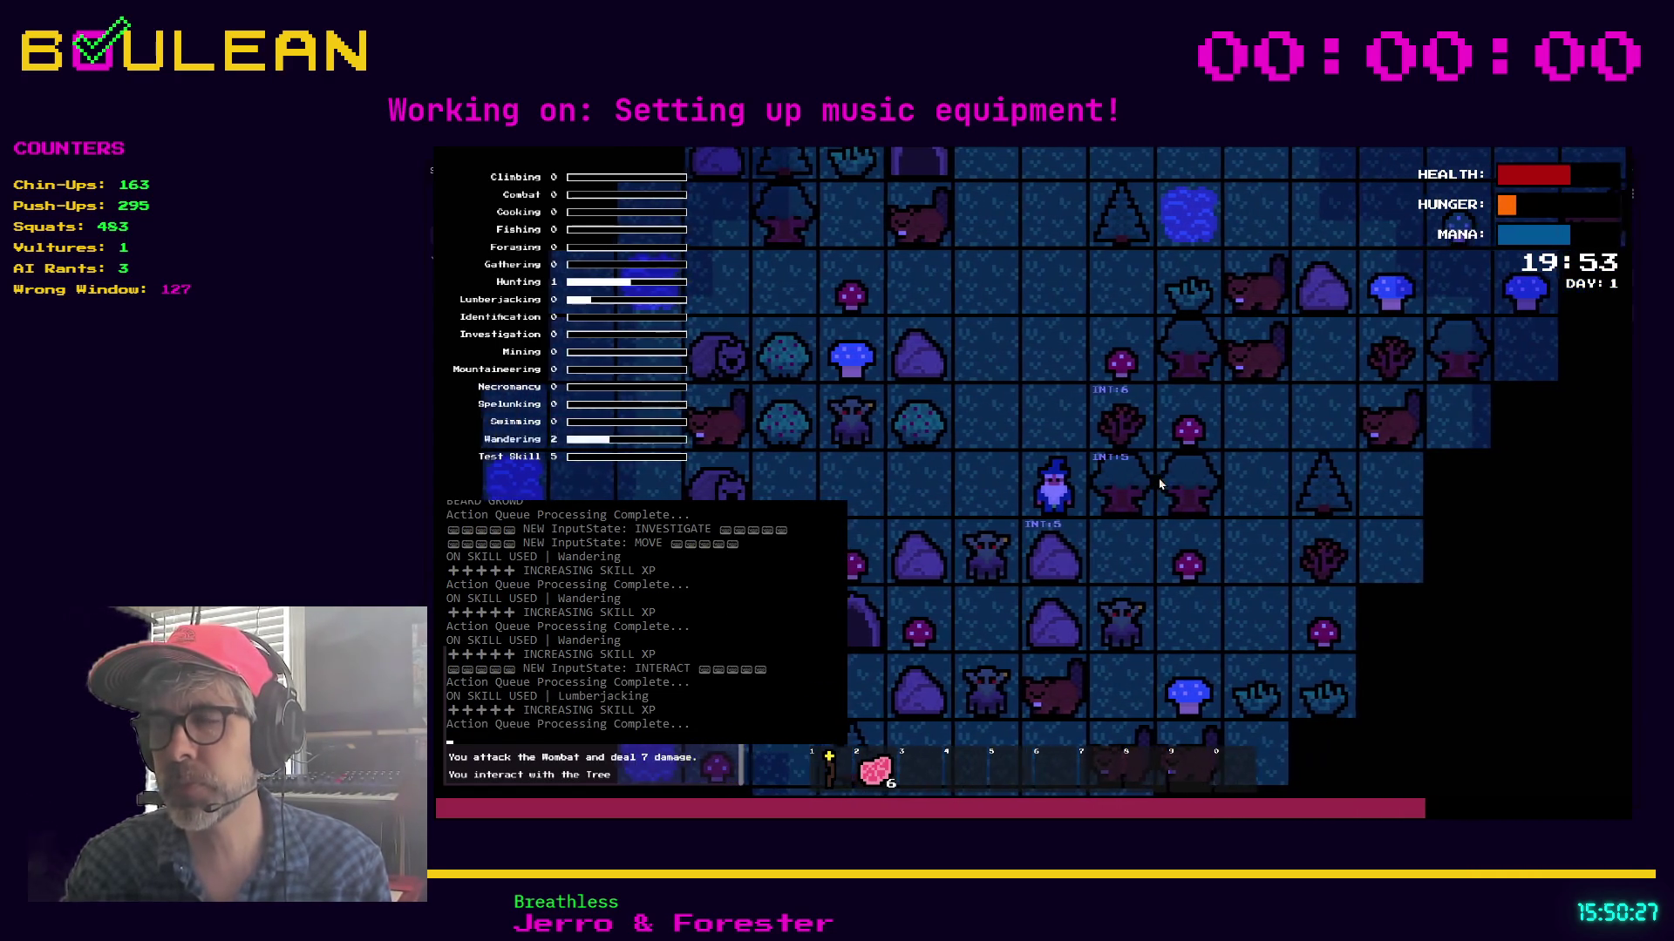
{"action": "key", "text": "Right"}
{"action": "key", "text": "Right"}
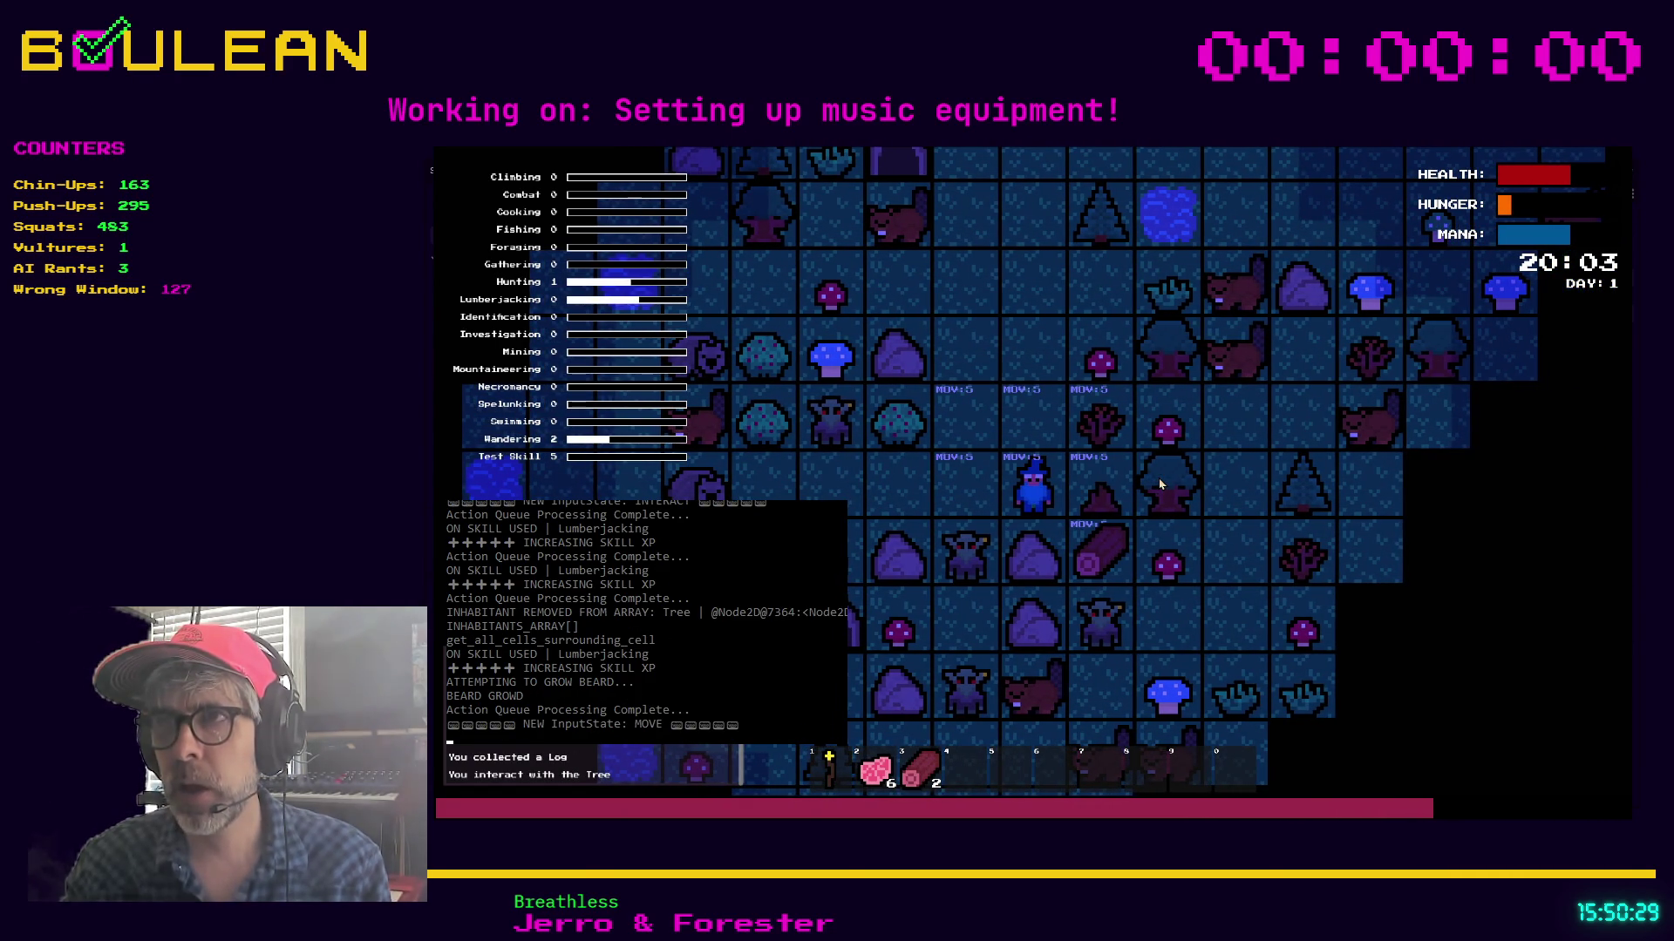
{"action": "key", "text": "e"}
{"action": "key", "text": "Down"}
{"action": "key", "text": "Down"}
{"action": "key", "text": "Down"}
Pick up the dropped log, then walk the wizard back up and left
{"action": "key", "text": "m"}
{"action": "key", "text": "Right"}
{"action": "key", "text": "Down"}
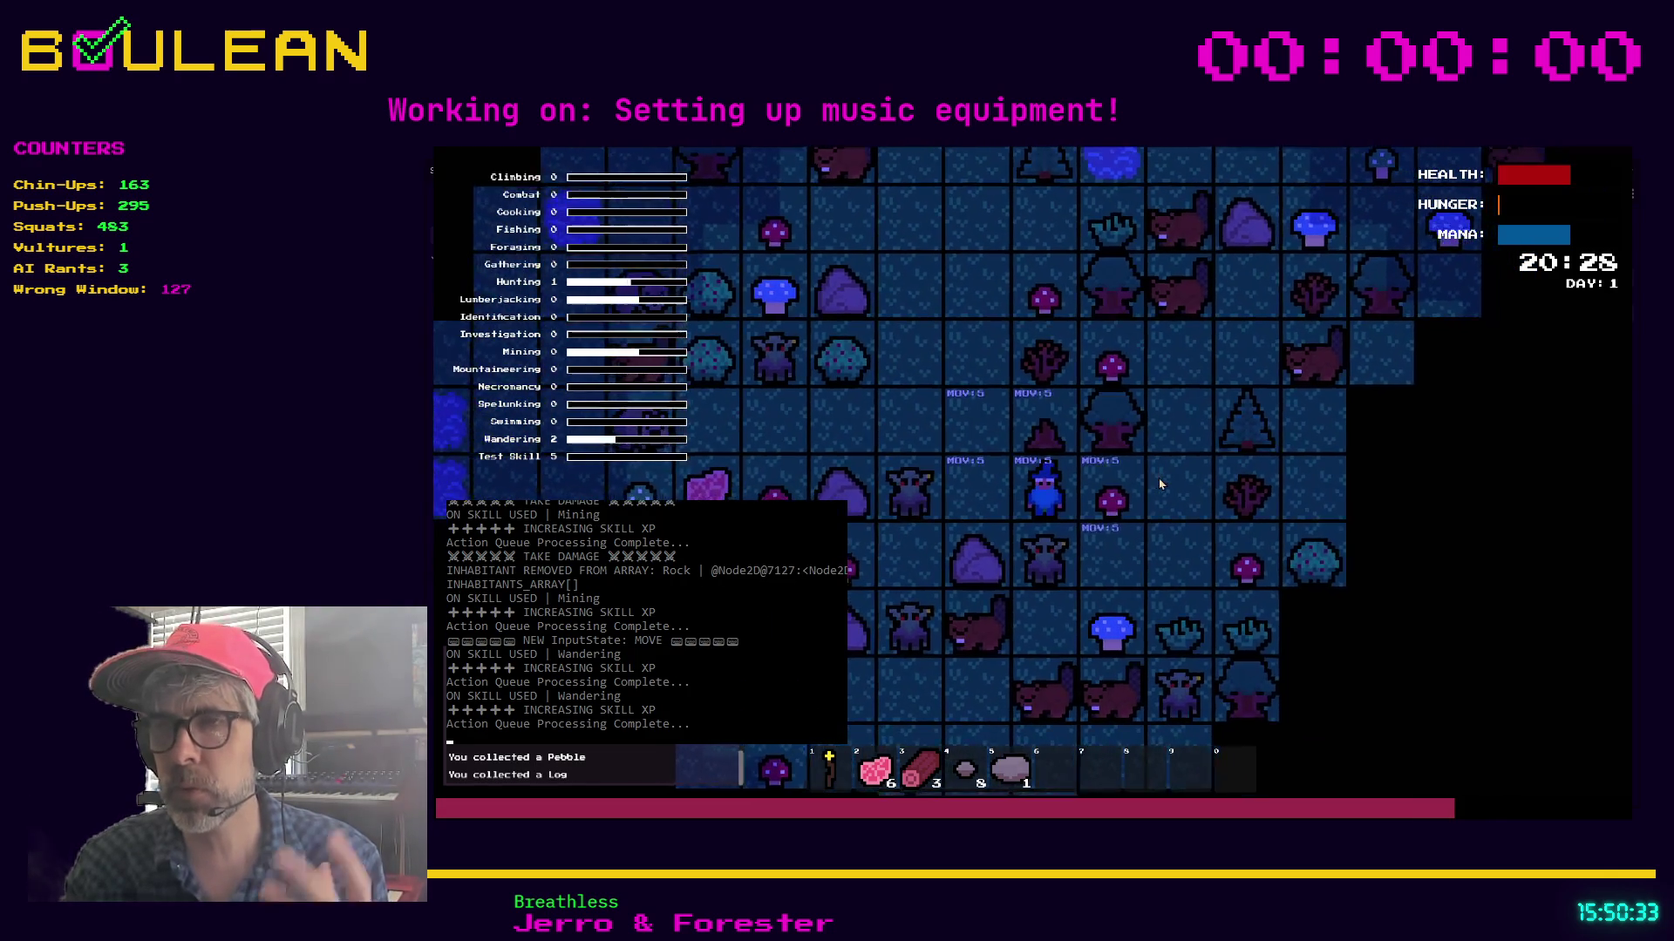
{"action": "key", "text": "Up"}
{"action": "key", "text": "Up"}
{"action": "key", "text": "Left"}
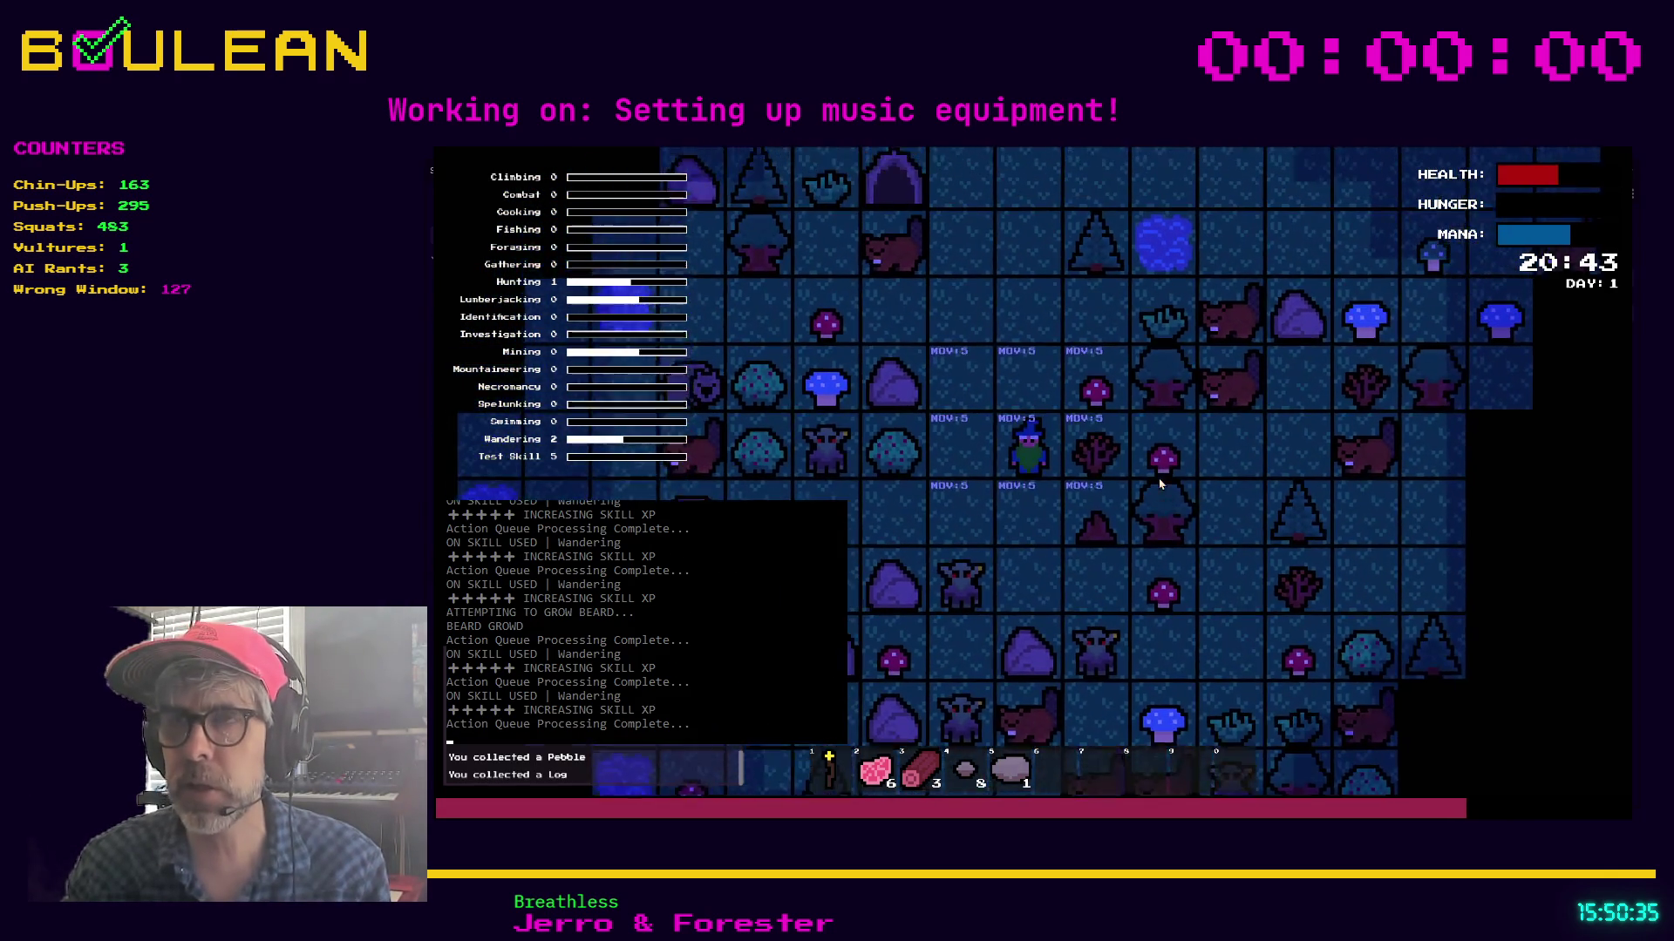
{"action": "key", "text": "Up"}
Craft a Campfire from a log, place it left of the wizard, and ready raw meat from slot 2
{"action": "key", "text": "c"}
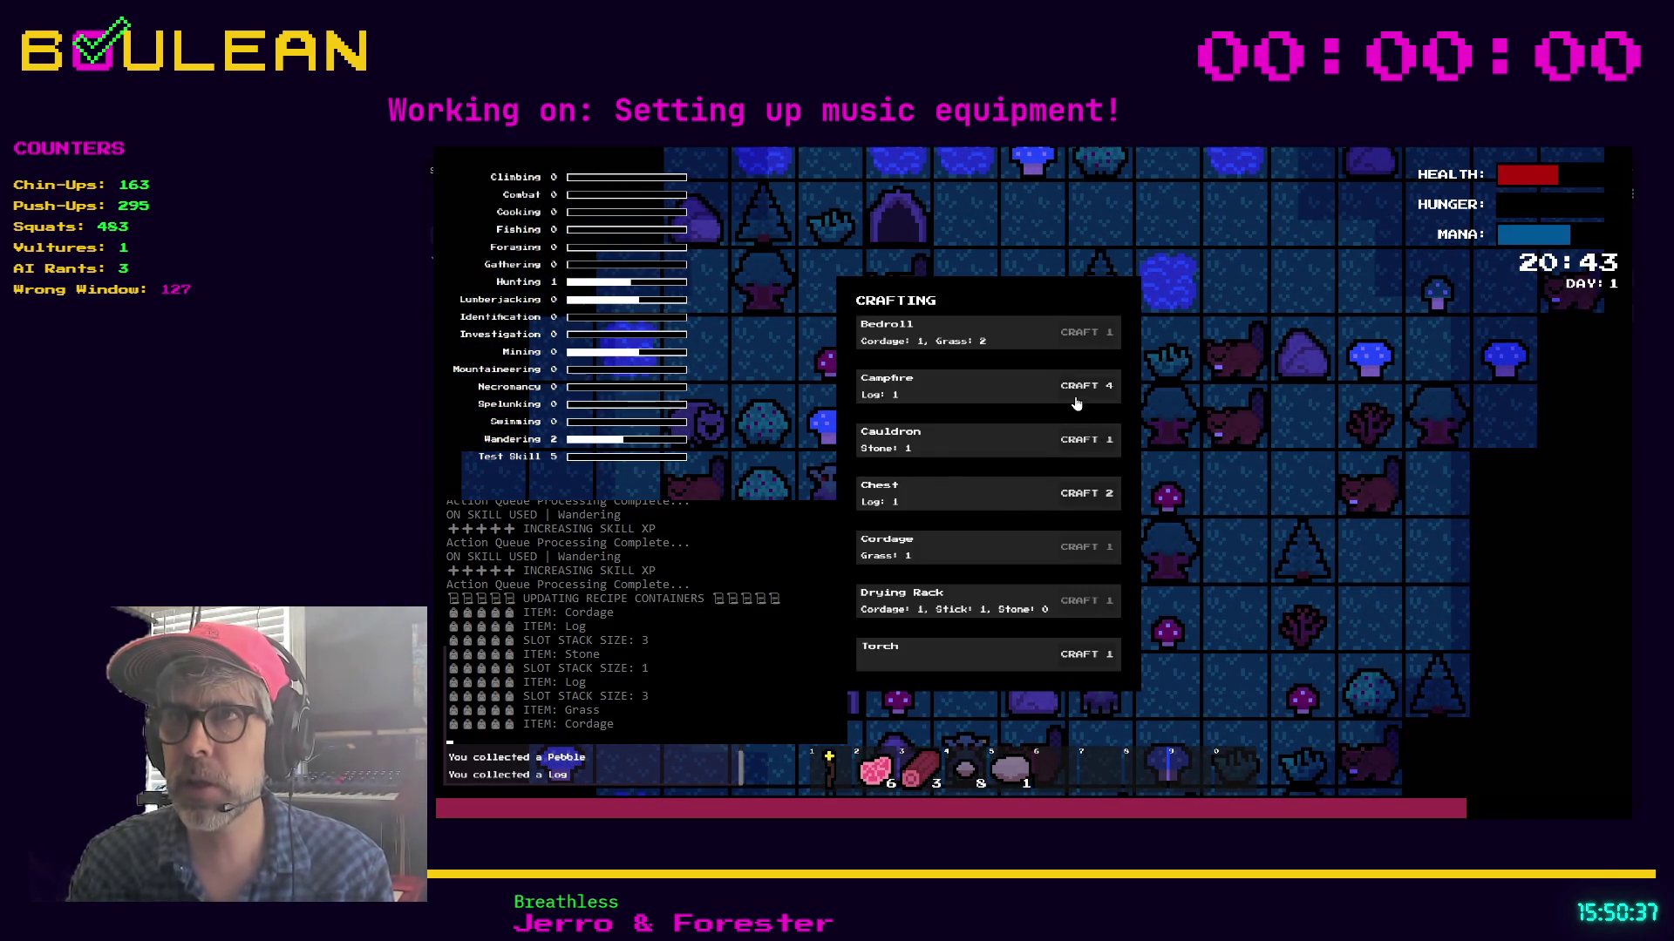
{"action": "left_click", "coordinate": [1082, 387]}
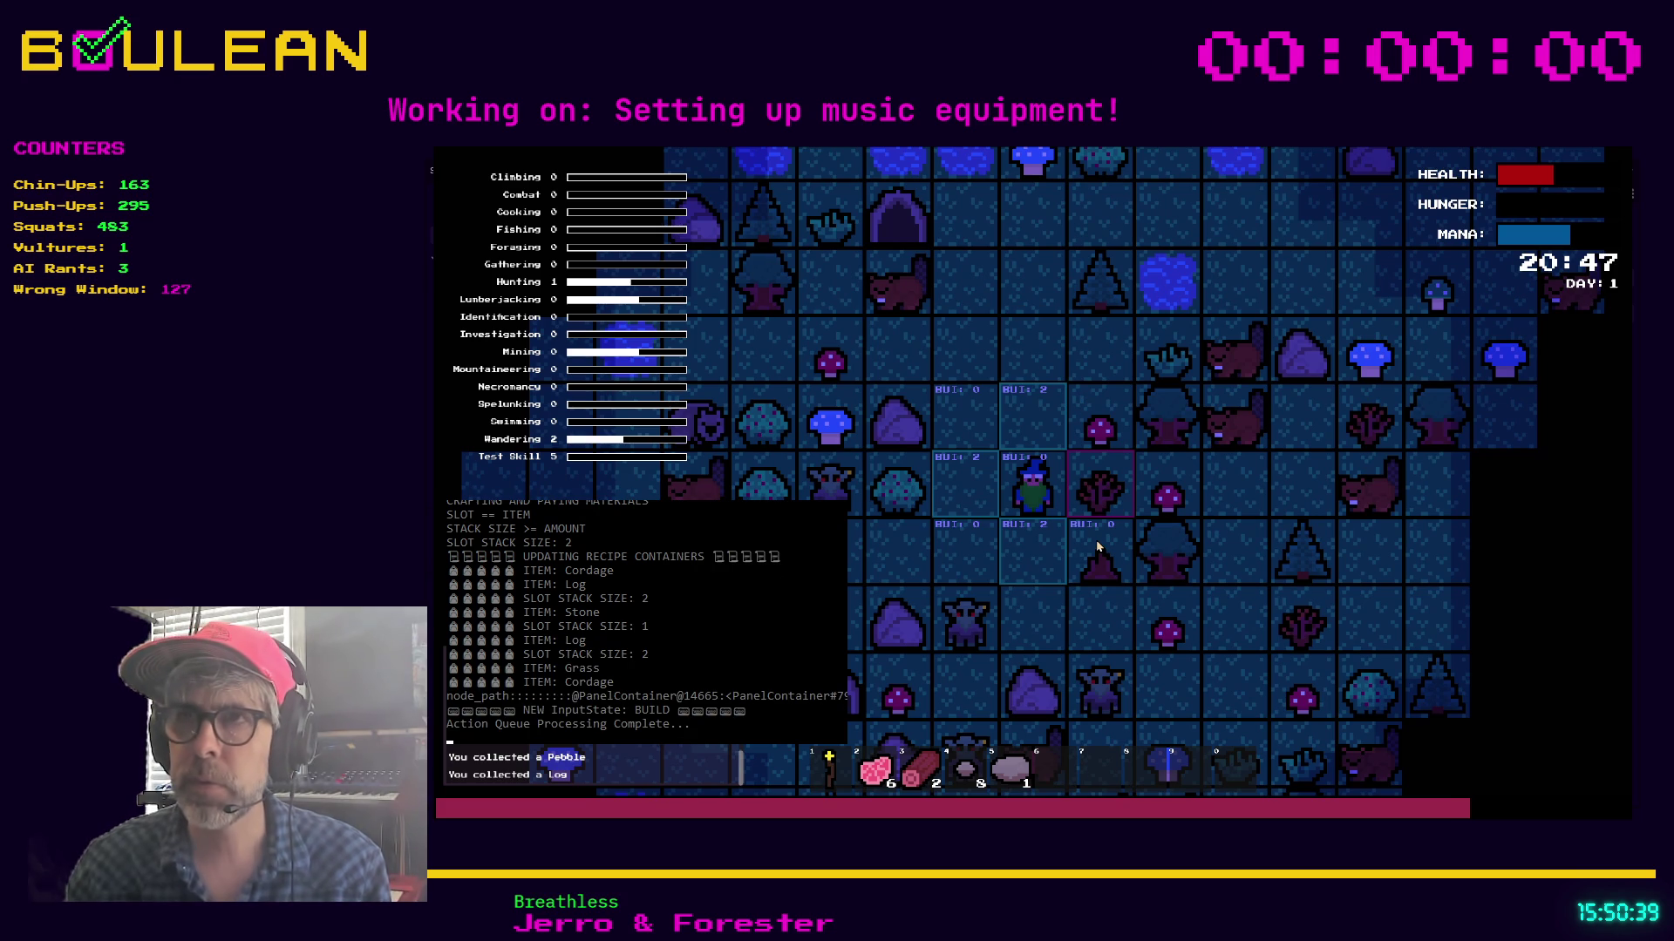
{"action": "left_click", "coordinate": [980, 497]}
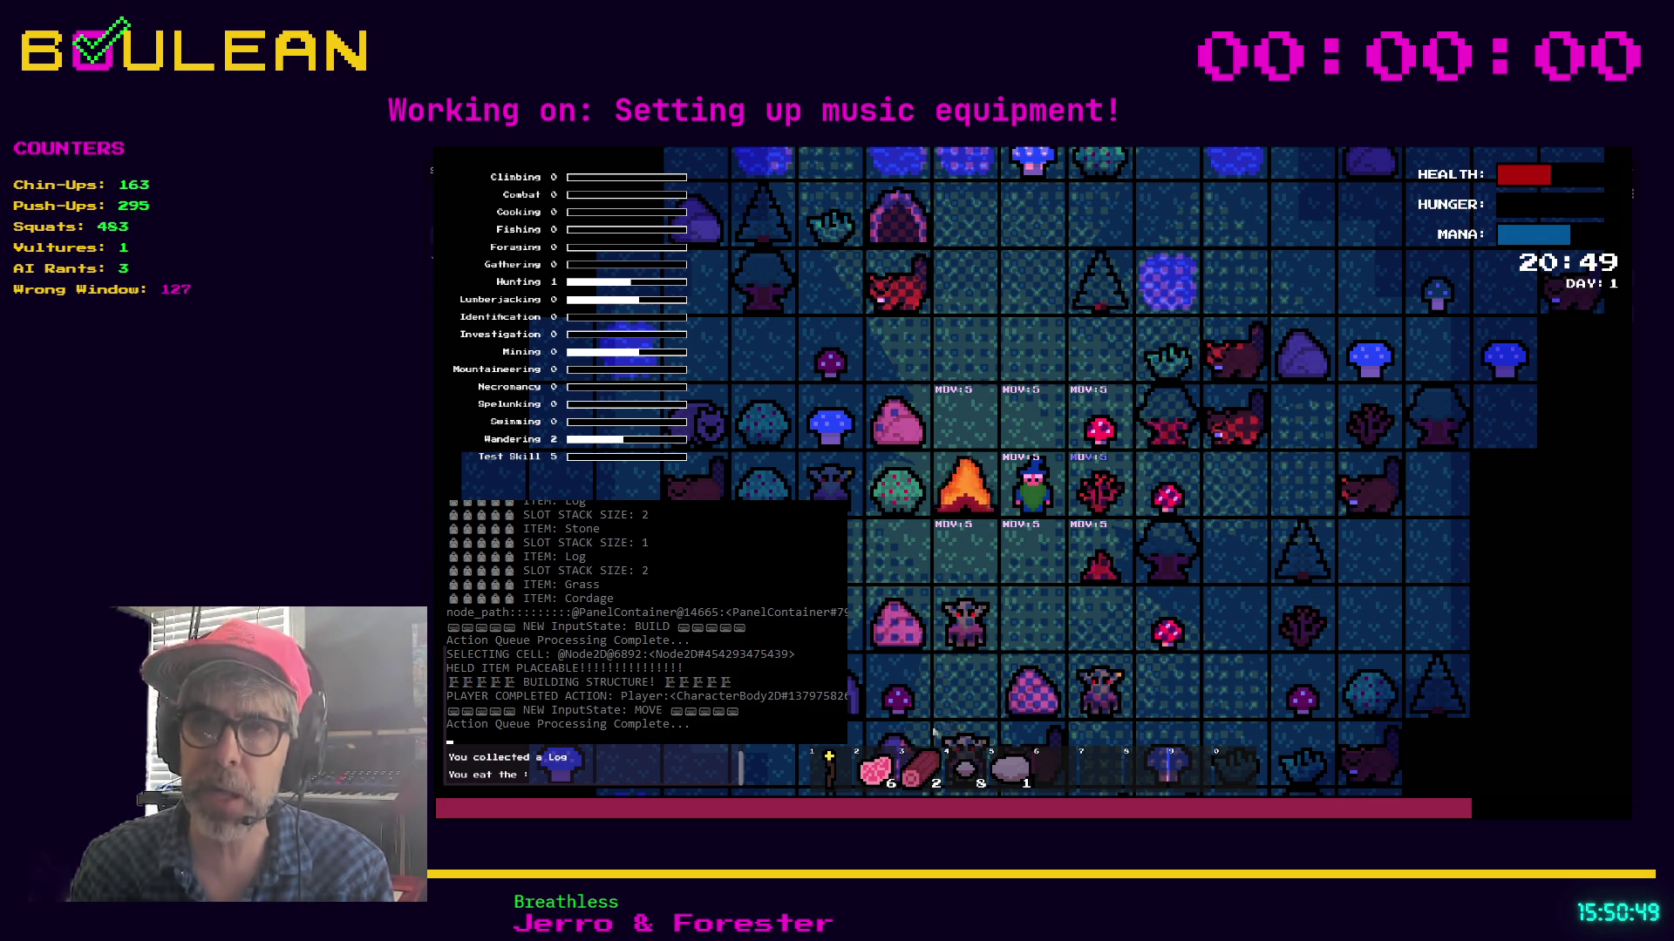
{"action": "key", "text": "2"}
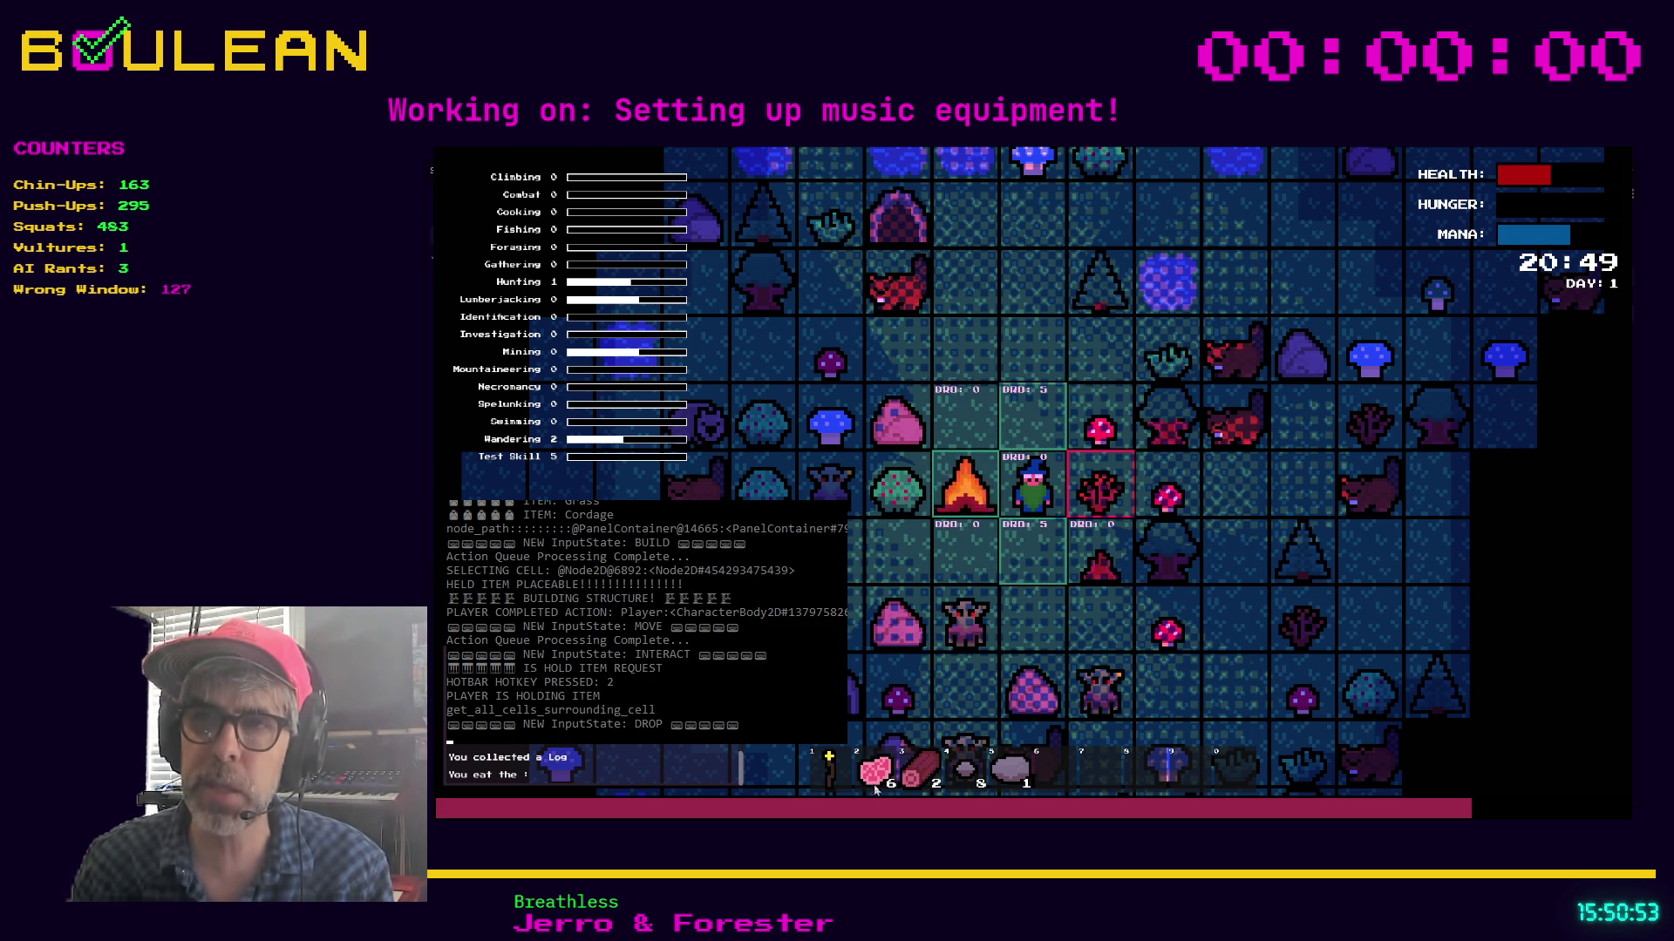
{"action": "scroll", "coordinate": [967, 514], "scroll_direction": "up", "scroll_amount": 3}
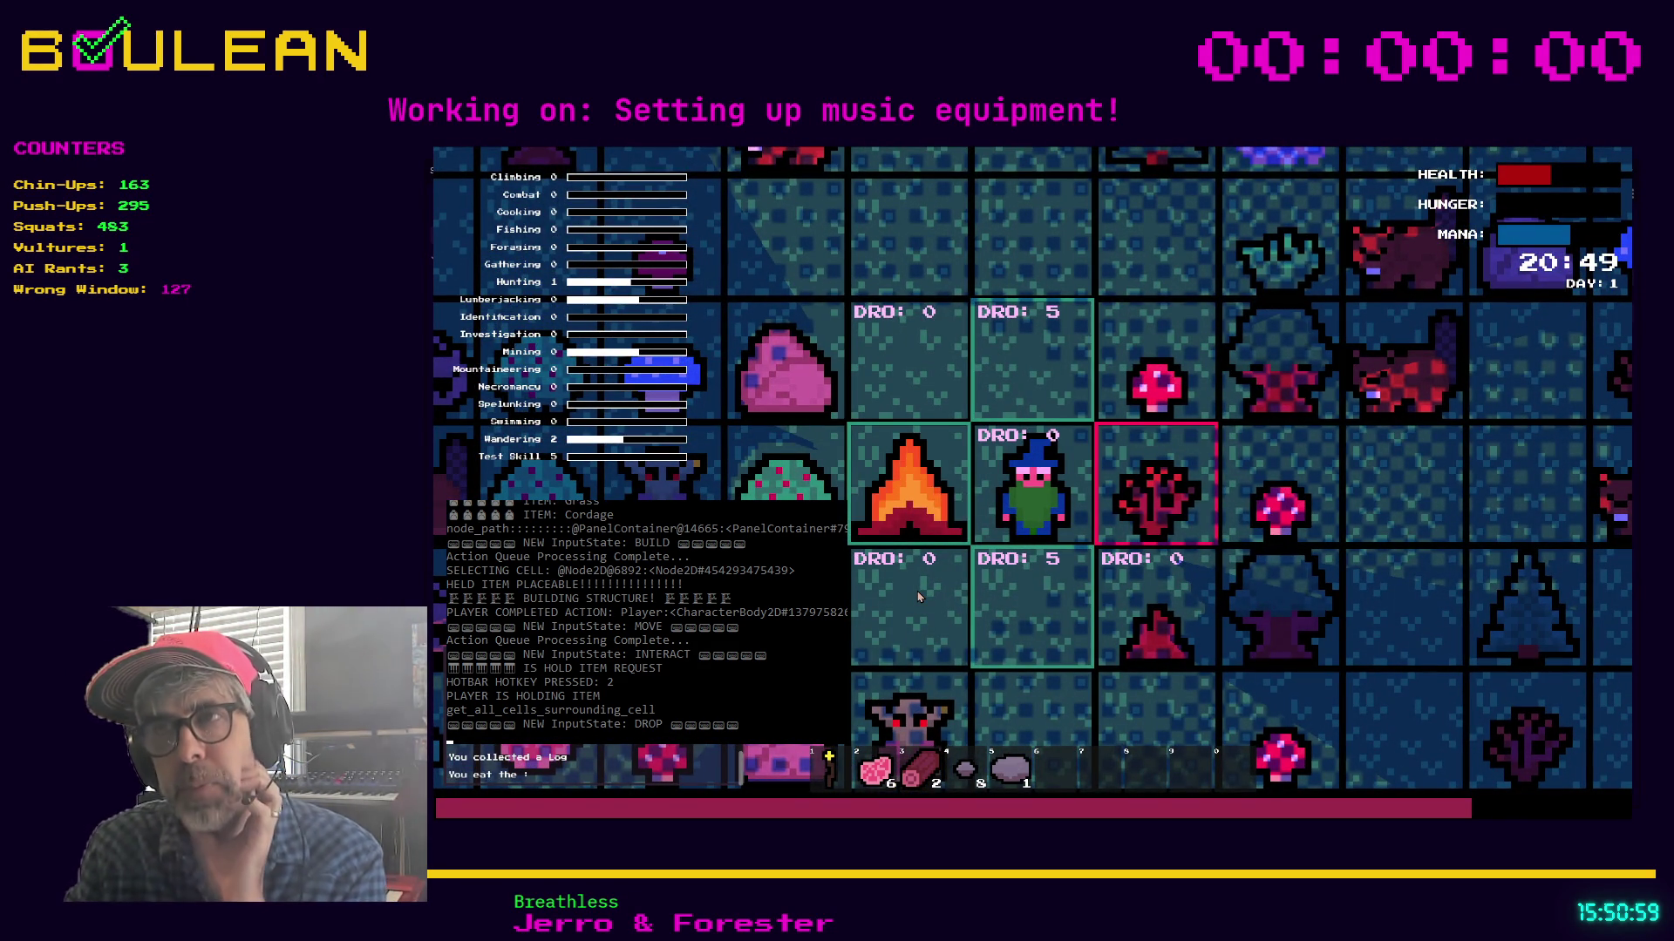
Drop raw meat above the wizard, then onto the campfire twice to cook it
{"action": "left_click", "coordinate": [1042, 371]}
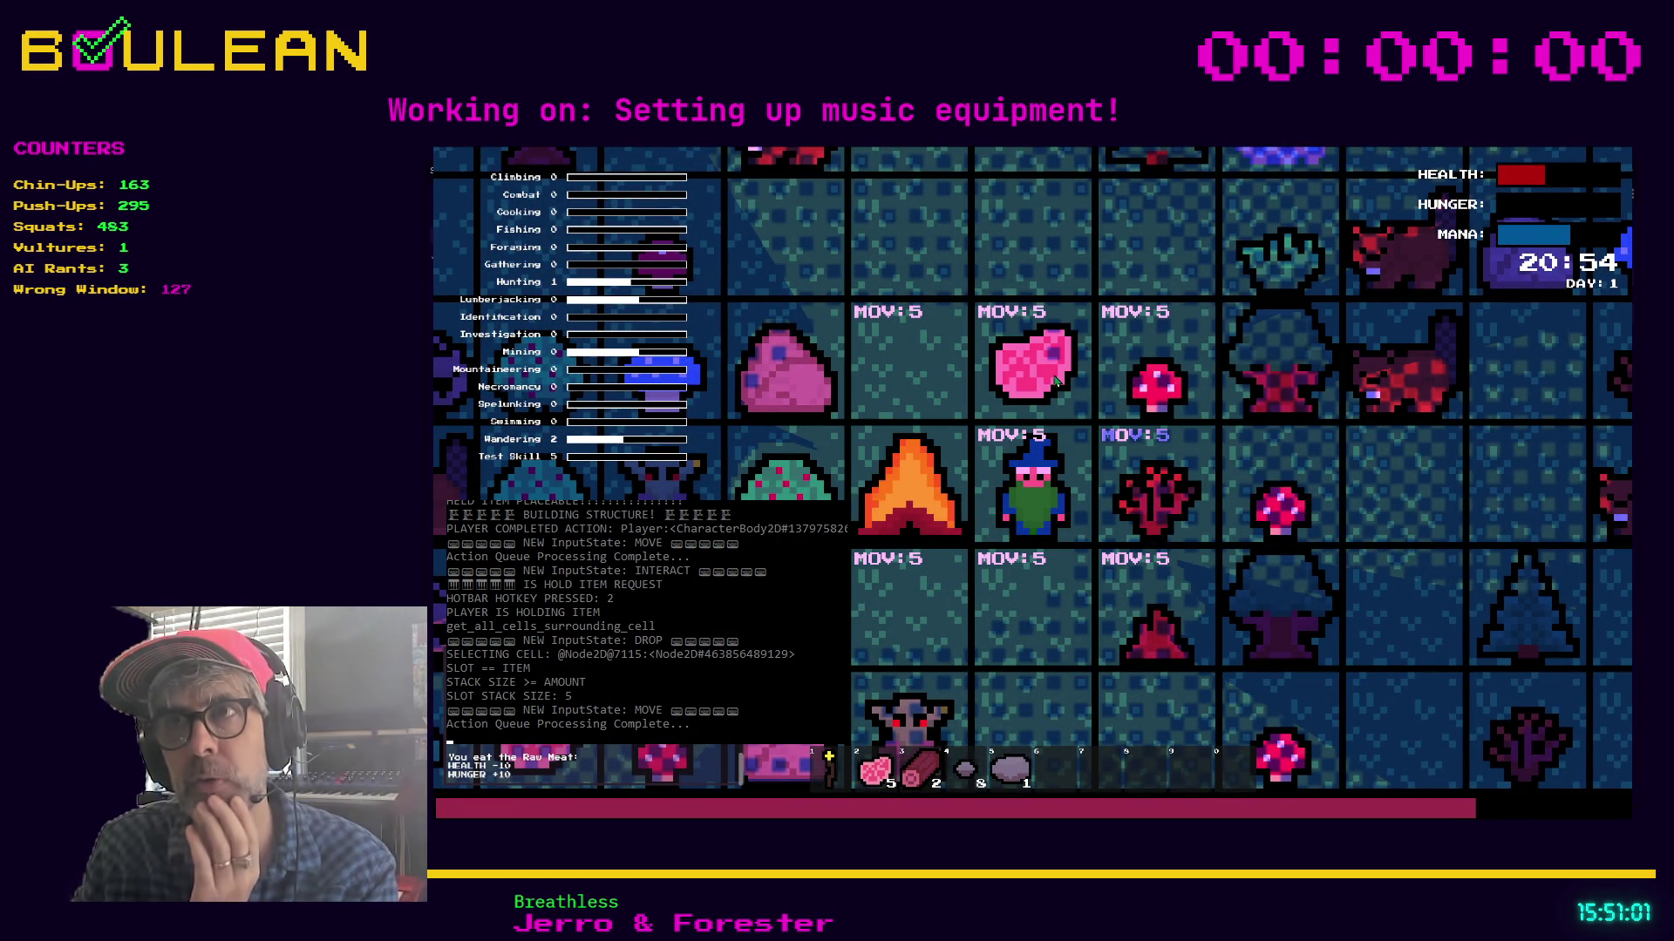
{"action": "key", "text": "2"}
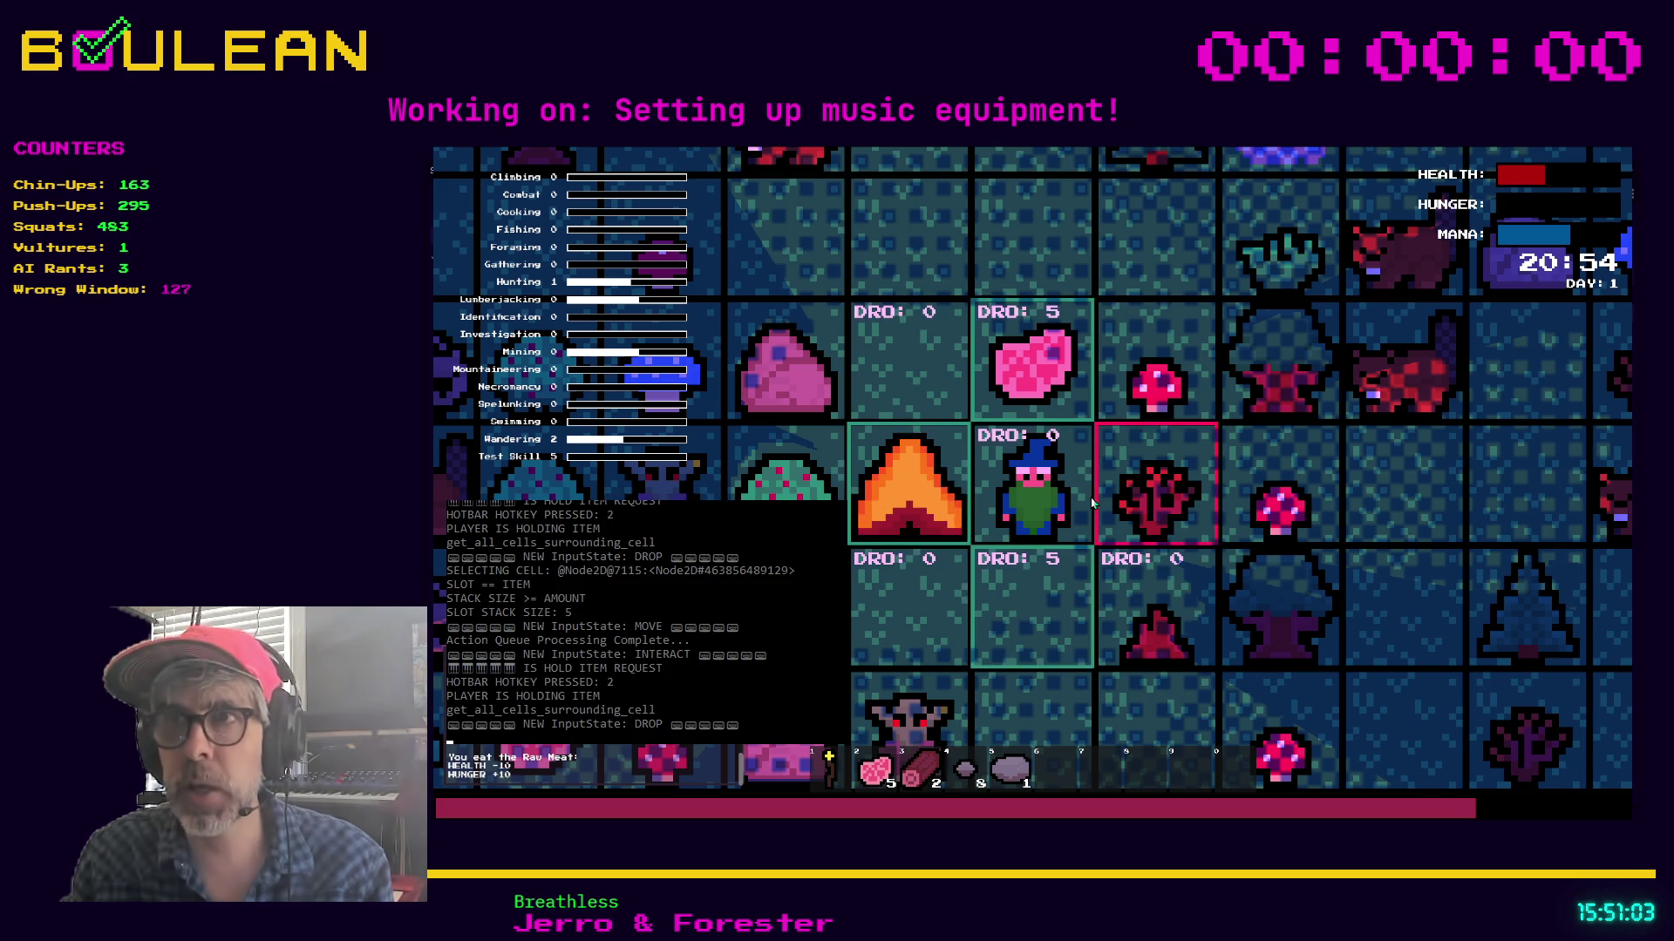
{"action": "left_click", "coordinate": [1092, 503]}
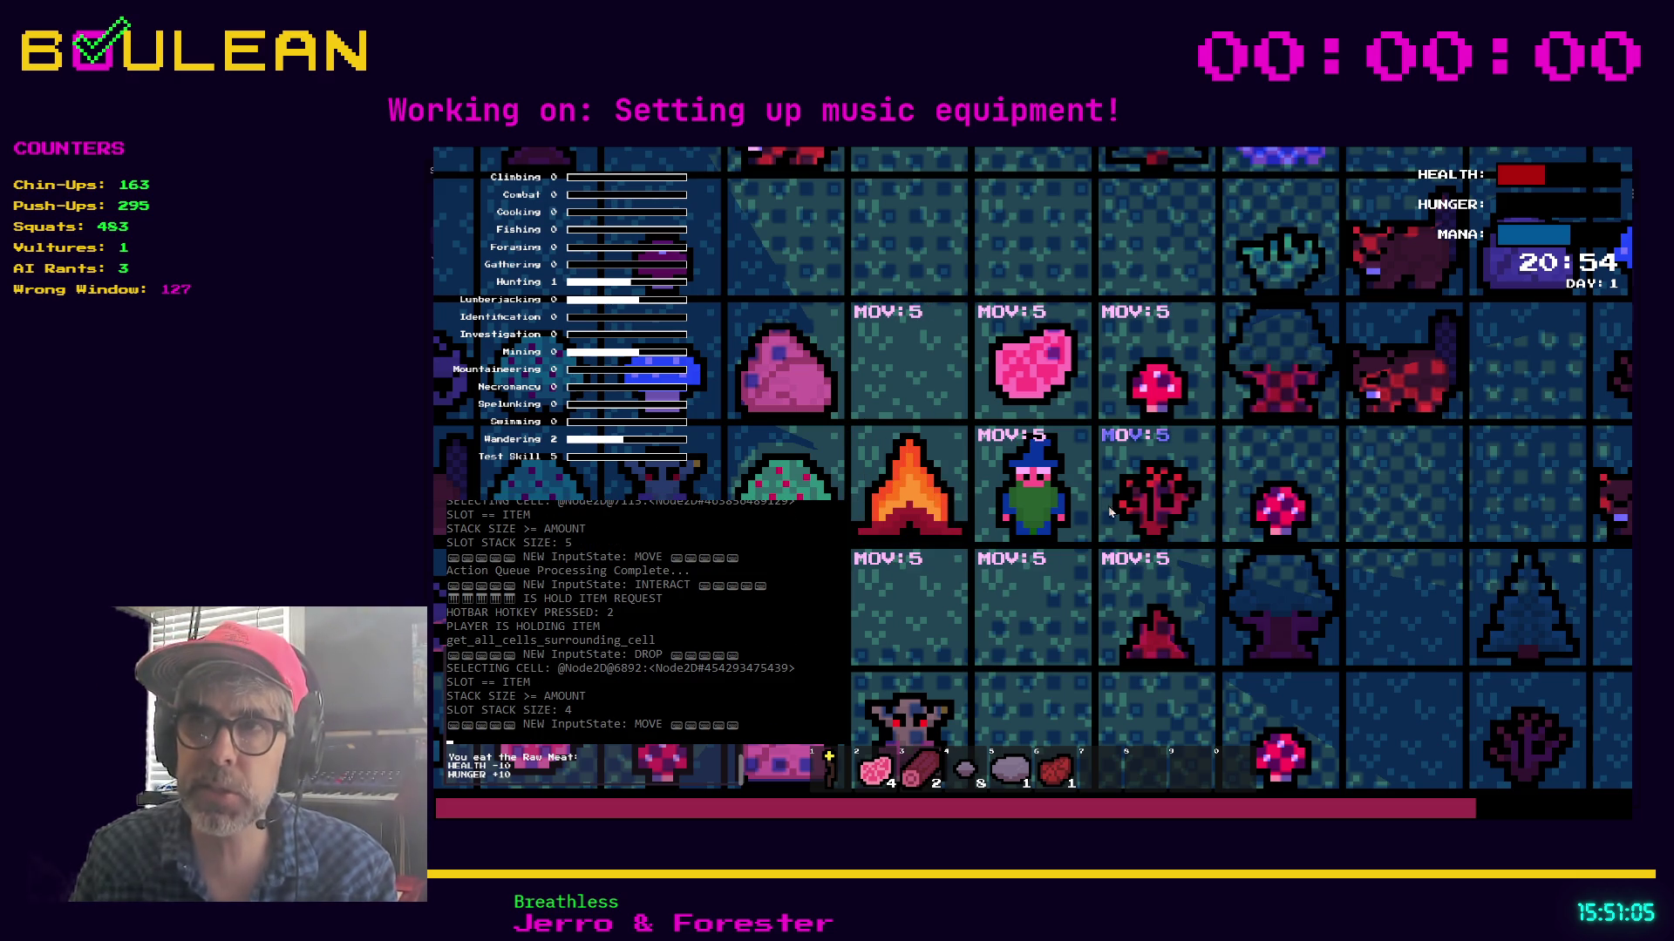
{"action": "key", "text": "2"}
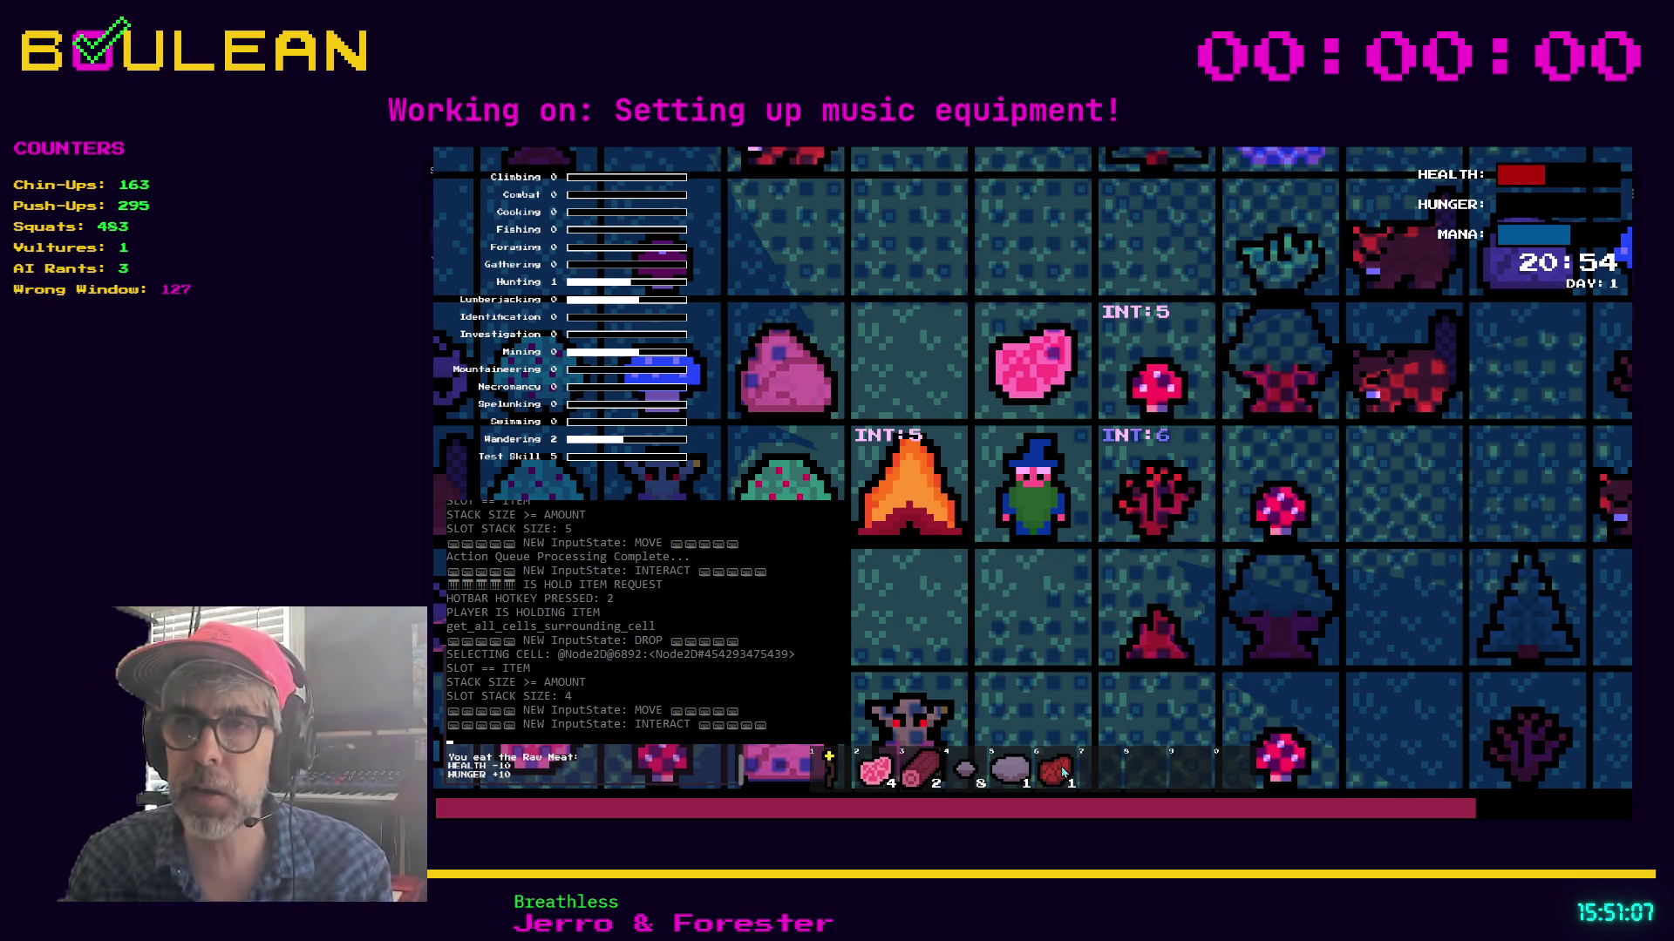
{"action": "key", "text": "Return"}
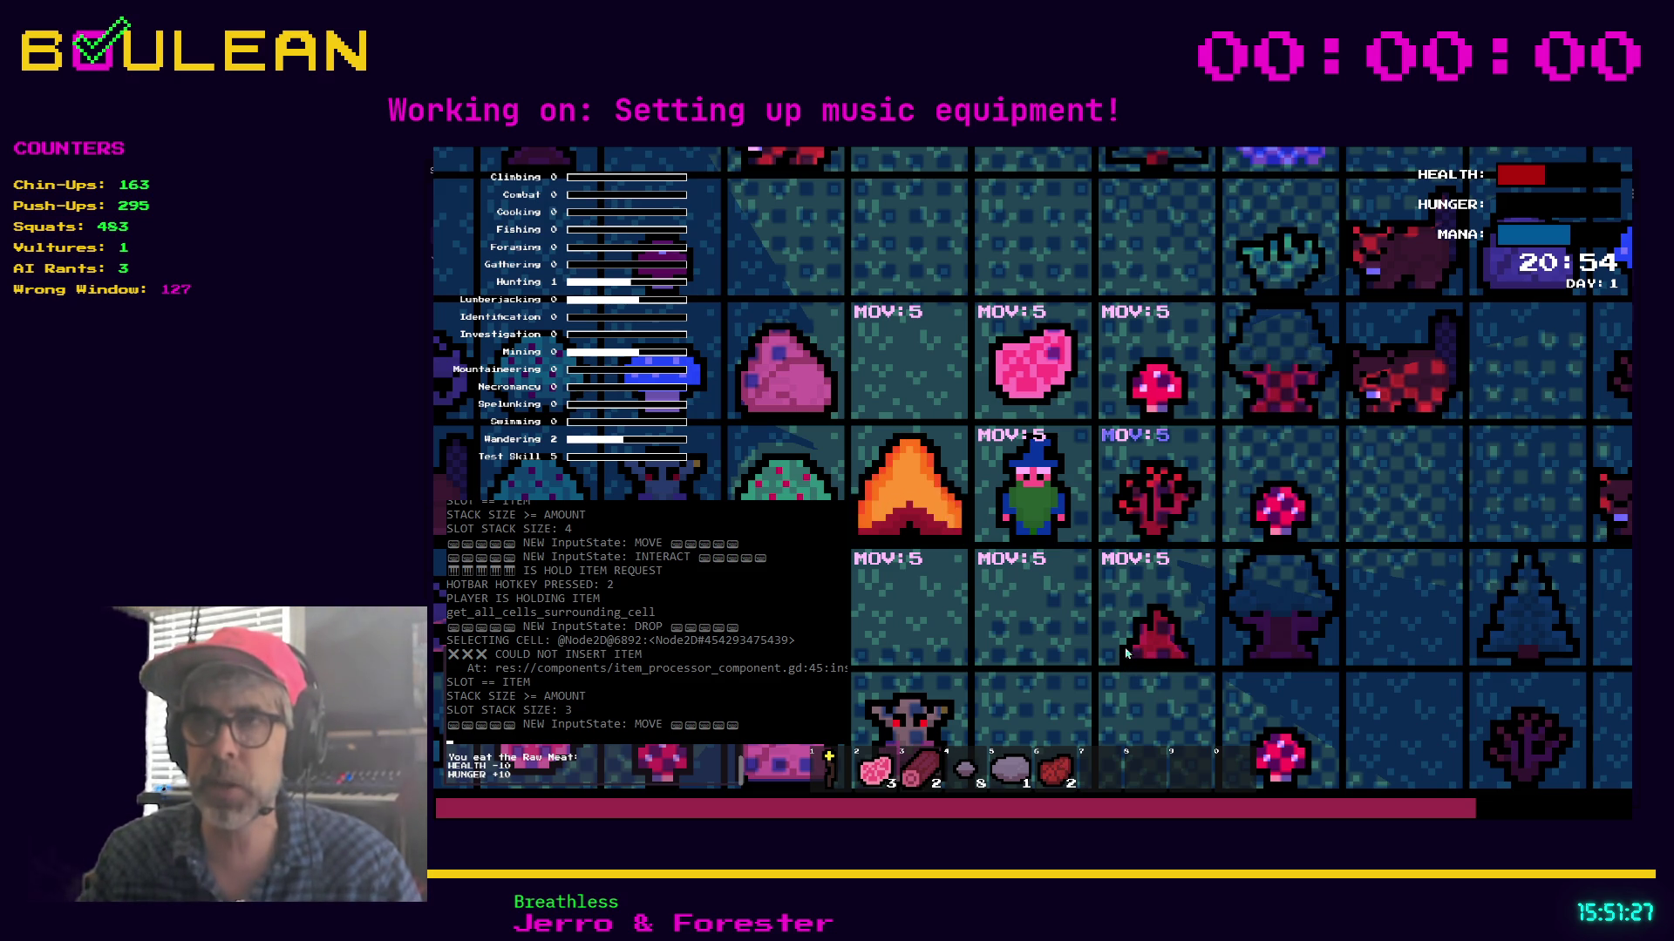
Collect the dropped meat, forage the Red Mushroom, and close the game back to player.gd
{"action": "key", "text": "w"}
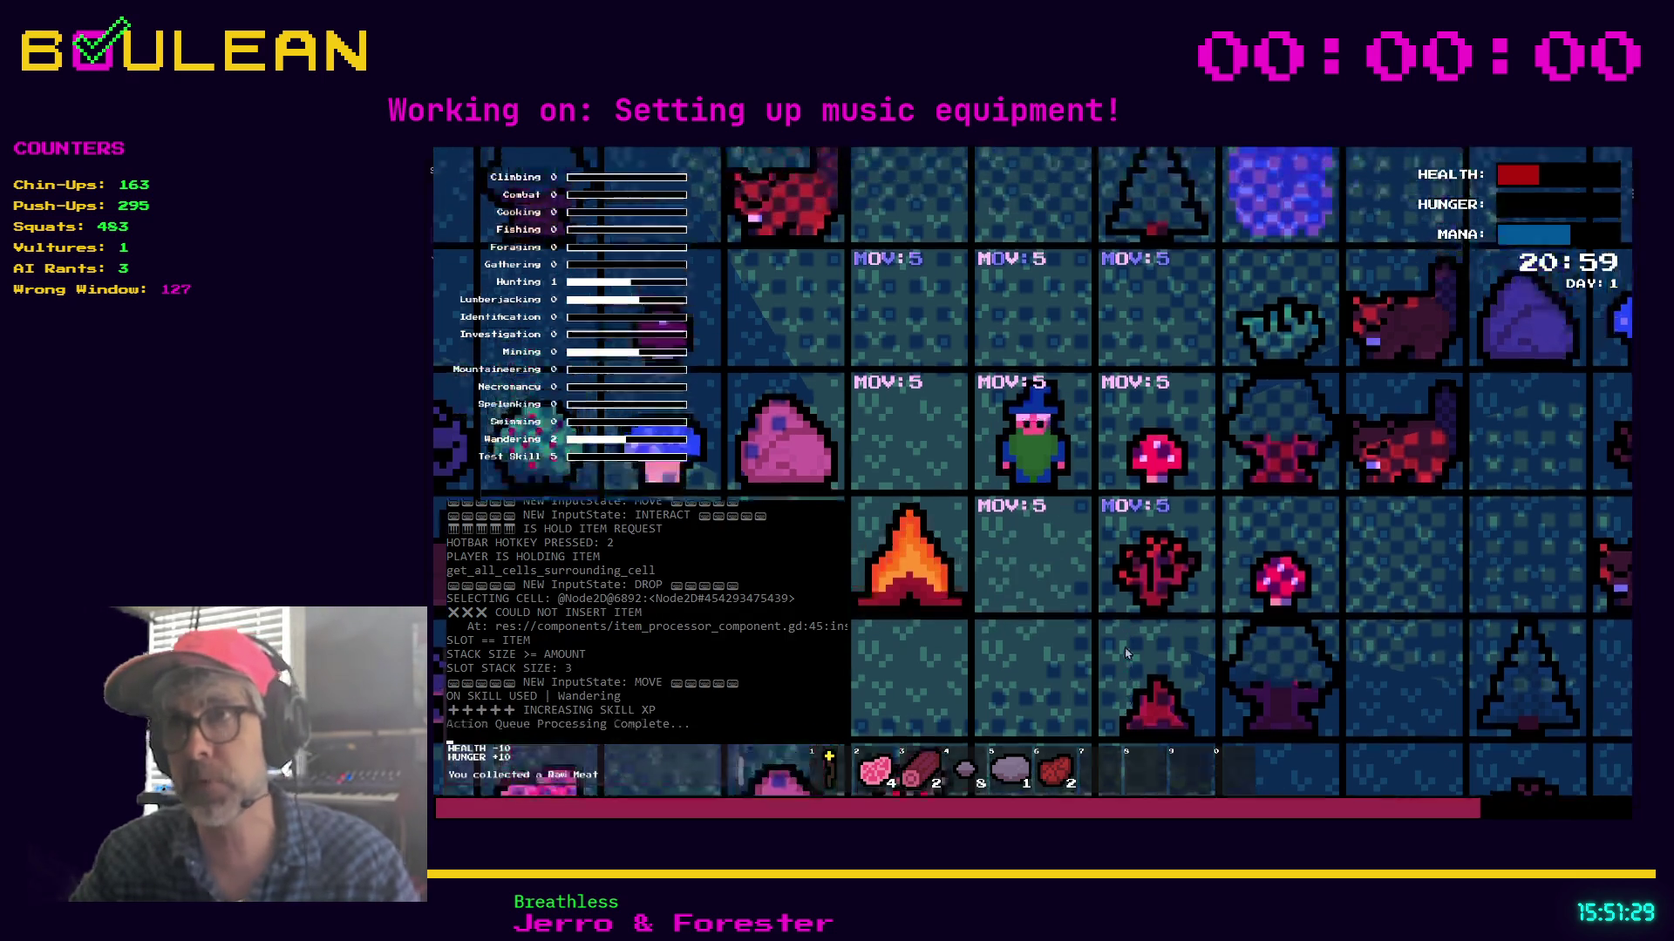
{"action": "key", "text": "e"}
{"action": "key", "text": "d"}
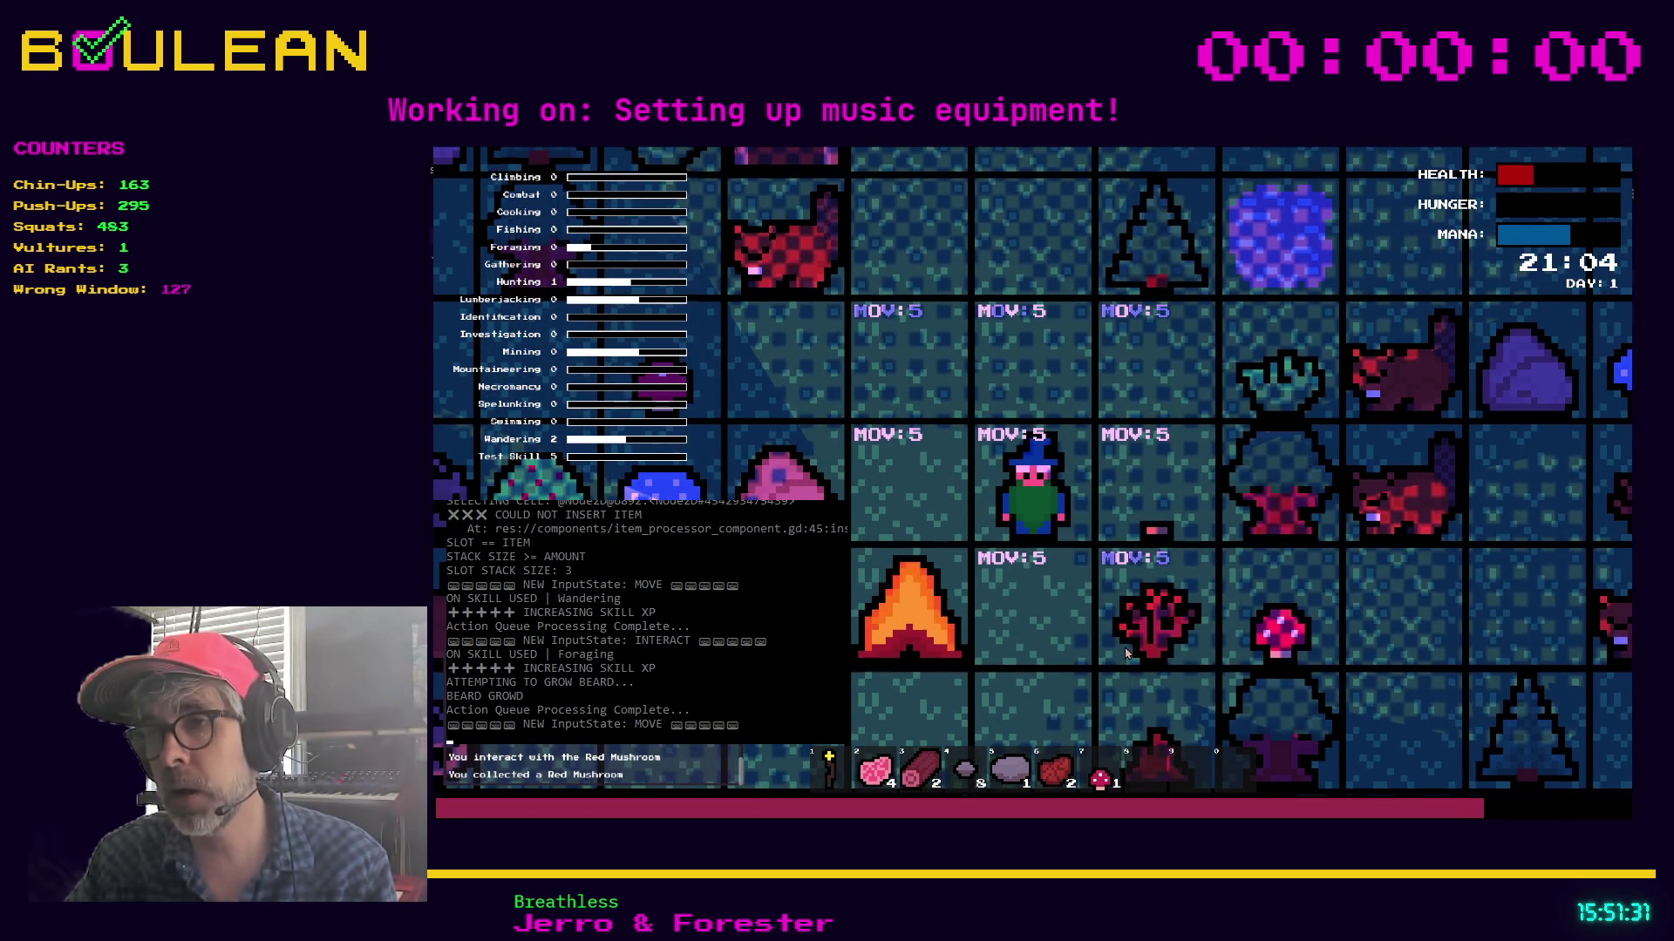
{"action": "key", "text": "a"}
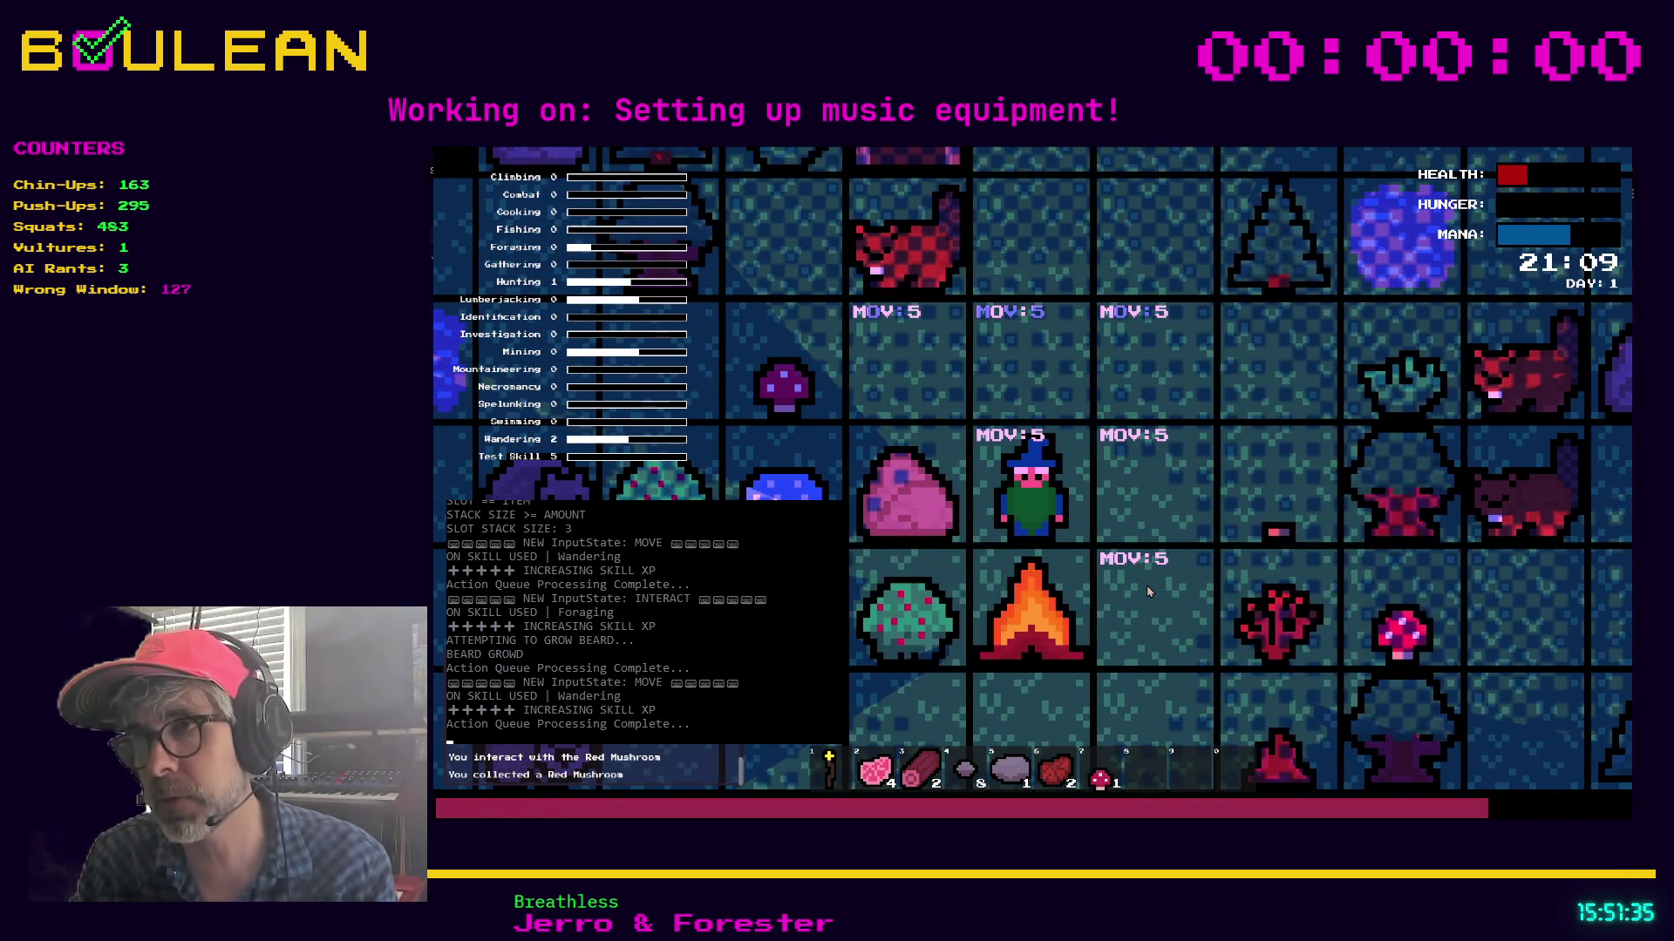
{"action": "key", "text": "Escape"}
{"action": "left_click", "coordinate": [1056, 513]}
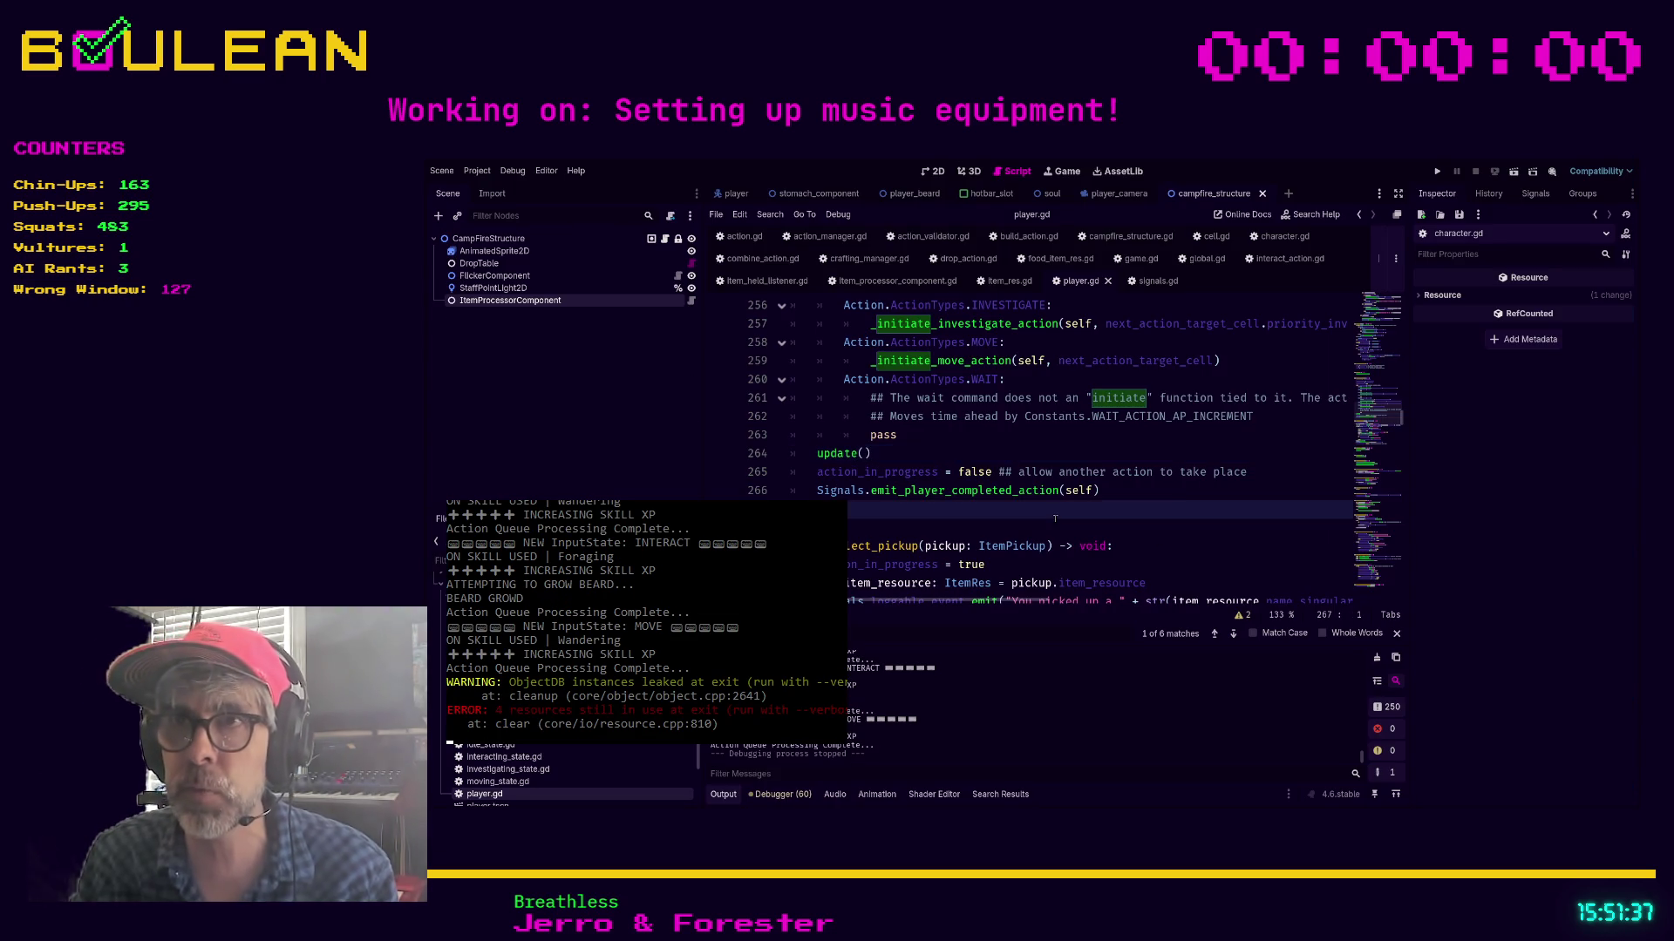
Review the ActionTypes match block in player.gd and jump to _initiate_combine_action in character.gd
{"action": "scroll", "coordinate": [978, 509], "scroll_direction": "down", "scroll_amount": 1}
{"action": "scroll", "coordinate": [978, 509], "scroll_direction": "up", "scroll_amount": 3}
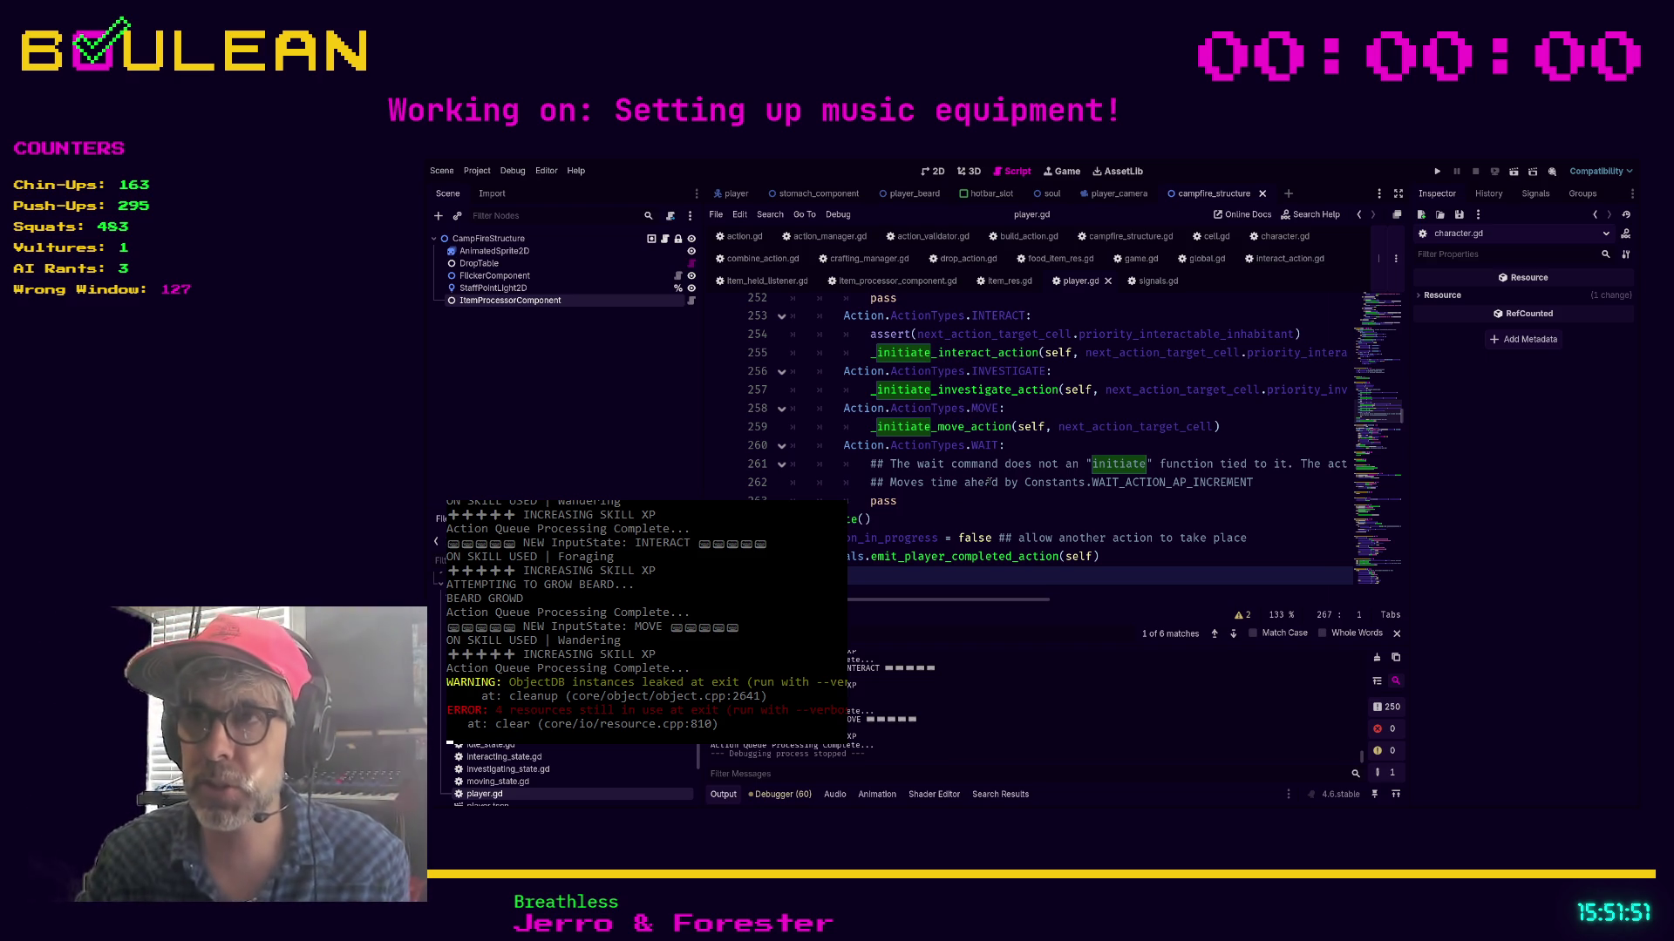
{"action": "left_click", "coordinate": [920, 507]}
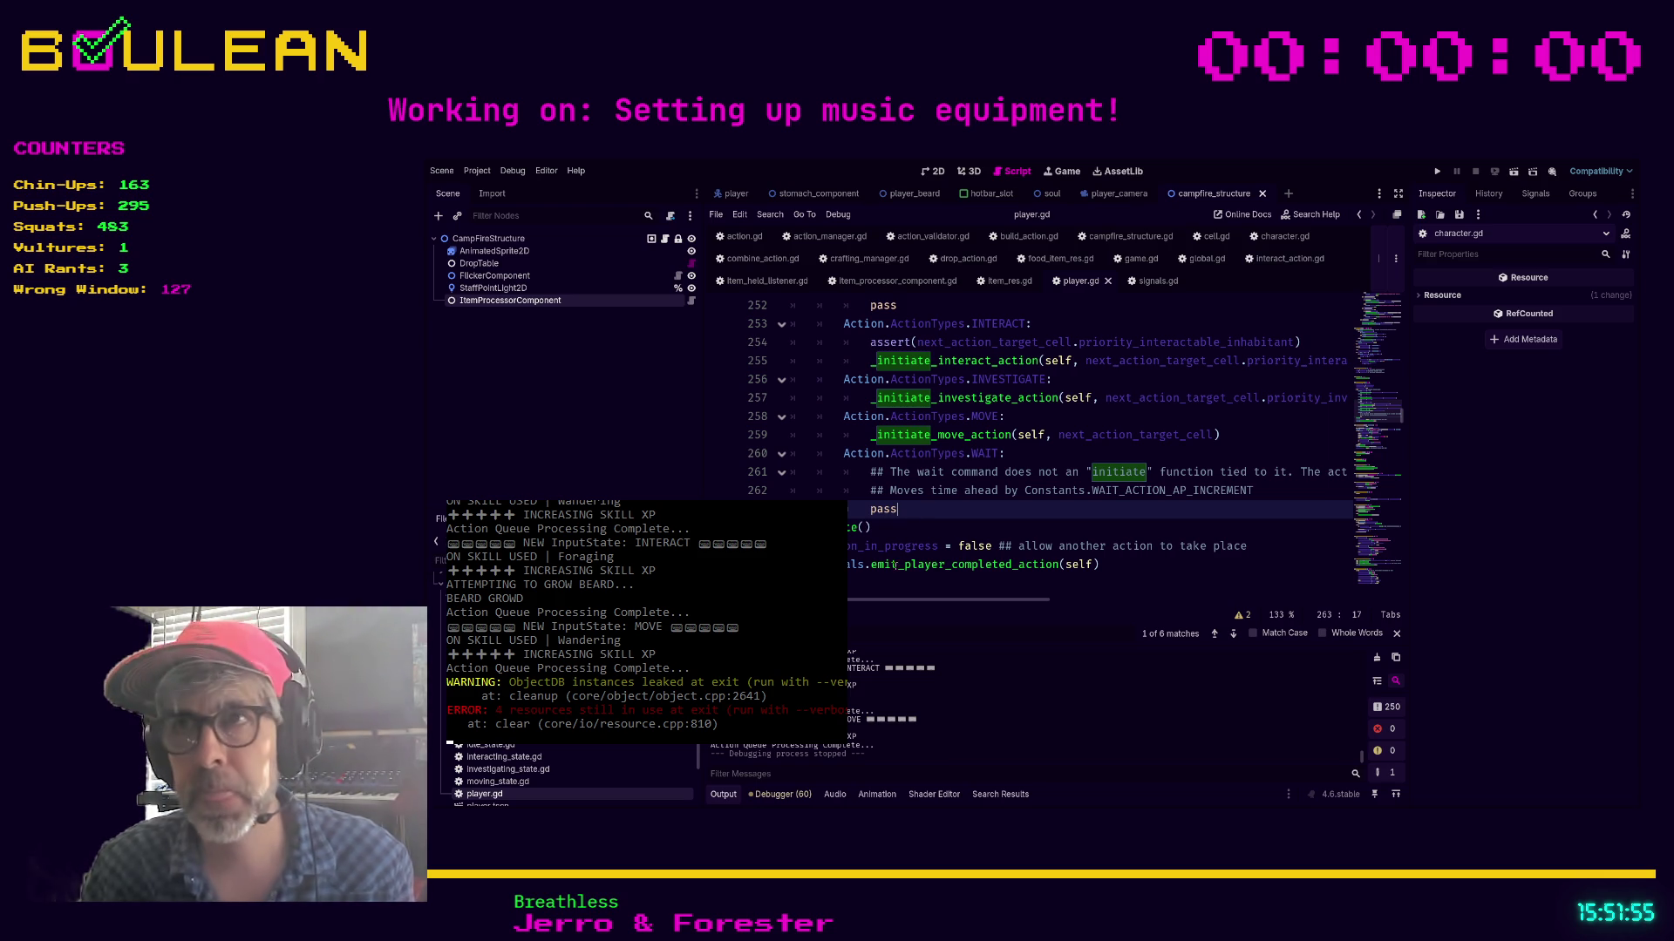
{"action": "key", "text": "shift+Home"}
{"action": "key", "text": "shift+Home"}
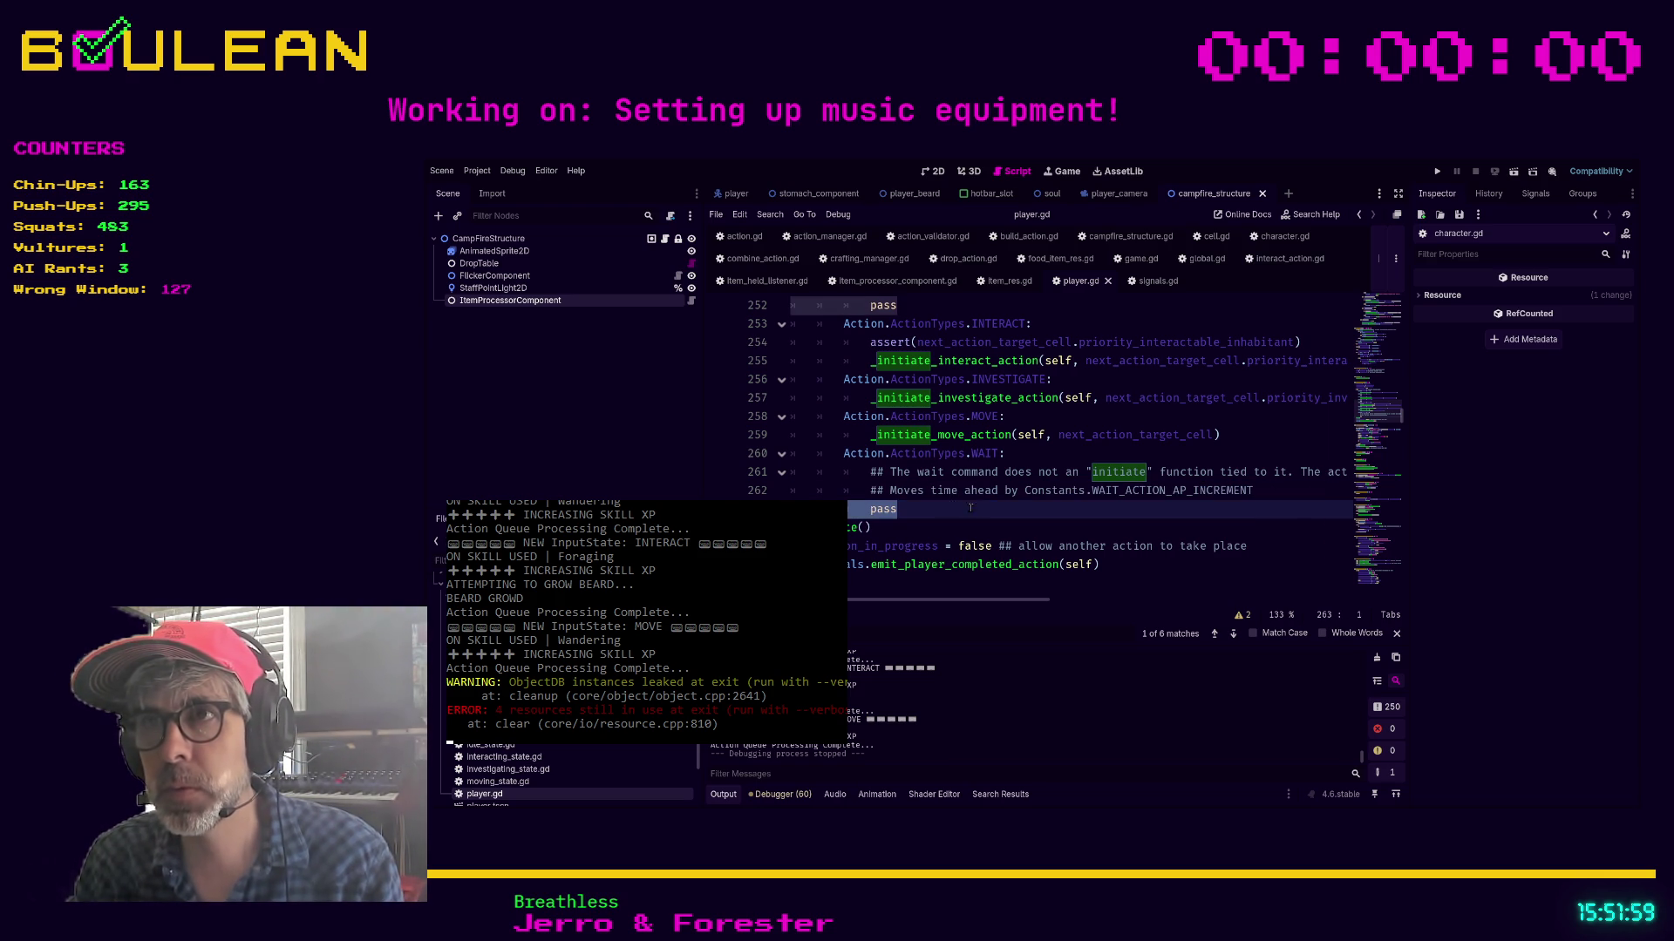
{"action": "scroll", "coordinate": [959, 506], "scroll_direction": "up", "scroll_amount": 2}
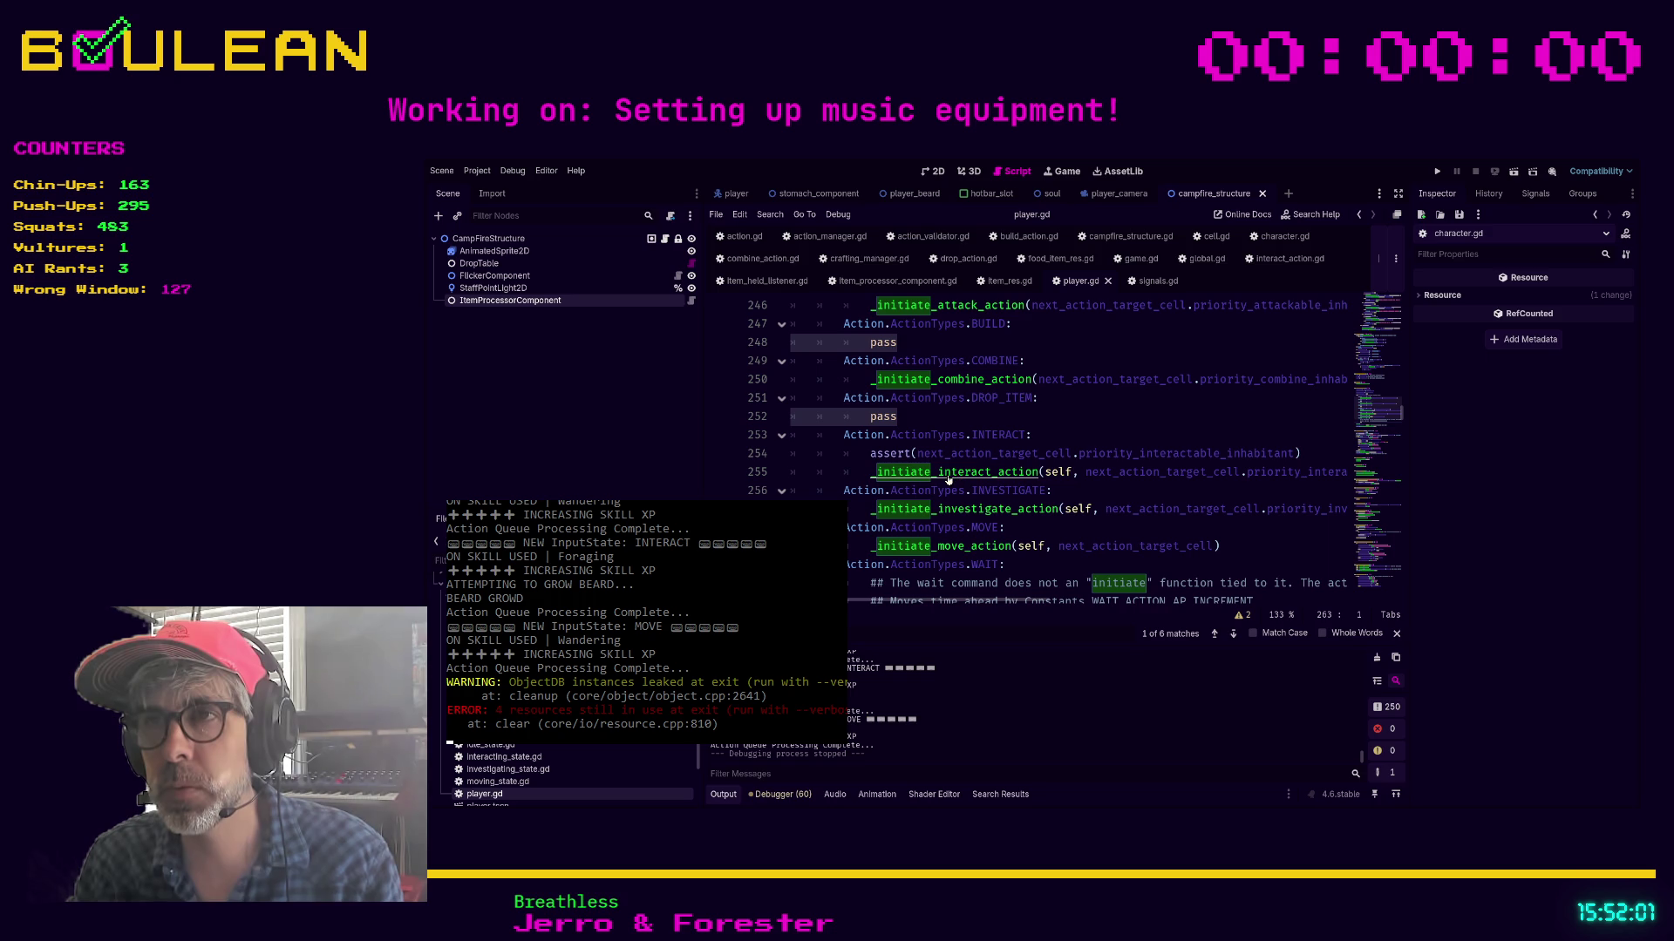
{"action": "left_click", "coordinate": [962, 381], "text": "ctrl"}
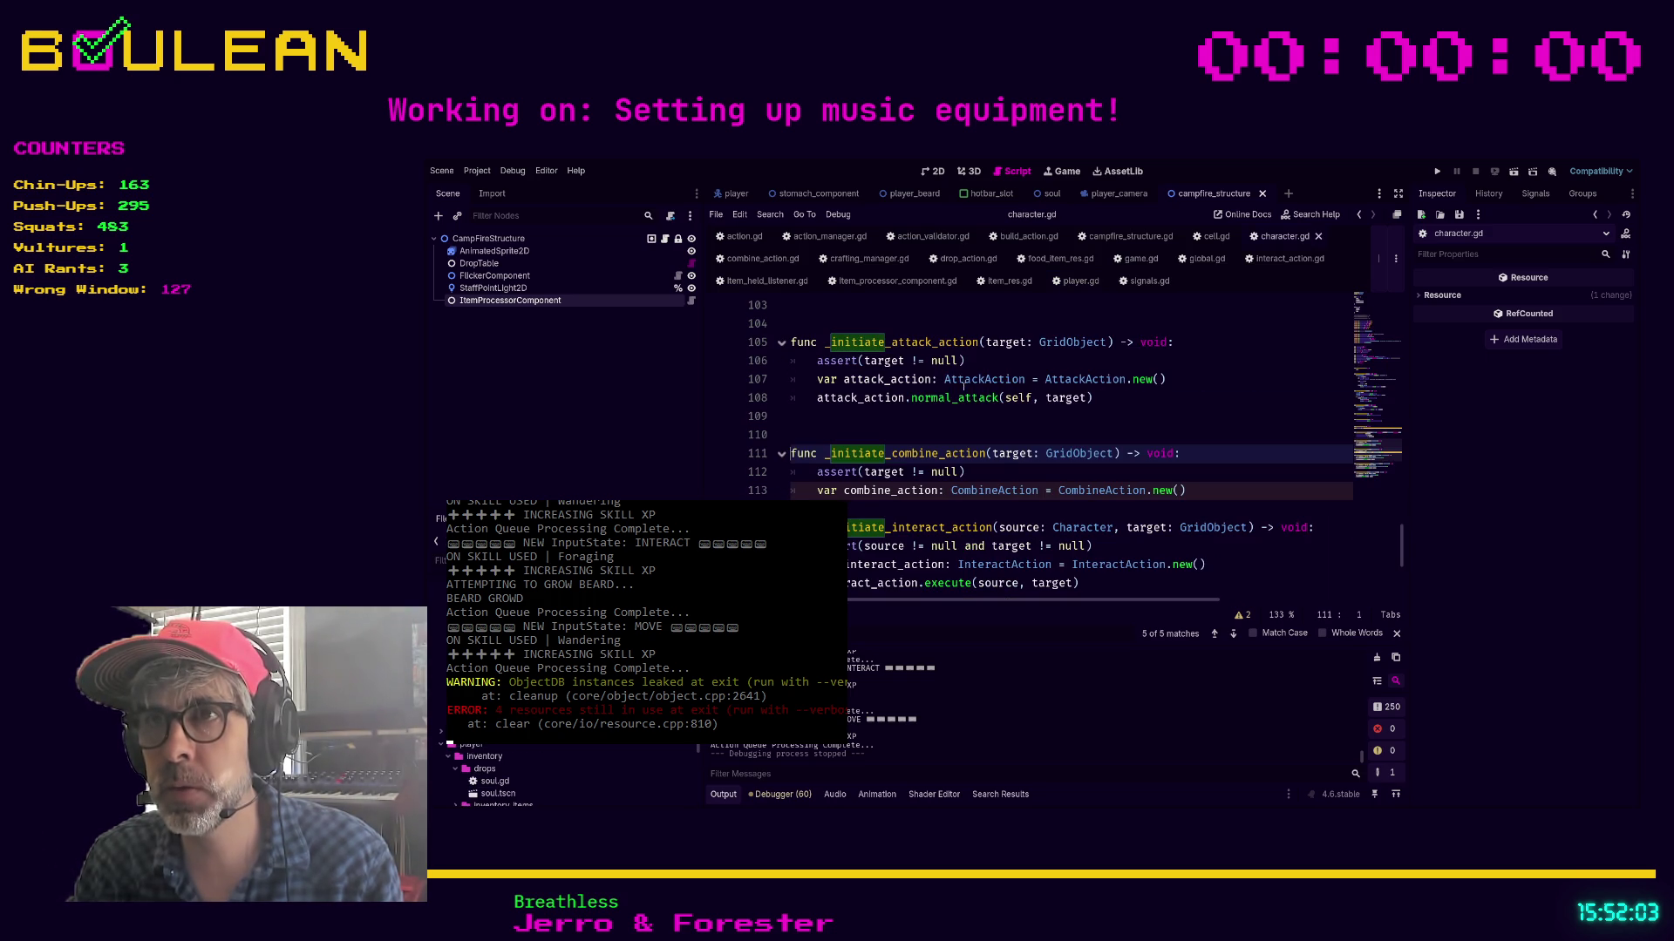
Add the function header _initiate_drop_action(target: Cell) -> void below the CombineAction code
{"action": "left_click", "coordinate": [1001, 474]}
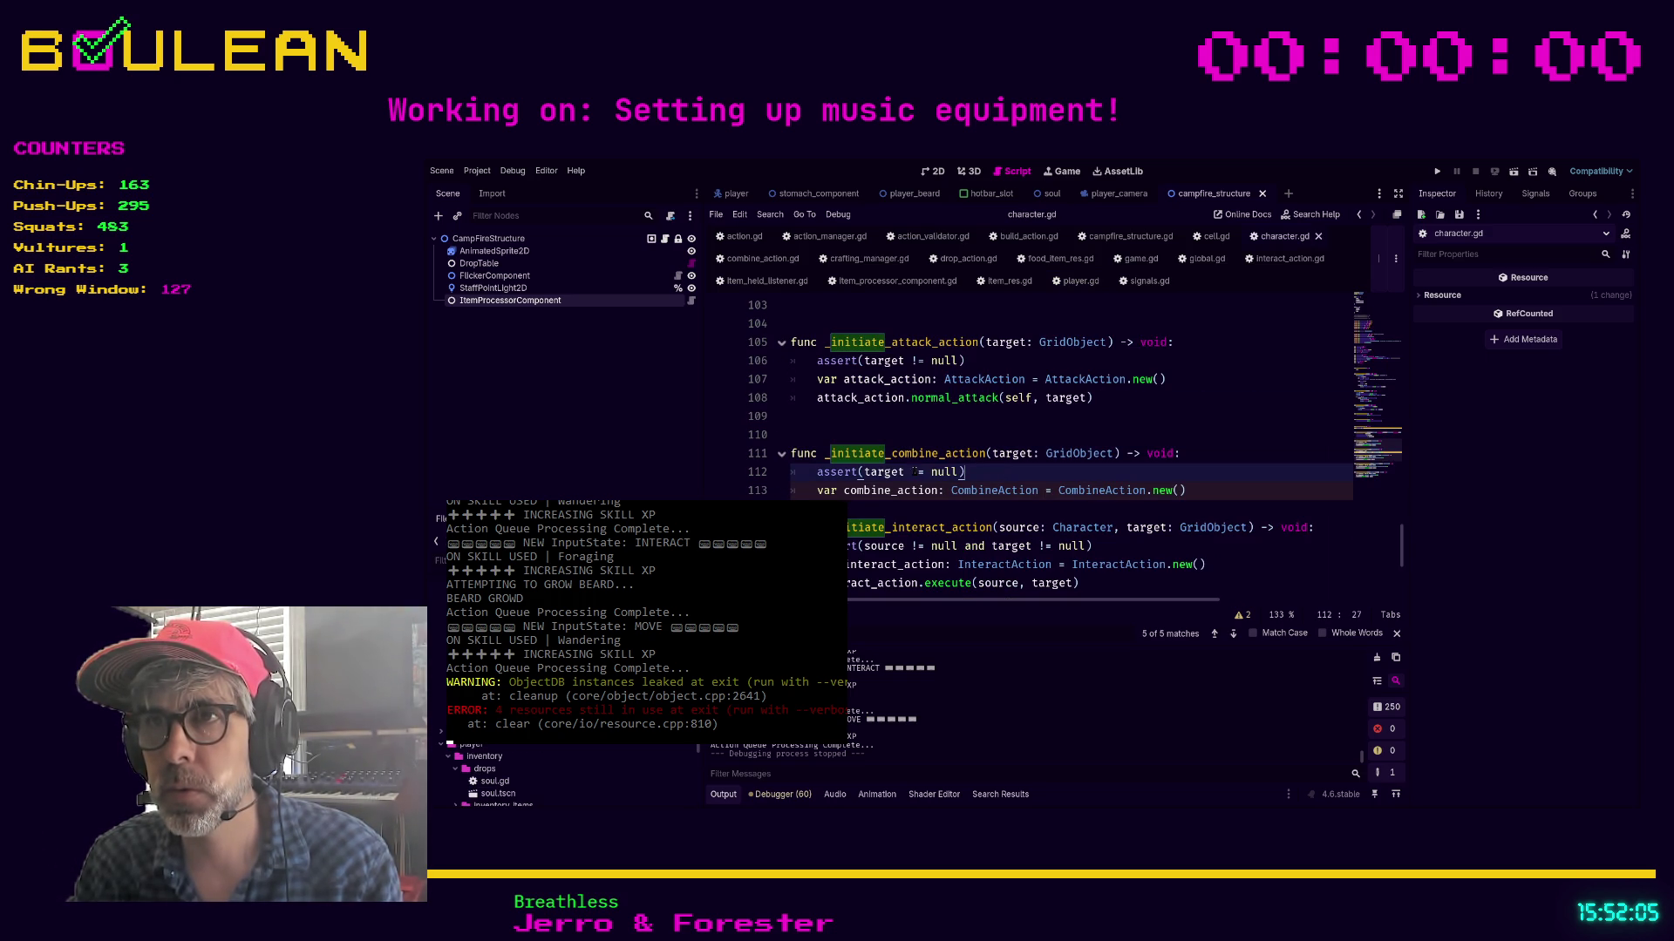
{"action": "left_click", "coordinate": [942, 506]}
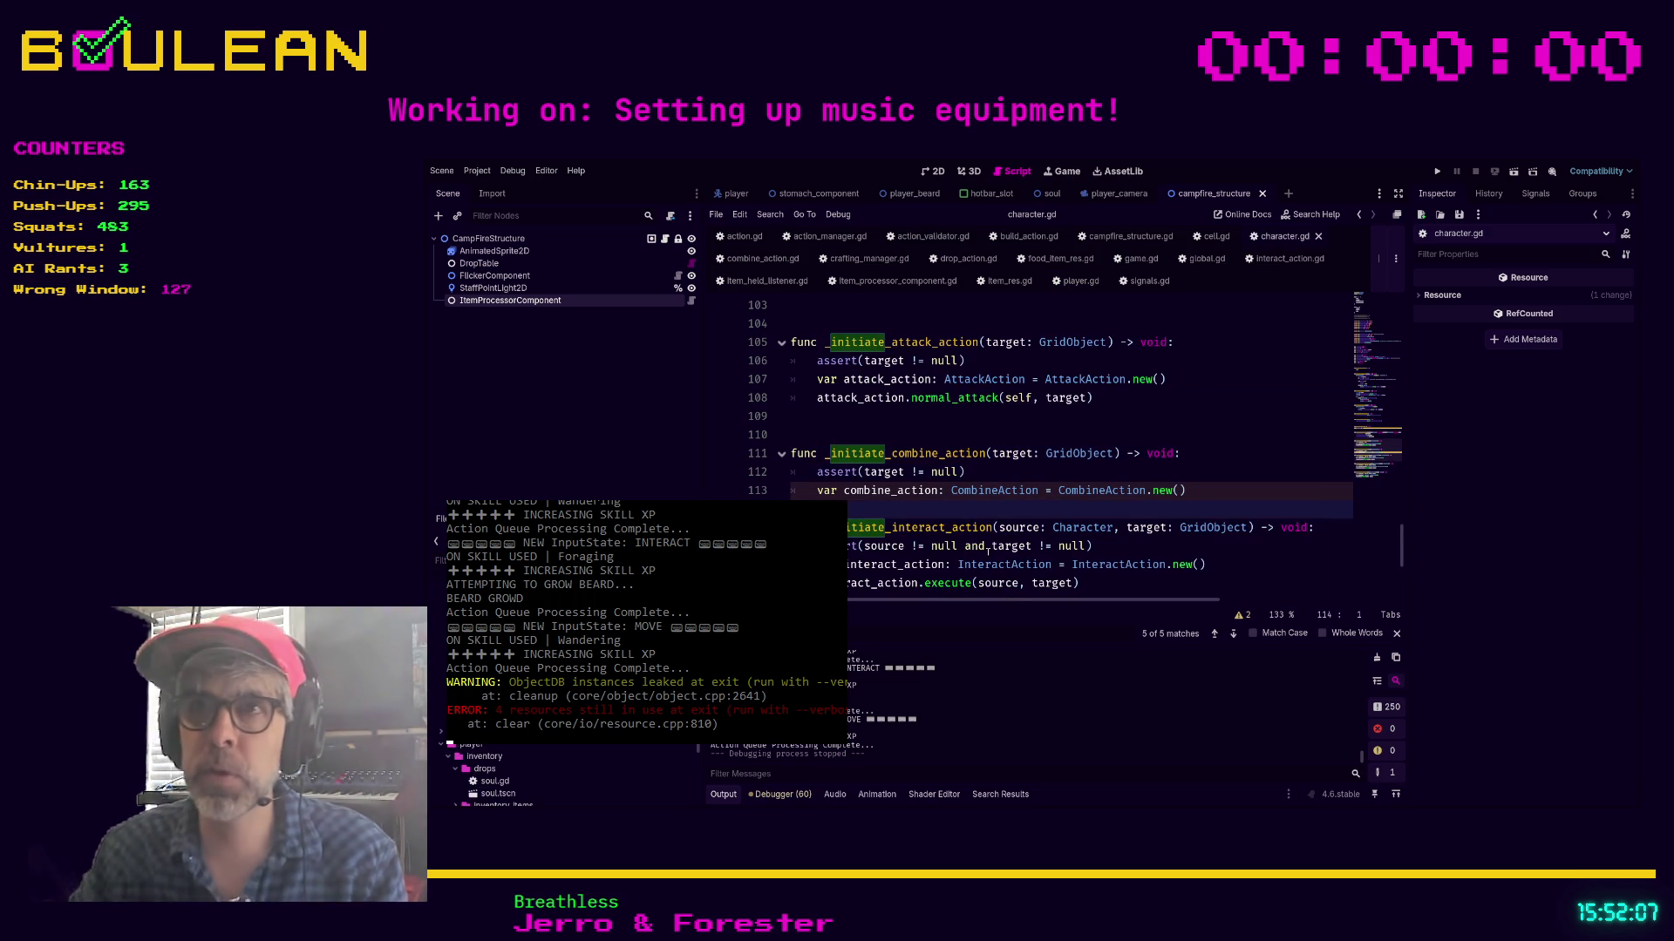
{"action": "key", "text": "Return"}
{"action": "key", "text": "Return"}
{"action": "key", "text": "Return"}
{"action": "left_click", "coordinate": [988, 552]}
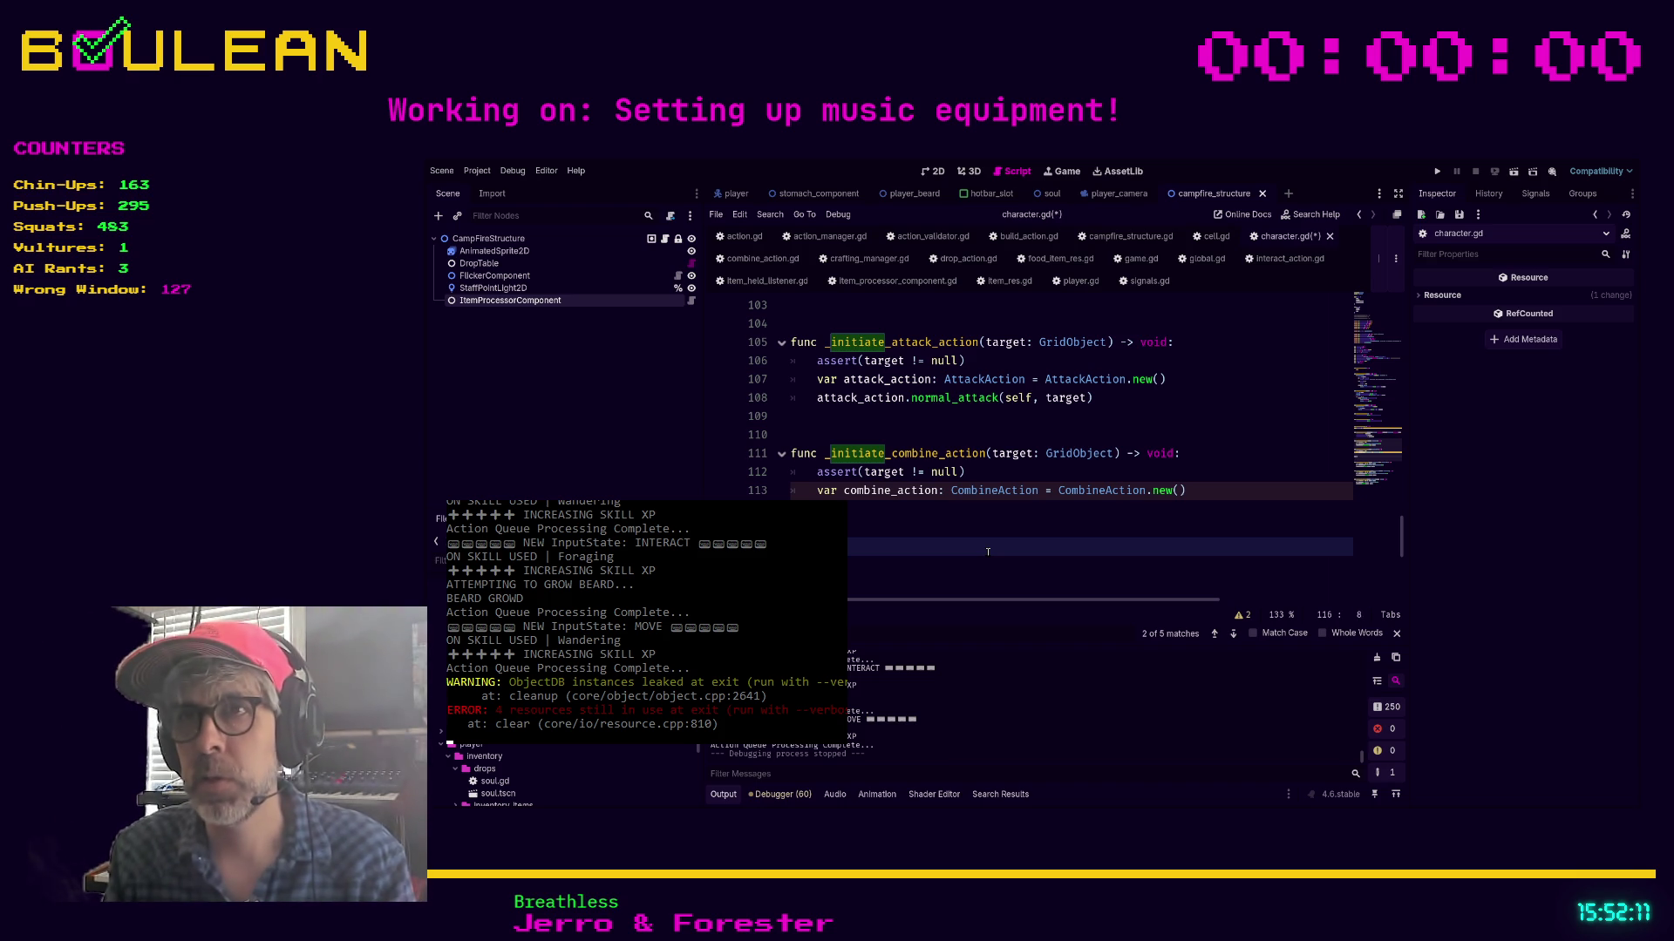
{"action": "type", "text": "self._initia"}
{"action": "type", "text": "te_drop"}
{"action": "type", "text": "_action(target"}
{"action": "type", "text": ": Grid"}
{"action": "type", "text": "Object)"}
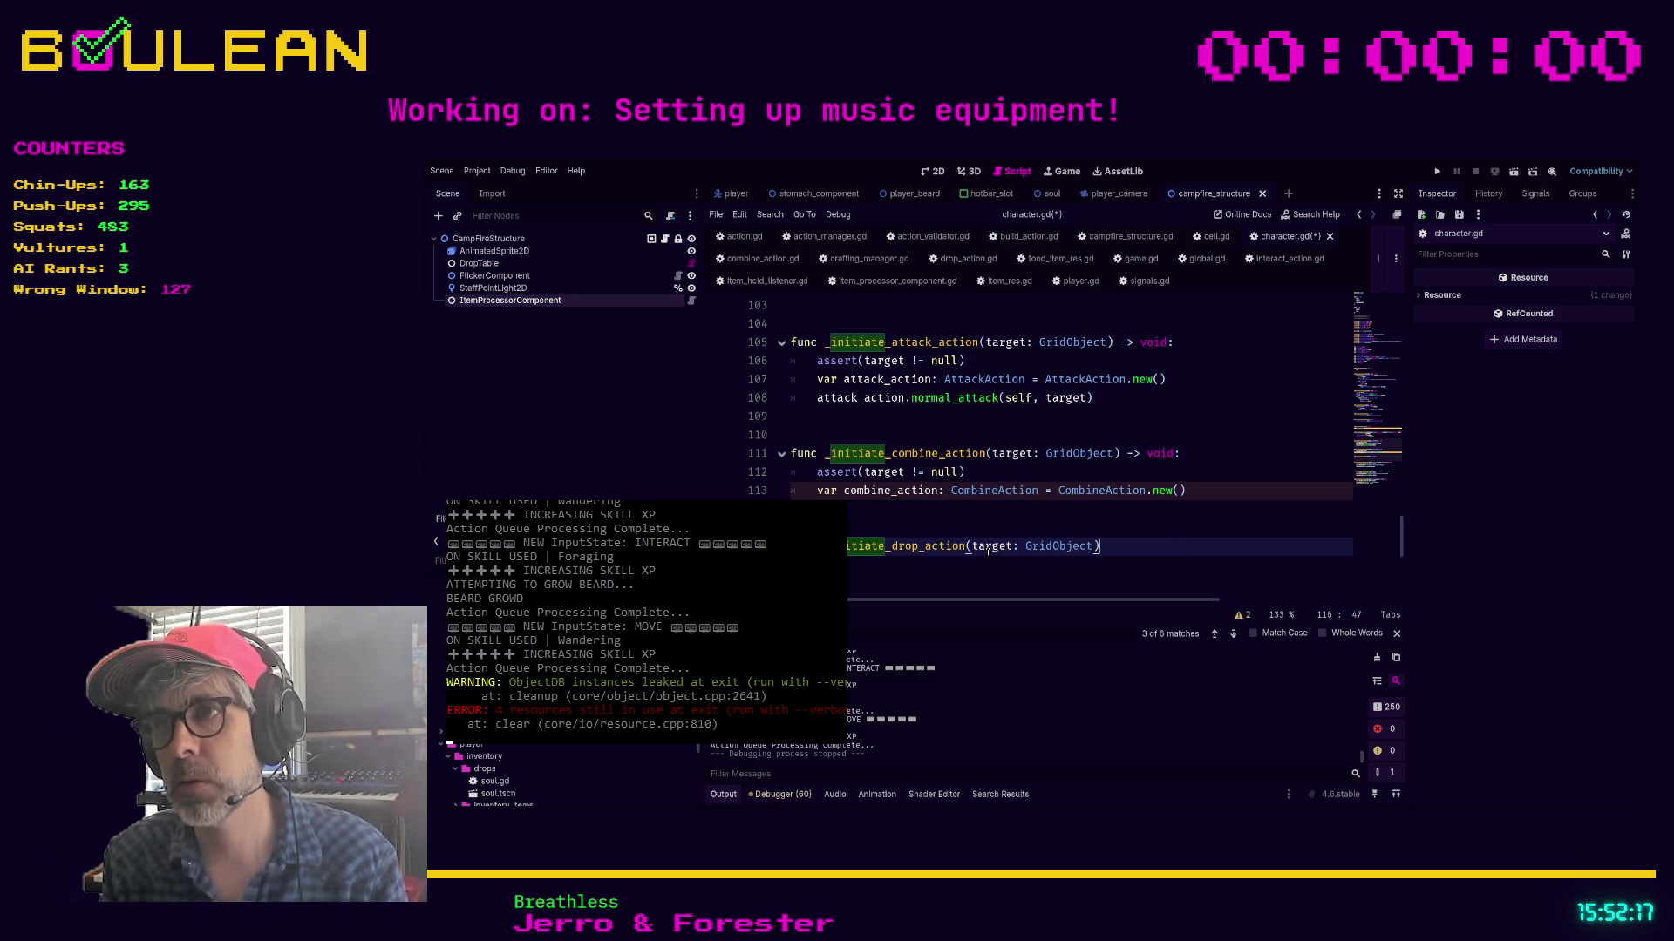
{"action": "type", "text": " -:"}
{"action": "key", "text": "Return"}
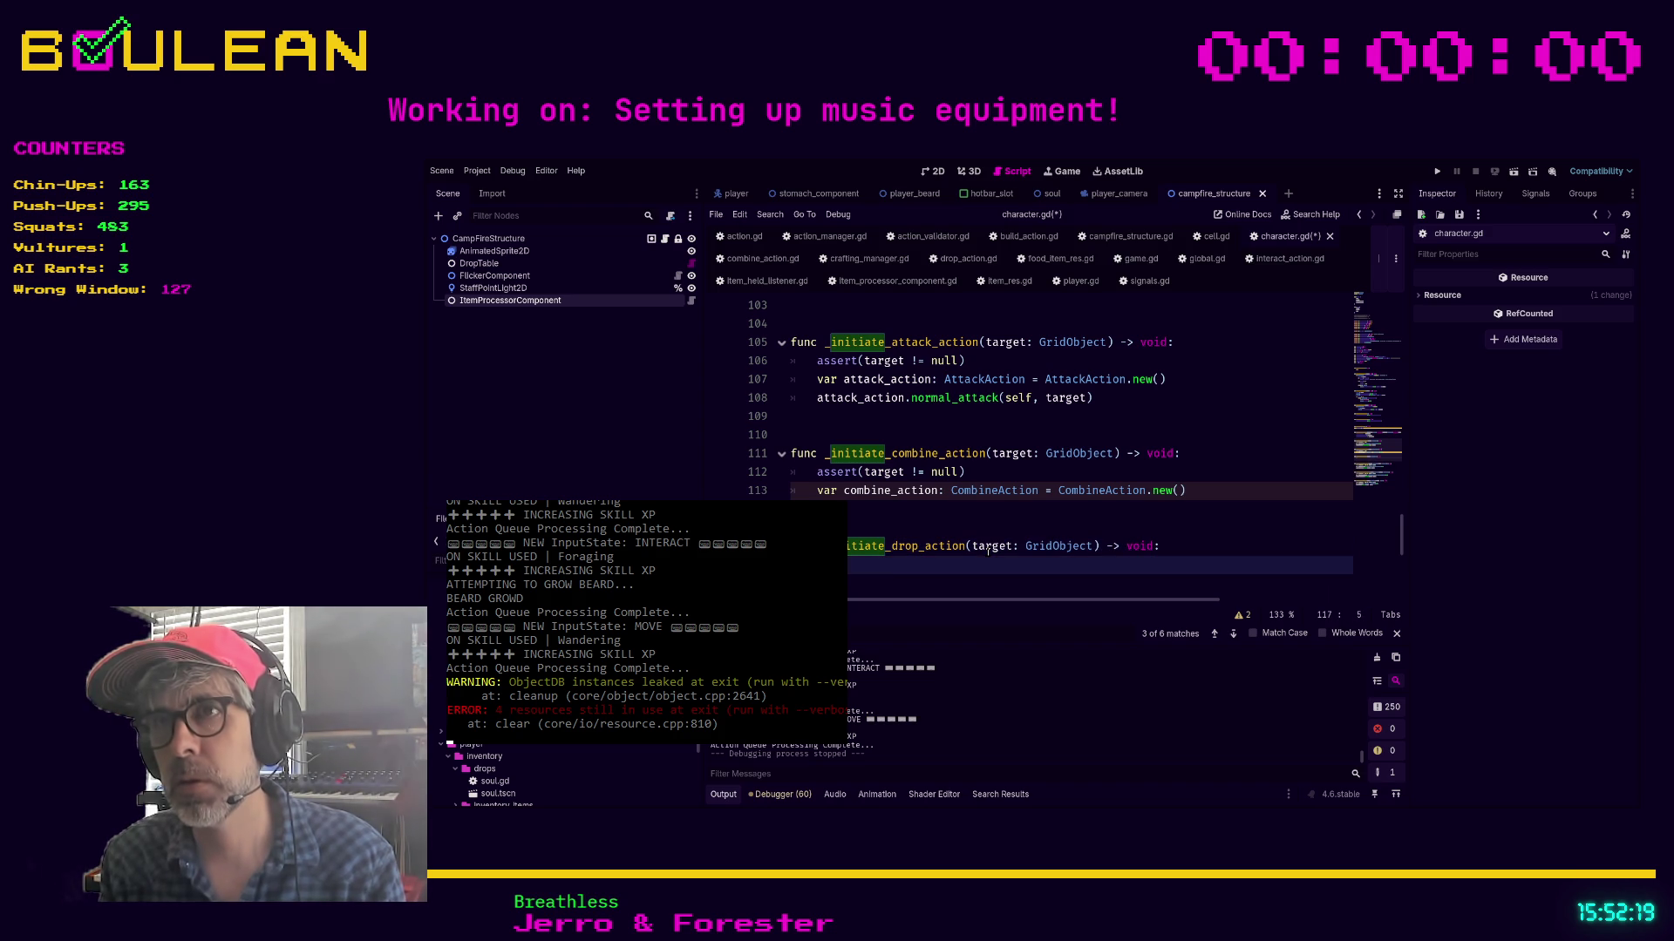
{"action": "type", "text": "assert(tar"}
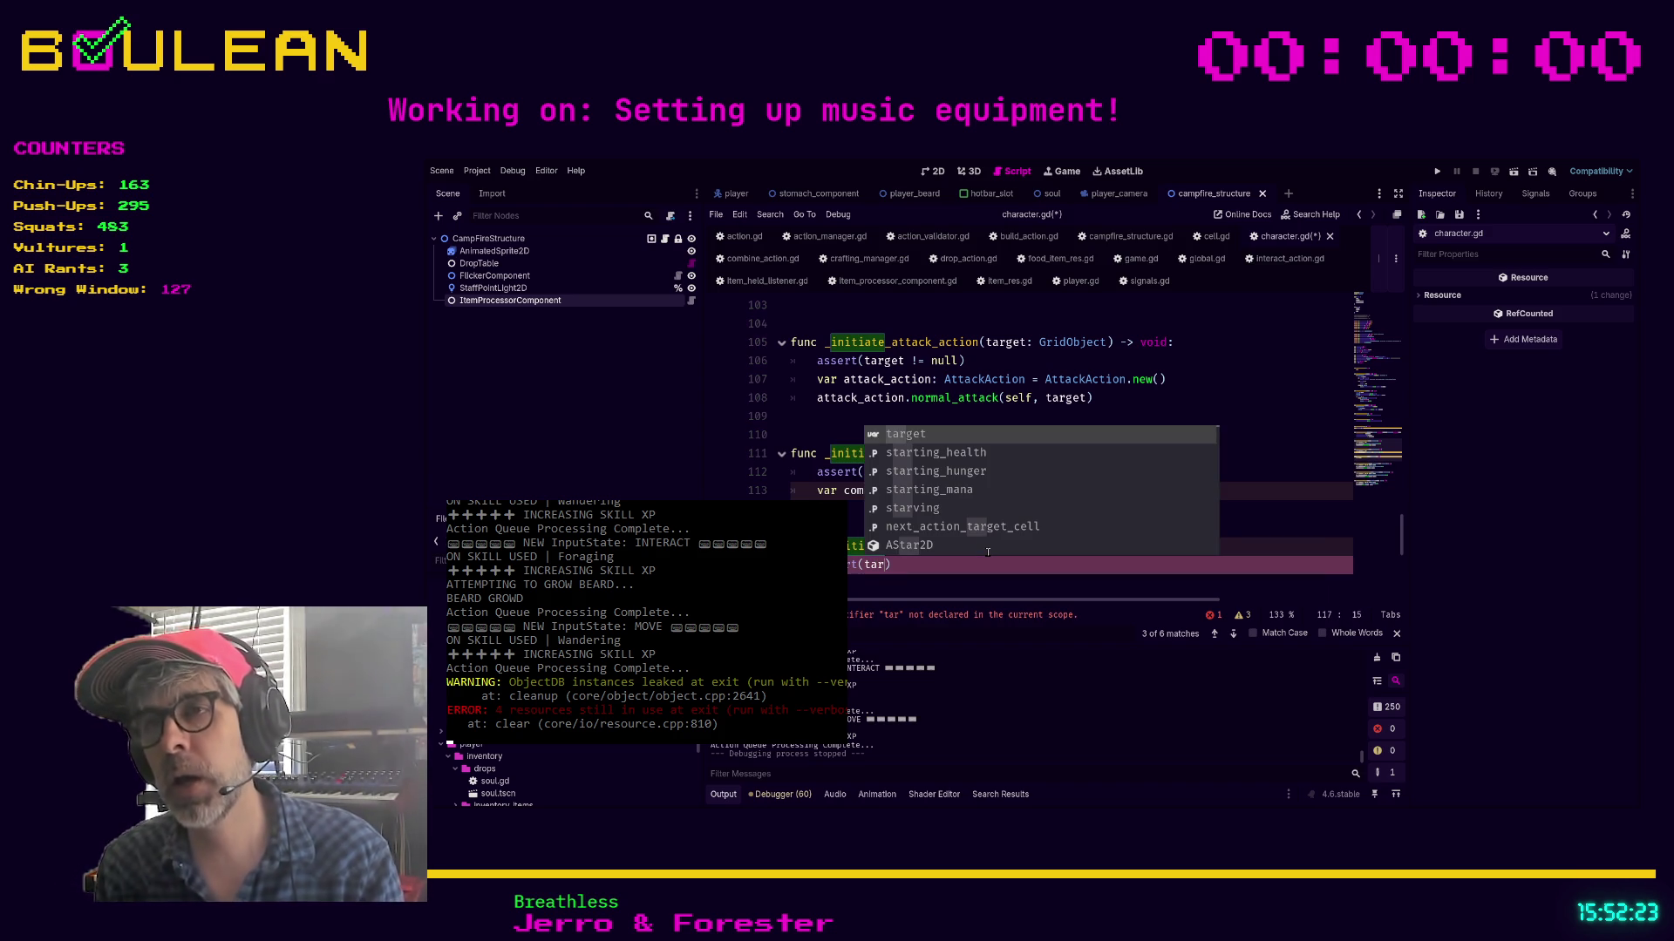
{"action": "type", "text": ")"}
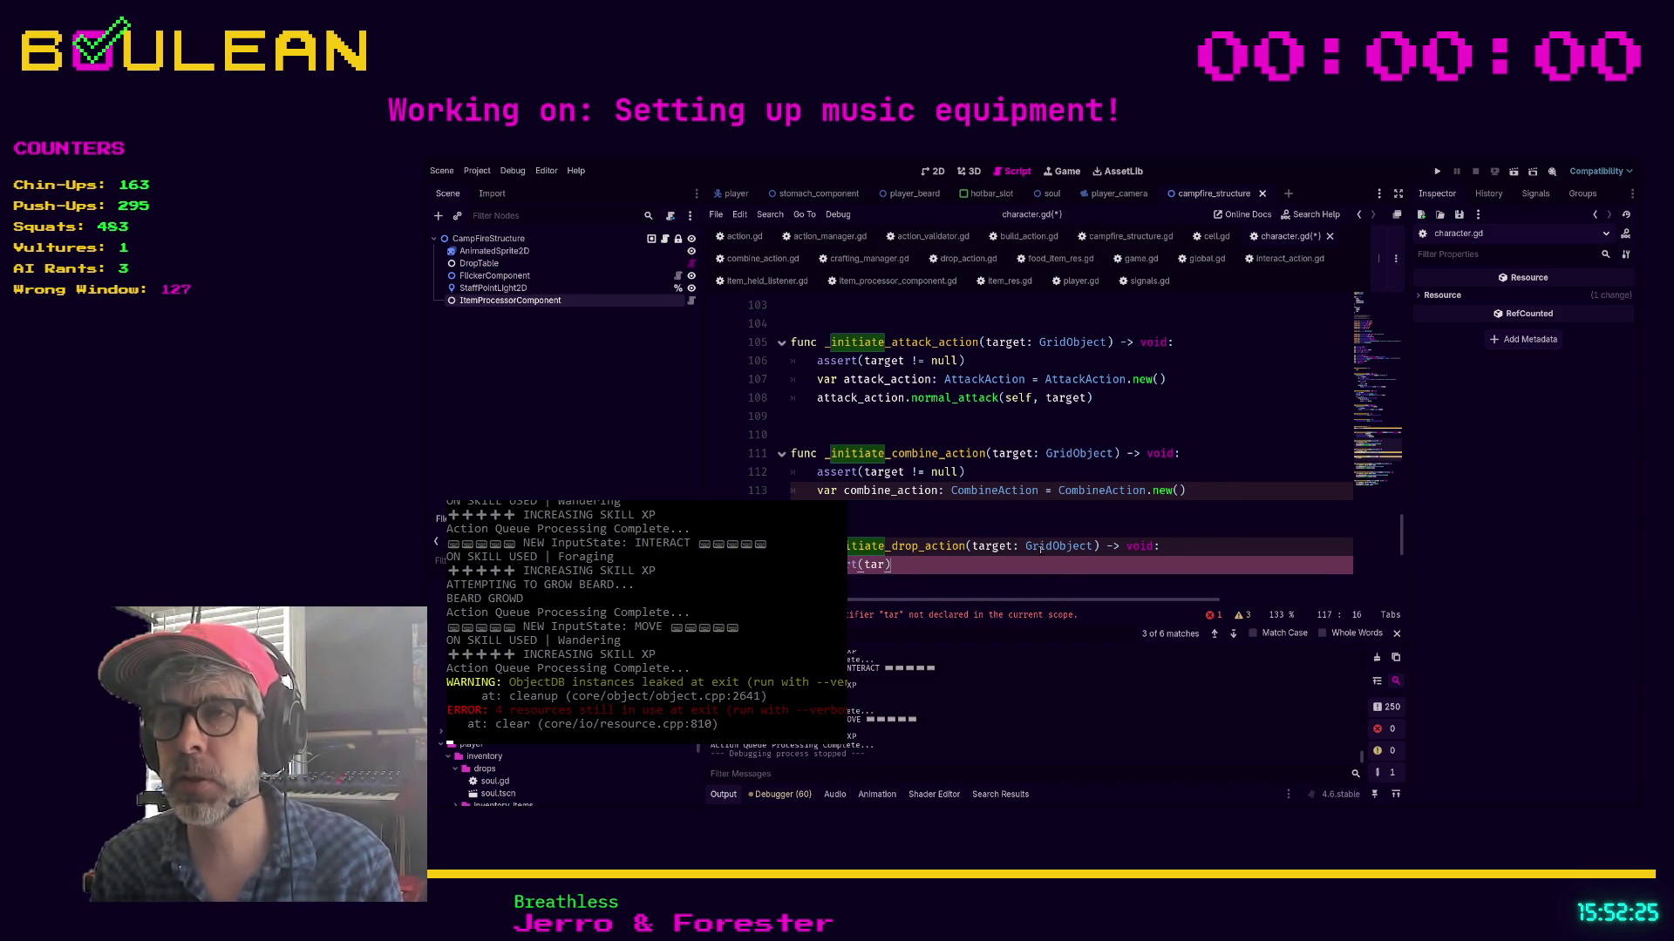
{"action": "double_click", "coordinate": [1049, 546]}
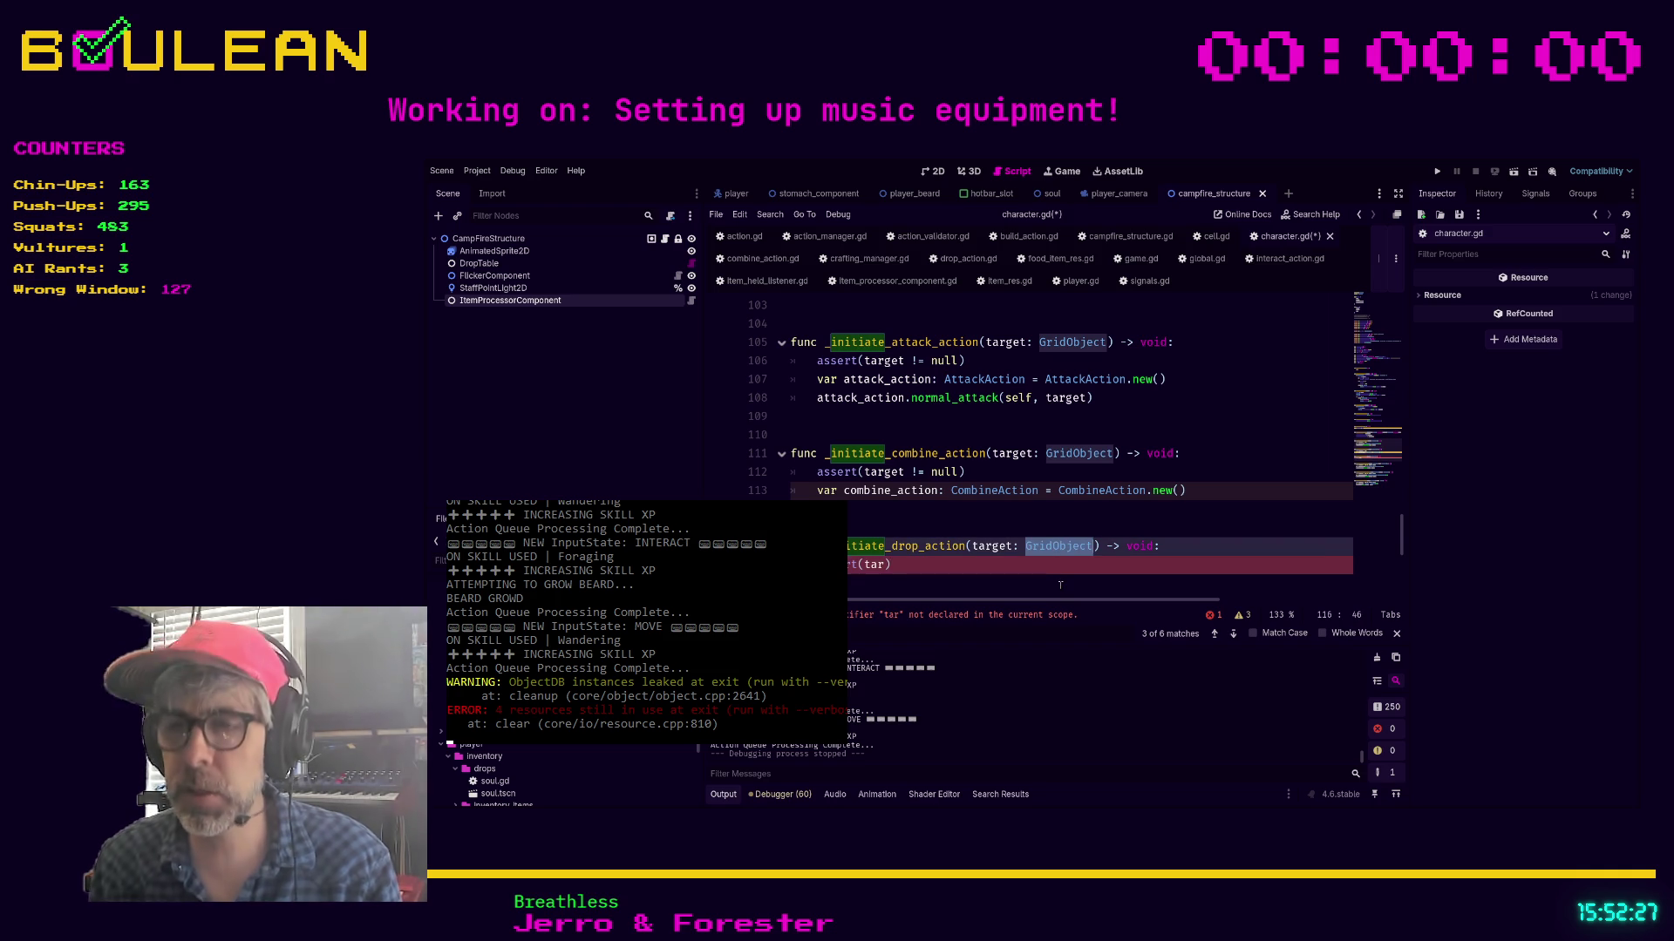
{"action": "type", "text": "Cell"}
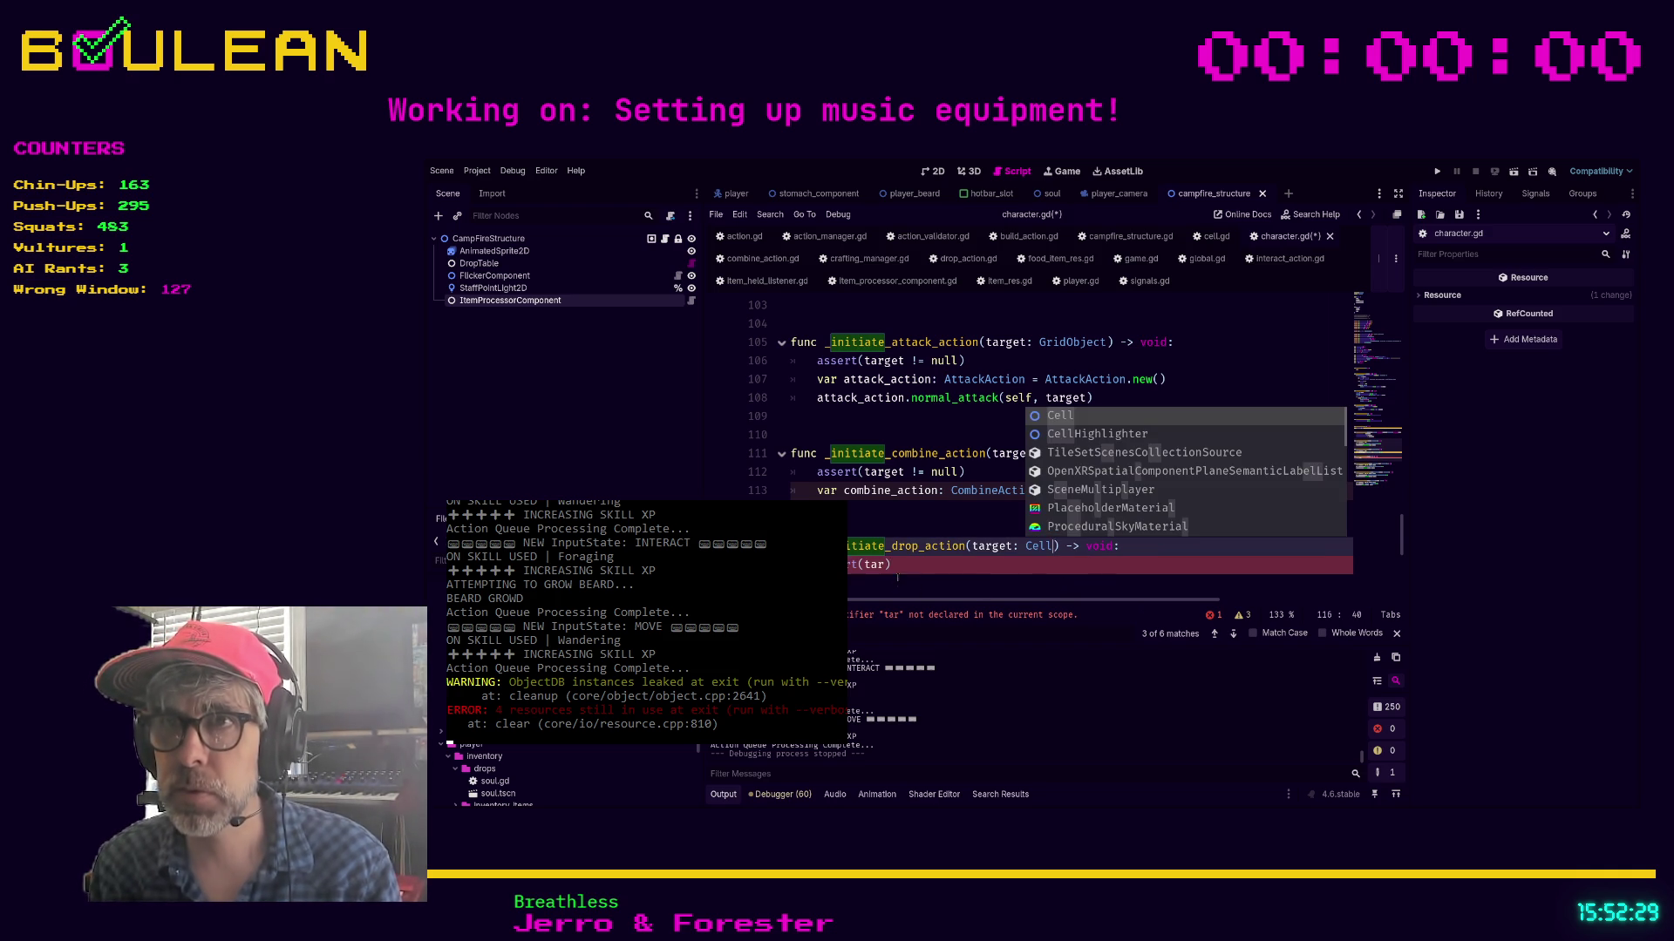
Write assert(target != null) and var drop_action: DropAction = DropAction.new(), then save
{"action": "left_click", "coordinate": [897, 582]}
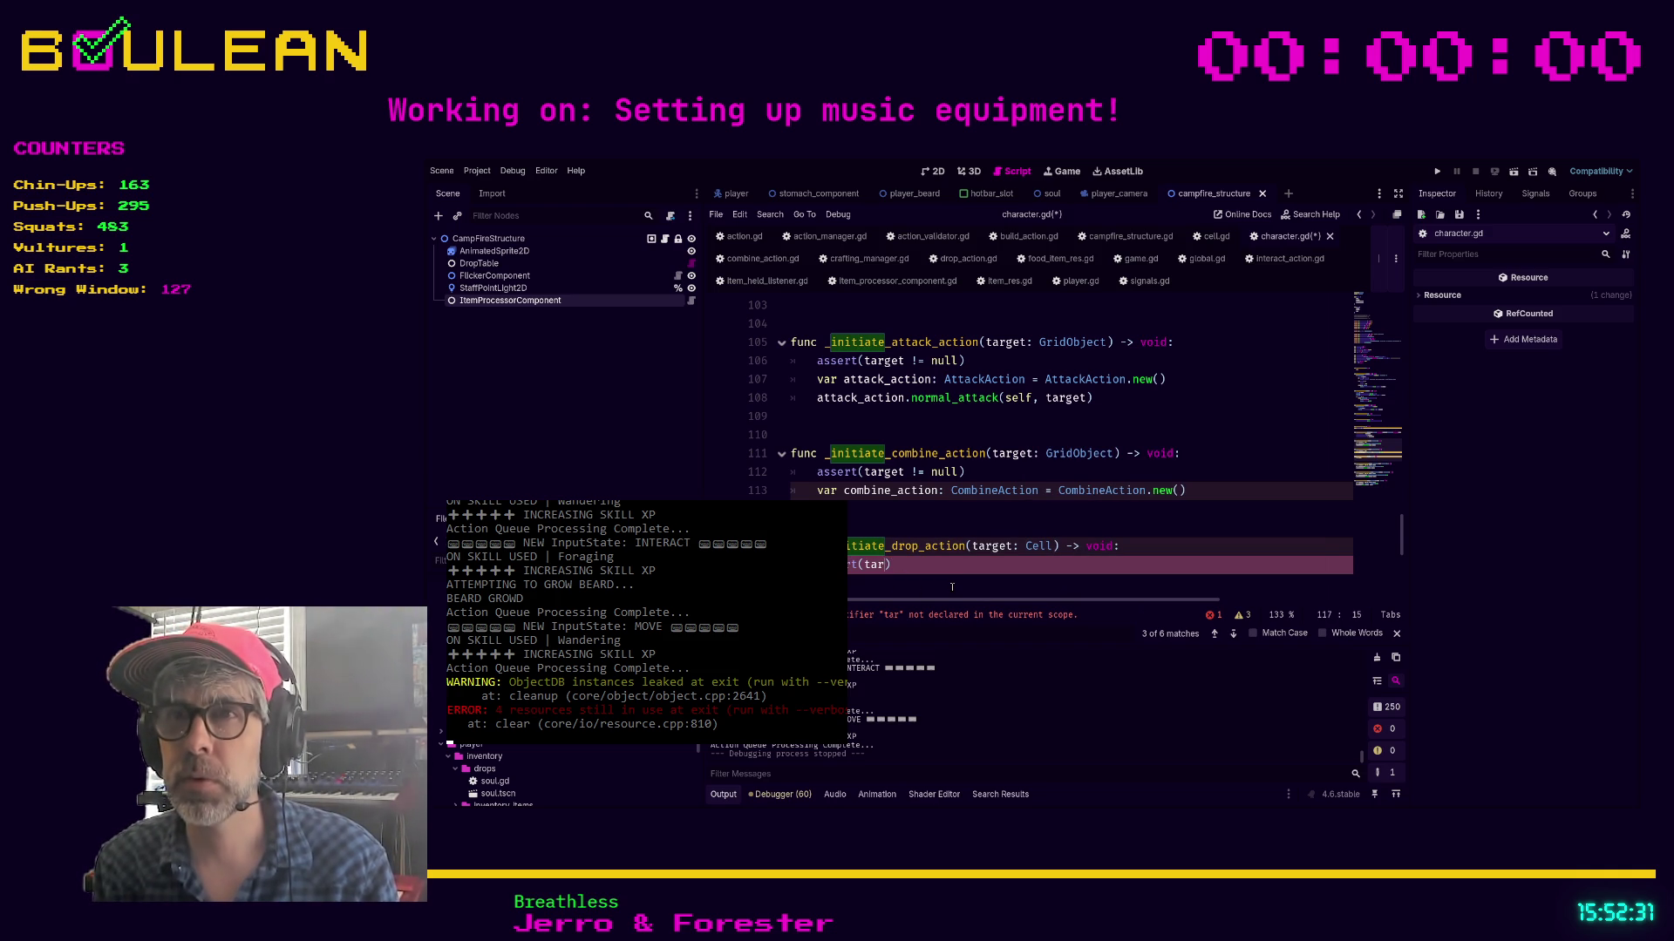
{"action": "type", "text": "get != null"}
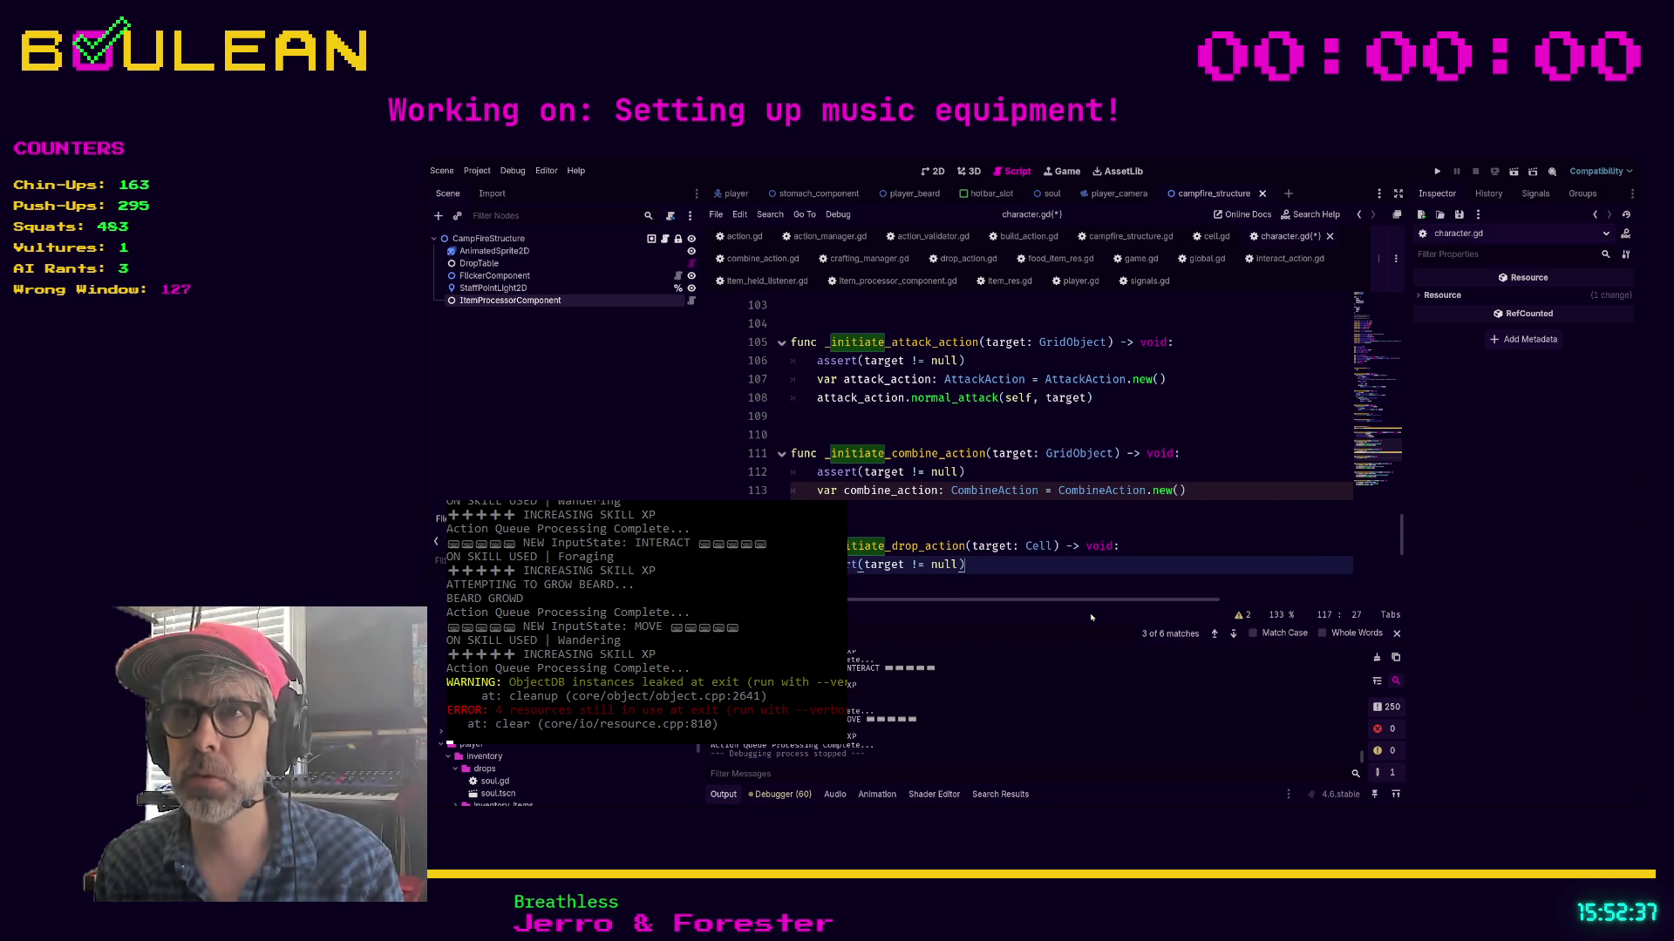
{"action": "key", "text": "Return"}
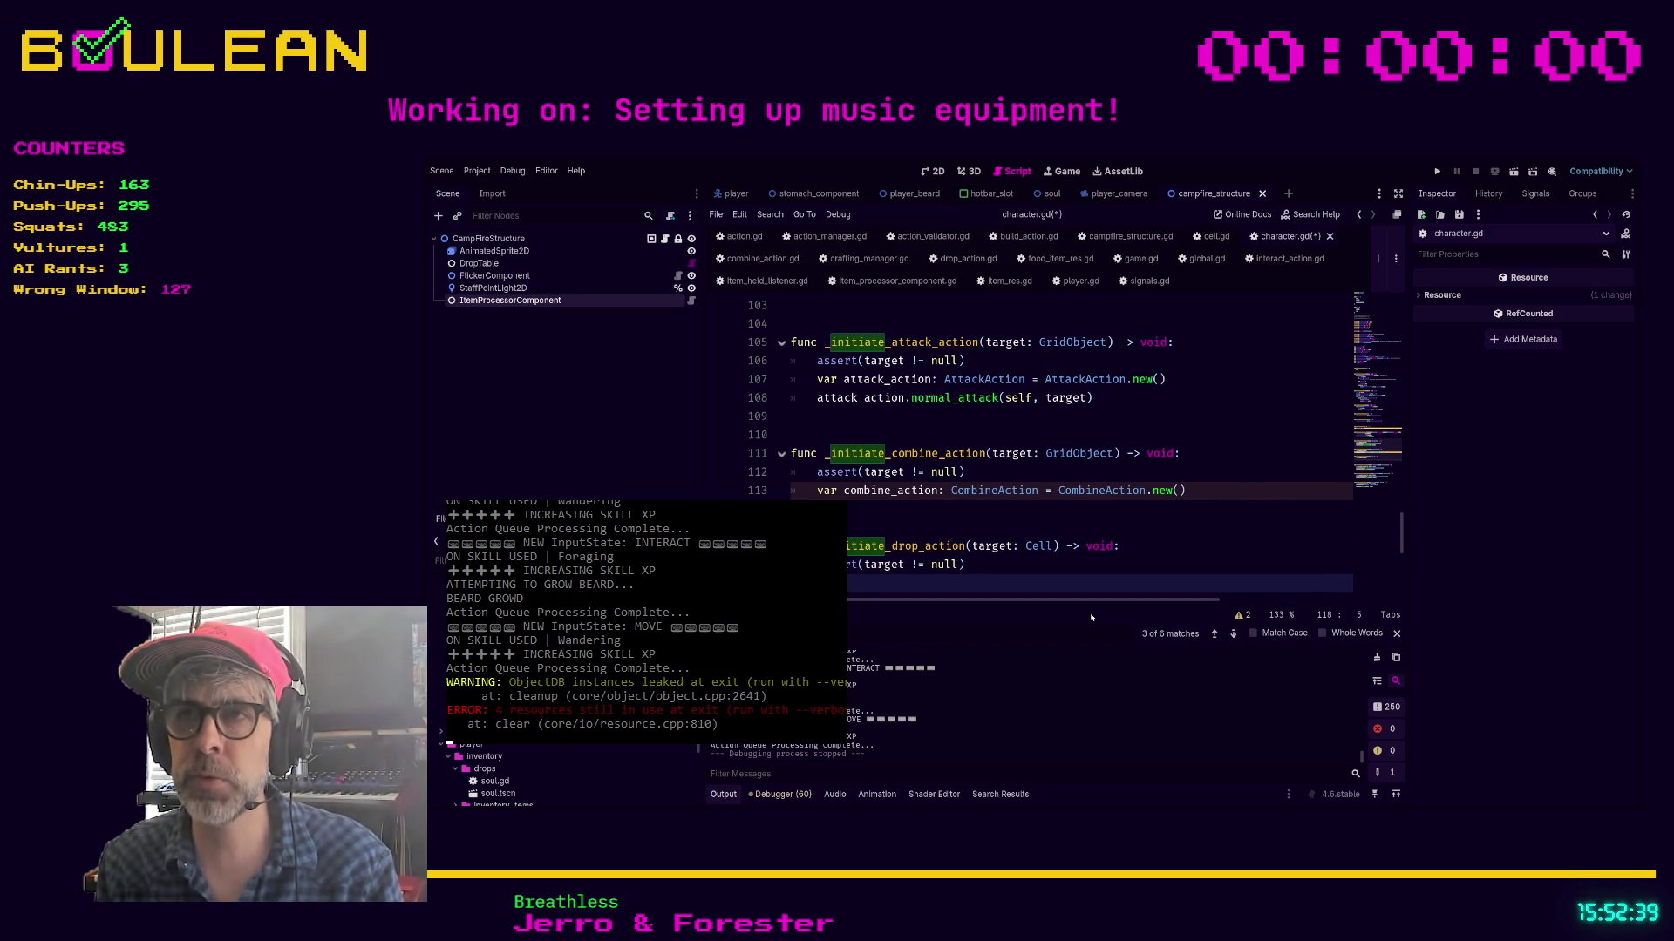
{"action": "type", "text": "ar d"}
{"action": "type", "text": "acti"}
{"action": "type", "text": "Drop"}
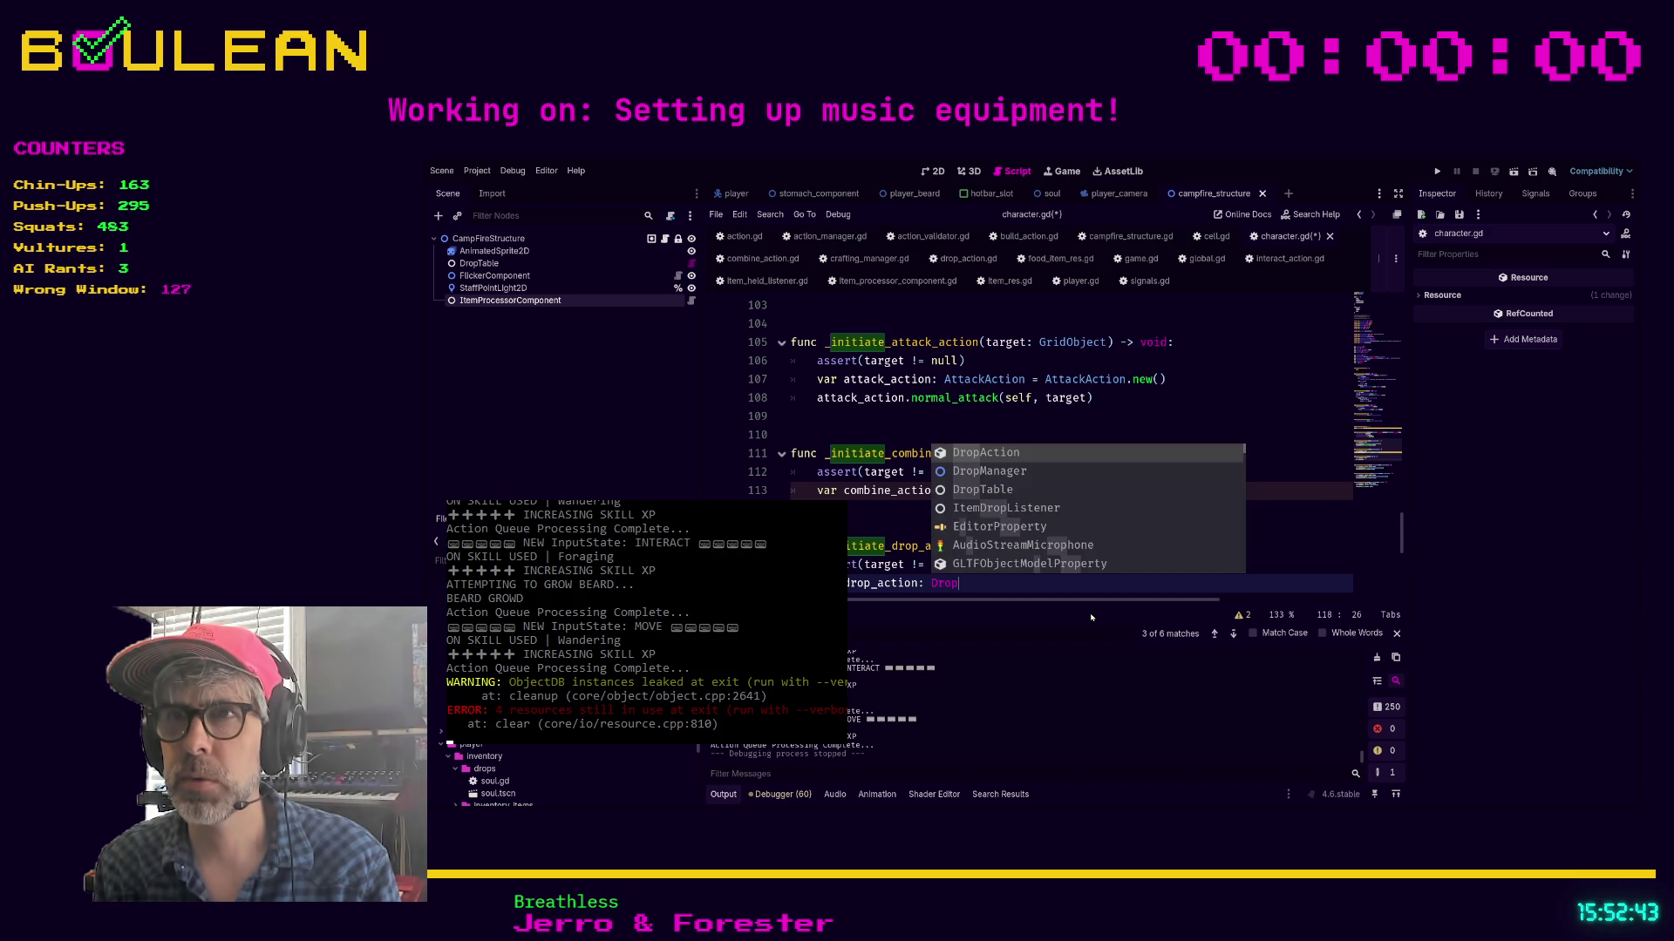
{"action": "type", "text": "Action= D"}
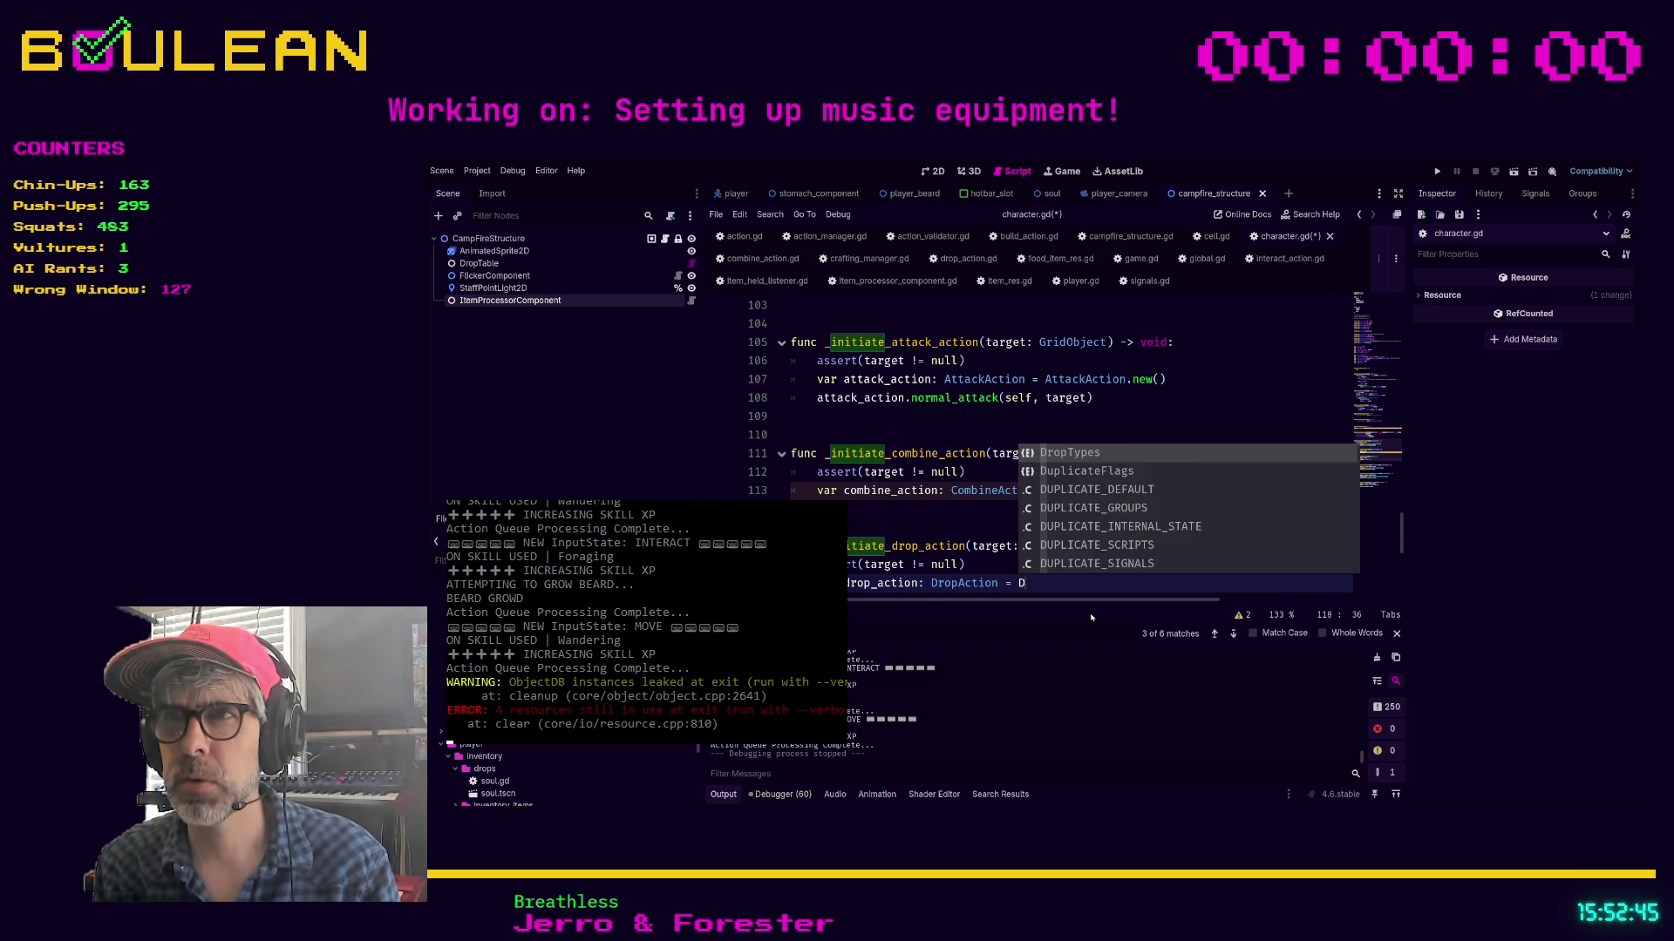
{"action": "type", "text": "ropAction.new"}
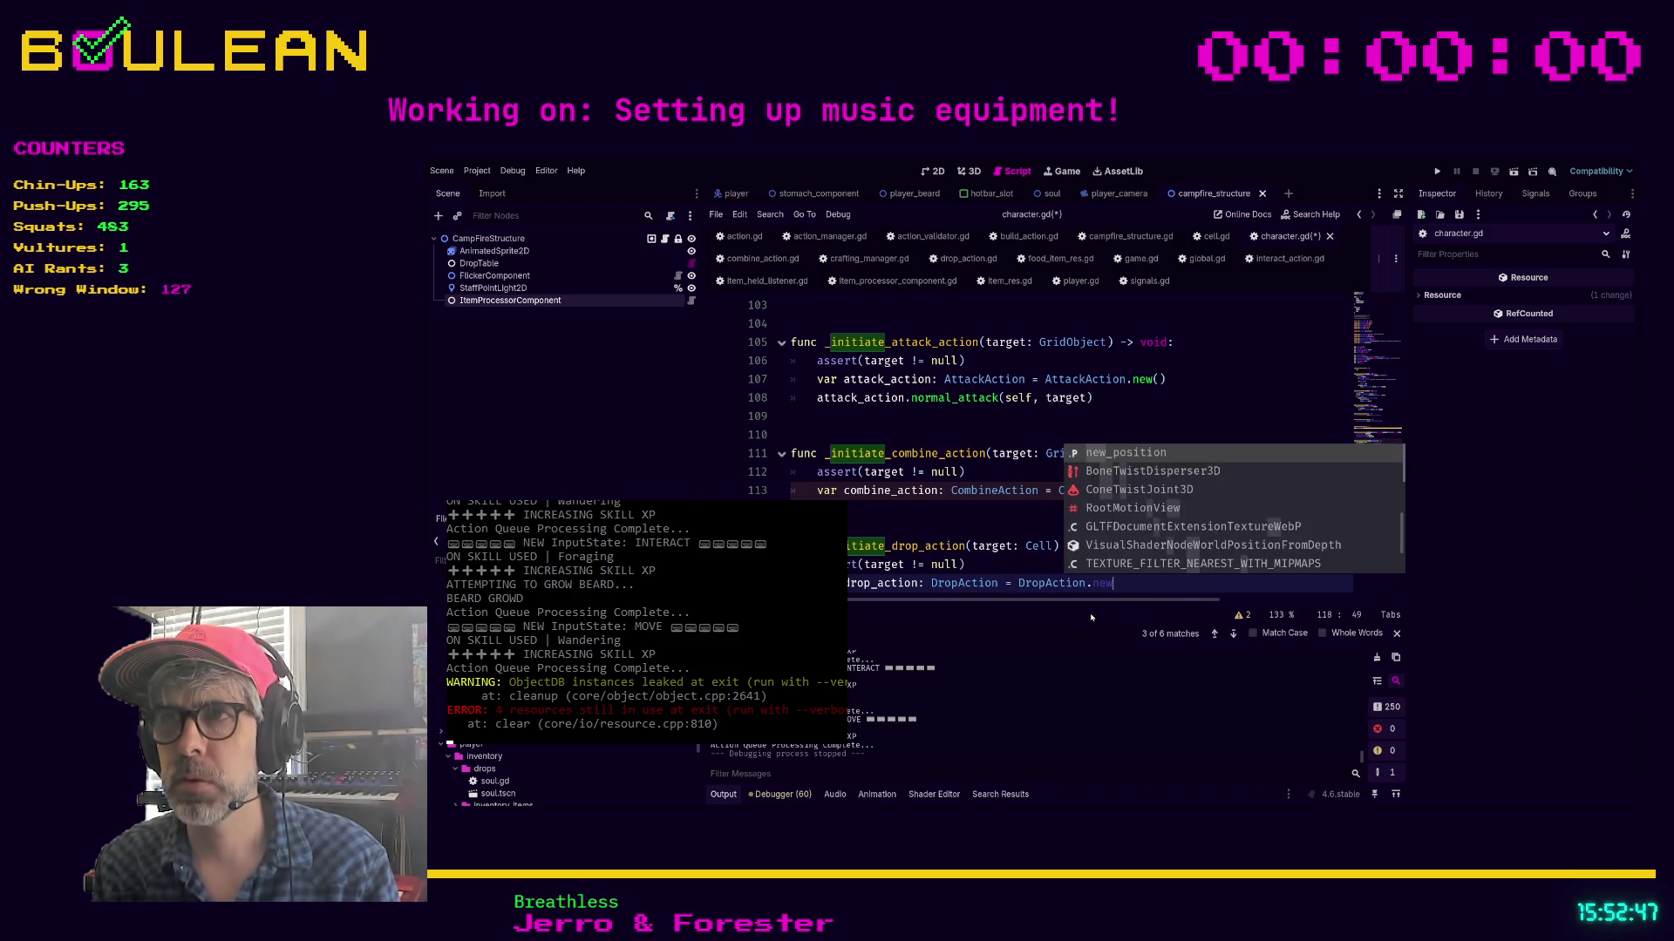
{"action": "key", "text": "Return"}
{"action": "key", "text": "Up"}
{"action": "key", "text": "ctrl+s"}
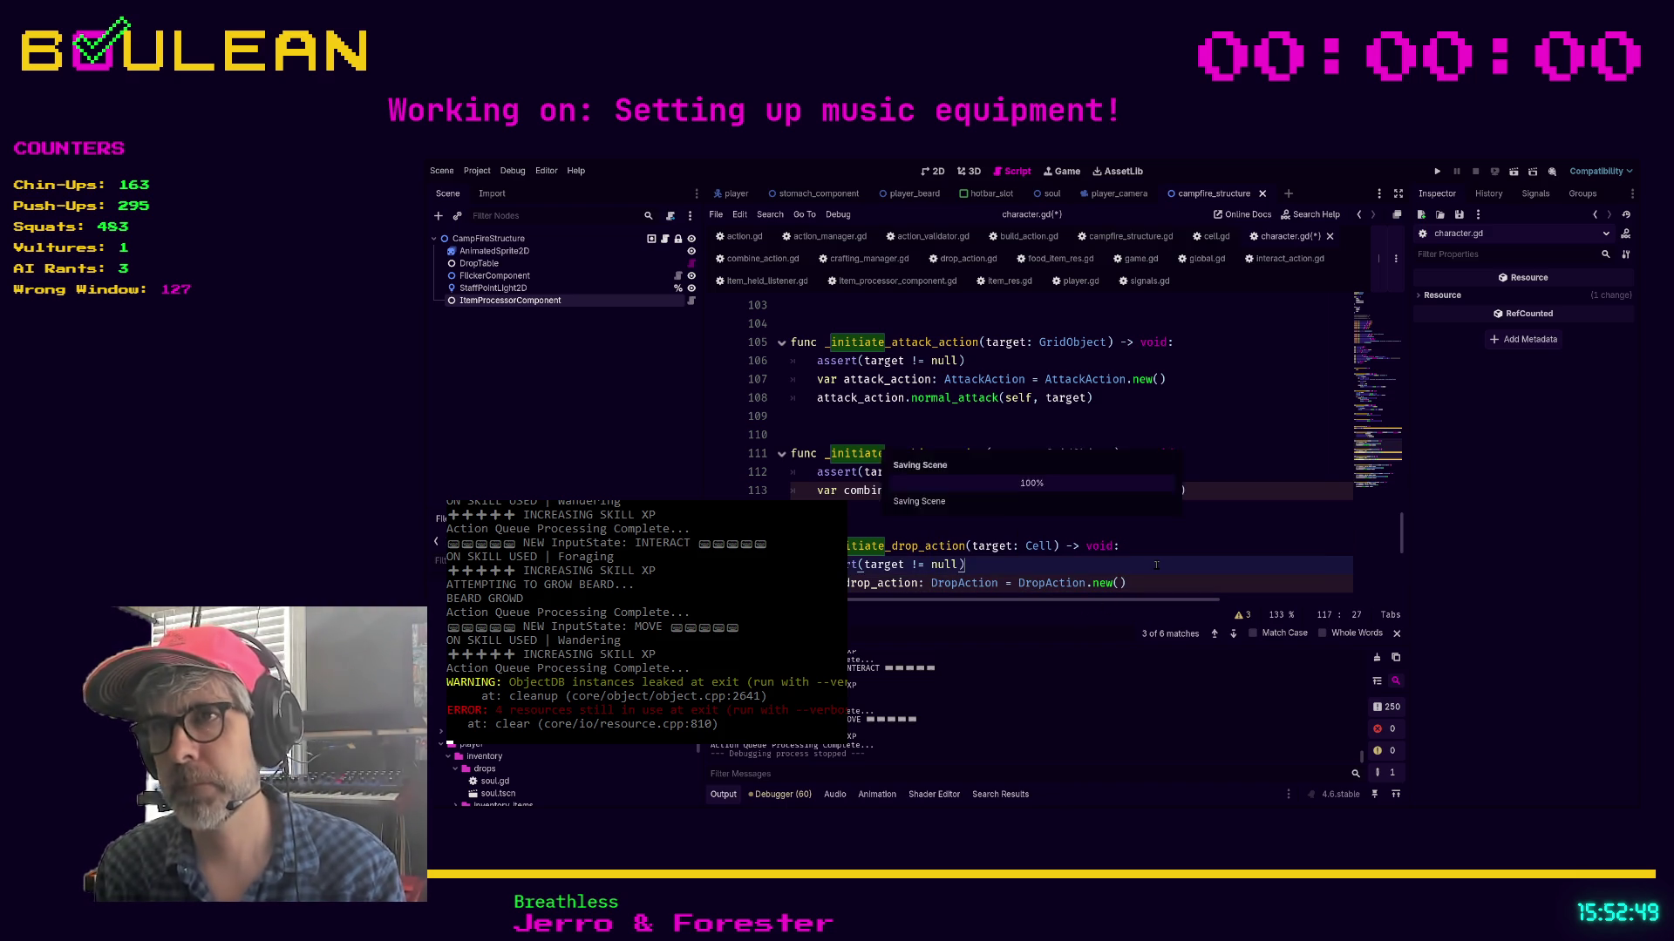
{"action": "scroll", "coordinate": [1156, 565], "scroll_direction": "down", "scroll_amount": 3}
{"action": "left_click", "coordinate": [858, 472]}
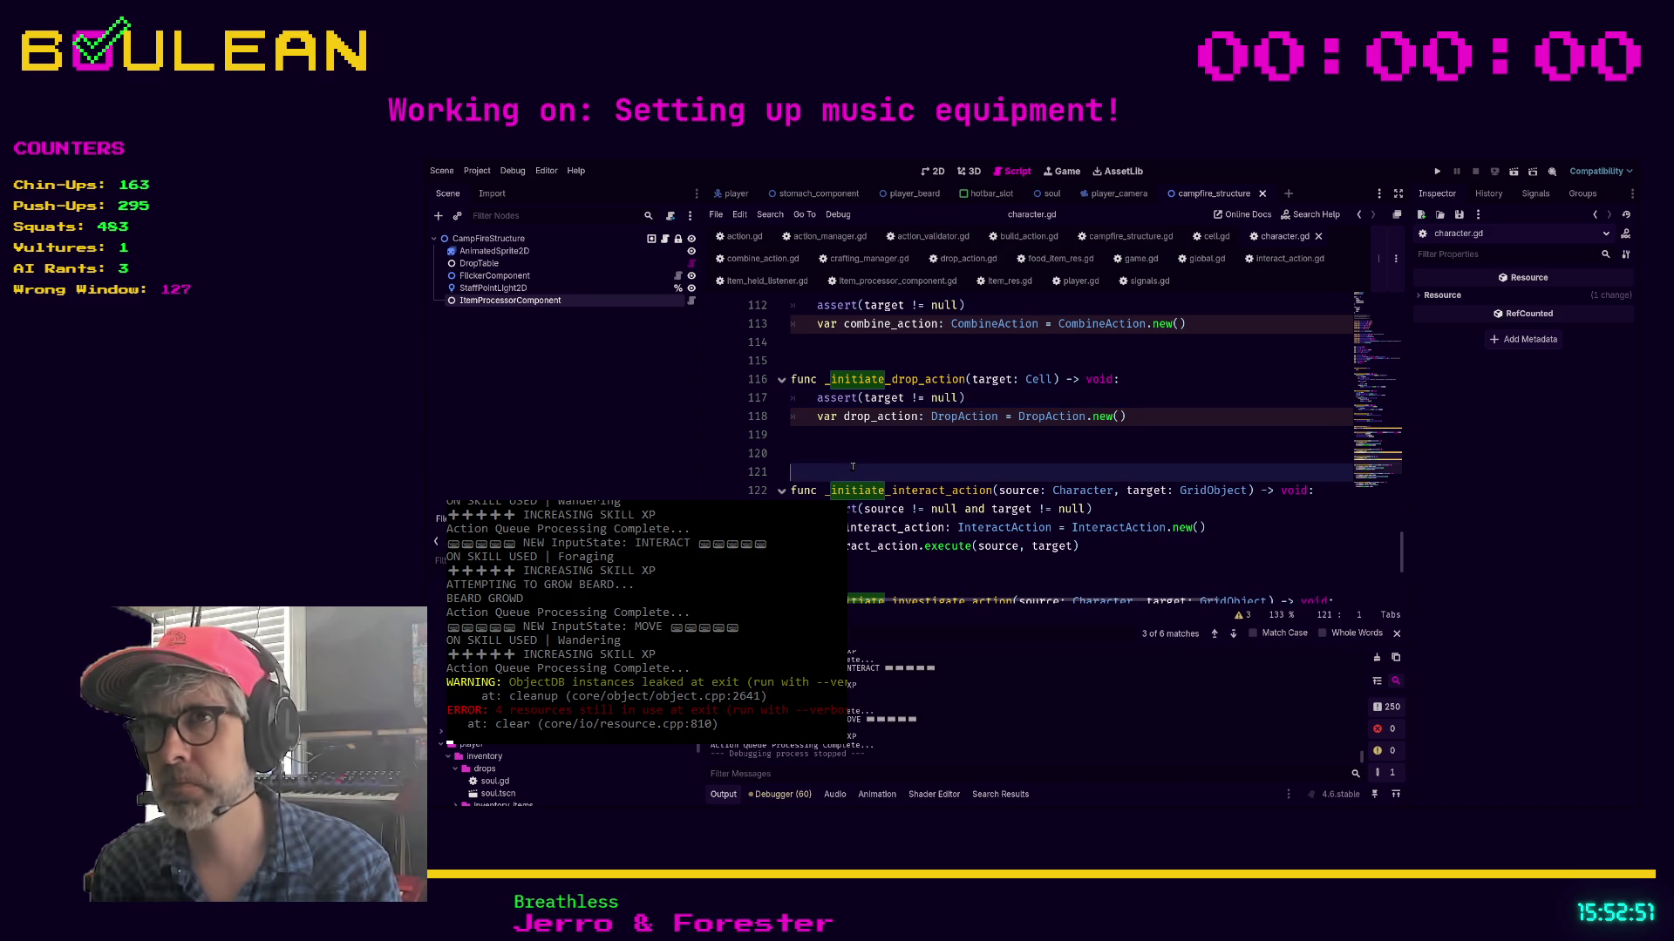
Delete the extra blank line after _initiate_drop_action and save character.gd
{"action": "key", "text": "Up"}
{"action": "key", "text": "BackSpace"}
{"action": "scroll", "coordinate": [914, 476], "scroll_direction": "up", "scroll_amount": 2}
{"action": "left_click", "coordinate": [914, 476]}
{"action": "scroll", "coordinate": [914, 476], "scroll_direction": "up", "scroll_amount": 3}
{"action": "left_click", "coordinate": [868, 434]}
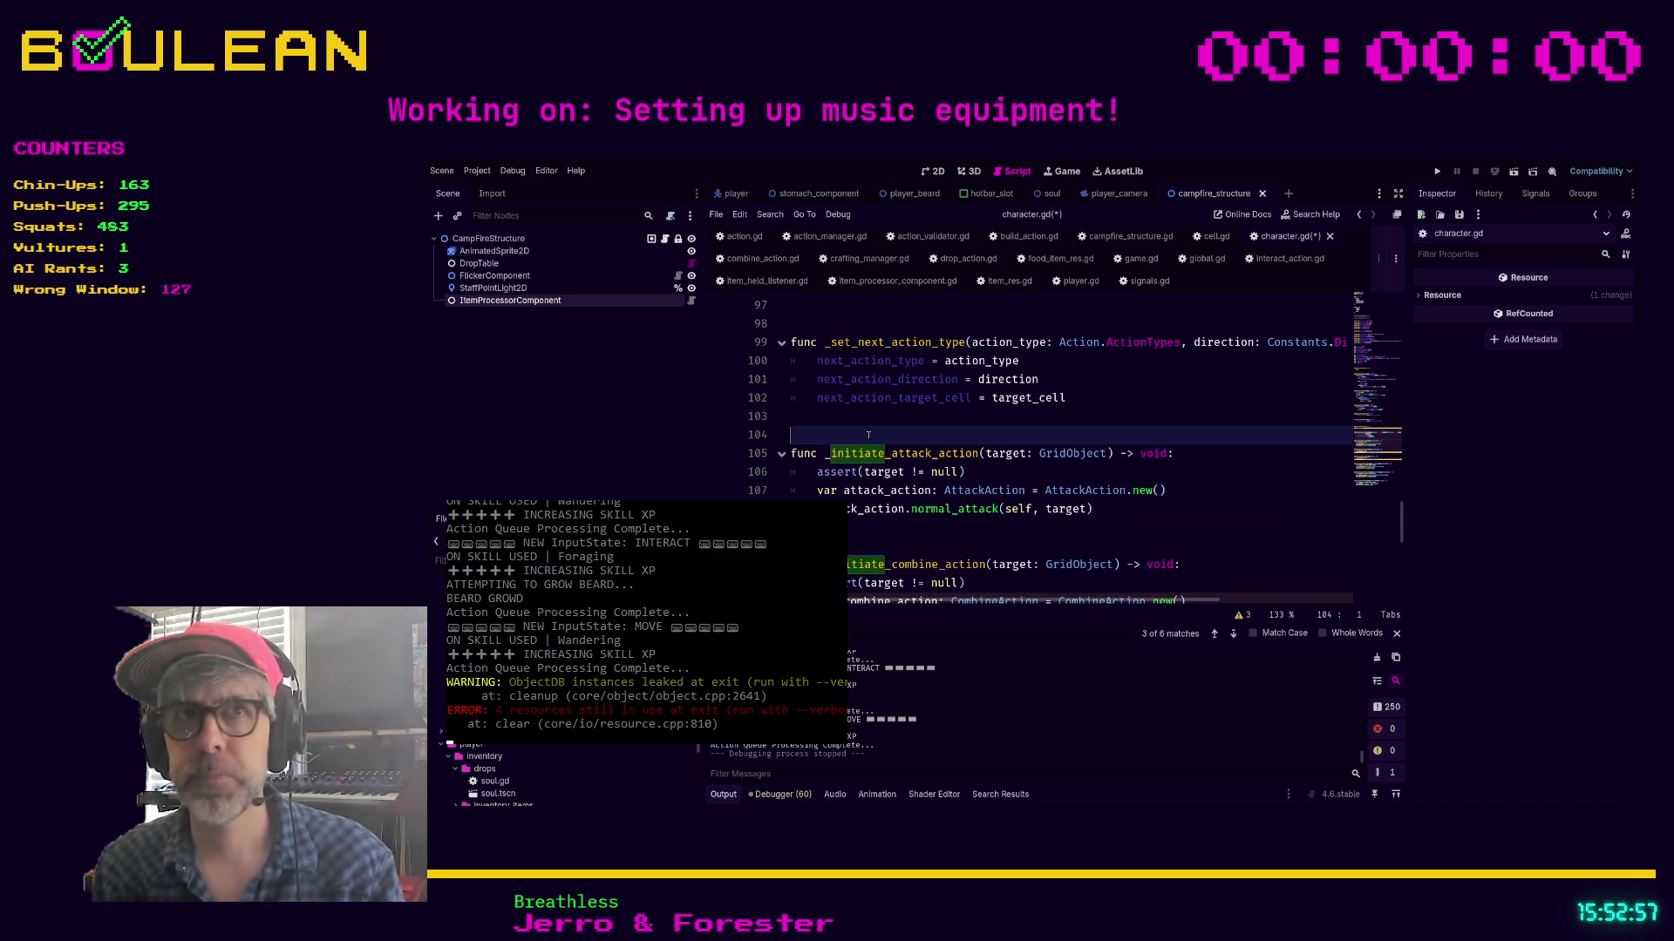
{"action": "key", "text": "ctrl+s"}
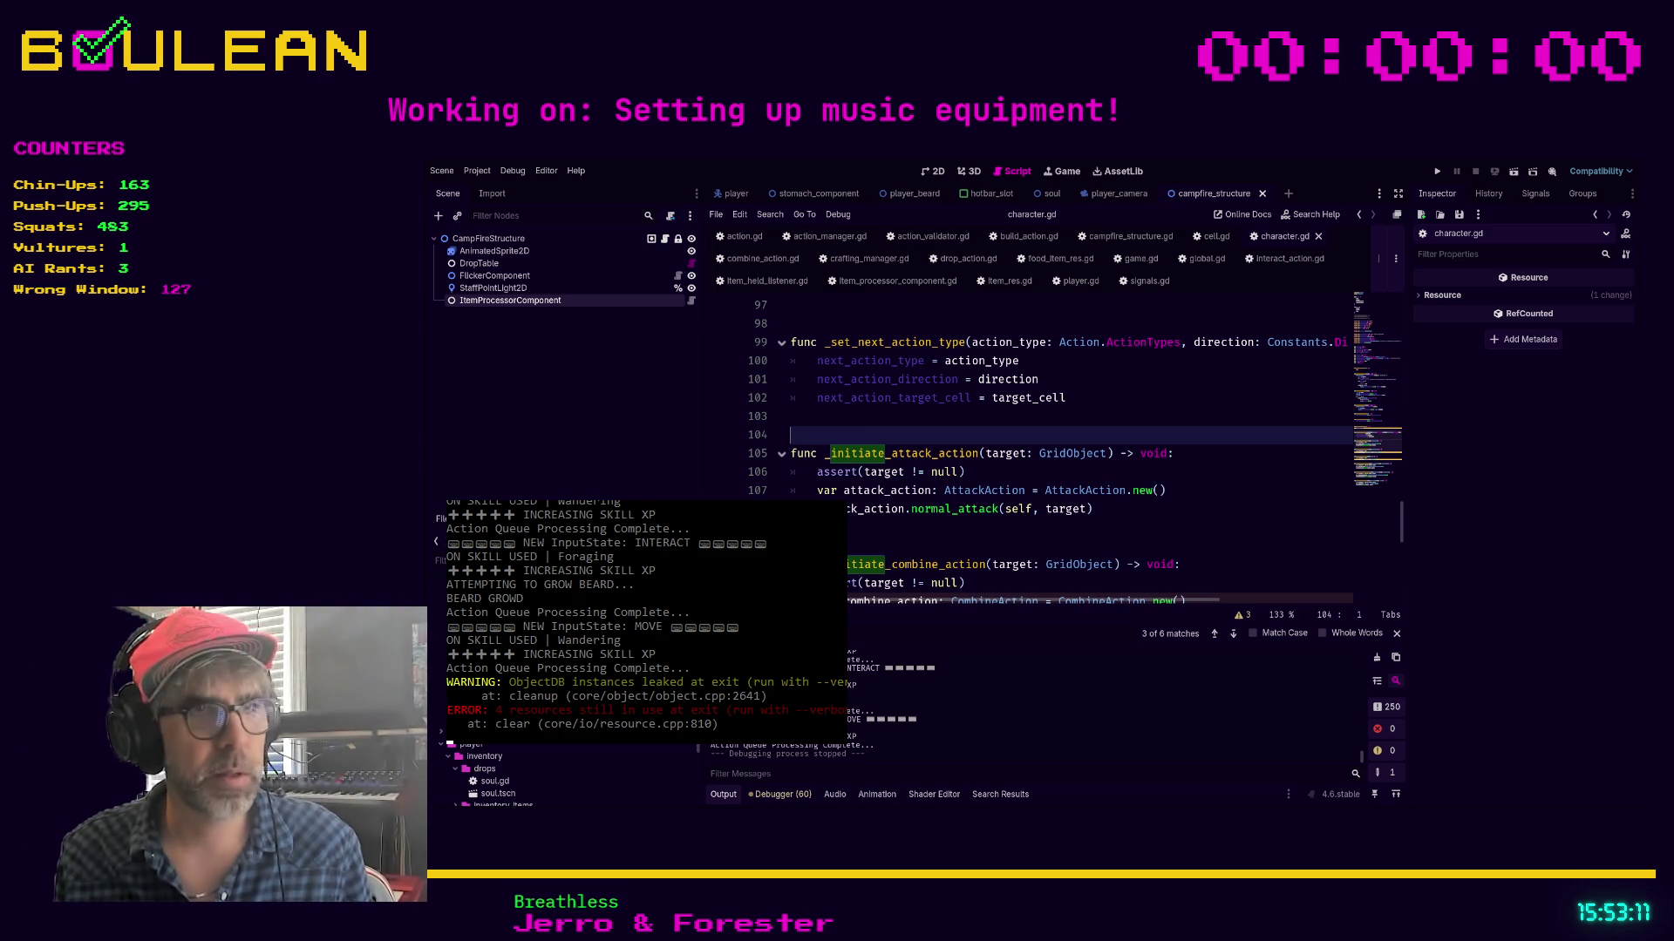
{"action": "left_click", "coordinate": [917, 565]}
Run the project with F5, collect the Blue Mushroom, and use the staff from slot 1
{"action": "key", "text": "F5"}
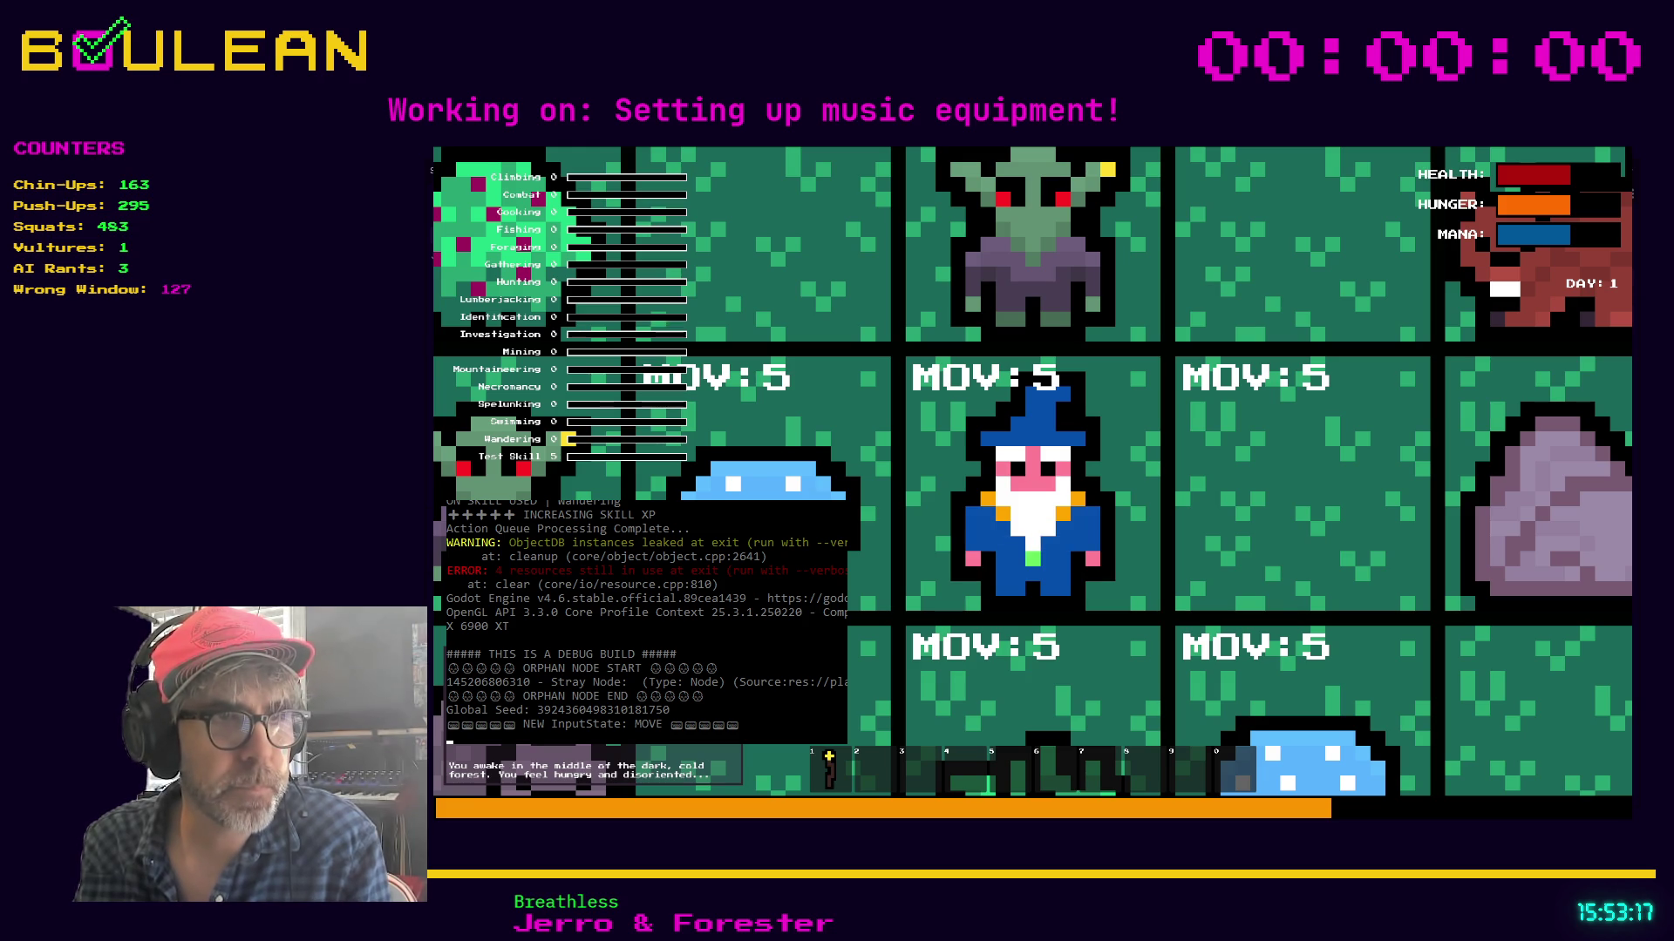
{"action": "scroll", "coordinate": [1152, 472], "scroll_direction": "down", "scroll_amount": 5}
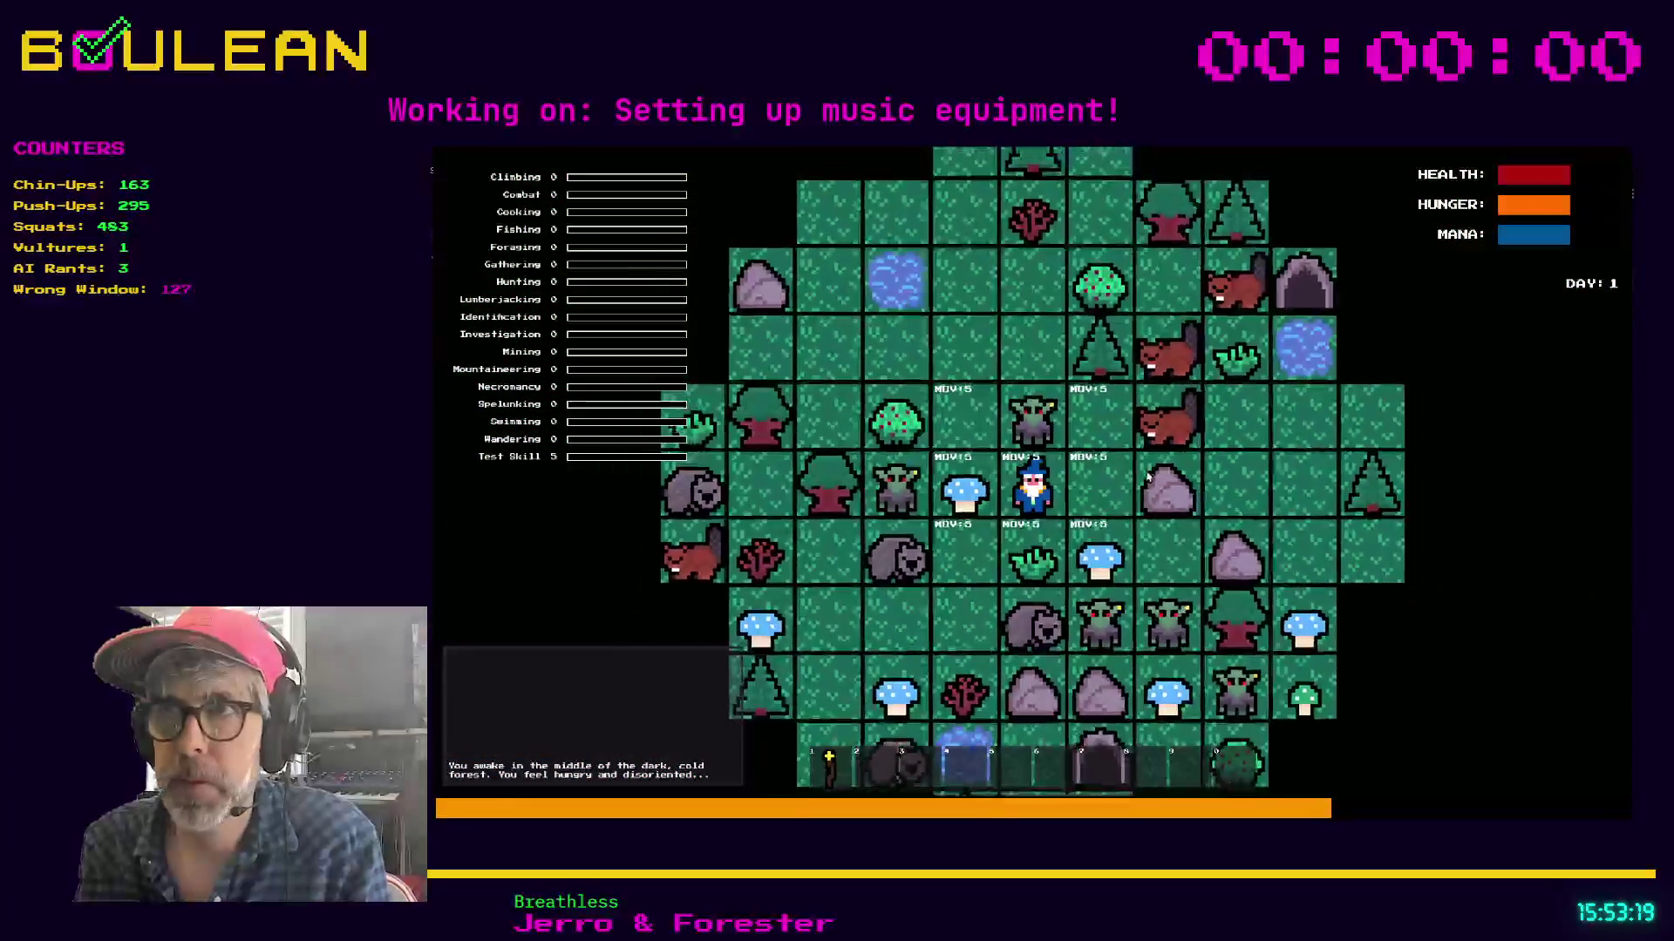
{"action": "key", "text": "Left"}
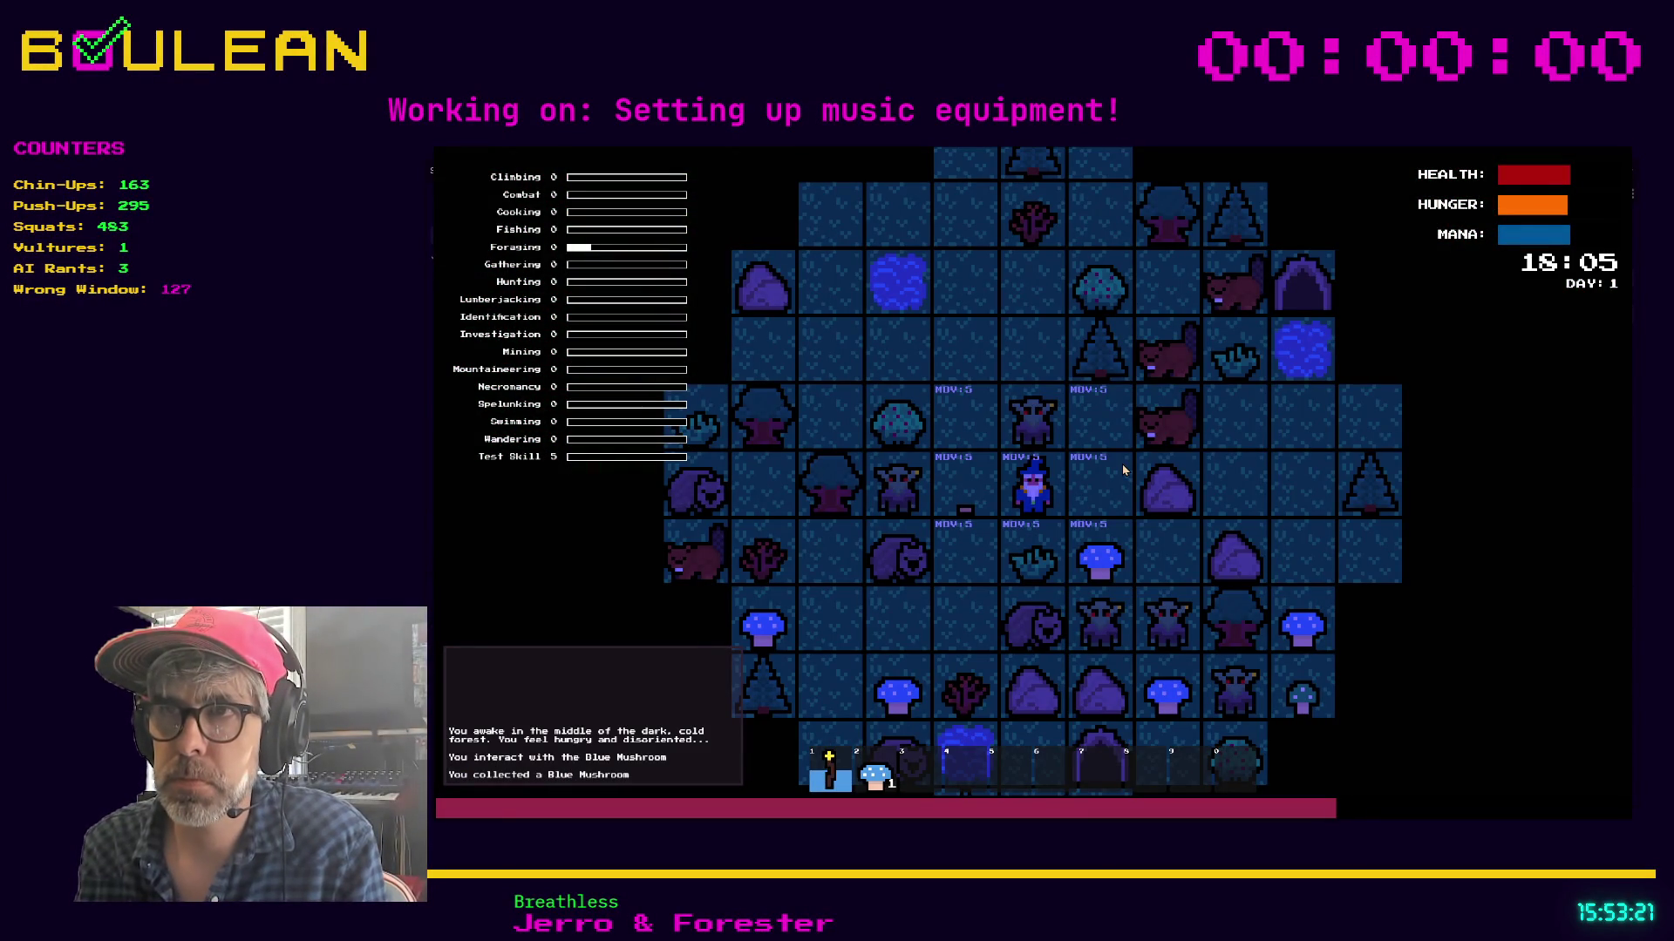
{"action": "key", "text": "e"}
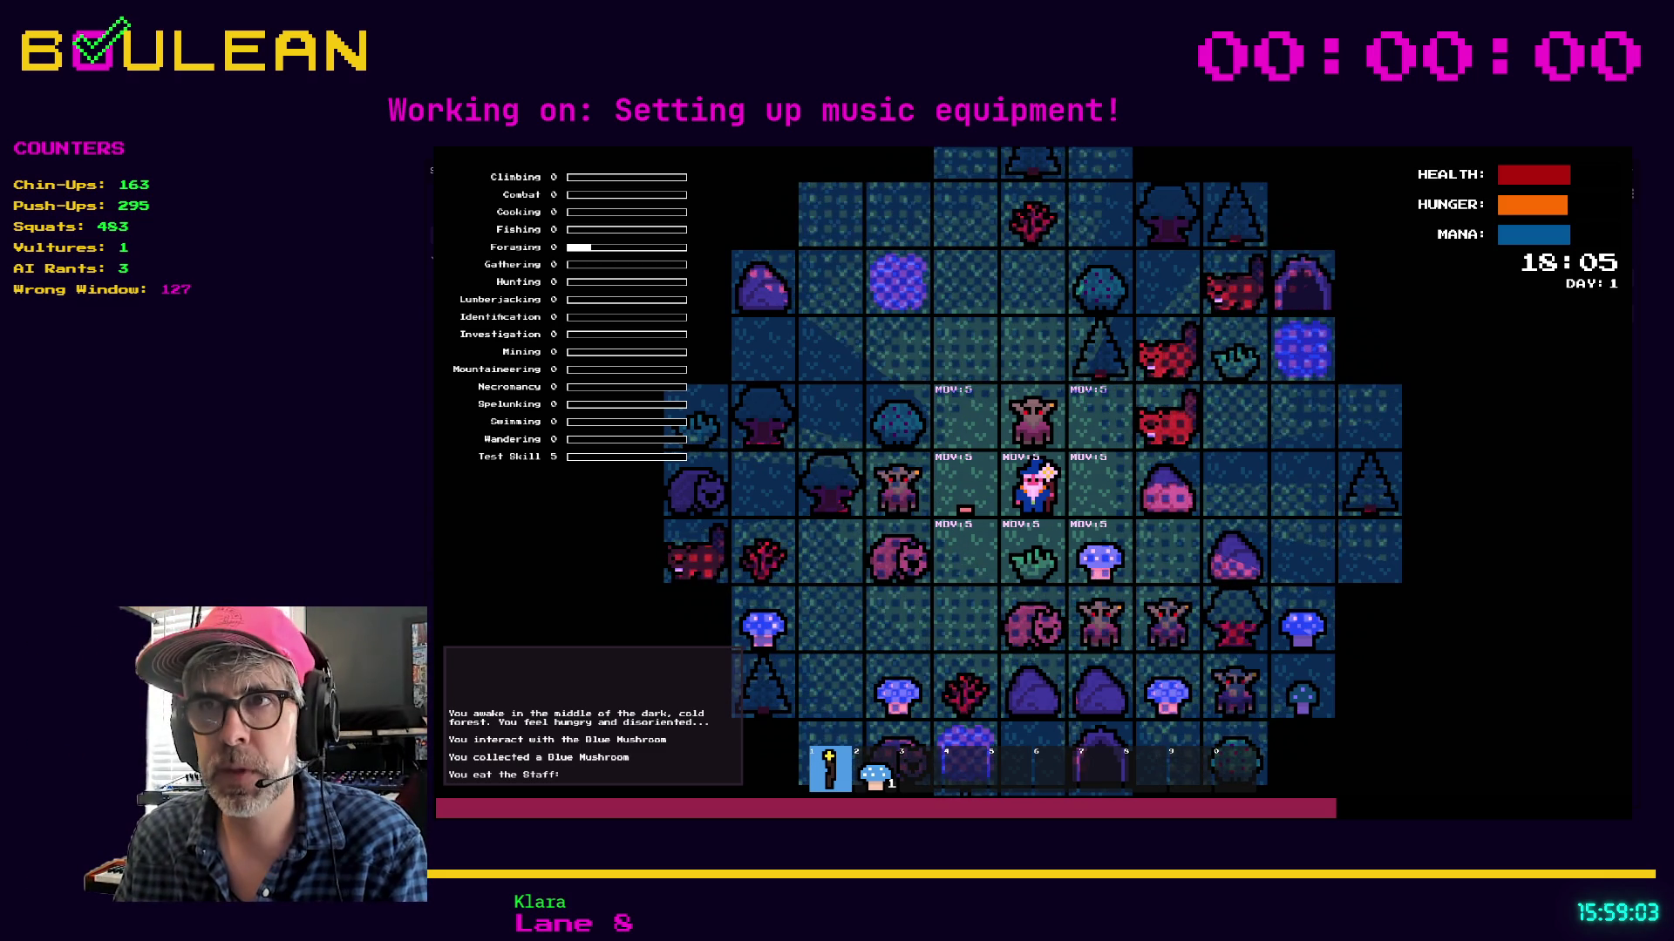
{"action": "left_click", "coordinate": [1029, 562]}
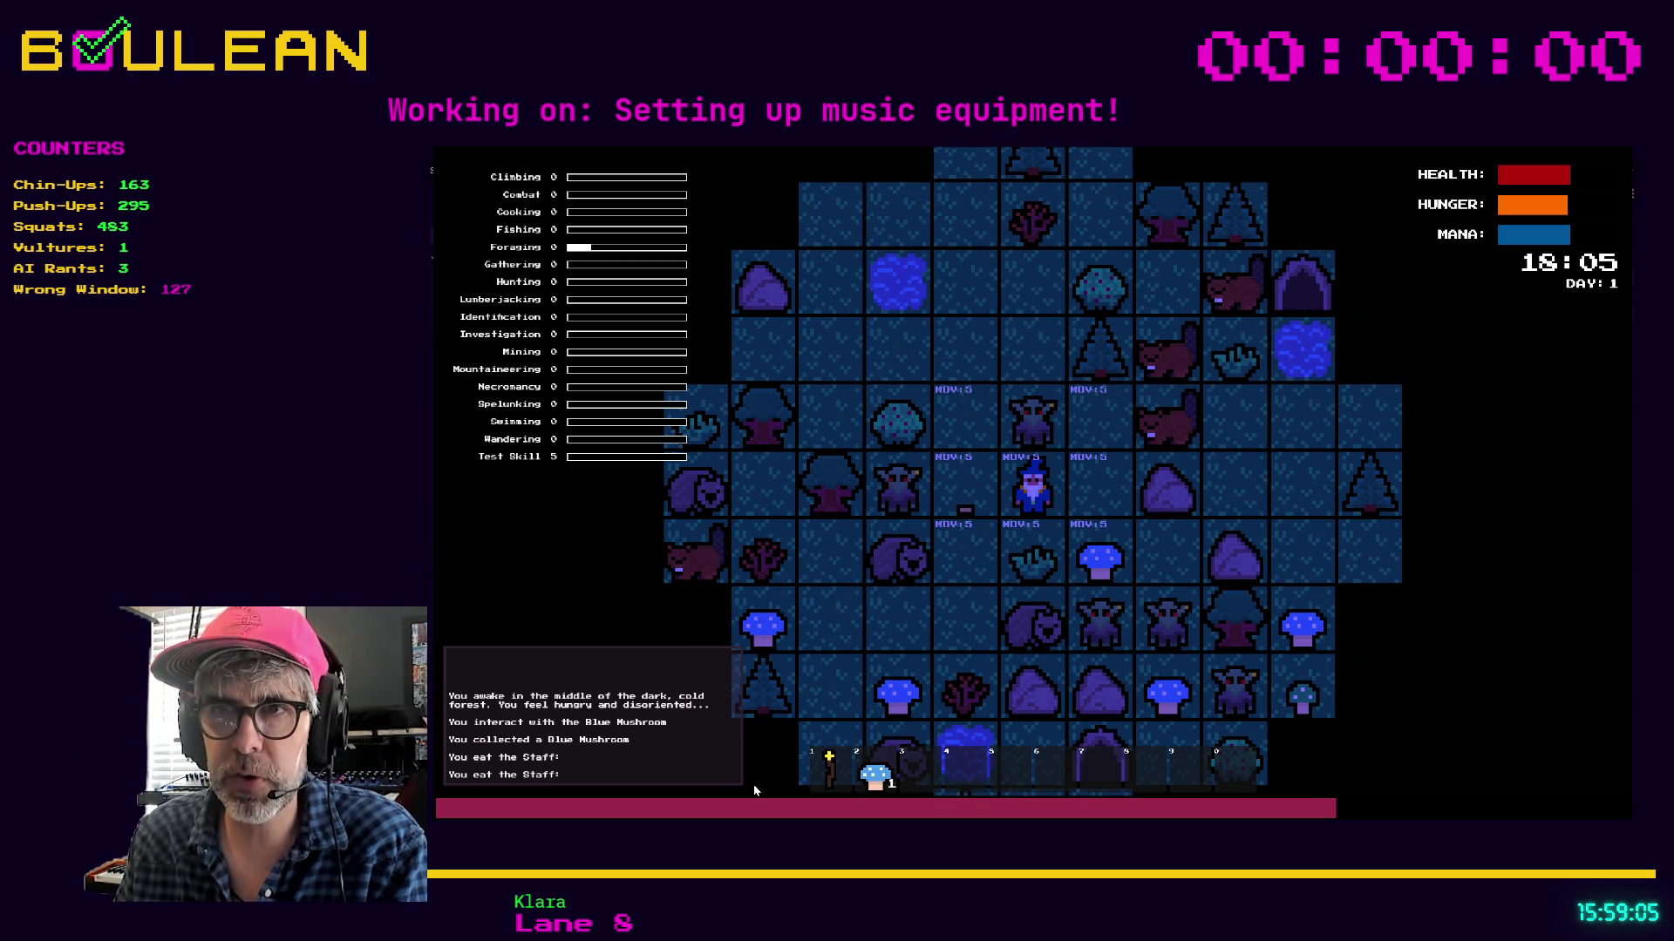
Use the staff again, then drop and re-collect the Blue Mushroom on both sides of the wizard
{"action": "left_click", "coordinate": [833, 752]}
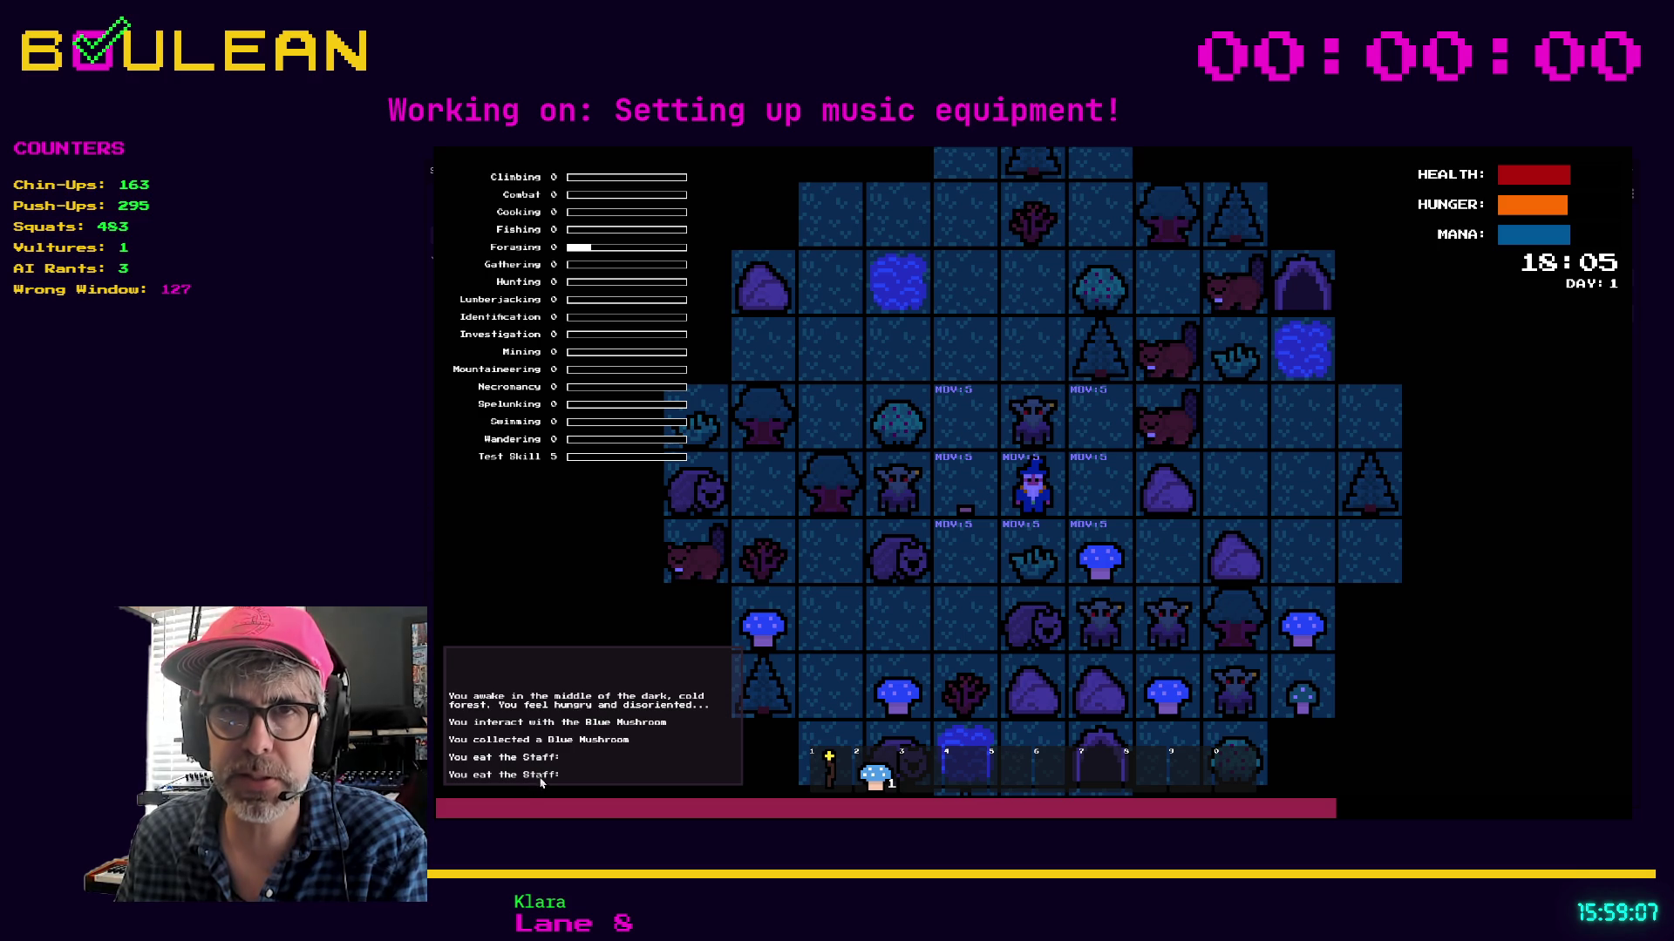
{"action": "key", "text": "e"}
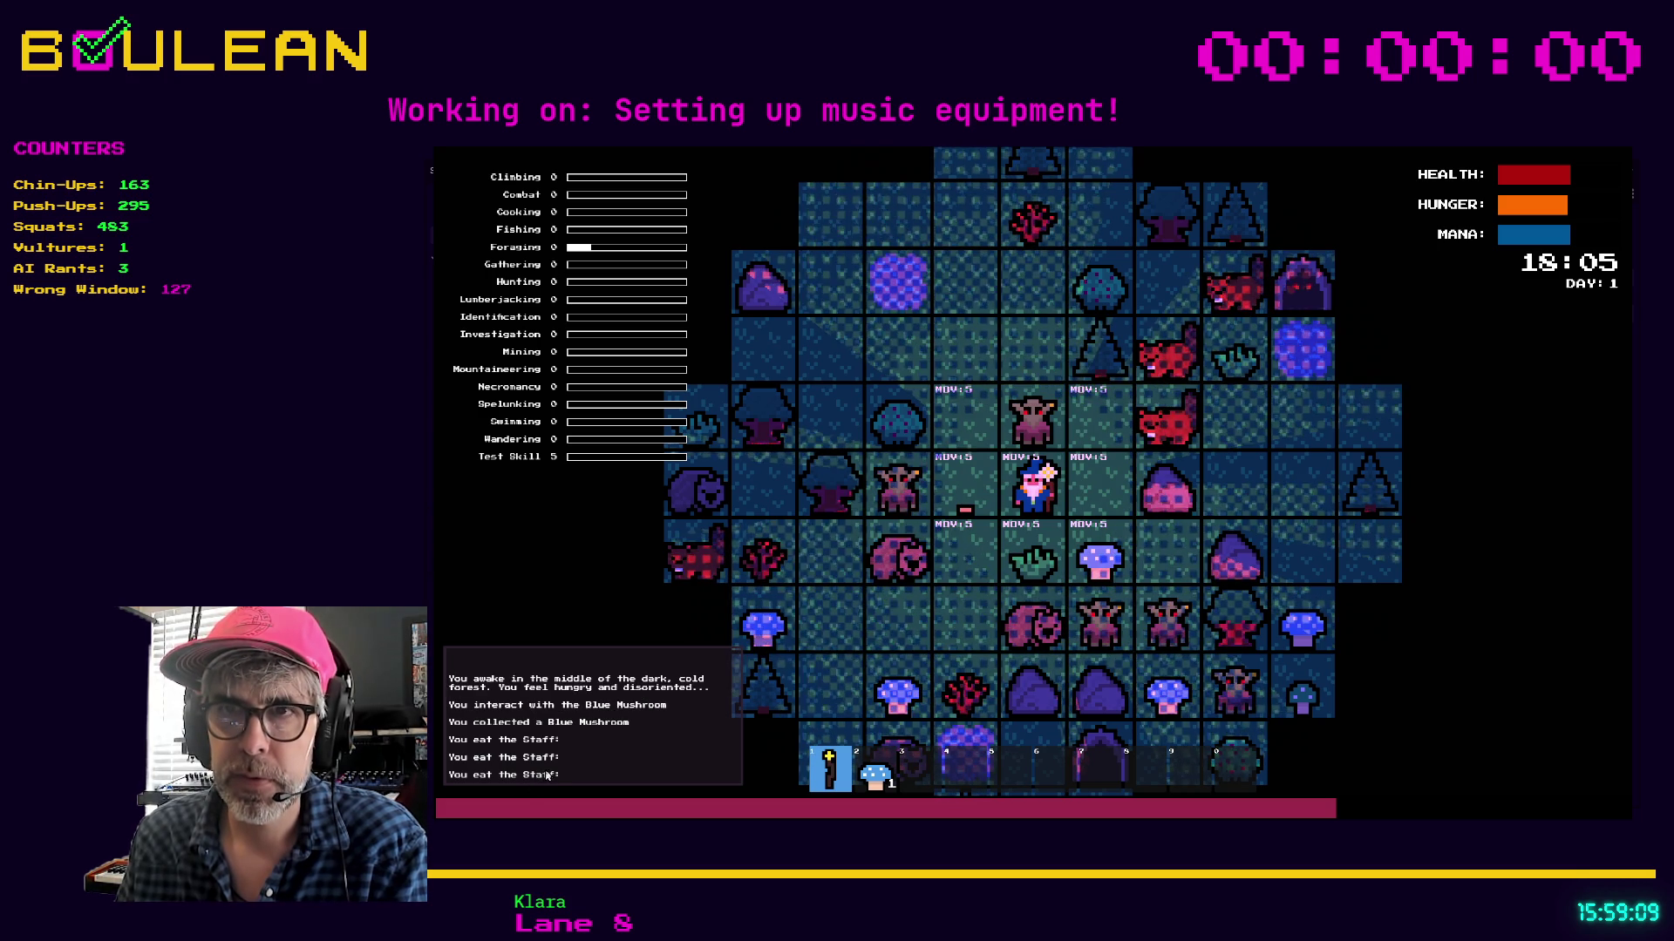
{"action": "key", "text": "d"}
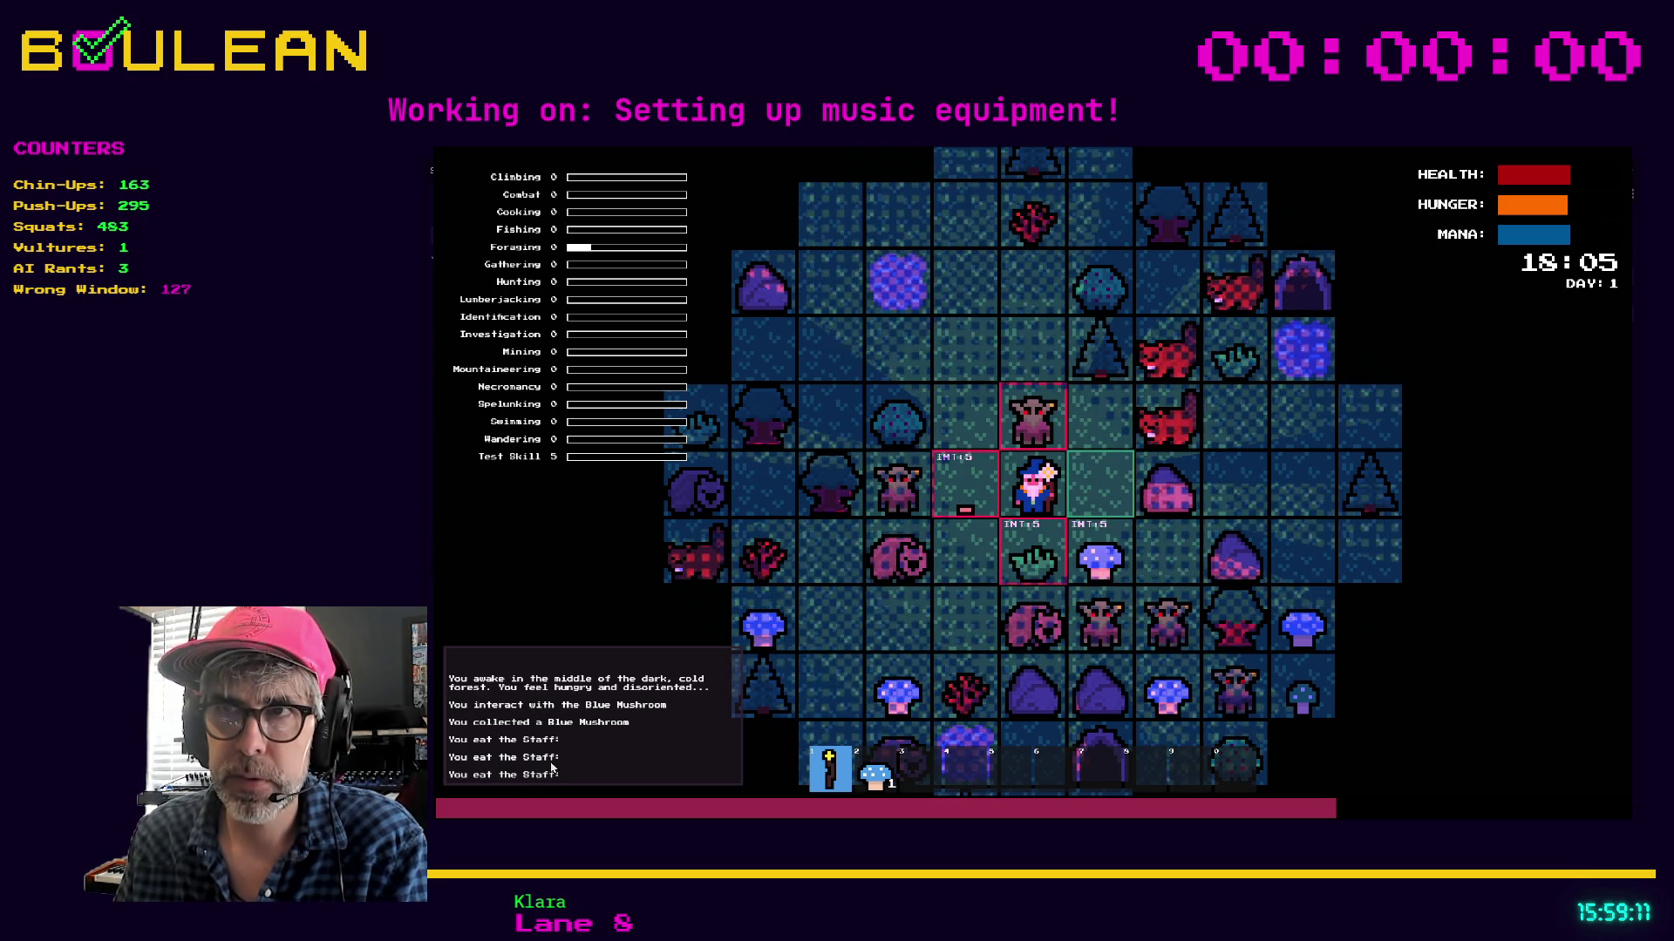
{"action": "key", "text": "Right"}
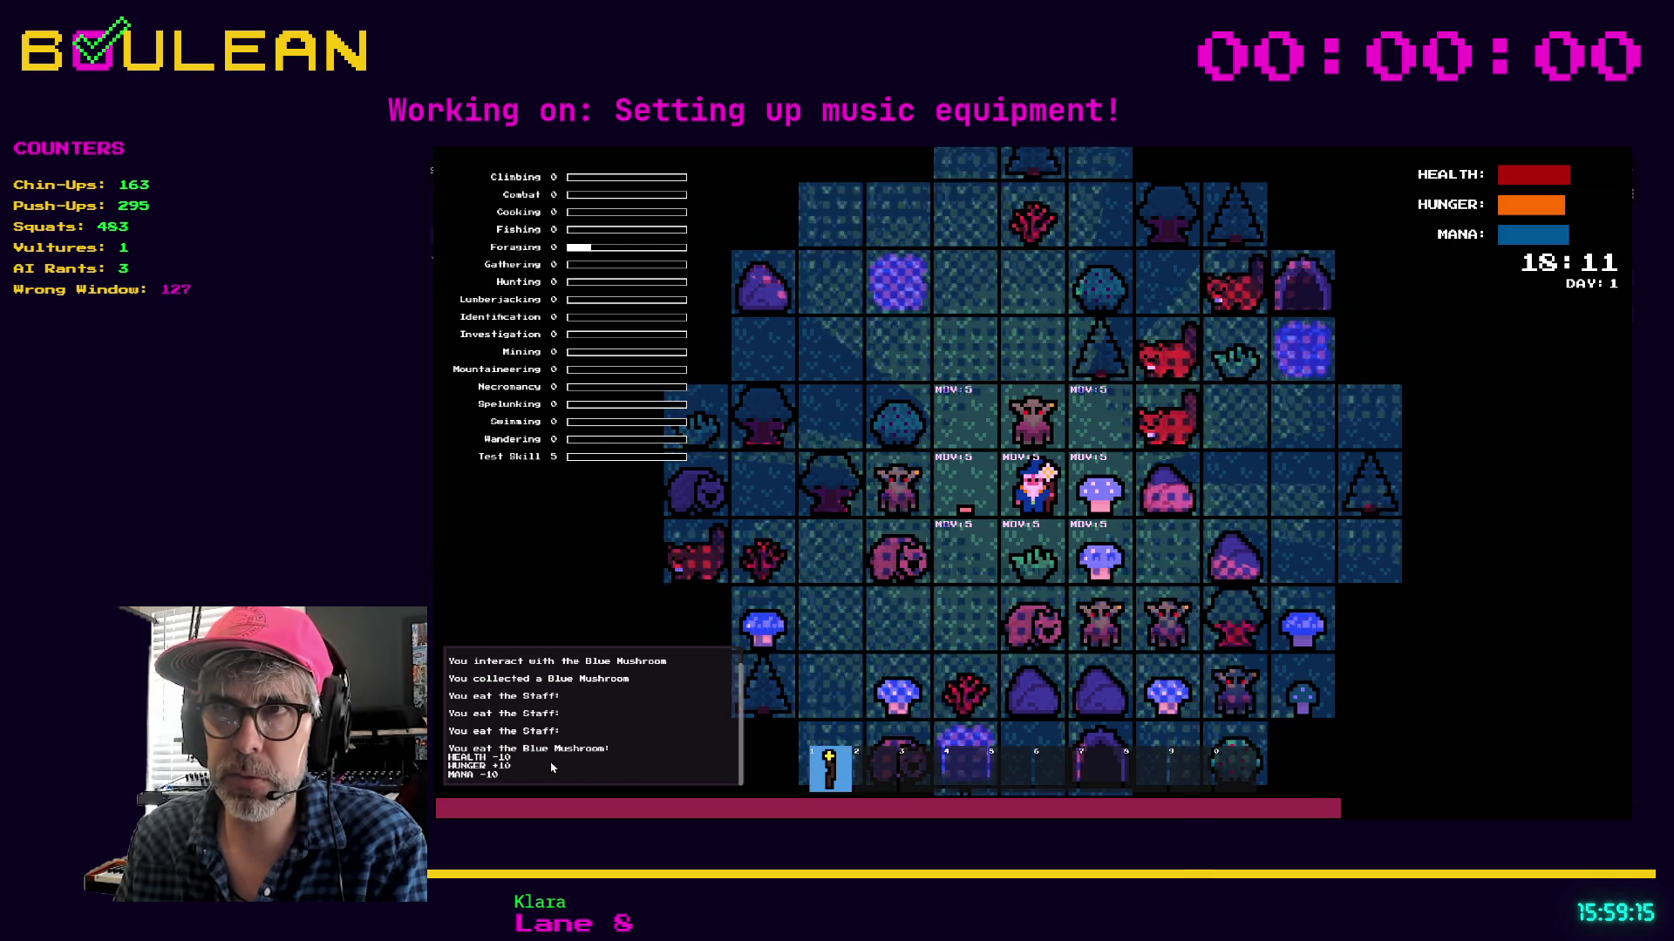
{"action": "key", "text": "Right"}
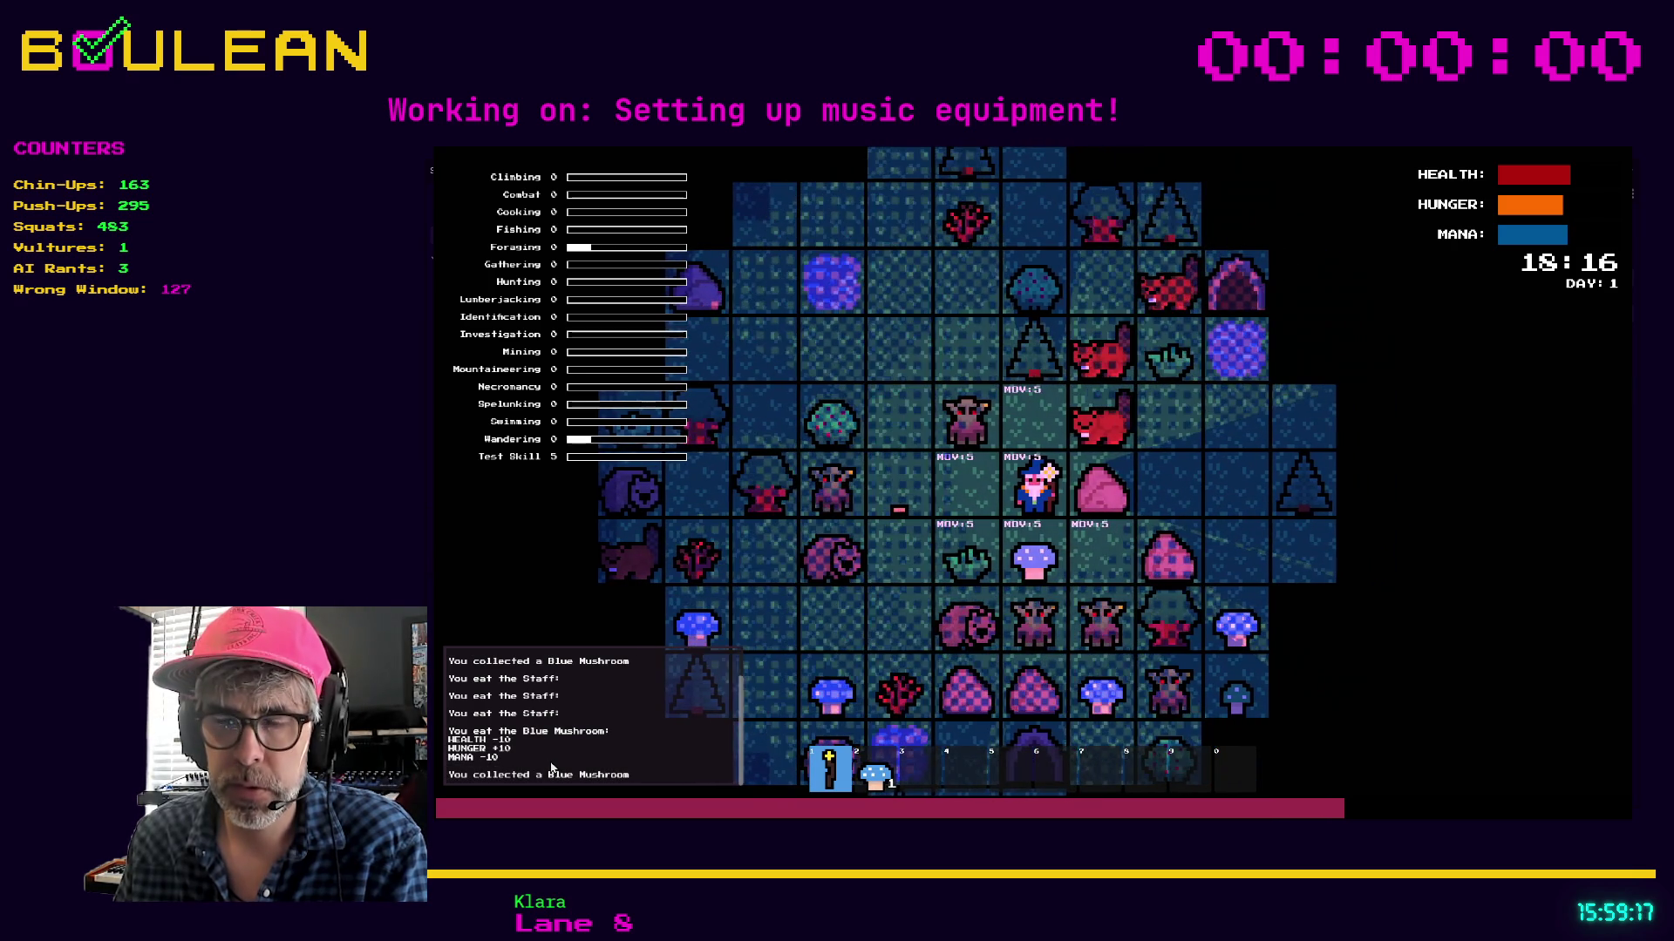
{"action": "key", "text": "i"}
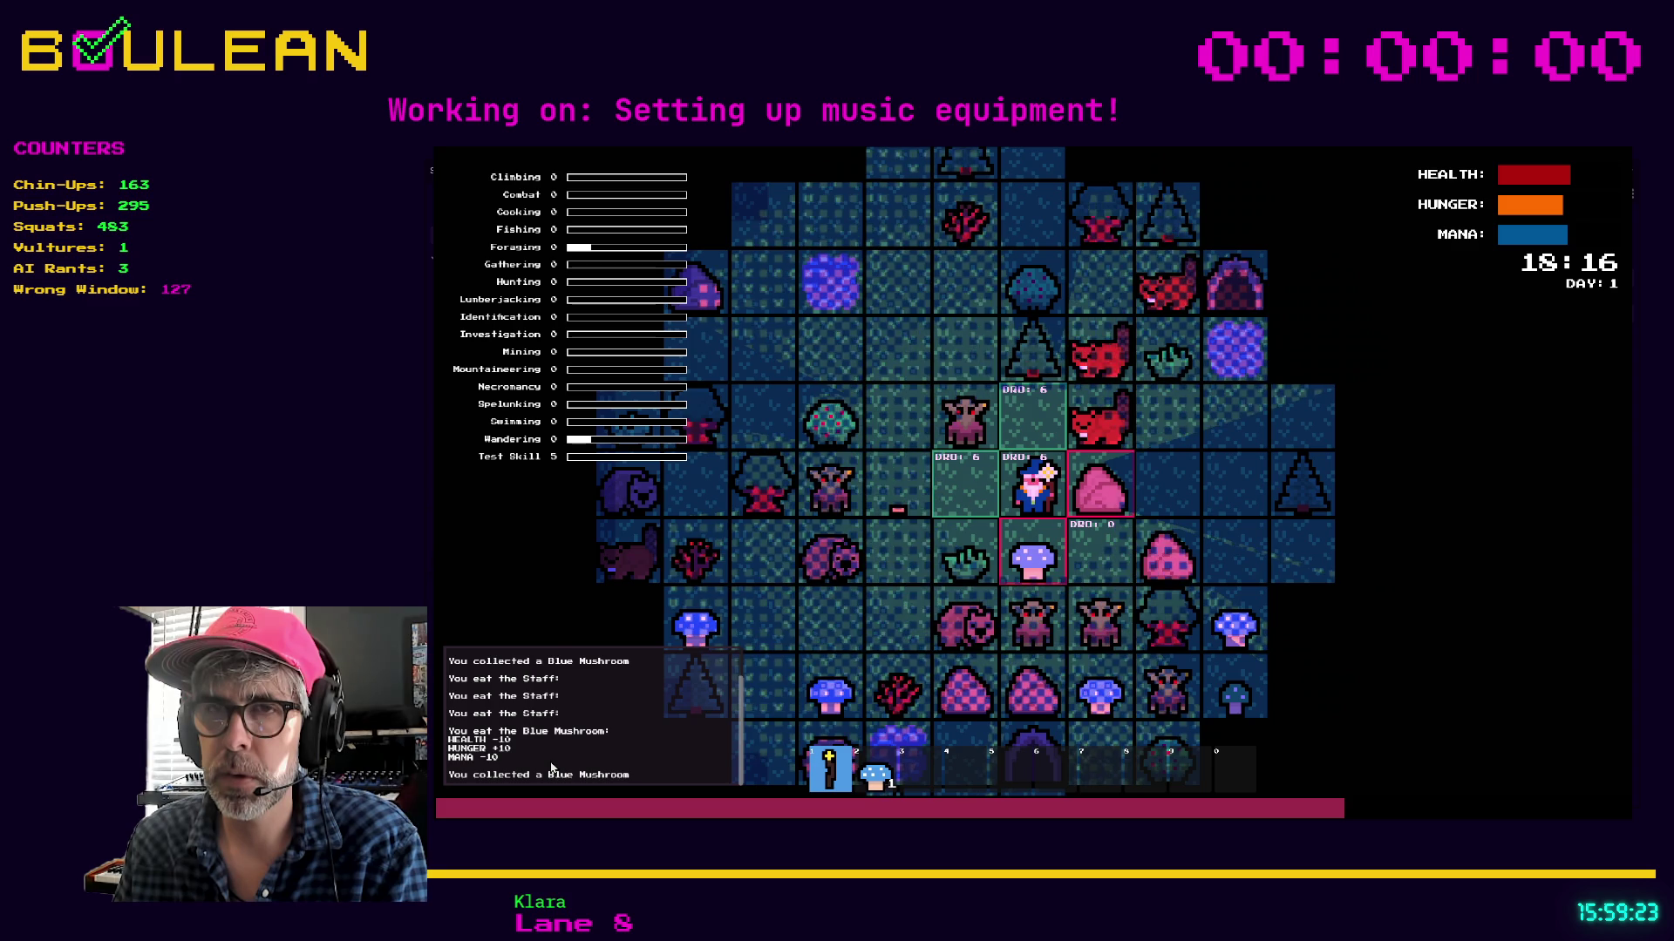
{"action": "key", "text": "Left"}
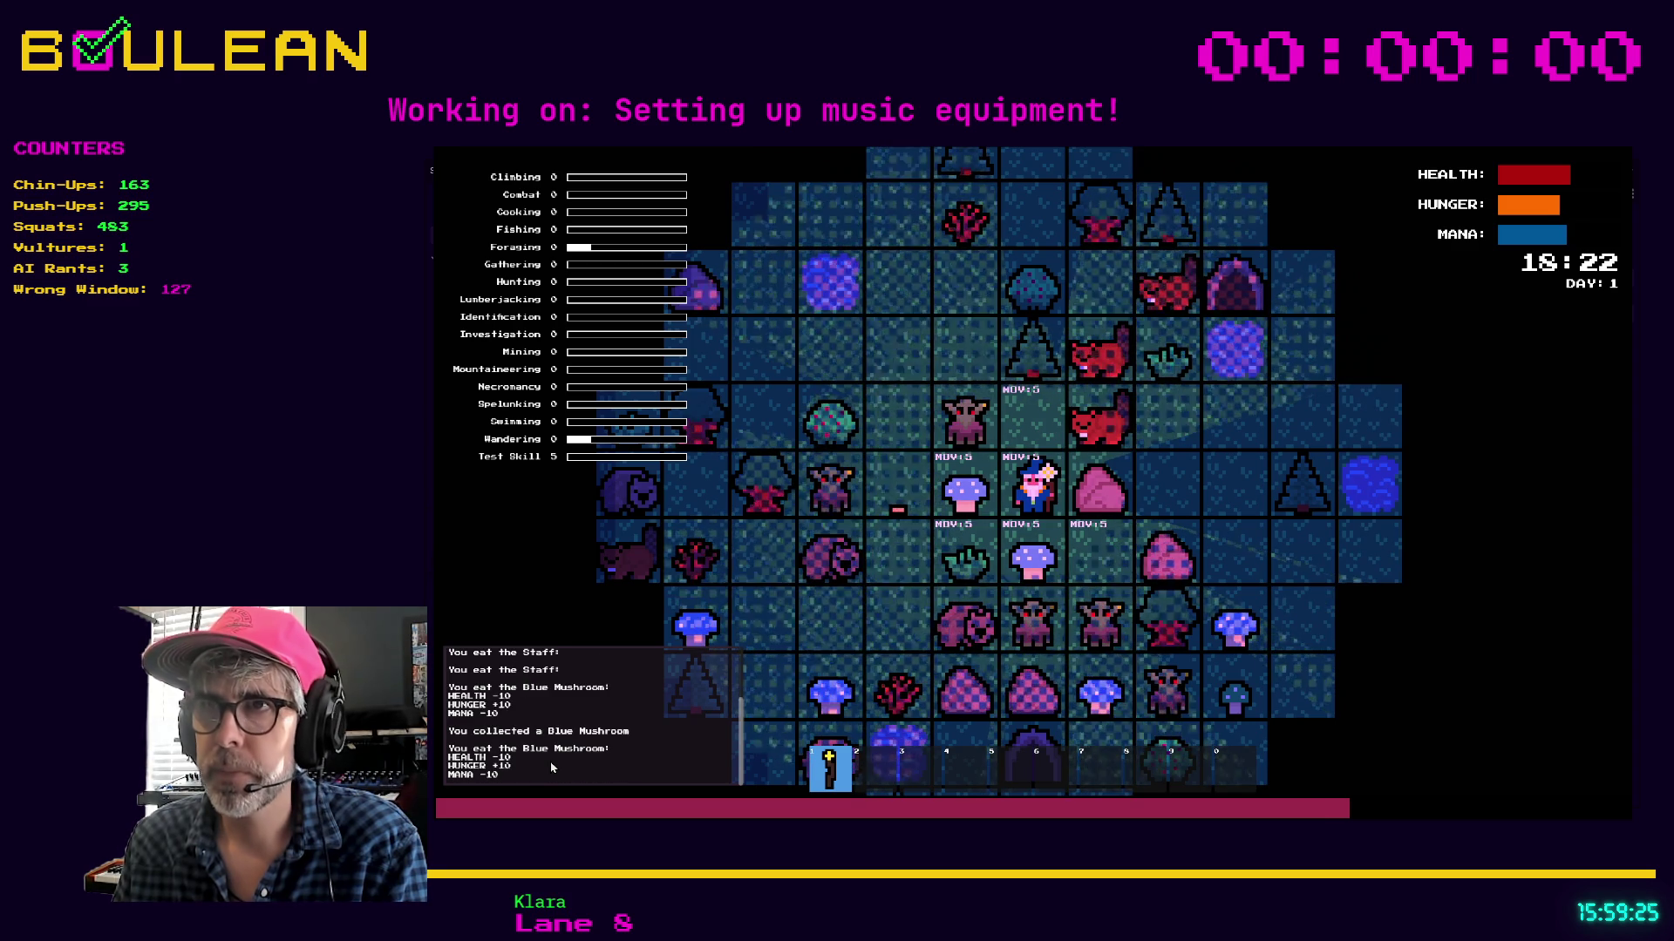
{"action": "key", "text": "Left"}
Eat a Blue Mushroom, collect the one below, and line up with the Goblin
{"action": "key", "text": "e"}
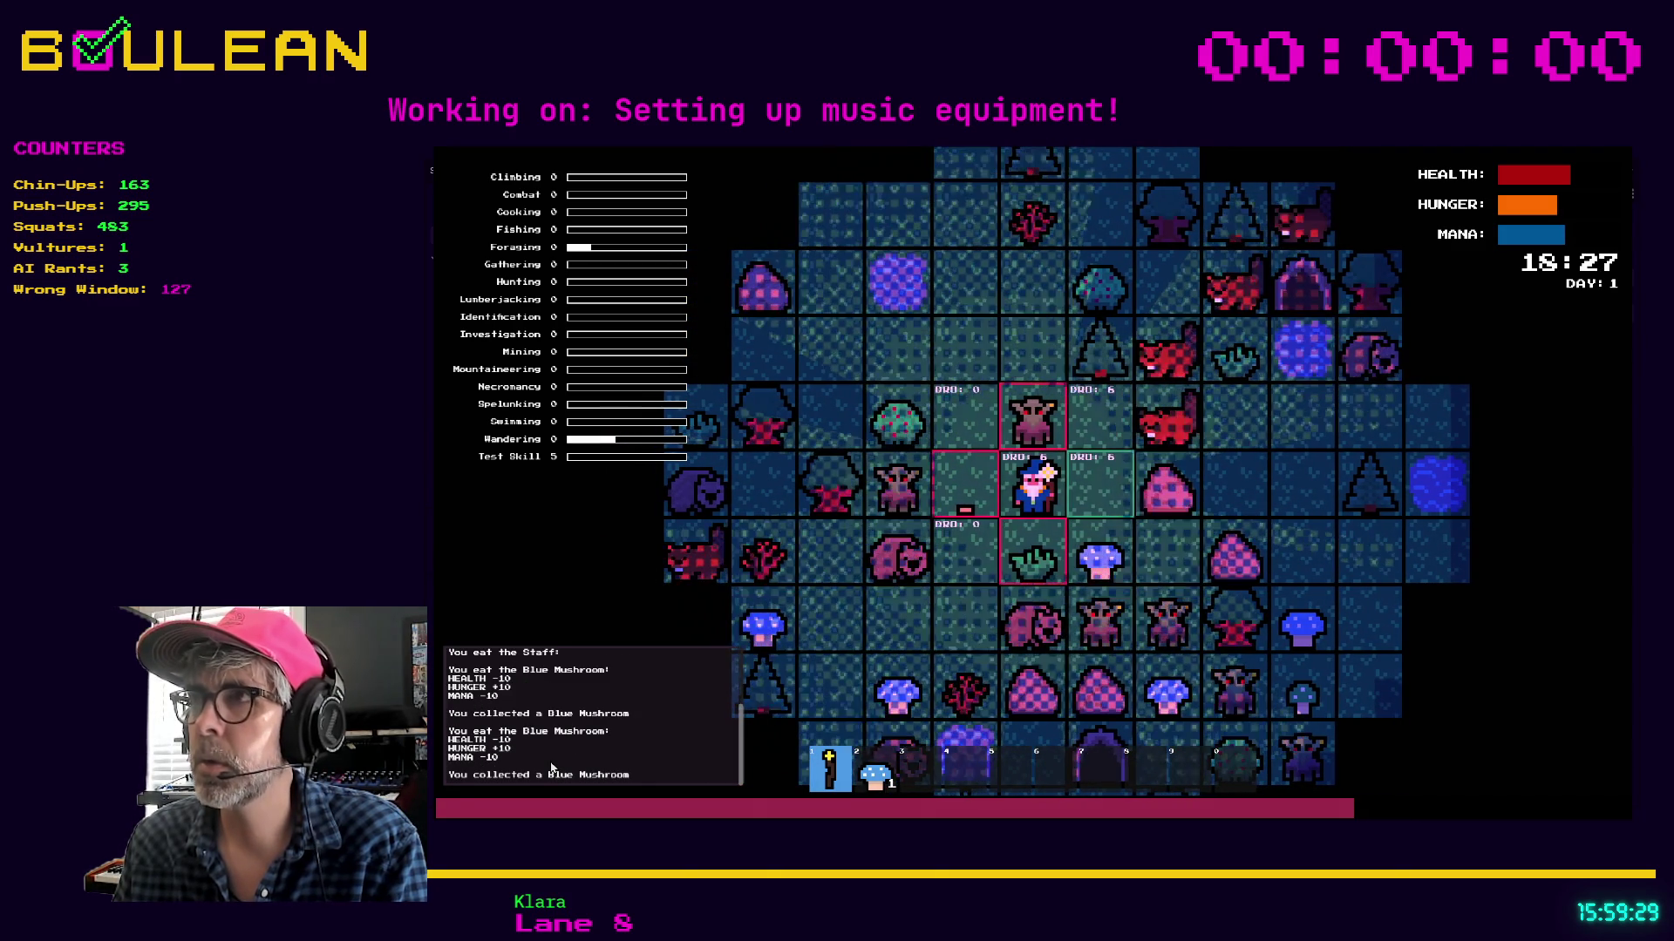
{"action": "key", "text": "2"}
{"action": "key", "text": "Right"}
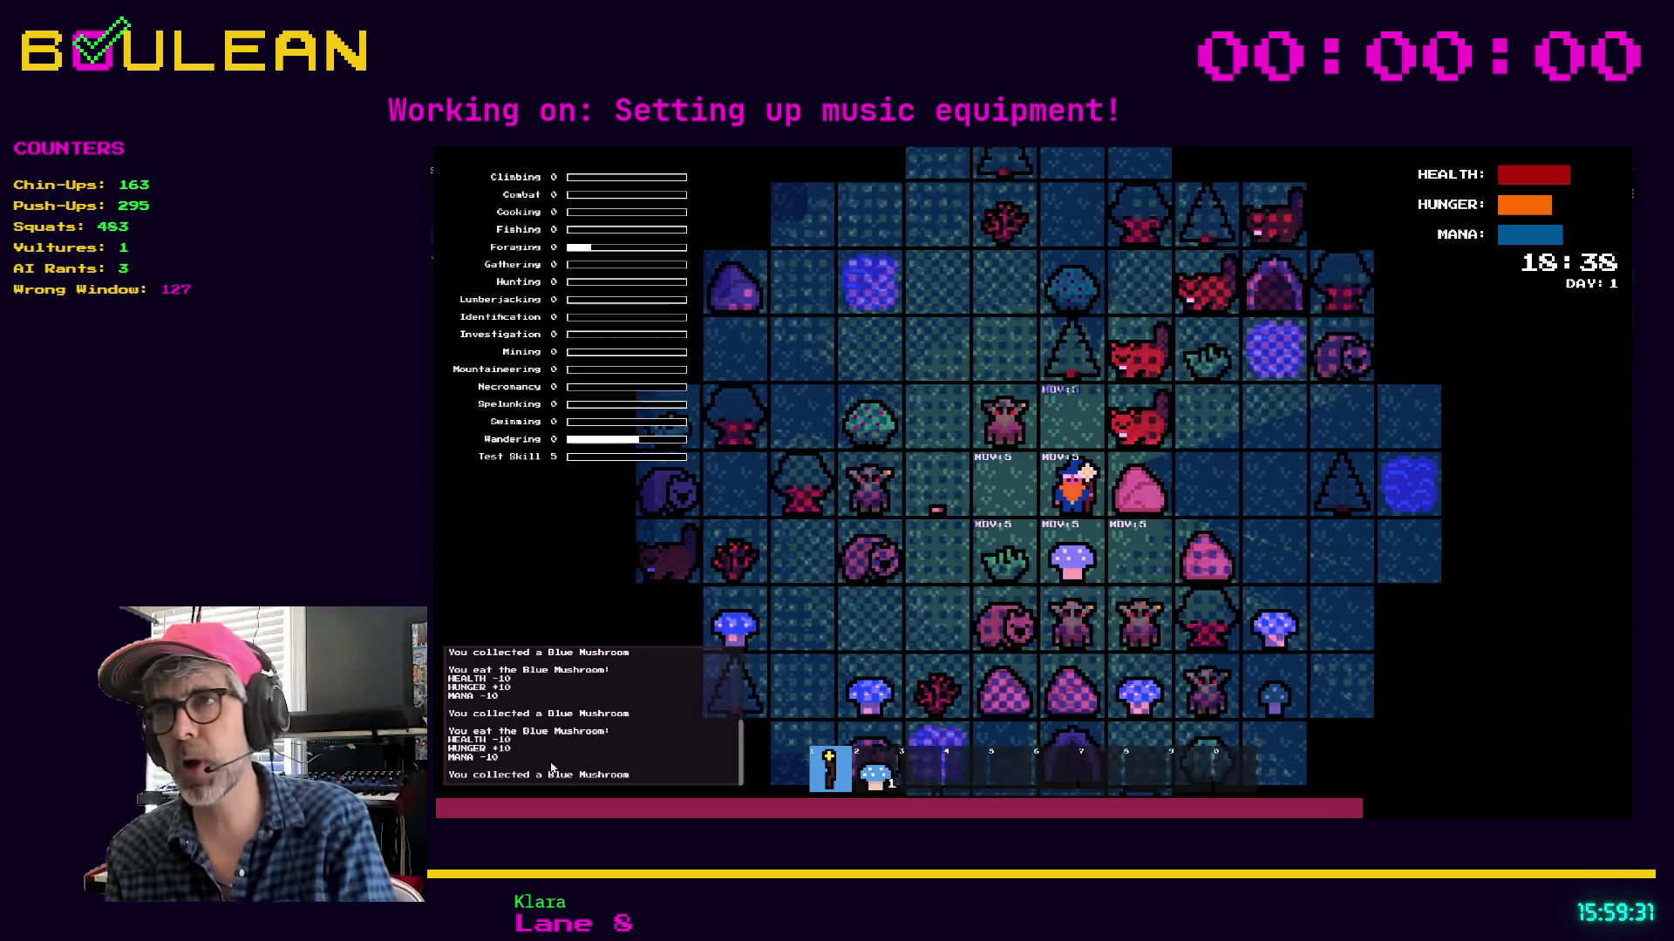
{"action": "key", "text": "e"}
{"action": "key", "text": "Down"}
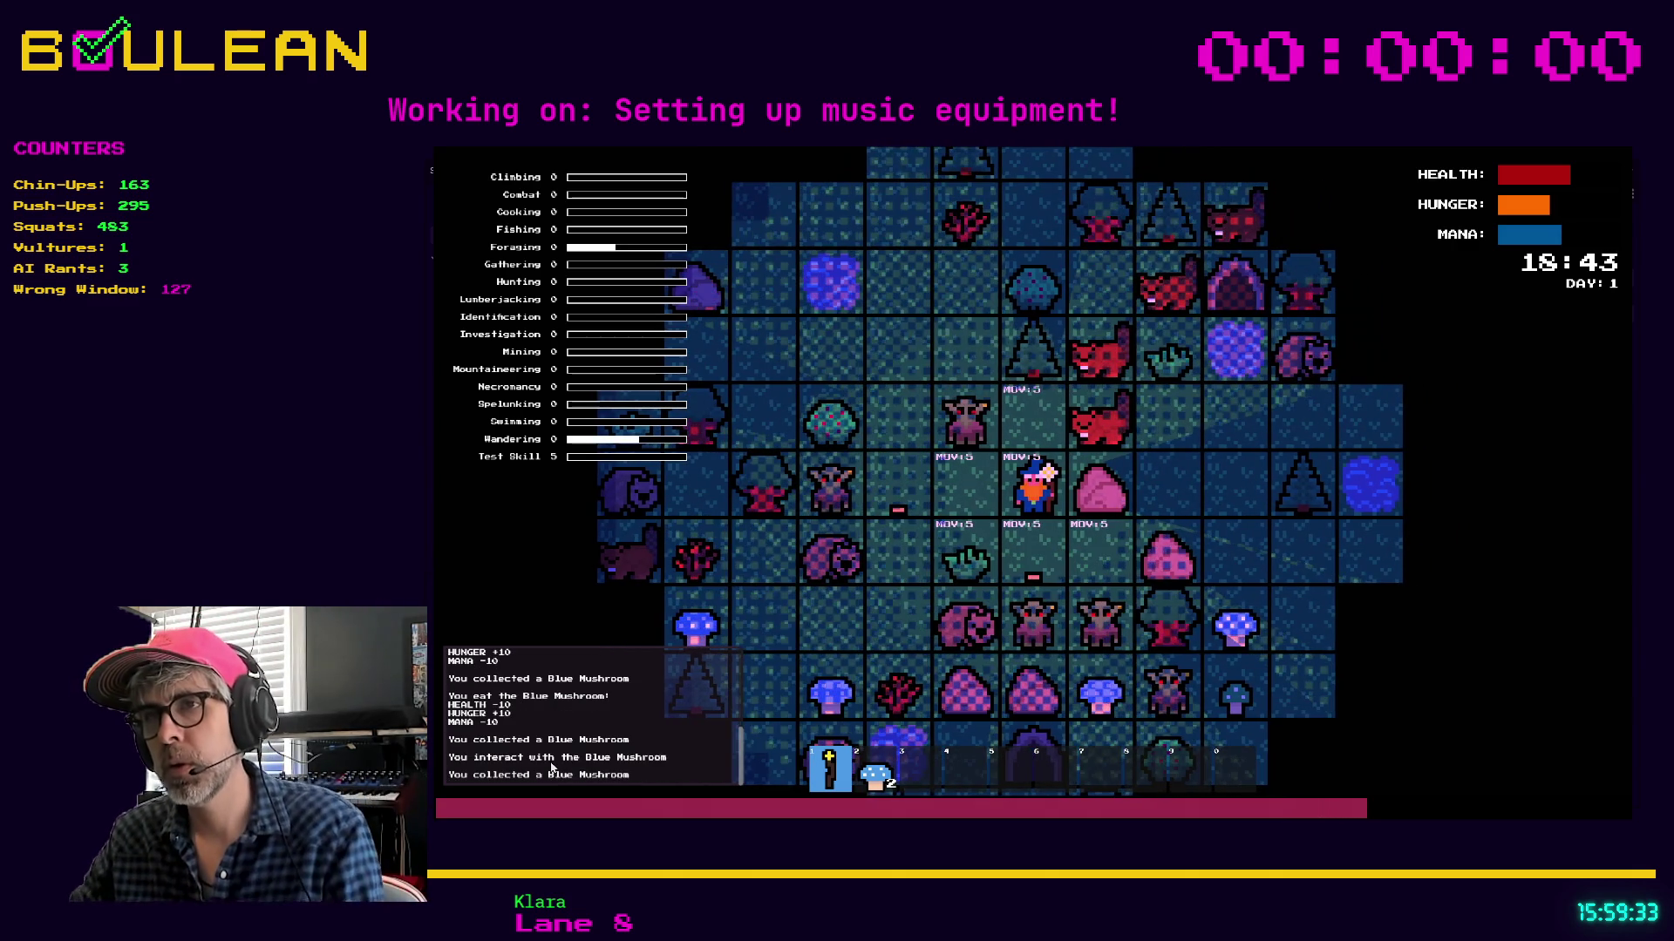
{"action": "key", "text": "Left"}
Hit the Goblin and the gravestone above, then walk over the Soul stacks
{"action": "key", "text": "Up"}
{"action": "key", "text": "Up"}
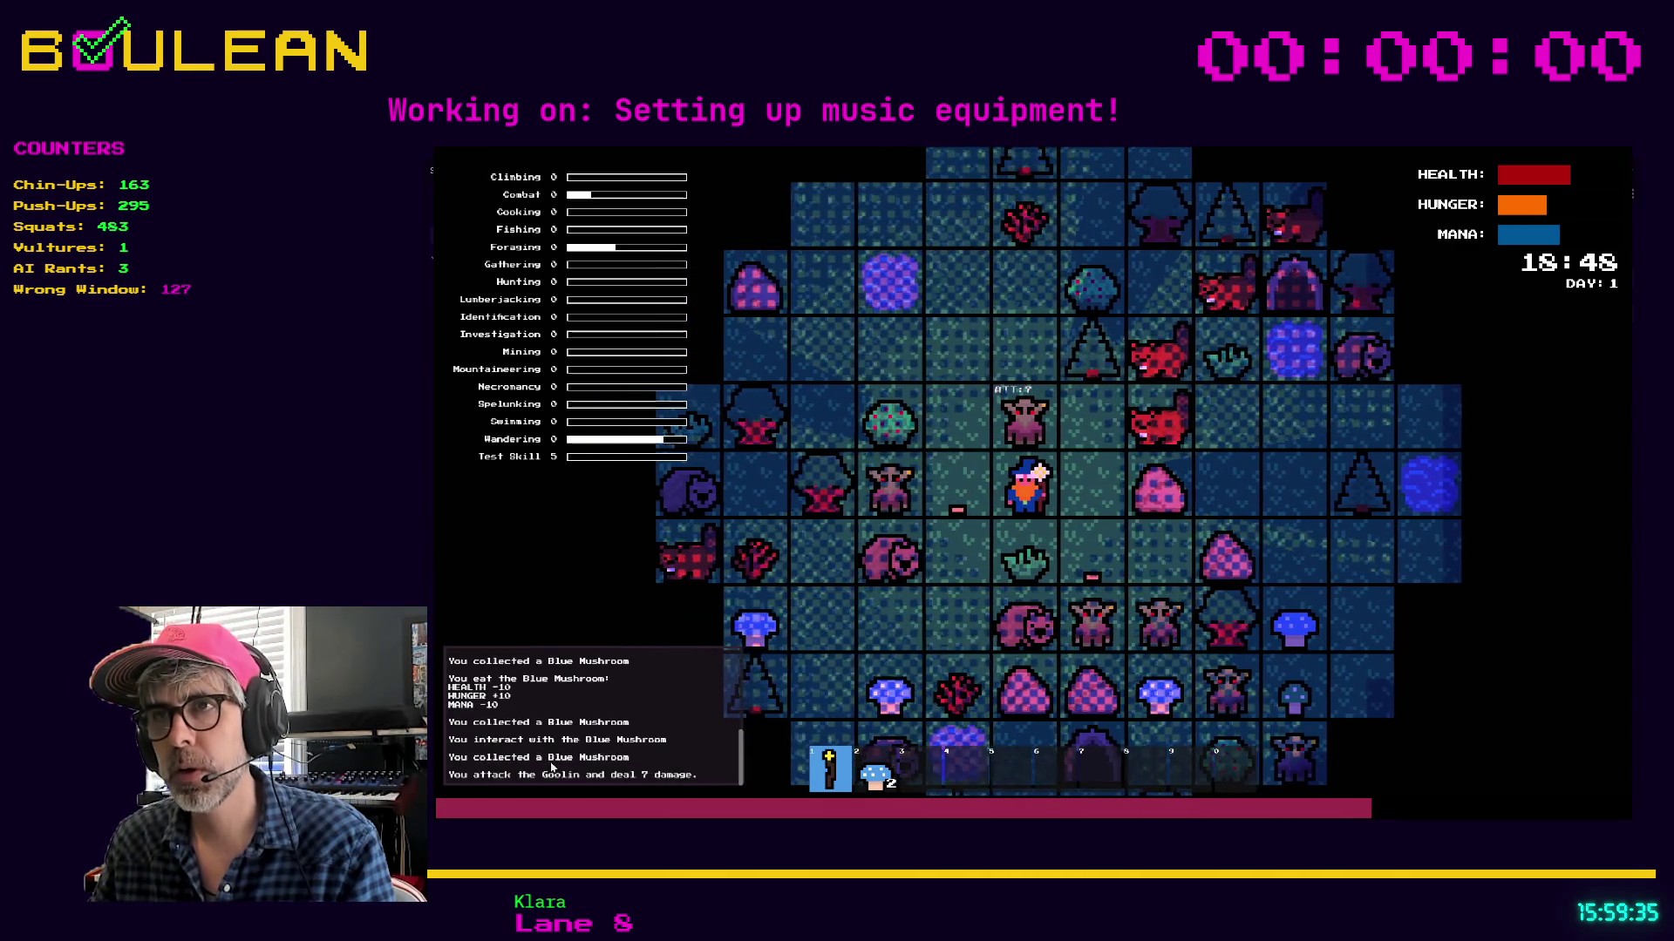
{"action": "key", "text": "Up"}
{"action": "key", "text": "Up"}
{"action": "key", "text": "Up"}
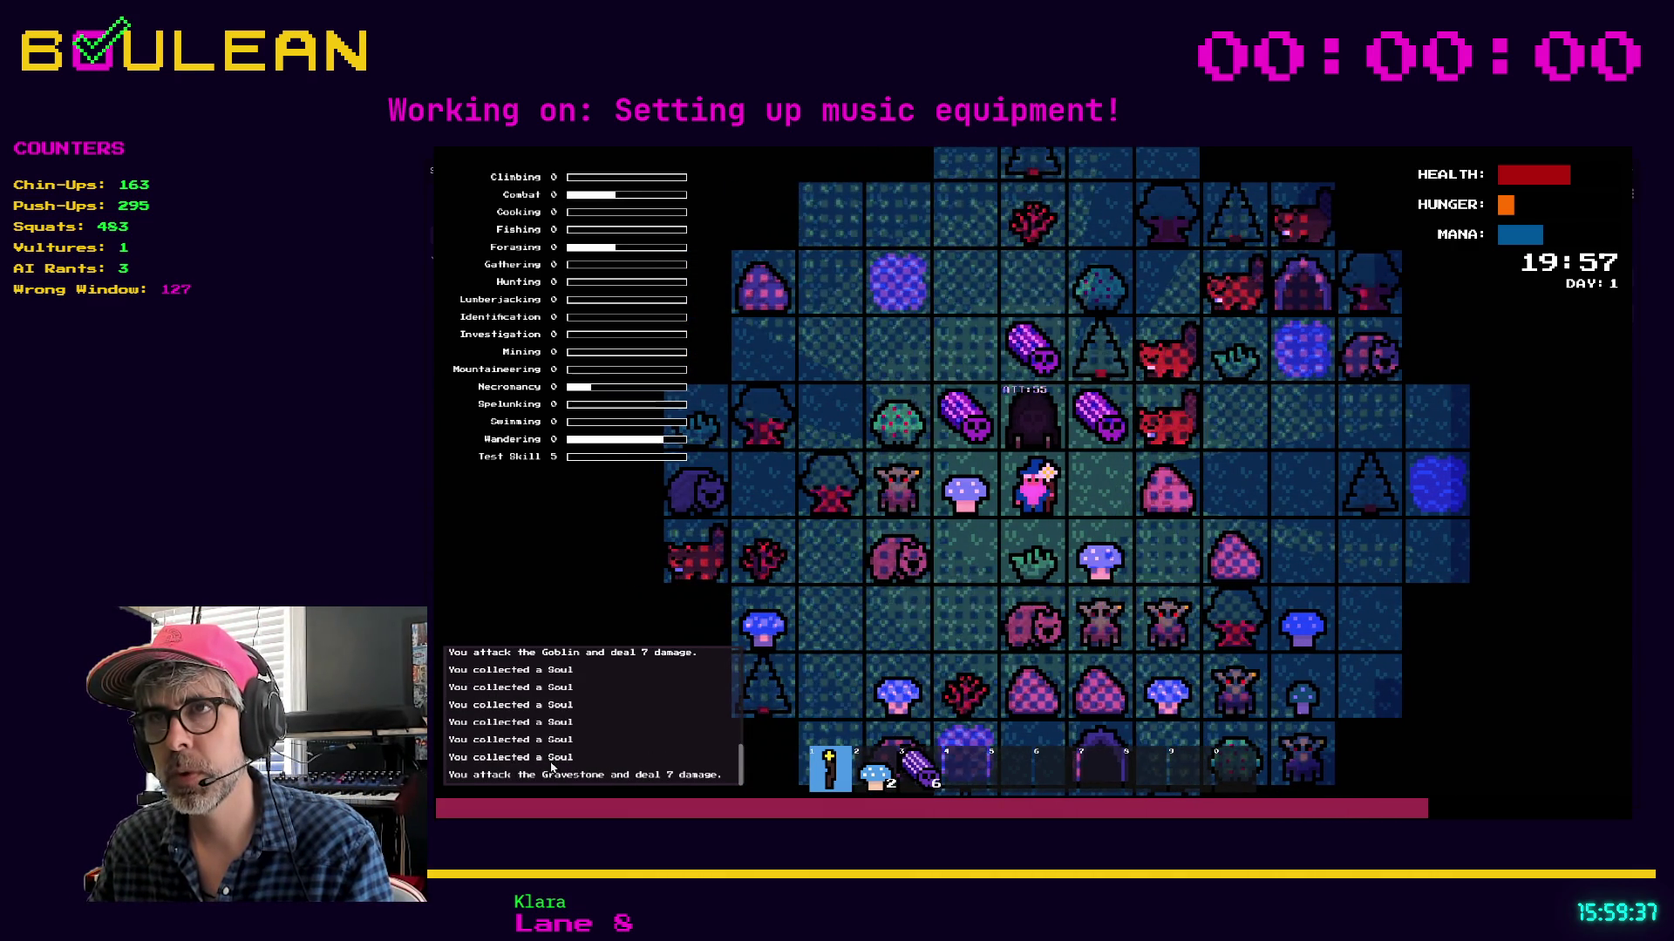
{"action": "key", "text": "Up"}
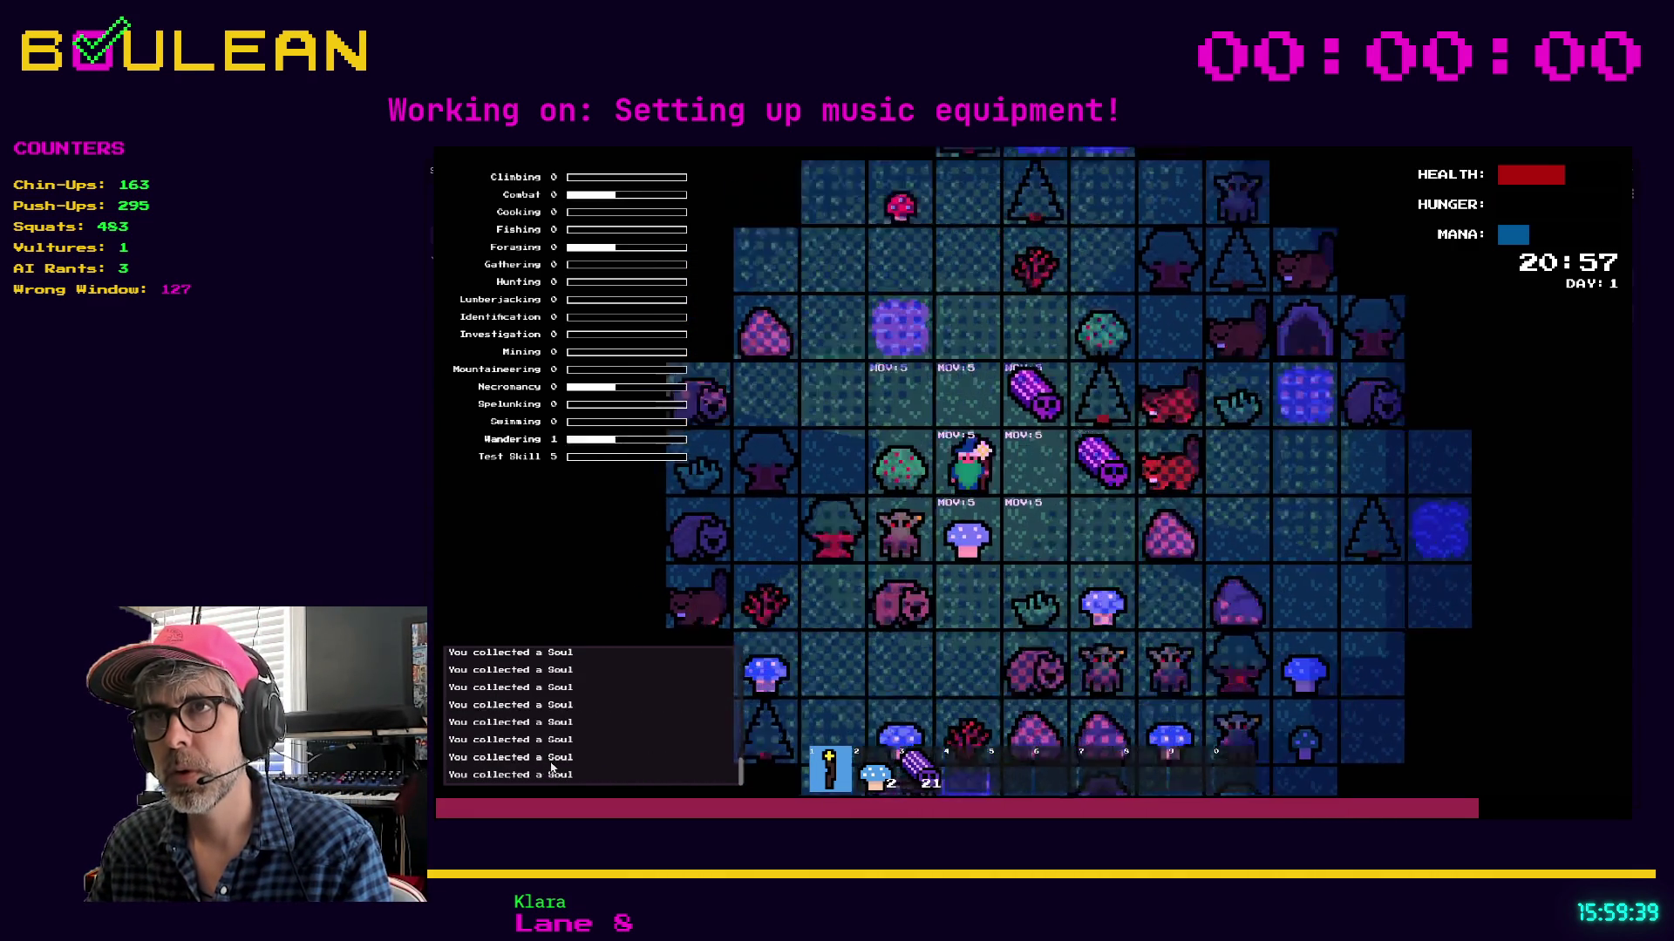
{"action": "key", "text": "Left"}
{"action": "key", "text": "Up"}
{"action": "key", "text": "Right"}
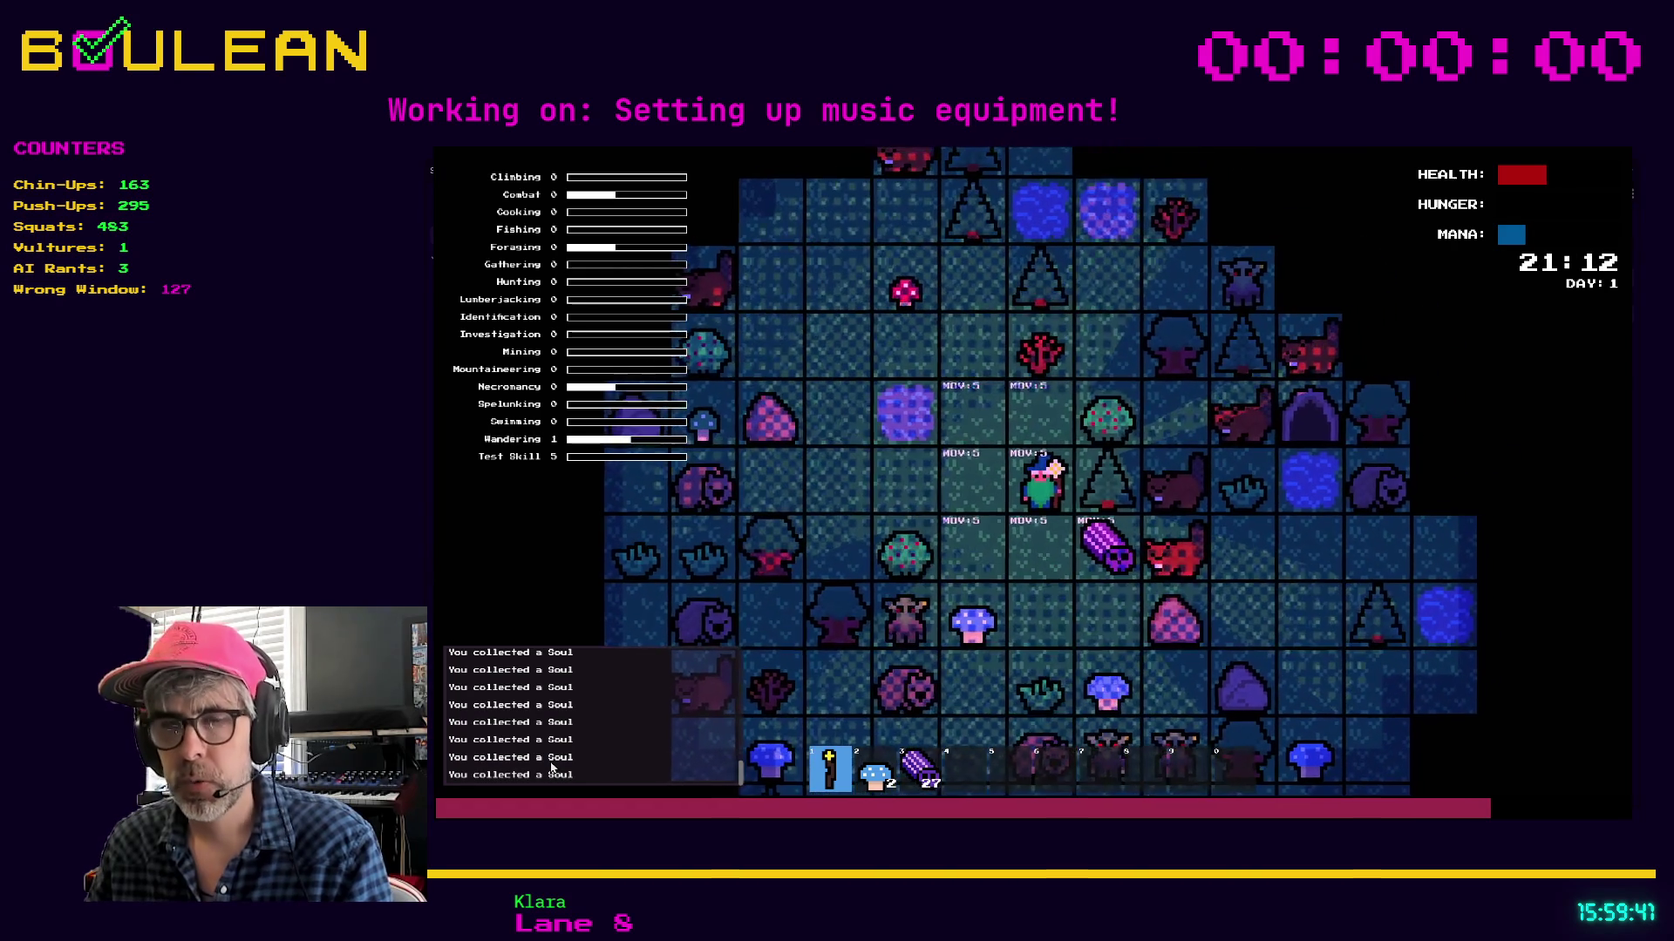
Drop and eat Souls repeatedly until health runs out and GAME OVER appears
{"action": "key", "text": "d"}
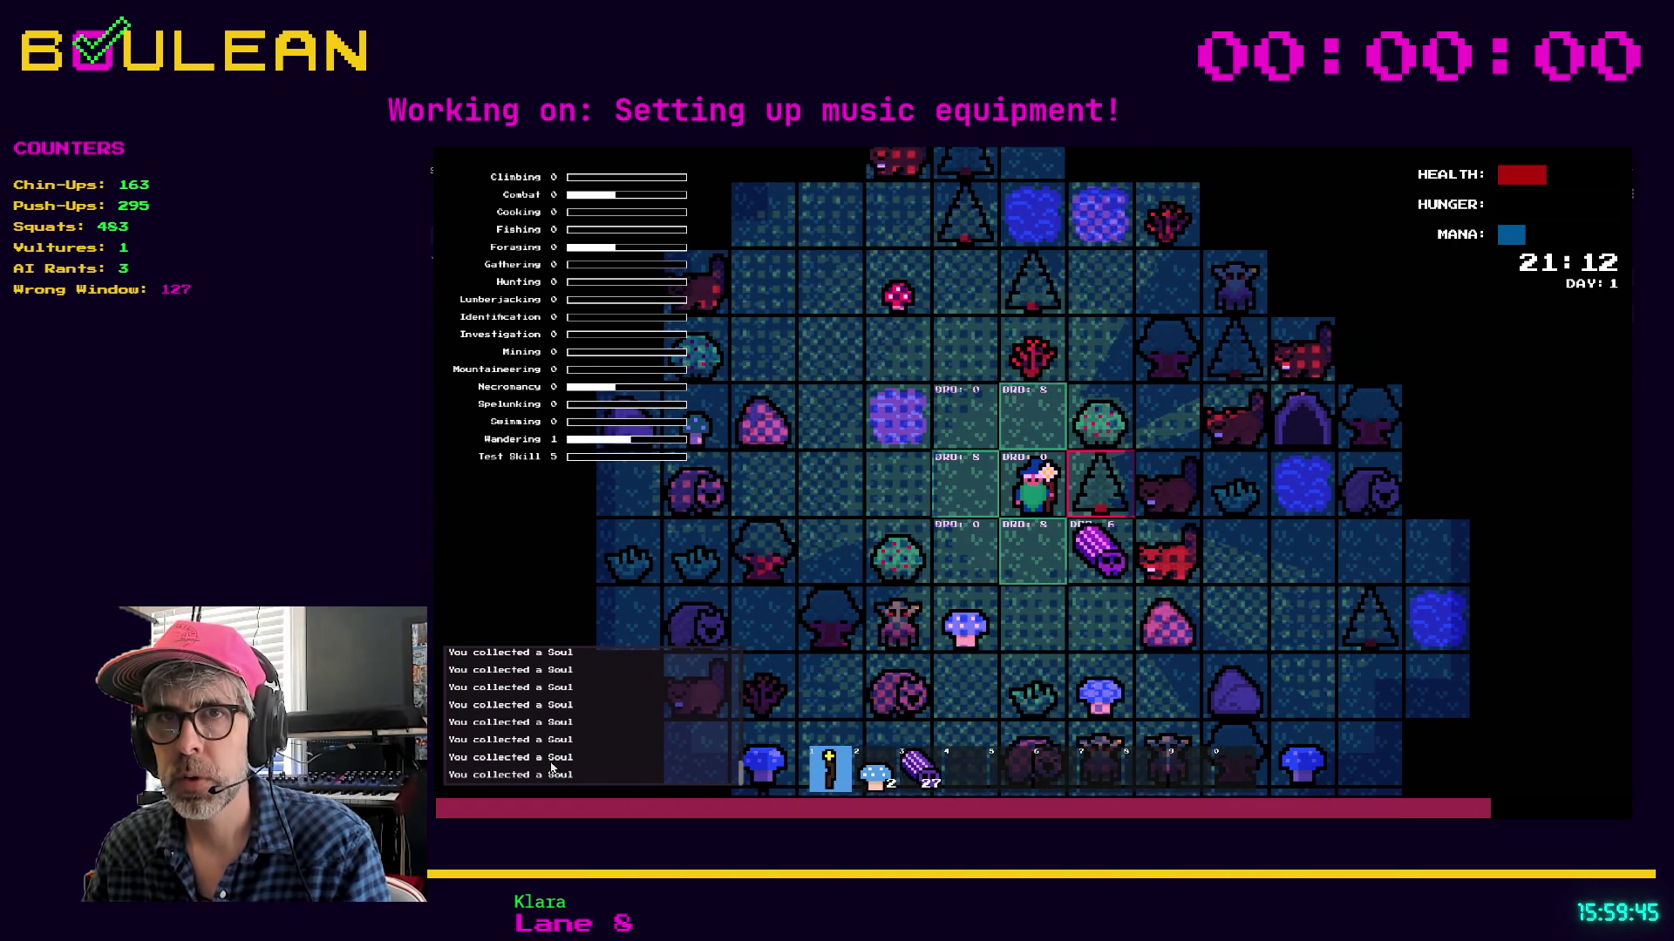
{"action": "key", "text": "Down"}
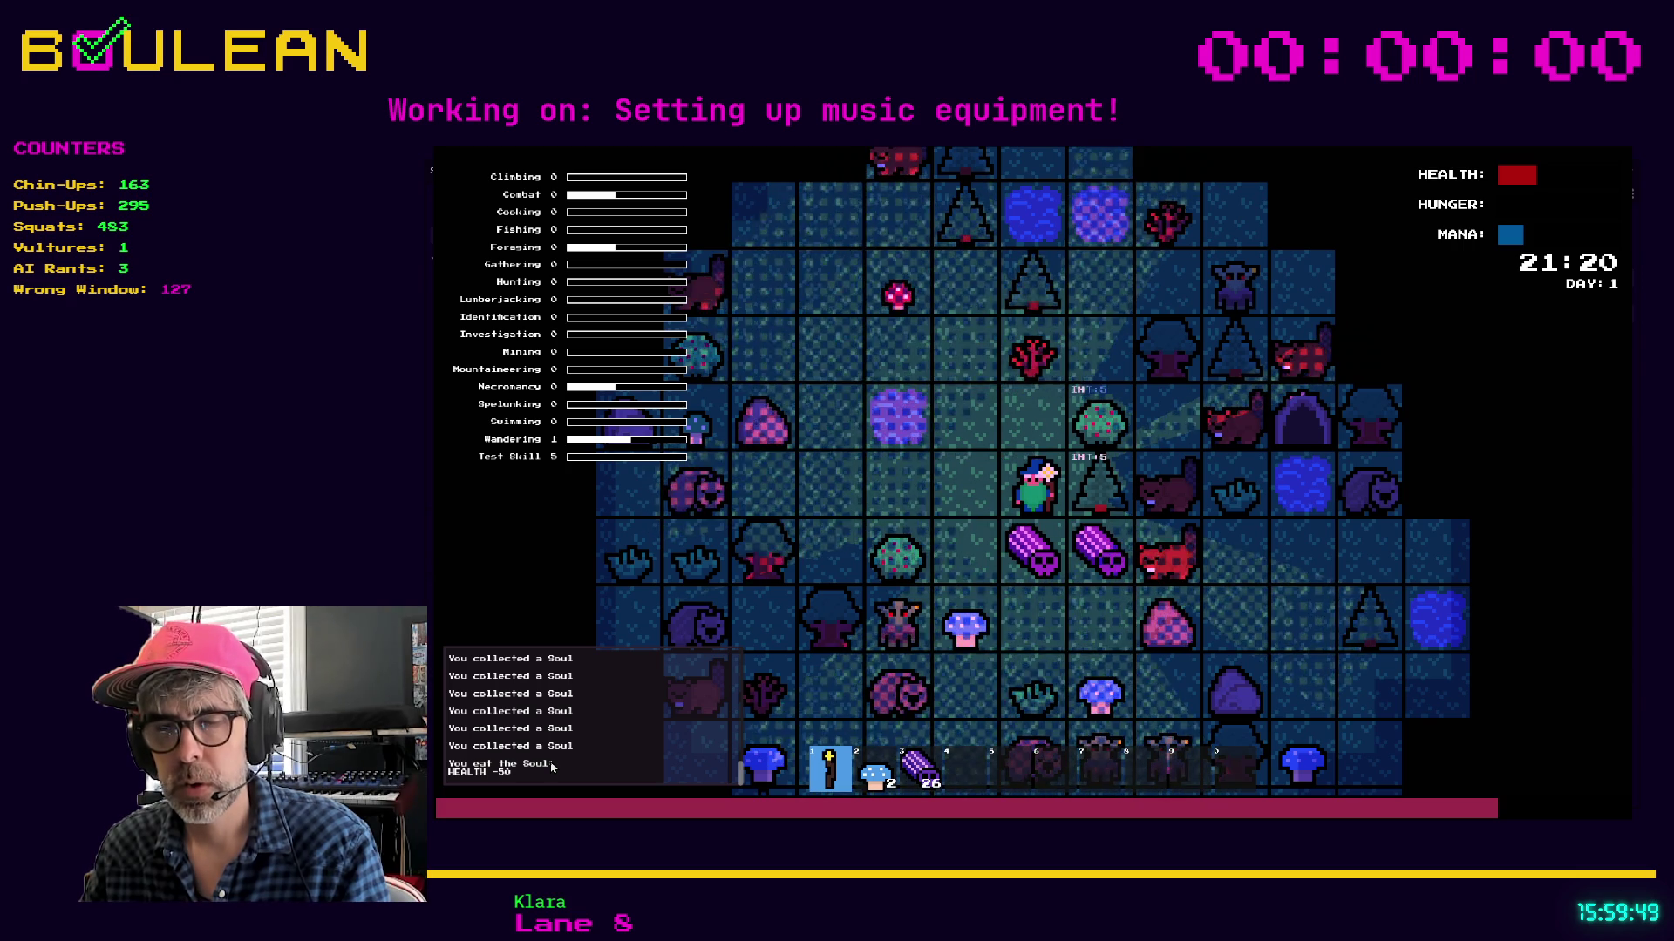
{"action": "key", "text": "d"}
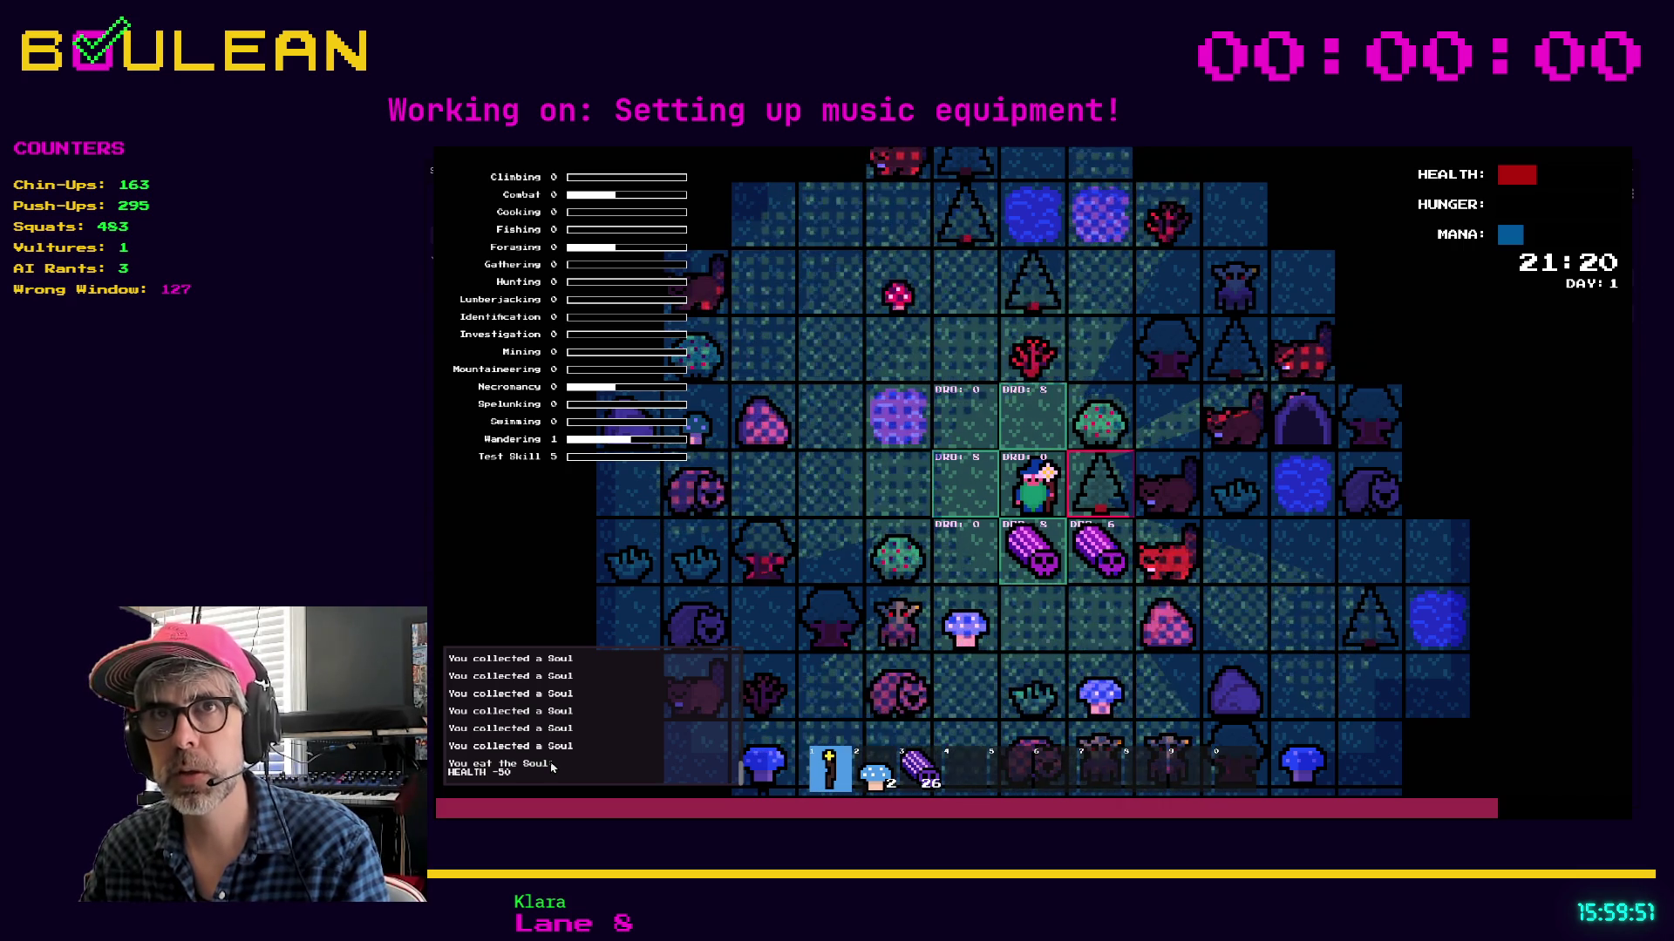
{"action": "key", "text": "w"}
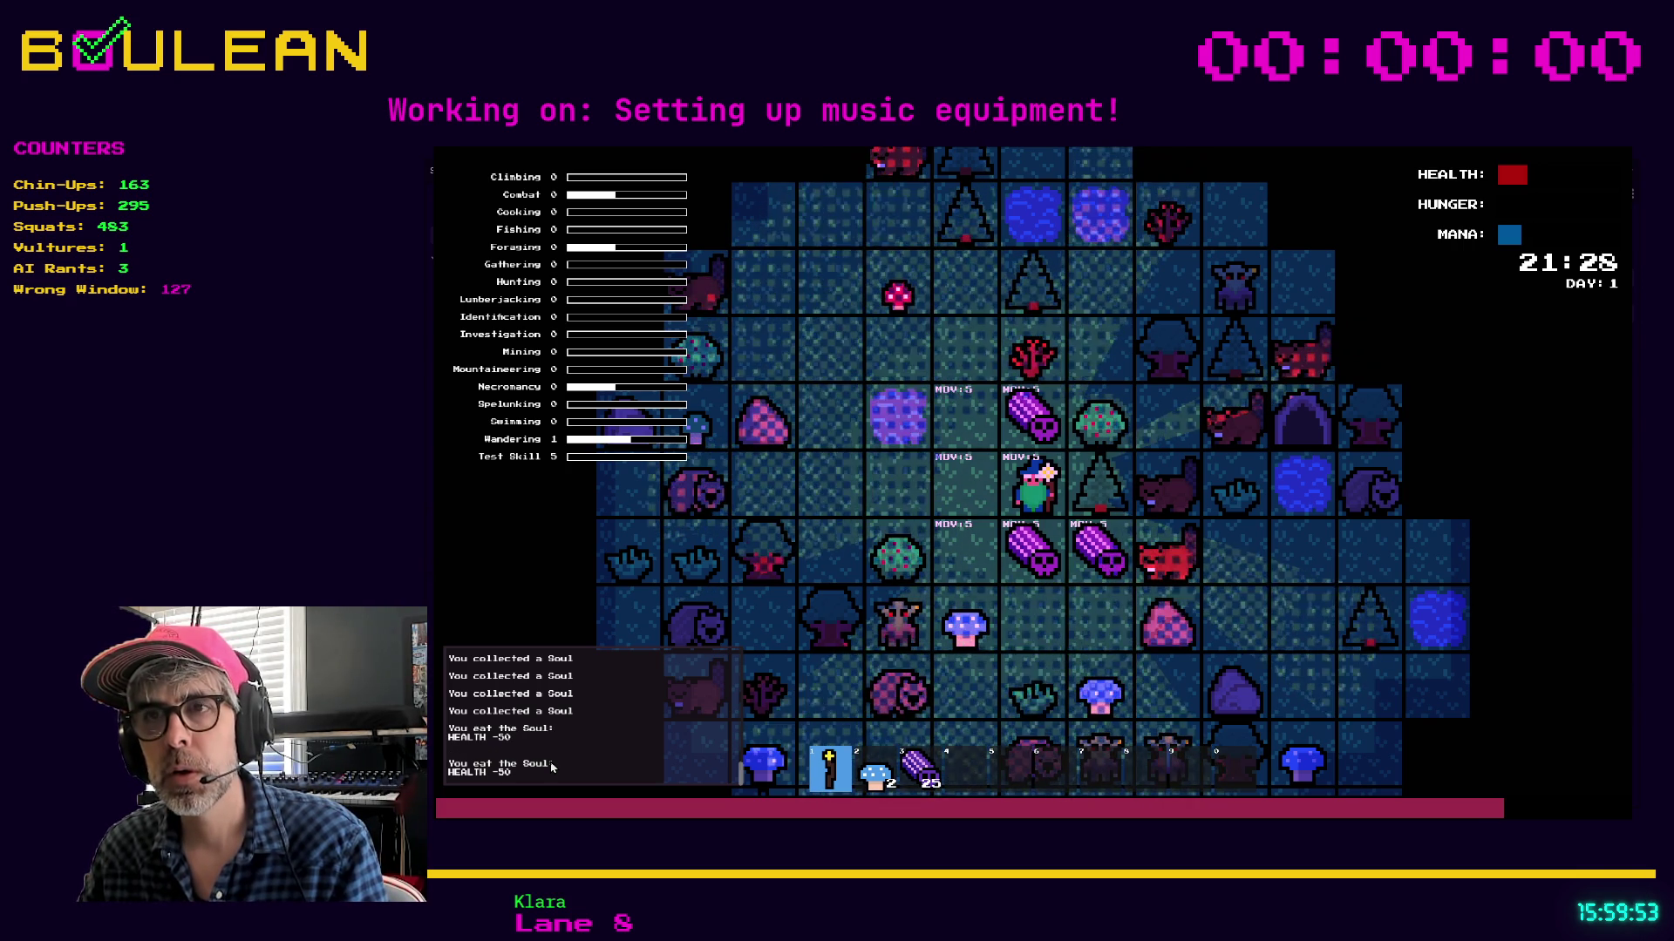
{"action": "key", "text": "d"}
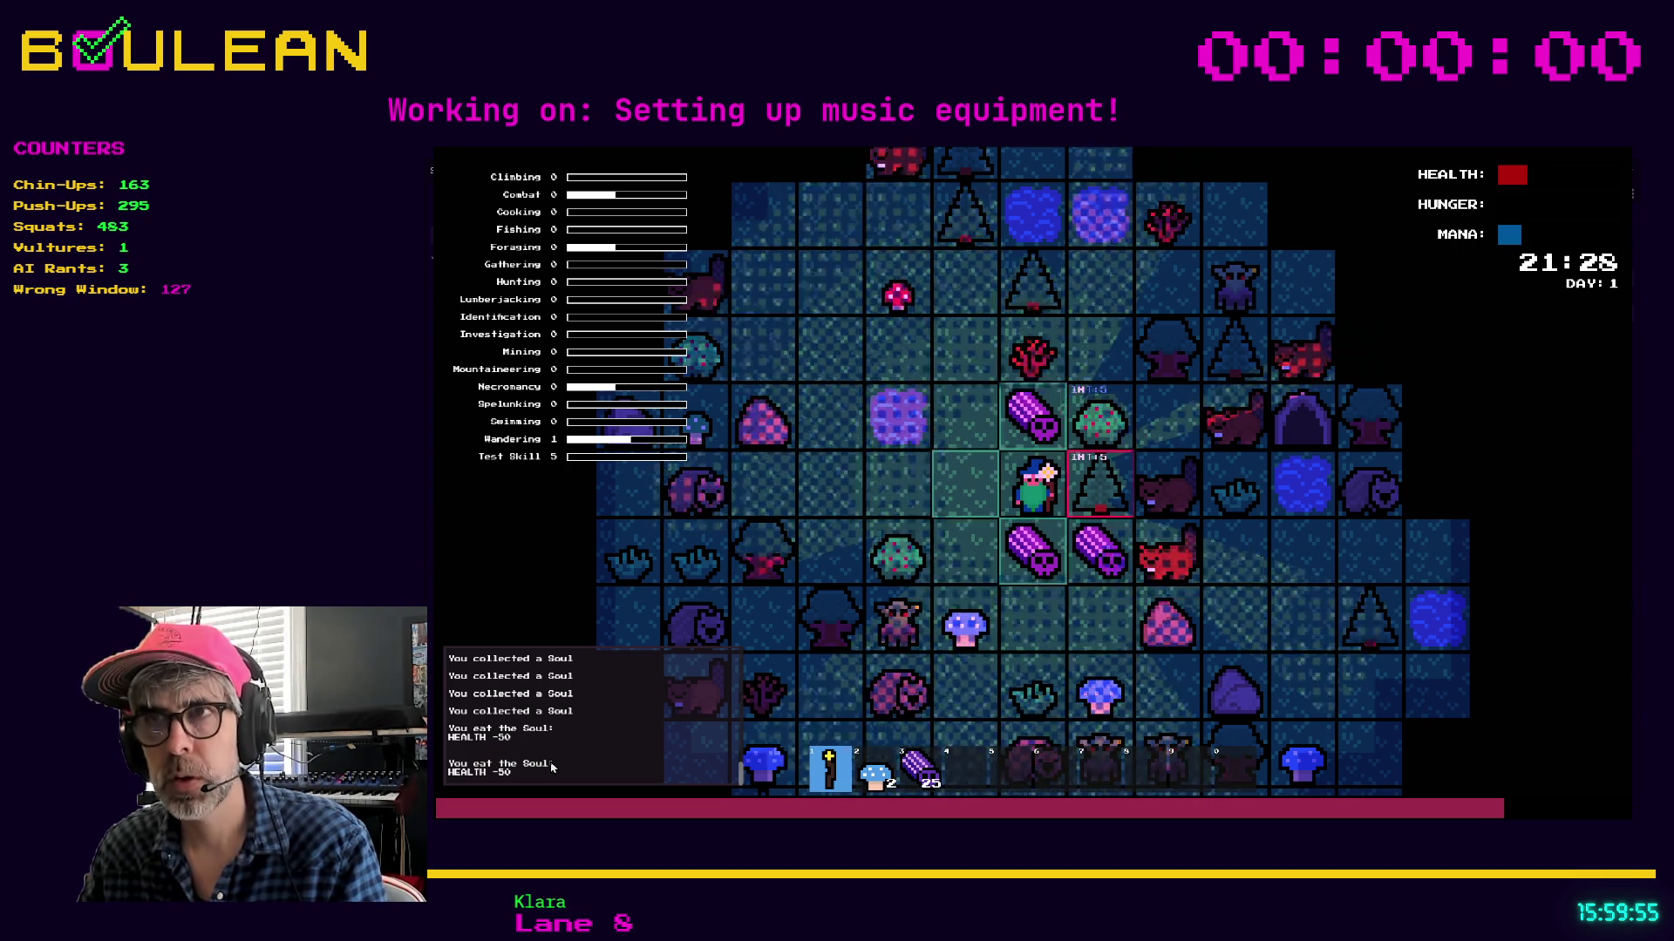
{"action": "key", "text": "a"}
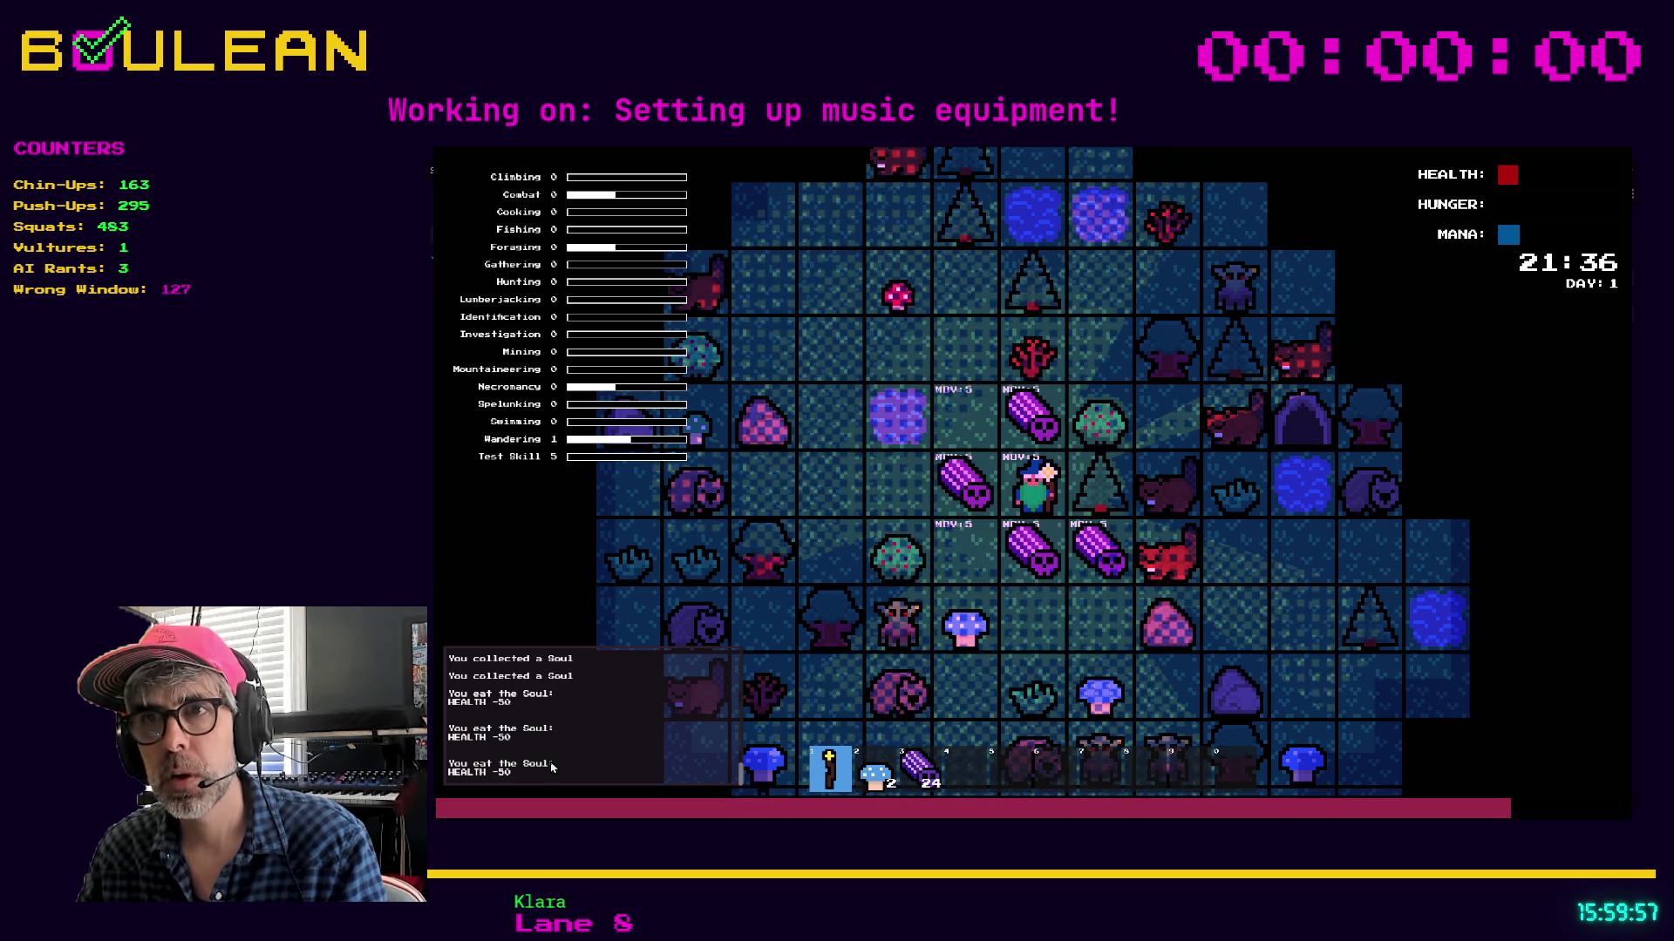
{"action": "key", "text": "e"}
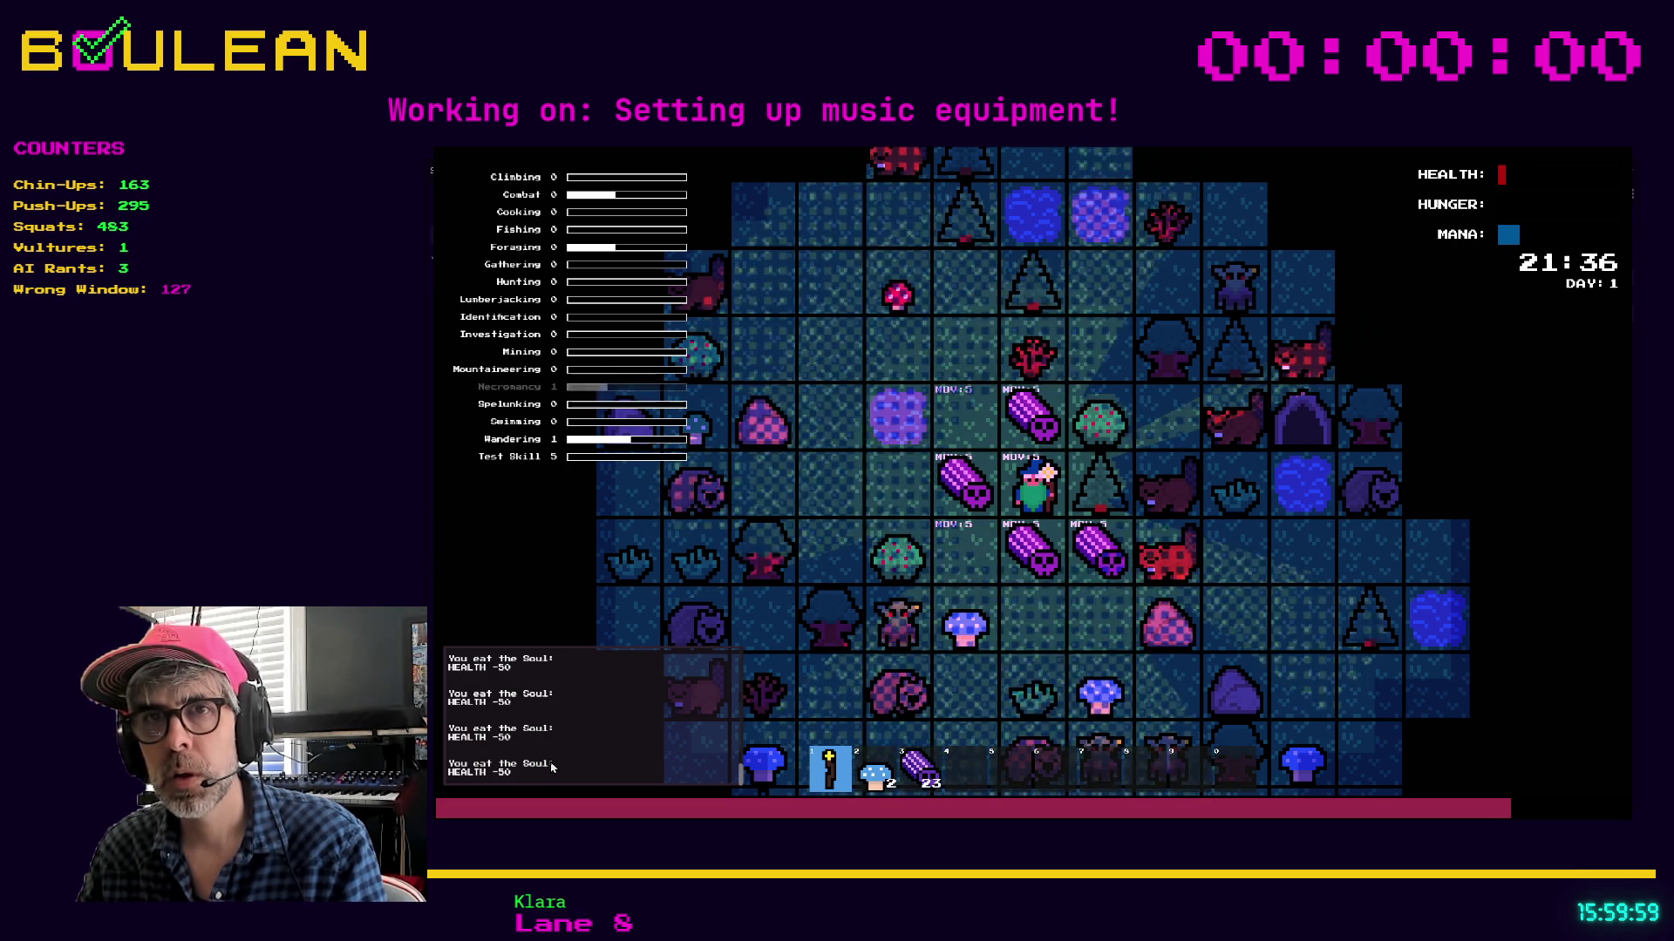
{"action": "key", "text": "s"}
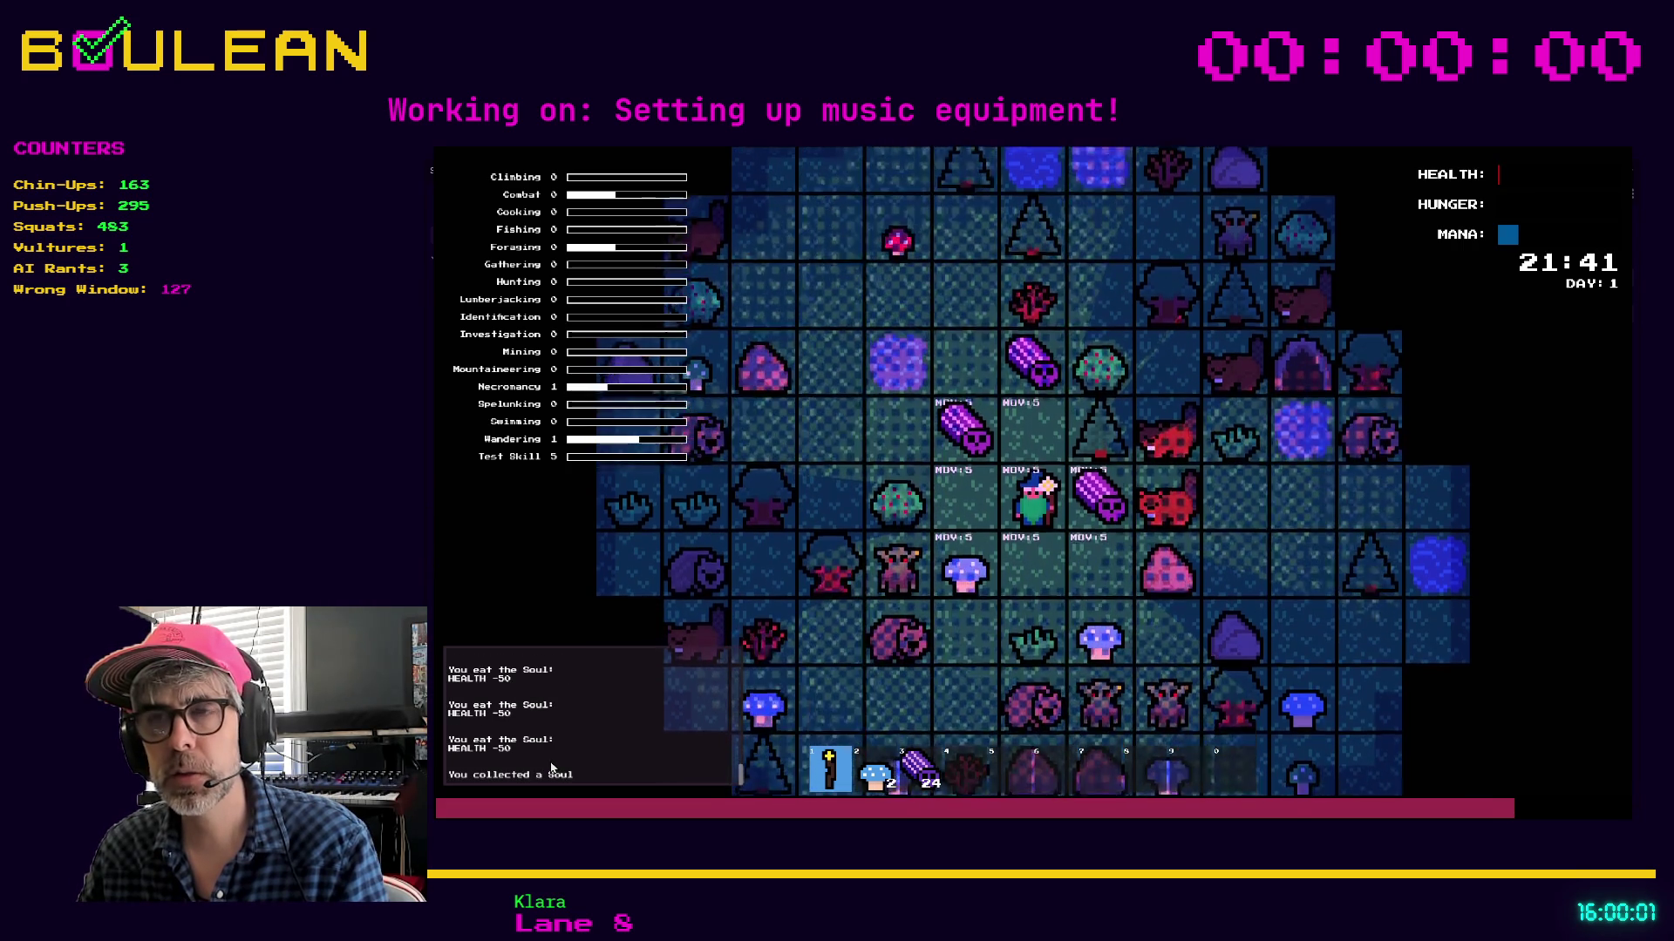
{"action": "key", "text": "i"}
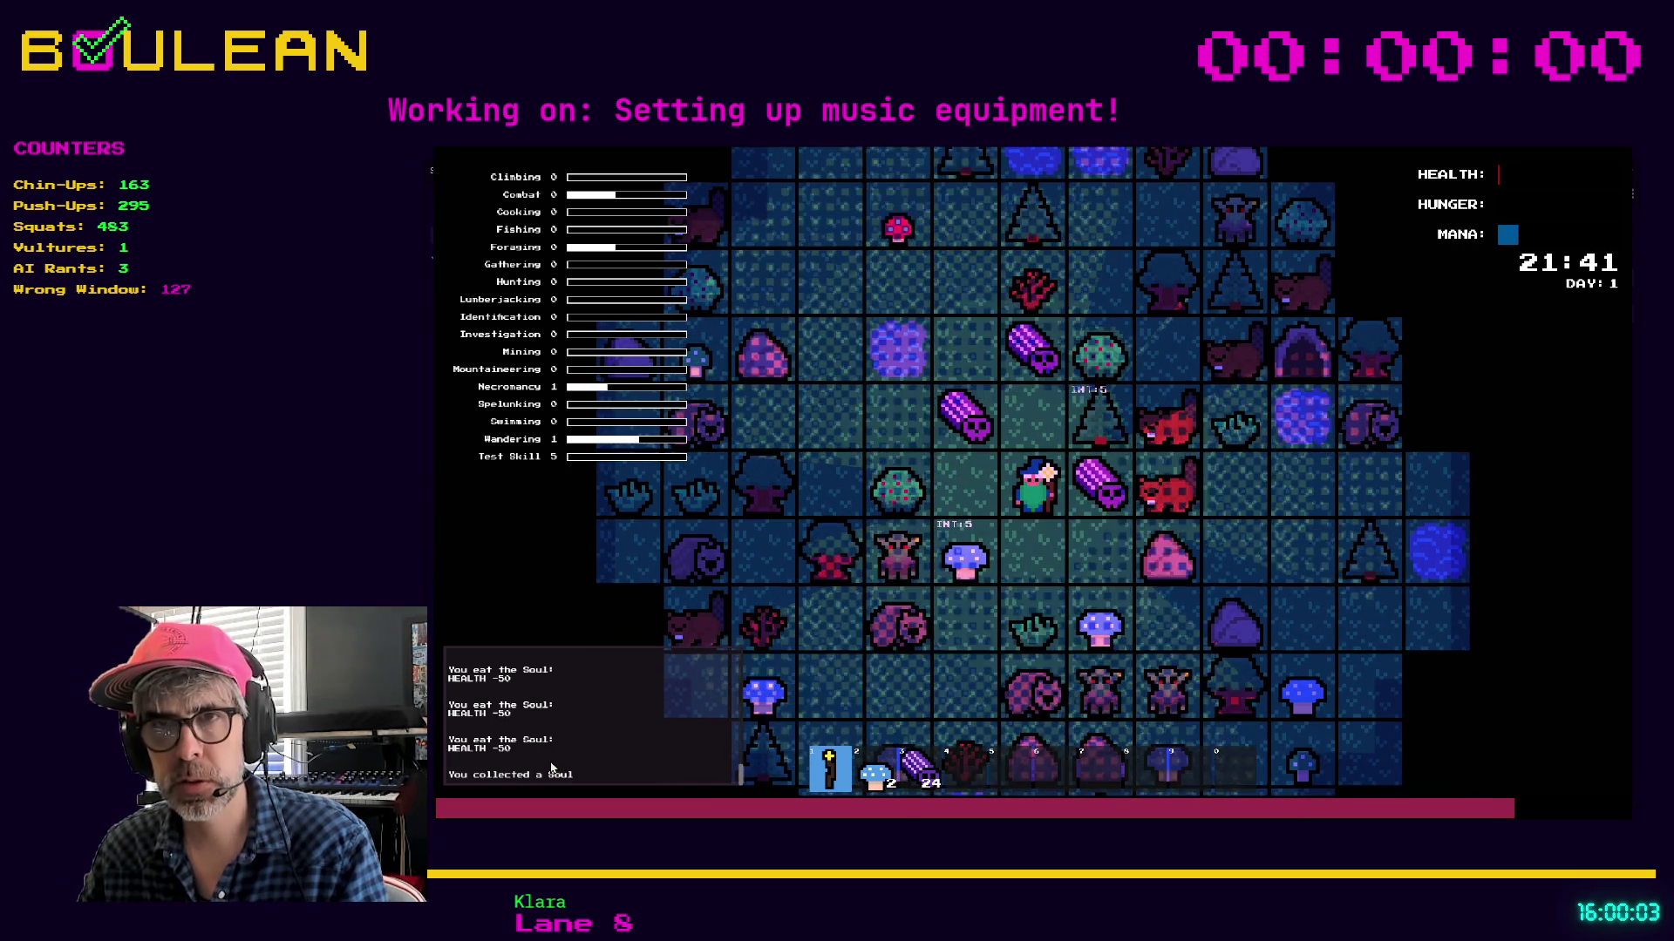
{"action": "key", "text": "d"}
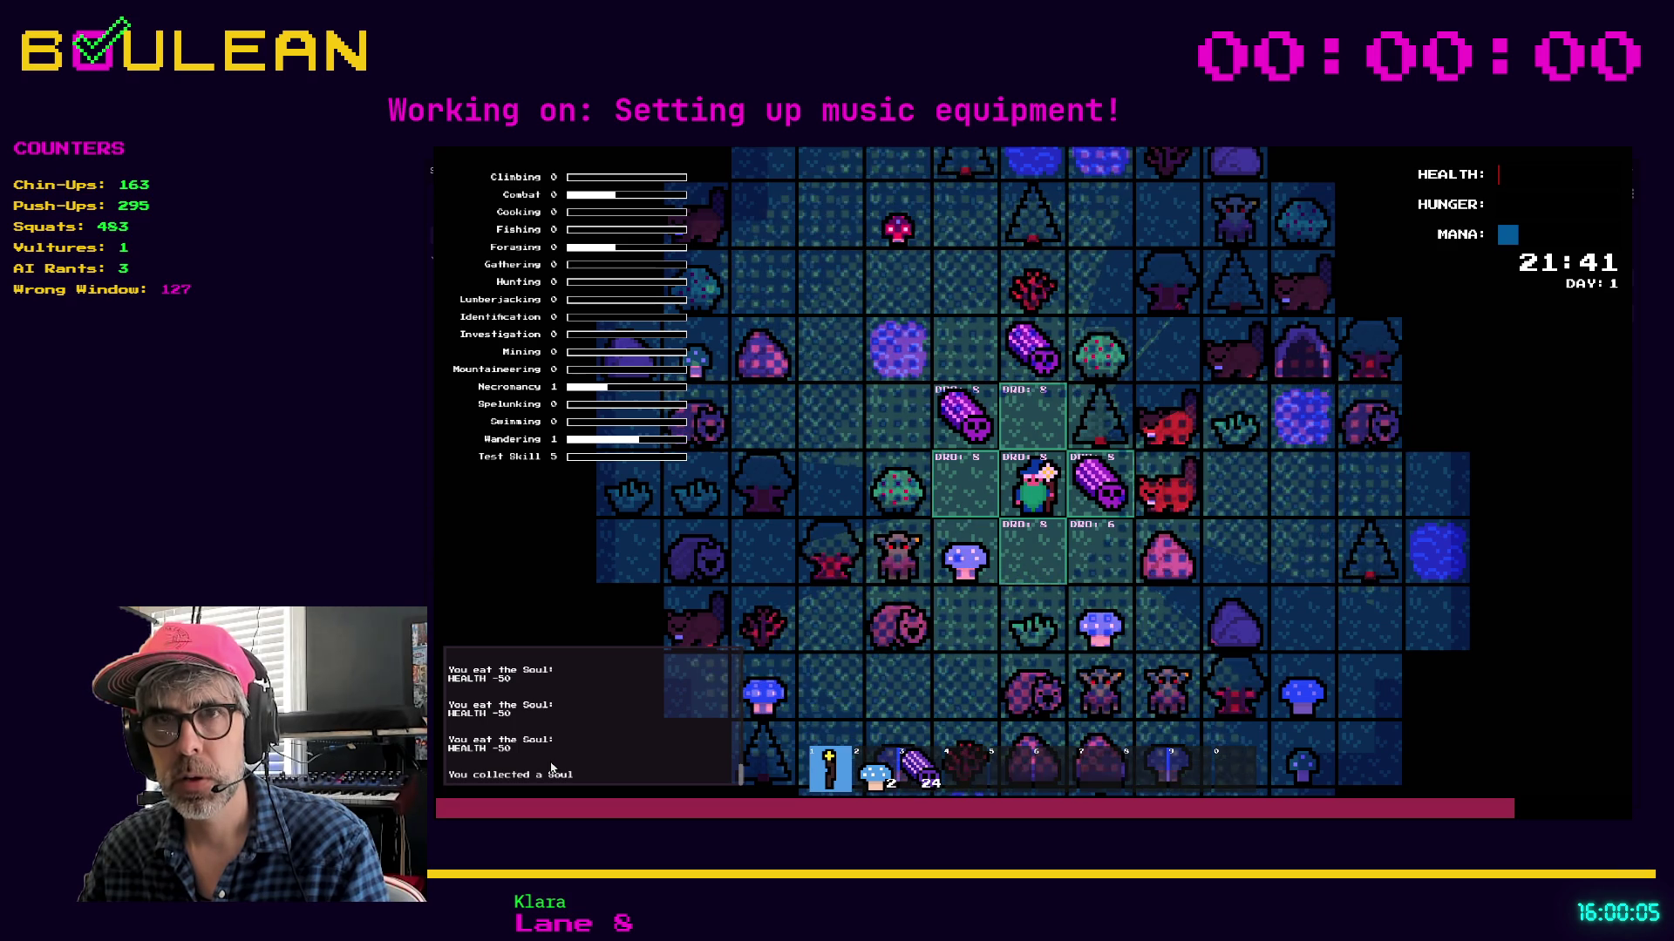
{"action": "key", "text": "s"}
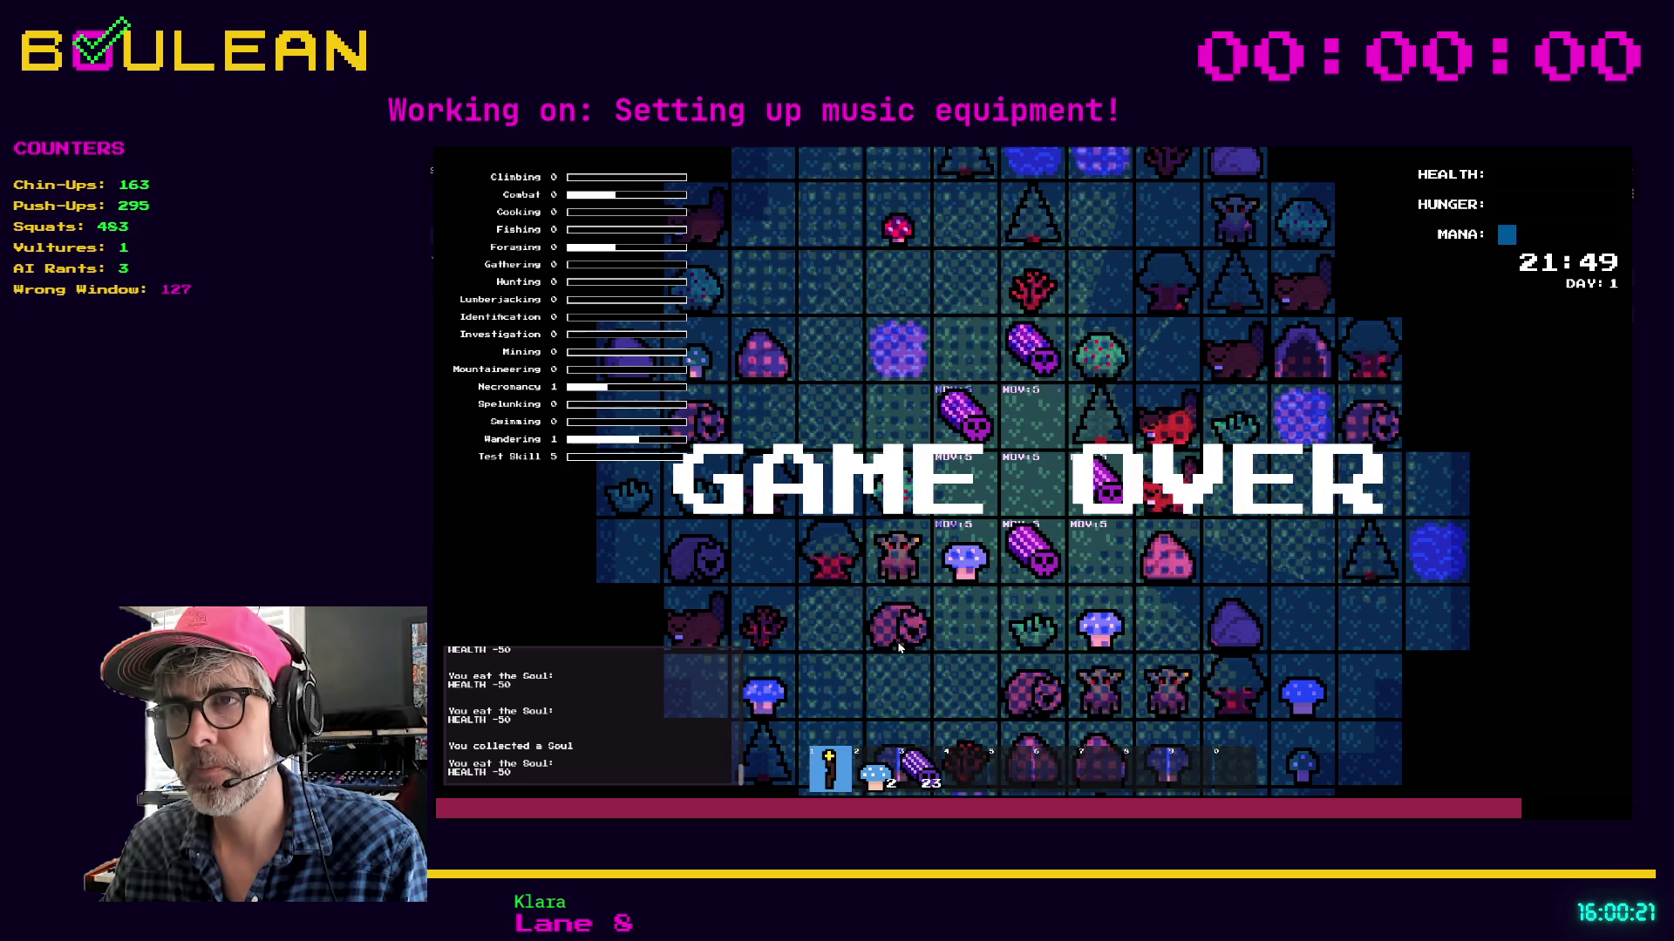
Close the game and search player.gd for the 'combine' request check
{"action": "key", "text": "Escape"}
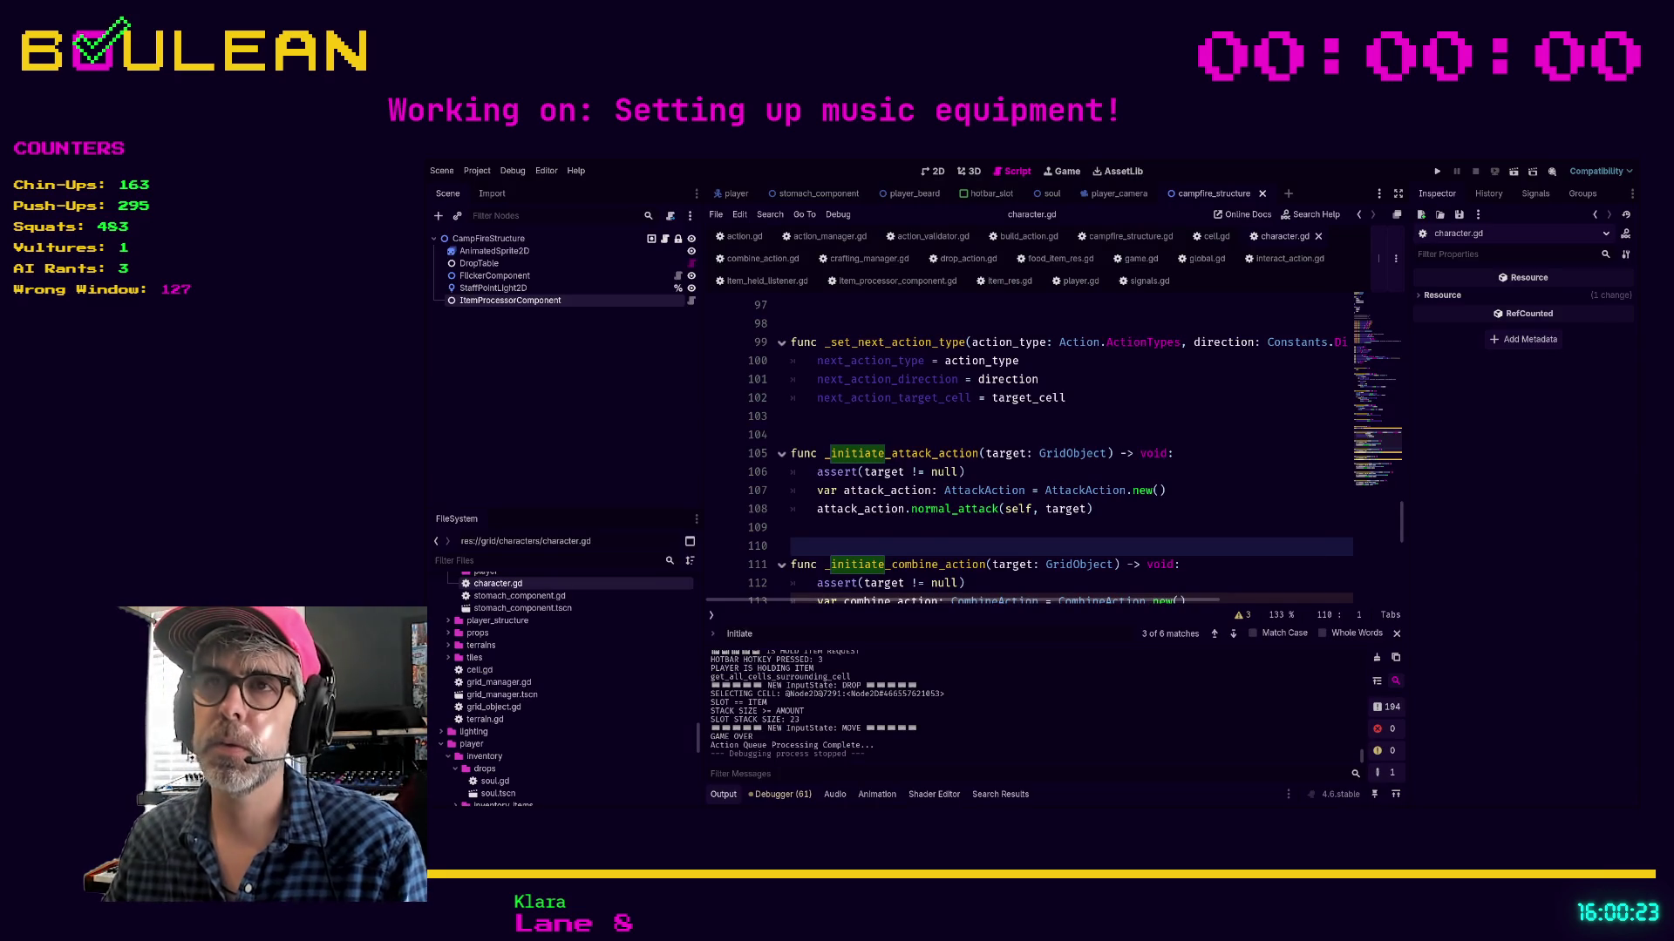
{"action": "scroll", "coordinate": [1029, 449], "scroll_direction": "up", "scroll_amount": 7}
{"action": "left_click", "coordinate": [1068, 448]}
{"action": "key", "text": "ctrl+f"}
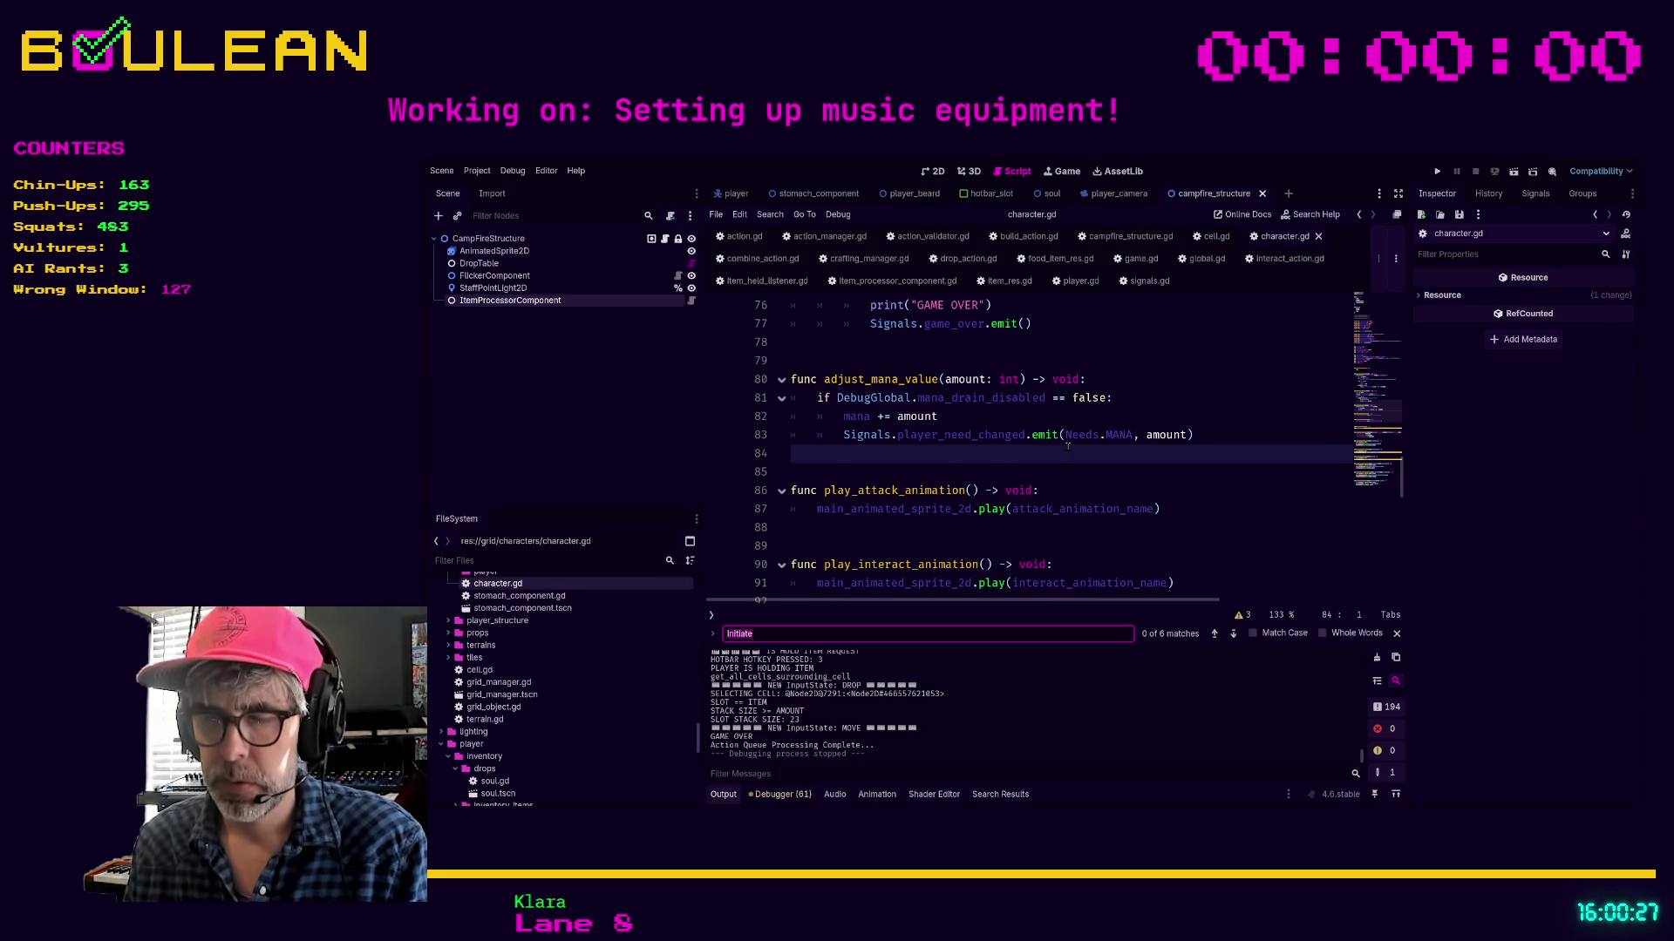
{"action": "type", "text": "is_combin"}
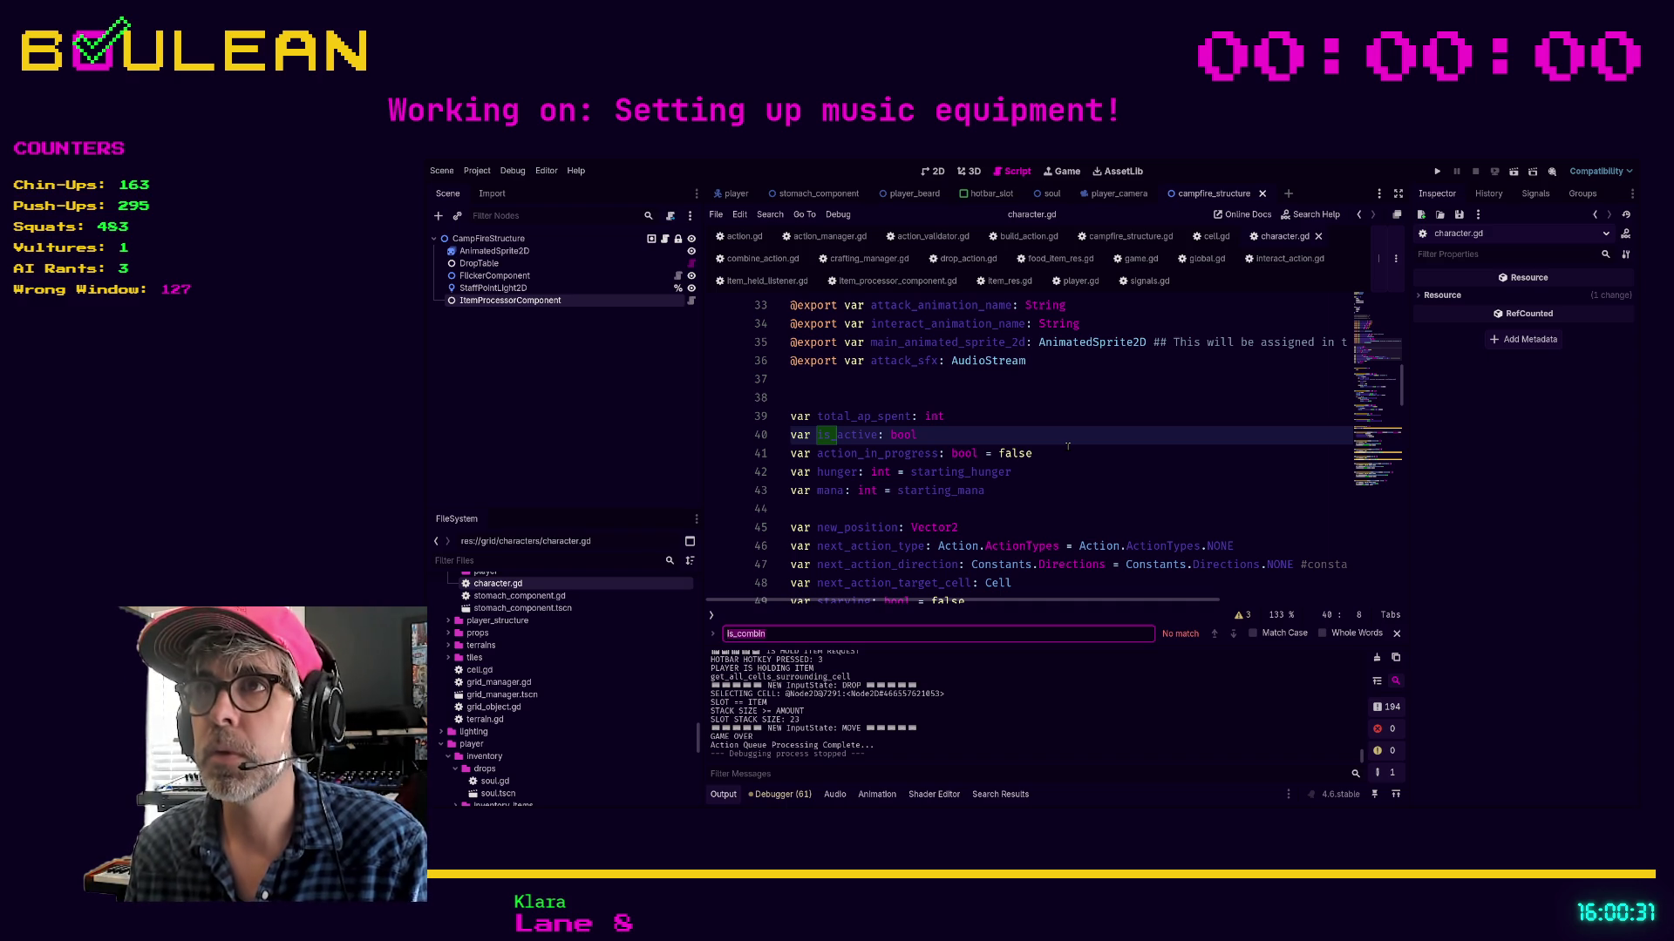
{"action": "key", "text": "BackSpace"}
{"action": "key", "text": "BackSpace"}
{"action": "key", "text": "BackSpace"}
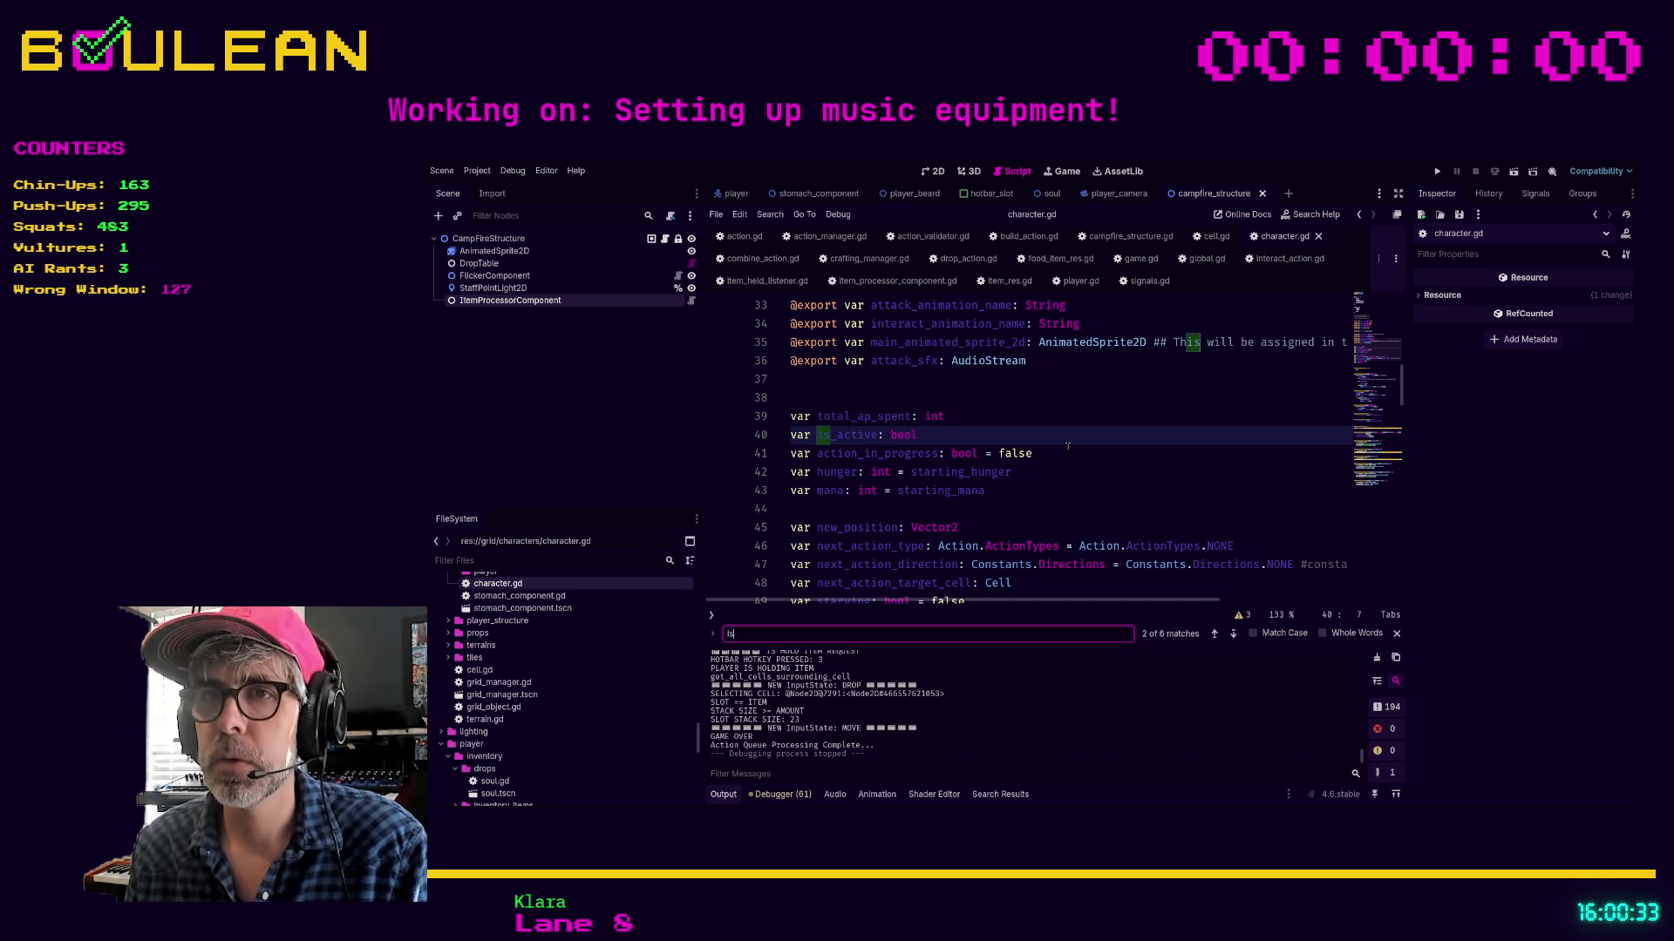
{"action": "type", "text": "_combin"}
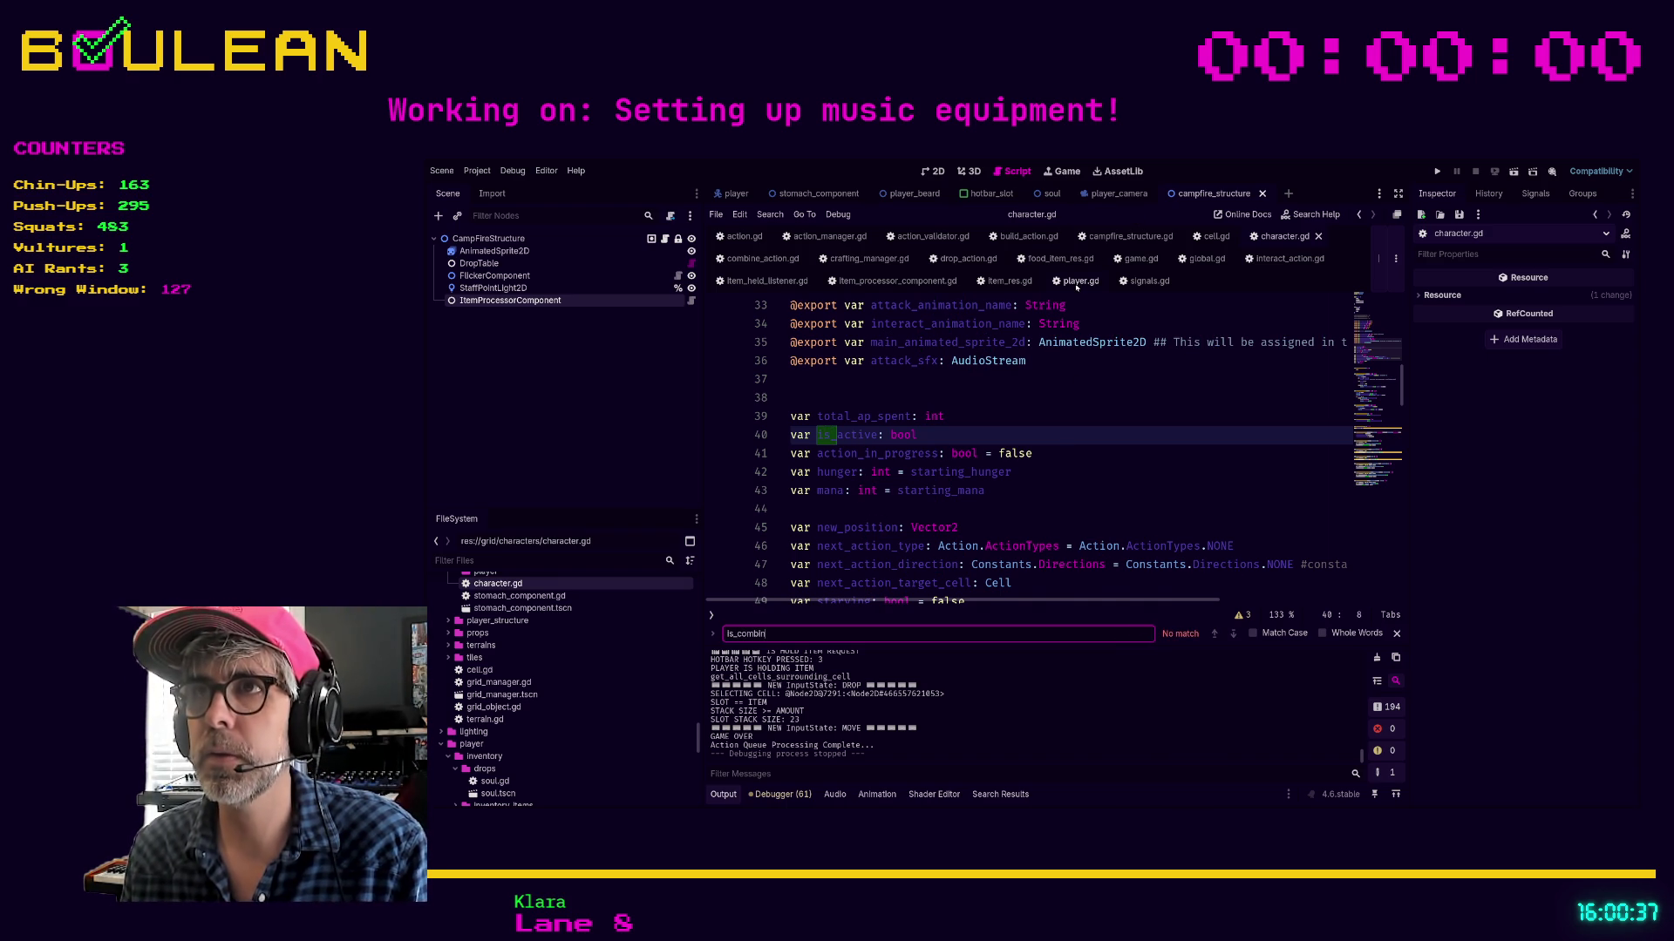
{"action": "left_click", "coordinate": [1080, 280]}
{"action": "left_click", "coordinate": [1080, 433]}
{"action": "key", "text": "ctrl+f"}
{"action": "type", "text": "is_drop_c"}
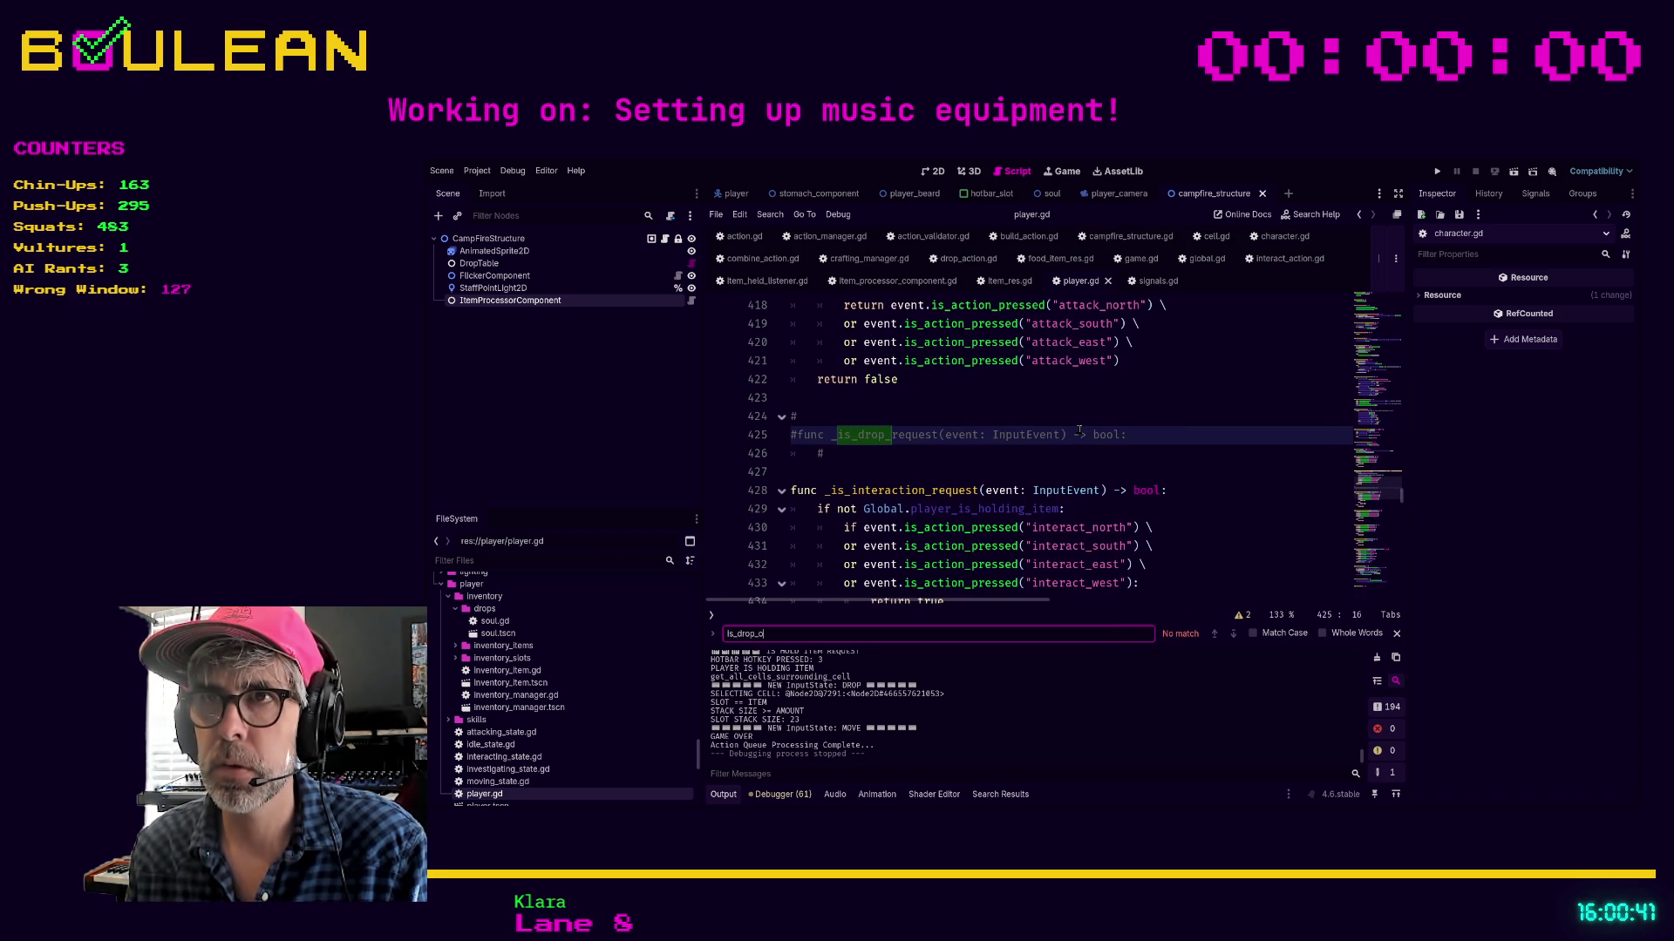
{"action": "key", "text": "BackSpace"}
{"action": "key", "text": "BackSpace"}
{"action": "key", "text": "BackSpace"}
{"action": "key", "text": "BackSpace"}
{"action": "key", "text": "BackSpace"}
{"action": "key", "text": "BackSpace"}
{"action": "type", "text": "co"}
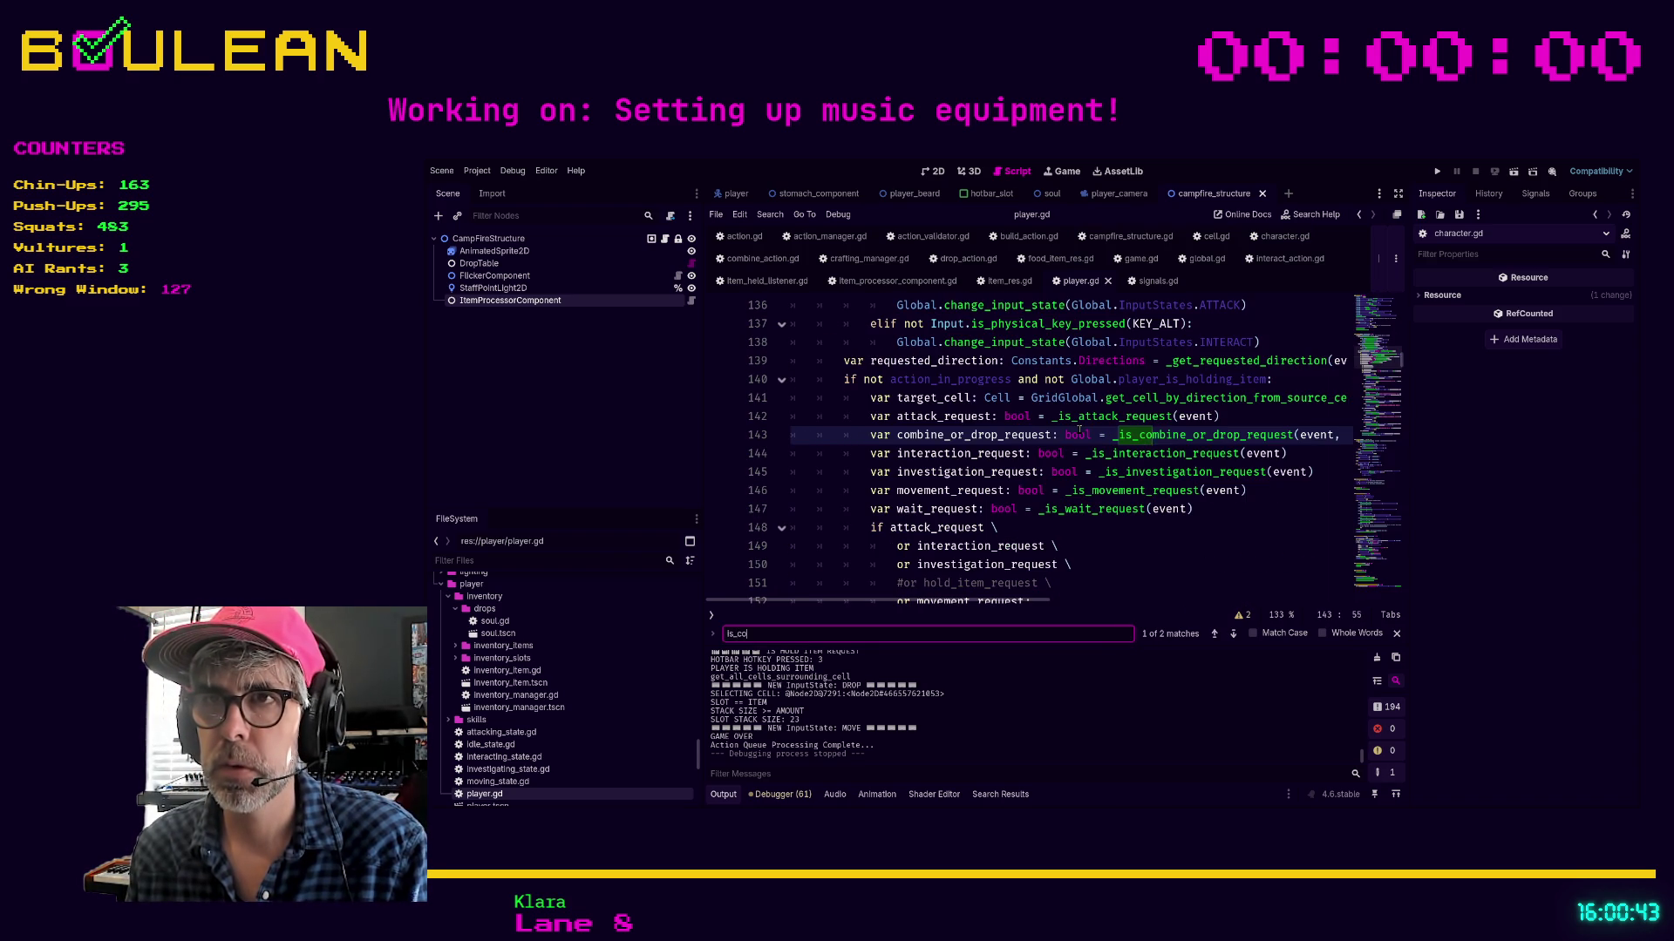
{"action": "type", "text": "mbine"}
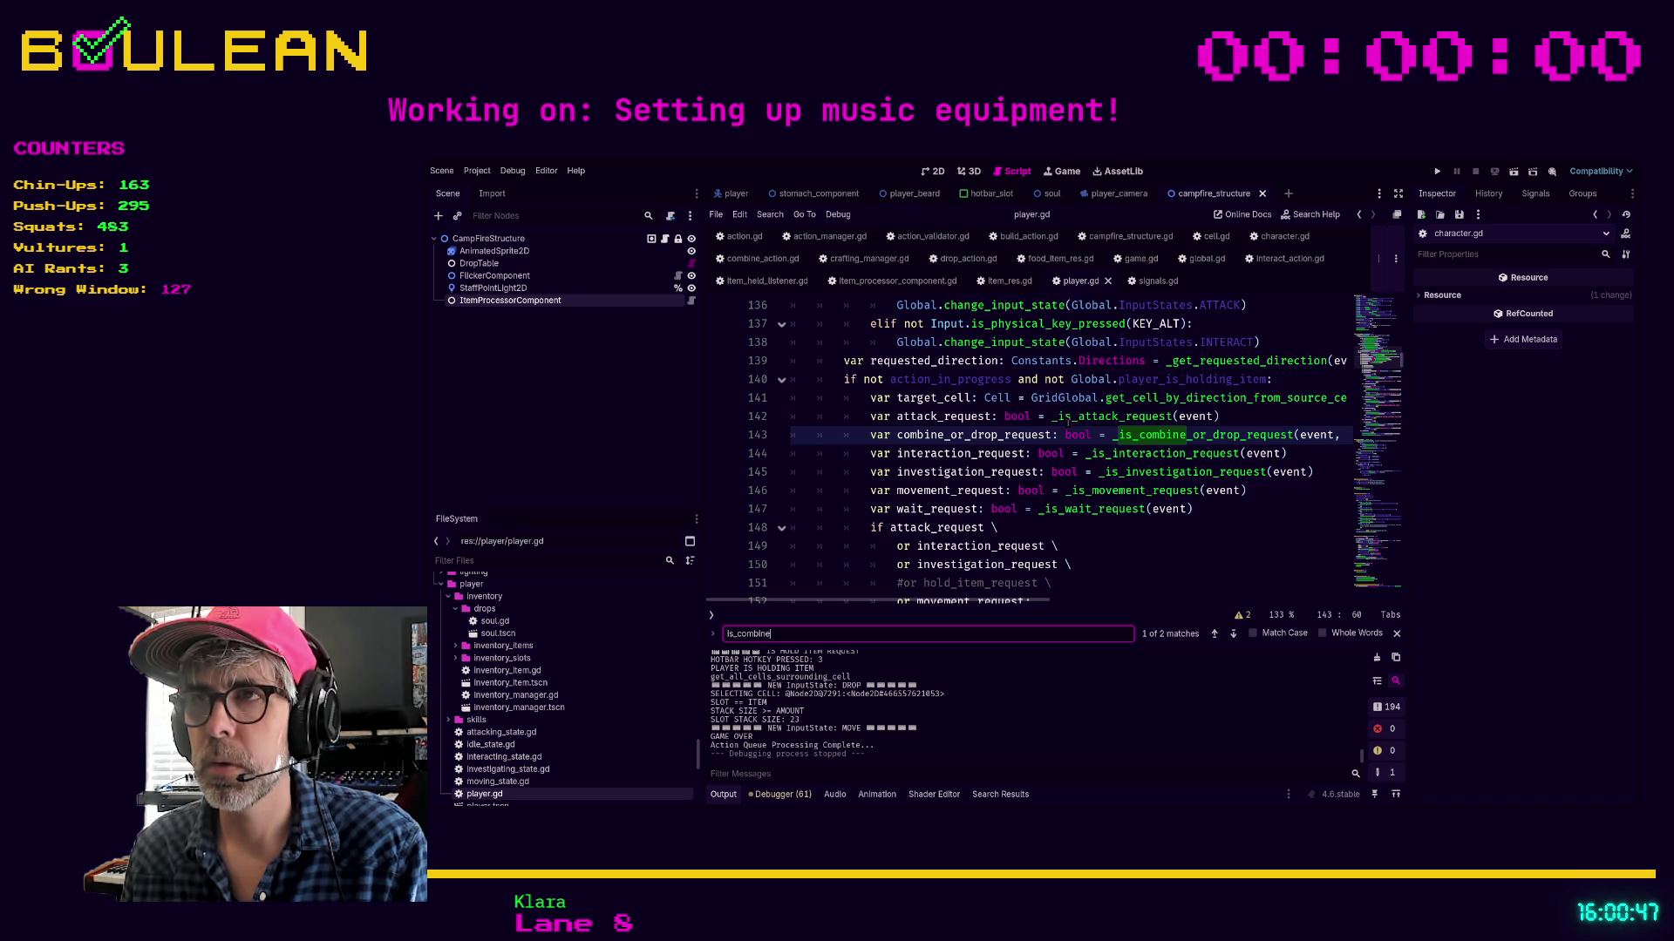
Comment out lines 162–170 of the combine_or_drop_request branch with Ctrl+K and relaunch with F5
{"action": "scroll", "coordinate": [906, 445], "scroll_direction": "down", "scroll_amount": 2}
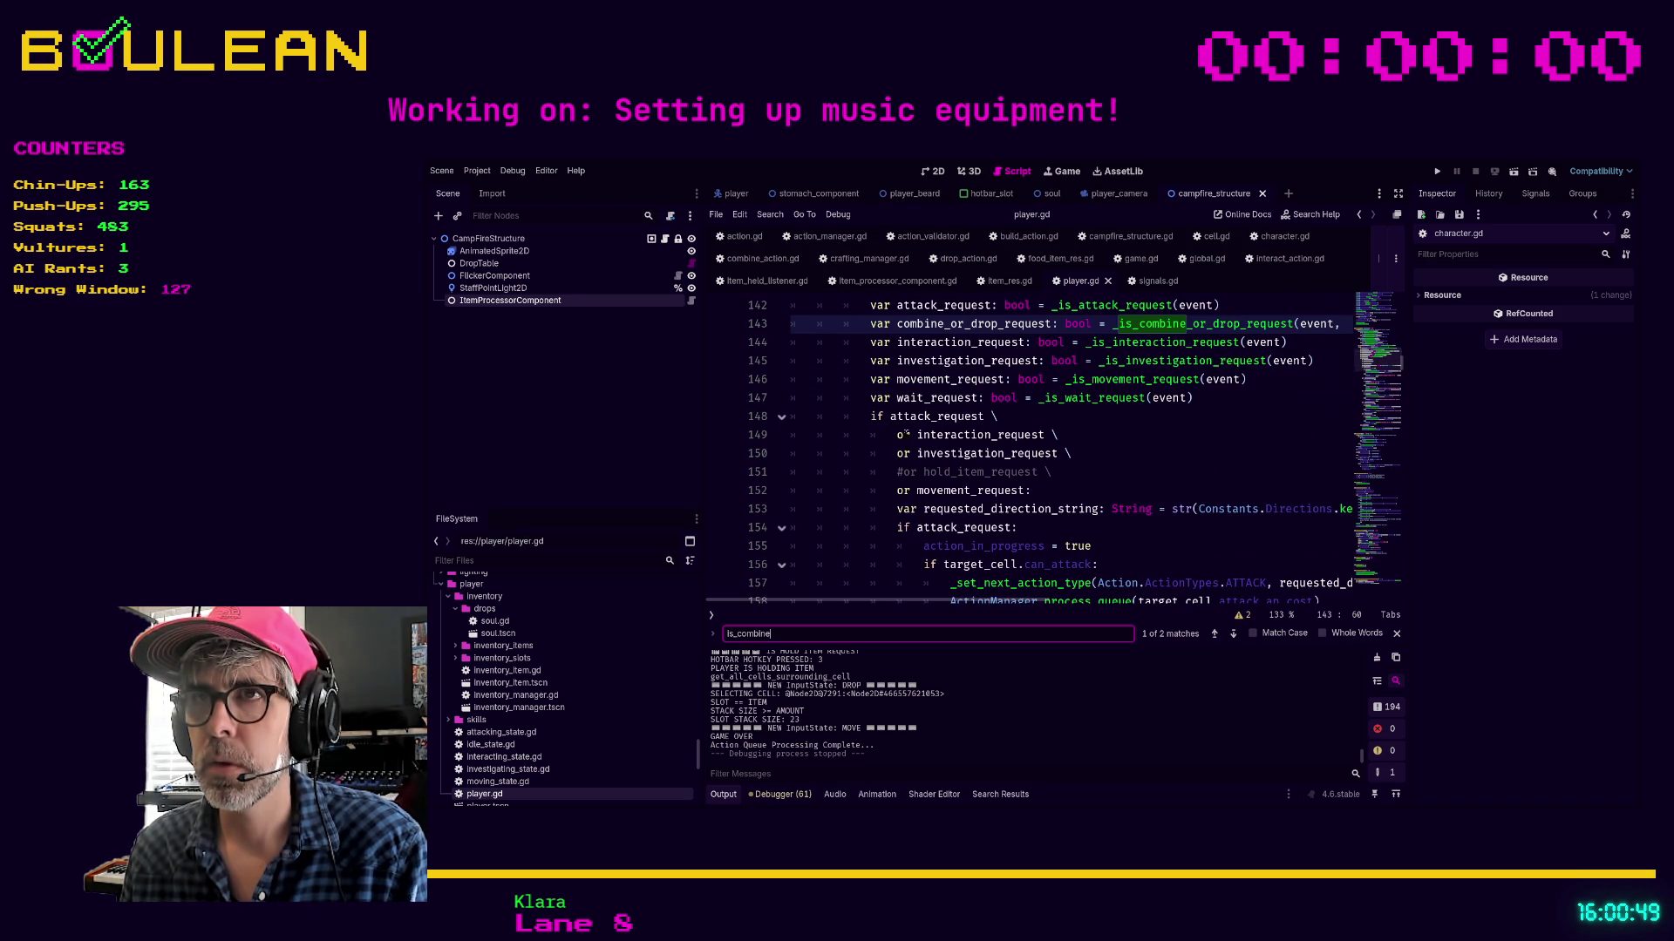
{"action": "scroll", "coordinate": [938, 425], "scroll_direction": "down", "scroll_amount": 5}
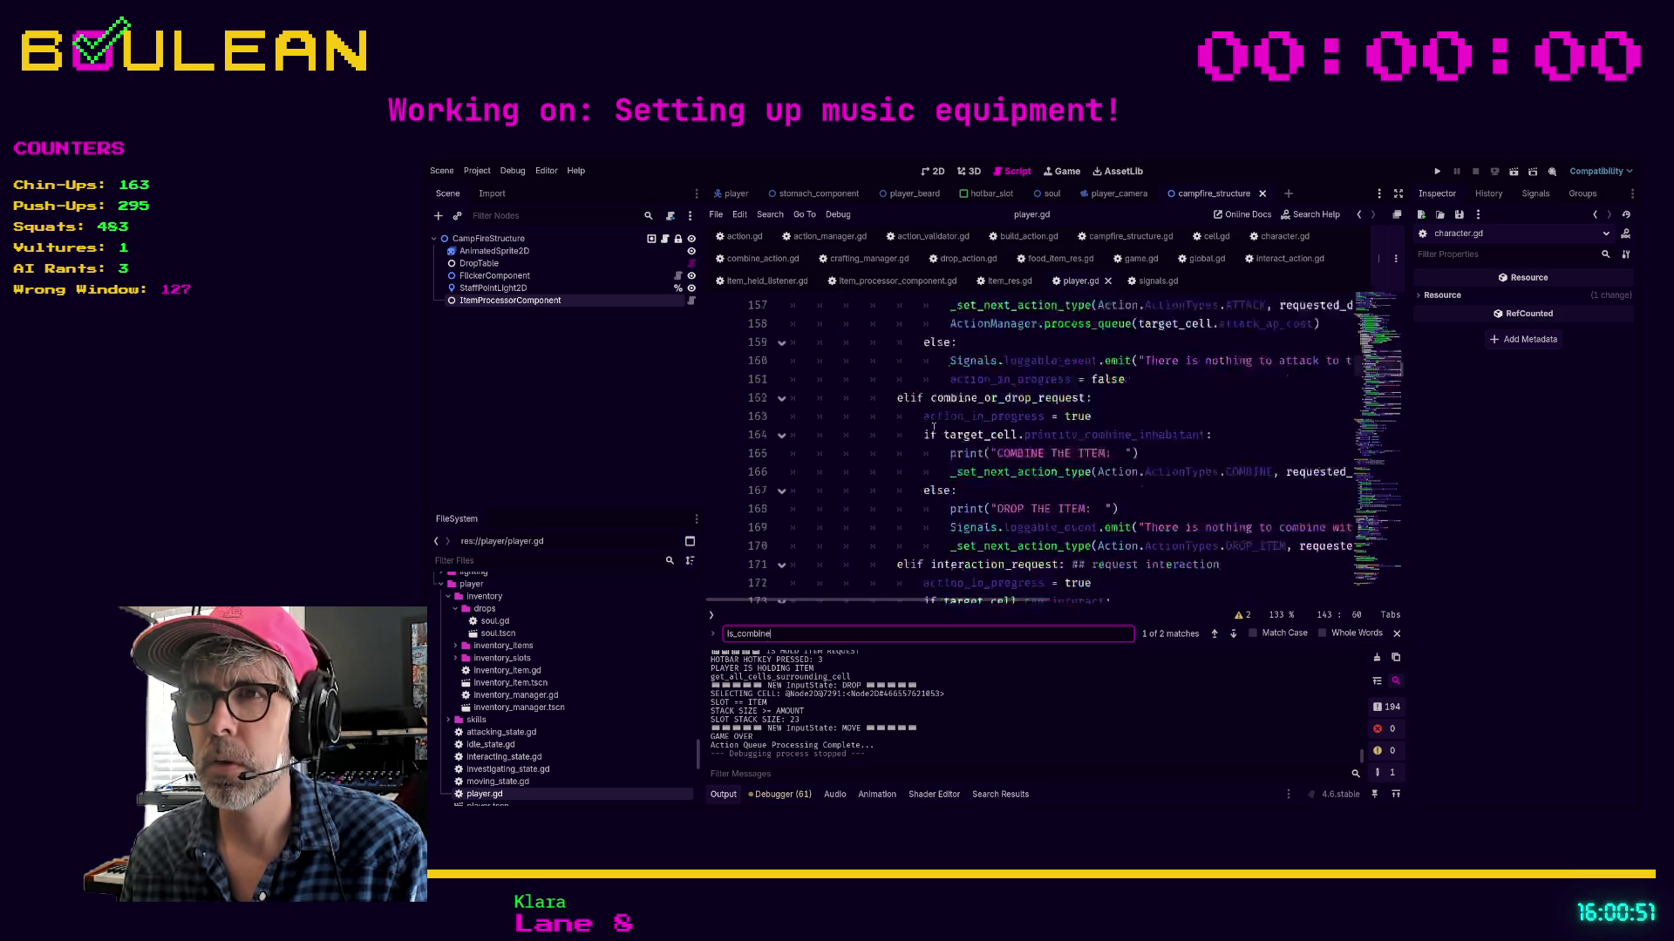
{"action": "triple_click", "coordinate": [1029, 545]}
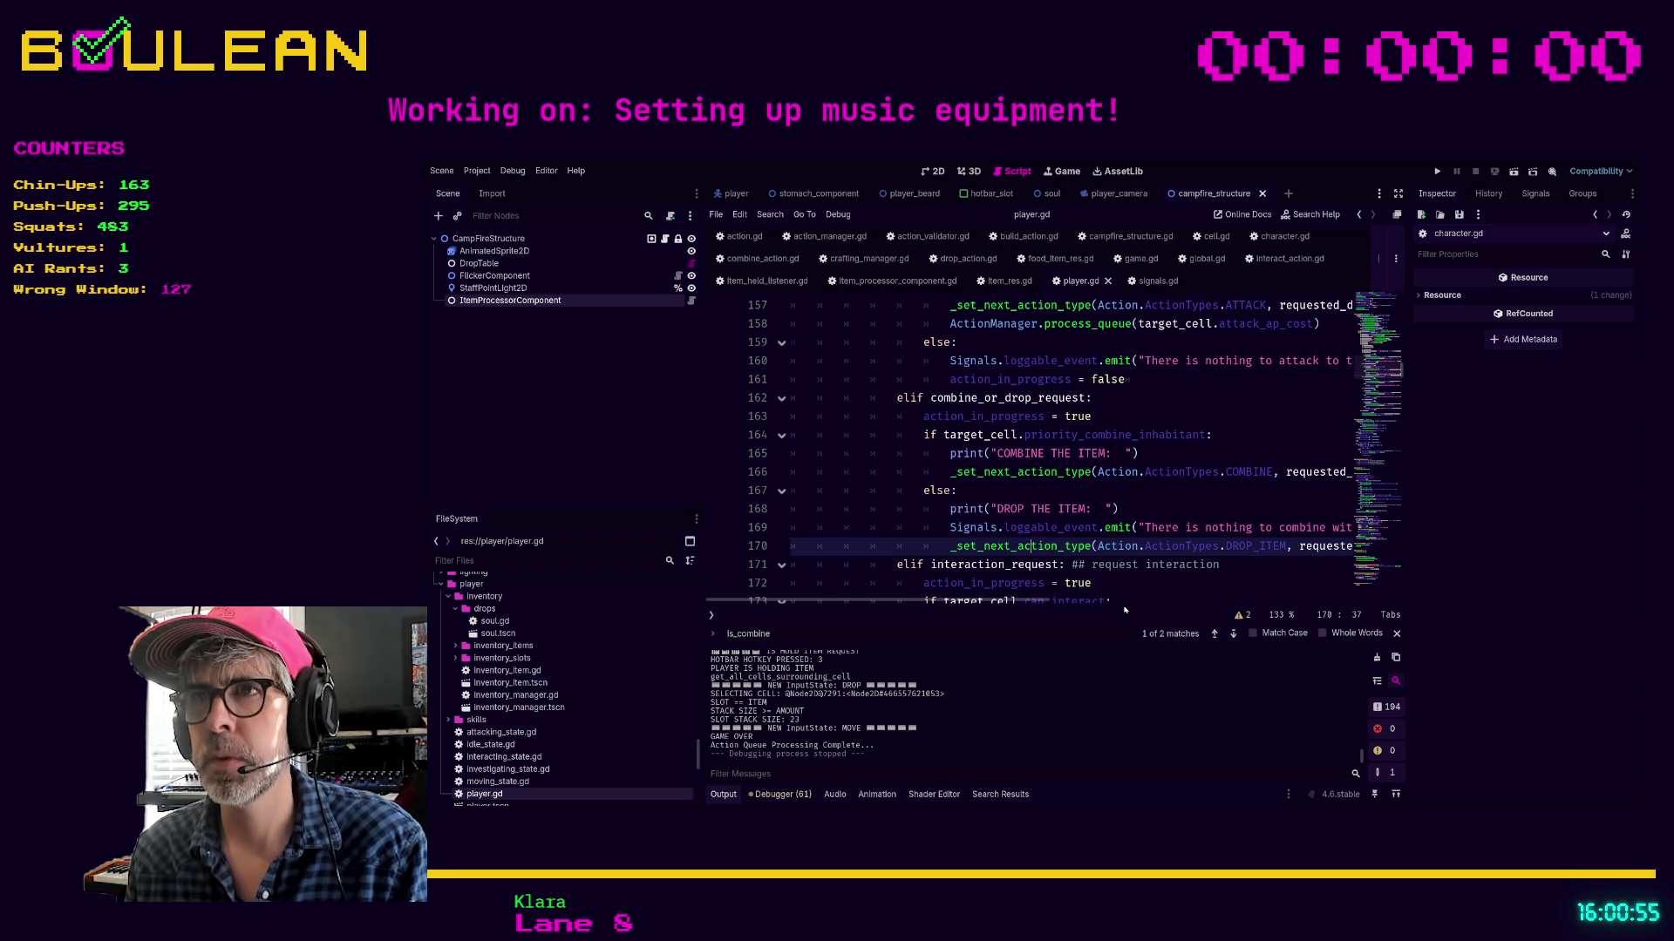
{"action": "left_click_drag", "start_coordinate": [890, 601], "coordinate": [1125, 610]}
{"action": "key", "text": "shift+Up"}
{"action": "key", "text": "shift+Up"}
{"action": "key", "text": "shift+Up"}
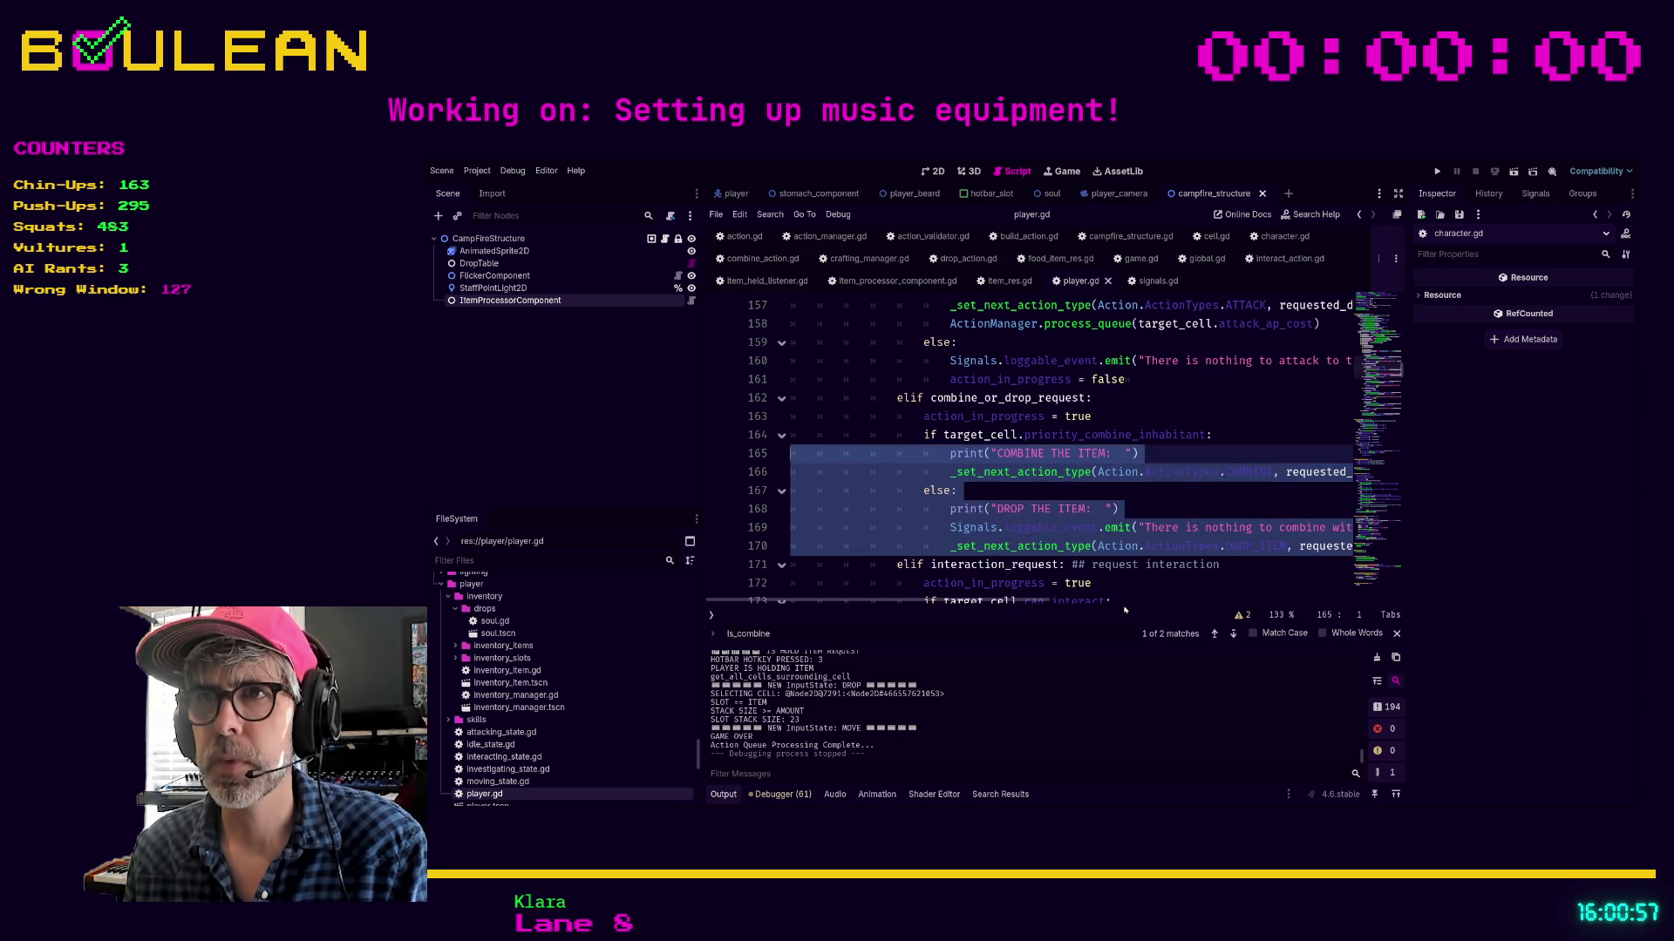
{"action": "key", "text": "ctrl+k"}
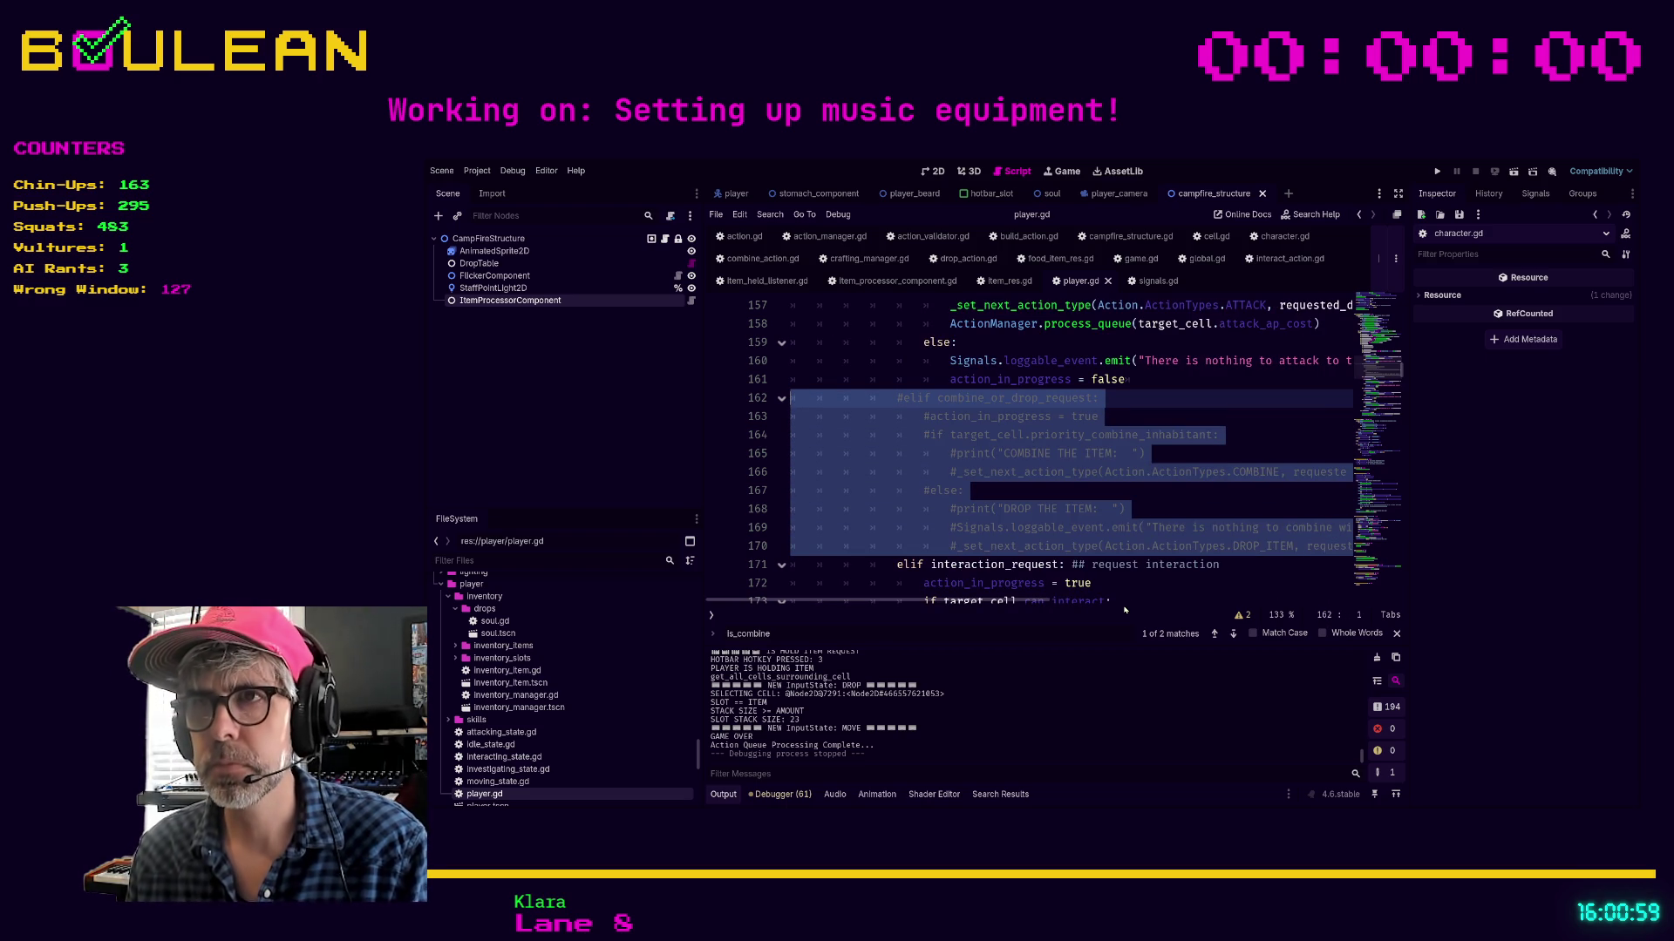
{"action": "left_click", "coordinate": [944, 510]}
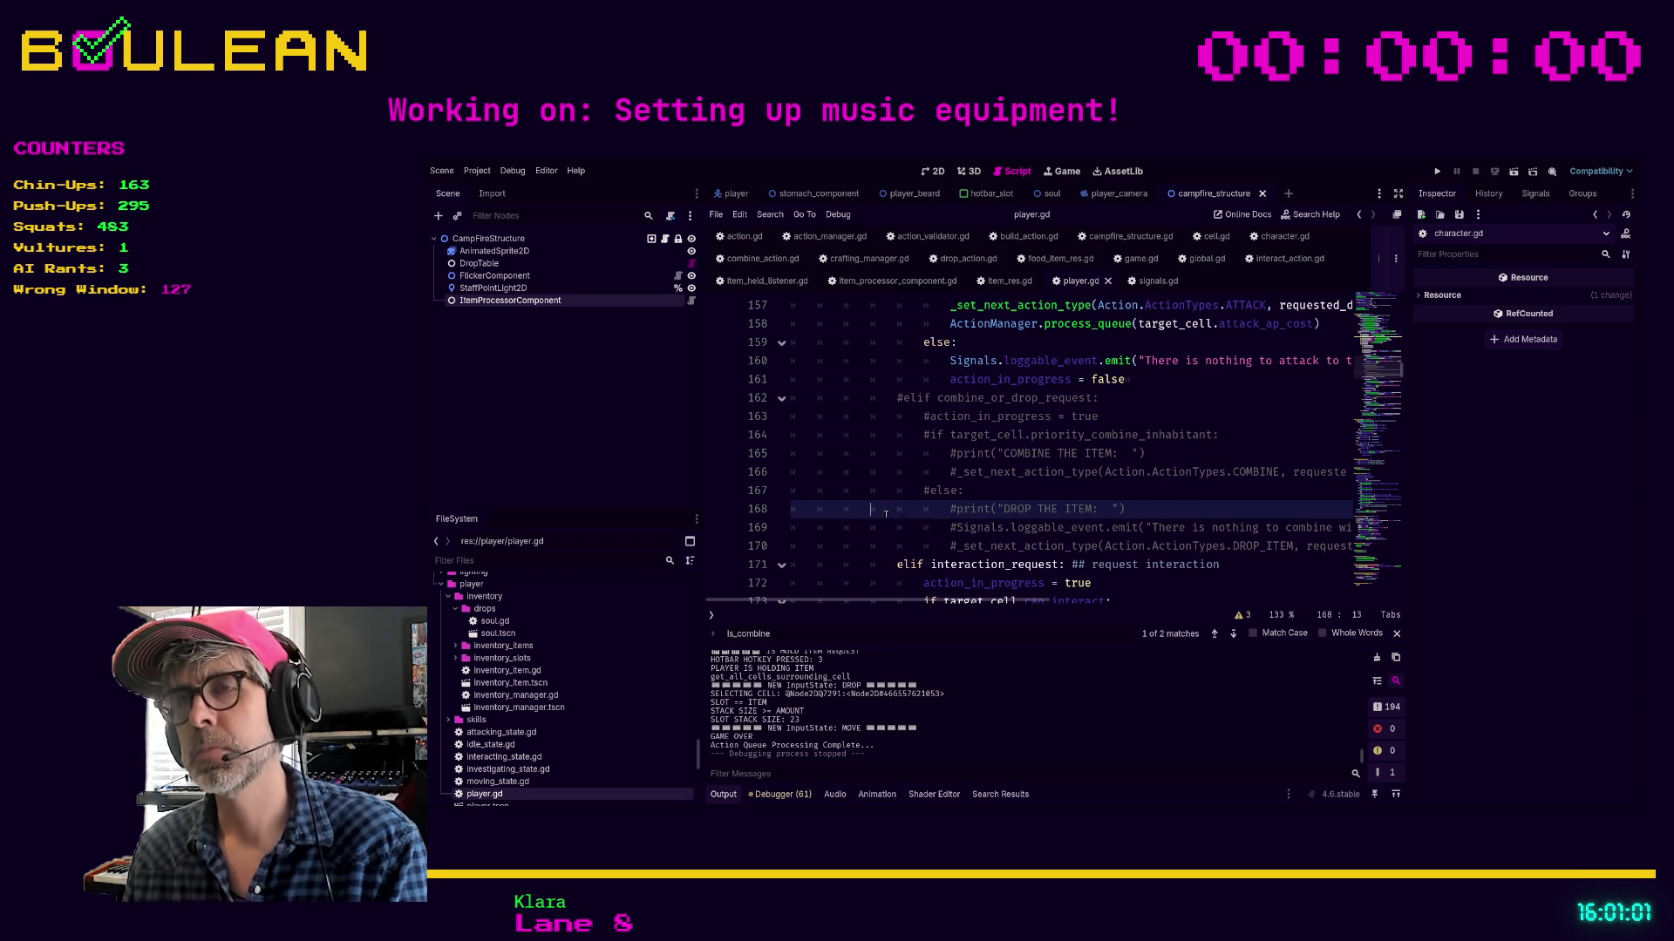
{"action": "key", "text": "F5"}
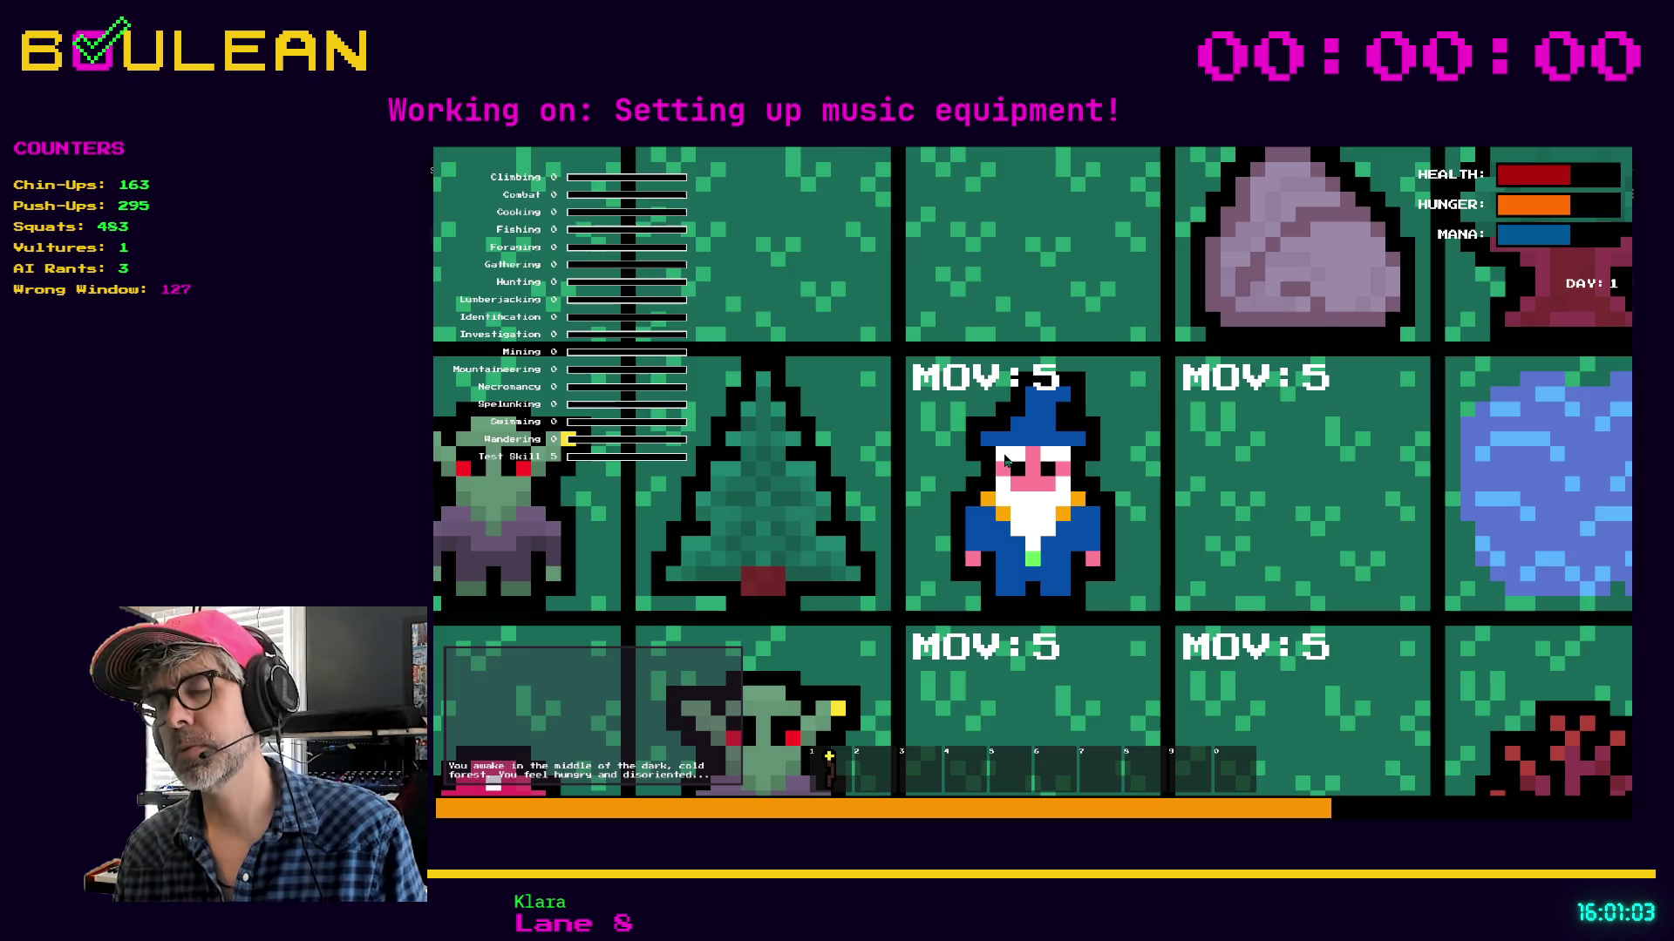
Gather berries from the bush and eat them from the inventory
{"action": "key", "text": "Down"}
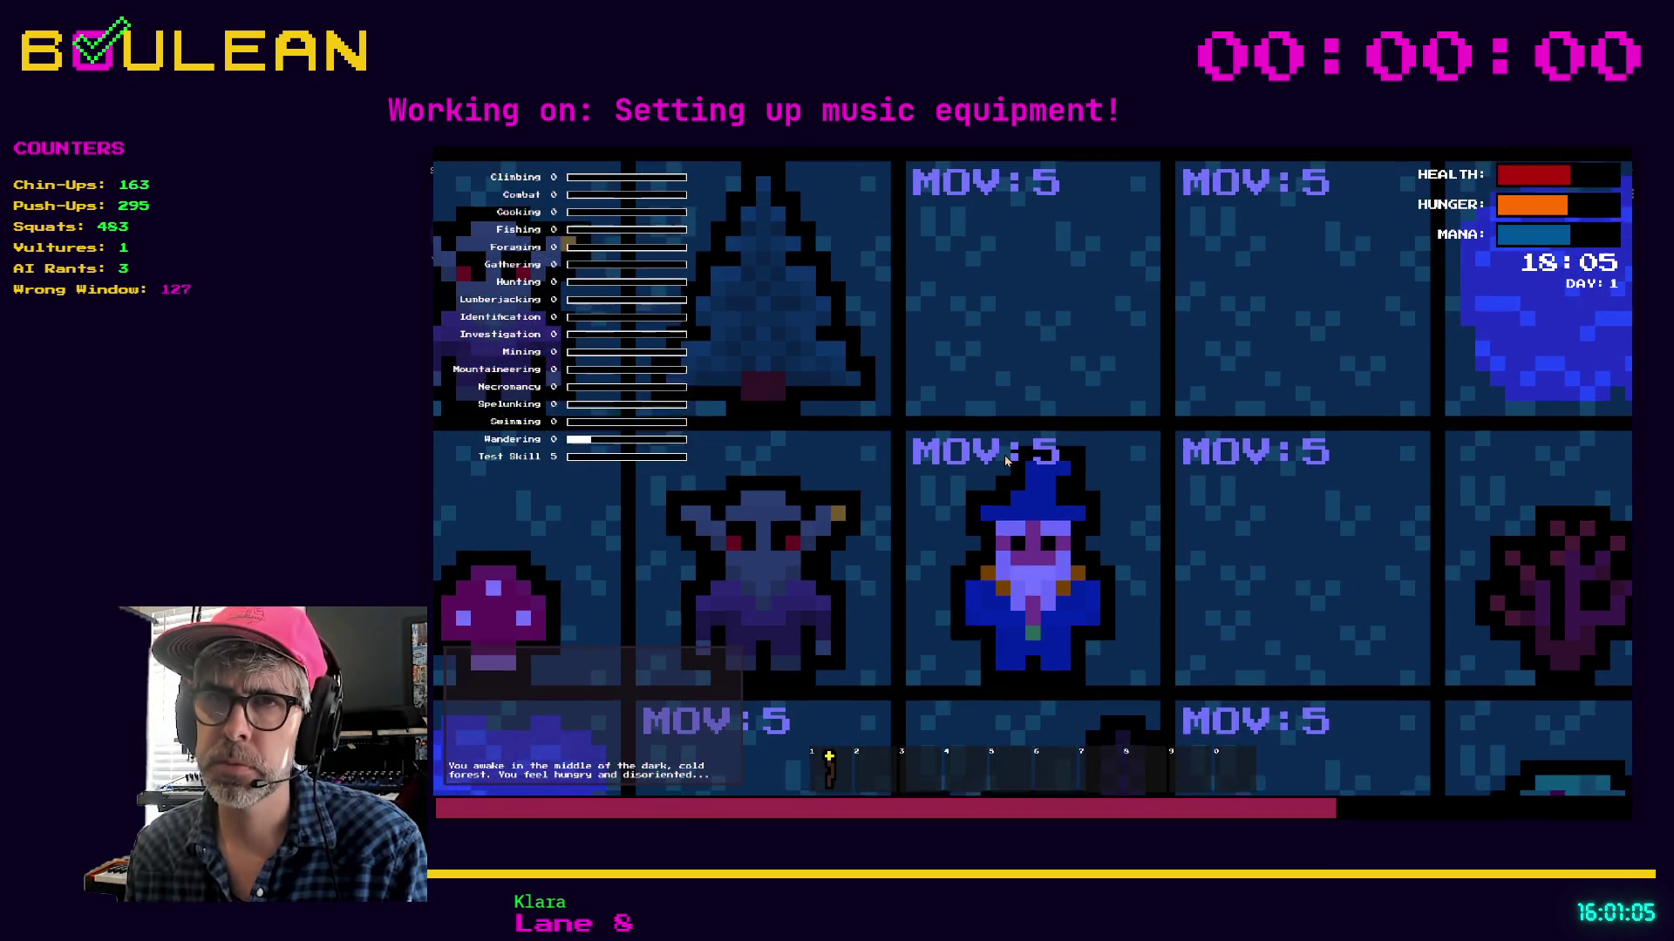
{"action": "scroll", "coordinate": [1005, 462], "scroll_direction": "down", "scroll_amount": 3}
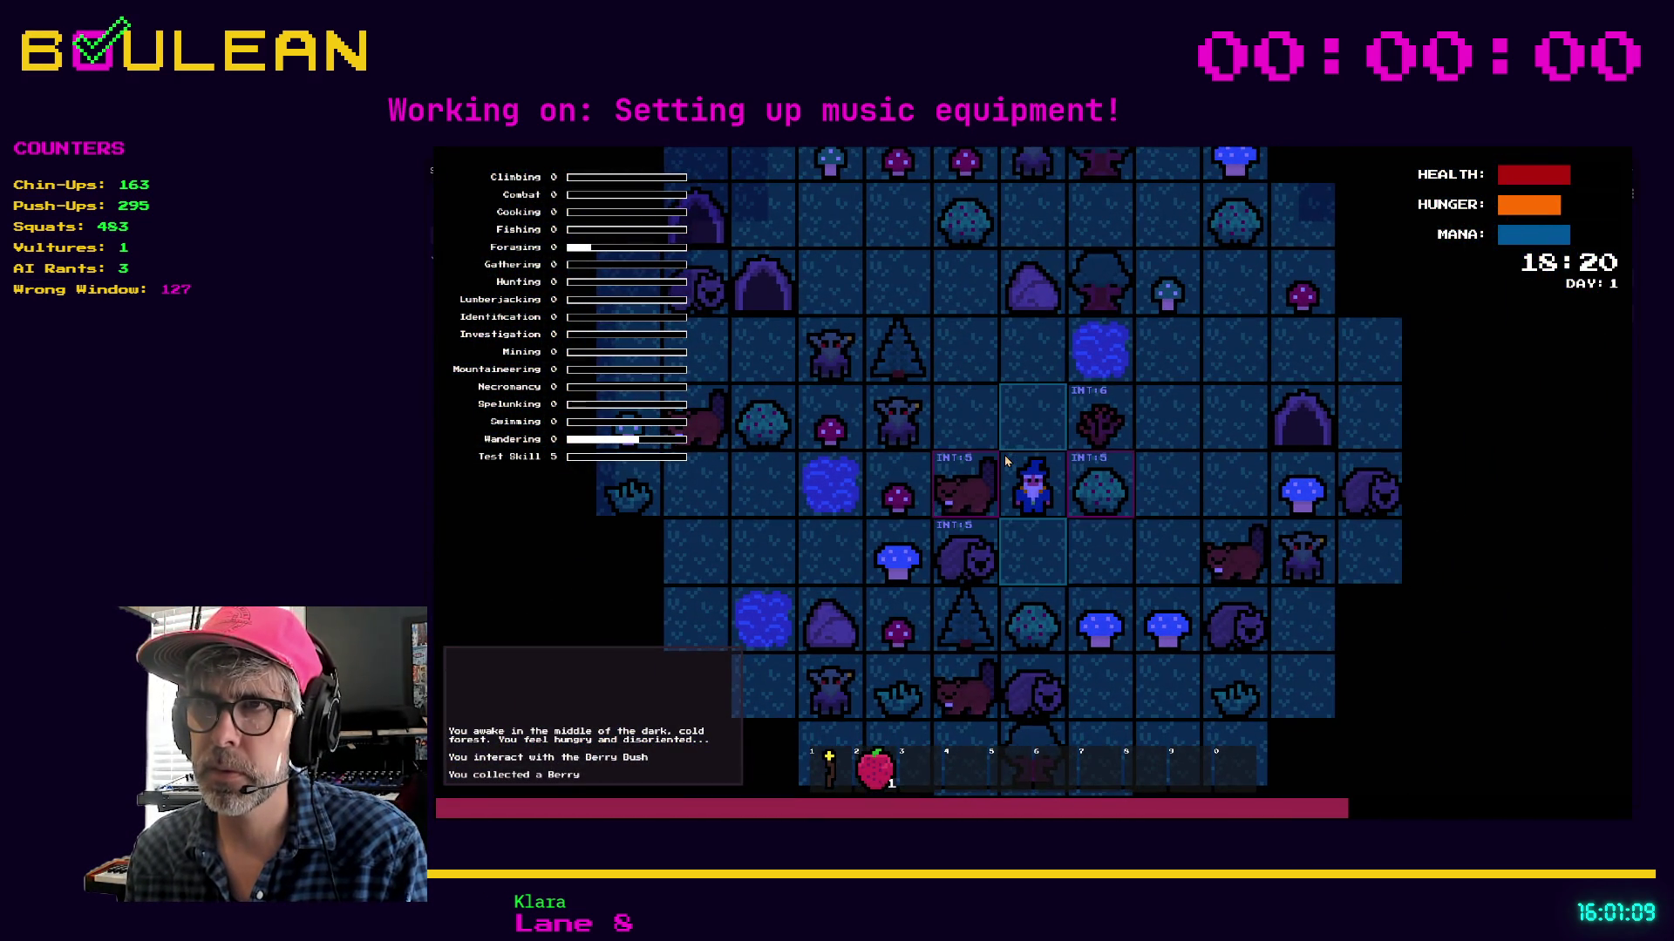
{"action": "key", "text": "2"}
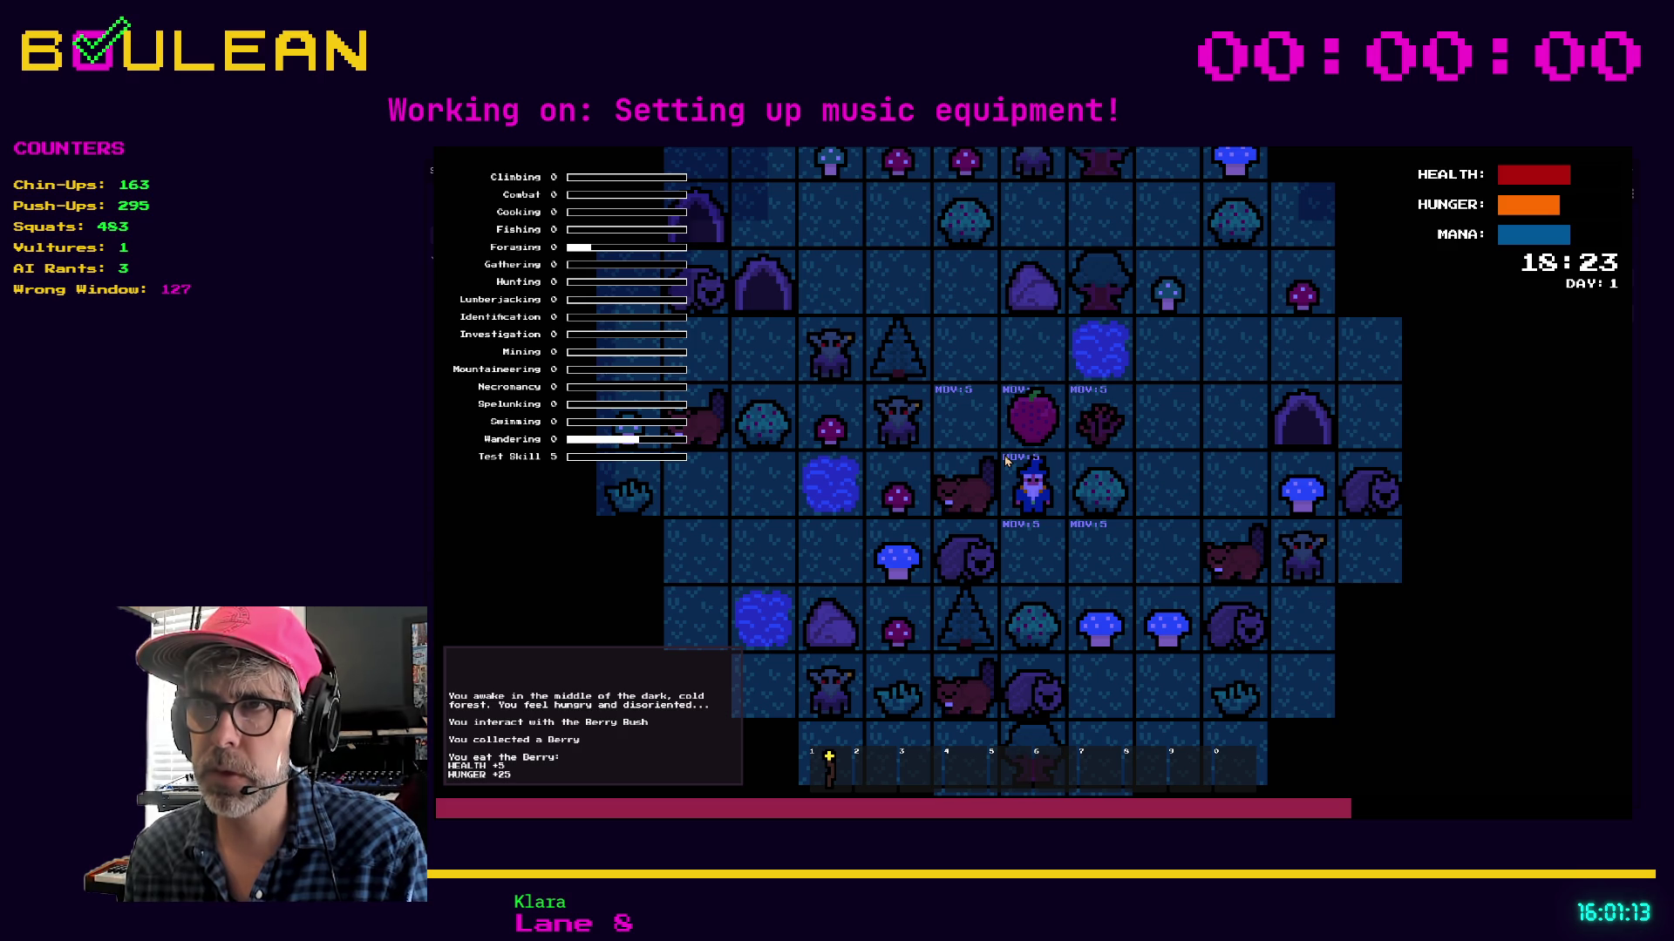
{"action": "key", "text": "Up"}
{"action": "key", "text": "d"}
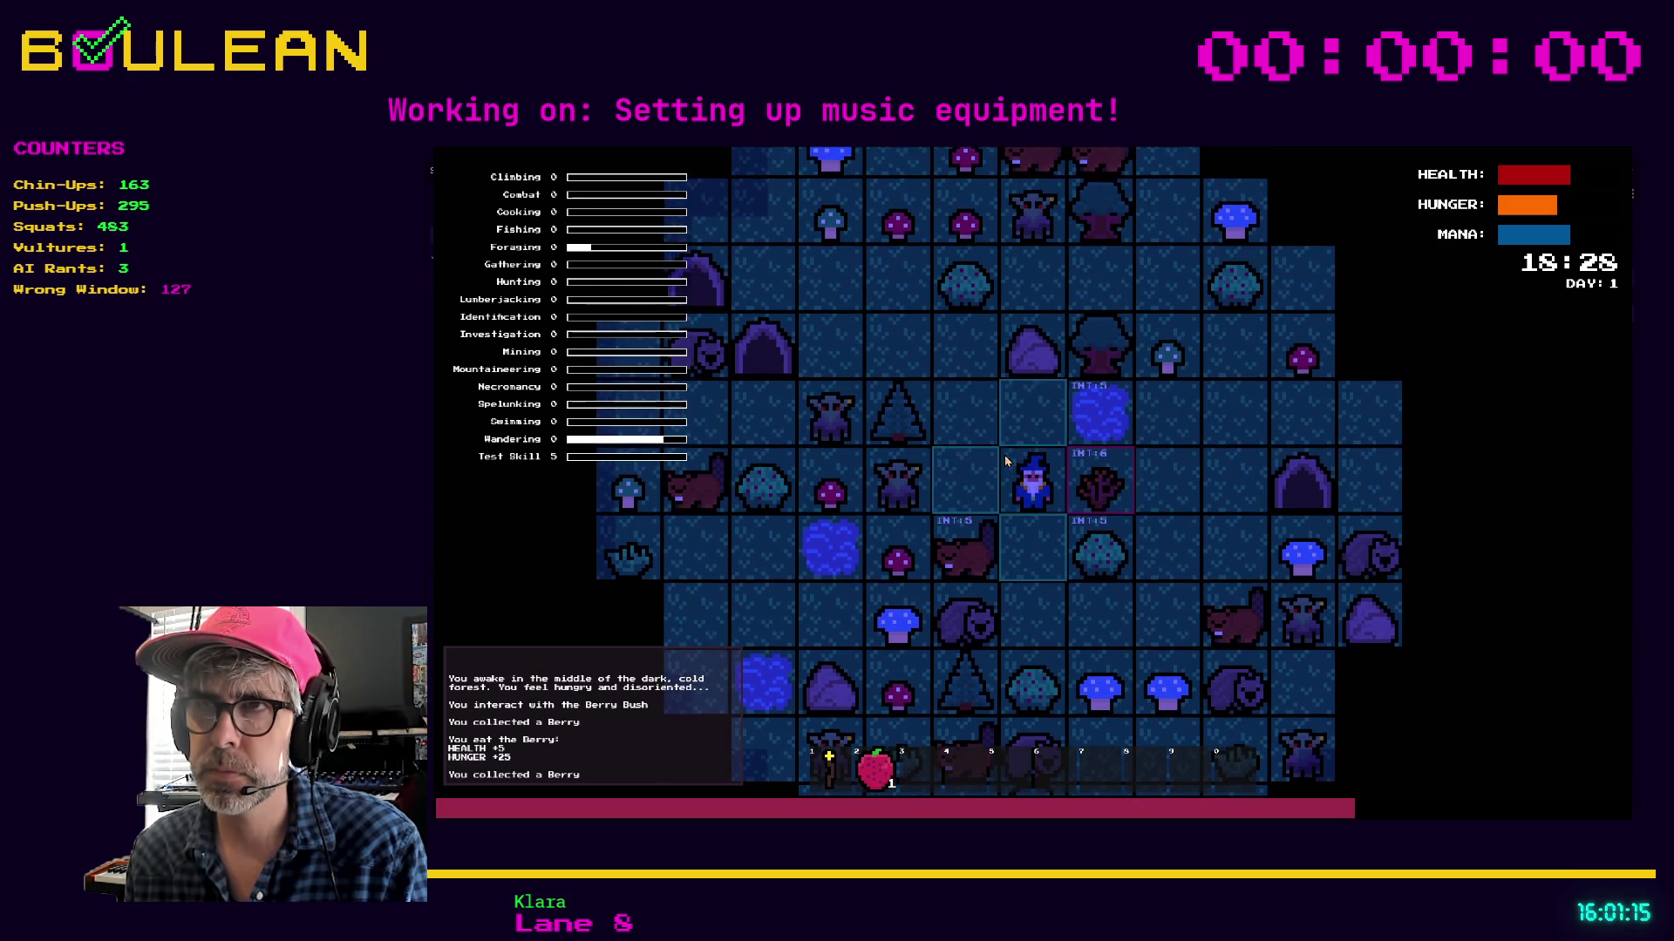
{"action": "key", "text": "2"}
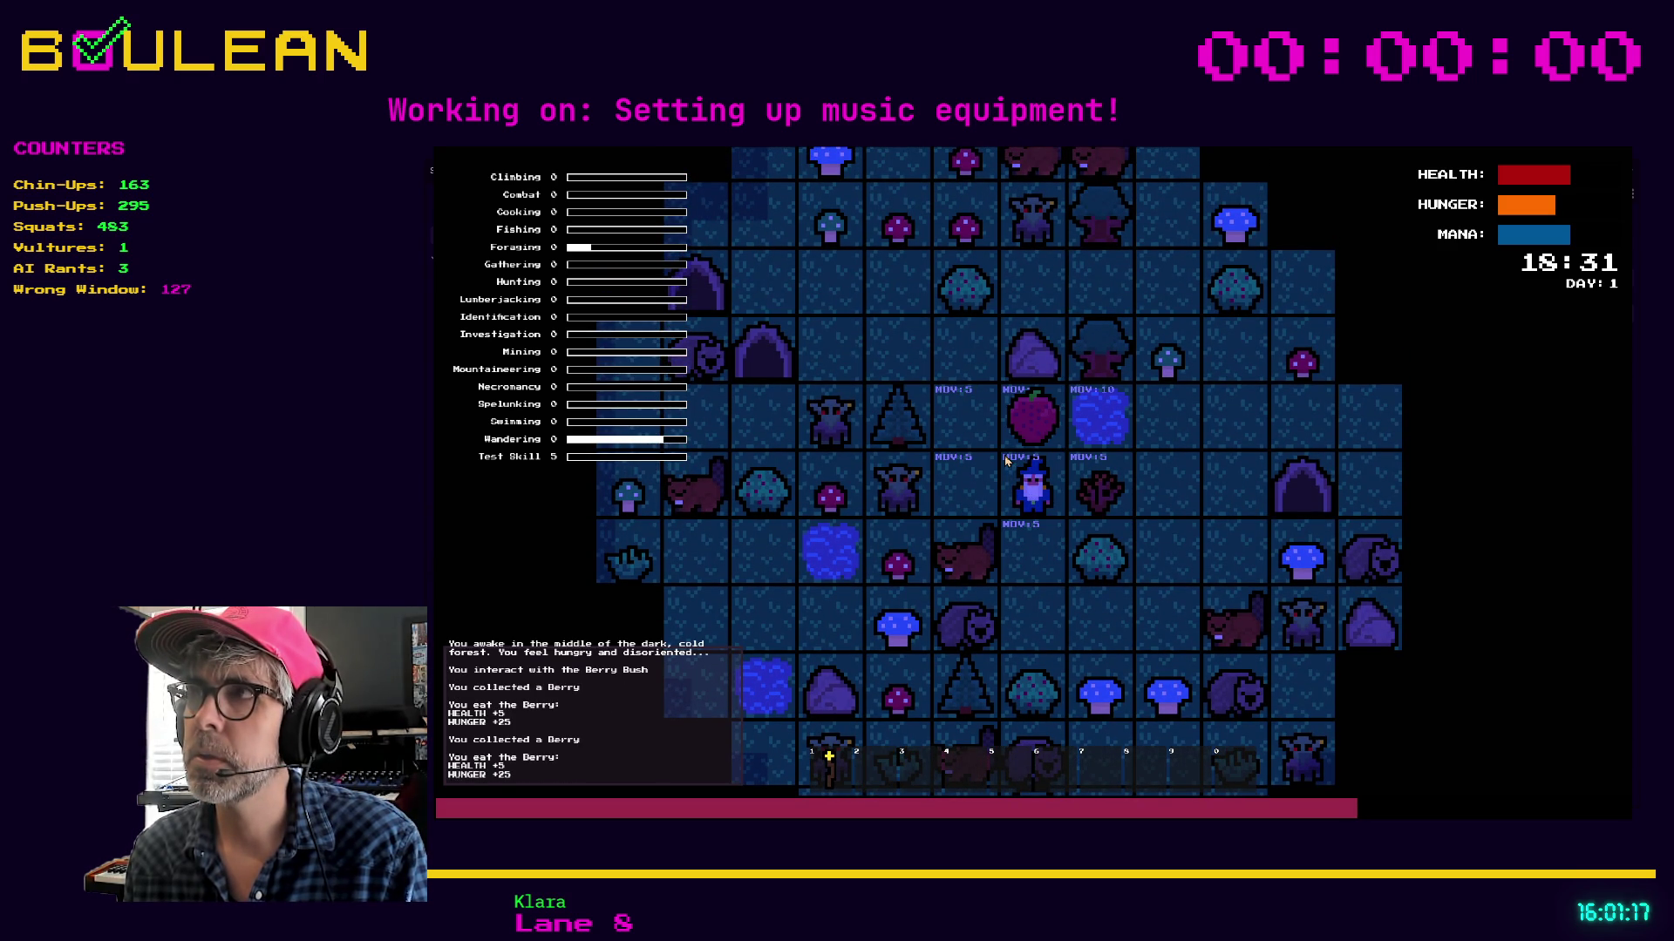
Drop a berry on the tile to the left, pick it back up and eat it
{"action": "key", "text": "Up"}
{"action": "key", "text": "d"}
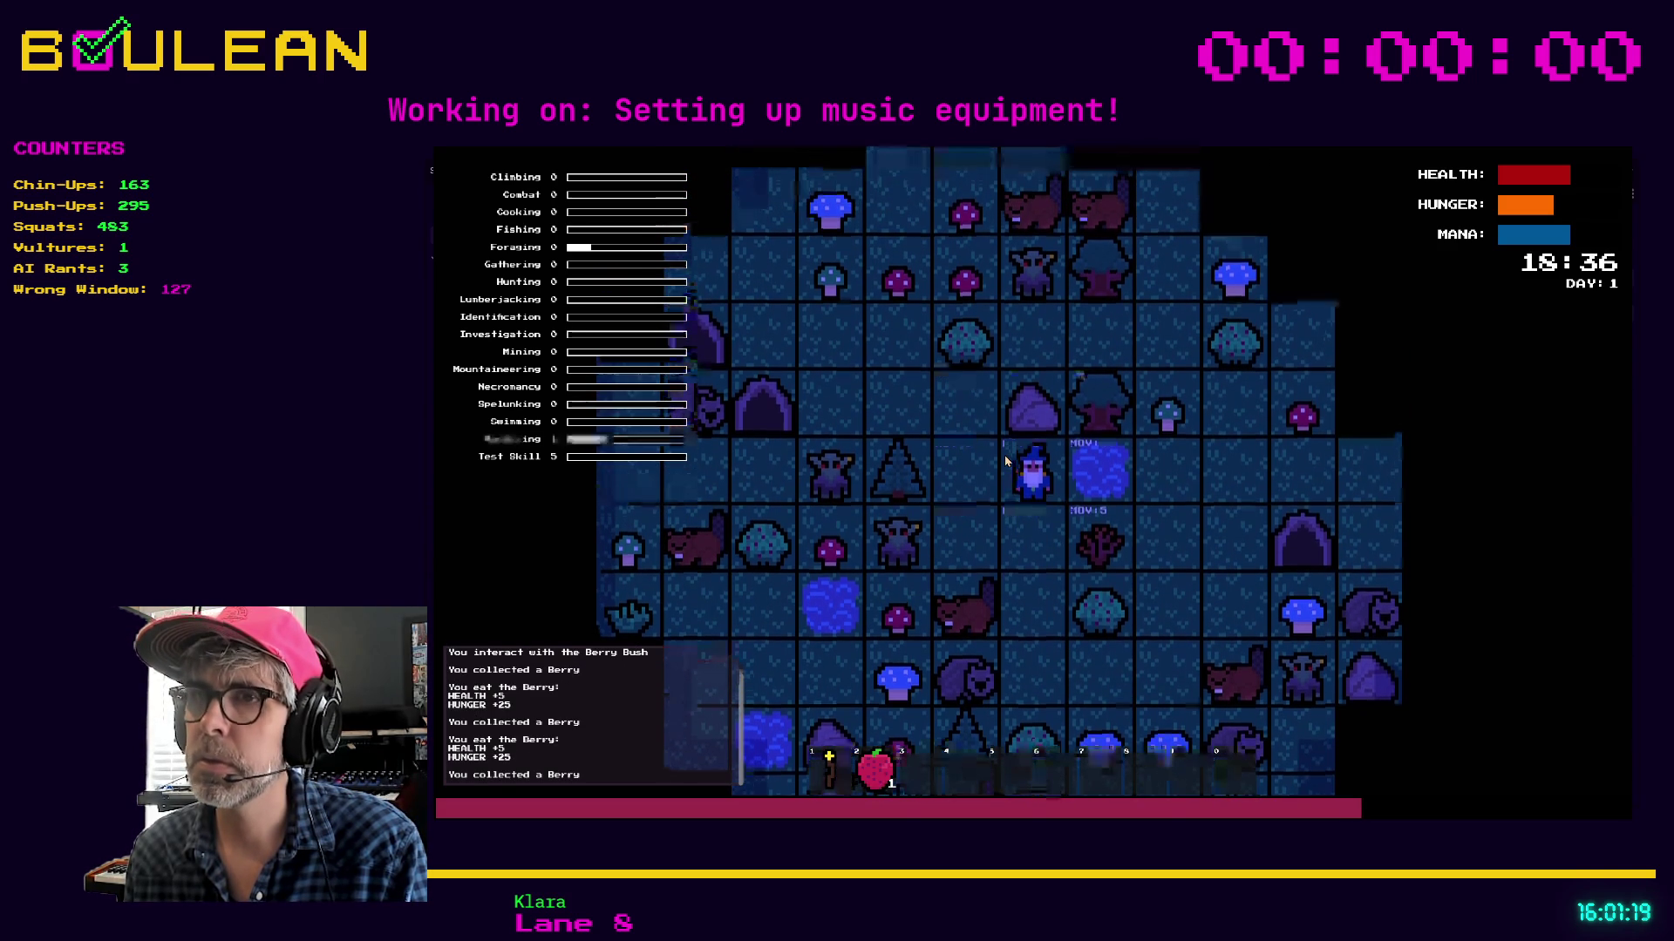
{"action": "key", "text": "Left"}
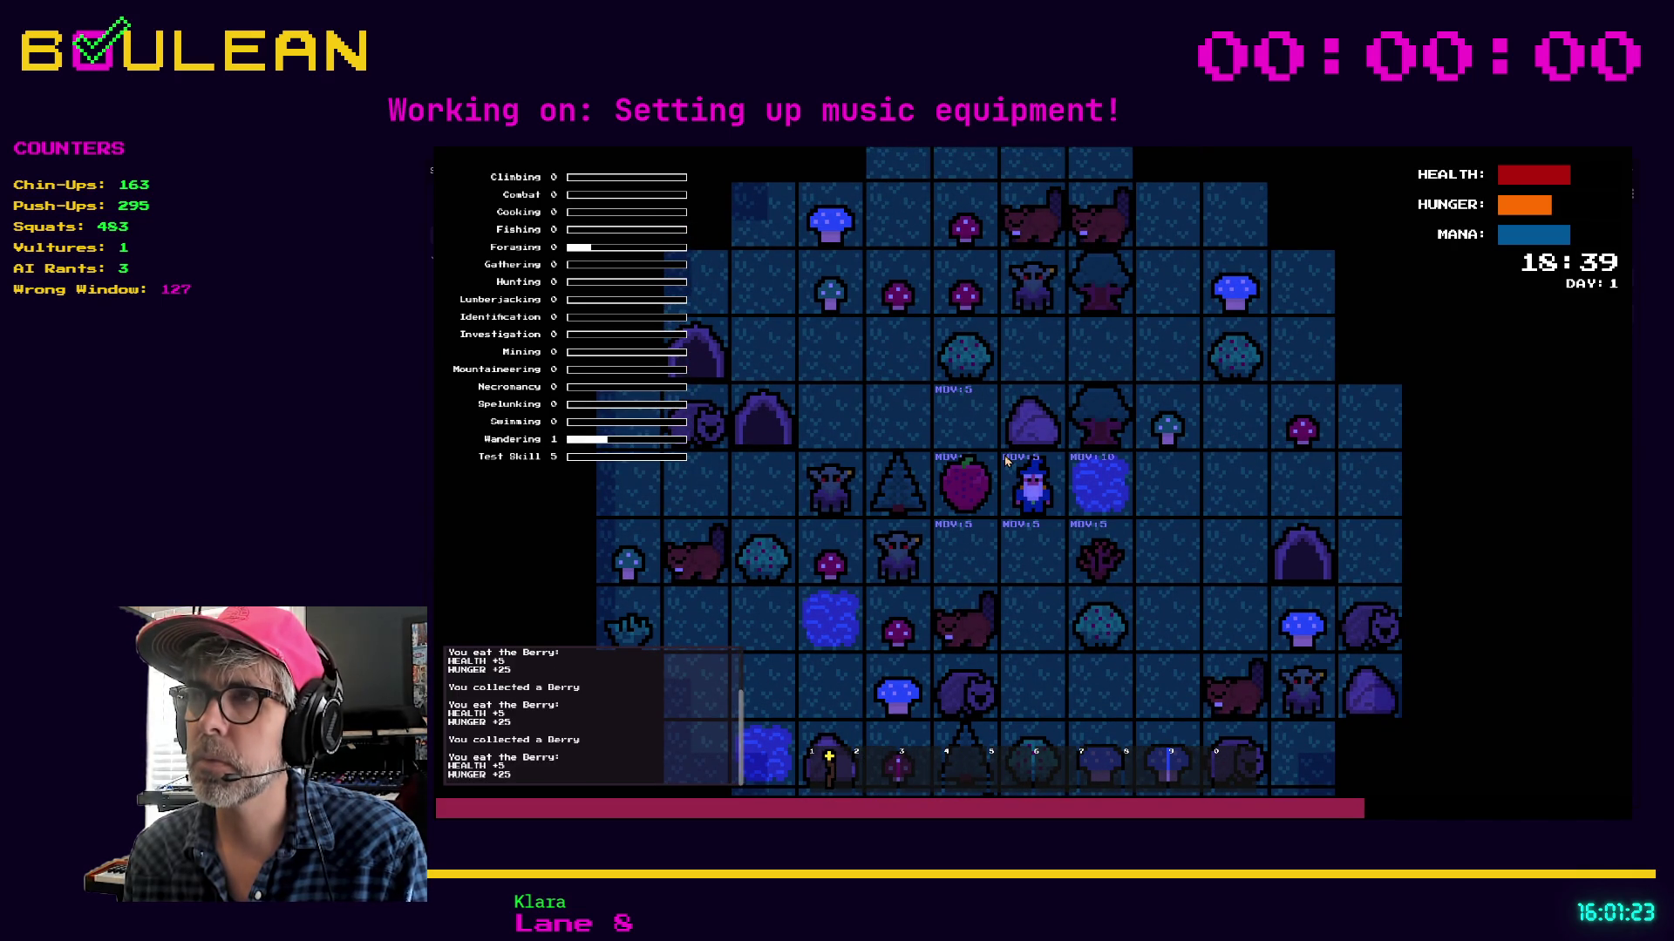
{"action": "key", "text": "Left"}
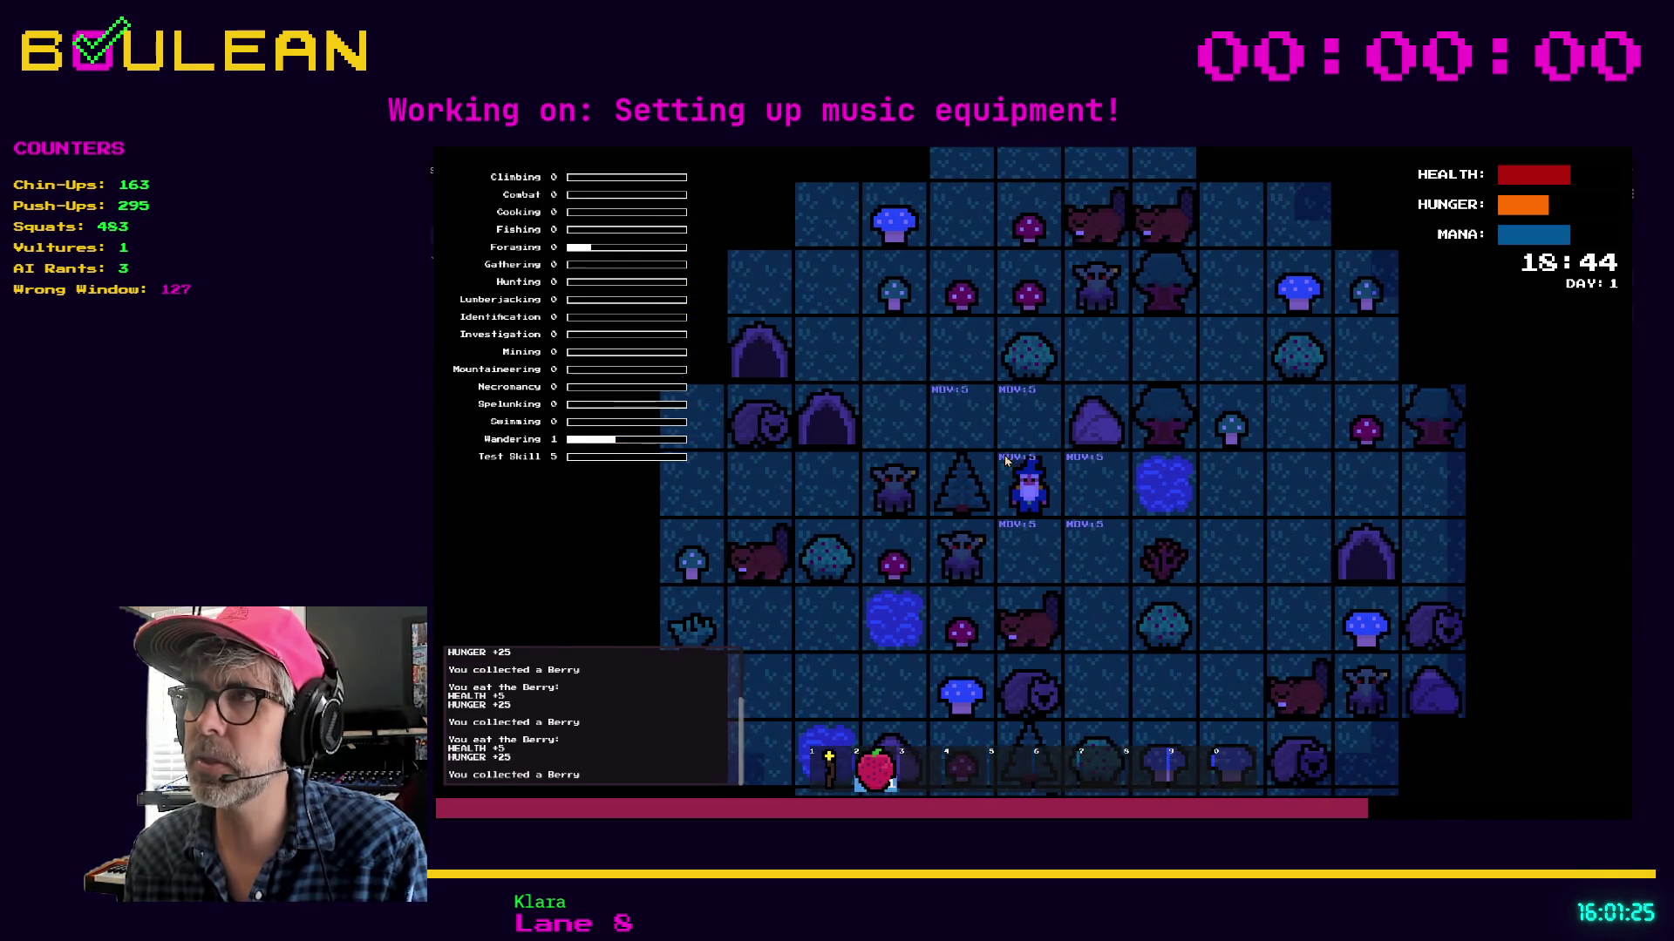
{"action": "key", "text": "e"}
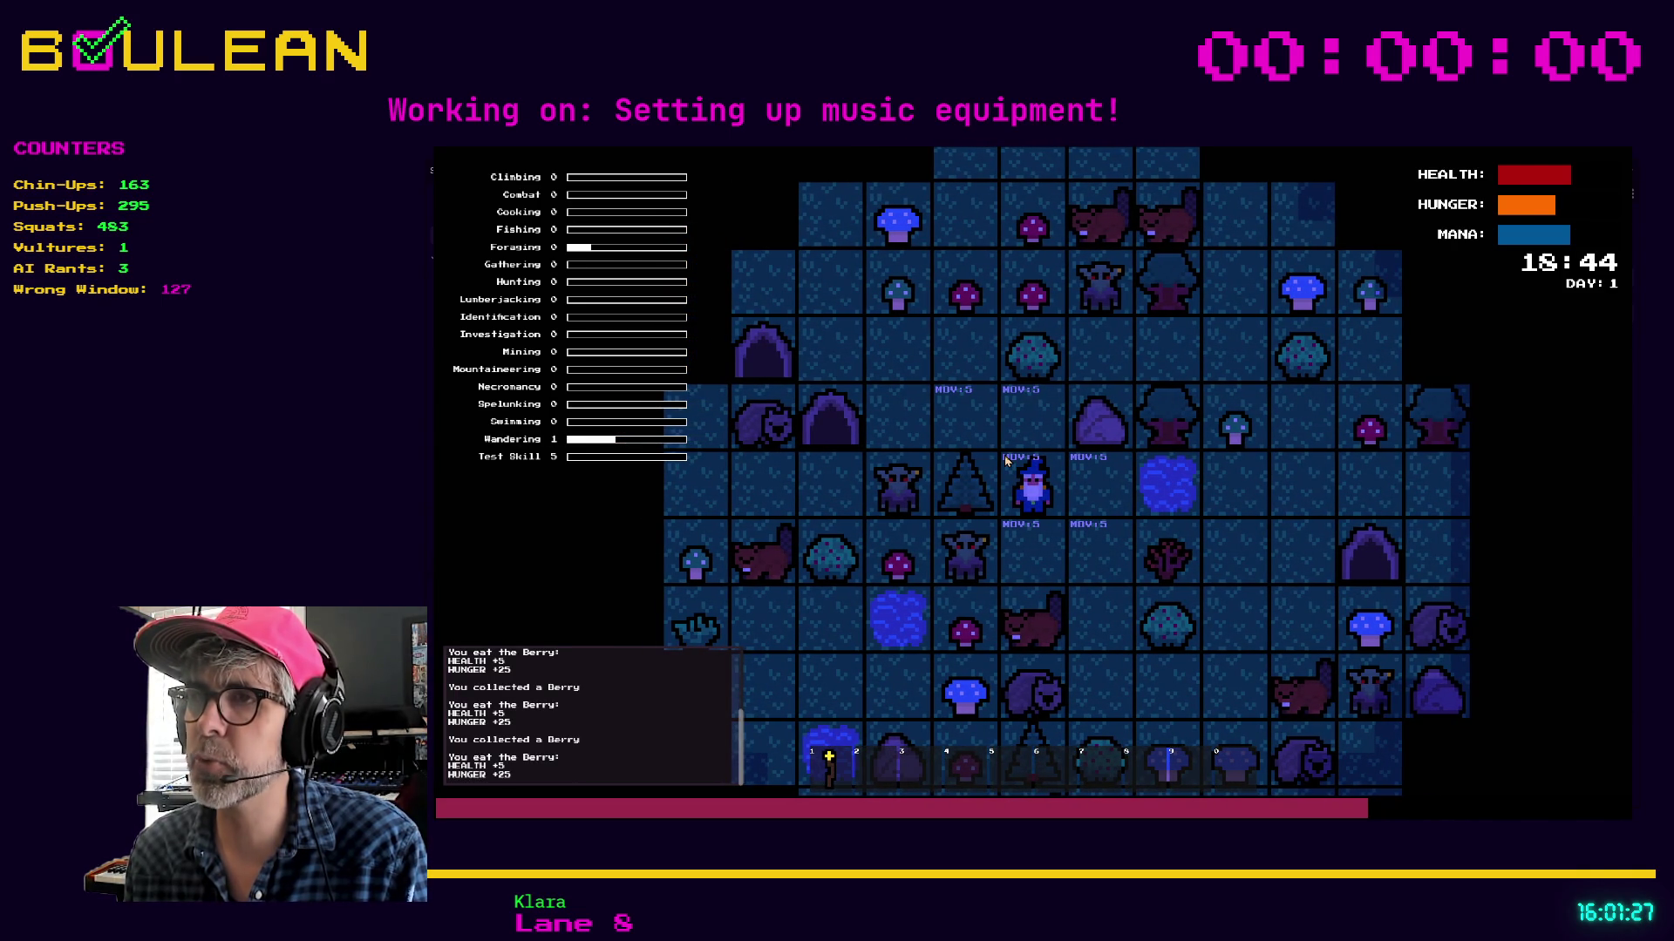
Walk the wizard down to the Wombat and attack it for 7 damage
{"action": "key", "text": "Right"}
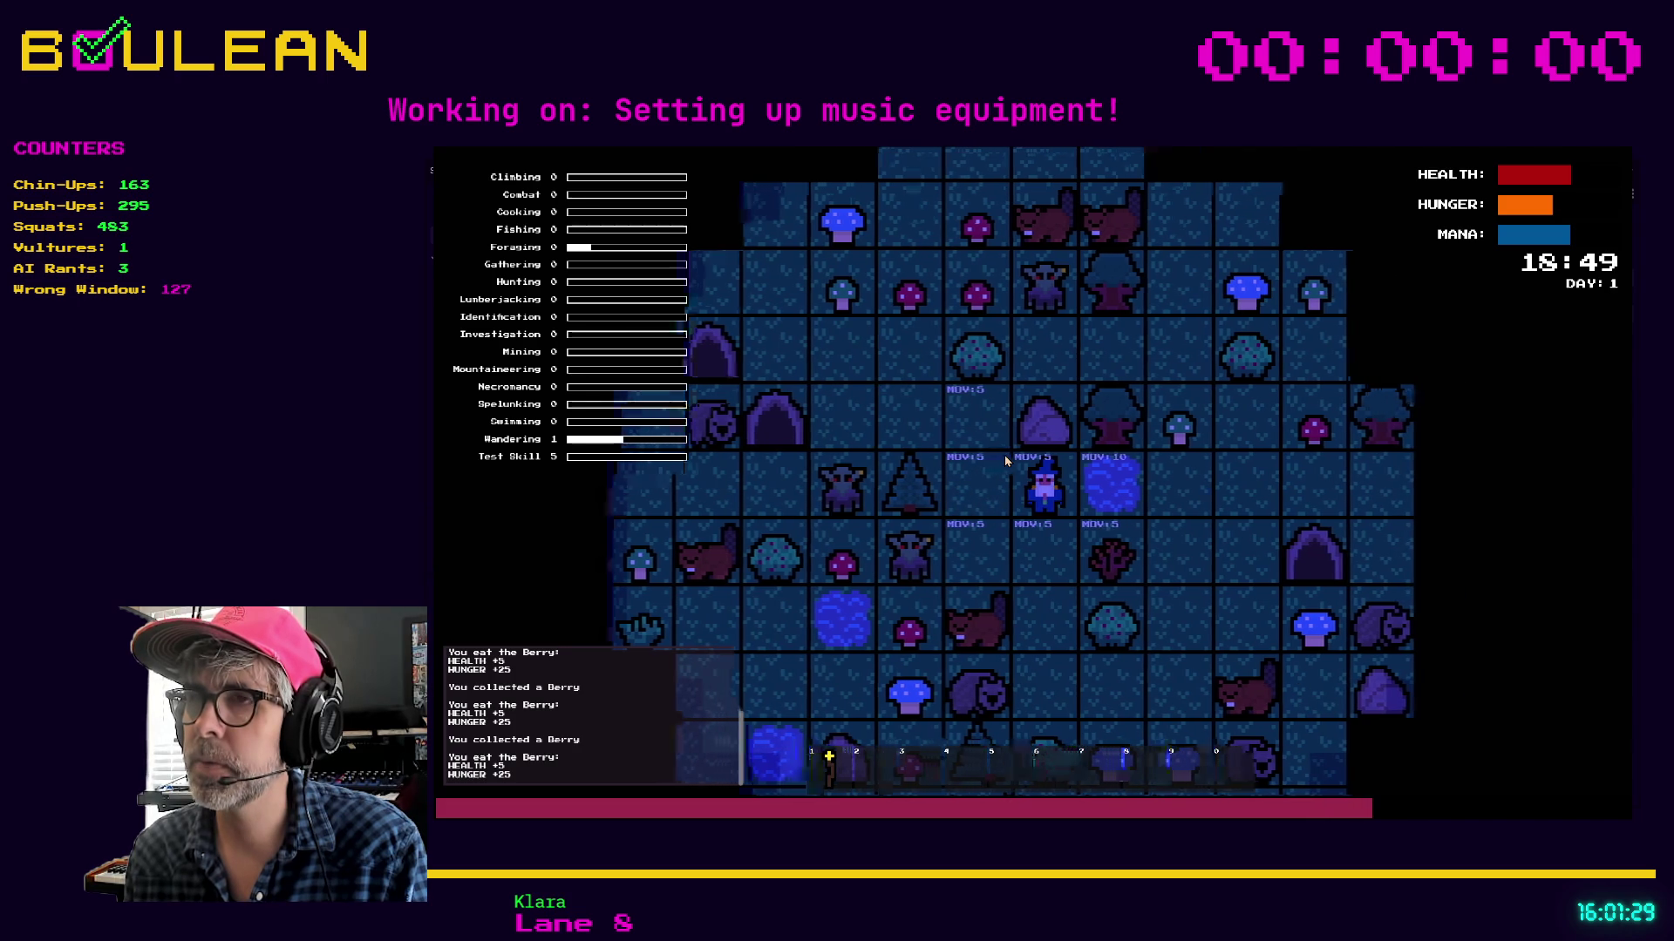
{"action": "key", "text": "Down"}
{"action": "key", "text": "Down"}
{"action": "key", "text": "Down"}
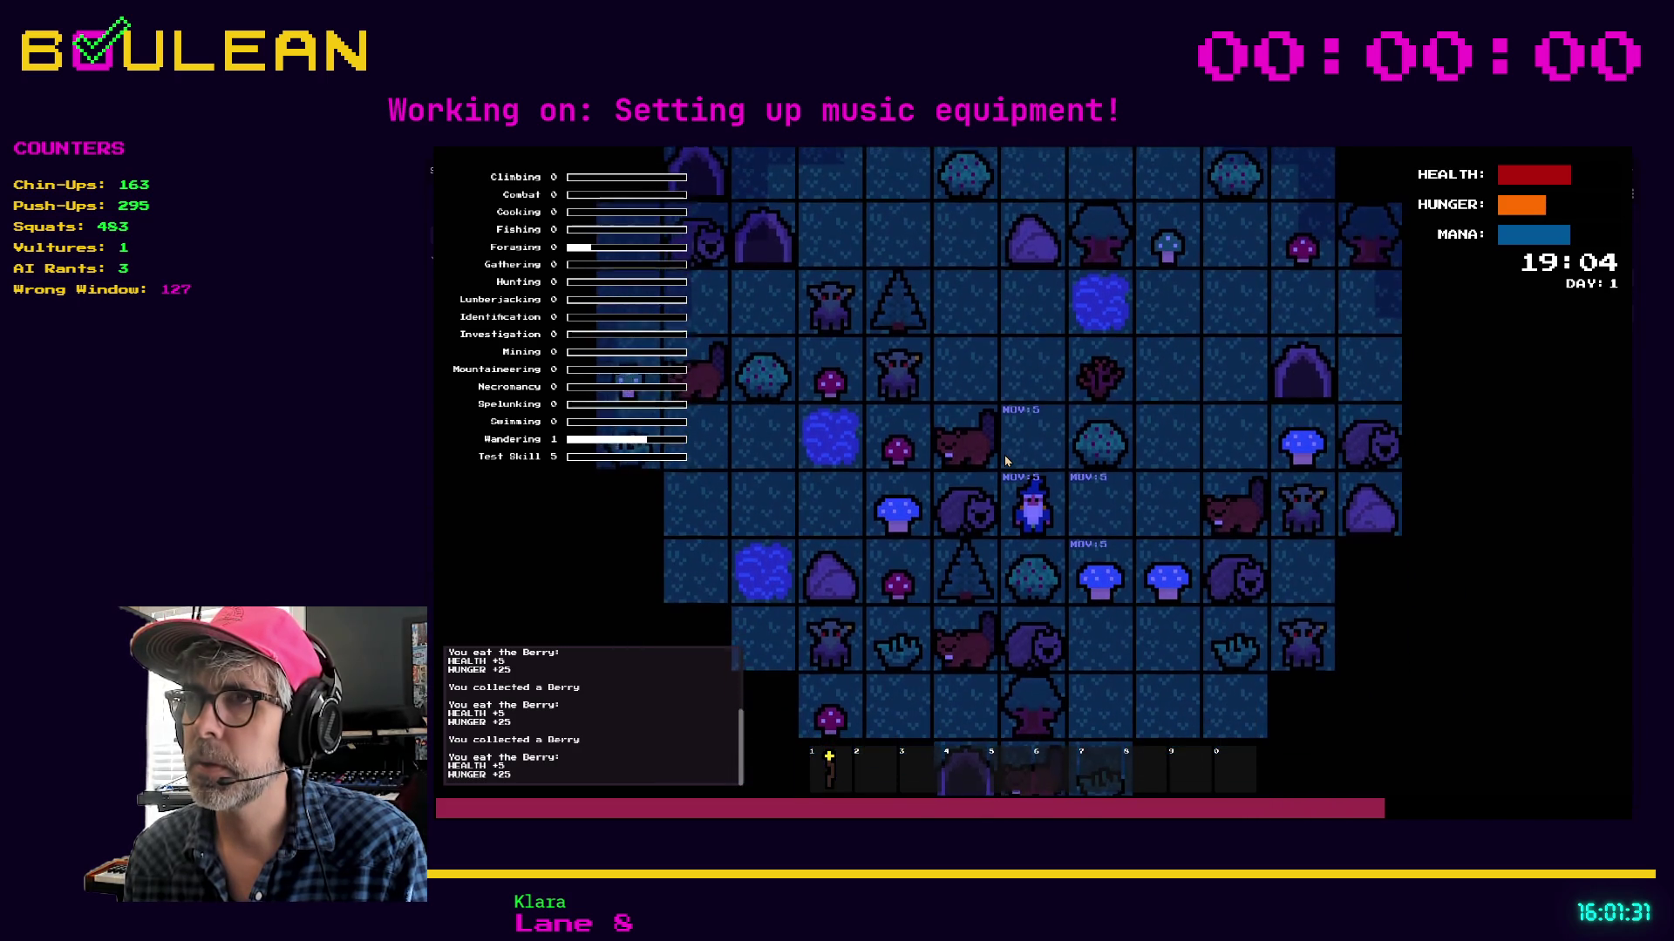
{"action": "key", "text": "Left"}
{"action": "key", "text": "Left"}
{"action": "key", "text": "Left"}
{"action": "key", "text": "Left"}
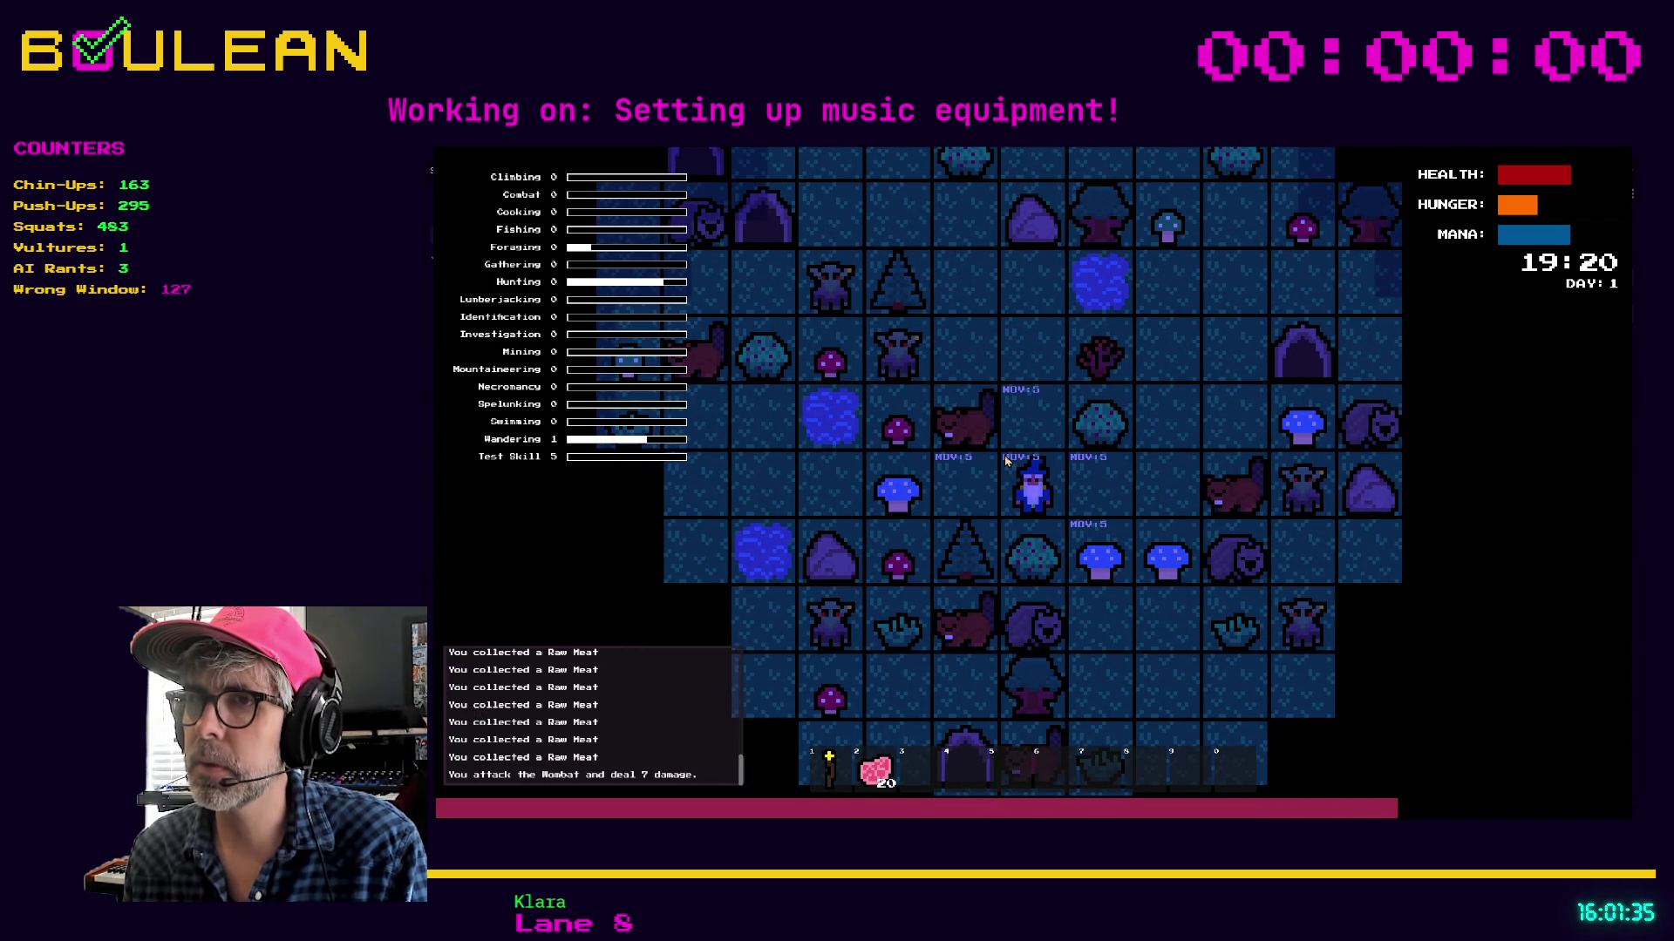
Drop Raw Meat near the wizard and walk over it to re-collect it, restoring 20
{"action": "key", "text": "d"}
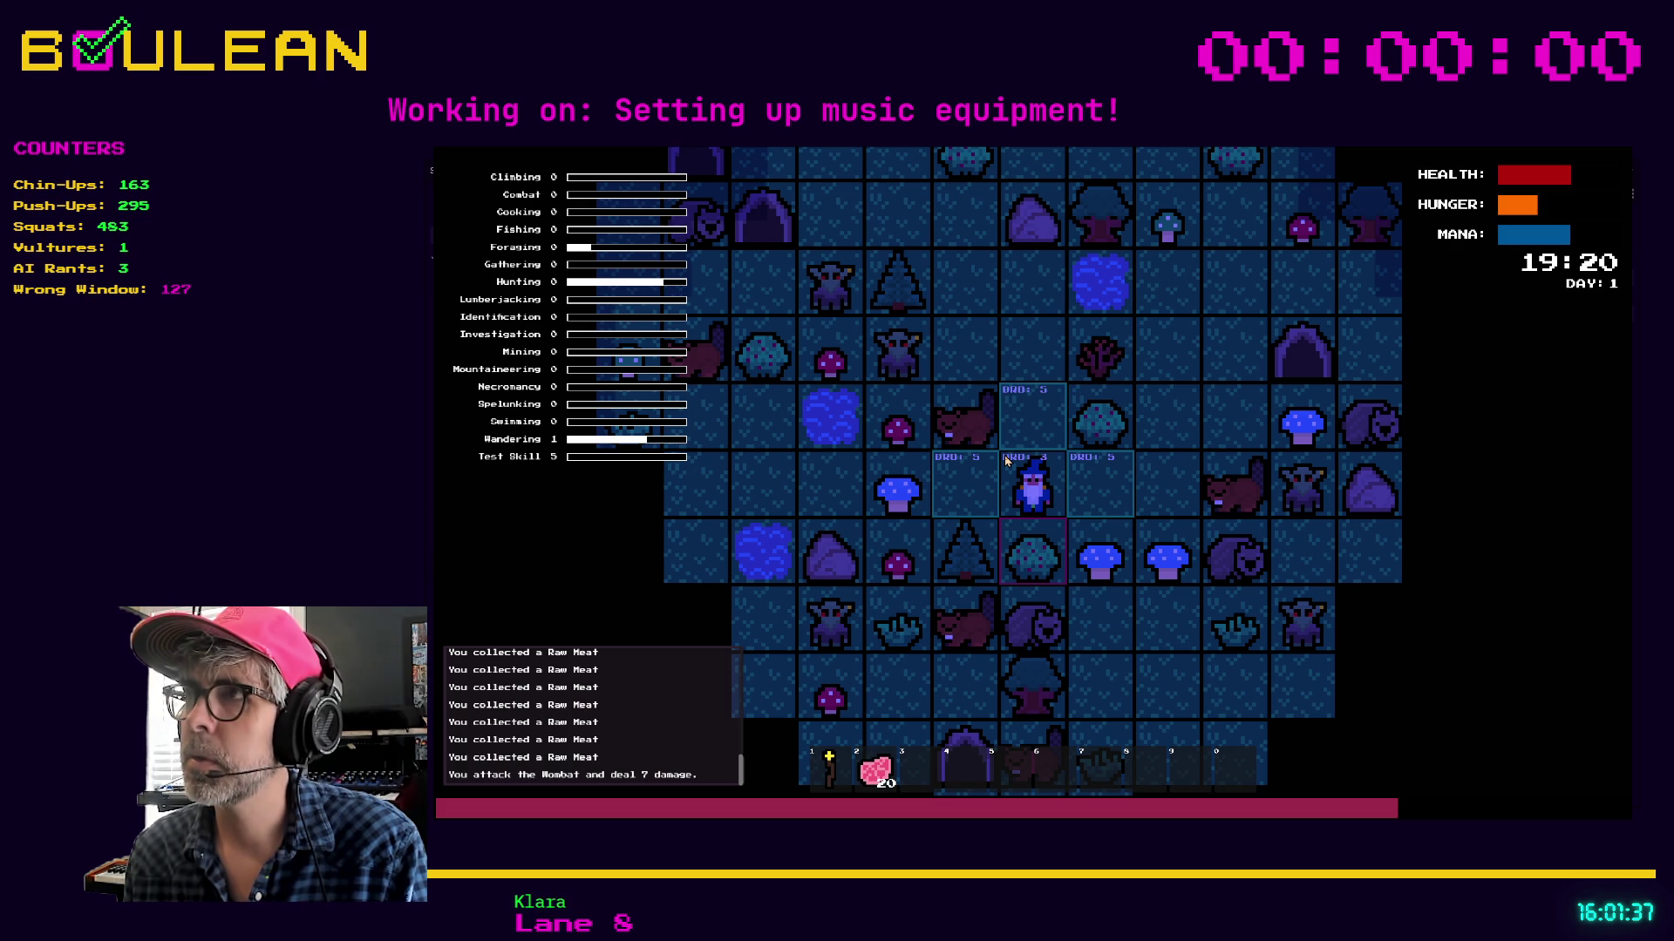
{"action": "key", "text": "Up"}
{"action": "key", "text": "Right"}
{"action": "key", "text": "Right"}
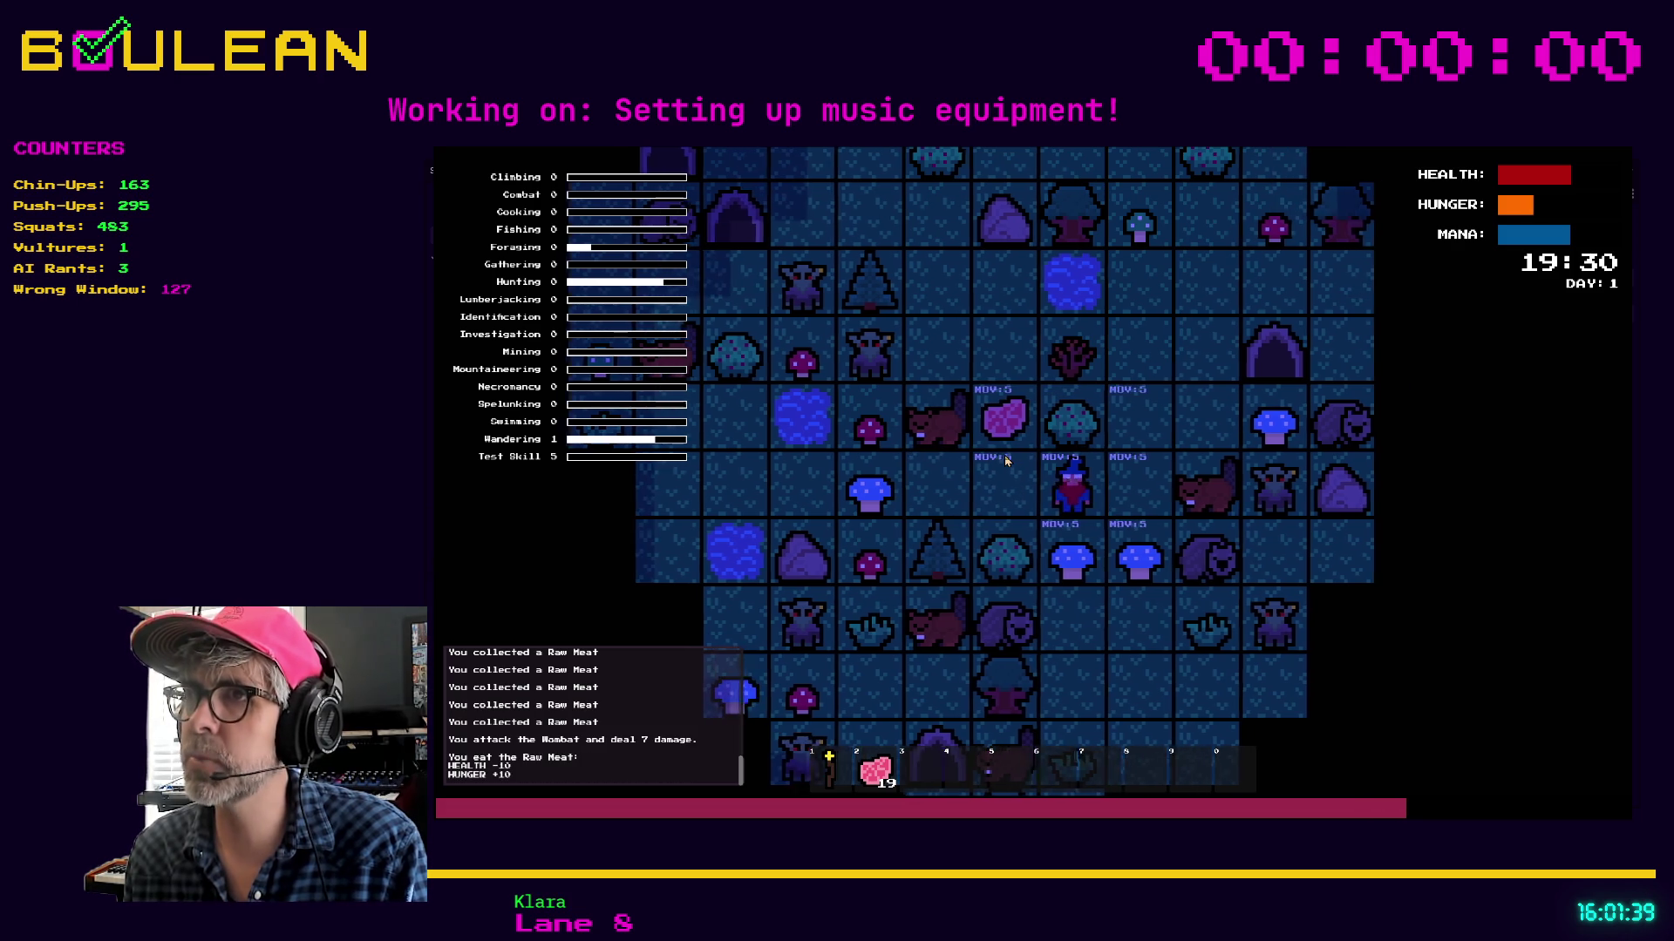
{"action": "key", "text": "i"}
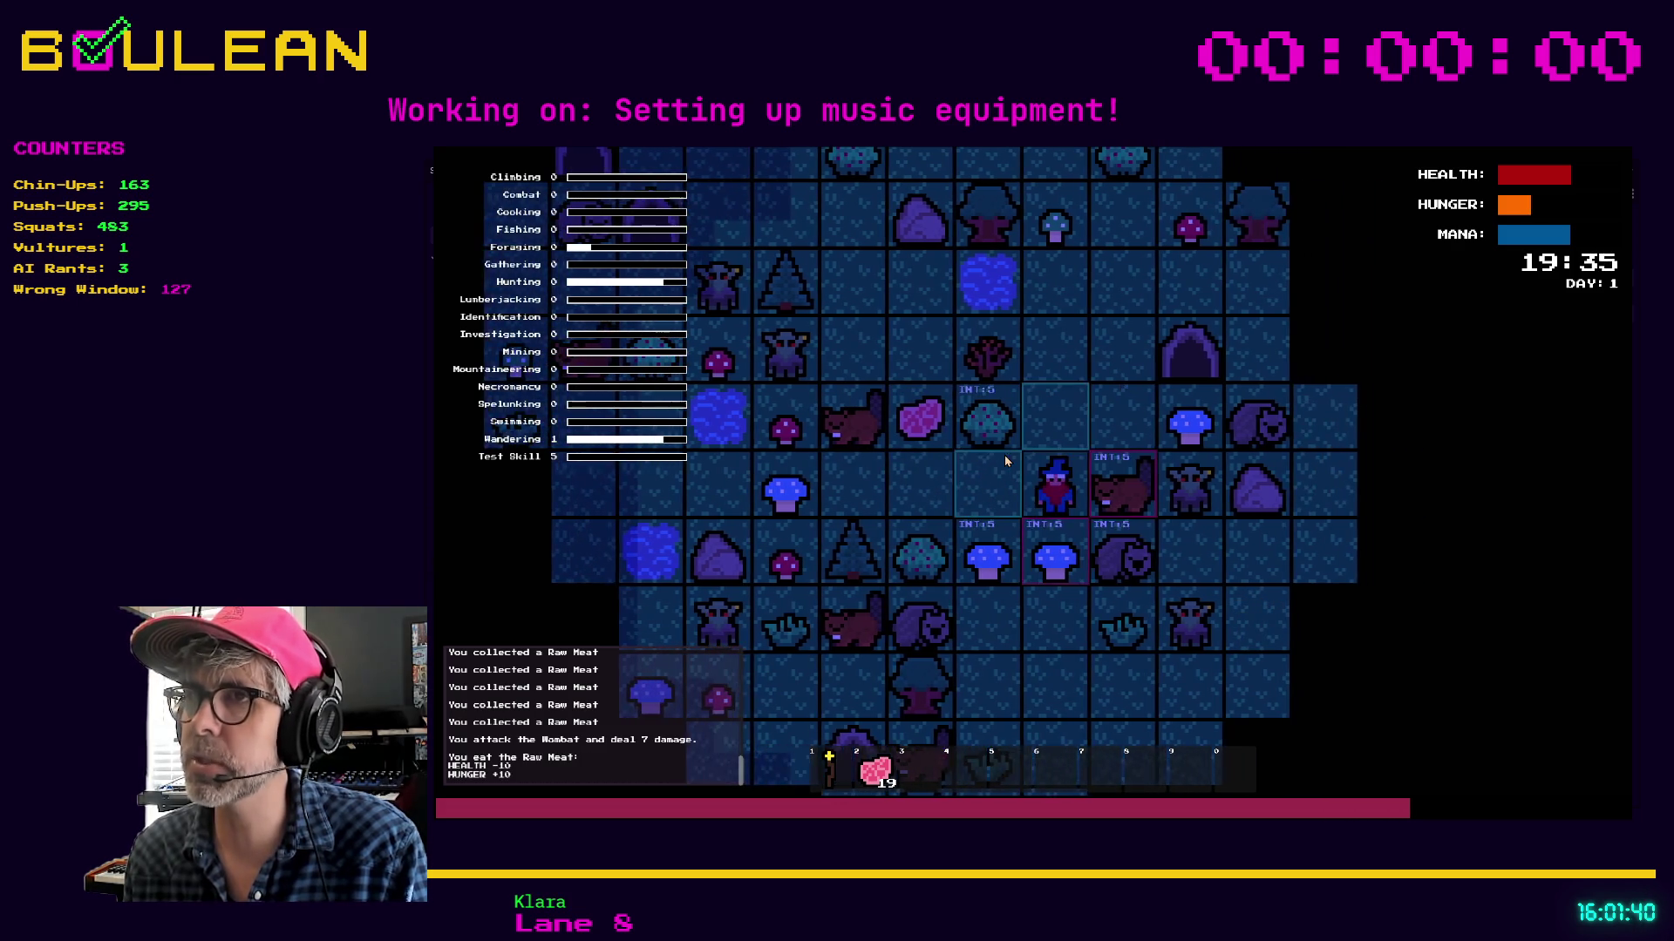
{"action": "key", "text": "d"}
{"action": "key", "text": "Up"}
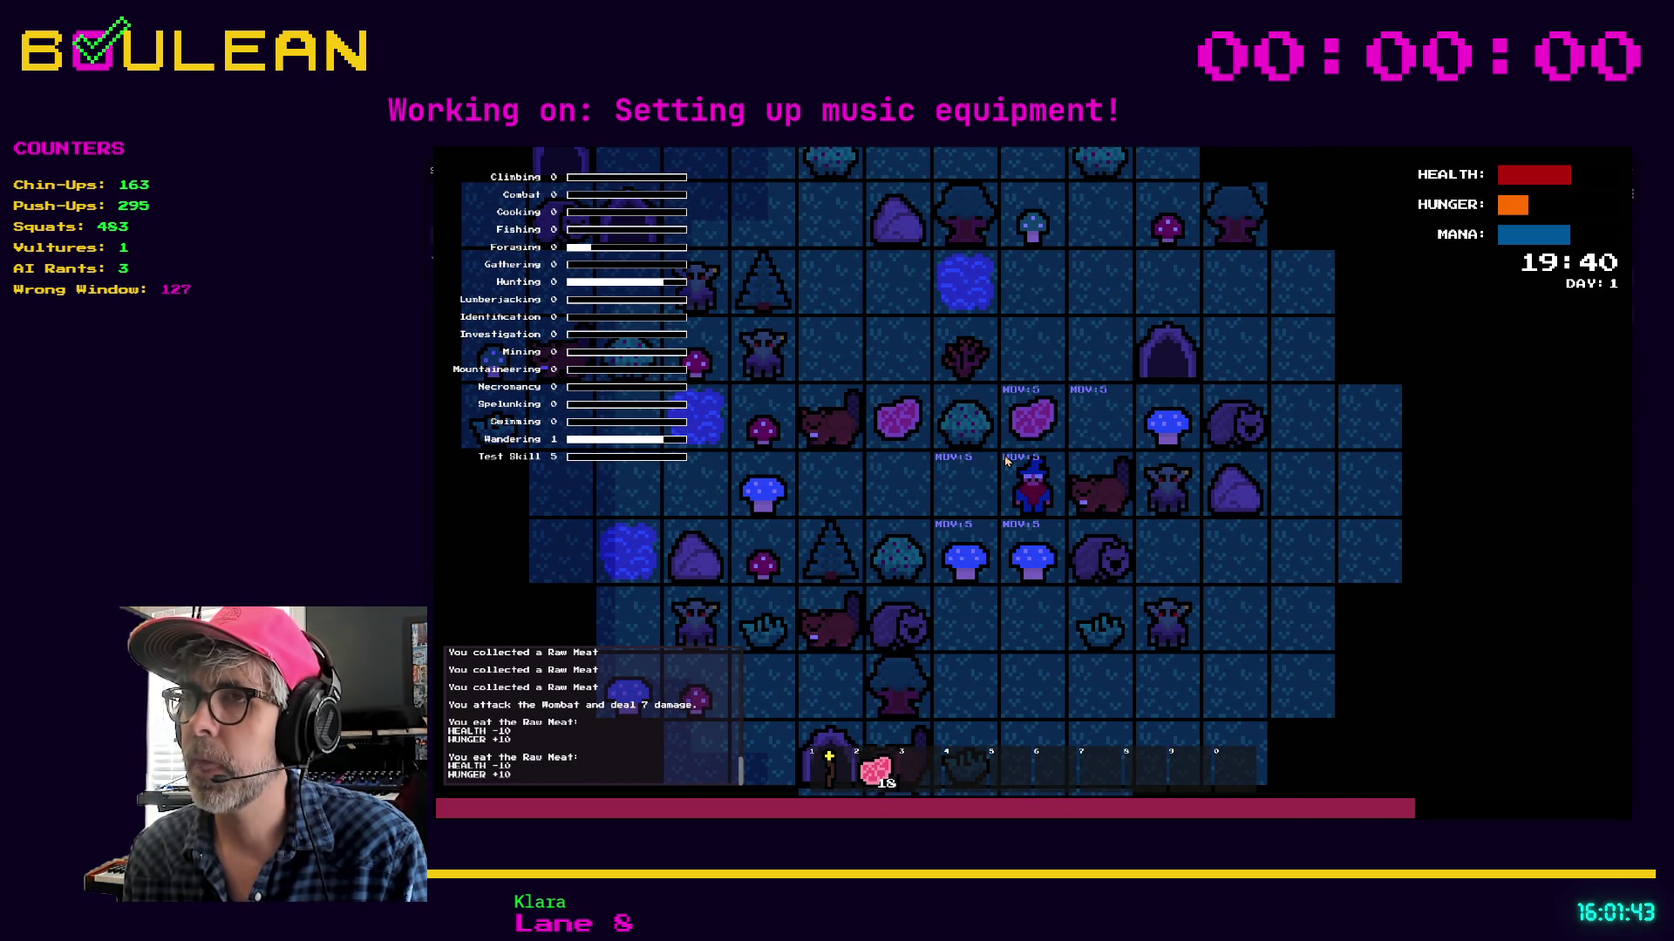
{"action": "key", "text": "Up"}
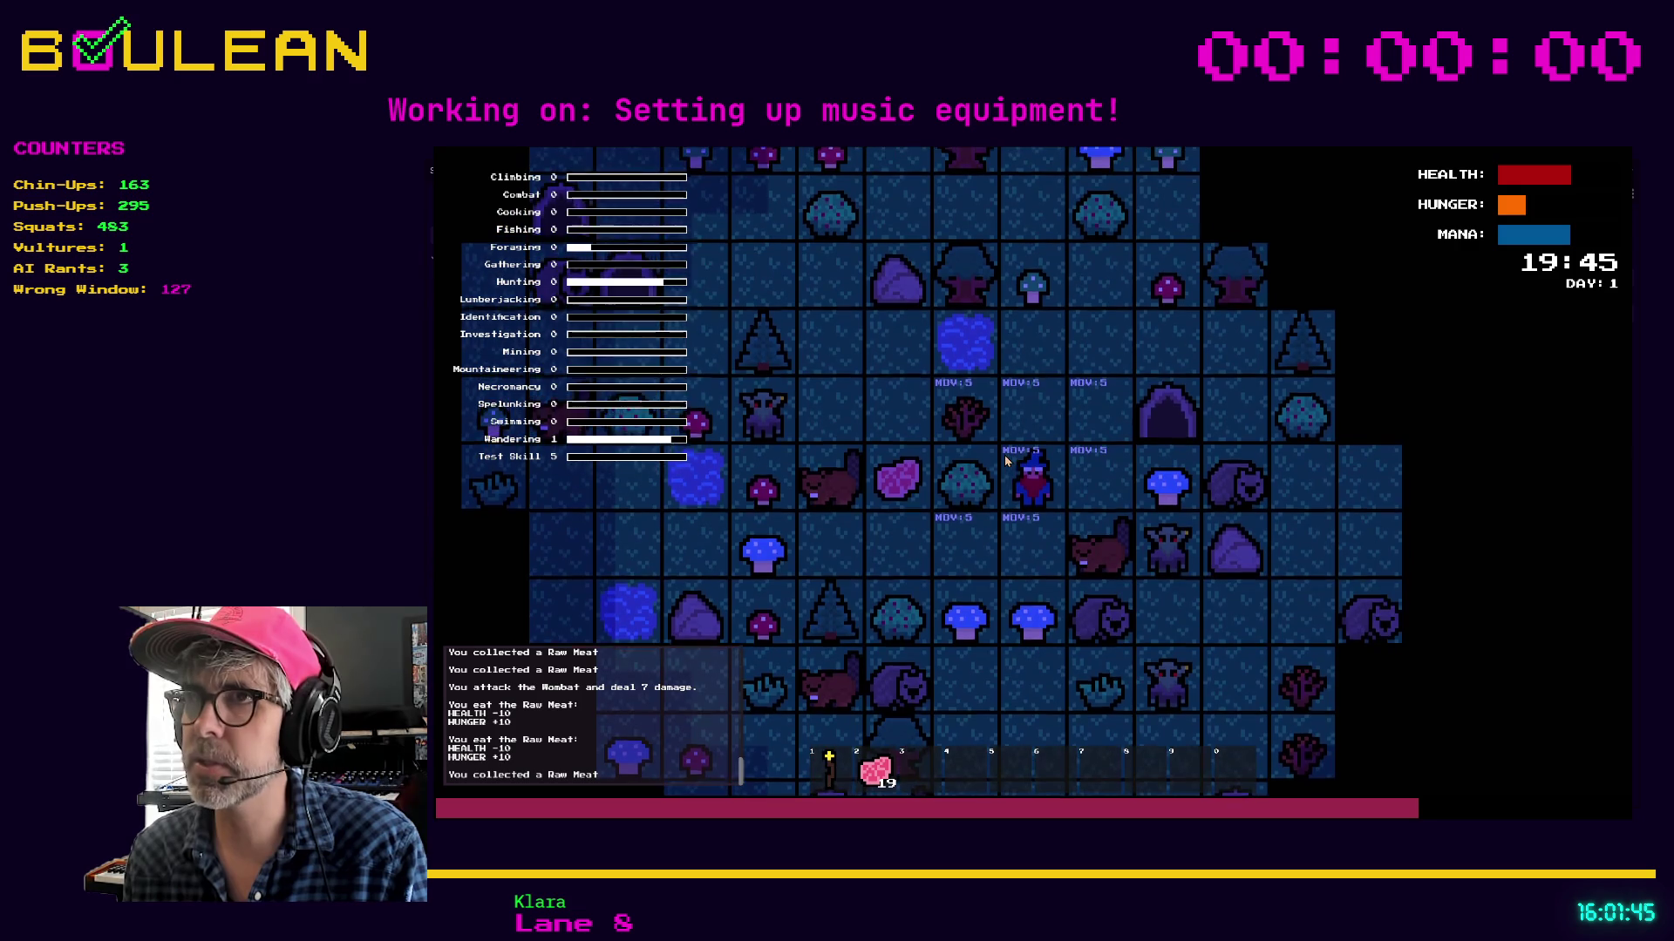
{"action": "key", "text": "Up"}
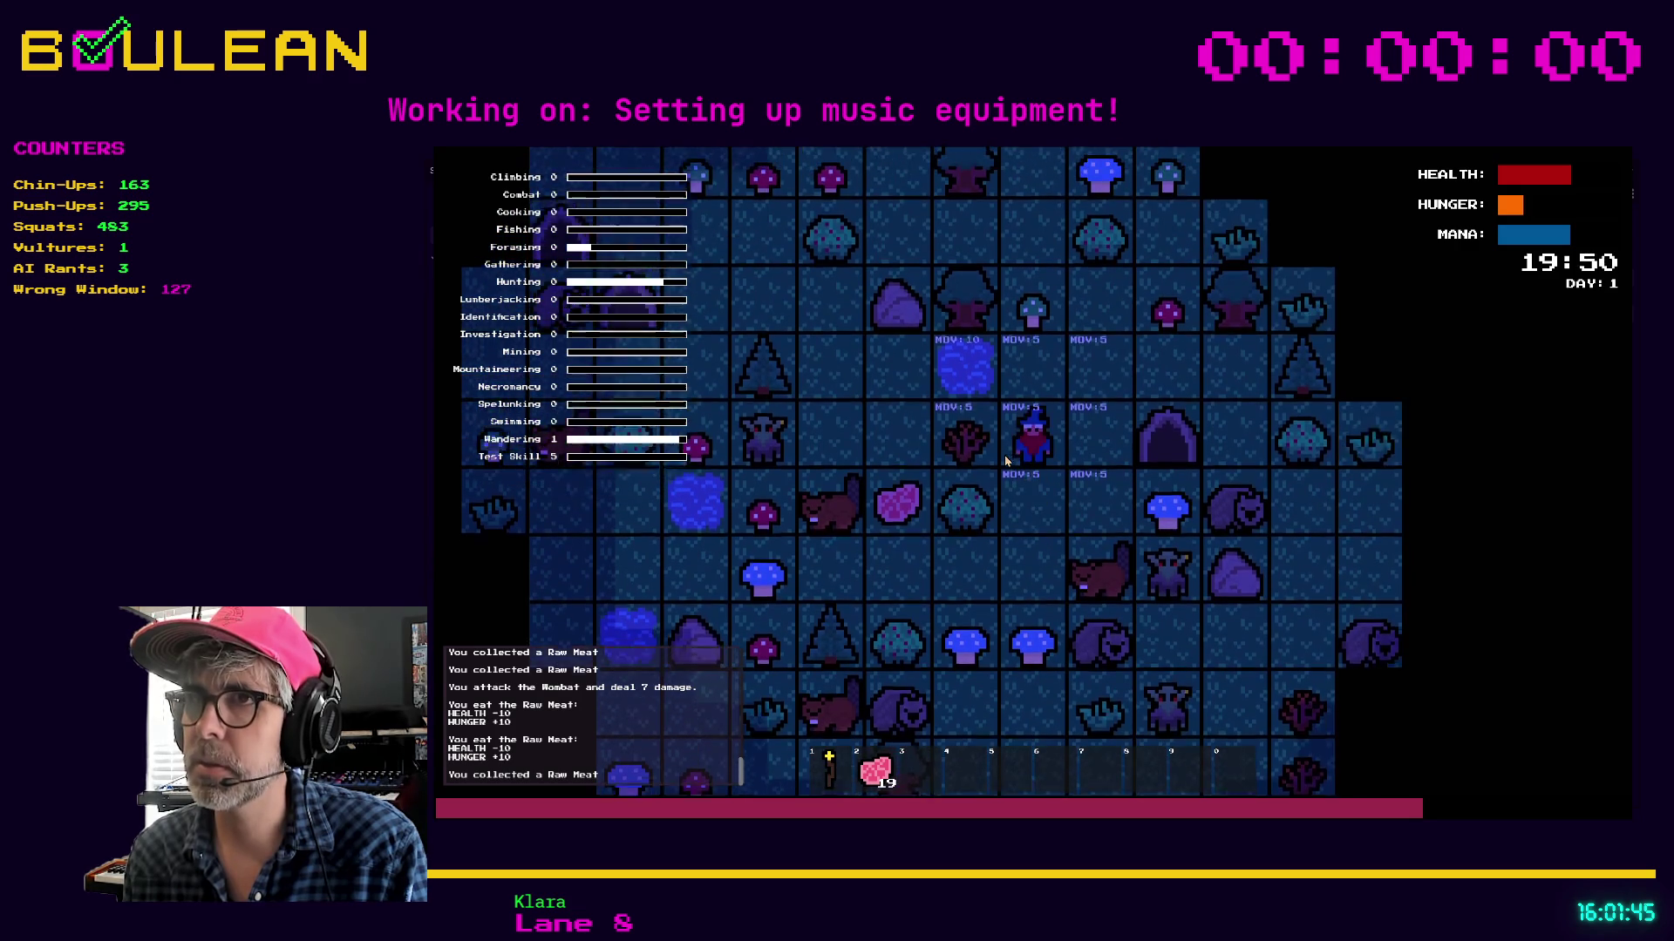
{"action": "key", "text": "Left"}
{"action": "key", "text": "Left"}
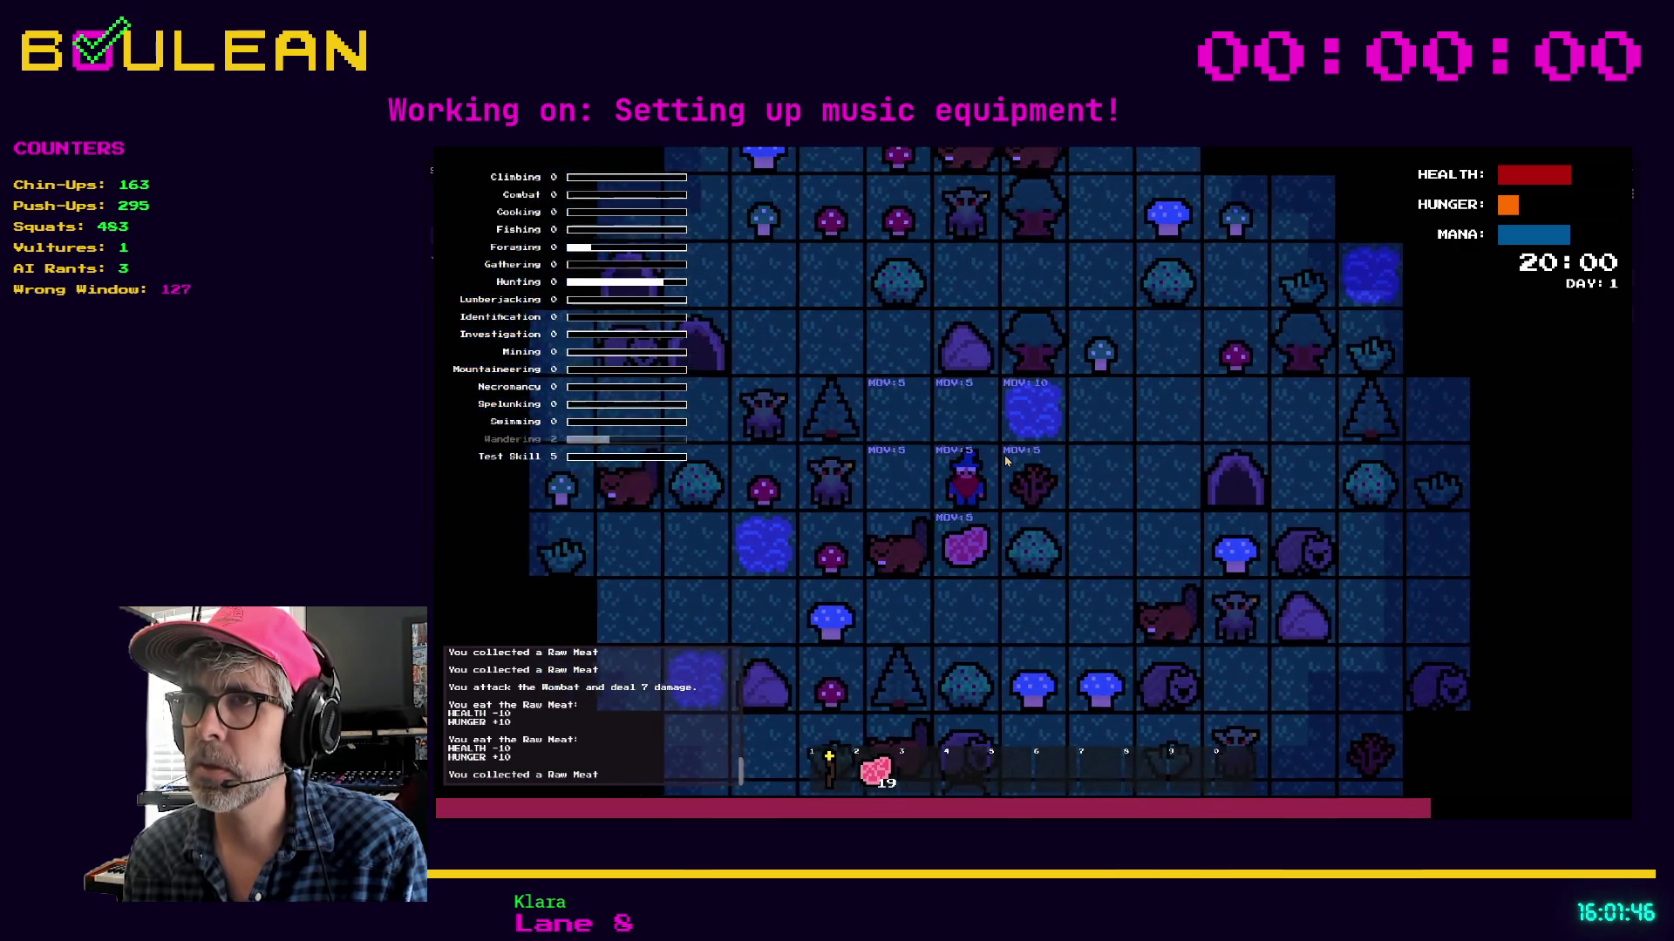
{"action": "key", "text": "Down"}
{"action": "key", "text": "Down"}
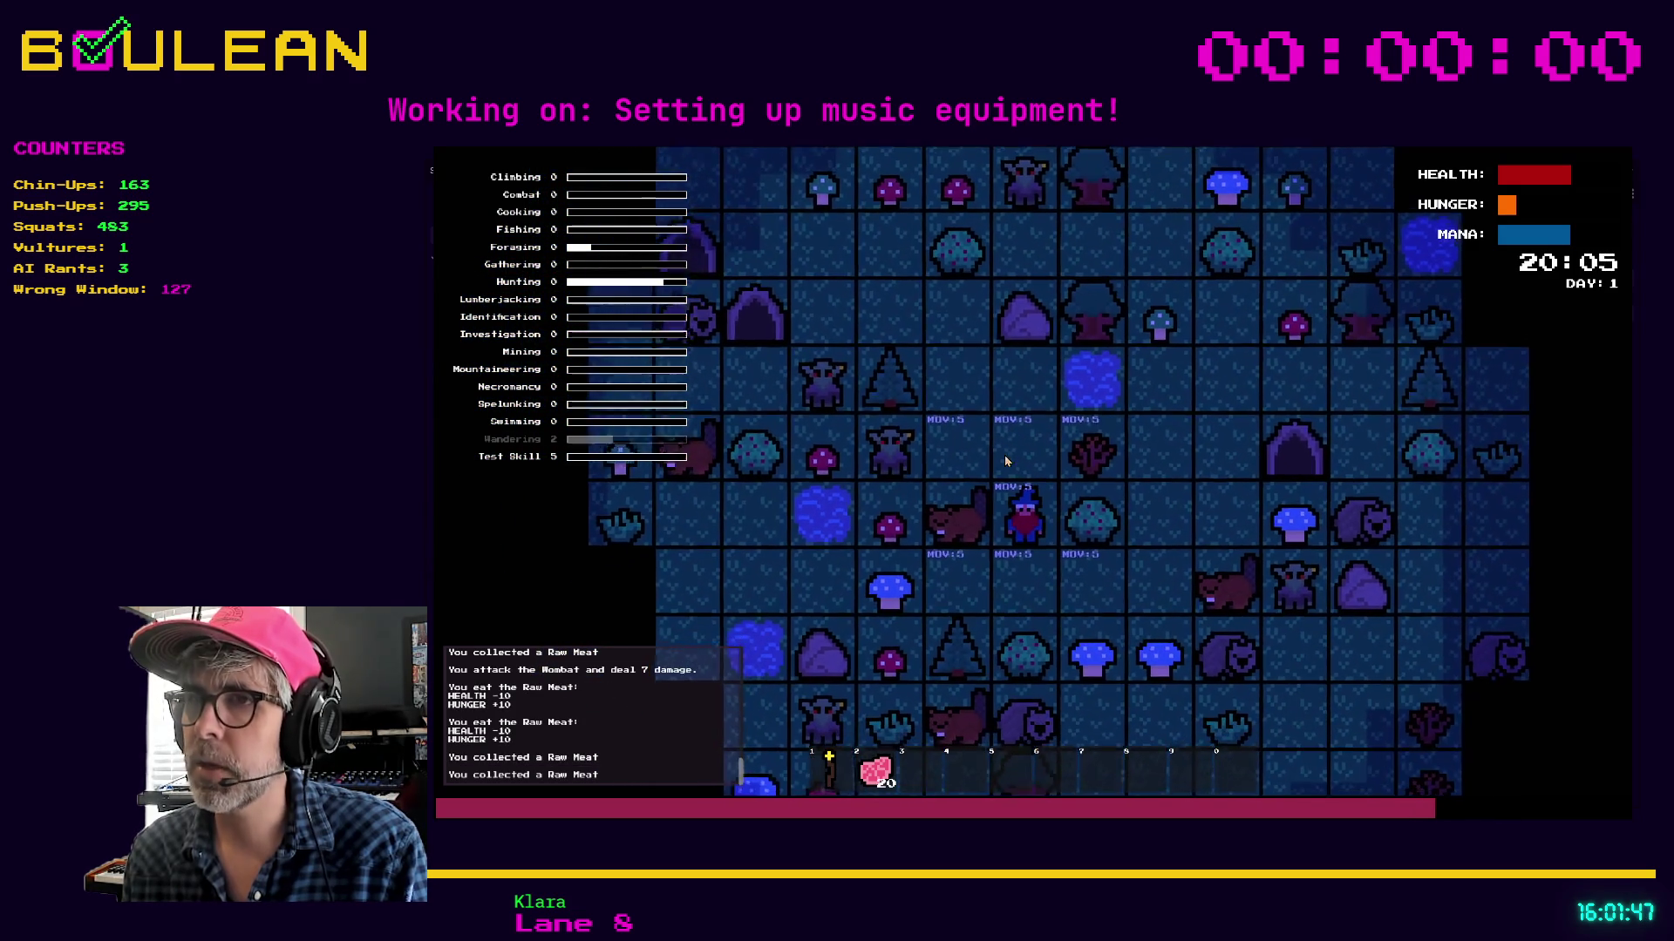
{"action": "key", "text": "Left"}
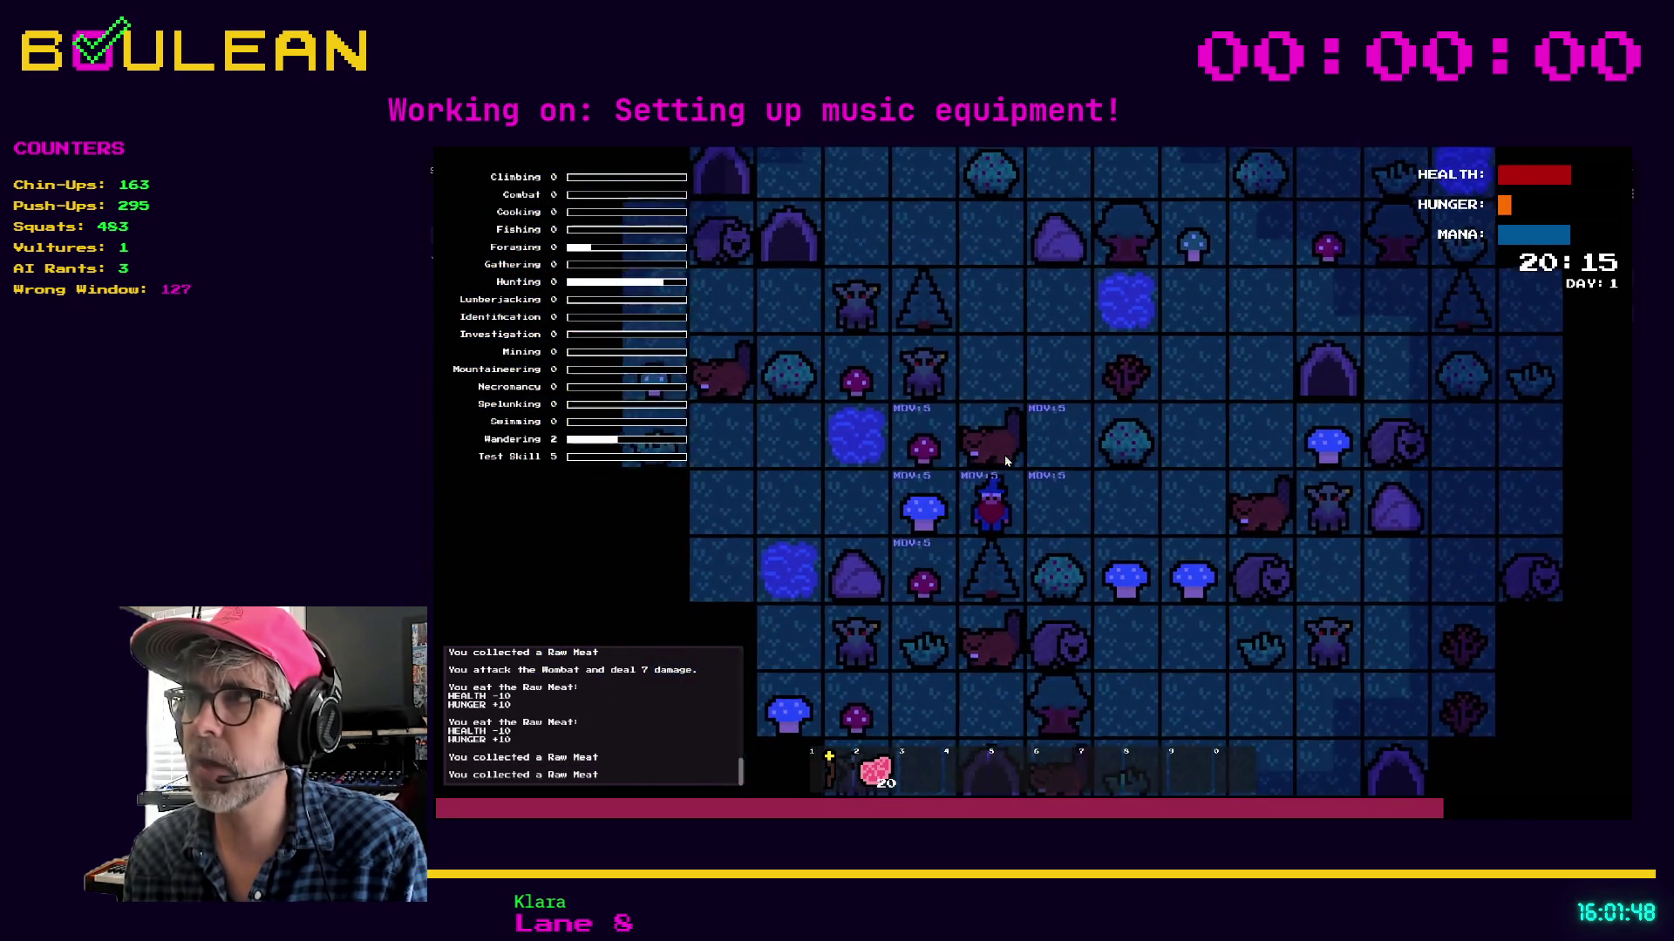
Chop the tree below the wizard down to a stump, collecting 3 Logs
{"action": "key", "text": "e"}
{"action": "key", "text": "Down"}
{"action": "key", "text": "Down"}
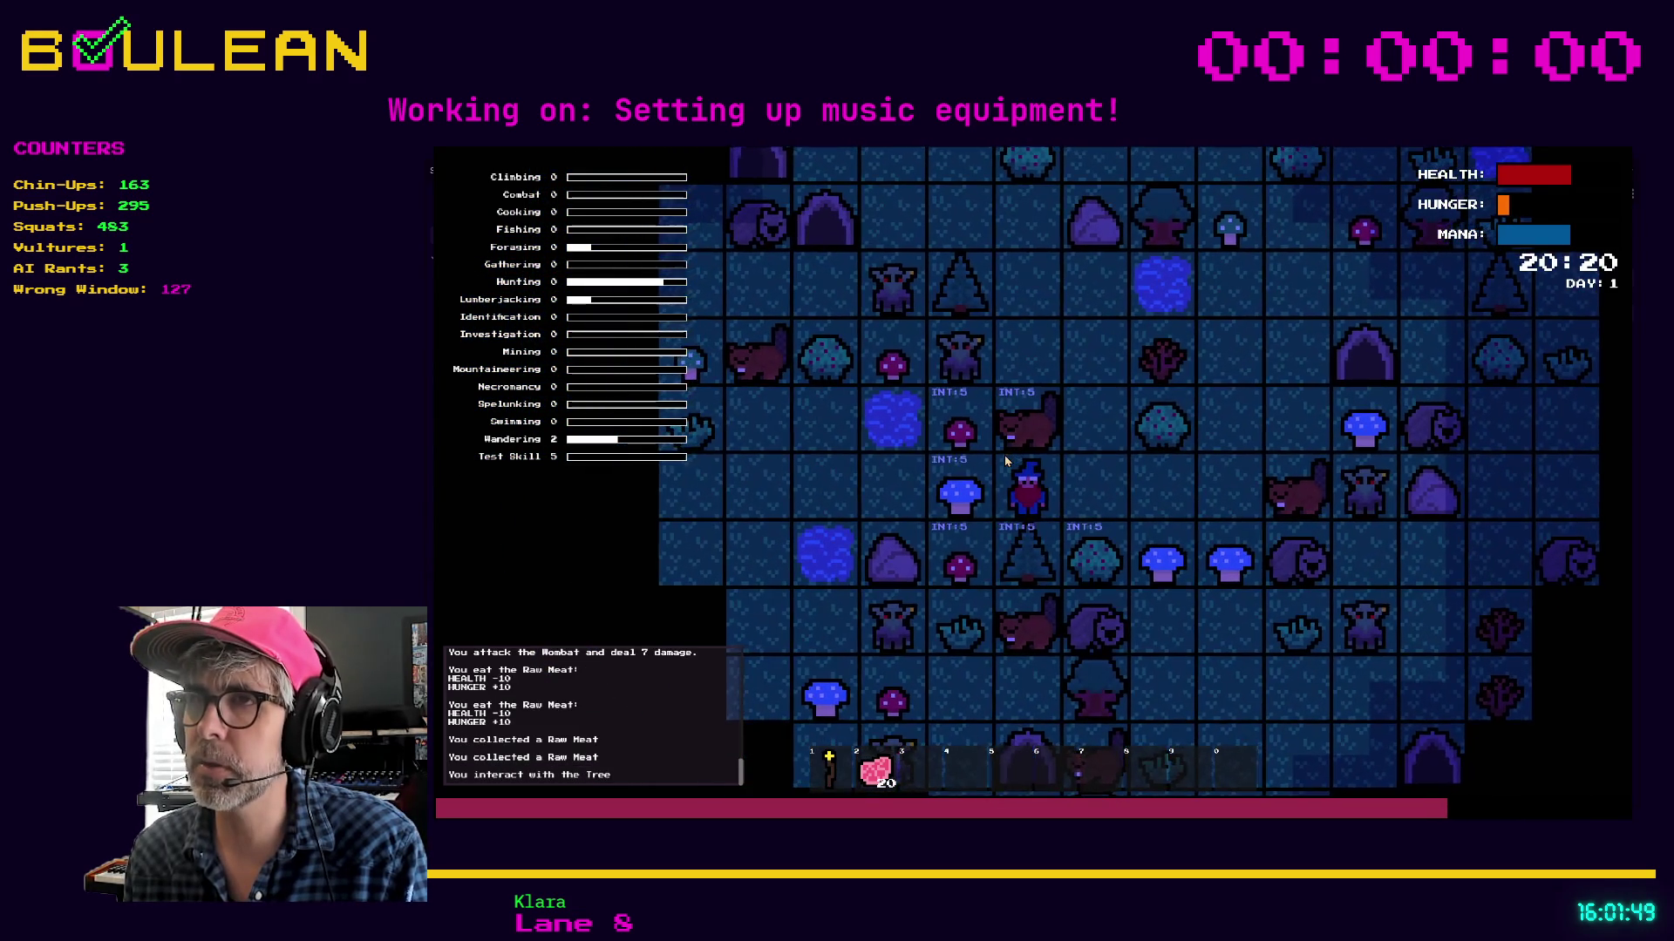
{"action": "key", "text": "Down"}
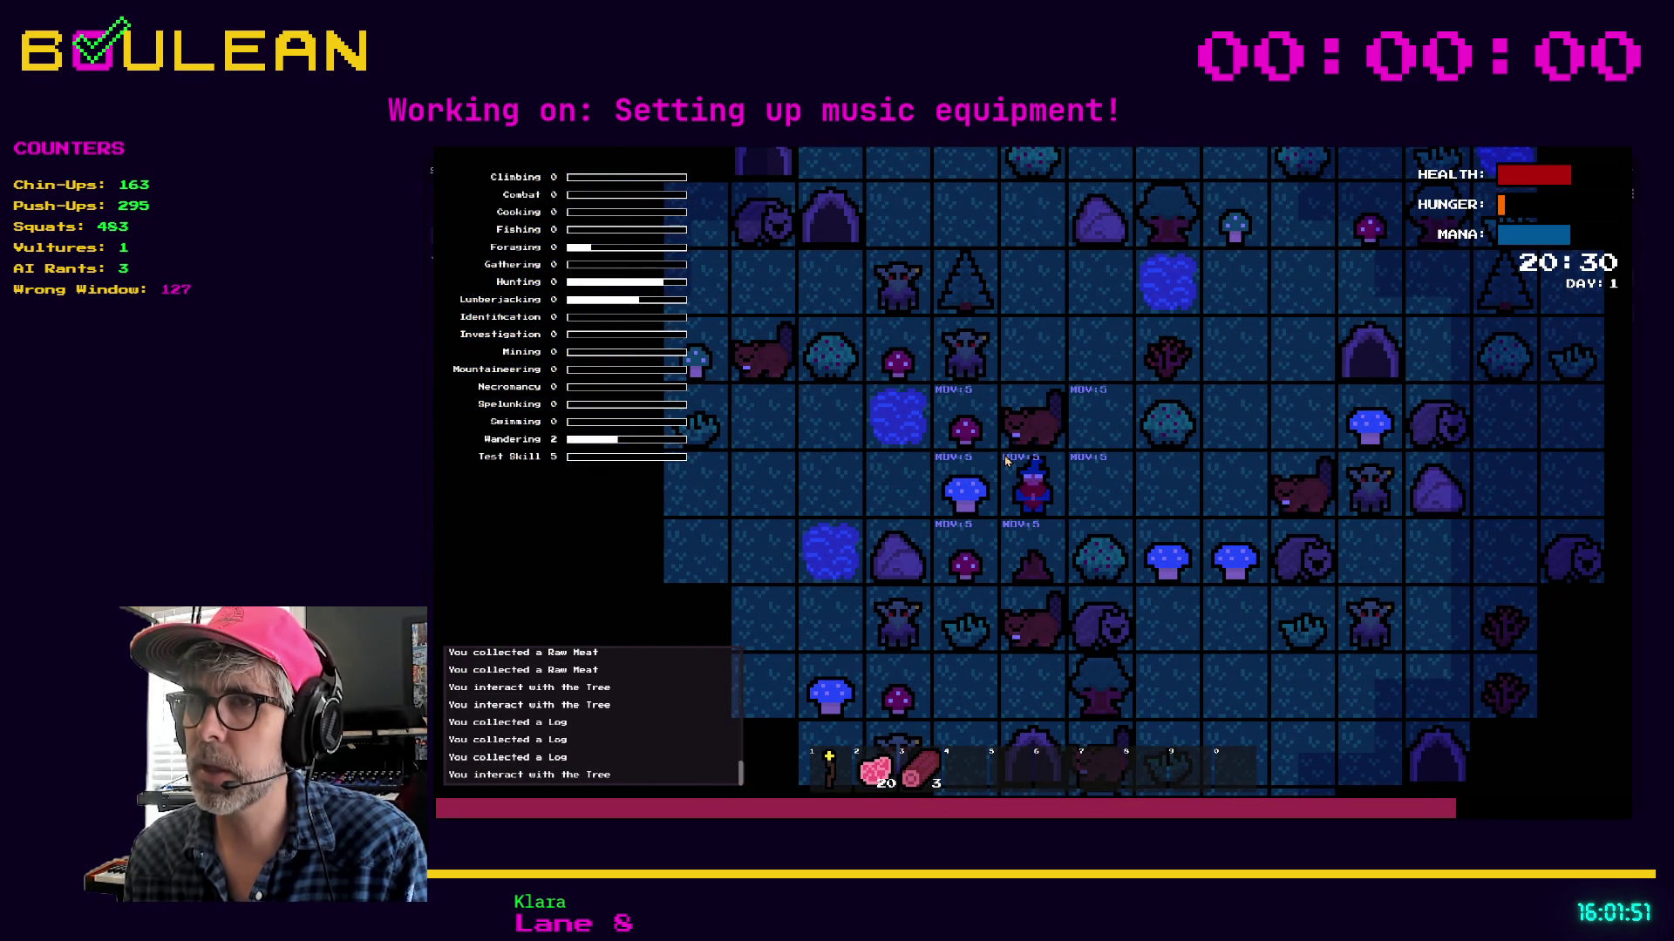
{"action": "key", "text": "Right"}
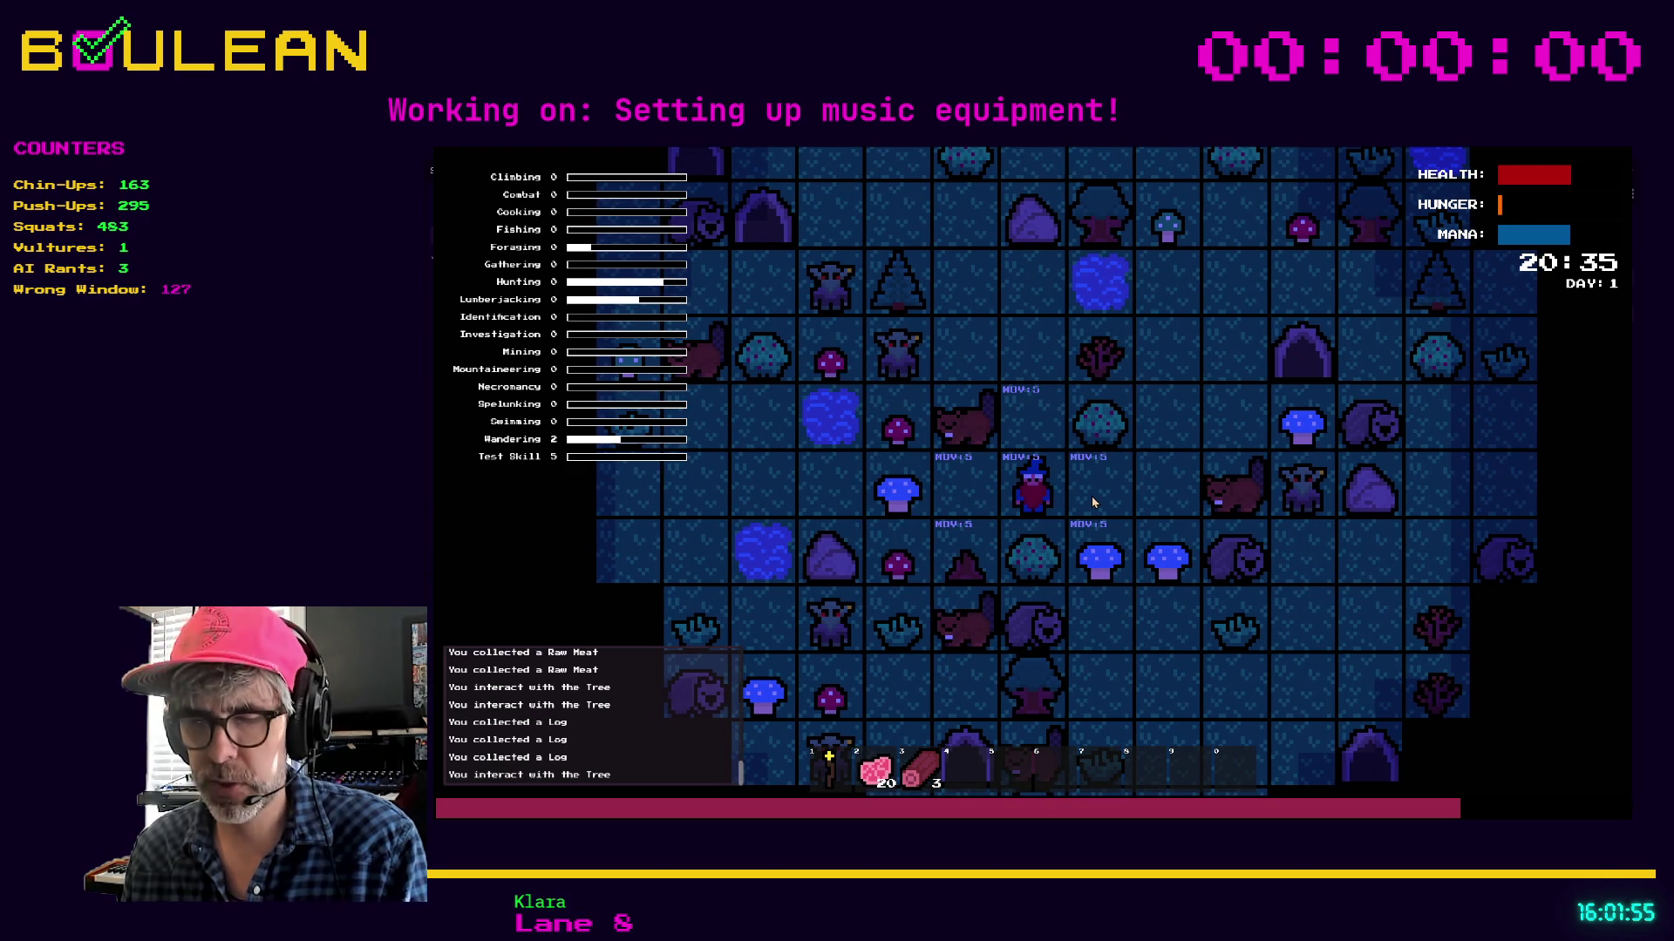
Craft a Campfire from the recipes list and place it right of the wizard
{"action": "key", "text": "c"}
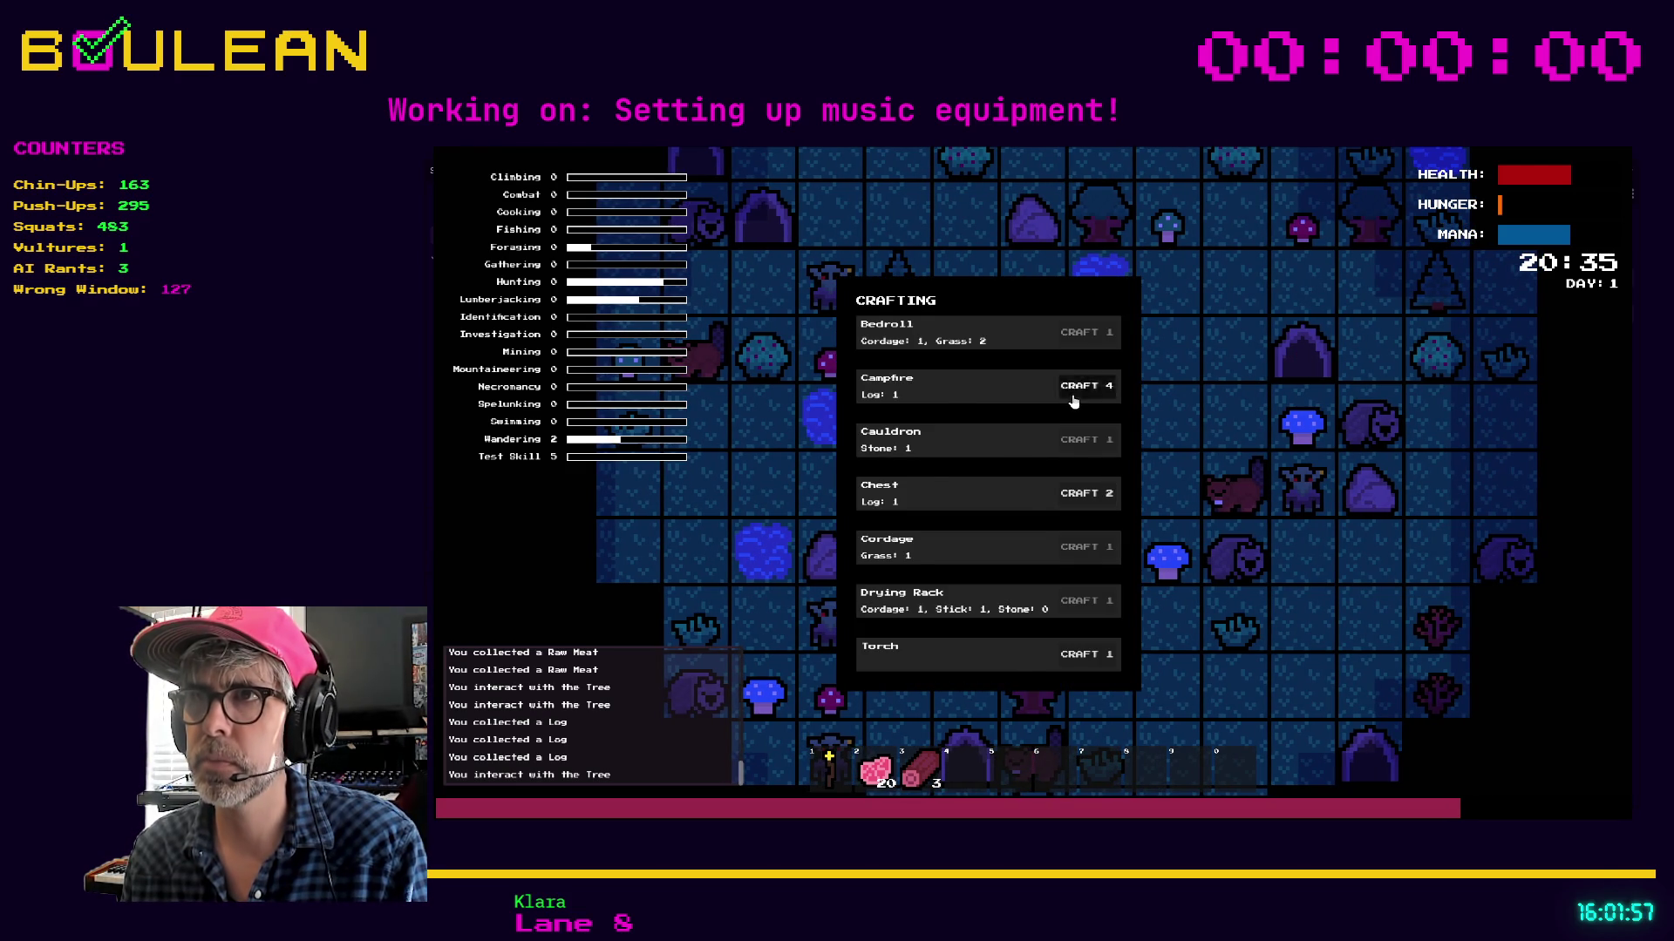
{"action": "left_click", "coordinate": [1074, 397]}
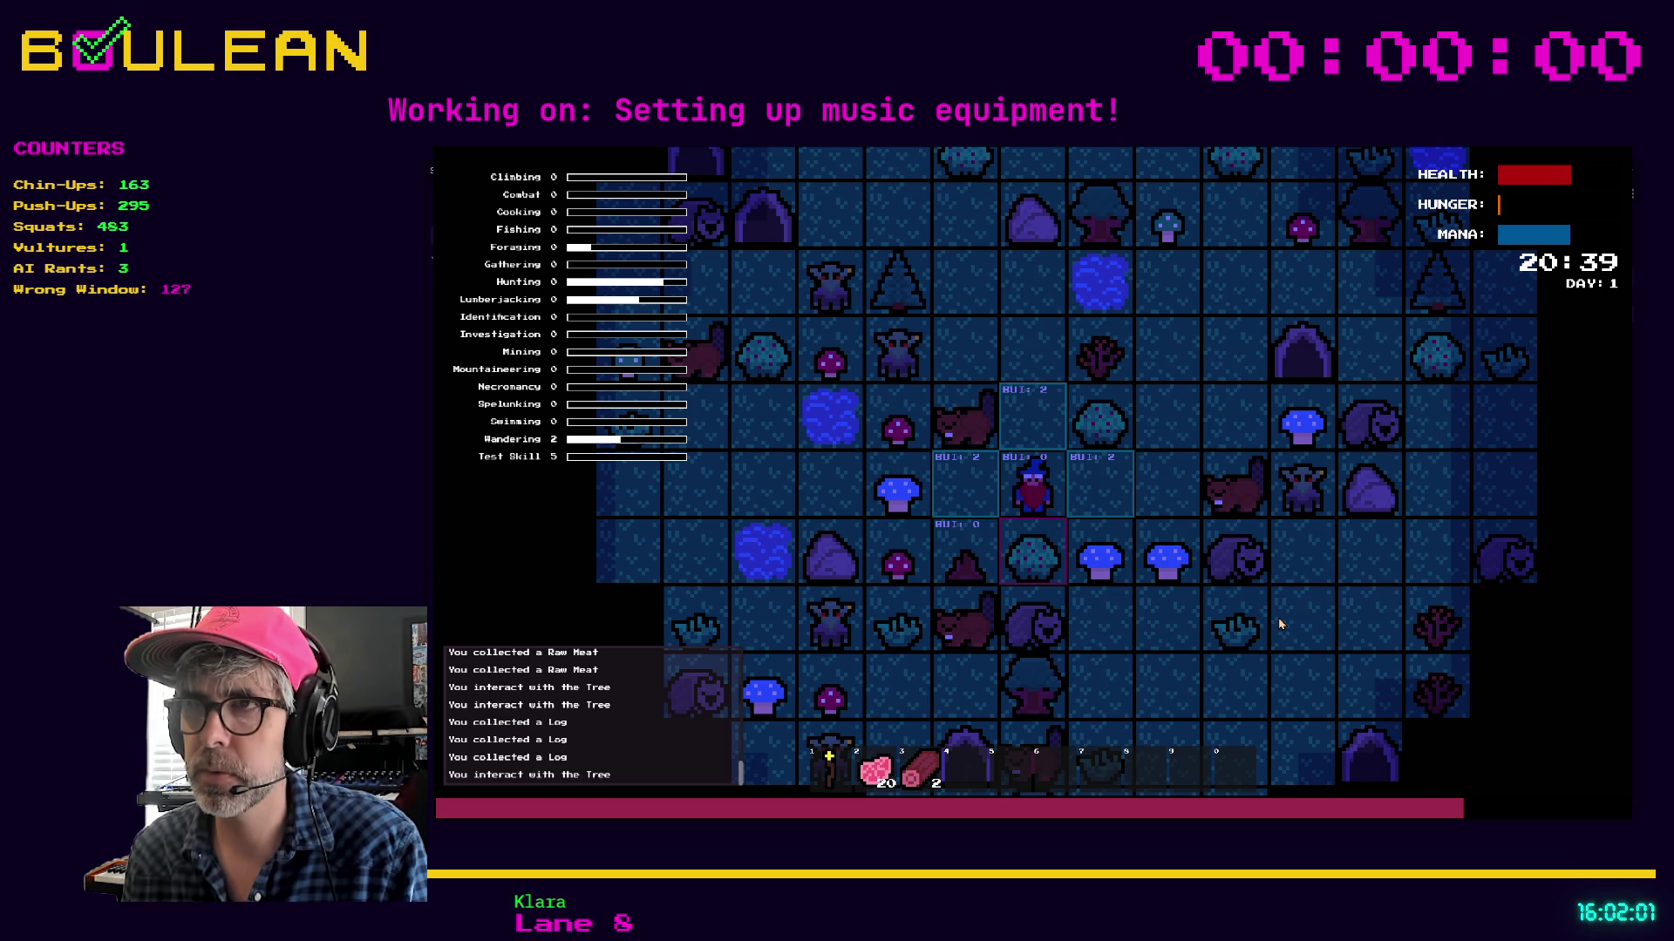
{"action": "key", "text": "Right"}
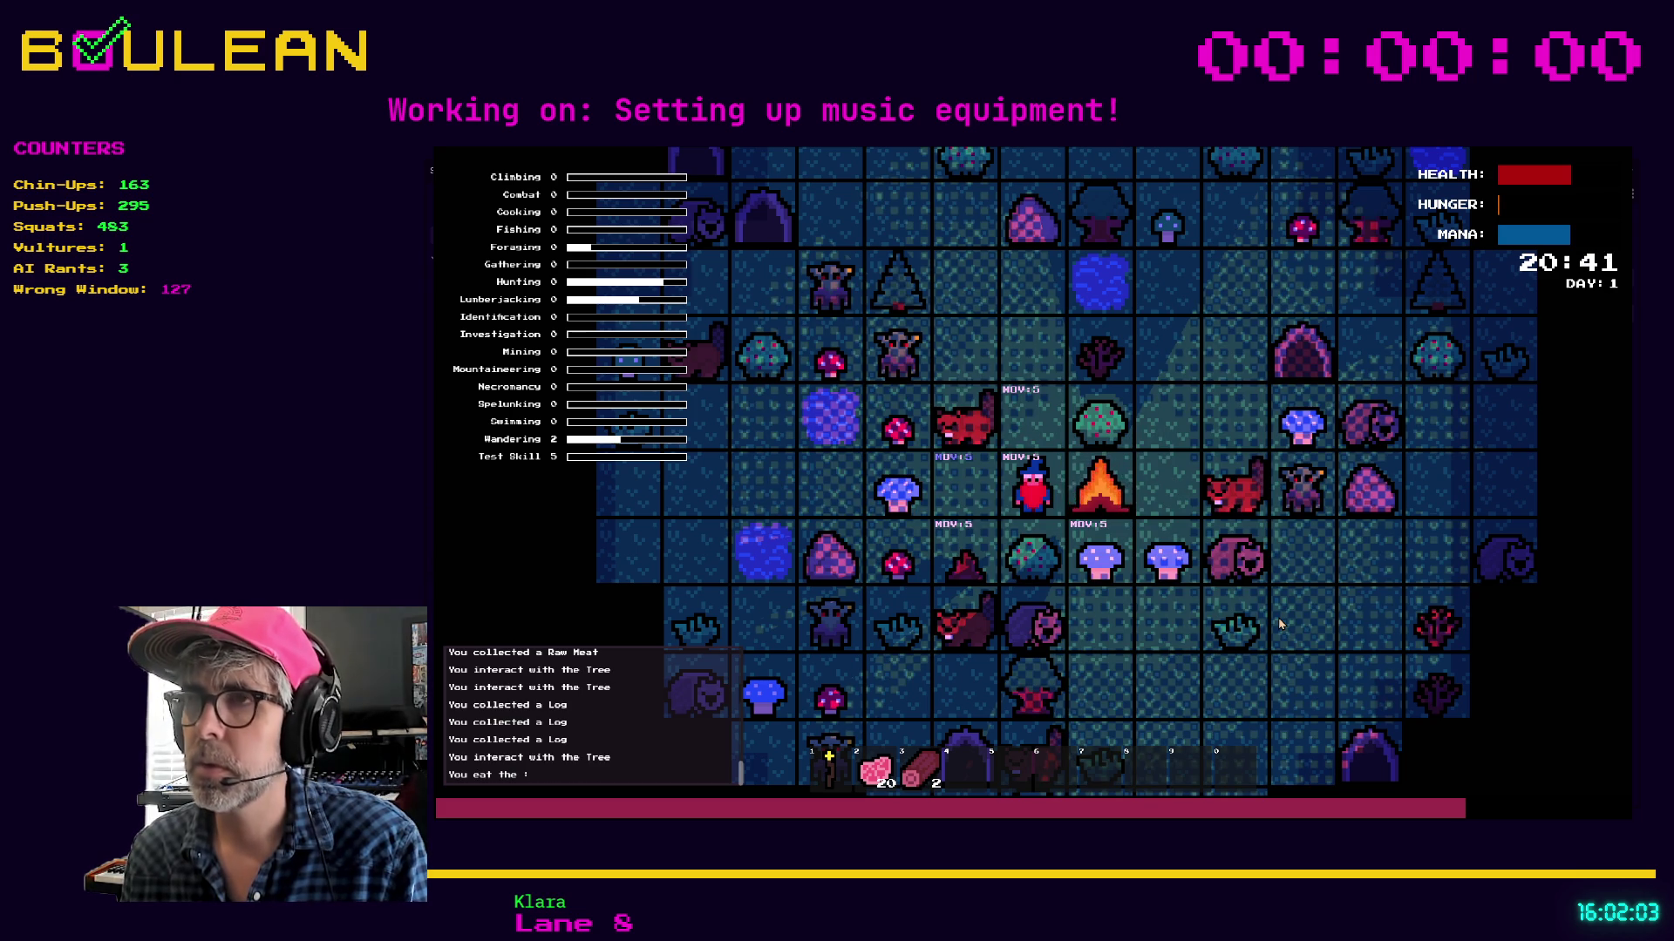
Cook a Raw Meat at the campfire and eat meat from the inventory
{"action": "key", "text": "d"}
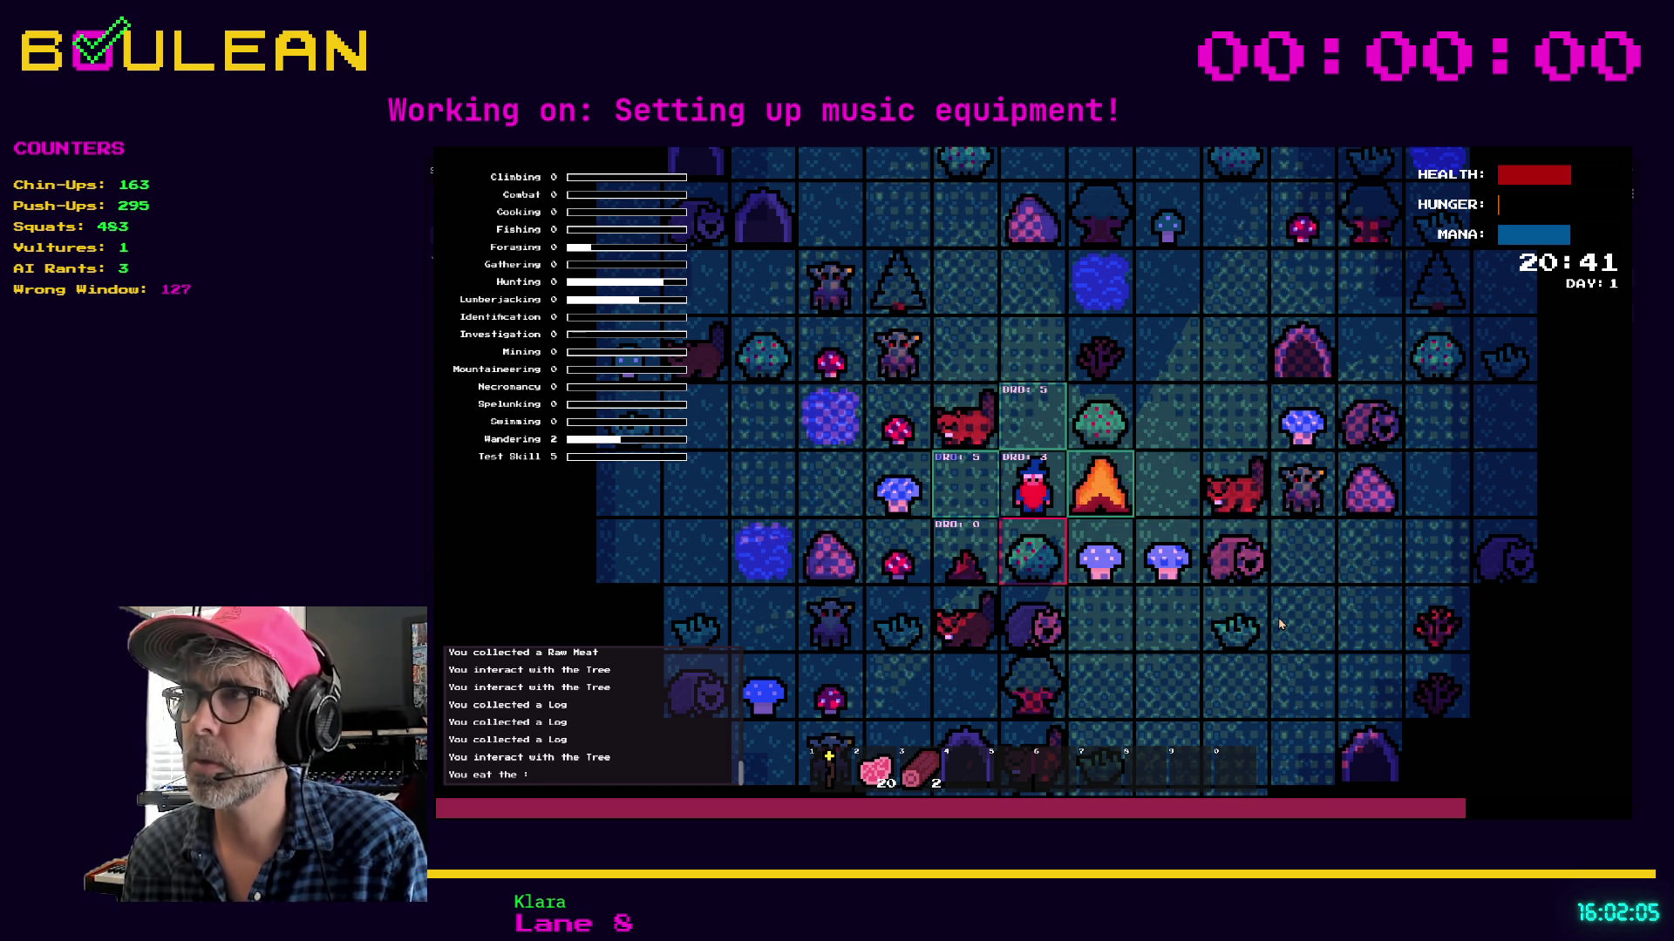
{"action": "key", "text": "Down"}
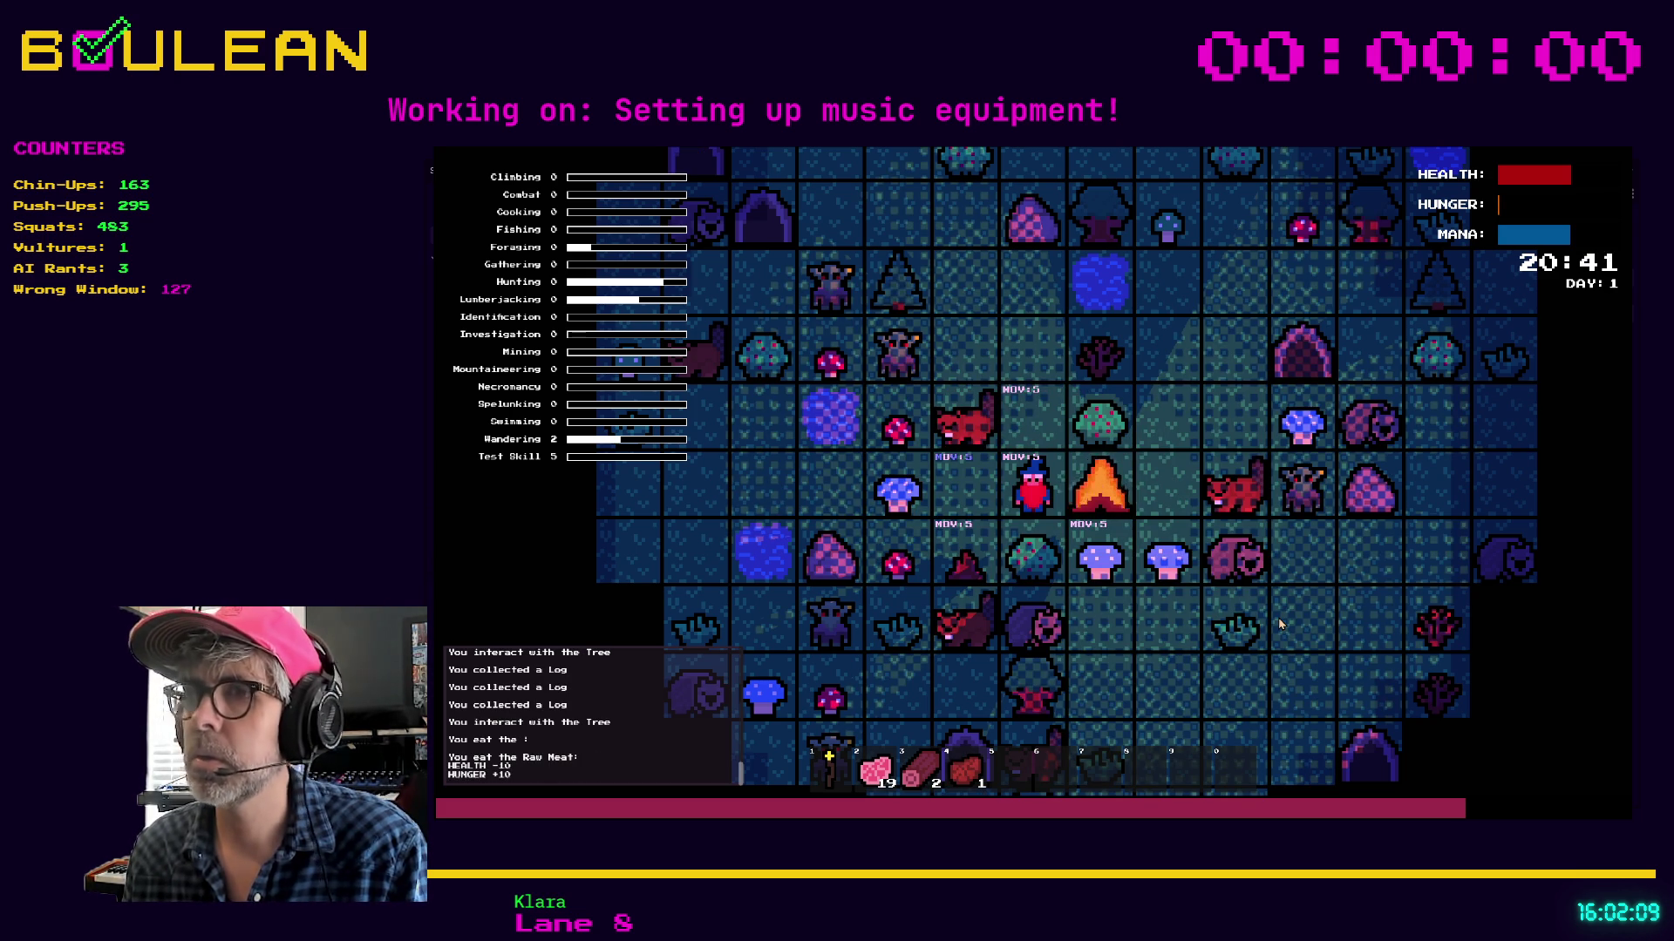
{"action": "key", "text": "4"}
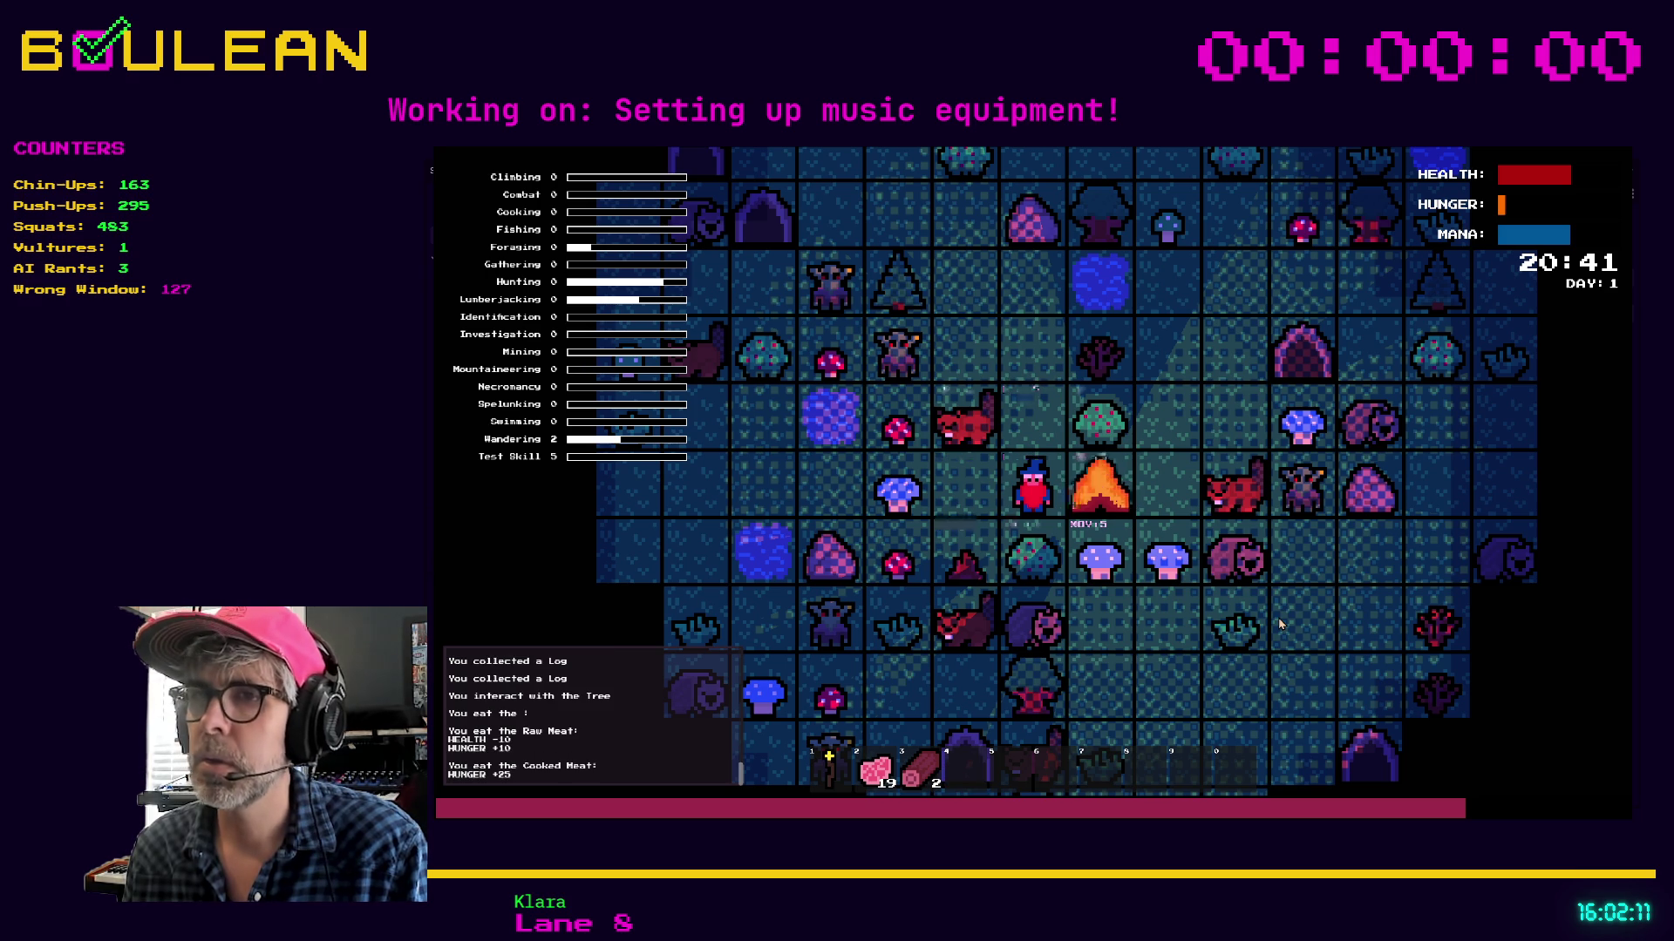
{"action": "key", "text": "e"}
{"action": "key", "text": "d"}
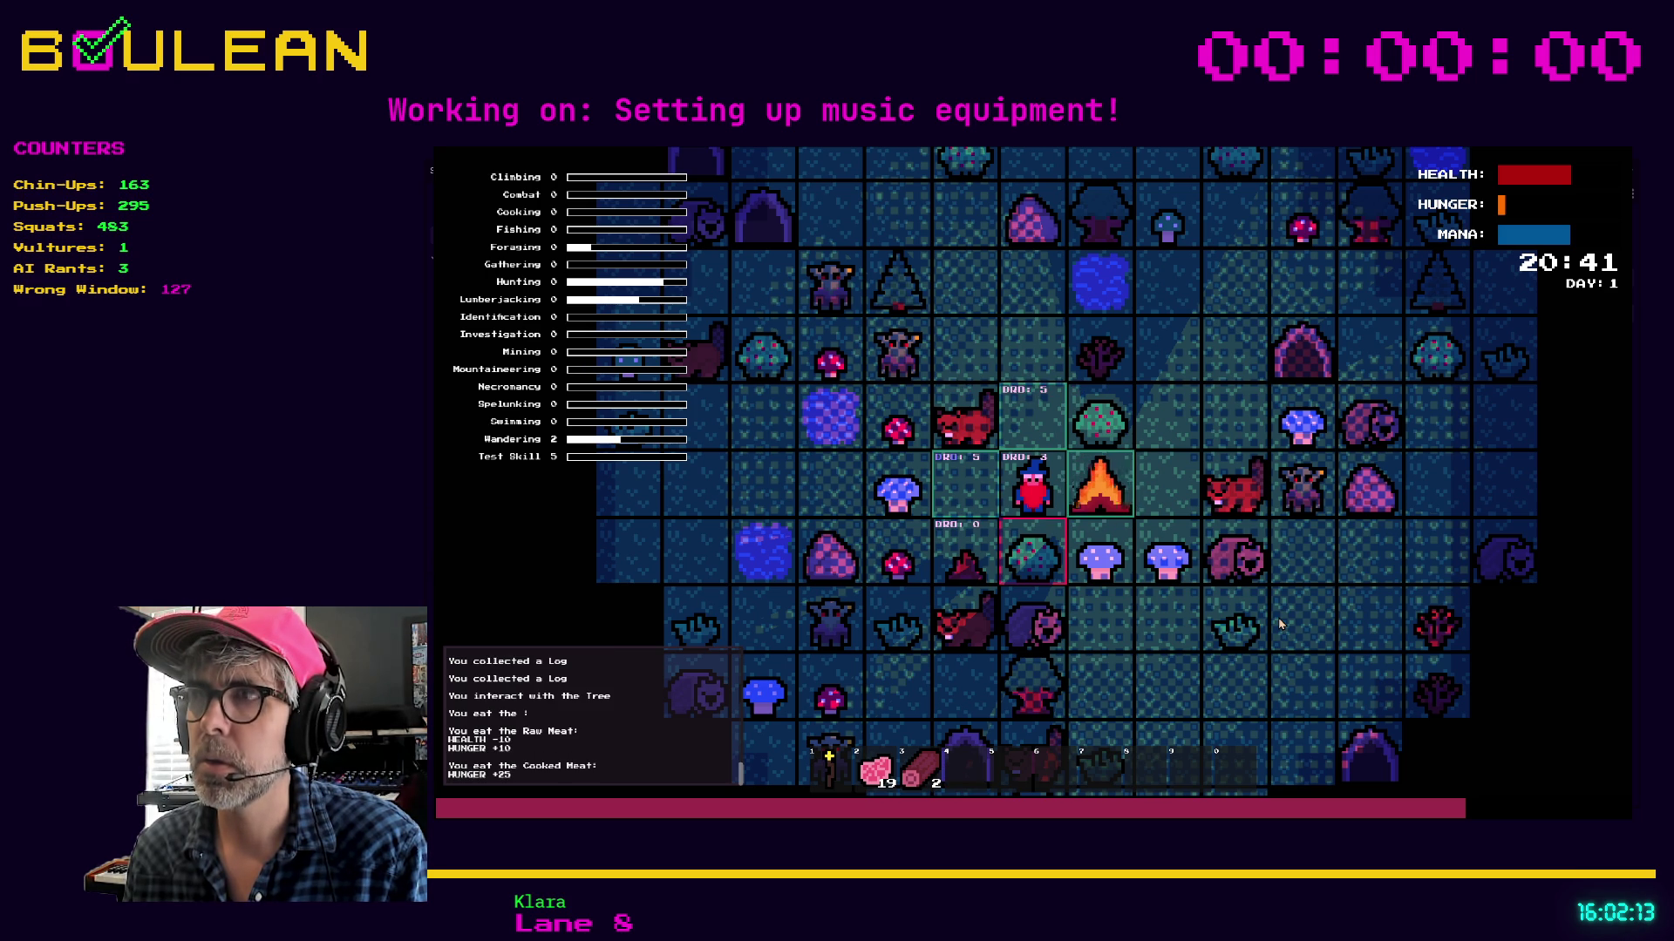
{"action": "key", "text": "2"}
{"action": "key", "text": "Escape"}
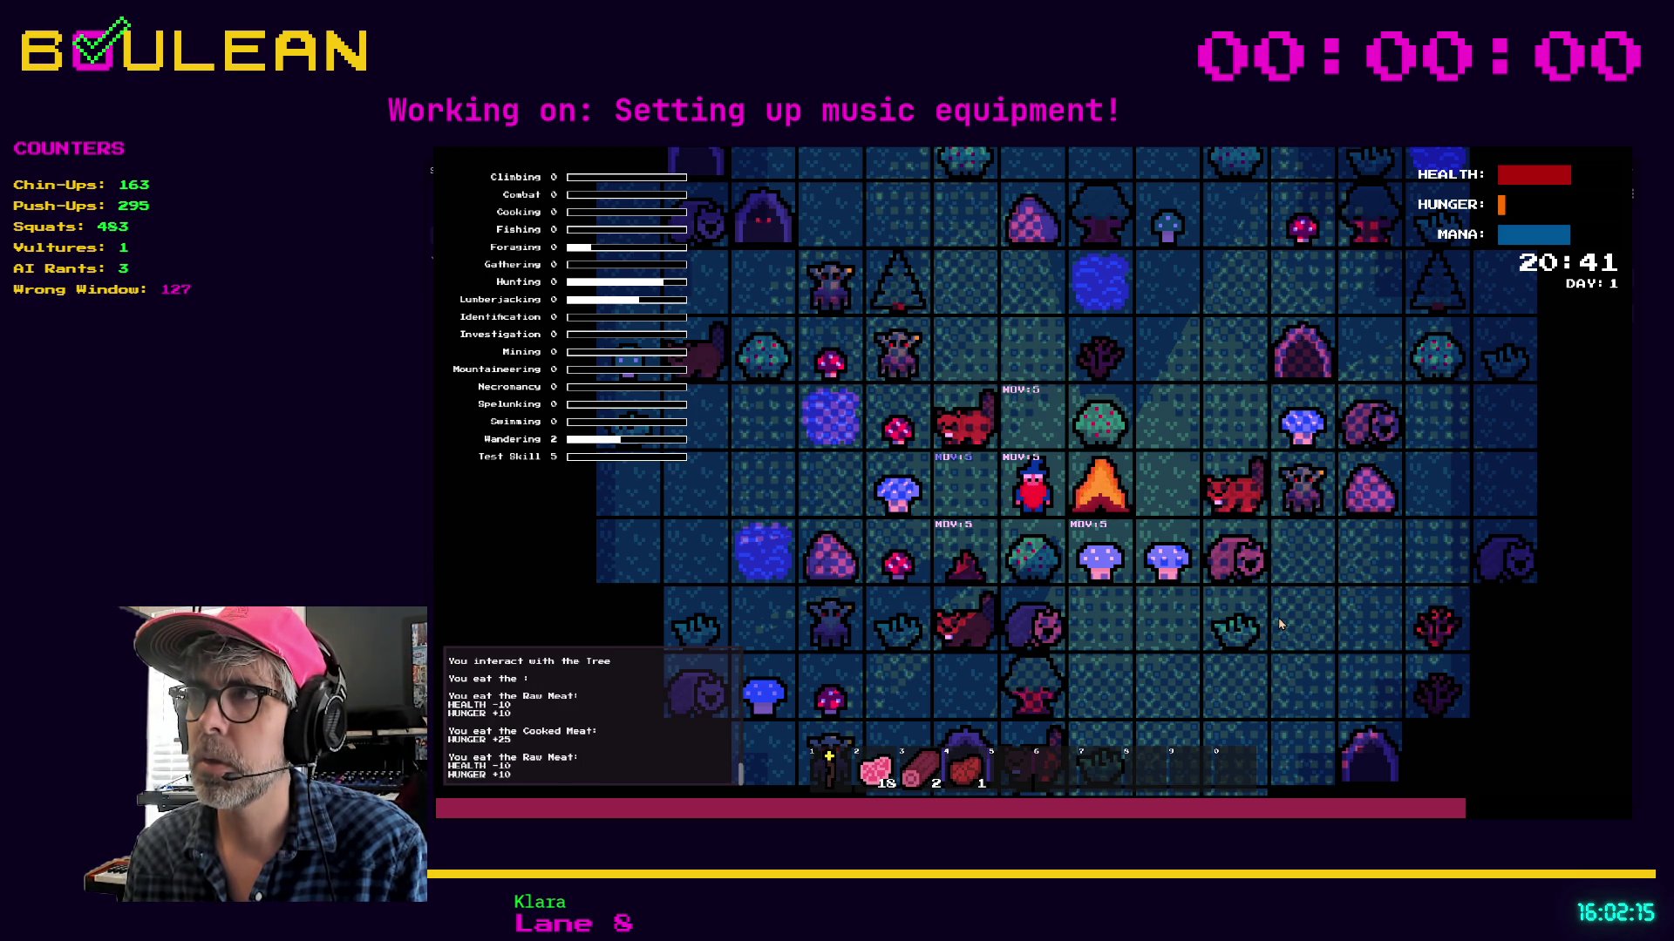
Drop the Cooked Meat above, collect and eat it, then return to the player.gd script
{"action": "key", "text": "d"}
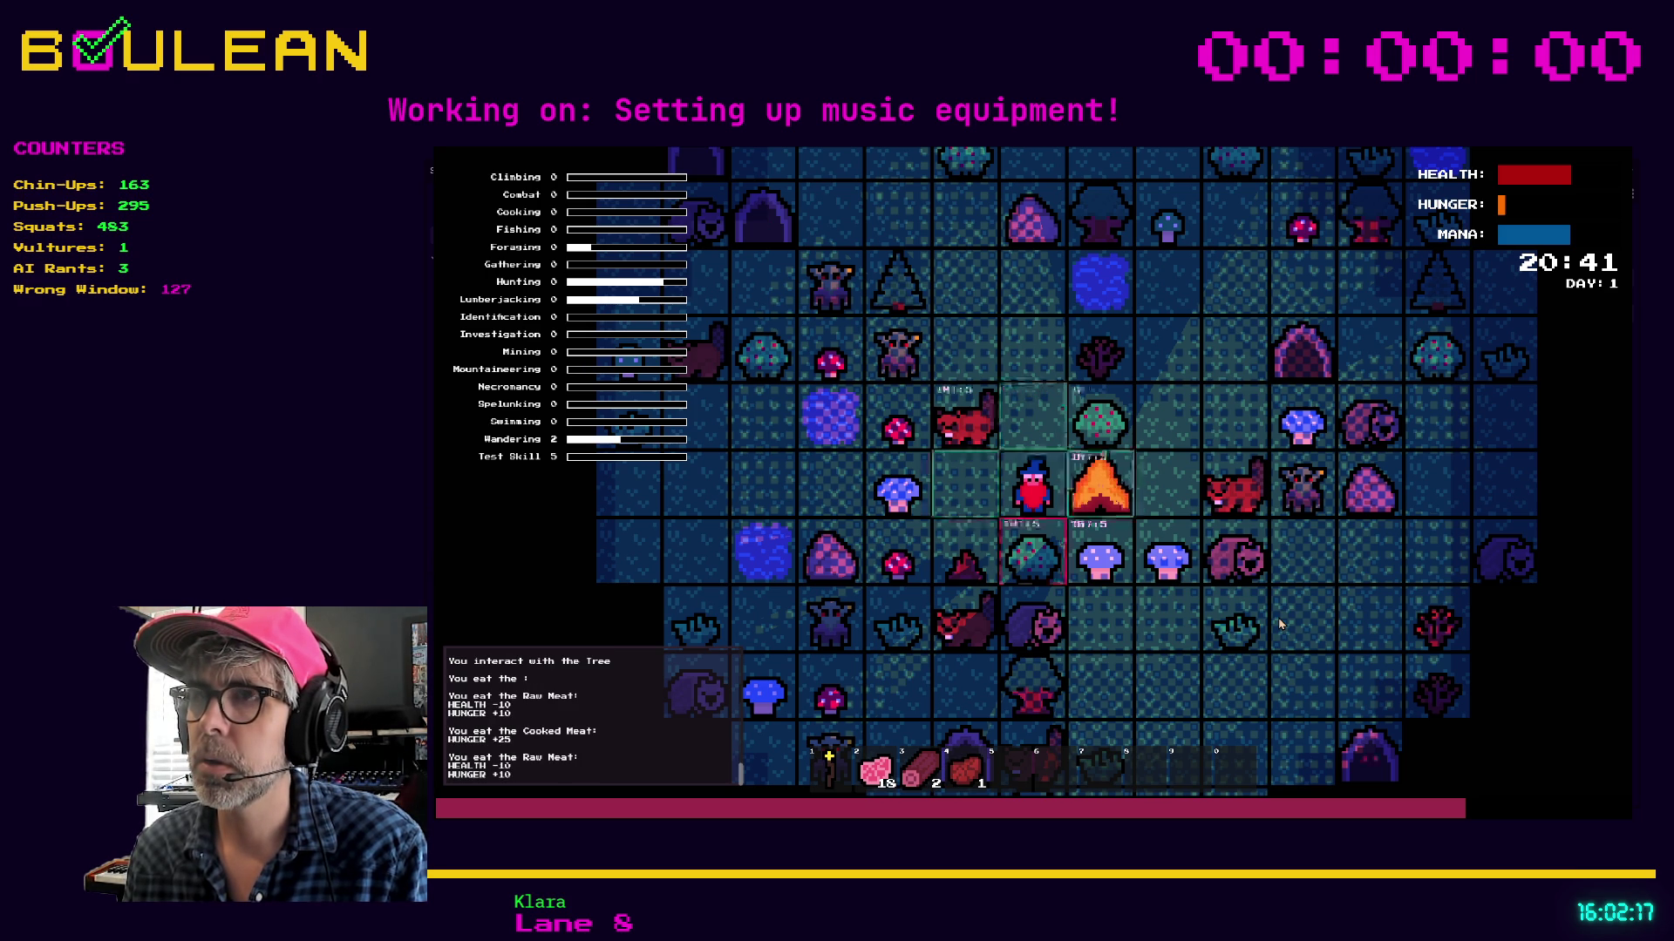
{"action": "key", "text": "4"}
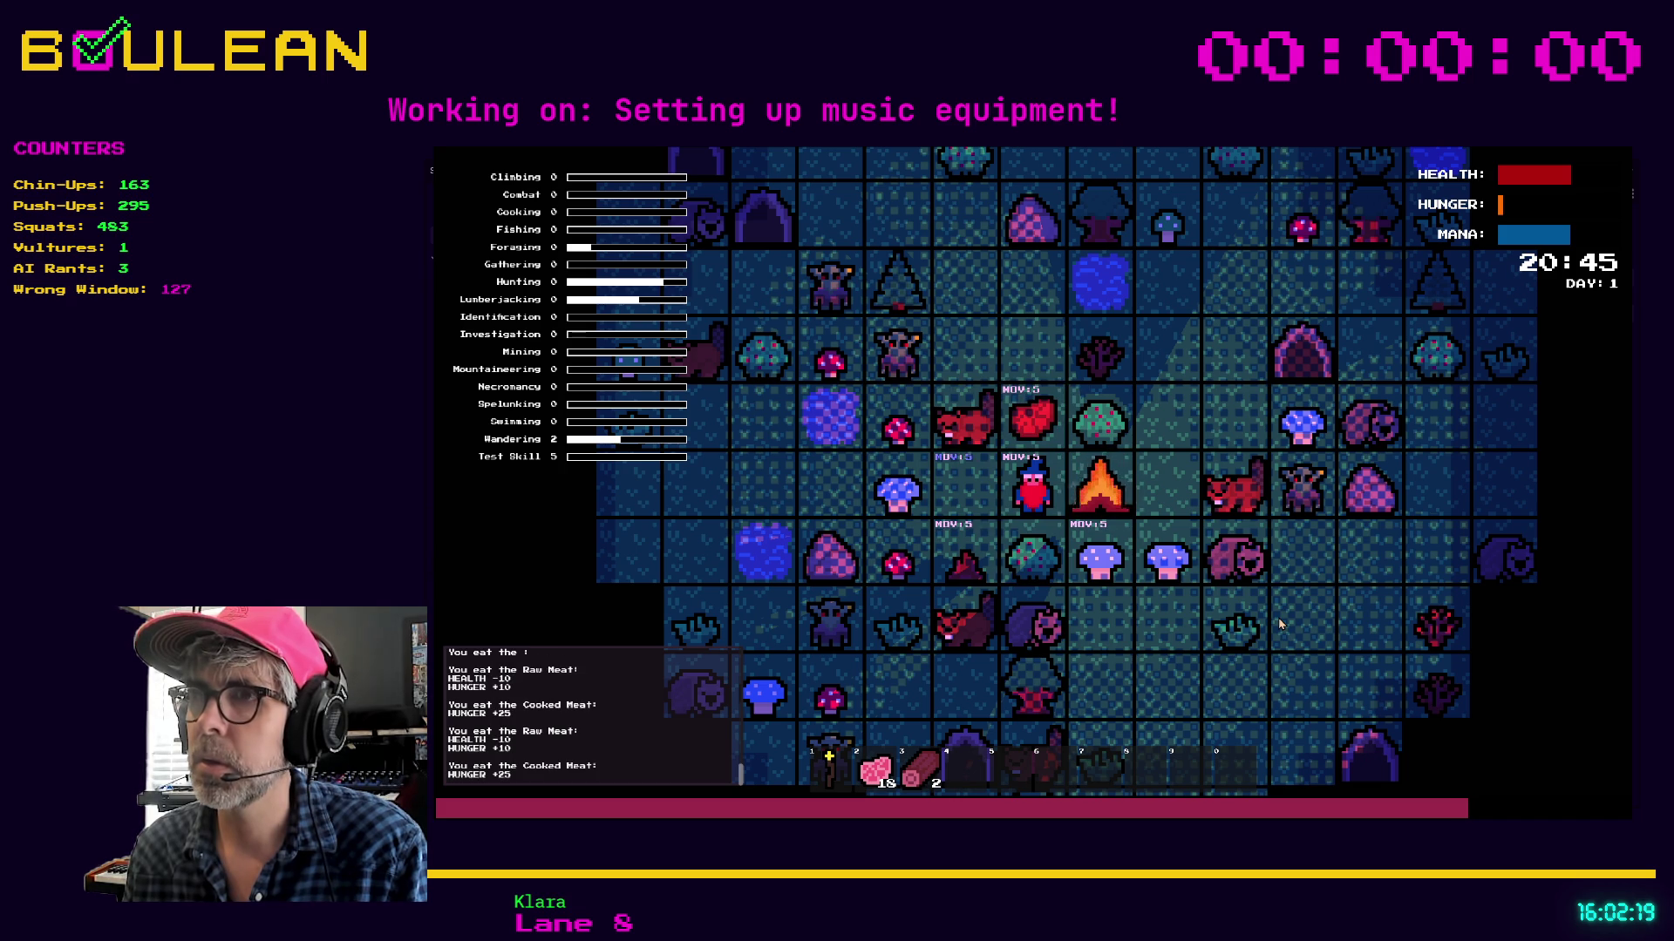
{"action": "key", "text": "Up"}
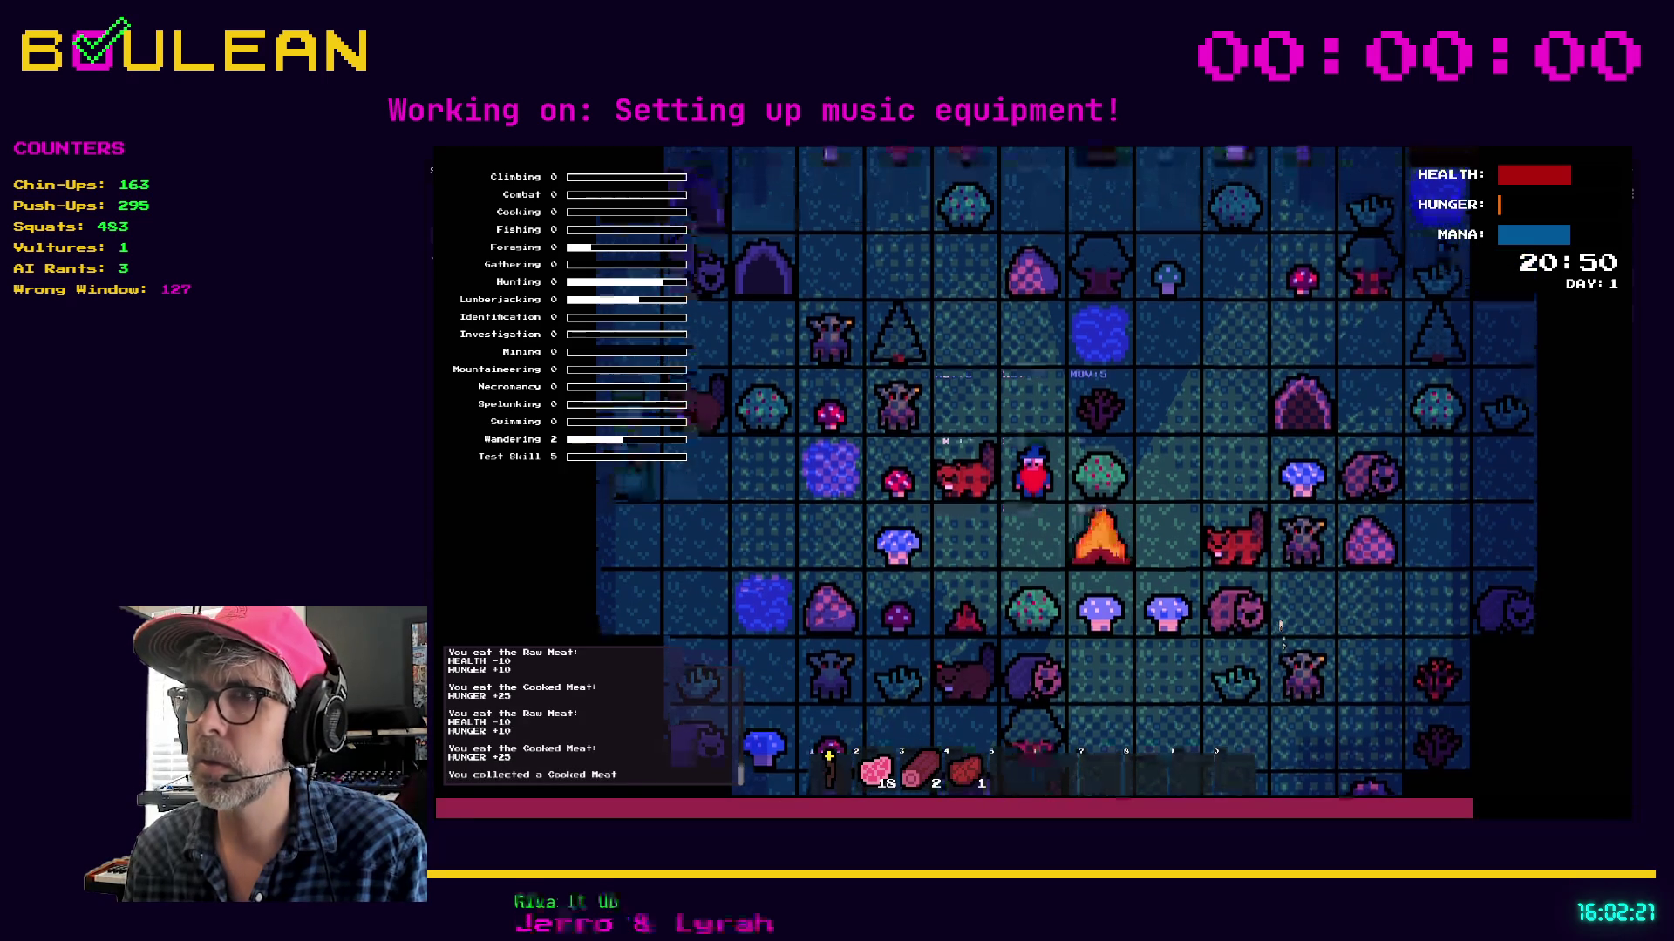
{"action": "key", "text": "d"}
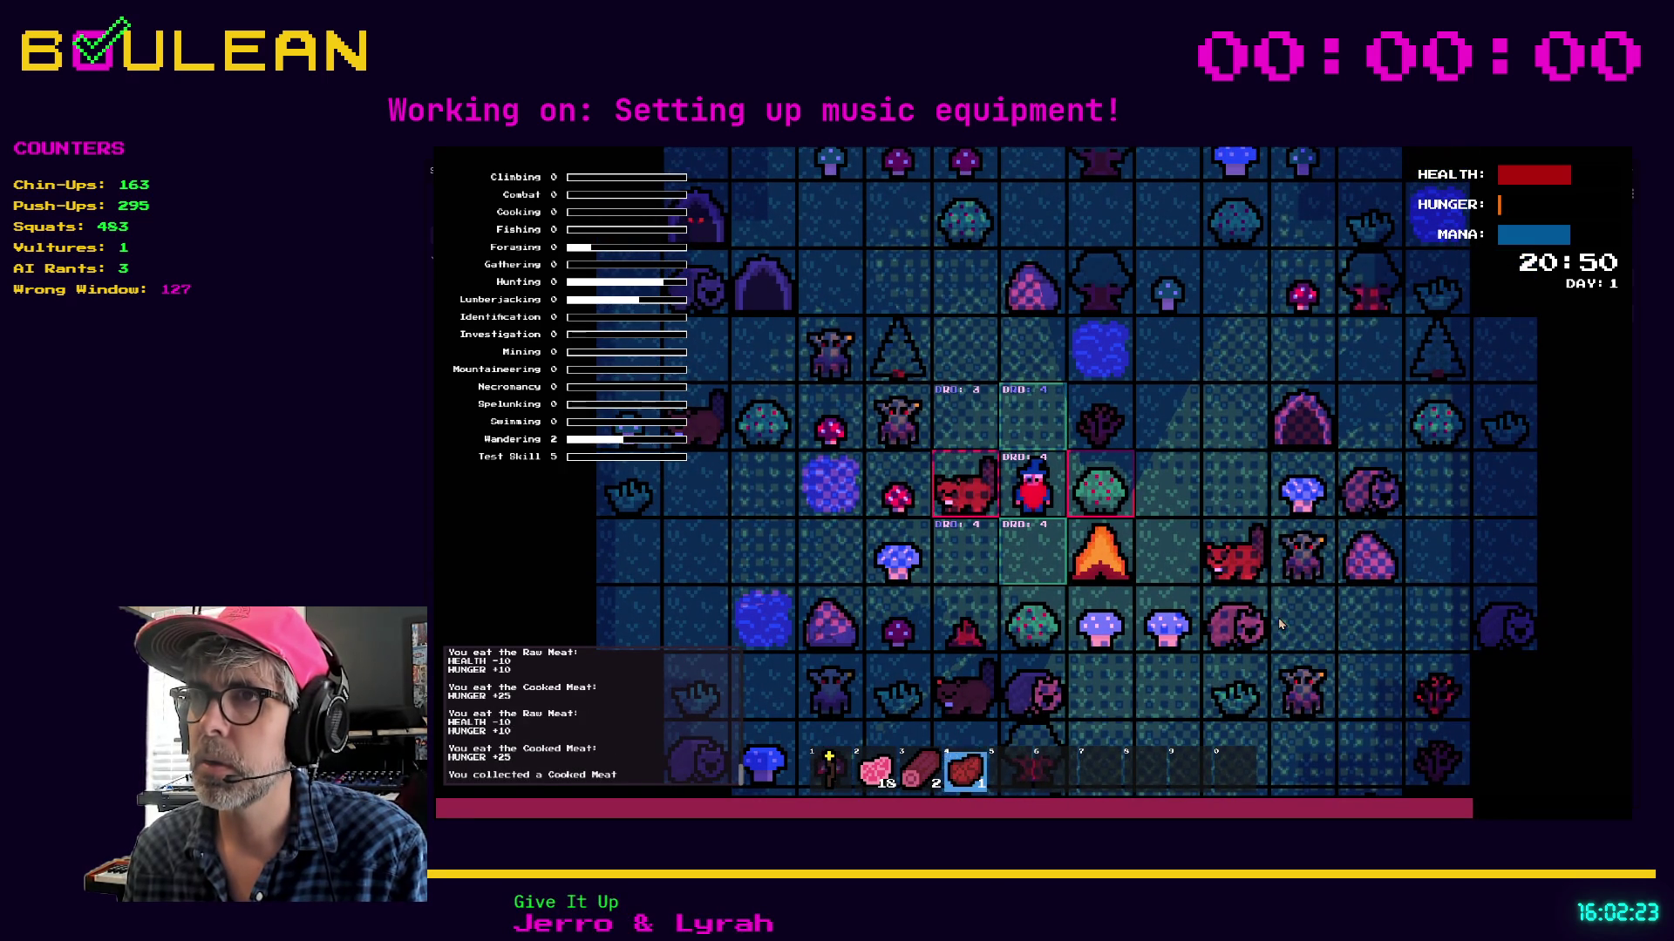
{"action": "key", "text": "4"}
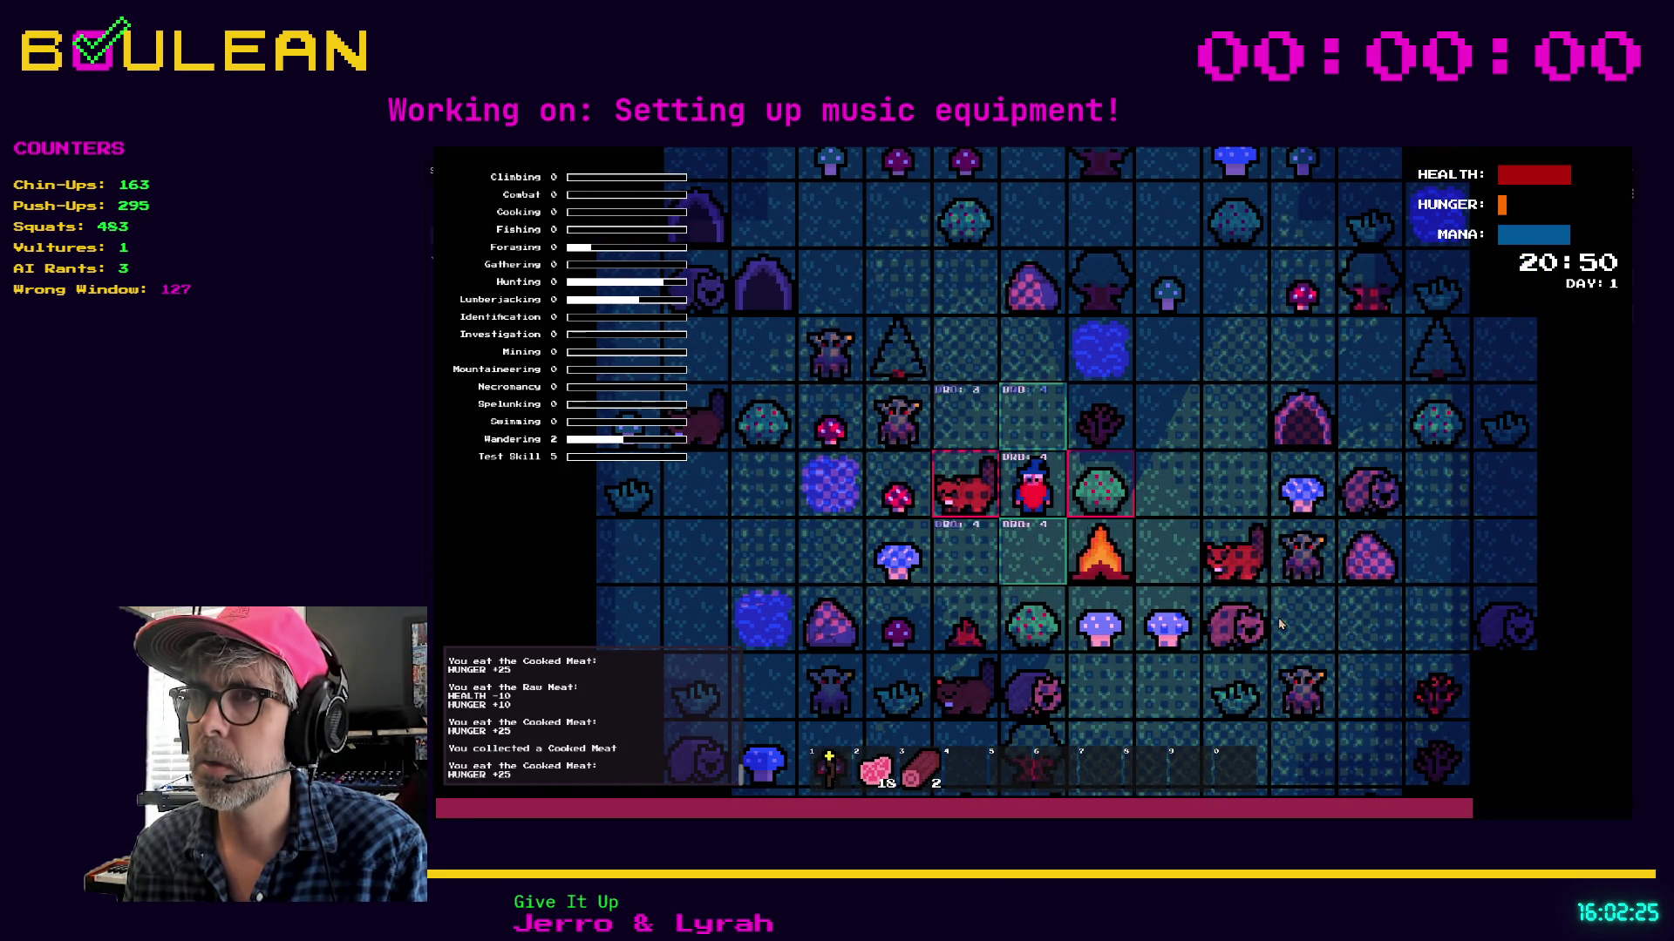
{"action": "key", "text": "Escape"}
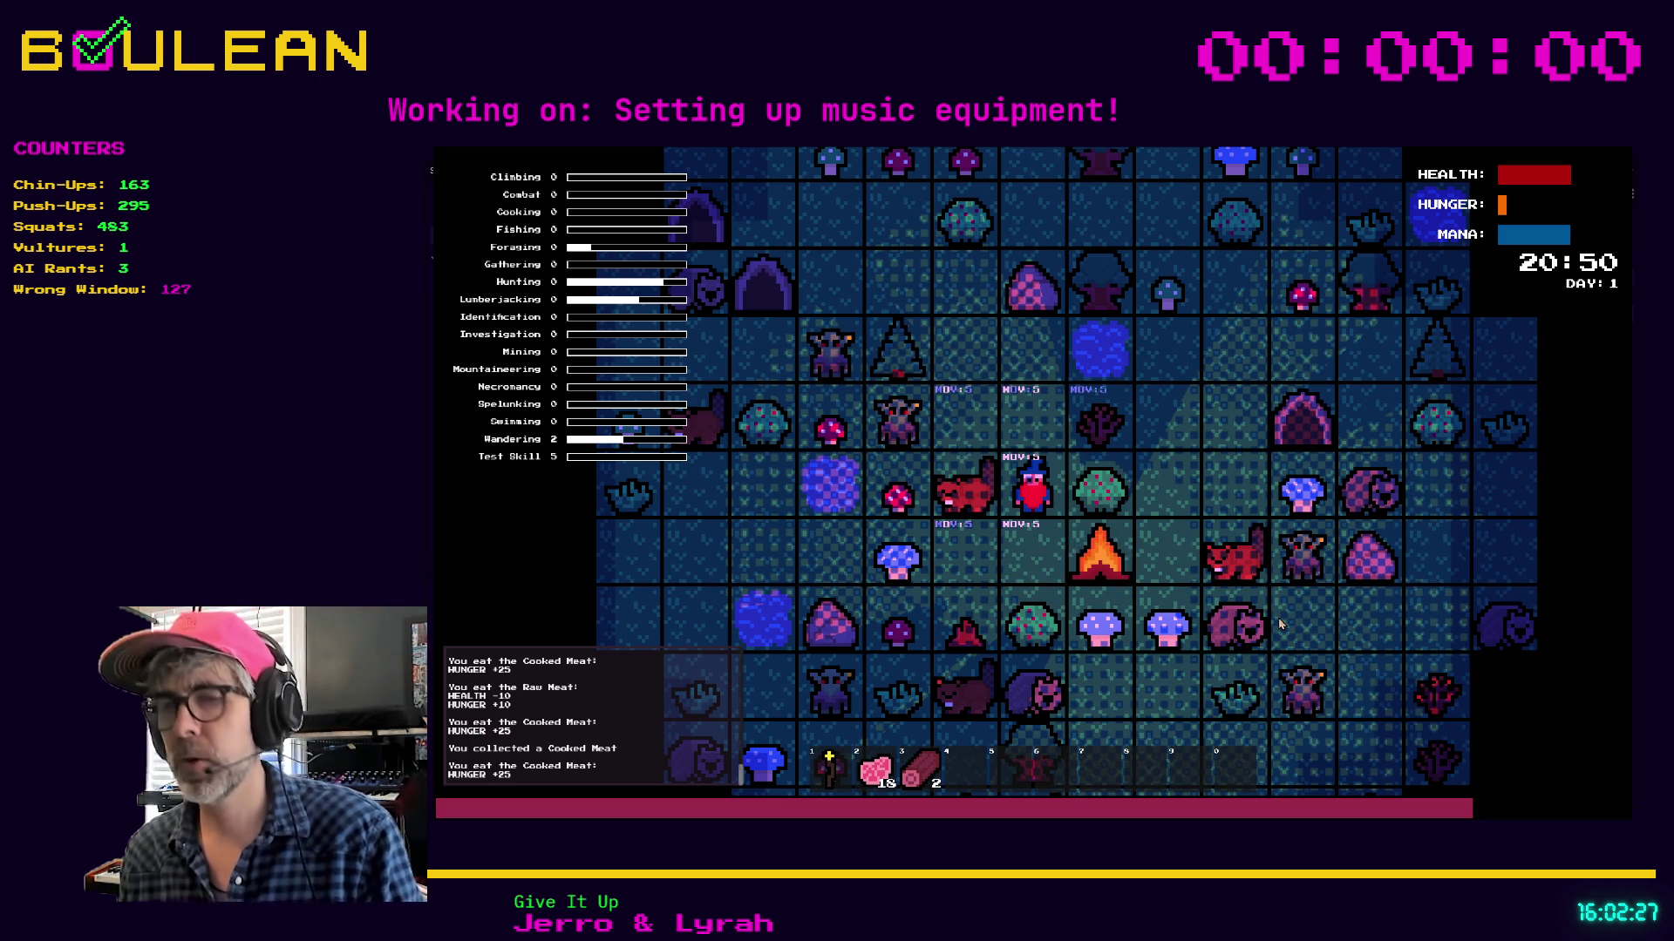
{"action": "key", "text": "F8"}
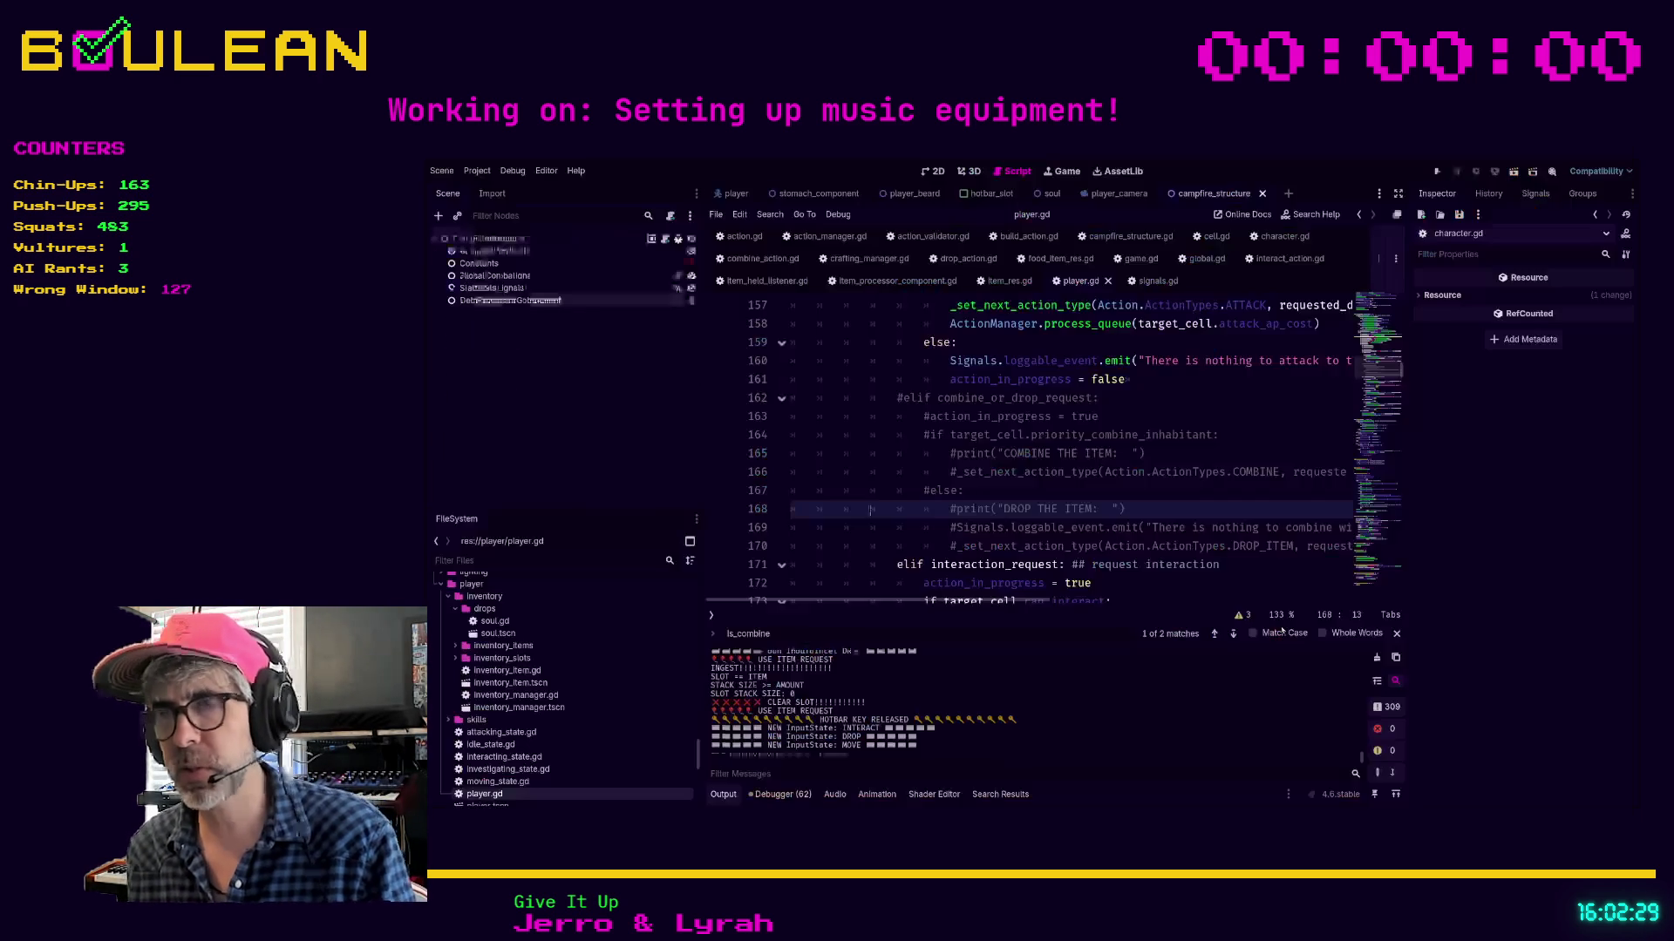
Restore the combine-or-drop block on lines 162–170, undo the attack-call edit, and save player.gd
{"action": "key", "text": "ctrl+z"}
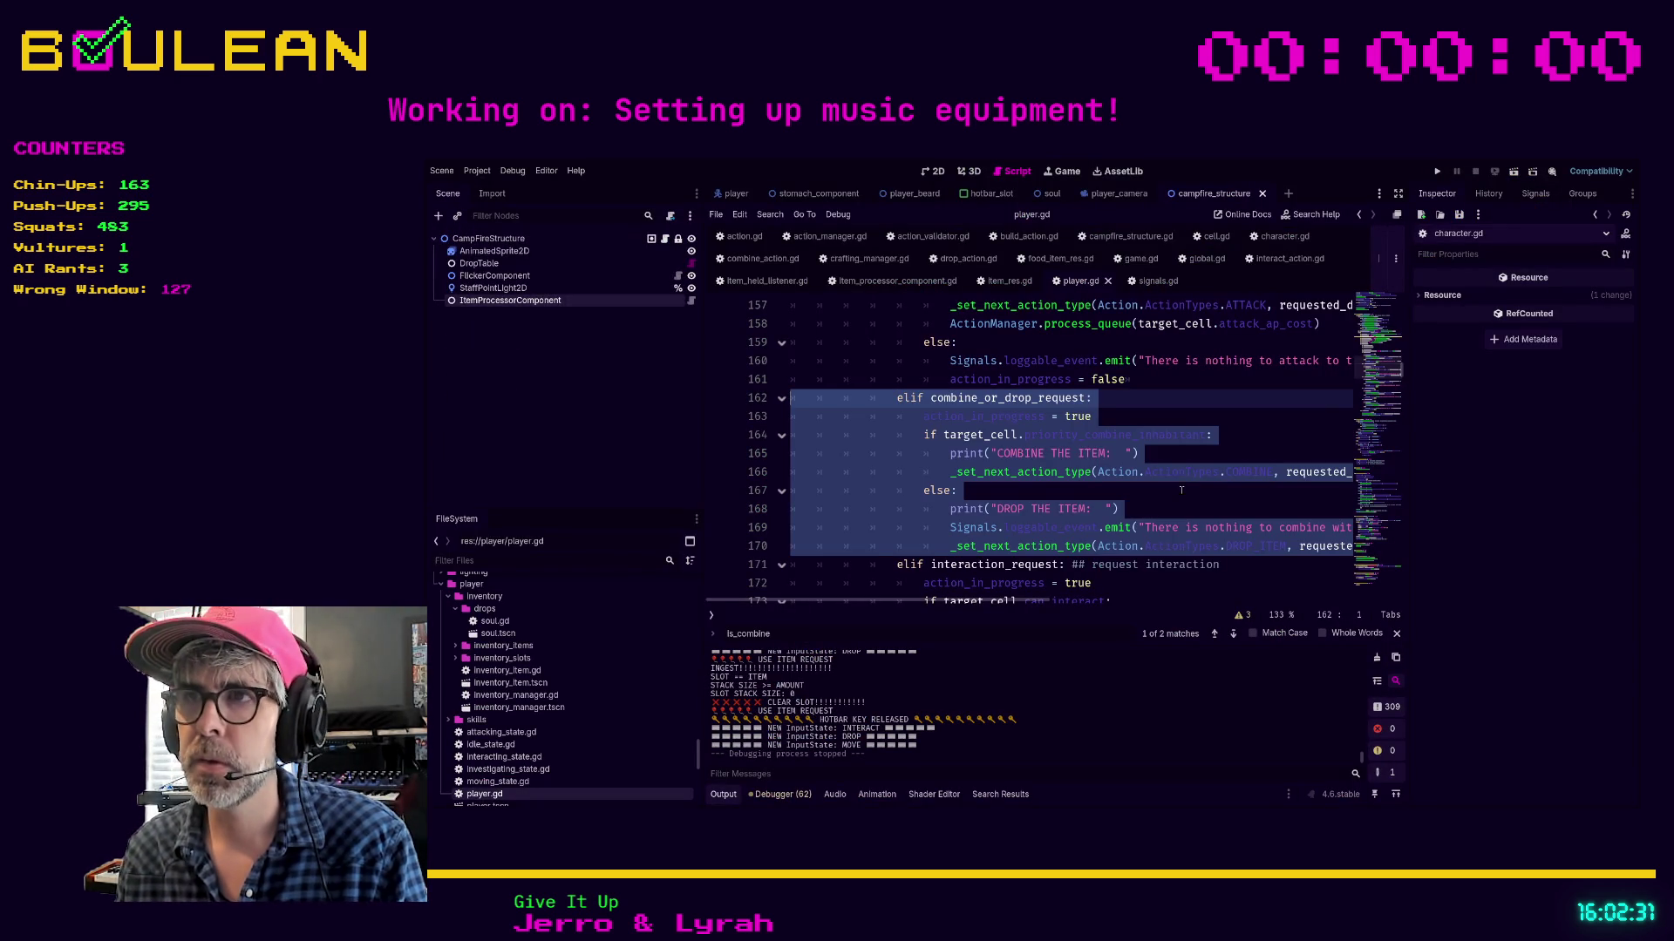
{"action": "left_click", "coordinate": [1182, 502]}
{"action": "key", "text": "Down"}
{"action": "key", "text": "Down"}
{"action": "key", "text": "Down"}
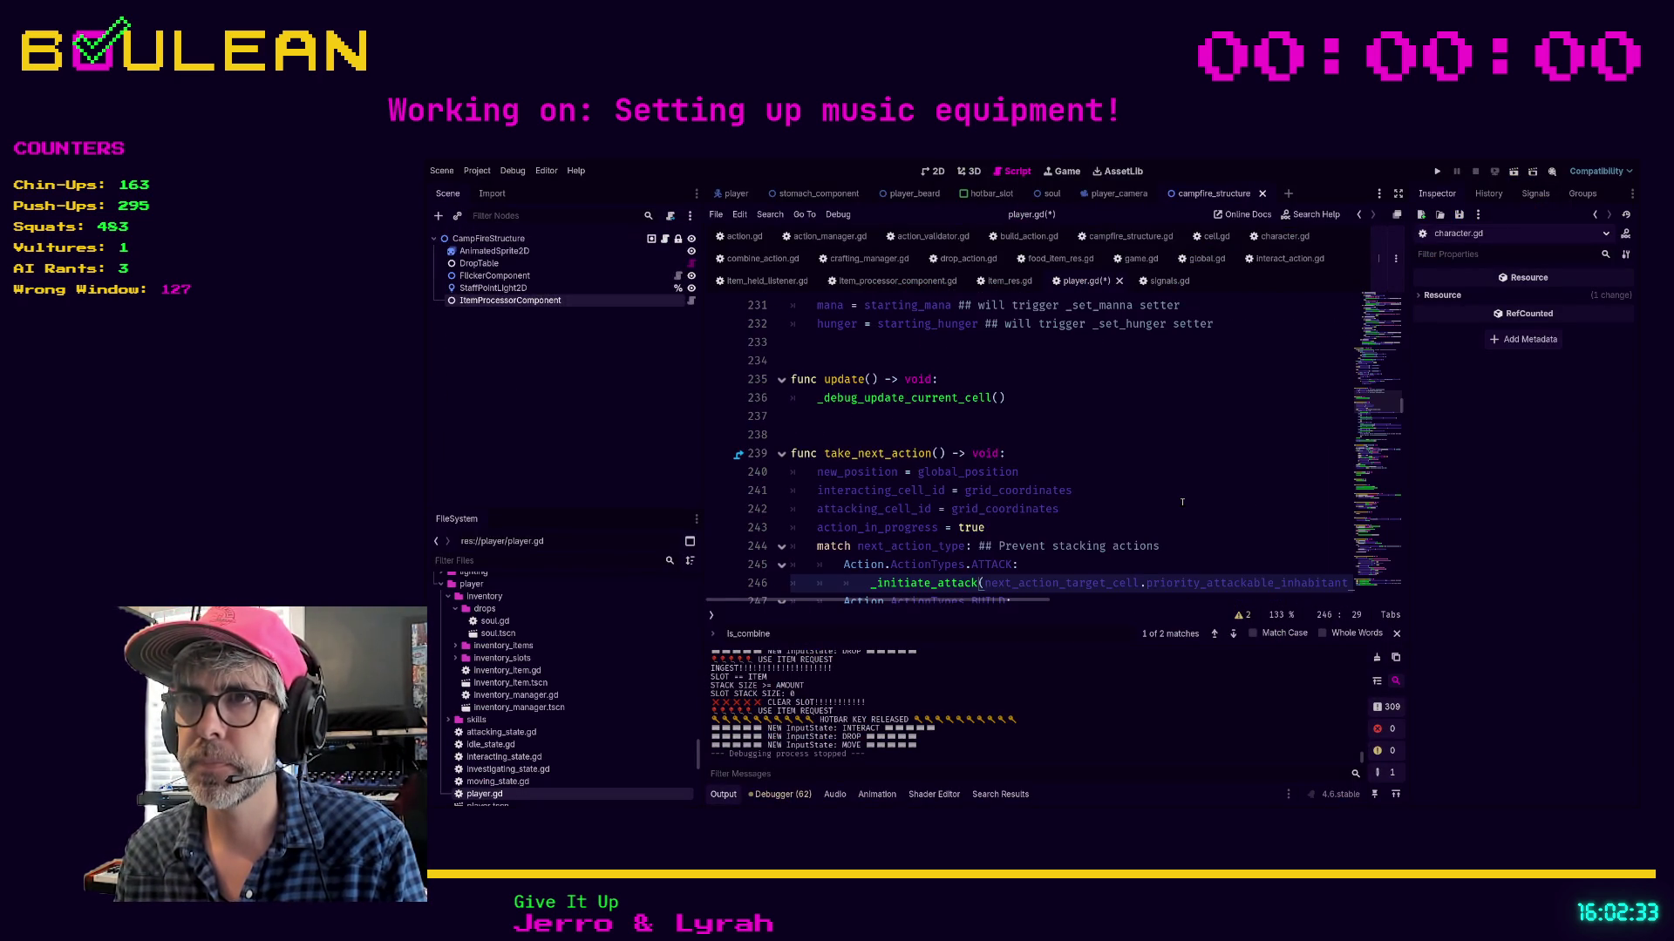
{"action": "scroll", "coordinate": [1182, 502], "scroll_direction": "down", "scroll_amount": 1}
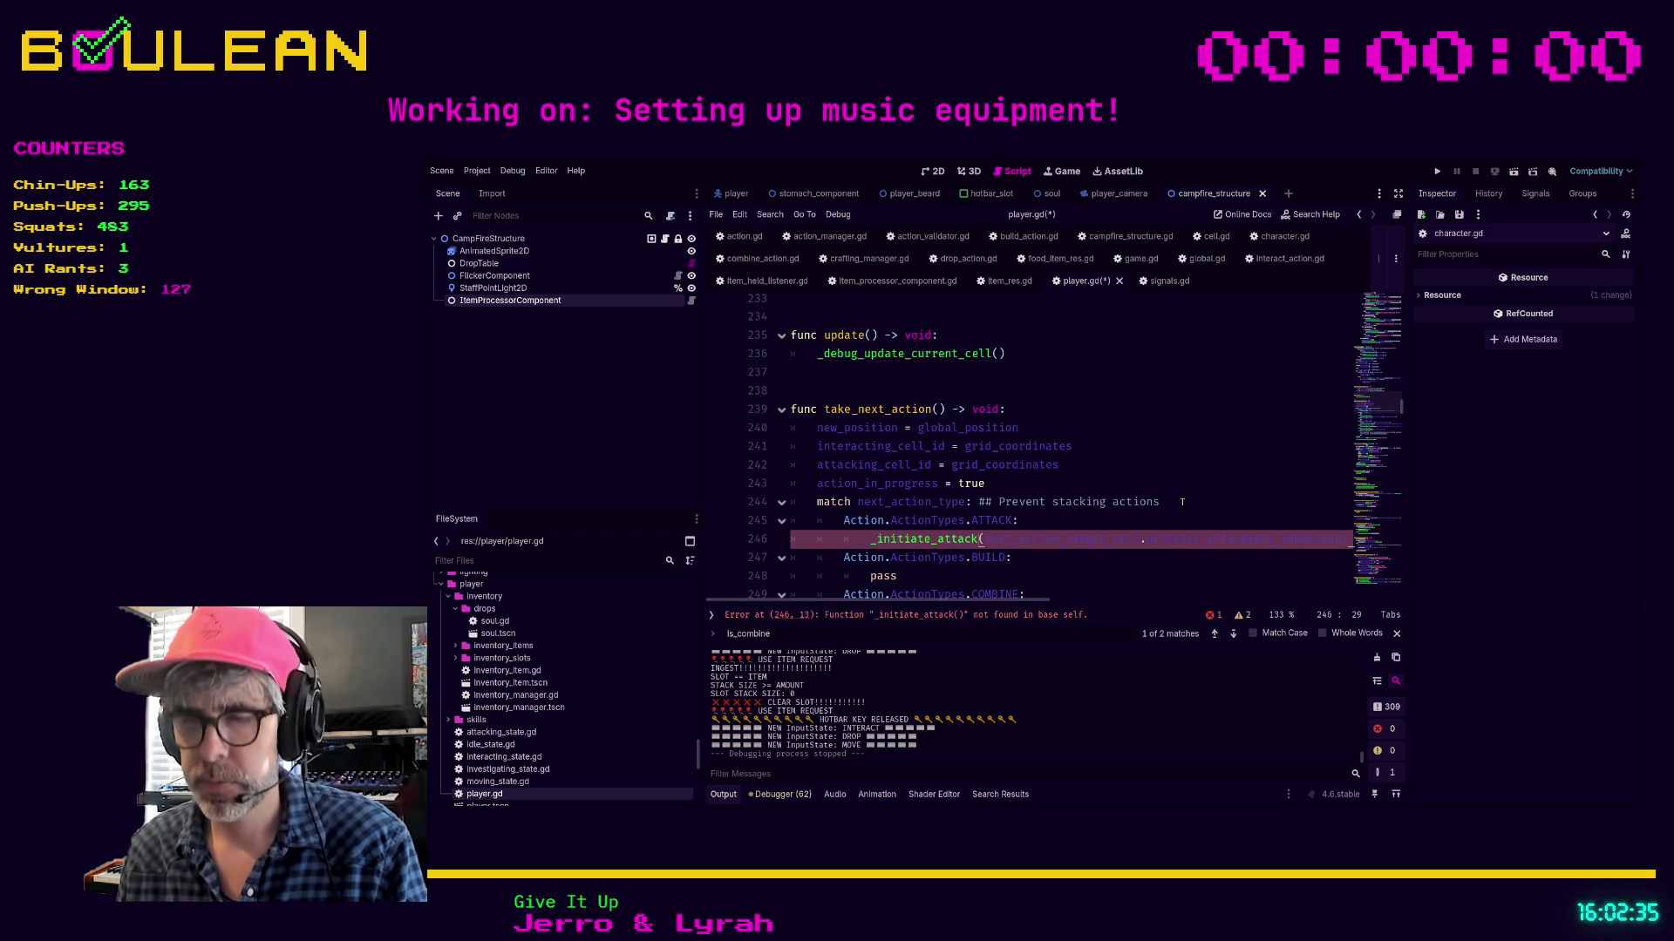
{"action": "key", "text": "ctrl+z"}
{"action": "left_click", "coordinate": [1187, 511]}
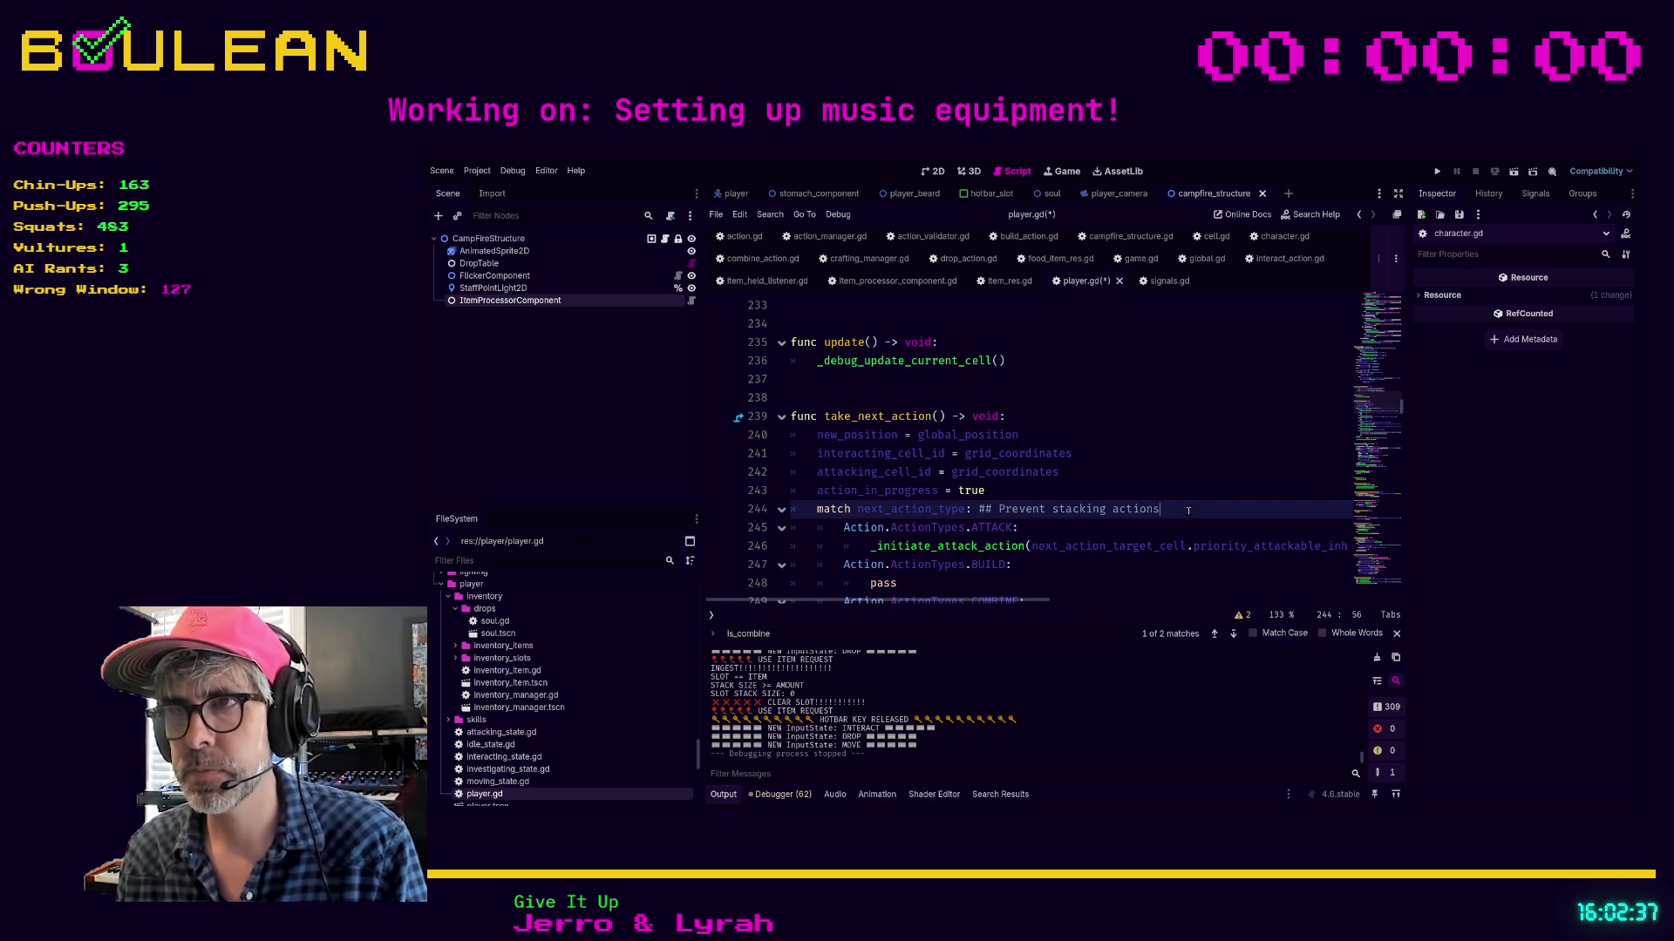
{"action": "key", "text": "ctrl+s"}
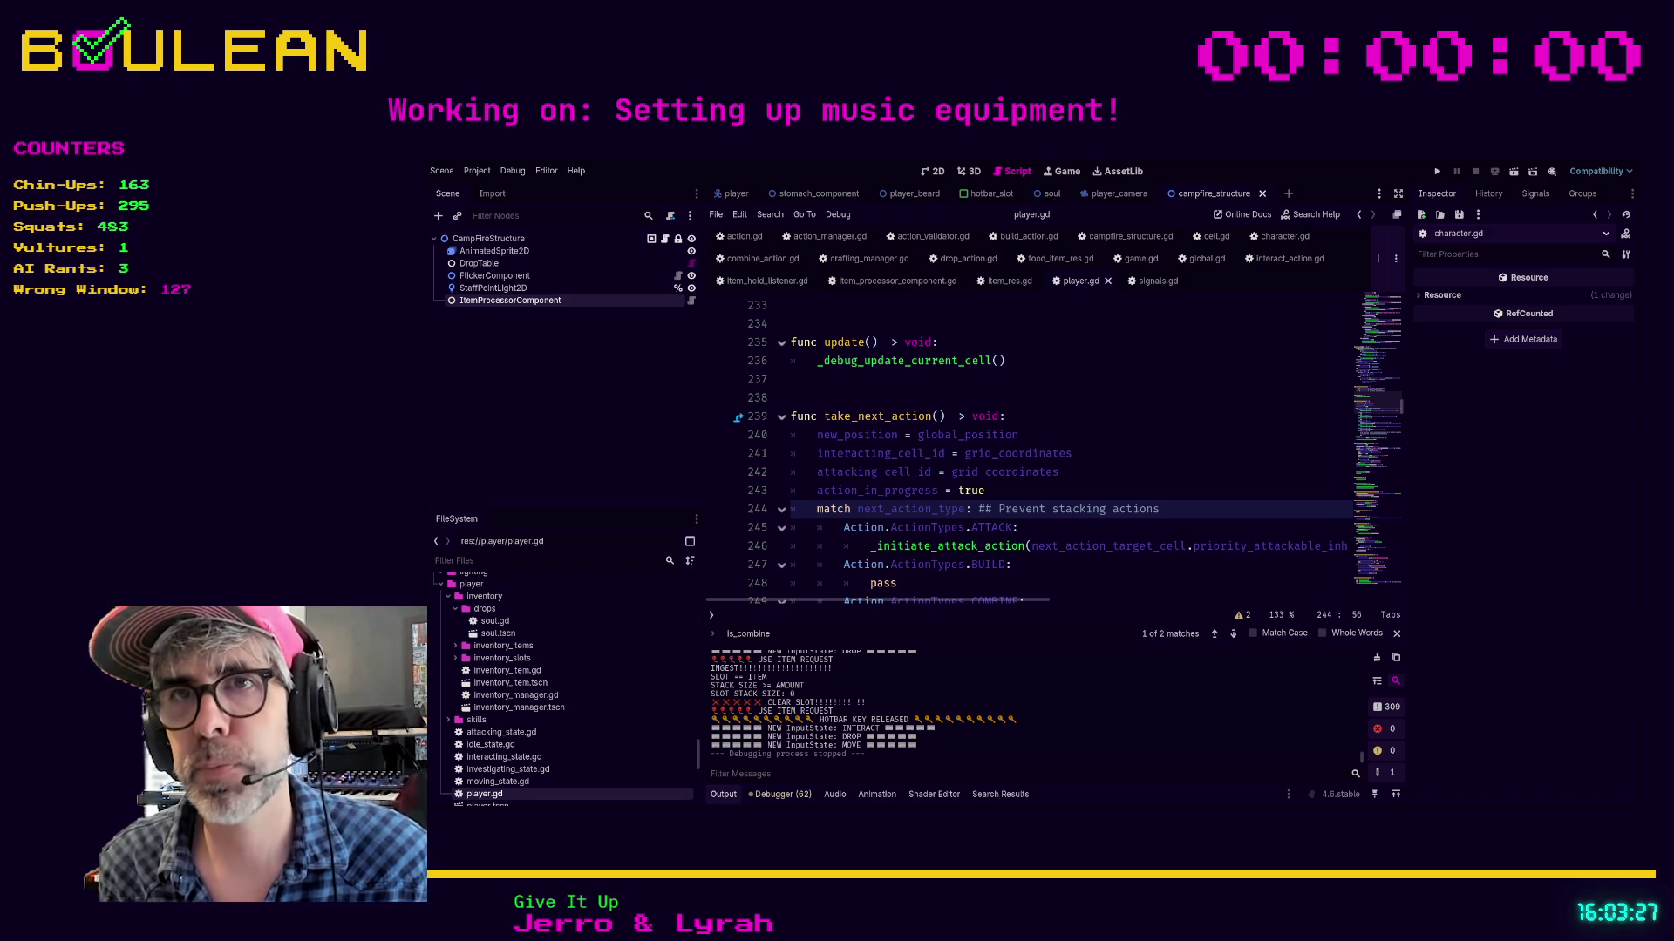
{"action": "left_click", "coordinate": [1008, 584]}
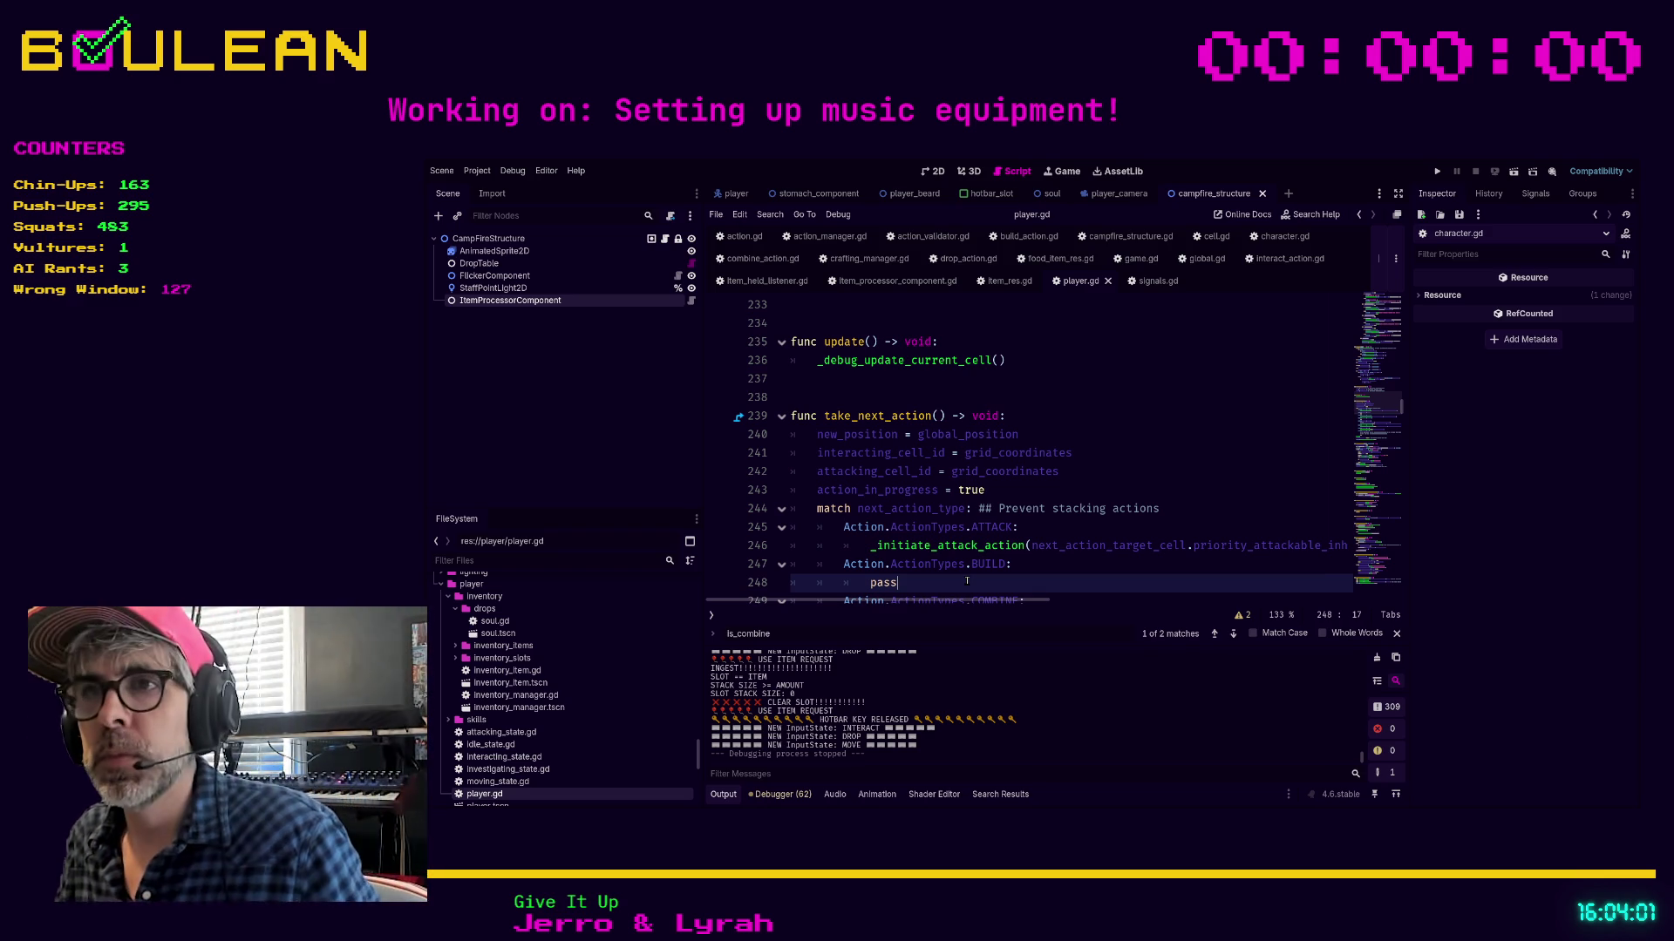
{"action": "scroll", "coordinate": [1228, 536], "scroll_direction": "down", "scroll_amount": 2}
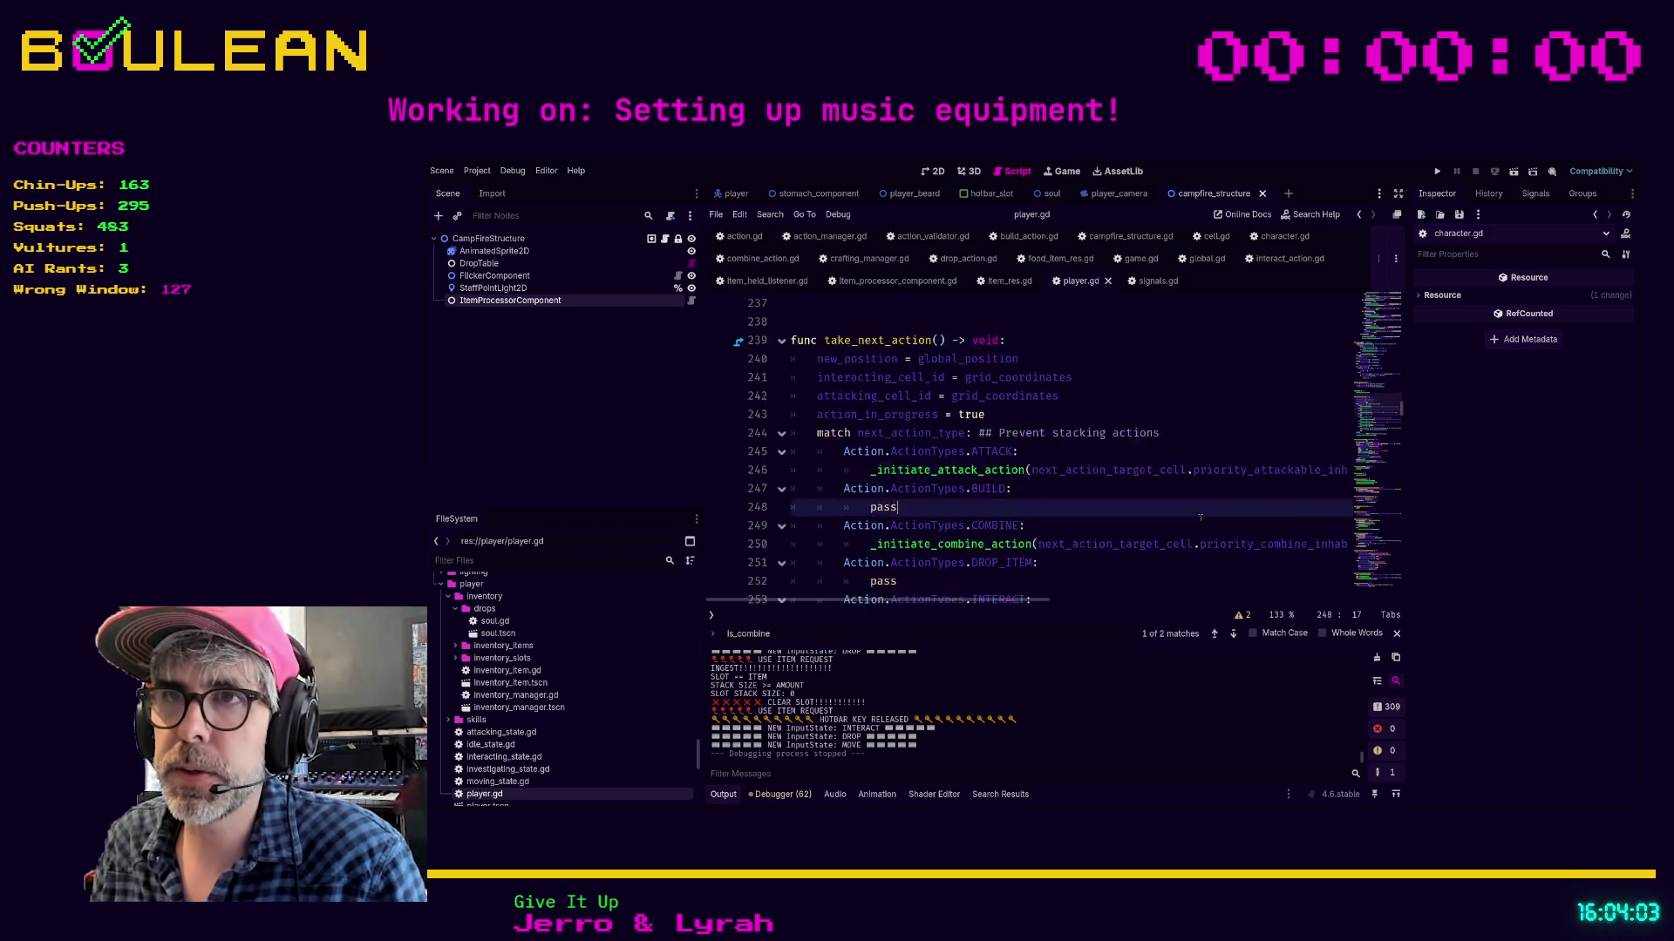
{"action": "scroll", "coordinate": [1142, 483], "scroll_direction": "down", "scroll_amount": 1}
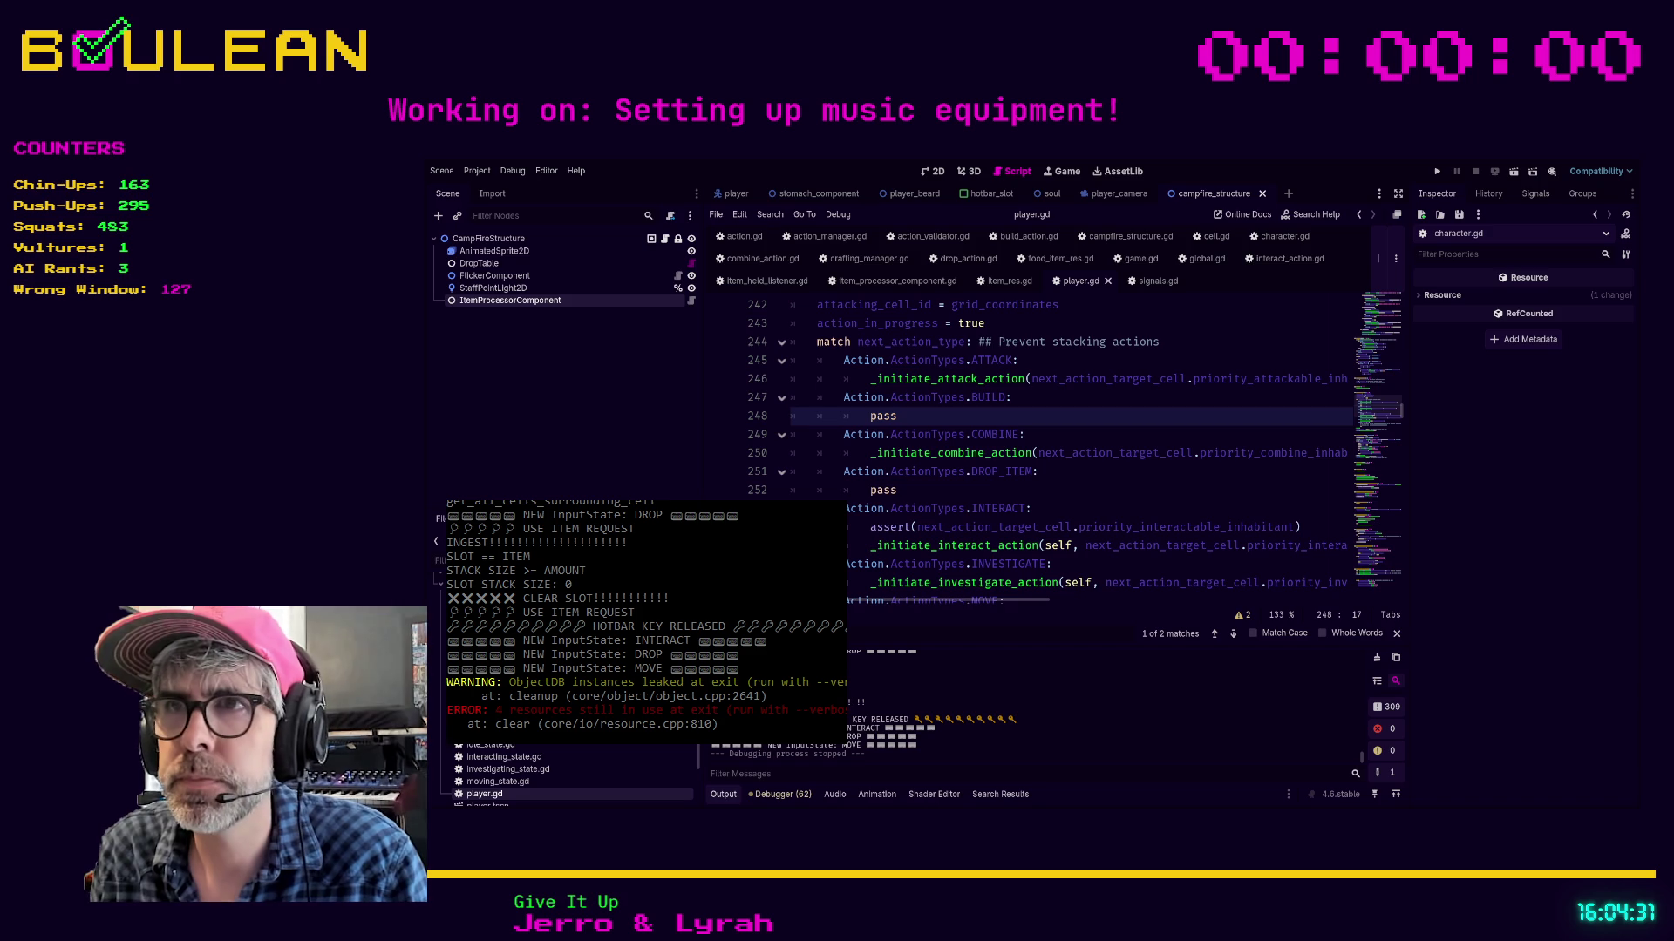
Open item_held_listener.gd and jump to the _on_player_is_holding_item definition
{"action": "left_click", "coordinate": [943, 485]}
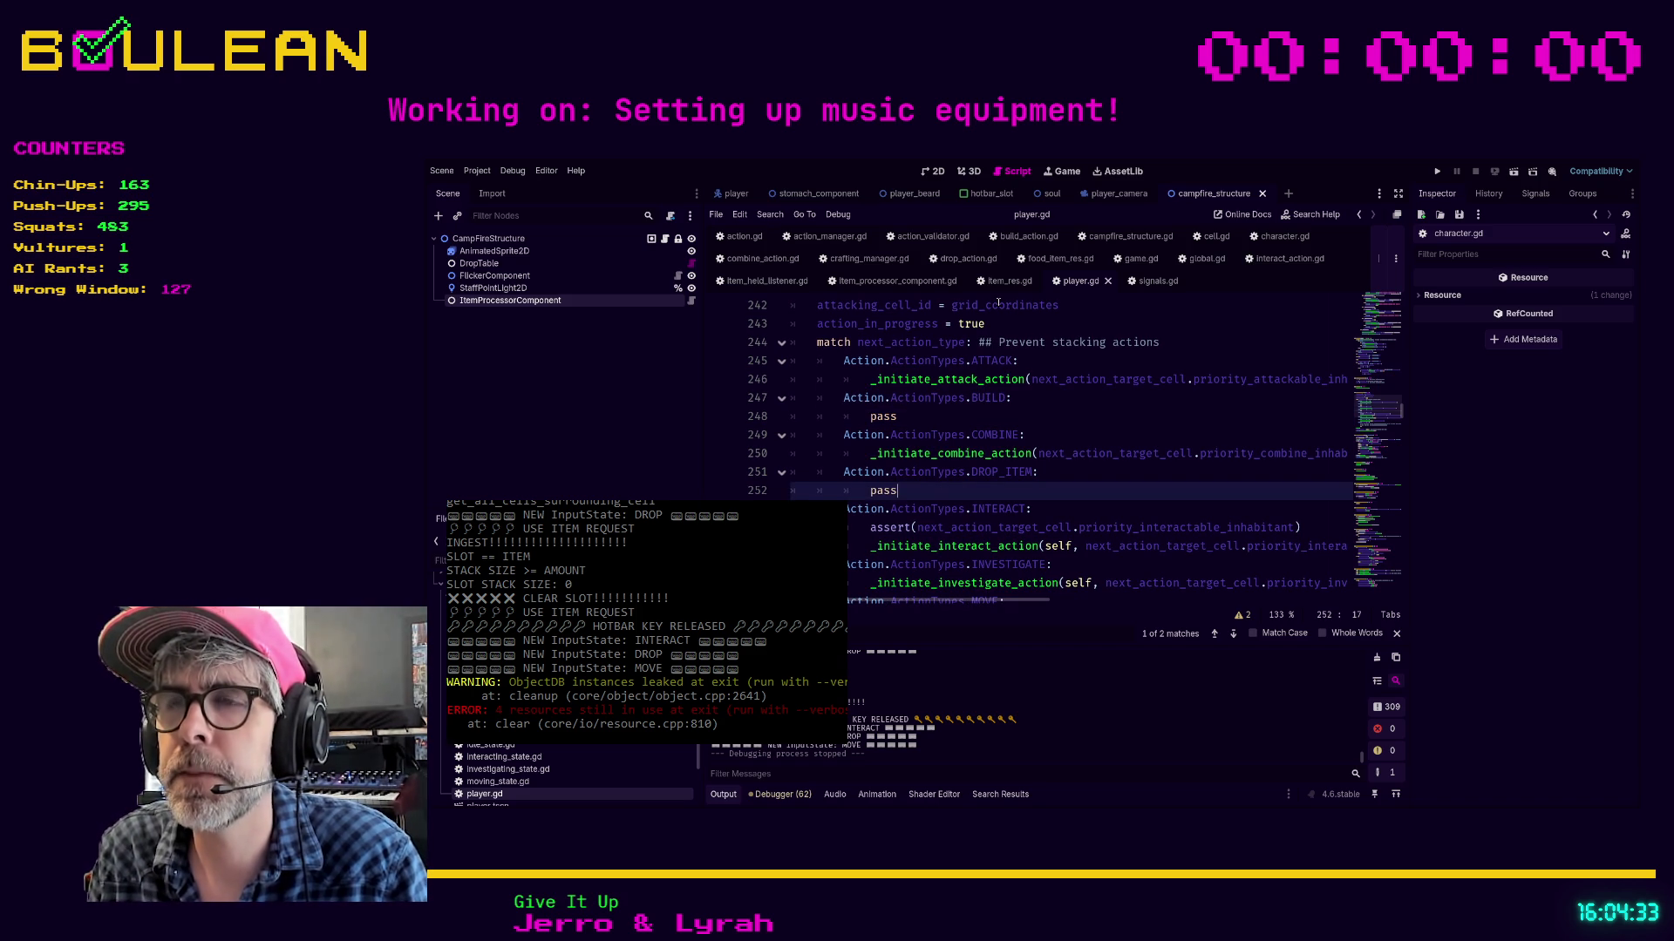
{"action": "left_click", "coordinate": [767, 280]}
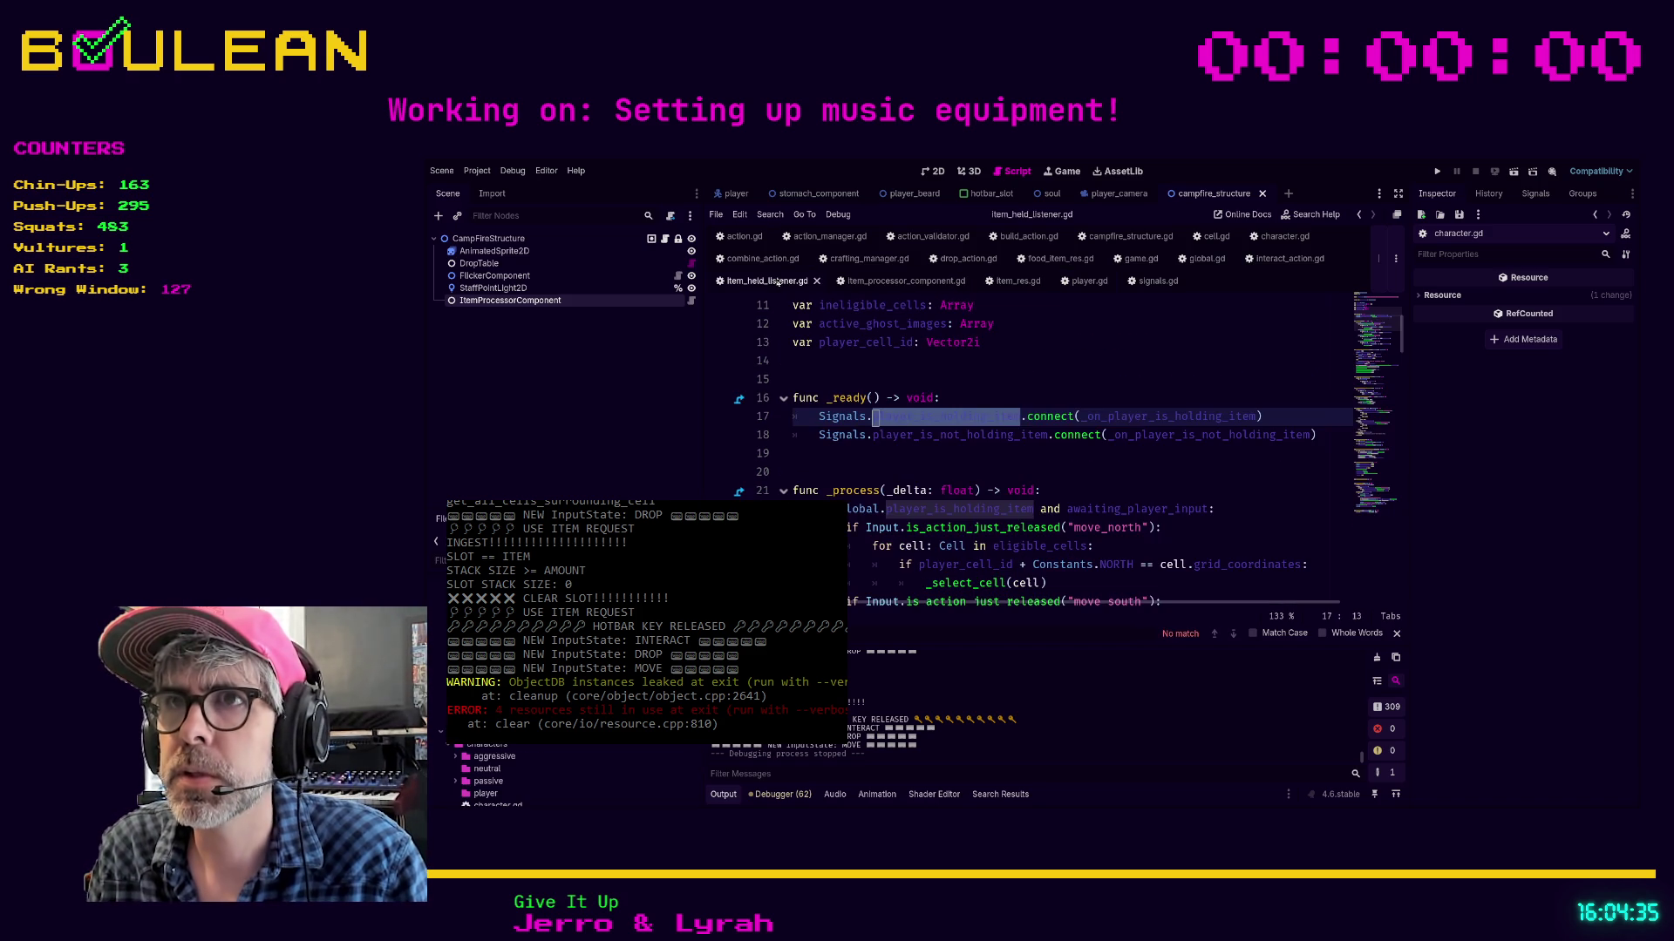
{"action": "left_click", "coordinate": [988, 454]}
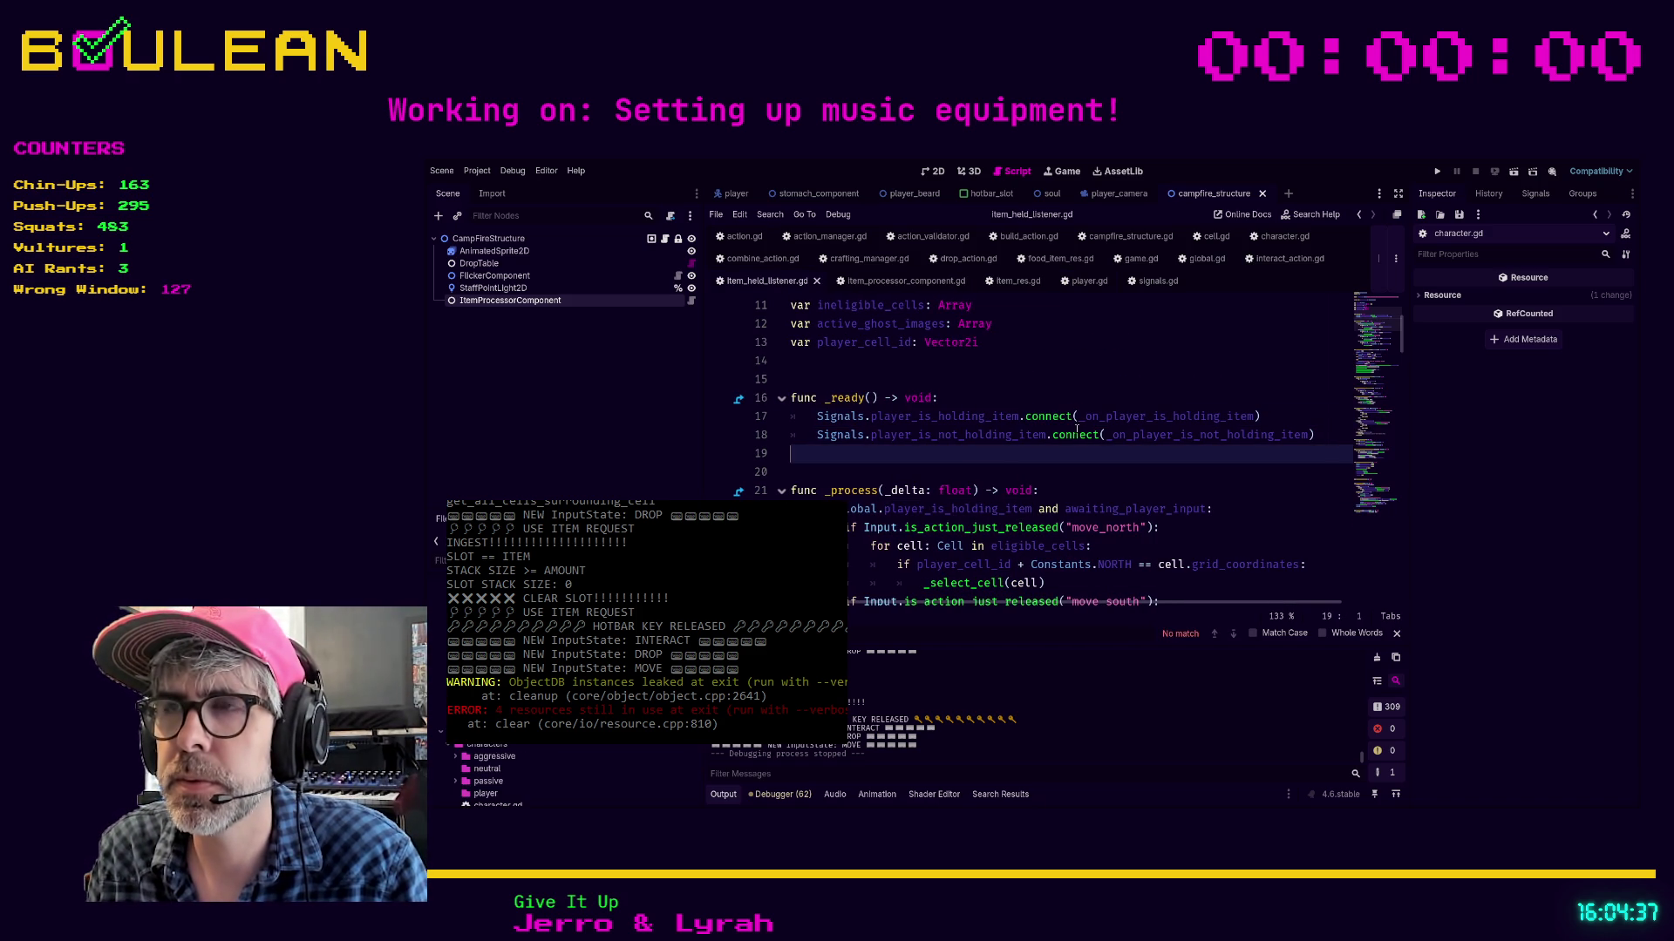
{"action": "left_click", "coordinate": [1137, 419], "text": "ctrl"}
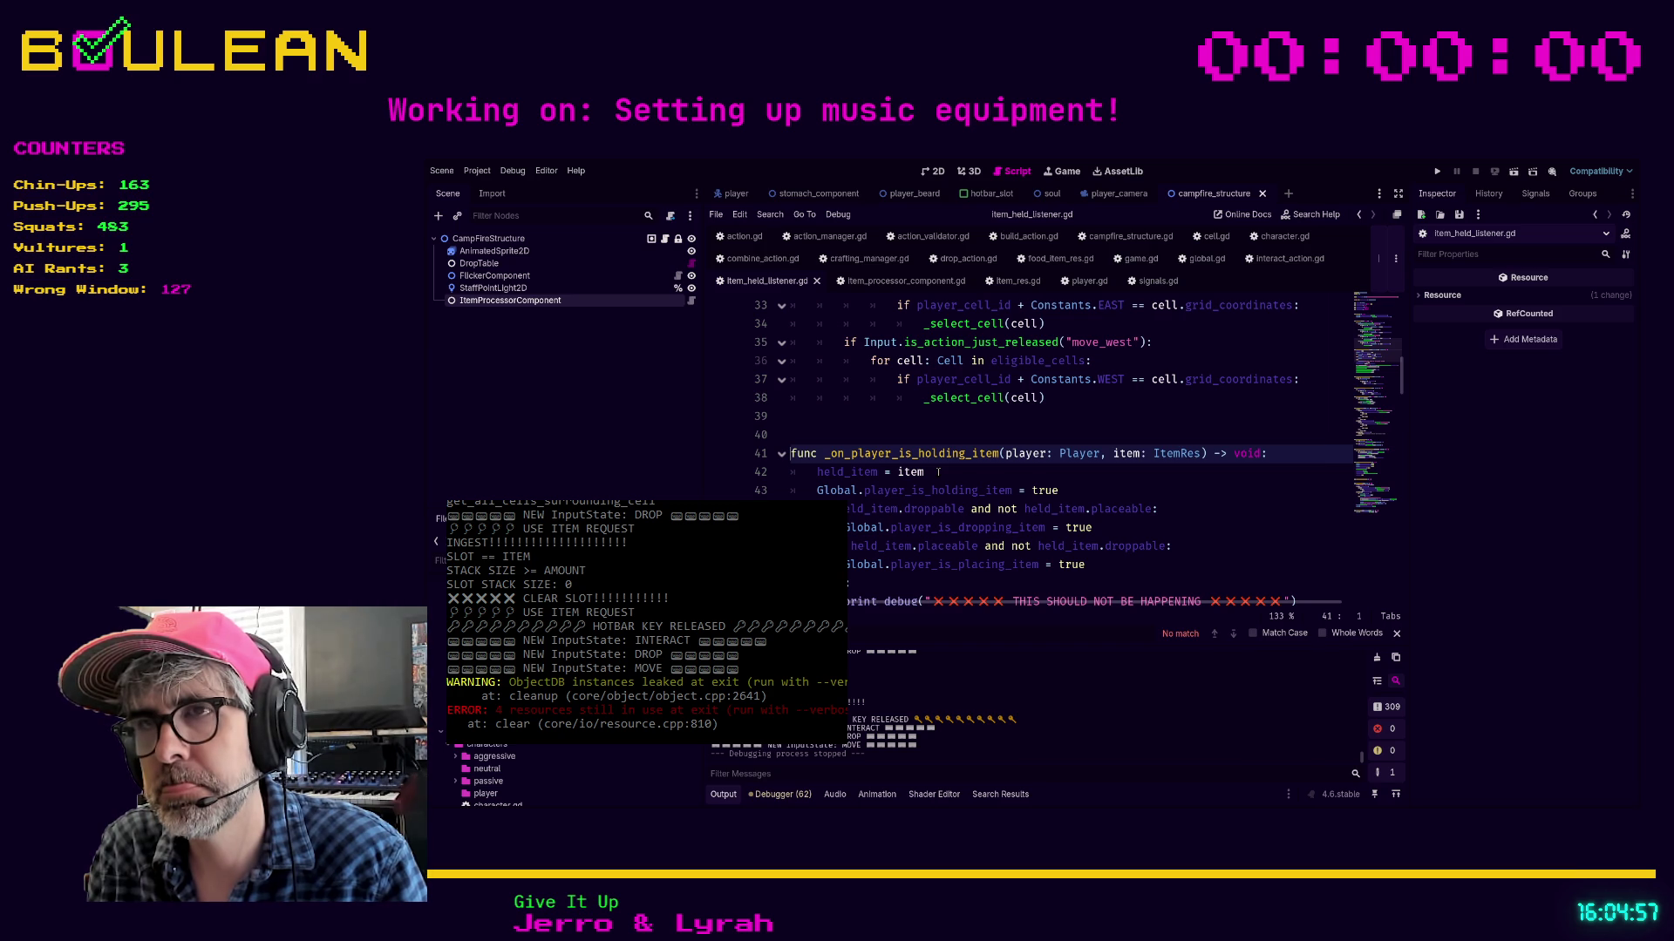
Search all scripts for the holding-item emit call and open the match in signals.gd
{"action": "left_click", "coordinate": [938, 472]}
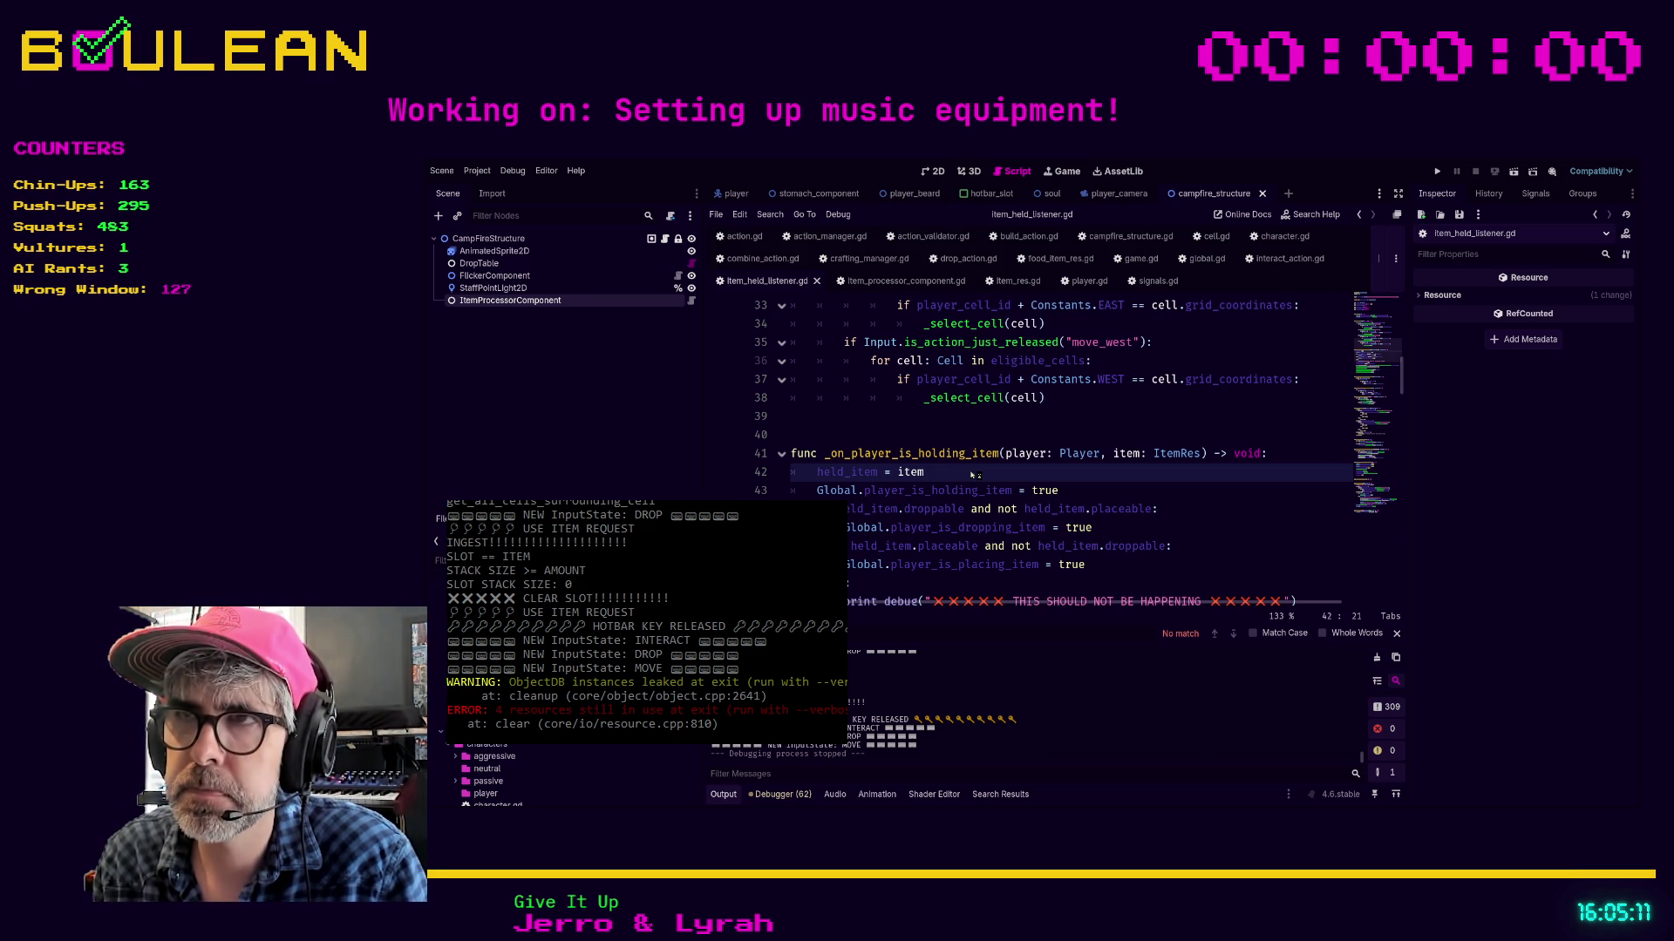
{"action": "key", "text": "Return"}
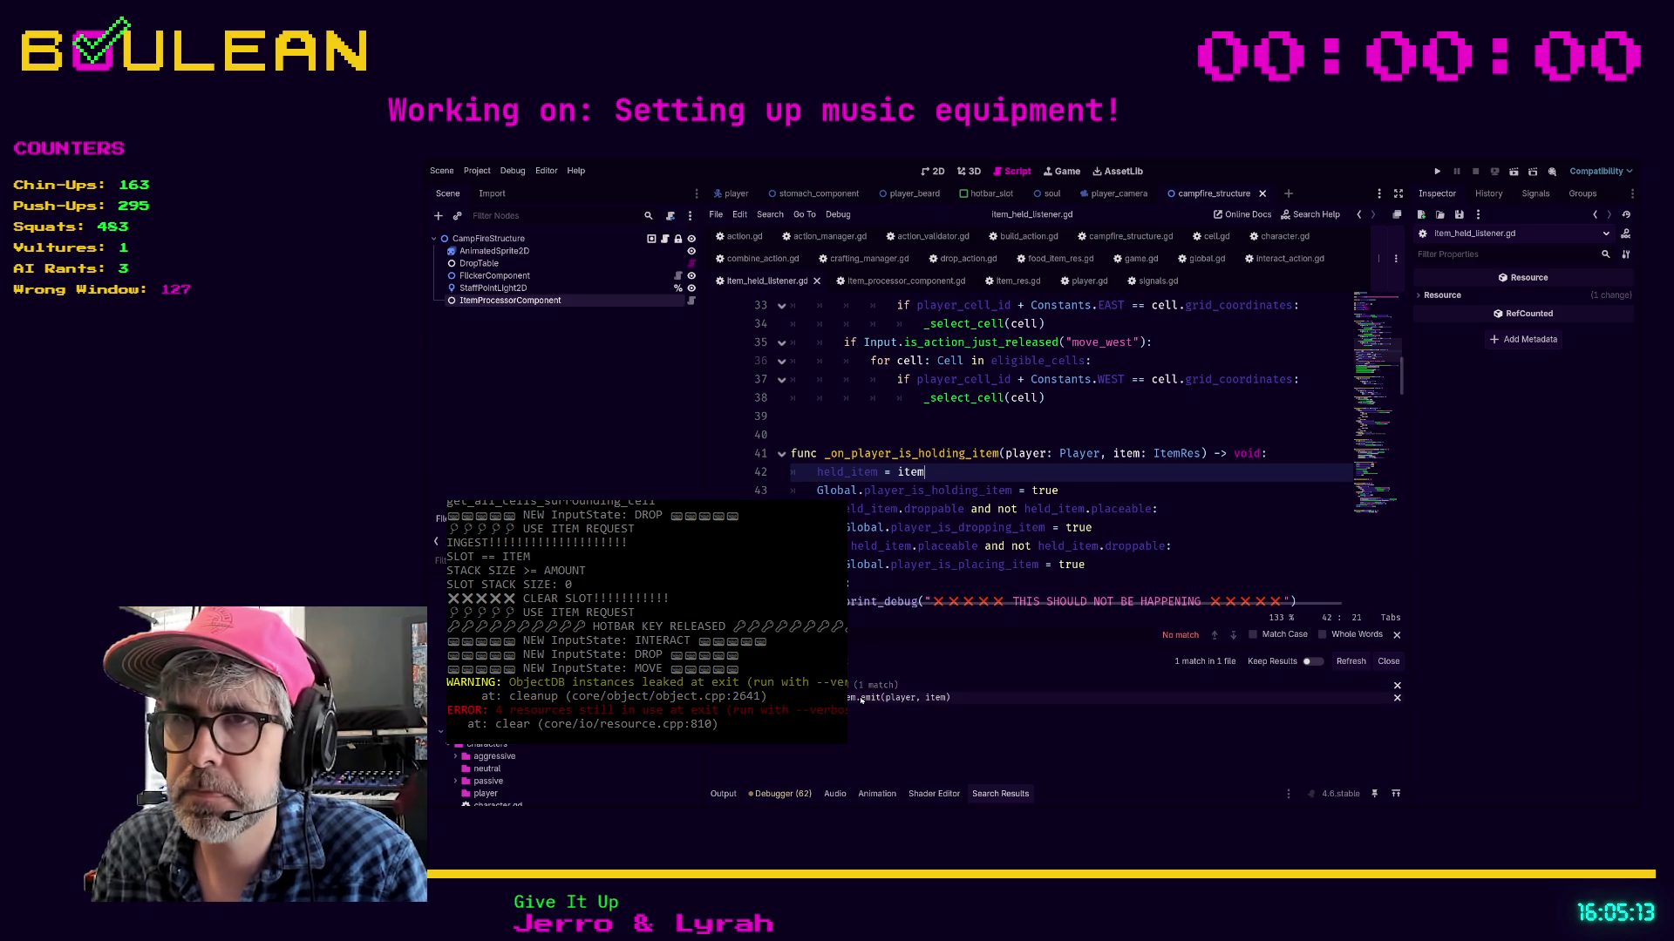
{"action": "left_click", "coordinate": [861, 698]}
{"action": "key", "text": "Down"}
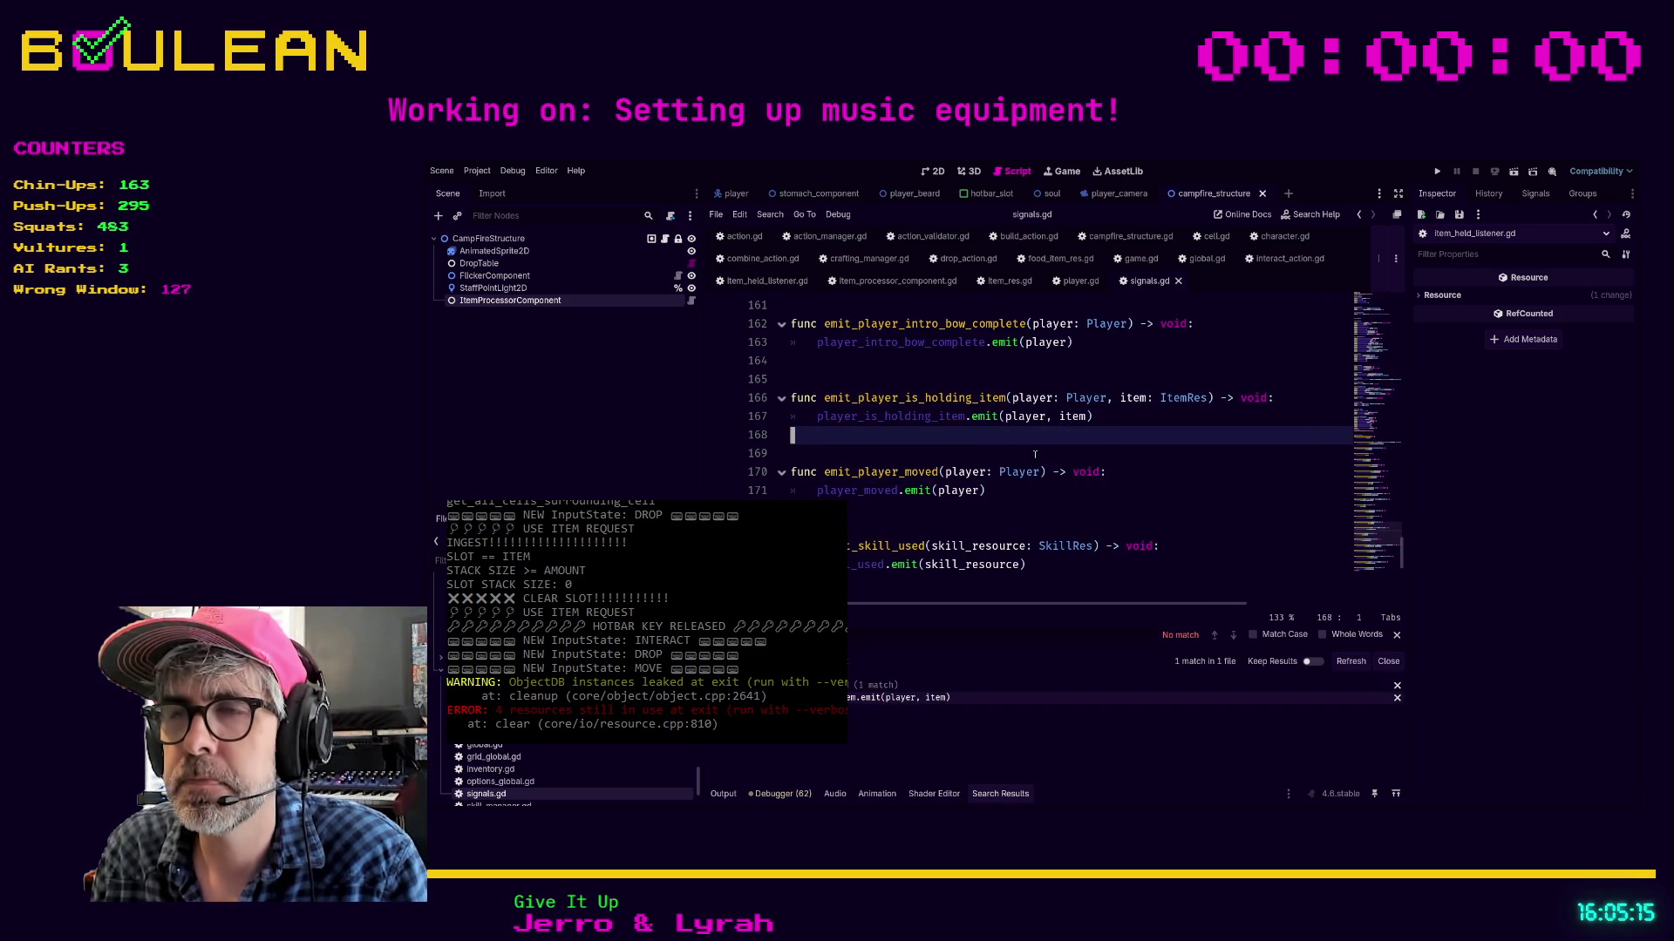
Find all uses of emit_player_is_holding_item and open its call in game.gd
{"action": "double_click", "coordinate": [959, 397]}
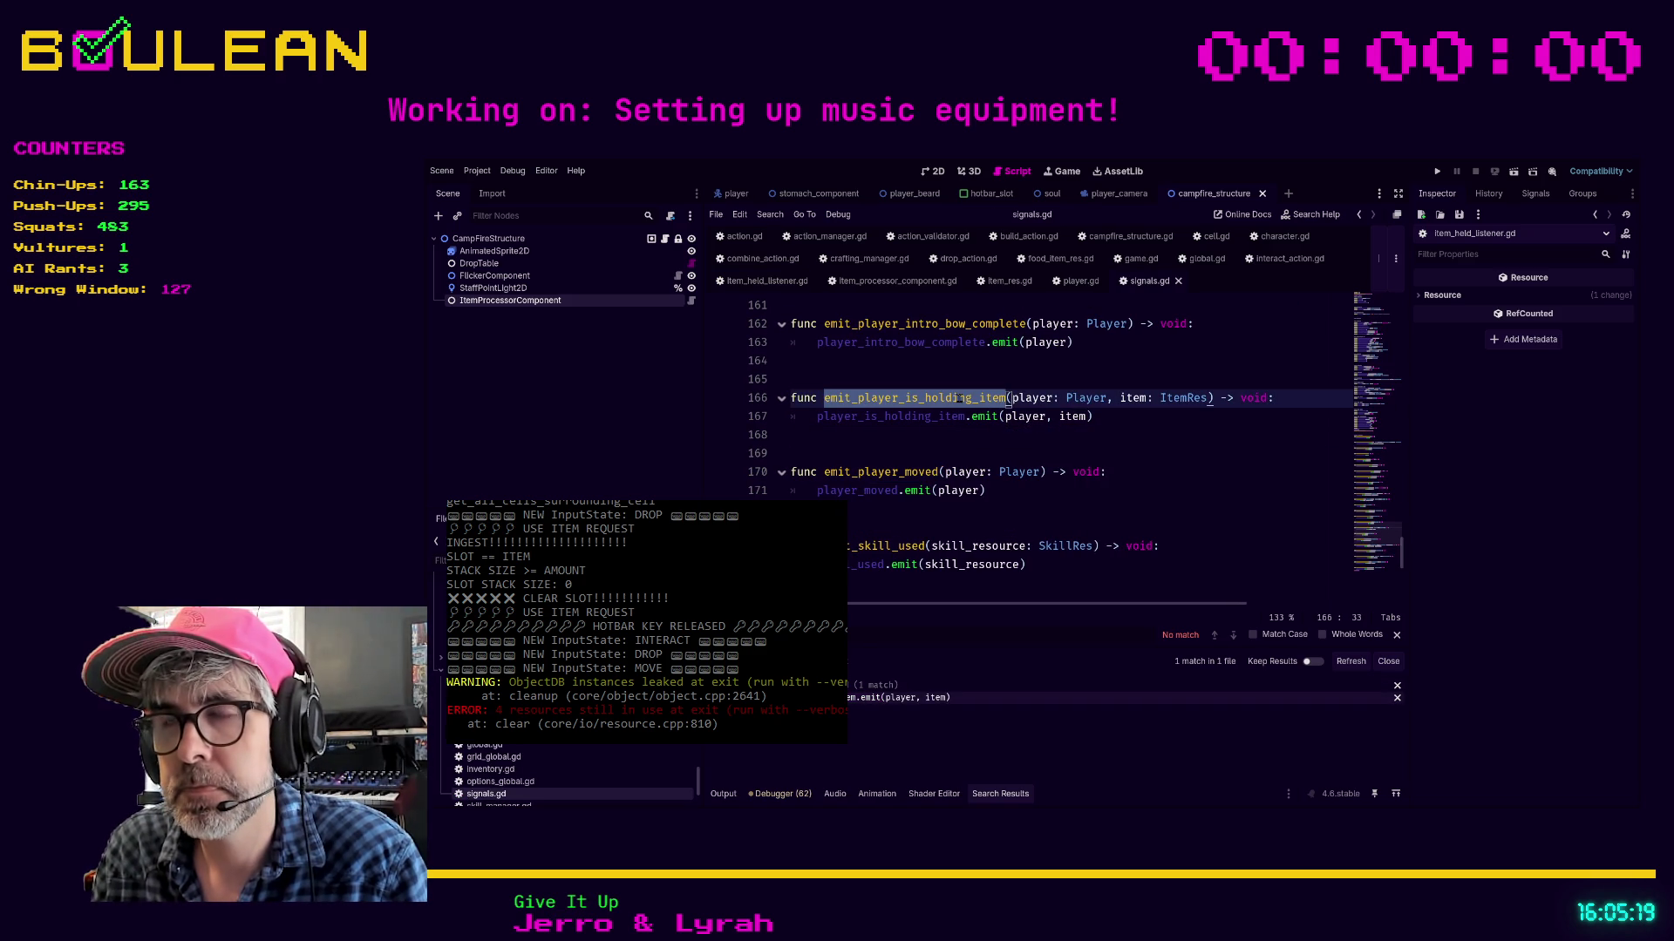
{"action": "key", "text": "ctrl+shift+f"}
{"action": "key", "text": "Return"}
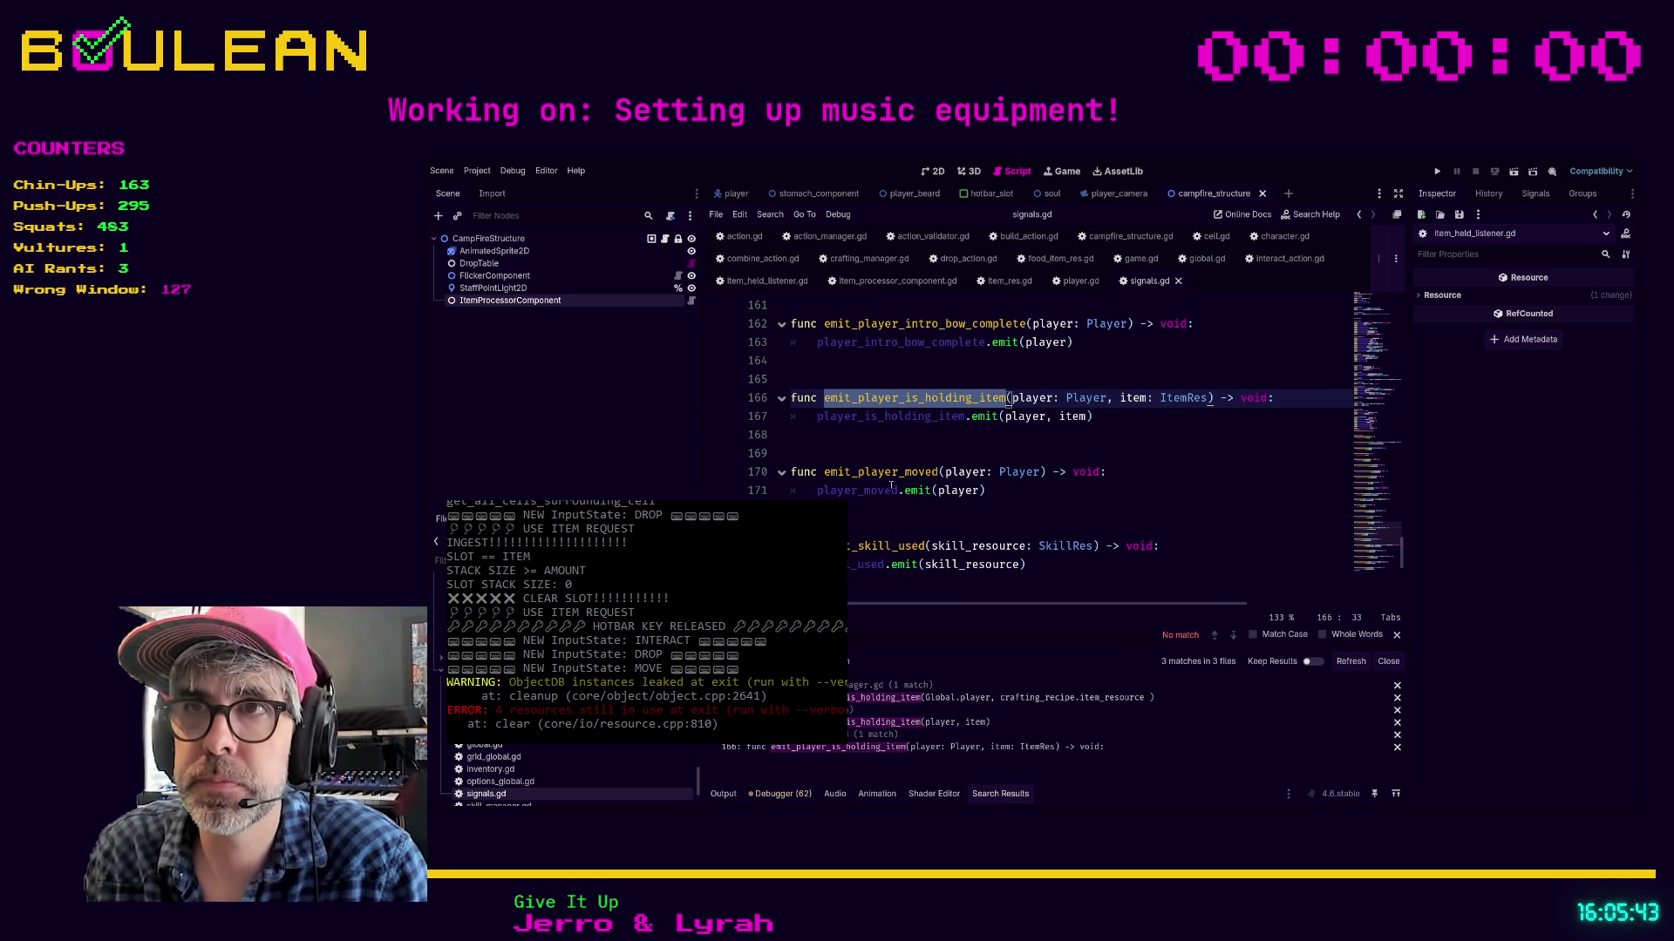
{"action": "key", "text": "Down"}
{"action": "key", "text": "Down"}
{"action": "key", "text": "Down"}
{"action": "key", "text": "Down"}
{"action": "key", "text": "Down"}
{"action": "key", "text": "Down"}
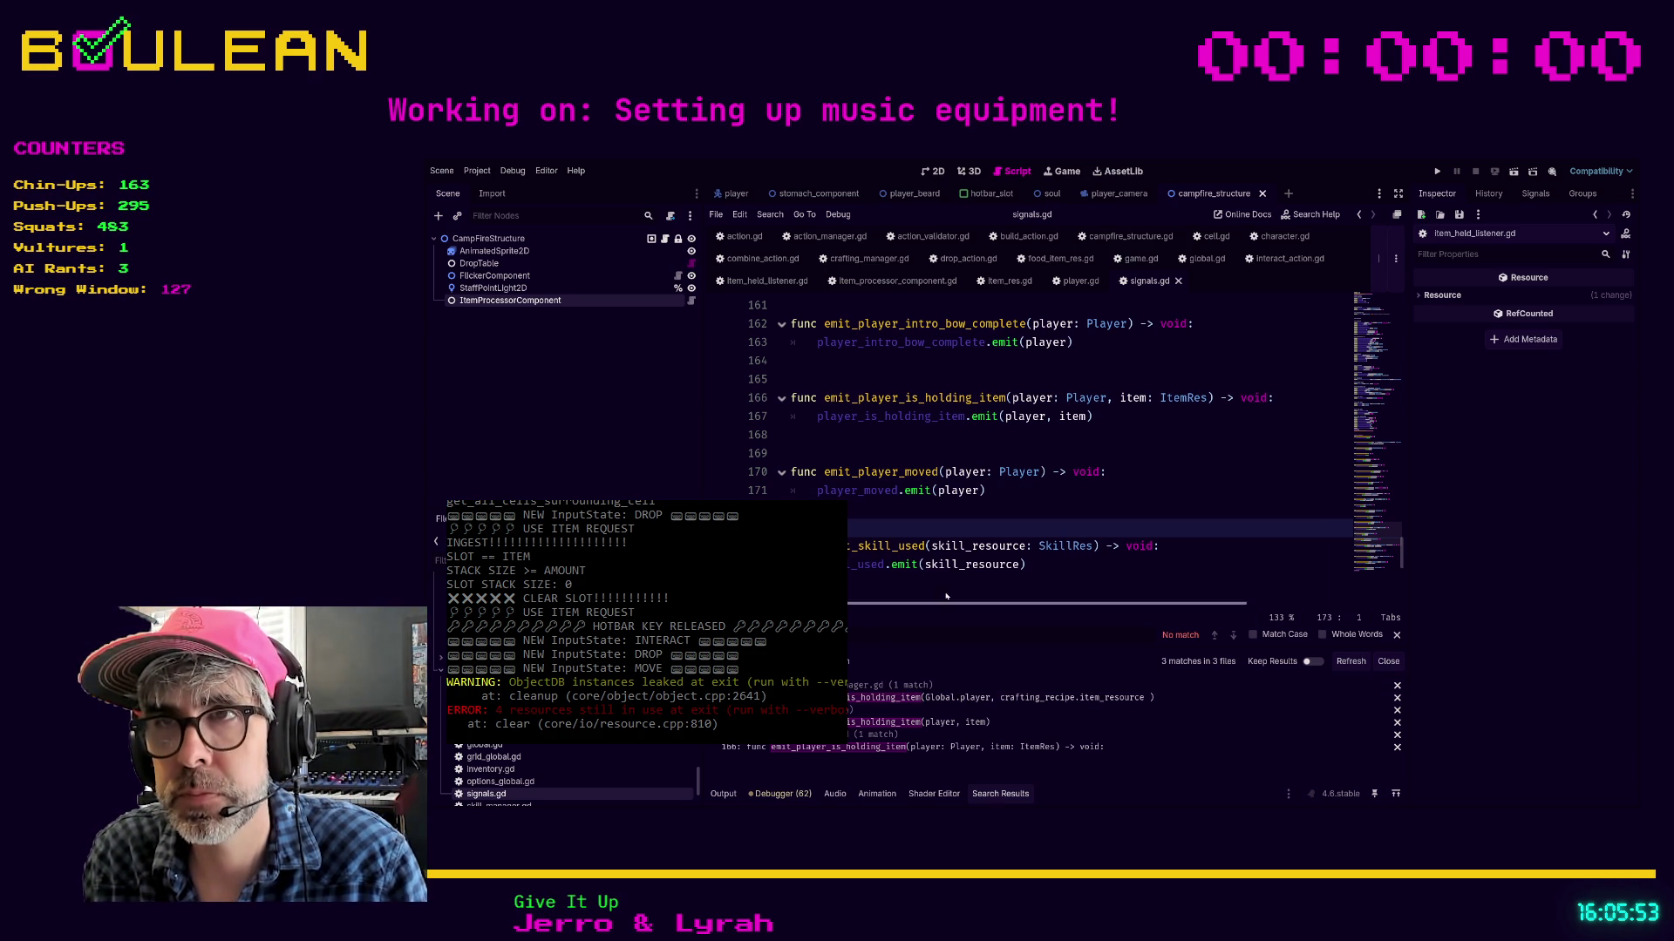
{"action": "left_click", "coordinate": [879, 508]}
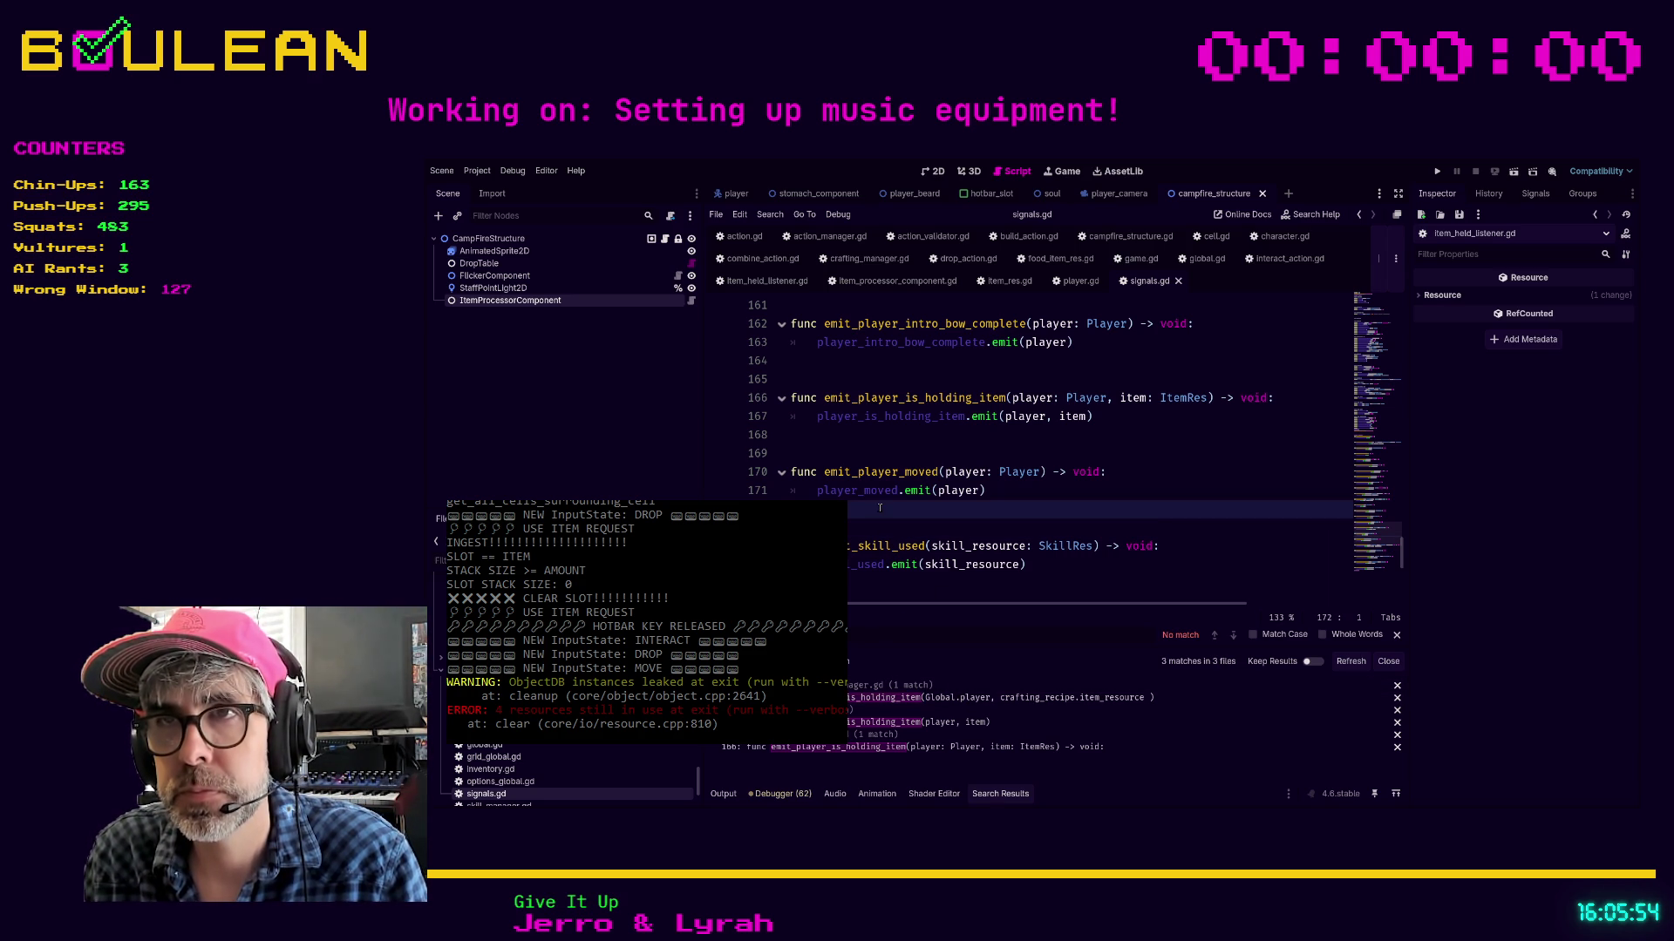
{"action": "left_click", "coordinate": [897, 747]}
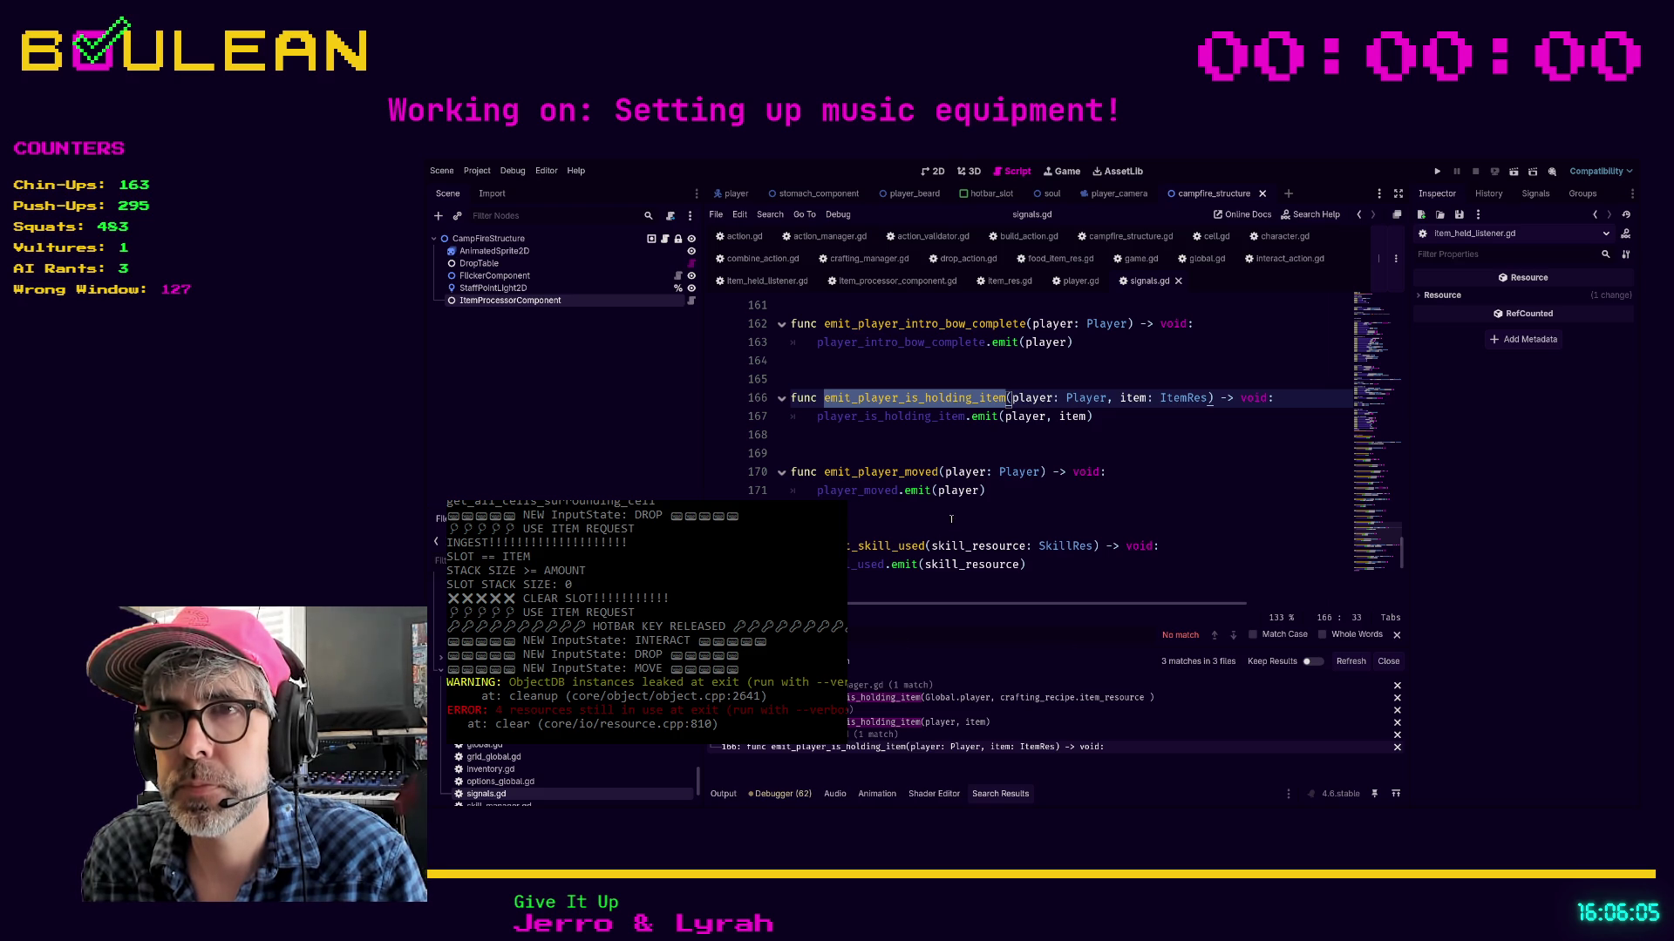
{"action": "left_click", "coordinate": [915, 721]}
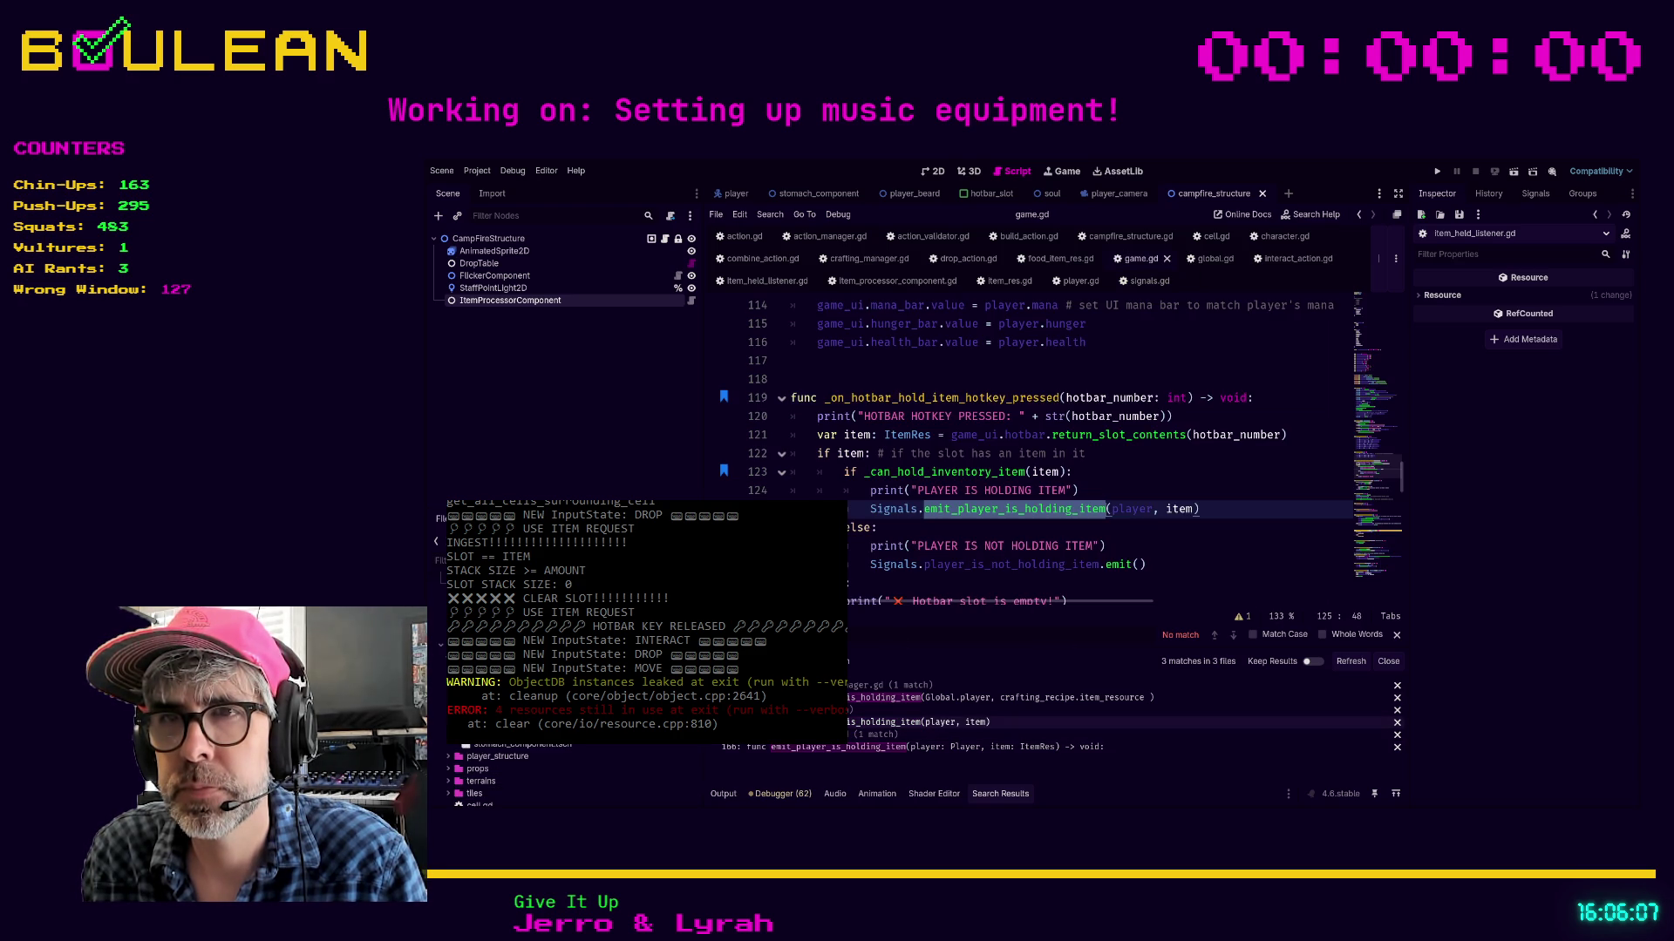
Follow the _can_hold_inventory_item call in the hotbar handler to its definition at line 168
{"action": "left_click", "coordinate": [862, 582]}
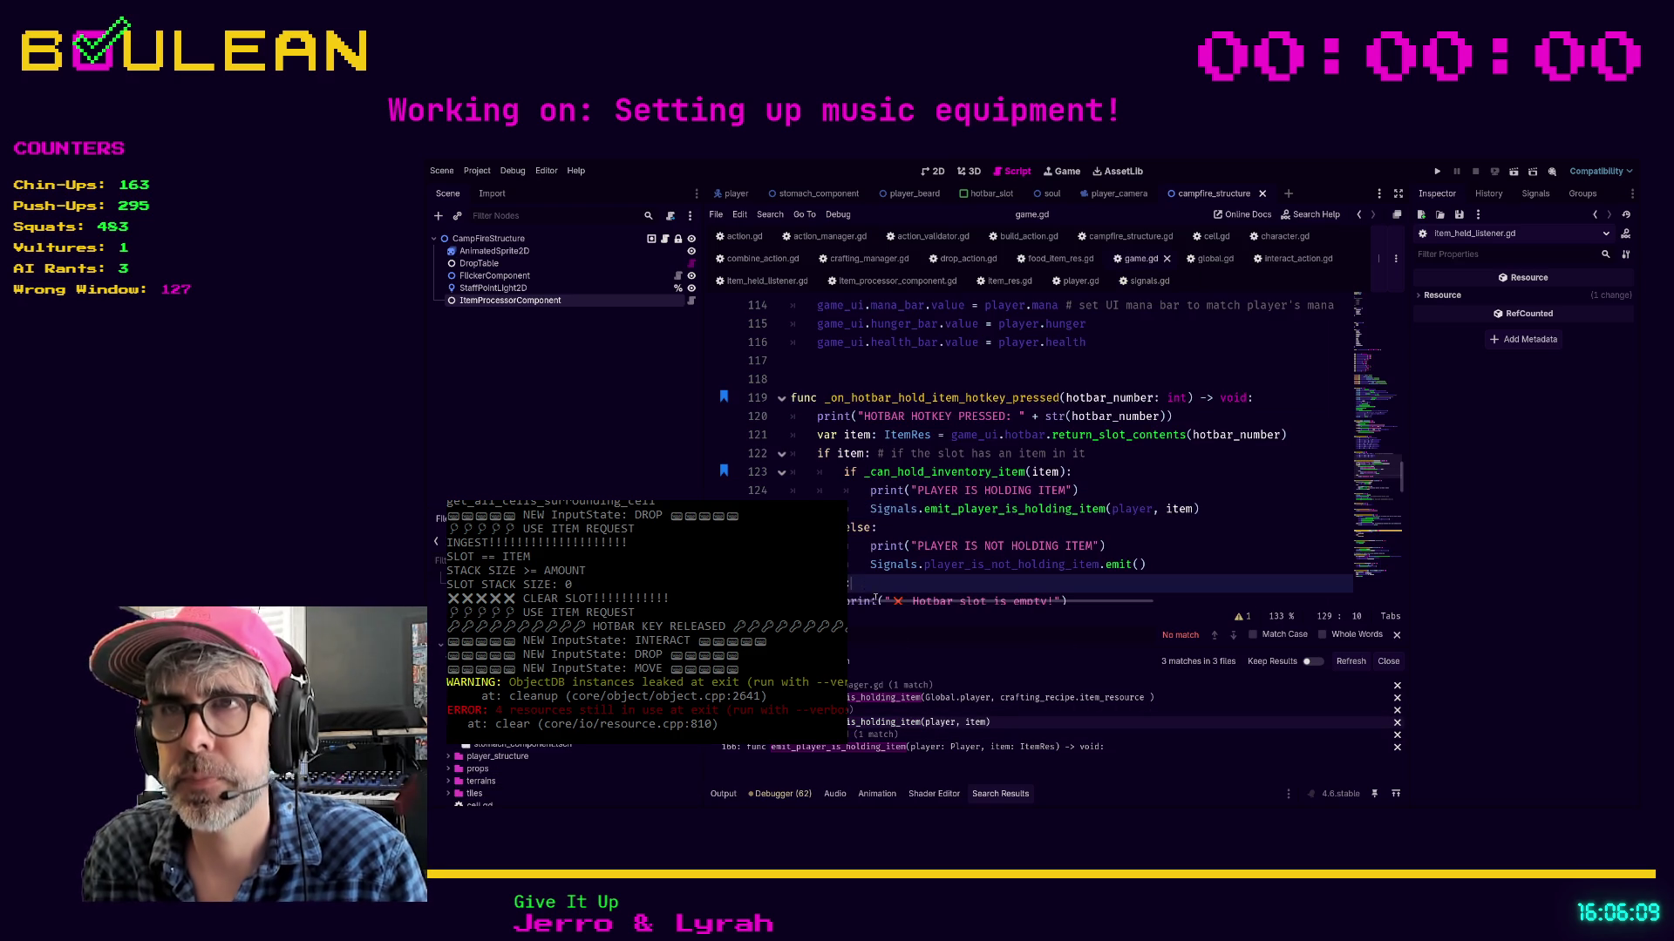
{"action": "scroll", "coordinate": [893, 580], "scroll_direction": "down", "scroll_amount": 1}
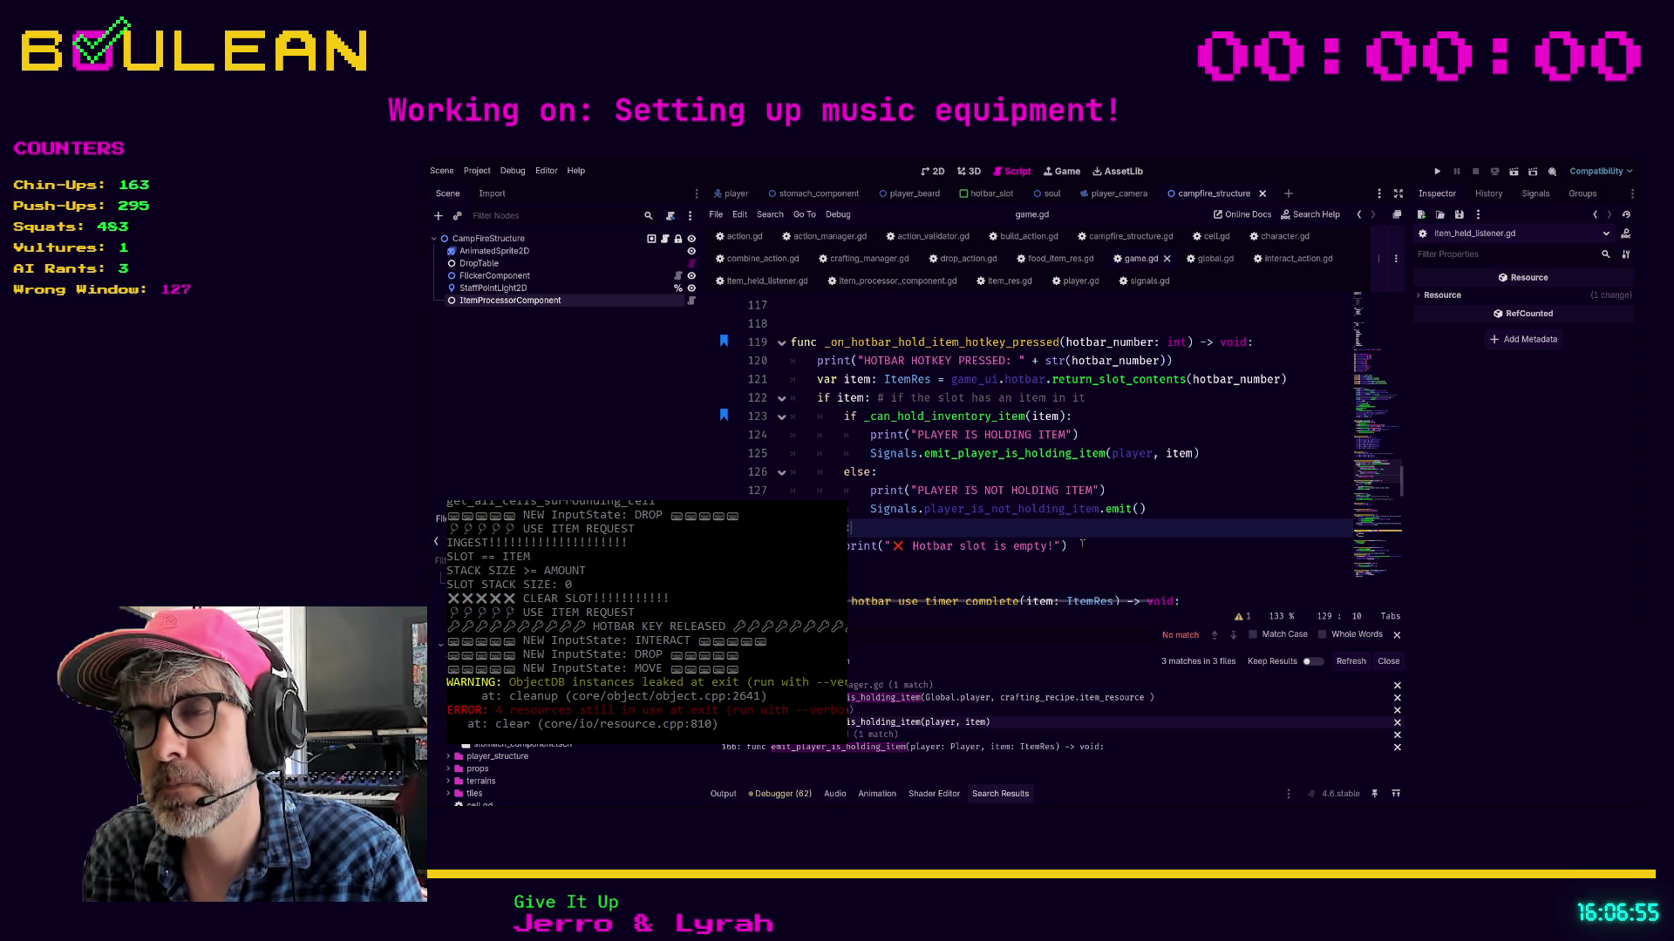
{"action": "left_click_drag", "start_coordinate": [1082, 544], "coordinate": [988, 331]}
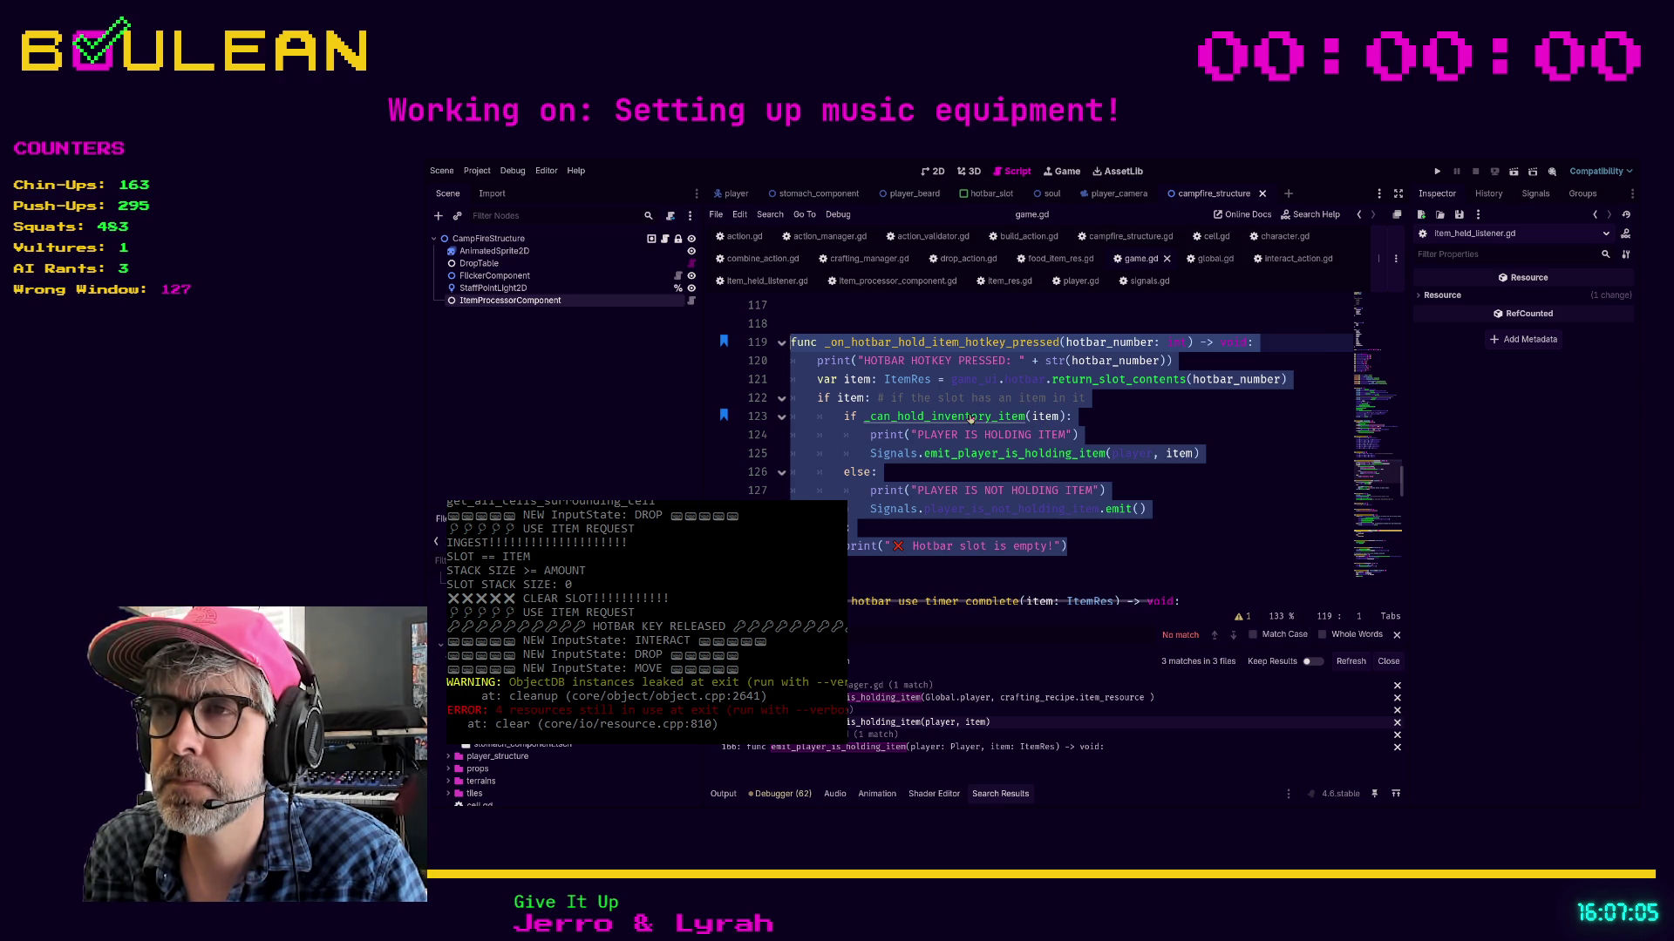
{"action": "left_click", "coordinate": [1111, 410]}
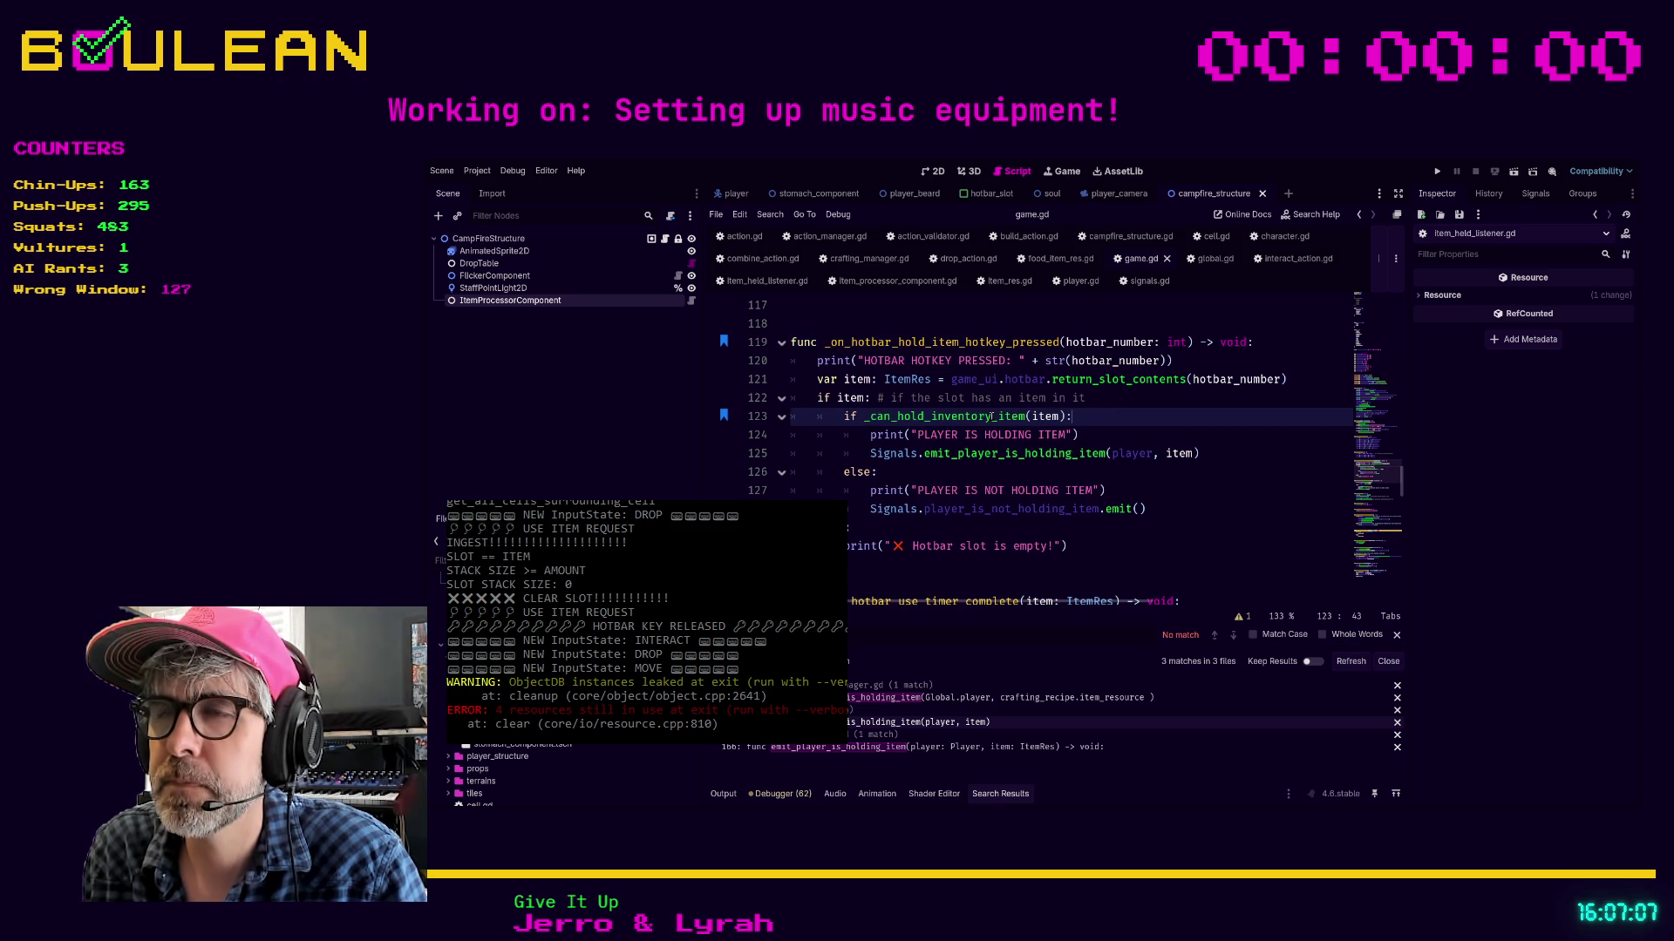
{"action": "left_click", "coordinate": [955, 417], "text": "ctrl"}
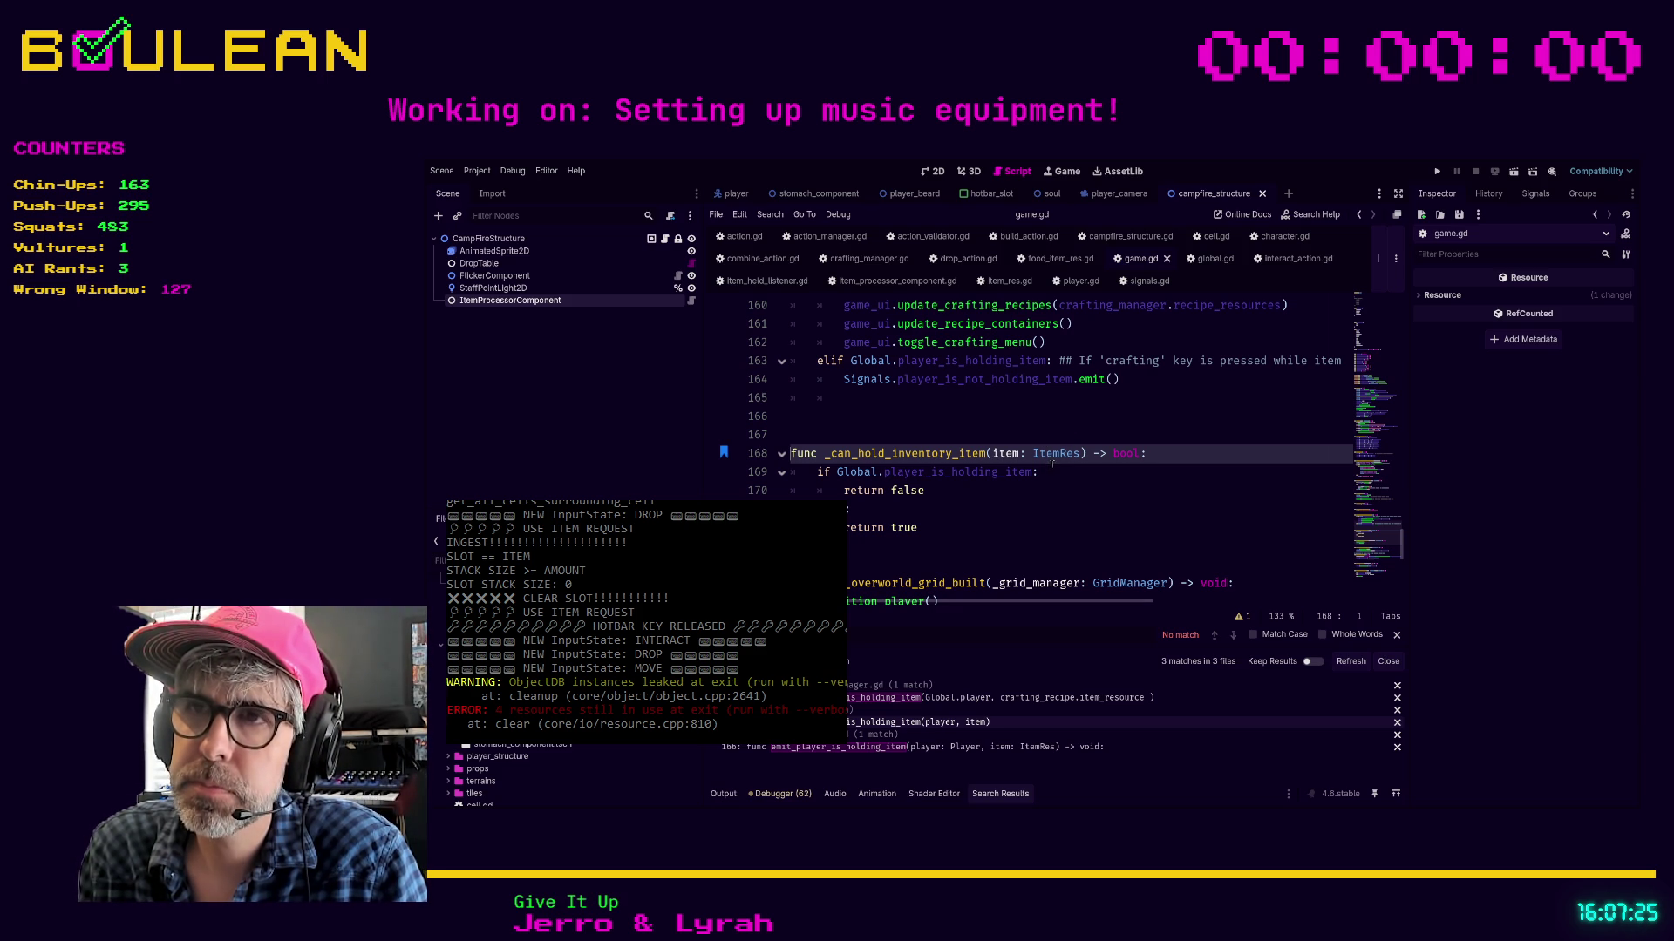
Search game.gd for 'player_is'
{"action": "left_click", "coordinate": [1047, 496]}
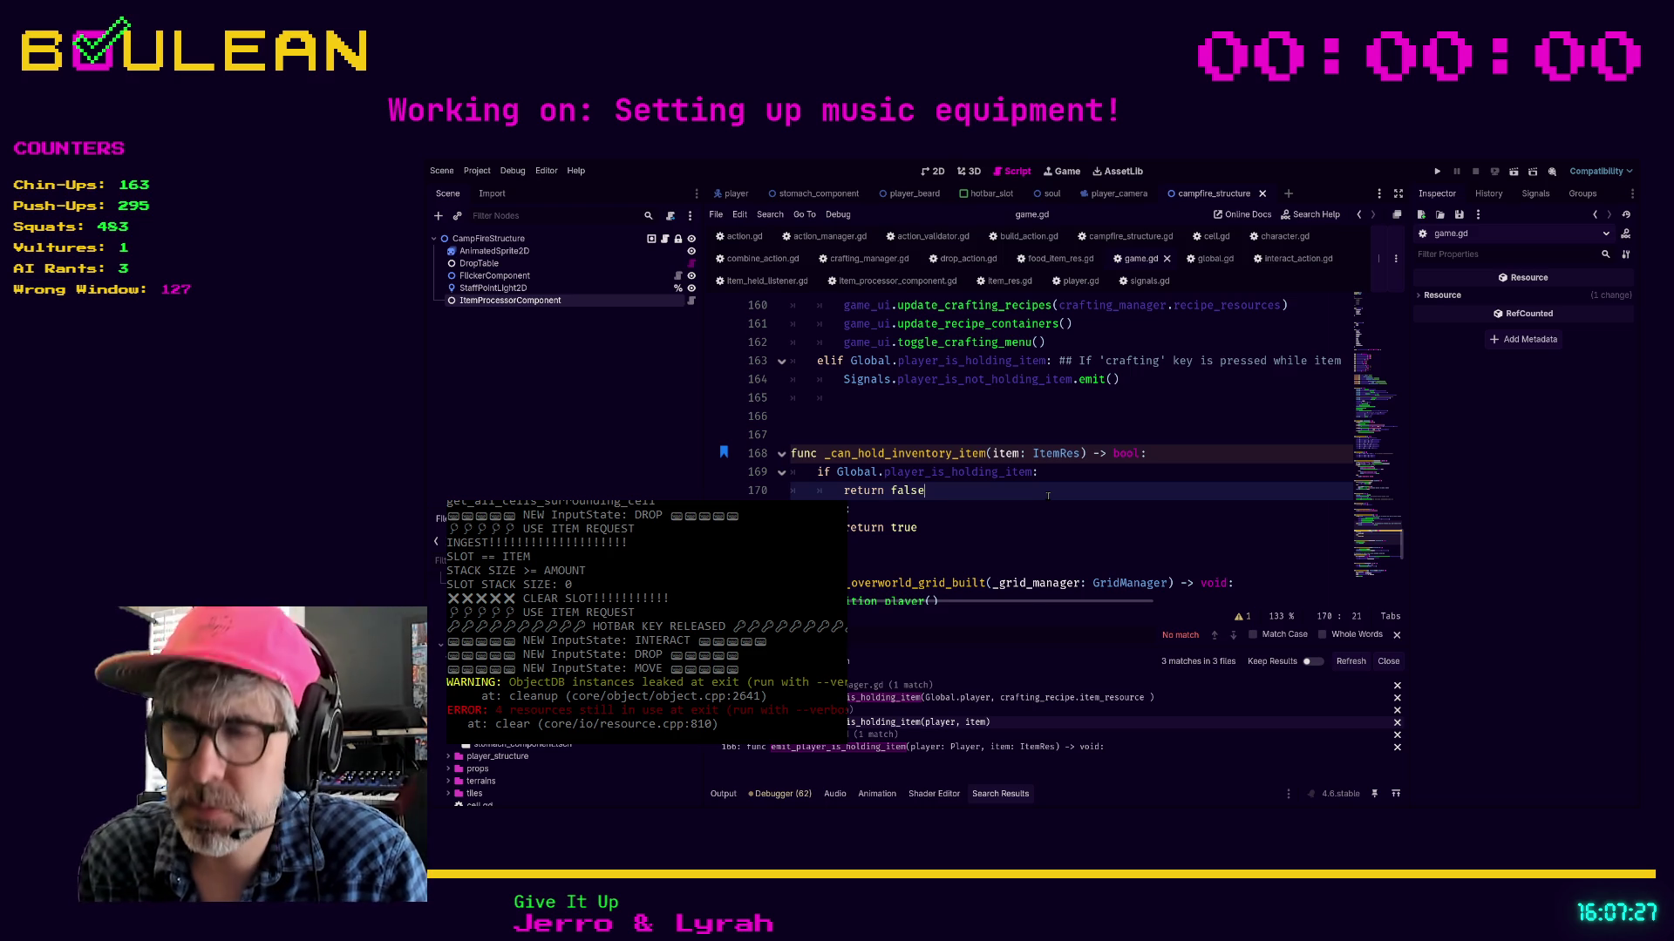
{"action": "key", "text": "ctrl+f"}
{"action": "type", "text": "player_is"}
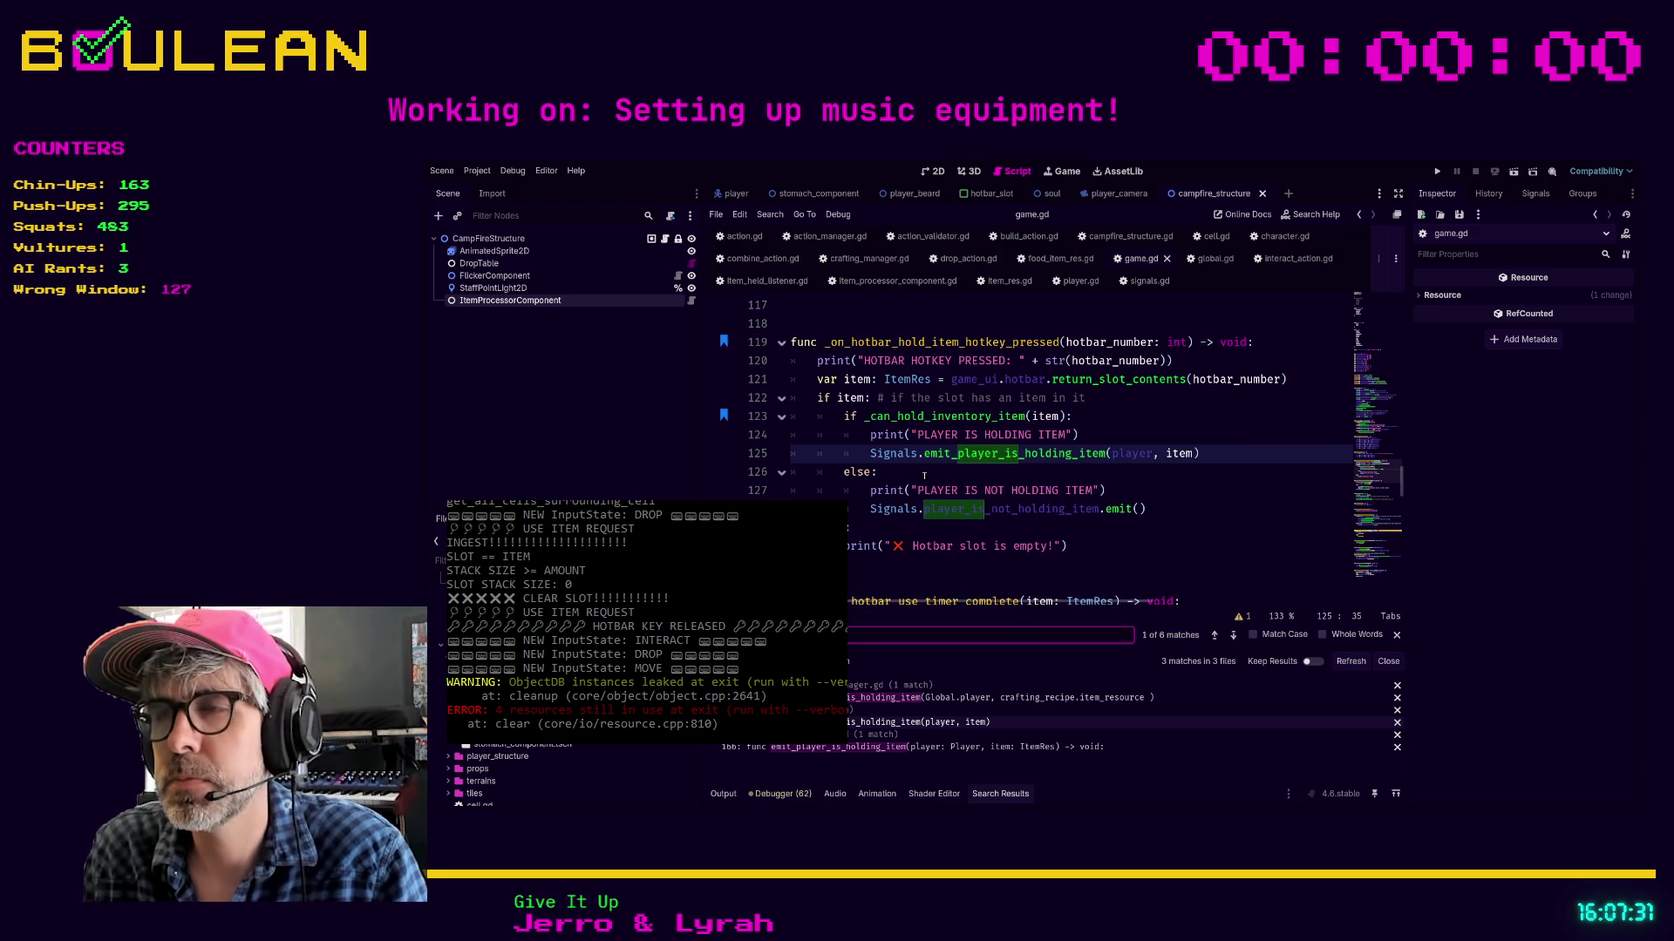
{"action": "left_click", "coordinate": [924, 473]}
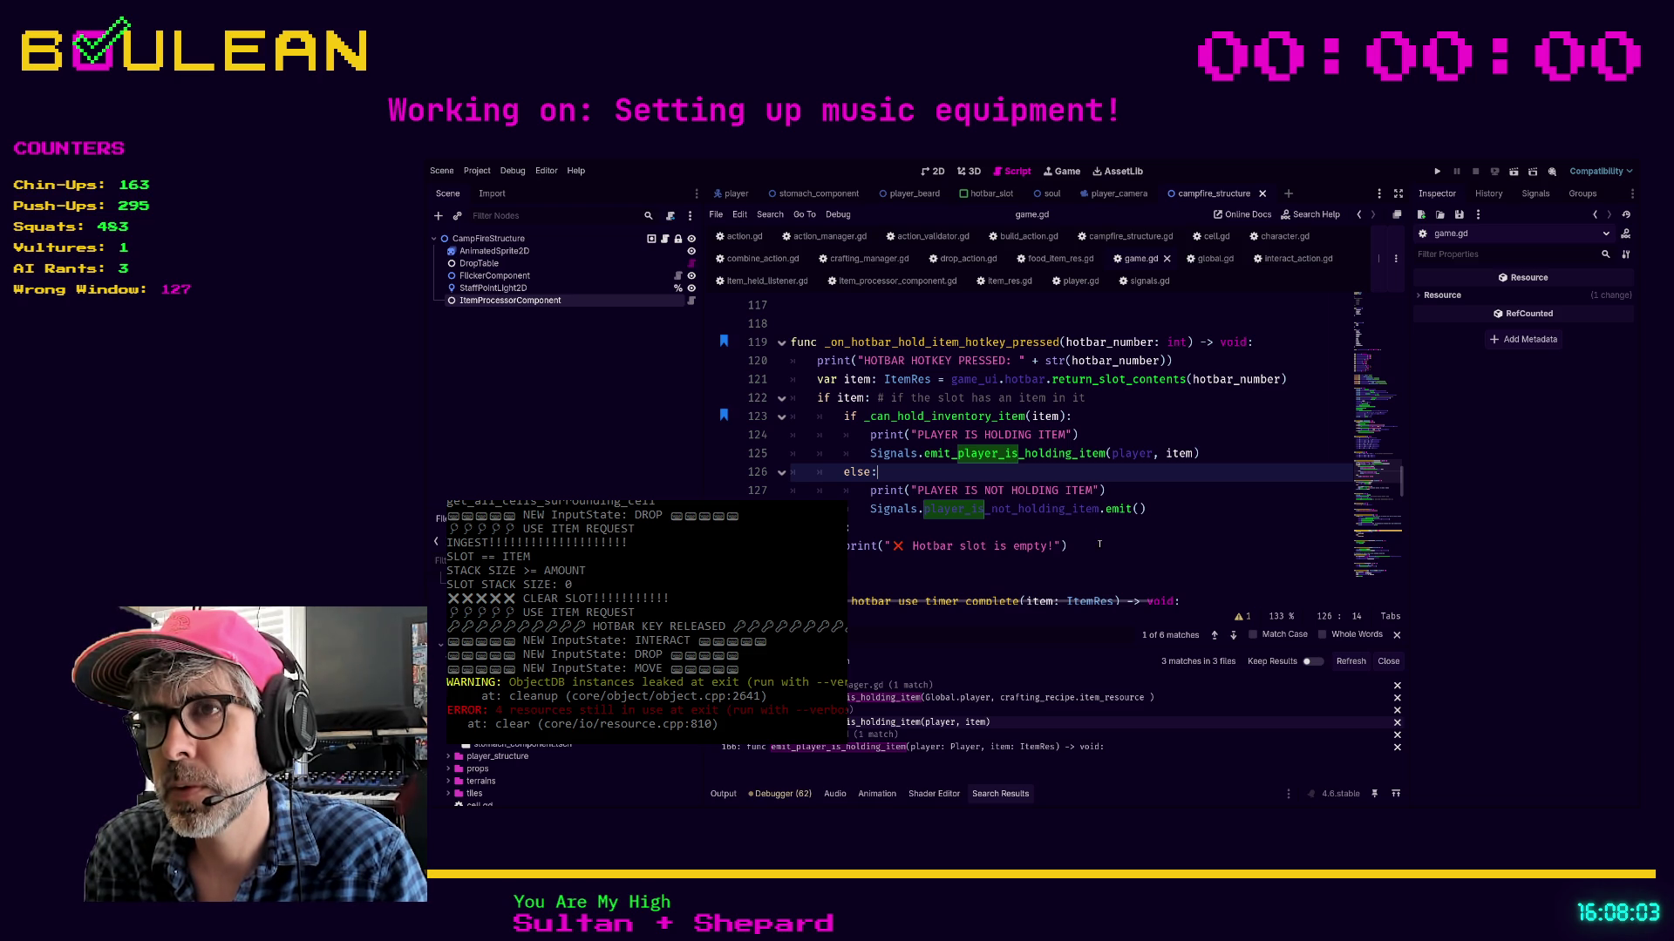
Comment out the whole _can_hold_inventory_item function, then go back to player.gd
{"action": "left_click", "coordinate": [951, 422], "text": "ctrl"}
{"action": "left_click_drag", "start_coordinate": [924, 530], "coordinate": [778, 450]}
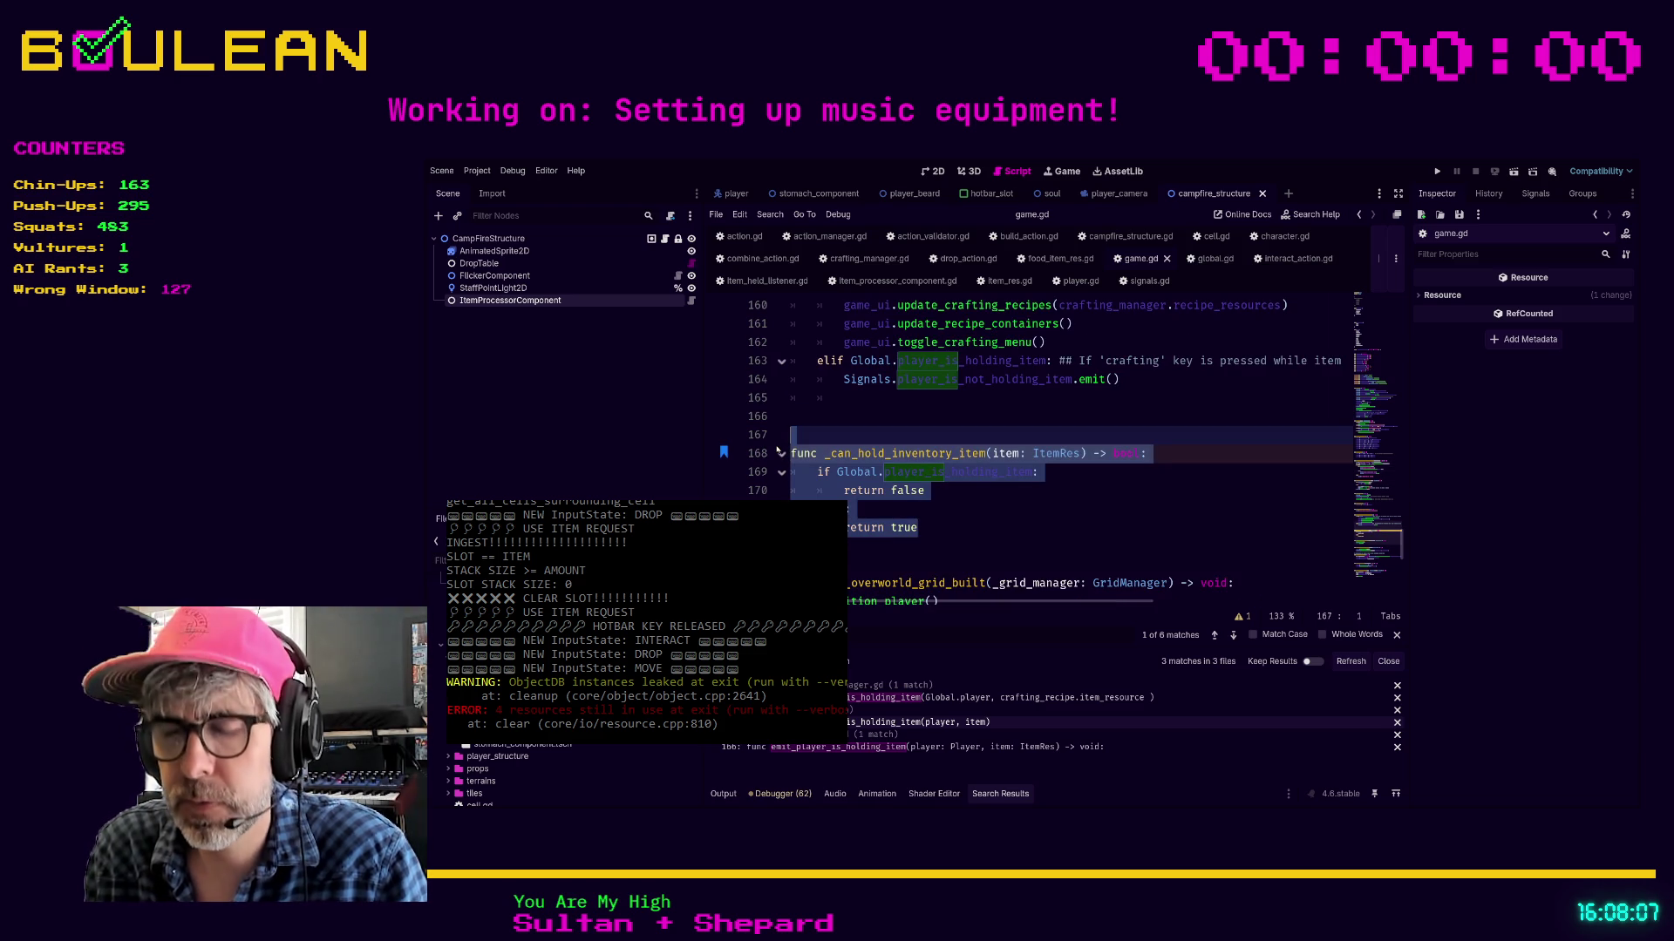
{"action": "key", "text": "ctrl+k"}
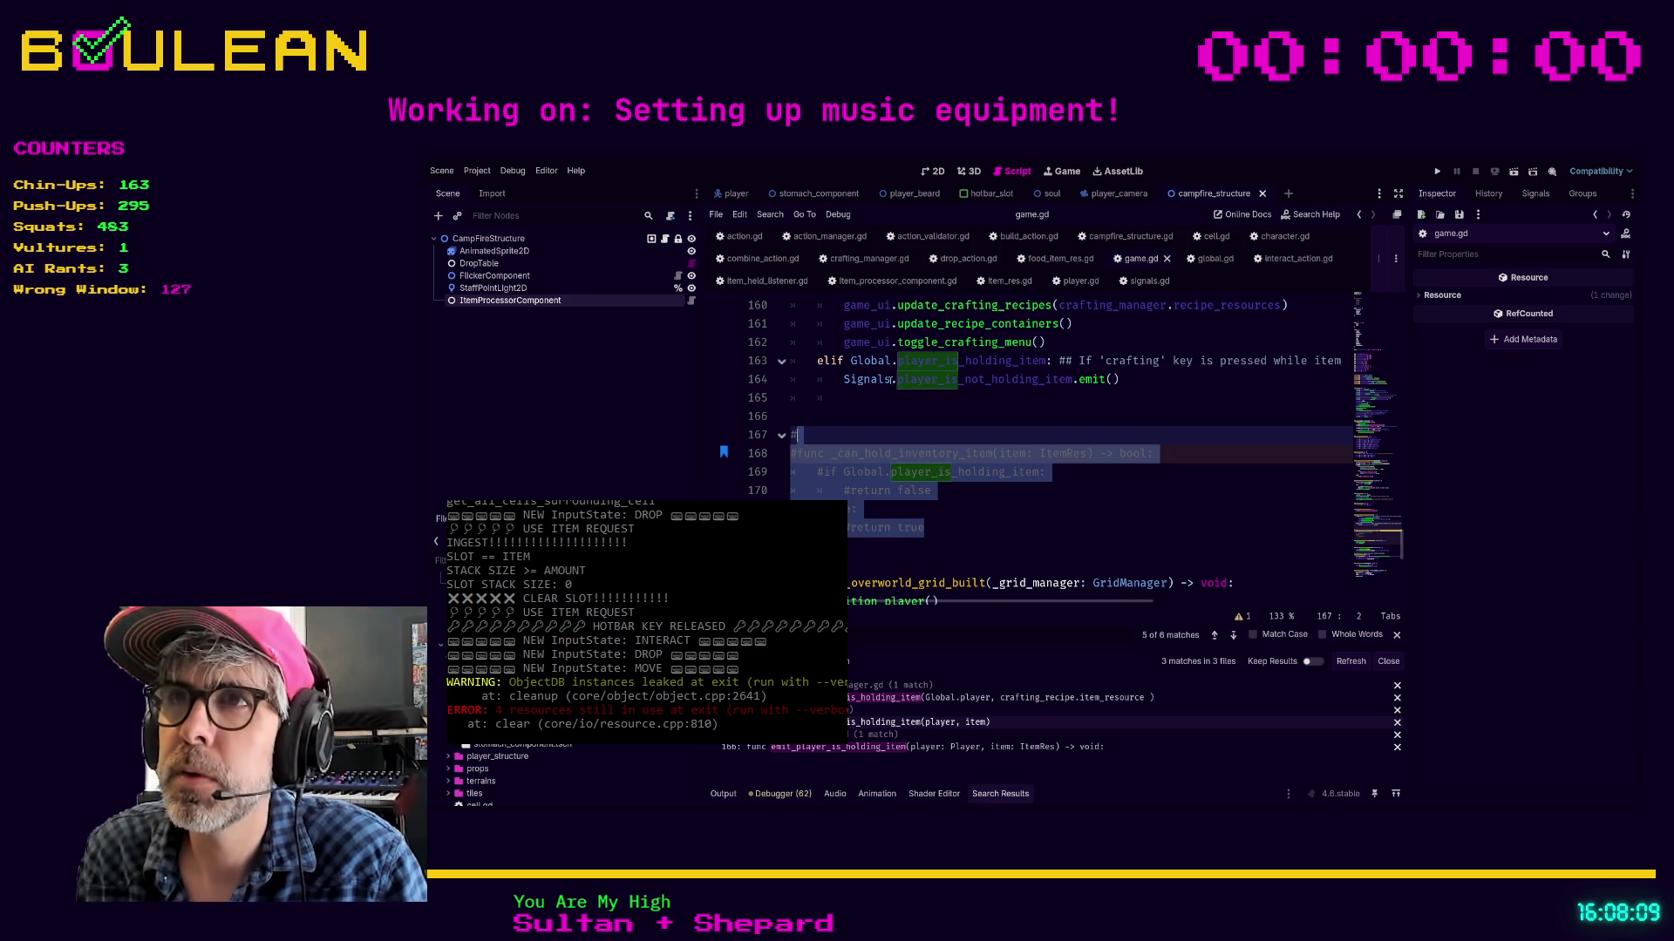
{"action": "key", "text": "alt+Left"}
{"action": "scroll", "coordinate": [950, 468], "scroll_direction": "down", "scroll_amount": 10}
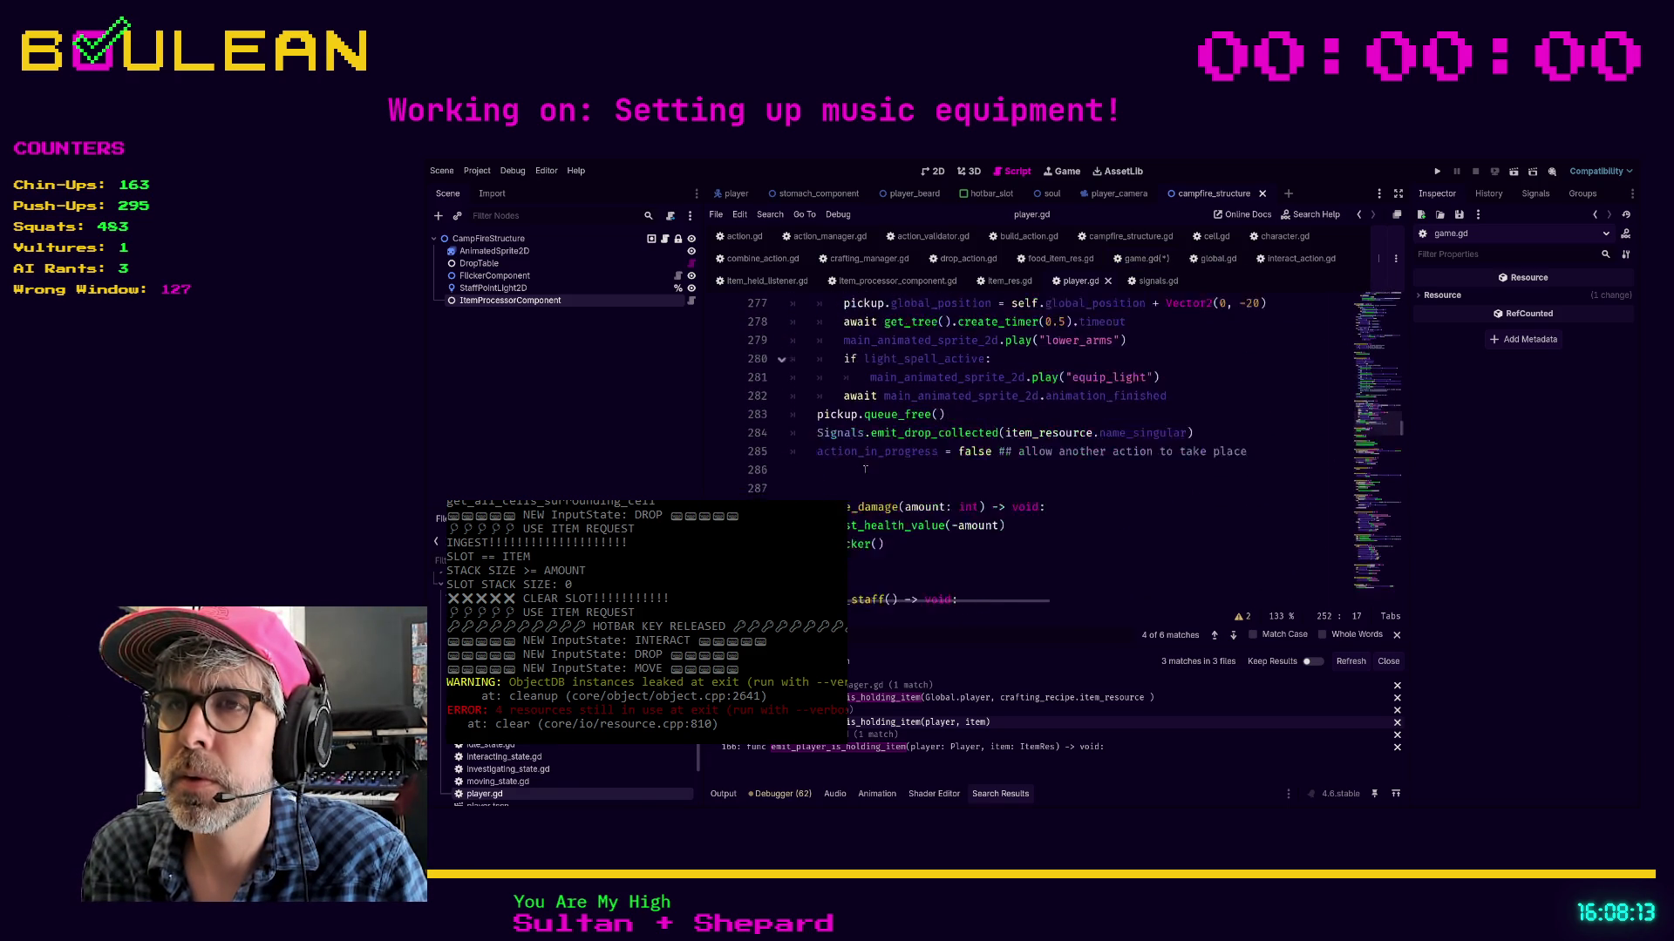
Paste _can_hold_inventory_item into player.gd on the blank line after use_staff
{"action": "scroll", "coordinate": [837, 419], "scroll_direction": "down", "scroll_amount": 5}
{"action": "left_click", "coordinate": [803, 375]}
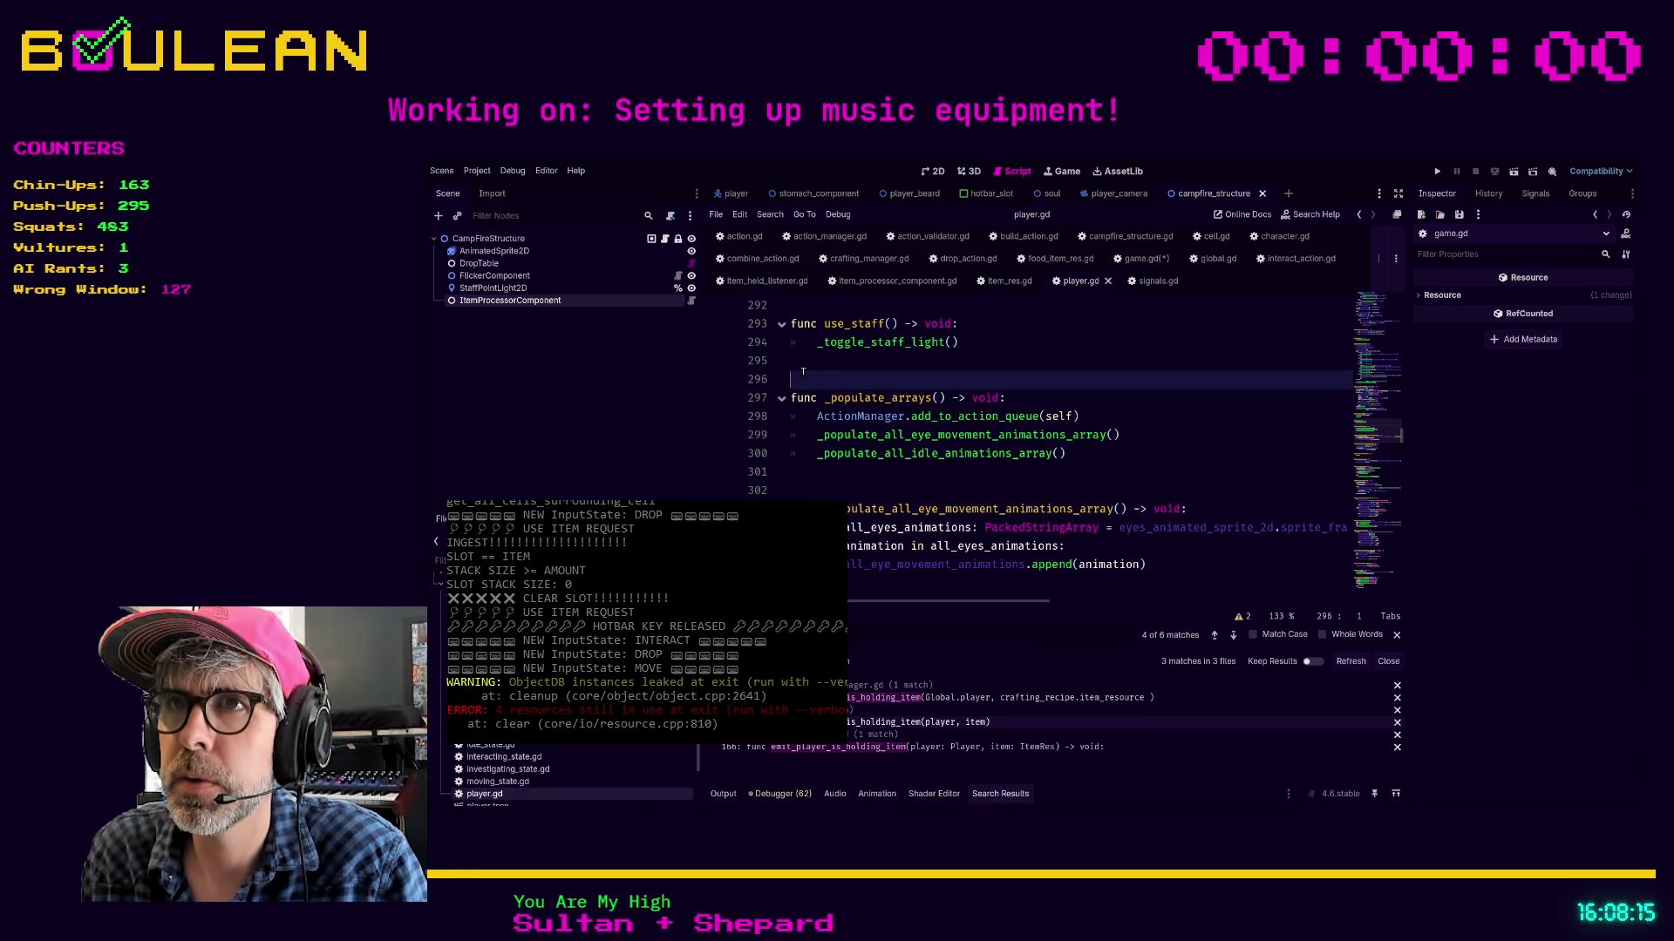
{"action": "key", "text": "ctrl+v"}
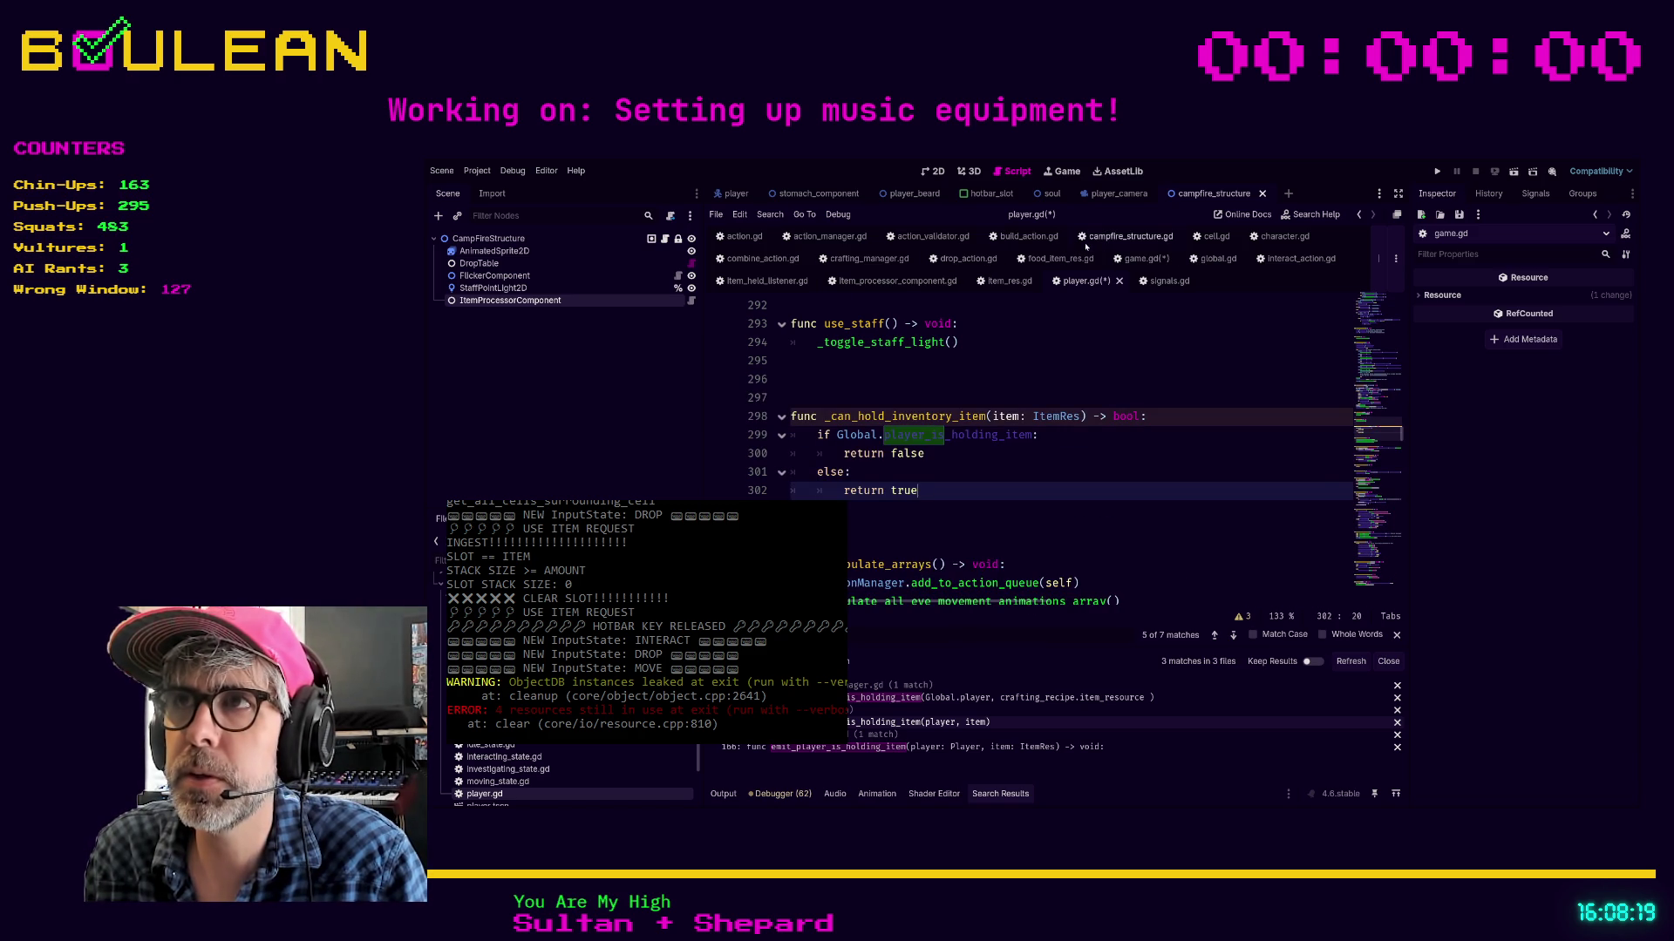
Comment out the hotbar hotkey handler on lines 119–130 in game.gd
{"action": "left_click", "coordinate": [1142, 259]}
{"action": "scroll", "coordinate": [1064, 348], "scroll_direction": "up", "scroll_amount": 5}
{"action": "scroll", "coordinate": [1043, 404], "scroll_direction": "up", "scroll_amount": 7}
{"action": "scroll", "coordinate": [1042, 404], "scroll_direction": "up", "scroll_amount": 2}
{"action": "left_click", "coordinate": [1079, 528]}
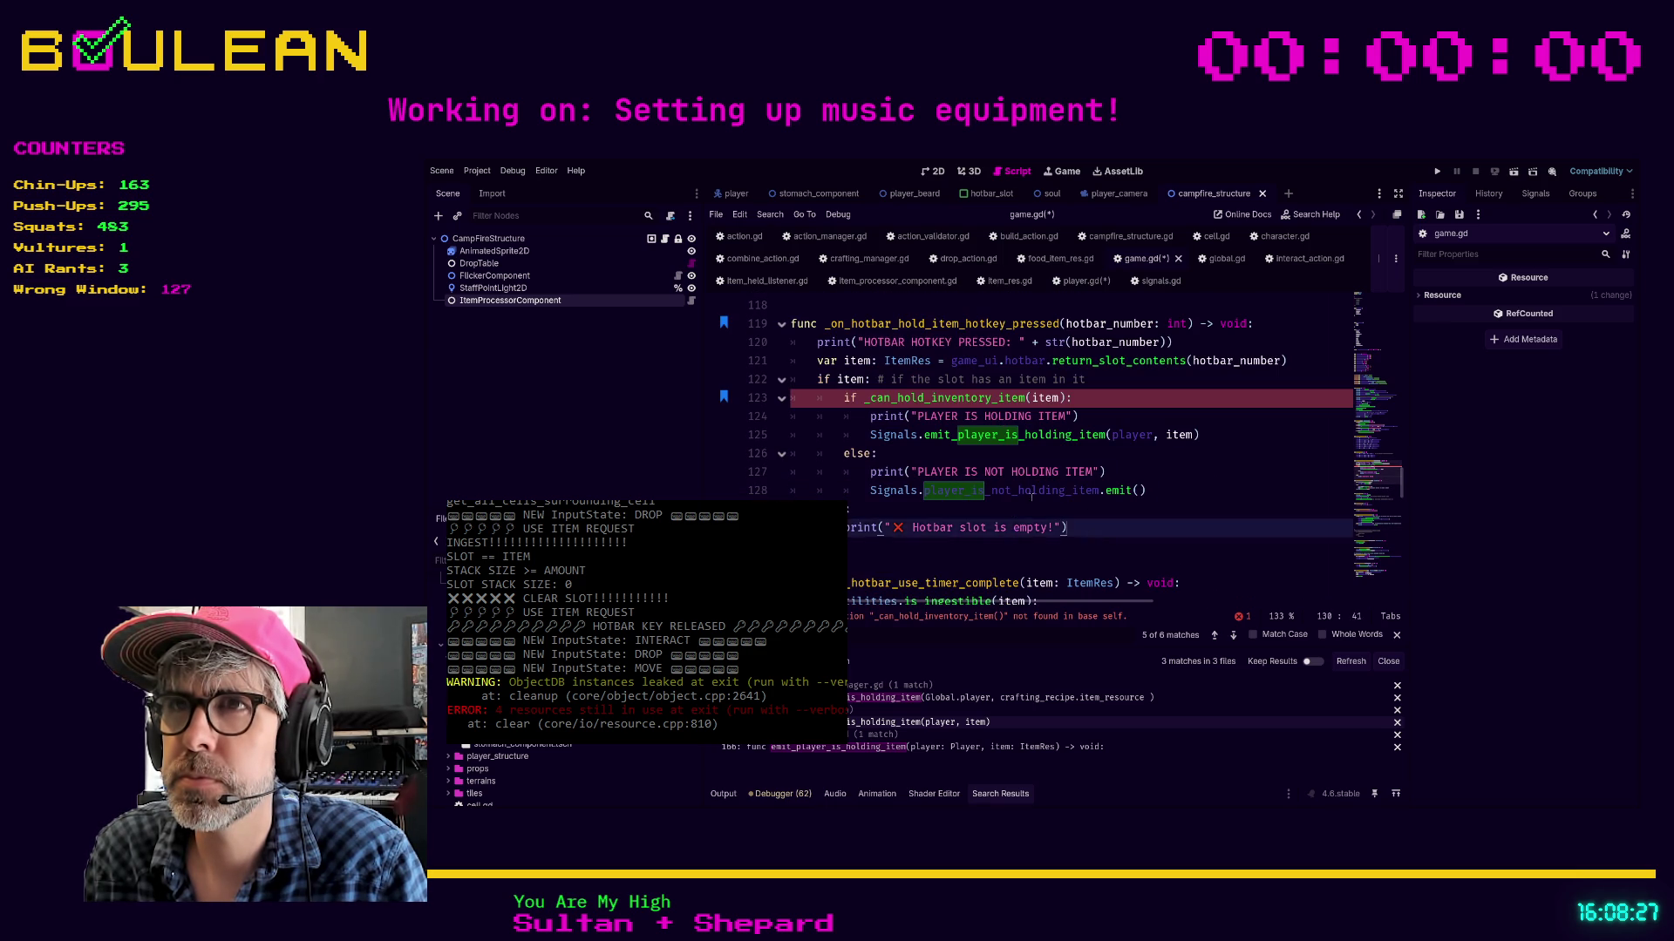
{"action": "left_click_drag", "start_coordinate": [1078, 528], "coordinate": [755, 322]}
{"action": "key", "text": "ctrl+c"}
{"action": "key", "text": "ctrl+k"}
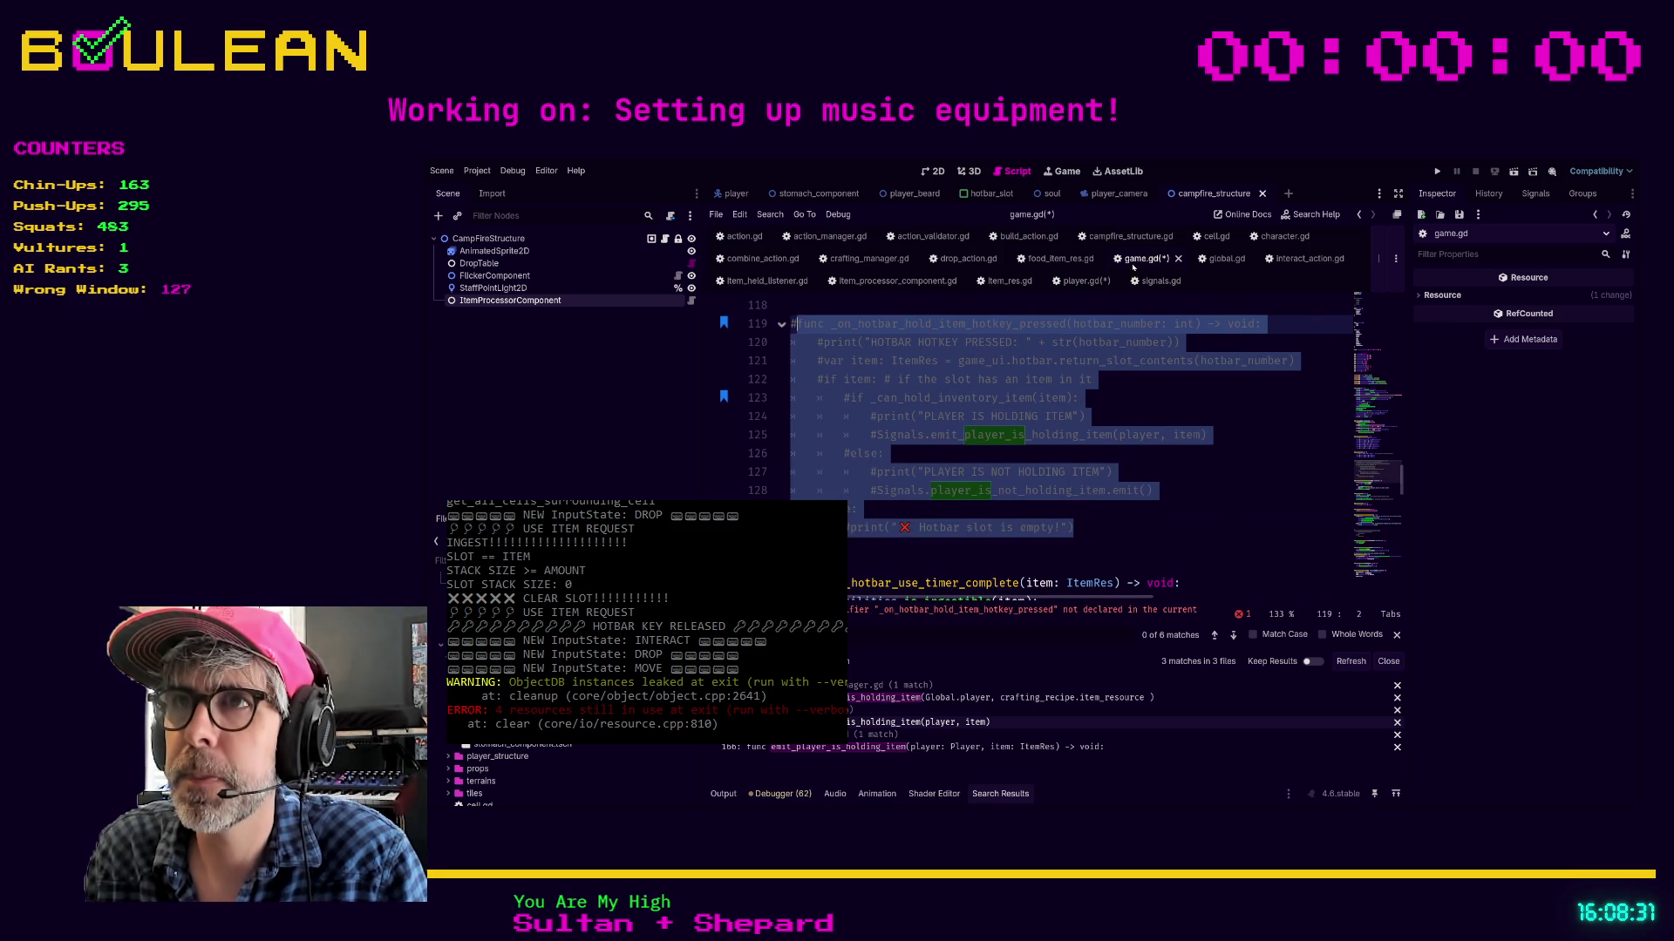
Paste _on_hotbar_hold_item_hotkey_pressed into player.gd above _can_hold_inventory_item
{"action": "left_click", "coordinate": [1081, 281]}
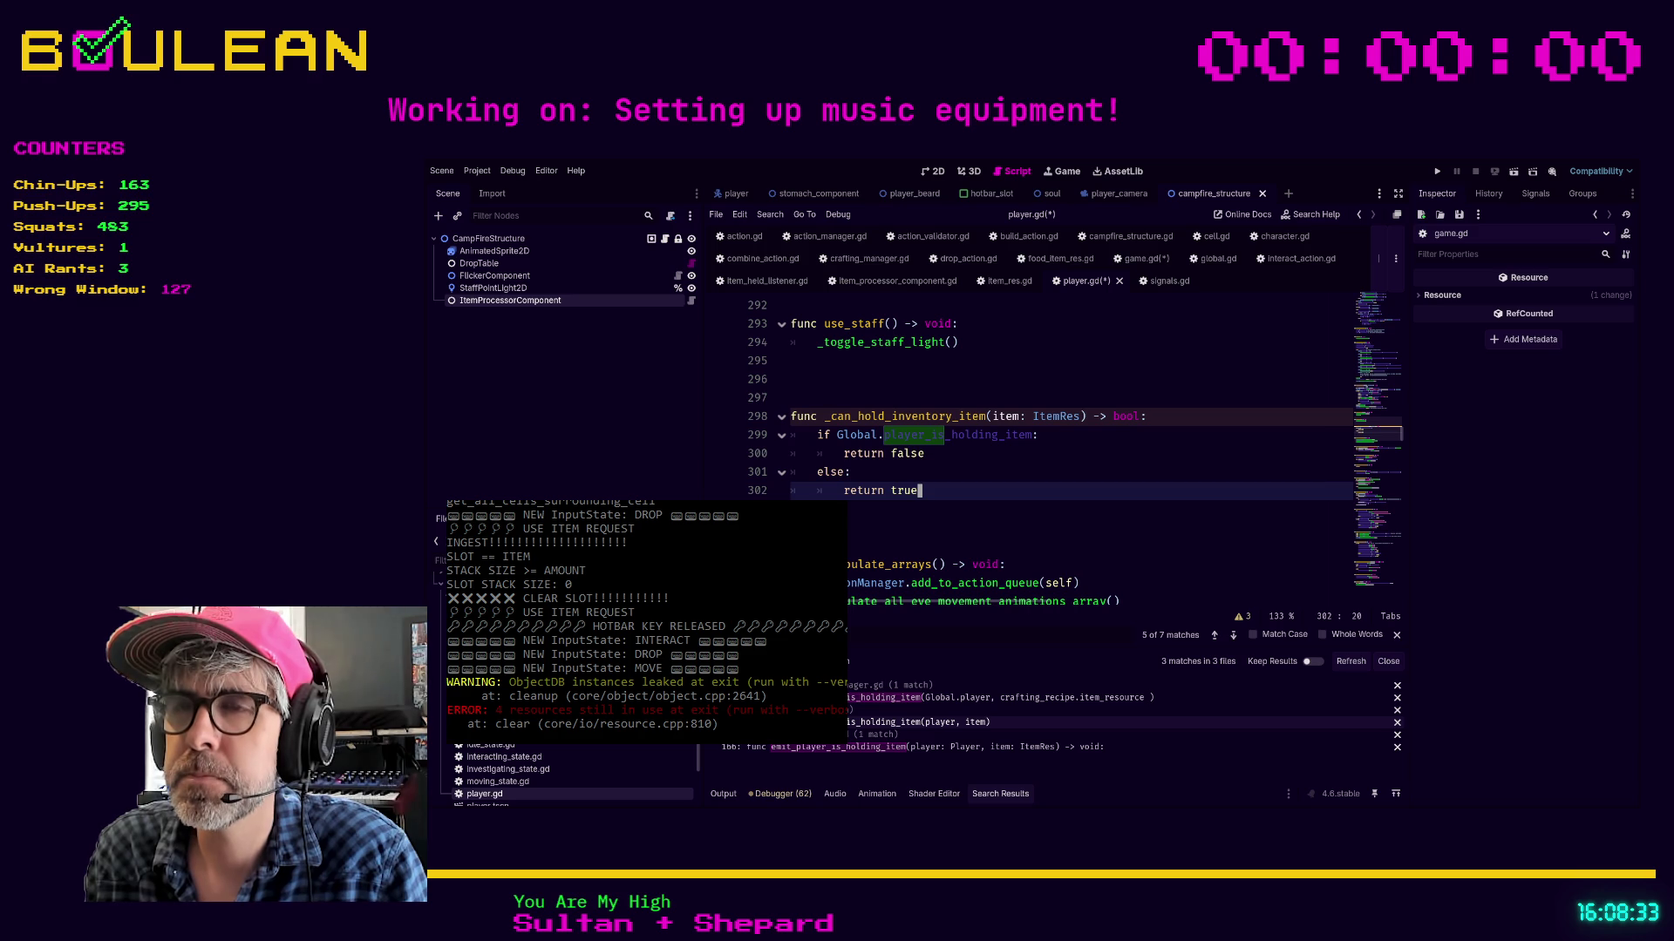
{"action": "key", "text": "Down"}
{"action": "key", "text": "Down"}
{"action": "key", "text": "Return"}
{"action": "key", "text": "Return"}
{"action": "key", "text": "shift+Up"}
{"action": "key", "text": "shift+Up"}
{"action": "key", "text": "shift+Up"}
{"action": "key", "text": "alt+Up"}
{"action": "key", "text": "alt+Up"}
{"action": "key", "text": "alt+Up"}
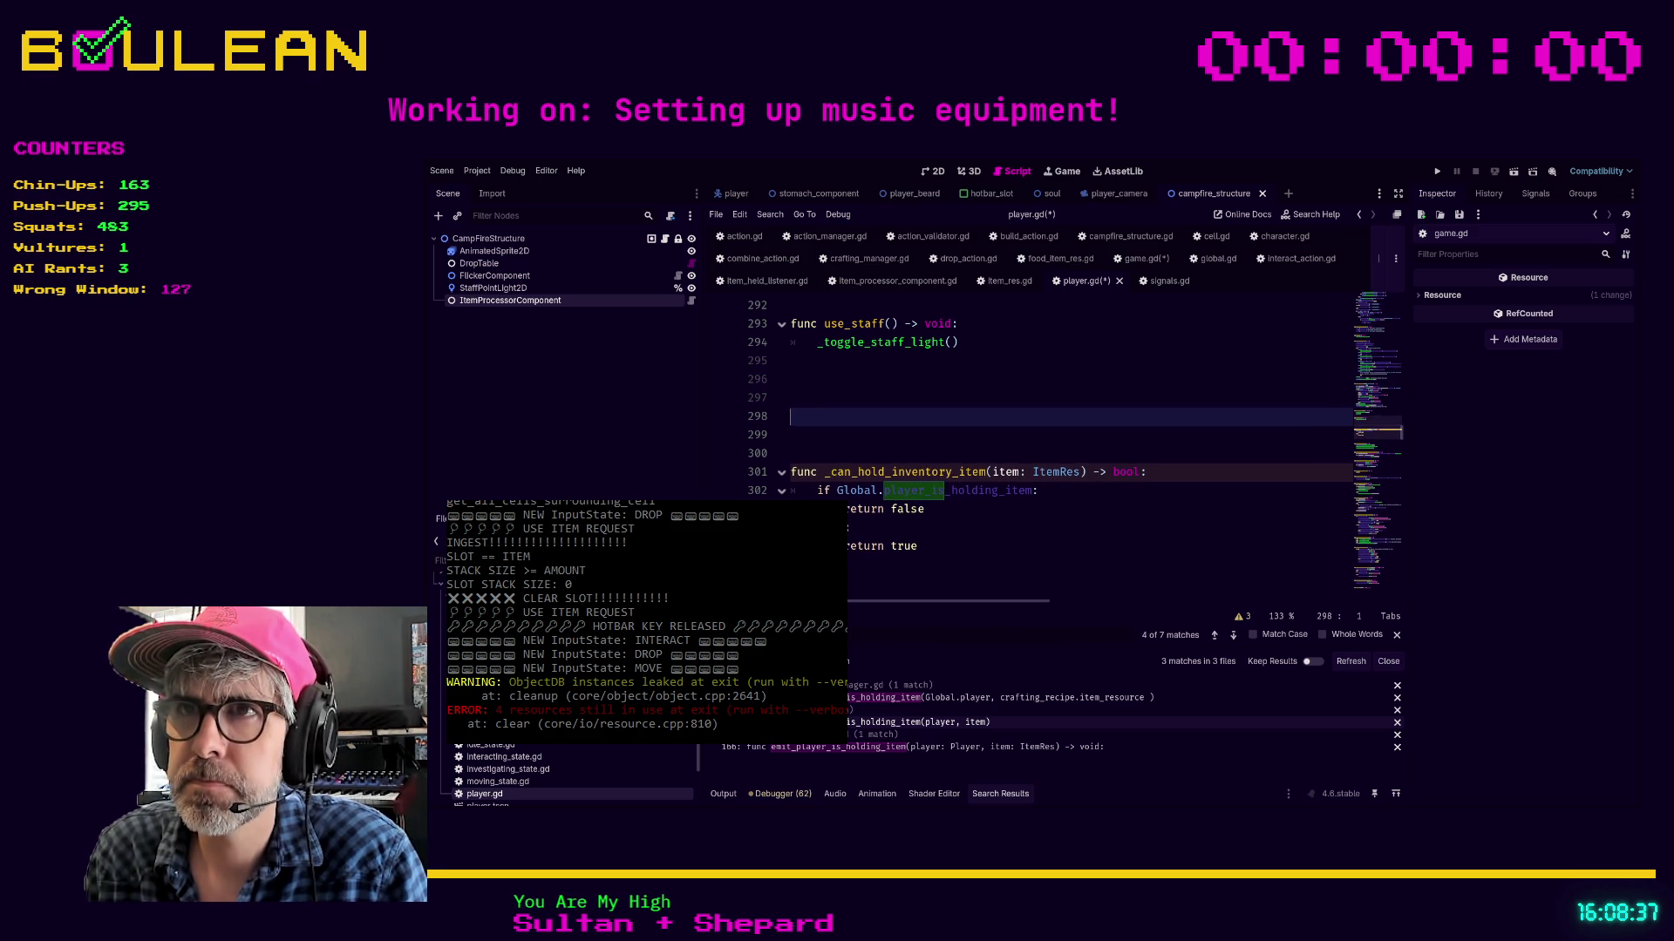
{"action": "key", "text": "ctrl+v"}
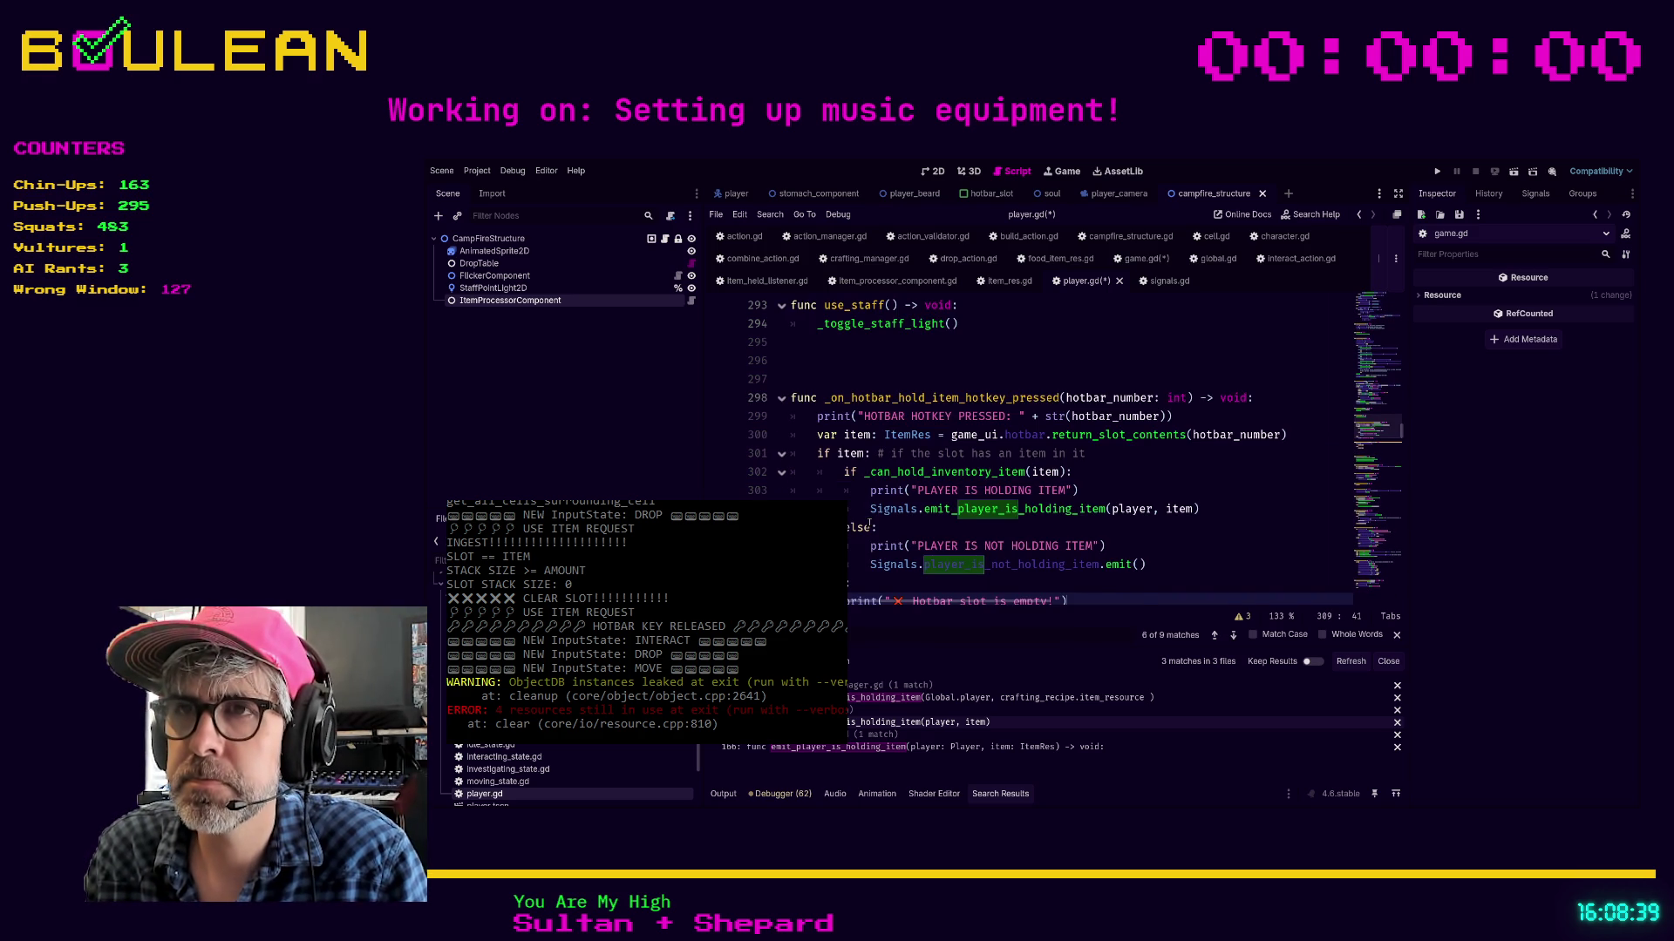
{"action": "scroll", "coordinate": [942, 342], "scroll_direction": "down", "scroll_amount": 1}
{"action": "left_click", "coordinate": [949, 601]}
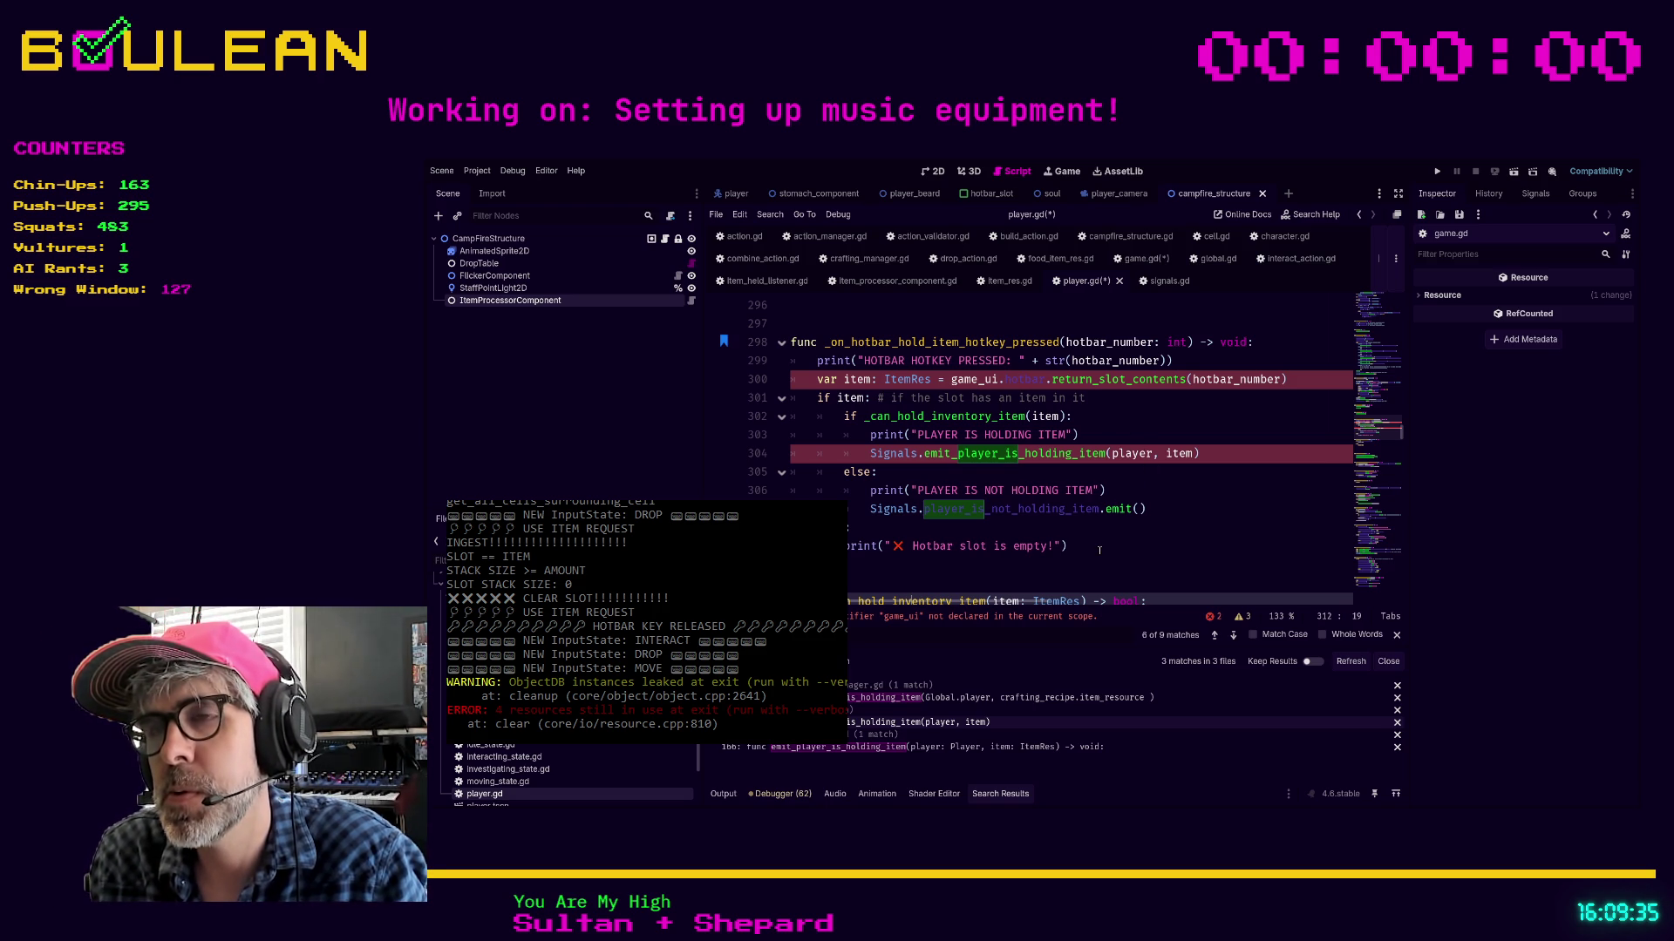
Undo the pasted hotkey handler, _can_hold_inventory_item and extra blank lines in player.gd
{"action": "scroll", "coordinate": [1094, 532], "scroll_direction": "down", "scroll_amount": 1}
{"action": "scroll", "coordinate": [1084, 491], "scroll_direction": "down", "scroll_amount": 1}
{"action": "scroll", "coordinate": [1083, 491], "scroll_direction": "down", "scroll_amount": 1}
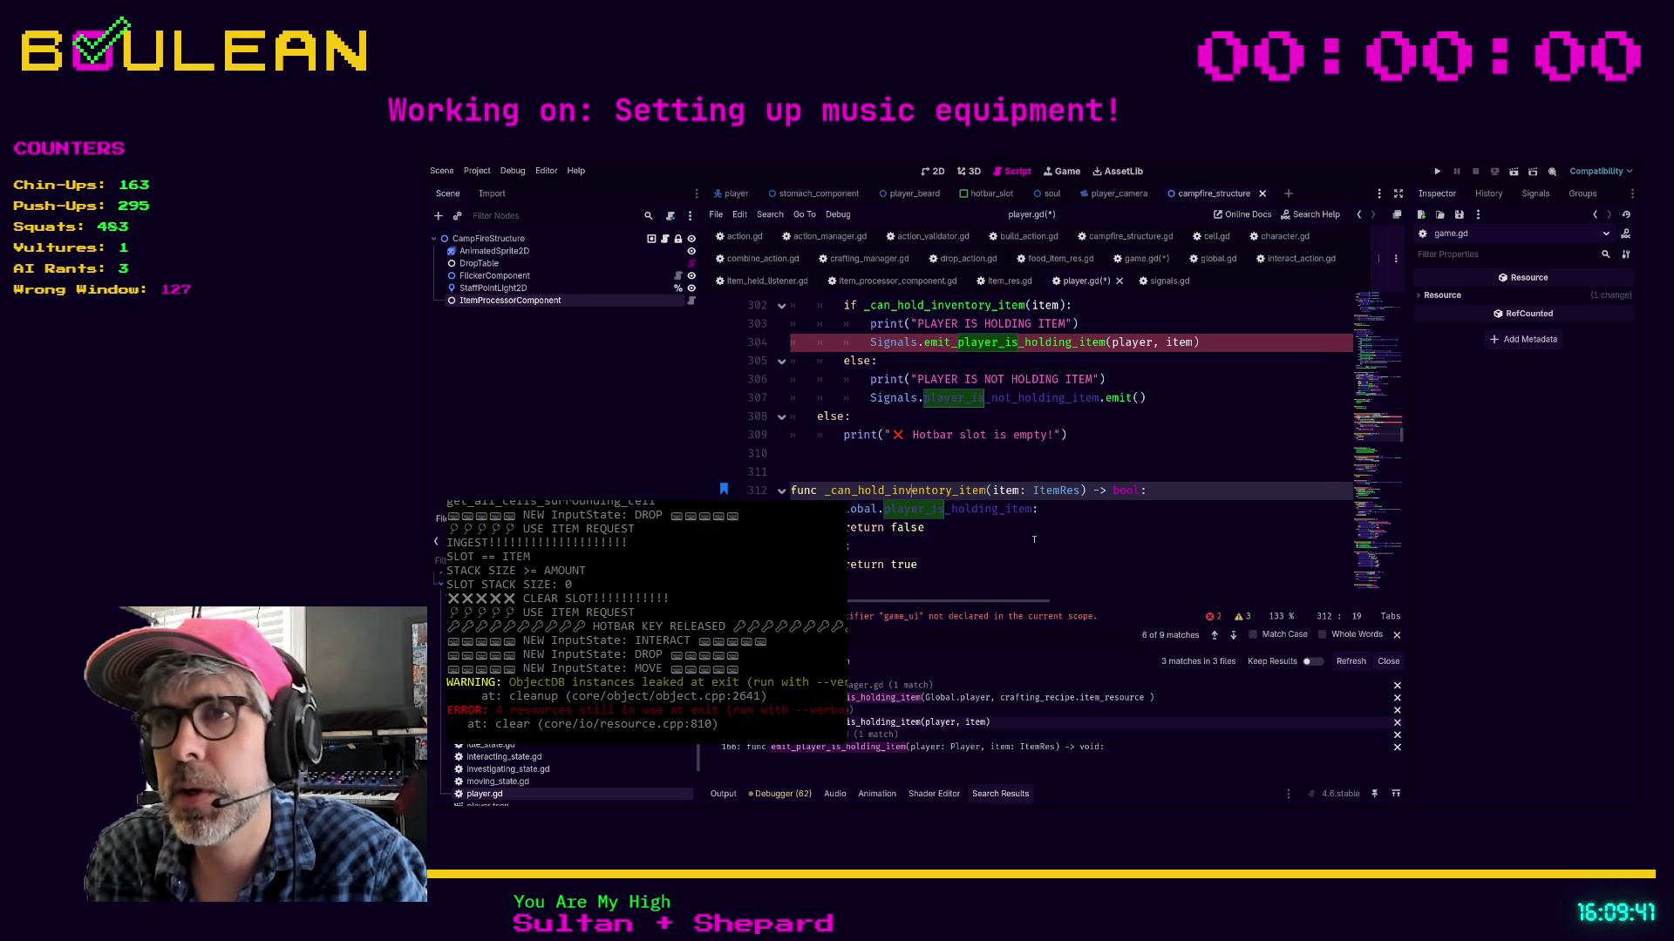
{"action": "key", "text": "ctrl+z"}
{"action": "key", "text": "ctrl+z"}
{"action": "key", "text": "ctrl+z"}
{"action": "key", "text": "ctrl+z"}
{"action": "key", "text": "ctrl+z"}
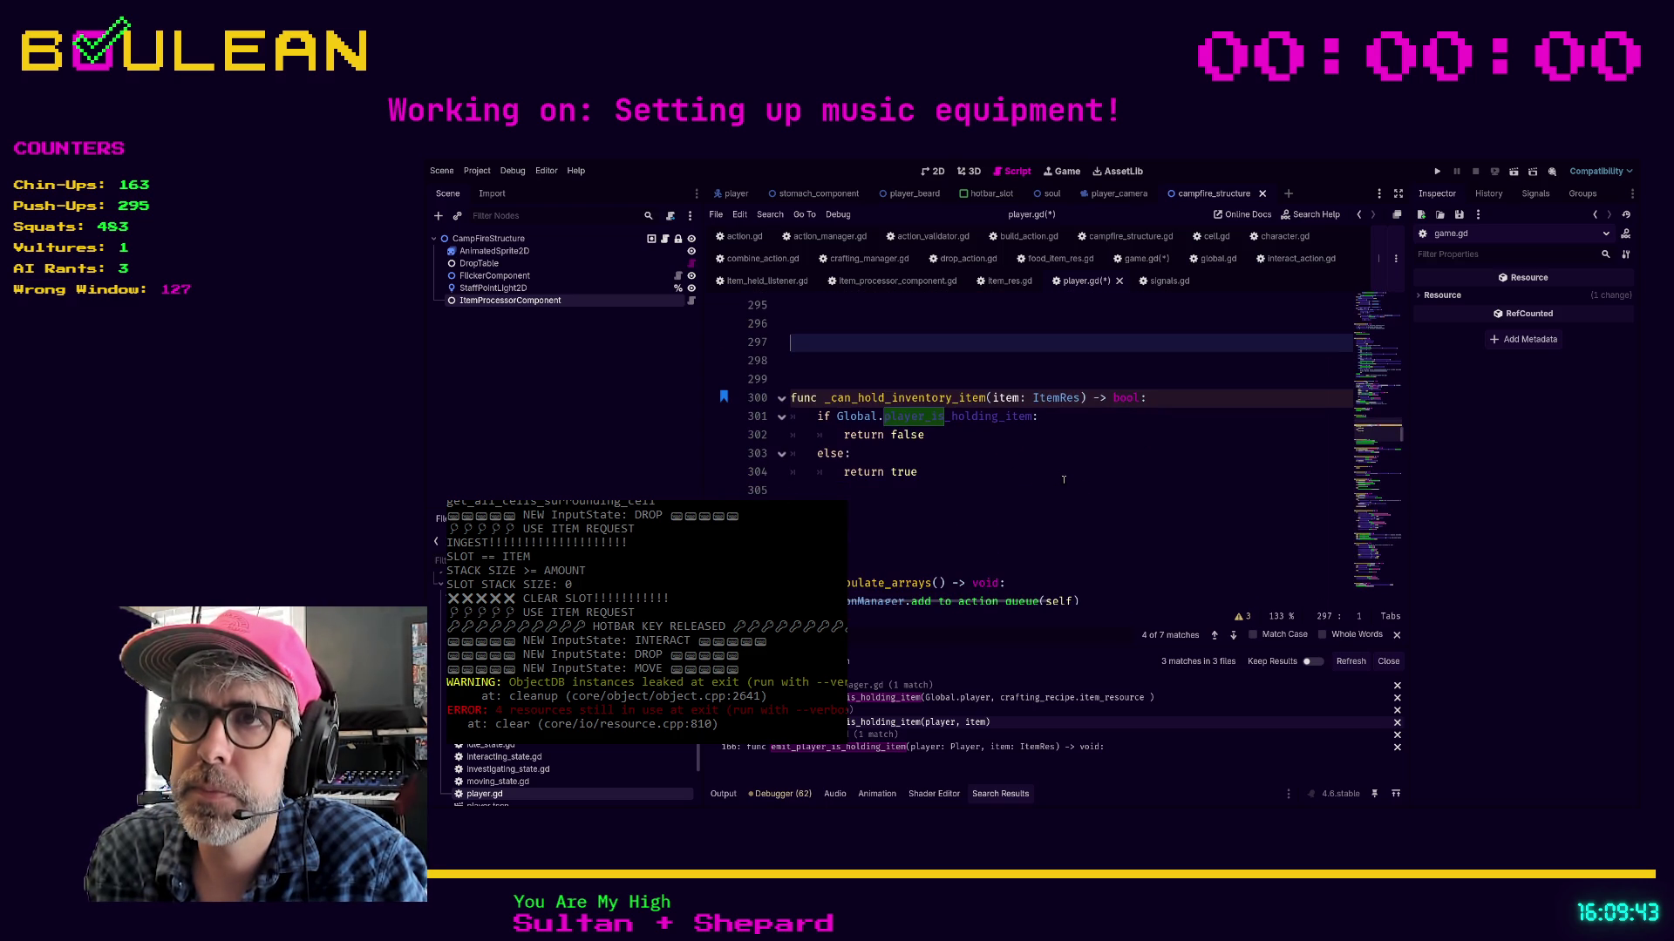
{"action": "key", "text": "ctrl+z"}
{"action": "key", "text": "ctrl+z"}
{"action": "key", "text": "ctrl+z"}
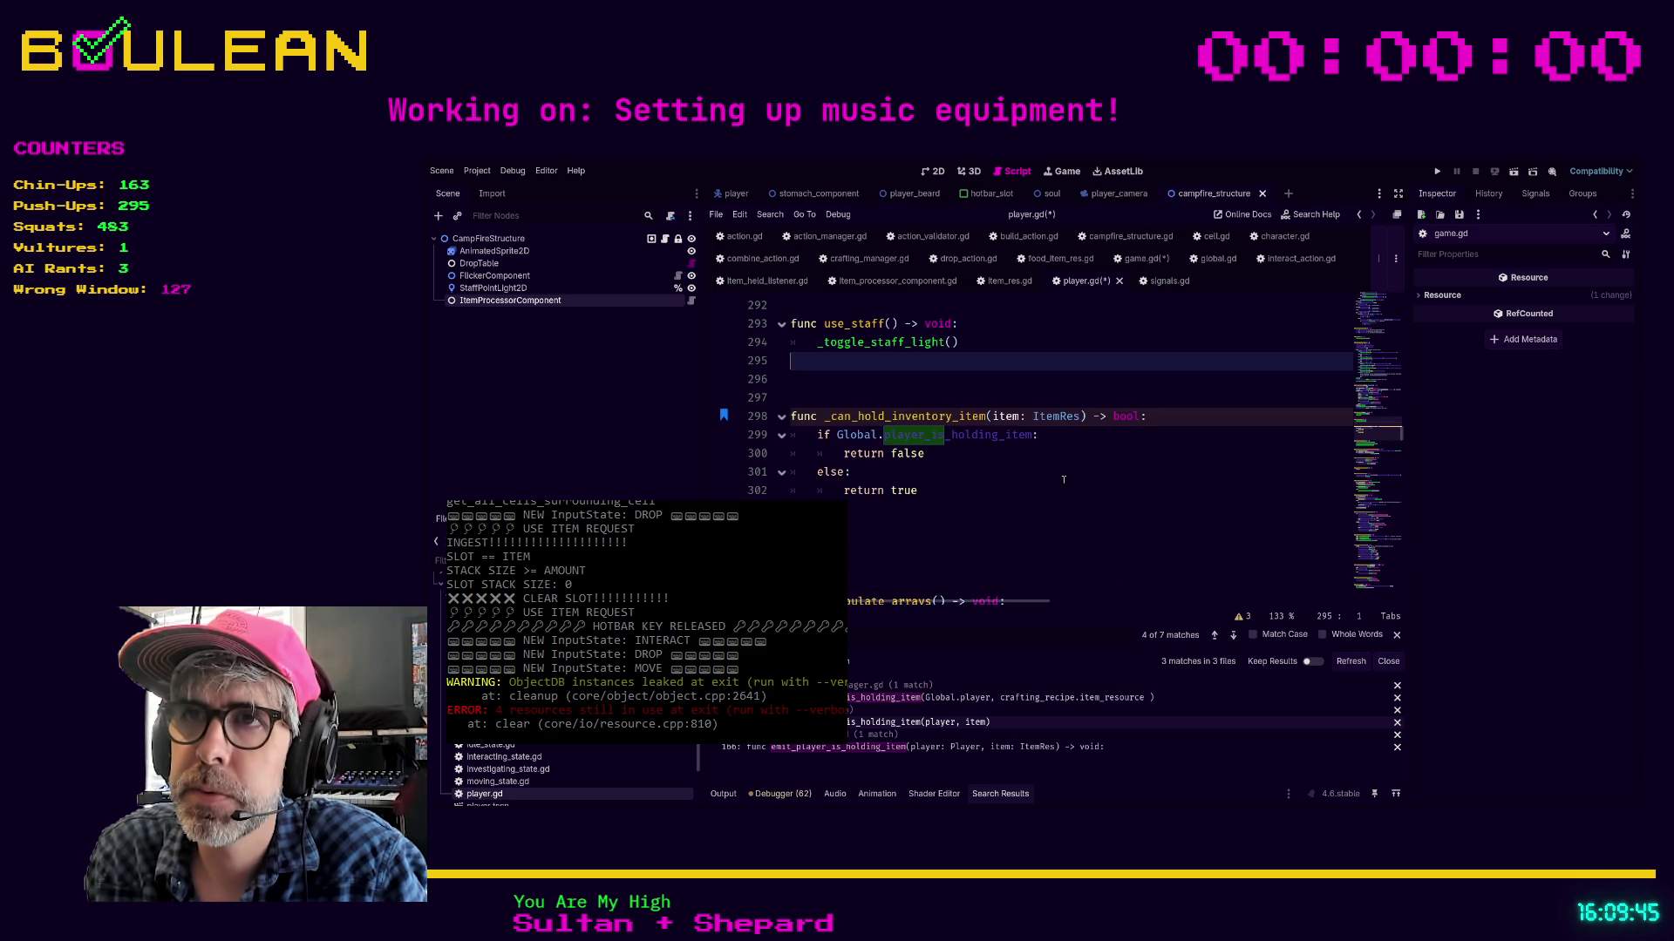
{"action": "key", "text": "ctrl+z"}
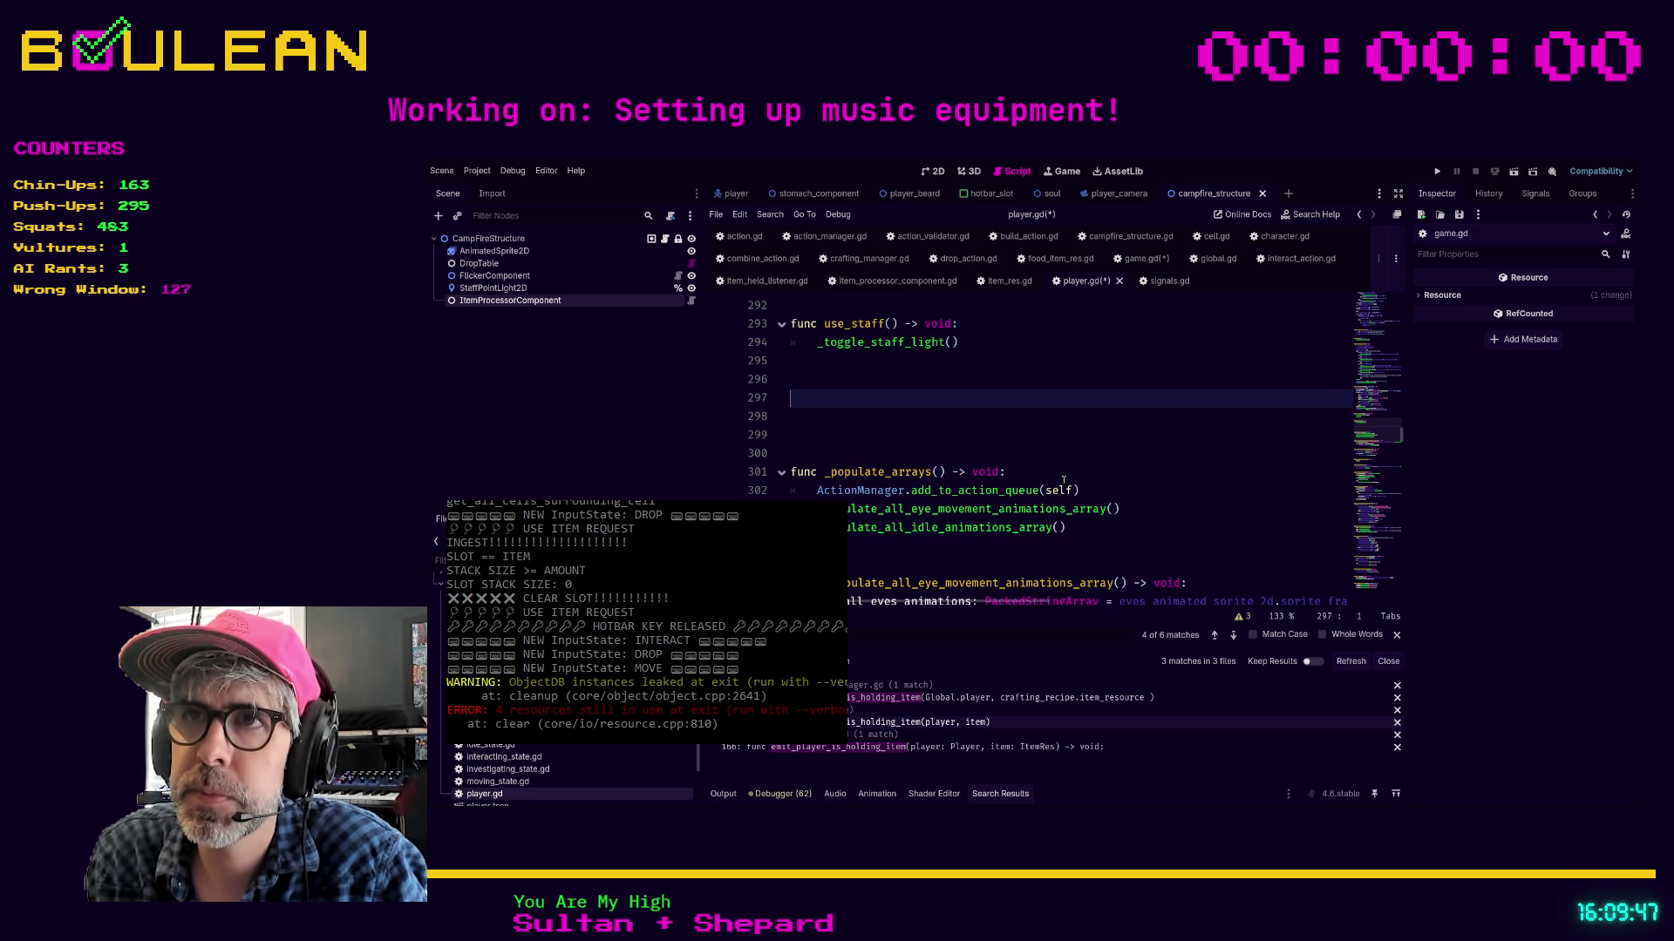
{"action": "key", "text": "ctrl+z"}
{"action": "key", "text": "ctrl+z"}
{"action": "key", "text": "ctrl+z"}
{"action": "key", "text": "ctrl+z"}
{"action": "key", "text": "ctrl+z"}
{"action": "key", "text": "ctrl+z"}
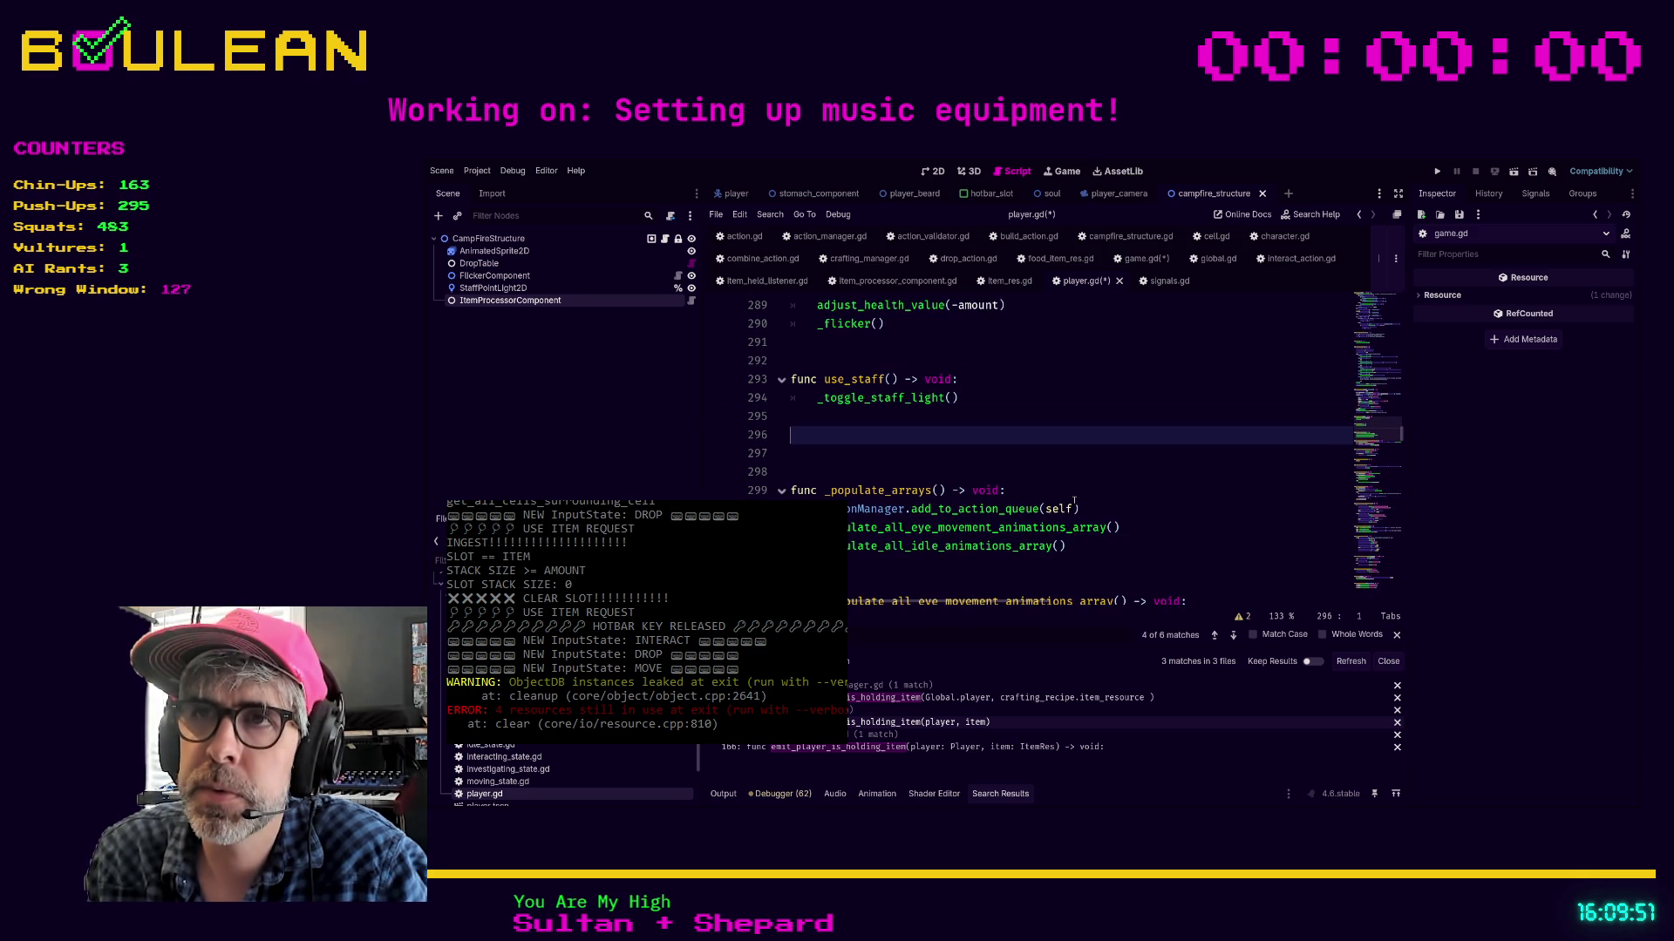
{"action": "key", "text": "ctrl+z"}
{"action": "key", "text": "ctrl+z"}
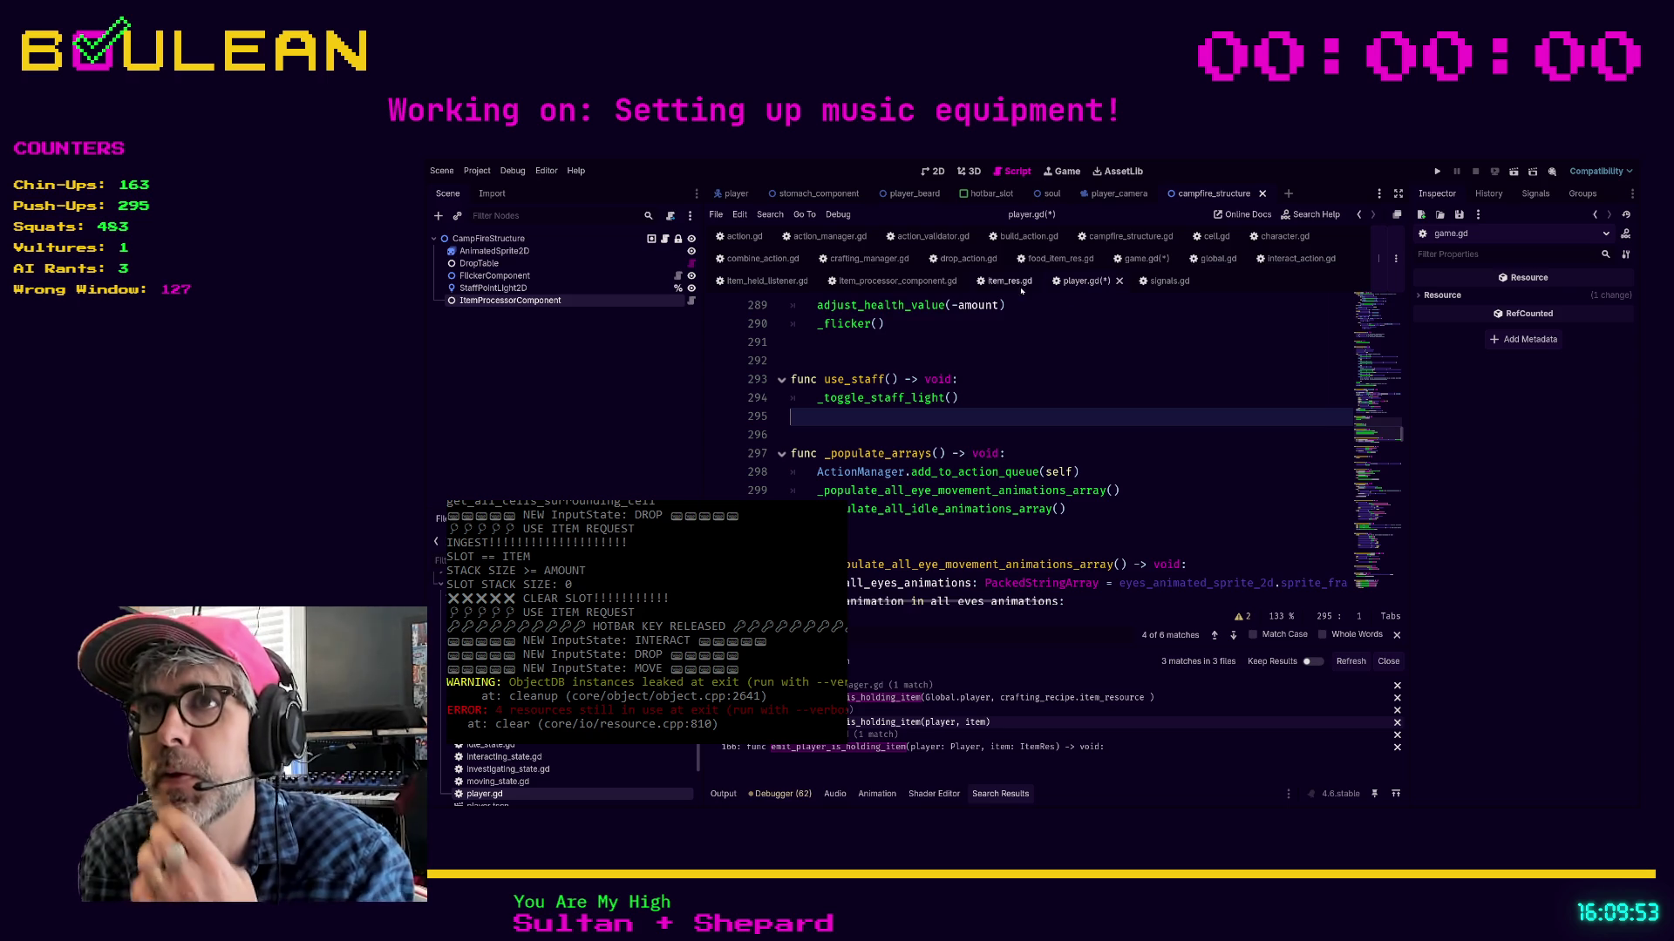
Open item_held_listener.gd and scroll through the script
{"action": "left_click", "coordinate": [767, 281]}
{"action": "scroll", "coordinate": [1126, 450], "scroll_direction": "up", "scroll_amount": 1}
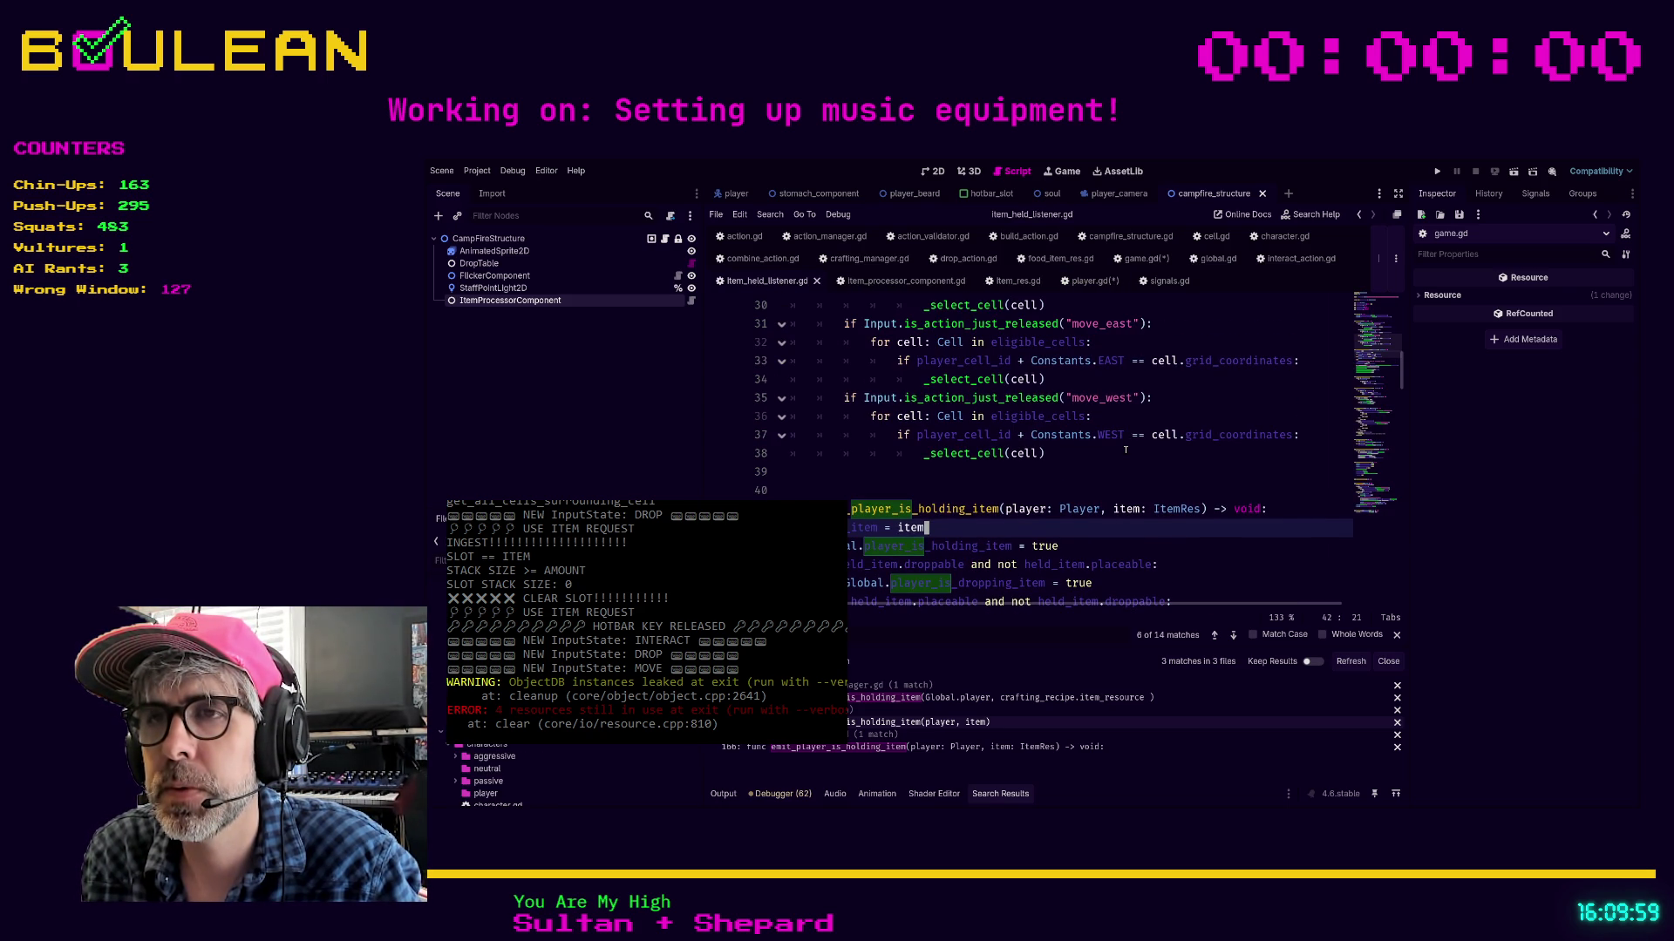
{"action": "scroll", "coordinate": [1126, 449], "scroll_direction": "down", "scroll_amount": 2}
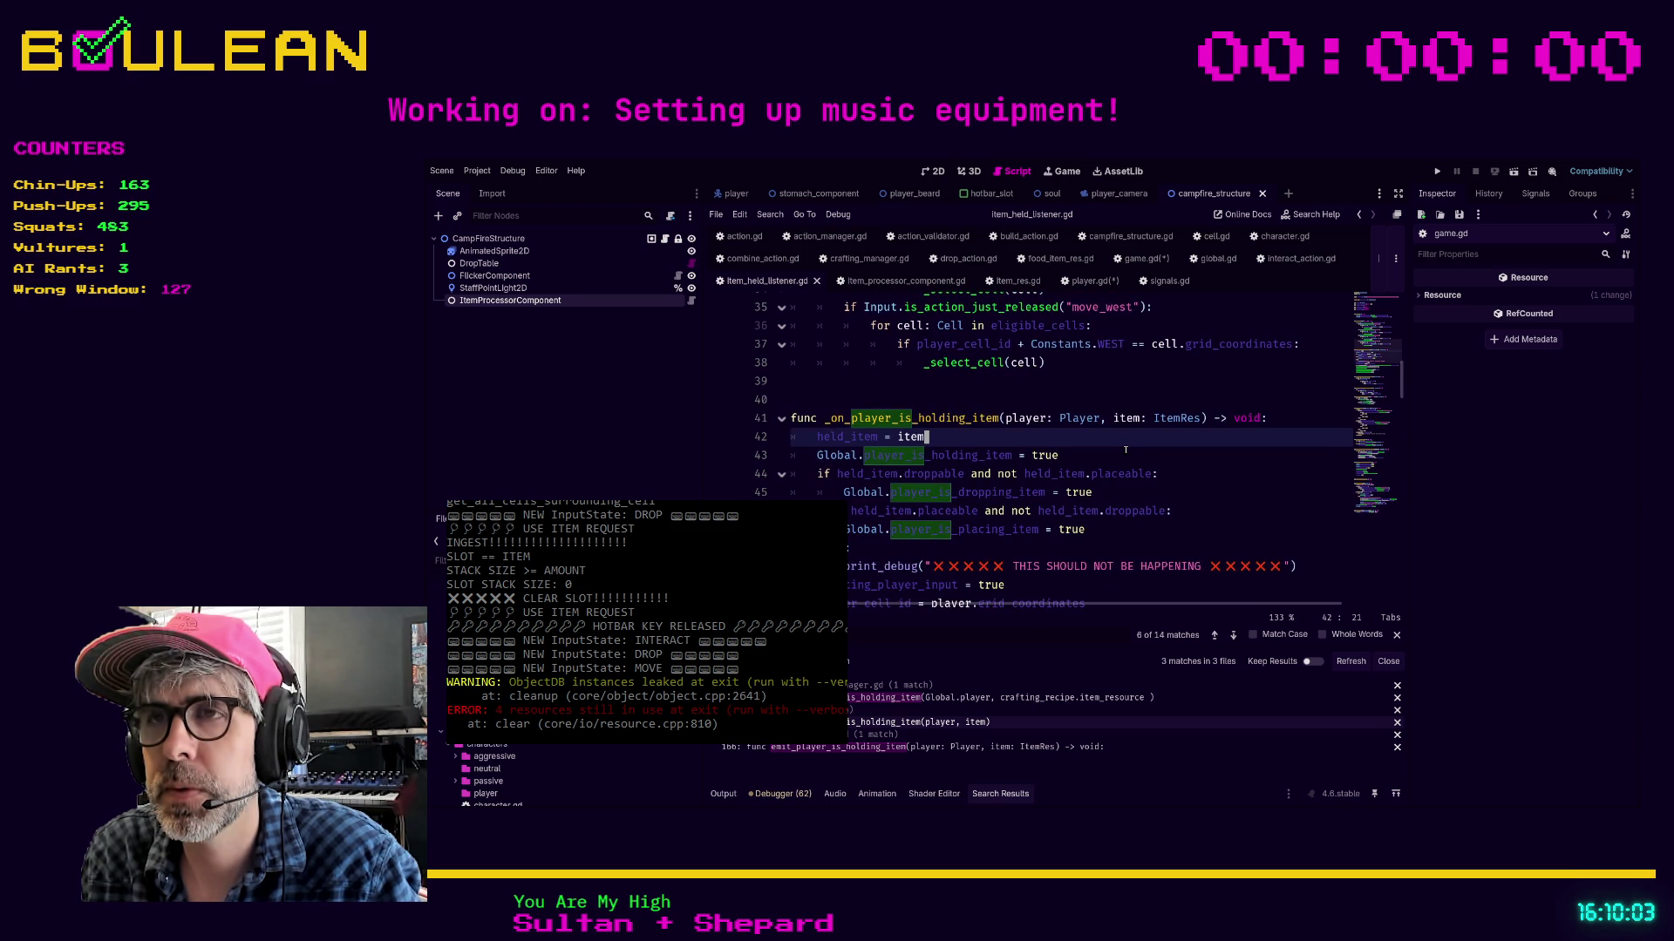
{"action": "scroll", "coordinate": [1126, 450], "scroll_direction": "down", "scroll_amount": 3}
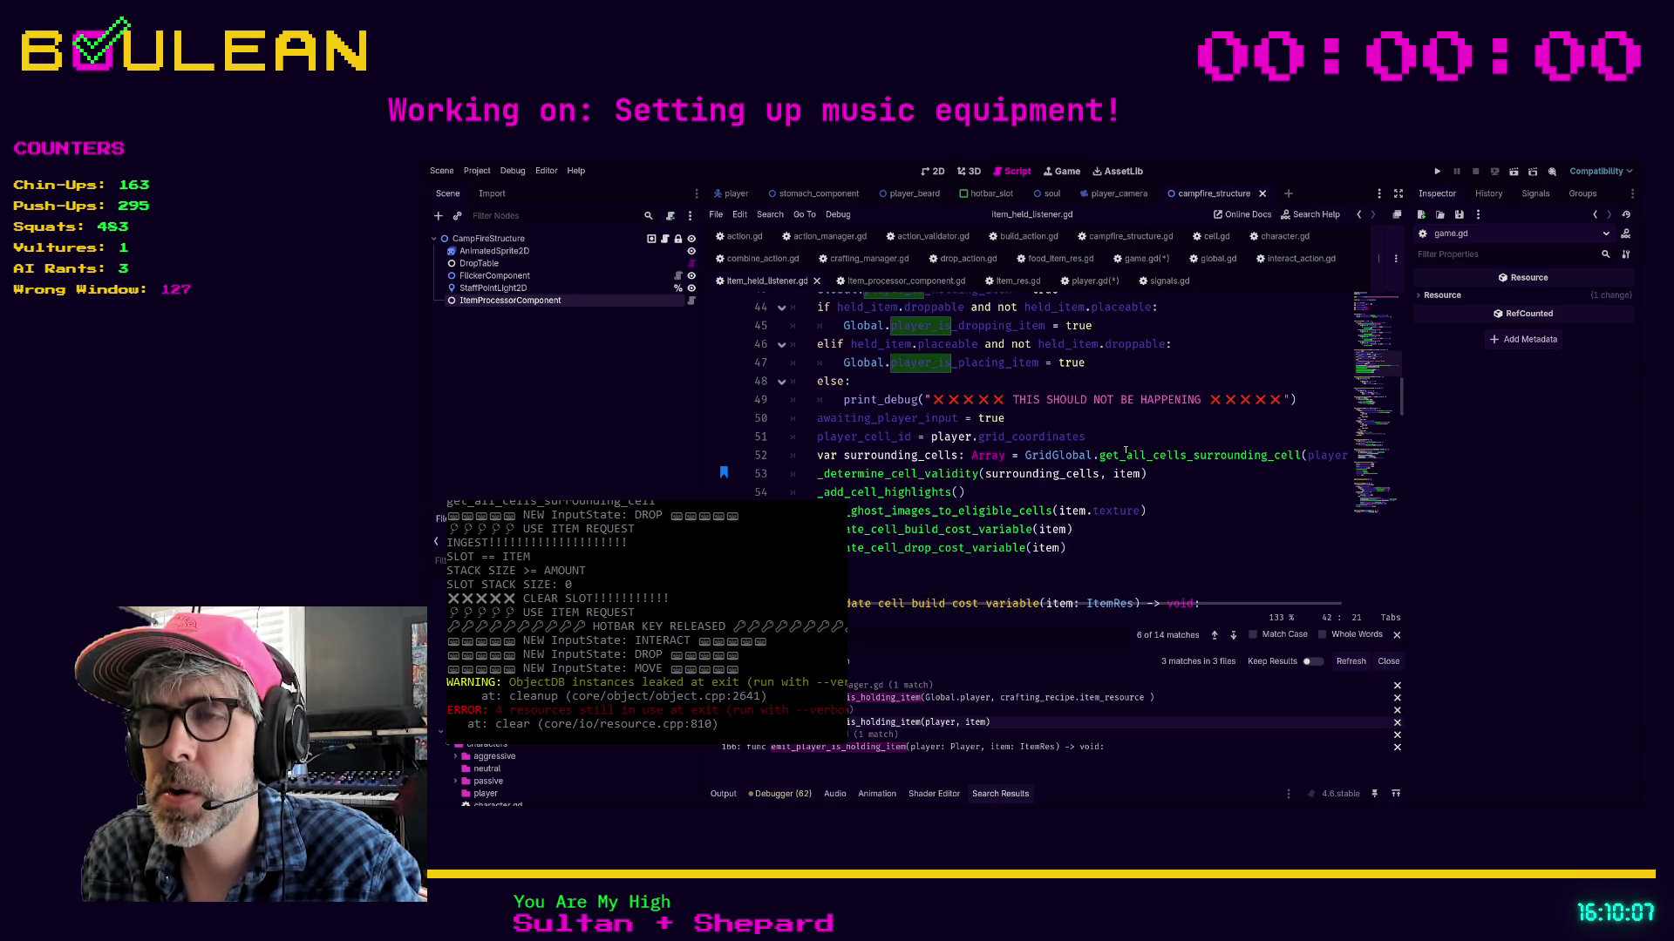
{"action": "scroll", "coordinate": [1125, 450], "scroll_direction": "down", "scroll_amount": 1}
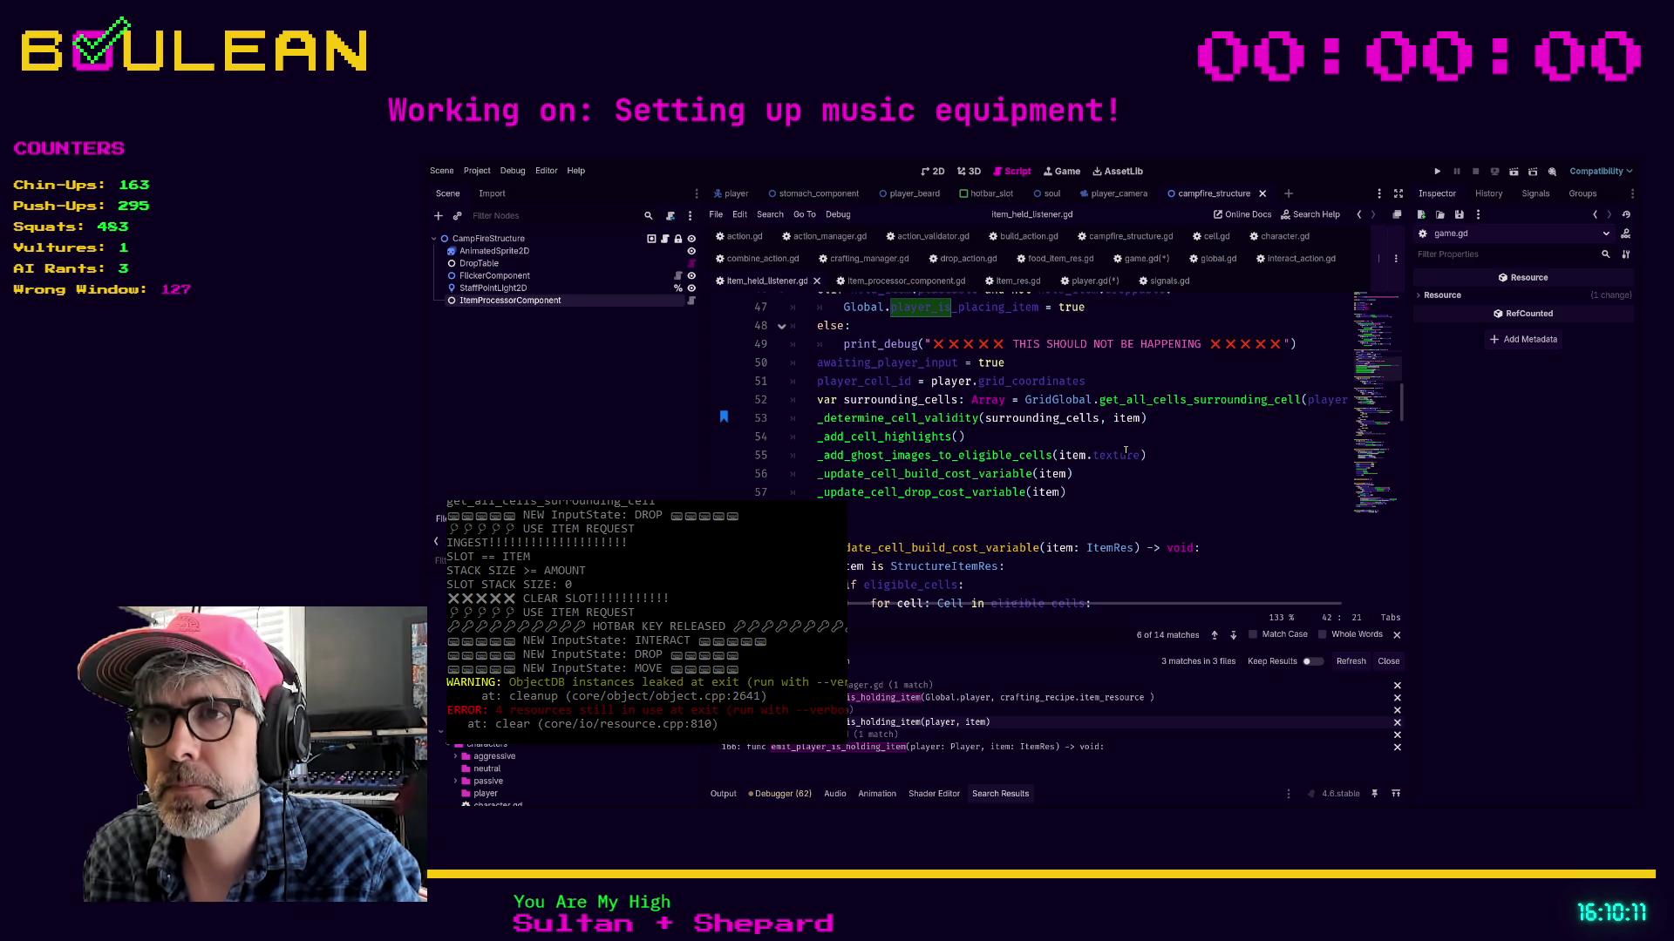
{"action": "scroll", "coordinate": [1126, 450], "scroll_direction": "down", "scroll_amount": 1}
{"action": "scroll", "coordinate": [1125, 450], "scroll_direction": "up", "scroll_amount": 1}
Search for process_item and select its call on line 144 in _select_cell
{"action": "left_click", "coordinate": [1125, 460]}
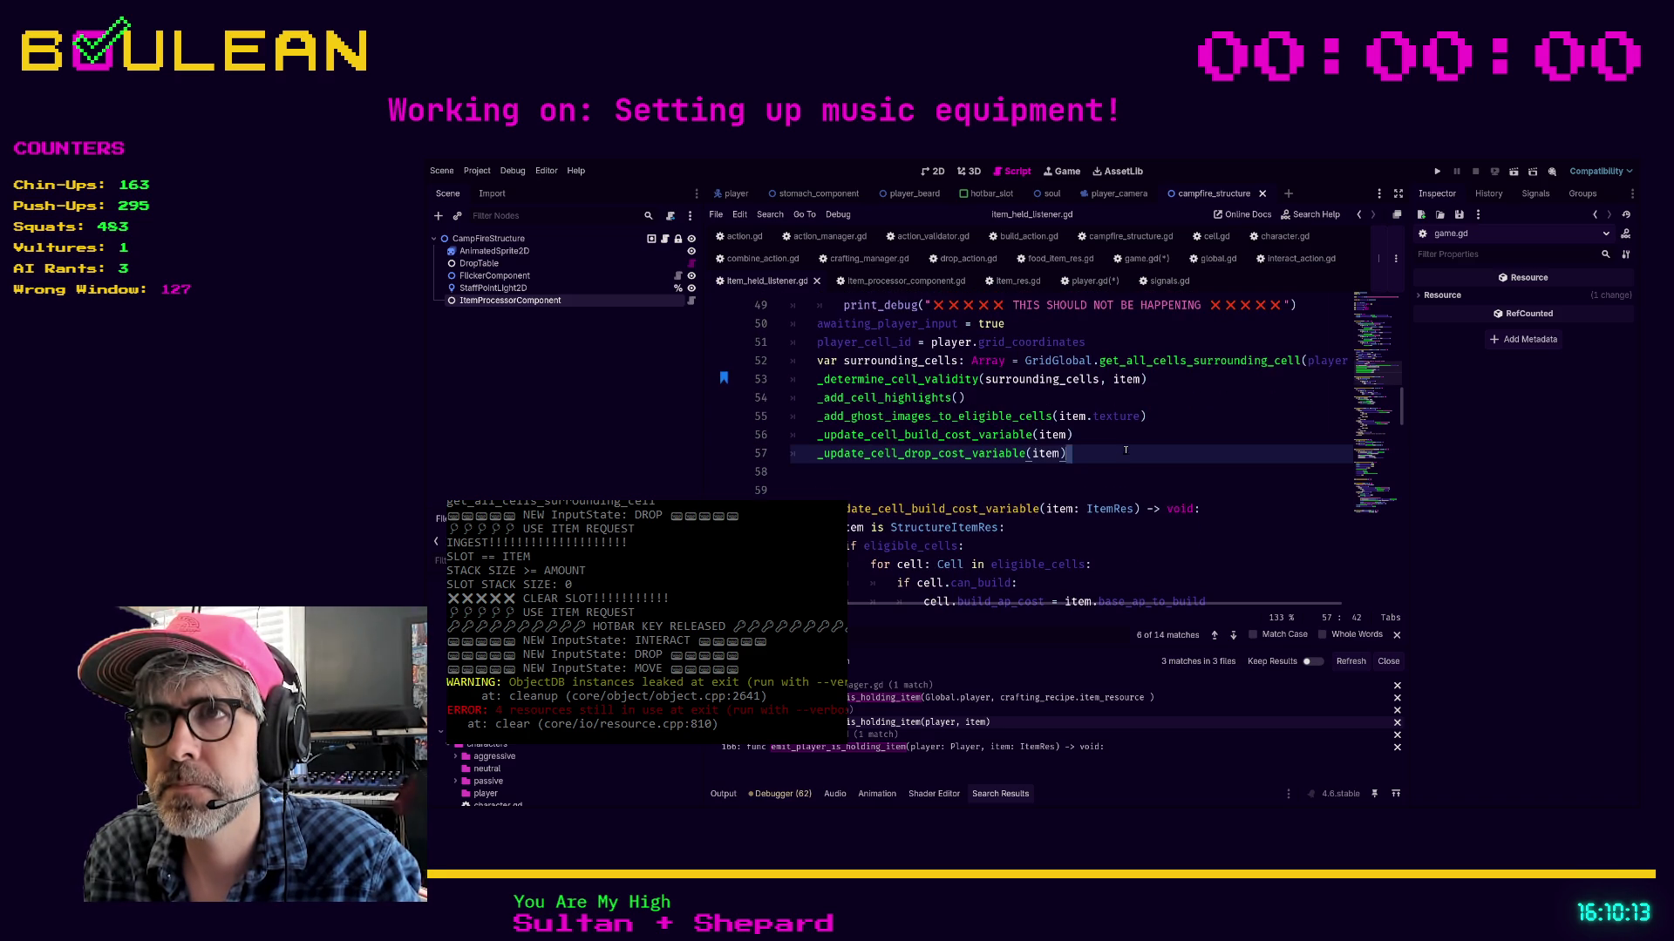
{"action": "key", "text": "ctrl+f"}
{"action": "type", "text": "process_item(held_item"}
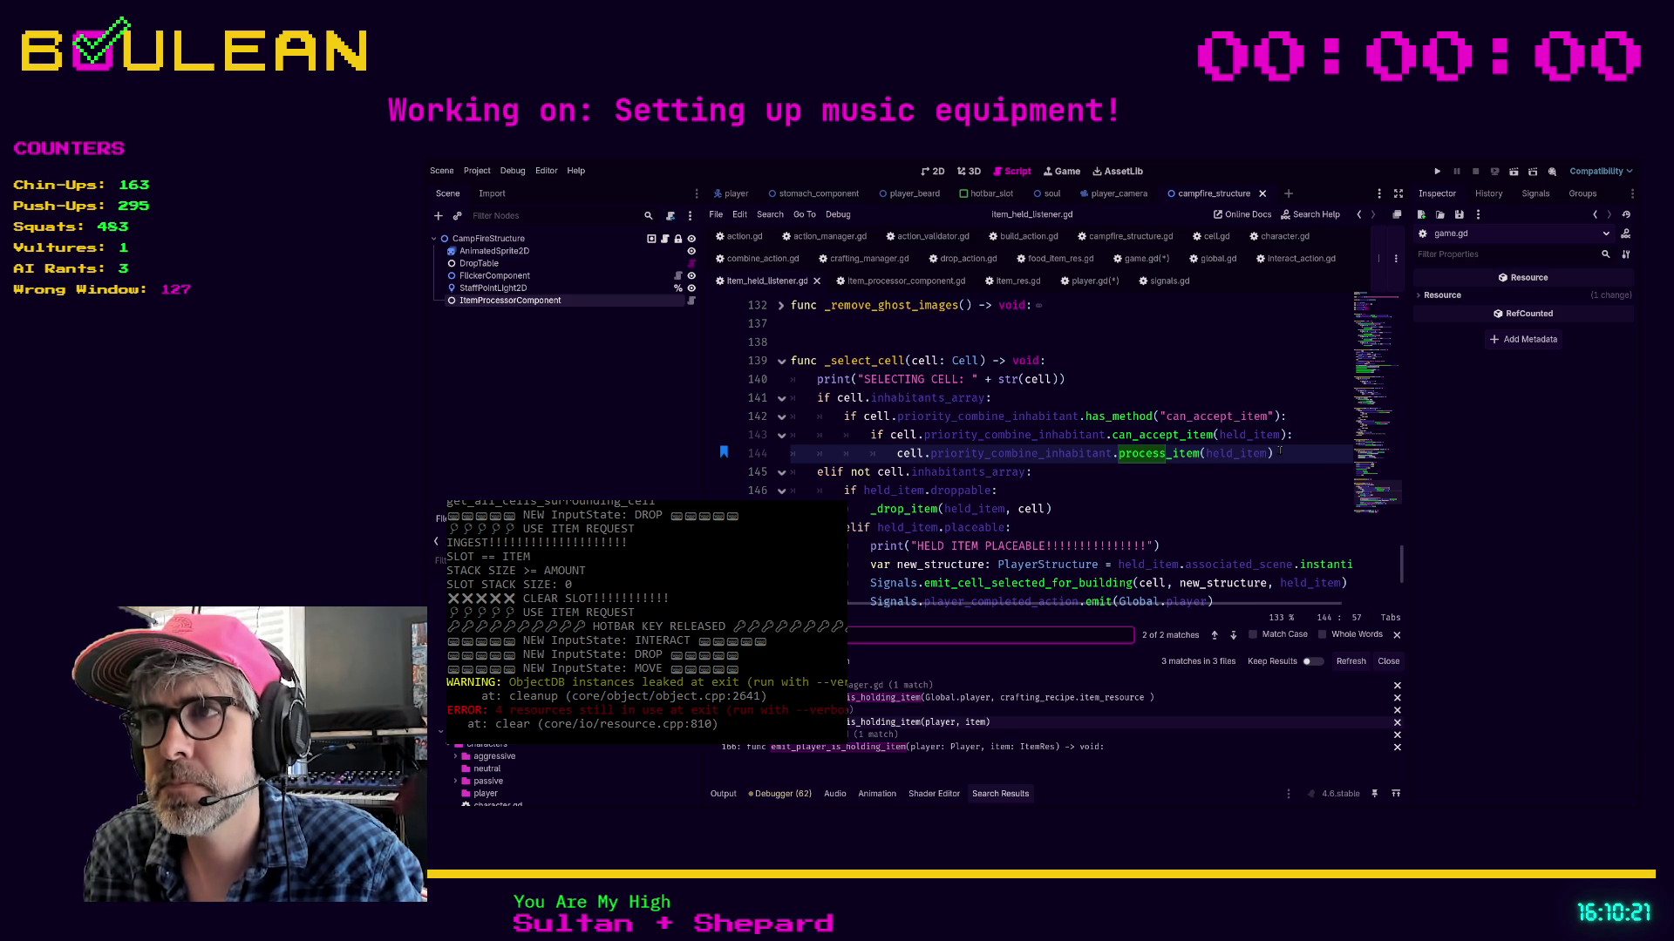
{"action": "left_click_drag", "start_coordinate": [1273, 453], "coordinate": [898, 455]}
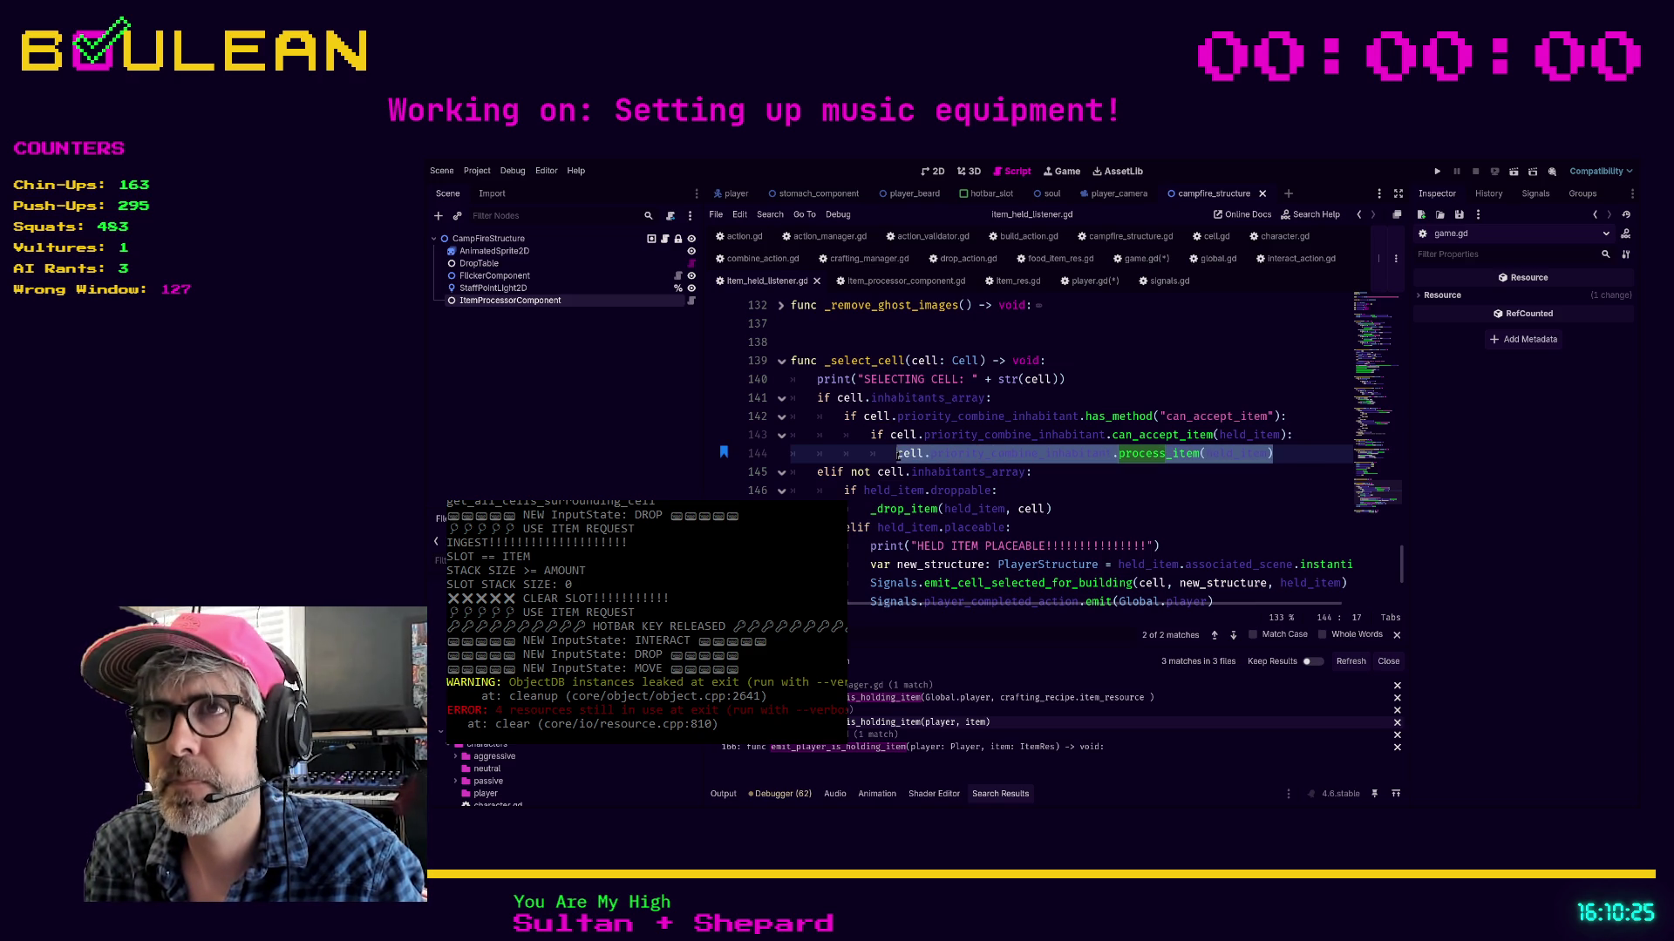
{"action": "left_click", "coordinate": [1085, 280]}
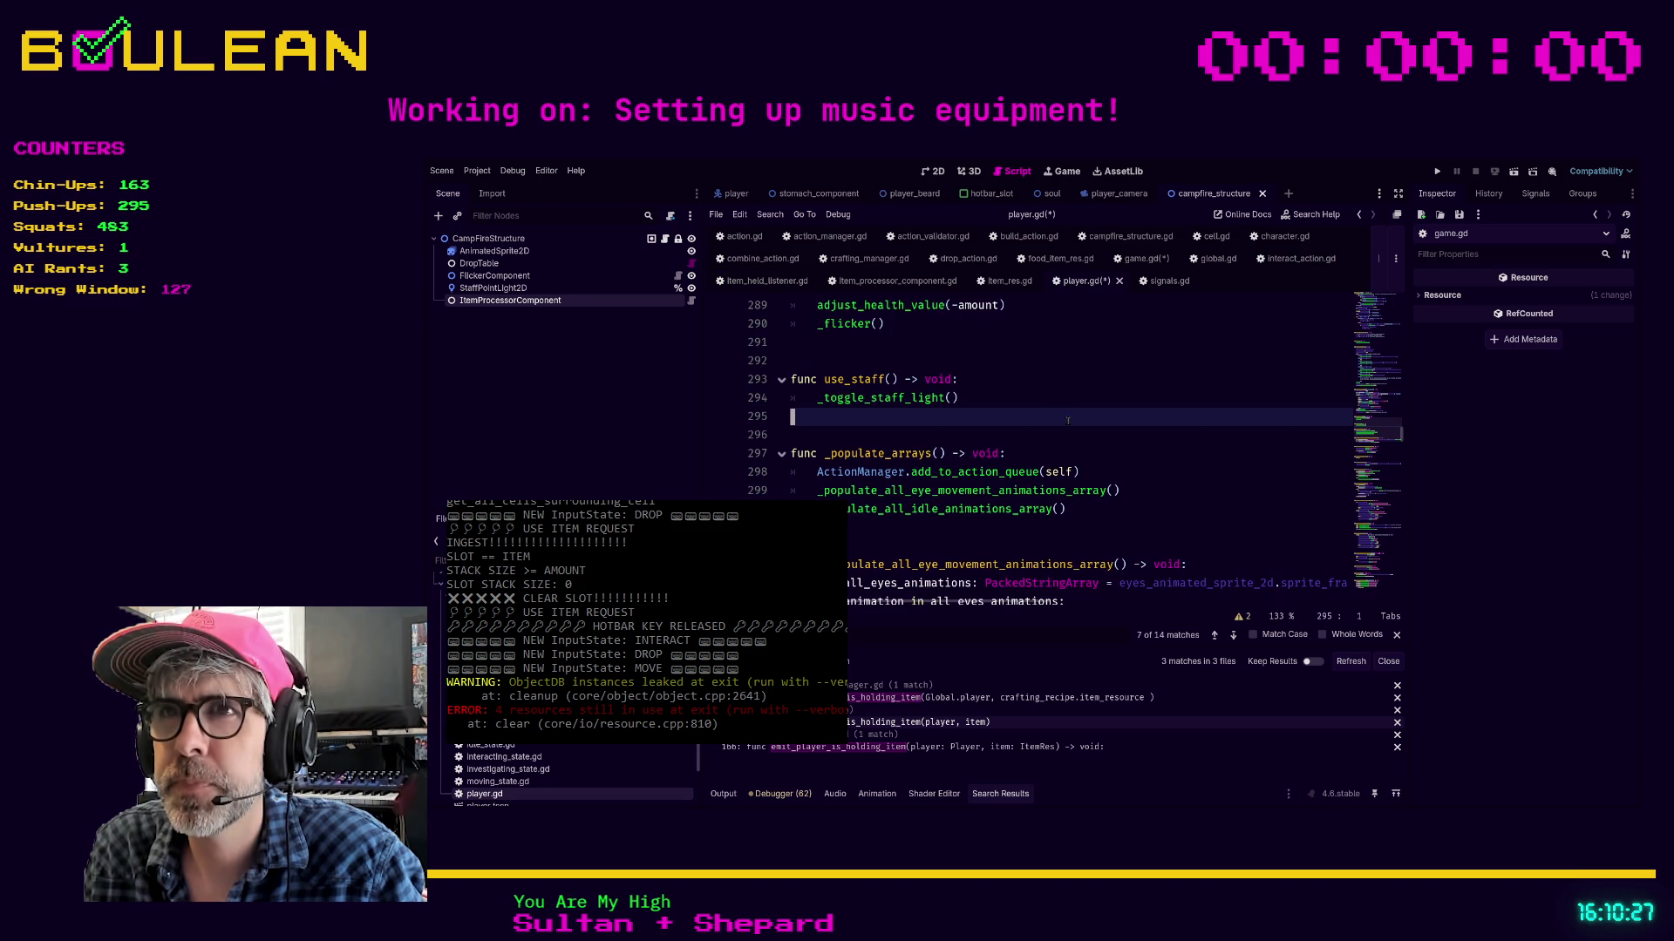
Search player.gd for _initiate_ and jump to the definitions in character.gd
{"action": "key", "text": "ctrl+f"}
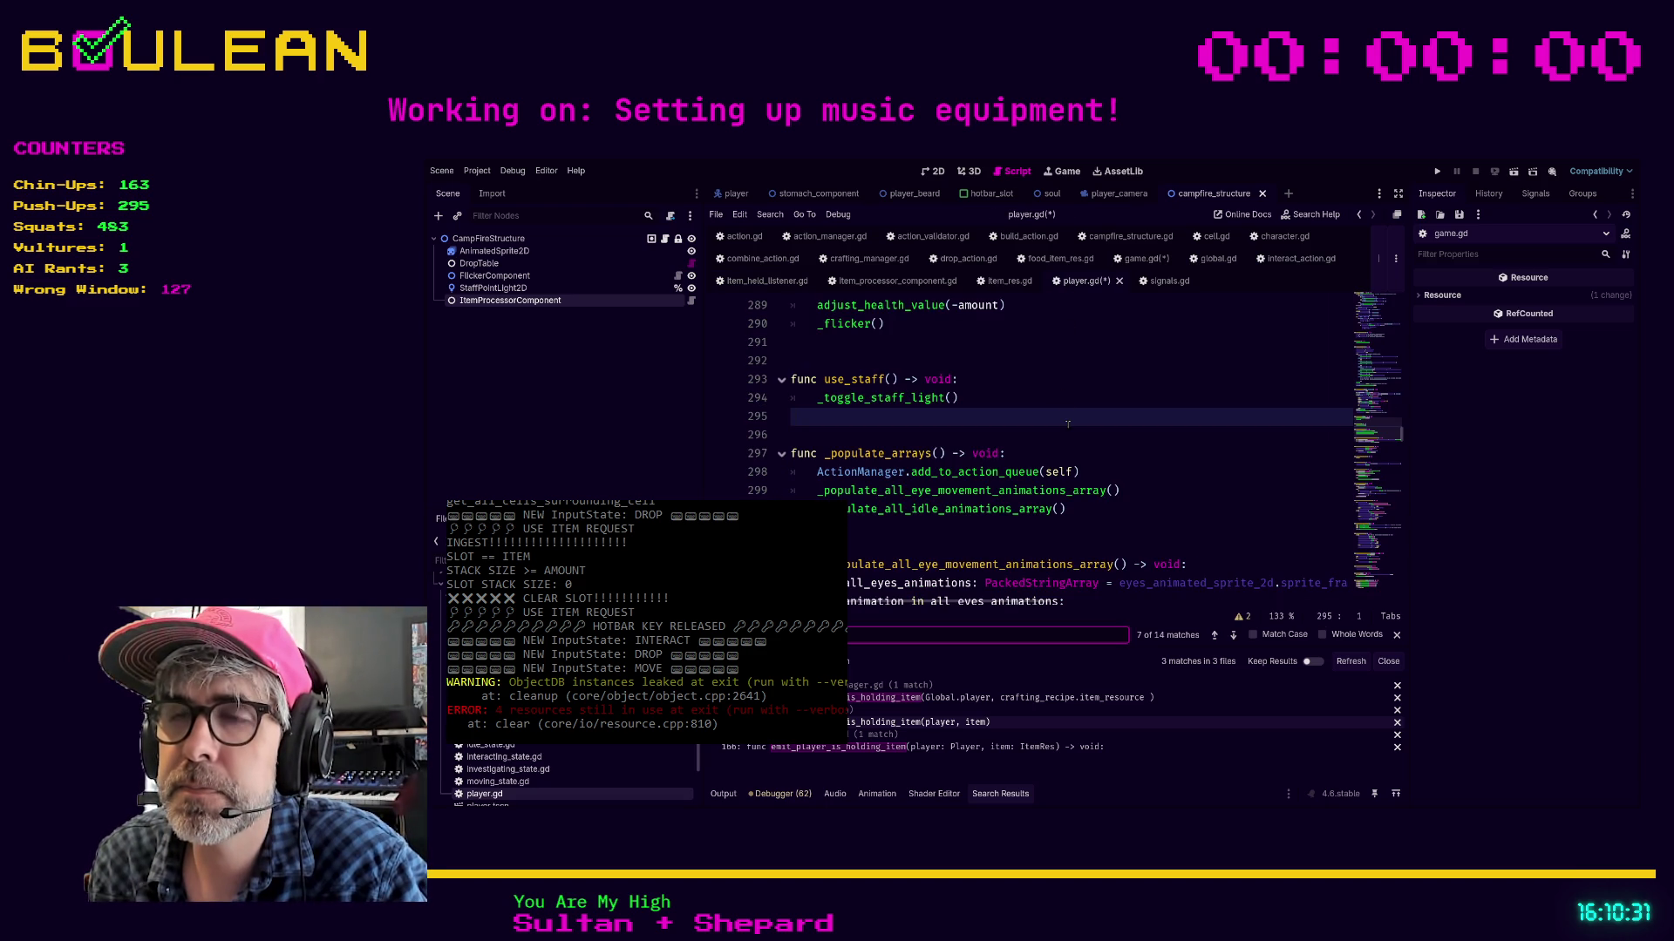
{"action": "type", "text": "_initiate_"}
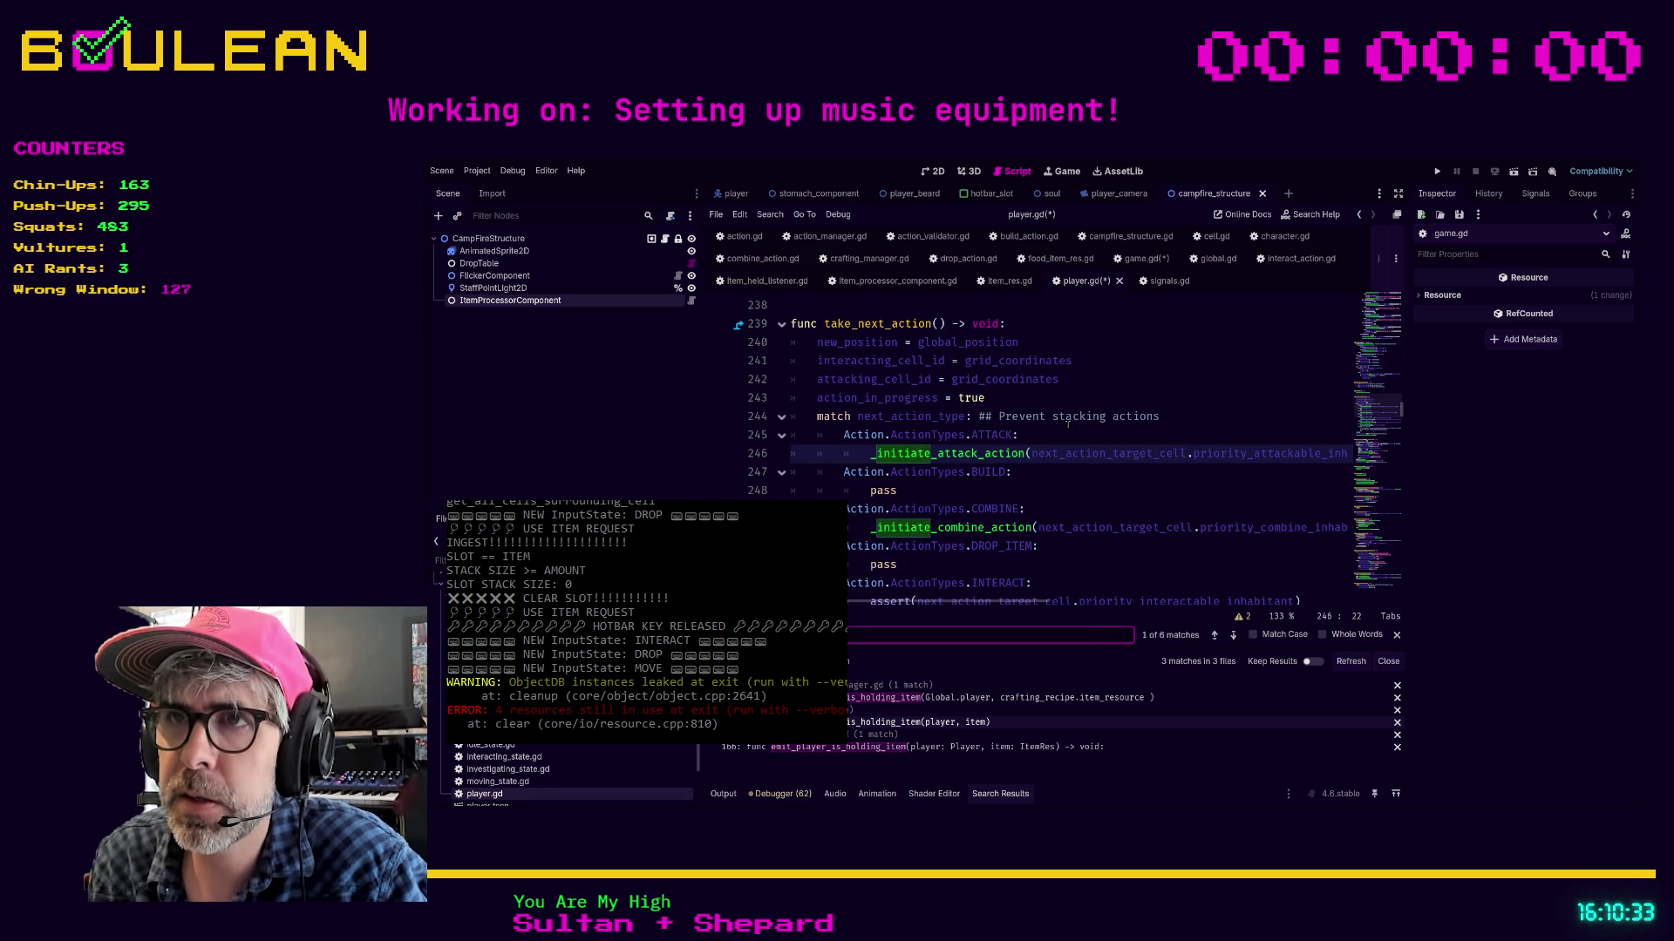
{"action": "left_click", "coordinate": [964, 457], "text": "ctrl"}
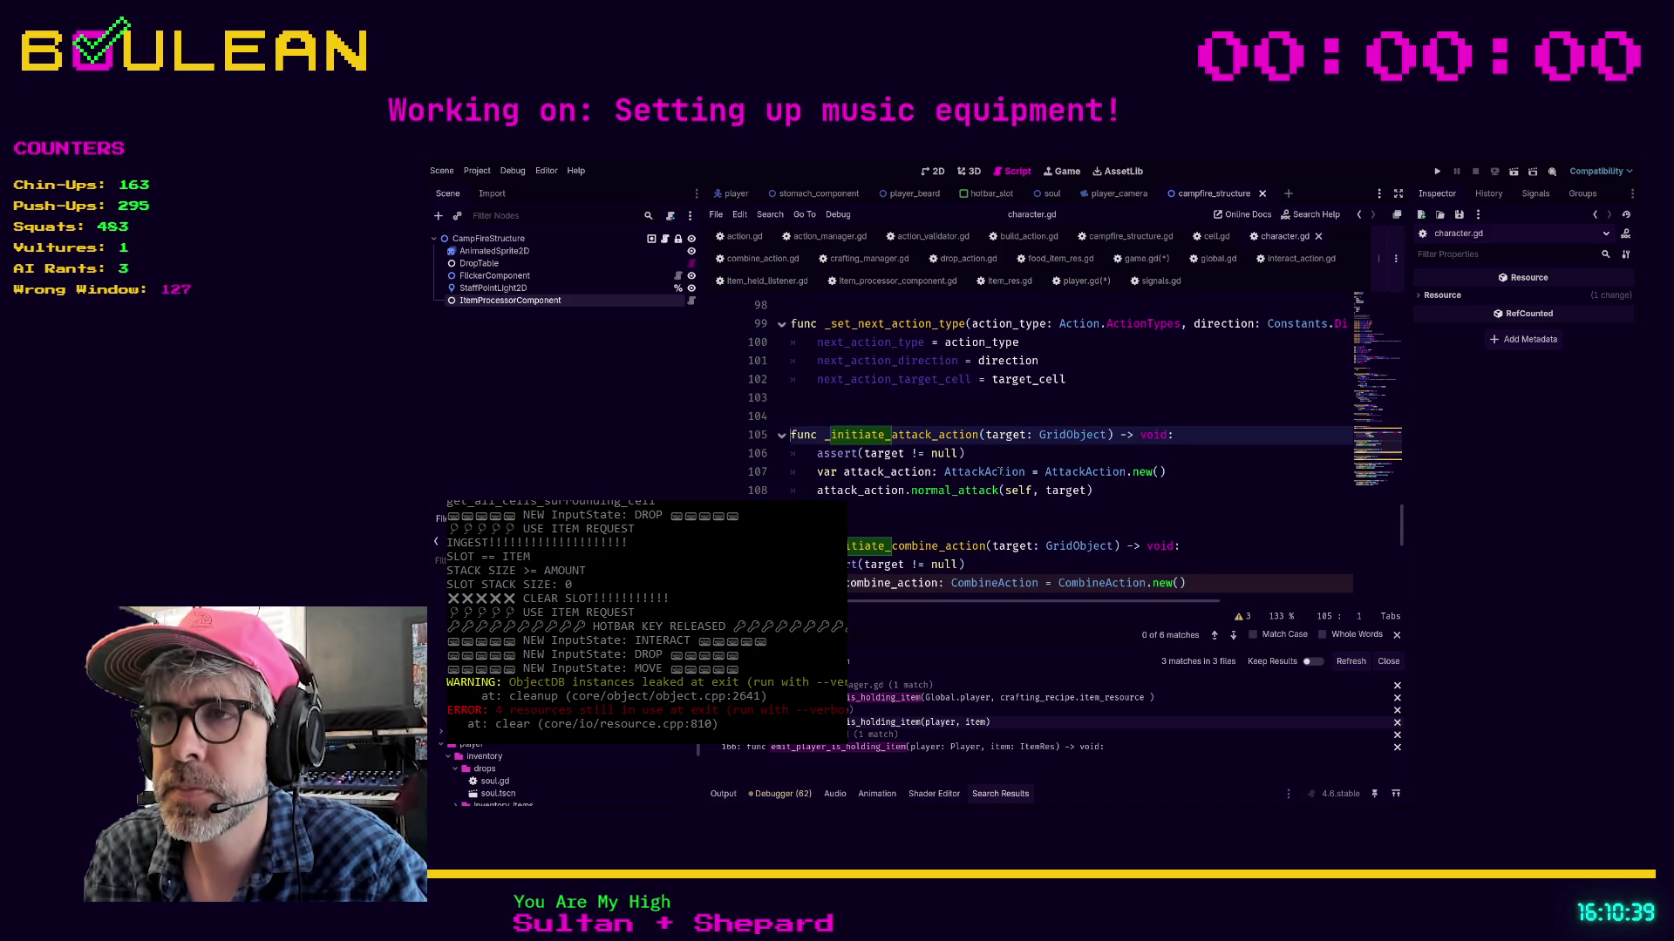
{"action": "scroll", "coordinate": [984, 466], "scroll_direction": "down", "scroll_amount": 1}
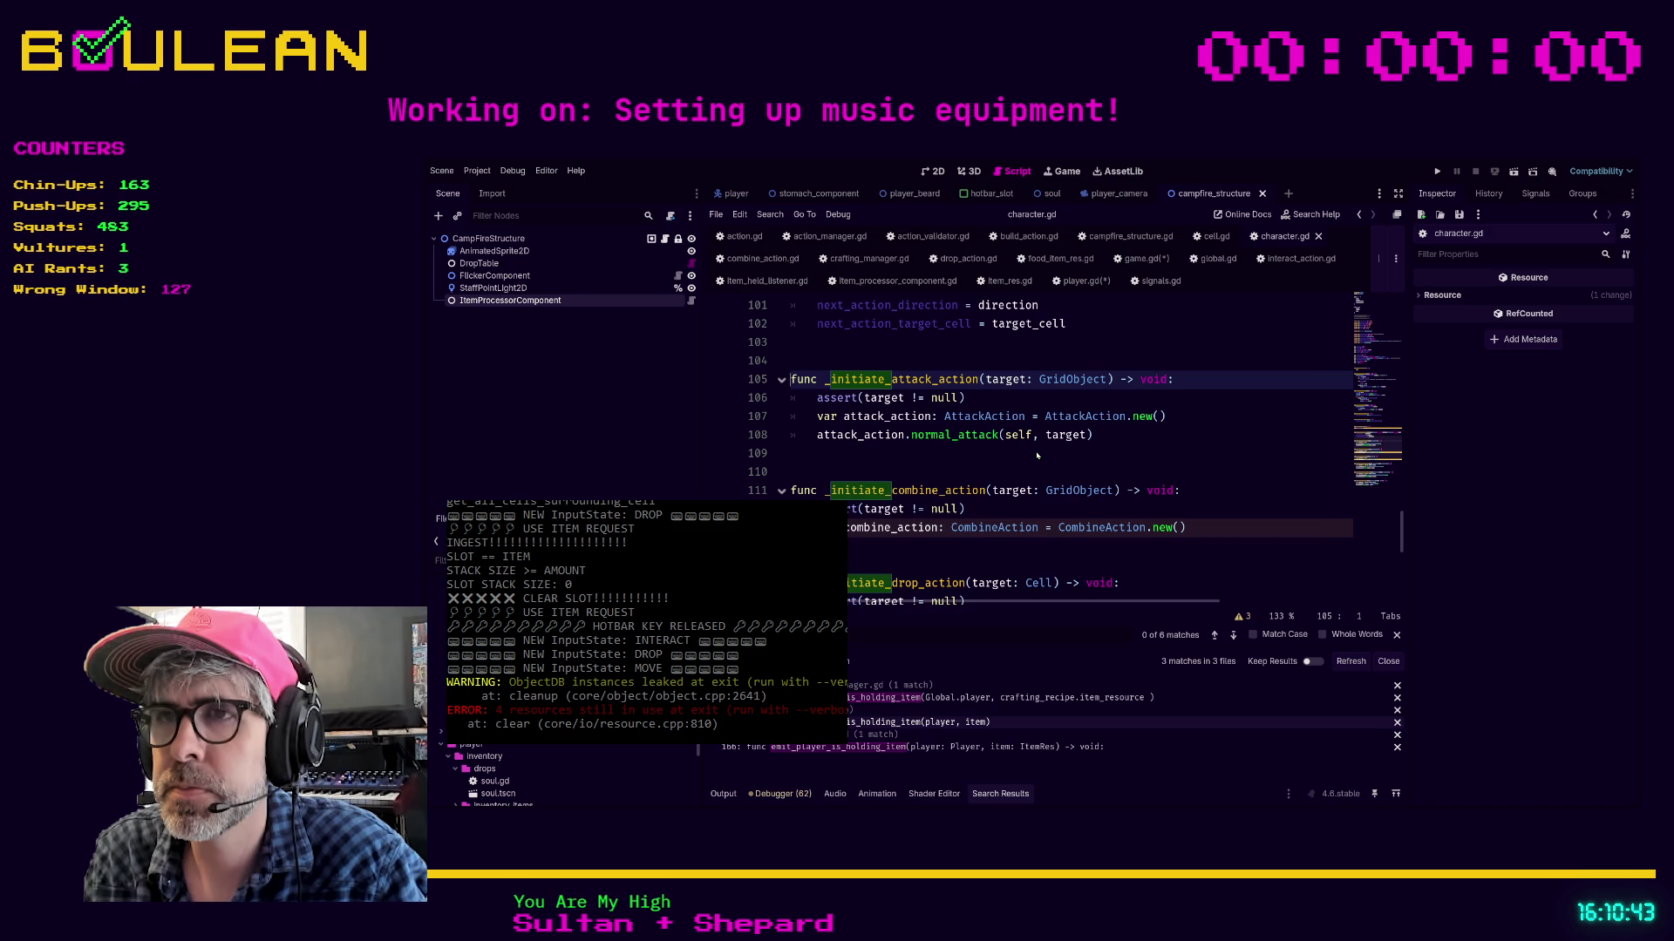
{"action": "scroll", "coordinate": [914, 522], "scroll_direction": "down", "scroll_amount": 1}
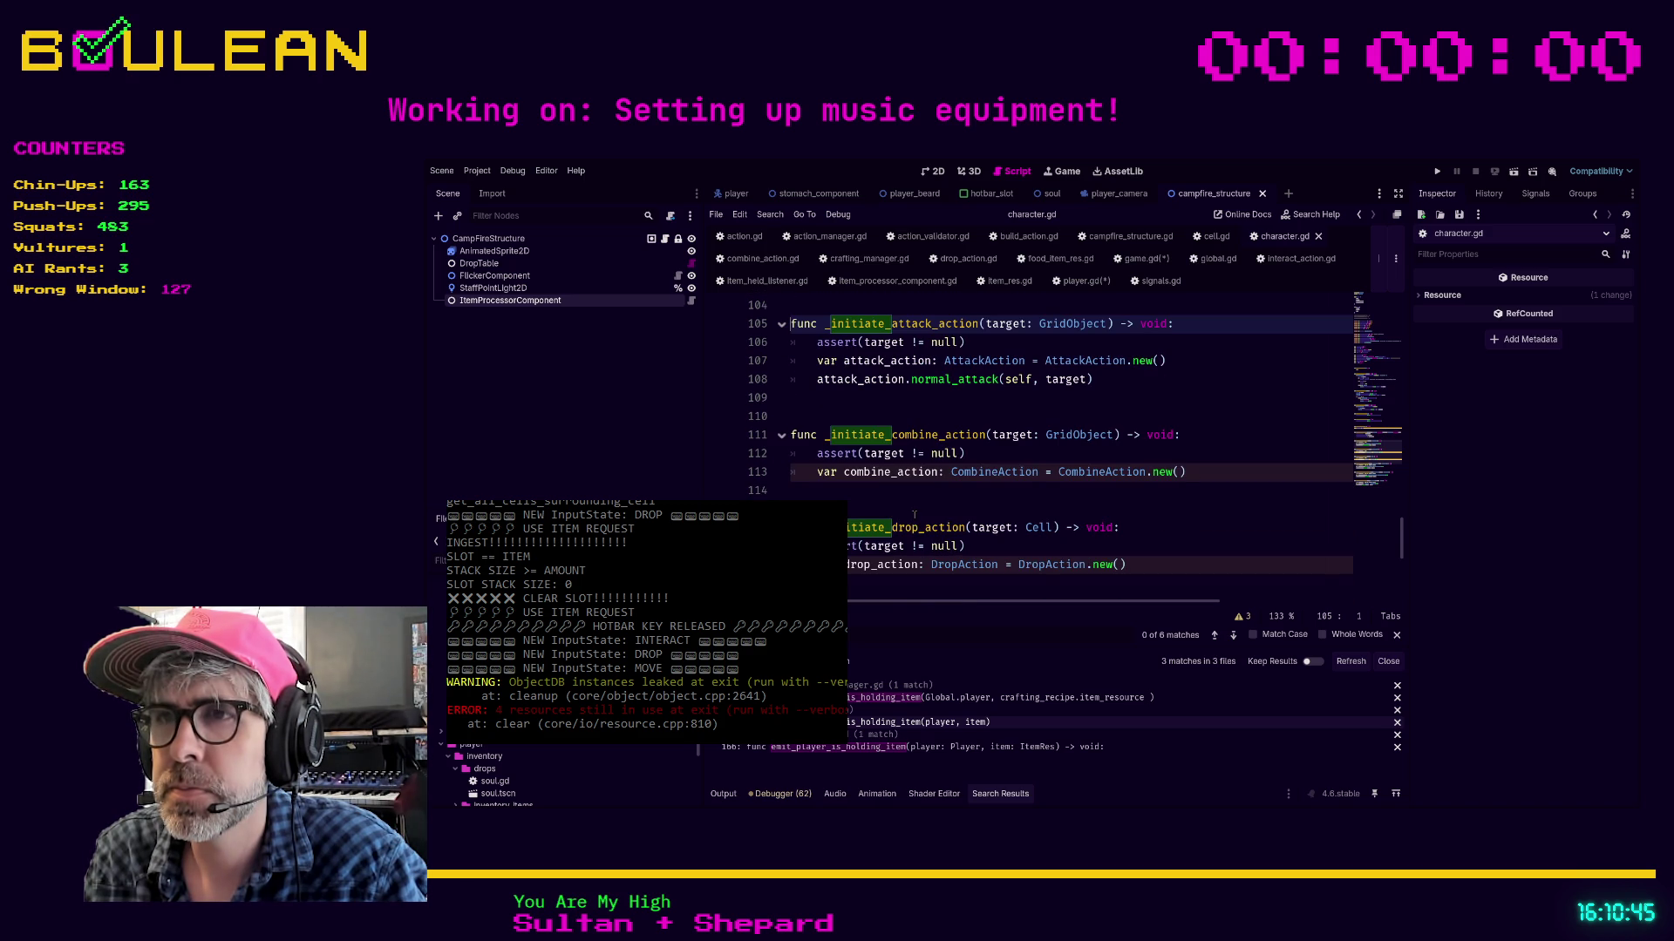
{"action": "scroll", "coordinate": [913, 514], "scroll_direction": "down", "scroll_amount": 1}
{"action": "scroll", "coordinate": [915, 503], "scroll_direction": "down", "scroll_amount": 1}
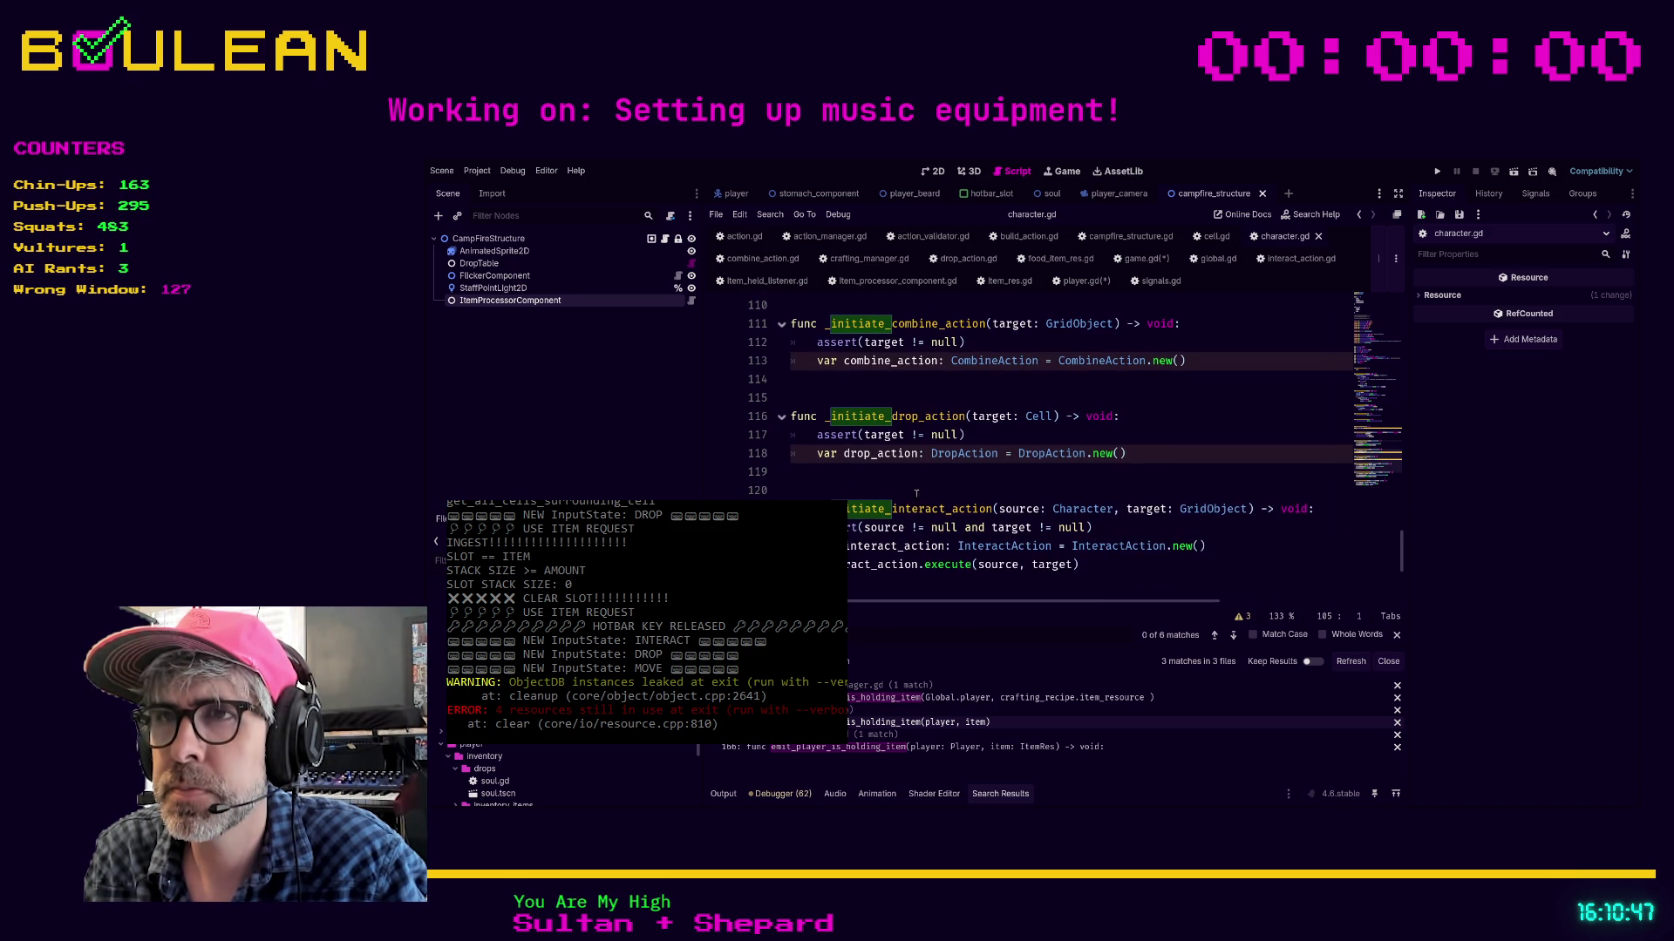
Add combine_action.execute(target) on line 114 of _initiate_combine_action
{"action": "left_click", "coordinate": [985, 379]}
{"action": "type", "text": "combin_action.execute"}
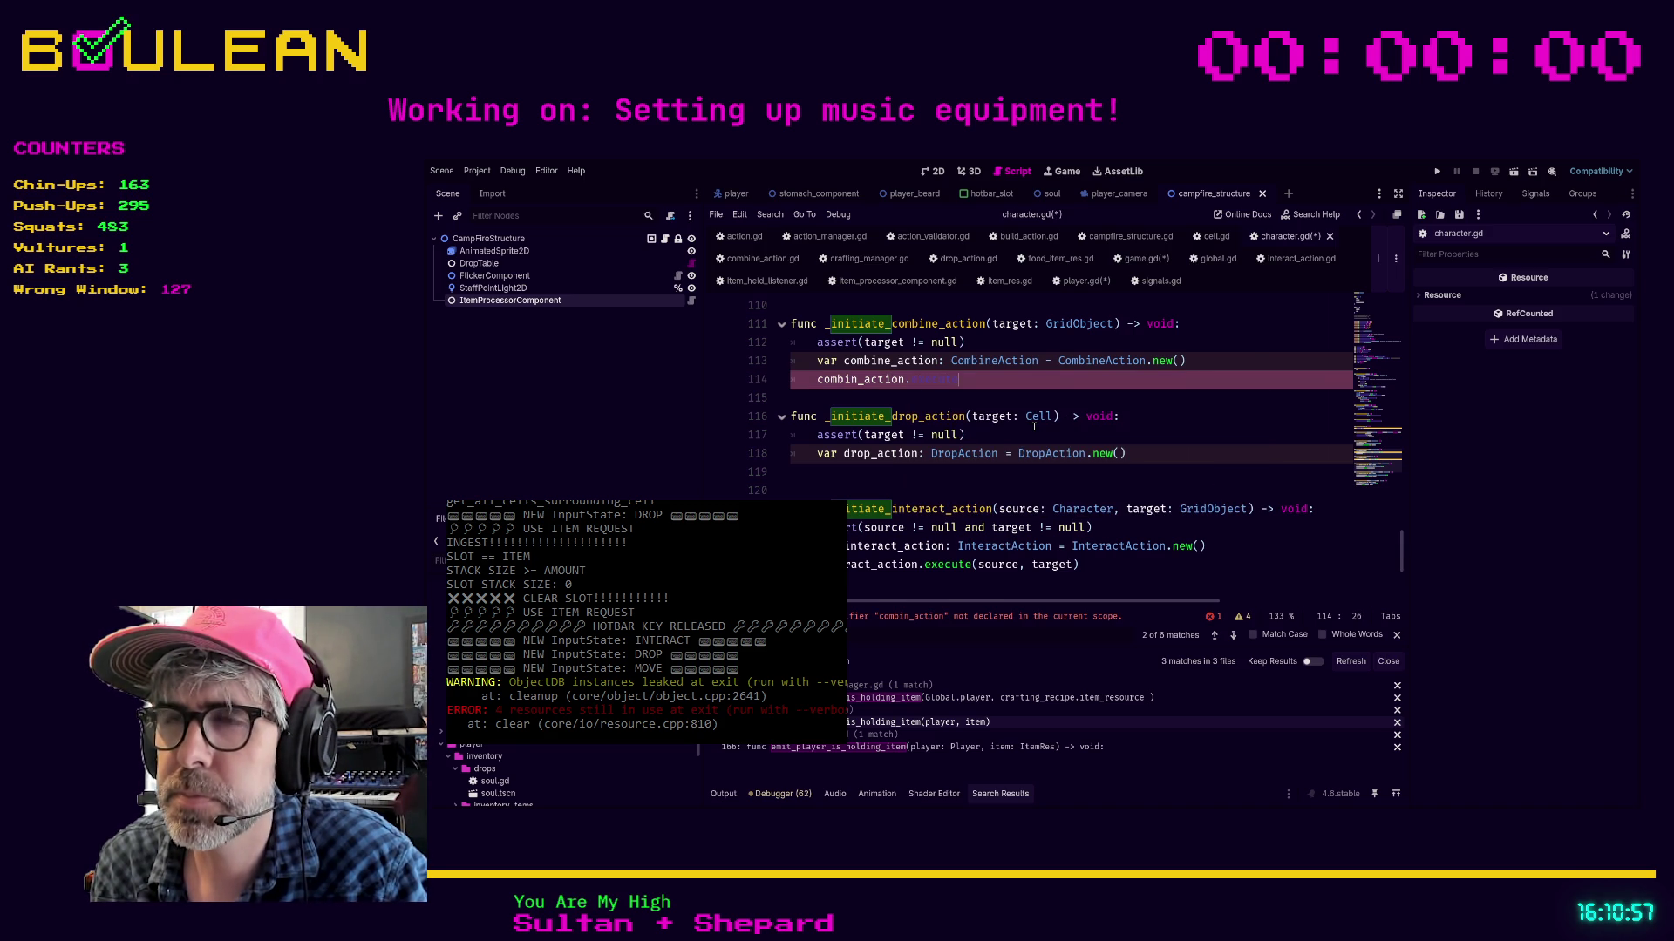
{"action": "type", "text": "("}
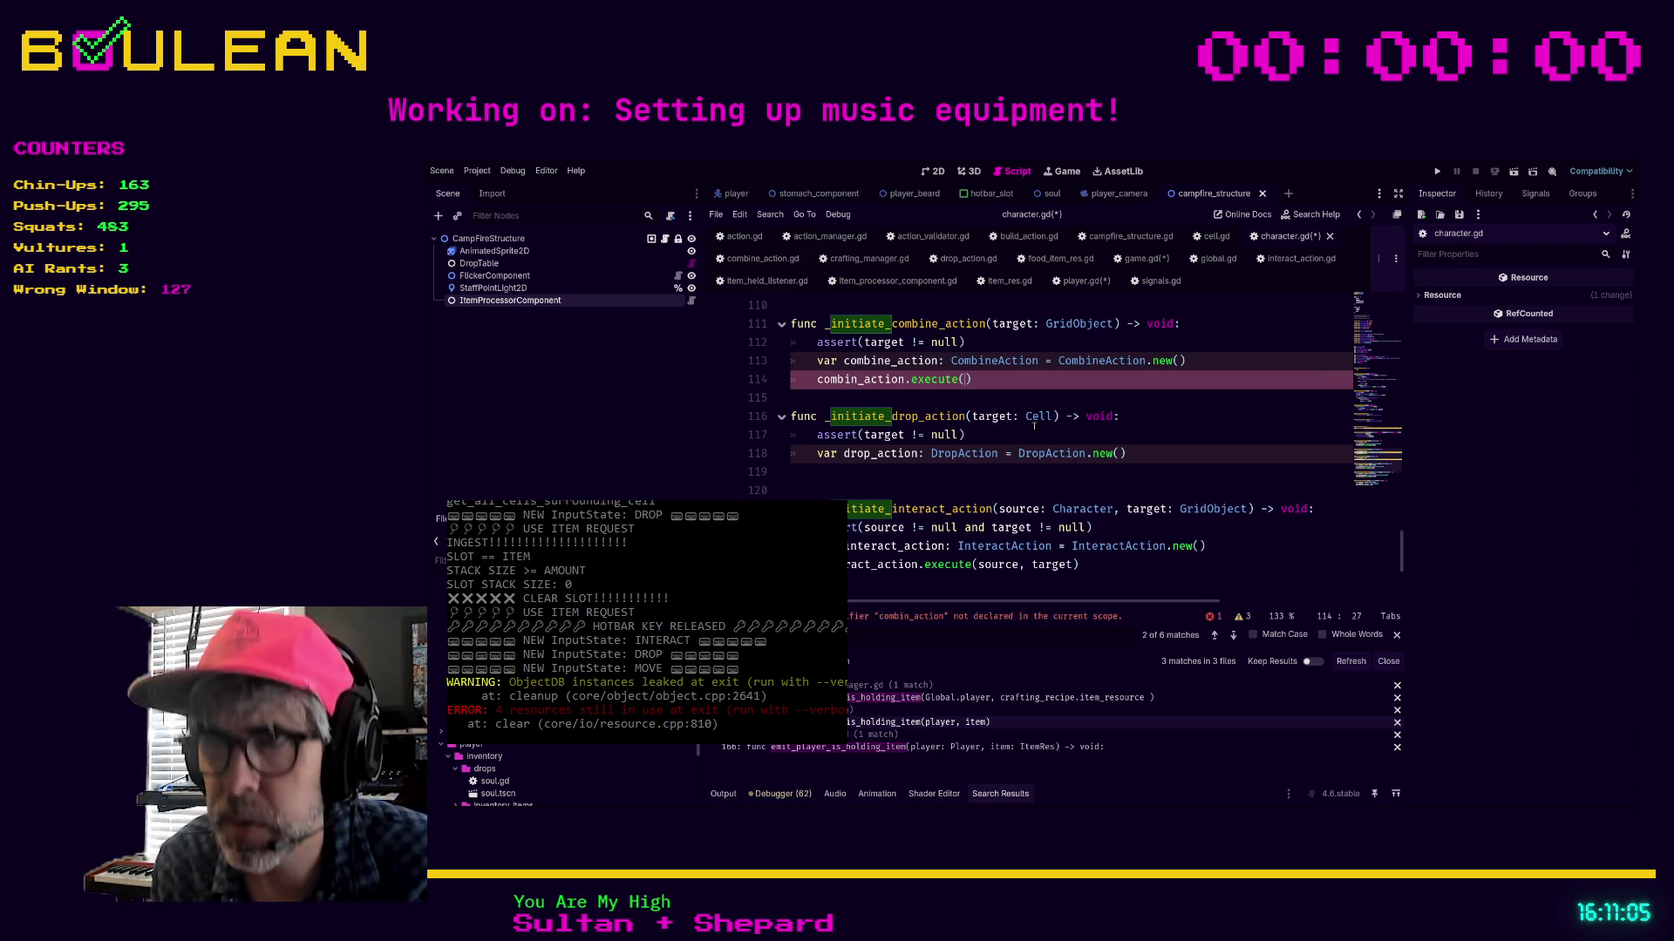
{"action": "type", "text": "h"}
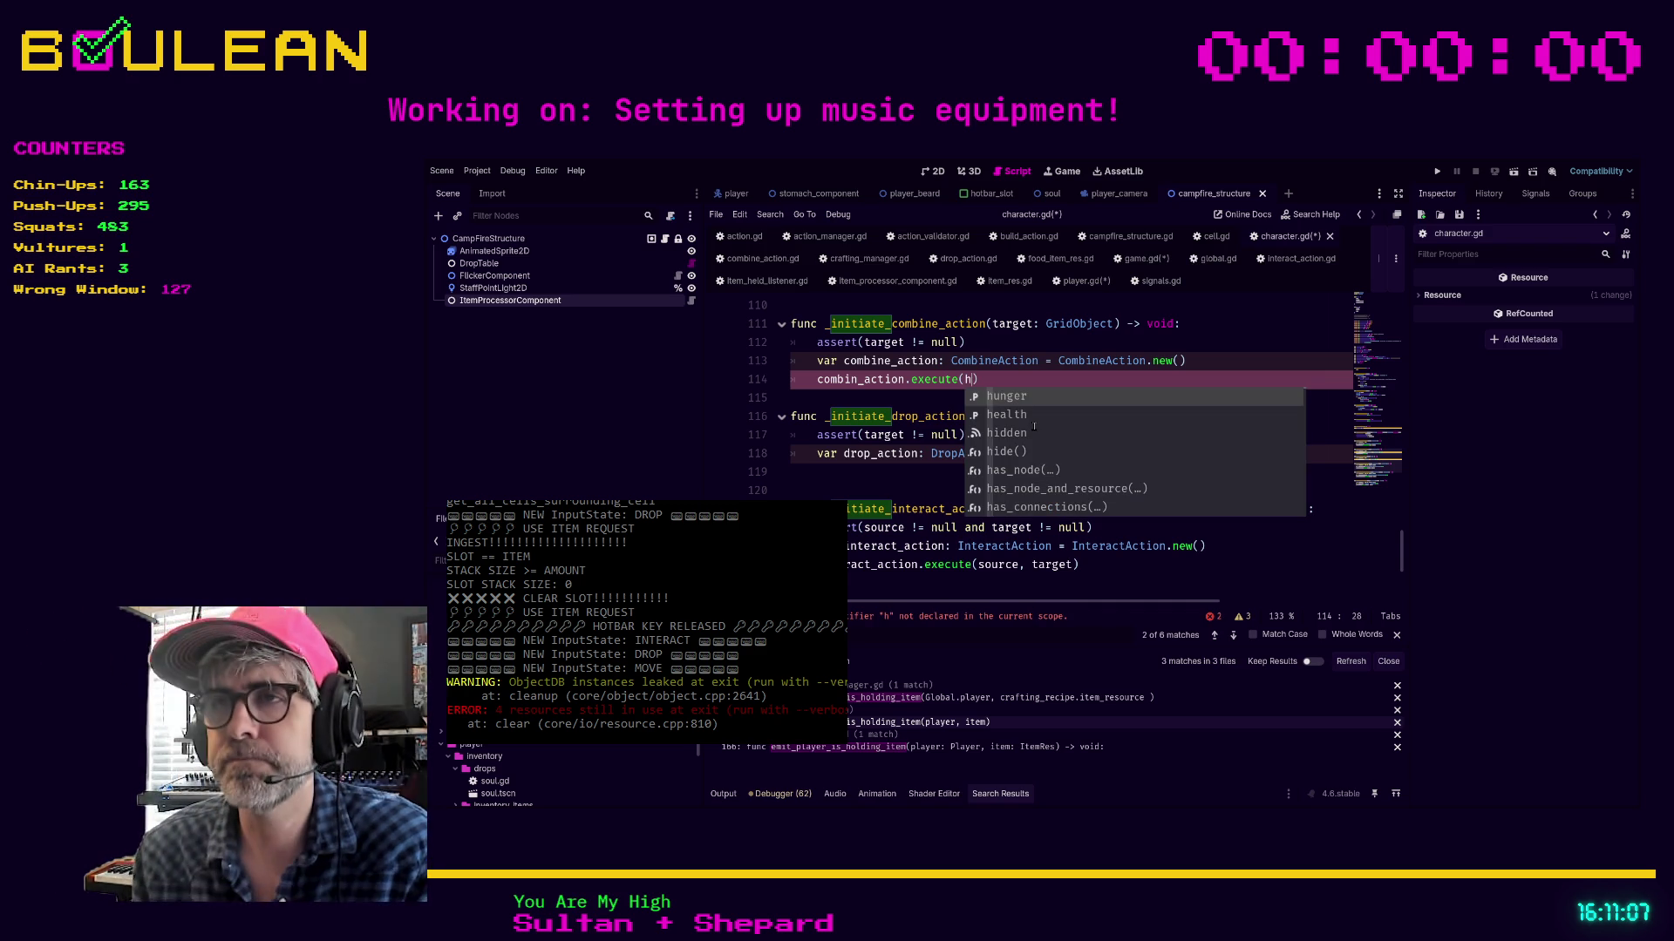
{"action": "key", "text": "BackSpace"}
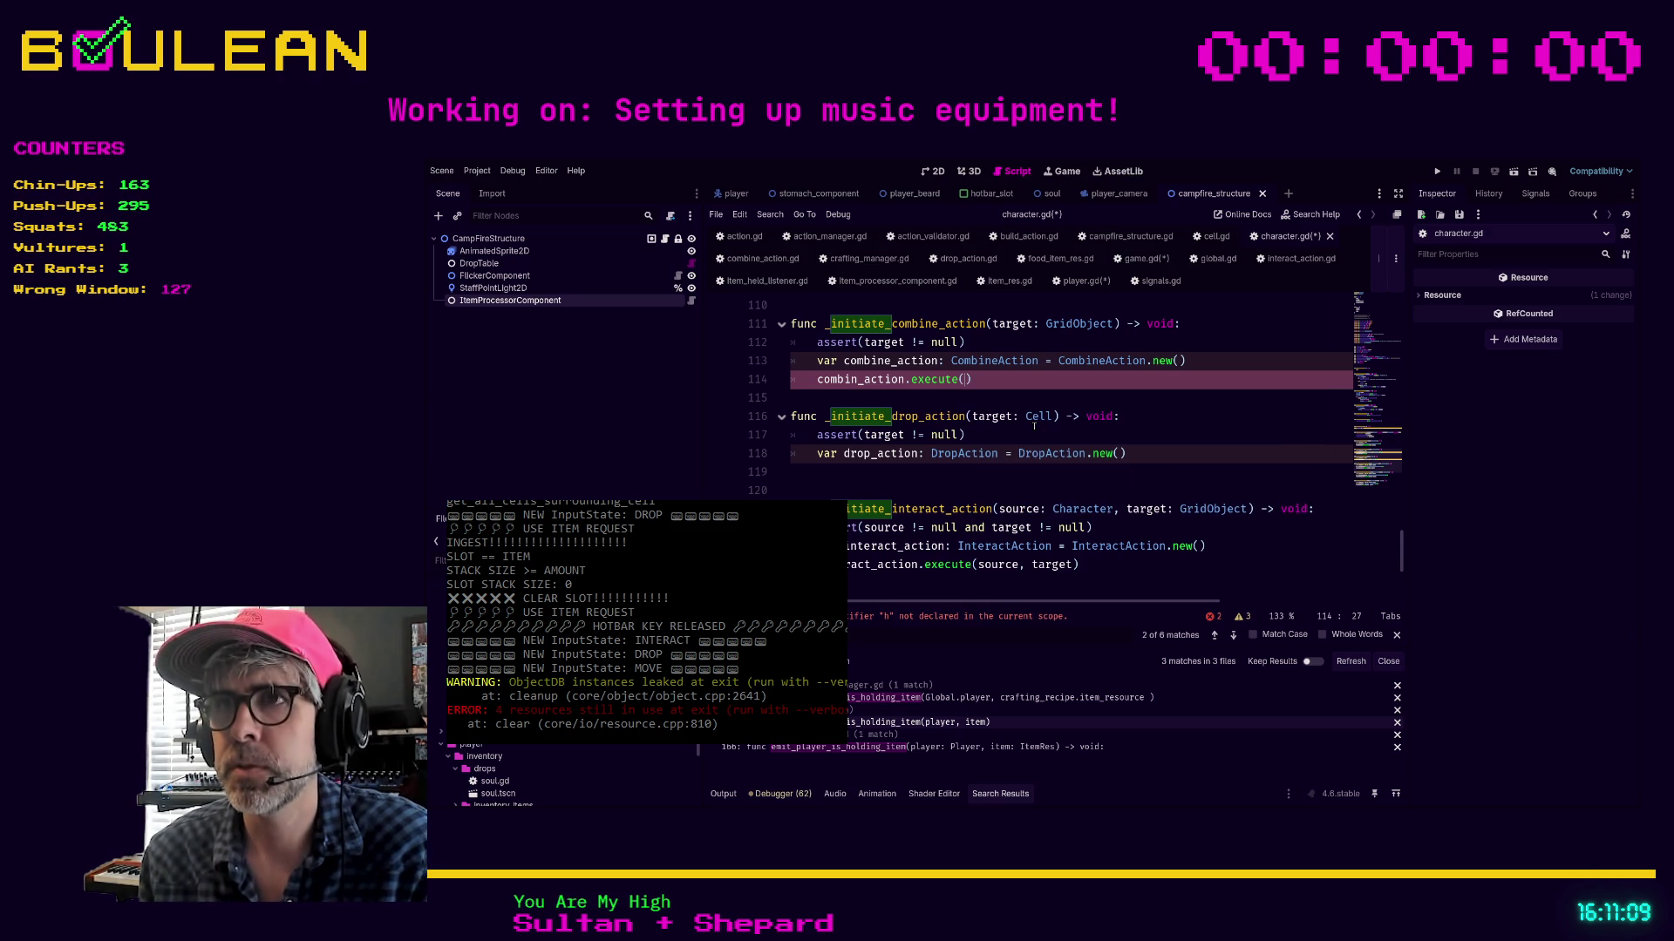
{"action": "type", "text": "target"}
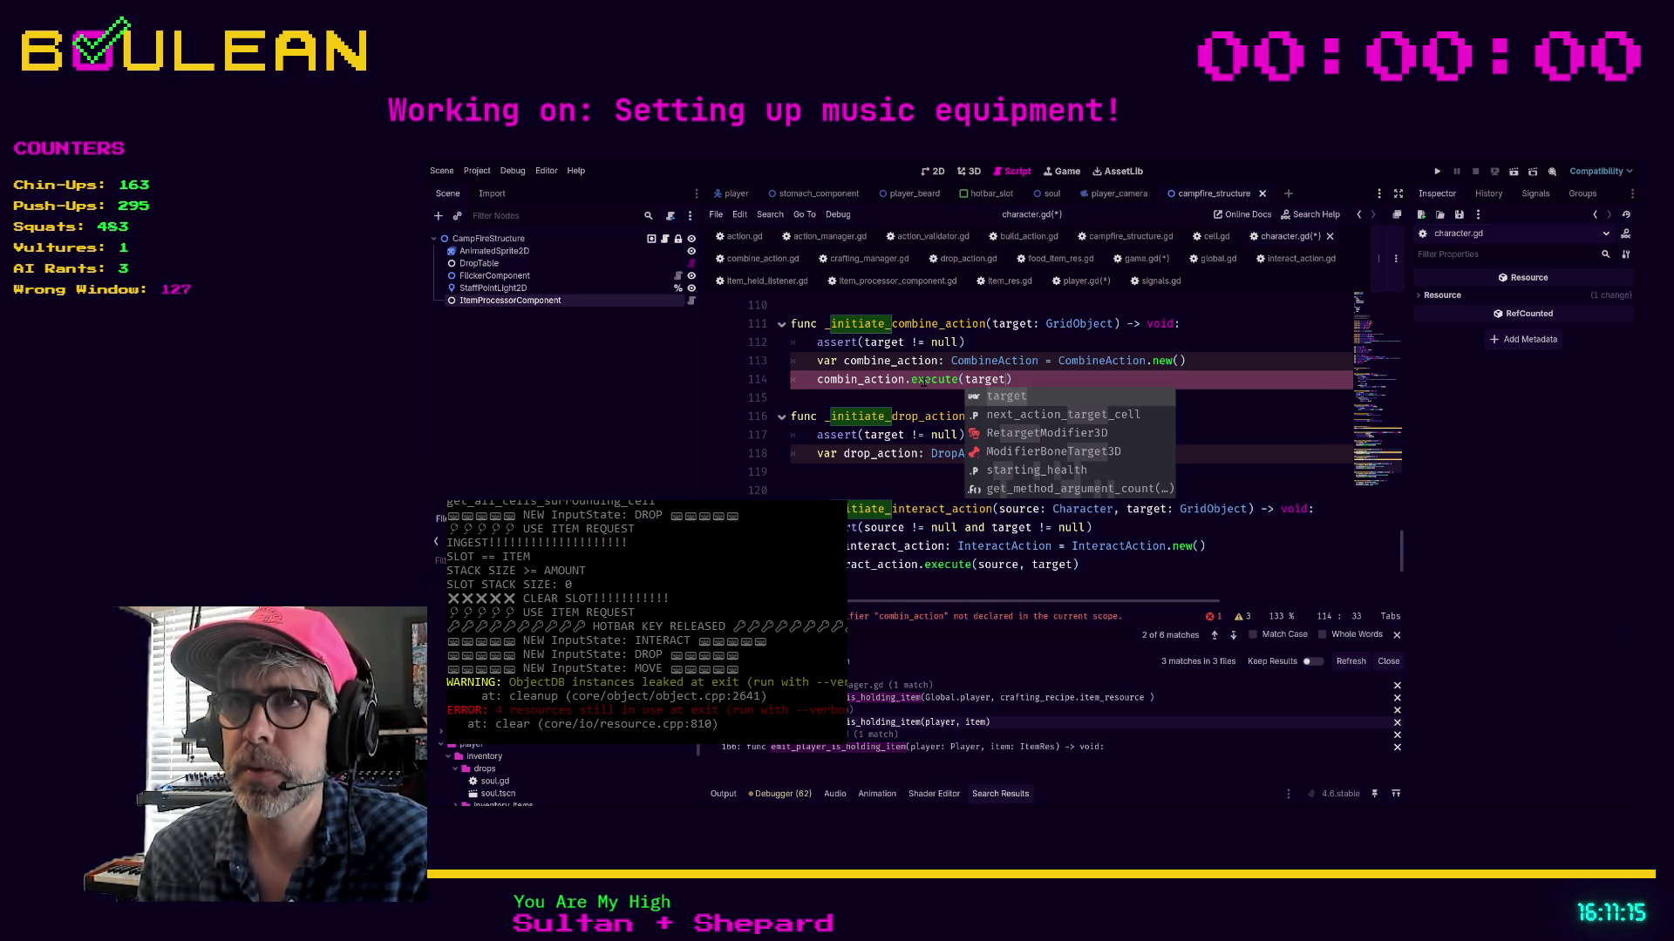
{"action": "left_click", "coordinate": [860, 380]}
{"action": "type", "text": "e"}
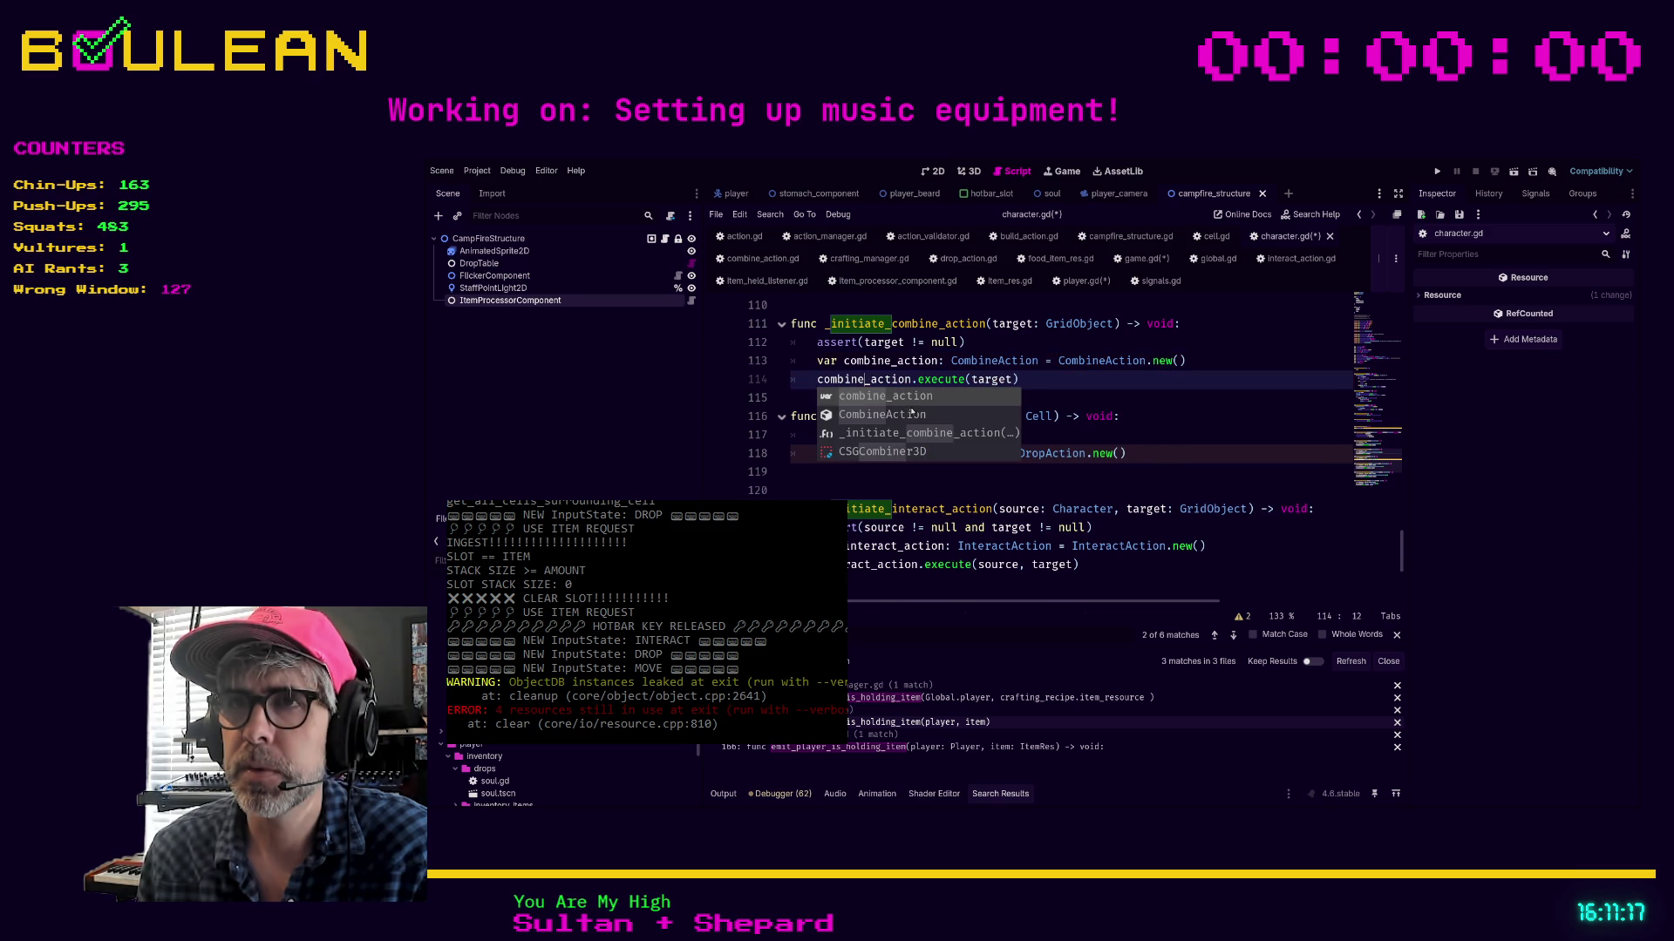
{"action": "left_click", "coordinate": [968, 390]}
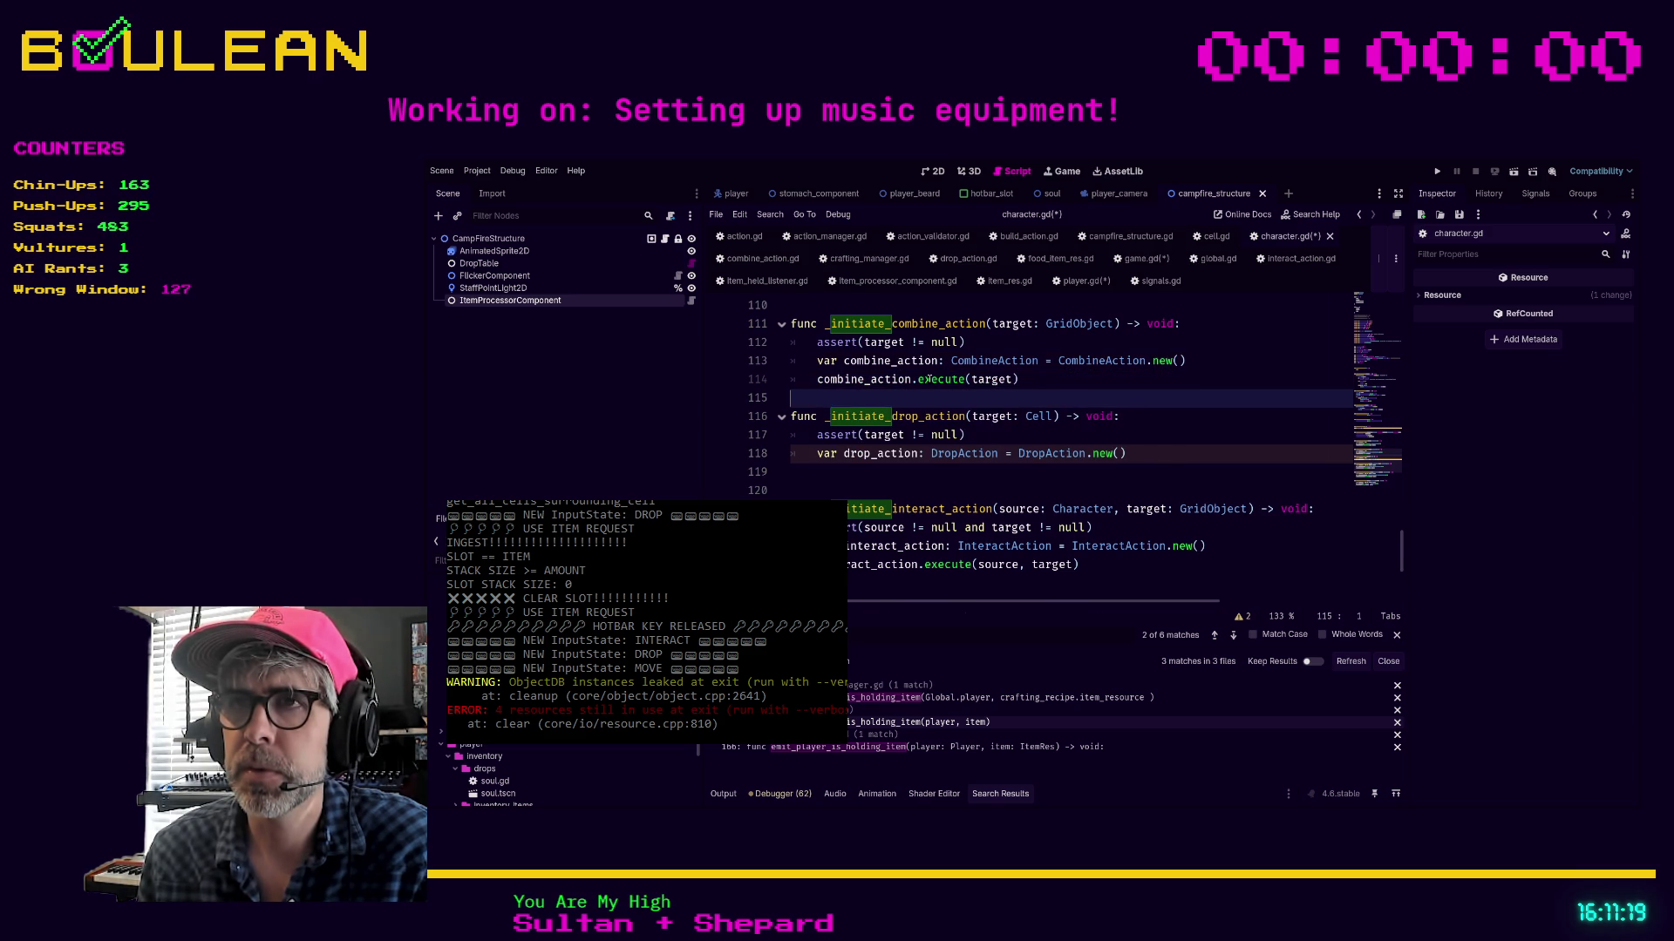
{"action": "left_click", "coordinate": [930, 380]}
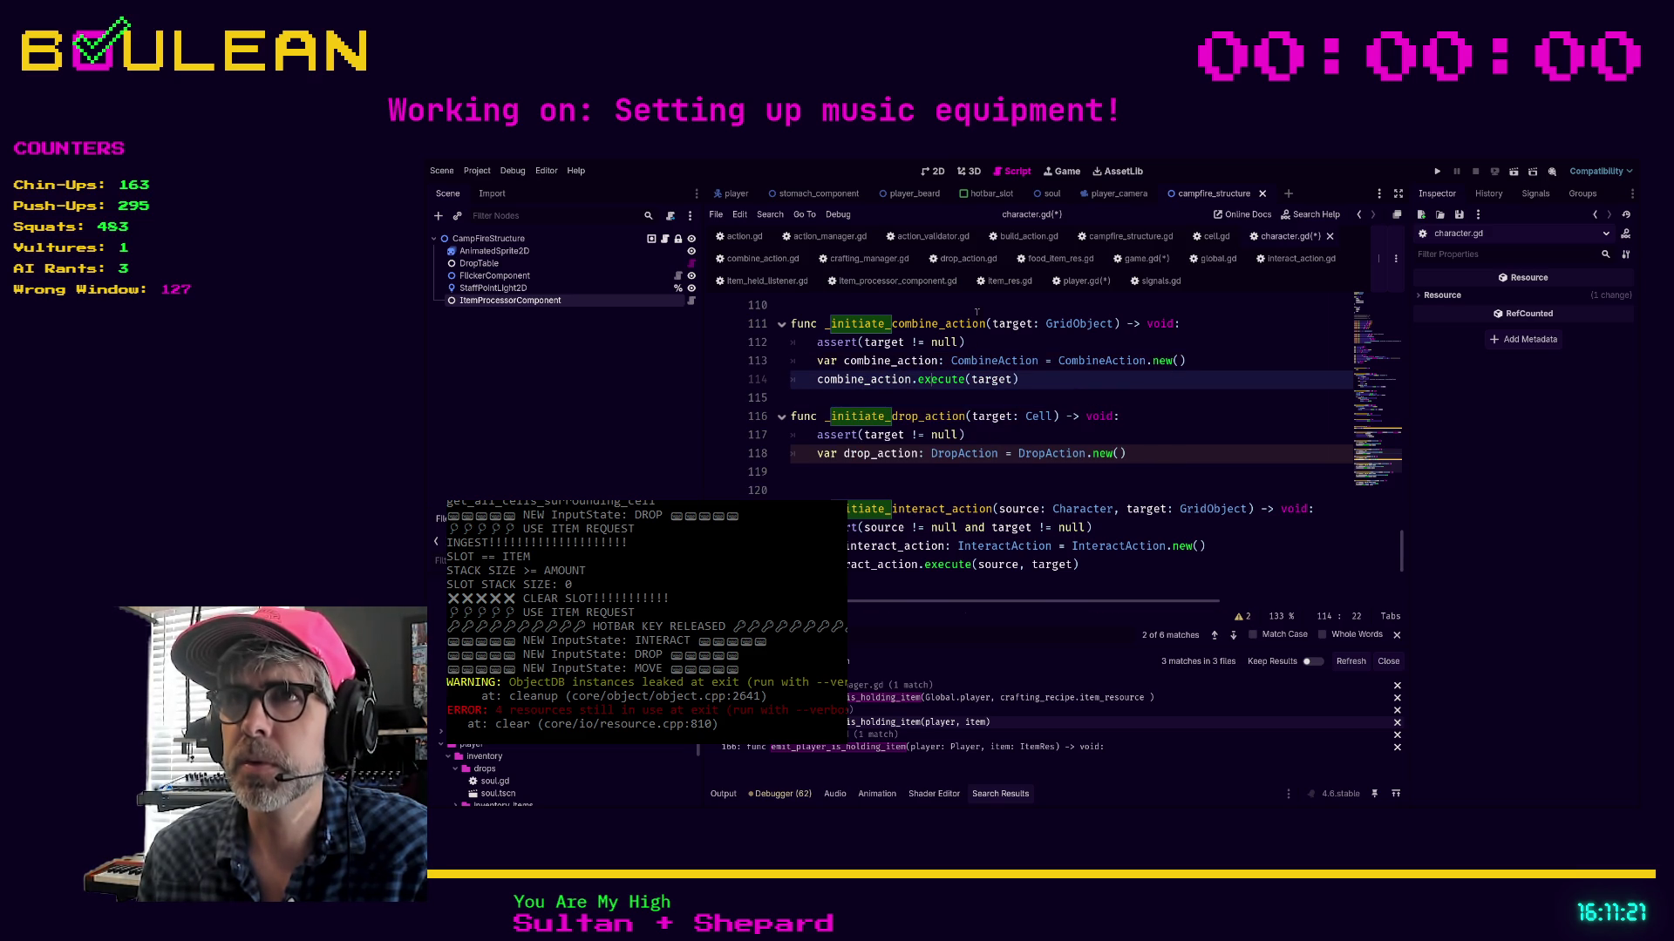
{"action": "left_click", "coordinate": [1042, 237]}
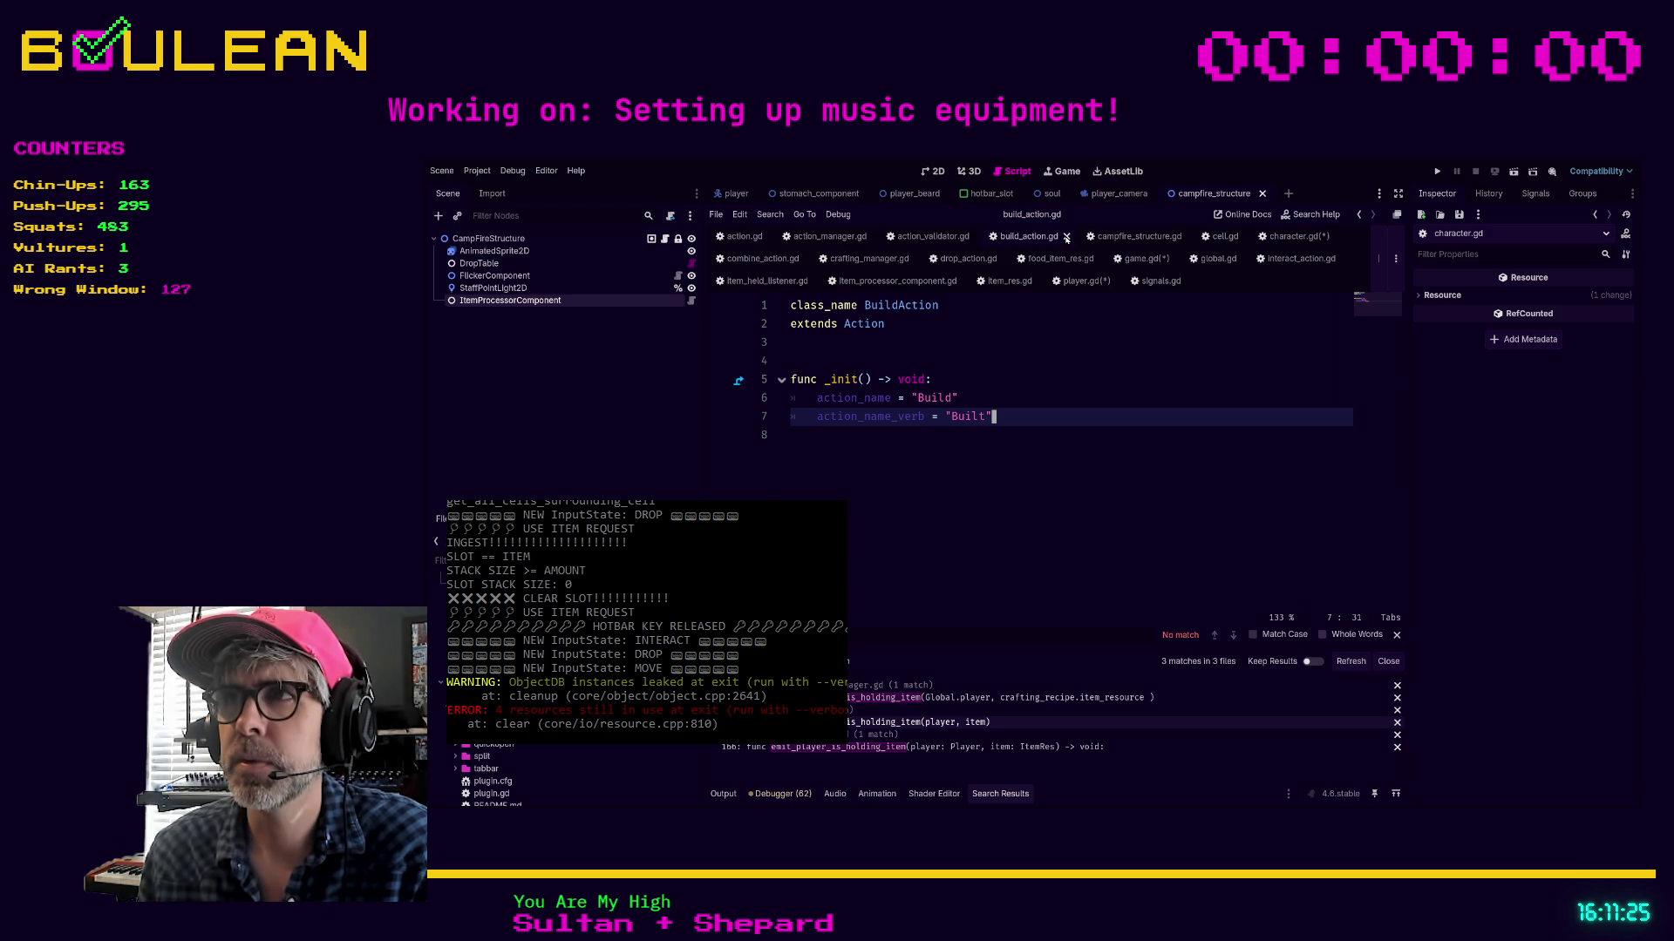
Close build_action.gd, look through interact_action.gd, then open combine_action.gd below _init
{"action": "left_click", "coordinate": [1066, 238]}
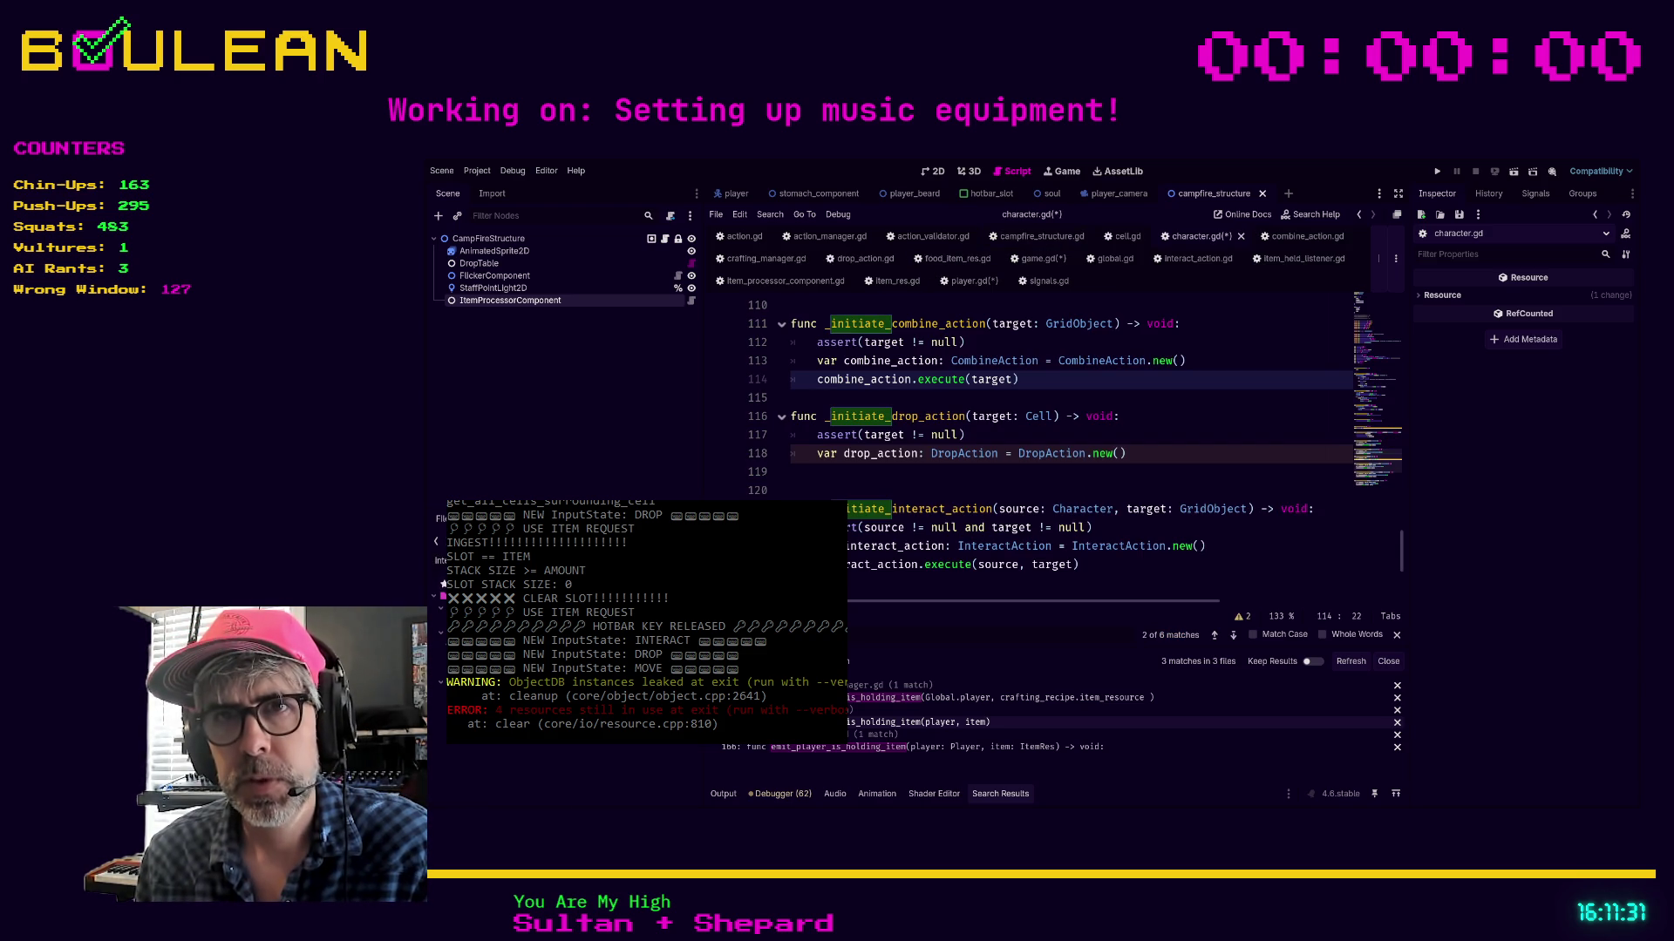
{"action": "left_click", "coordinate": [1140, 546], "text": "ctrl"}
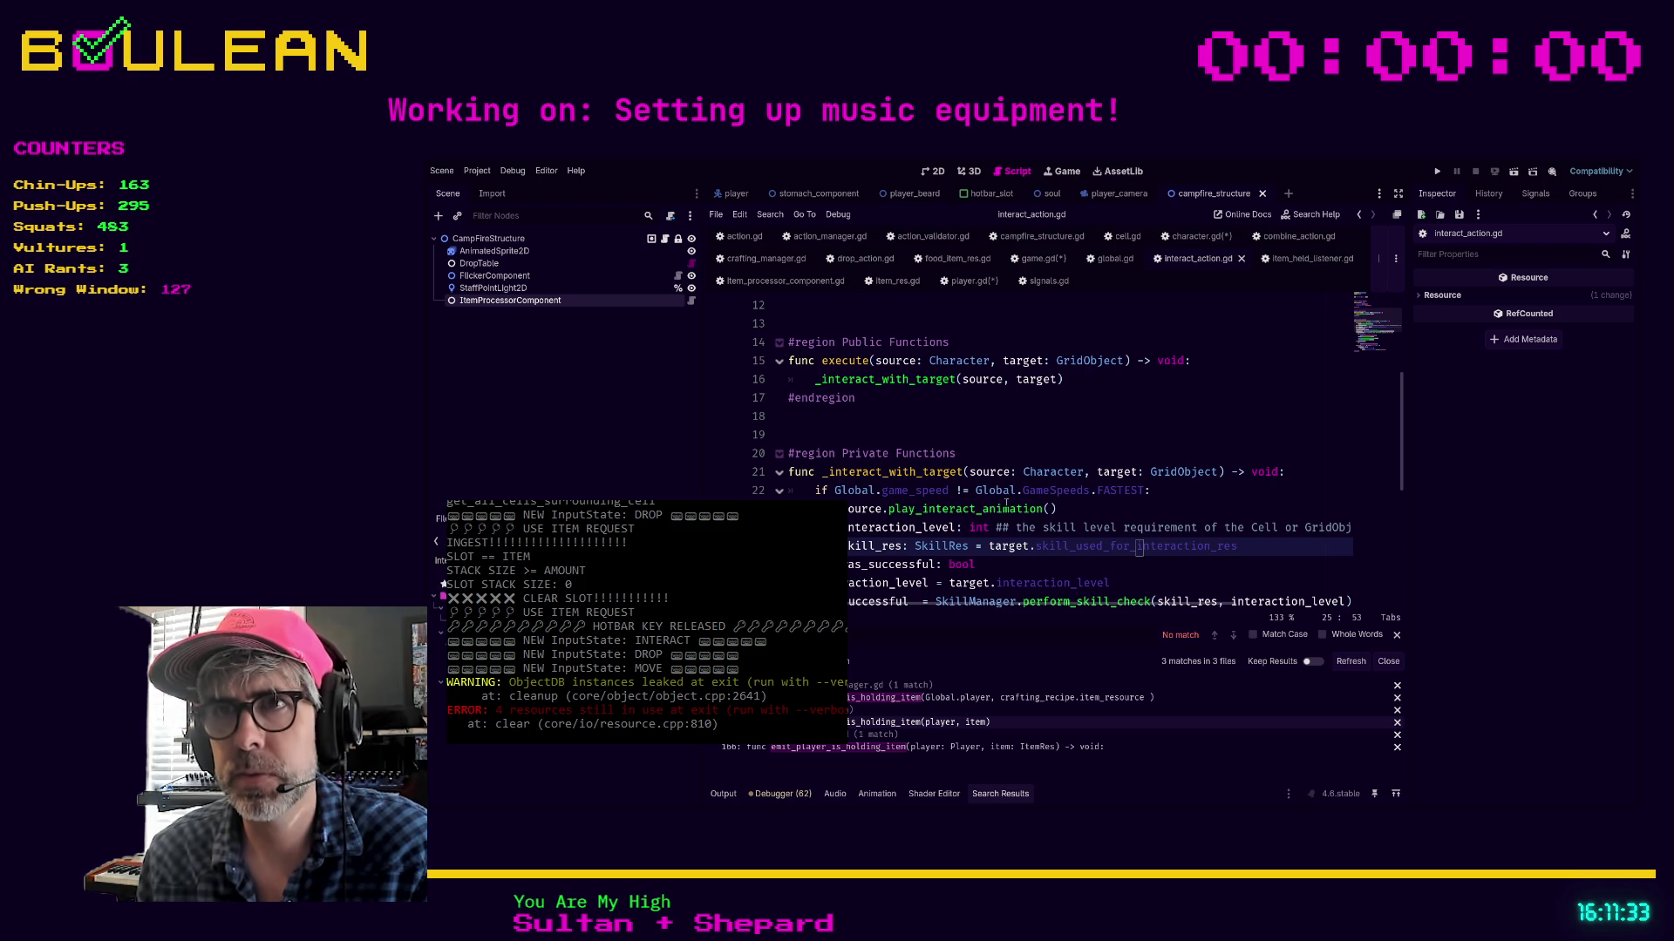
{"action": "scroll", "coordinate": [1040, 440], "scroll_direction": "up", "scroll_amount": 1}
{"action": "scroll", "coordinate": [1041, 440], "scroll_direction": "down", "scroll_amount": 6}
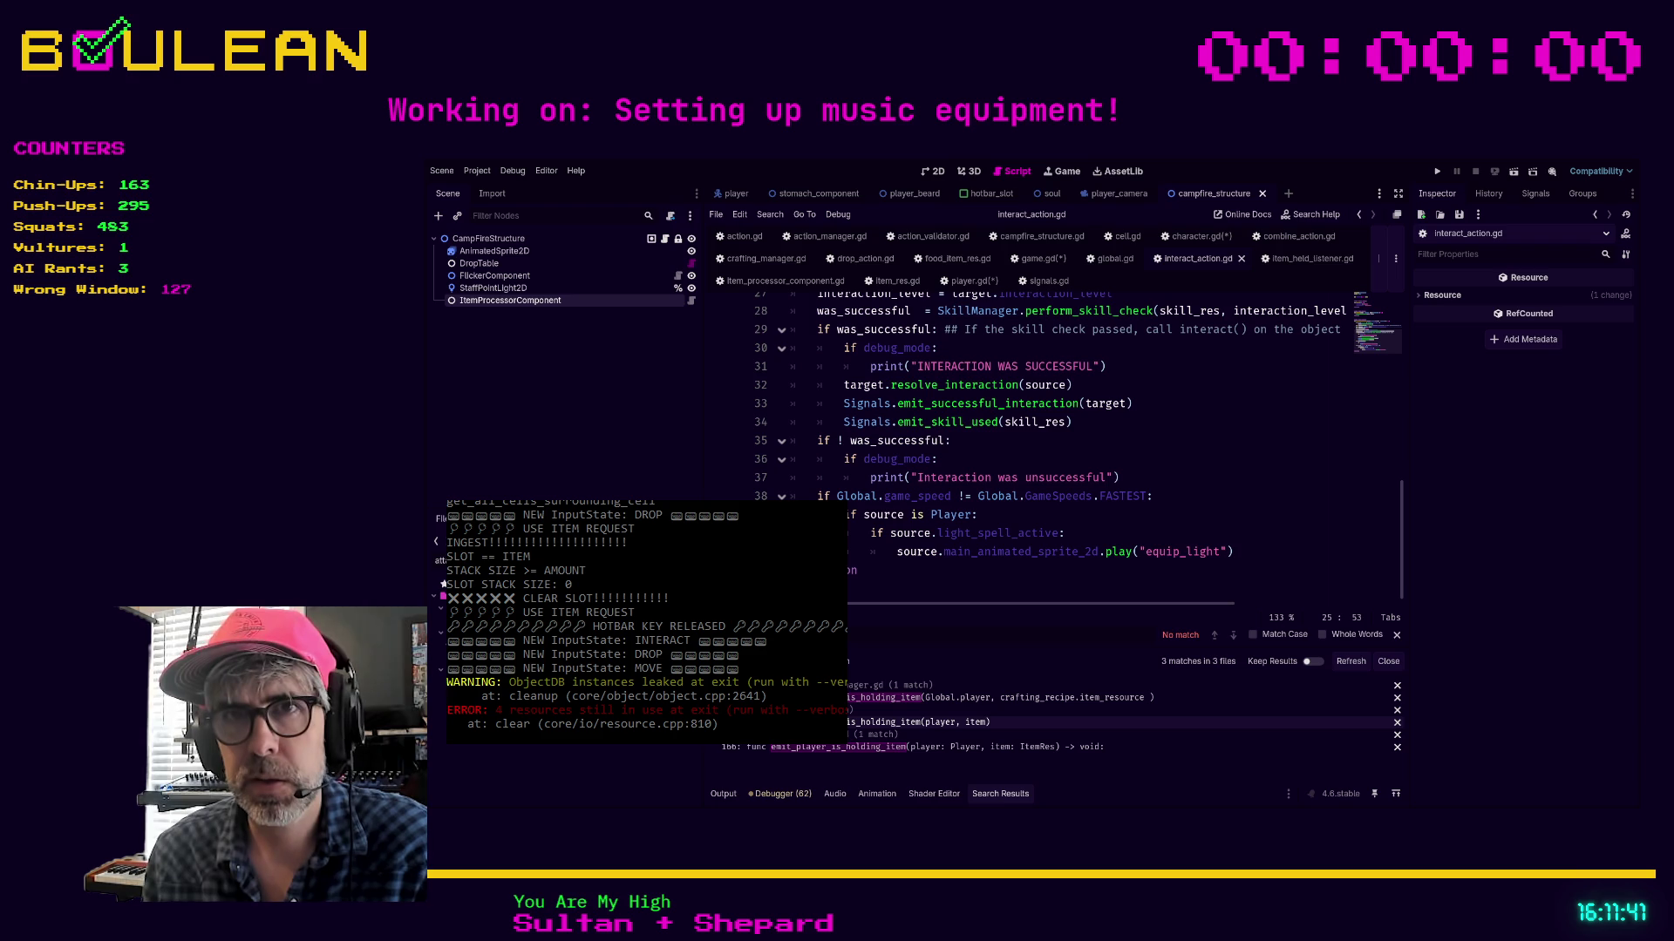
{"action": "scroll", "coordinate": [1003, 471], "scroll_direction": "down", "scroll_amount": 2}
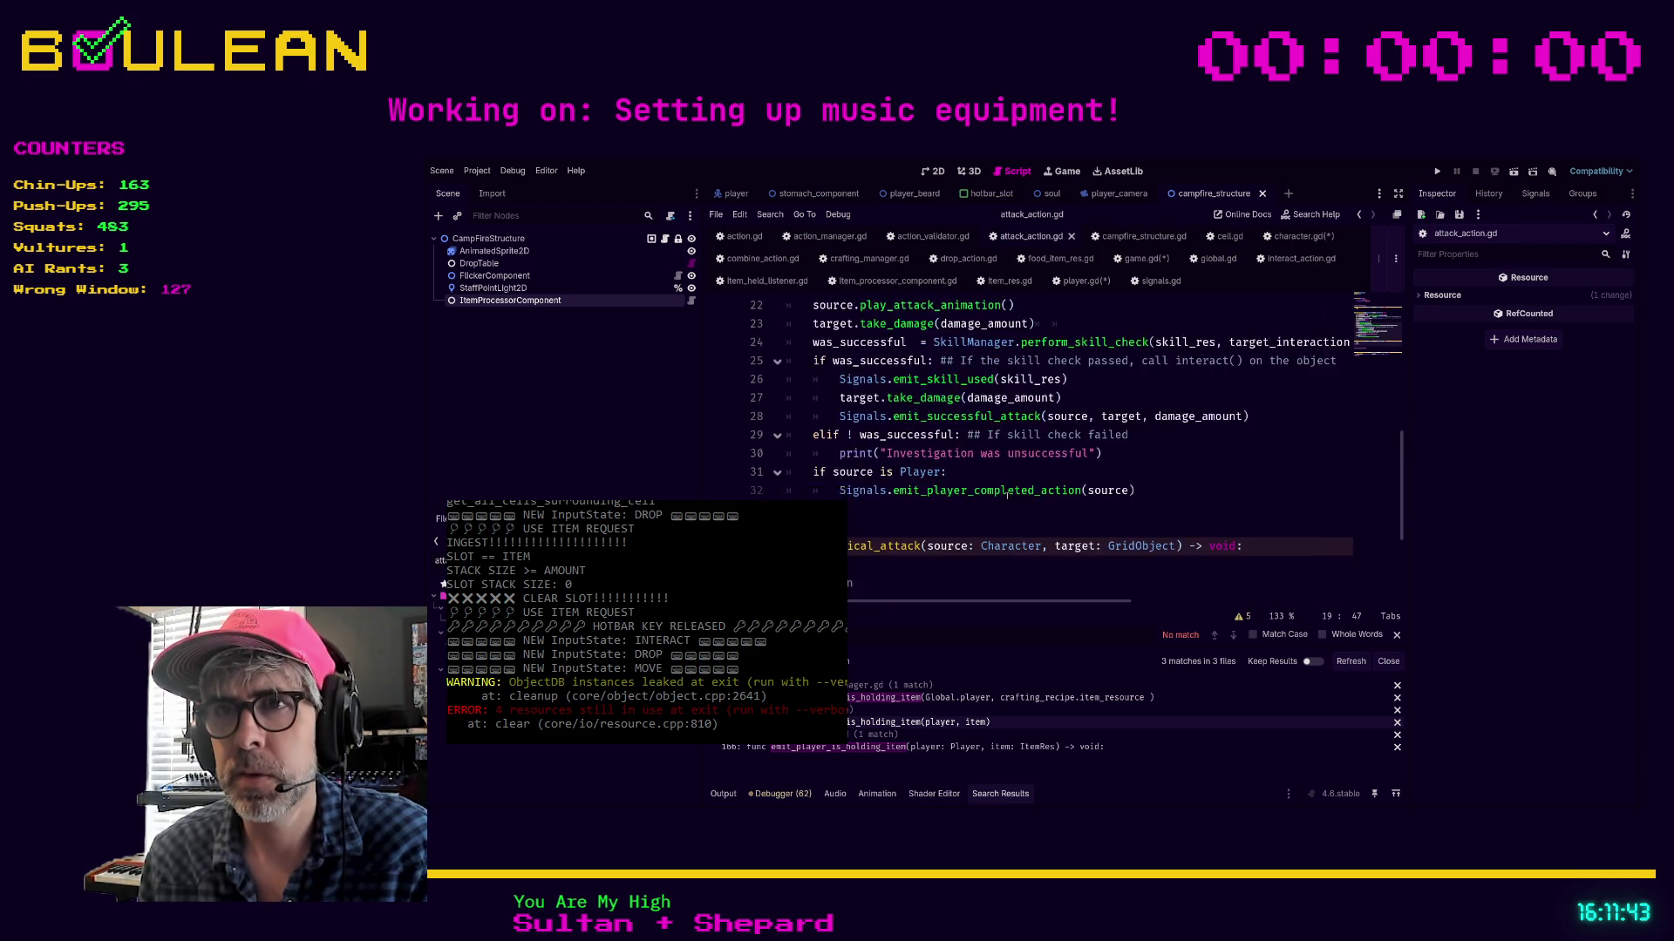
{"action": "scroll", "coordinate": [1003, 471], "scroll_direction": "up", "scroll_amount": 4}
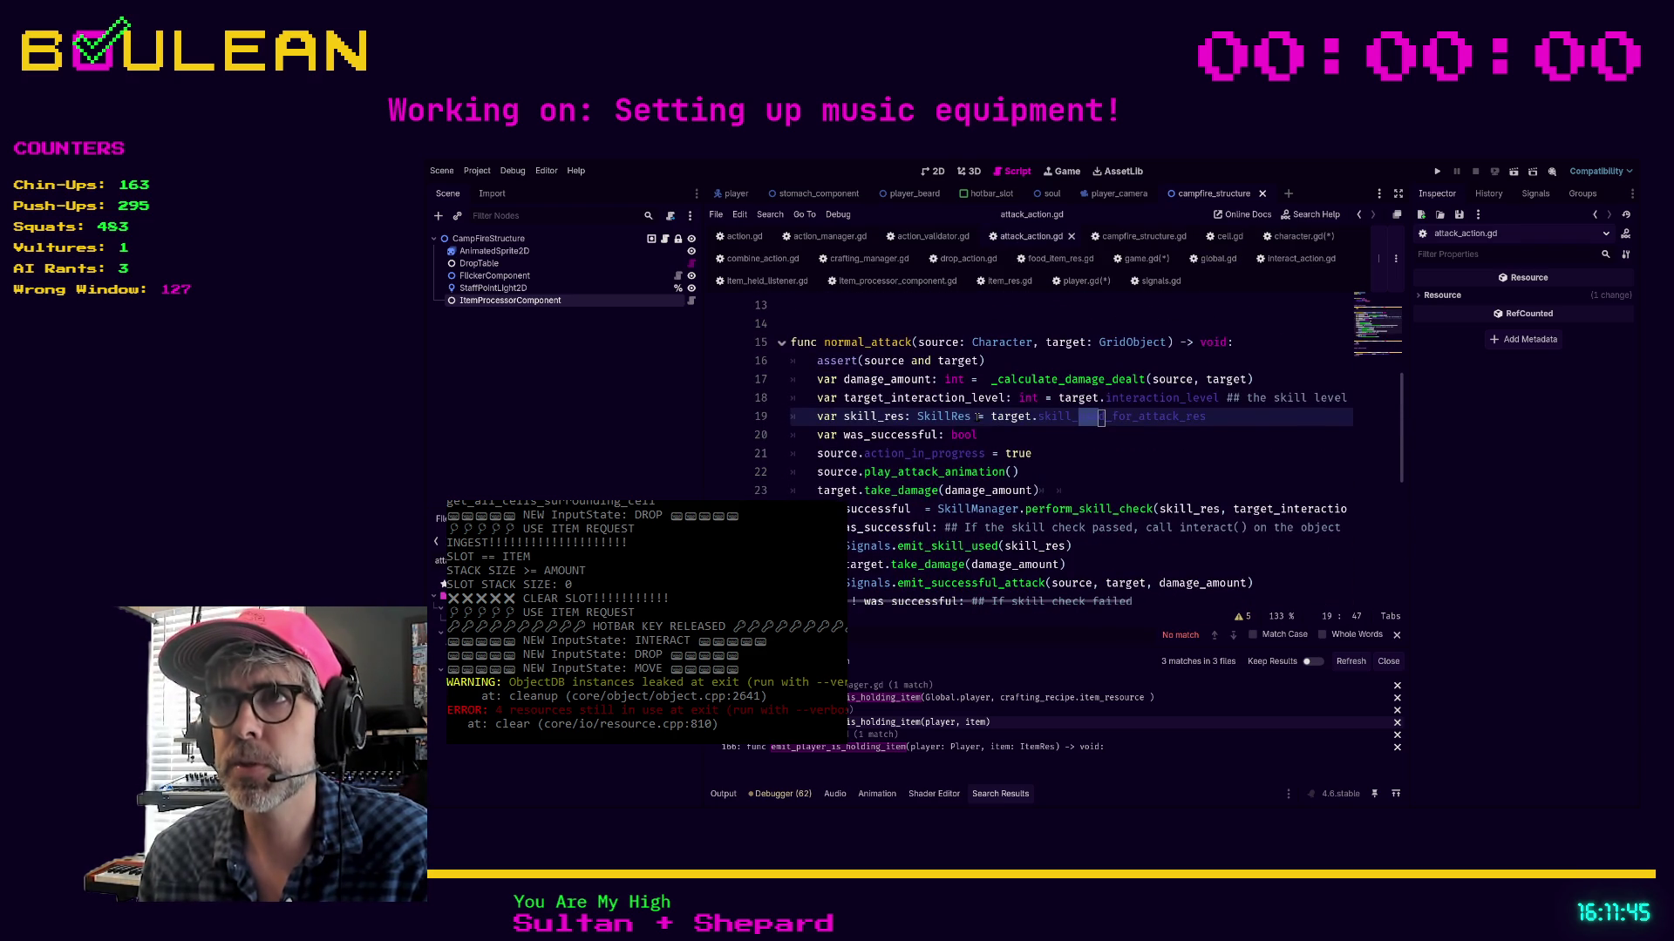
{"action": "scroll", "coordinate": [977, 417], "scroll_direction": "up", "scroll_amount": 2}
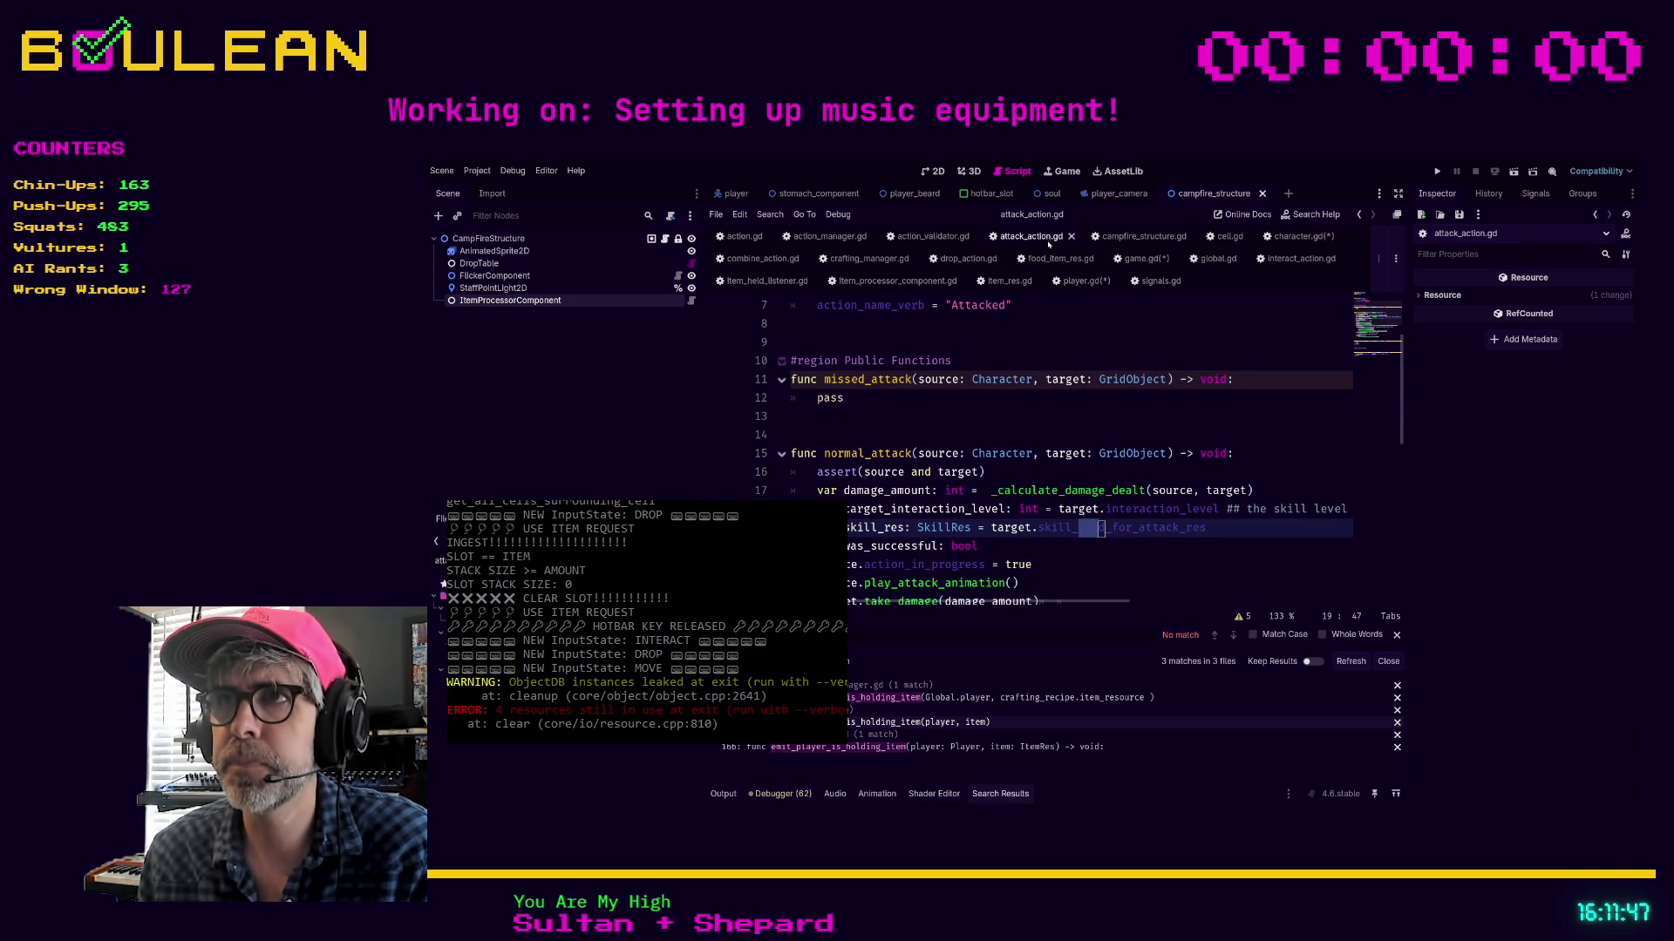
{"action": "left_click", "coordinate": [763, 259]}
{"action": "left_click", "coordinate": [916, 516]}
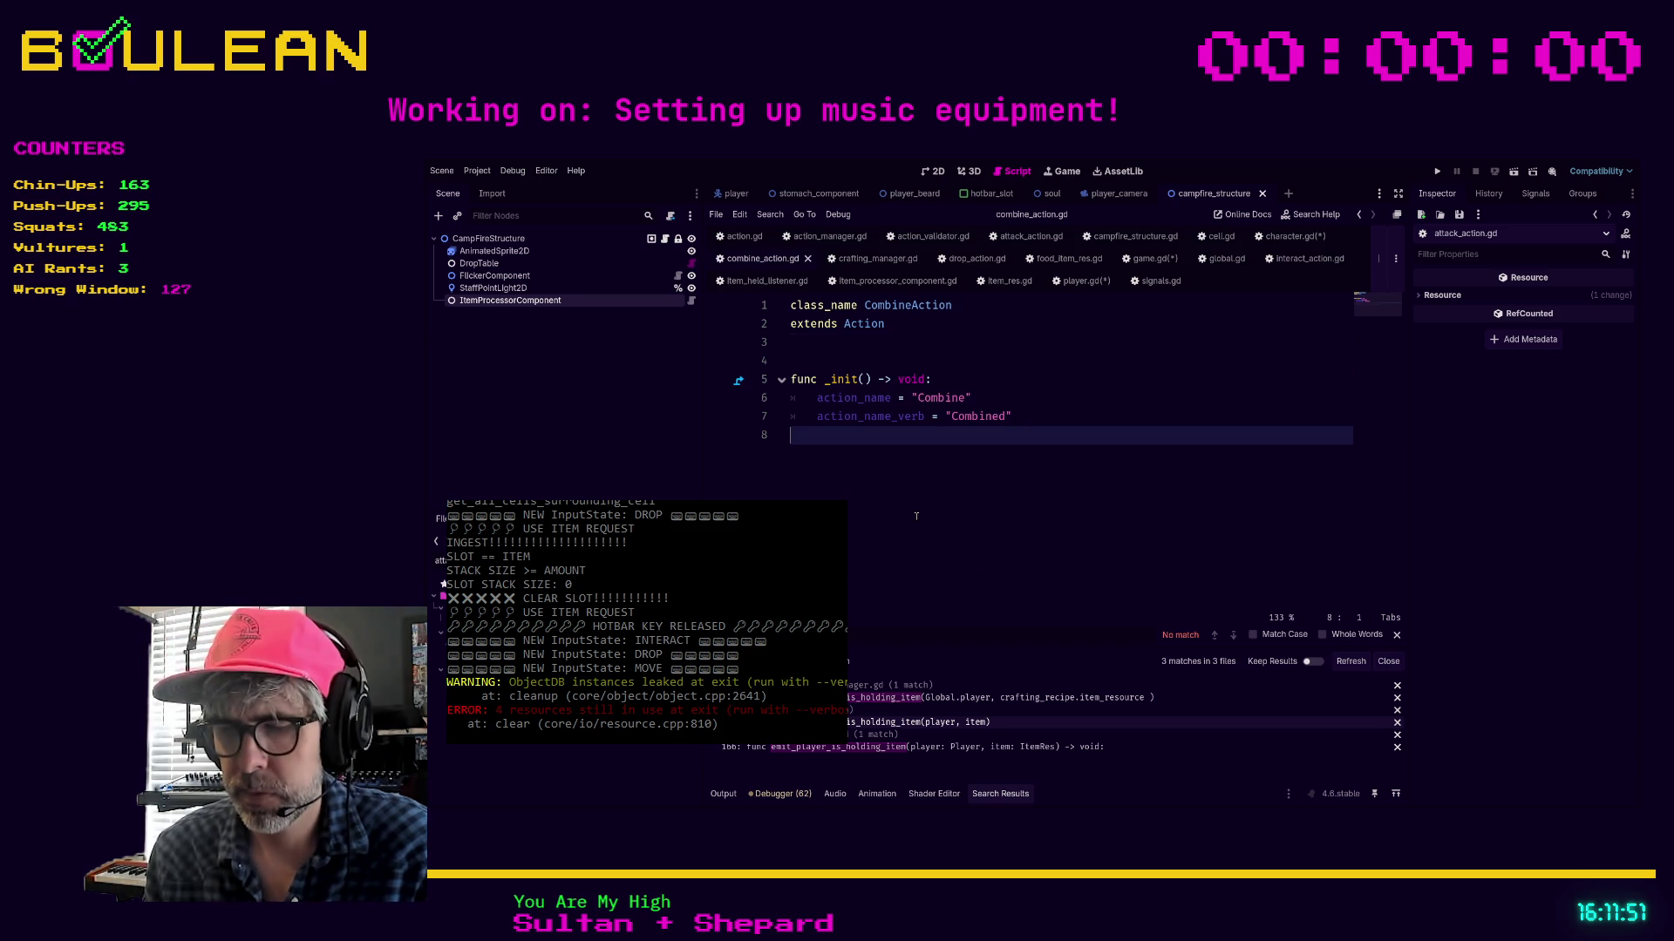
Start a new func execute() -> void: below _init in combine_action.gd
{"action": "key", "text": "Return"}
{"action": "key", "text": "Return"}
{"action": "type", "text": "func execute() -> void:"}
{"action": "key", "text": "Return"}
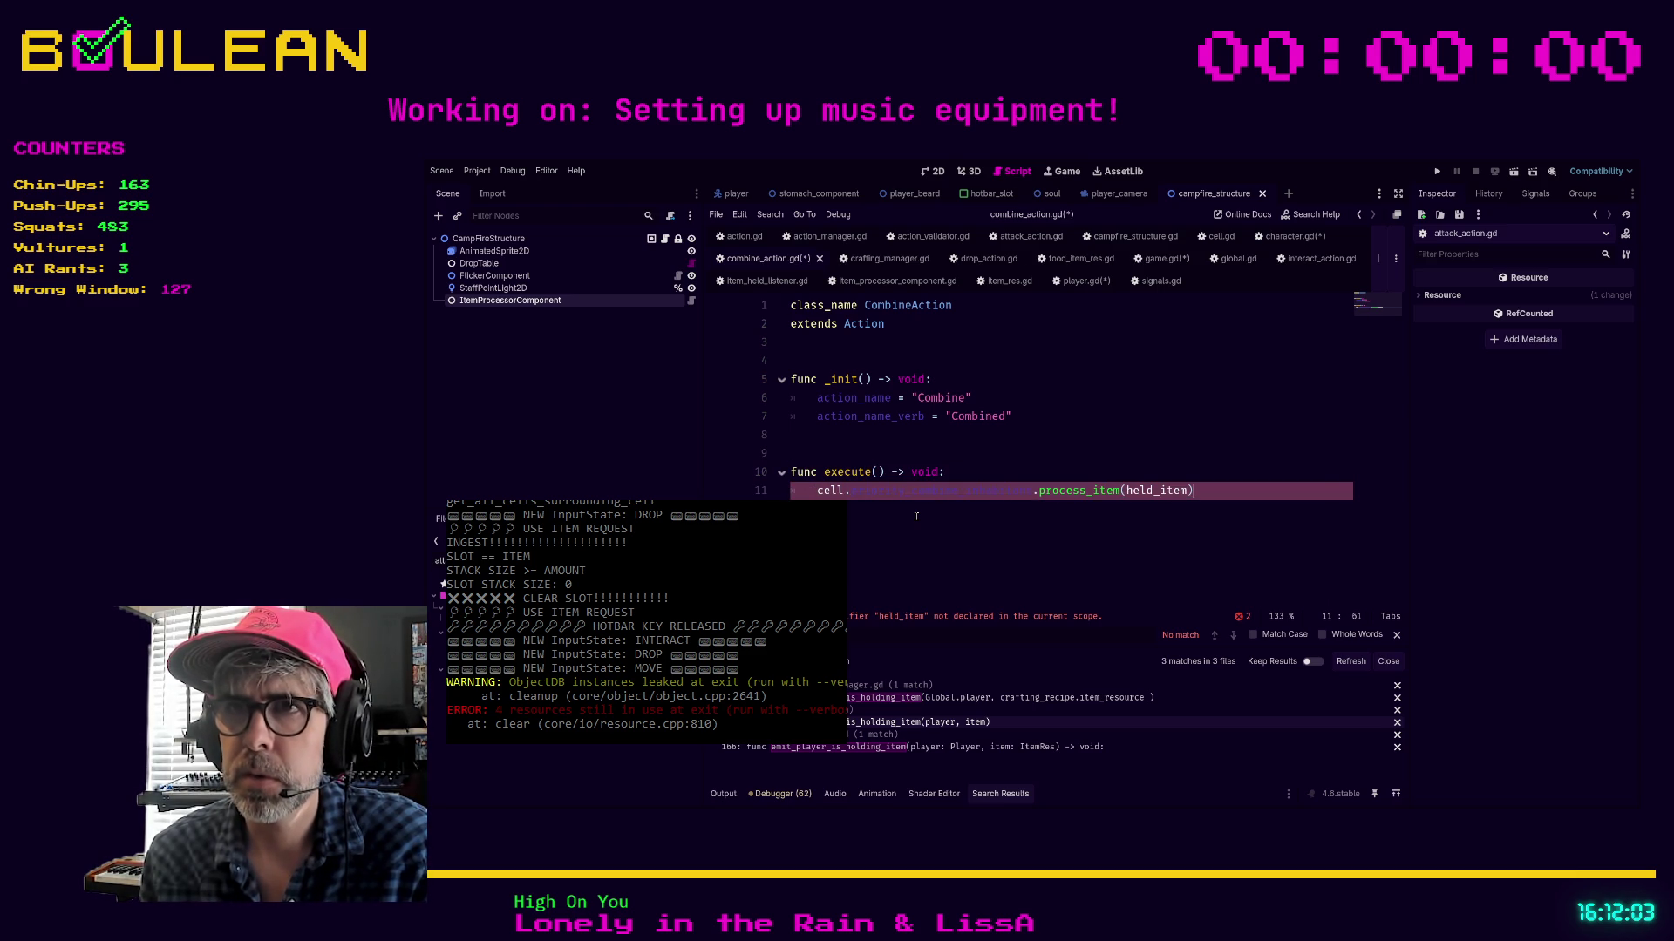
{"action": "left_click", "coordinate": [874, 472]}
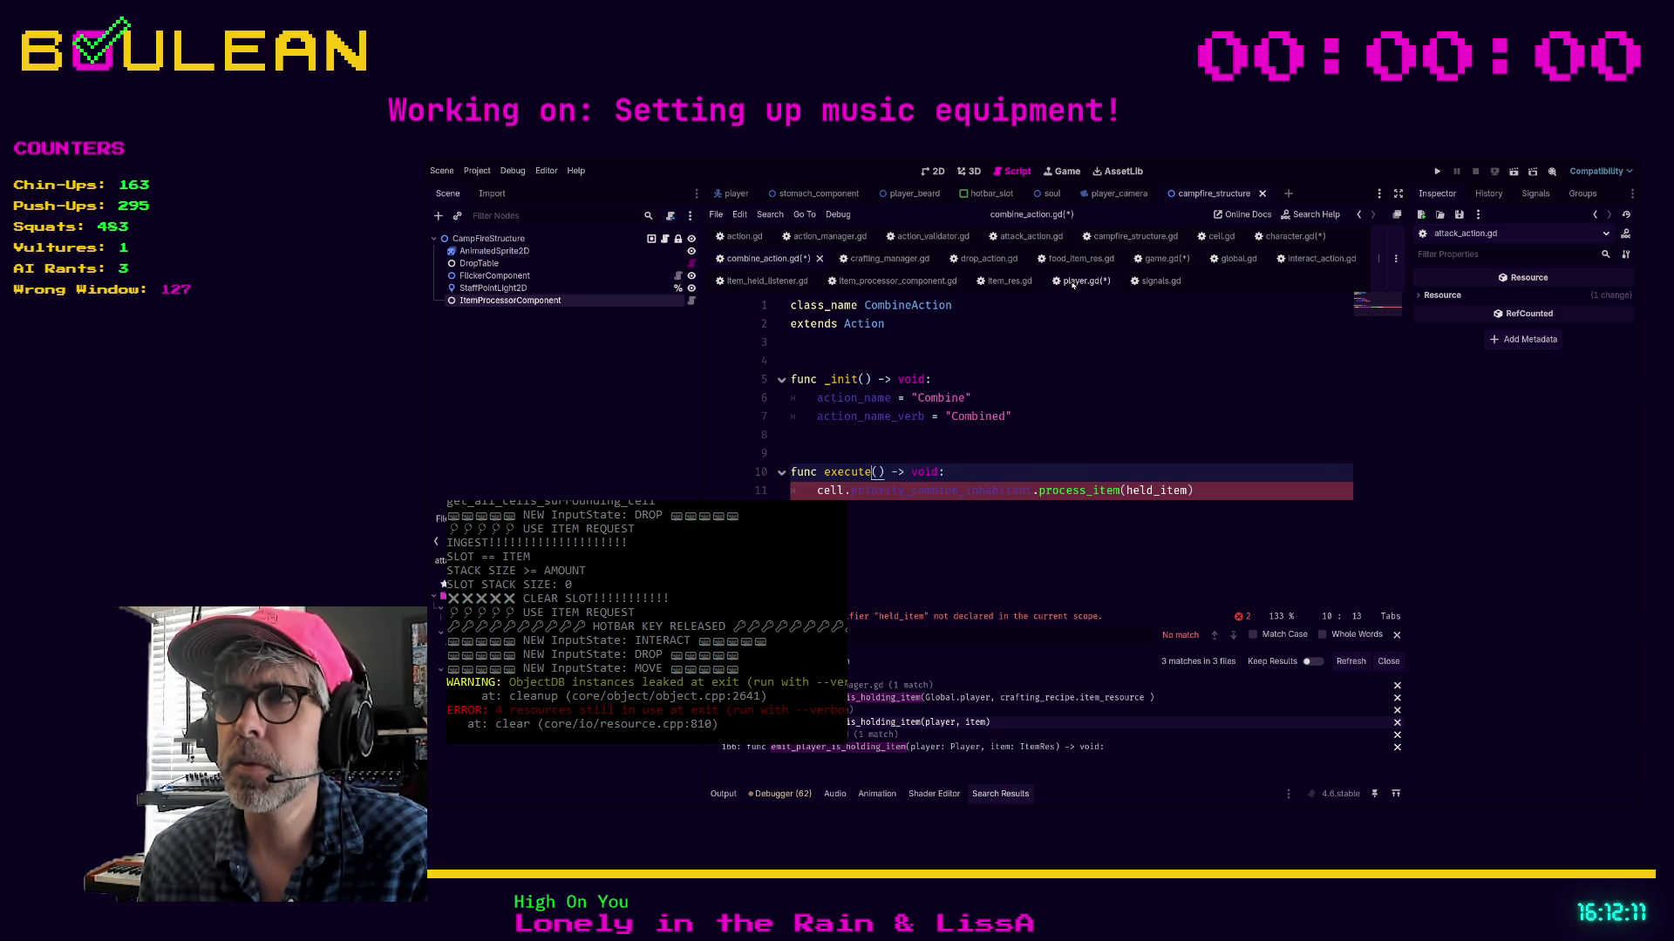
{"action": "left_click", "coordinate": [1273, 236]}
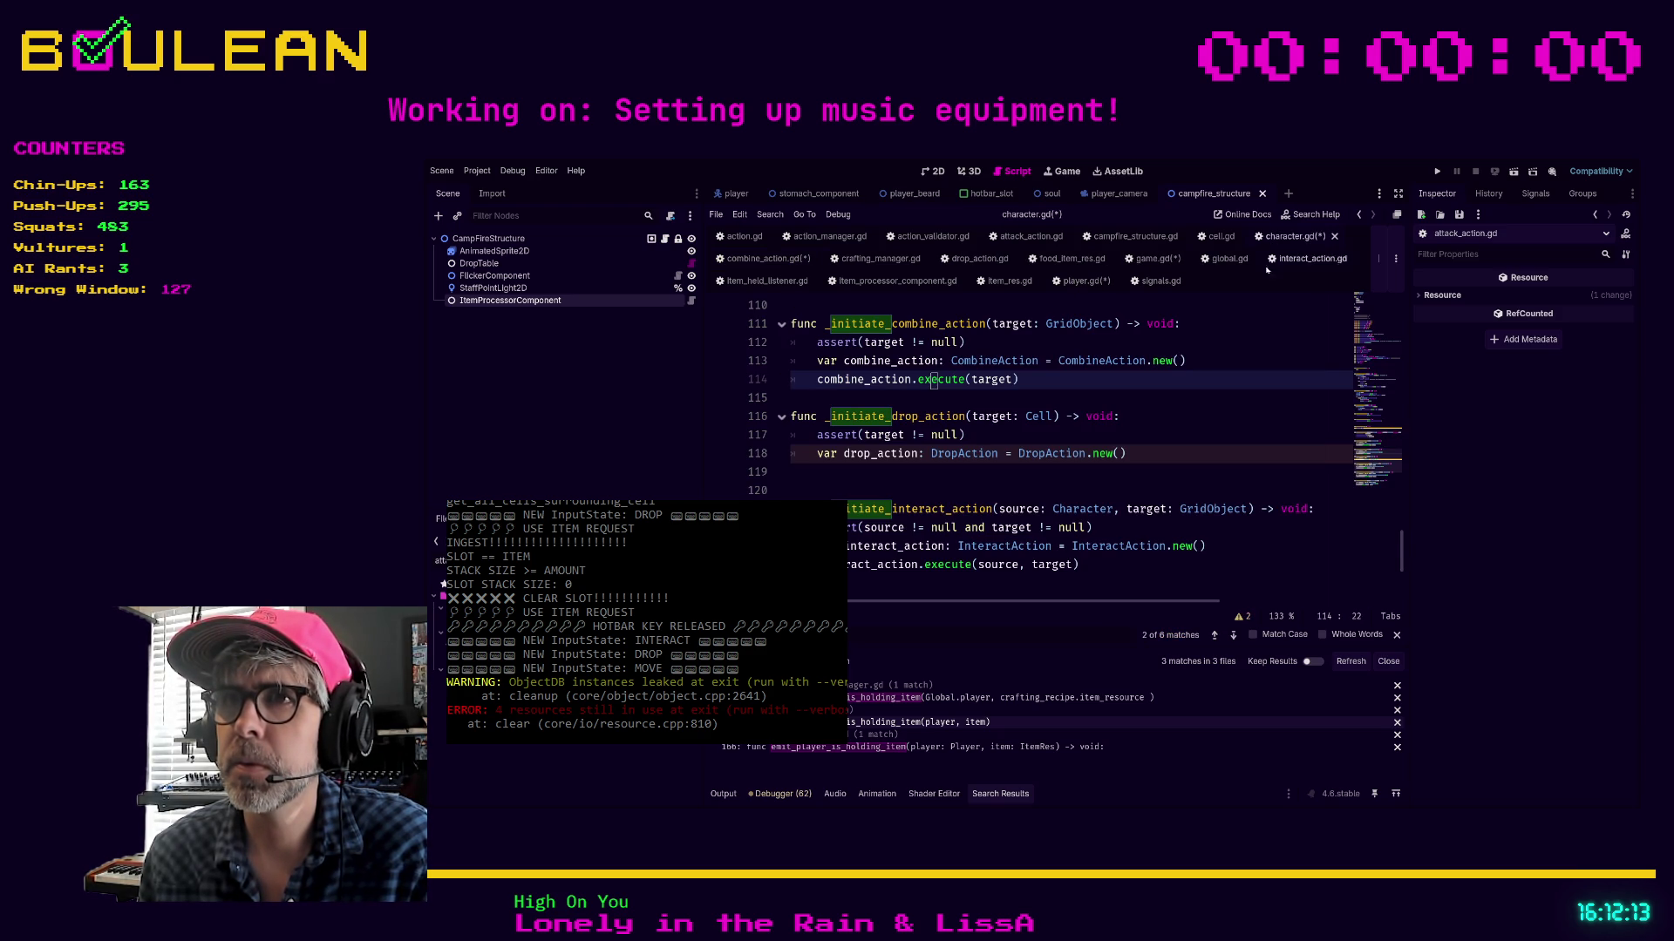
Save all modified scripts with Ctrl+S
{"action": "left_click", "coordinate": [1251, 409]}
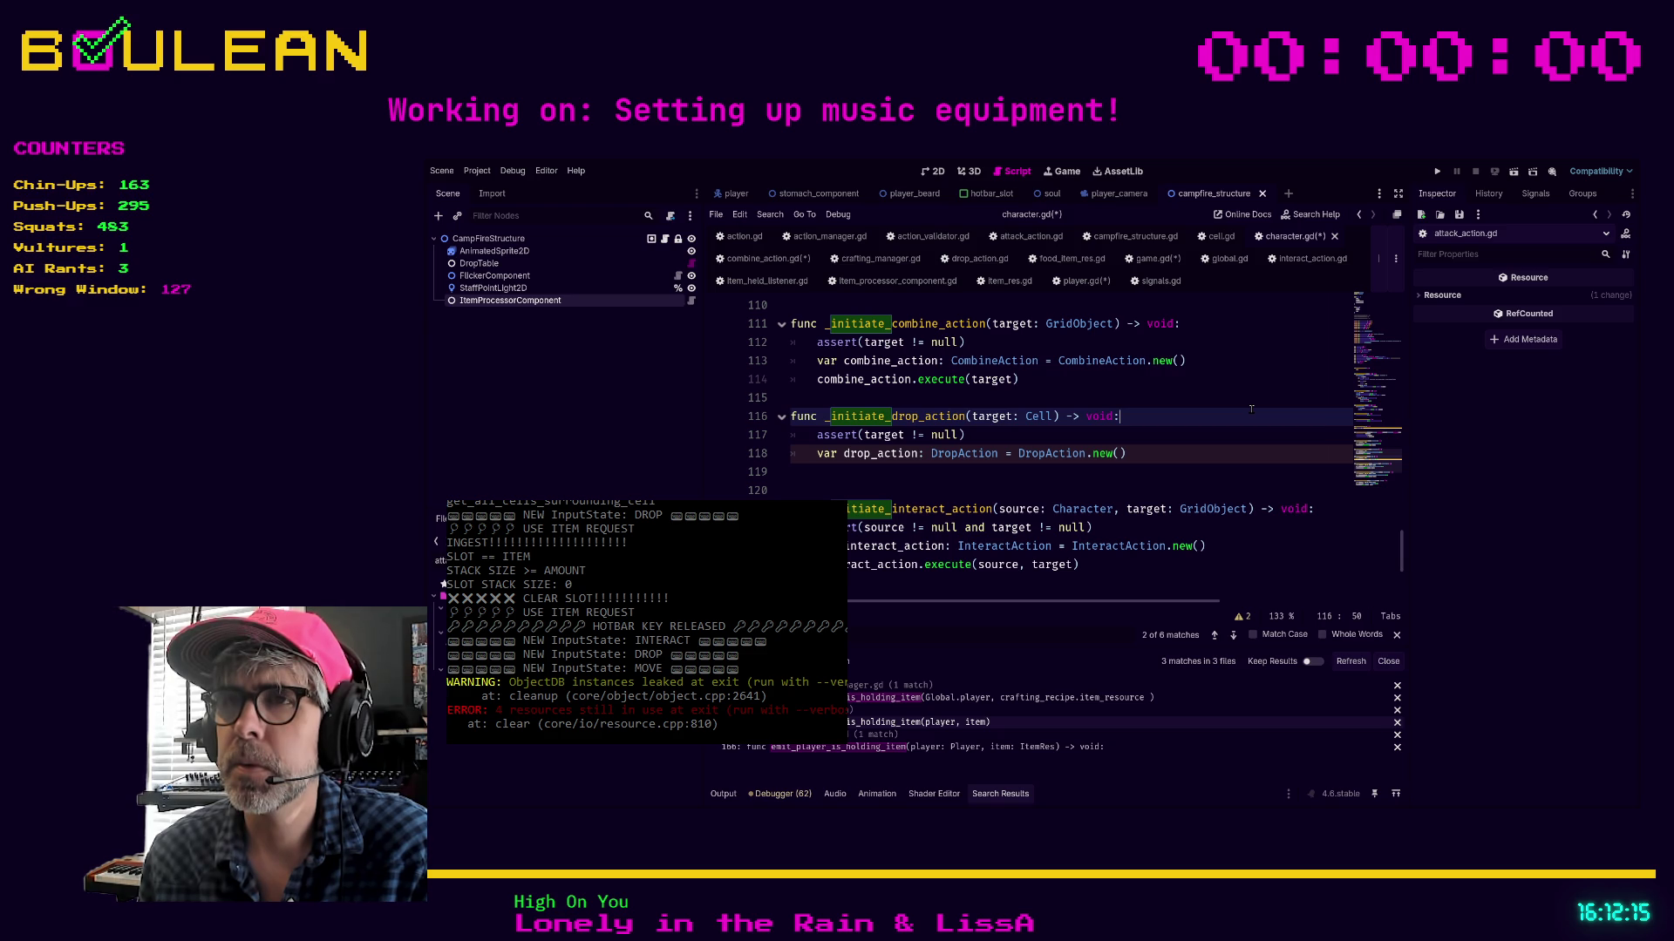
{"action": "key", "text": "ctrl+s"}
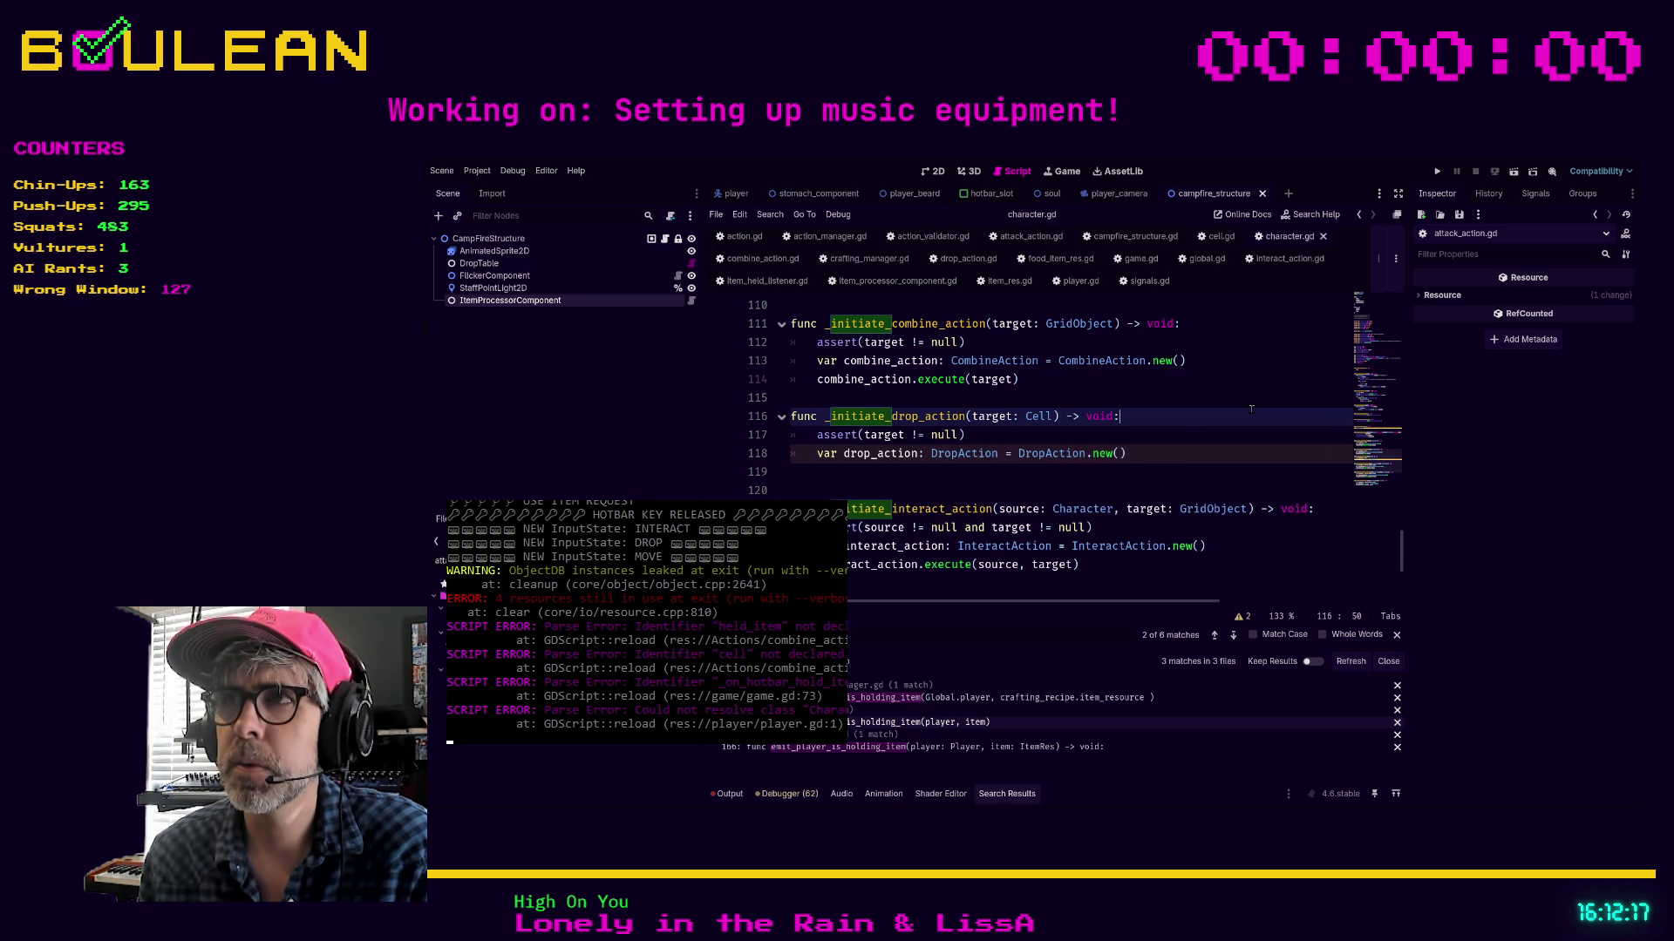
{"action": "left_click", "coordinate": [773, 259]}
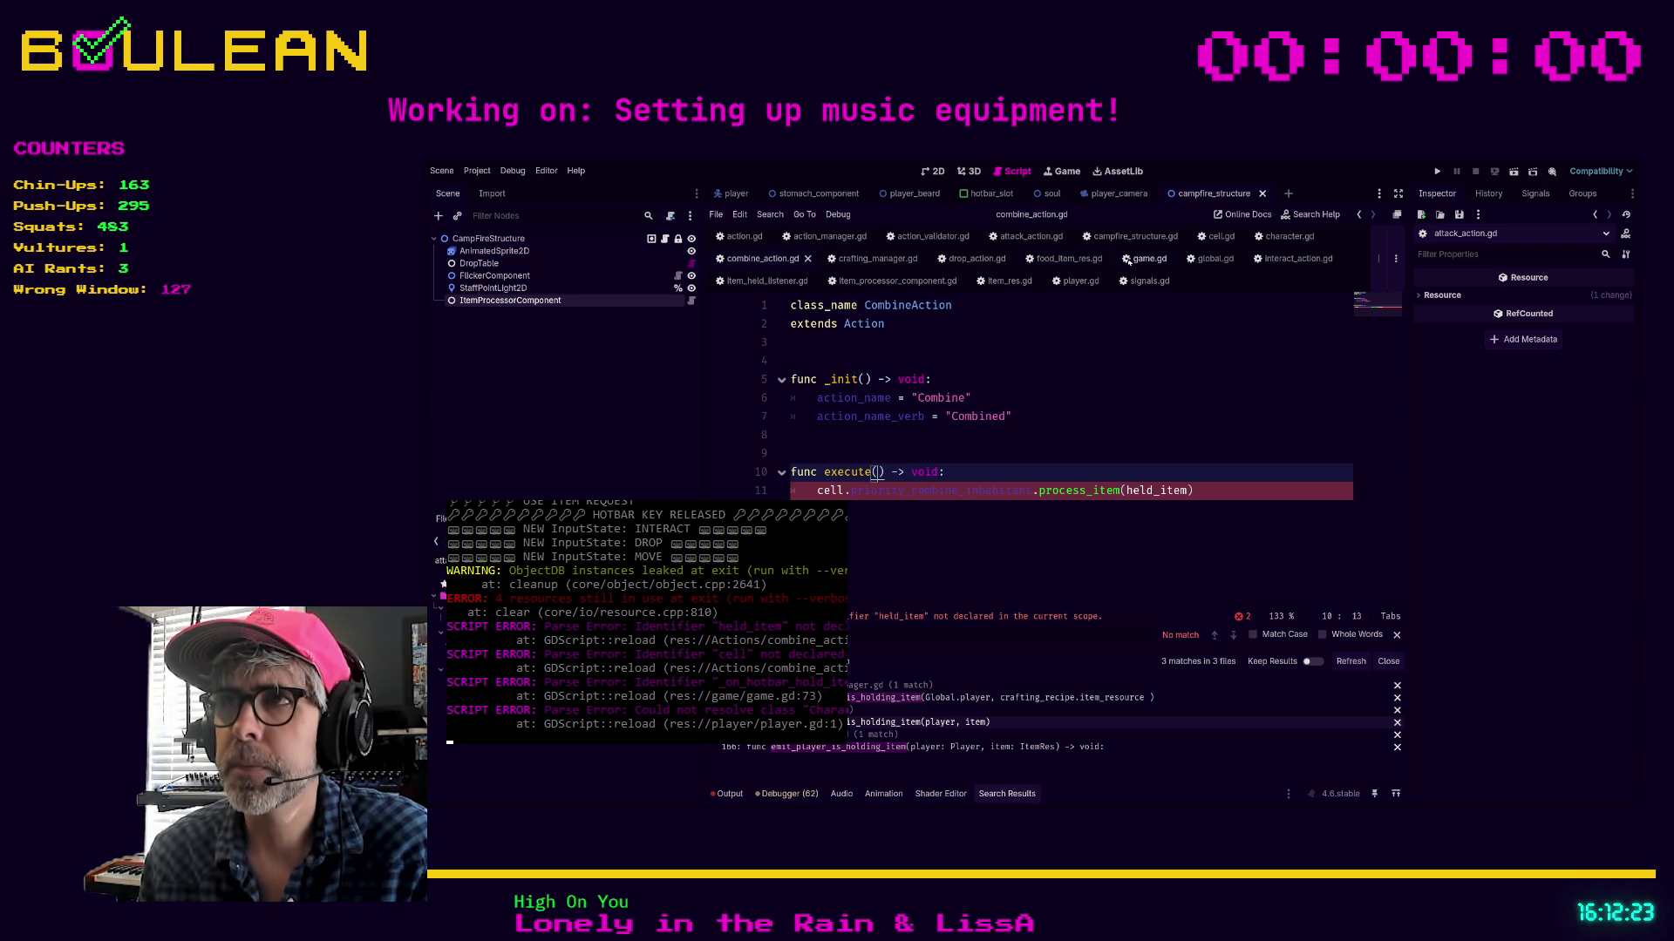
From player.gd, jump to _initiate_combine_action and locate its combine_action.execute(target) call
{"action": "left_click", "coordinate": [1075, 283]}
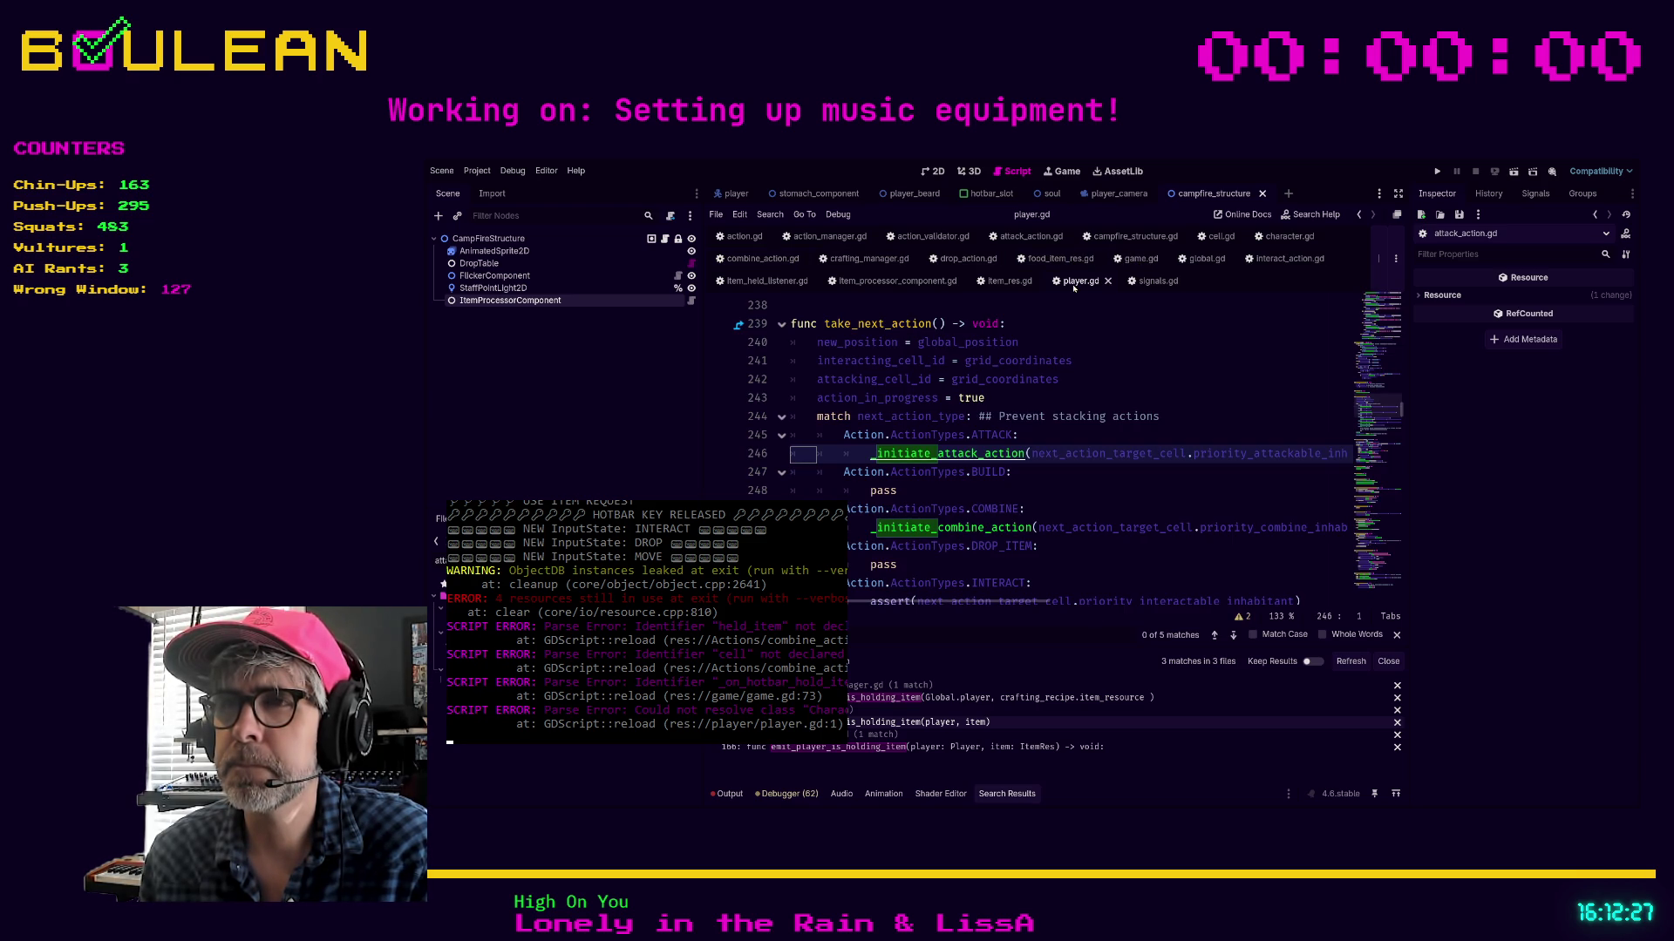
{"action": "scroll", "coordinate": [1045, 408], "scroll_direction": "down", "scroll_amount": 1}
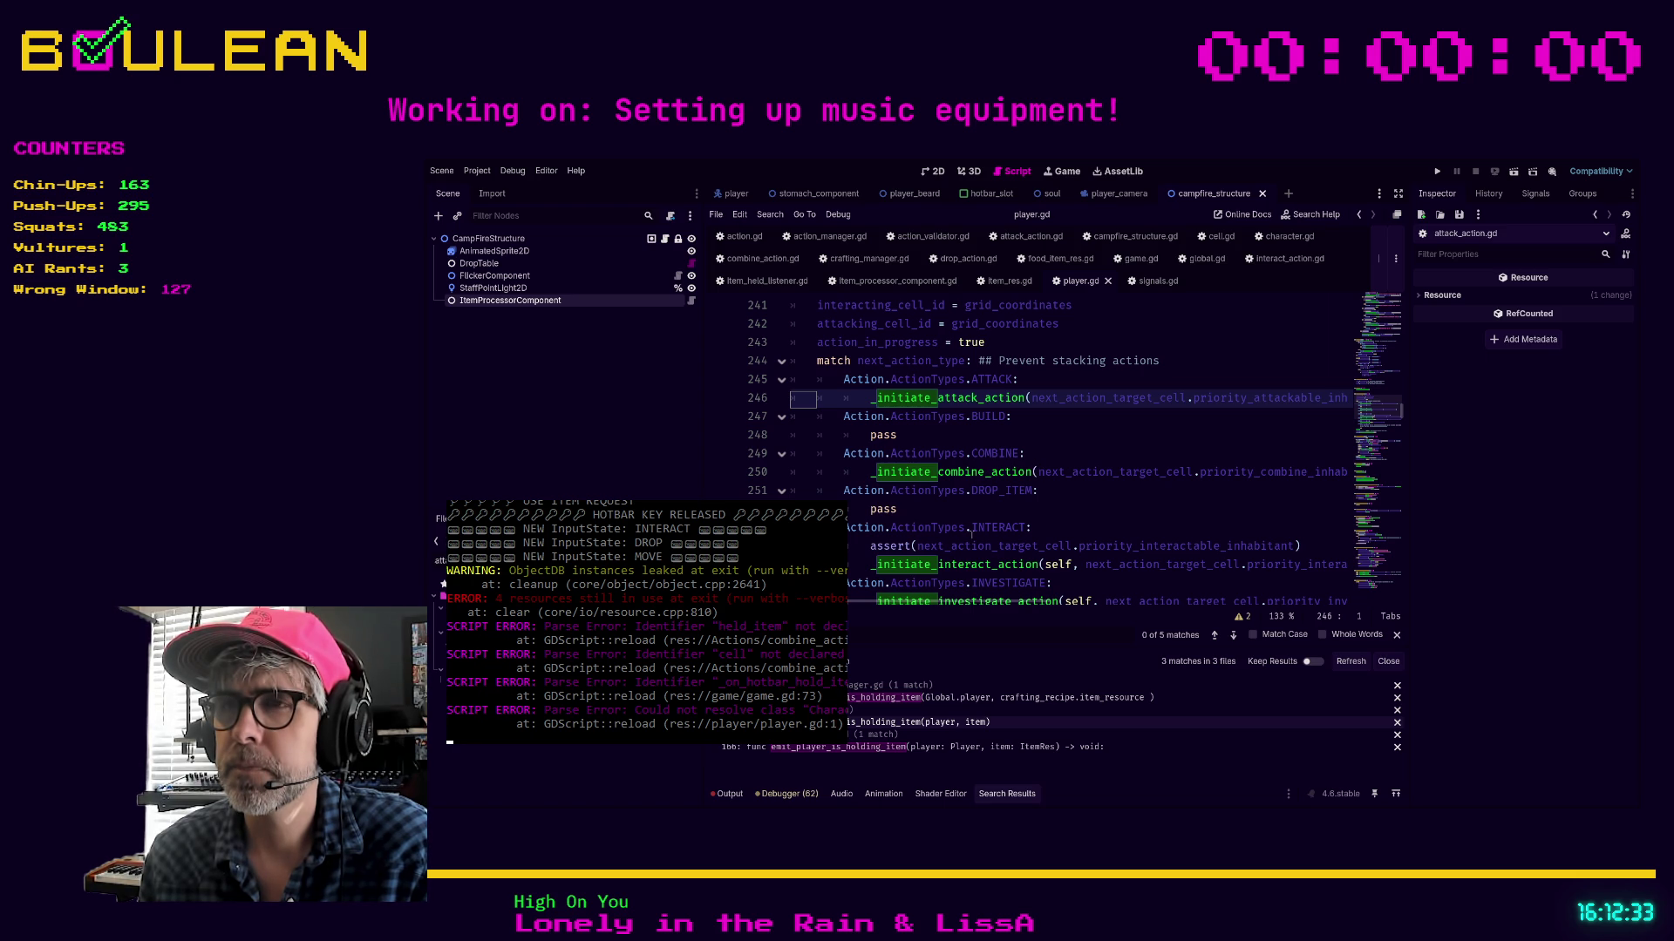
{"action": "left_click_drag", "start_coordinate": [973, 604], "coordinate": [969, 602]}
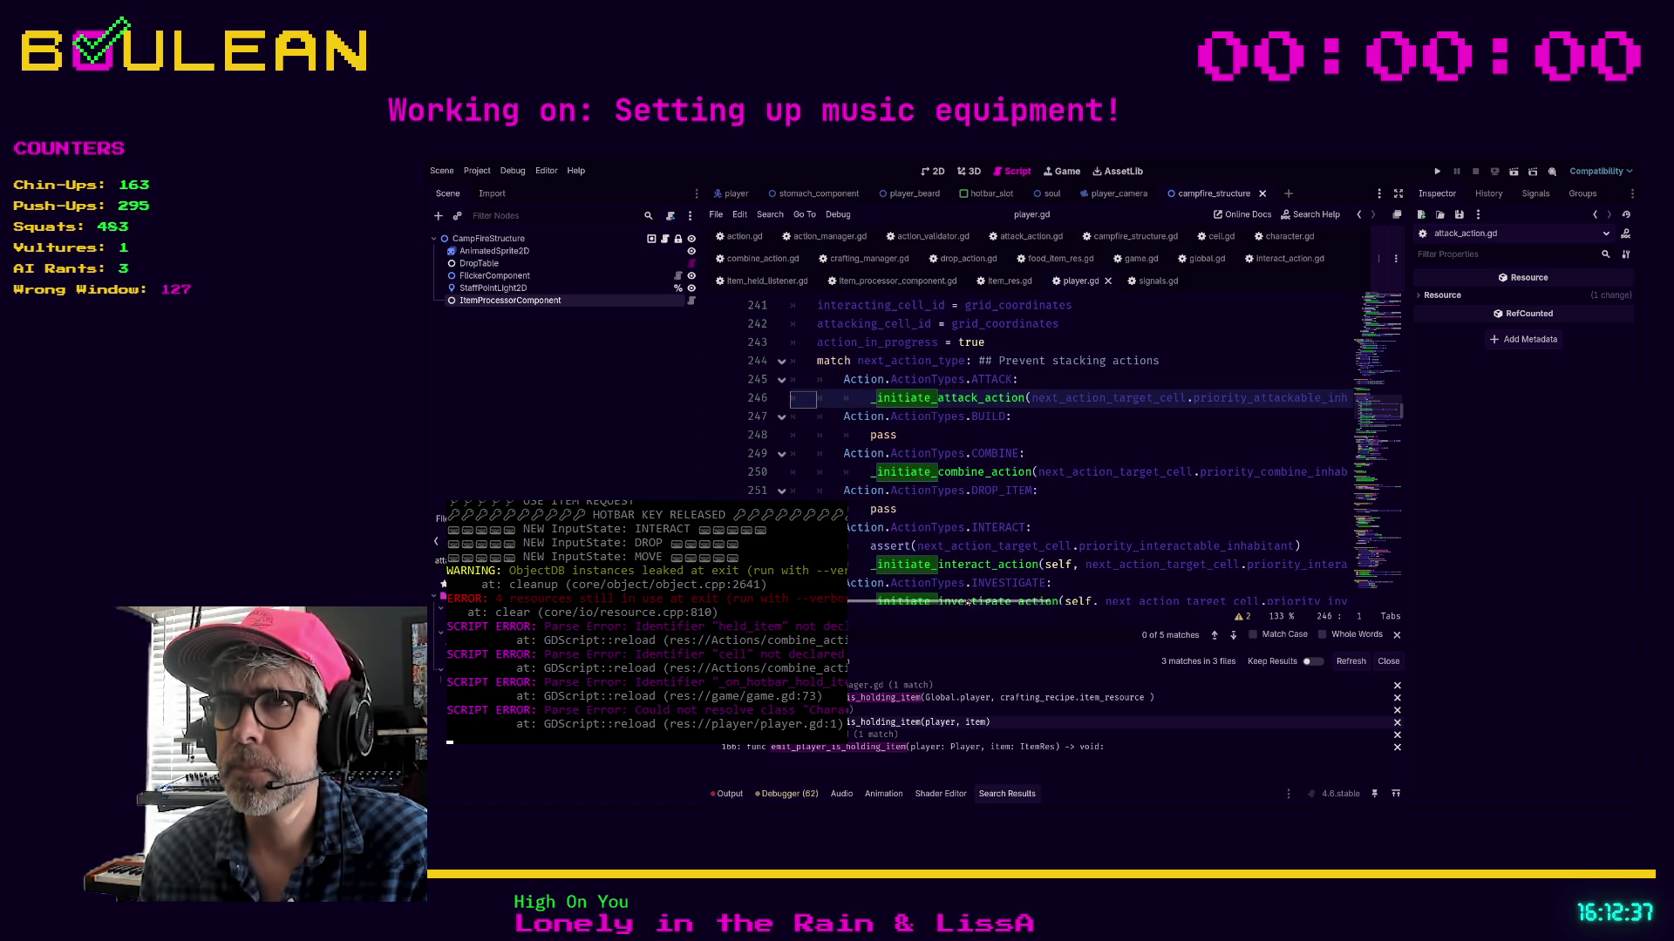
{"action": "left_click", "coordinate": [1007, 472], "text": "ctrl"}
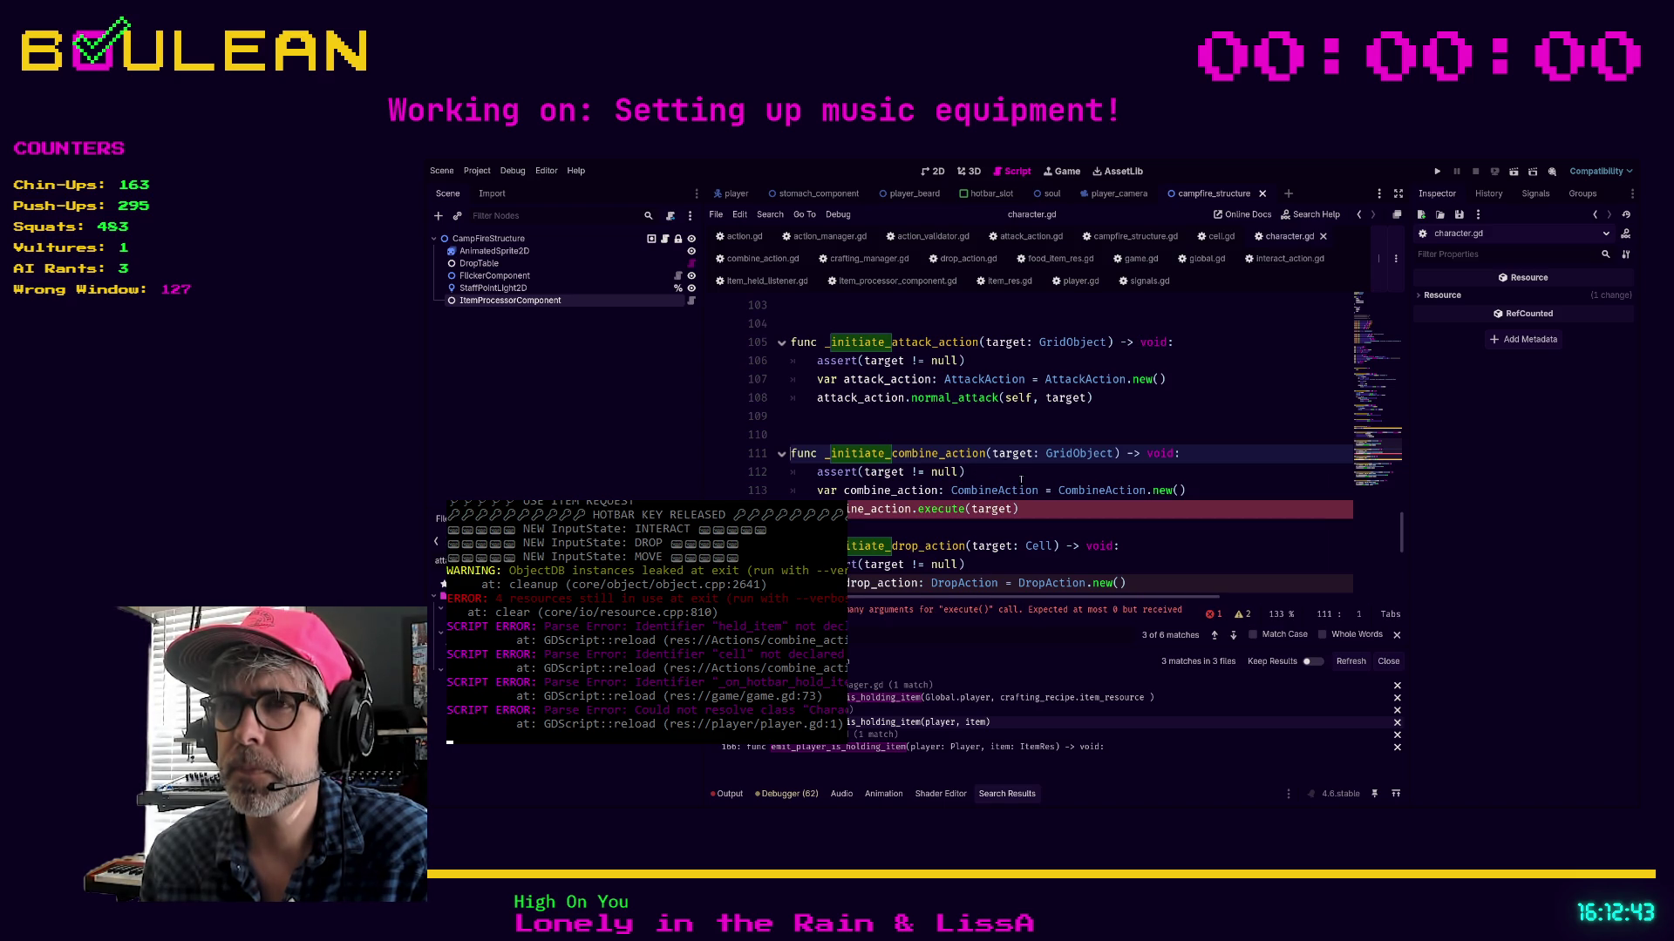
{"action": "left_click", "coordinate": [926, 512]}
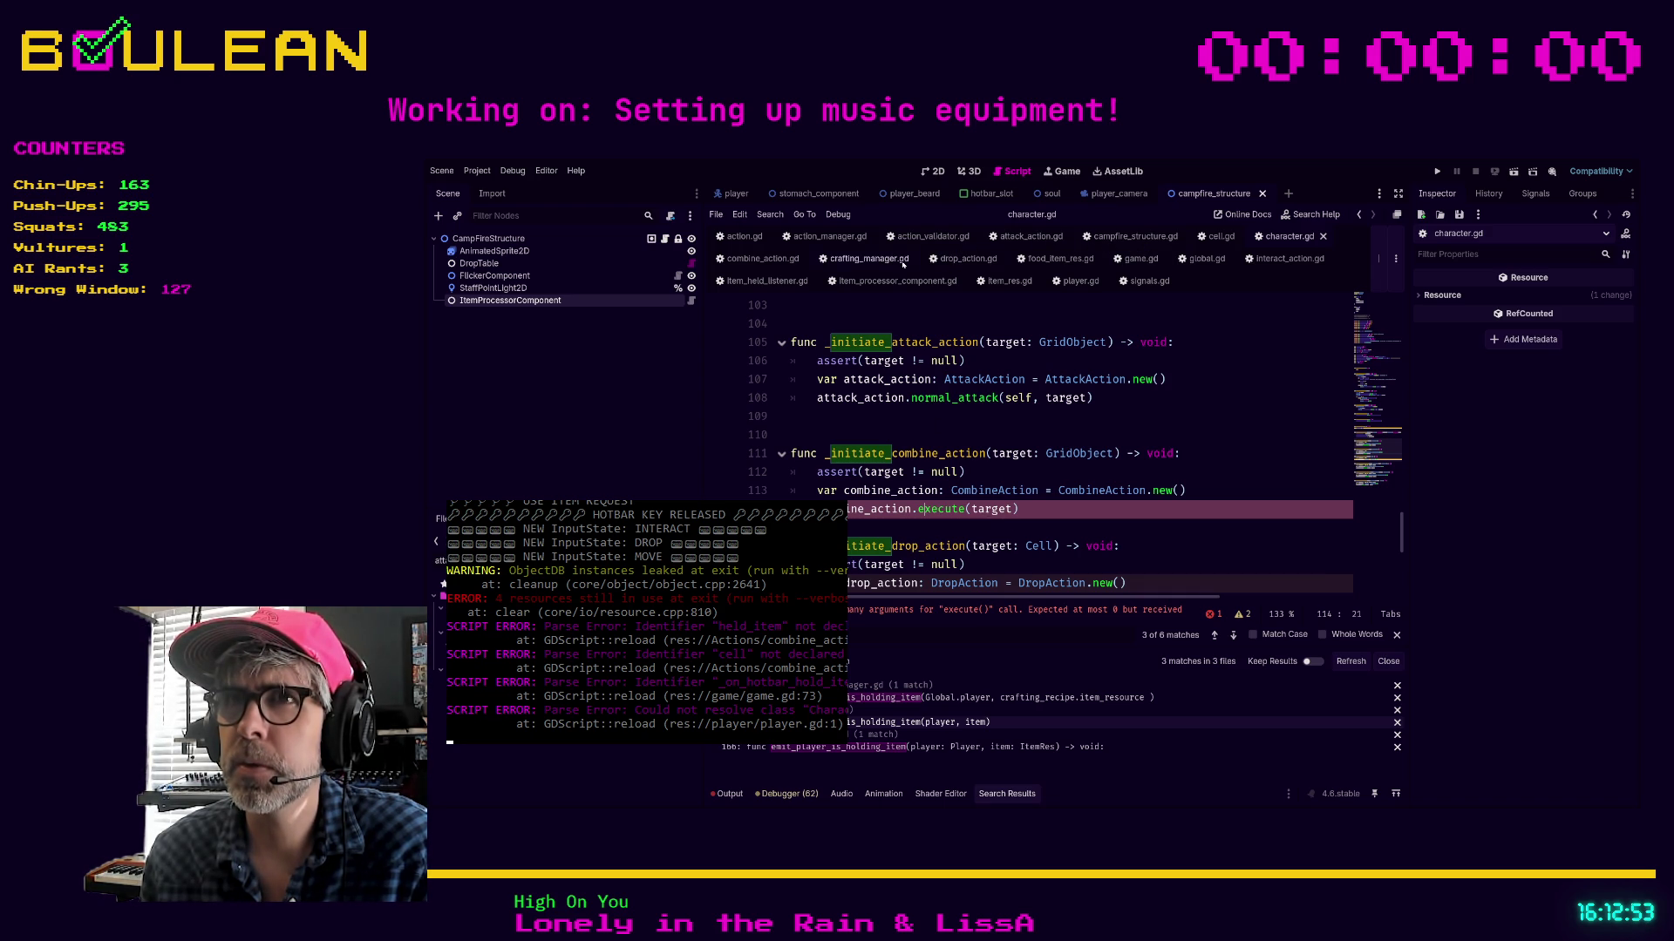
{"action": "left_click", "coordinate": [760, 259]}
Change execute's parameter to grid_object: GridObject
{"action": "left_click", "coordinate": [876, 471]}
{"action": "type", "text": "gr) -> void:"}
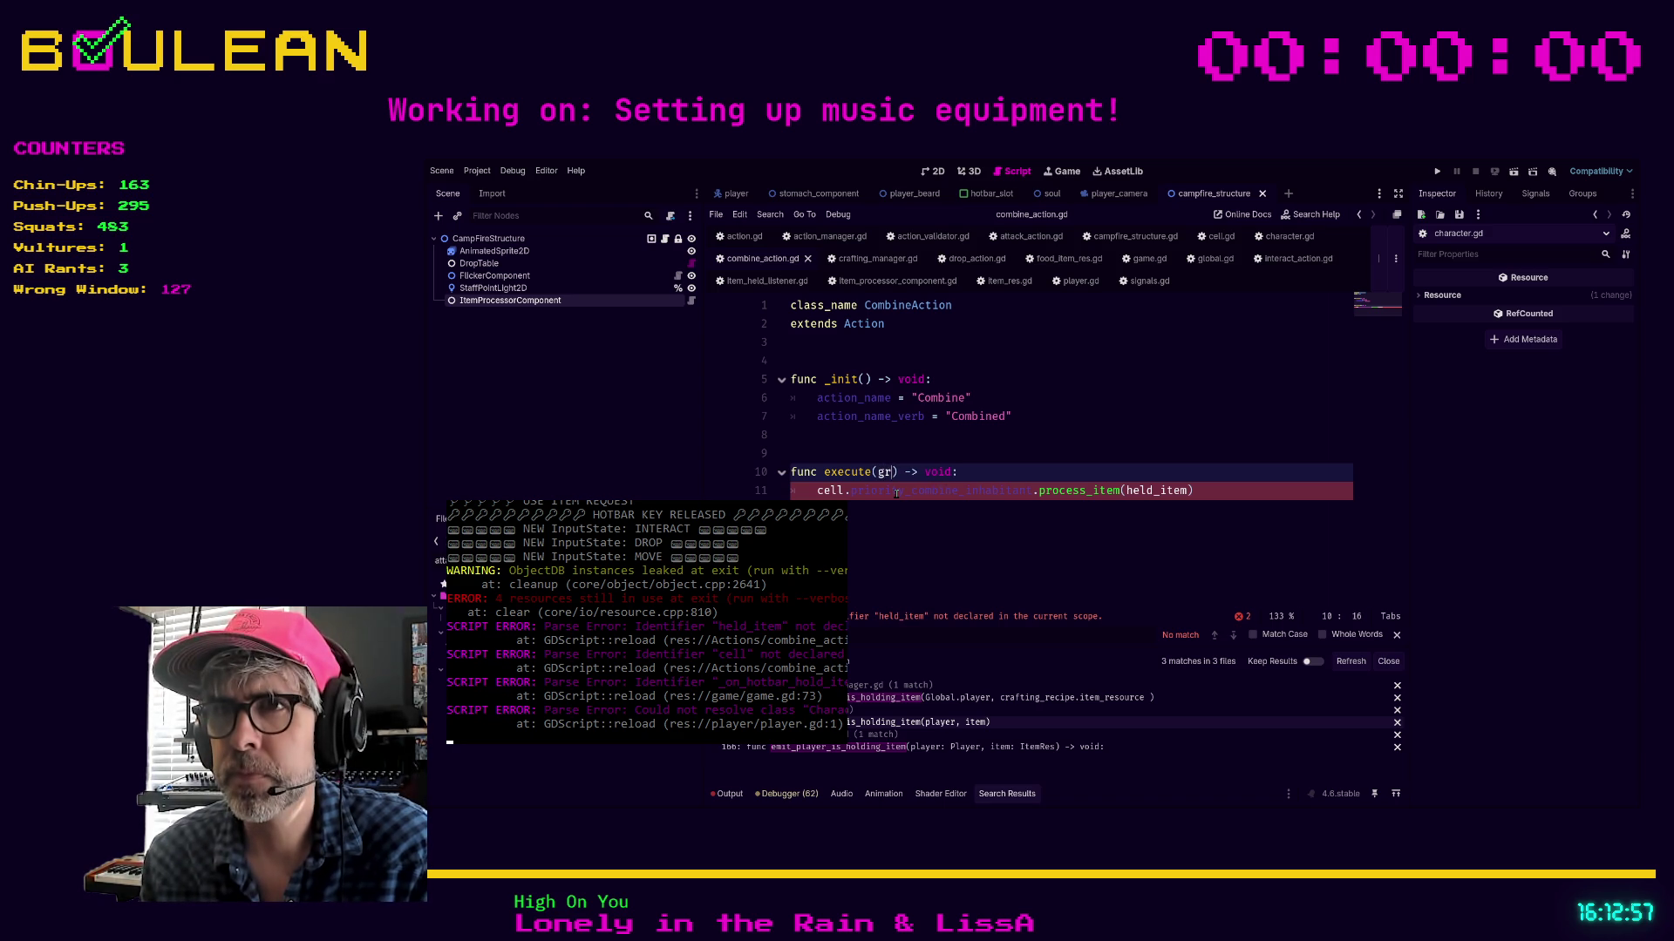
{"action": "key", "text": "BackSpace"}
{"action": "key", "text": "BackSpace"}
{"action": "type", "text": "item"}
{"action": "key", "text": "BackSpace"}
{"action": "key", "text": "BackSpace"}
{"action": "key", "text": "BackSpace"}
{"action": "type", "text": "grid_object: GridObject"}
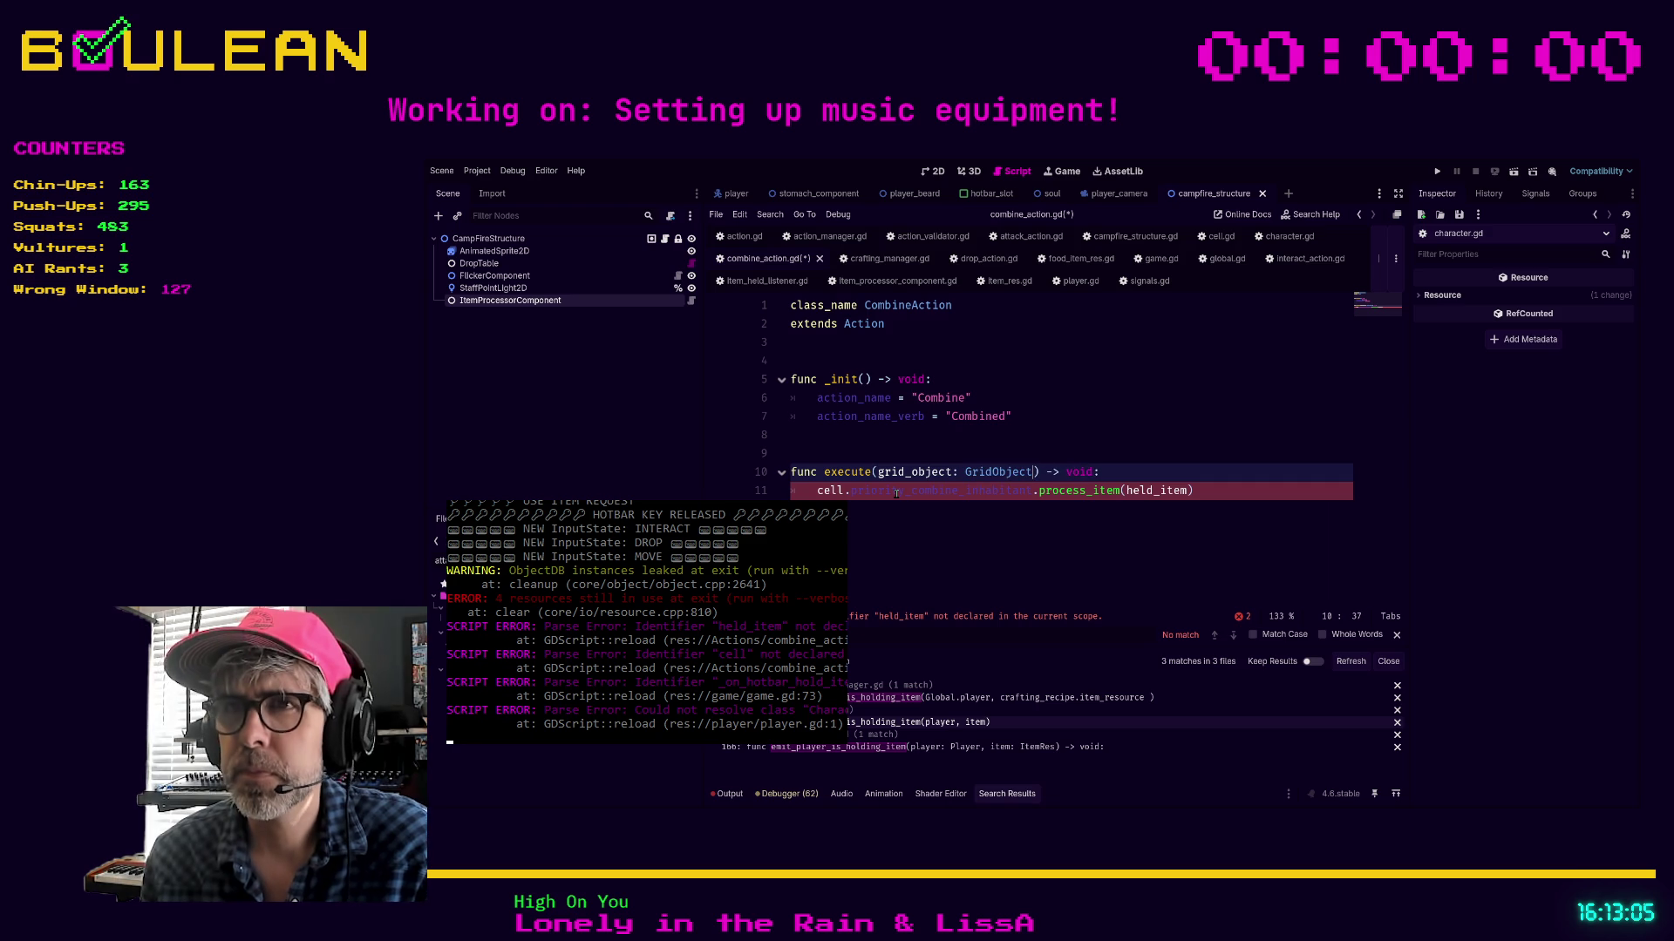
Replace line 11 with if grid_object.has_method(process_item):
{"action": "key", "text": "Down"}
{"action": "key", "text": "Down"}
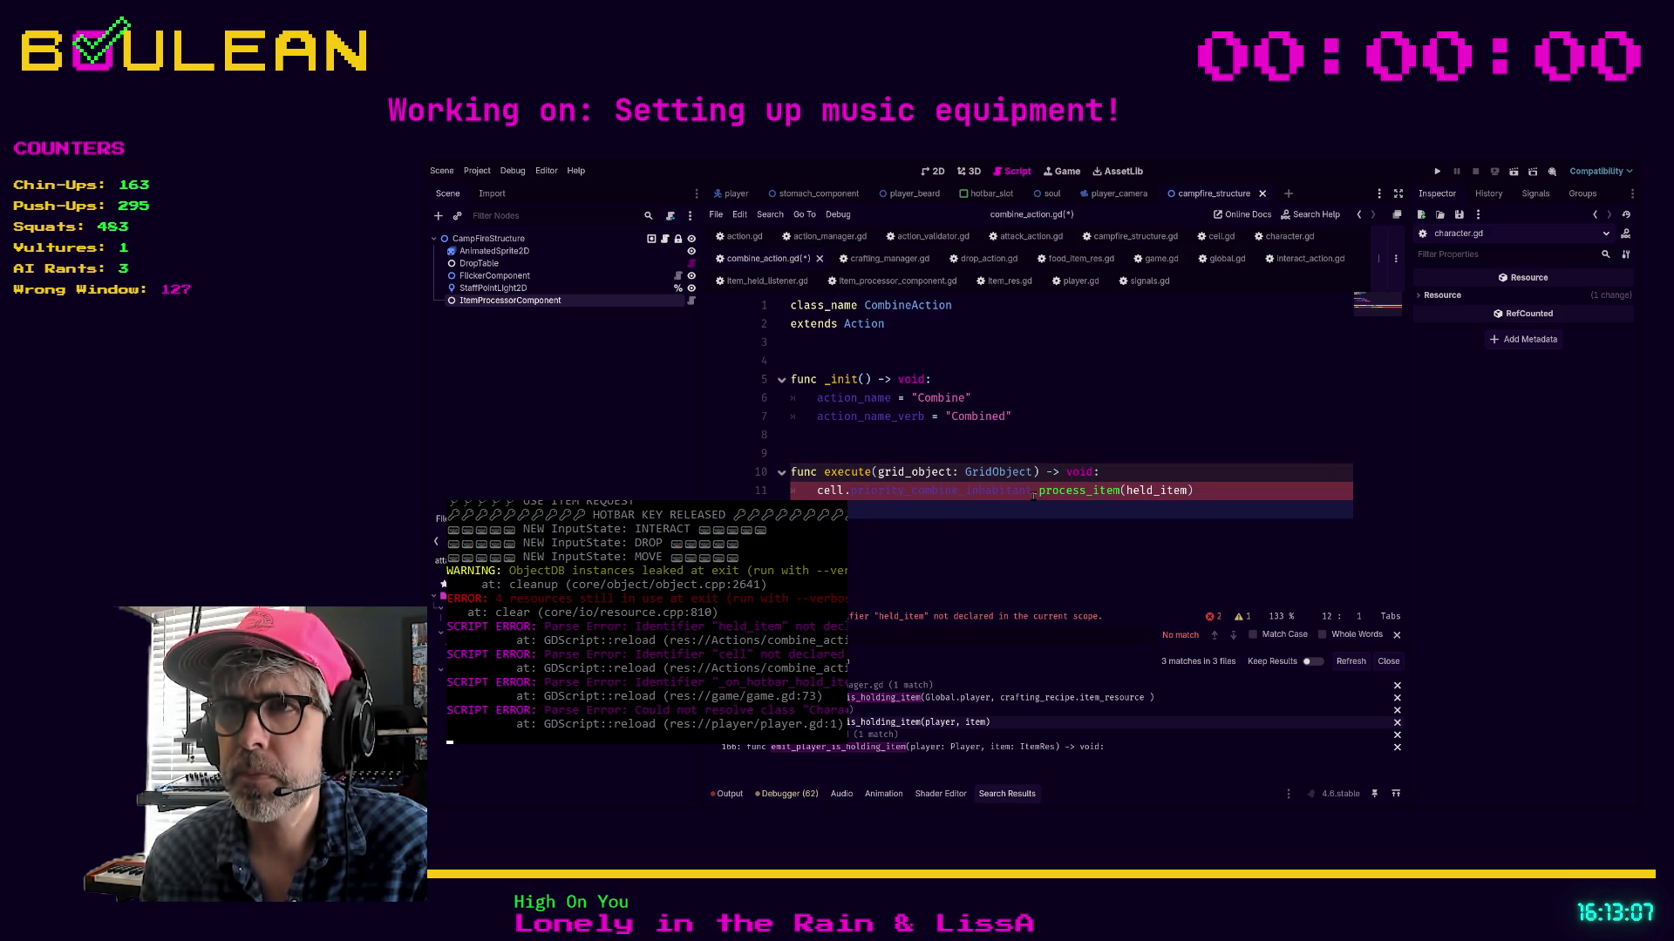
{"action": "left_click", "coordinate": [1033, 491]}
{"action": "key", "text": "shift+Home"}
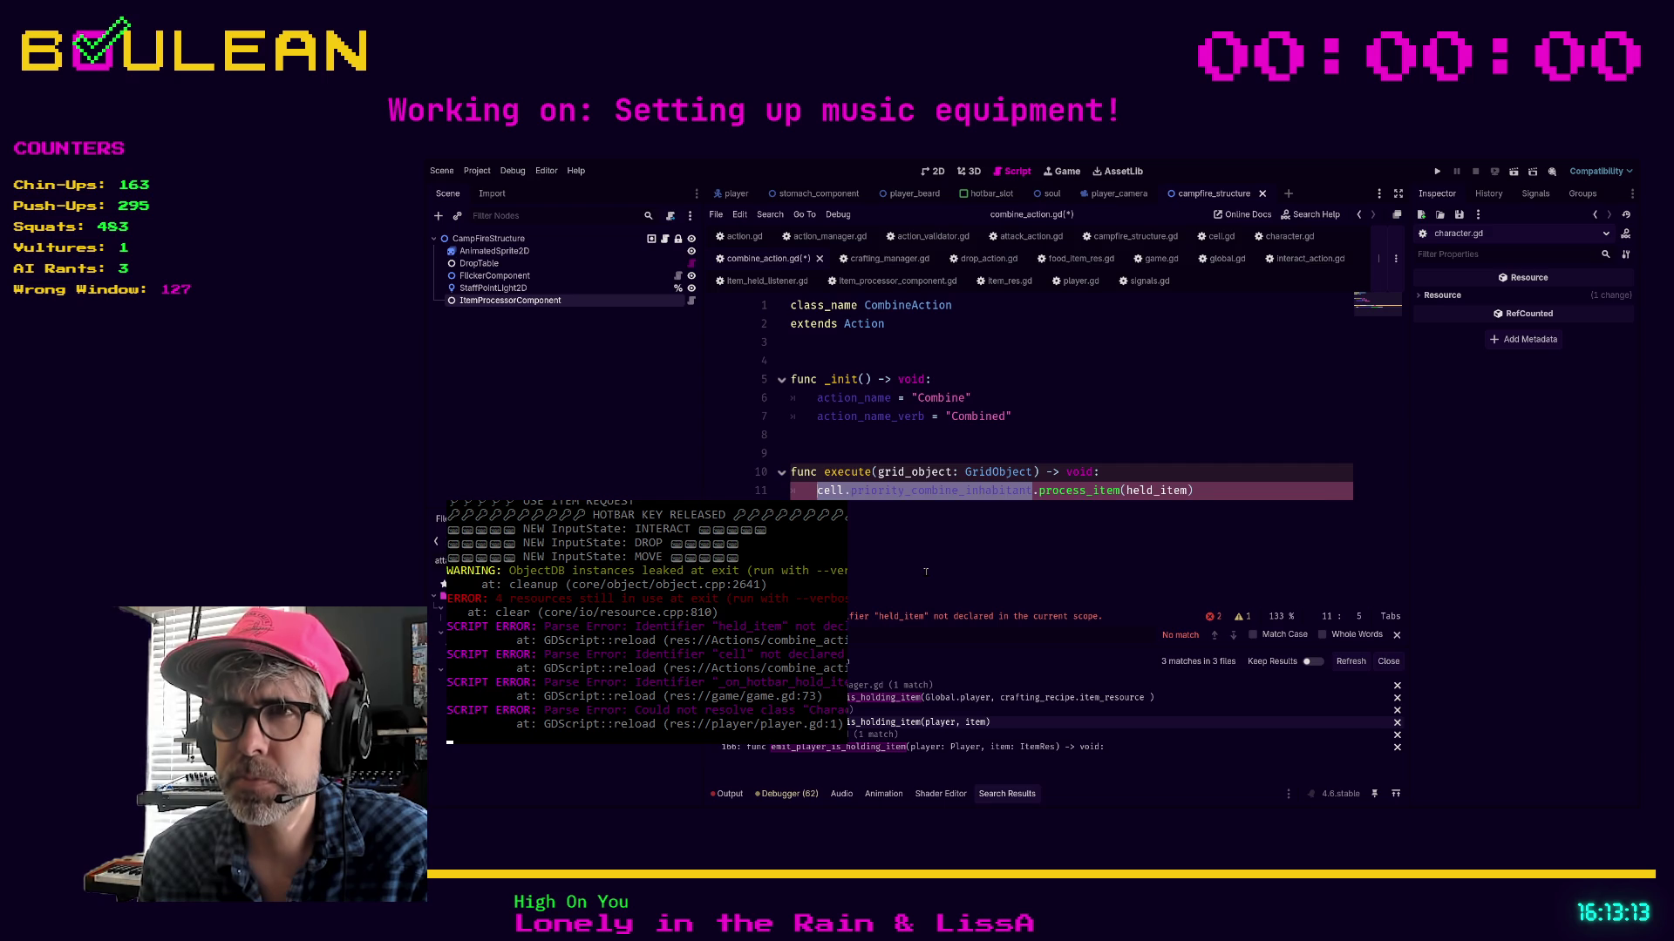
{"action": "type", "text": "if grid_object"}
{"action": "key", "text": "Delete"}
{"action": "type", "text": "has"}
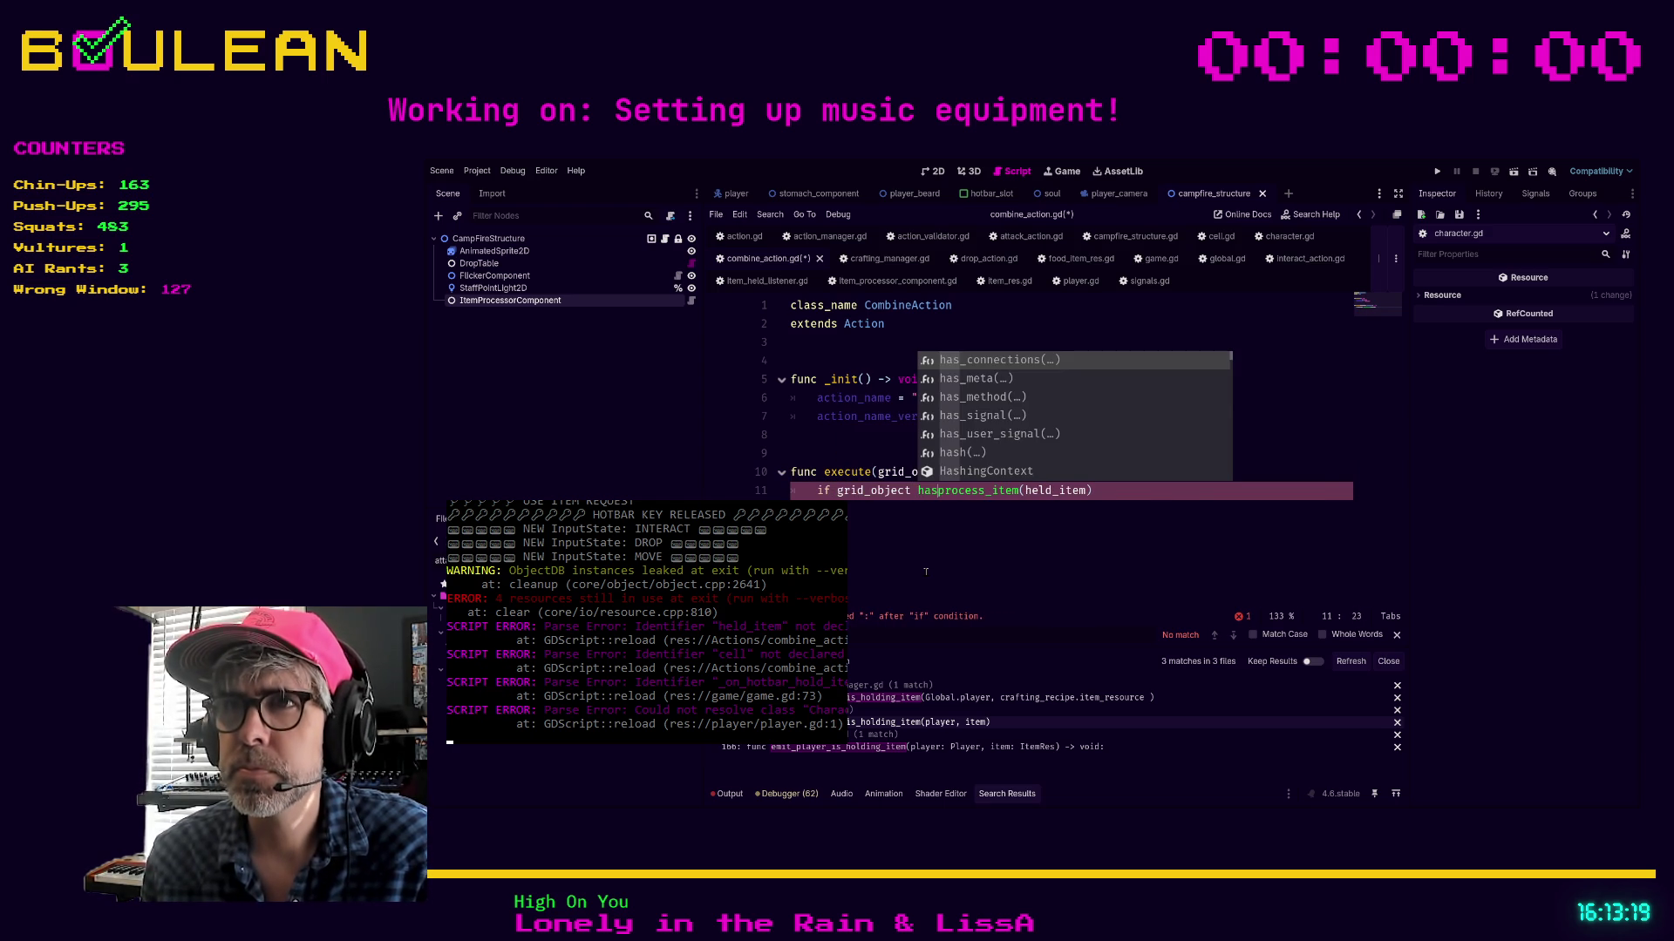
{"action": "key", "text": "Down"}
{"action": "key", "text": "Down"}
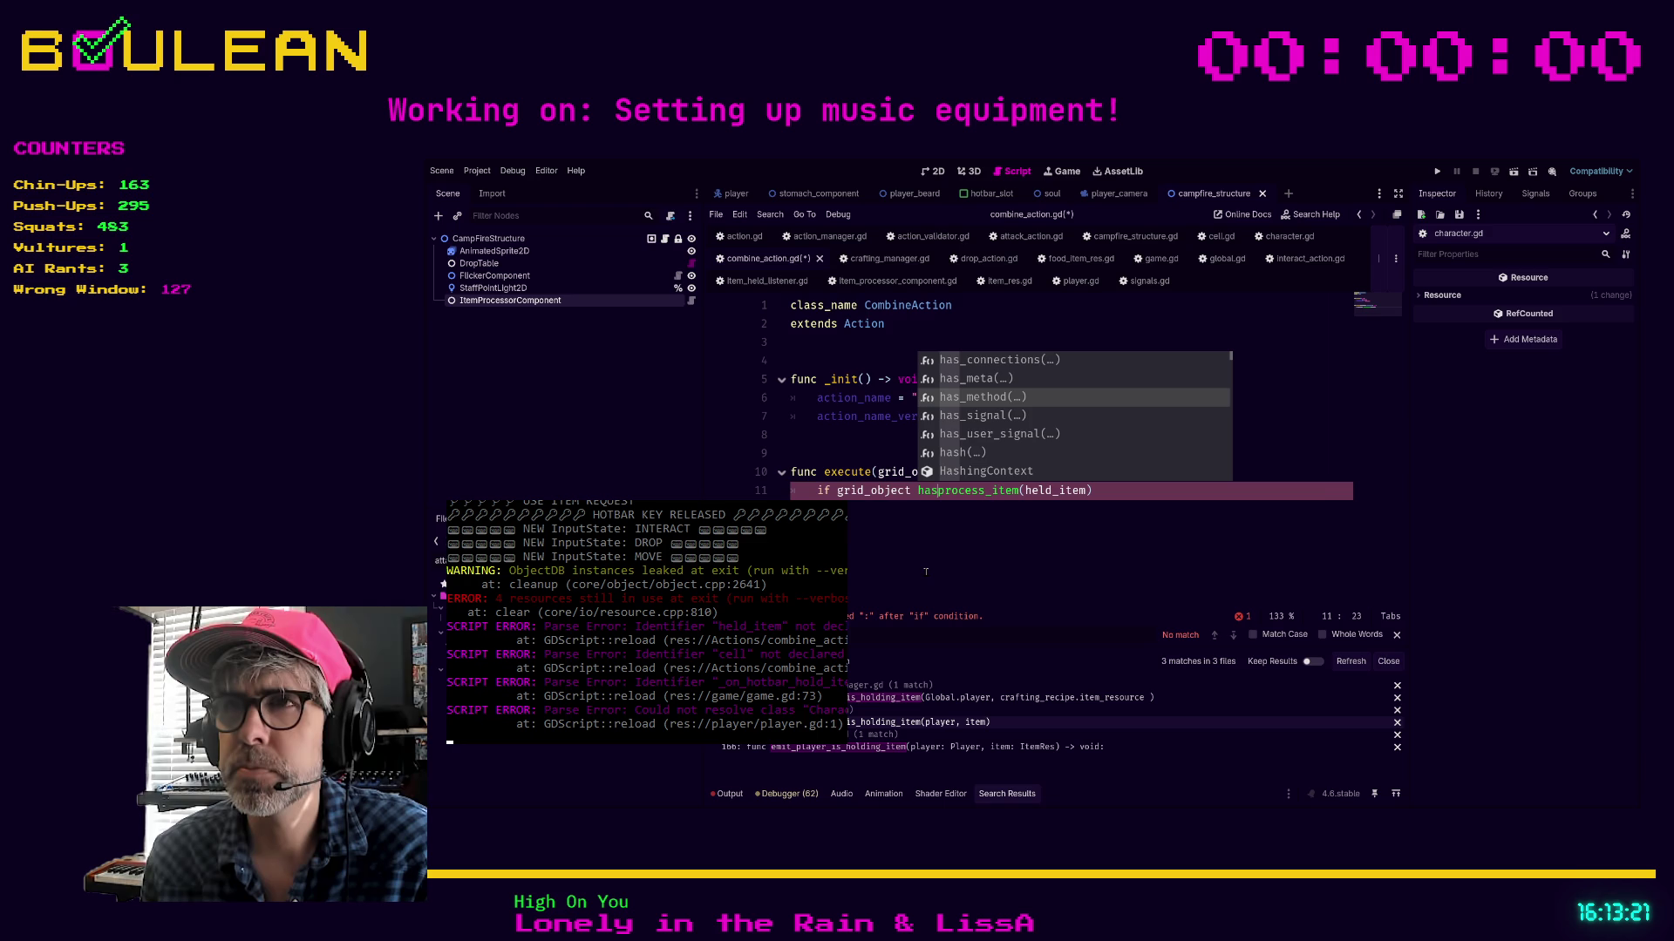
{"action": "key", "text": "Tab"}
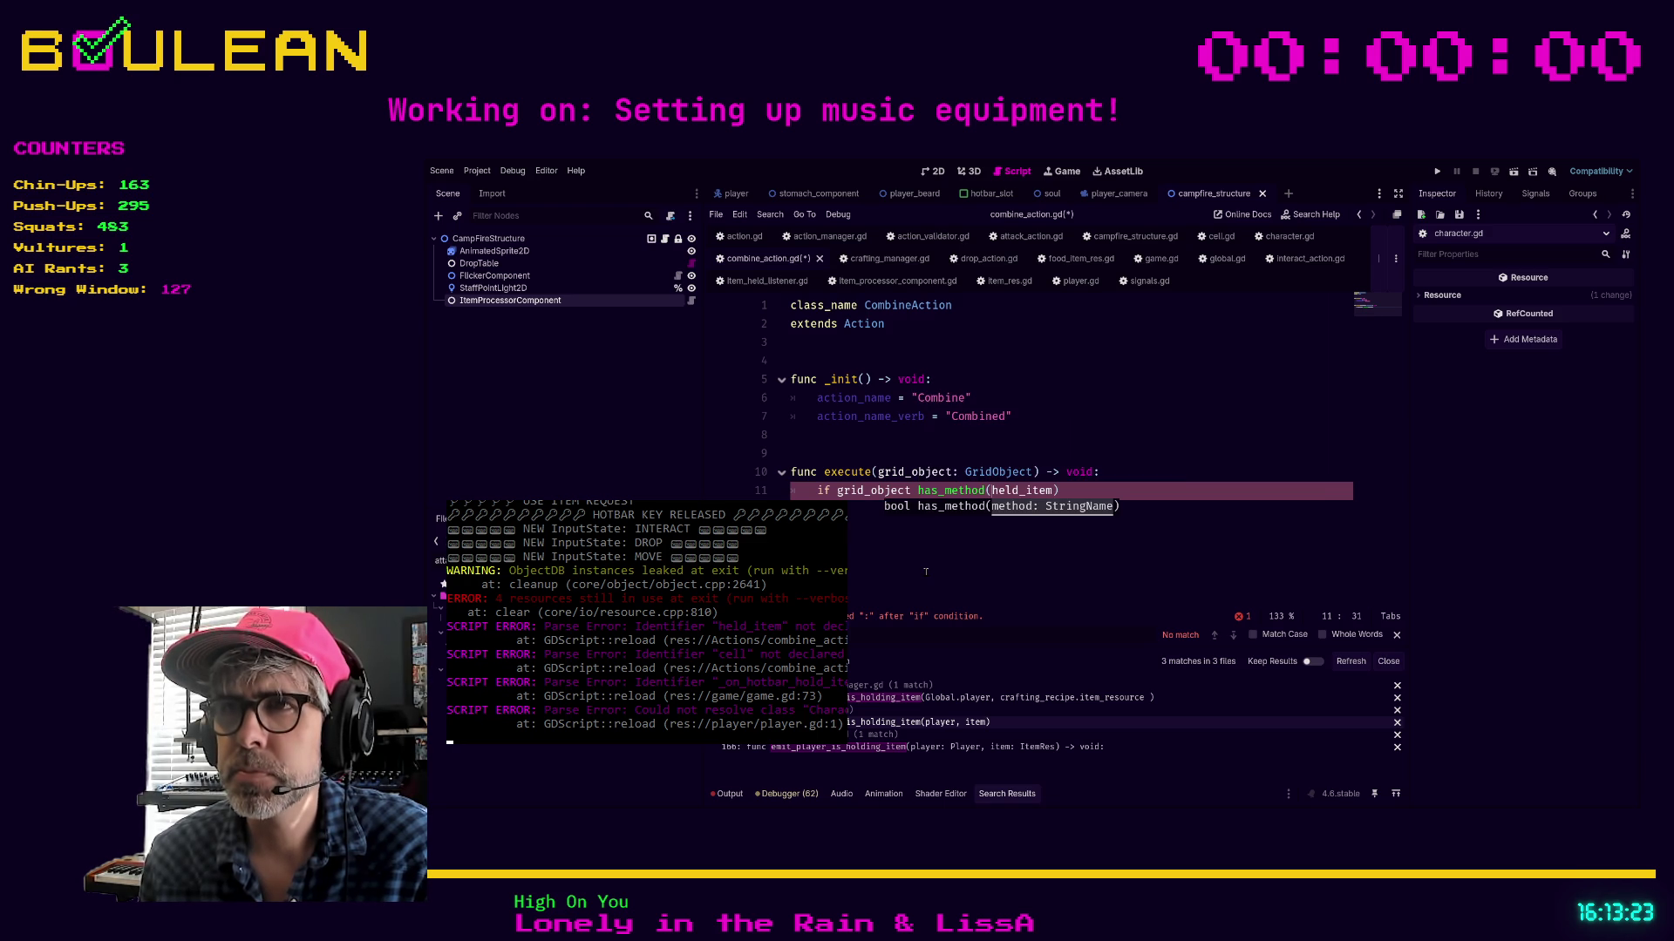
{"action": "key", "text": "ctrl+shift+Right"}
{"action": "type", "text": "process_item):"}
Begin grid_object.proce under the if, then view the process_item call in item_held_listener.gd
{"action": "key", "text": "Return"}
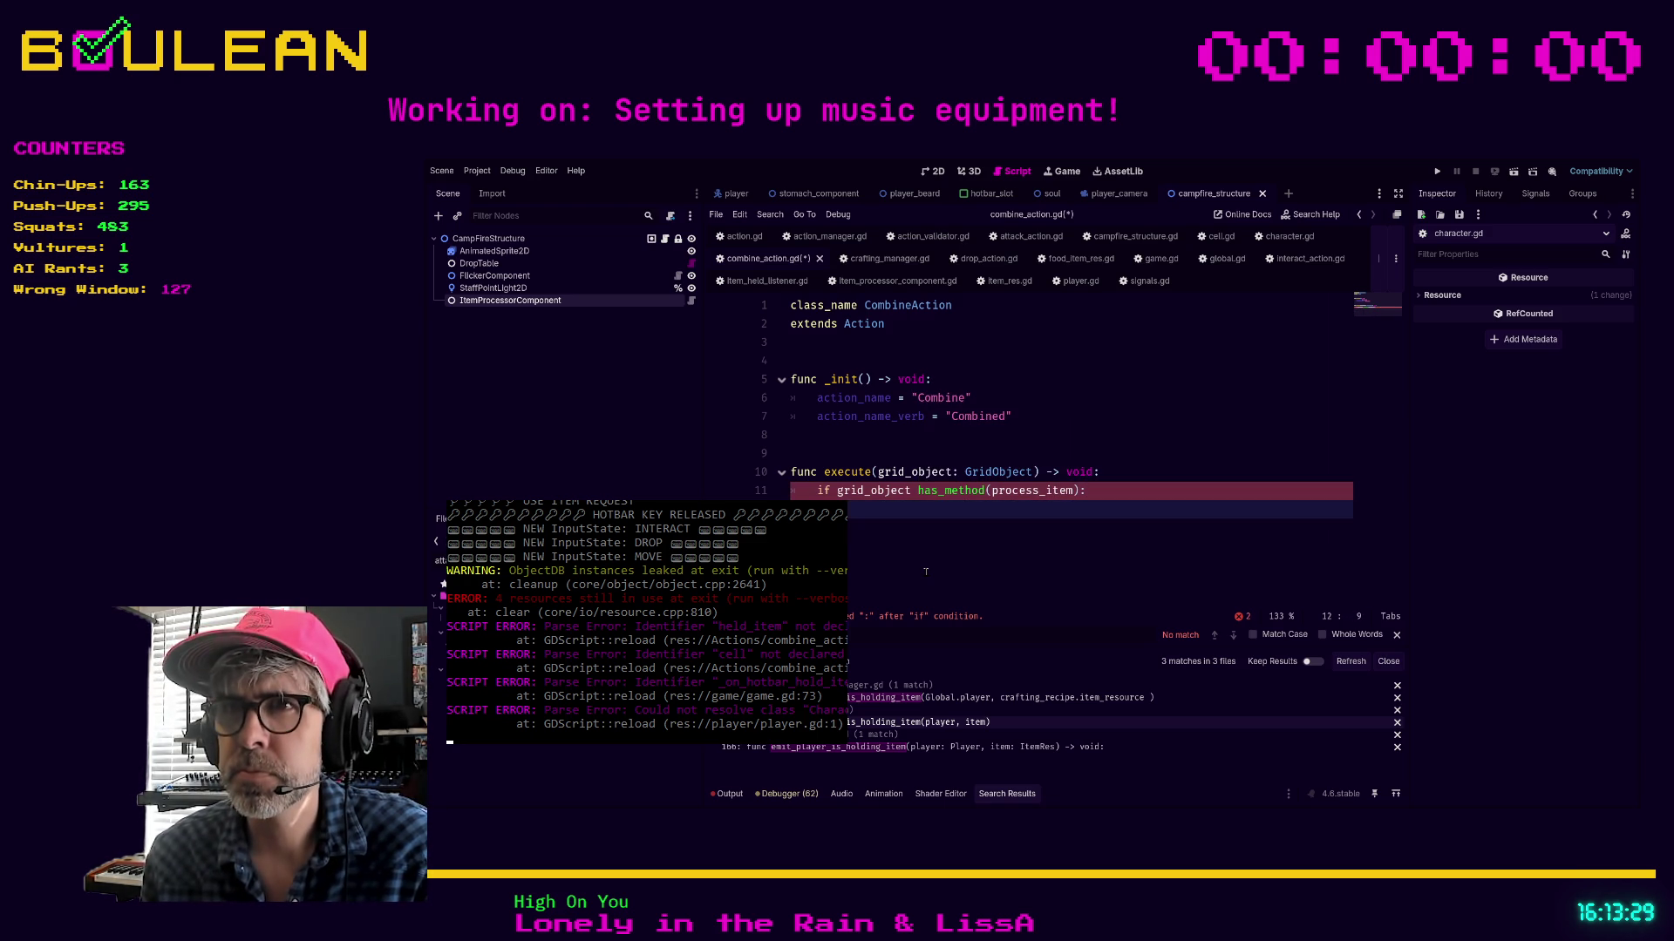
{"action": "type", "text": "grid"}
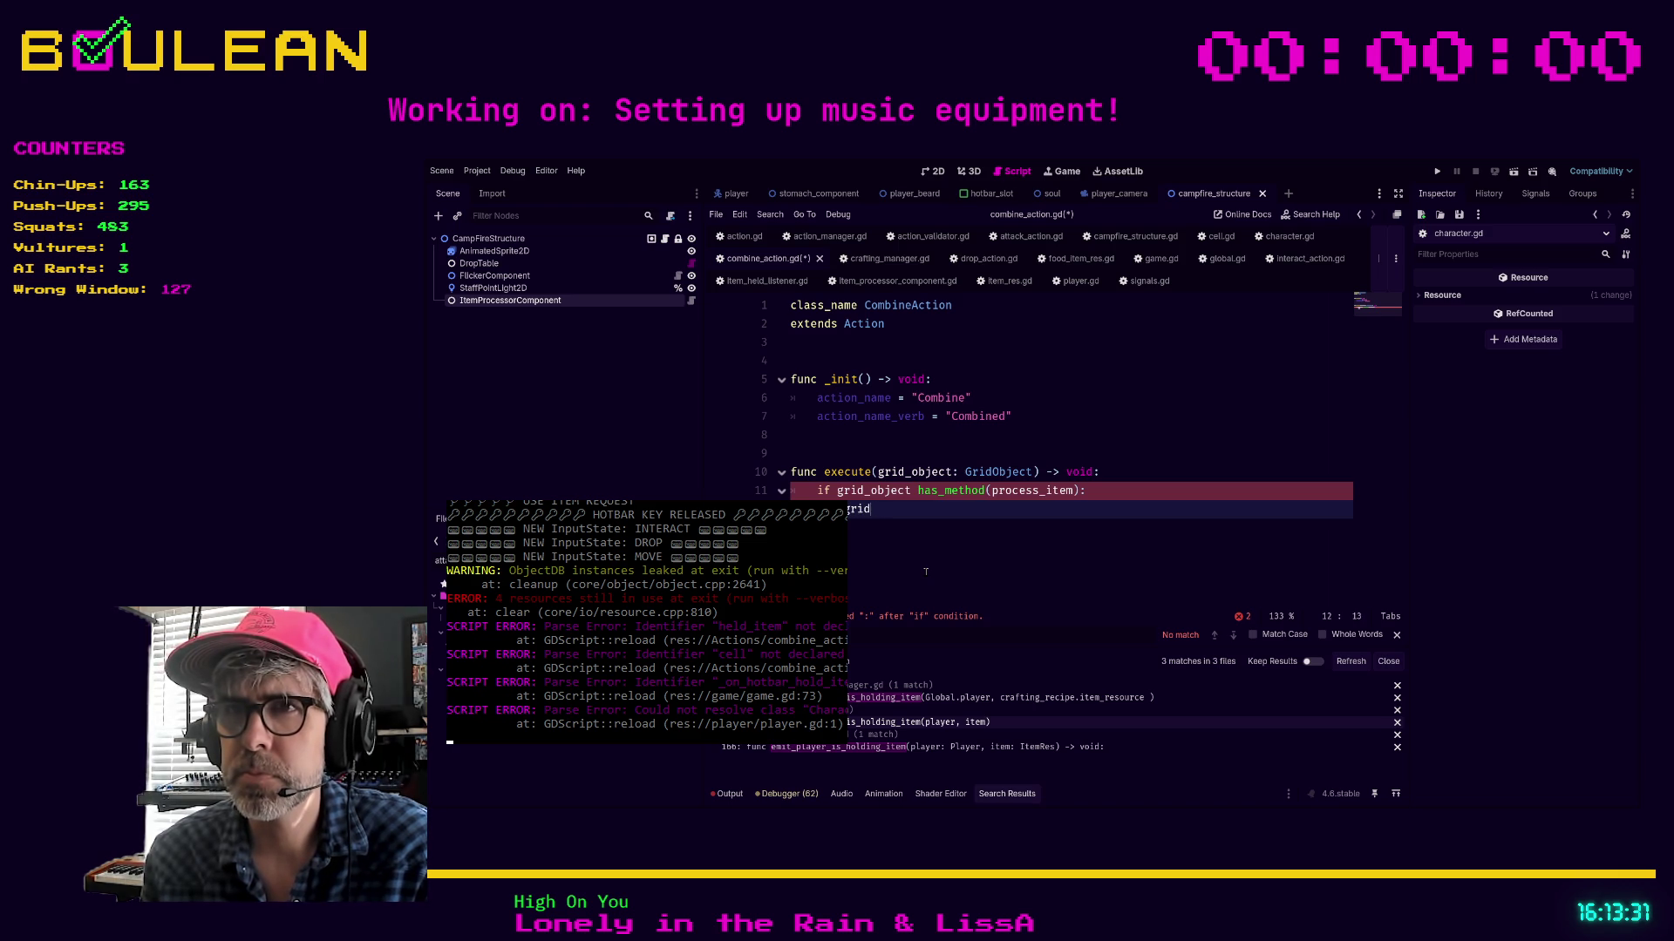
{"action": "type", "text": "_object."}
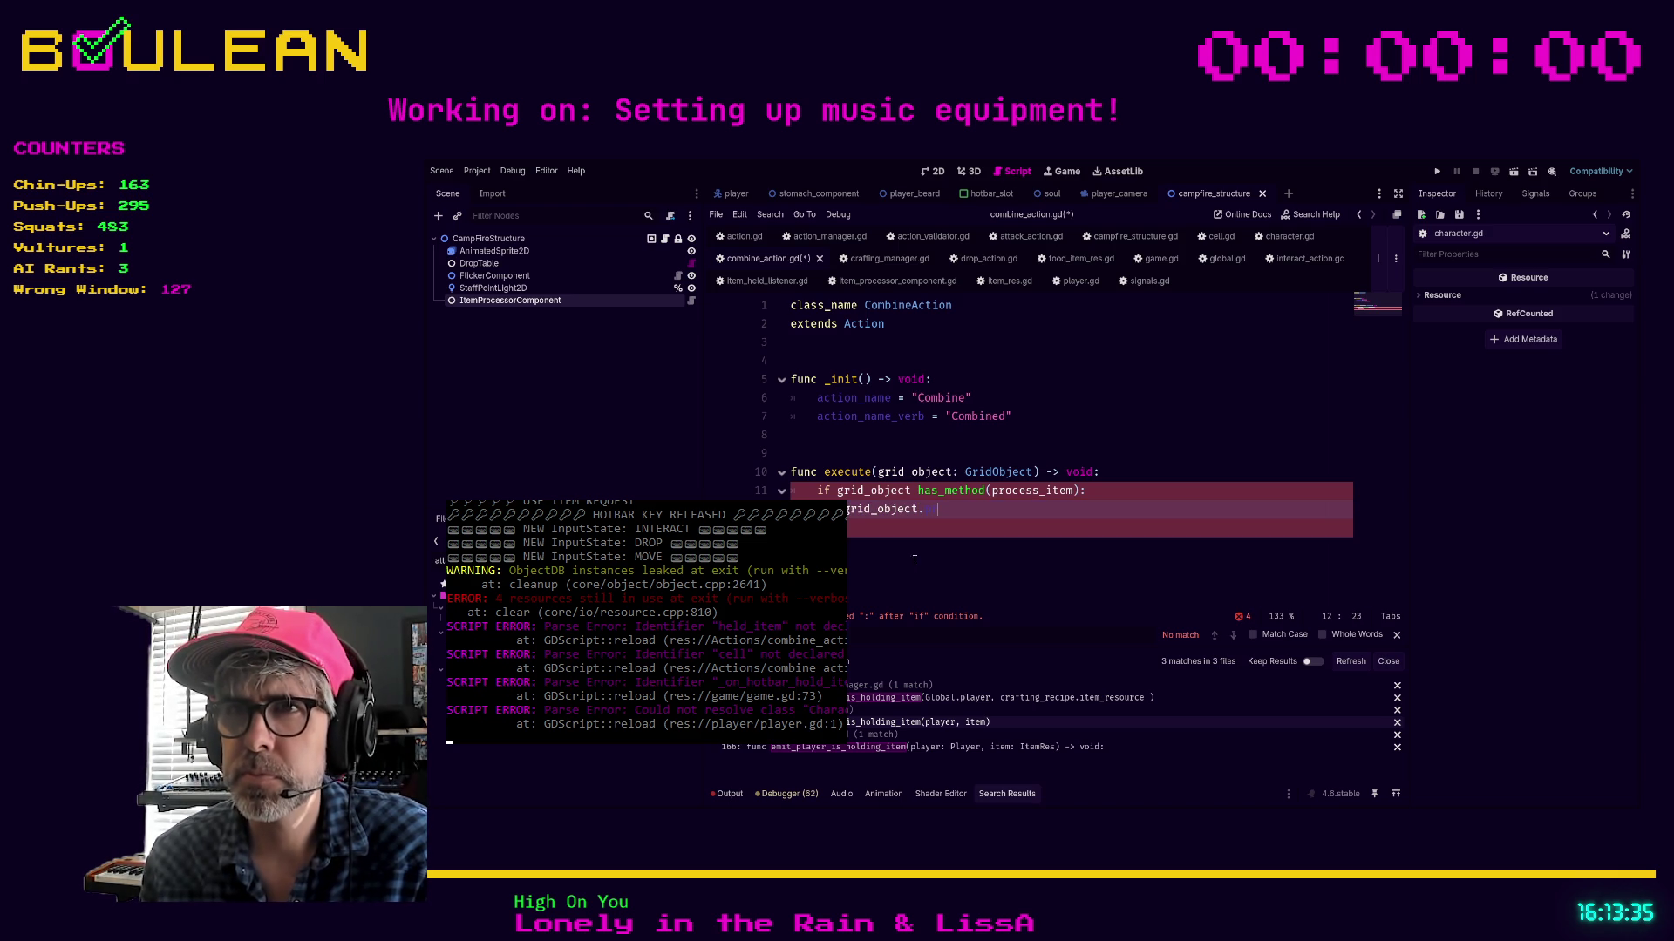
{"action": "key", "text": "Up"}
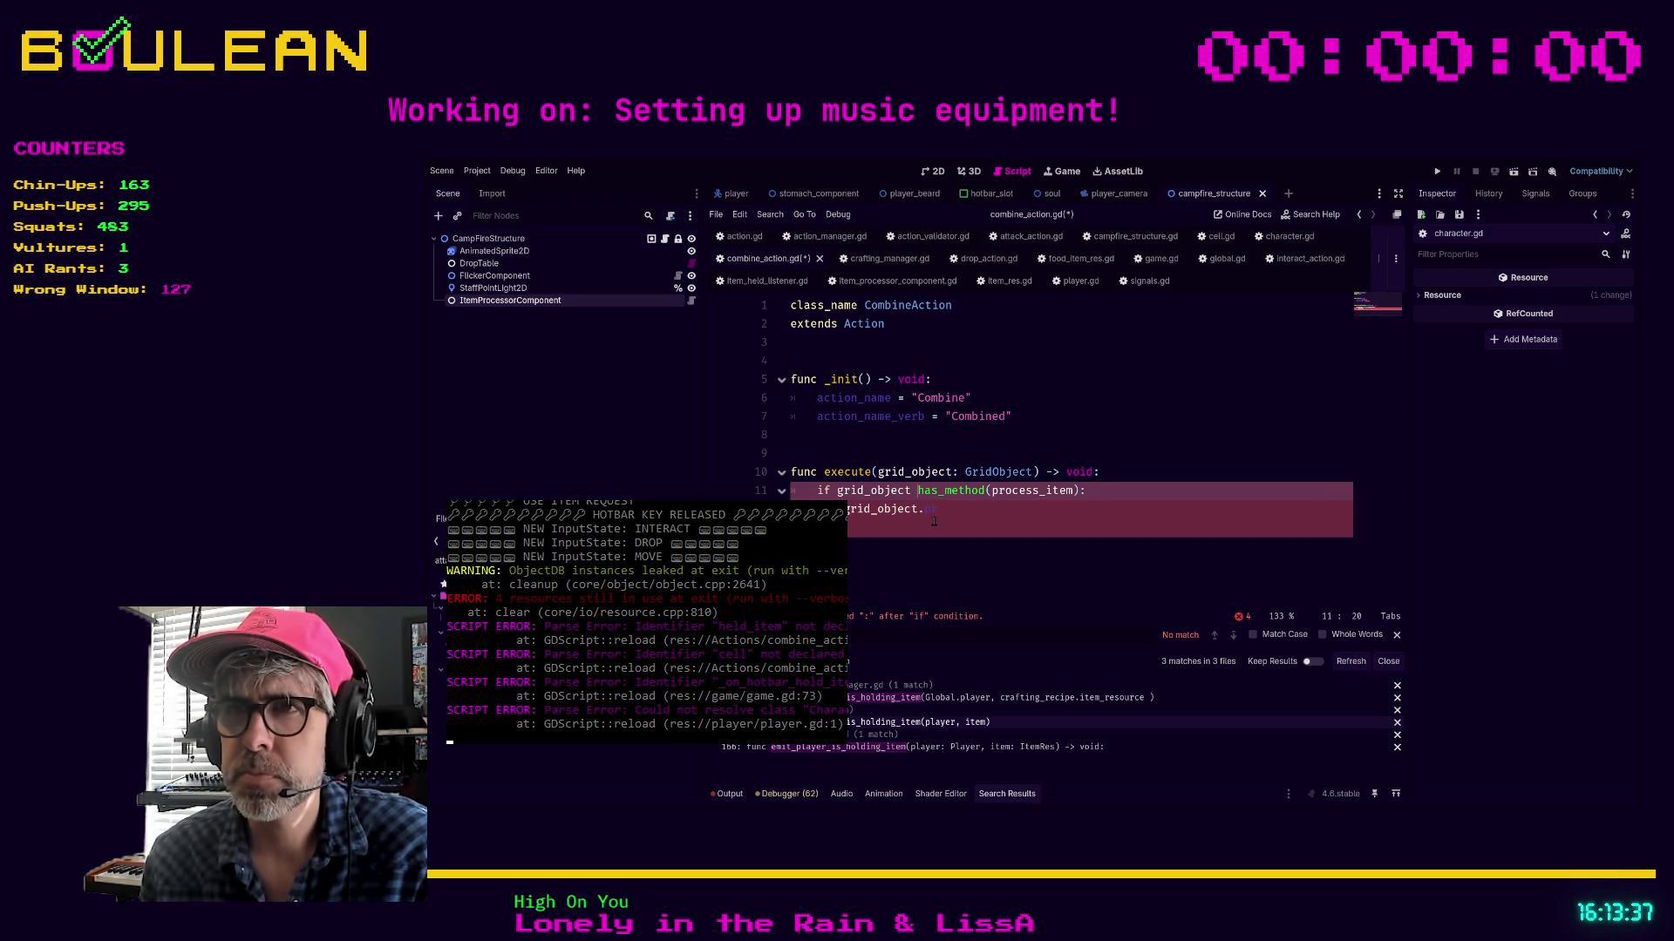
{"action": "key", "text": "Down"}
{"action": "key", "text": "BackSpace"}
{"action": "key", "text": "BackSpace"}
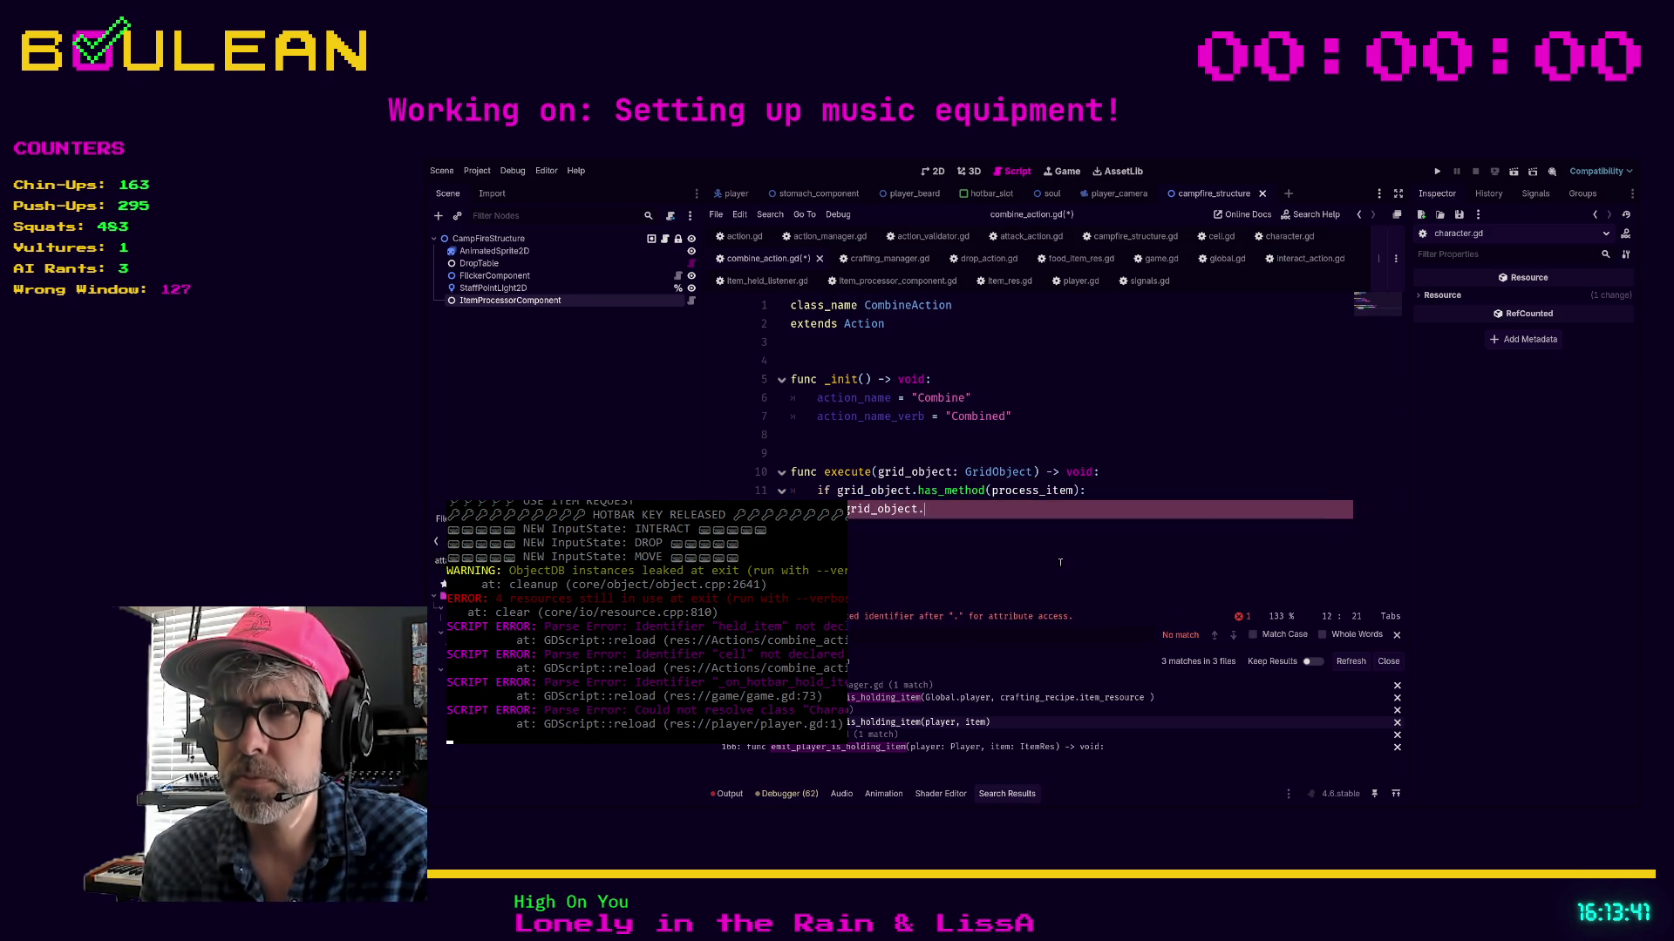
{"action": "type", "text": "proce"}
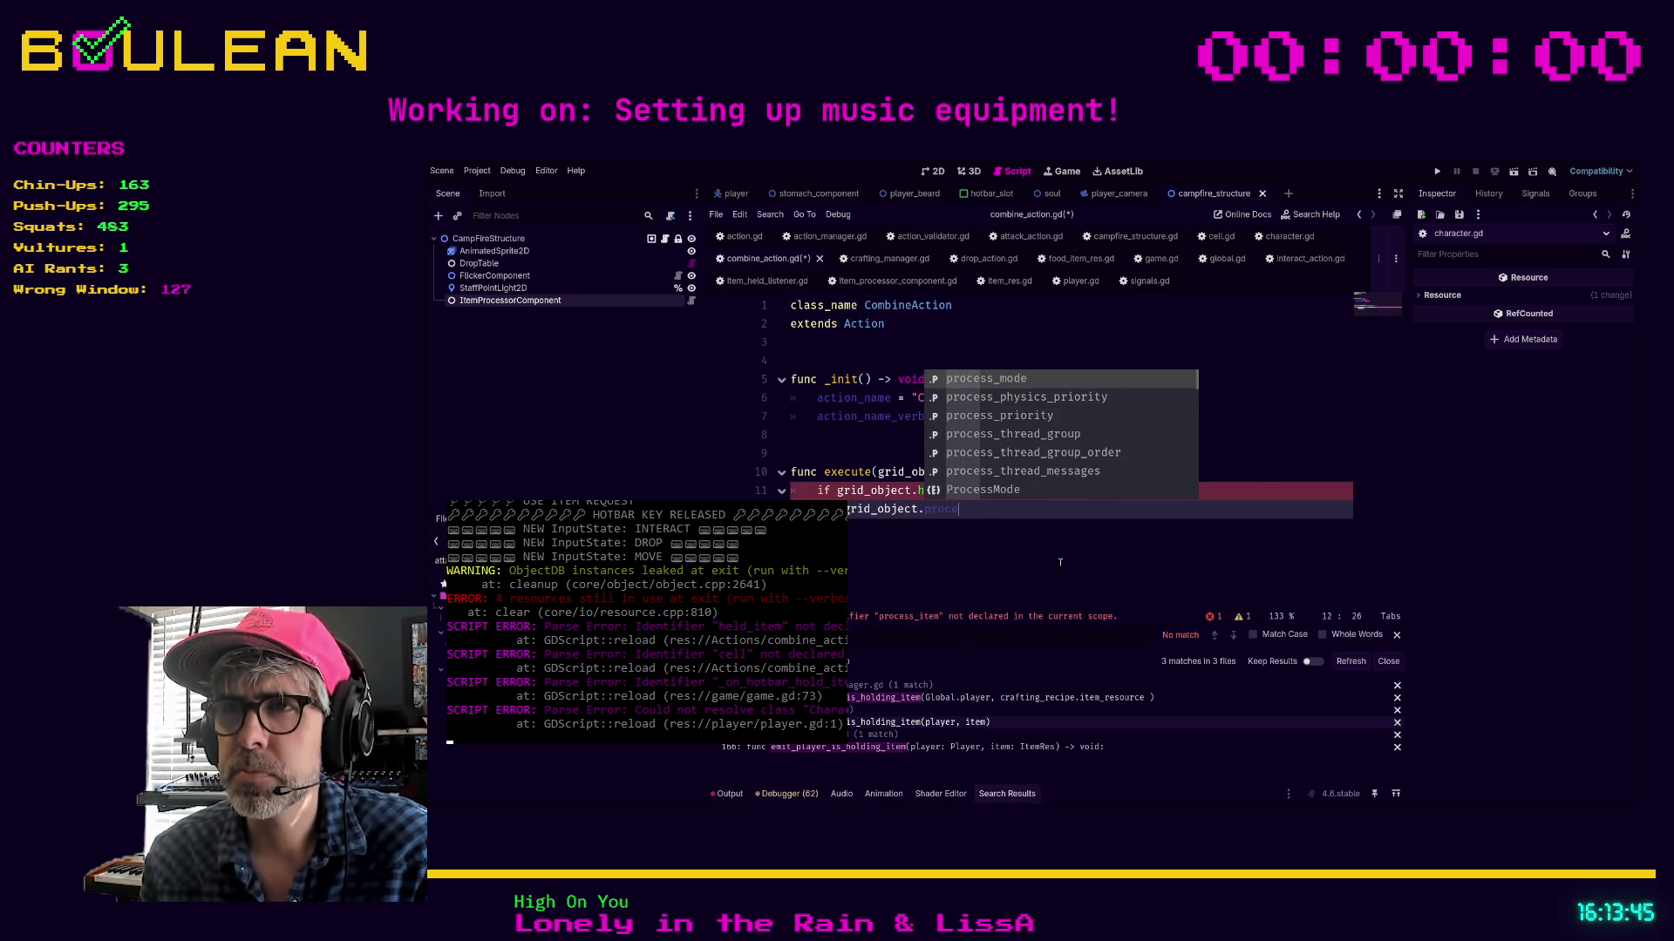
{"action": "left_click", "coordinate": [1060, 562]}
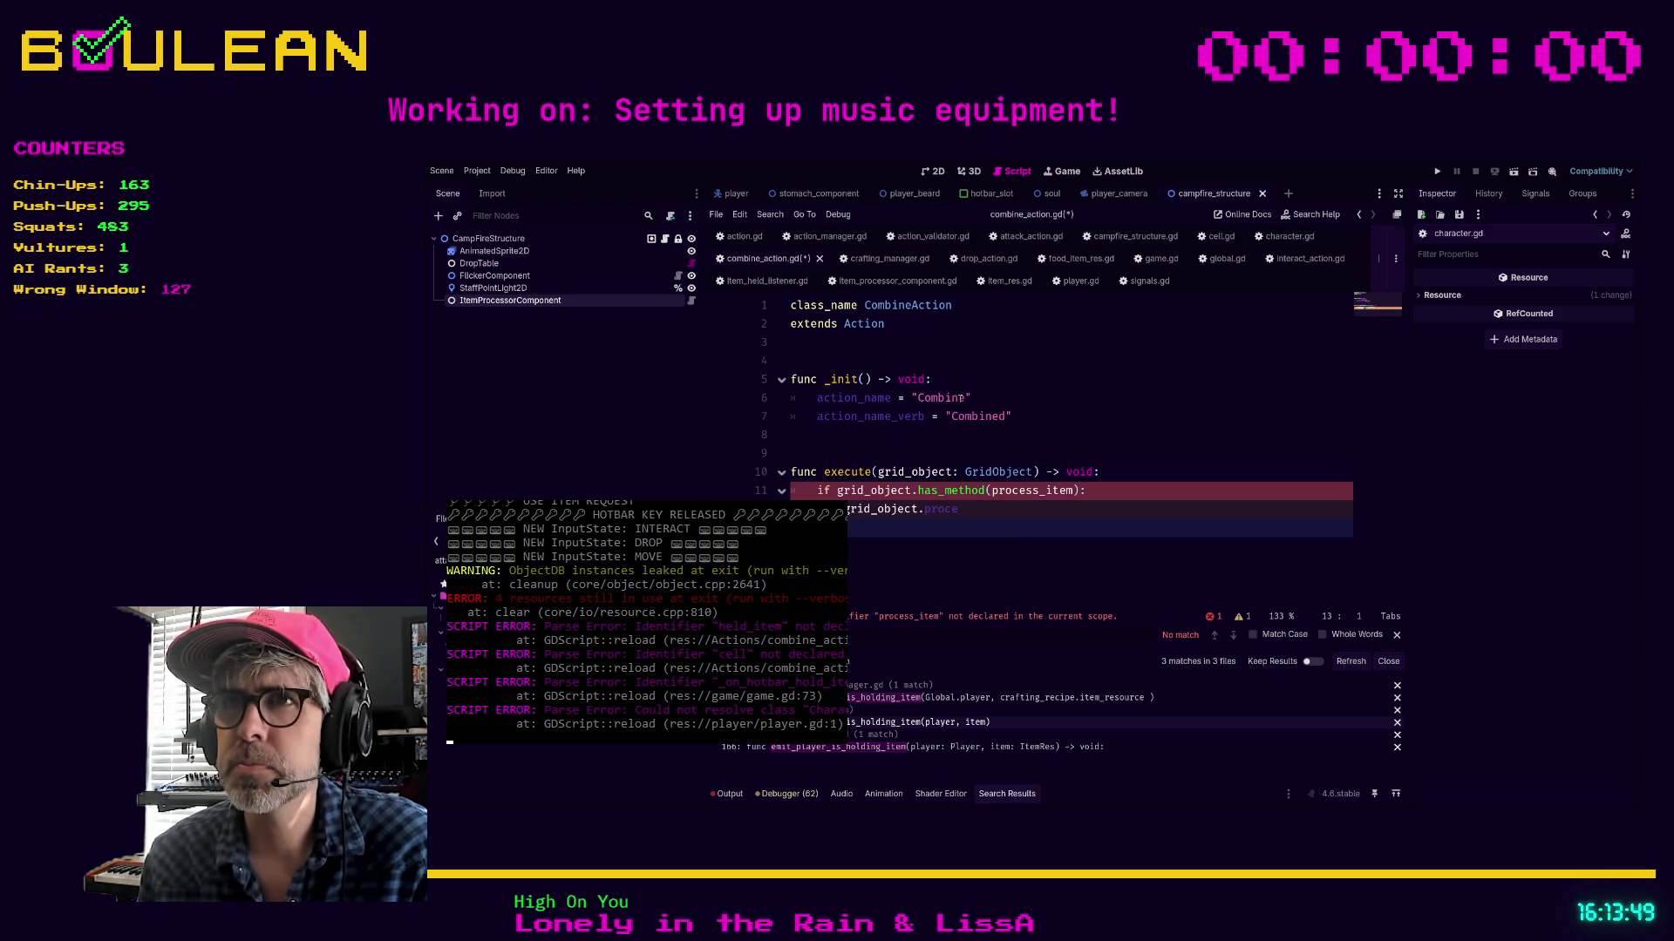
{"action": "left_click", "coordinate": [765, 281]}
{"action": "left_click", "coordinate": [1061, 492]}
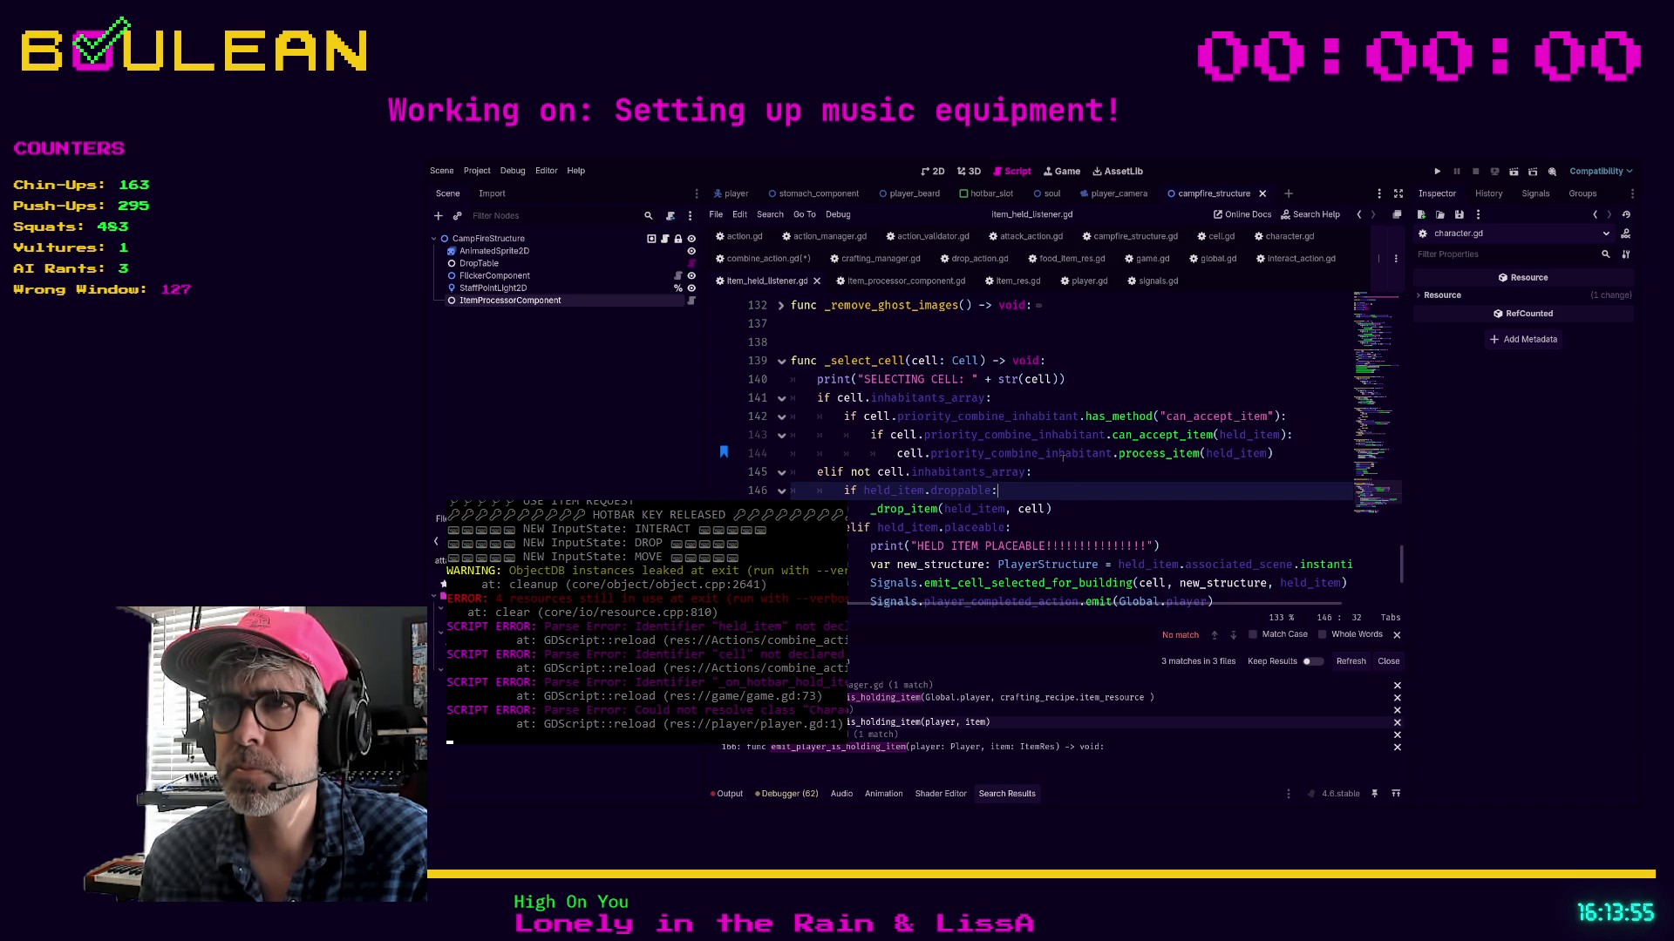
{"action": "left_click", "coordinate": [1057, 453], "text": "ctrl"}
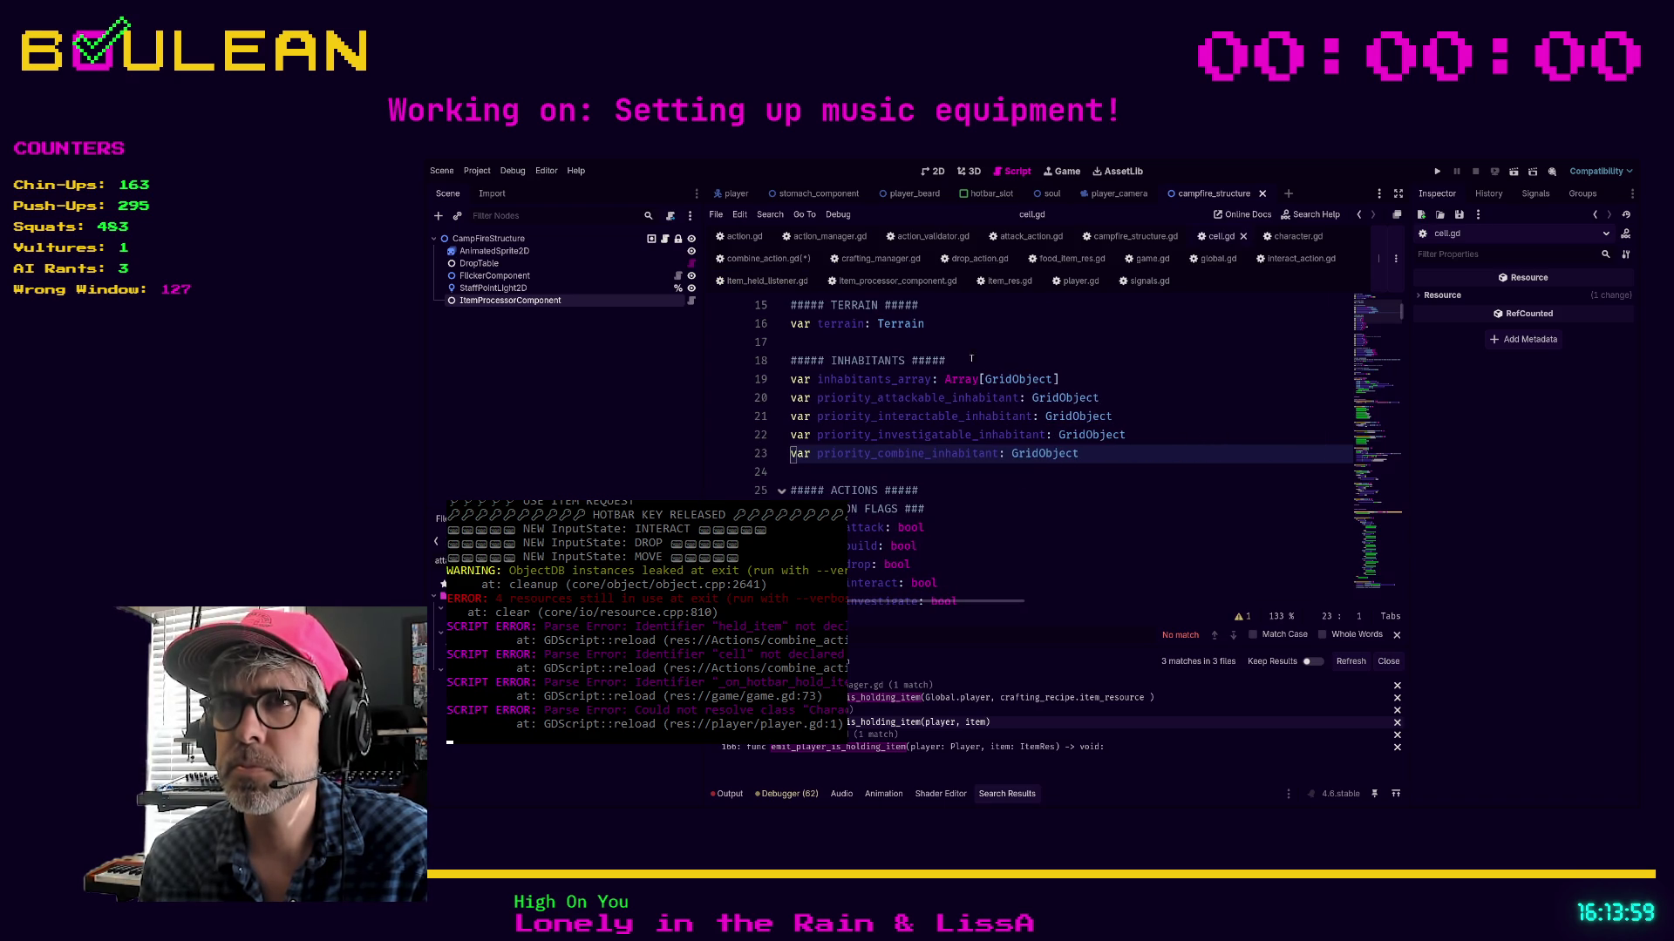
{"action": "left_click", "coordinate": [762, 281]}
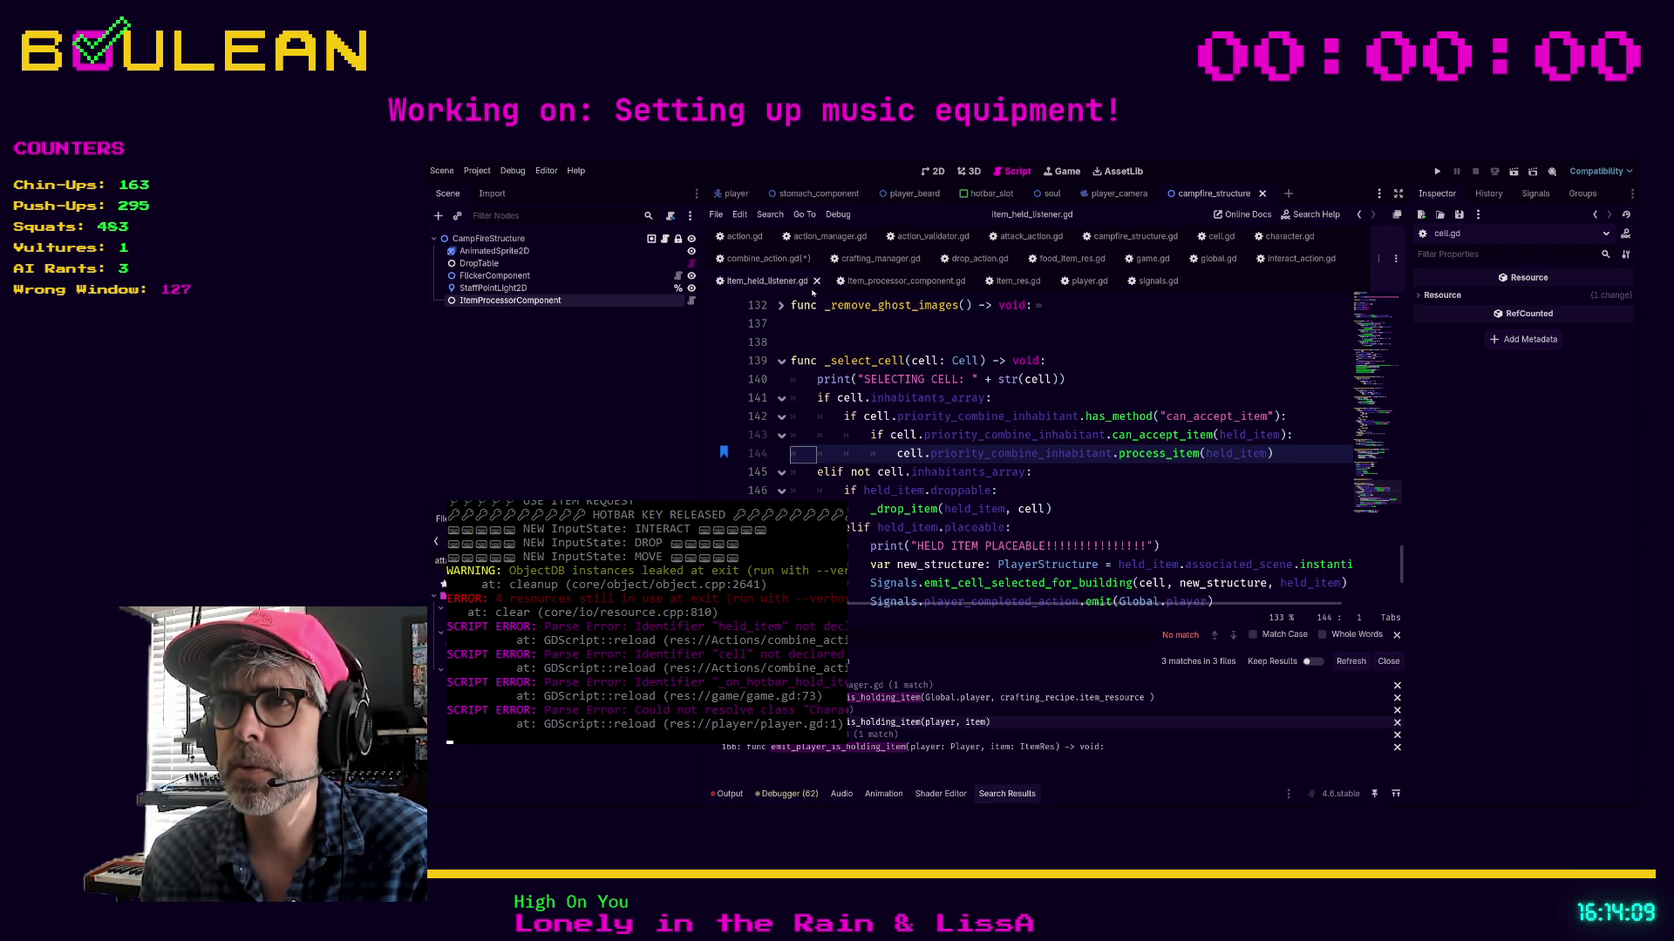
{"action": "left_click", "coordinate": [765, 259]}
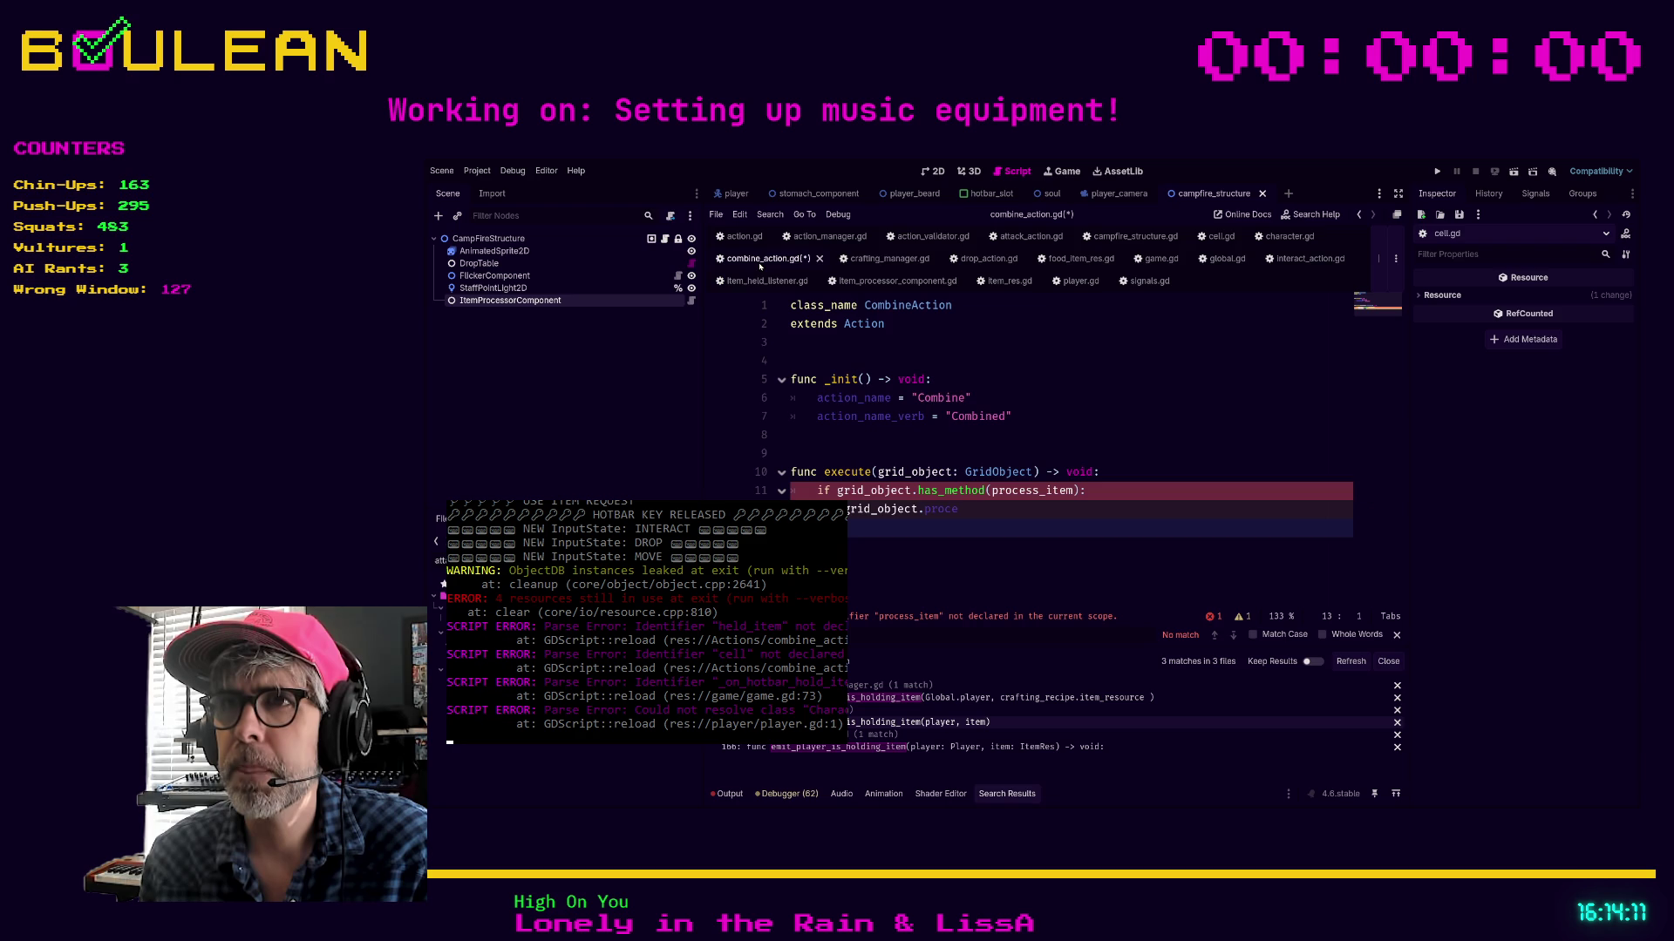
Complete line 12 as grid_object.process_item(1)
{"action": "left_click", "coordinate": [968, 510]}
{"action": "type", "text": "ss_"}
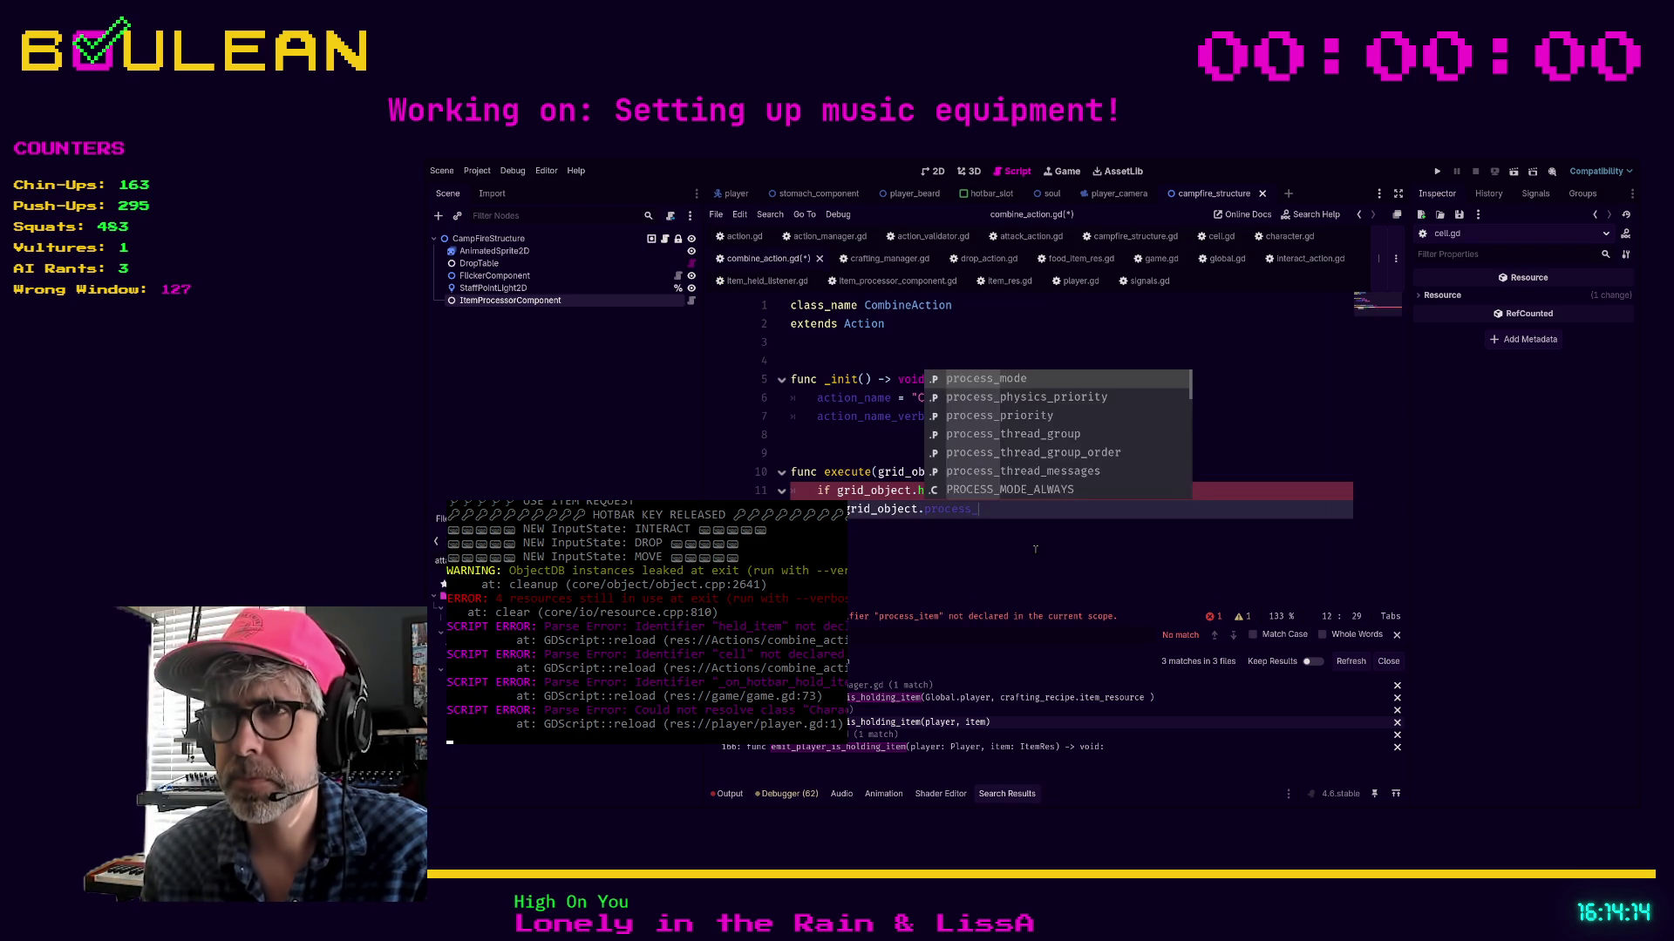
{"action": "key", "text": "Return"}
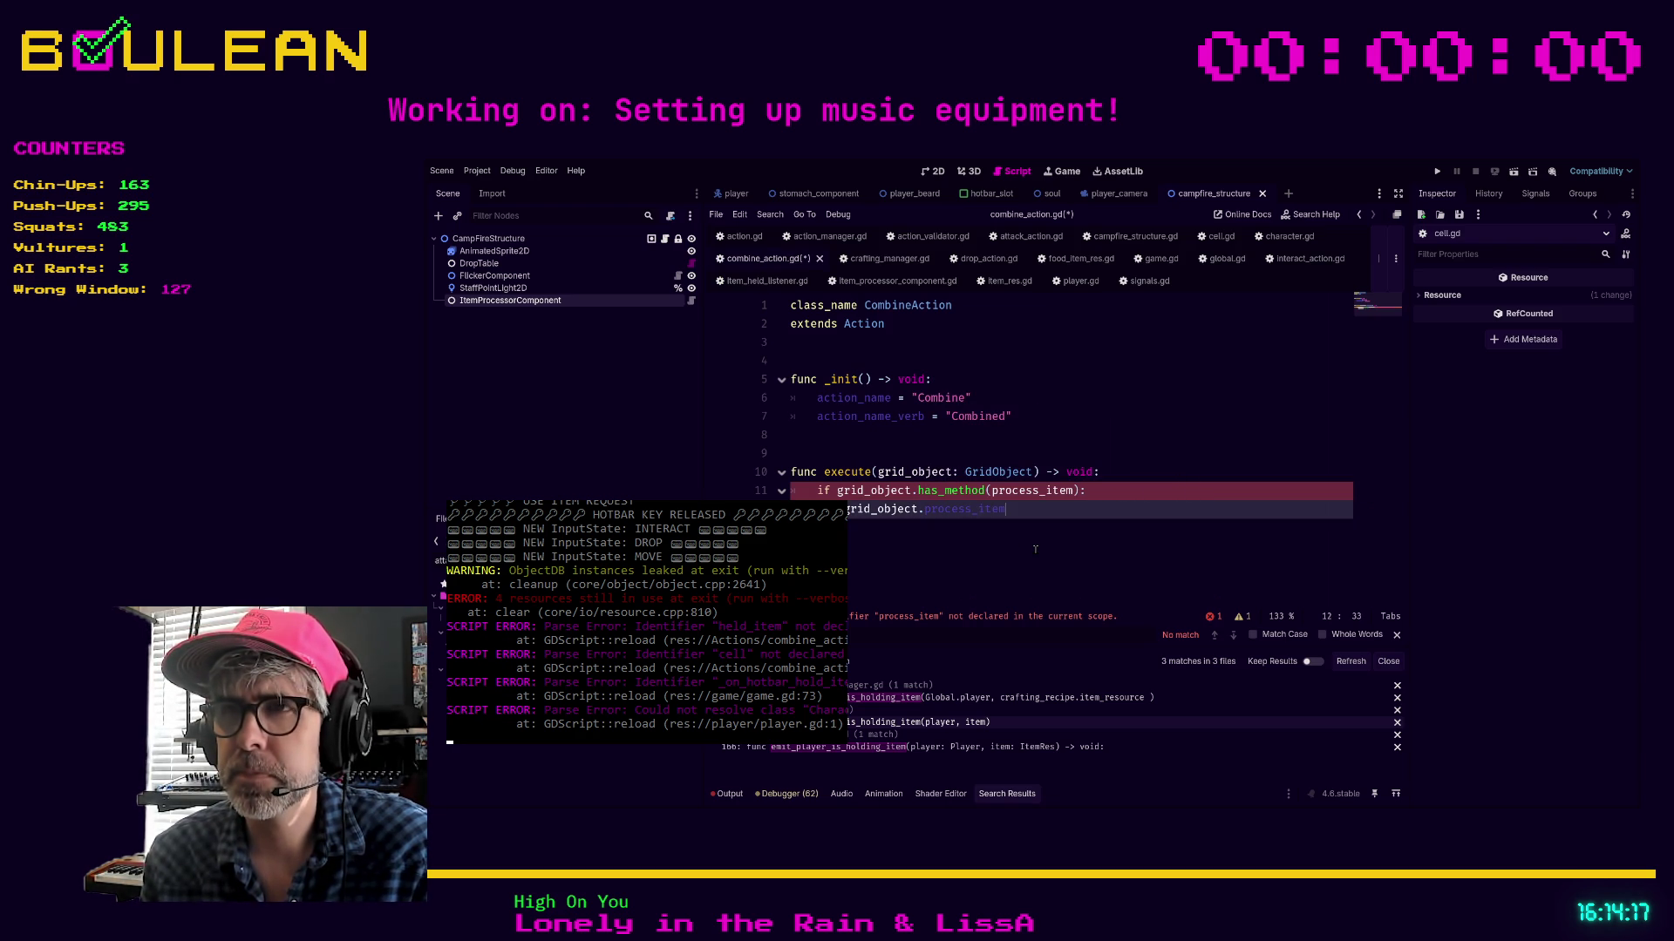
{"action": "type", "text": "(item"}
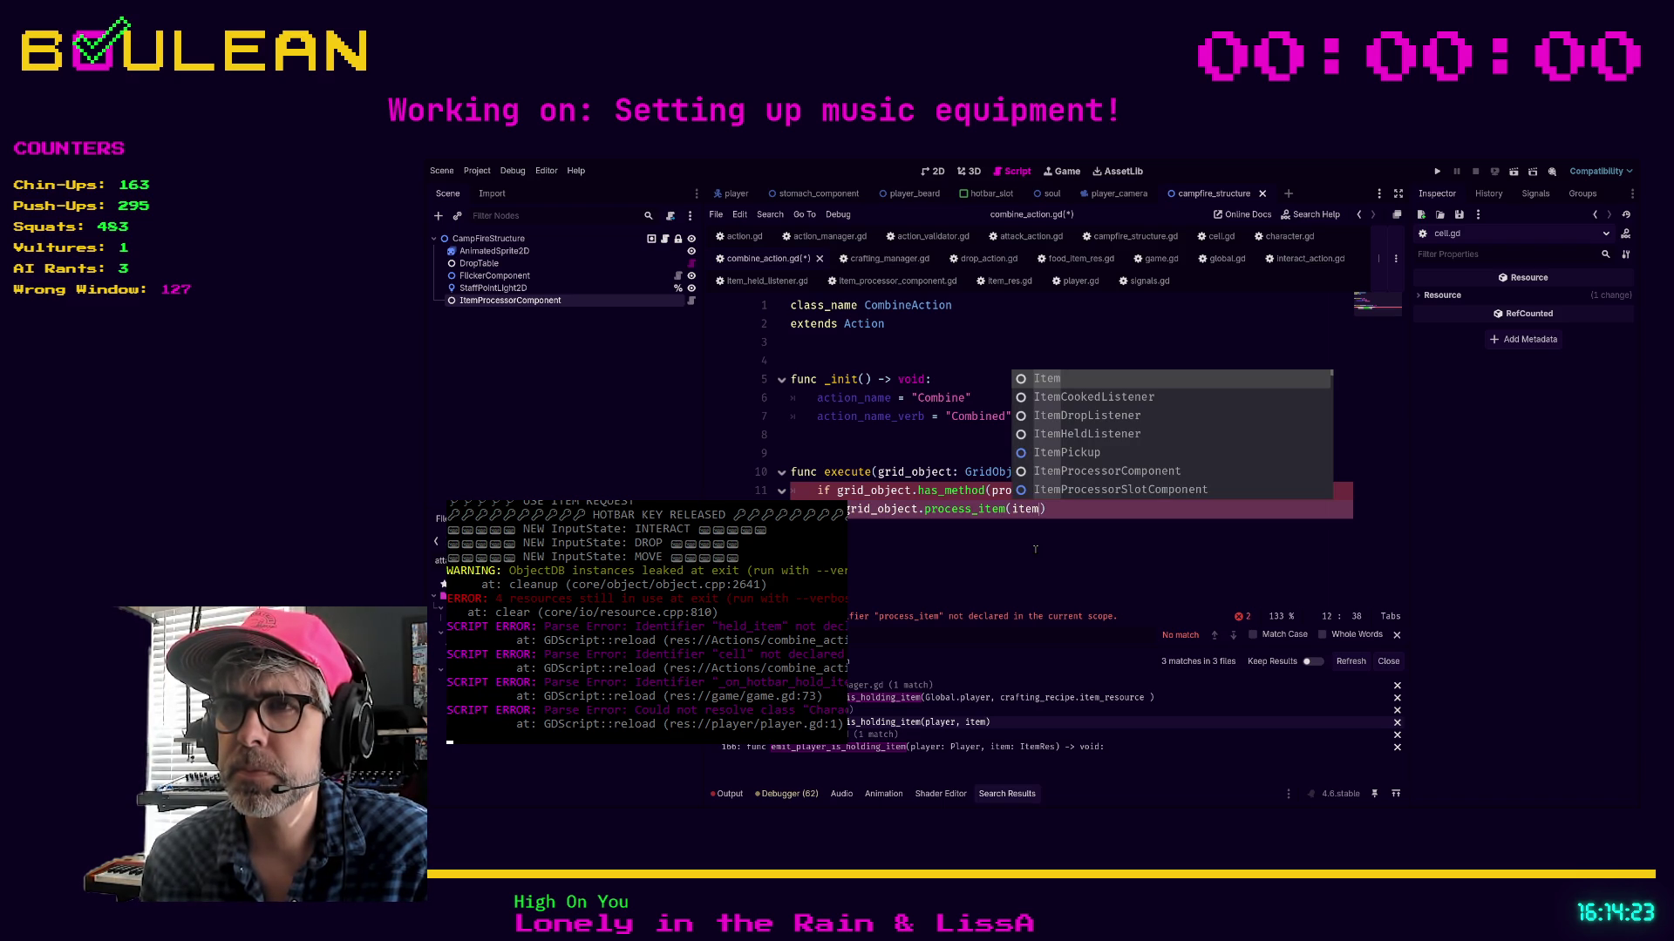
{"action": "key", "text": "Escape"}
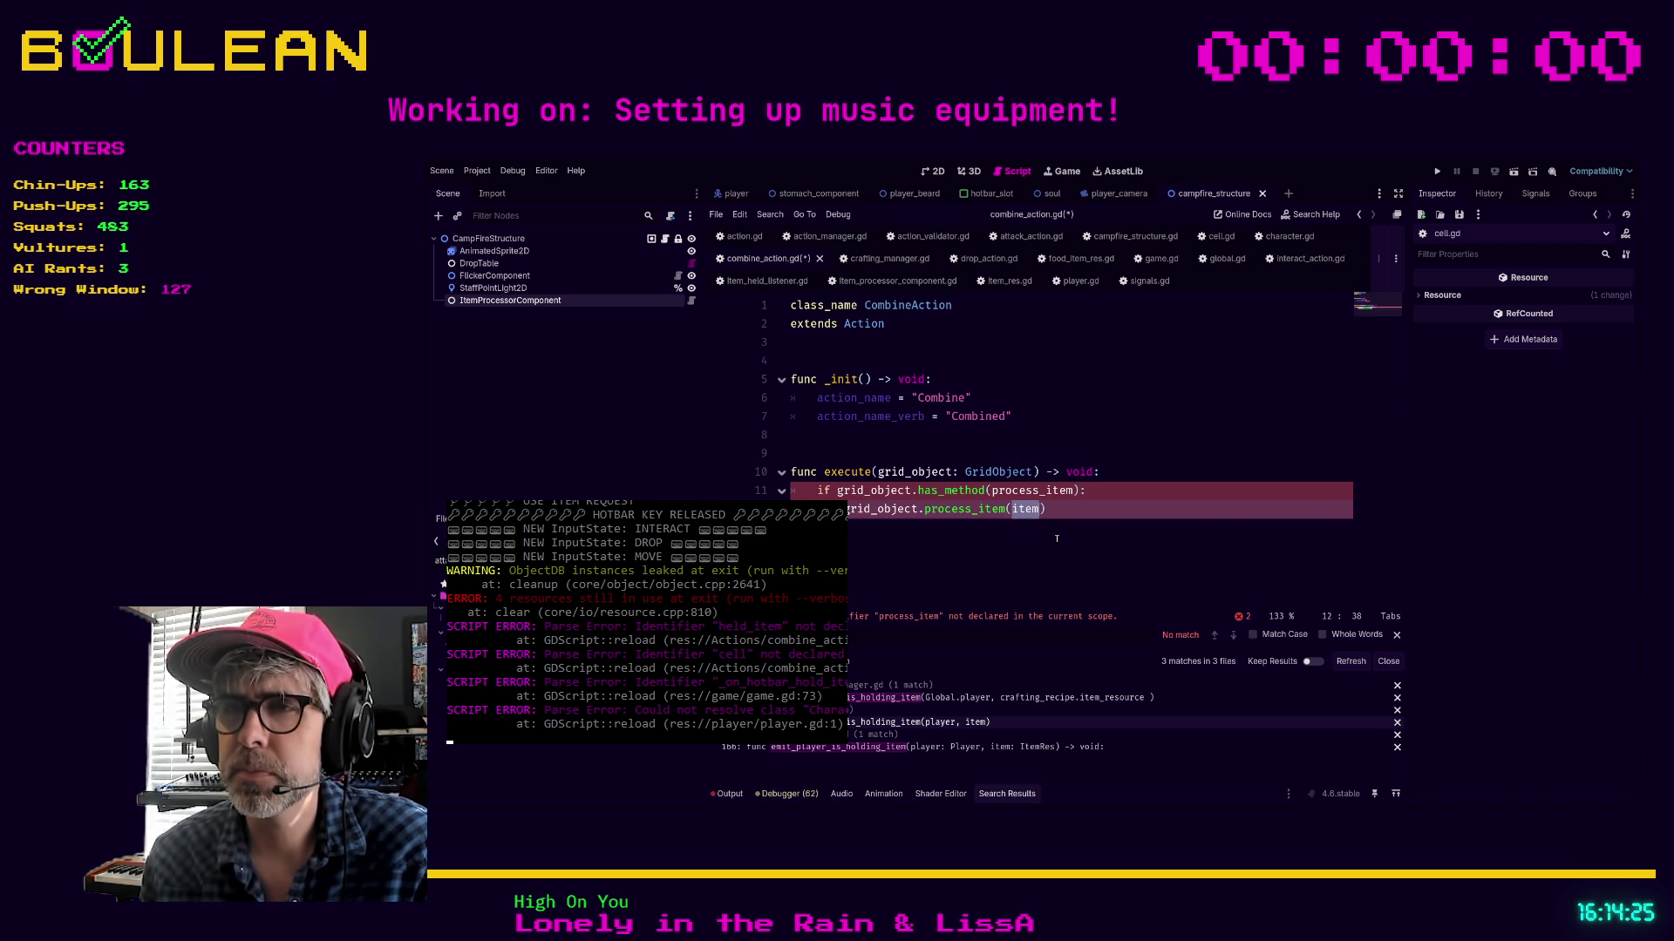
{"action": "type", "text": "1"}
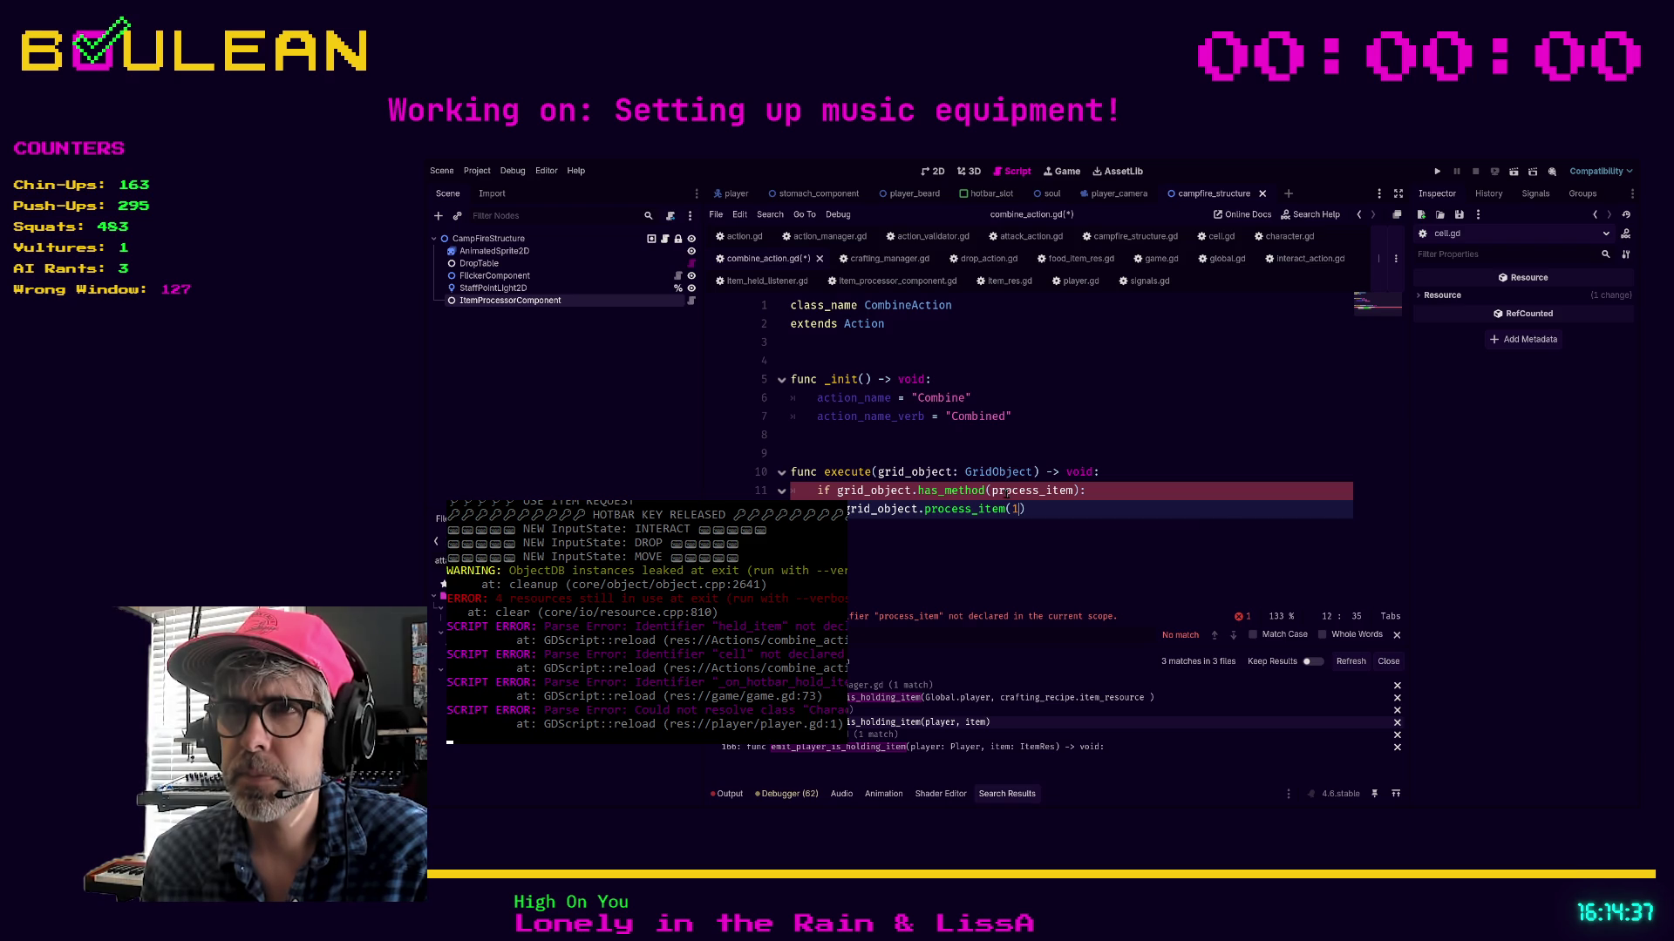
Quote "process_item" in the has_method check on line 11
{"action": "left_click", "coordinate": [991, 491]}
{"action": "type", "text": "\""}
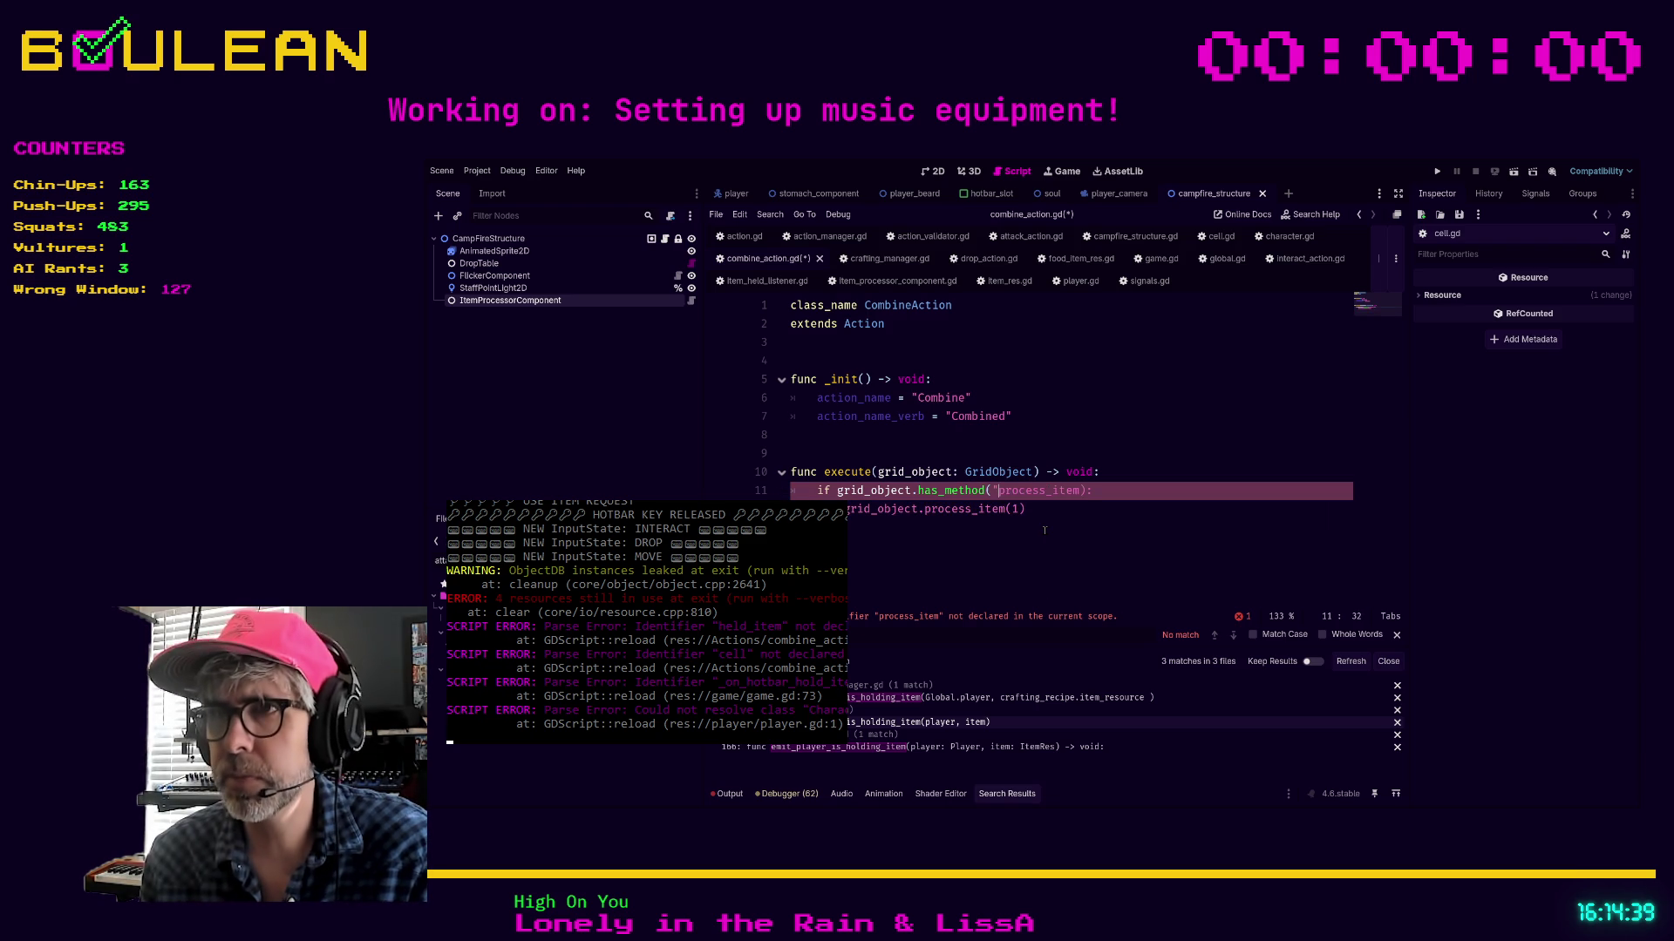
{"action": "key", "text": "ctrl+Right"}
{"action": "type", "text": "\""}
{"action": "left_click", "coordinate": [1044, 529]}
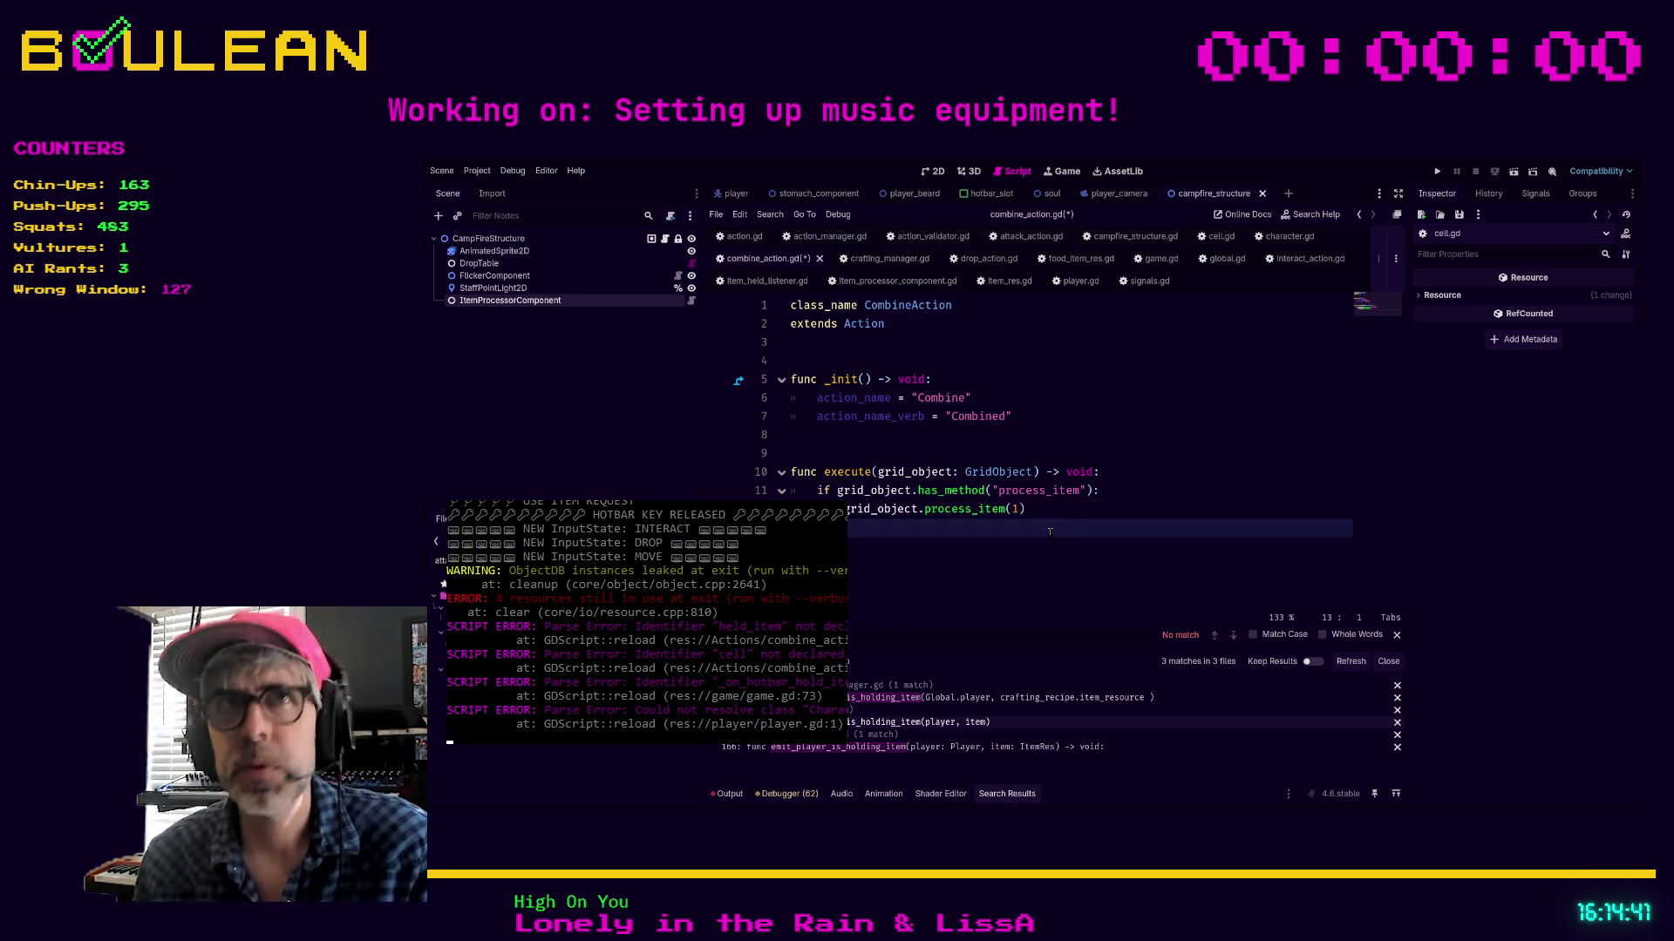
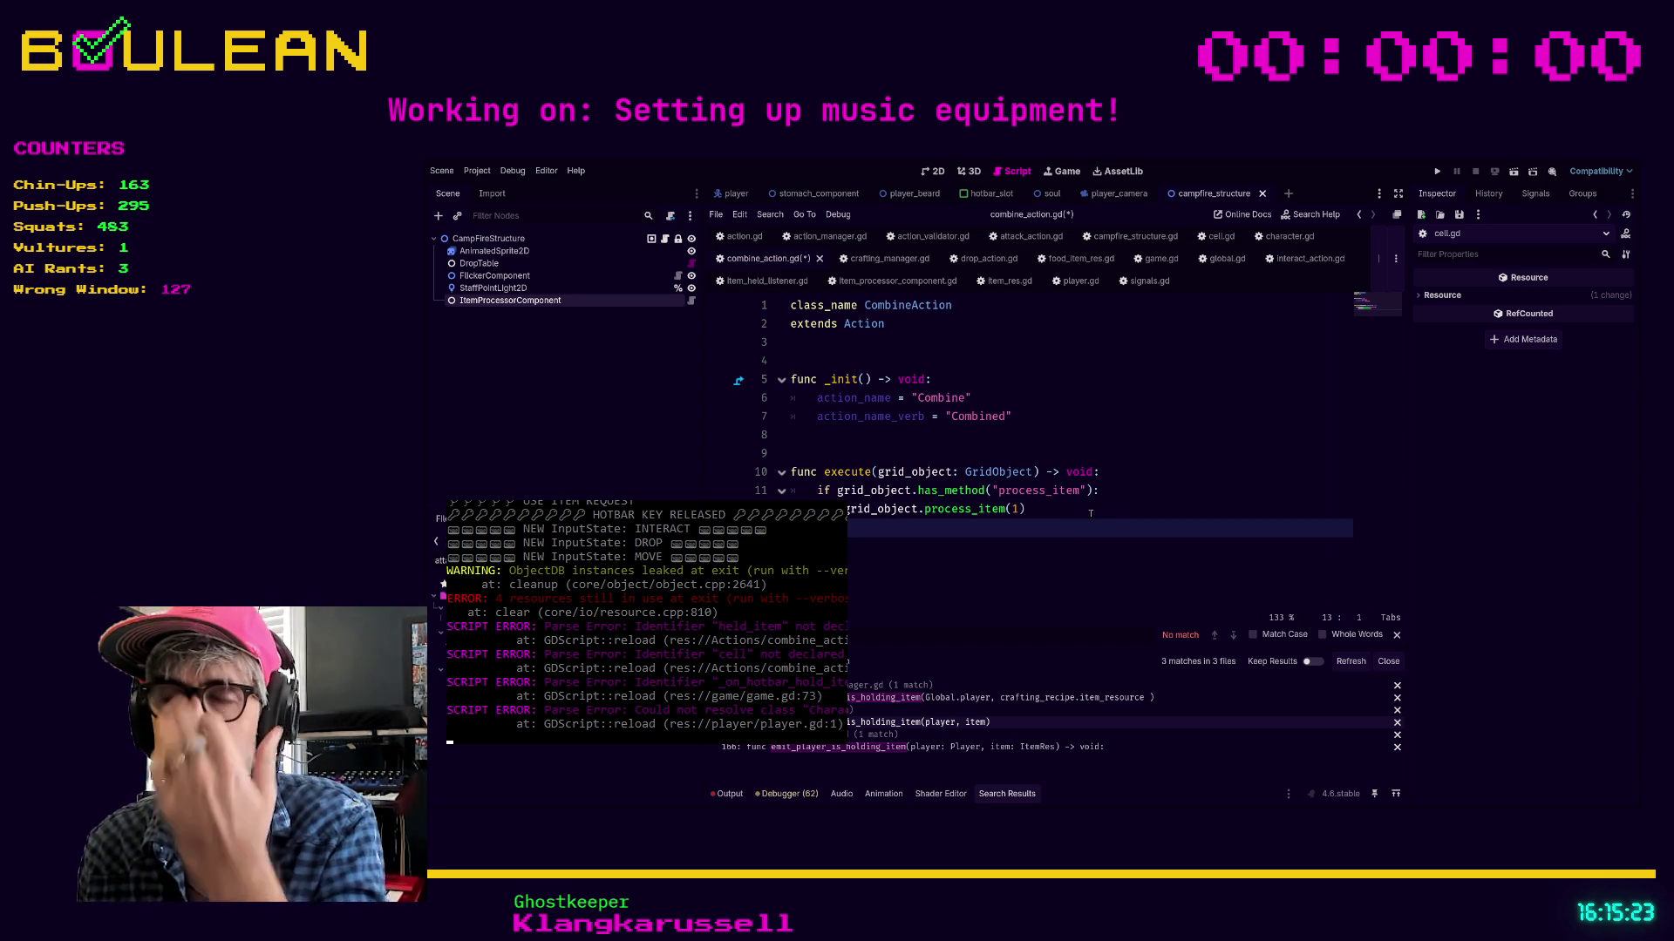
Inspect the process_item call on line 12 of the current script
{"action": "left_click", "coordinate": [1091, 513]}
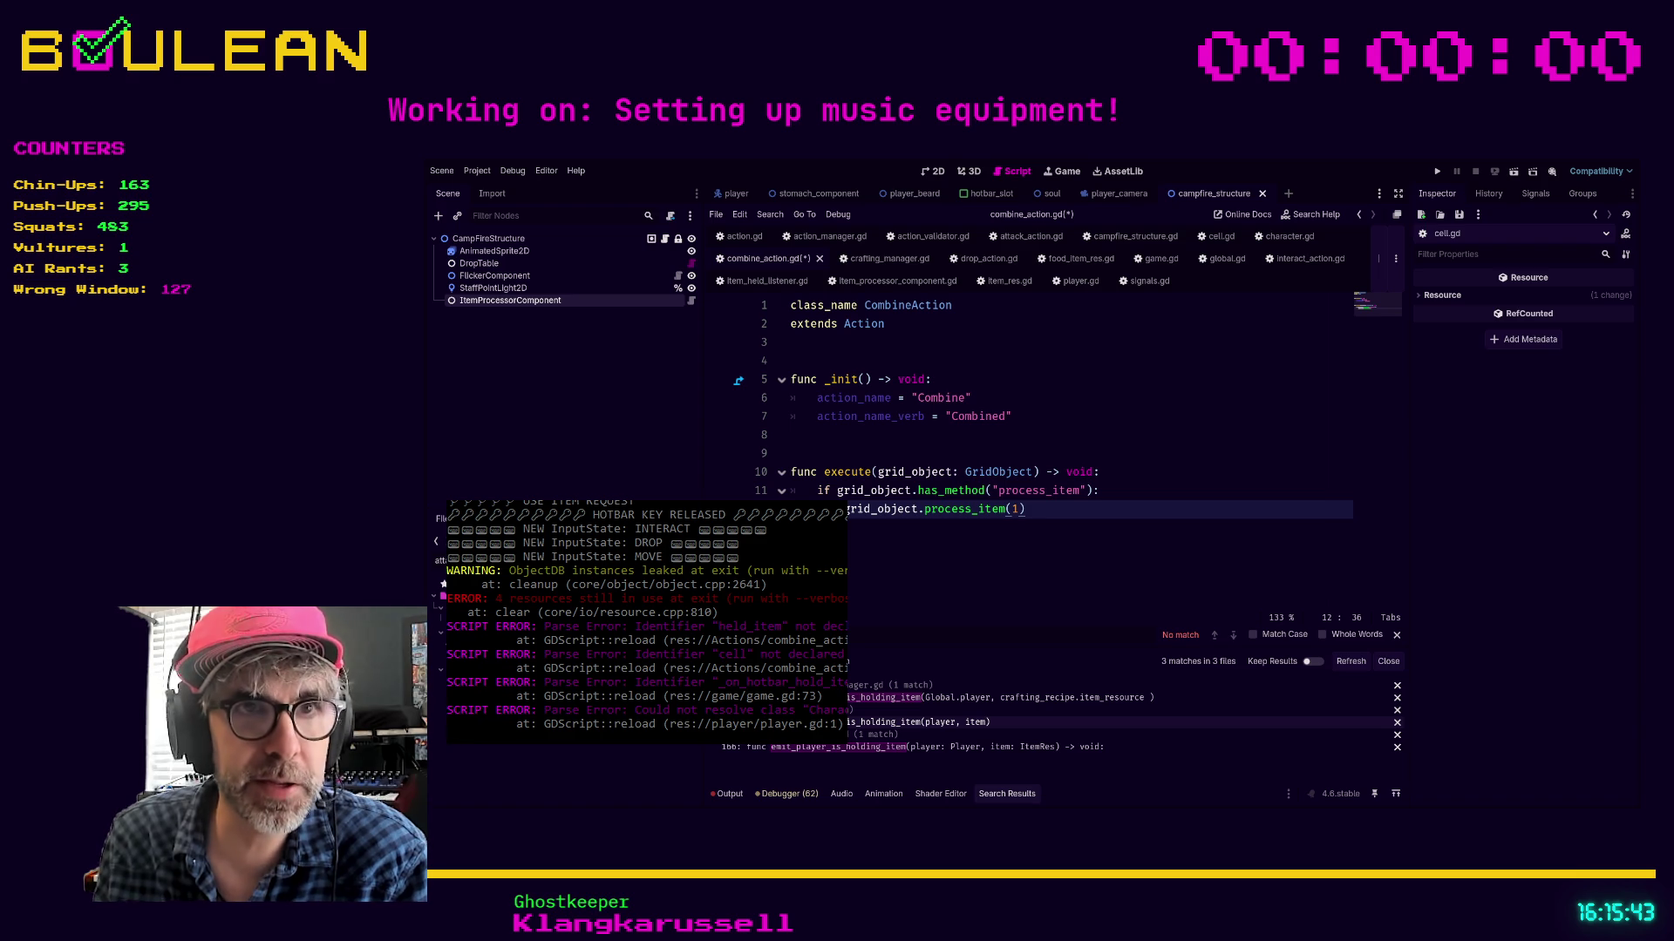
{"action": "left_click", "coordinate": [1008, 531]}
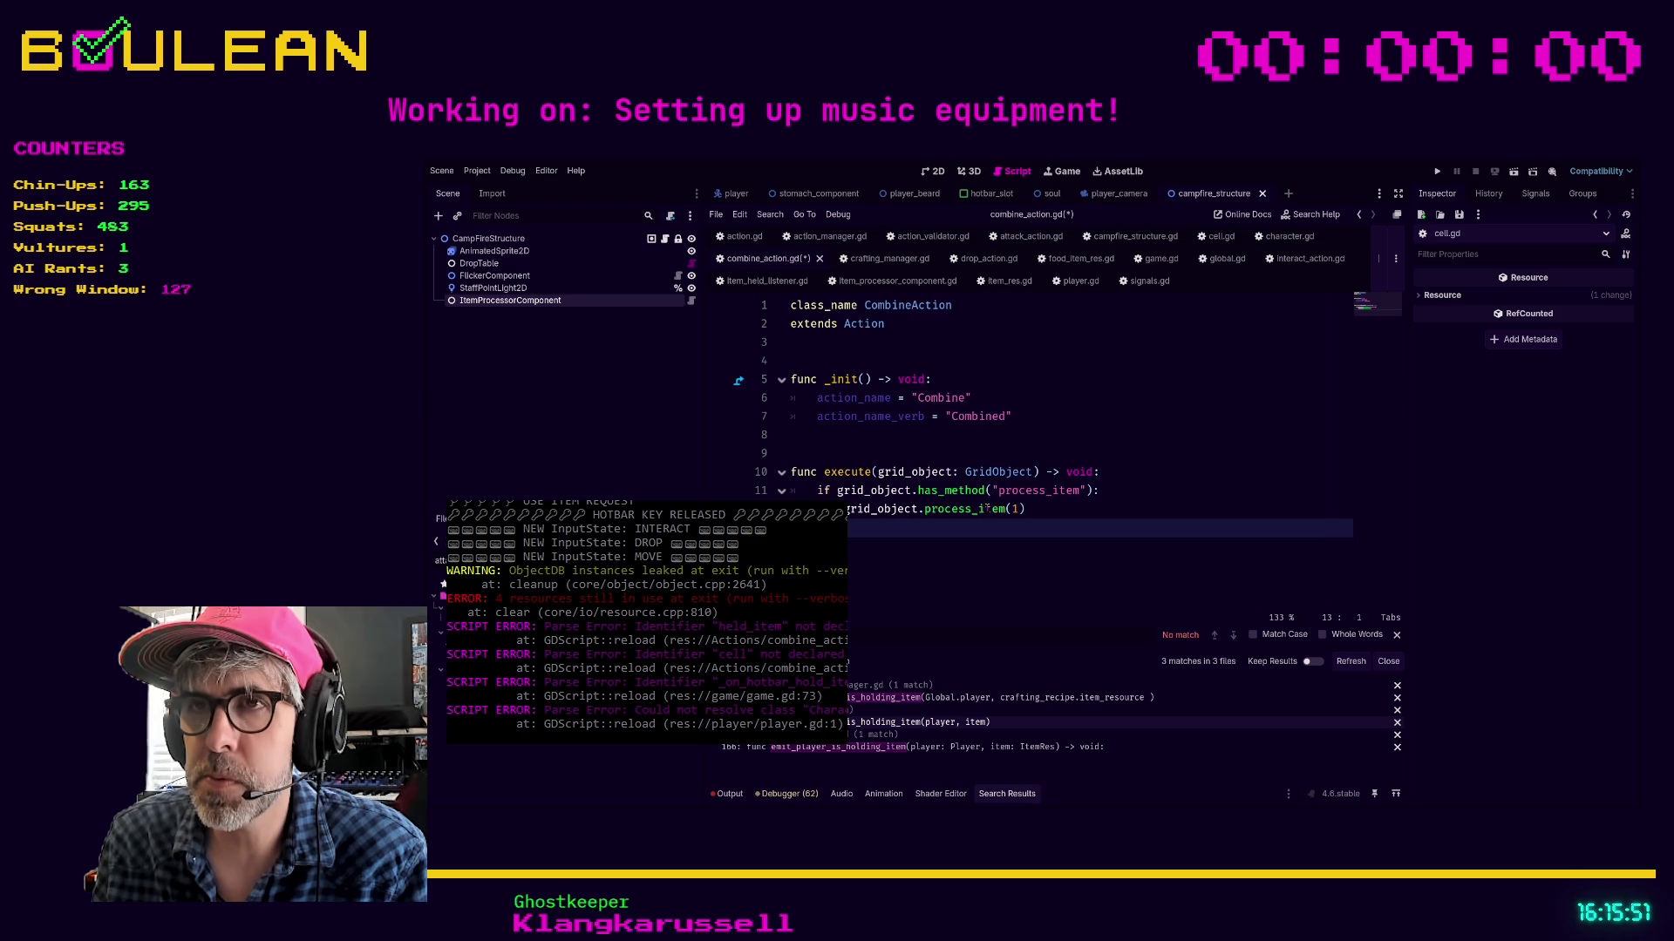
{"action": "left_click_drag", "start_coordinate": [924, 509], "coordinate": [1005, 510]}
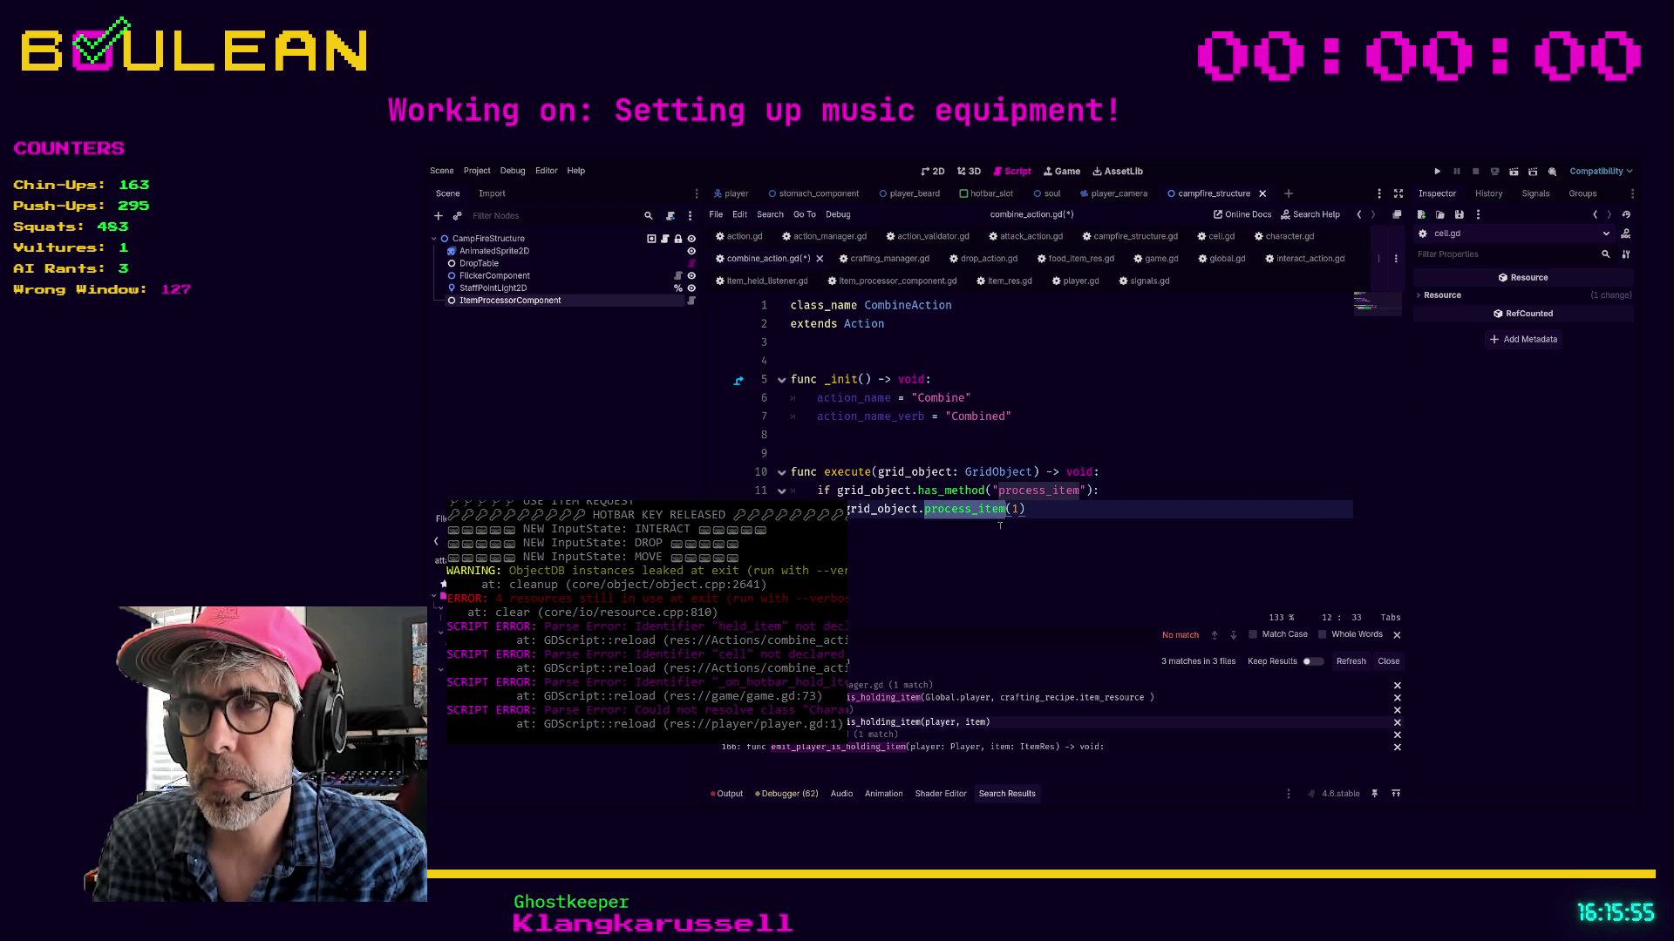
{"action": "left_click", "coordinate": [1000, 530]}
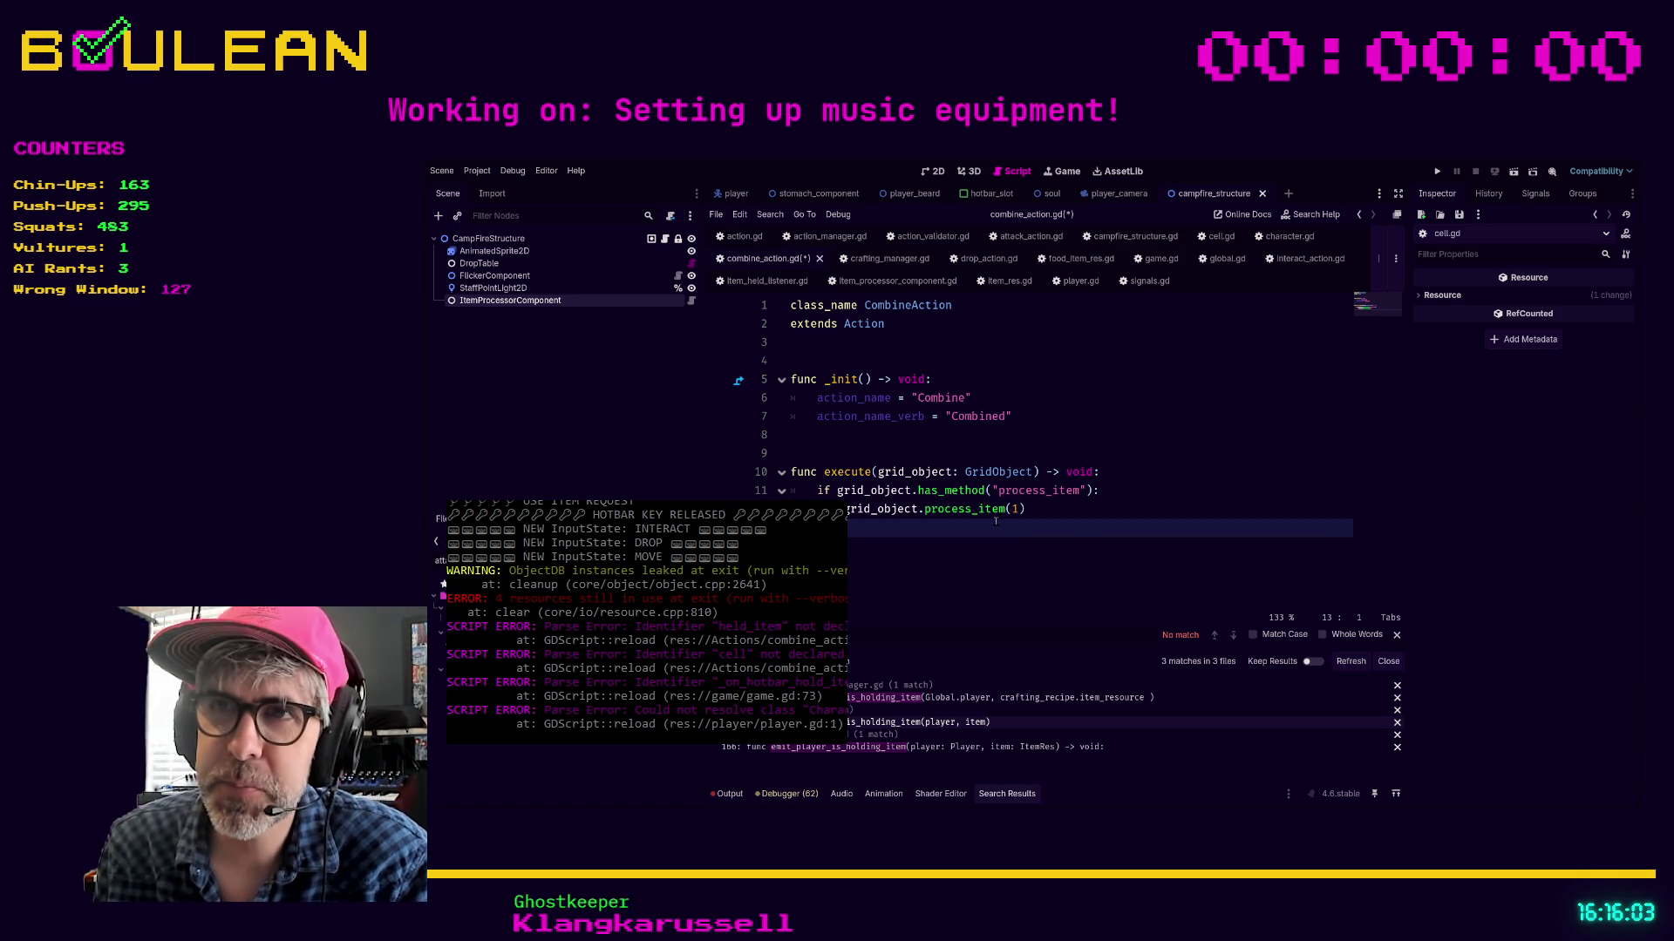
{"action": "left_click", "coordinate": [1073, 508]}
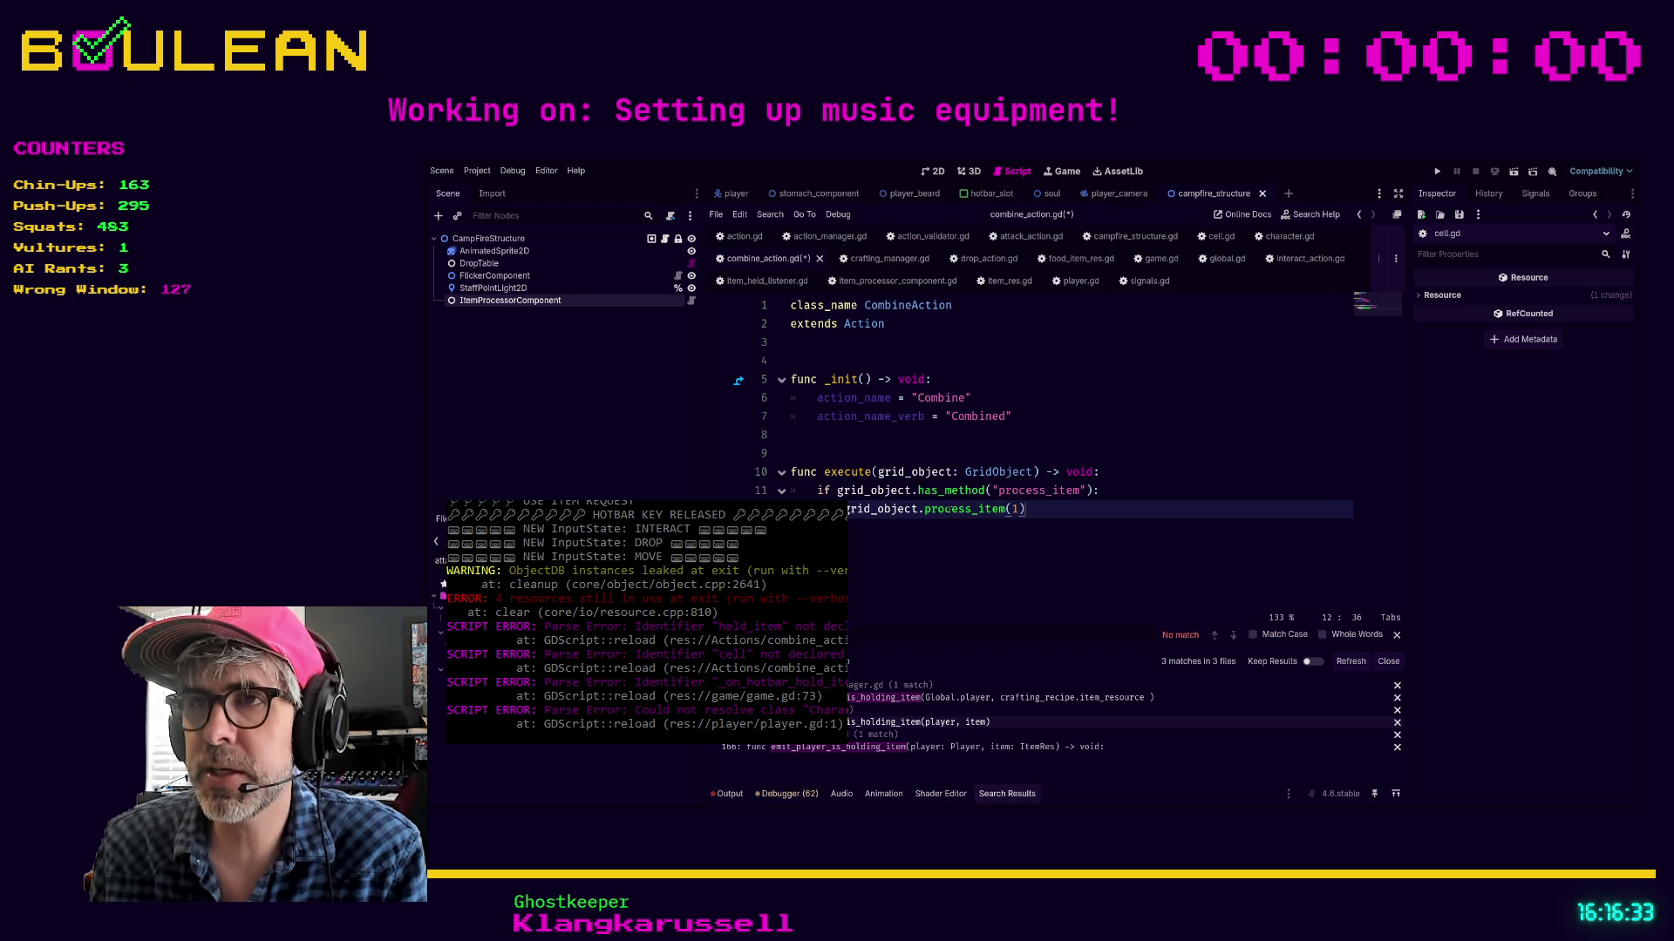
Open the process_item match in item_held_listener.gd from the expanded search results
{"action": "left_click", "coordinate": [959, 551]}
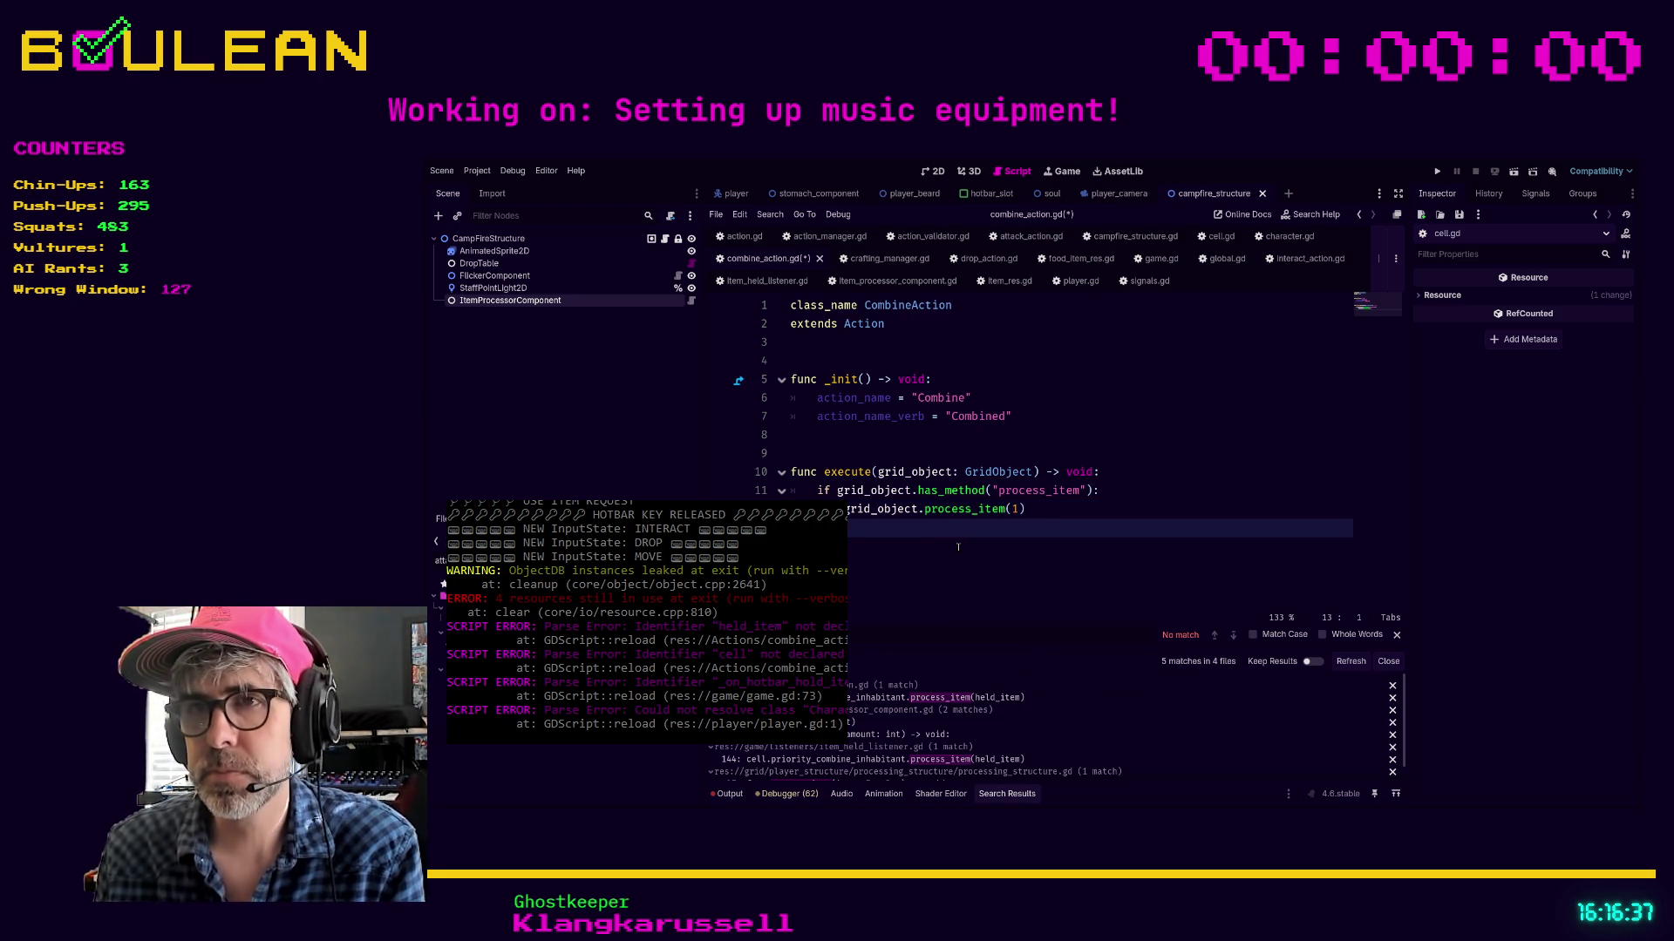
{"action": "left_click_drag", "start_coordinate": [853, 650], "coordinate": [854, 611]}
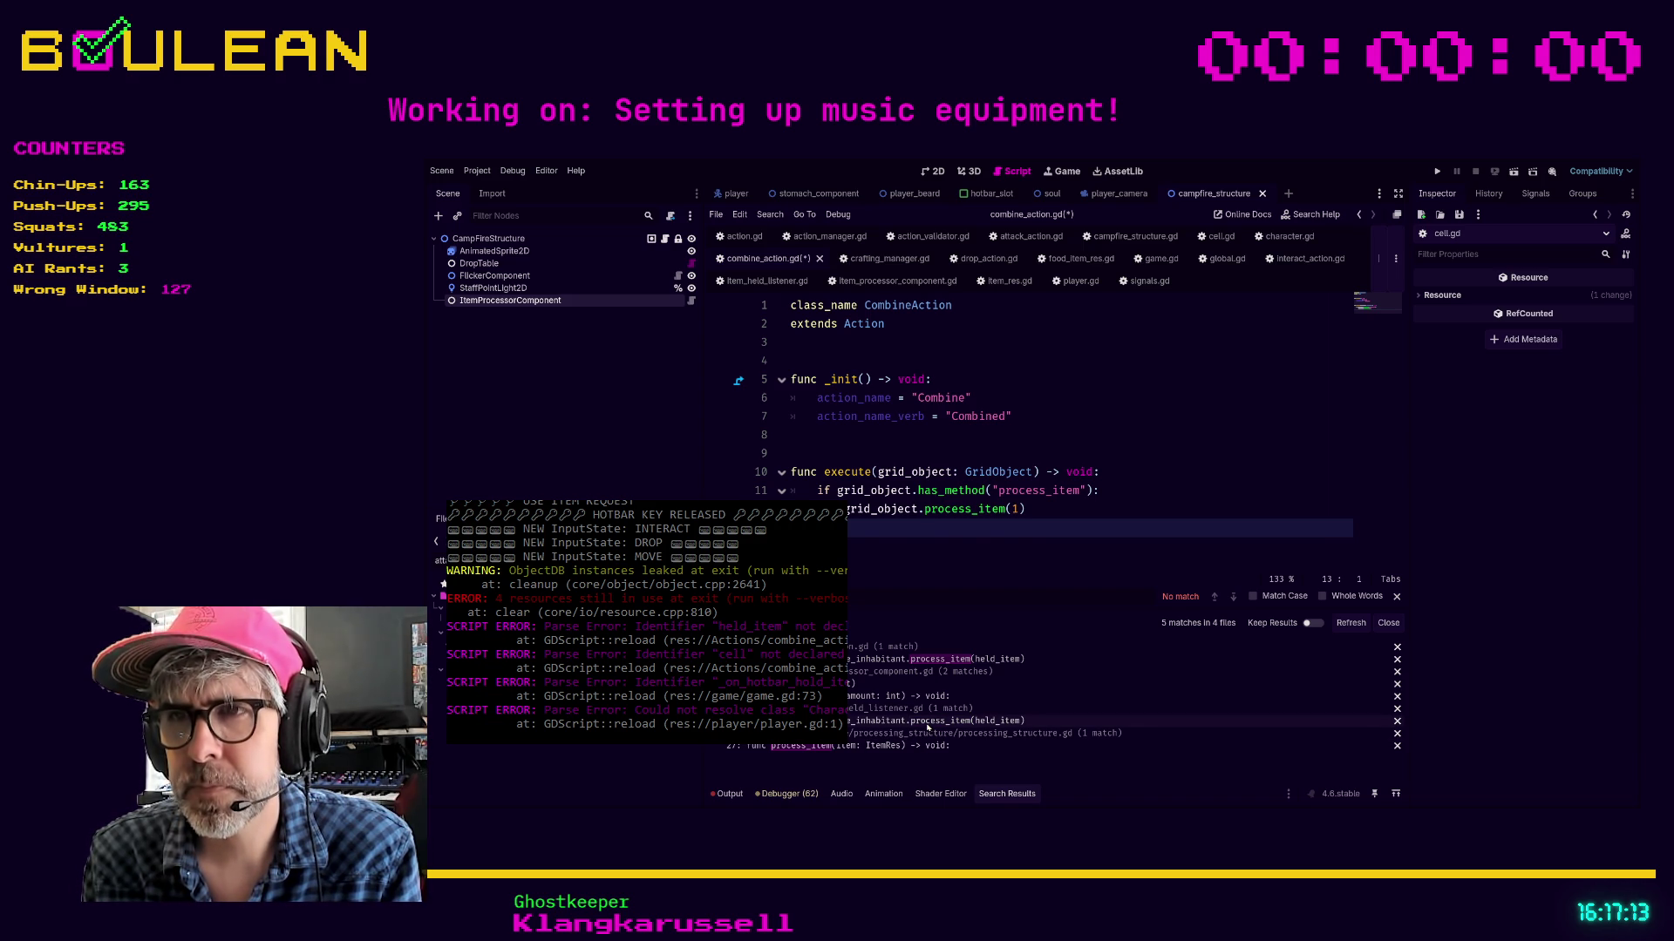
{"action": "left_click", "coordinate": [929, 723]}
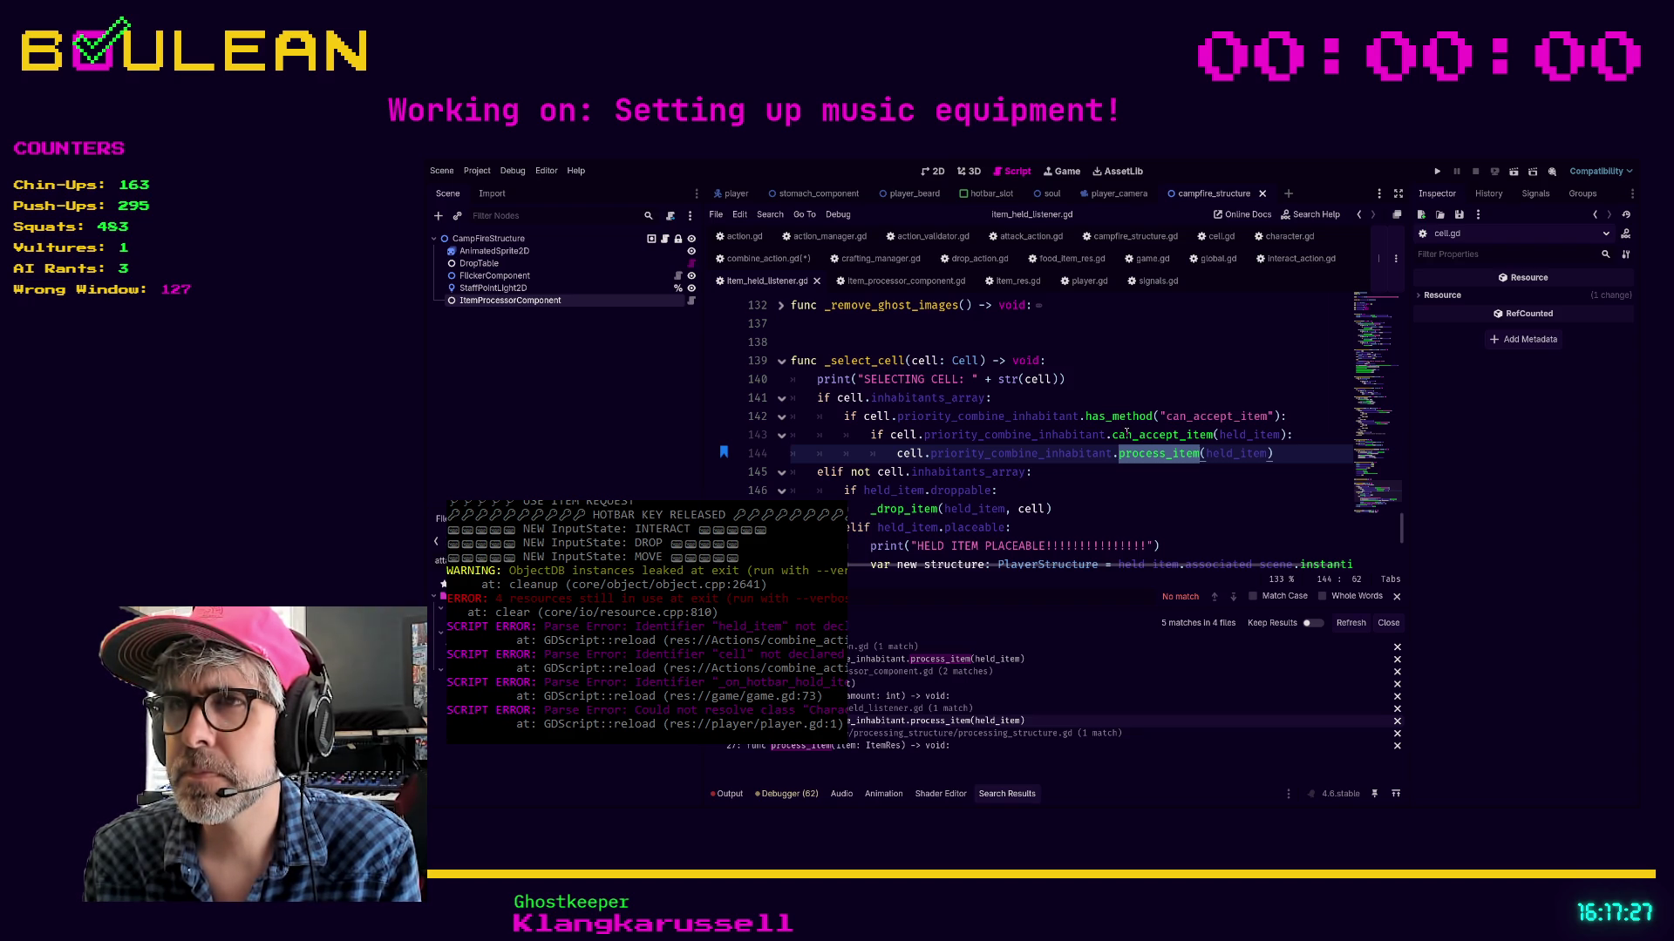
Review can_accept_item and resolve_interaction in processing_structure.gd, then return to combine_action.gd
{"action": "left_click", "coordinate": [1117, 499]}
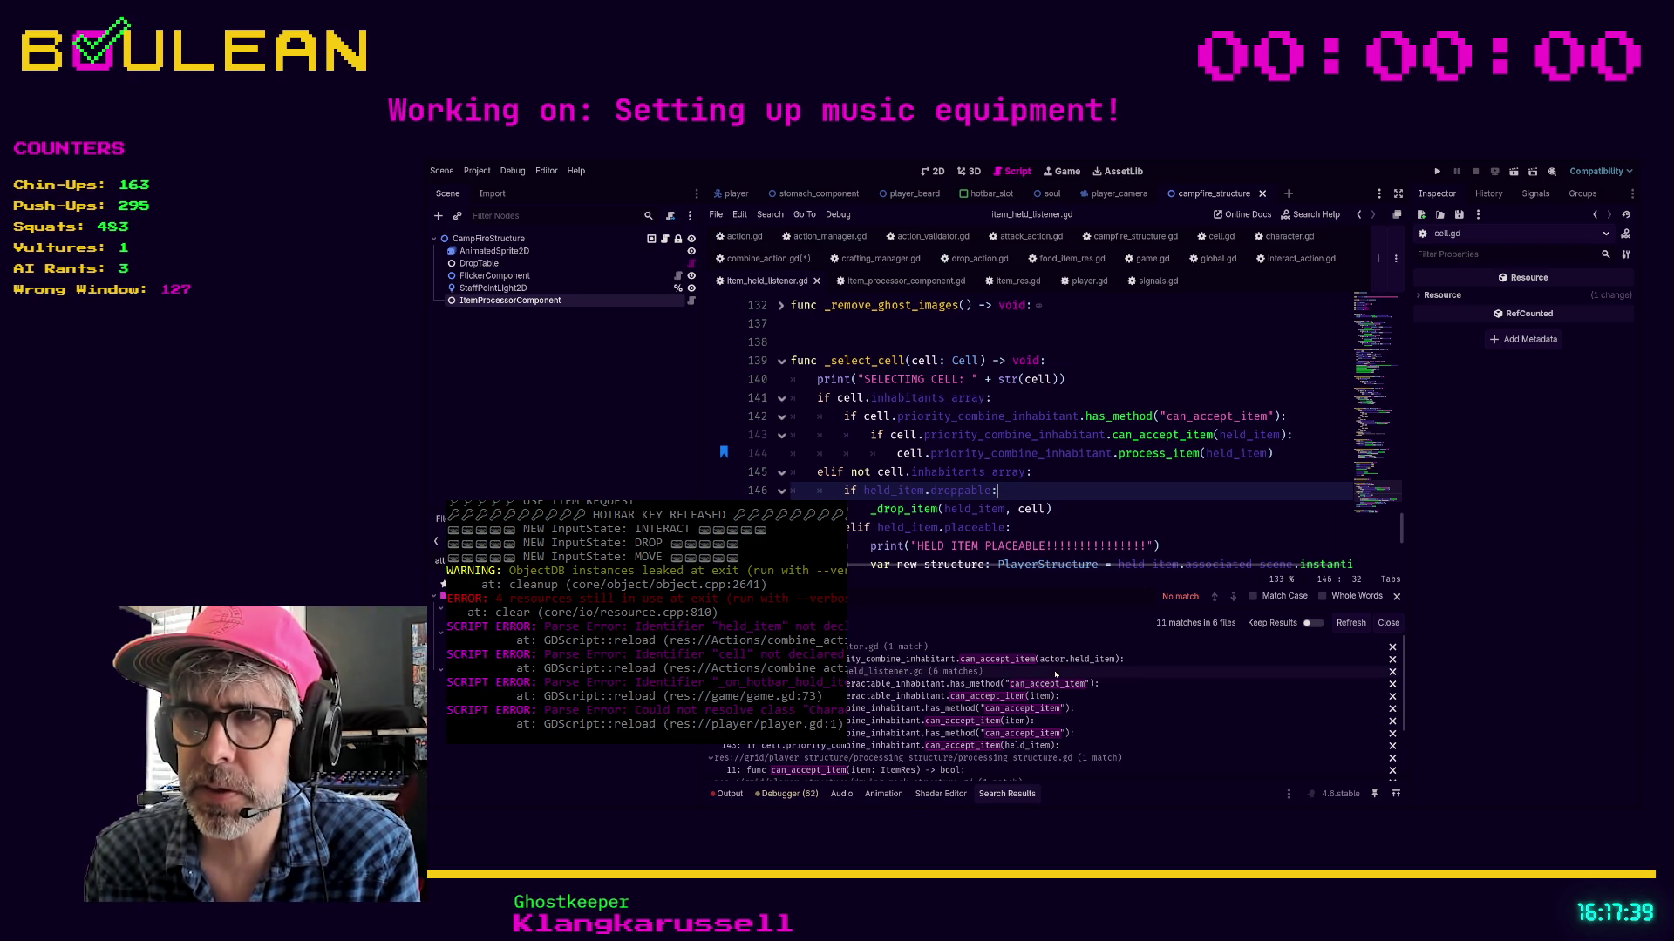
{"action": "scroll", "coordinate": [1081, 693], "scroll_direction": "down", "scroll_amount": 1}
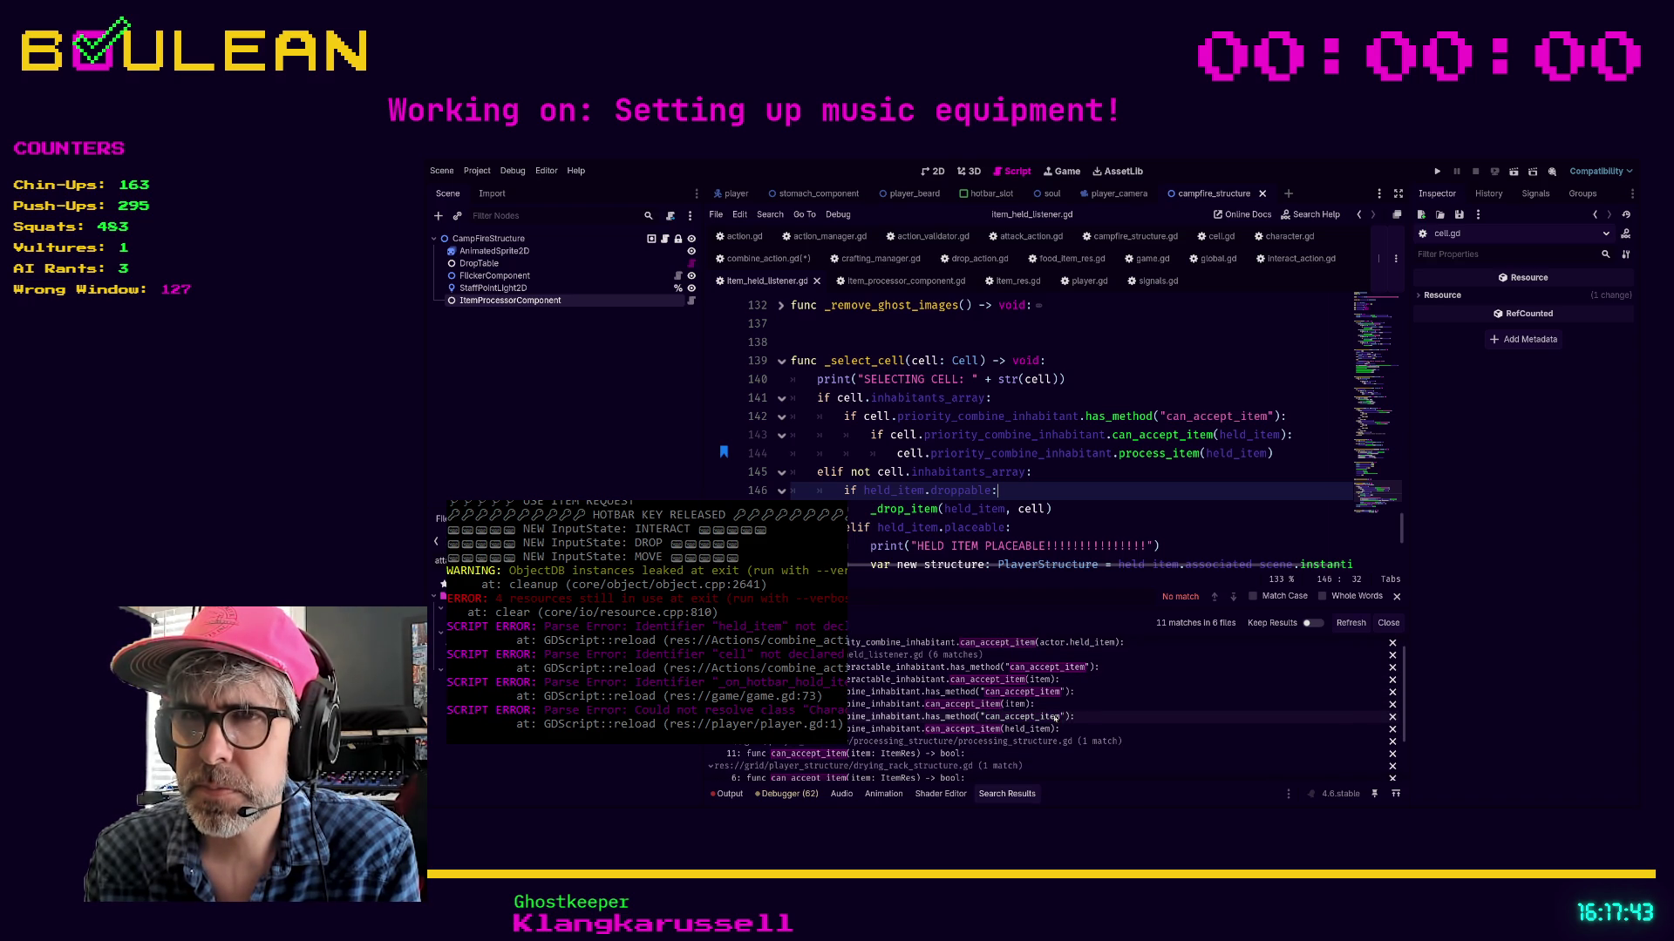
{"action": "left_click", "coordinate": [844, 754]}
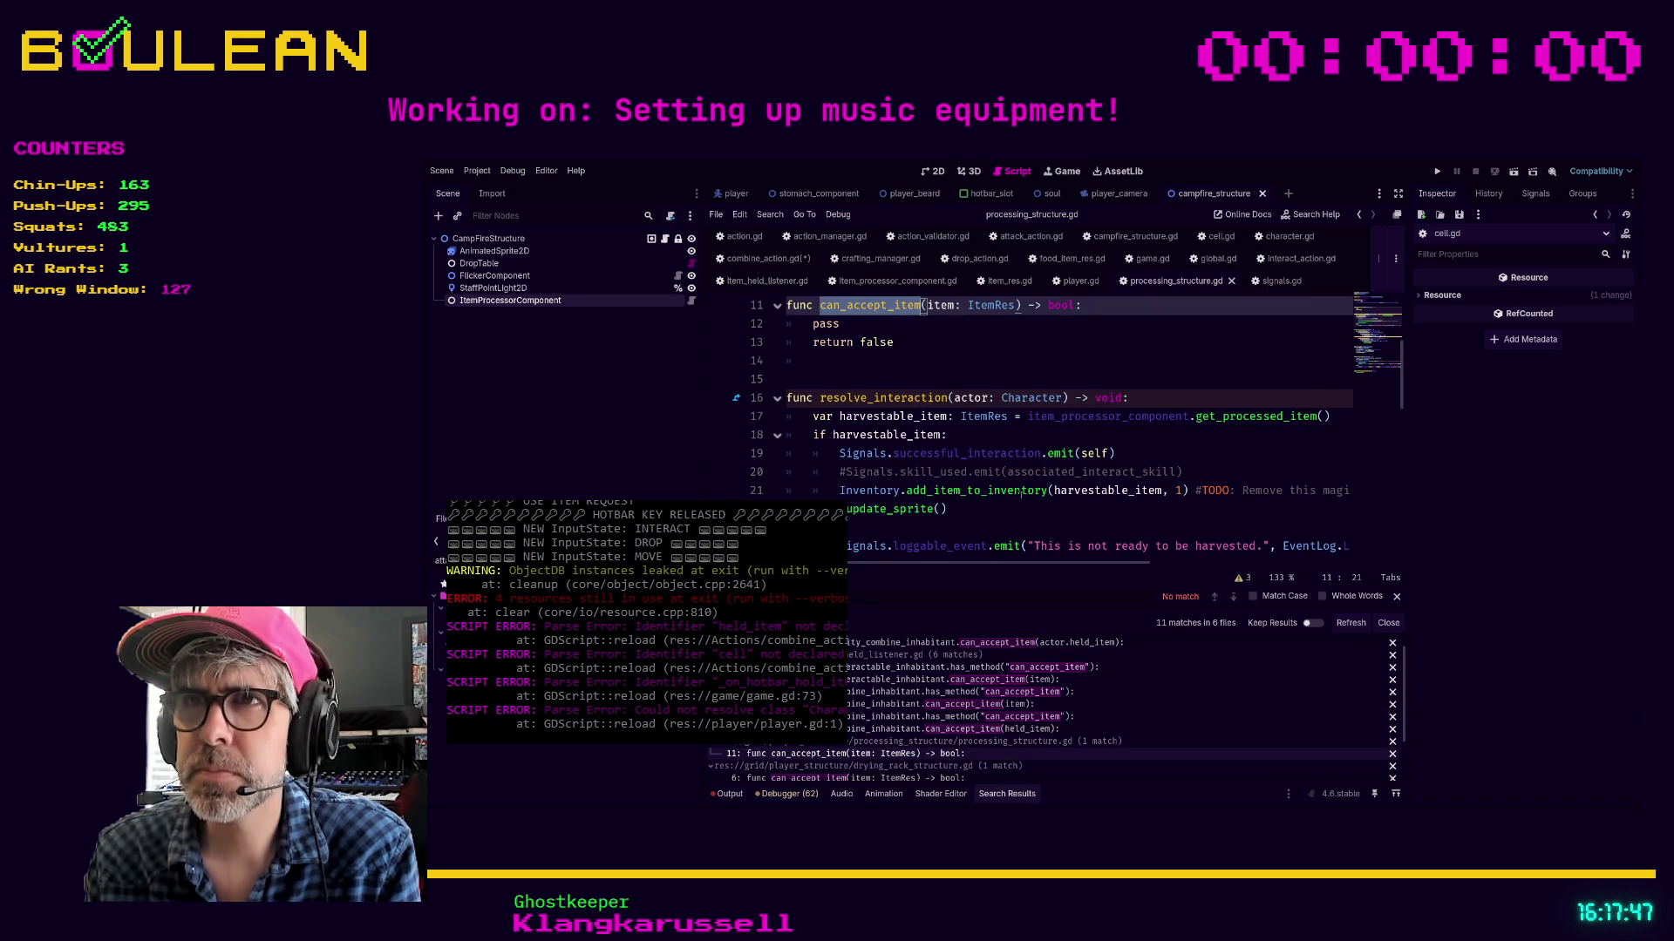
{"action": "scroll", "coordinate": [1069, 480], "scroll_direction": "down", "scroll_amount": 2}
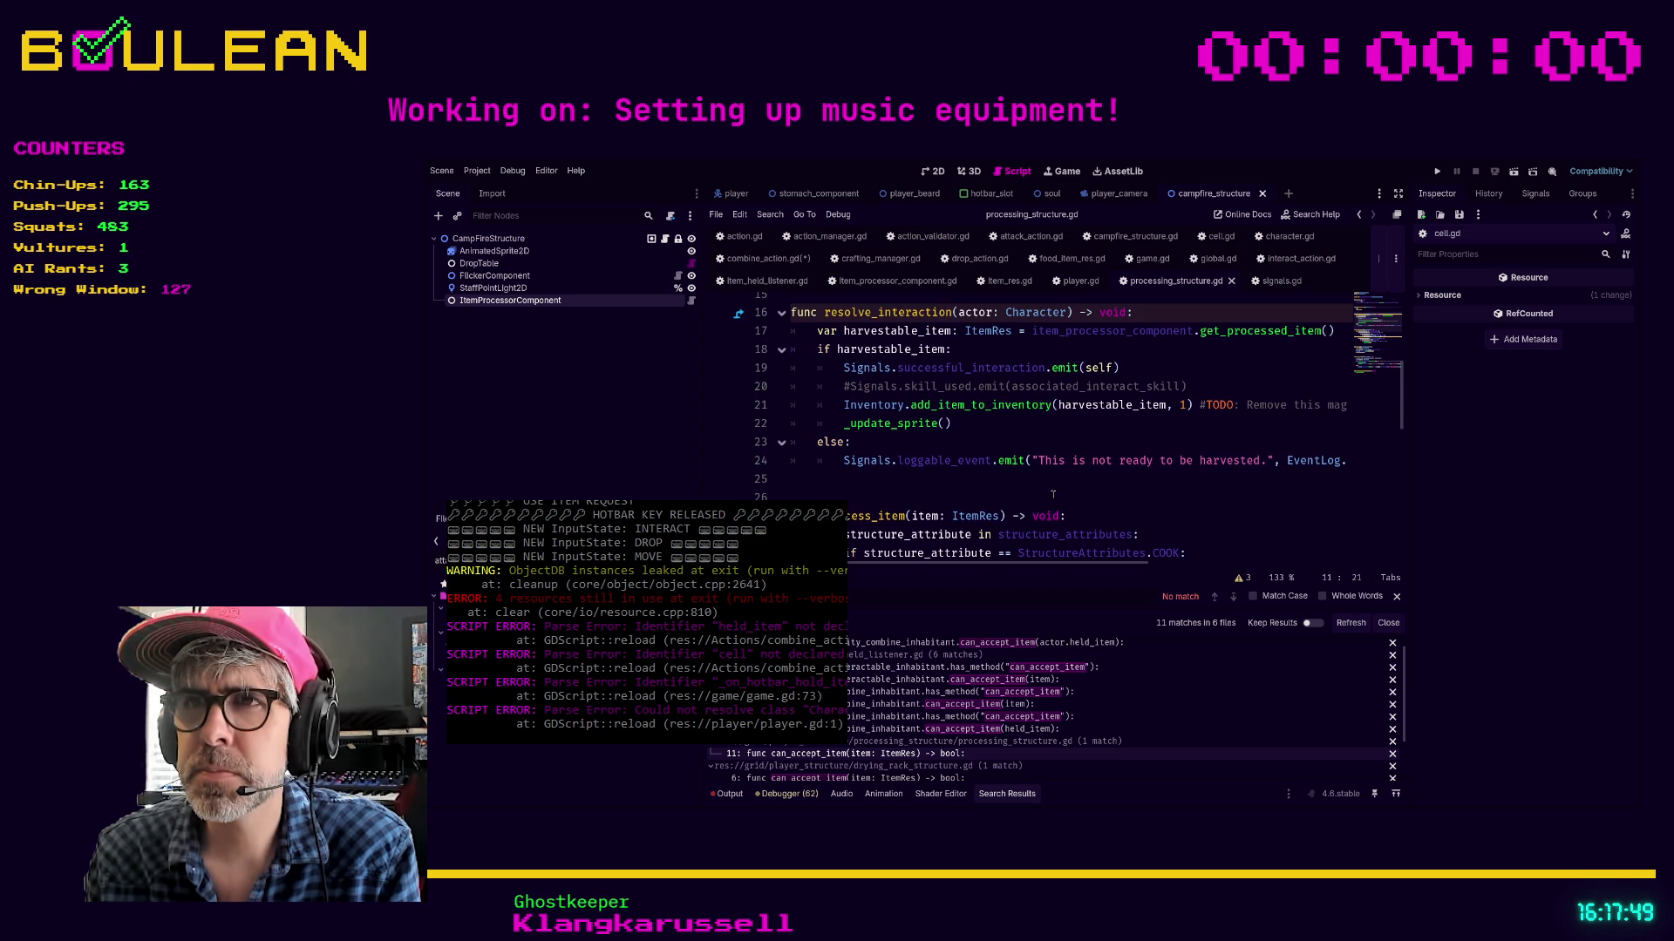
{"action": "scroll", "coordinate": [1054, 494], "scroll_direction": "down", "scroll_amount": 1}
{"action": "scroll", "coordinate": [1059, 493], "scroll_direction": "up", "scroll_amount": 6}
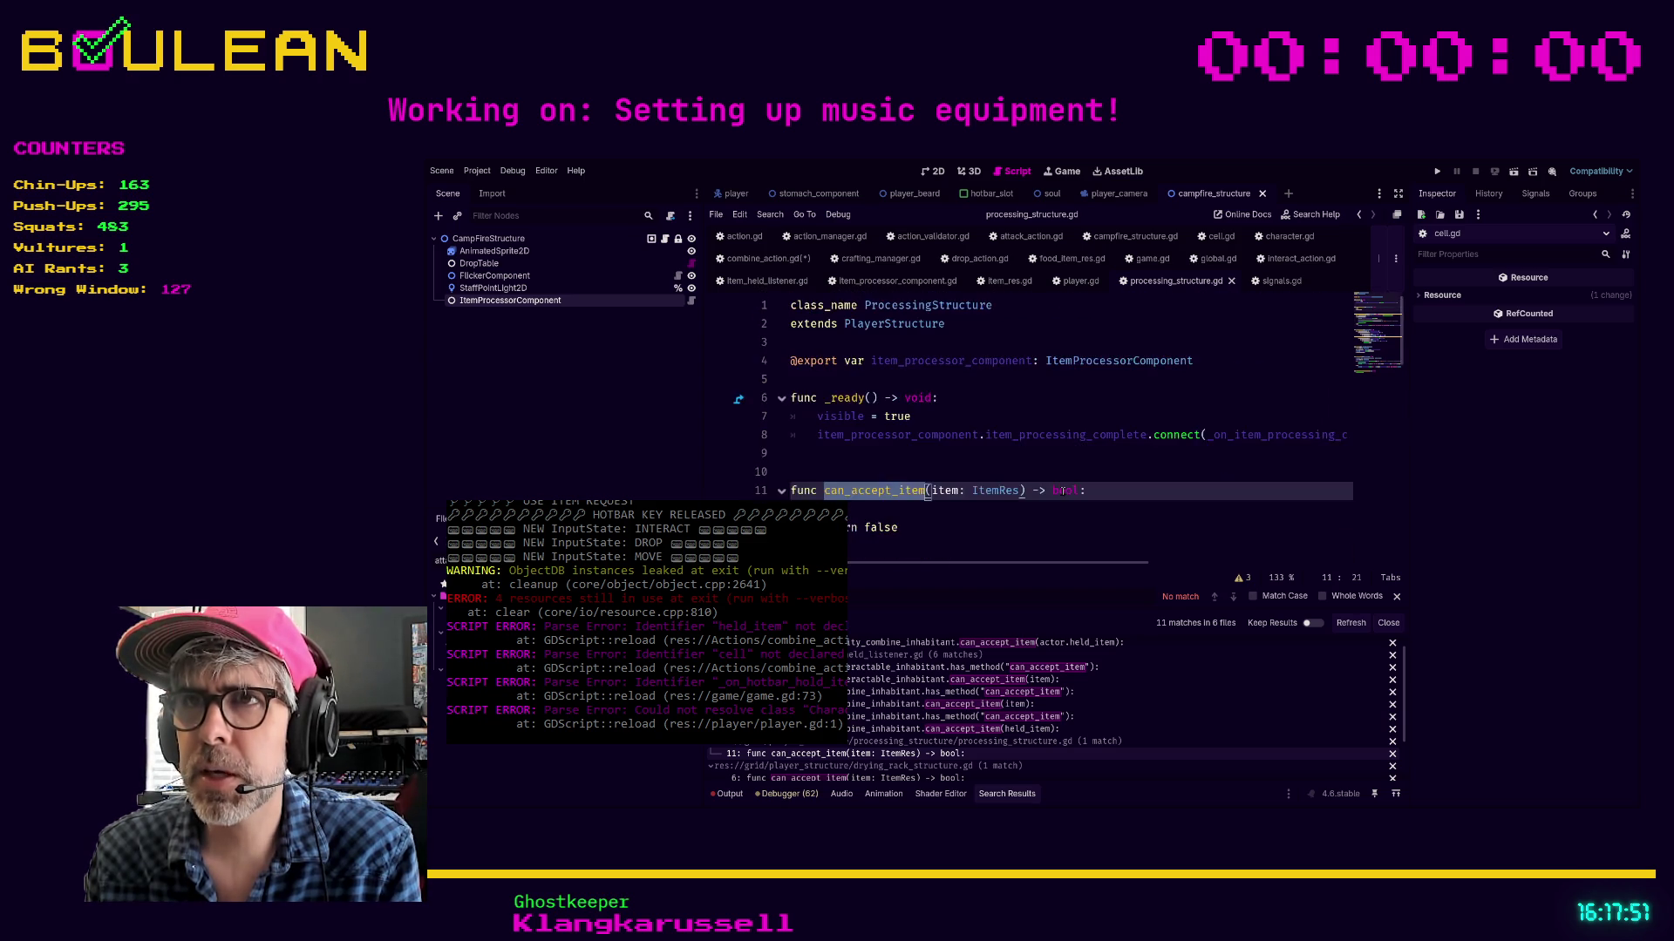
{"action": "scroll", "coordinate": [1061, 493], "scroll_direction": "down", "scroll_amount": 1}
{"action": "scroll", "coordinate": [1046, 471], "scroll_direction": "up", "scroll_amount": 1}
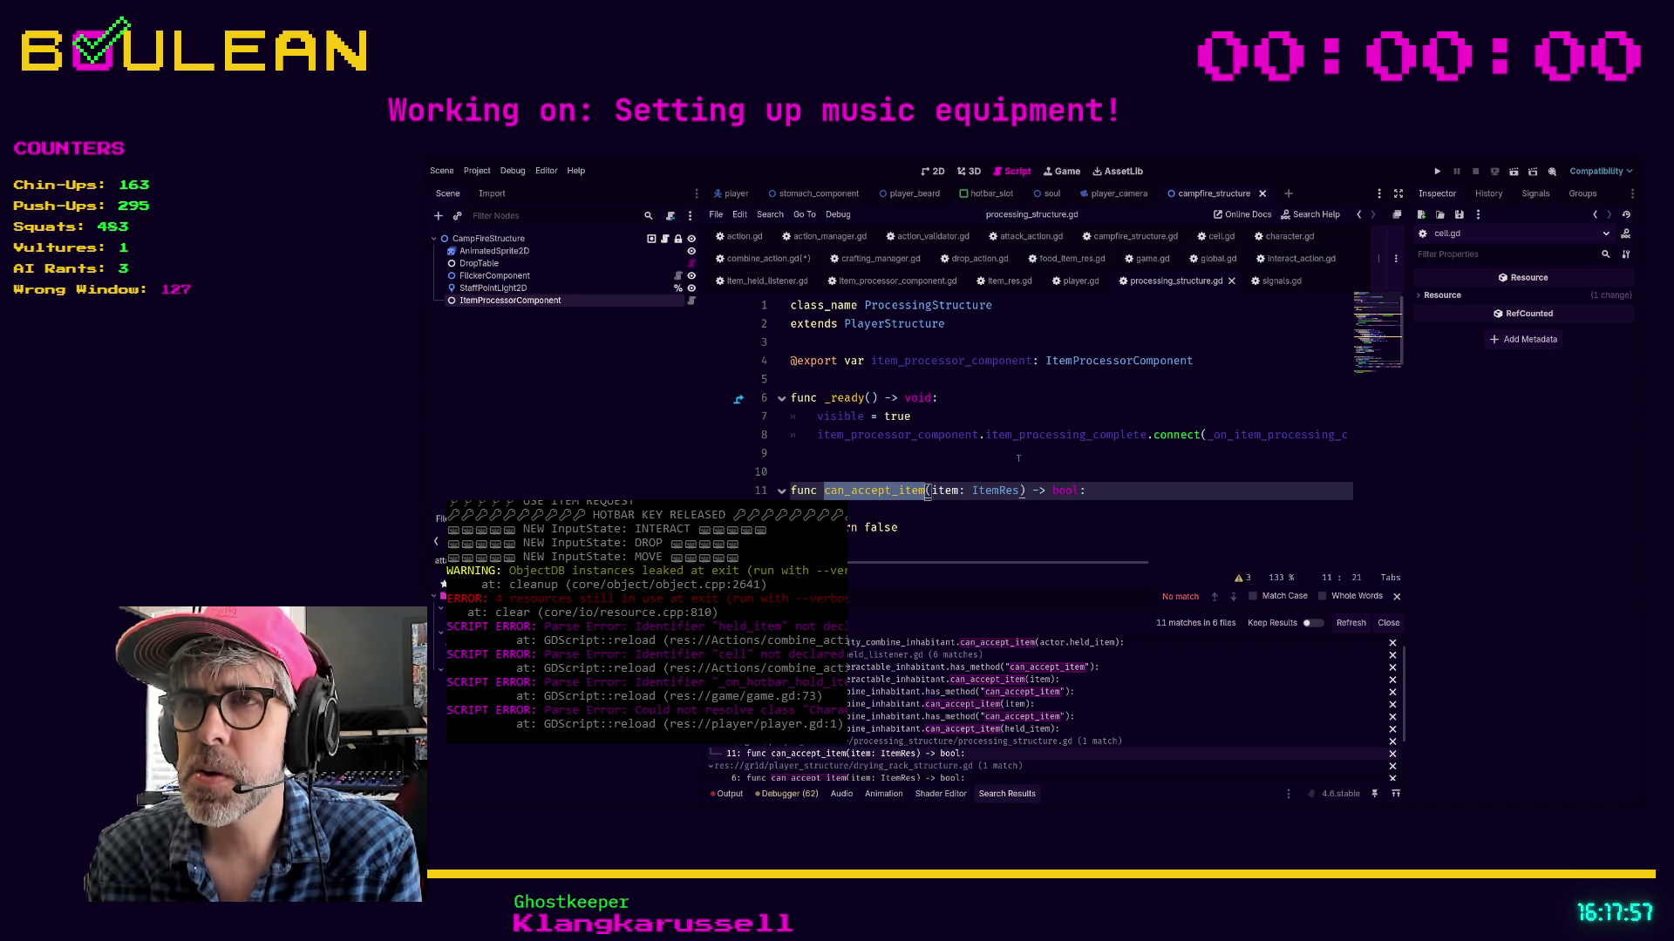
{"action": "scroll", "coordinate": [1020, 454], "scroll_direction": "down", "scroll_amount": 3}
{"action": "scroll", "coordinate": [1046, 466], "scroll_direction": "down", "scroll_amount": 2}
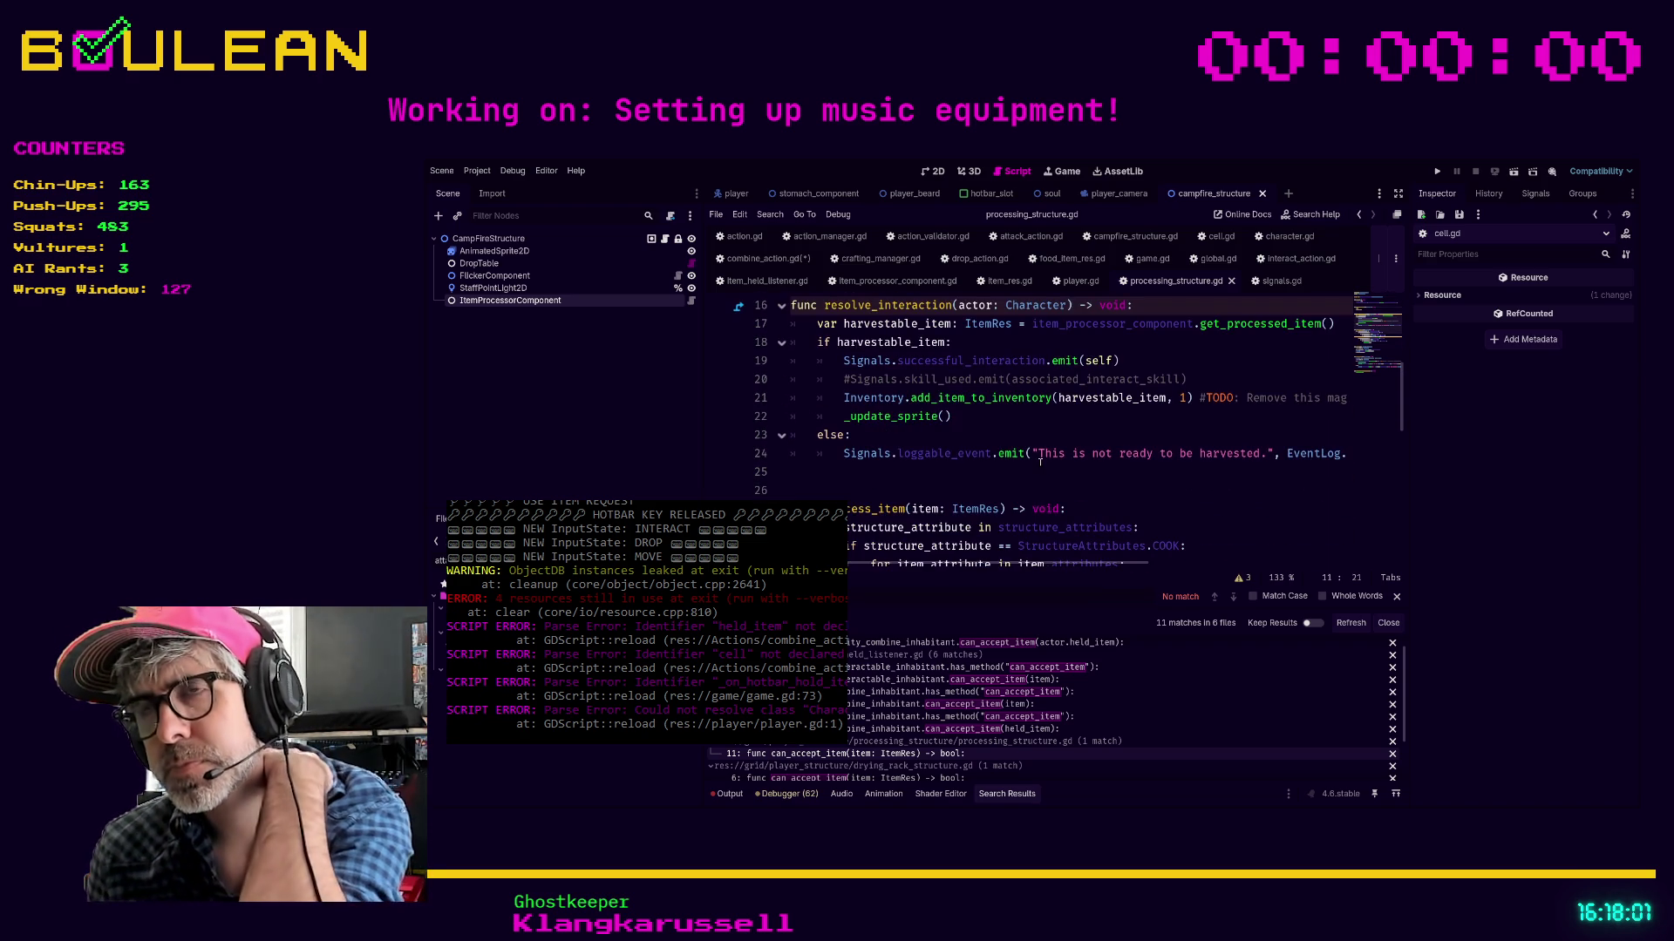
{"action": "scroll", "coordinate": [1038, 453], "scroll_direction": "up", "scroll_amount": 4}
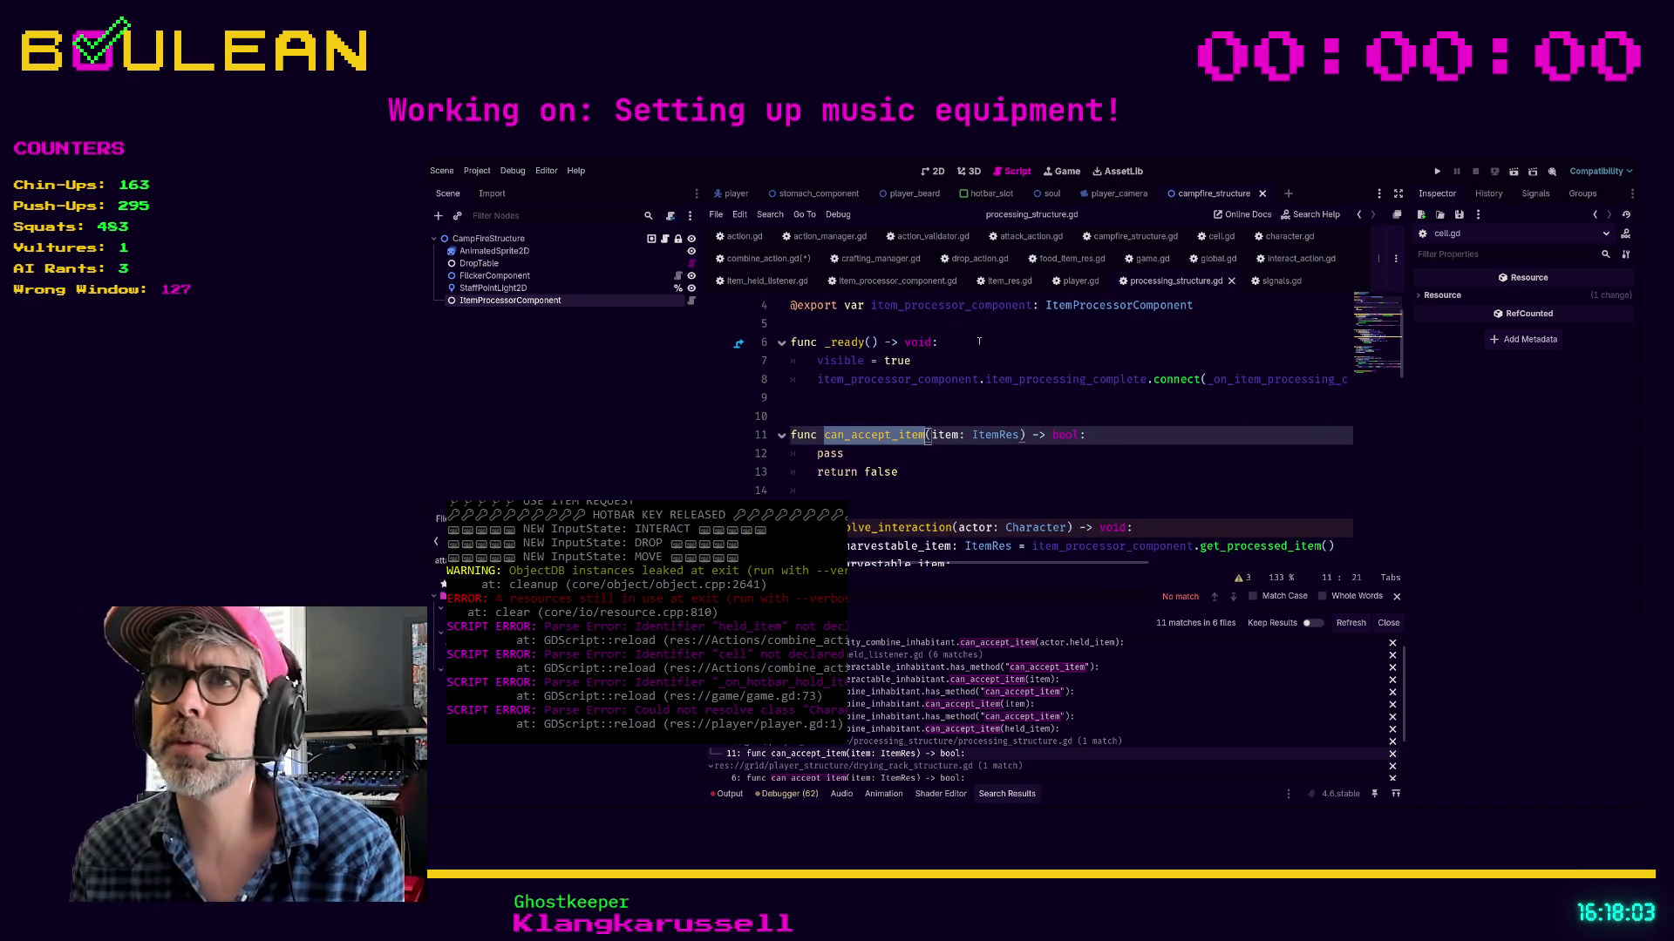
{"action": "left_click", "coordinate": [771, 259]}
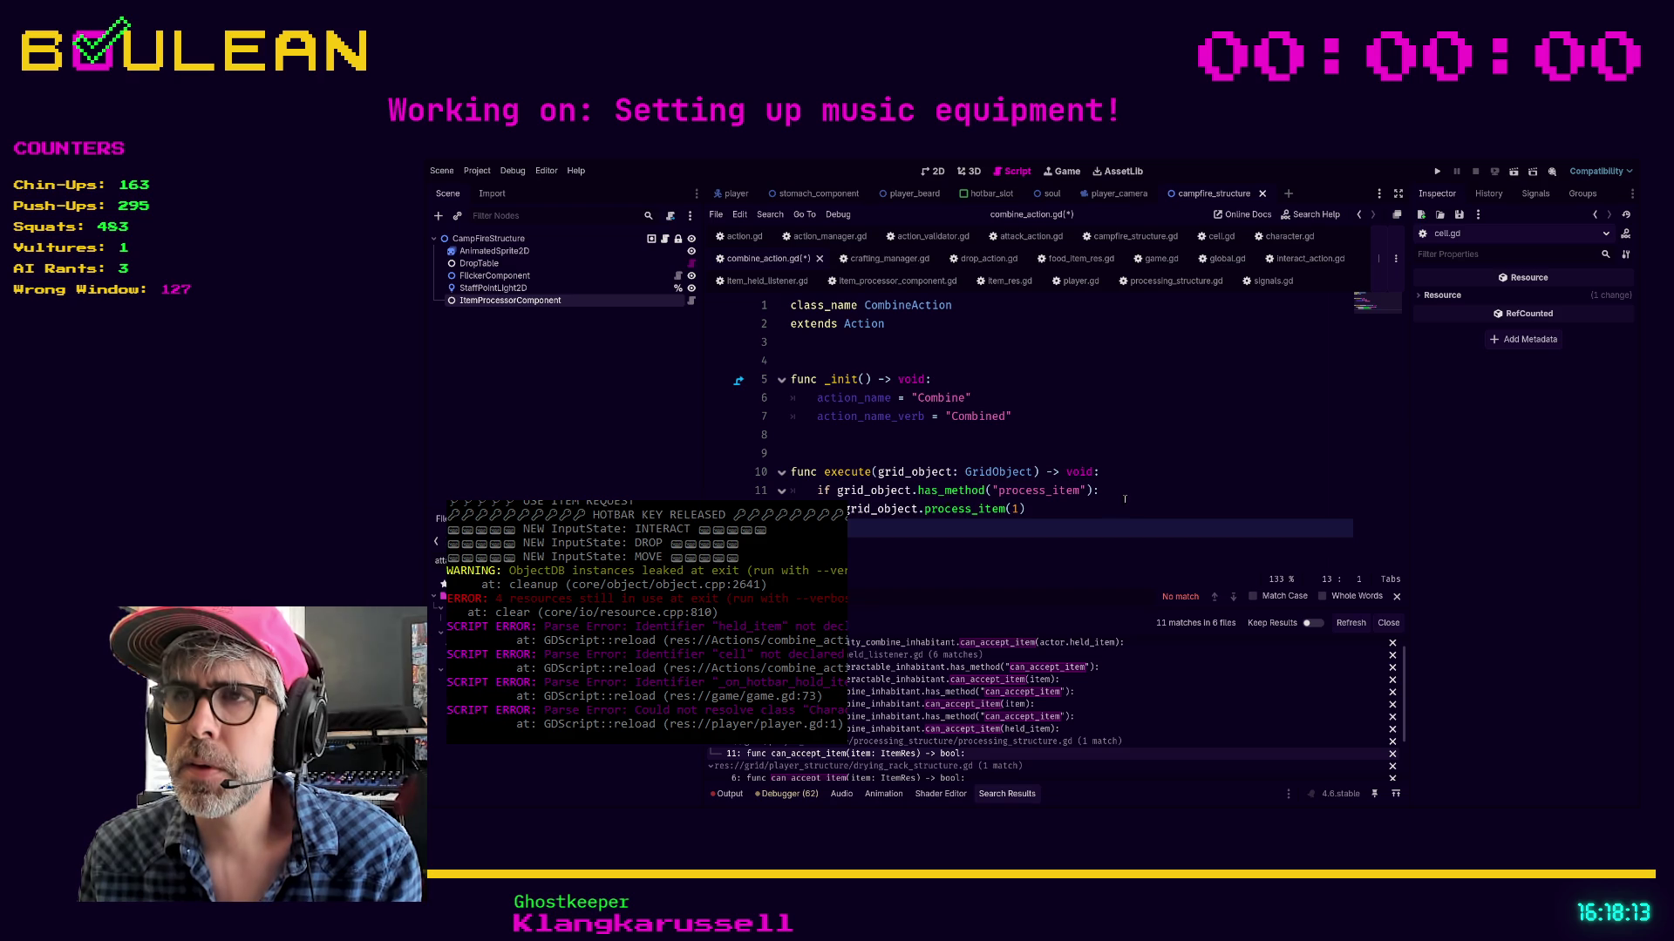
Add 'if grid_object is ProcessingStructure:' with grid_object.process_item() beneath it in execute
{"action": "left_click", "coordinate": [1104, 517]}
{"action": "key", "text": "Return"}
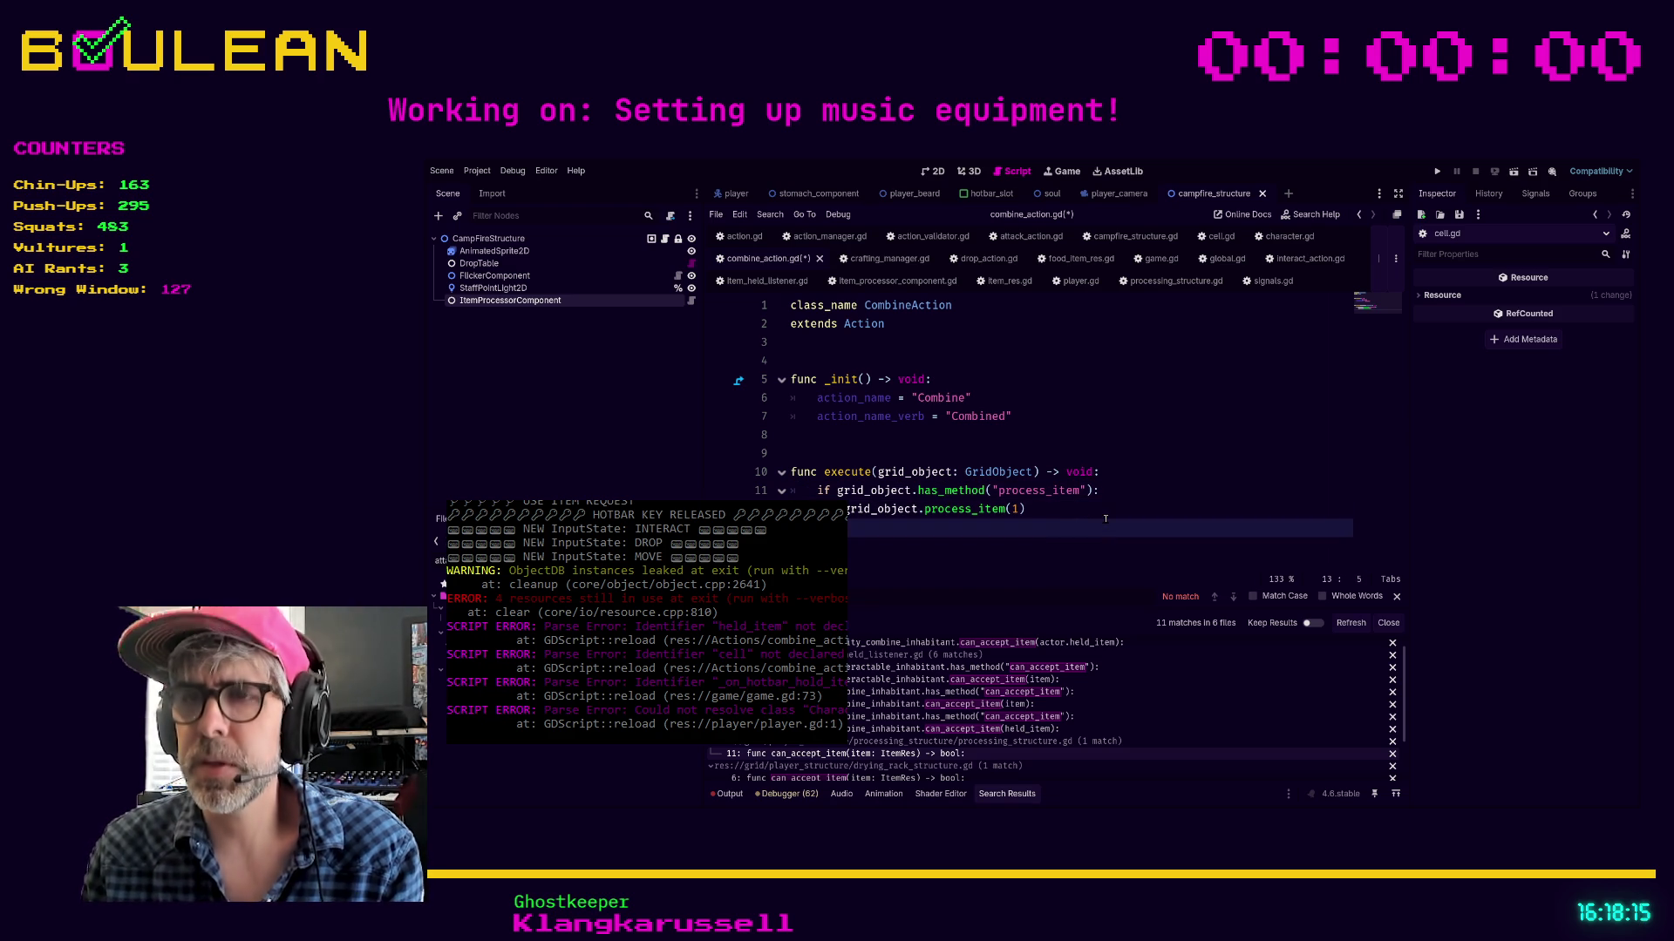
{"action": "key", "text": "Tab"}
{"action": "type", "text": "grid_object"}
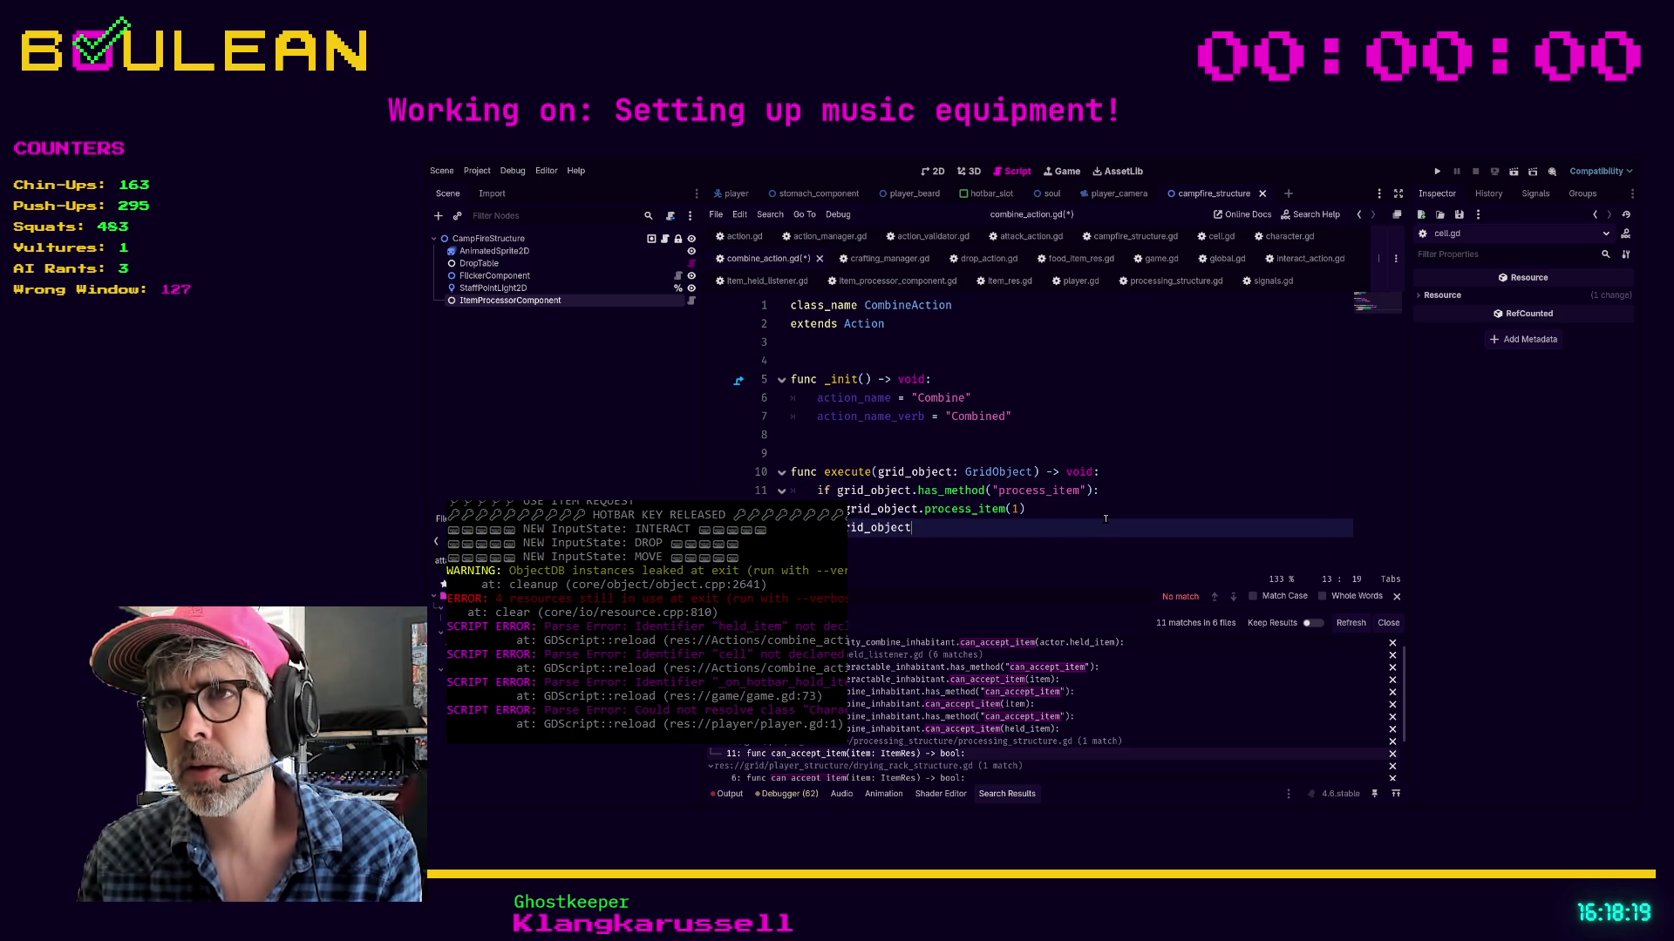
{"action": "type", "text": " is Processing"}
{"action": "key", "text": "Return"}
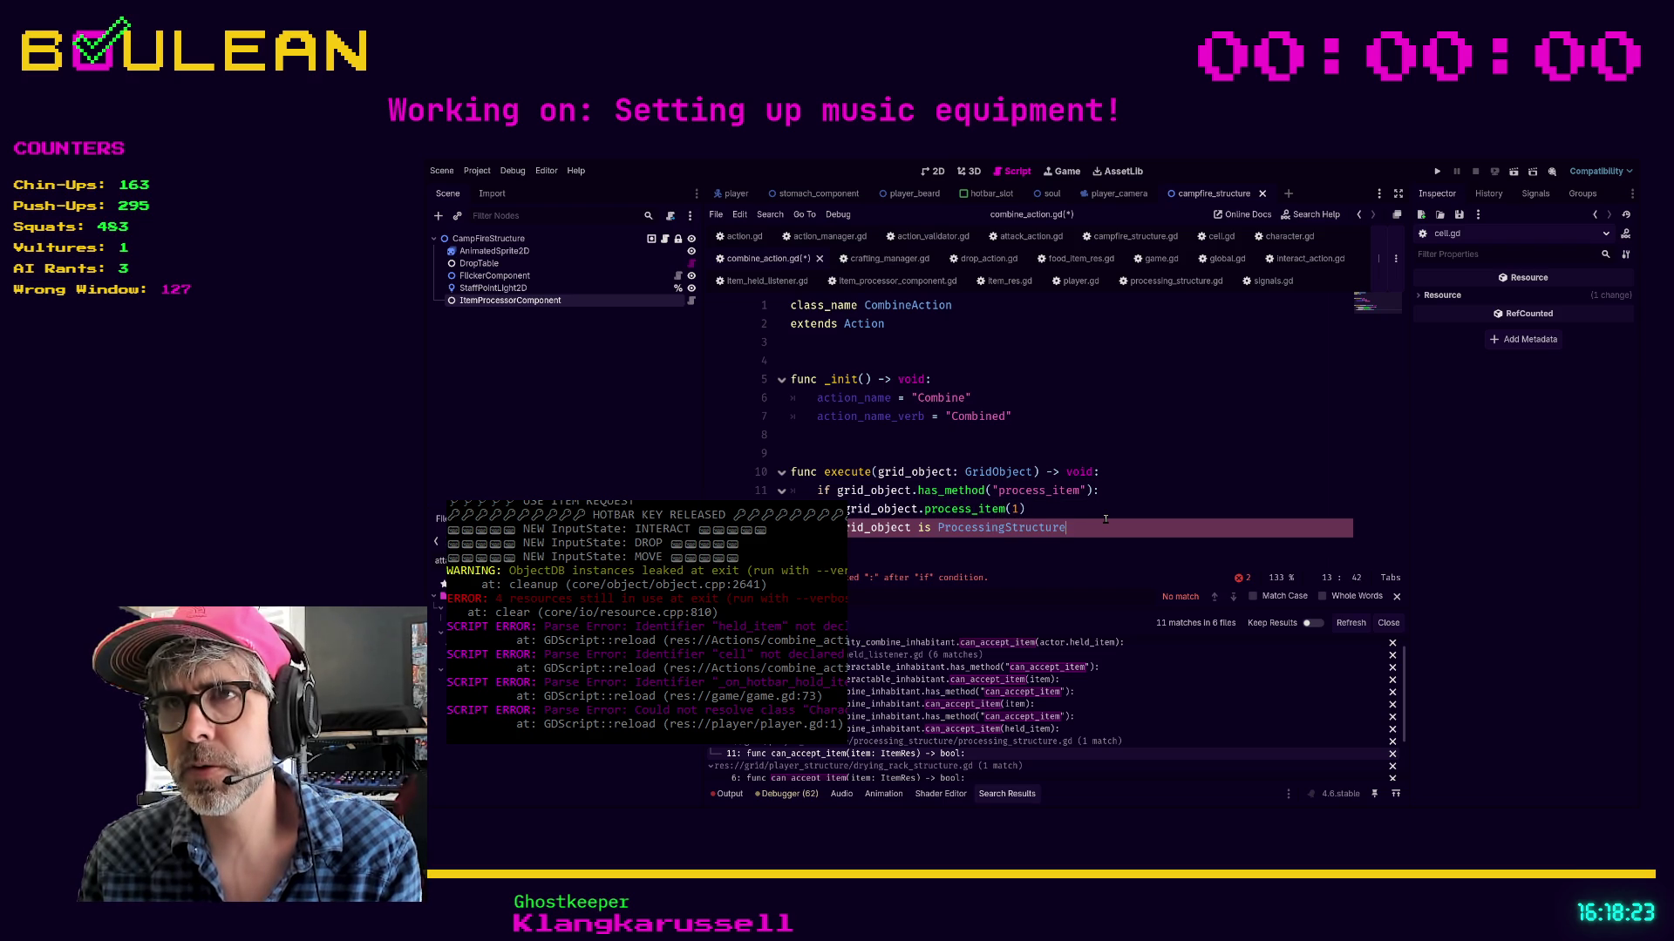
{"action": "type", "text": ":"}
{"action": "key", "text": "Return"}
{"action": "type", "text": "gr"}
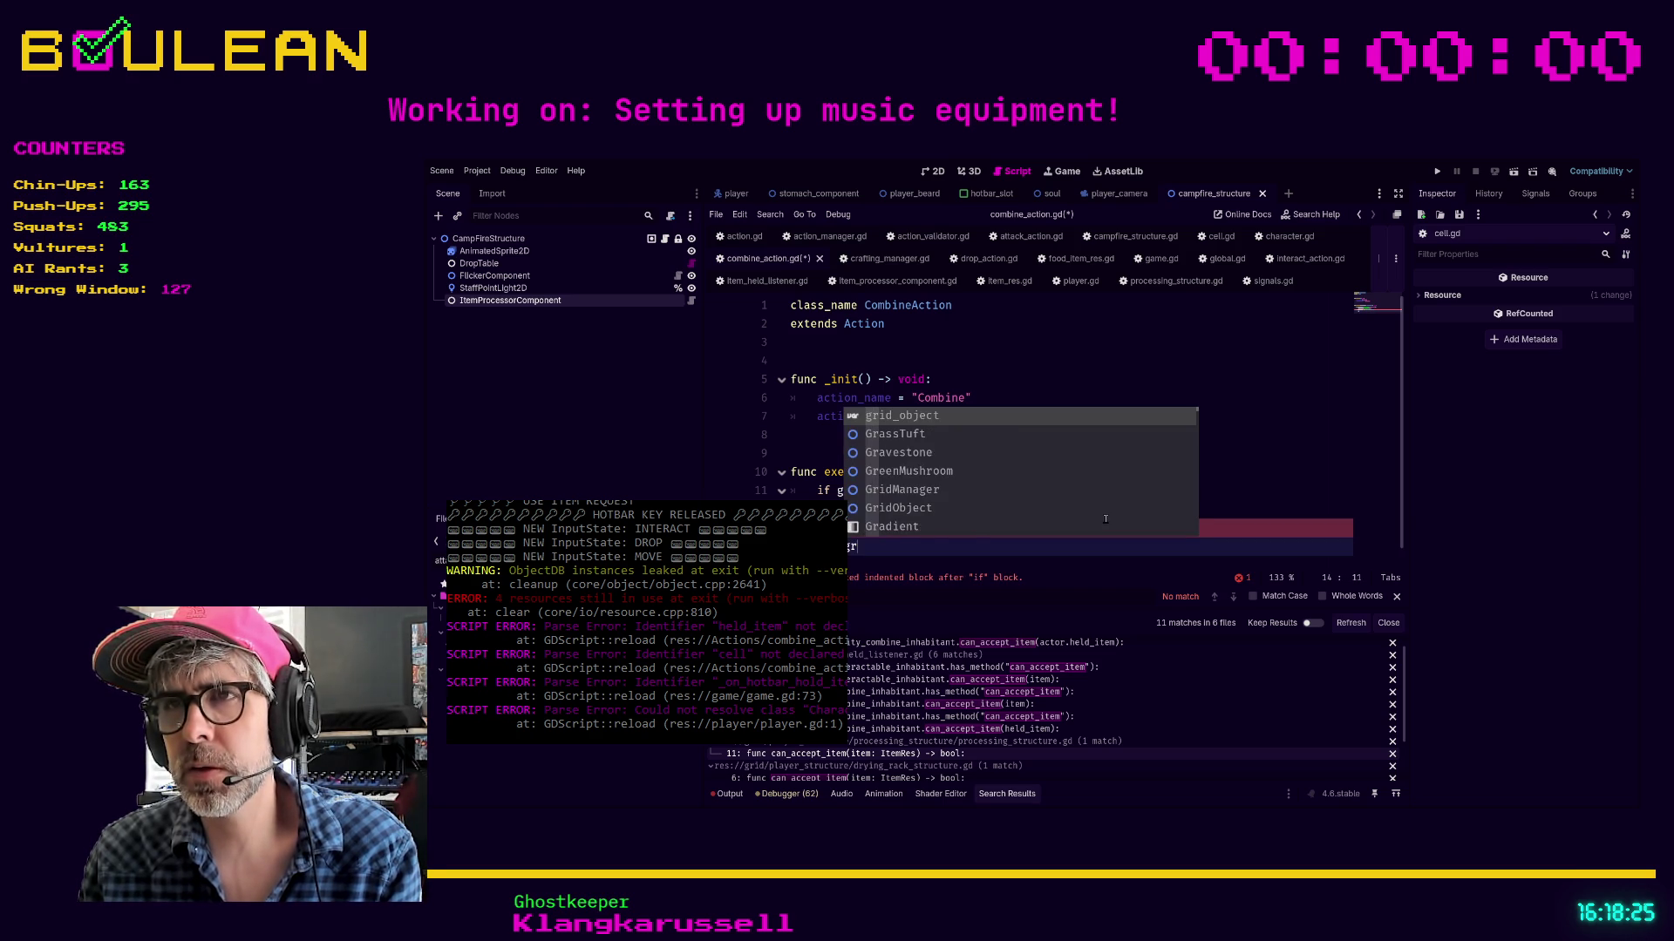
{"action": "type", "text": "id"}
{"action": "key", "text": "Return"}
{"action": "type", "text": ".pro"}
{"action": "key", "text": "Return"}
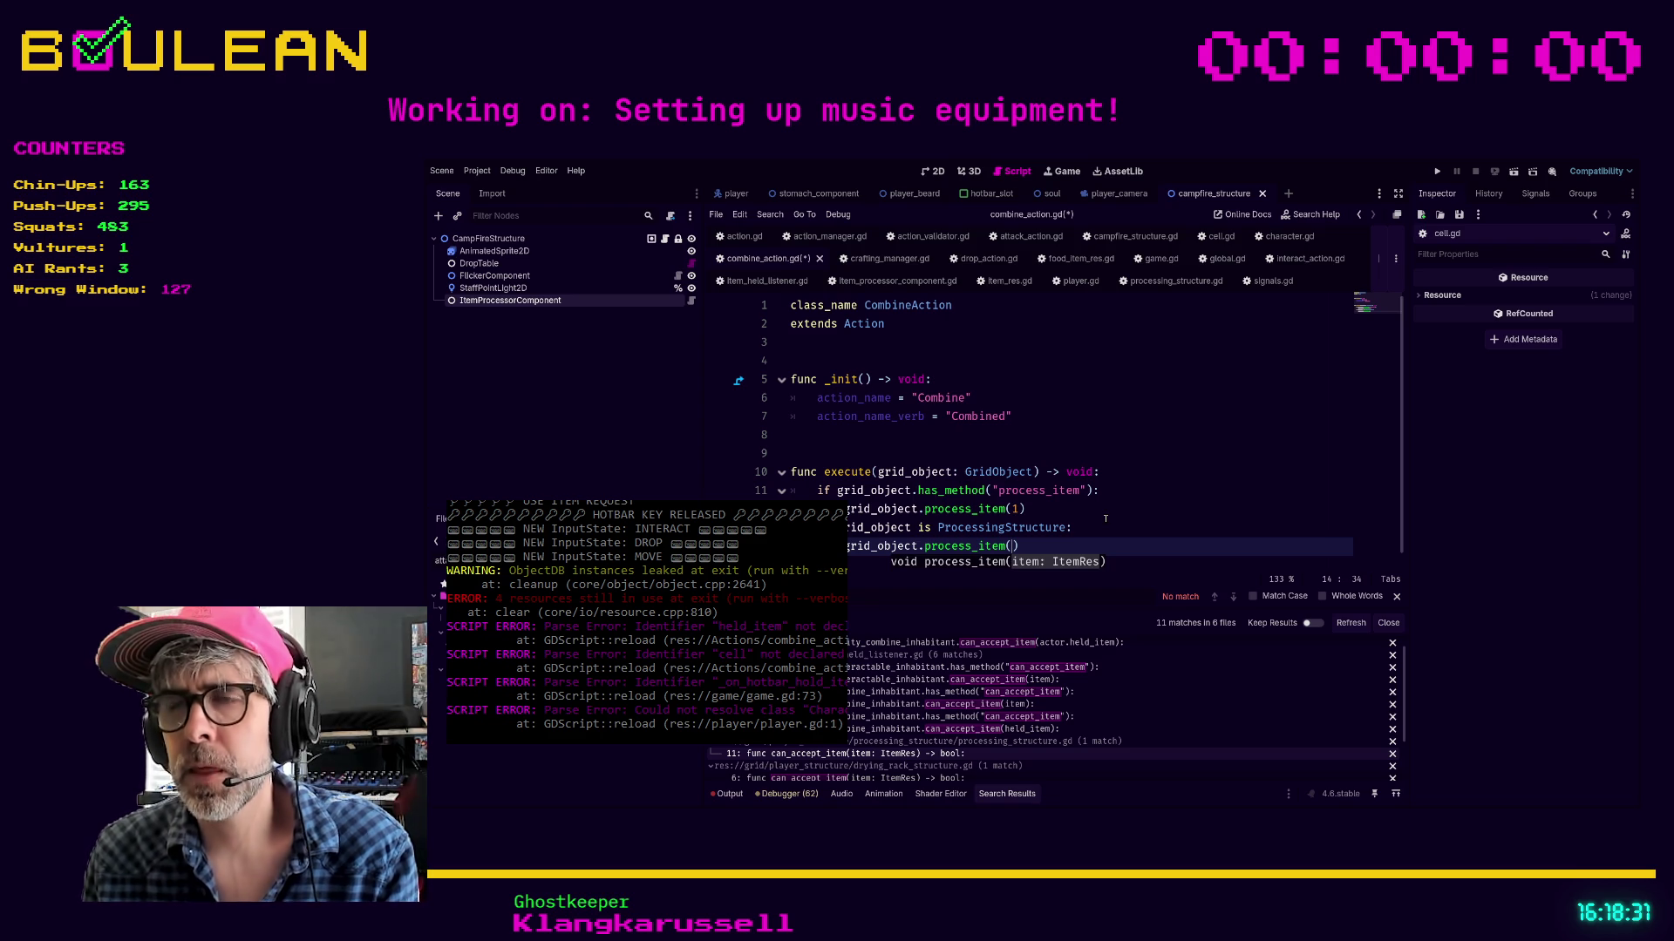
Comment out the old has_method check on lines 11–12 and save combine_action.gd
{"action": "left_click_drag", "start_coordinate": [1105, 519], "coordinate": [774, 490]}
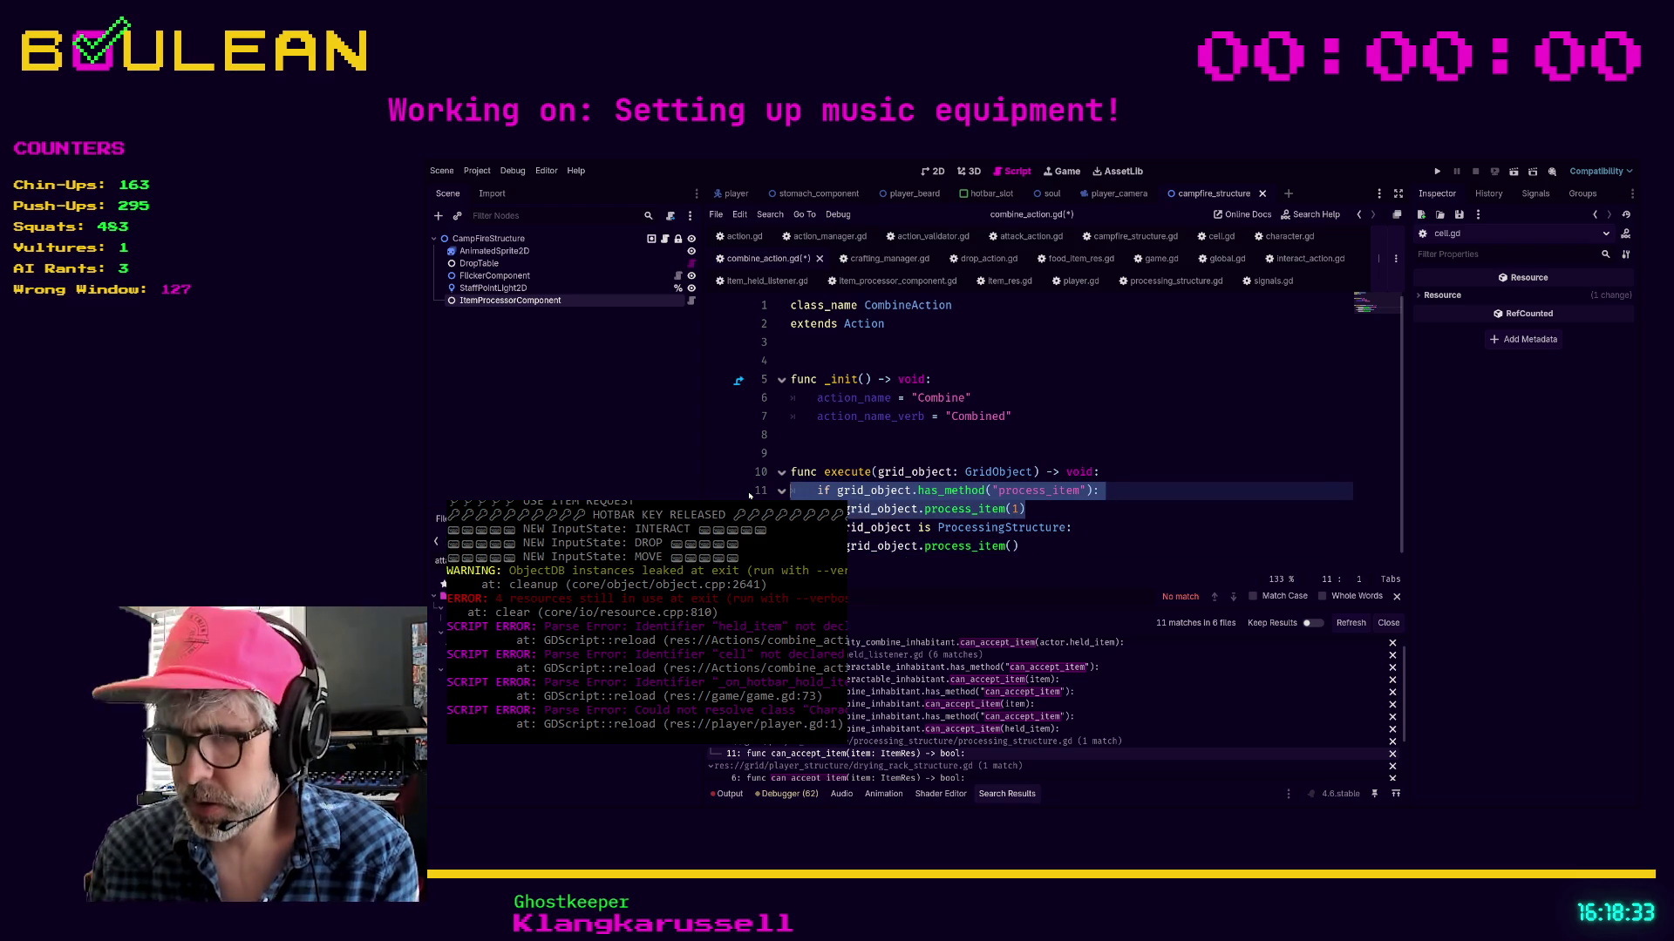
{"action": "key", "text": "ctrl+k"}
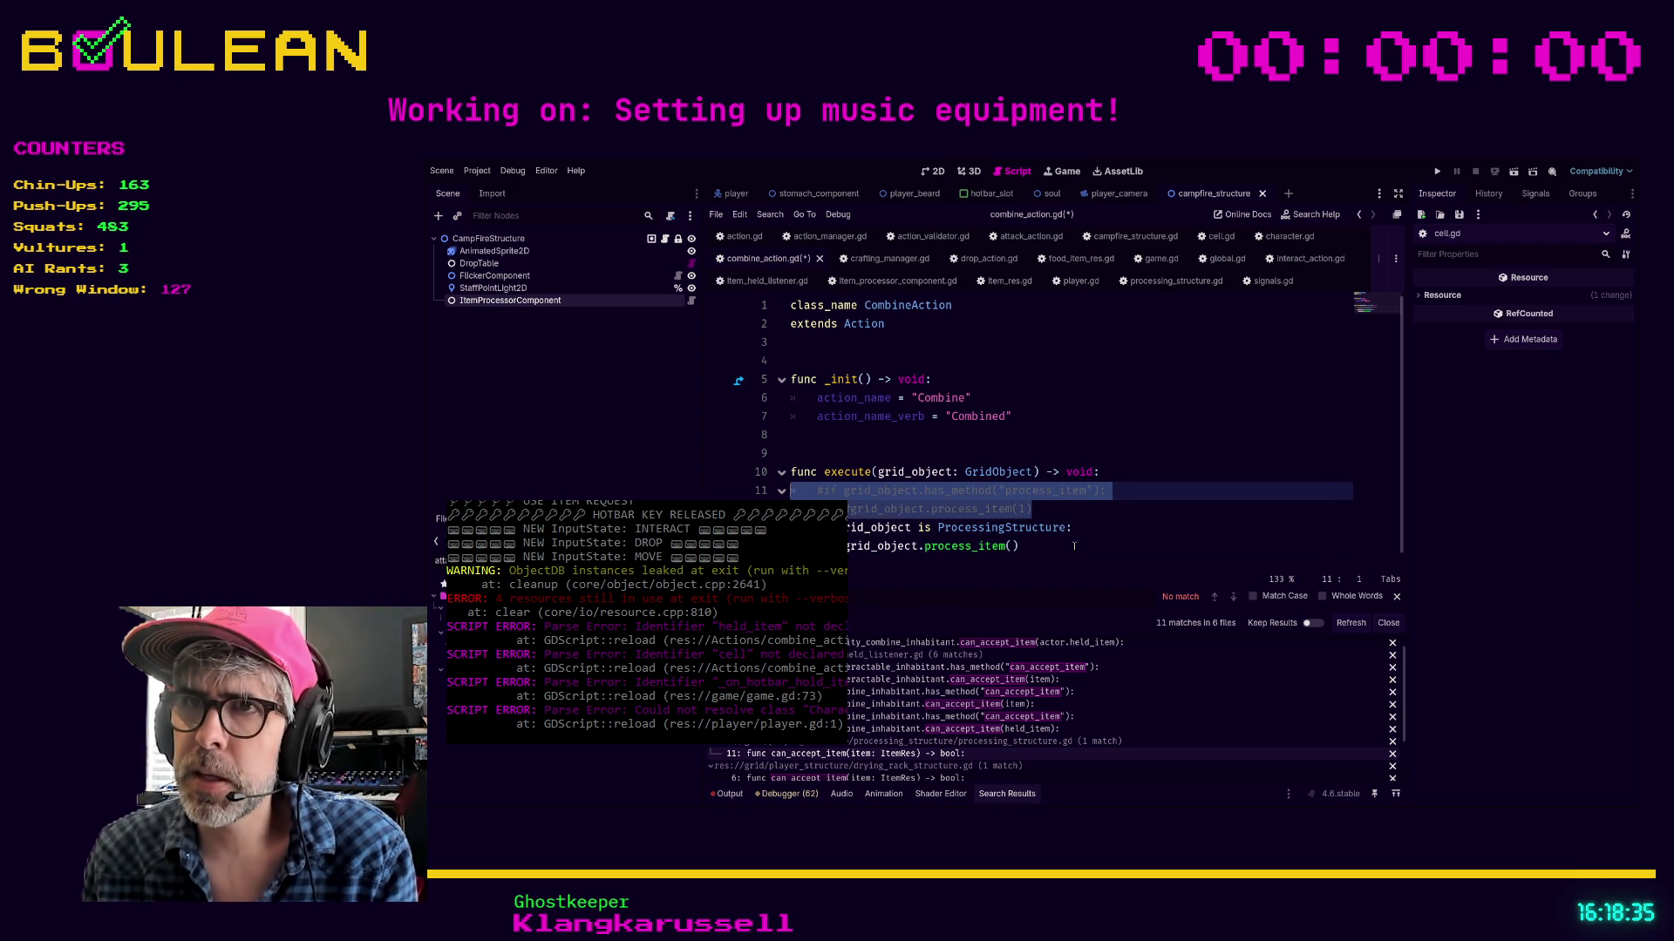
{"action": "left_click", "coordinate": [1074, 546]}
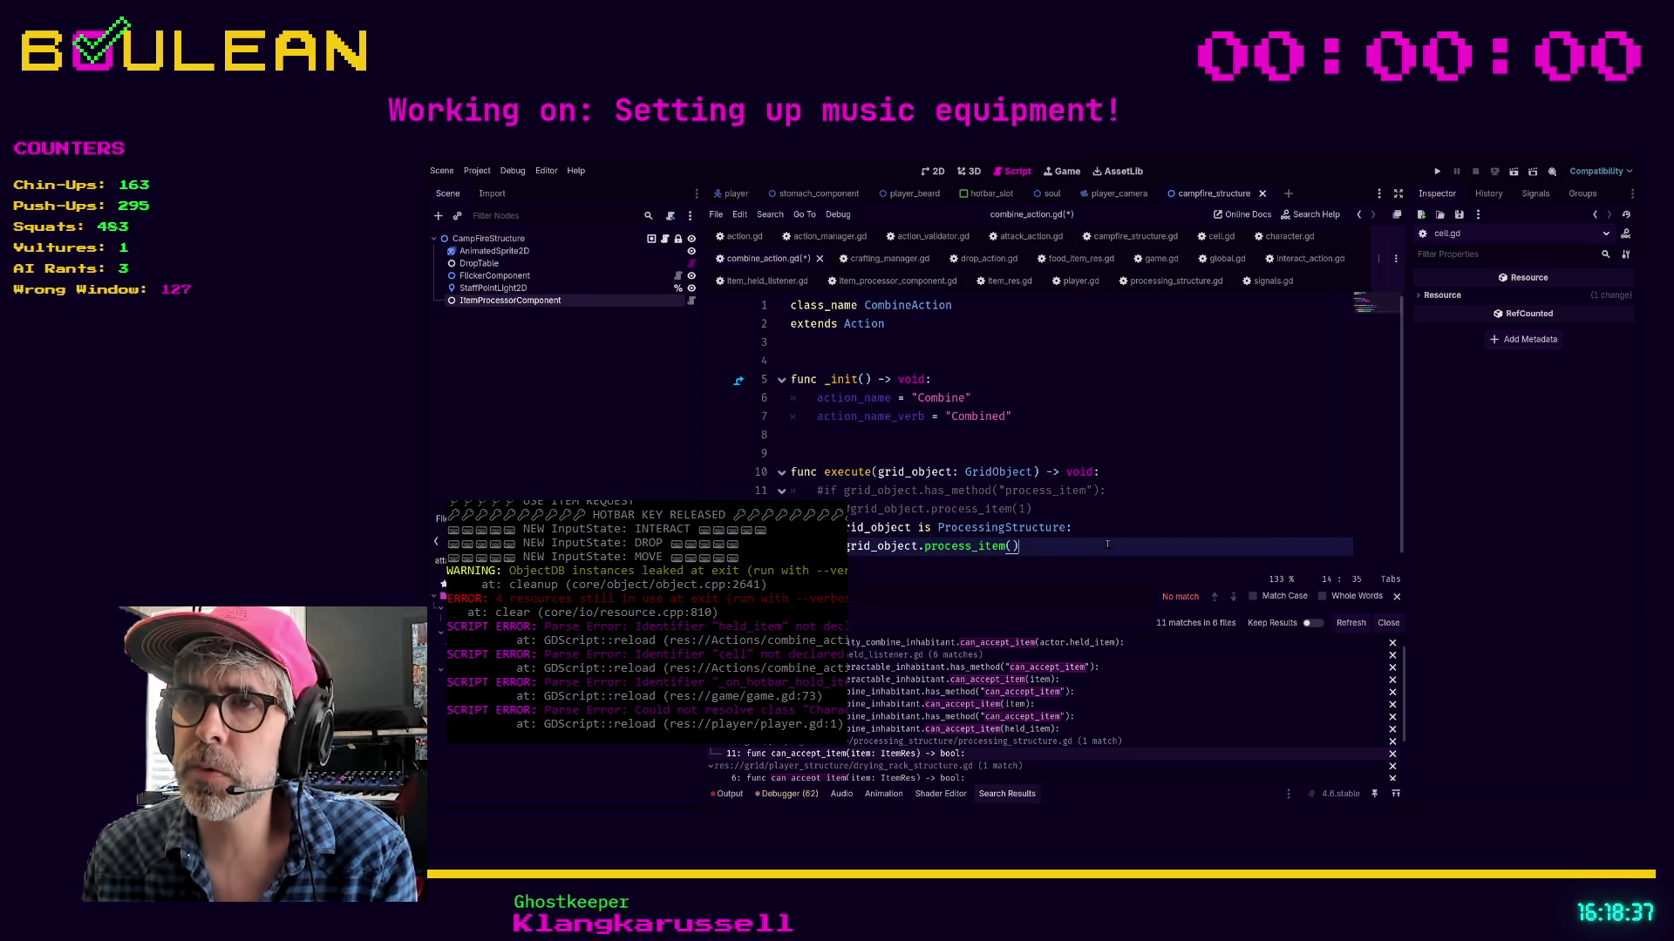
{"action": "key", "text": "ctrl+s"}
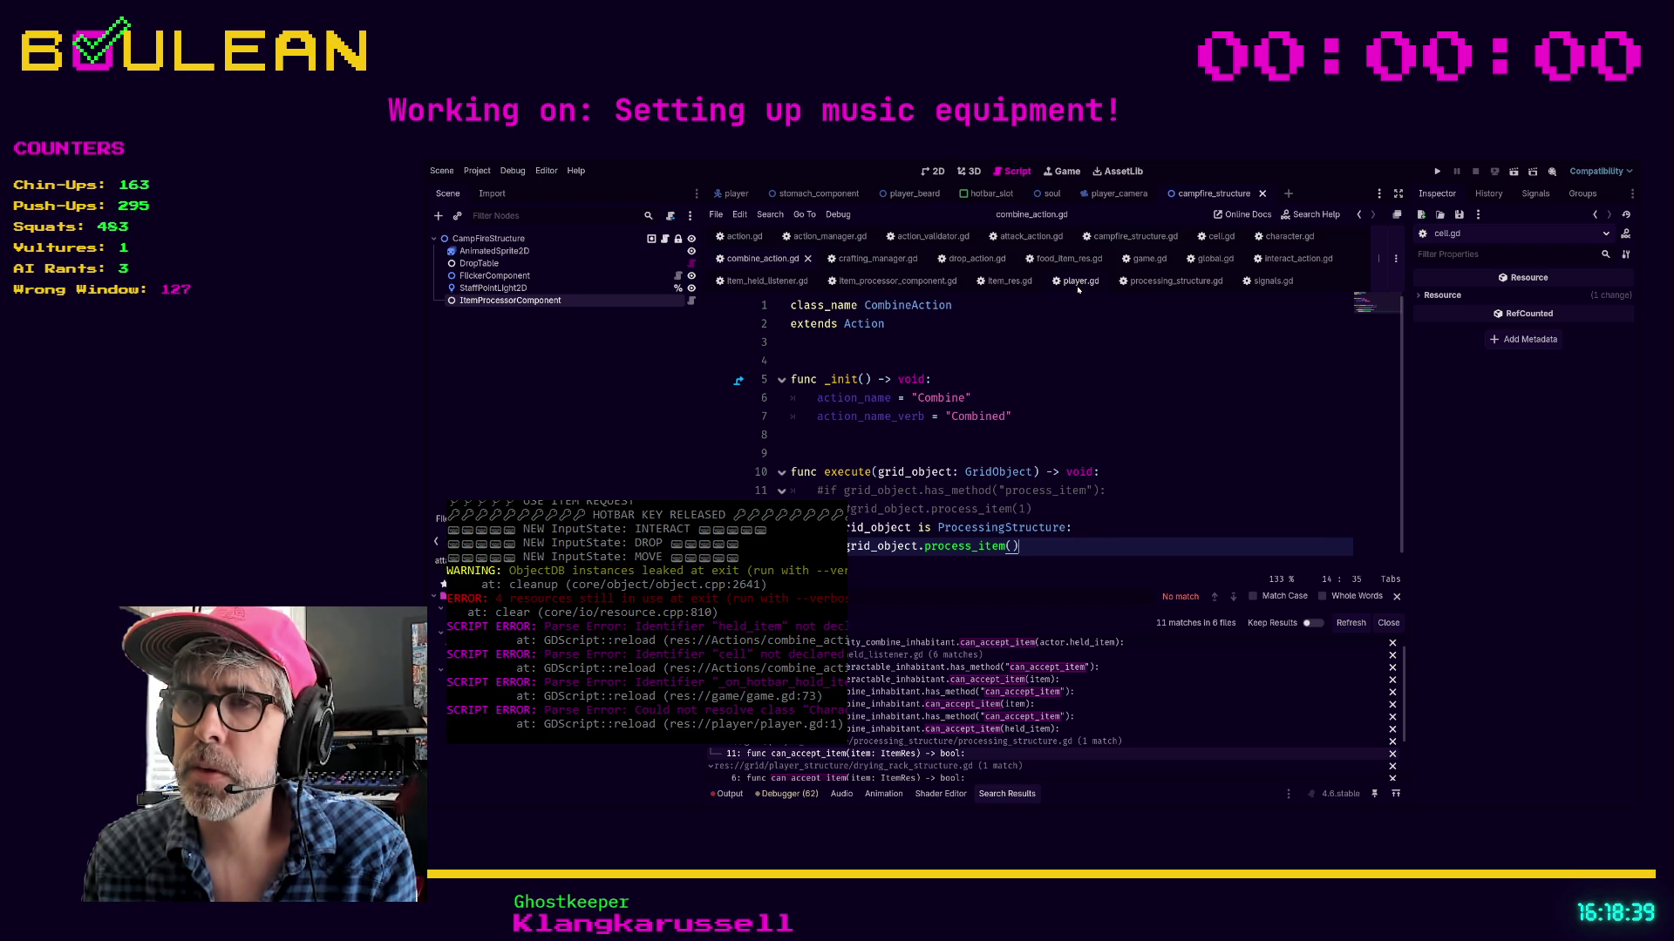
{"action": "left_click", "coordinate": [1078, 282]}
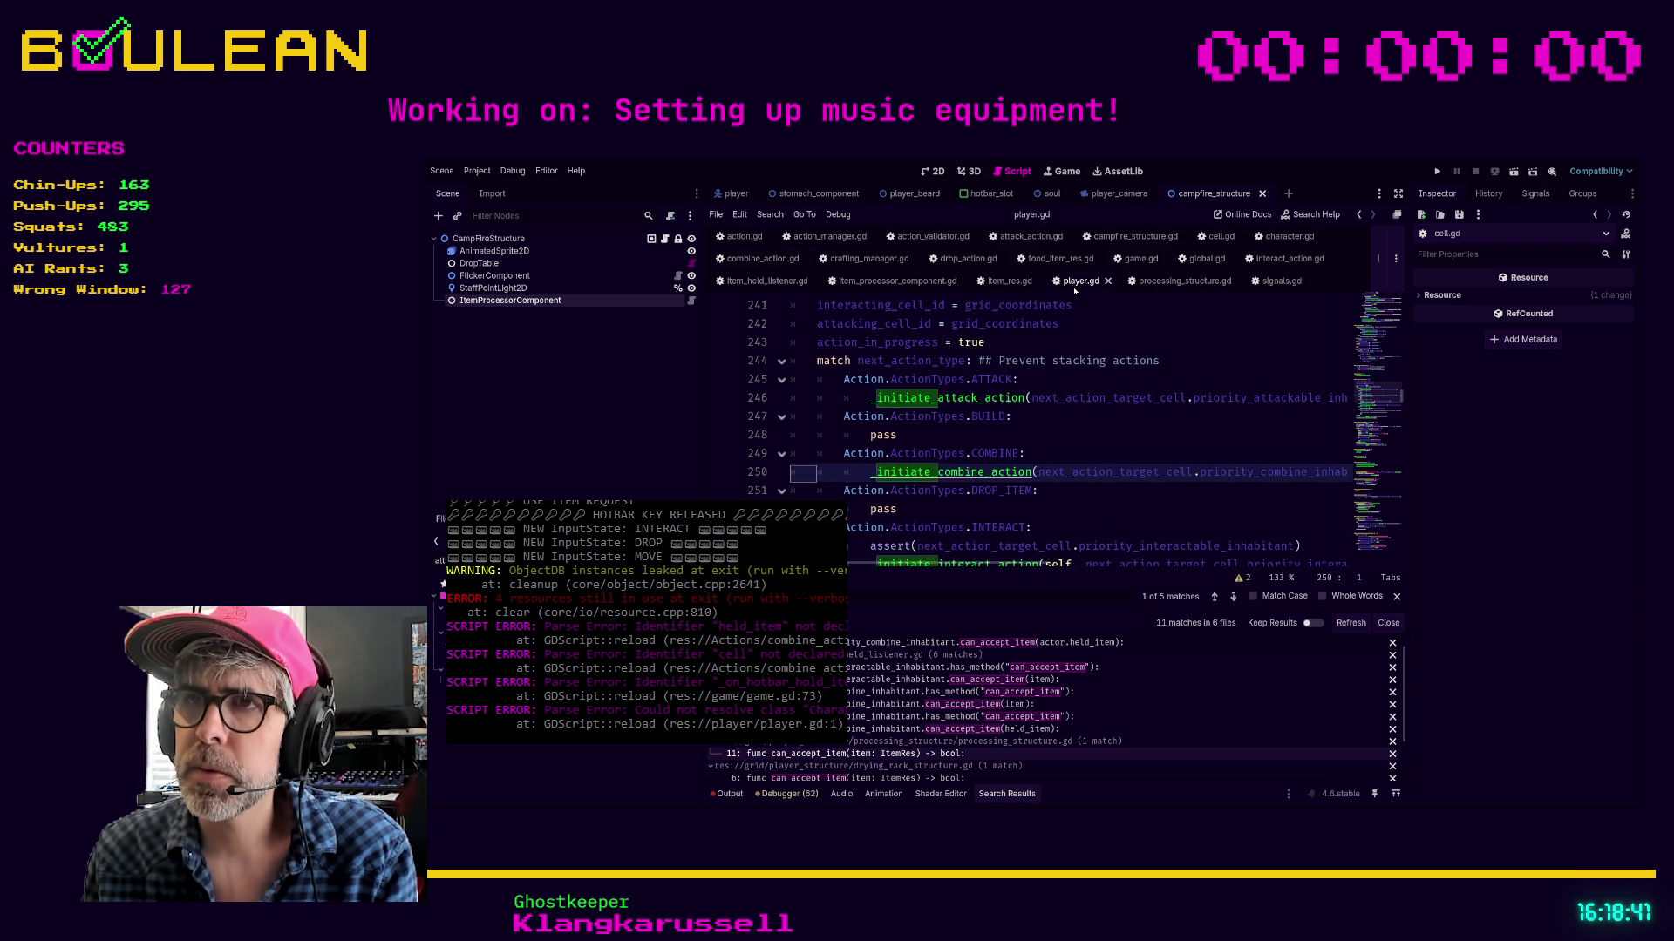
Add an item: ItemRes parameter to _initiate_combine_action in character.gd
{"action": "left_click", "coordinate": [972, 473], "text": "ctrl"}
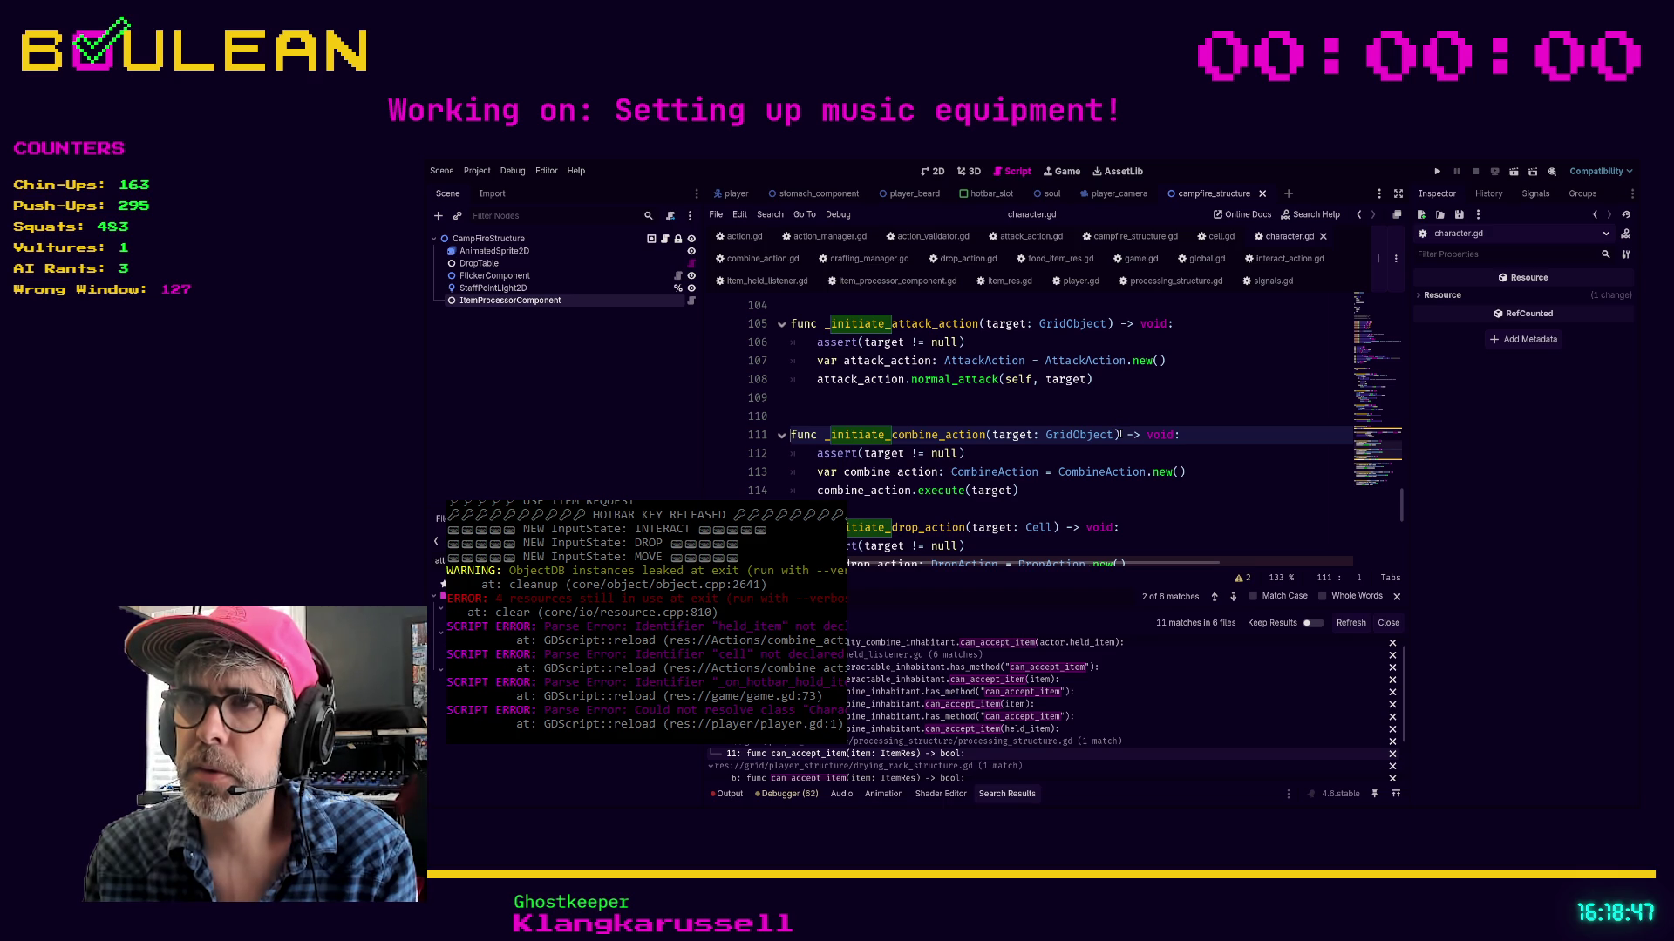
{"action": "left_click", "coordinate": [1115, 434]}
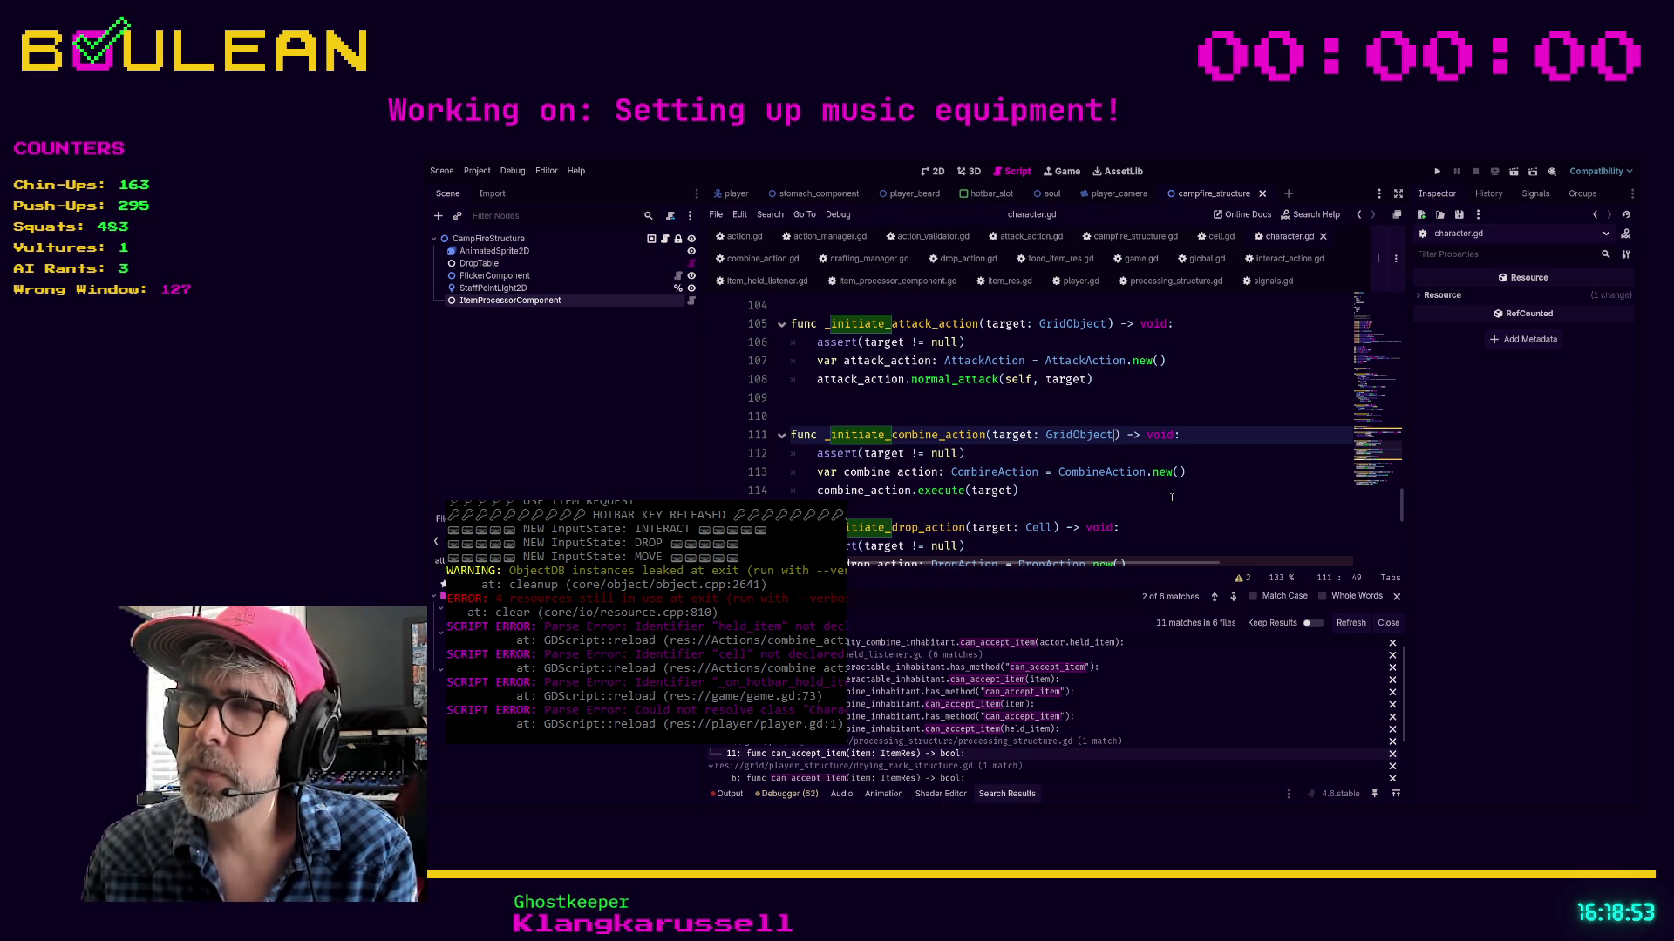
{"action": "type", "text": ", item"}
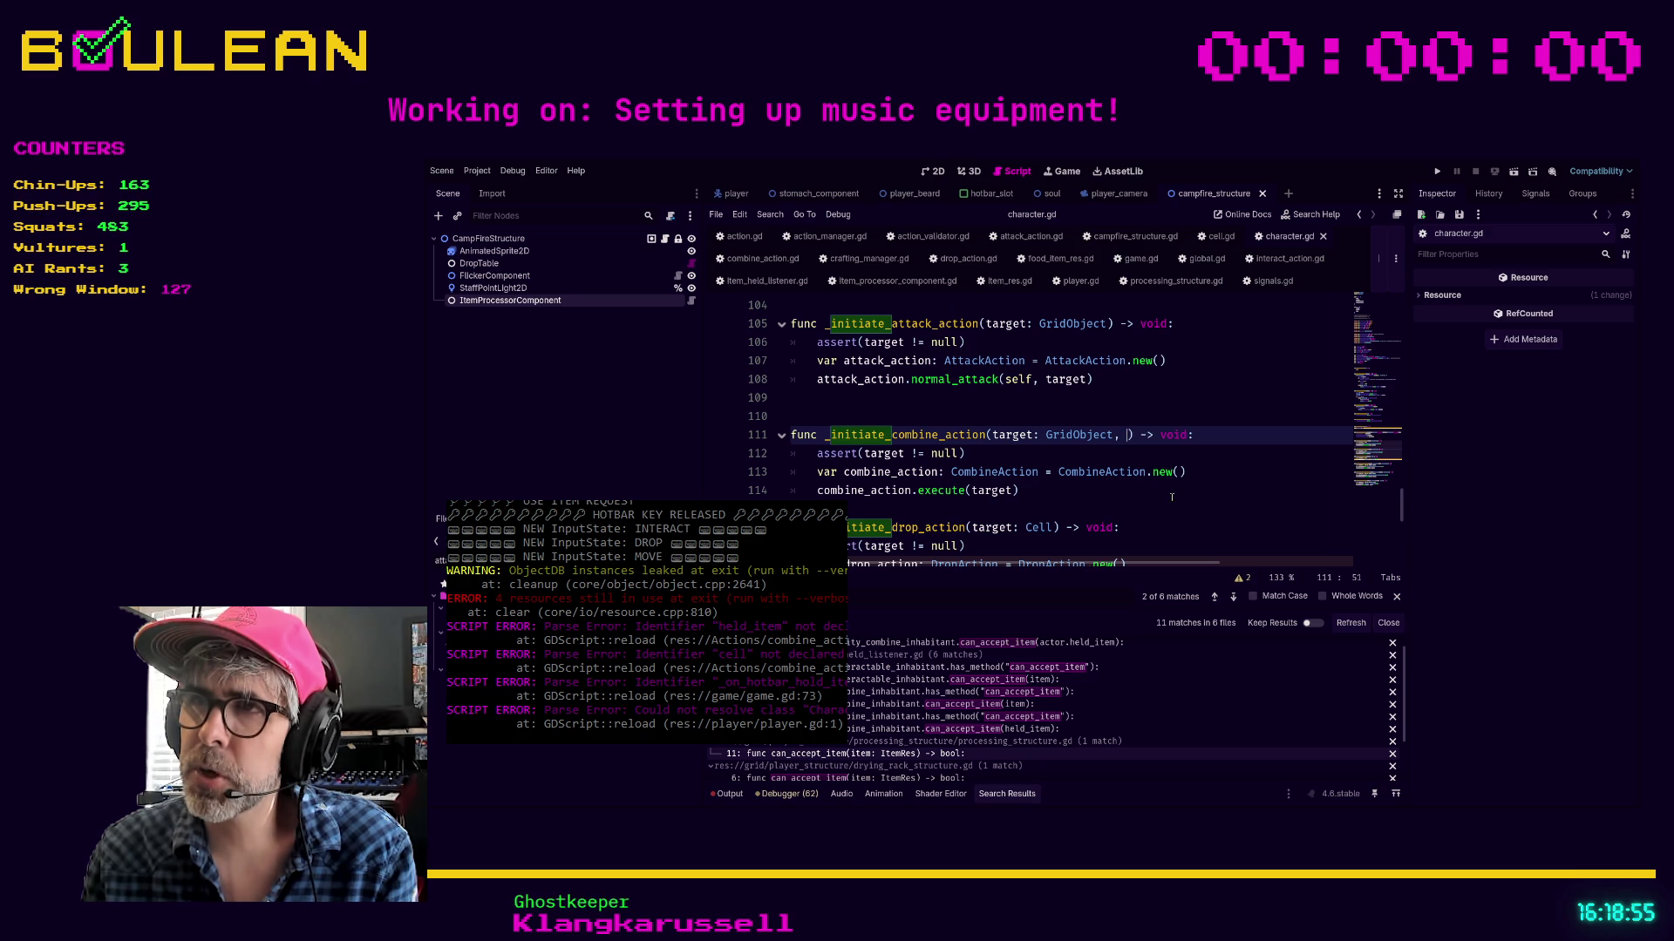
{"action": "type", "text": ": ItemR"}
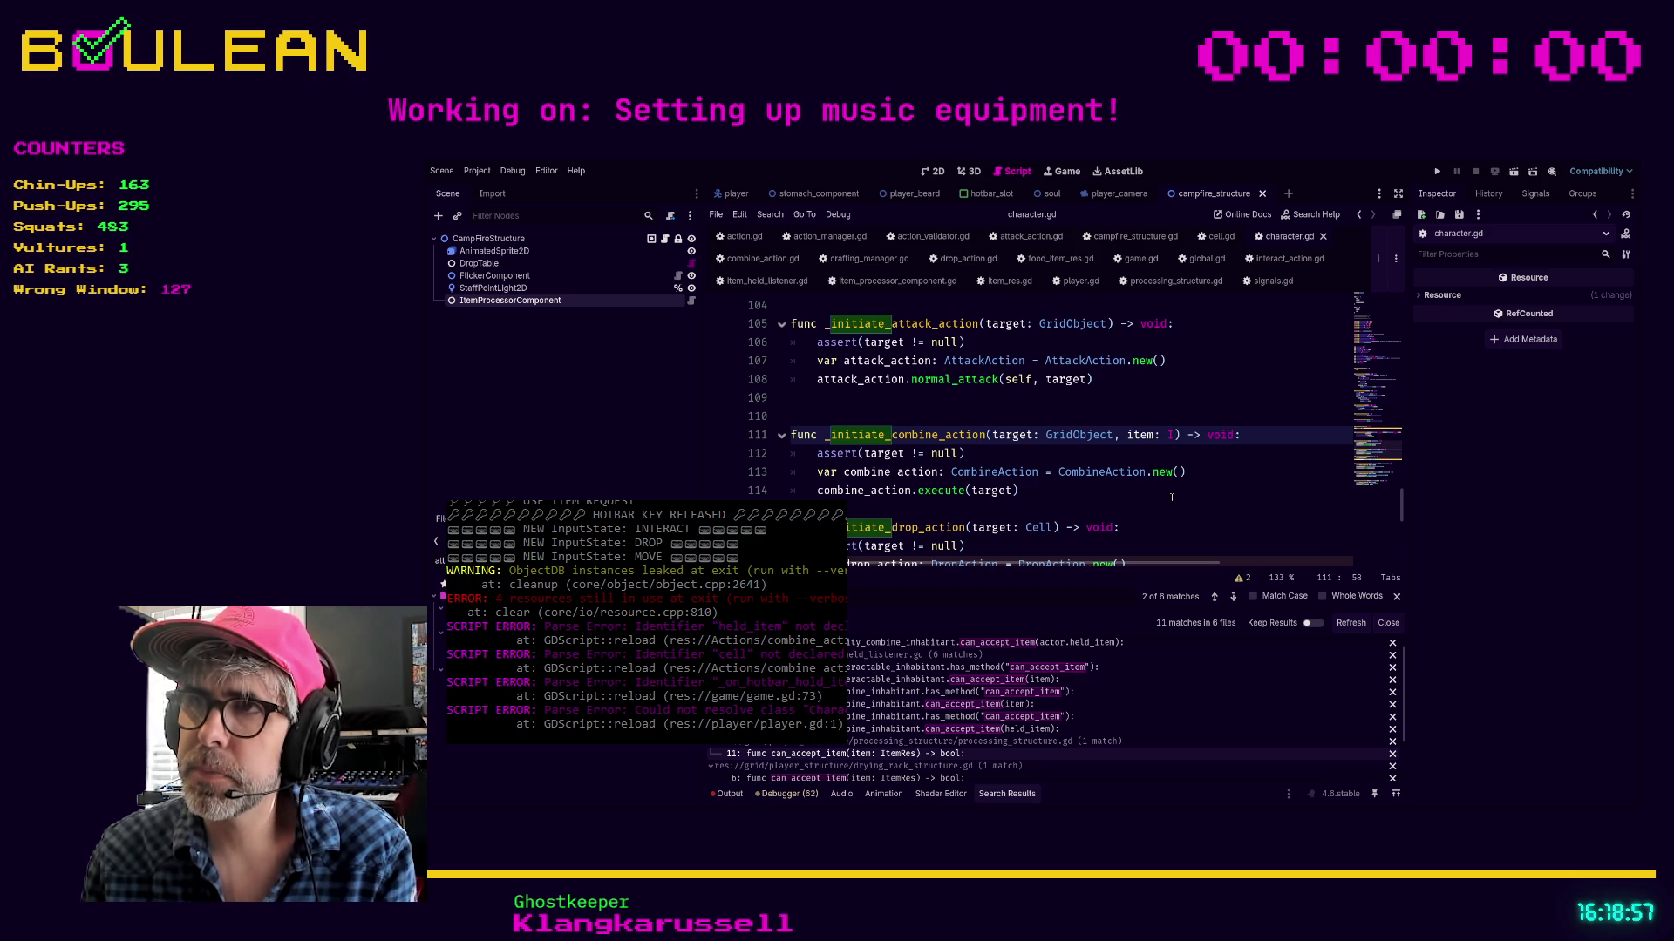
{"action": "key", "text": "Return"}
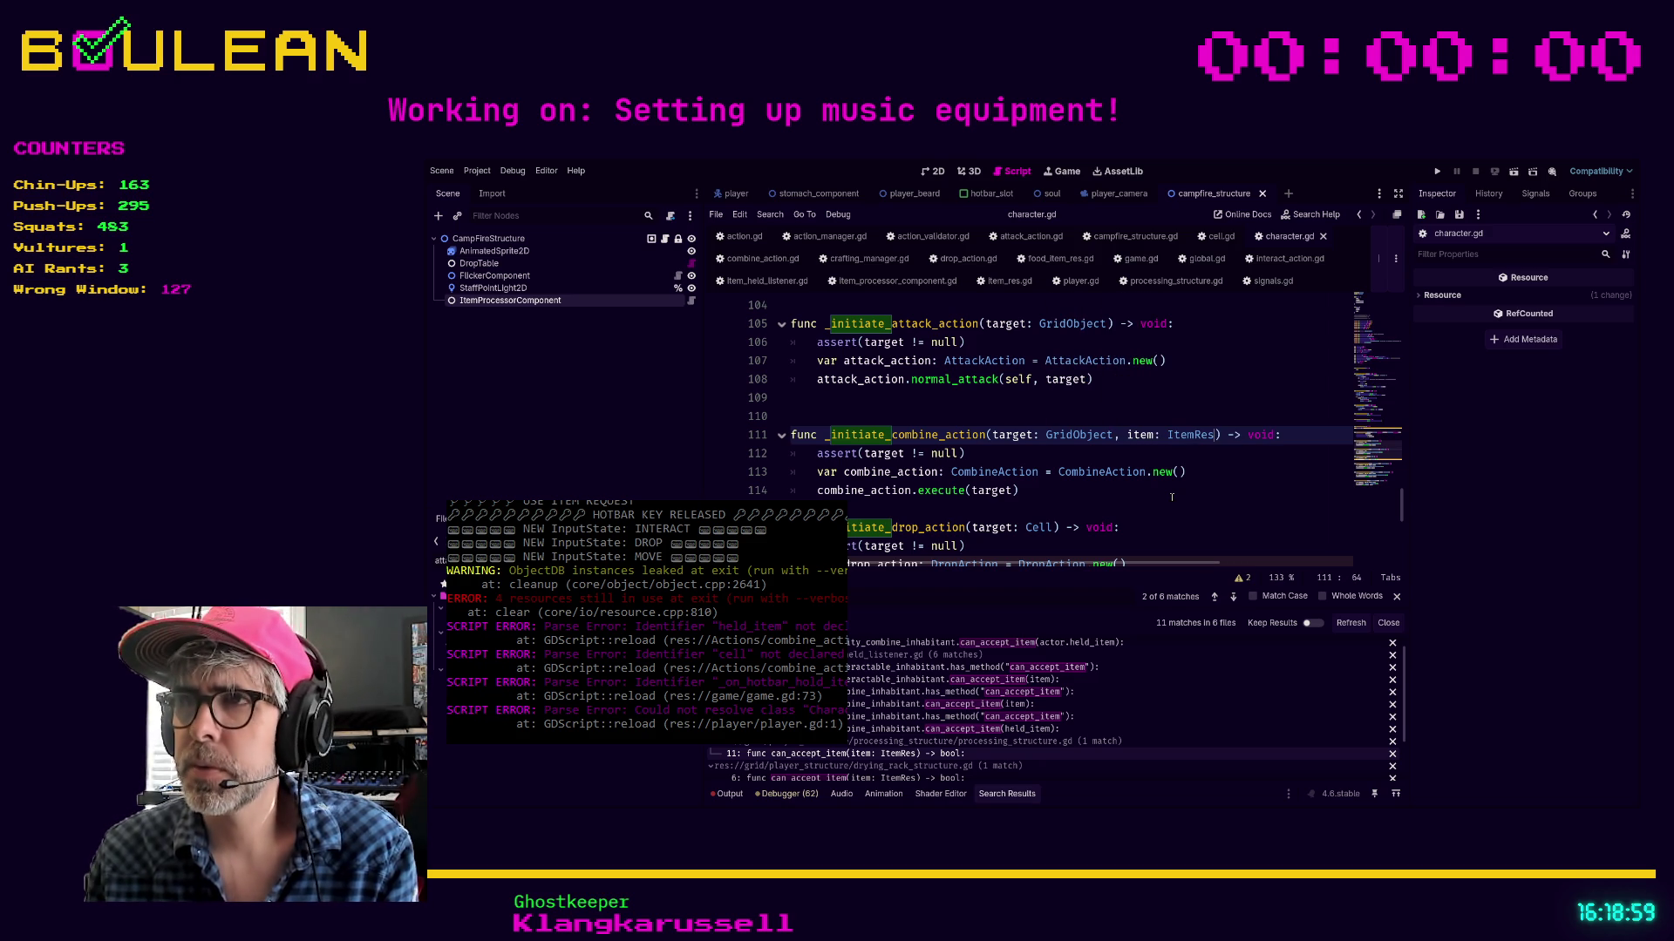
Change the call on line 114 to combine_action.execute(target, item)
{"action": "left_click", "coordinate": [1111, 489]}
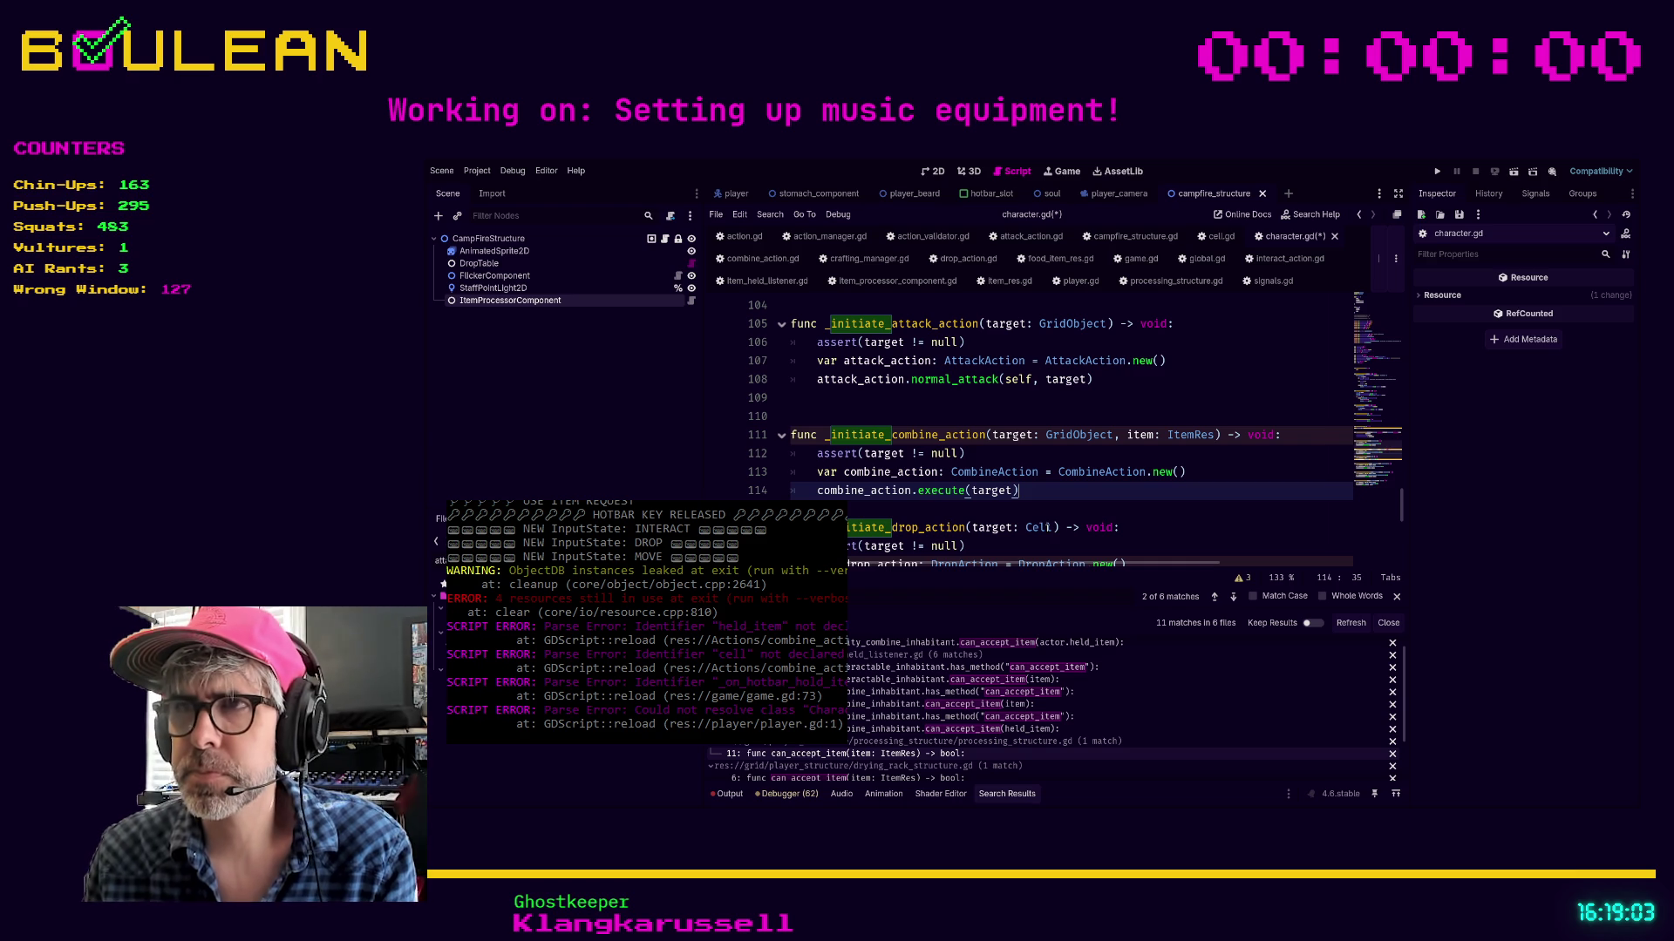
{"action": "key", "text": "Left"}
{"action": "type", "text": ", item"}
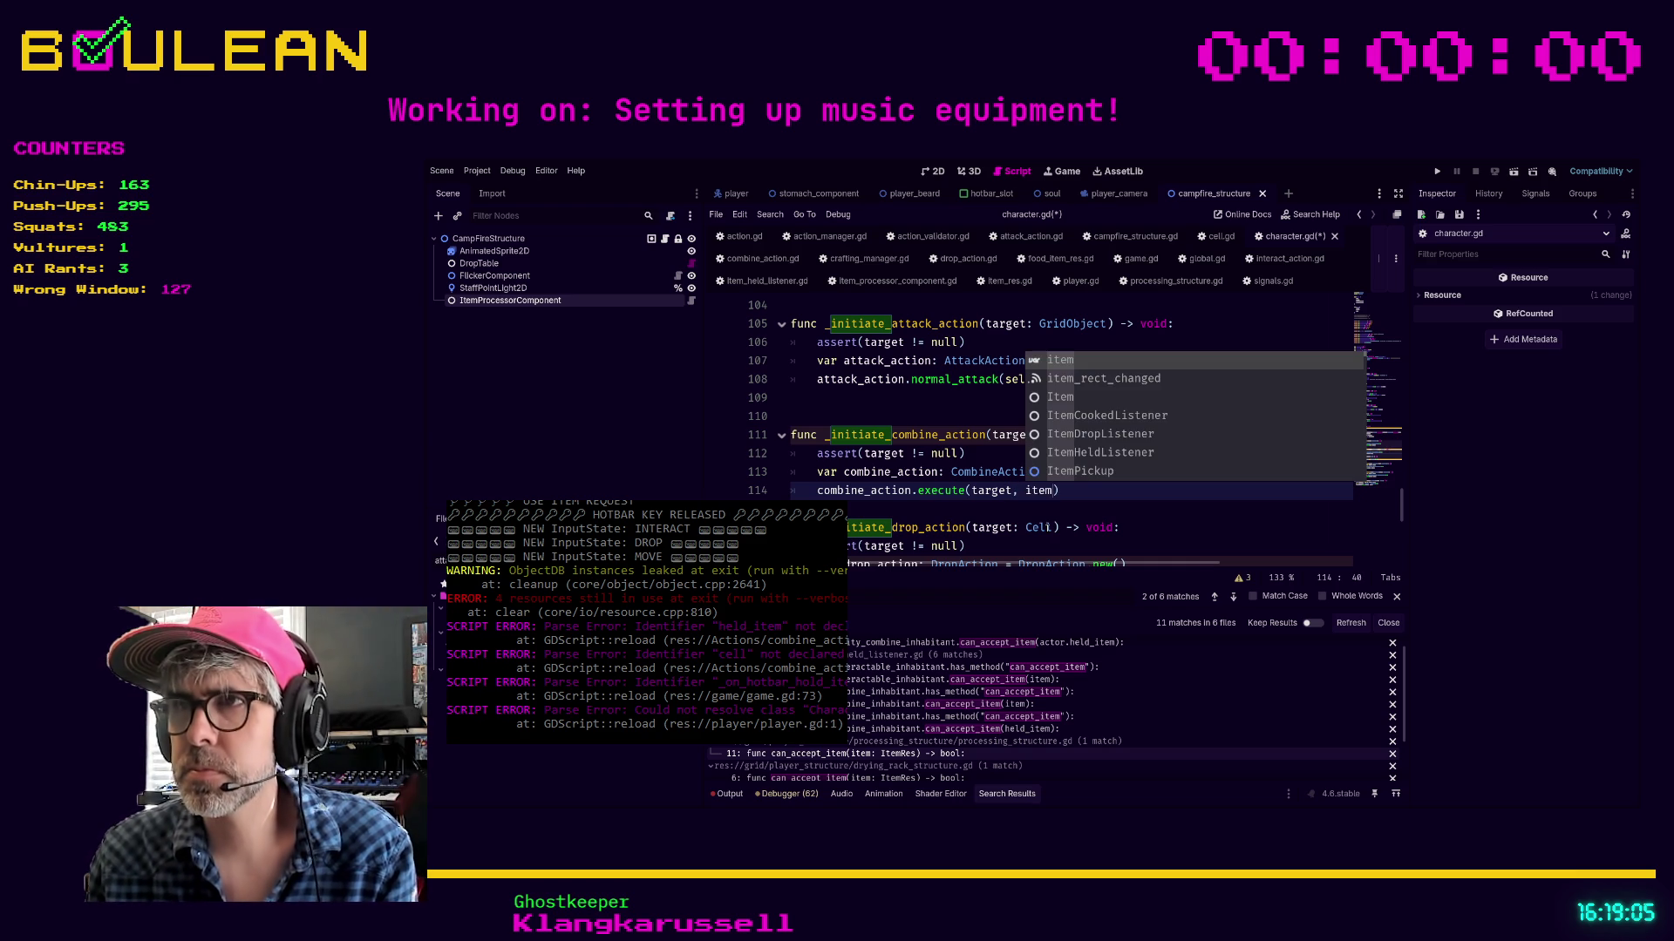
{"action": "left_click", "coordinate": [989, 501]}
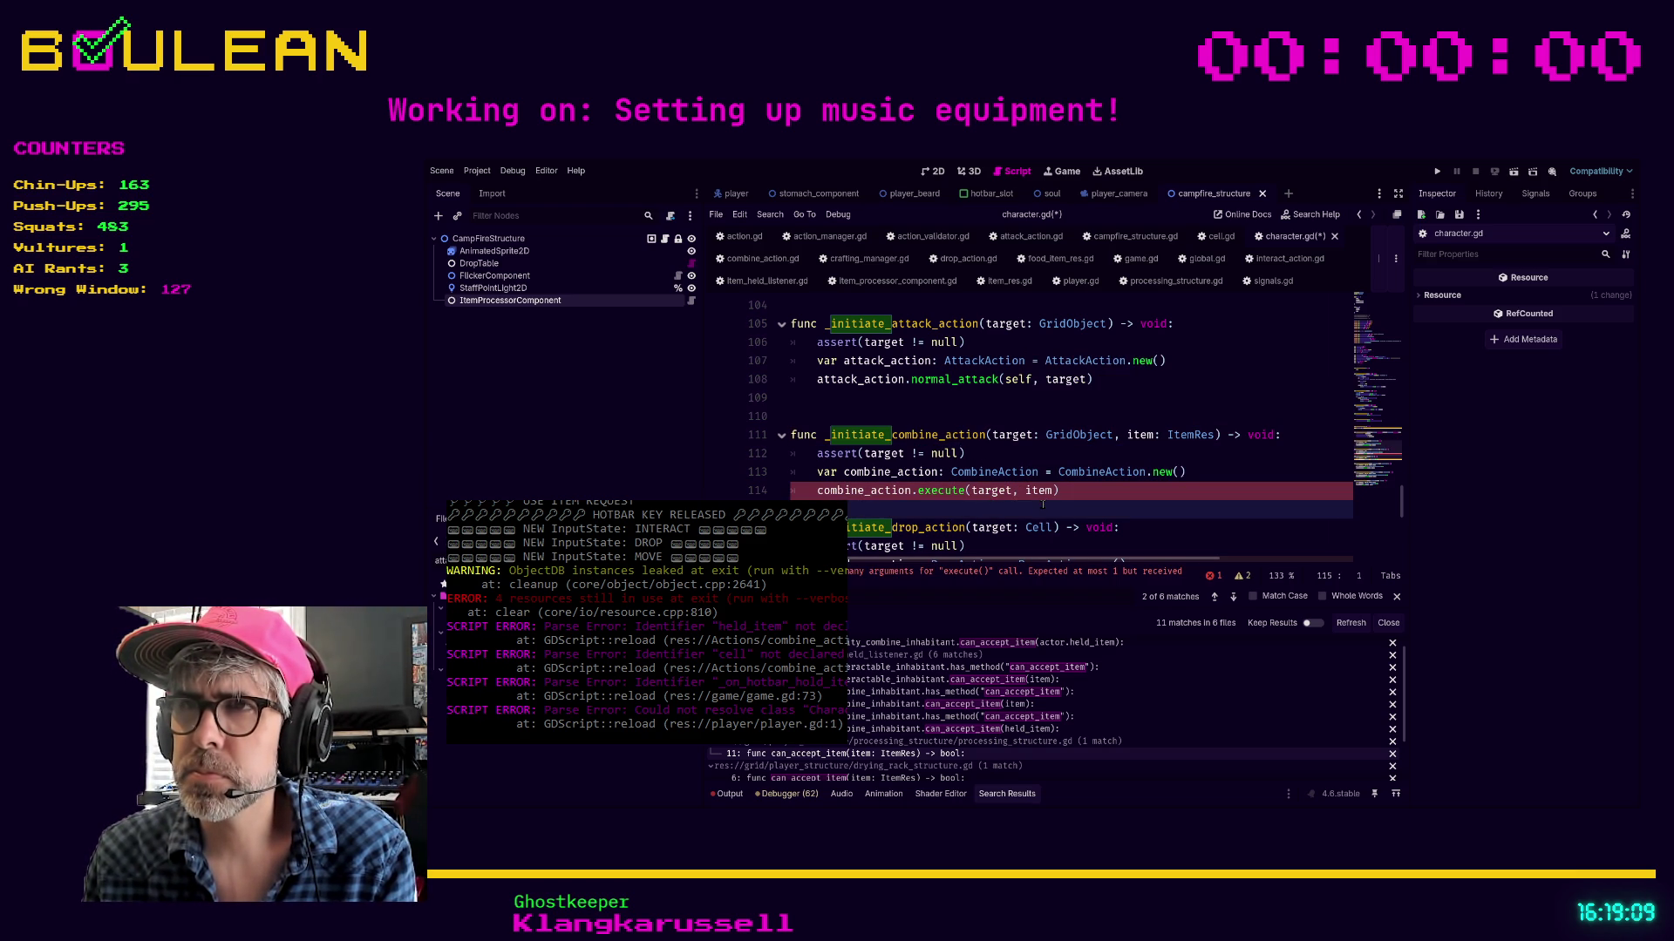
{"action": "left_click", "coordinate": [941, 493], "text": "ctrl"}
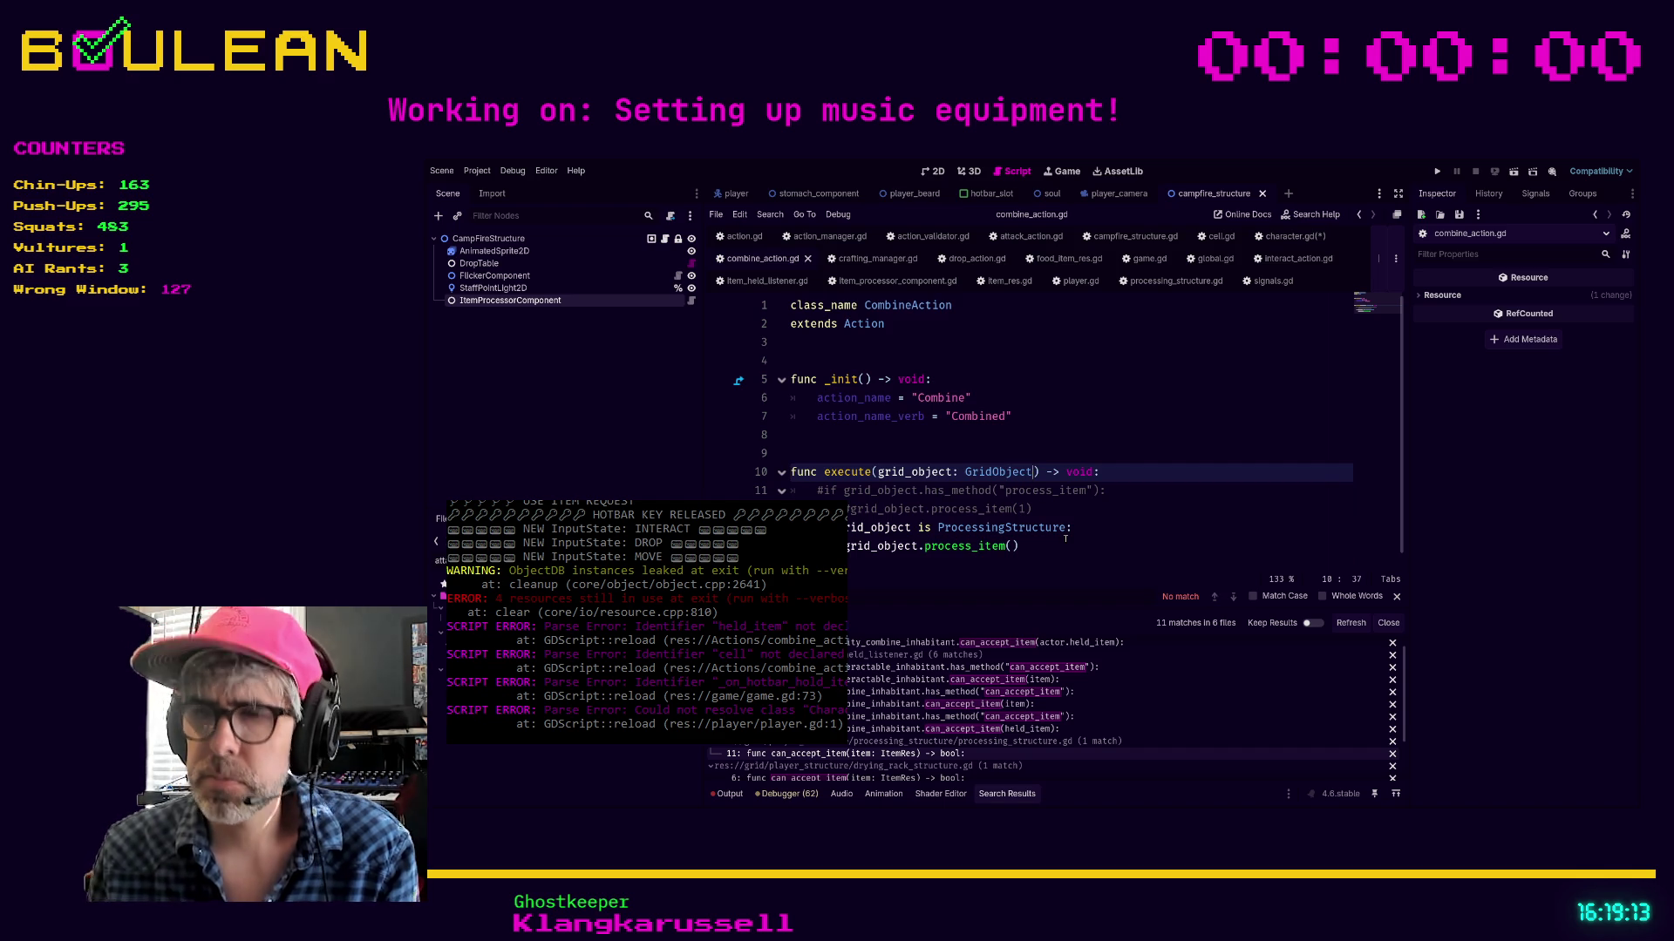
Add an item: ItemRes parameter to execute and rename grid_object to target
{"action": "type", "text": ", i"}
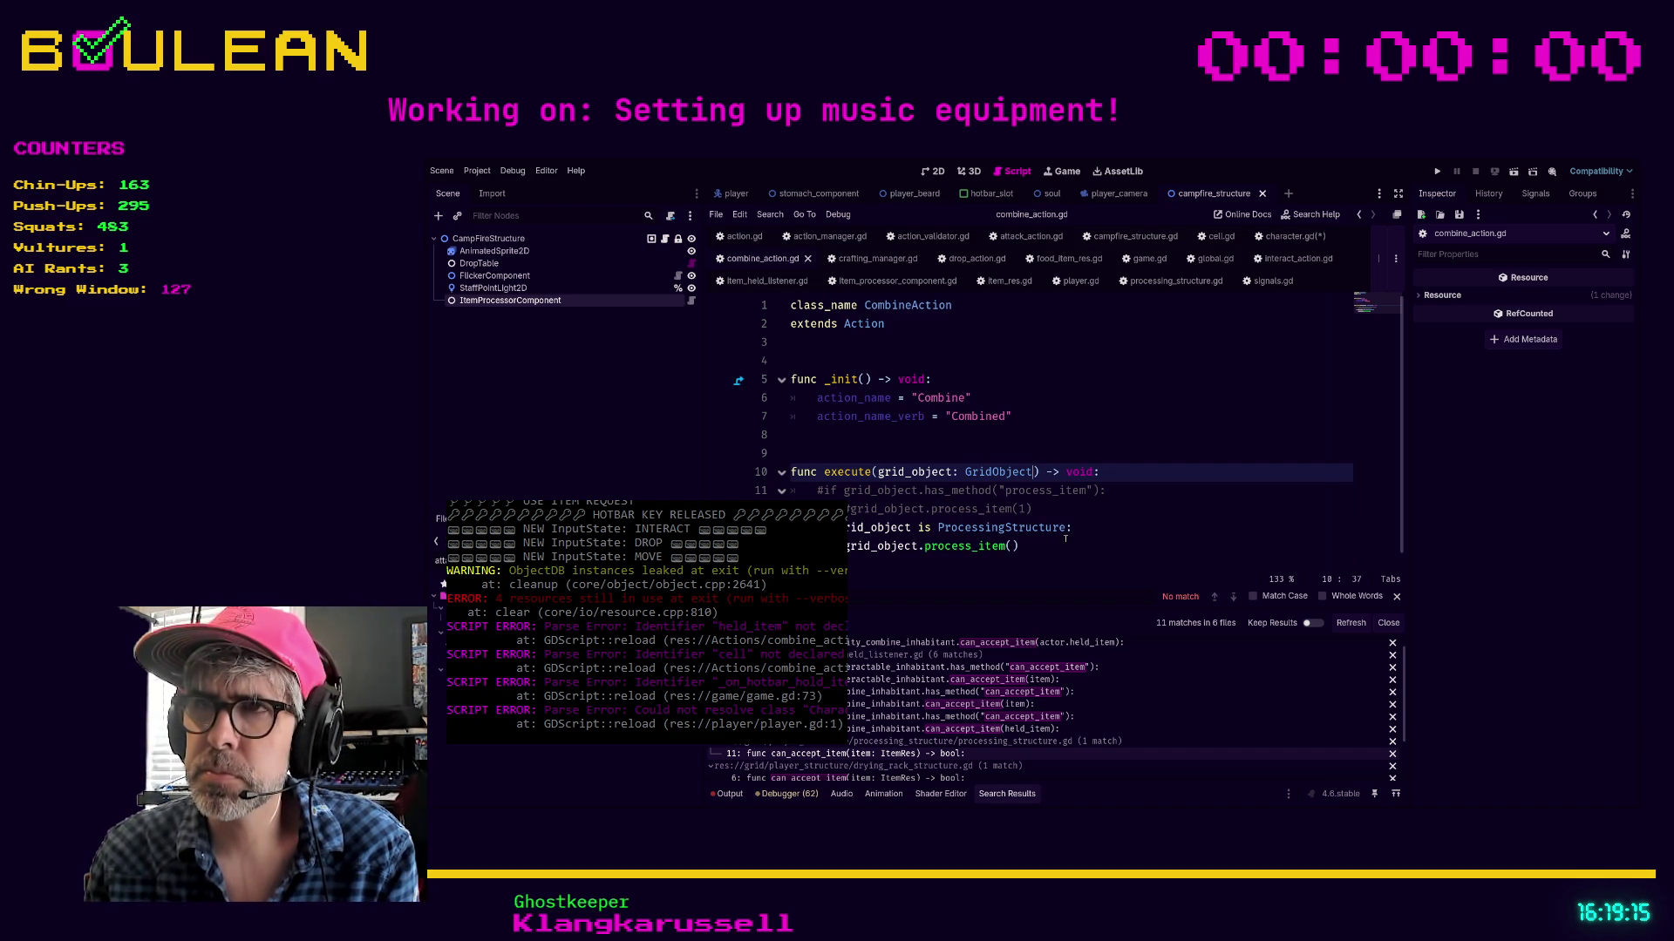
{"action": "type", "text": "tem:"}
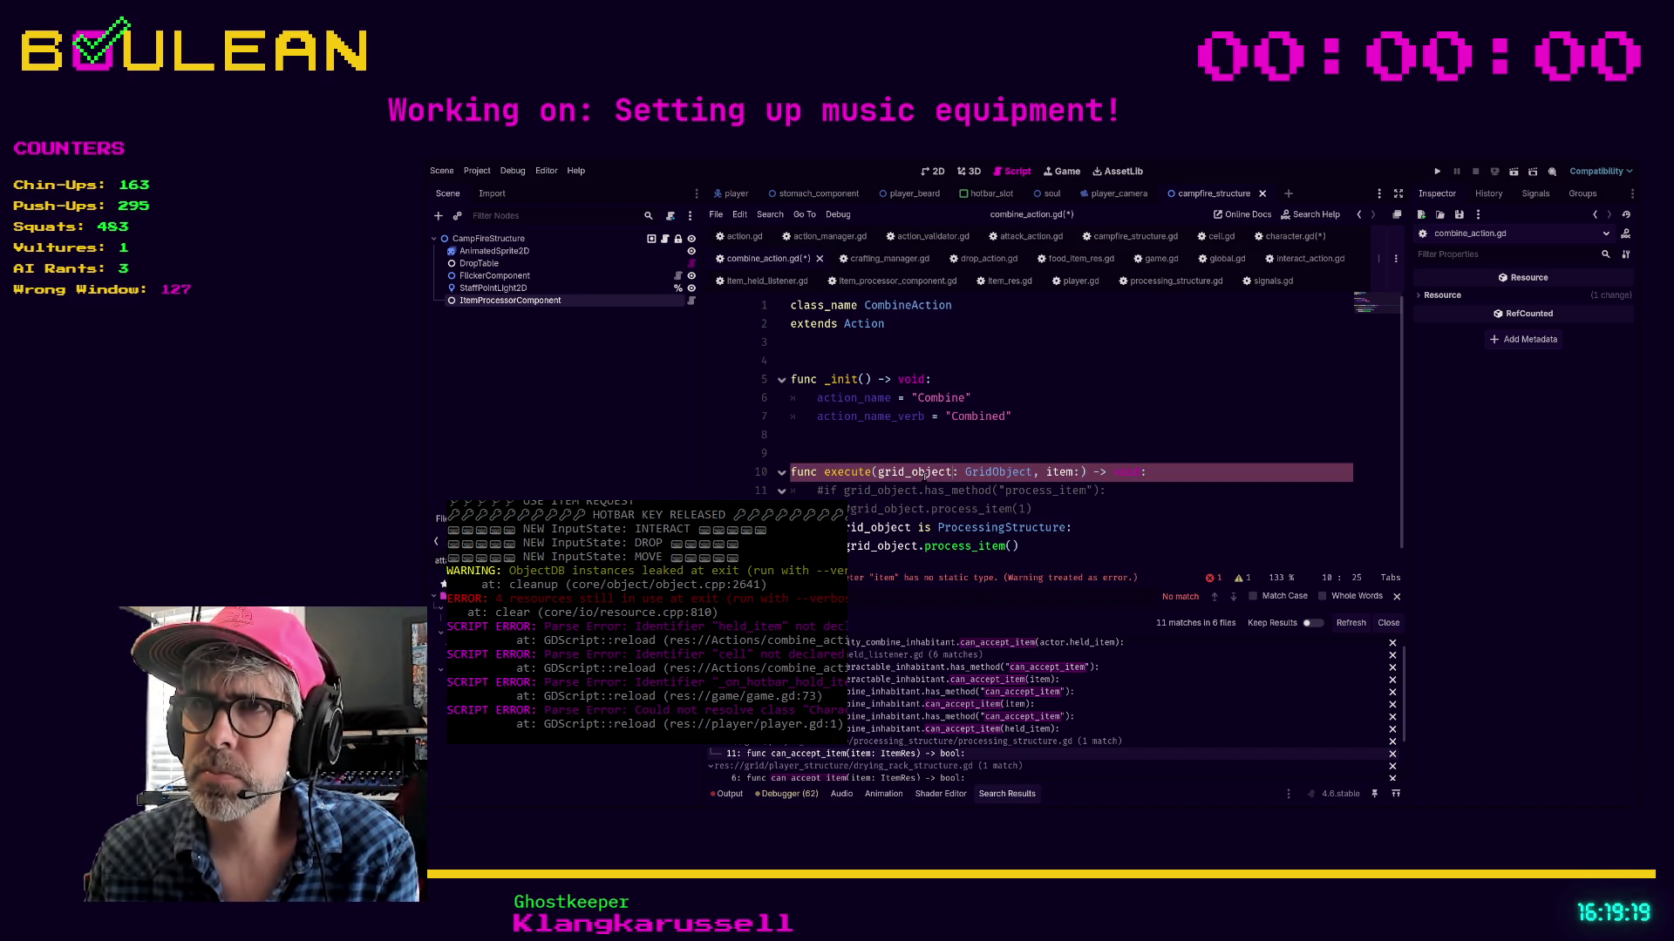
{"action": "double_click", "coordinate": [924, 471]}
{"action": "type", "text": "targe"}
{"action": "type", "text": "r"}
{"action": "left_click", "coordinate": [1049, 472]}
{"action": "type", "text": "IUtemRes"}
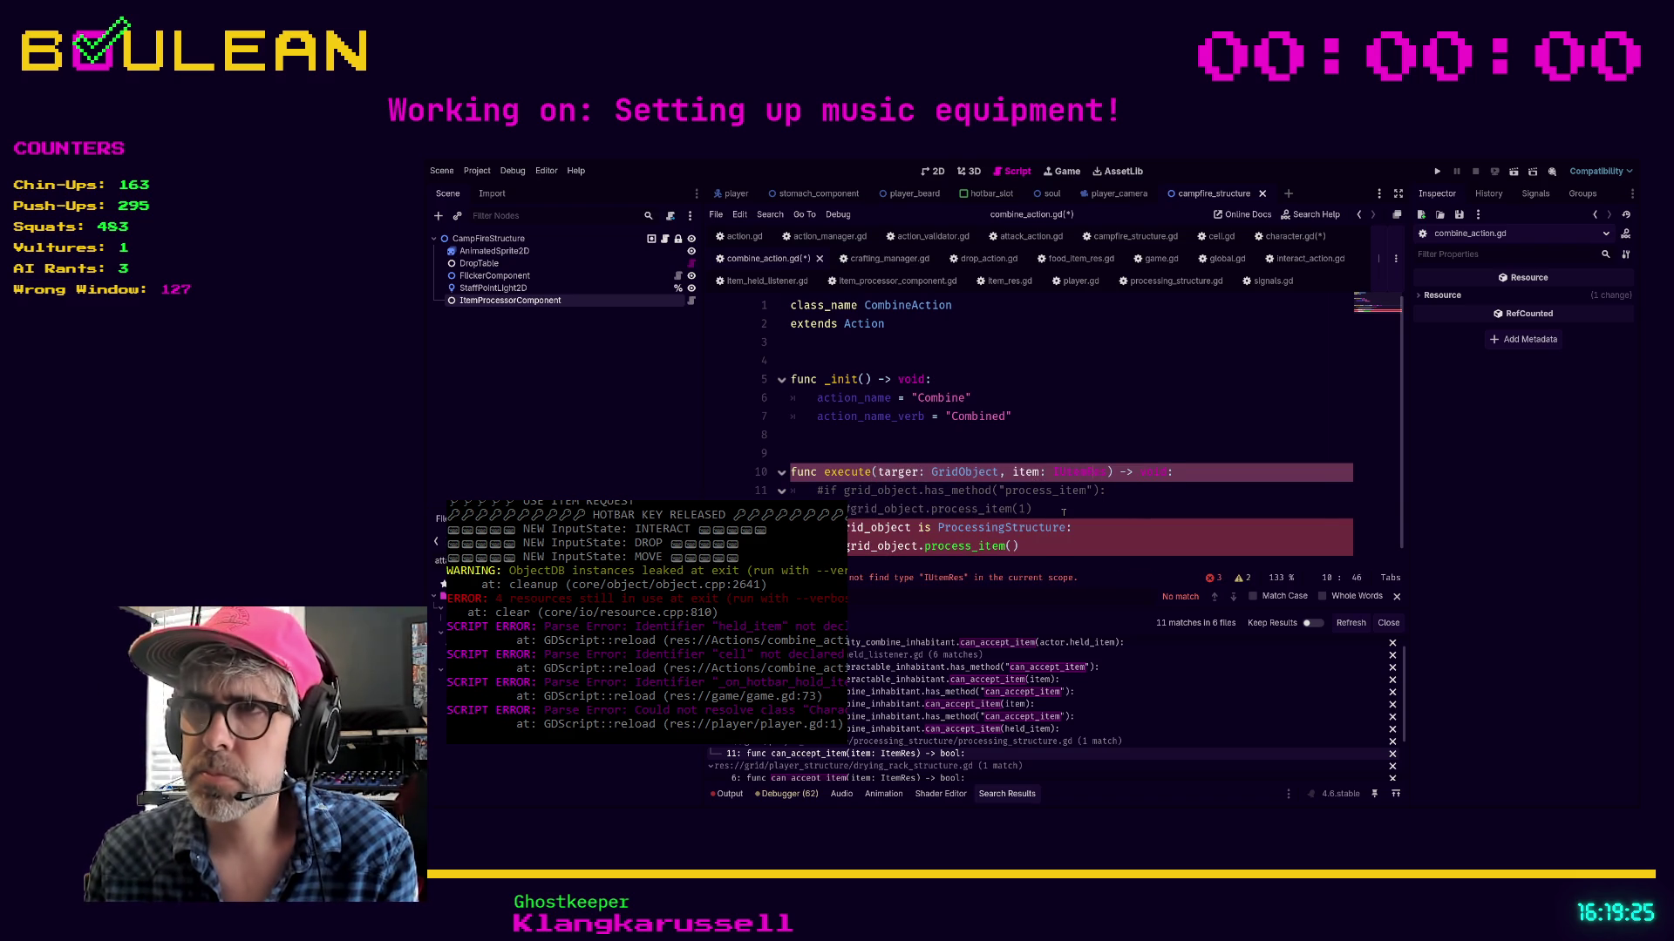
{"action": "key", "text": "BackSpace"}
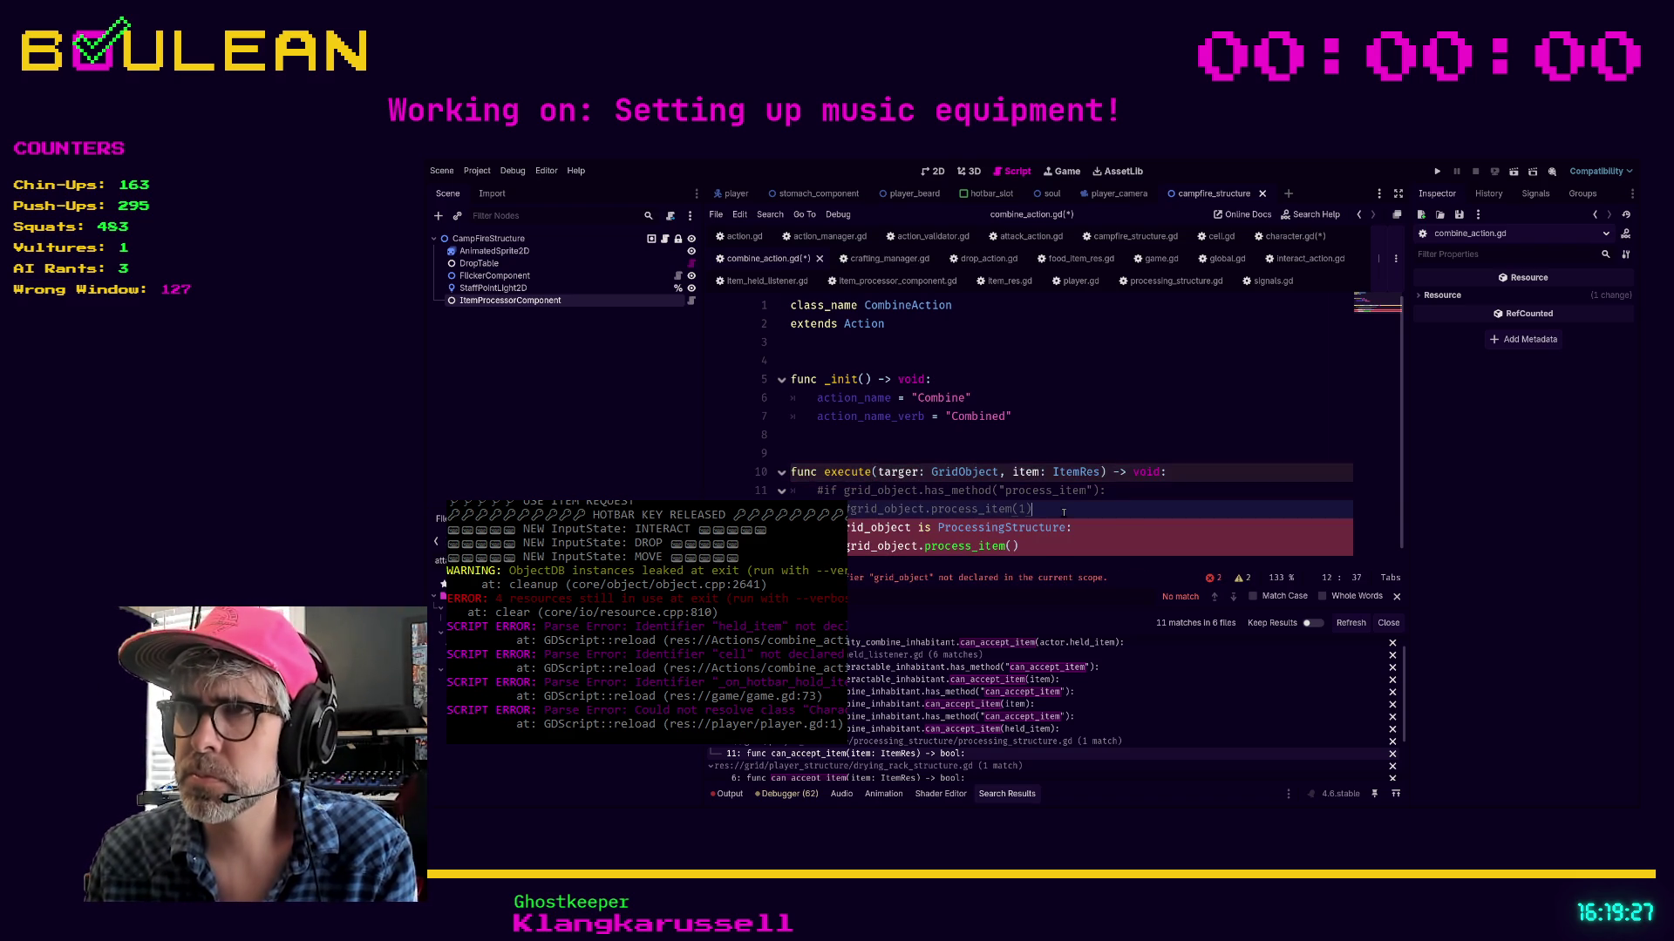
Pass item into the process_item call and fix the 'targer' typo to target
{"action": "left_click", "coordinate": [1145, 545]}
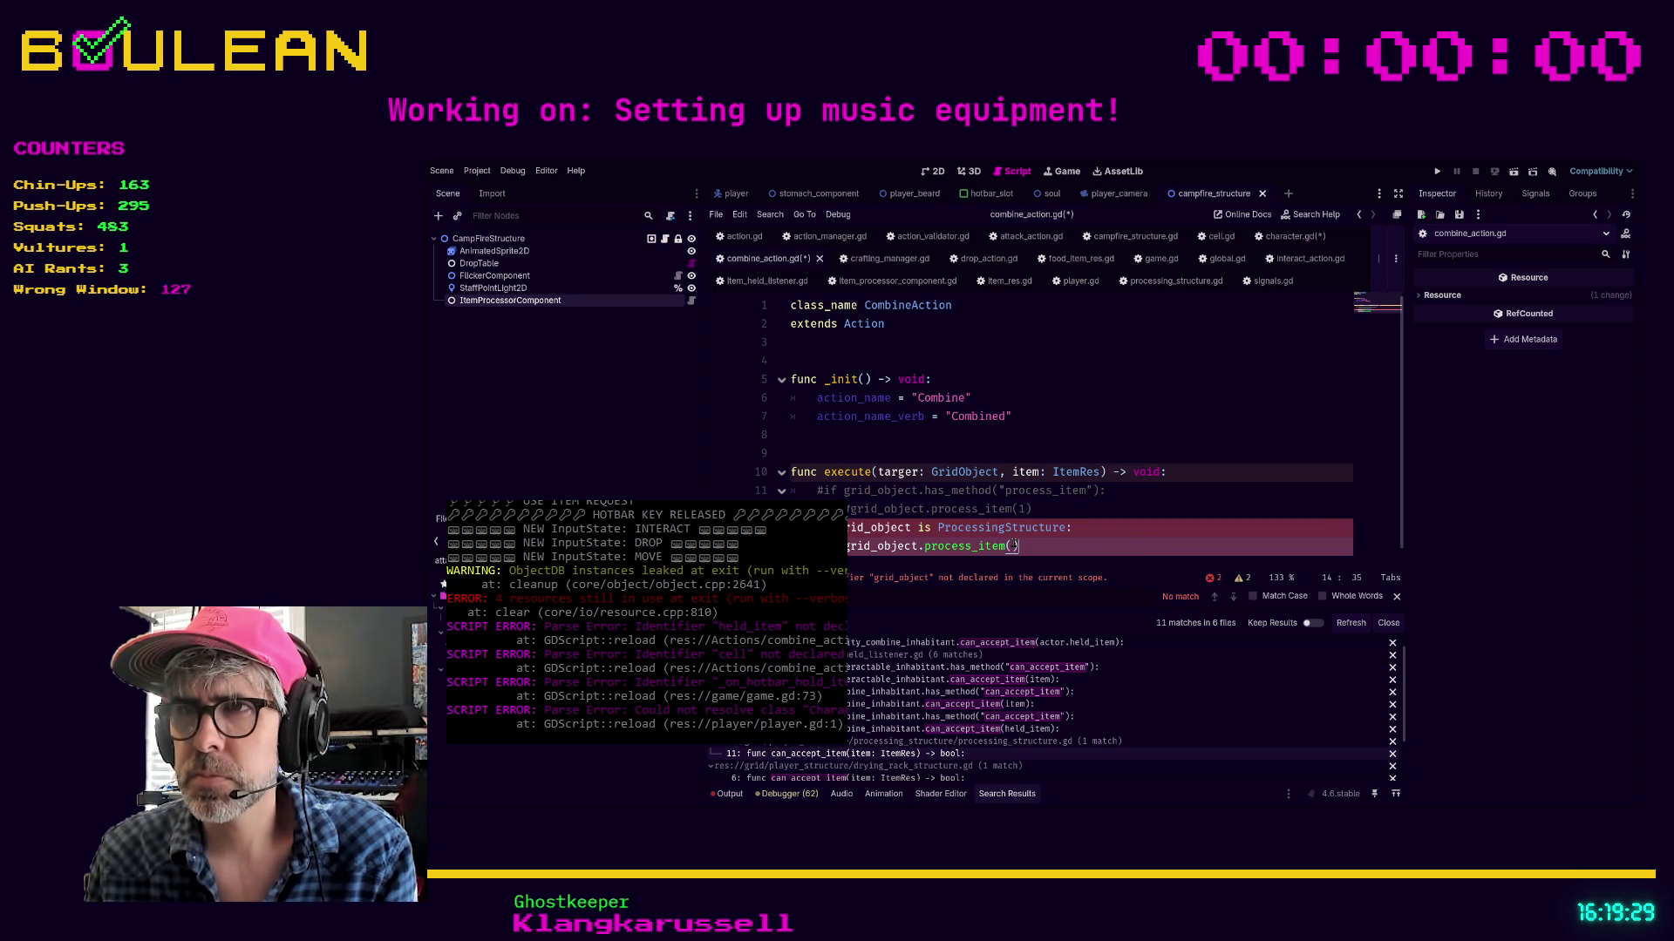
{"action": "type", "text": "it"}
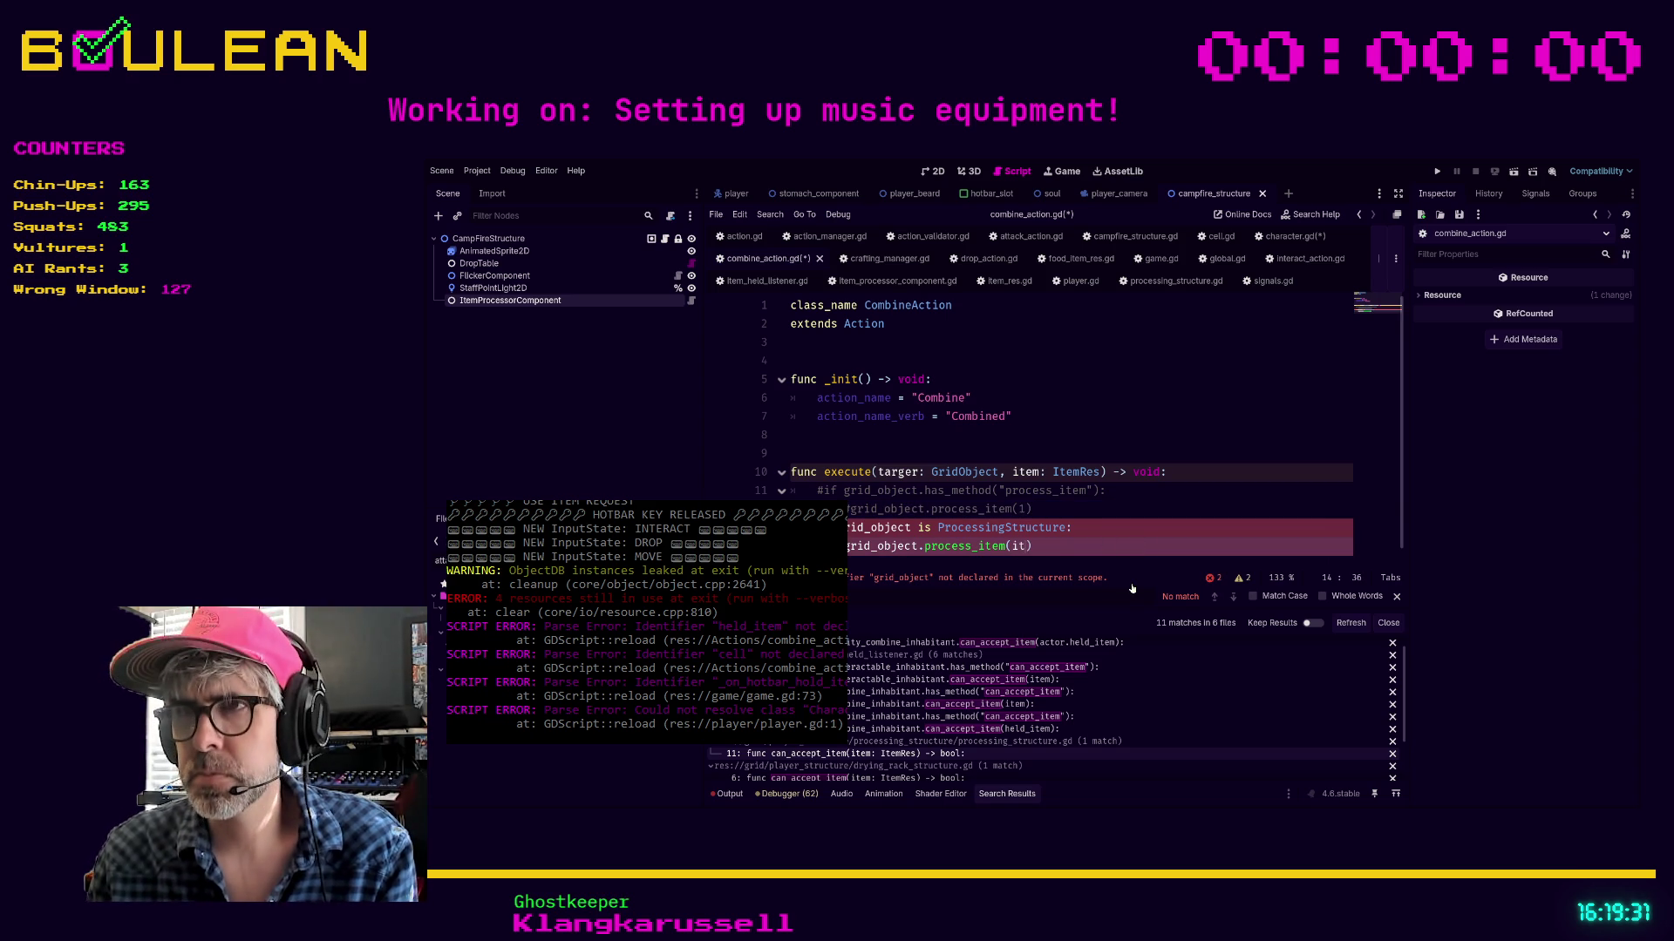
{"action": "type", "text": "em"}
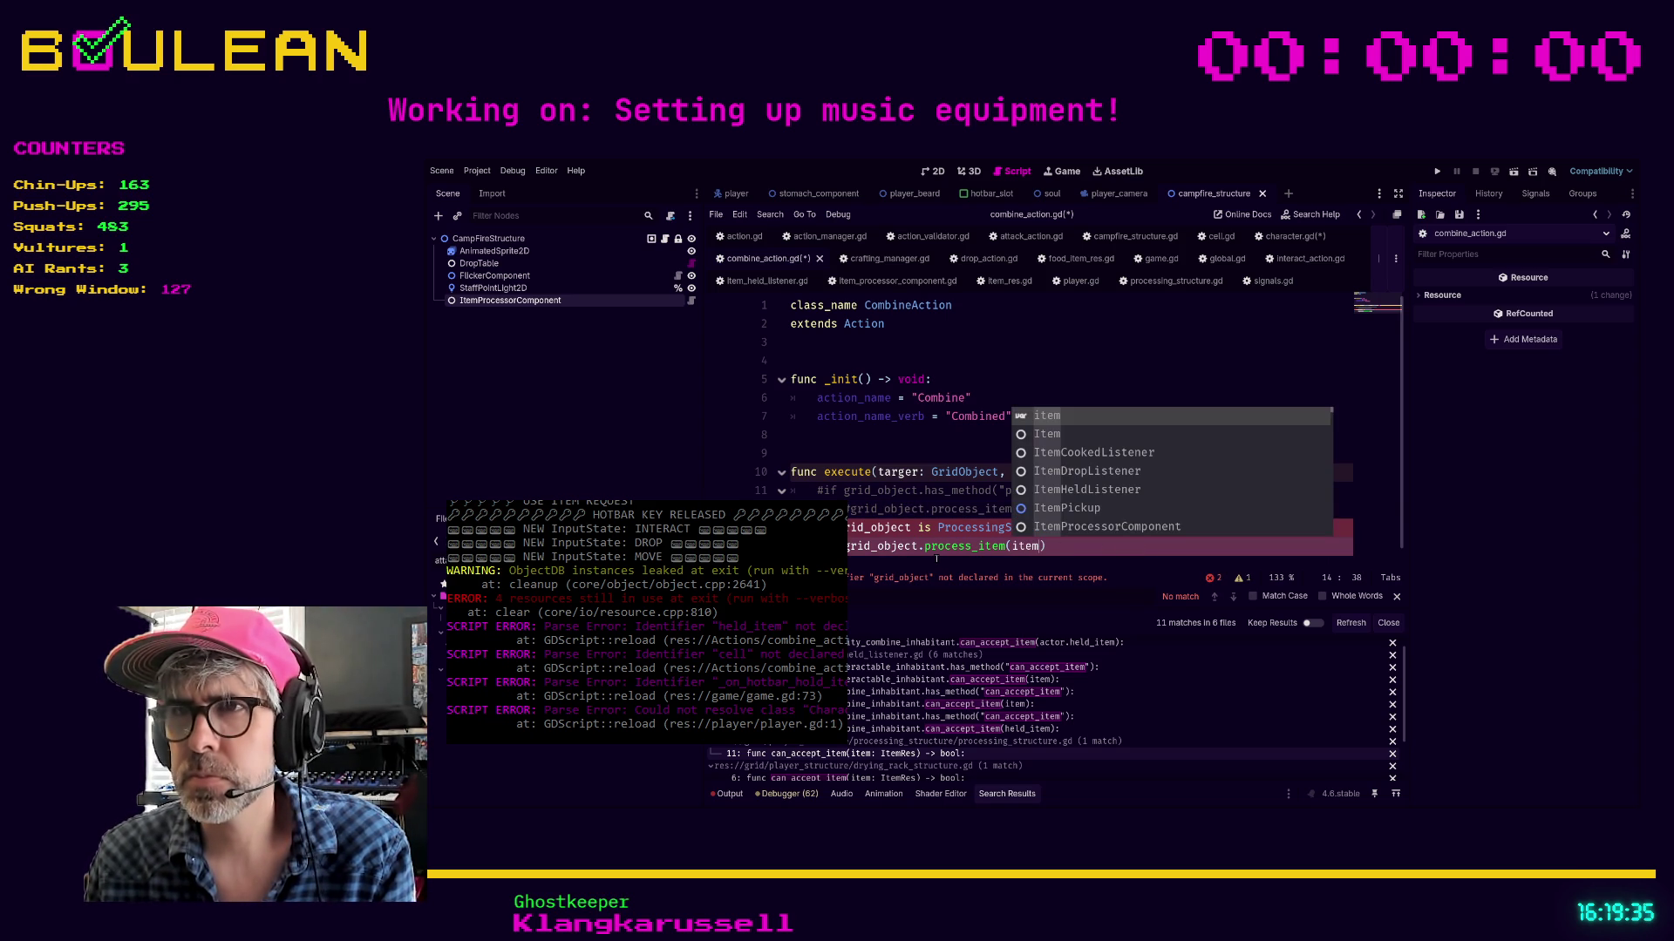
{"action": "left_click", "coordinate": [937, 559]}
{"action": "left_click_drag", "start_coordinate": [918, 461], "coordinate": [793, 442]}
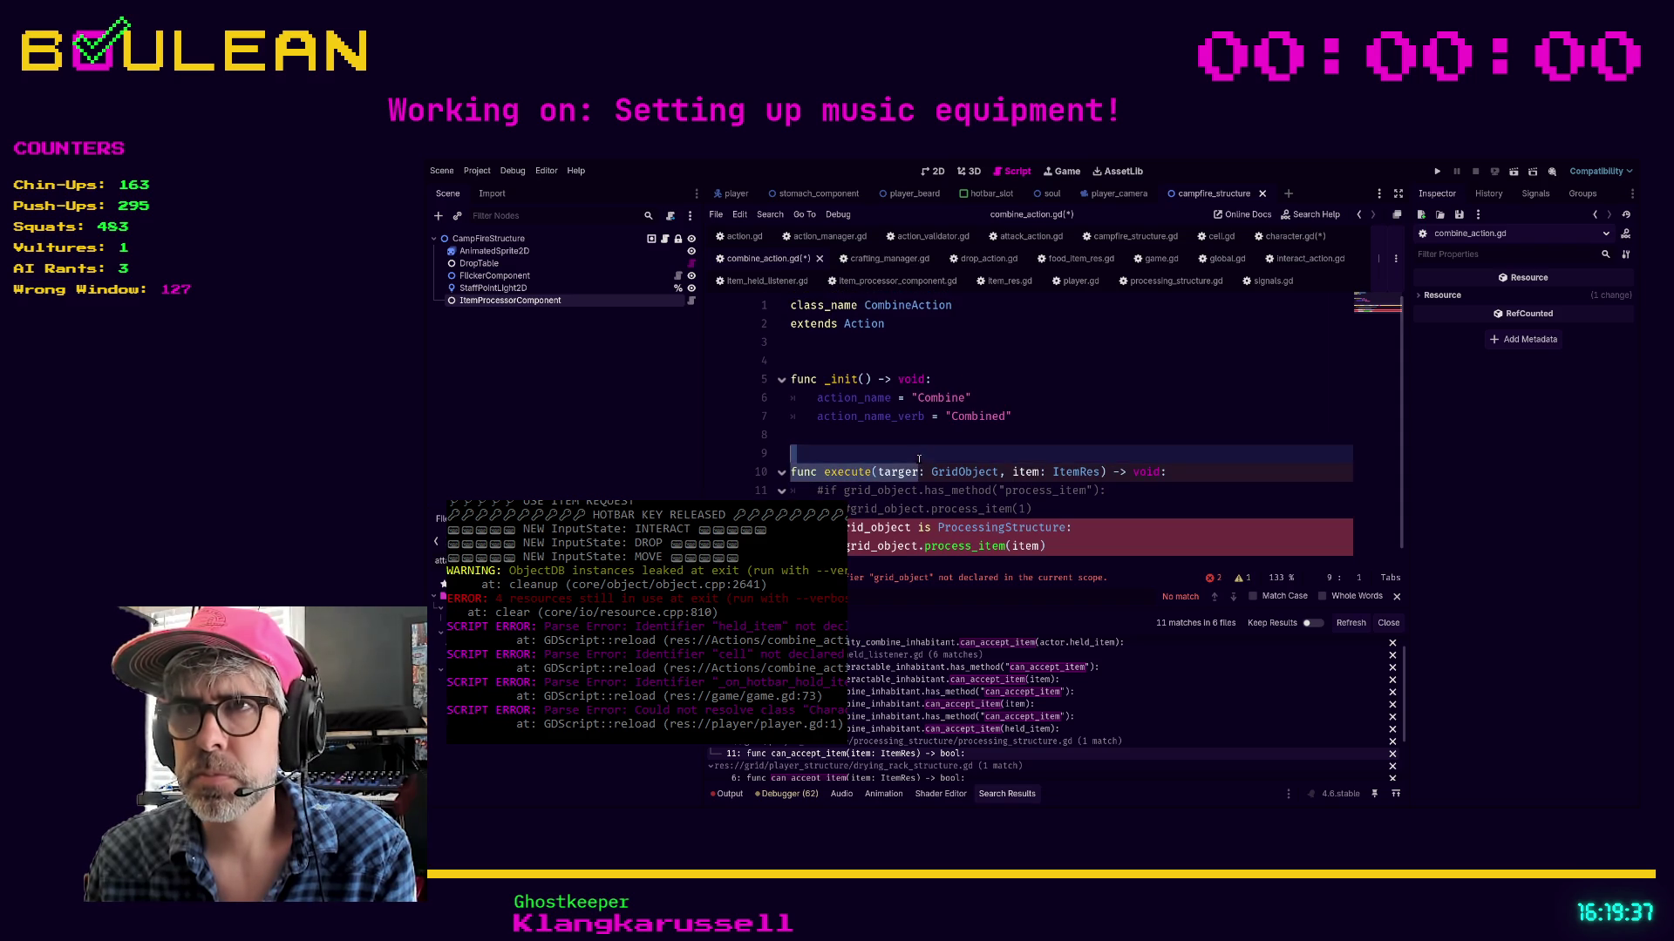
{"action": "key", "text": "Down"}
{"action": "key", "text": "ctrl+Right"}
{"action": "key", "text": "ctrl+Right"}
{"action": "key", "text": "BackSpace"}
{"action": "type", "text": "t"}
{"action": "key", "text": "Down"}
{"action": "key", "text": "Down"}
{"action": "key", "text": "Down"}
Replace both grid_object references in the body with target and save combine_action.gd
{"action": "double_click", "coordinate": [907, 473]}
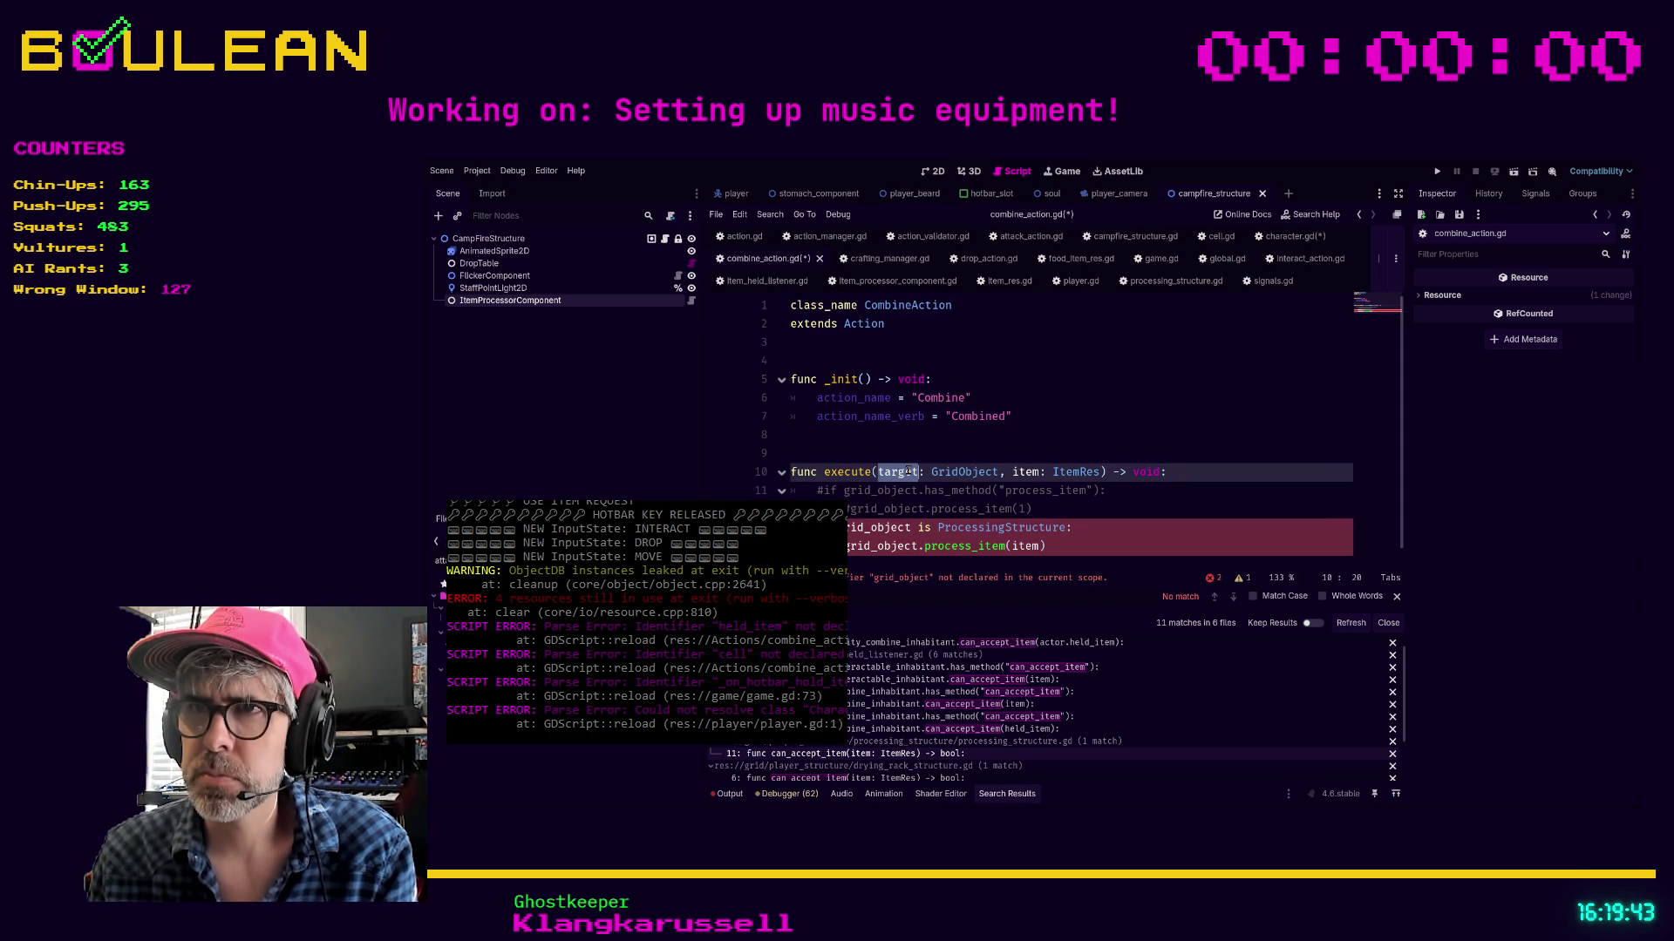
{"action": "key", "text": "ctrl+c"}
{"action": "double_click", "coordinate": [882, 528]}
{"action": "key", "text": "ctrl+v"}
{"action": "double_click", "coordinate": [882, 546]}
{"action": "key", "text": "ctrl+v"}
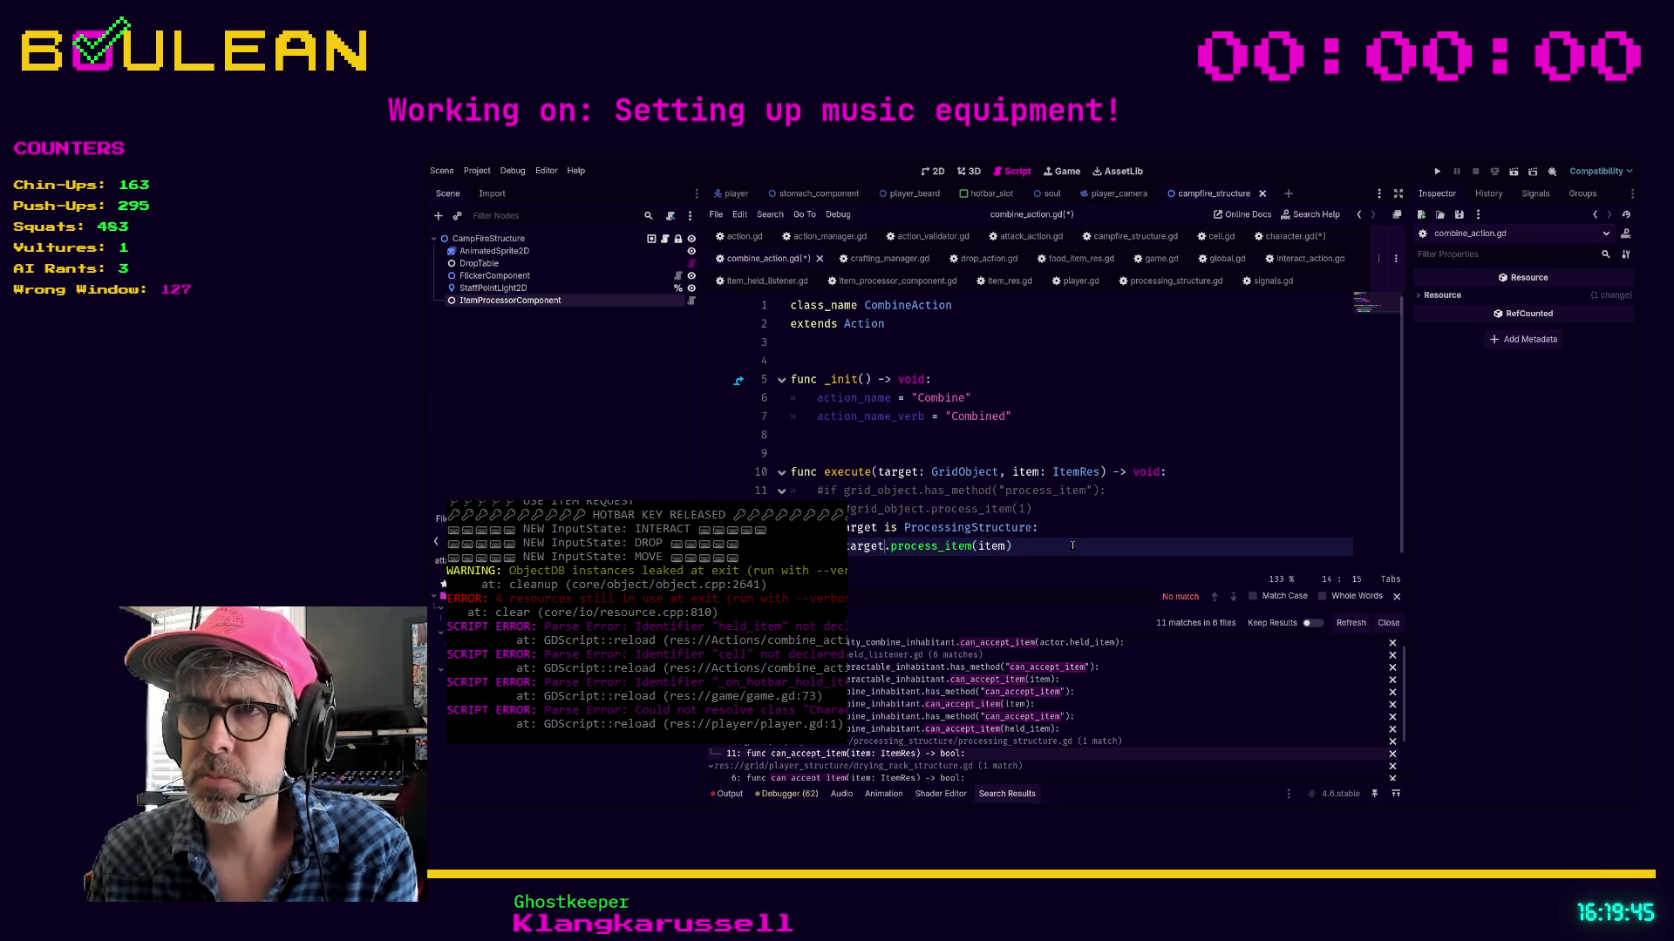
{"action": "key", "text": "ctrl+s"}
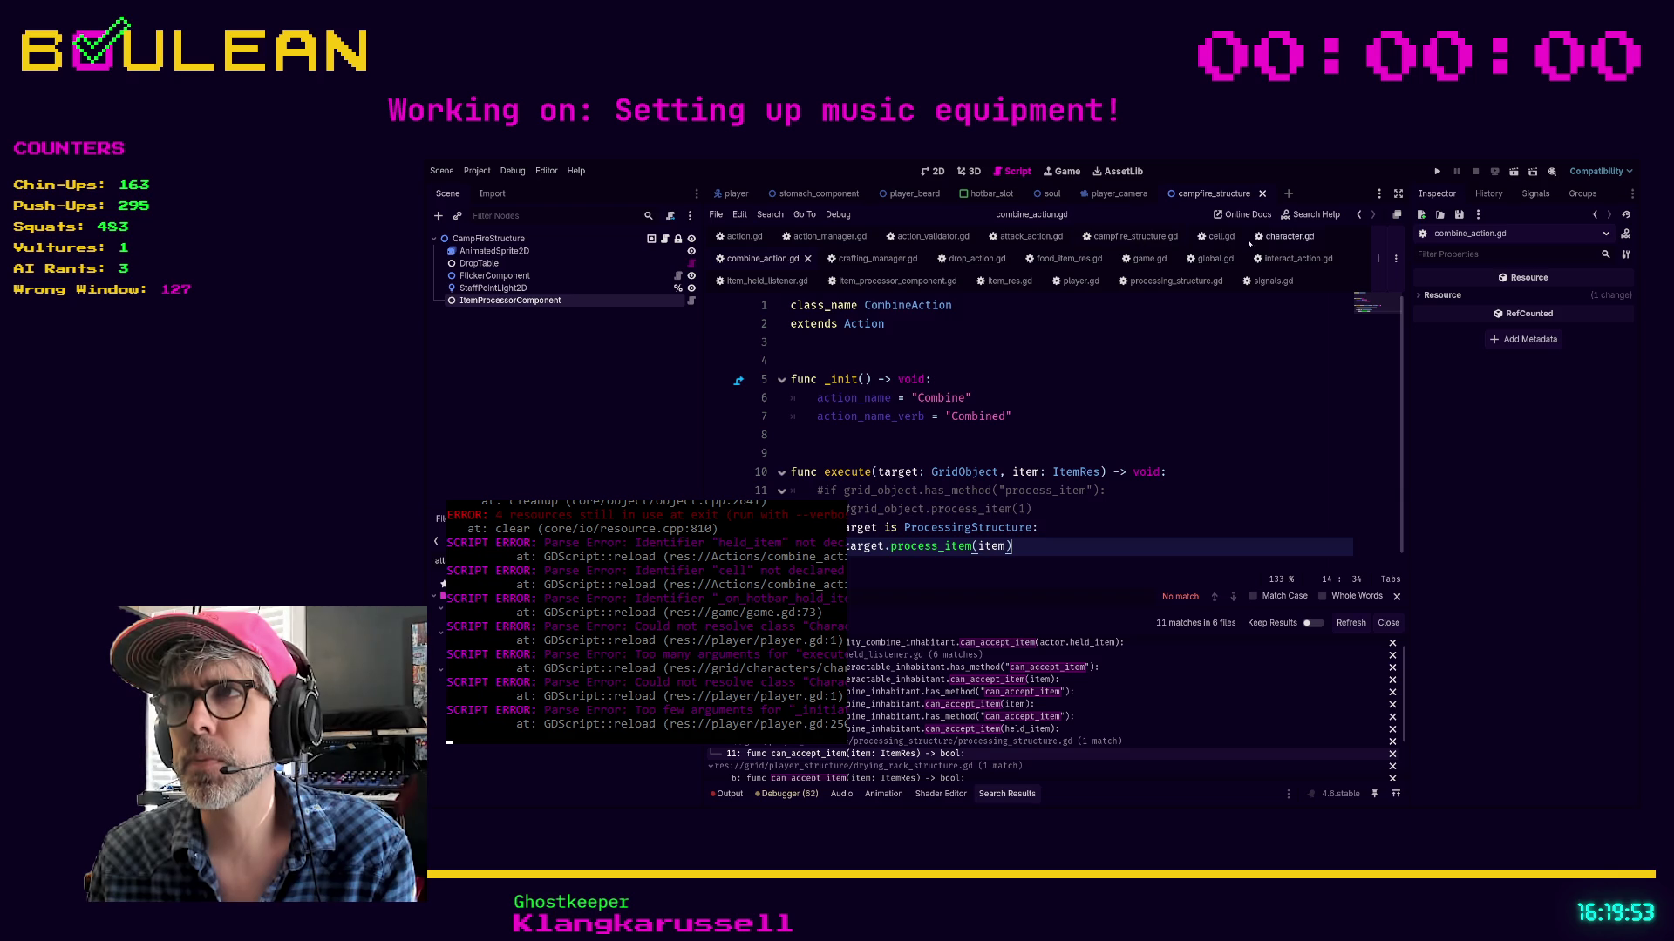
Search the project for _initiate_combine_action from character.gd and open the player.gd call at line 250
{"action": "left_click", "coordinate": [1286, 237]}
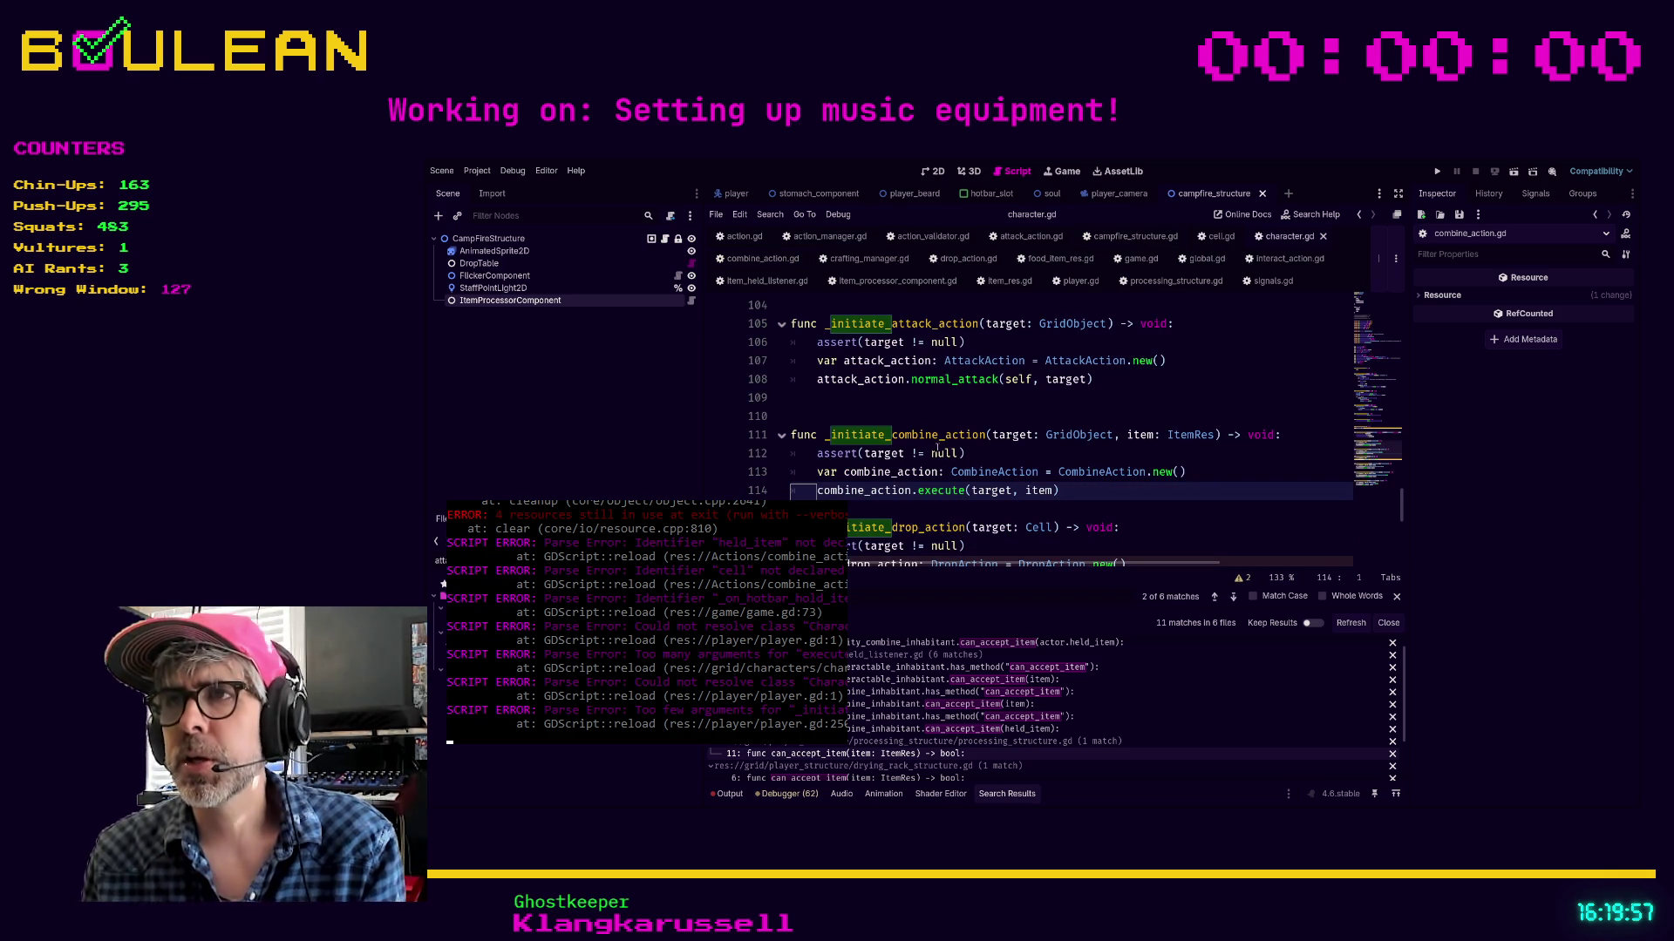
{"action": "left_click", "coordinate": [1003, 454]}
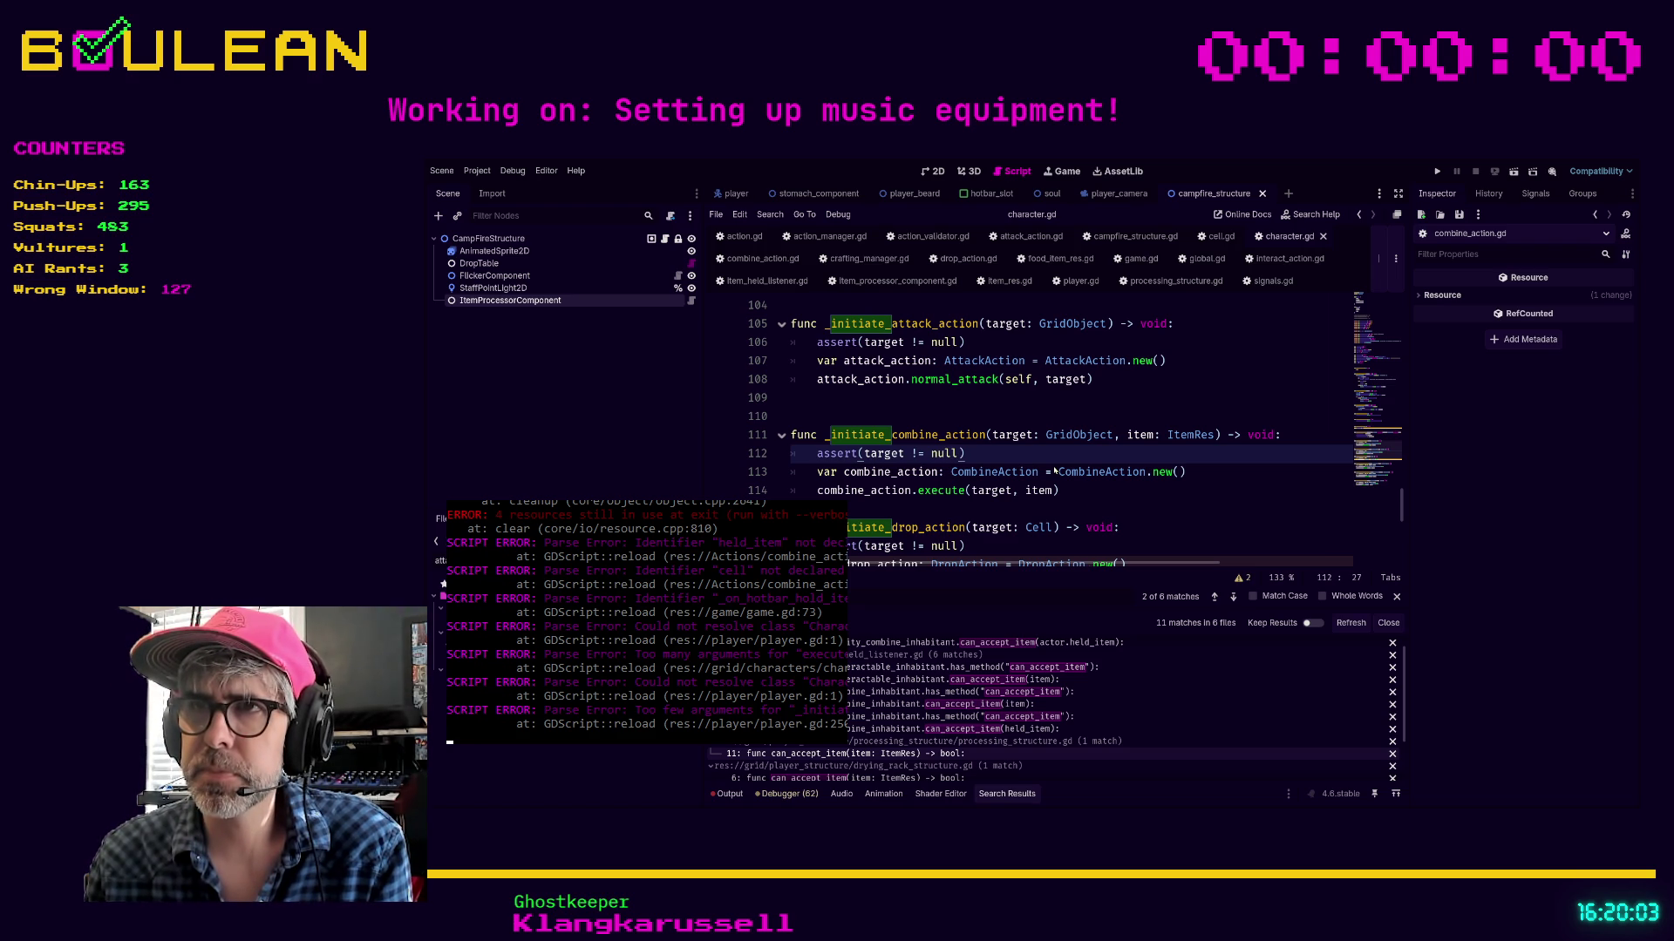
{"action": "key", "text": "Return"}
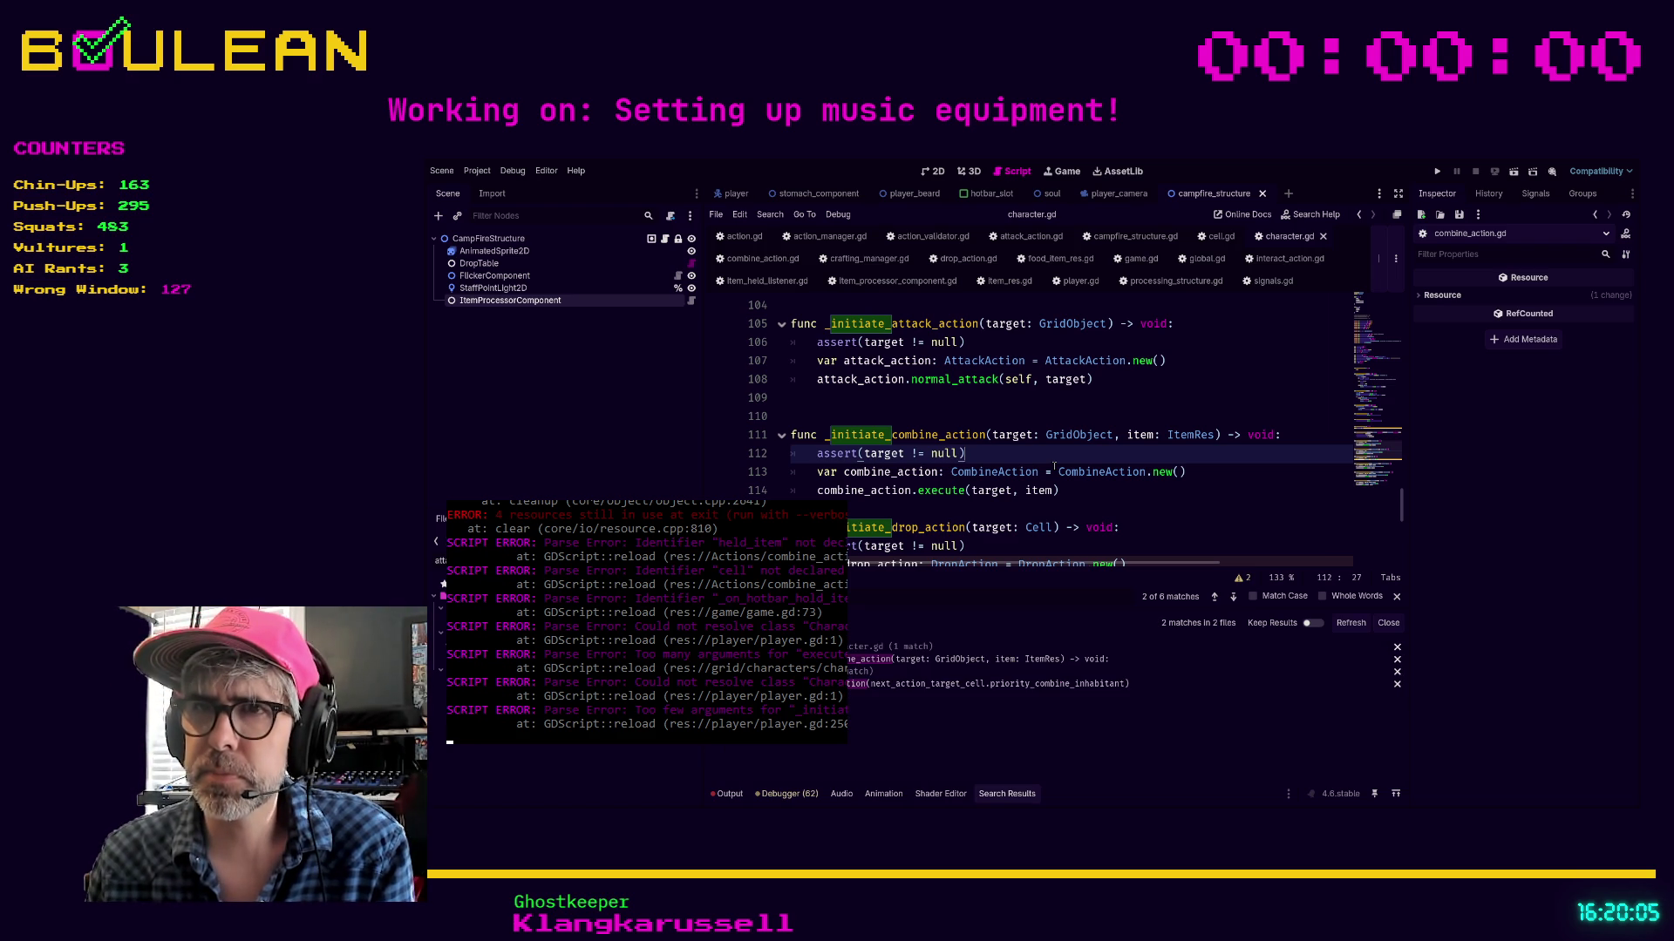
{"action": "left_click", "coordinate": [944, 660]}
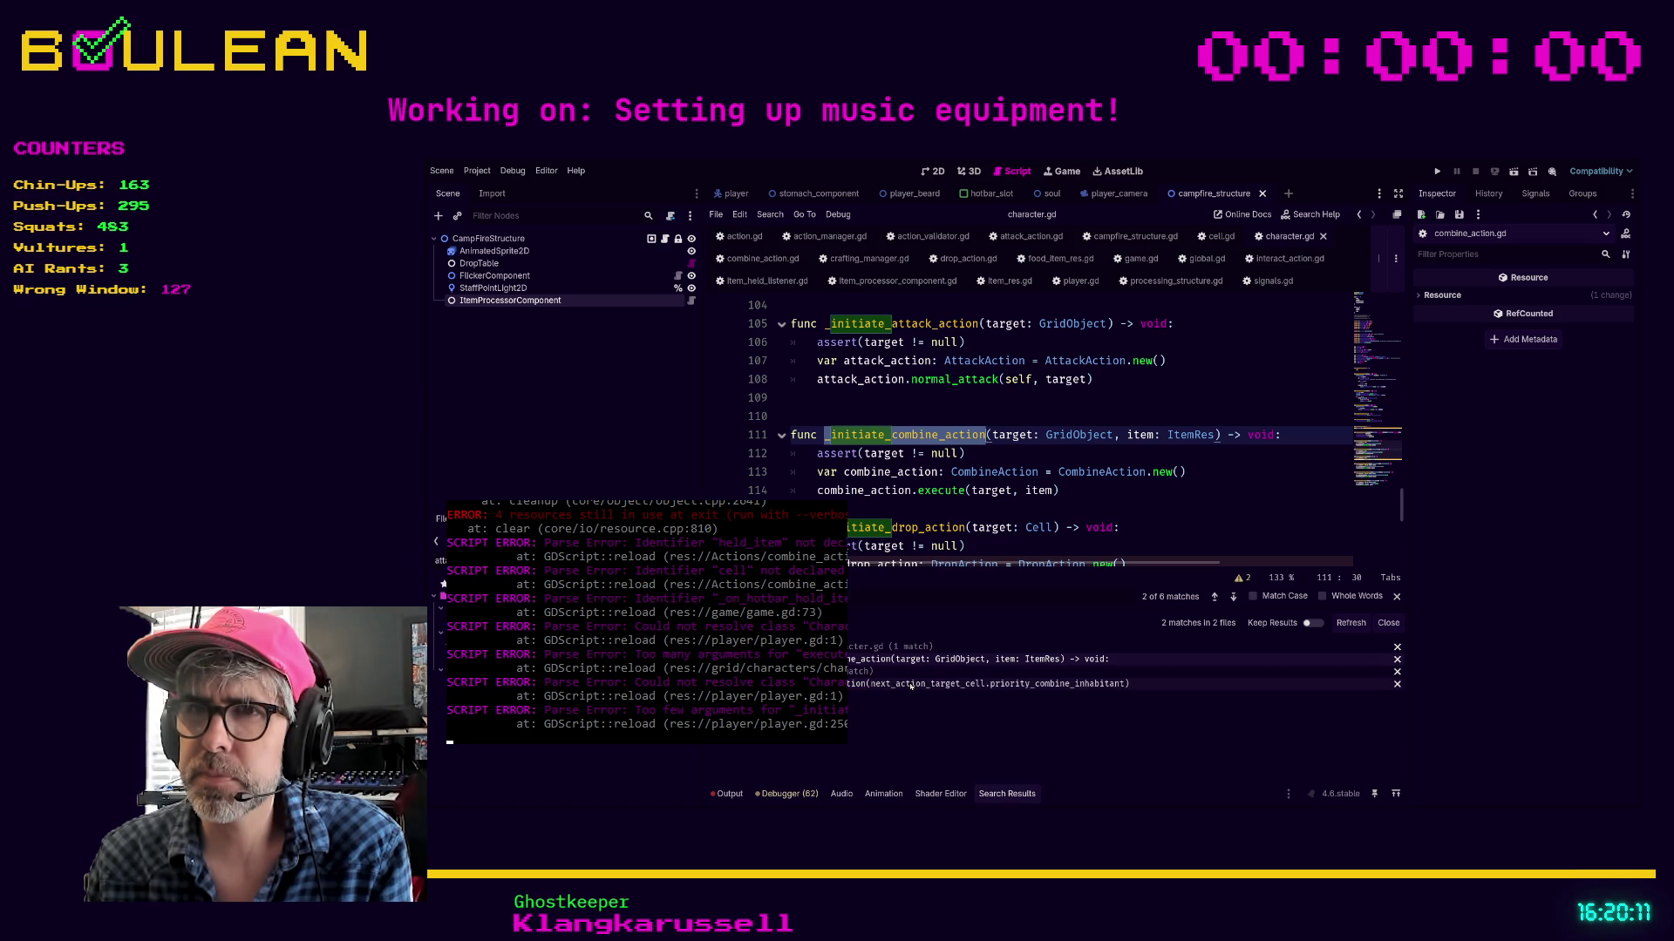
{"action": "left_click", "coordinate": [912, 685]}
{"action": "key", "text": "Down"}
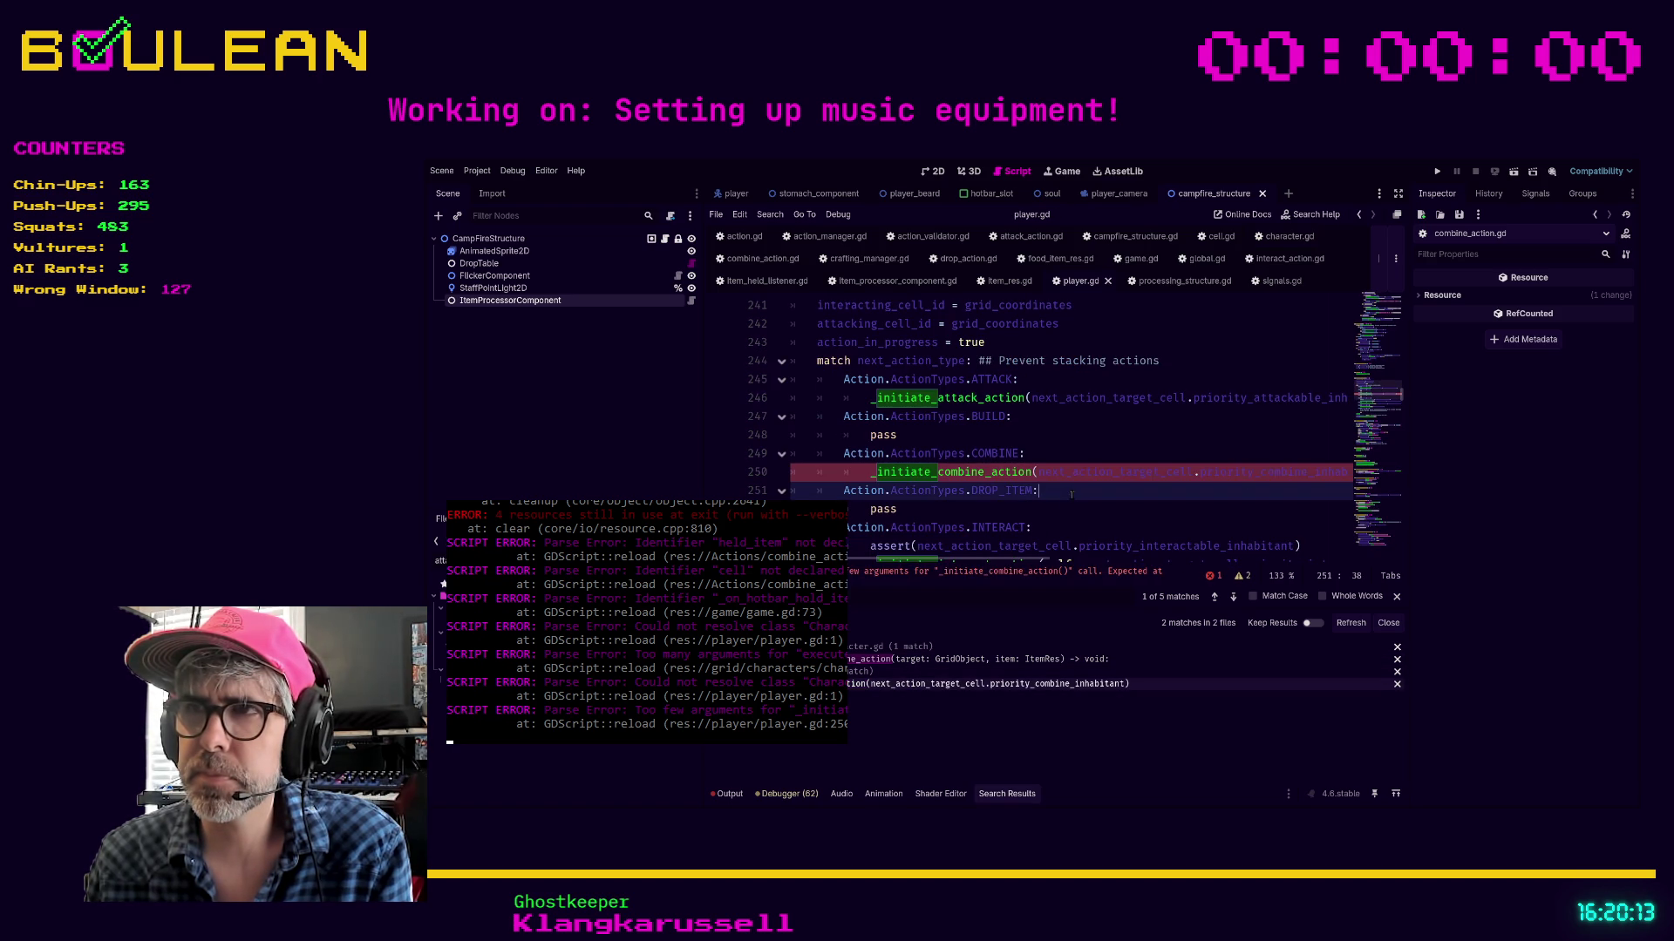
Pass held_item as the second argument to _initiate_combine_action, then look up held_item's declaration
{"action": "scroll", "coordinate": [1136, 493], "scroll_direction": "right", "scroll_amount": 3}
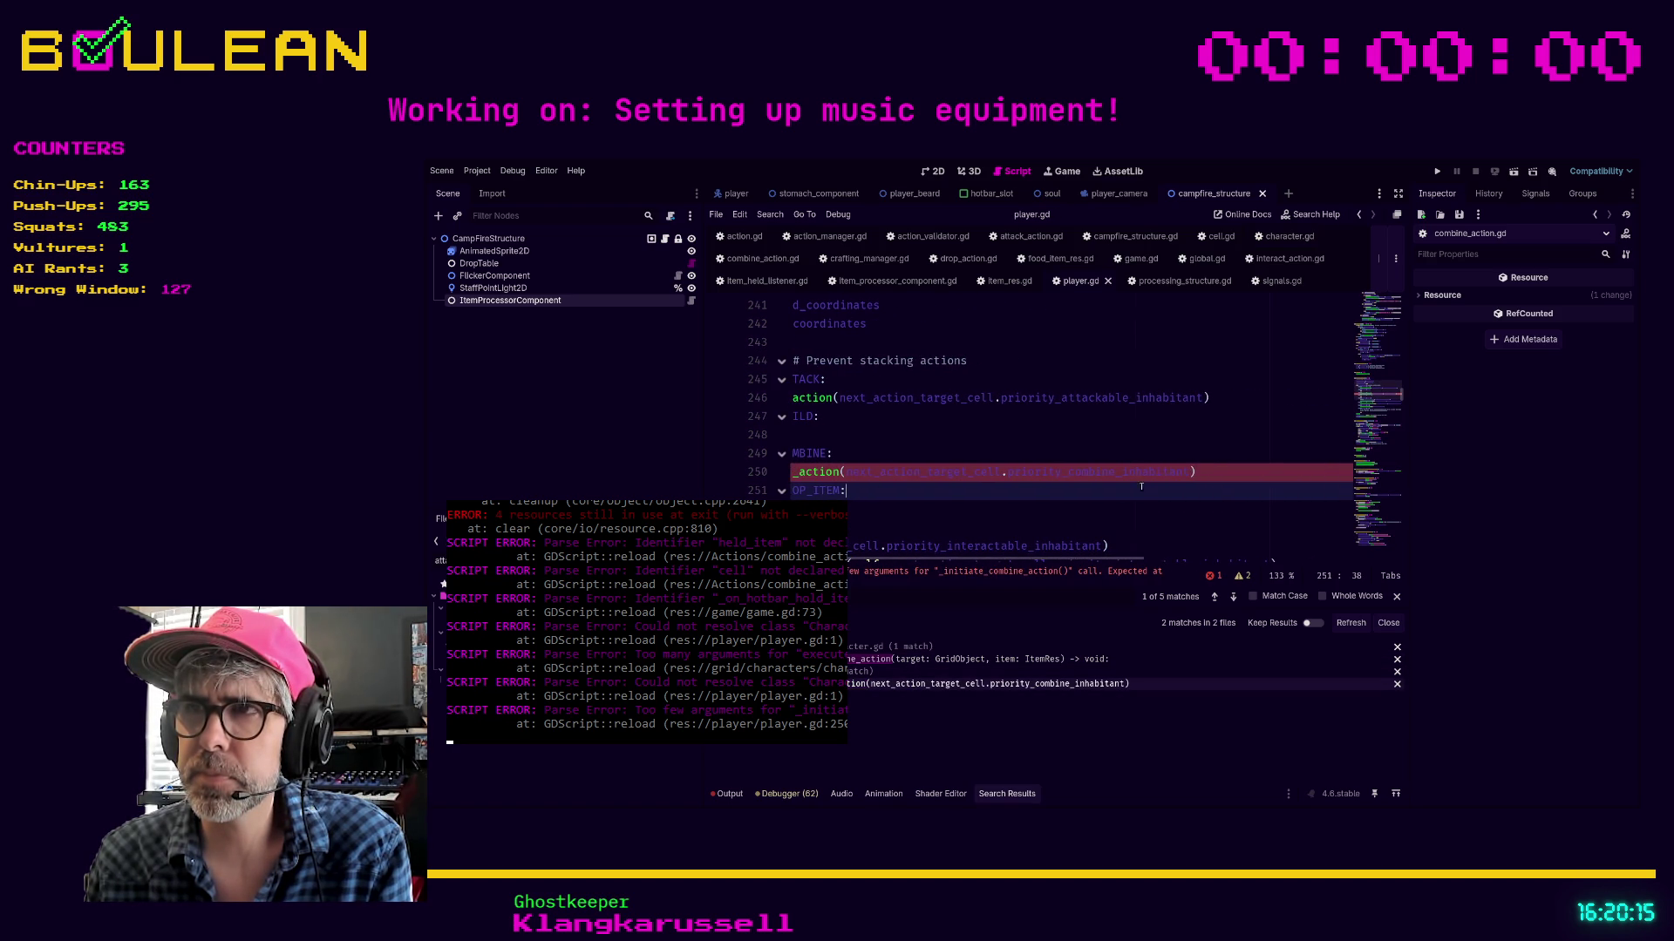
{"action": "left_click", "coordinate": [1196, 471]}
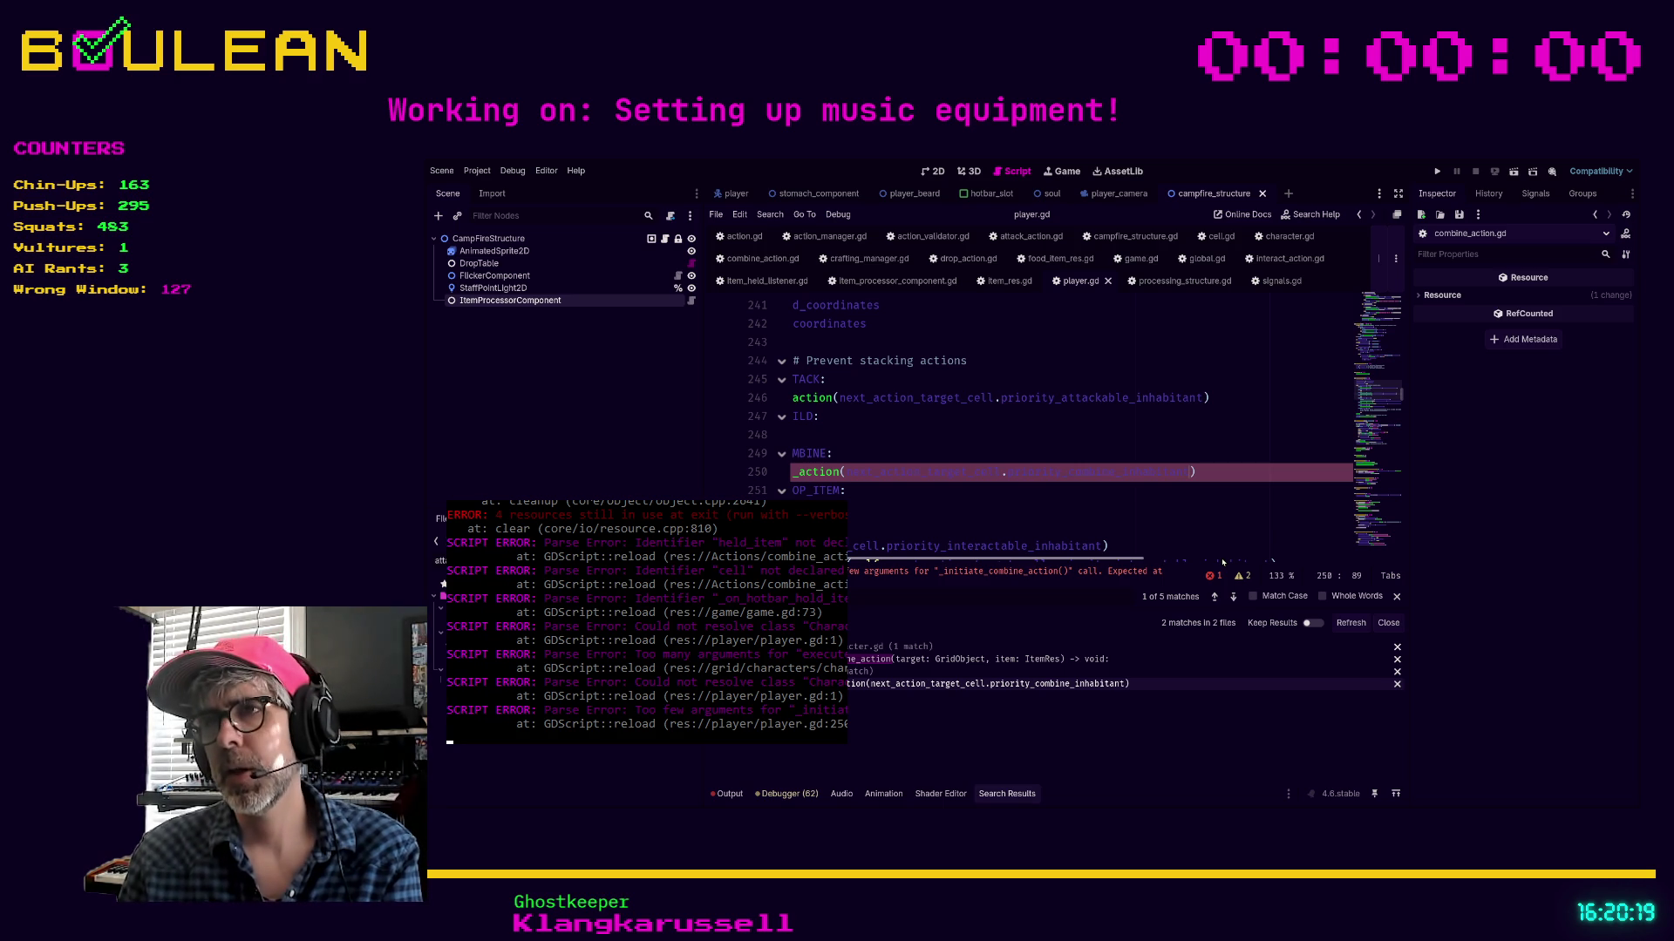
{"action": "type", "text": ", "}
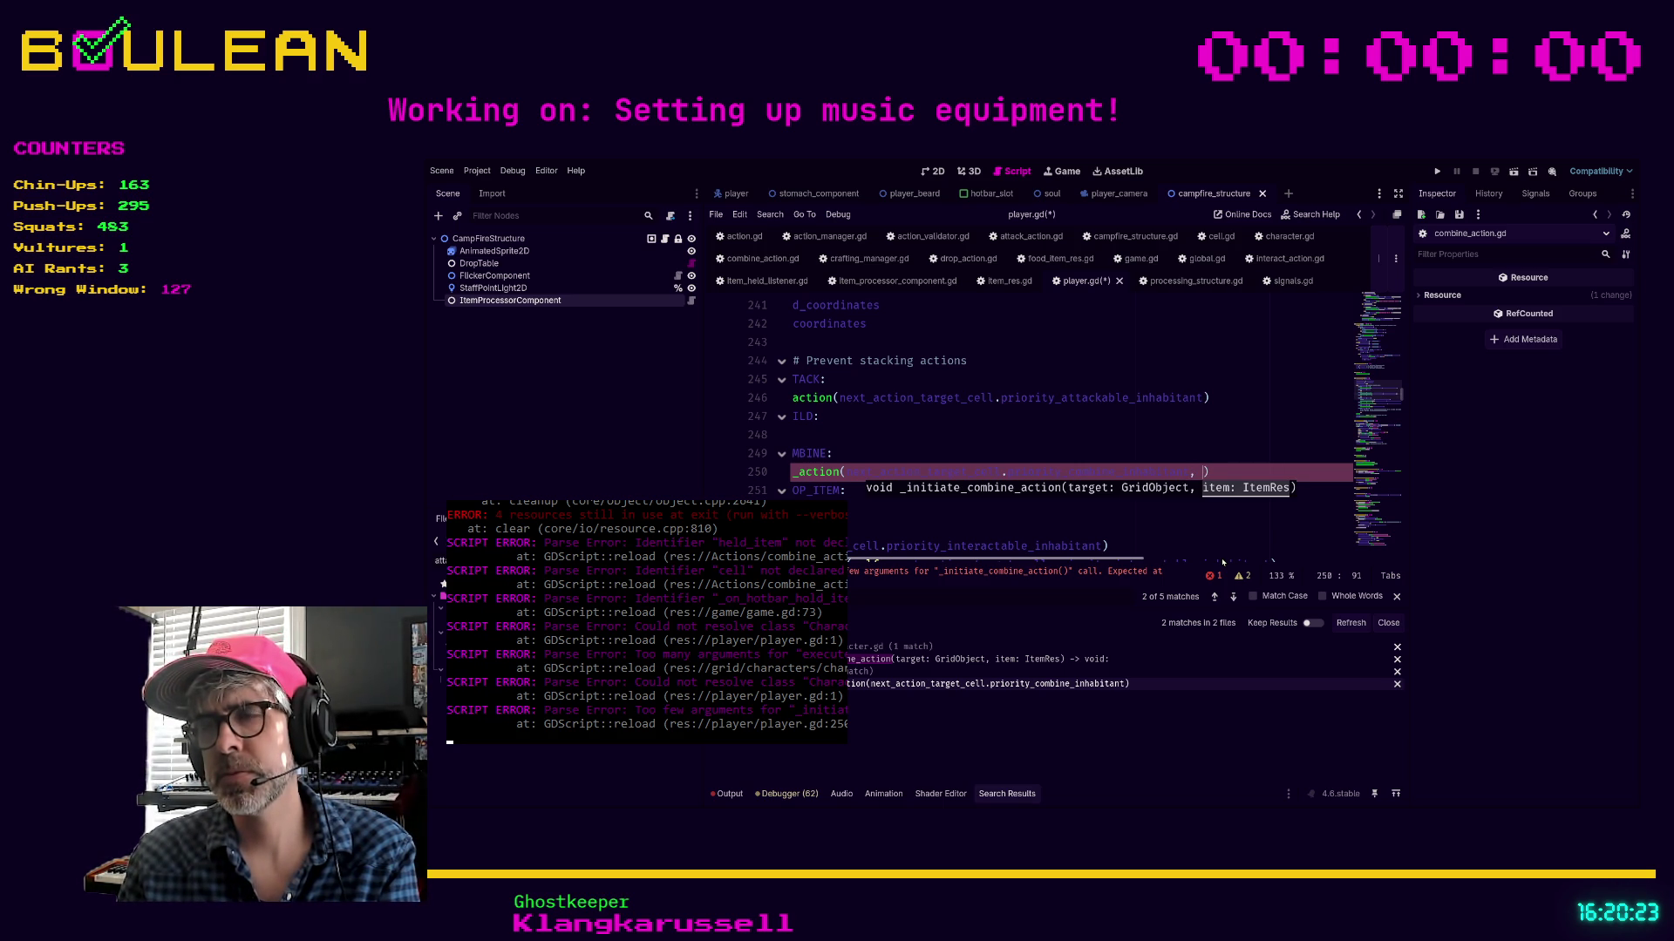
{"action": "type", "text": "he"}
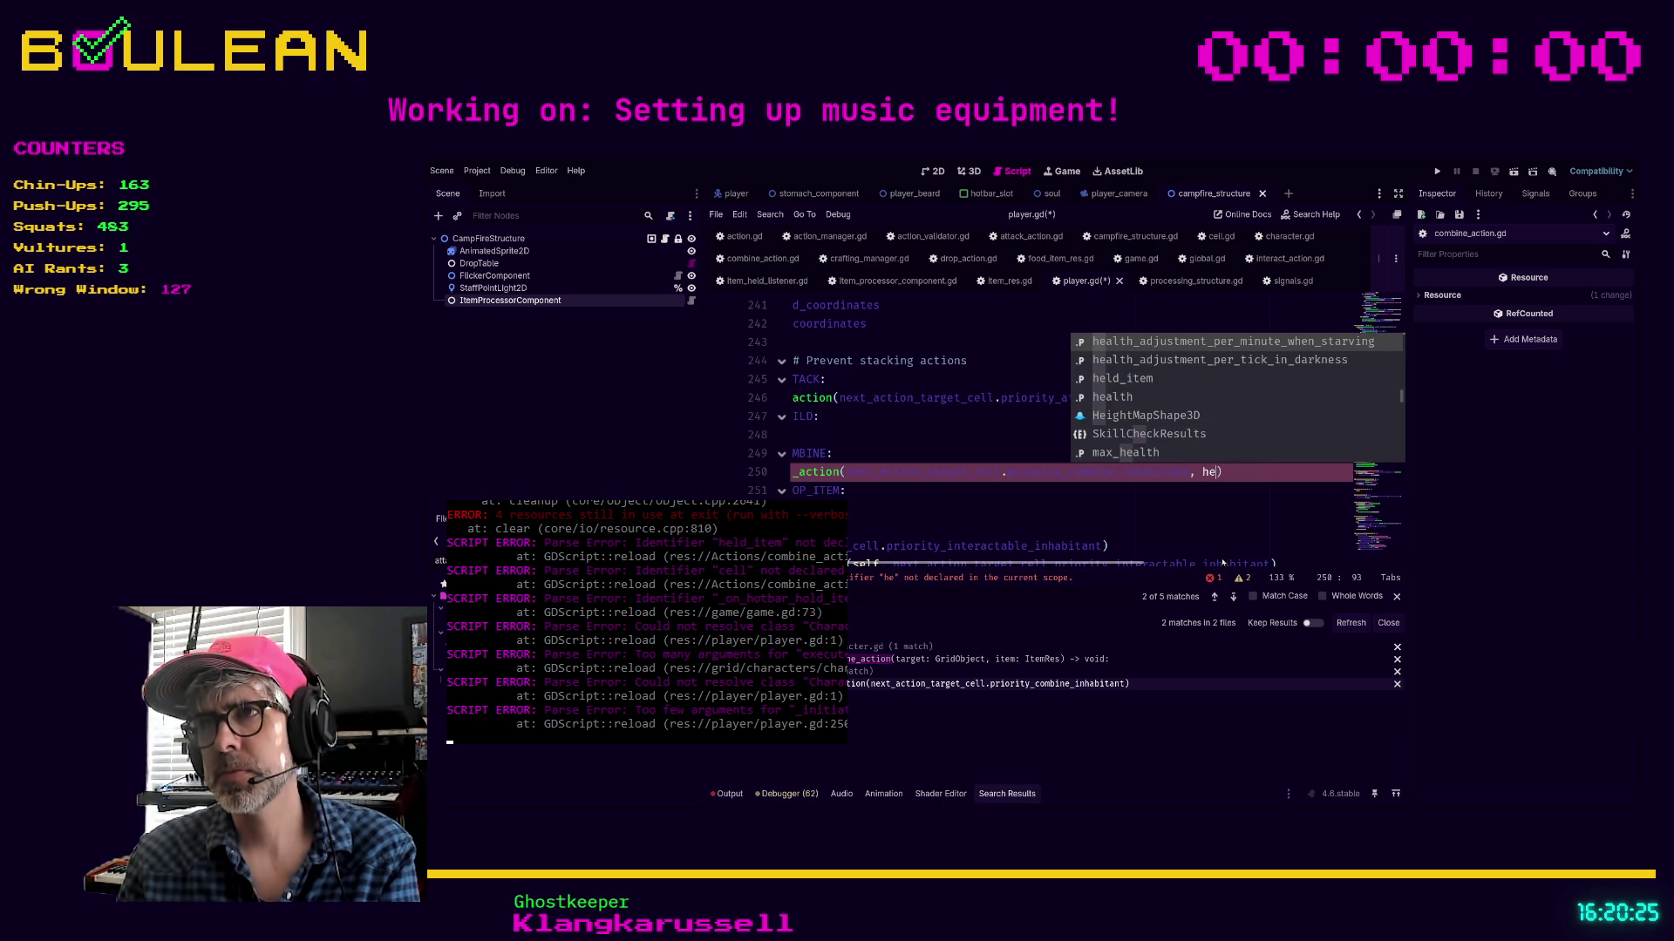
{"action": "key", "text": "Down"}
{"action": "key", "text": "Down"}
{"action": "key", "text": "Return"}
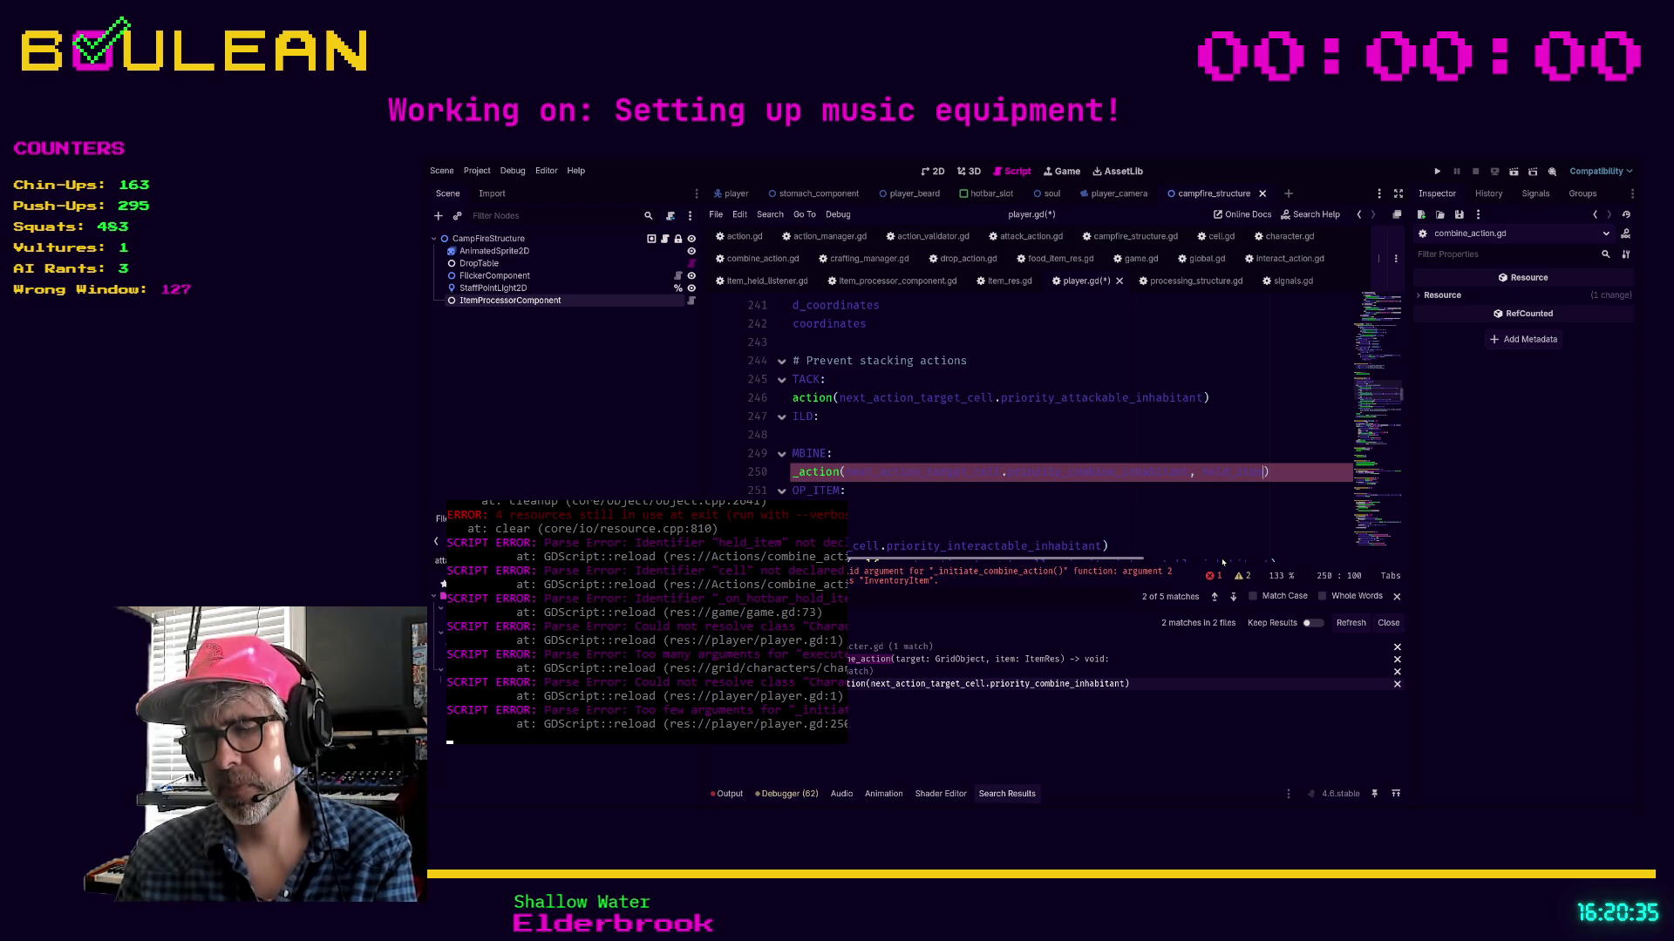
{"action": "key", "text": "ctrl+f"}
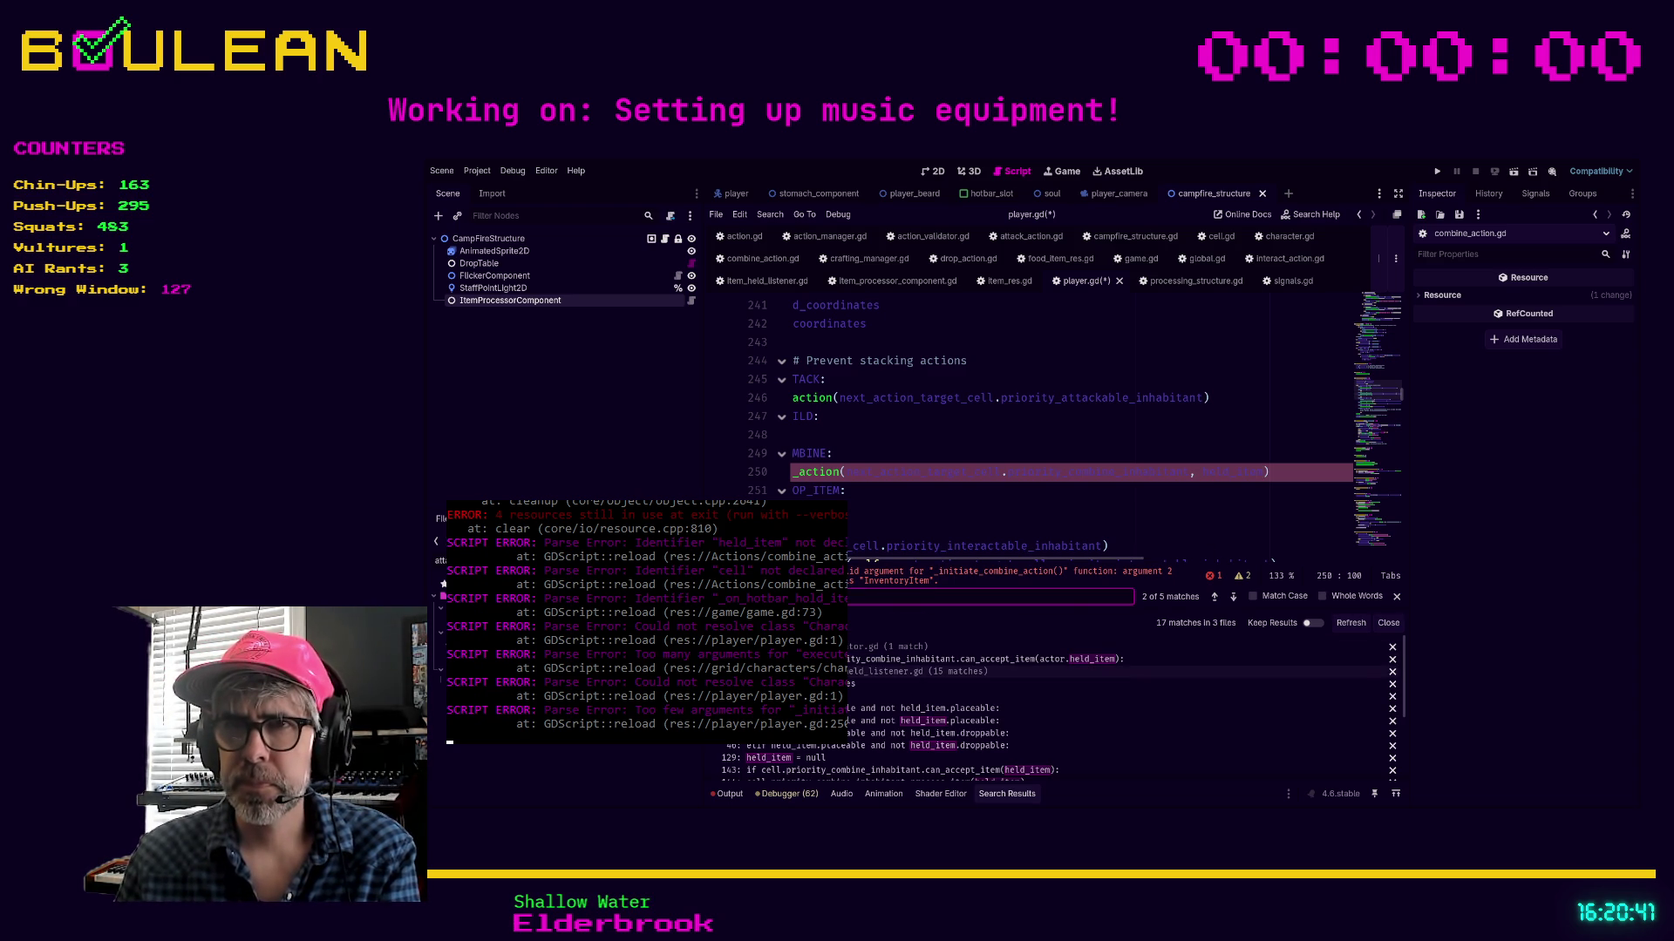
{"action": "key", "text": "Return"}
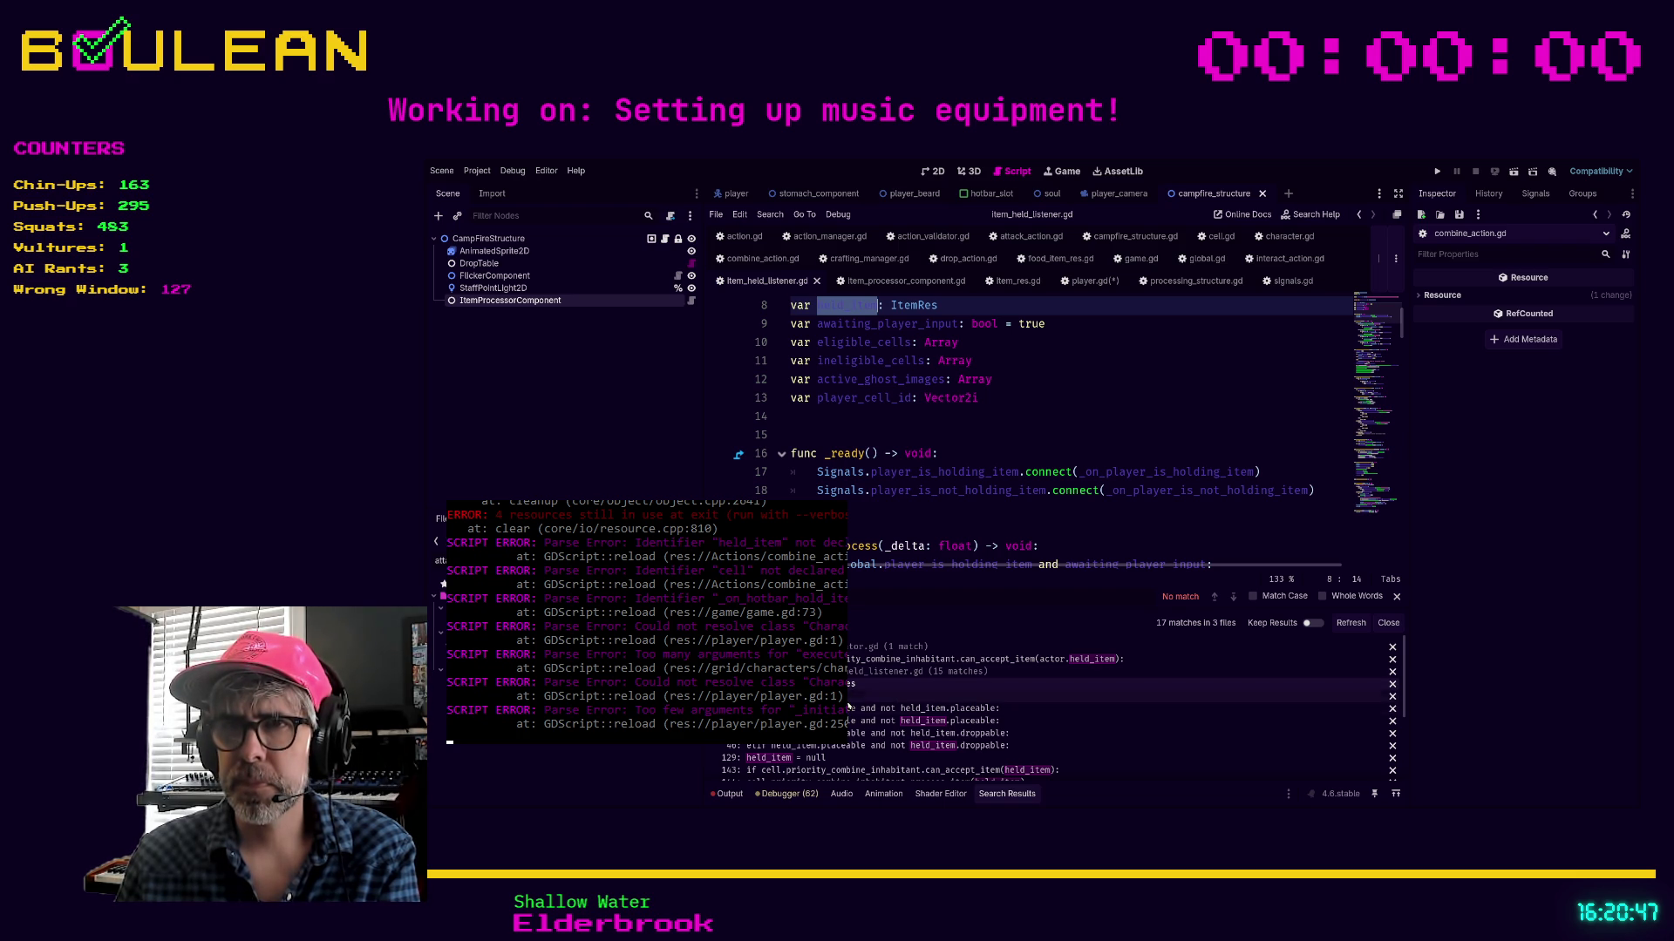
Change player.gd's held_item type on line 83 from InventoryItem to ItemRes and save
{"action": "scroll", "coordinate": [872, 711], "scroll_direction": "down", "scroll_amount": 2}
{"action": "scroll", "coordinate": [867, 710], "scroll_direction": "down", "scroll_amount": 2}
{"action": "scroll", "coordinate": [867, 710], "scroll_direction": "down", "scroll_amount": 3}
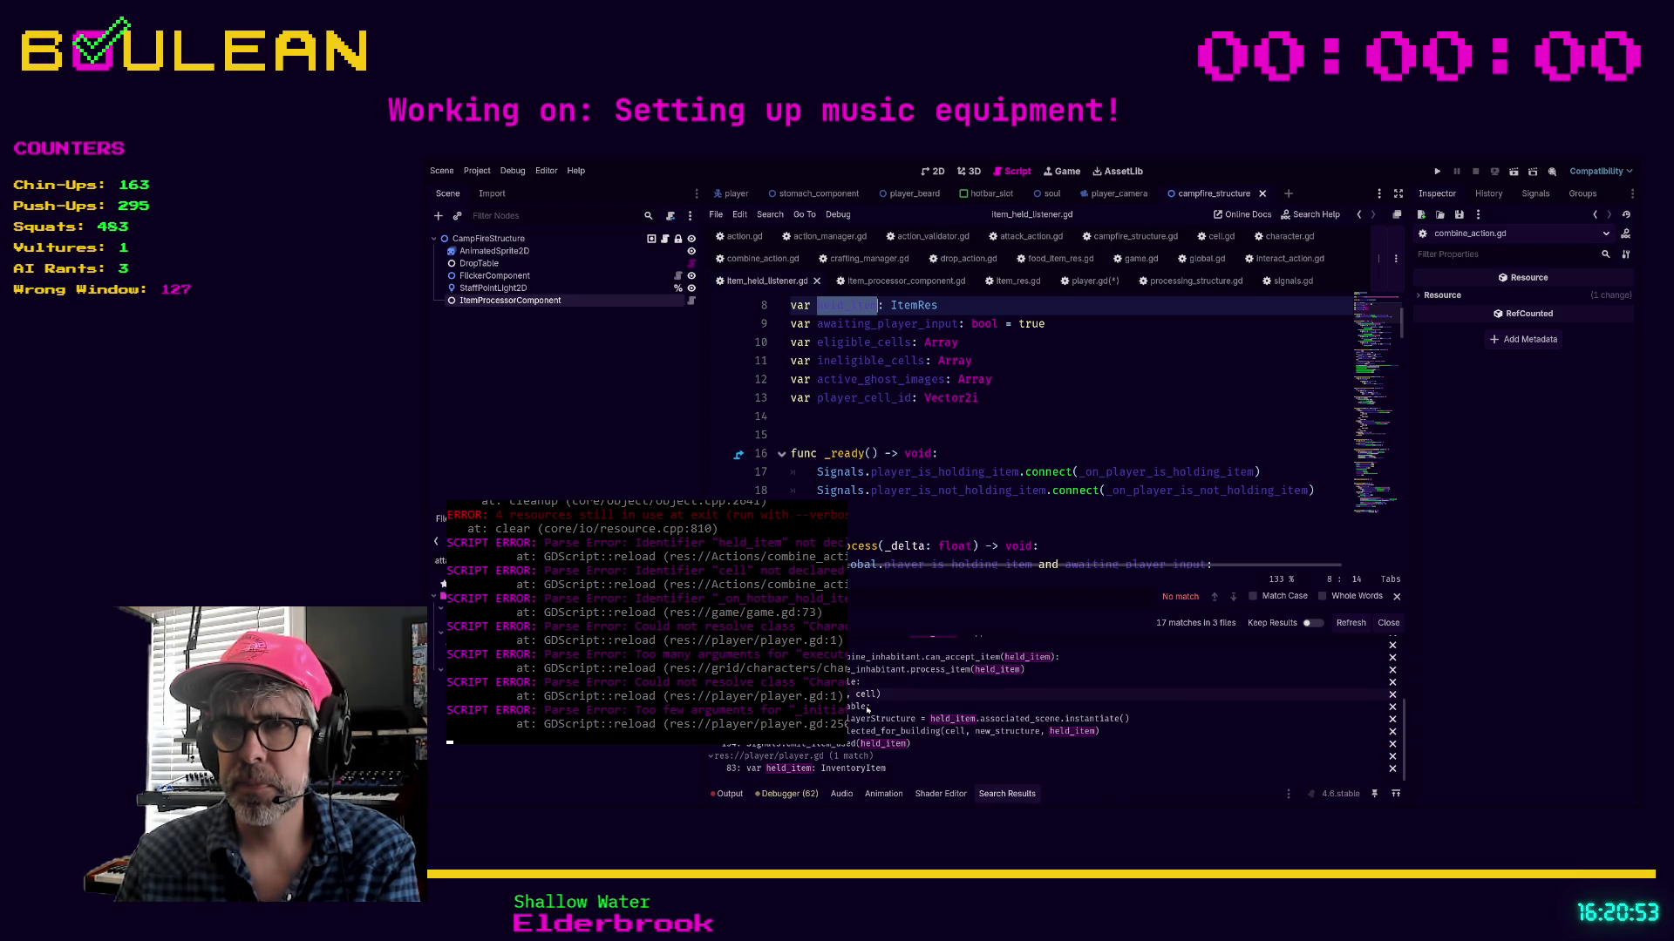
{"action": "left_click", "coordinate": [857, 769]}
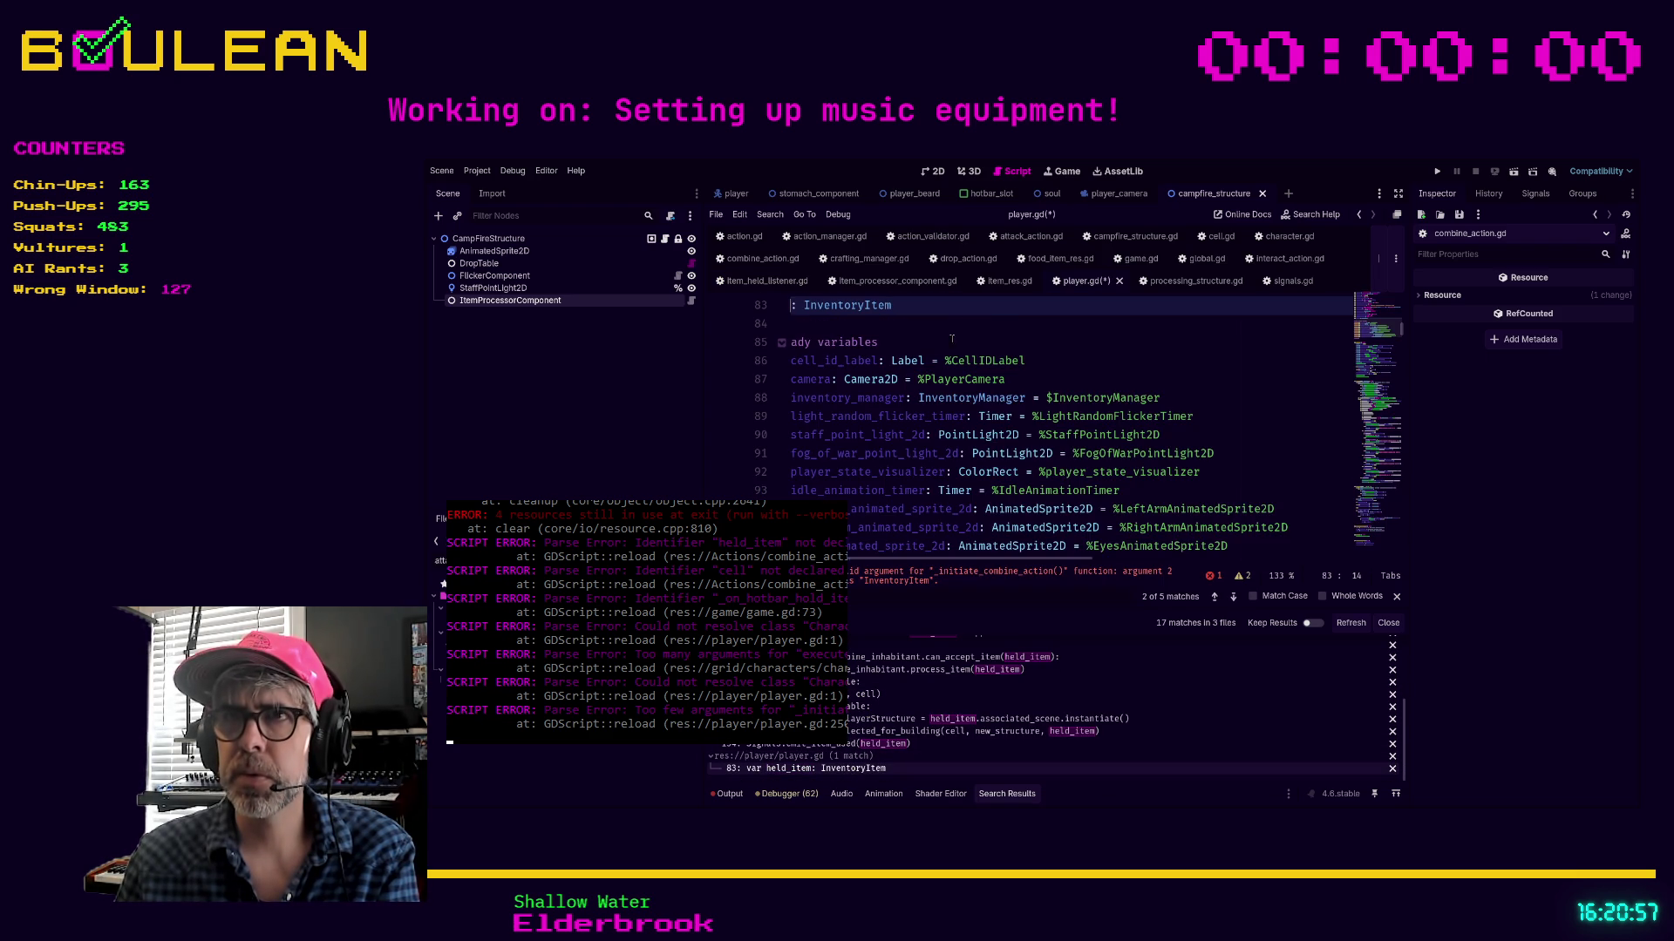
{"action": "scroll", "coordinate": [930, 341], "scroll_direction": "up", "scroll_amount": 4}
{"action": "left_click", "coordinate": [944, 544]}
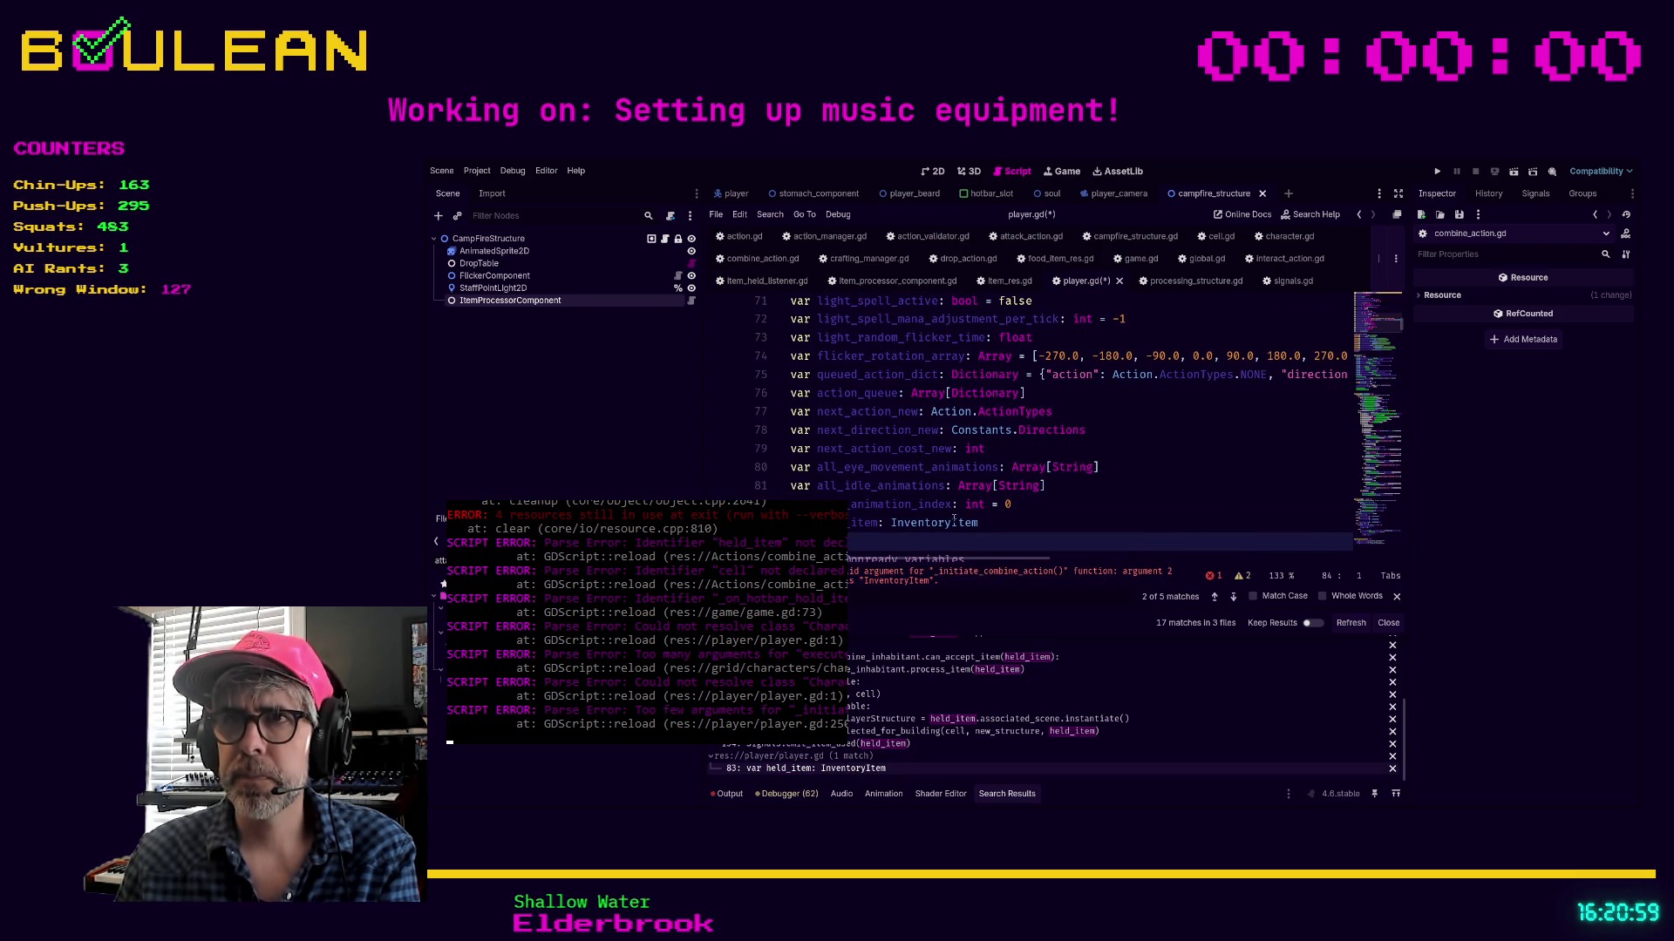
{"action": "double_click", "coordinate": [900, 523]}
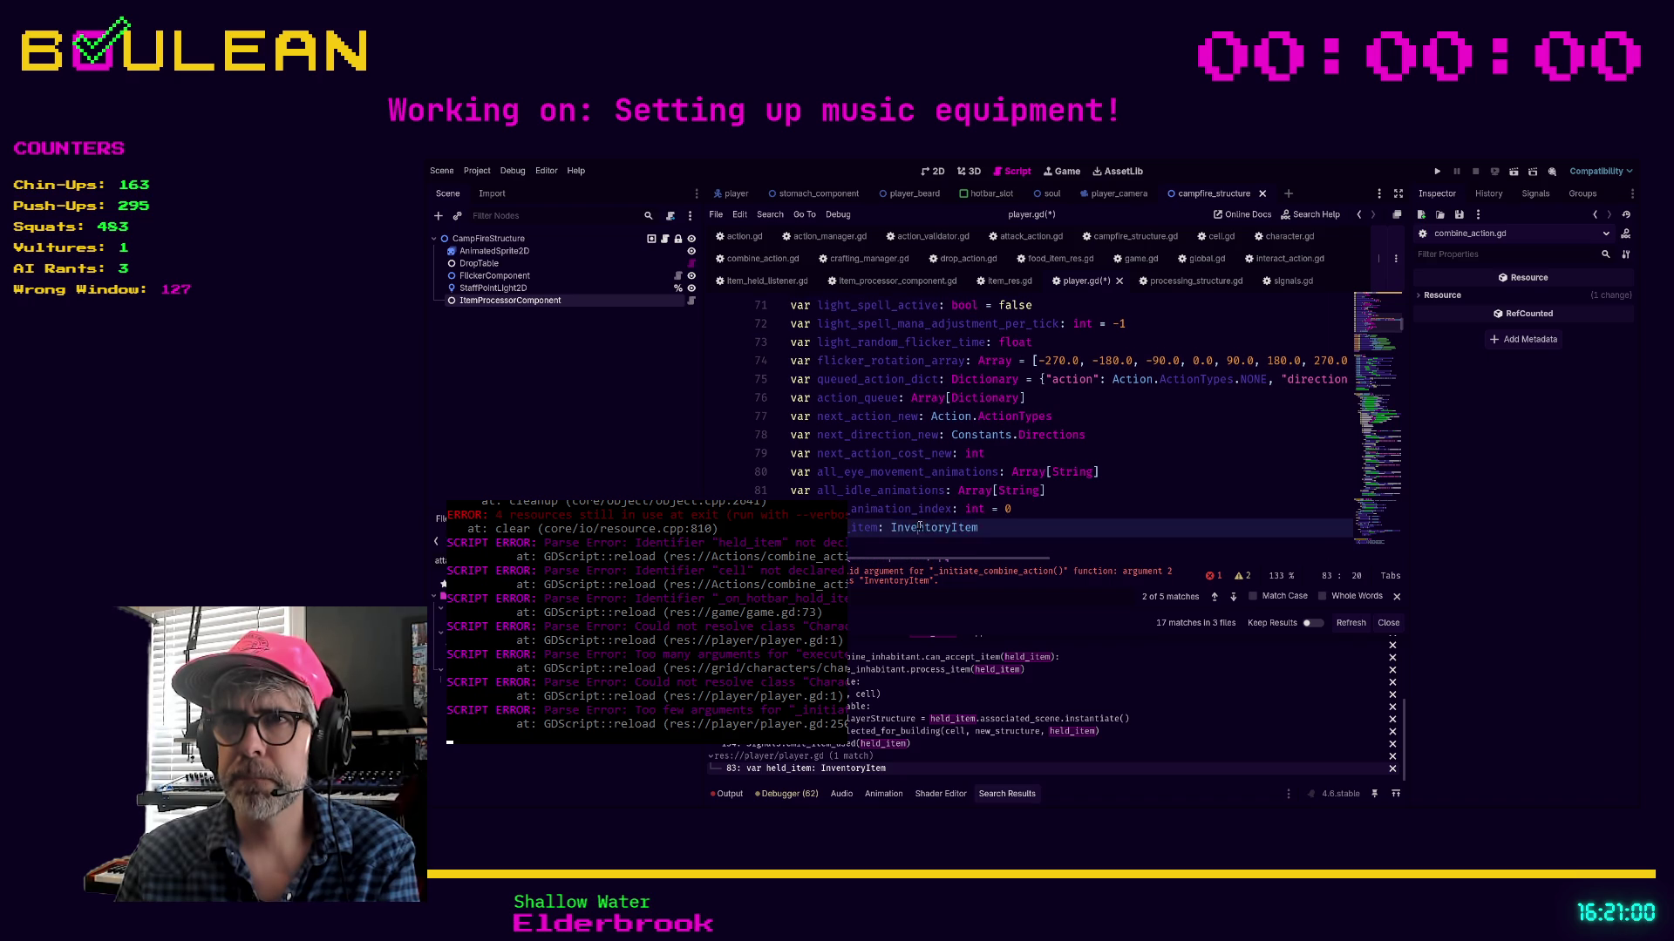
{"action": "type", "text": "ItemRes"}
{"action": "left_click", "coordinate": [975, 544]}
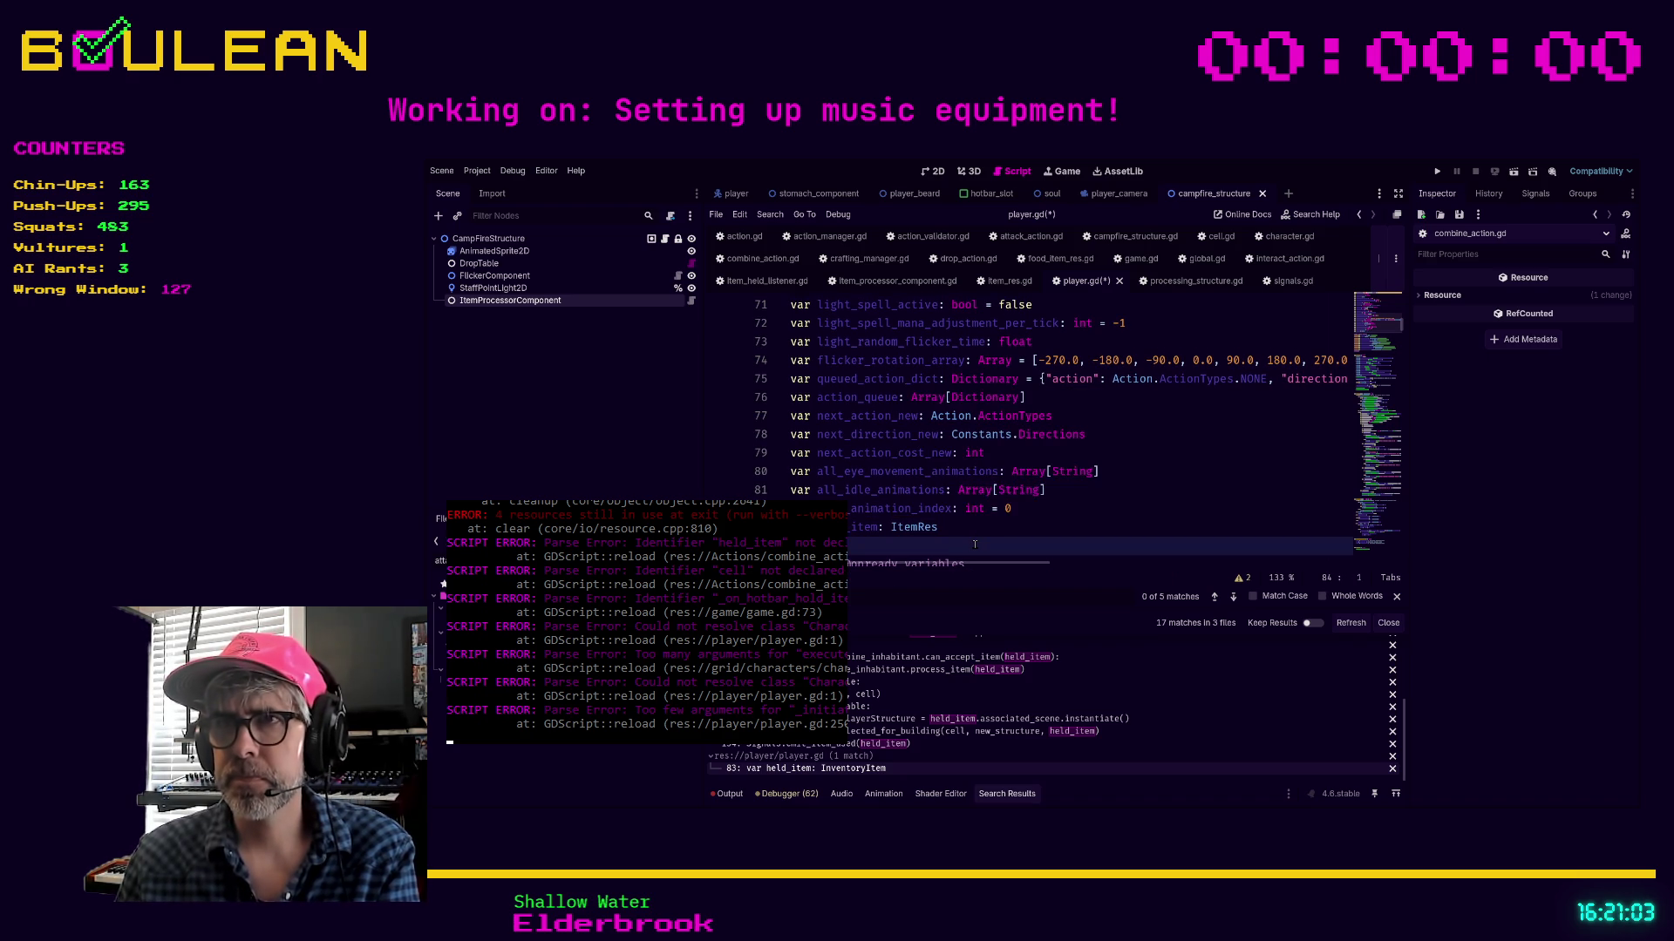
{"action": "key", "text": "ctrl+s"}
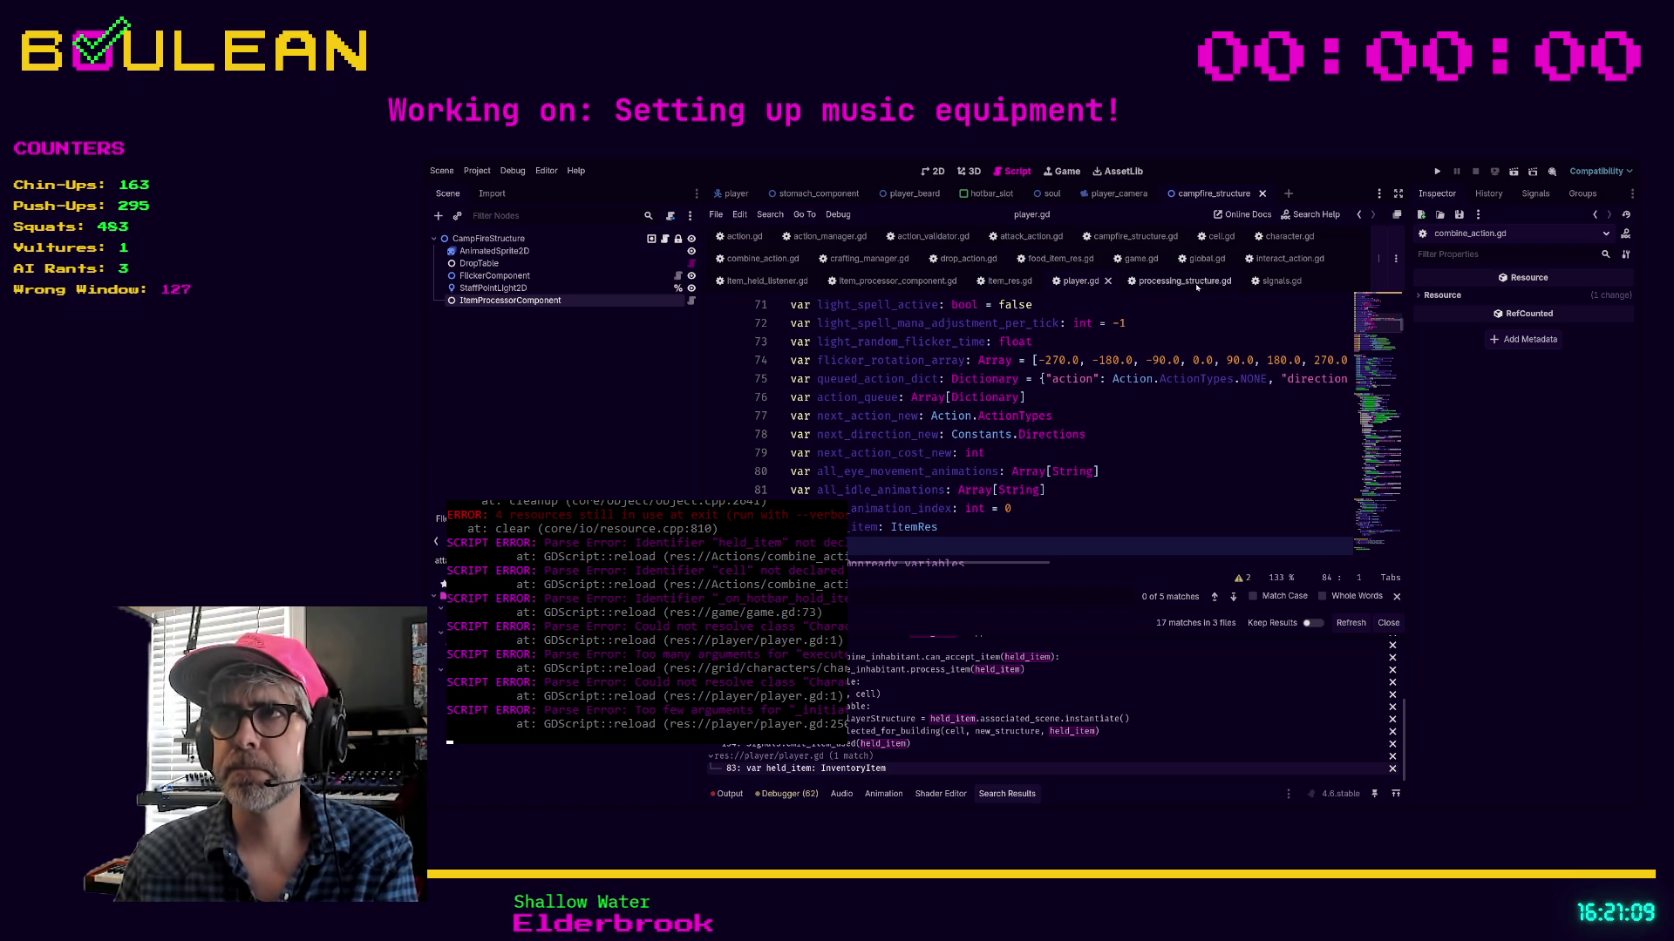
{"action": "left_click", "coordinate": [1214, 477]}
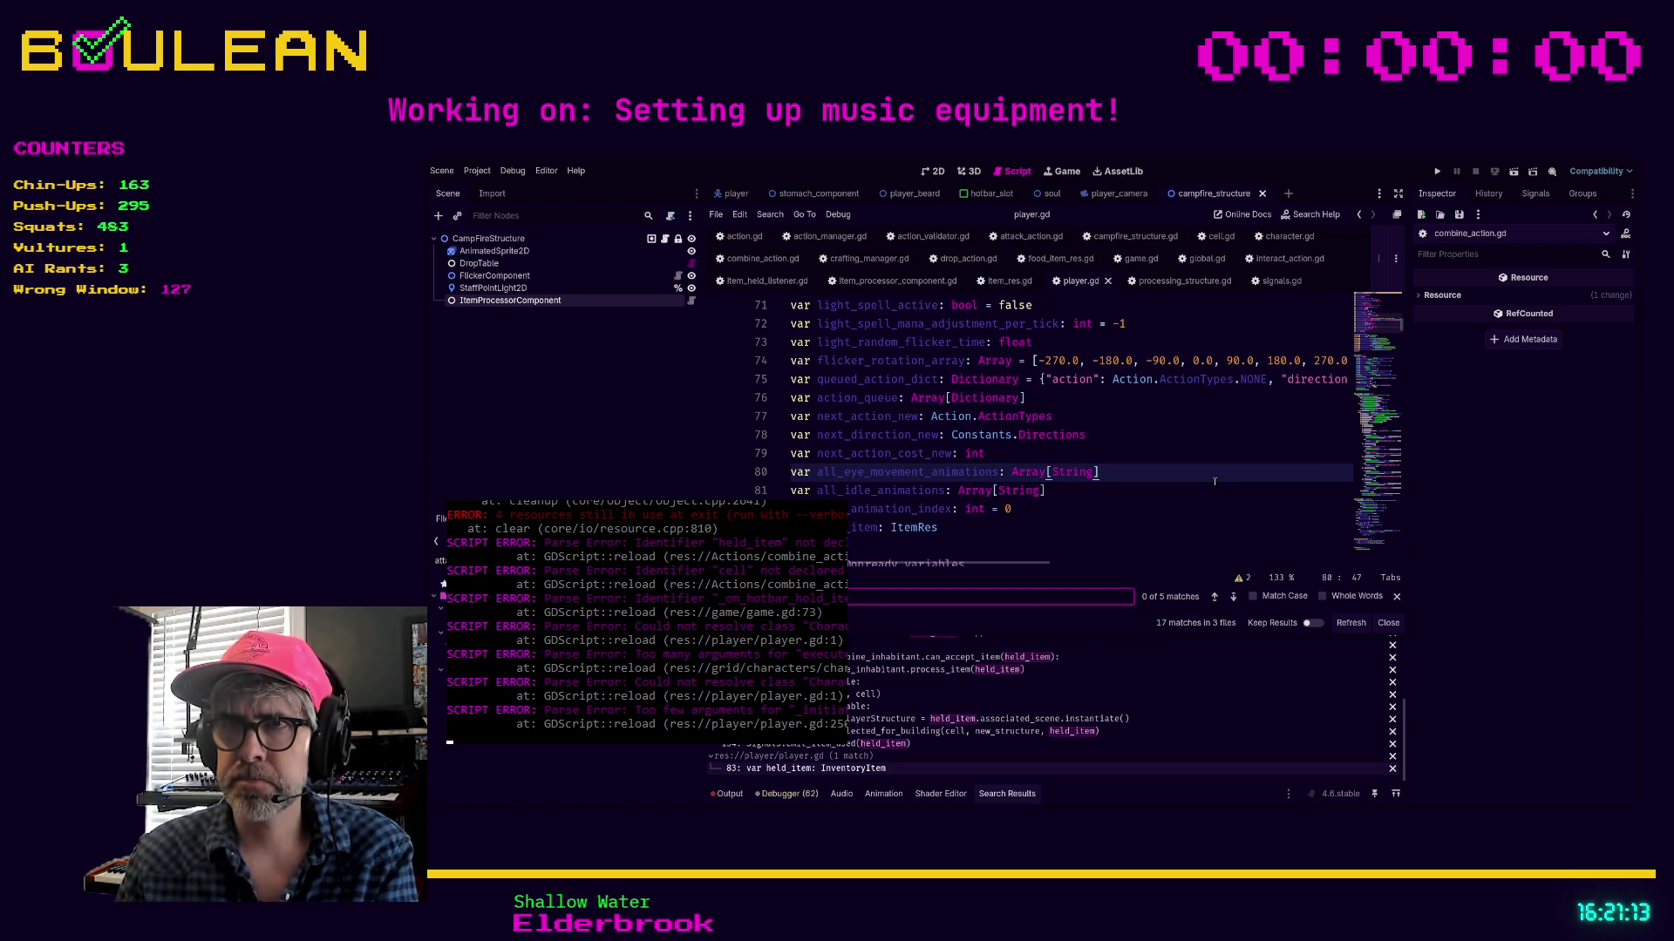
{"action": "key", "text": "ctrl+f"}
{"action": "type", "text": "_initiate"}
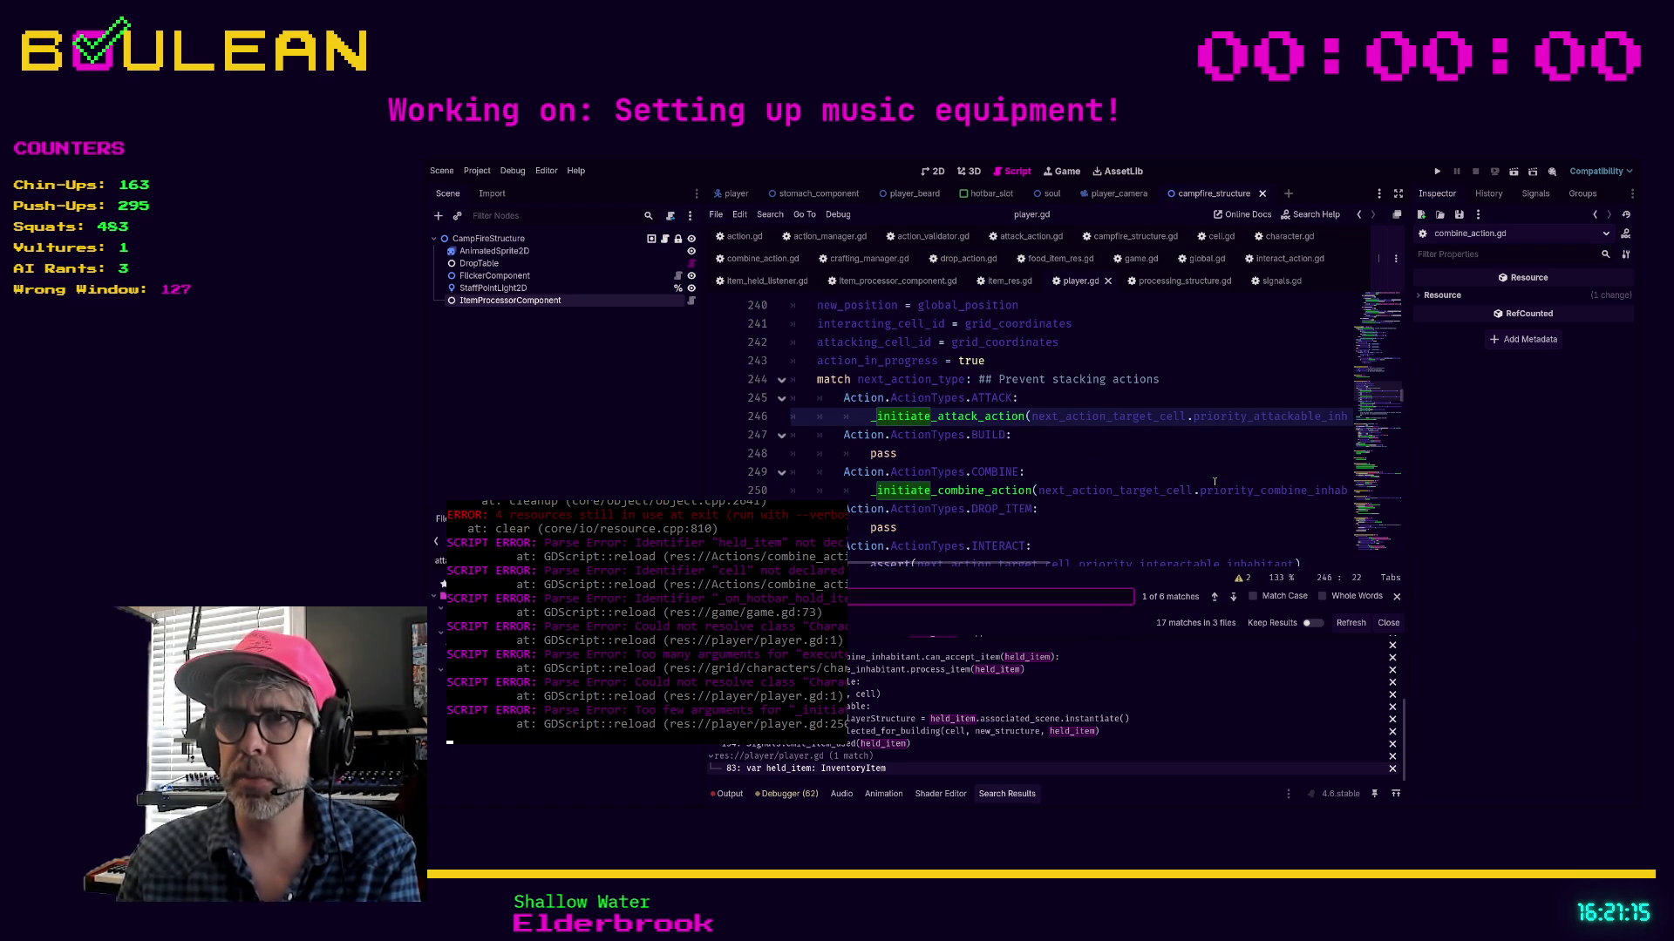
{"action": "mouse_move", "coordinate": [1037, 574]}
{"action": "left_mouse_down"}
{"action": "mouse_move", "coordinate": [1104, 571]}
{"action": "mouse_move", "coordinate": [1086, 572]}
{"action": "left_mouse_up"}
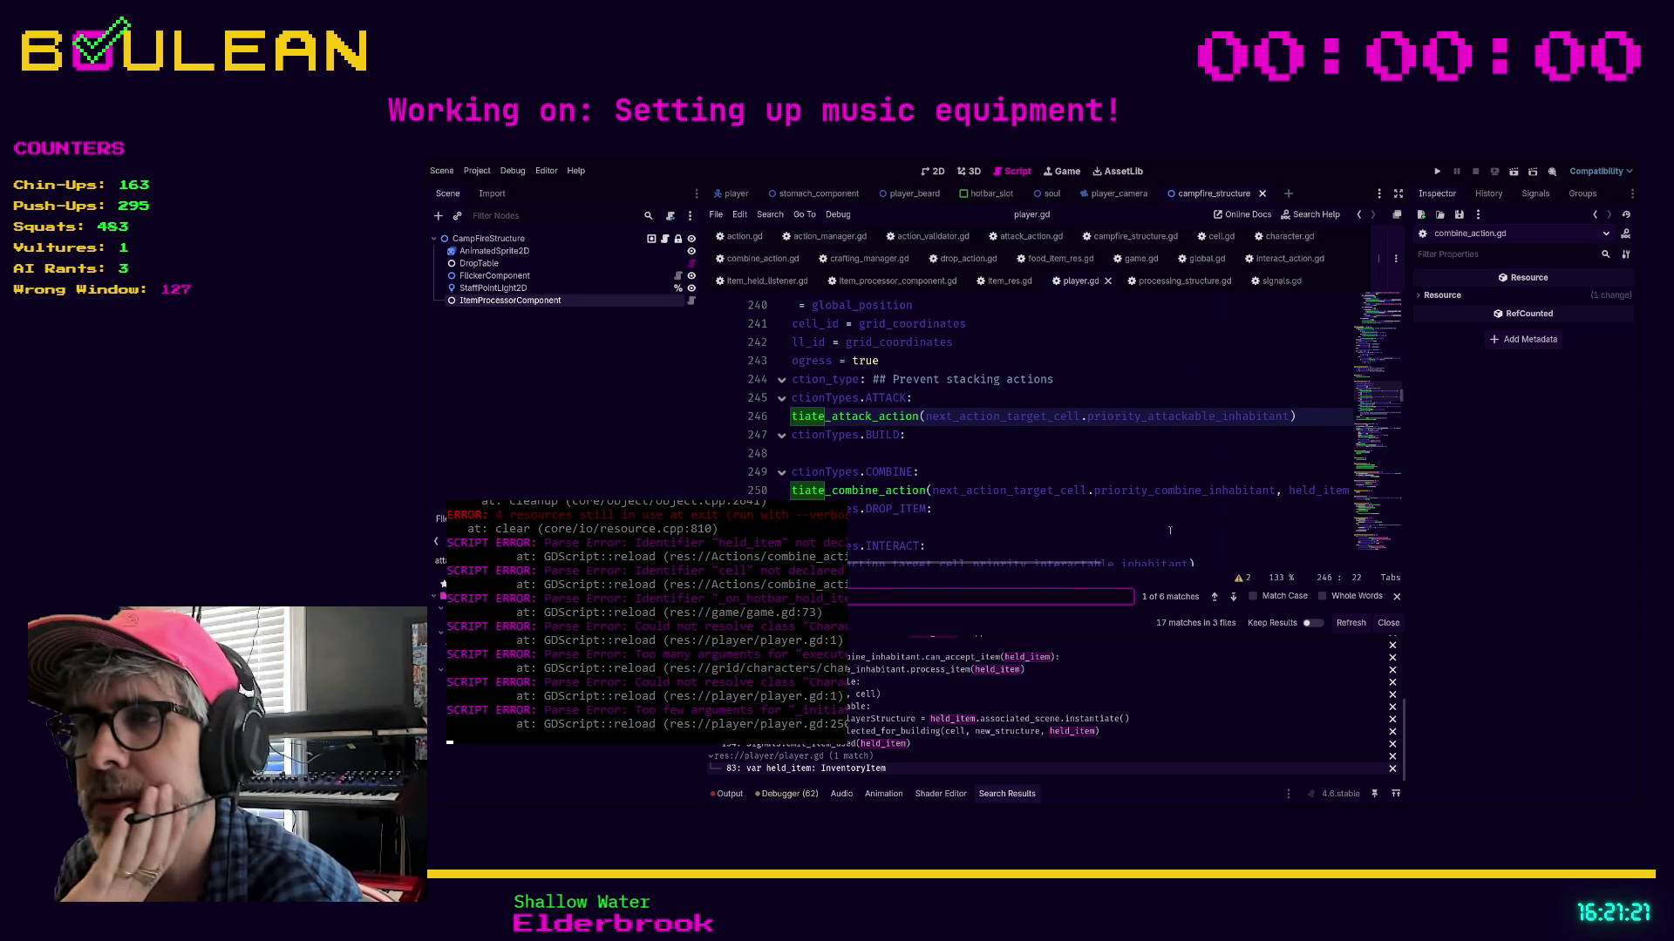
{"action": "left_click_drag", "start_coordinate": [1060, 569], "coordinate": [980, 557]}
{"action": "scroll", "coordinate": [1133, 489], "scroll_direction": "up", "scroll_amount": 10}
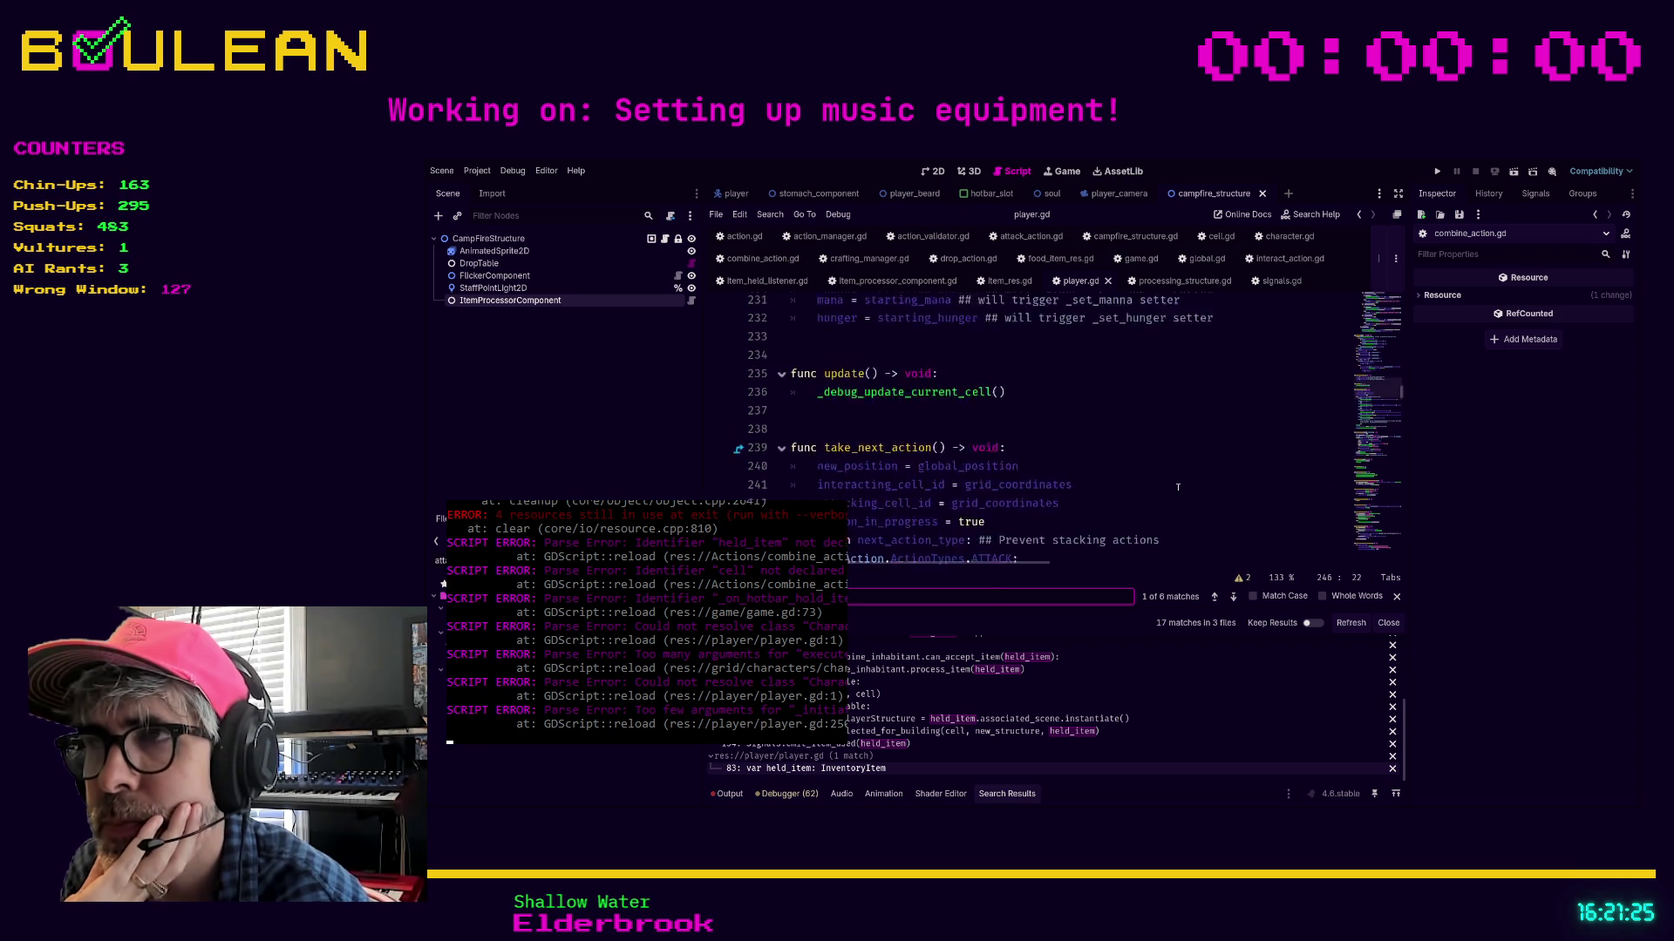
{"action": "scroll", "coordinate": [1178, 486], "scroll_direction": "up", "scroll_amount": 20}
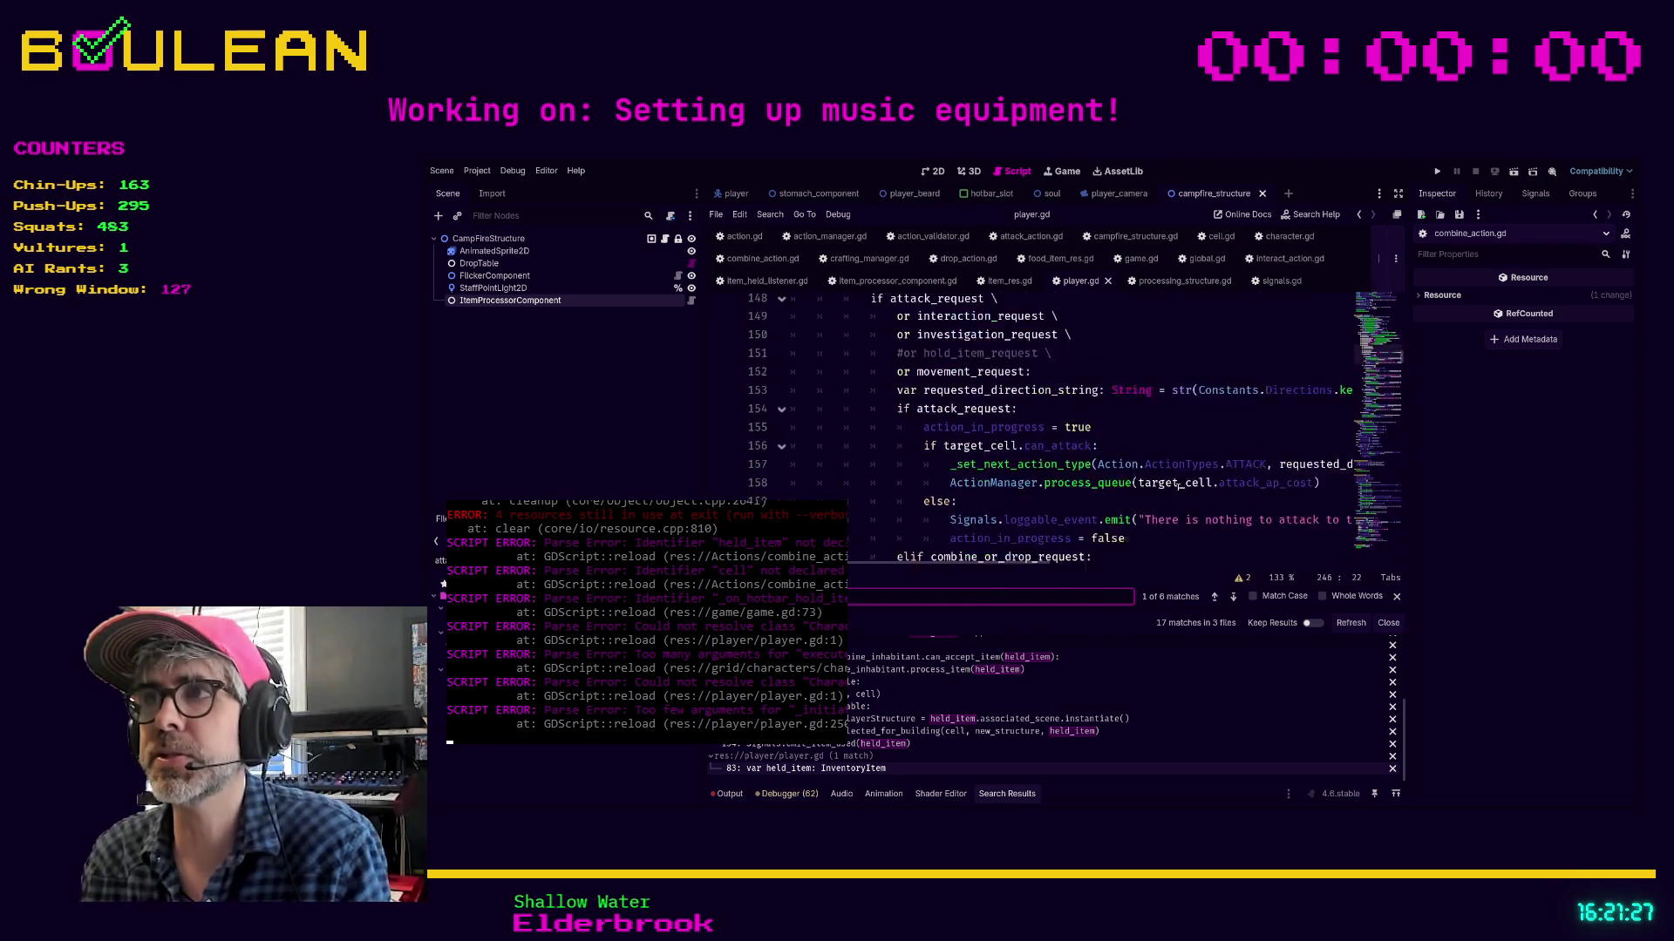
{"action": "scroll", "coordinate": [1177, 486], "scroll_direction": "up", "scroll_amount": 3}
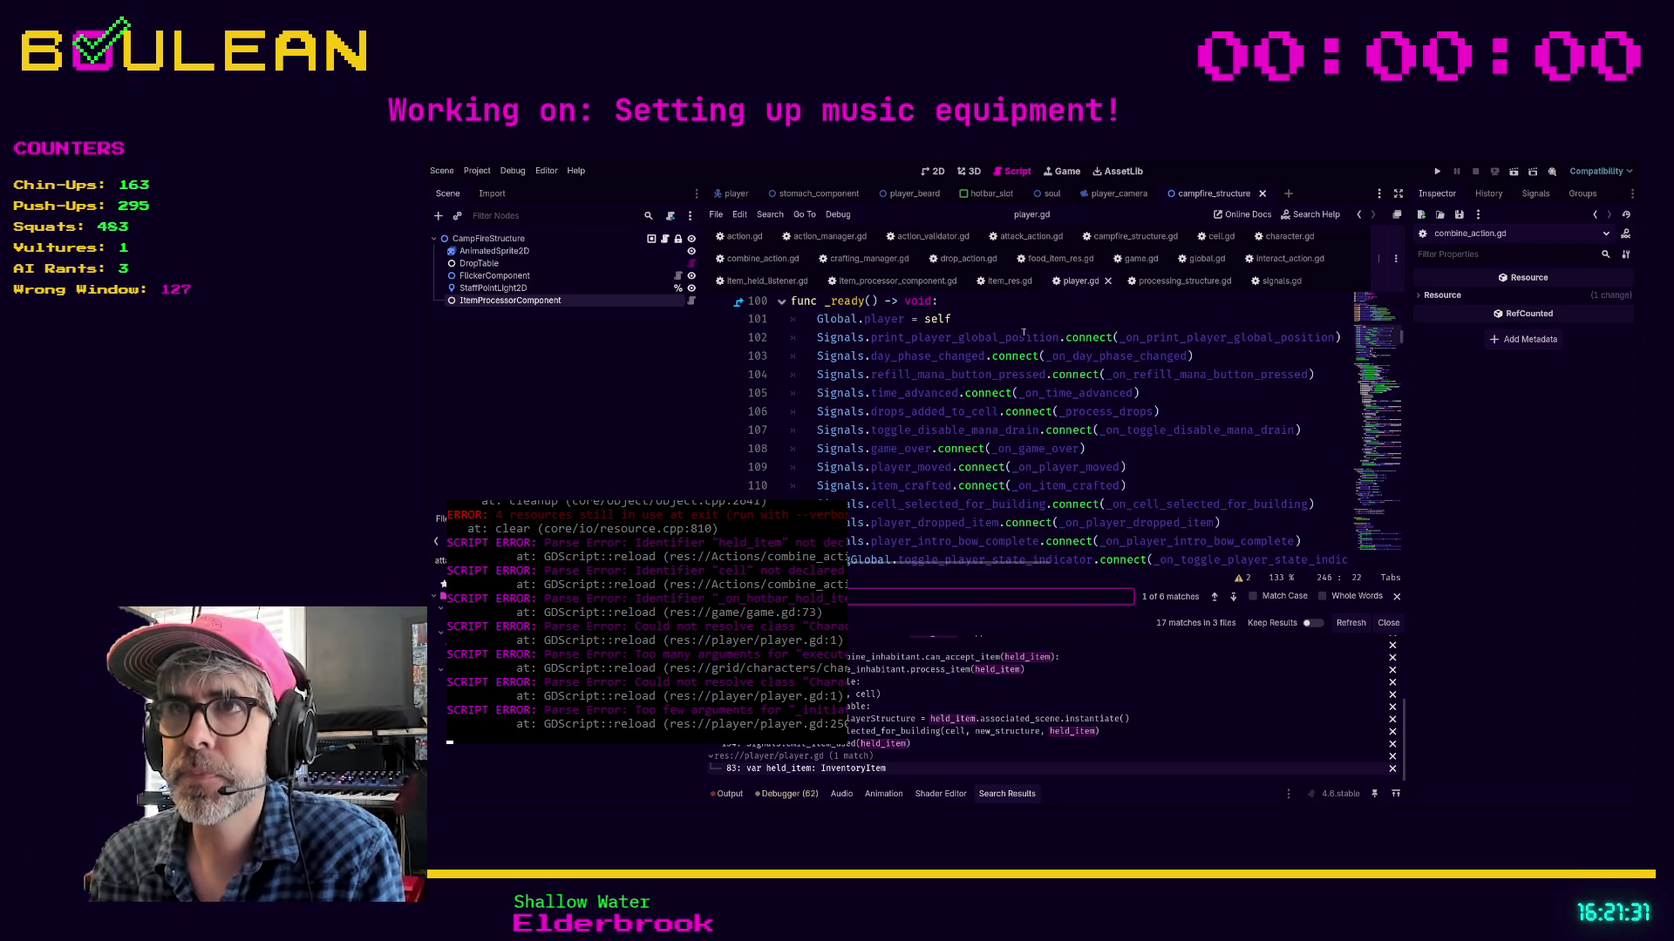
{"action": "left_click", "coordinate": [1018, 322]}
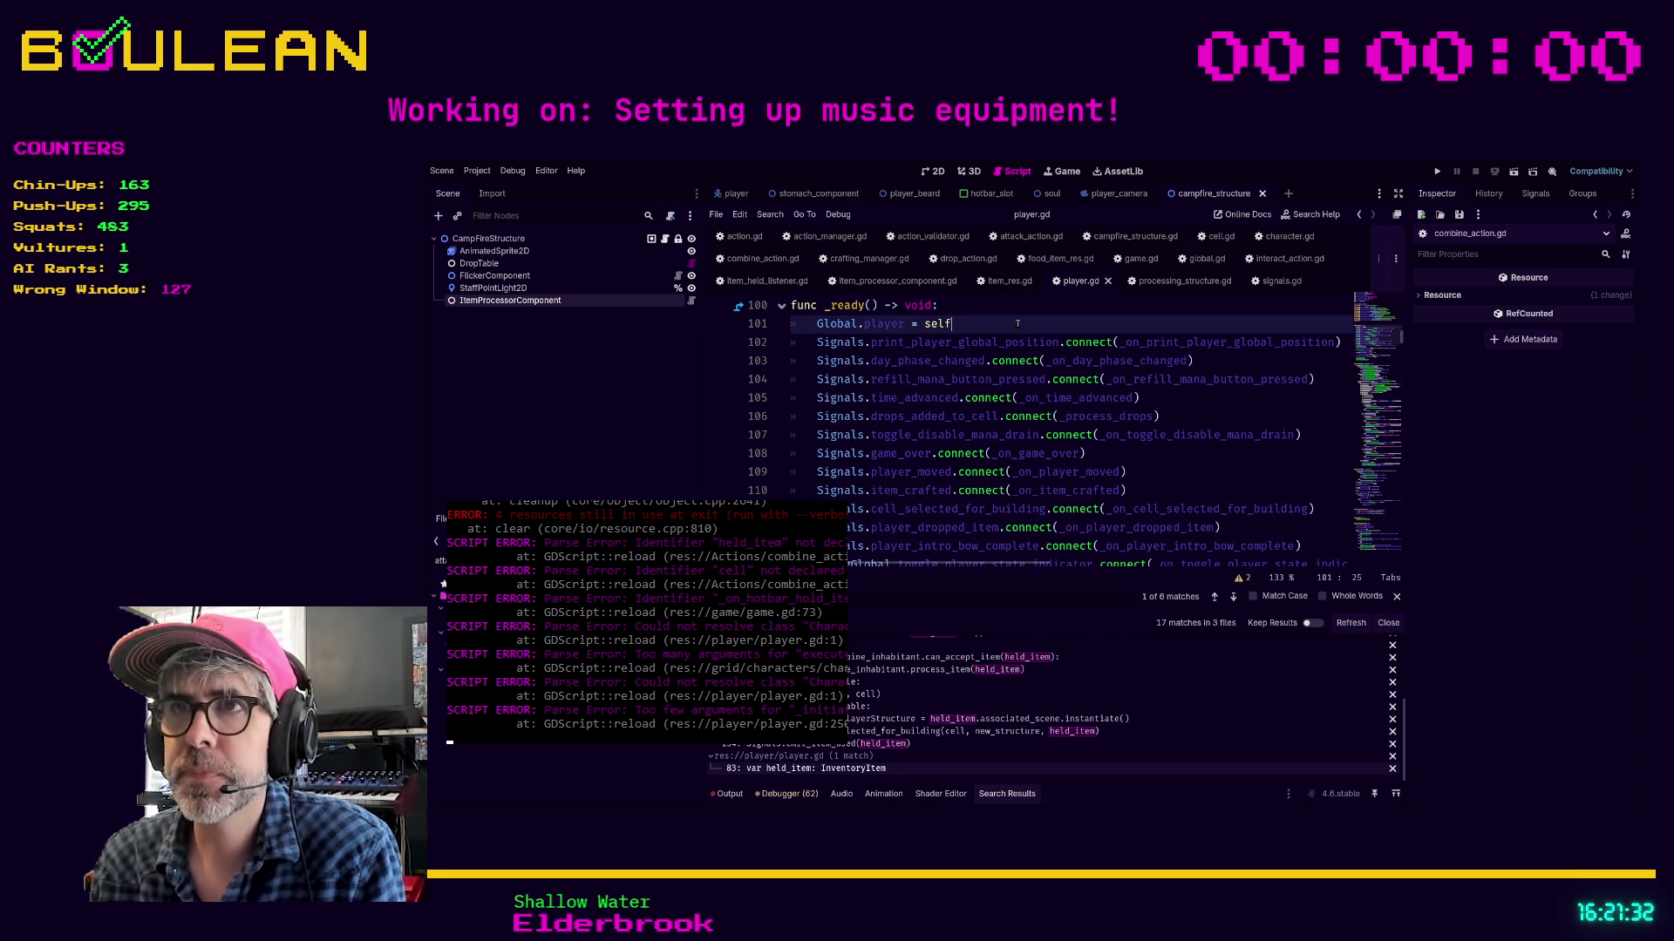
Add 'Signals.player_is_holding_item.connect(_on_player_is_holding_item)' as line 102 in _ready
{"action": "left_click", "coordinate": [817, 341]}
{"action": "key", "text": "Return"}
{"action": "key", "text": "Up"}
{"action": "type", "text": "Signals.p"}
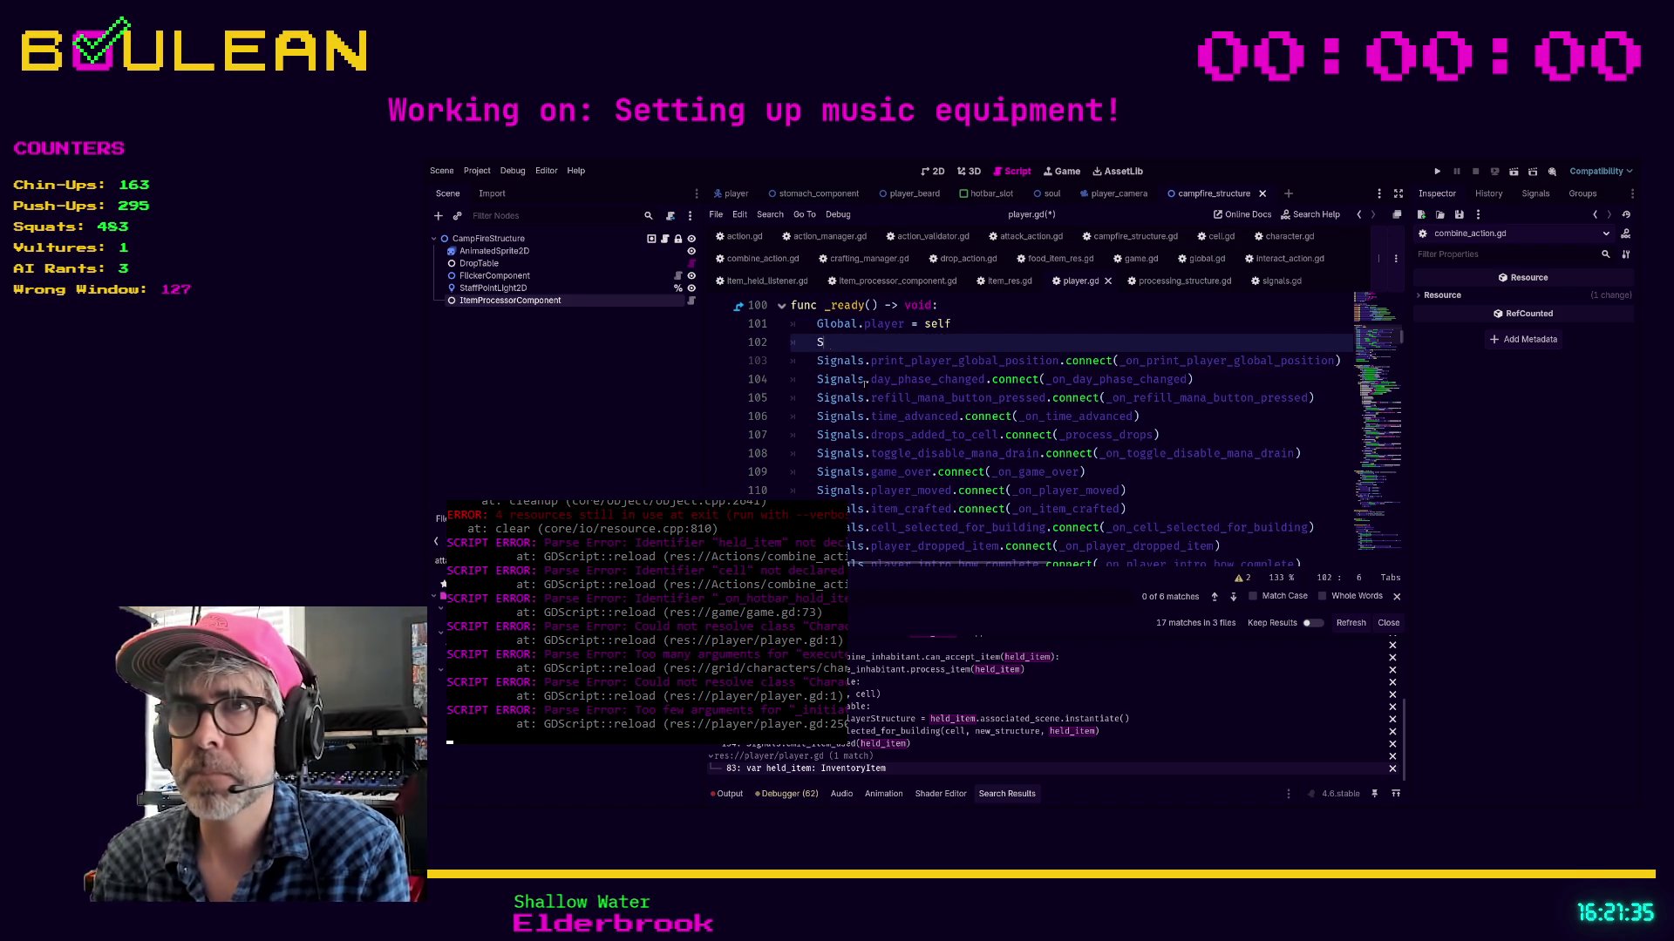
{"action": "type", "text": "layer_is"}
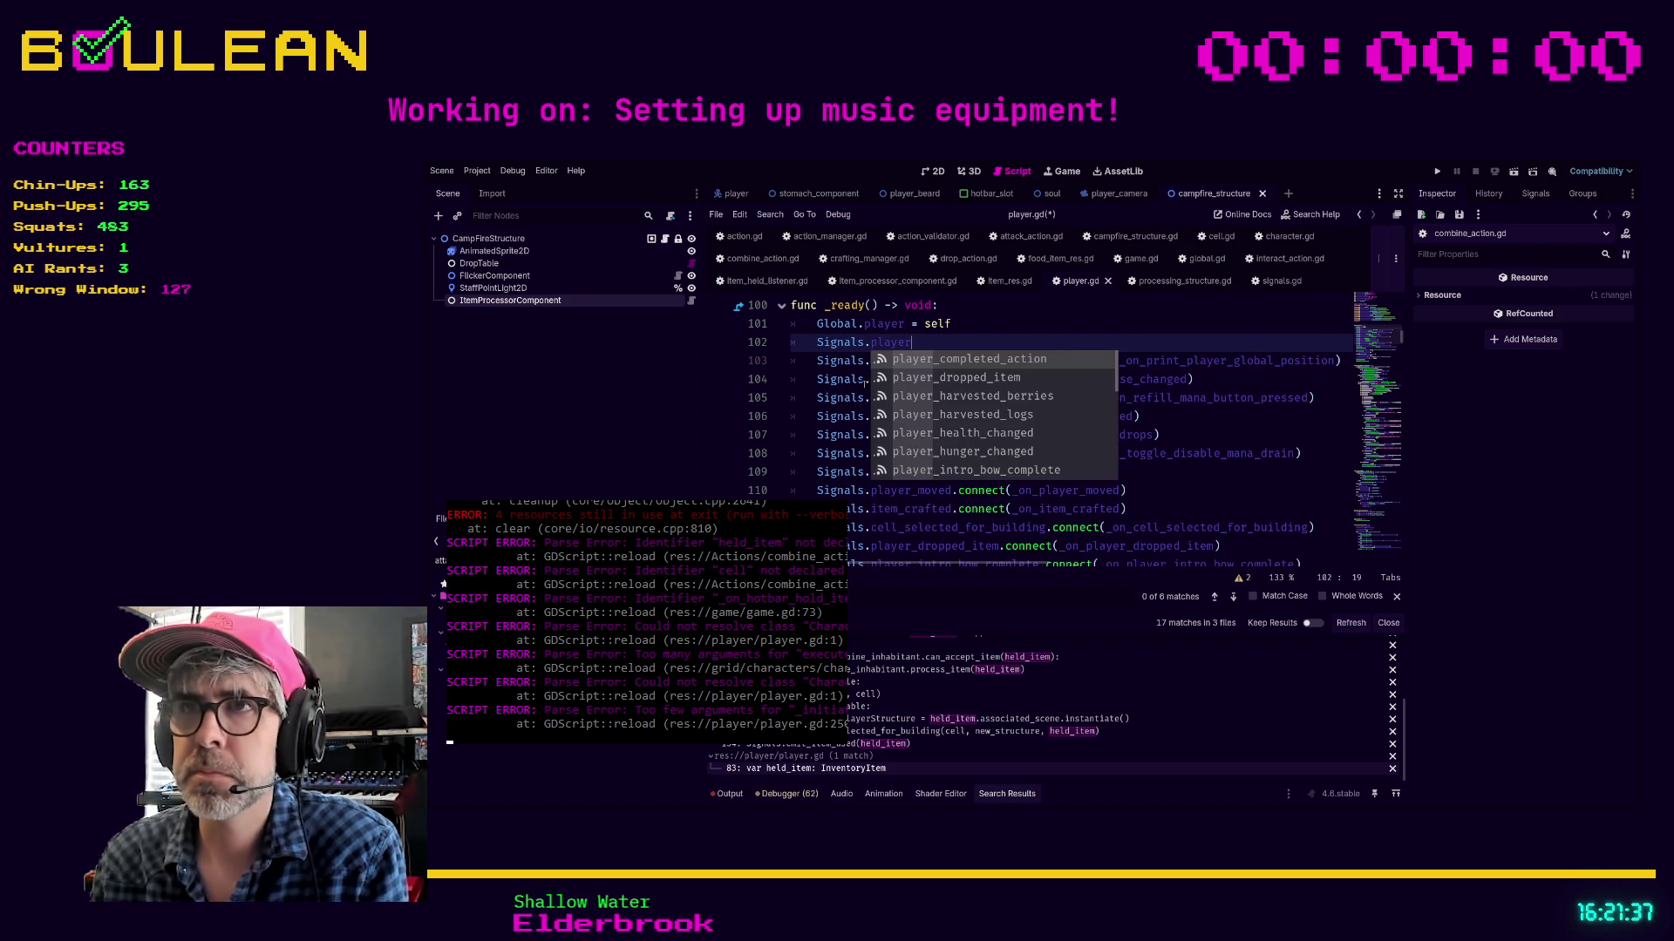
{"action": "key", "text": "Return"}
{"action": "type", "text": "."}
{"action": "key", "text": "BackSpace"}
{"action": "type", "text": "nect(_on_player_is_holding_item"}
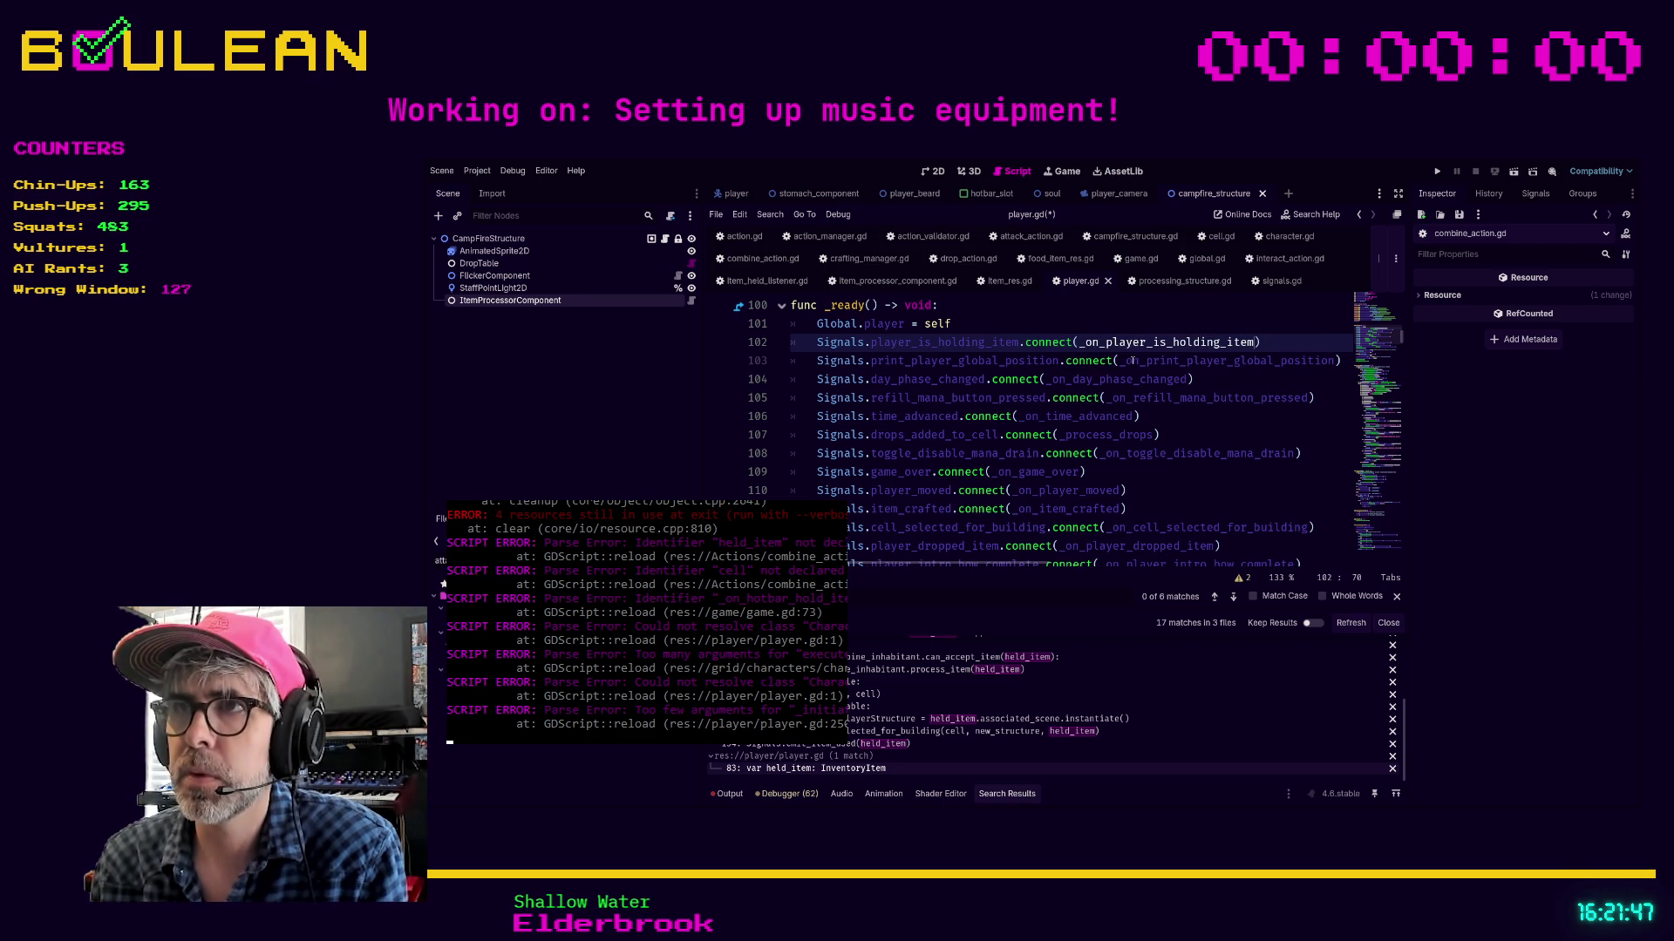
Search for _on_player_is_holding_item and the script's _on handlers, reaching _on_day_phase_changed
{"action": "double_click", "coordinate": [1127, 344]}
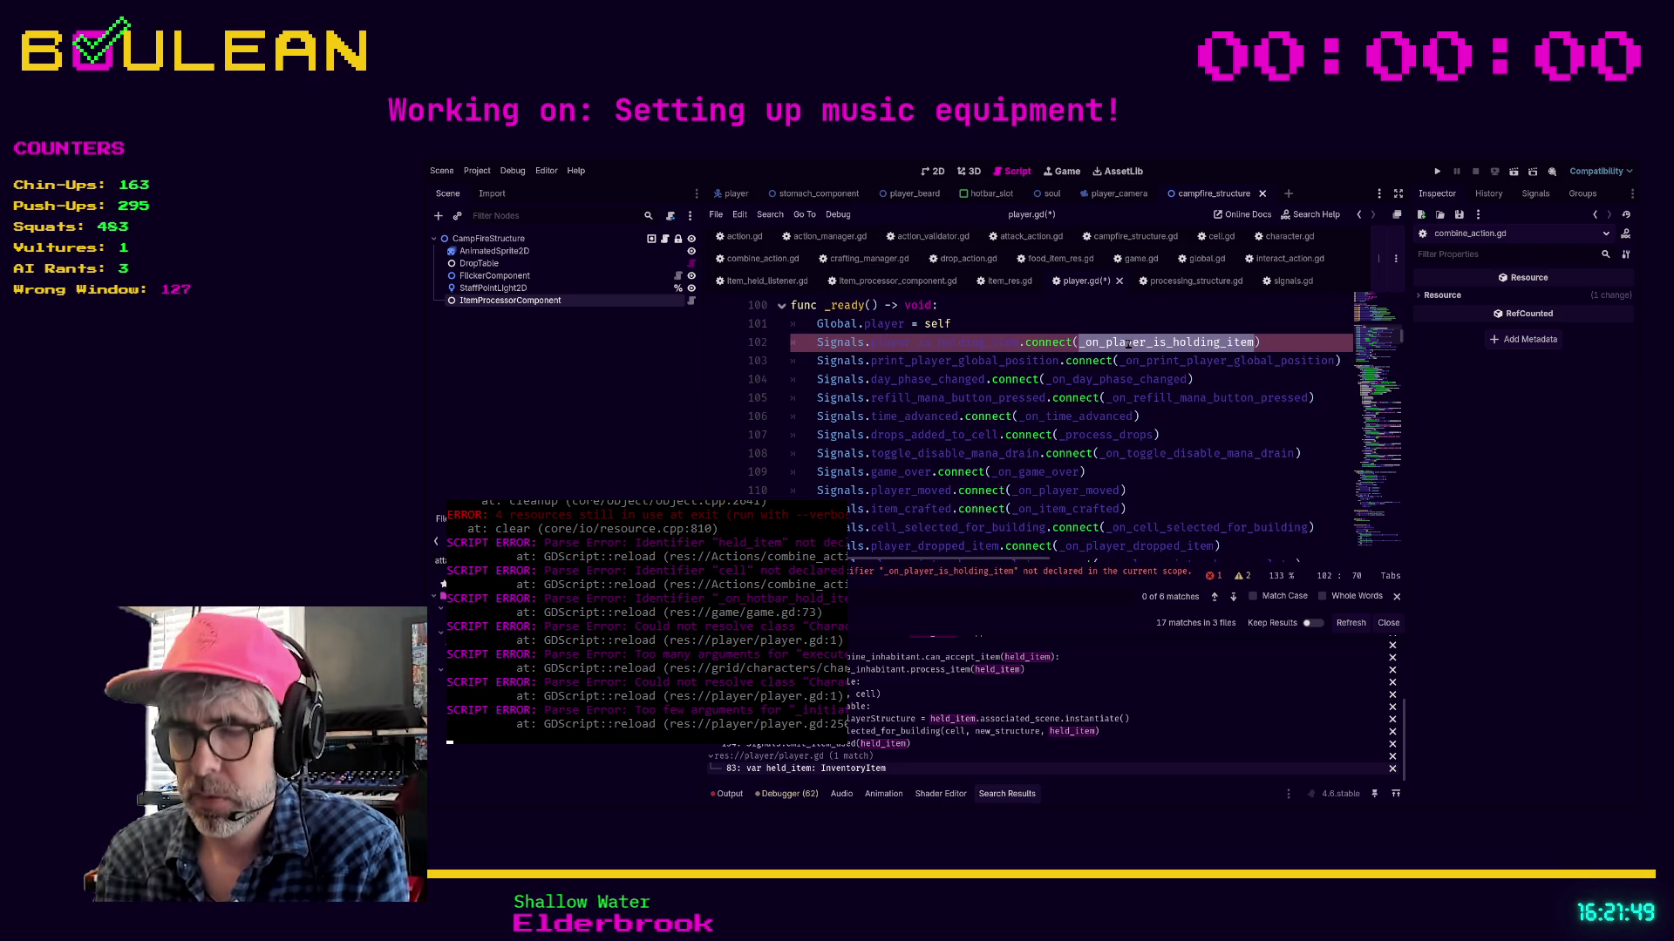
{"action": "key", "text": "ctrl+shift+f"}
{"action": "key", "text": "Return"}
{"action": "key", "text": "ctrl+f"}
{"action": "type", "text": "_on"}
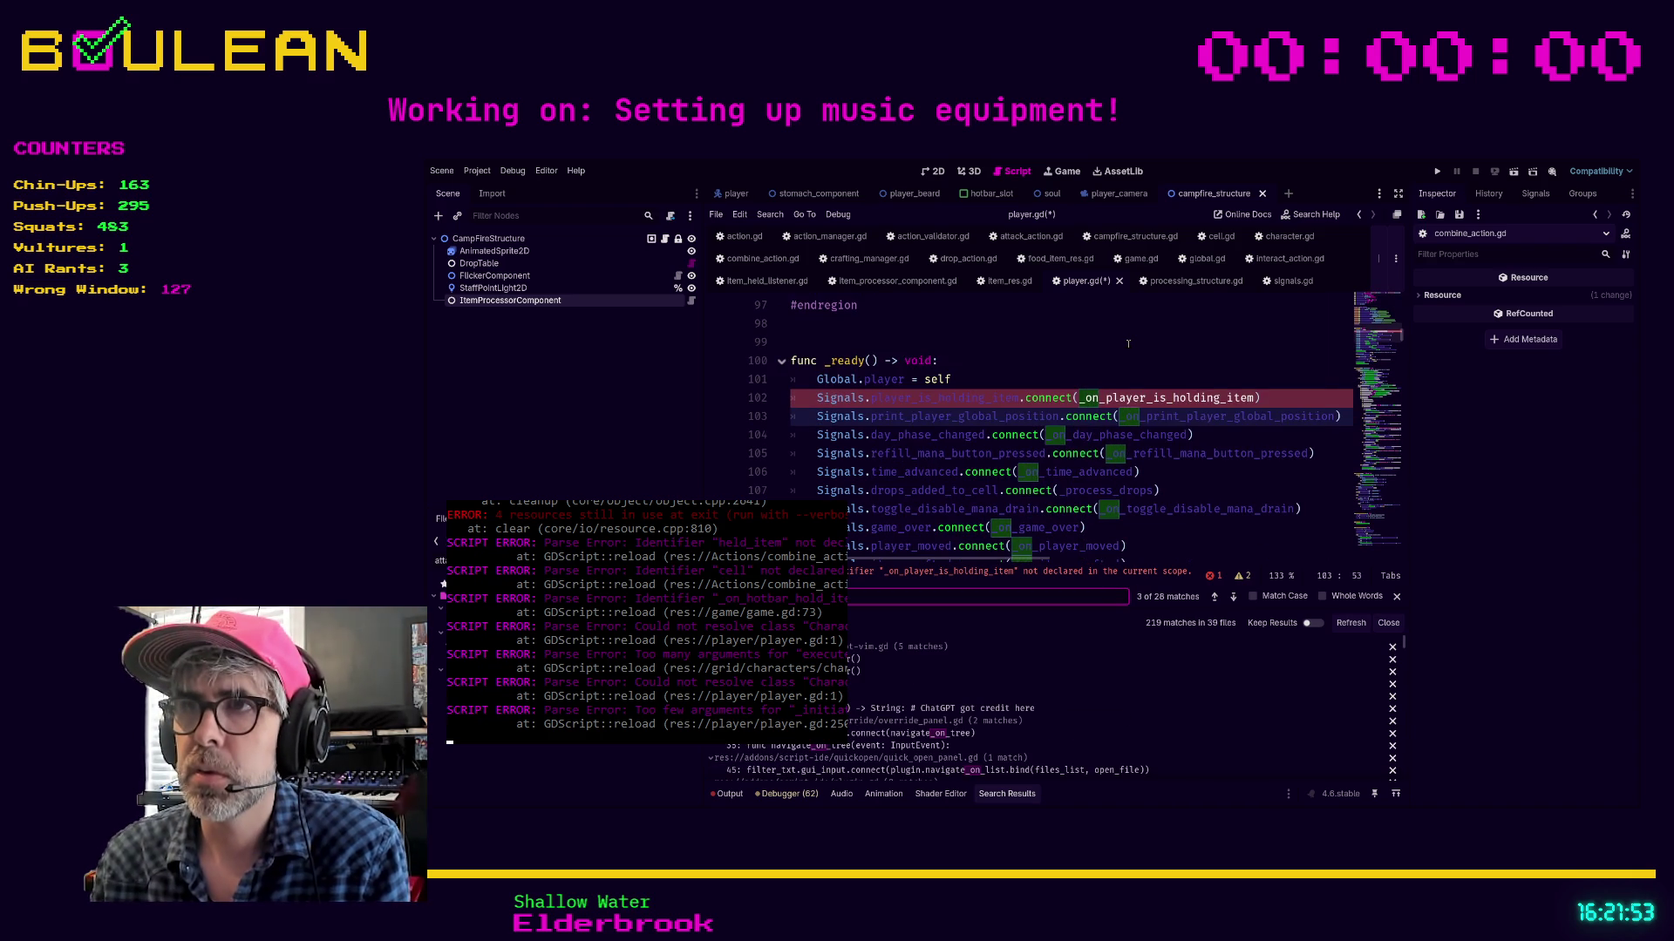
{"action": "key", "text": "Return"}
{"action": "key", "text": "Return"}
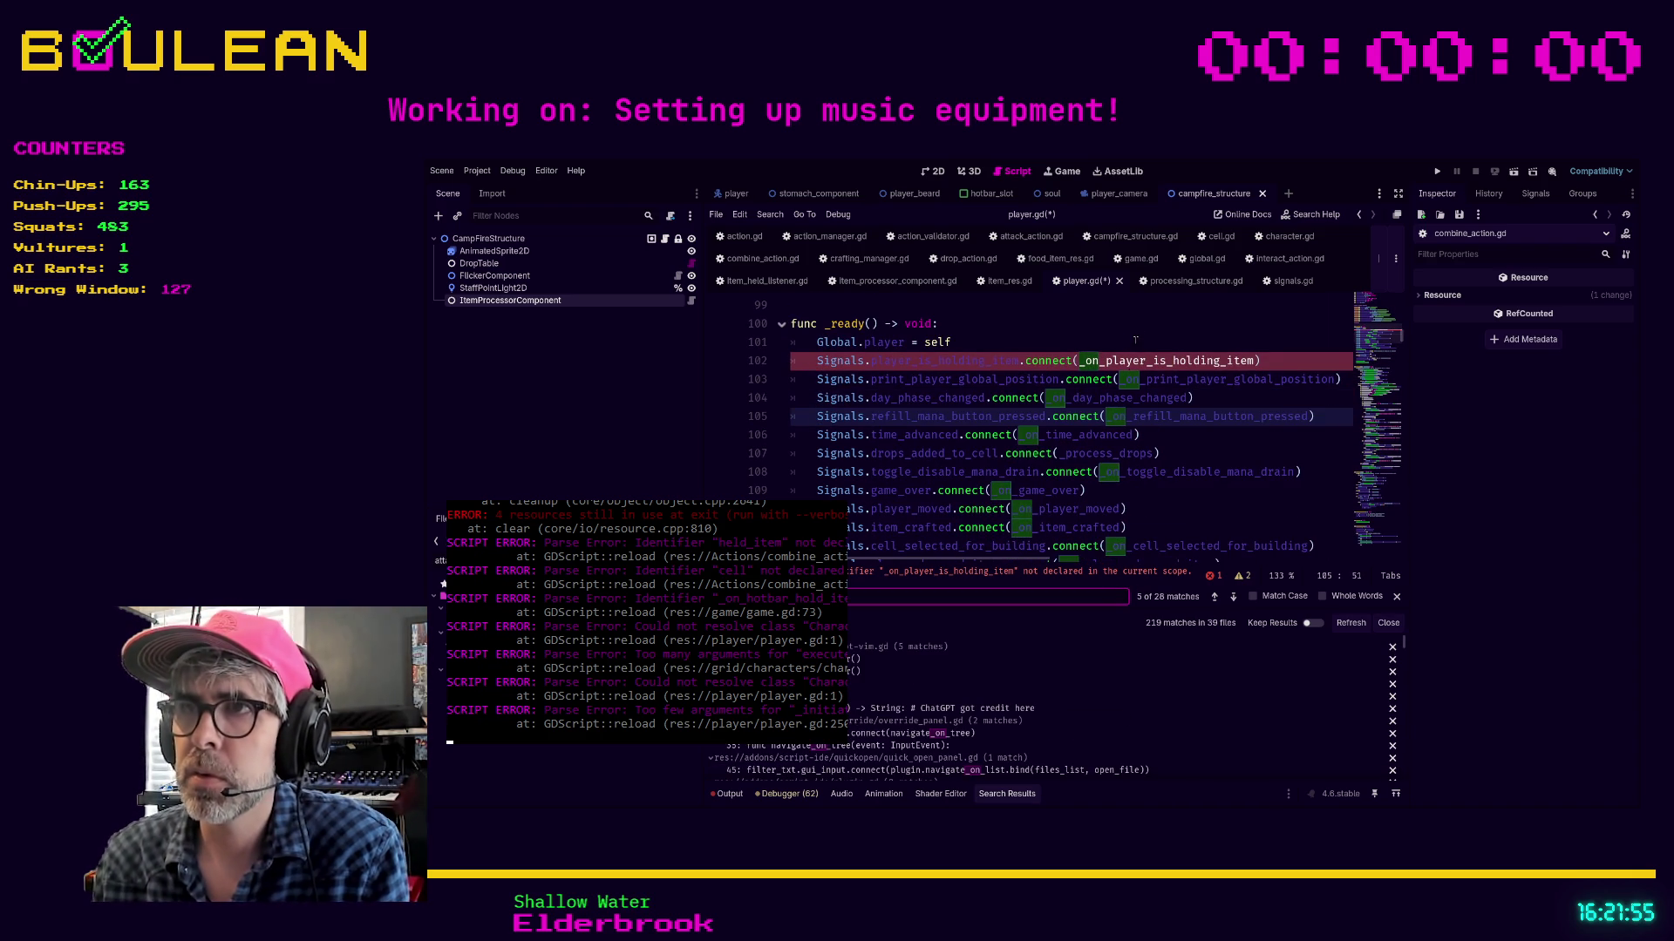
{"action": "left_click", "coordinate": [1094, 399], "text": "ctrl"}
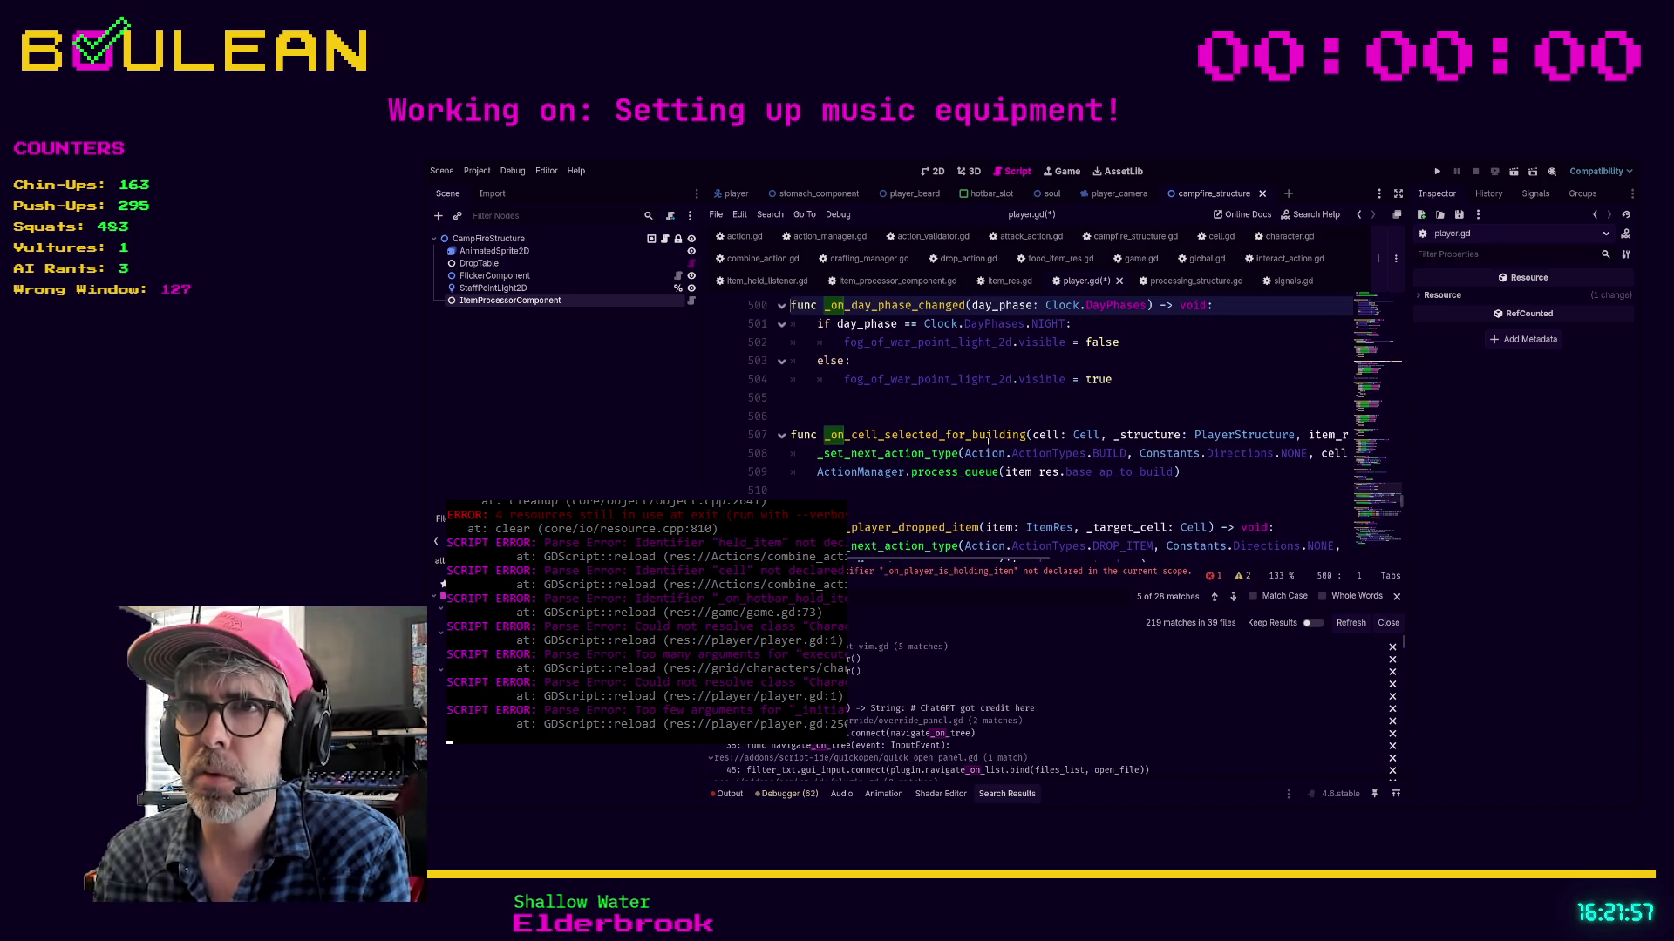
{"action": "scroll", "coordinate": [941, 441], "scroll_direction": "down", "scroll_amount": 2}
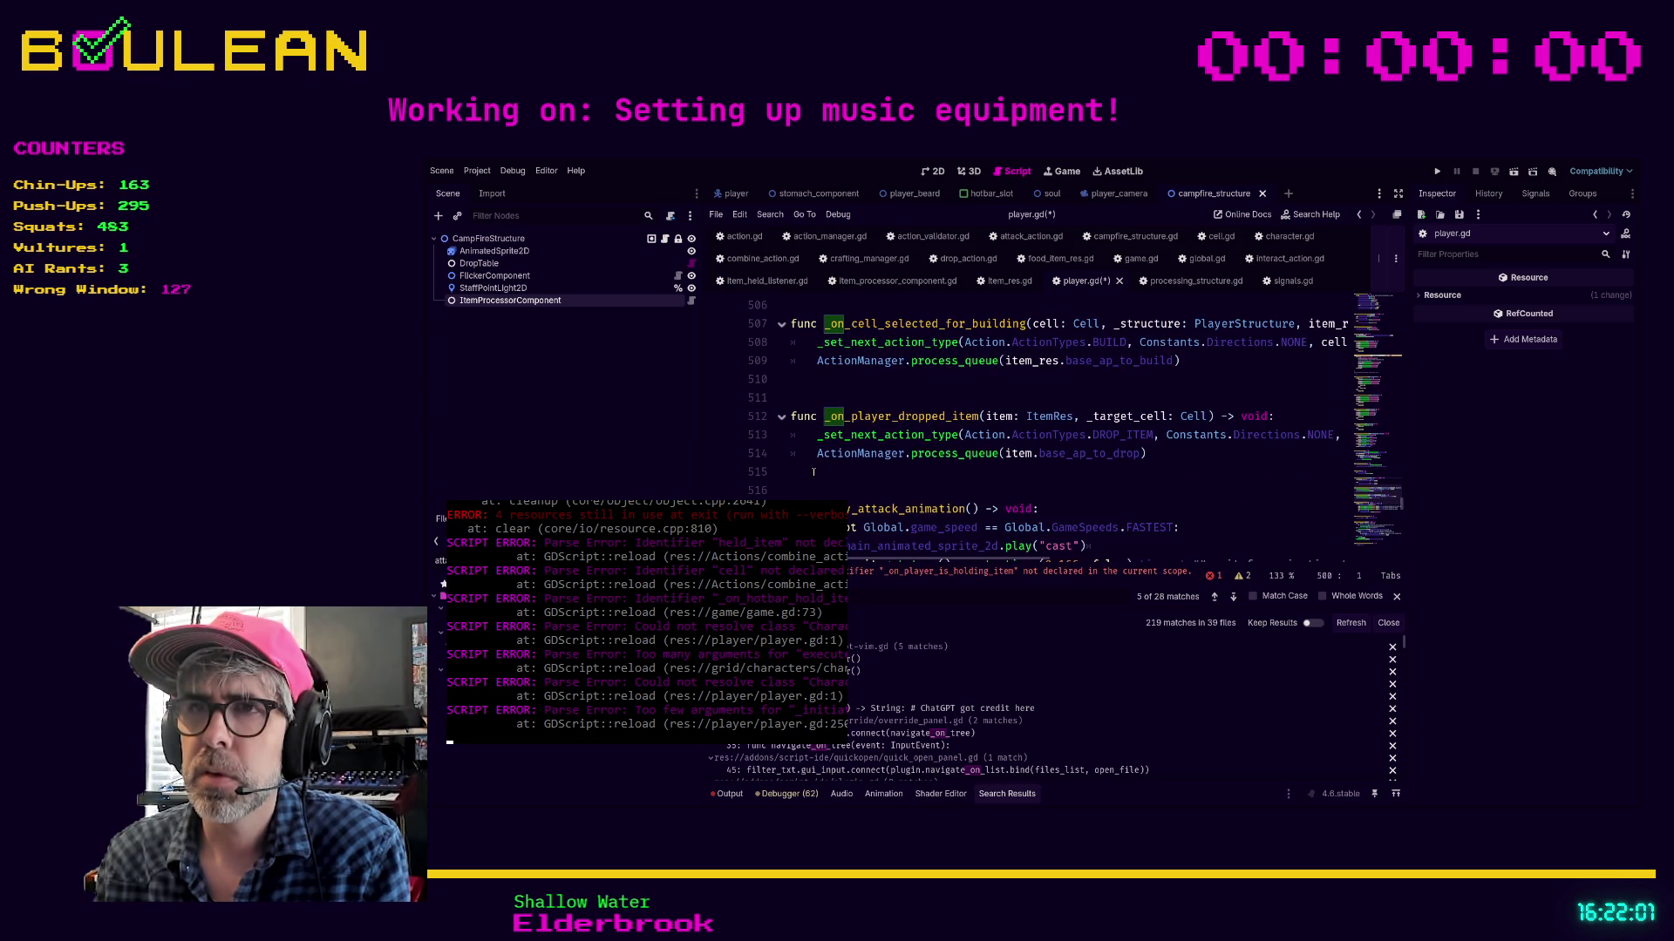
{"action": "scroll", "coordinate": [813, 472], "scroll_direction": "down", "scroll_amount": 1}
Write a _on_player_is_hold_item(item: ItemRes) -> void handler that sets held_item = item
{"action": "left_click", "coordinate": [823, 423]}
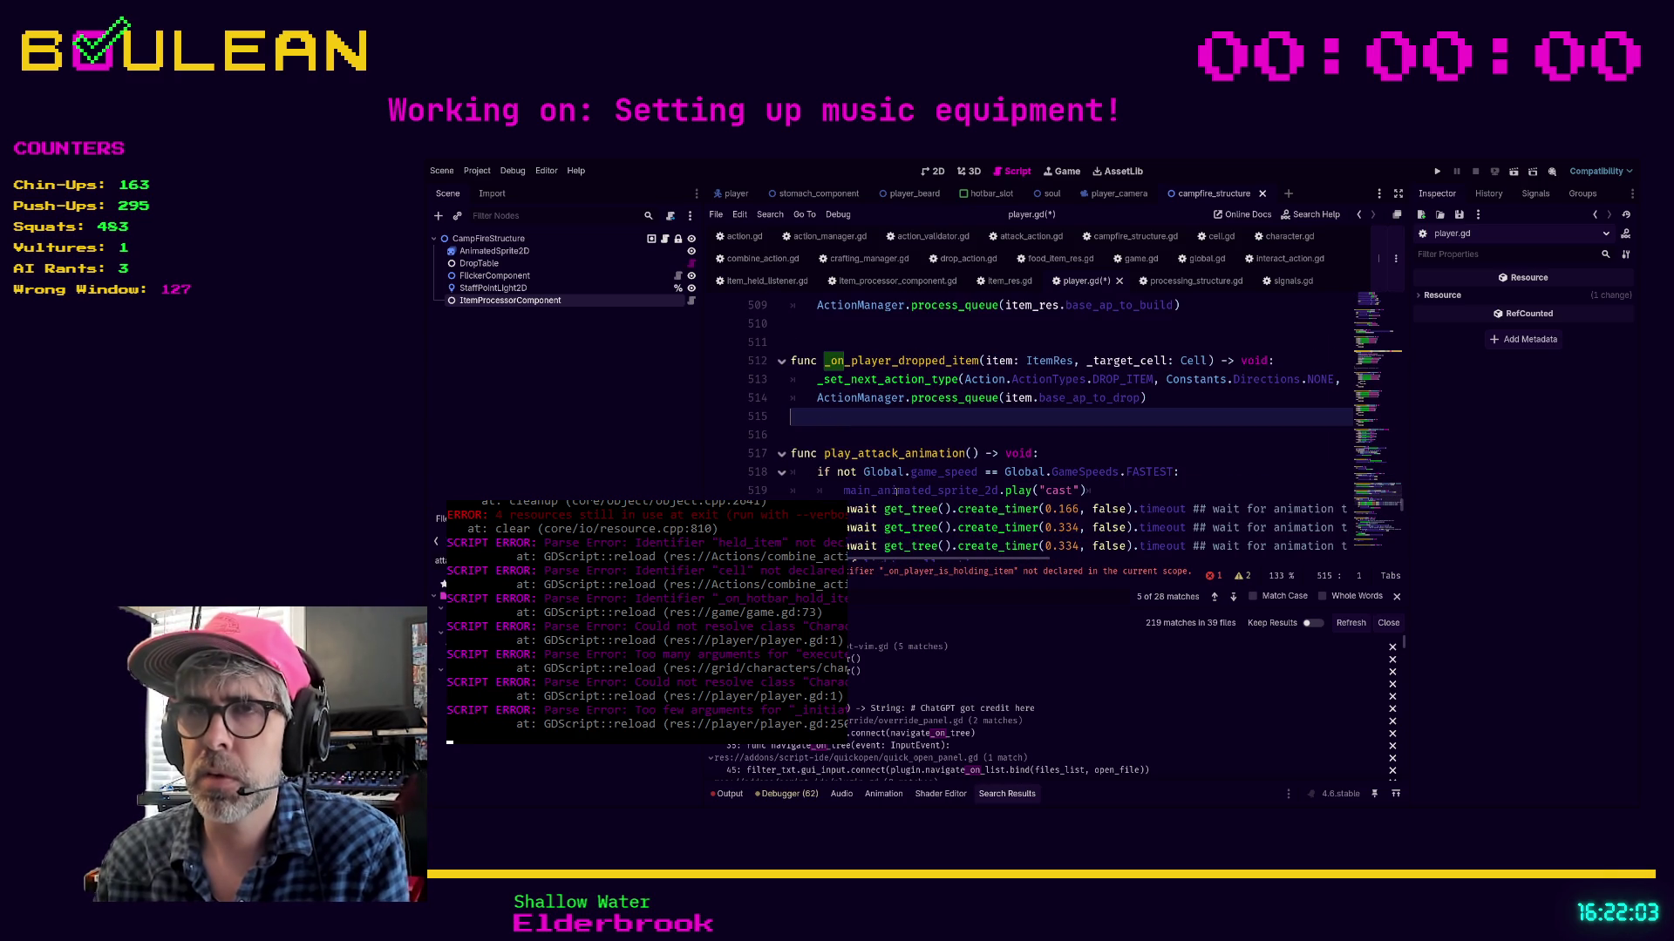
{"action": "key", "text": "Return"}
{"action": "key", "text": "Return"}
{"action": "type", "text": "func"}
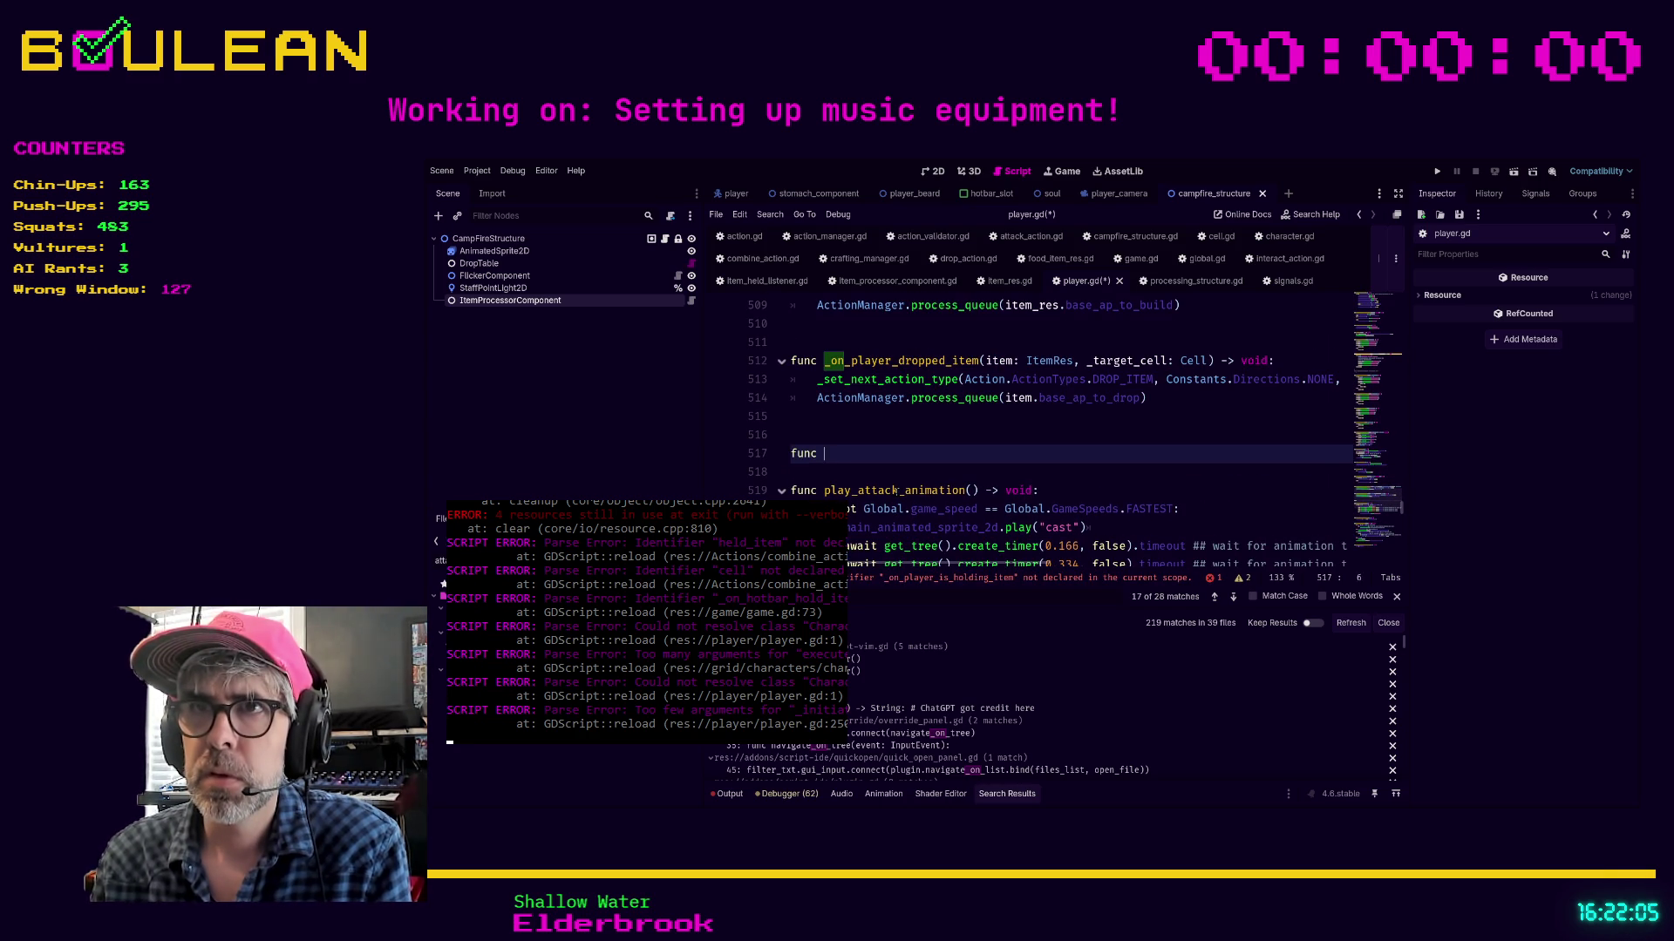
{"action": "type", "text": "c on_player_i"}
{"action": "type", "text": "s_h"}
{"action": "type", "text": "em(it"}
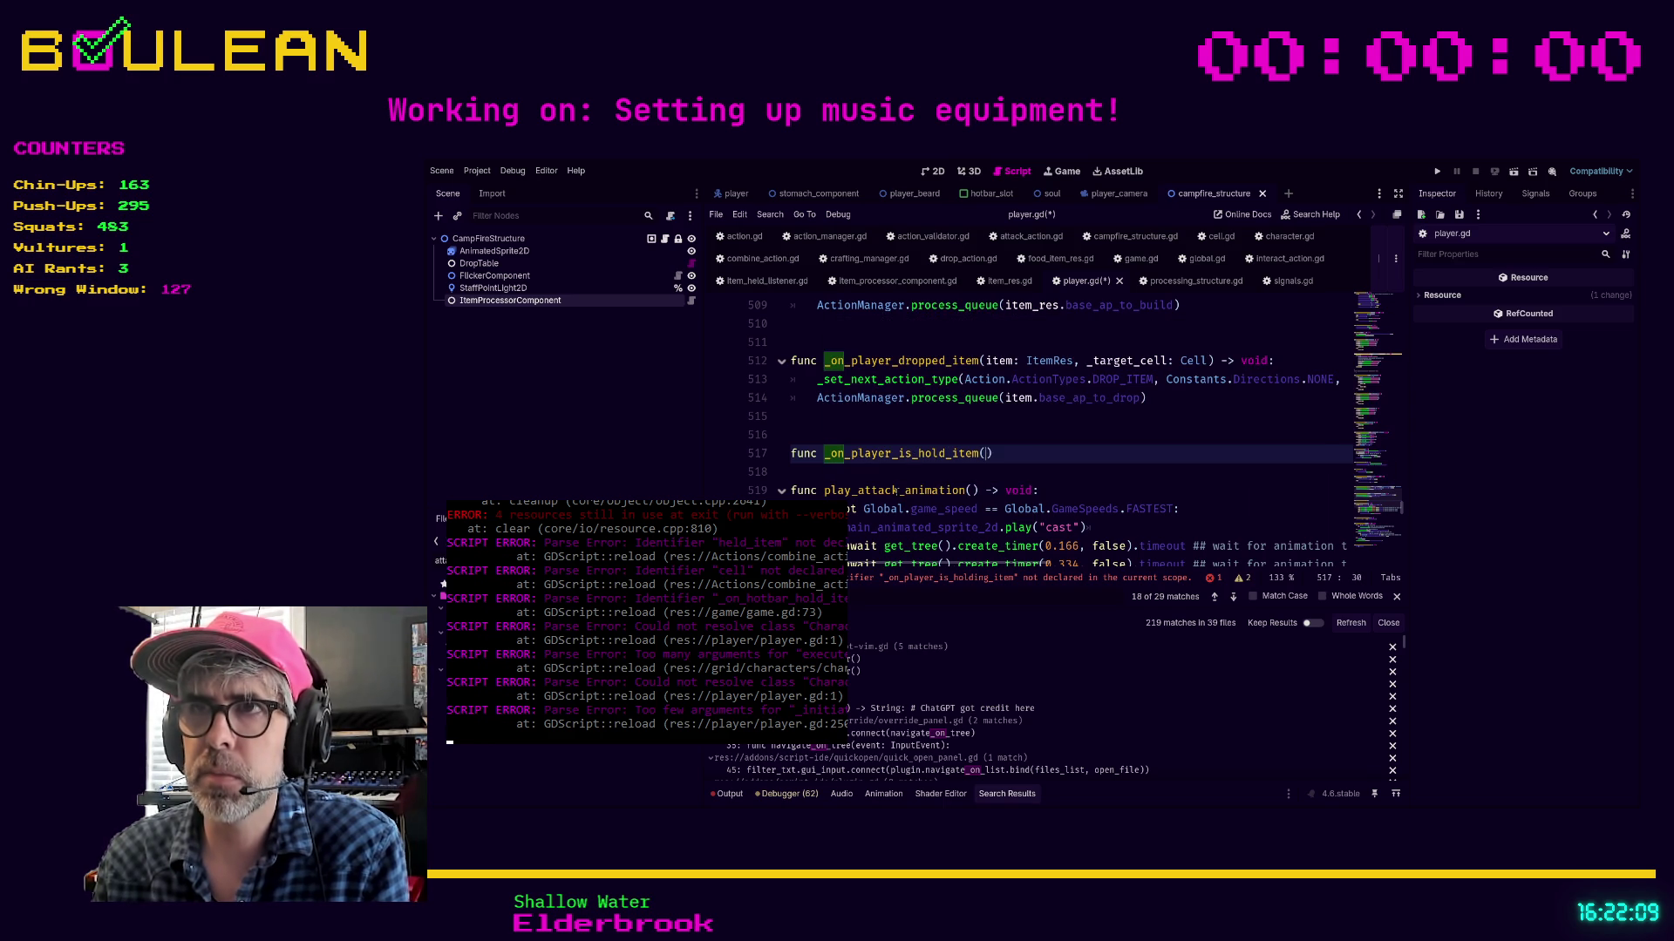
{"action": "type", "text": " ItemRes"}
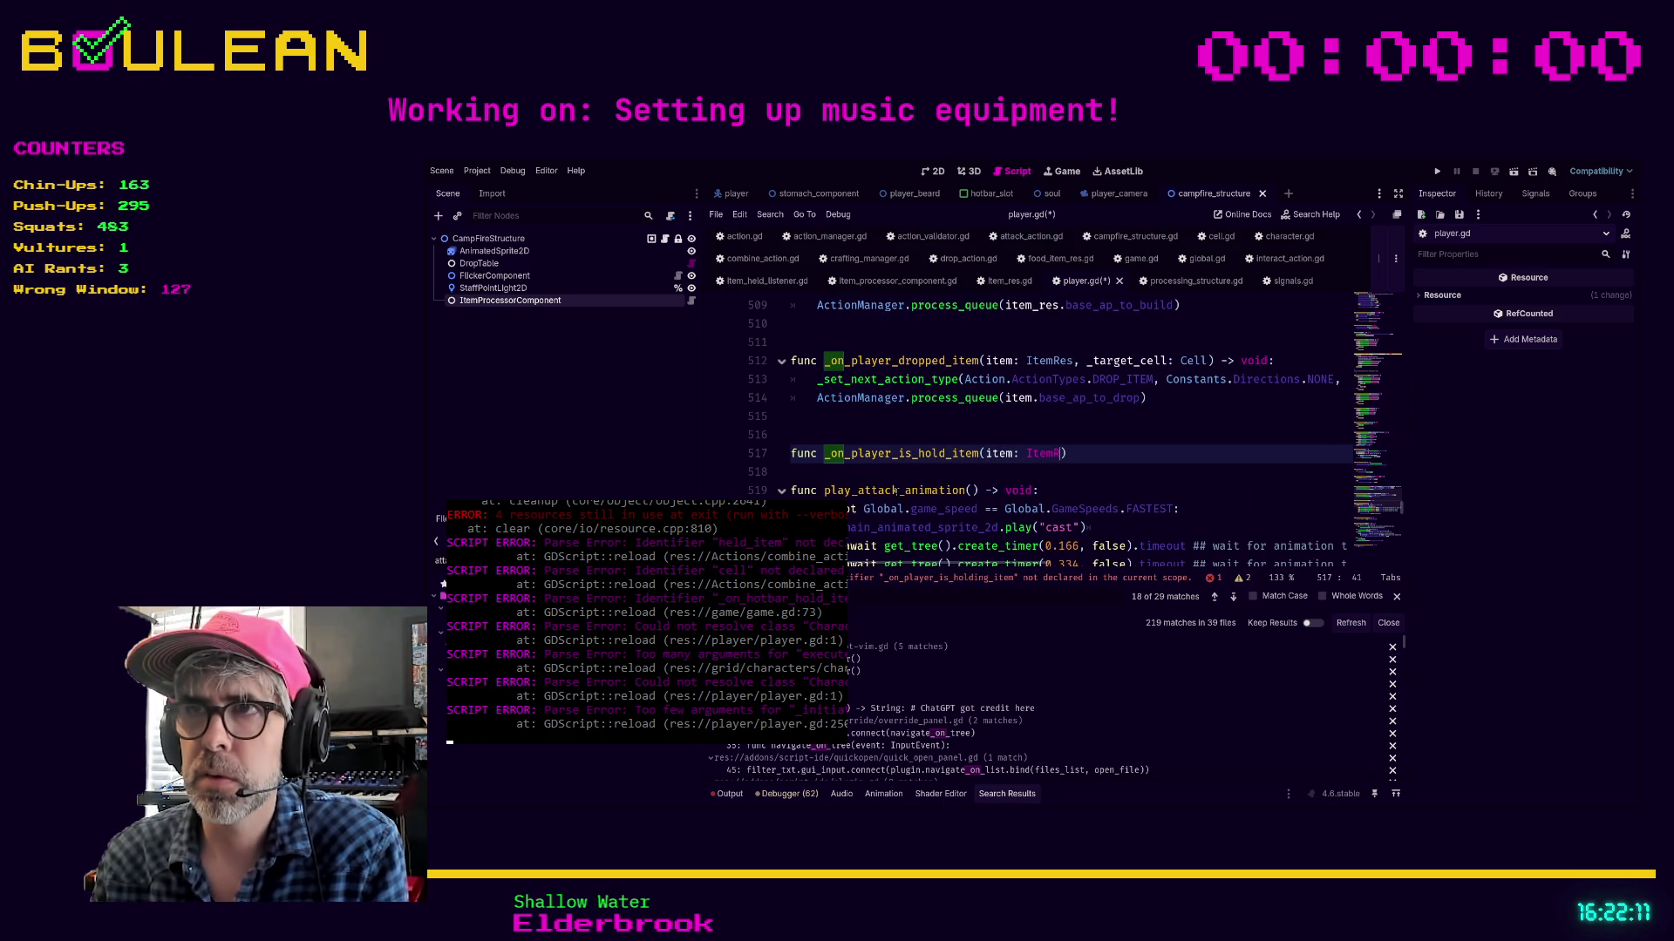
{"action": "type", "text": ")"}
{"action": "type", "text": "> void:"}
{"action": "key", "text": "Return"}
{"action": "type", "text": "_on_player_is_holding_item"}
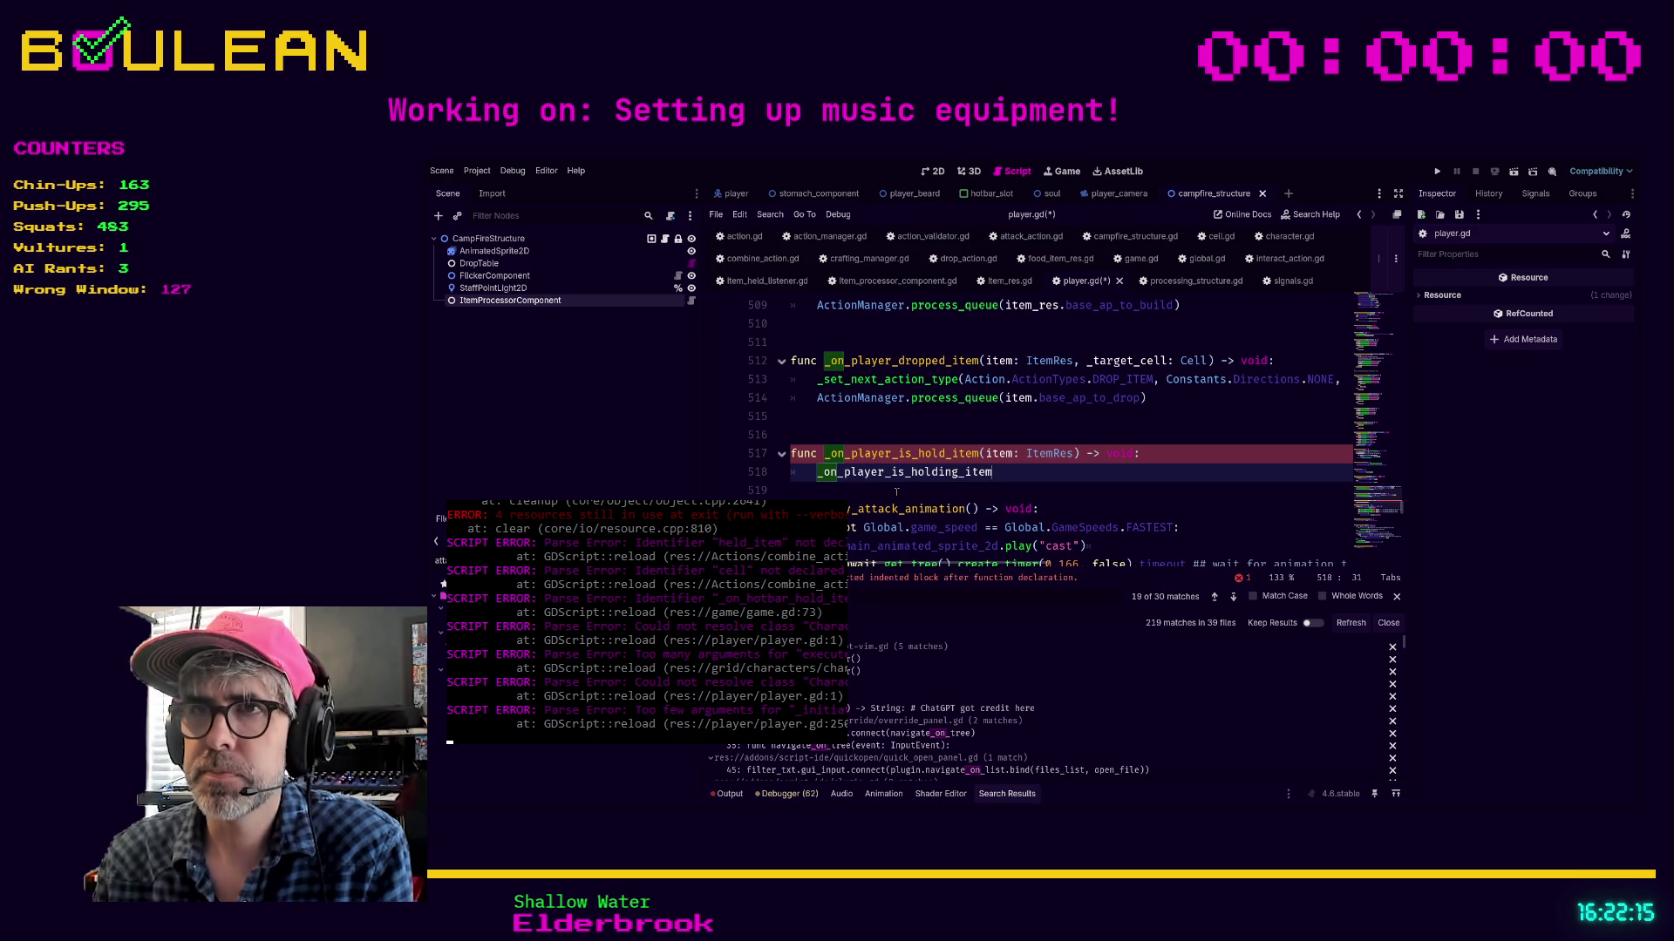
{"action": "type", "text": "held_item"}
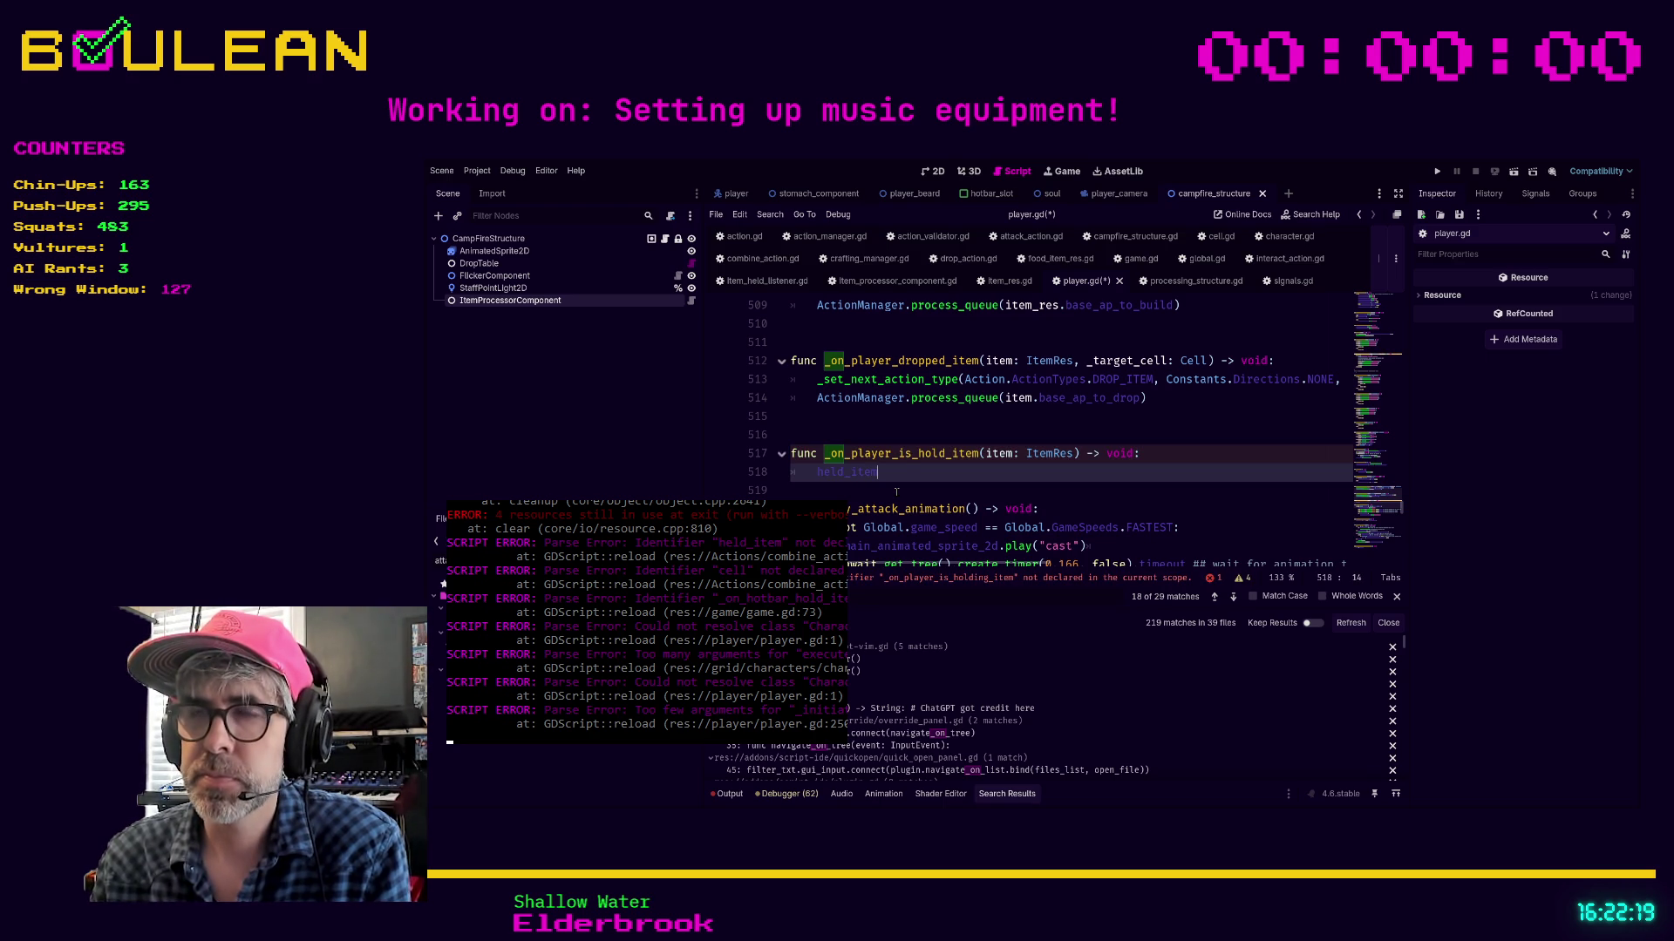
{"action": "type", "text": " = item"}
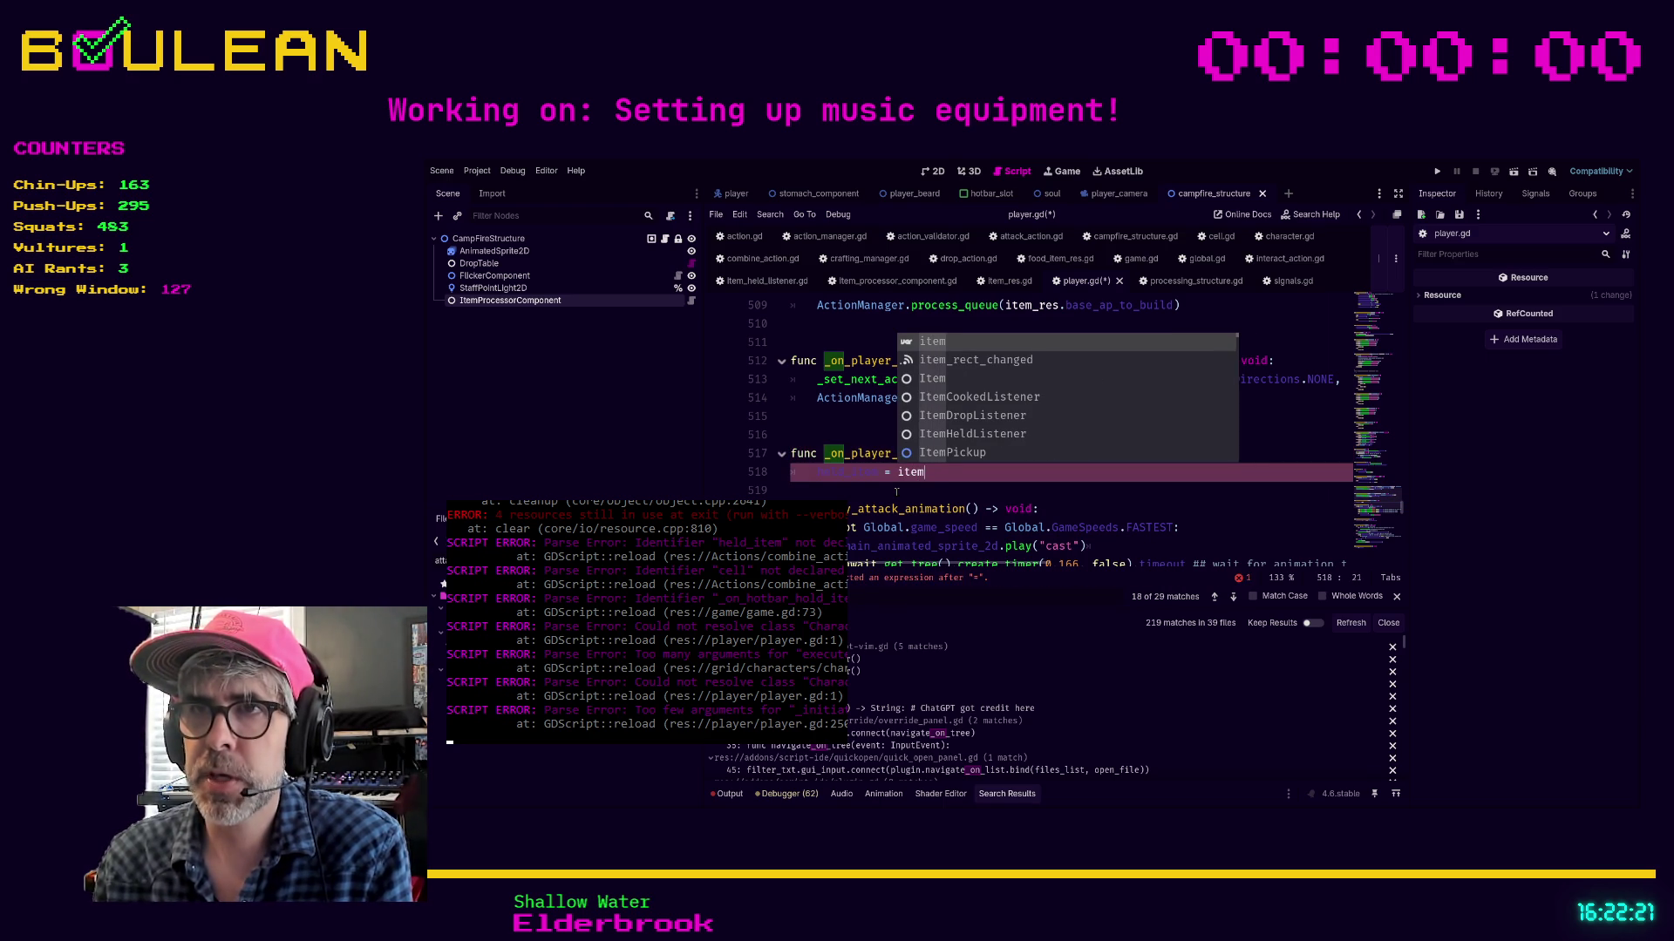
{"action": "left_click", "coordinate": [896, 490]}
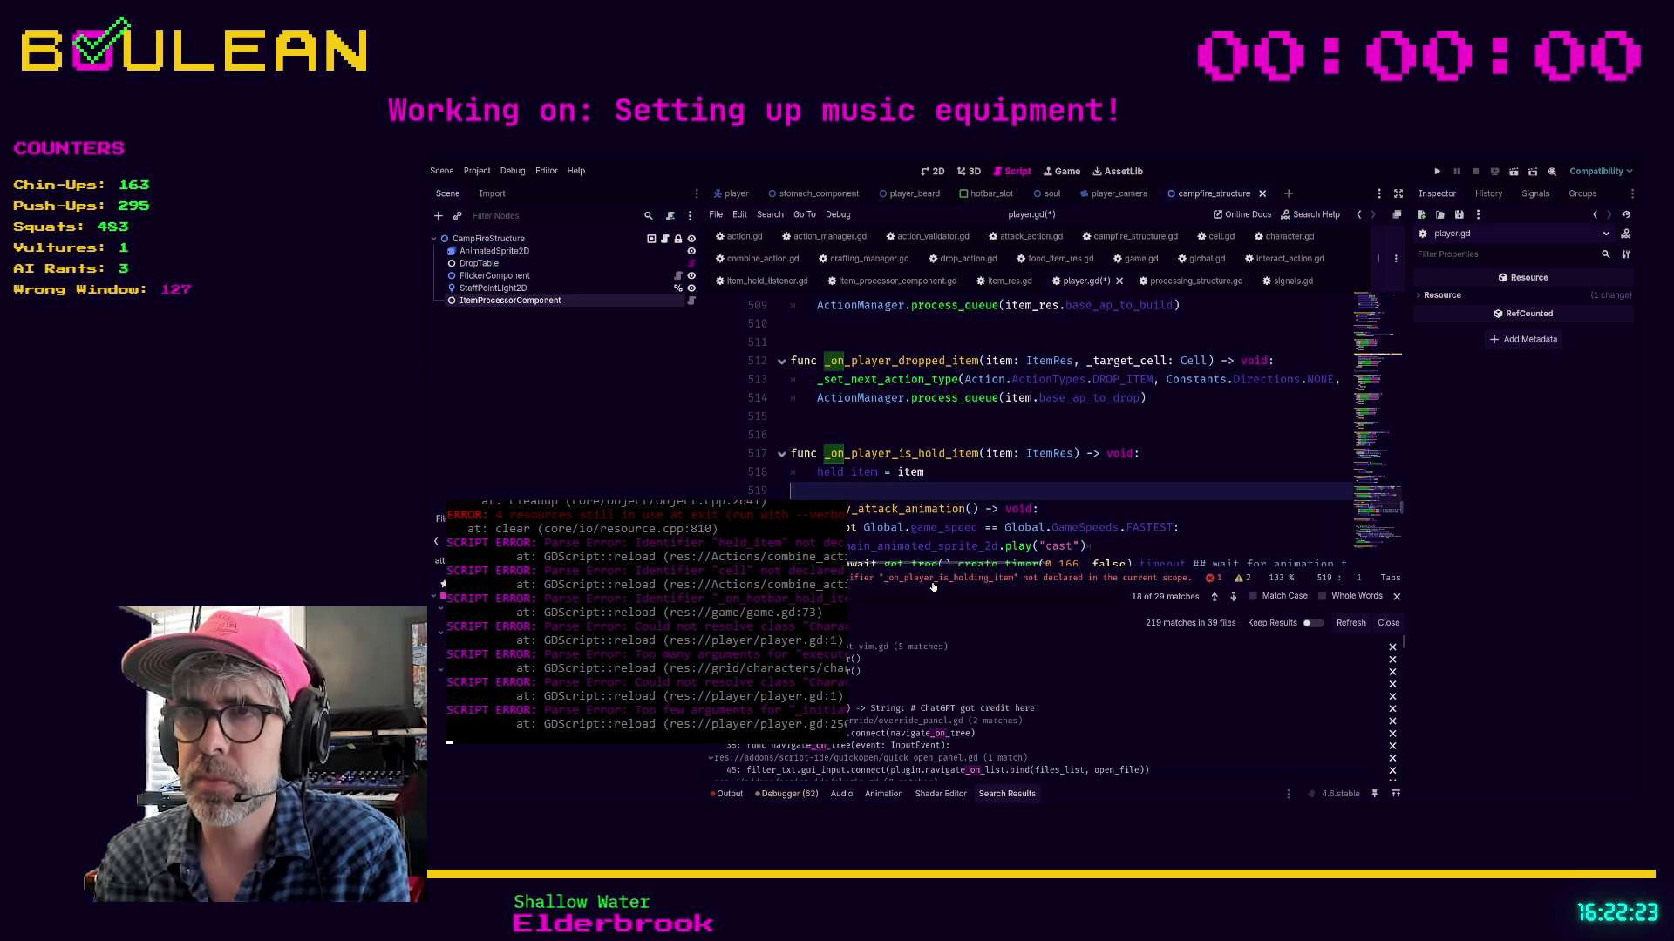
{"action": "left_click", "coordinate": [932, 582]}
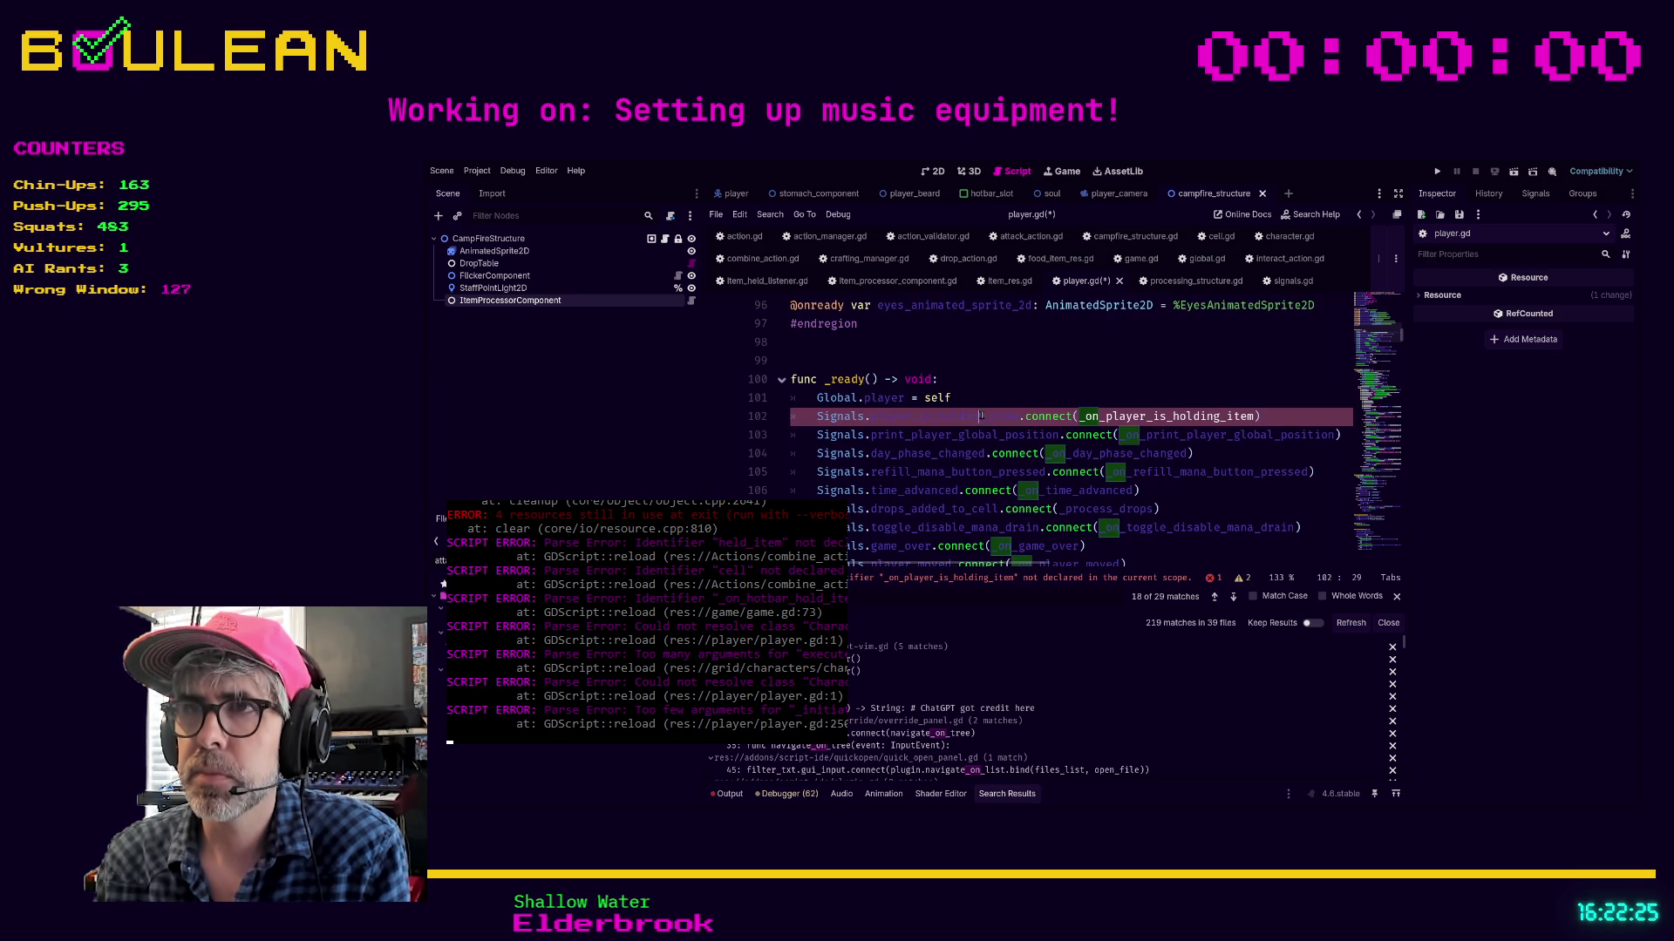
Rename _on_player_is_hold_item on line 517 to _on_player_is_holding_item, matching the signal connection, and save player.gd
{"action": "left_click", "coordinate": [1219, 383]}
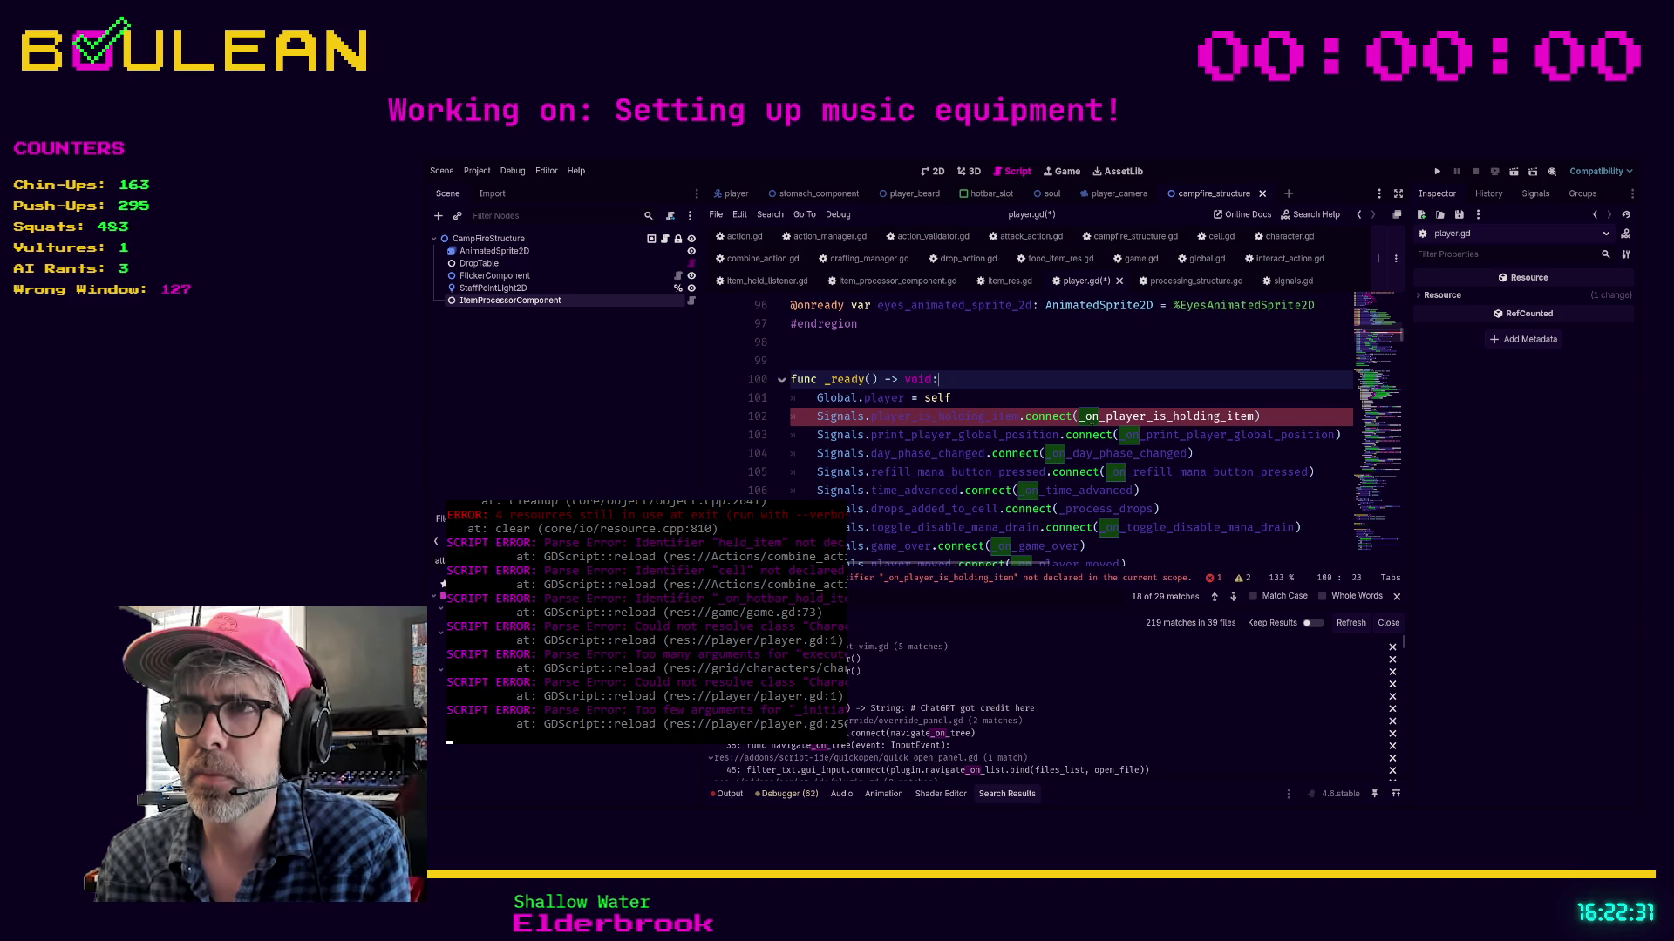
{"action": "double_click", "coordinate": [1162, 417]}
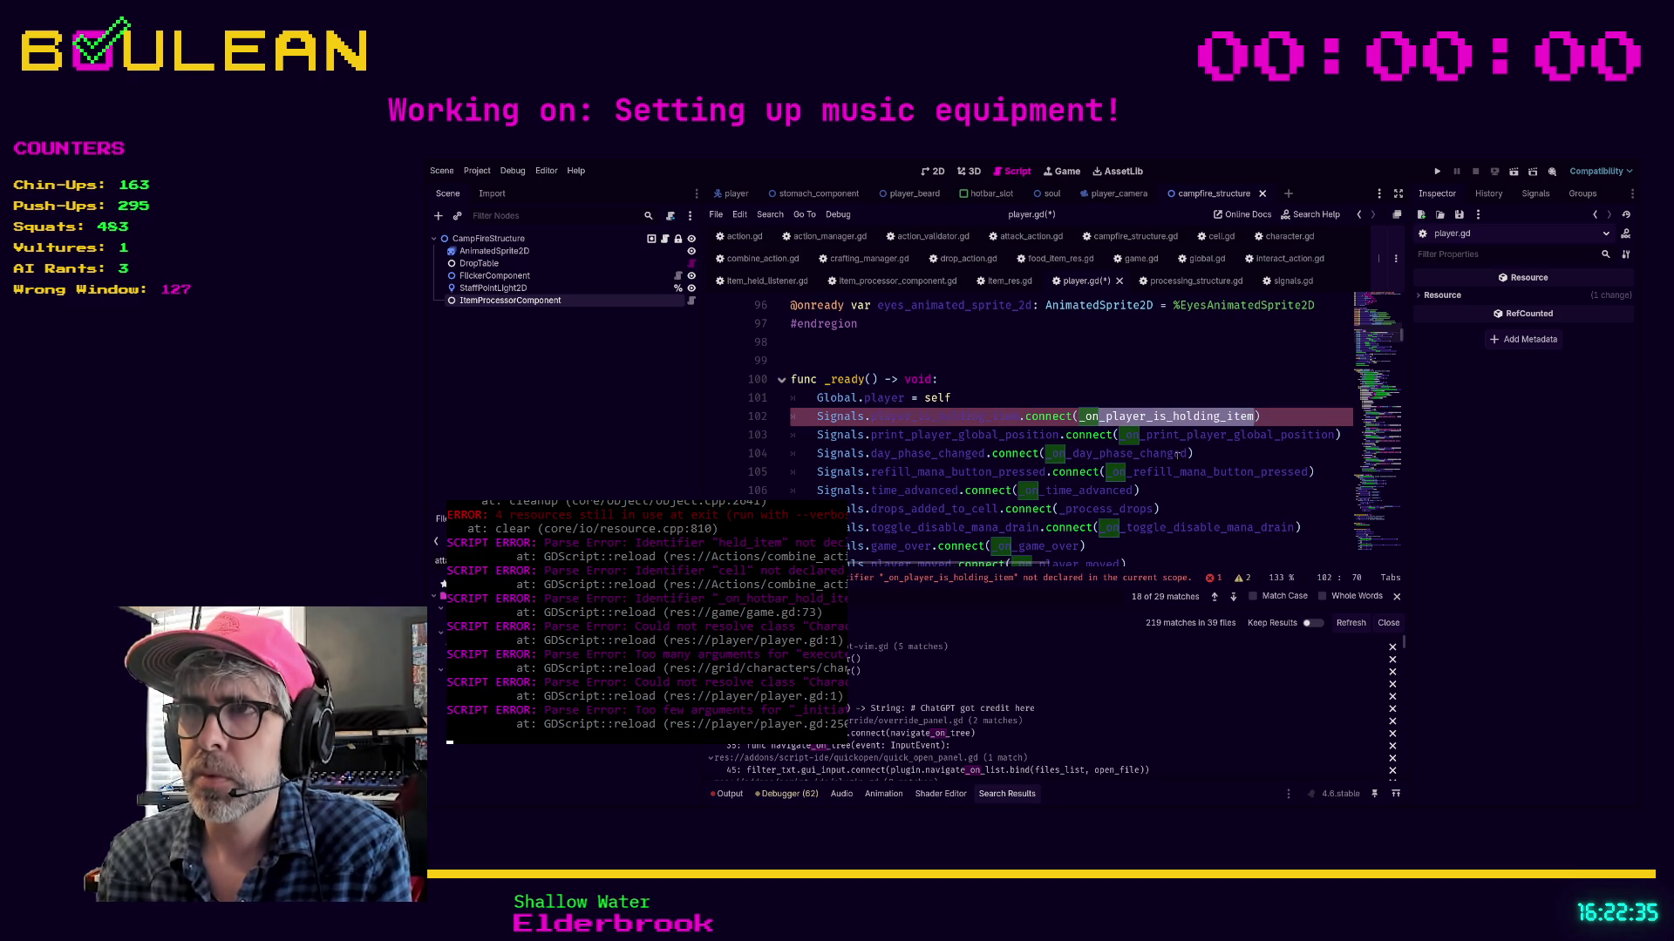
{"action": "left_click", "coordinate": [1171, 505]}
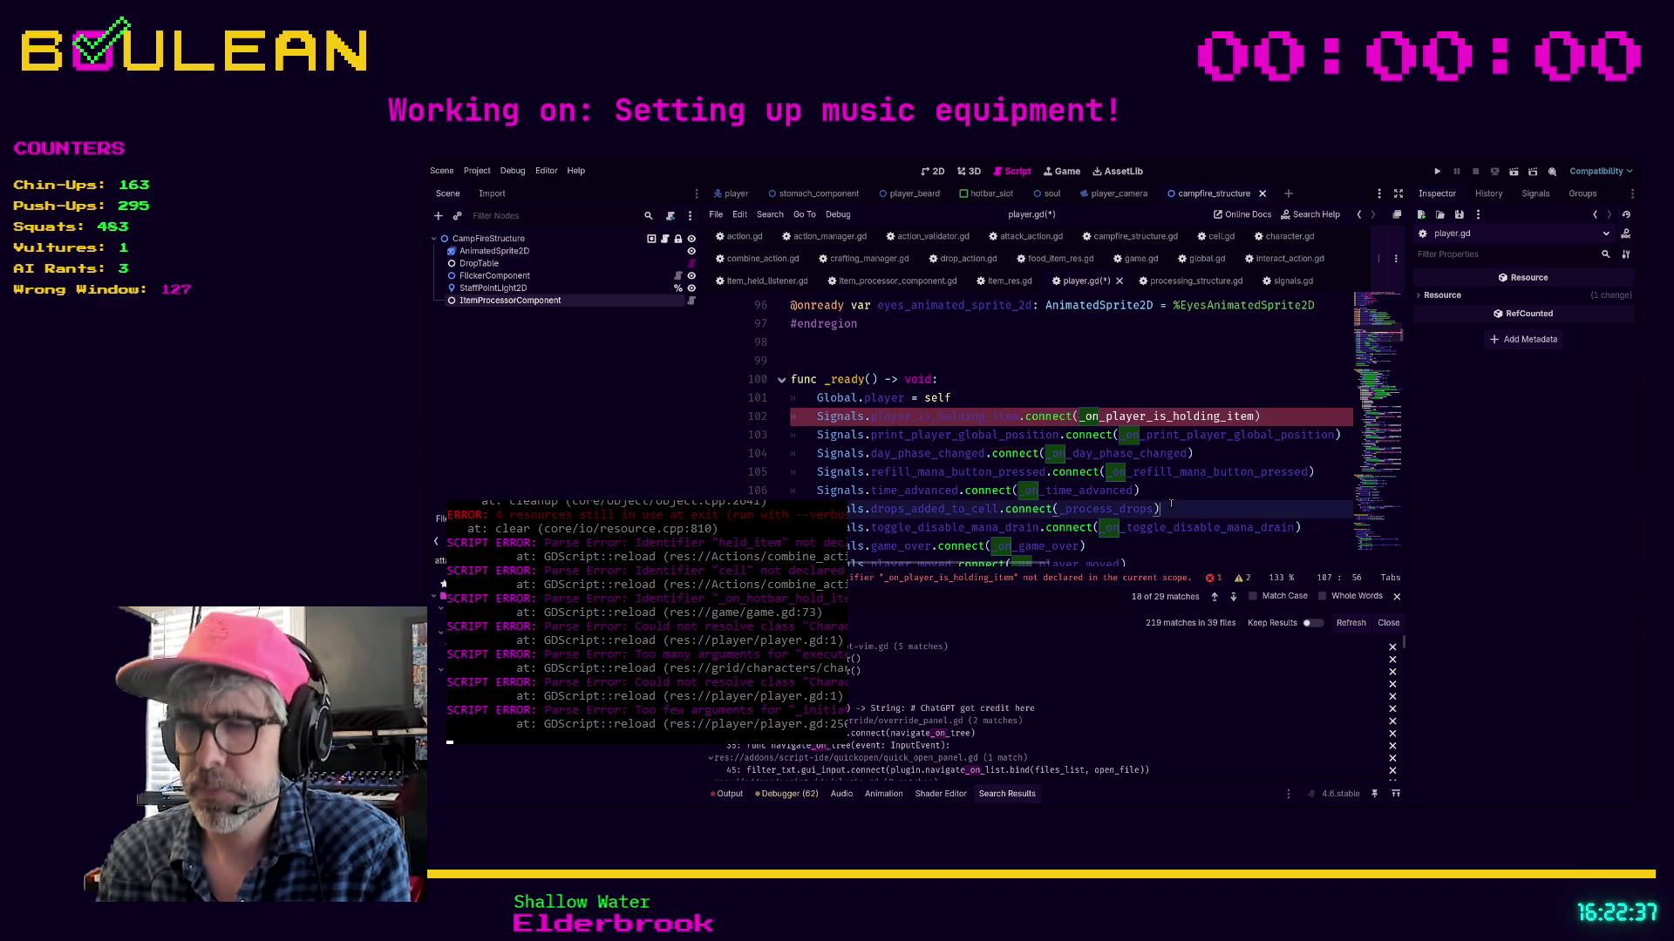
{"action": "key", "text": "ctrl+f"}
{"action": "type", "text": "_on_player"}
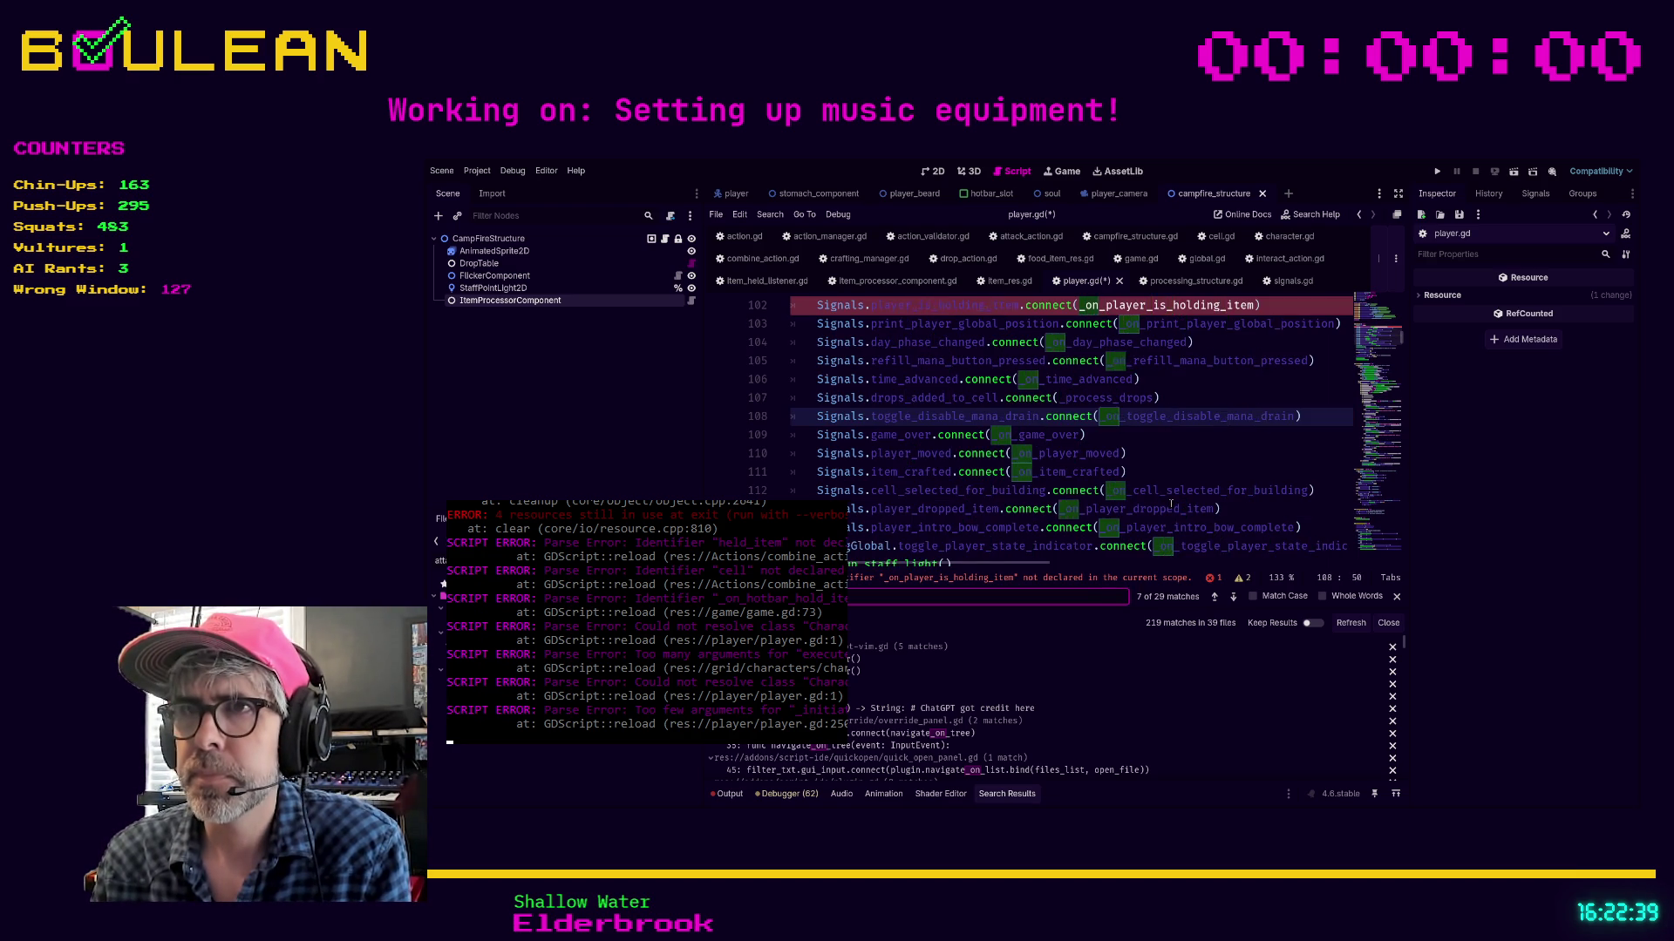
{"action": "type", "text": "_is"}
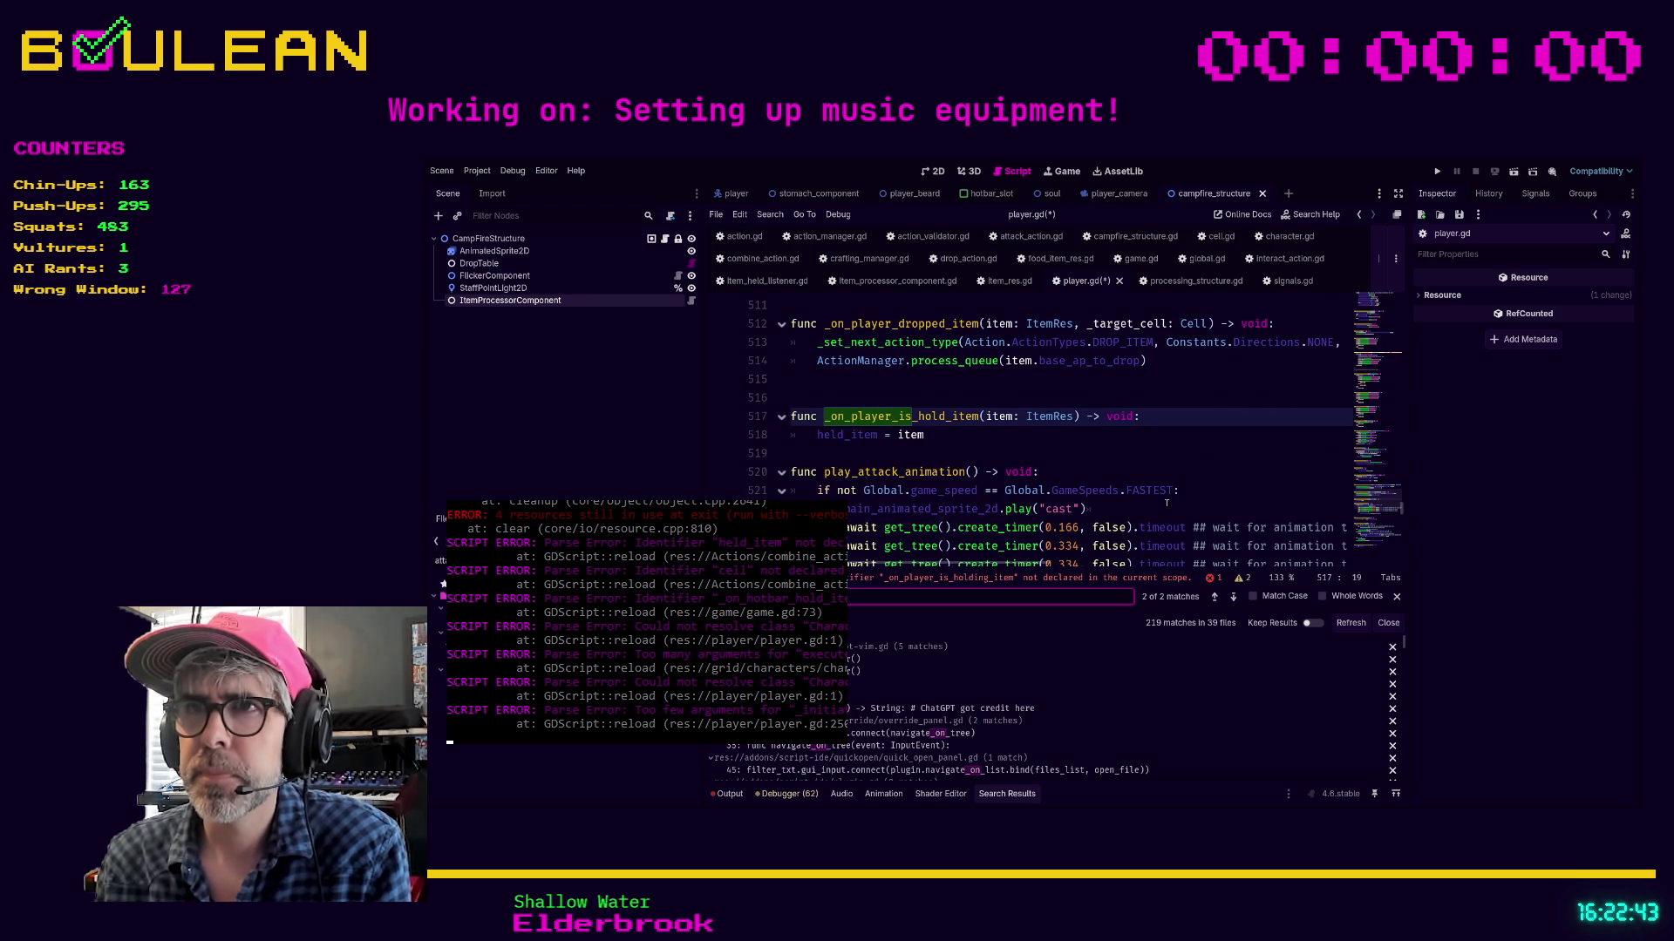
{"action": "left_click", "coordinate": [946, 416]}
{"action": "type", "text": "ing"}
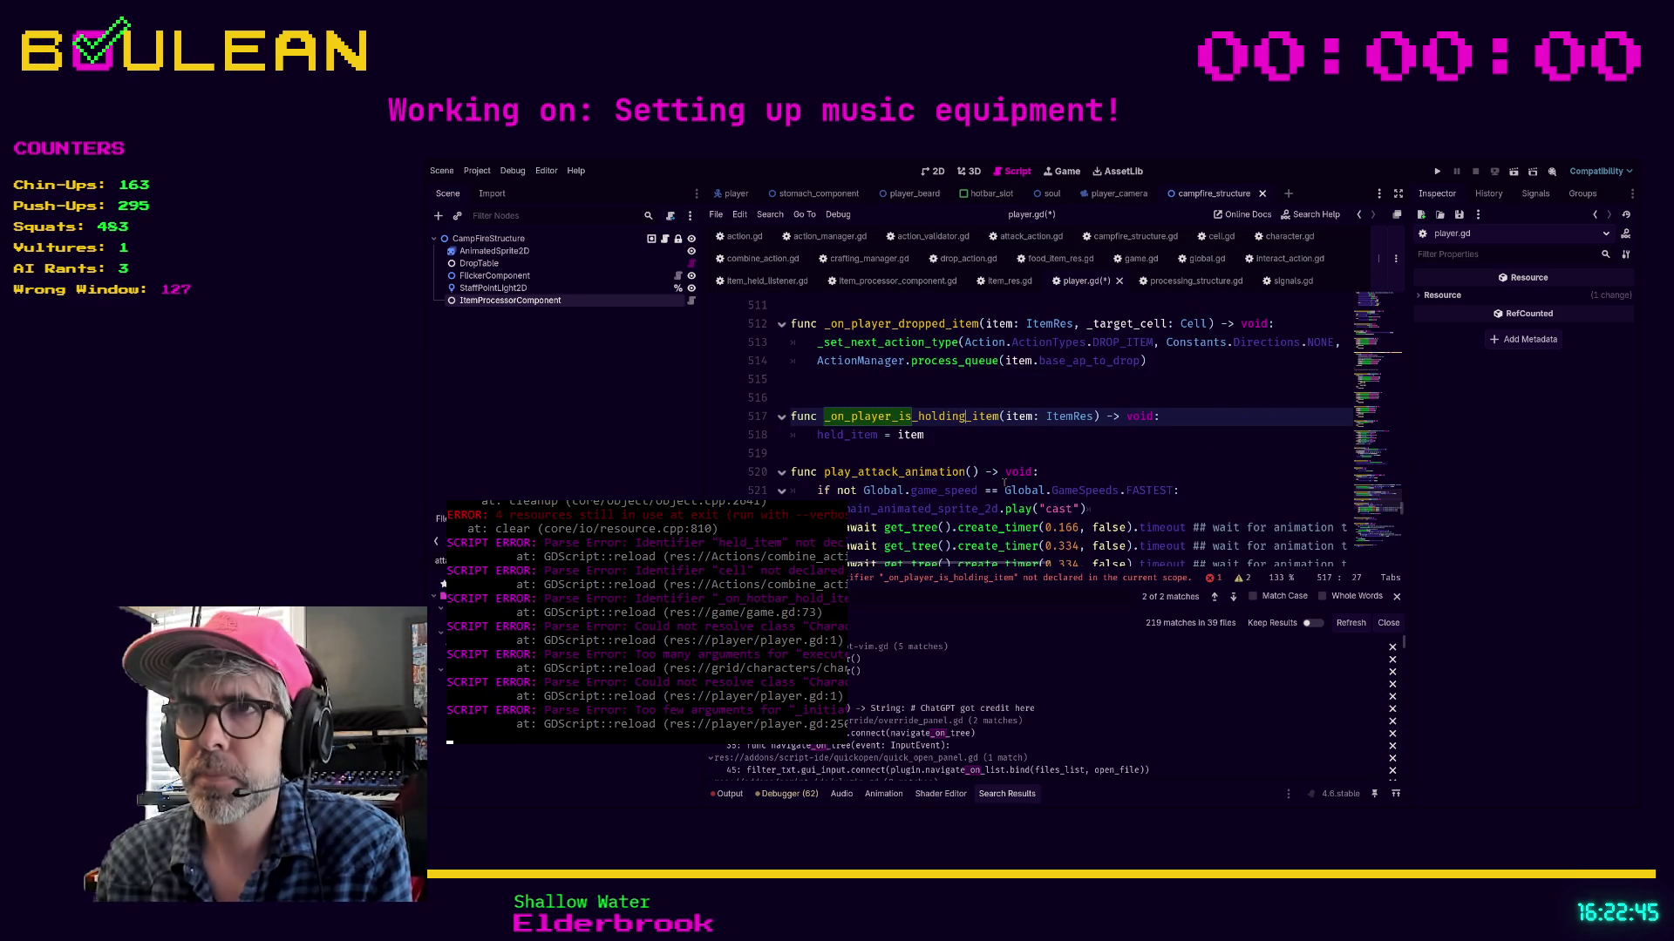
{"action": "left_click", "coordinate": [960, 453]}
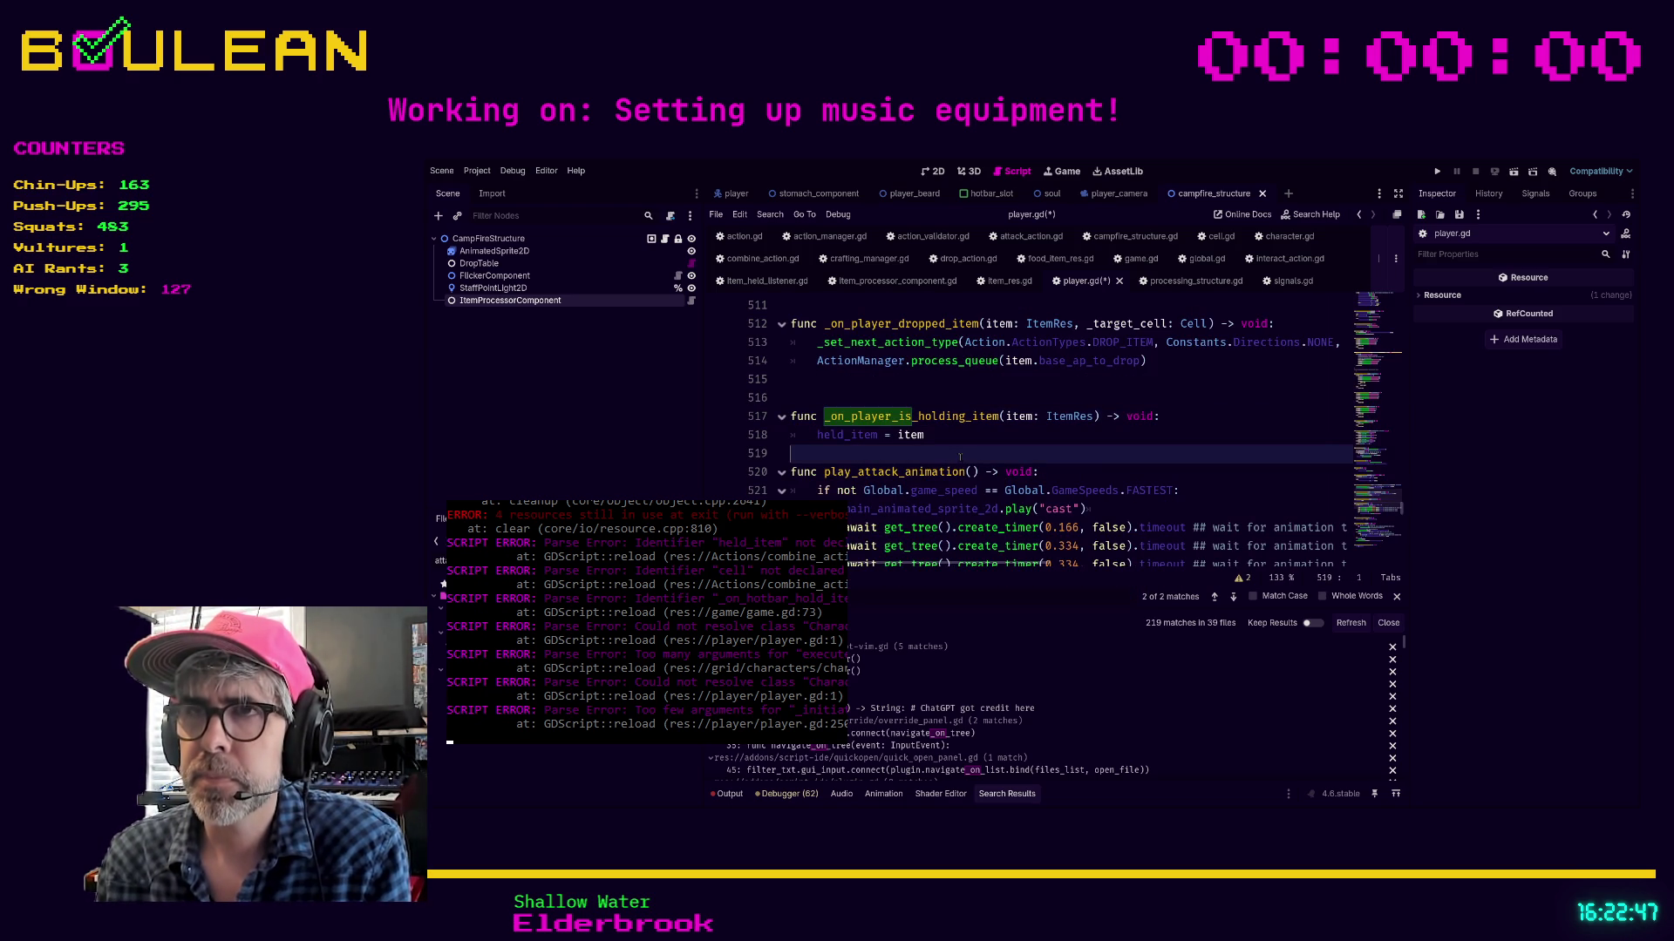
{"action": "key", "text": "Return"}
{"action": "key", "text": "Up"}
{"action": "key", "text": "ctrl+s"}
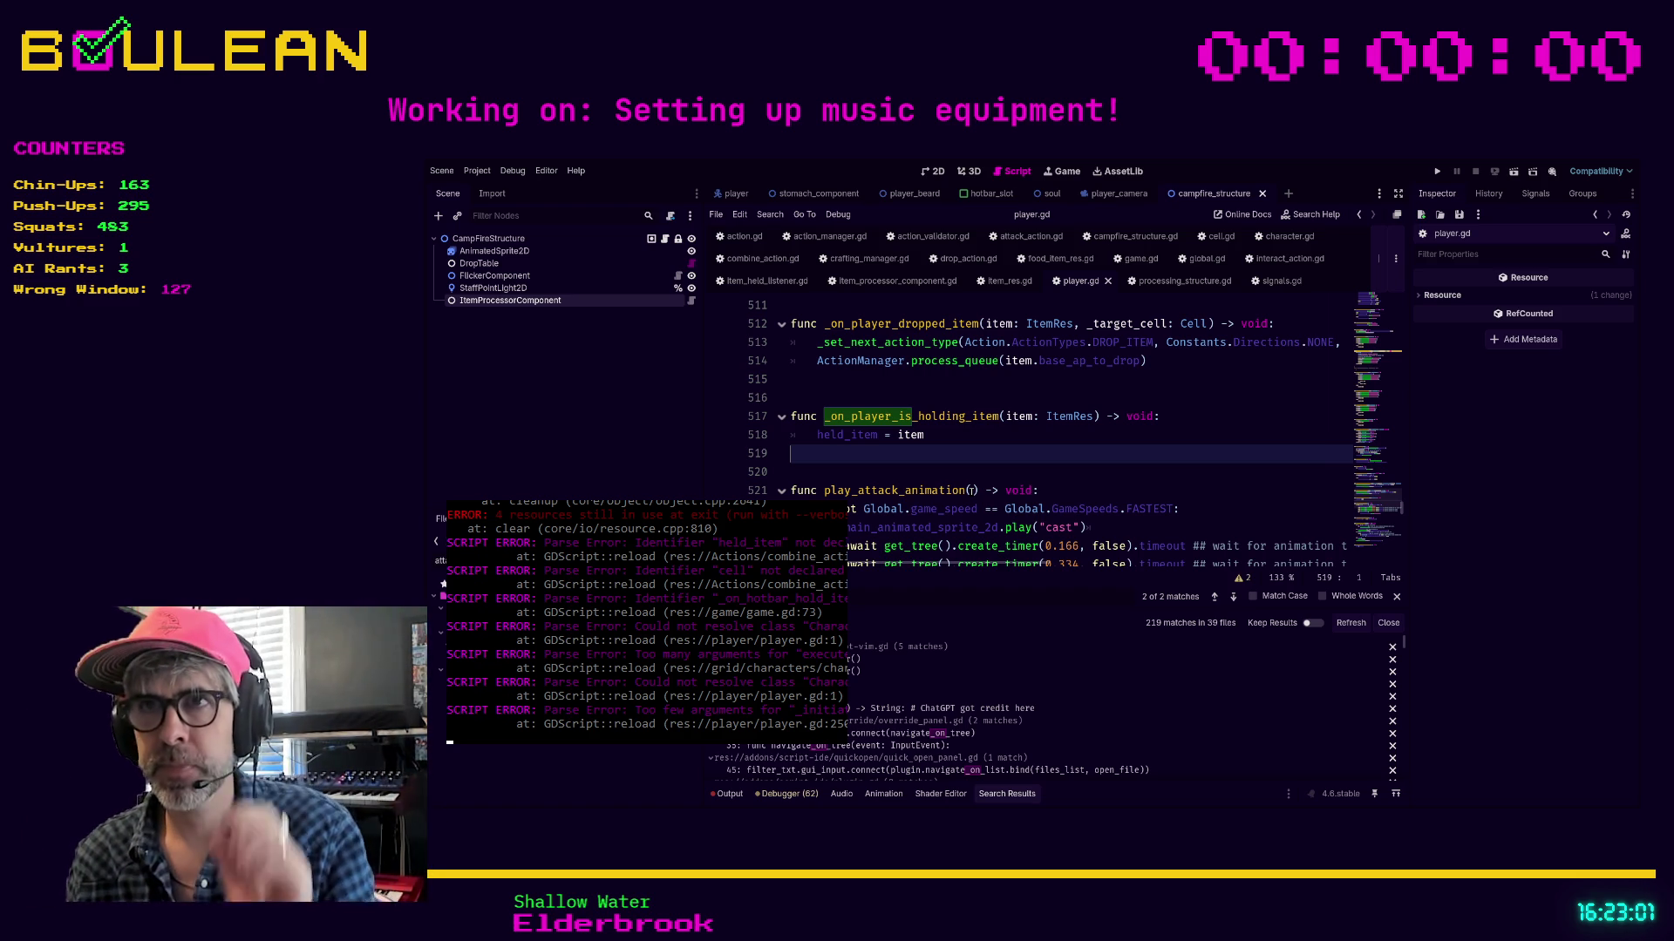
{"action": "left_click", "coordinate": [949, 464]}
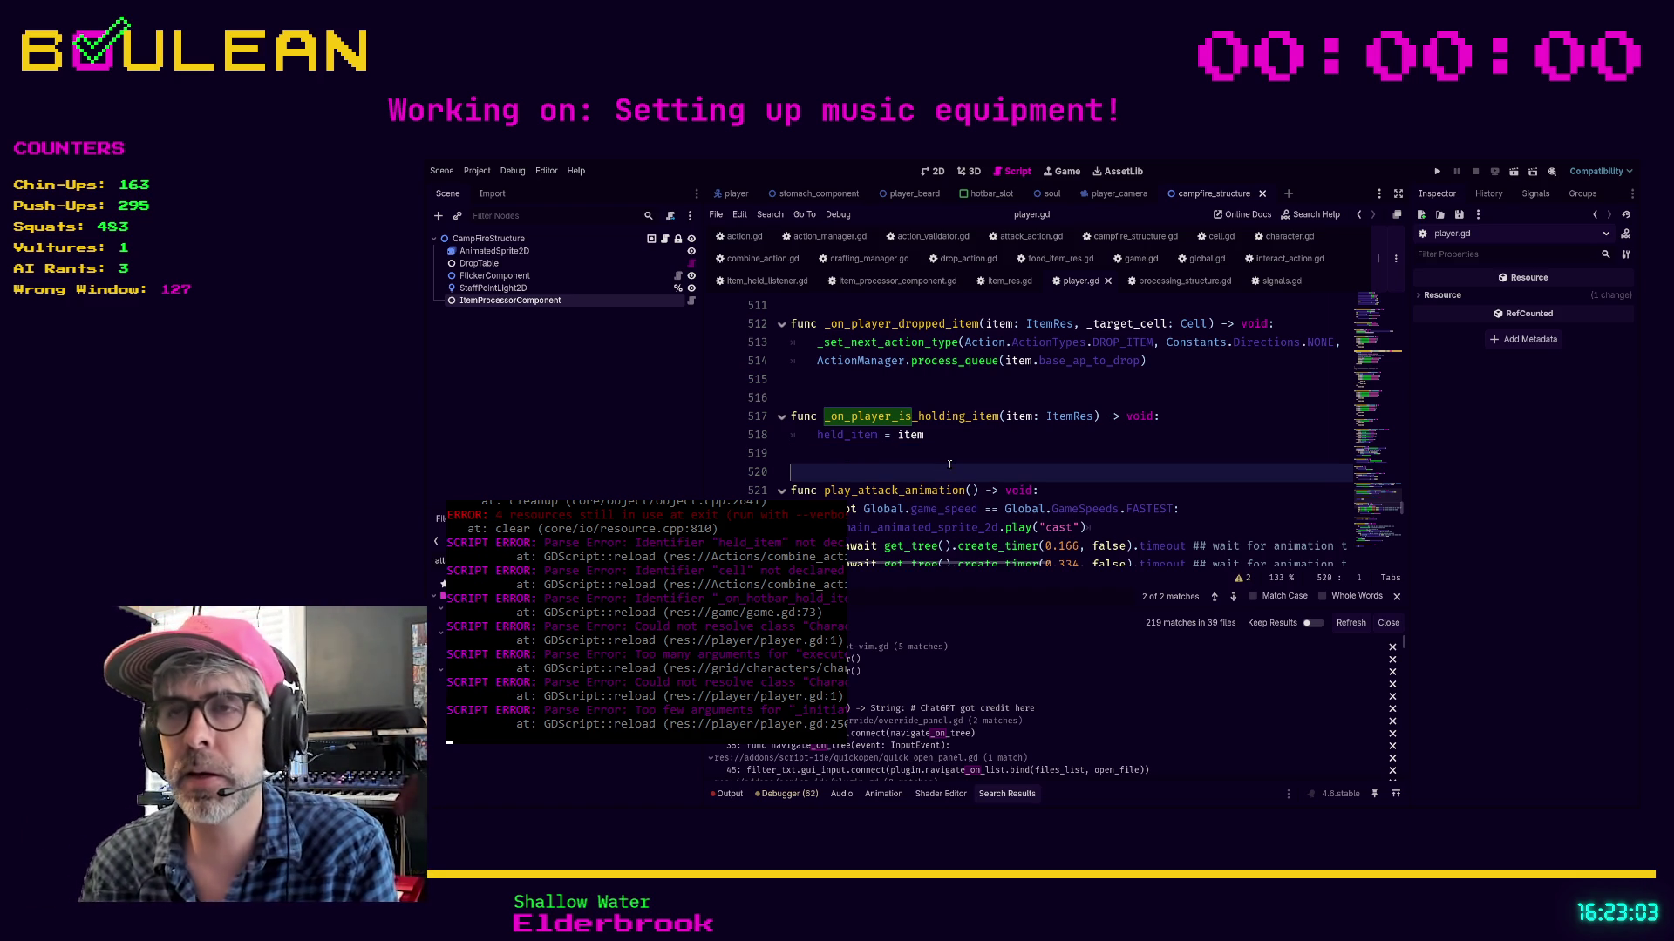
{"action": "key", "text": "Up"}
{"action": "key", "text": "Up"}
{"action": "key", "text": "Up"}
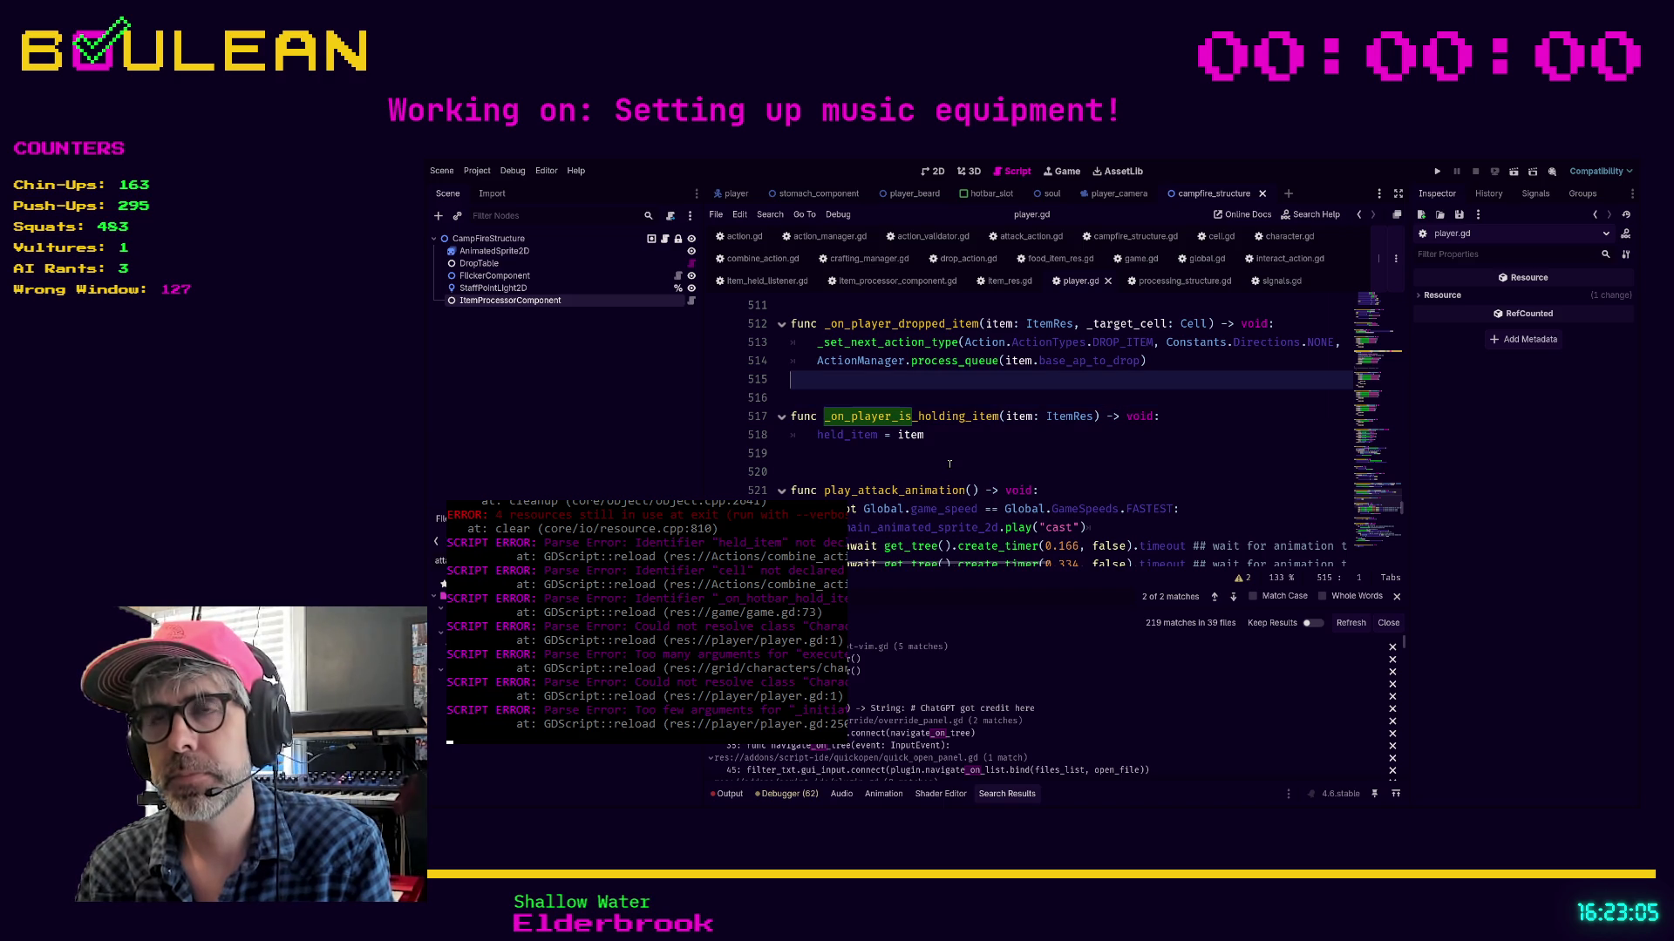
{"action": "scroll", "coordinate": [942, 467], "scroll_direction": "up", "scroll_amount": 1}
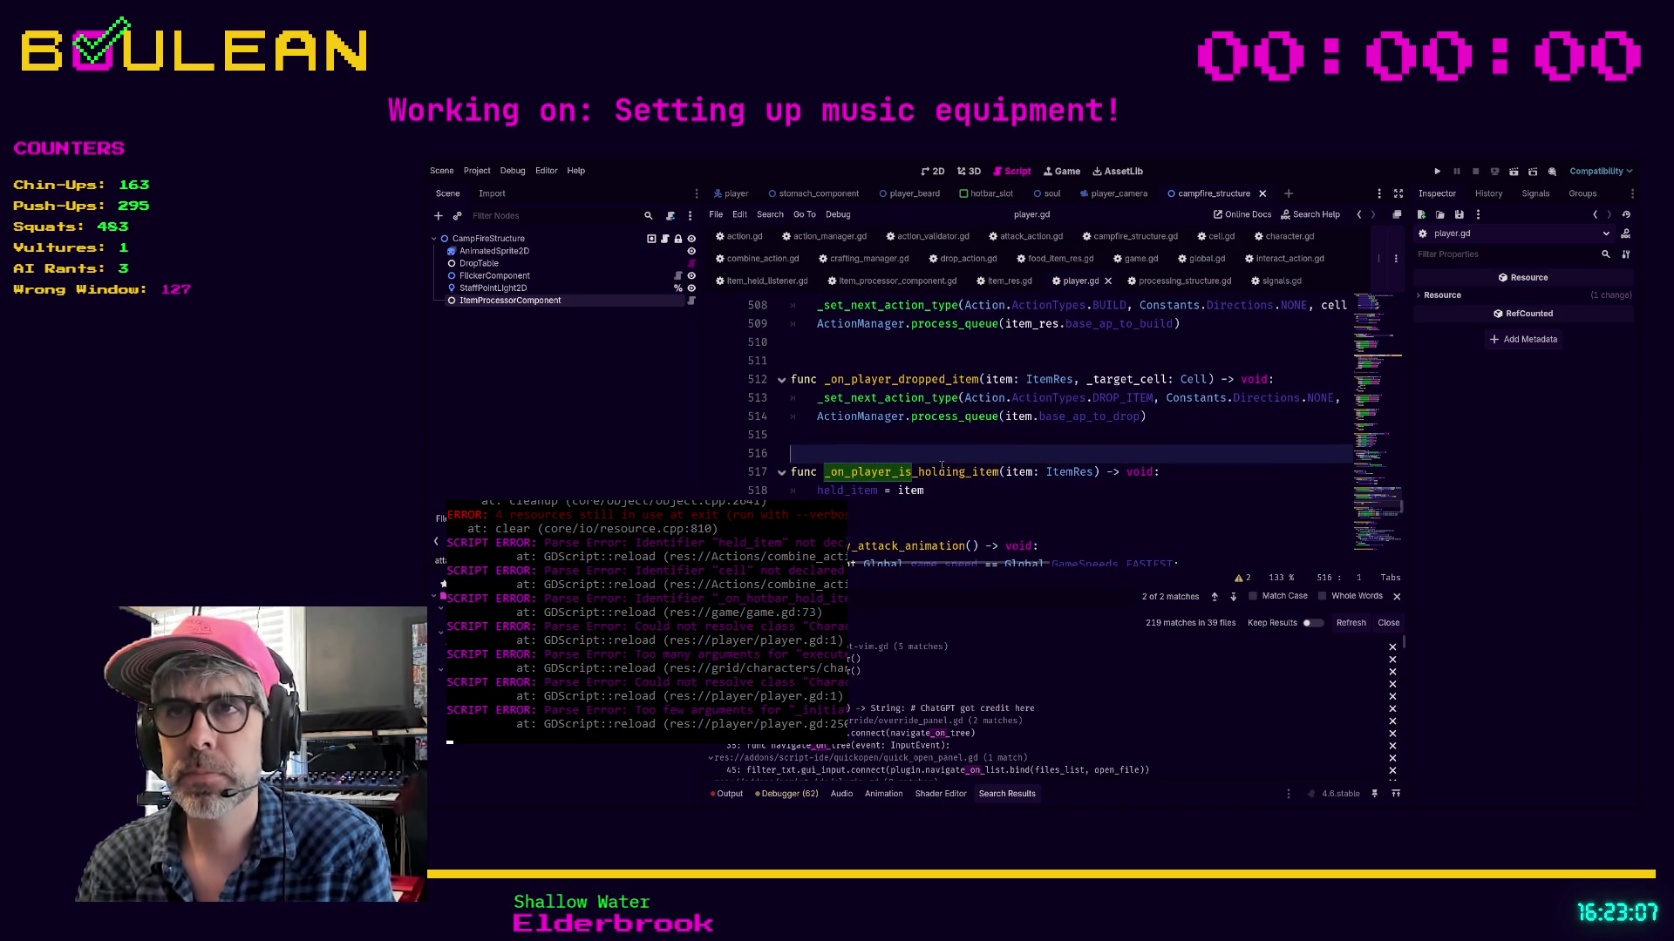
{"action": "key", "text": "Up"}
{"action": "key", "text": "Up"}
{"action": "key", "text": "Up"}
{"action": "scroll", "coordinate": [908, 422], "scroll_direction": "up", "scroll_amount": 2}
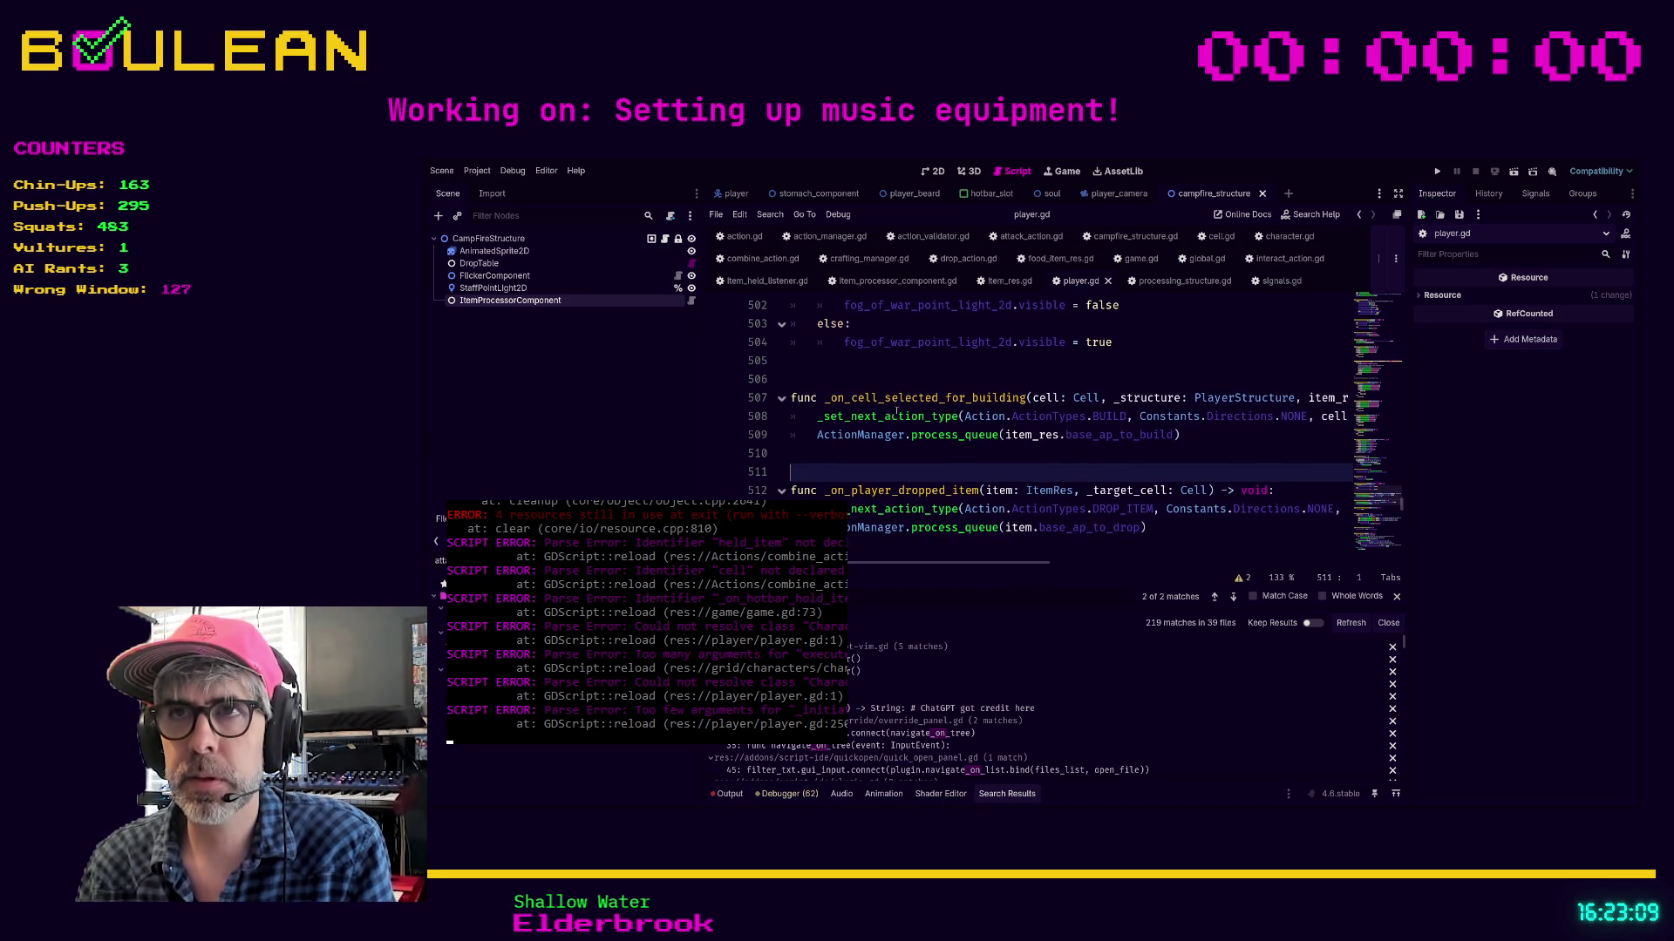
{"action": "key", "text": "Up"}
{"action": "key", "text": "Up"}
{"action": "key", "text": "Up"}
{"action": "key", "text": "Down"}
{"action": "key", "text": "Down"}
{"action": "key", "text": "Down"}
{"action": "key", "text": "Down"}
{"action": "key", "text": "Down"}
{"action": "key", "text": "Down"}
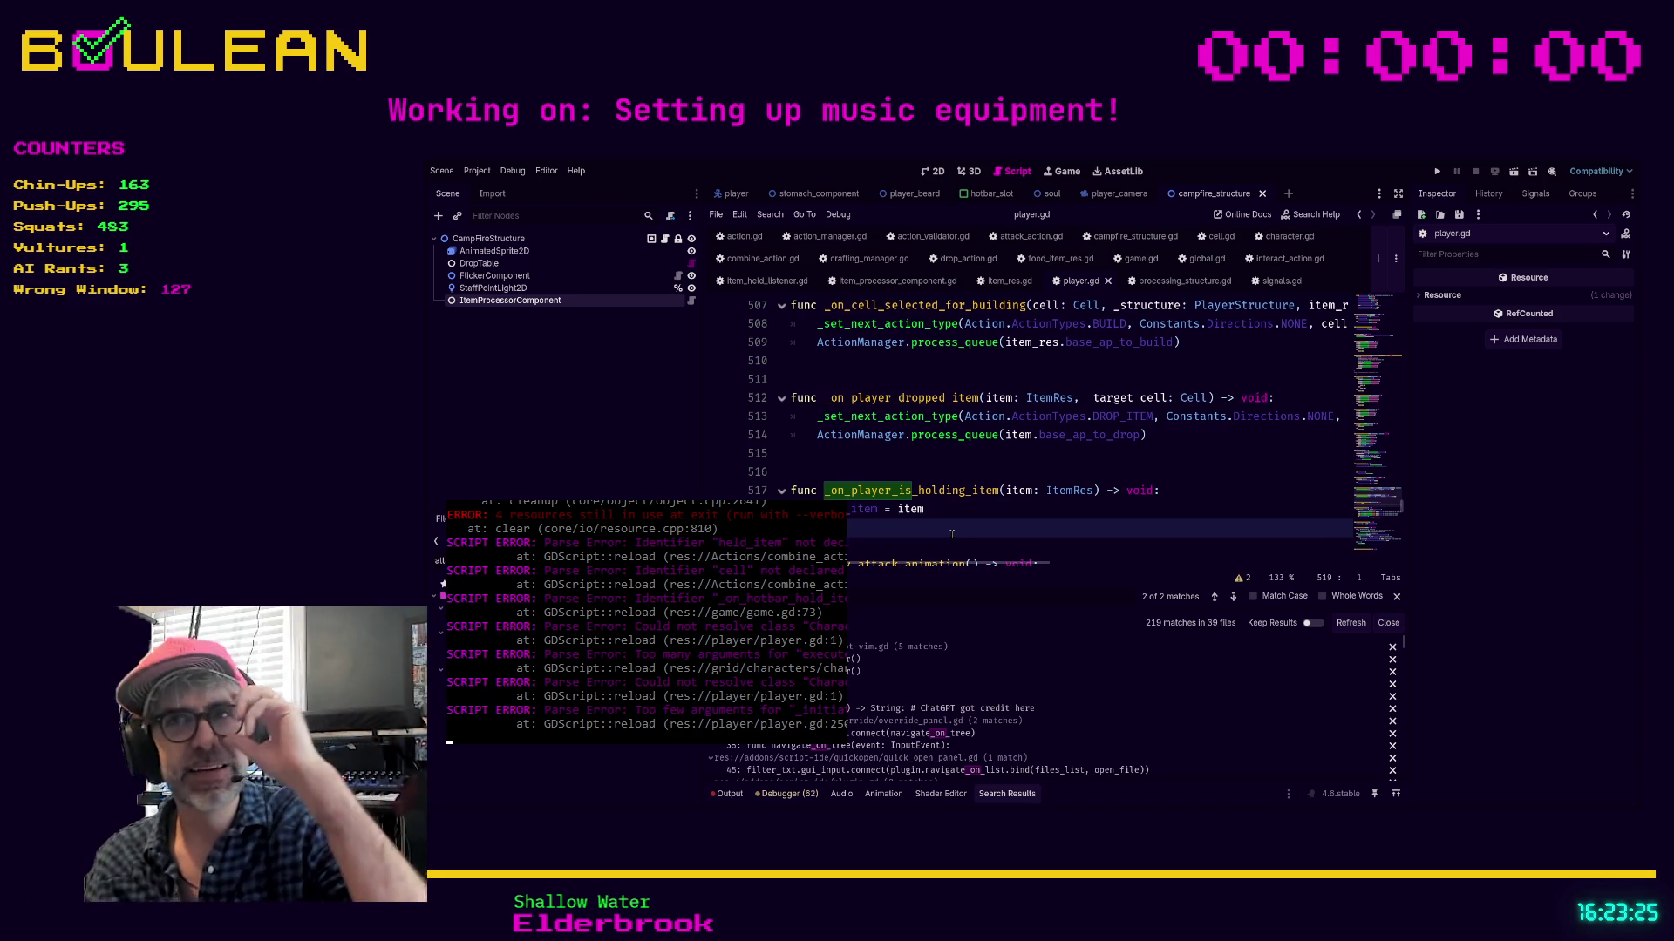
{"action": "scroll", "coordinate": [907, 497], "scroll_direction": "down", "scroll_amount": 1}
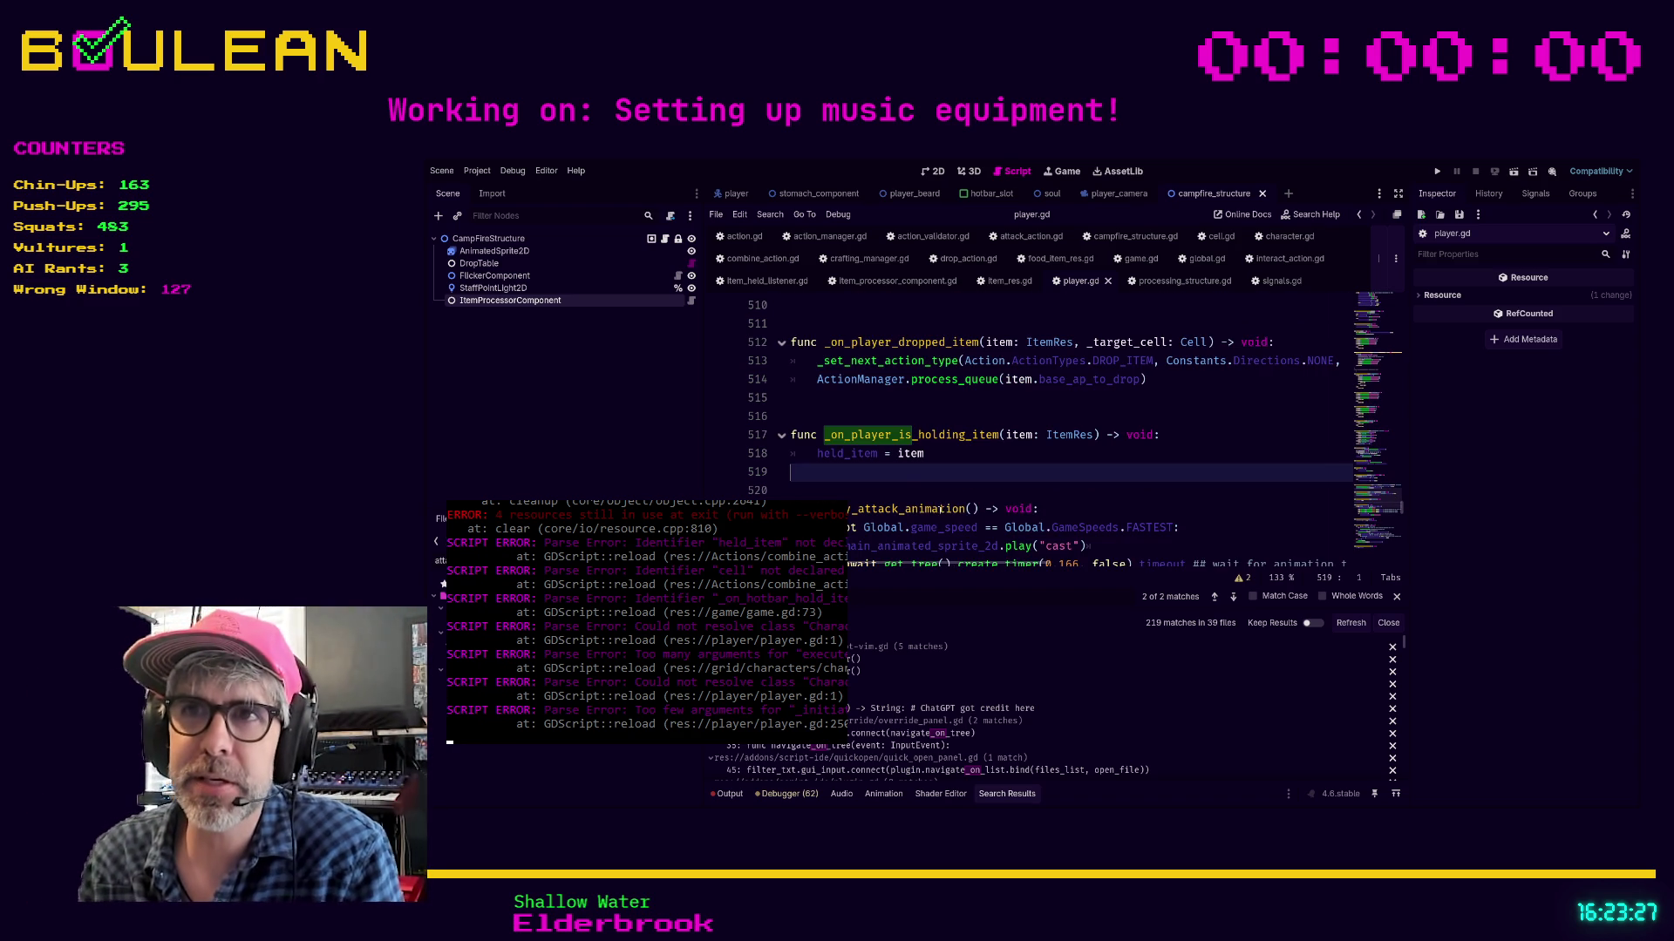
{"action": "left_click", "coordinate": [902, 488]}
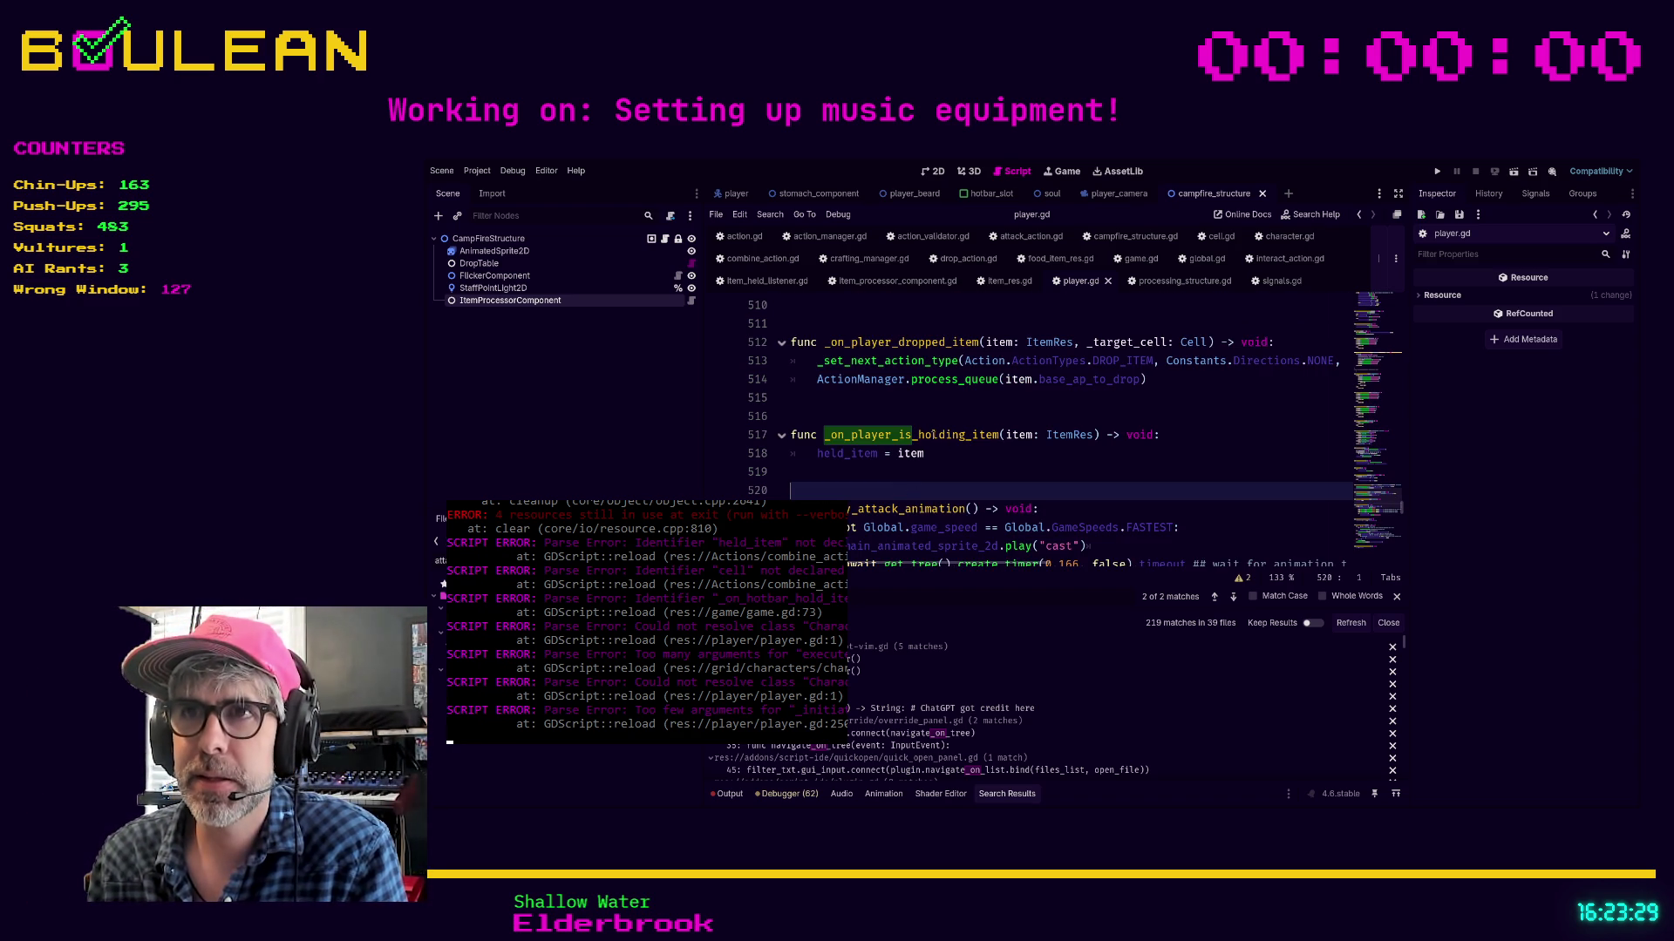
{"action": "left_click", "coordinate": [837, 475]}
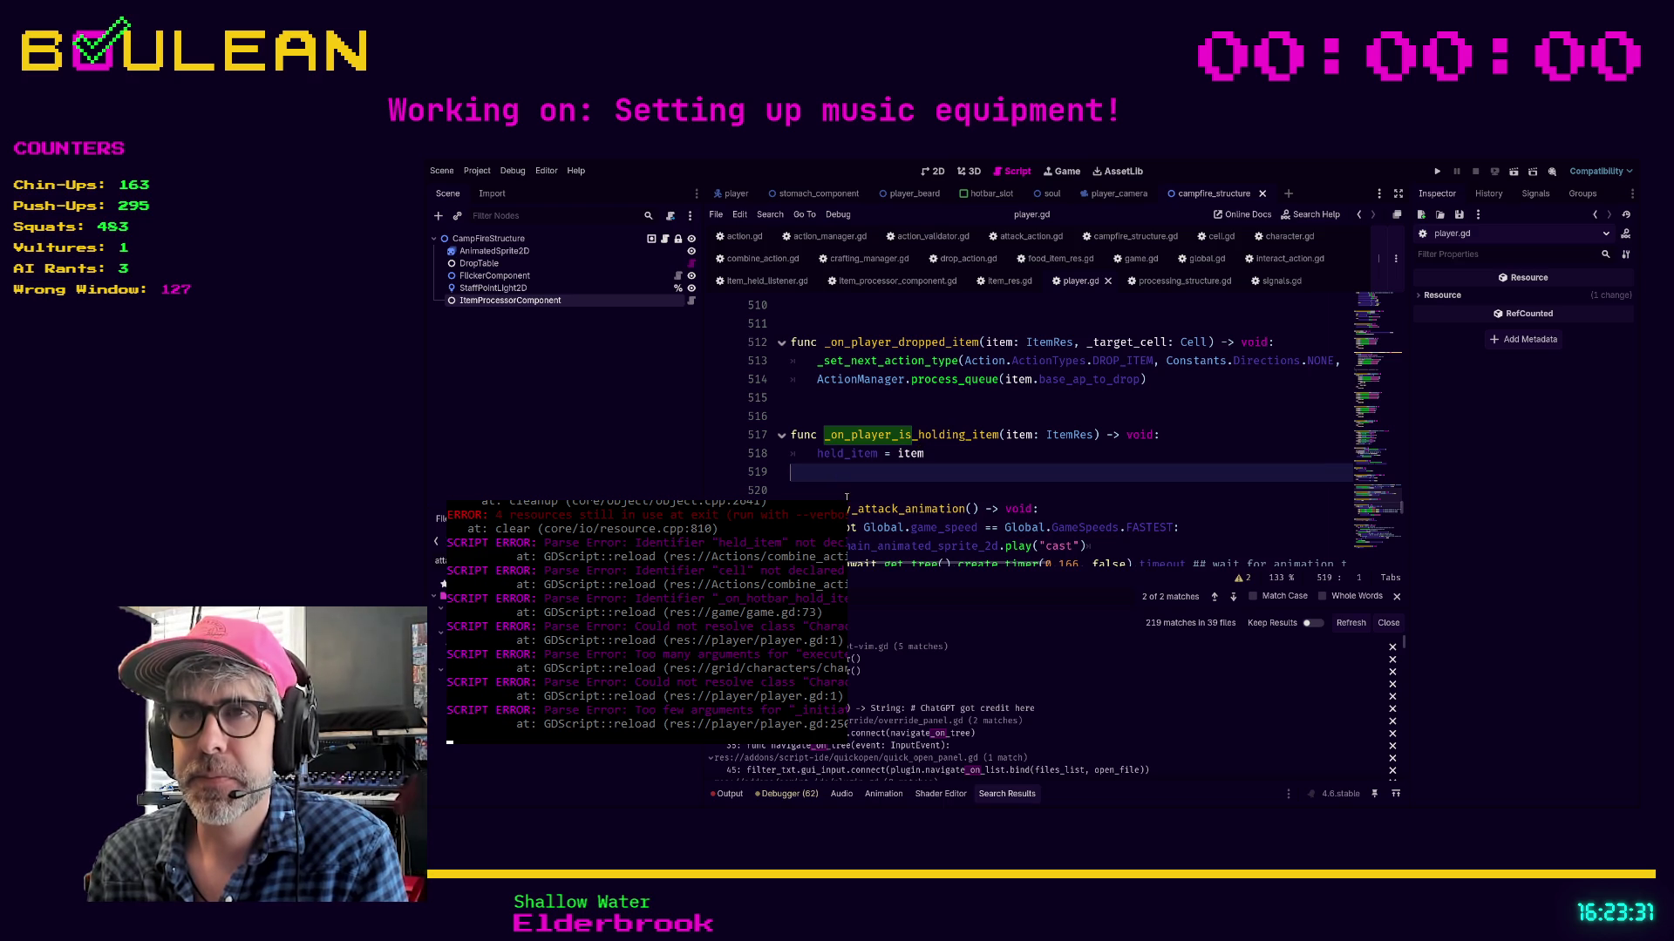
{"action": "scroll", "coordinate": [959, 475], "scroll_direction": "down", "scroll_amount": 5}
{"action": "left_click", "coordinate": [1064, 455]}
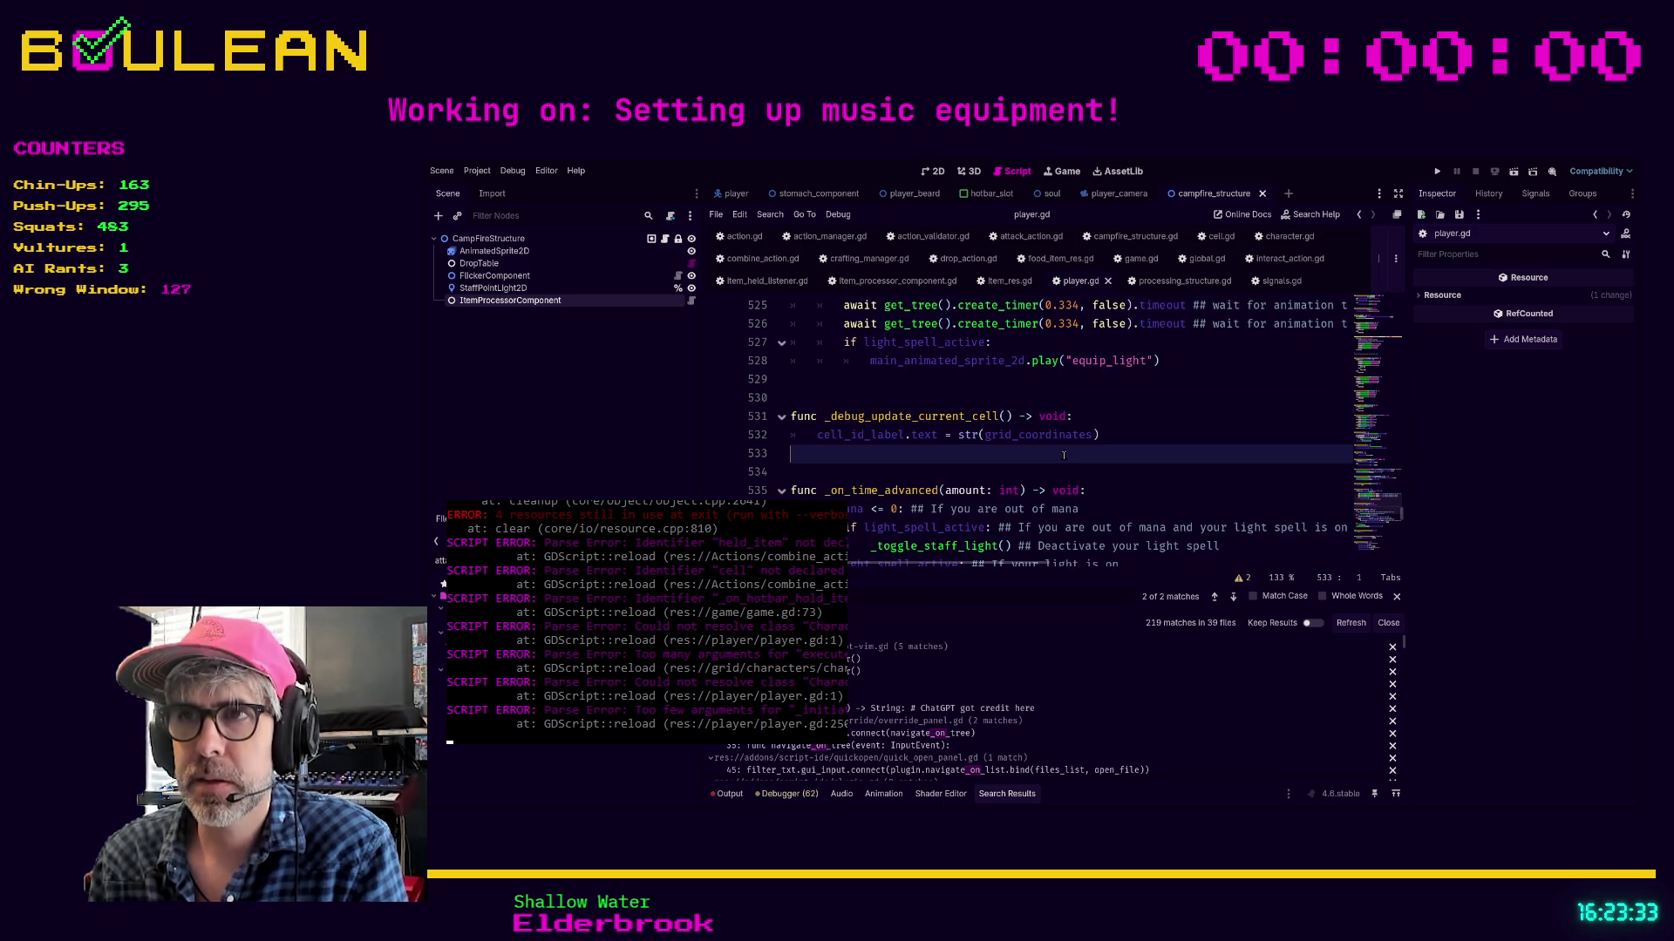
Search for _initiate and follow _initiate_combine_action through to the combine action's execute function
{"action": "key", "text": "ctrl+f"}
{"action": "type", "text": "_initiate"}
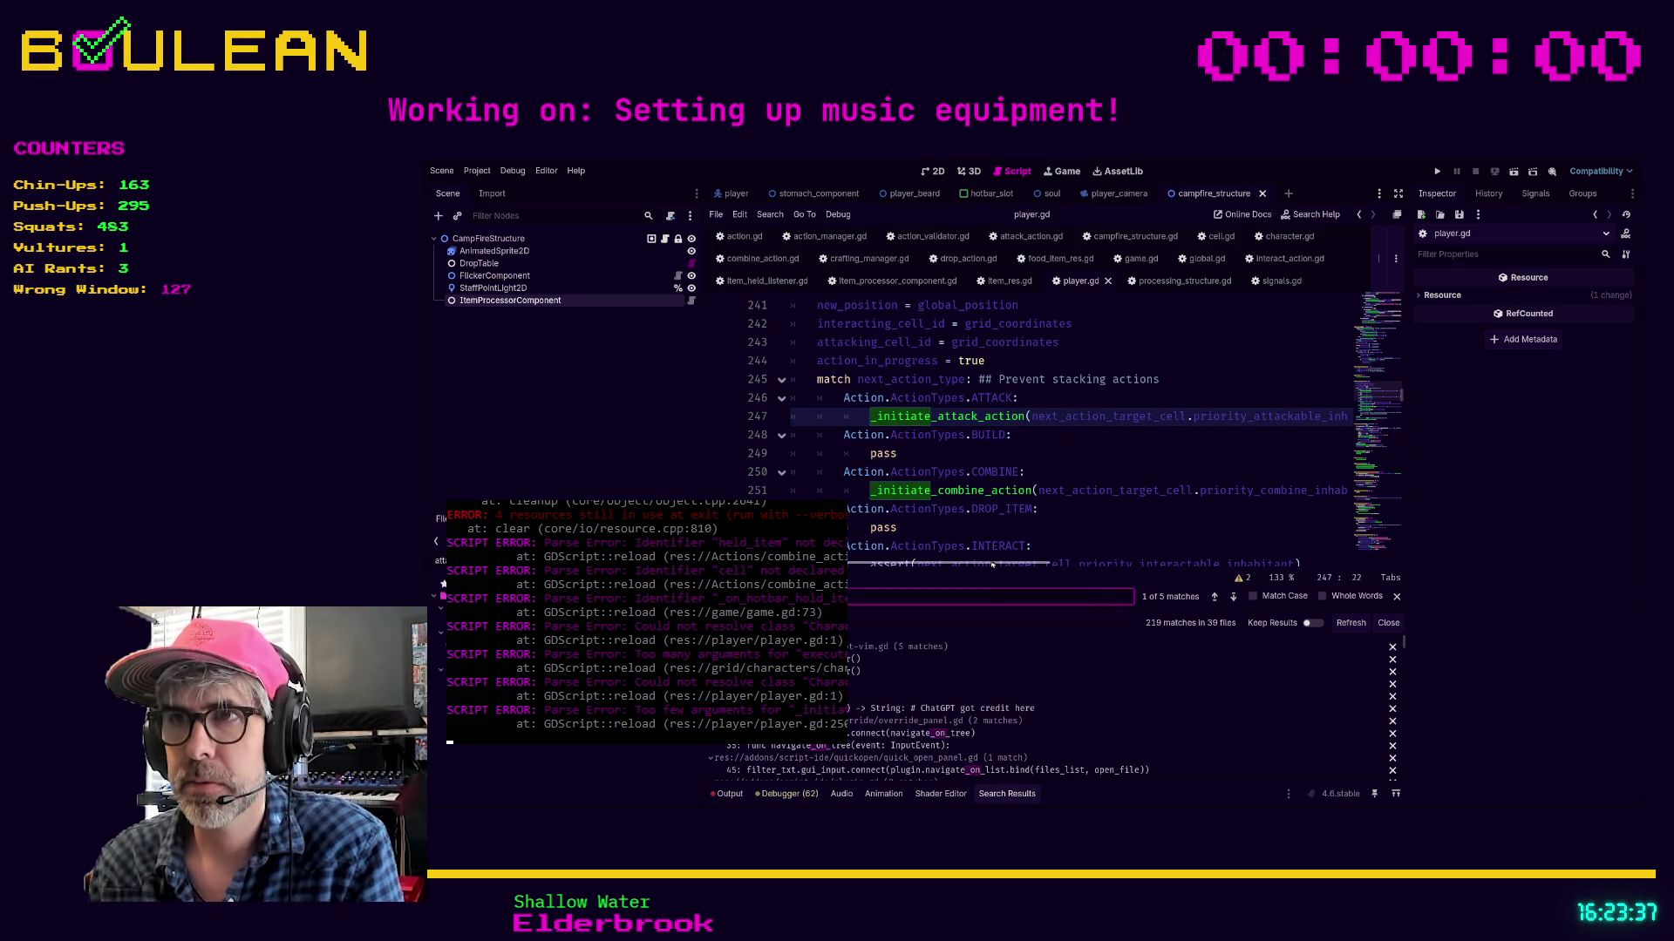
{"action": "scroll", "coordinate": [1014, 564], "scroll_direction": "right", "scroll_amount": 2}
{"action": "mouse_move", "coordinate": [1014, 564]}
{"action": "left_mouse_down"}
{"action": "mouse_move", "coordinate": [1114, 564]}
{"action": "mouse_move", "coordinate": [1041, 564]}
{"action": "left_mouse_up"}
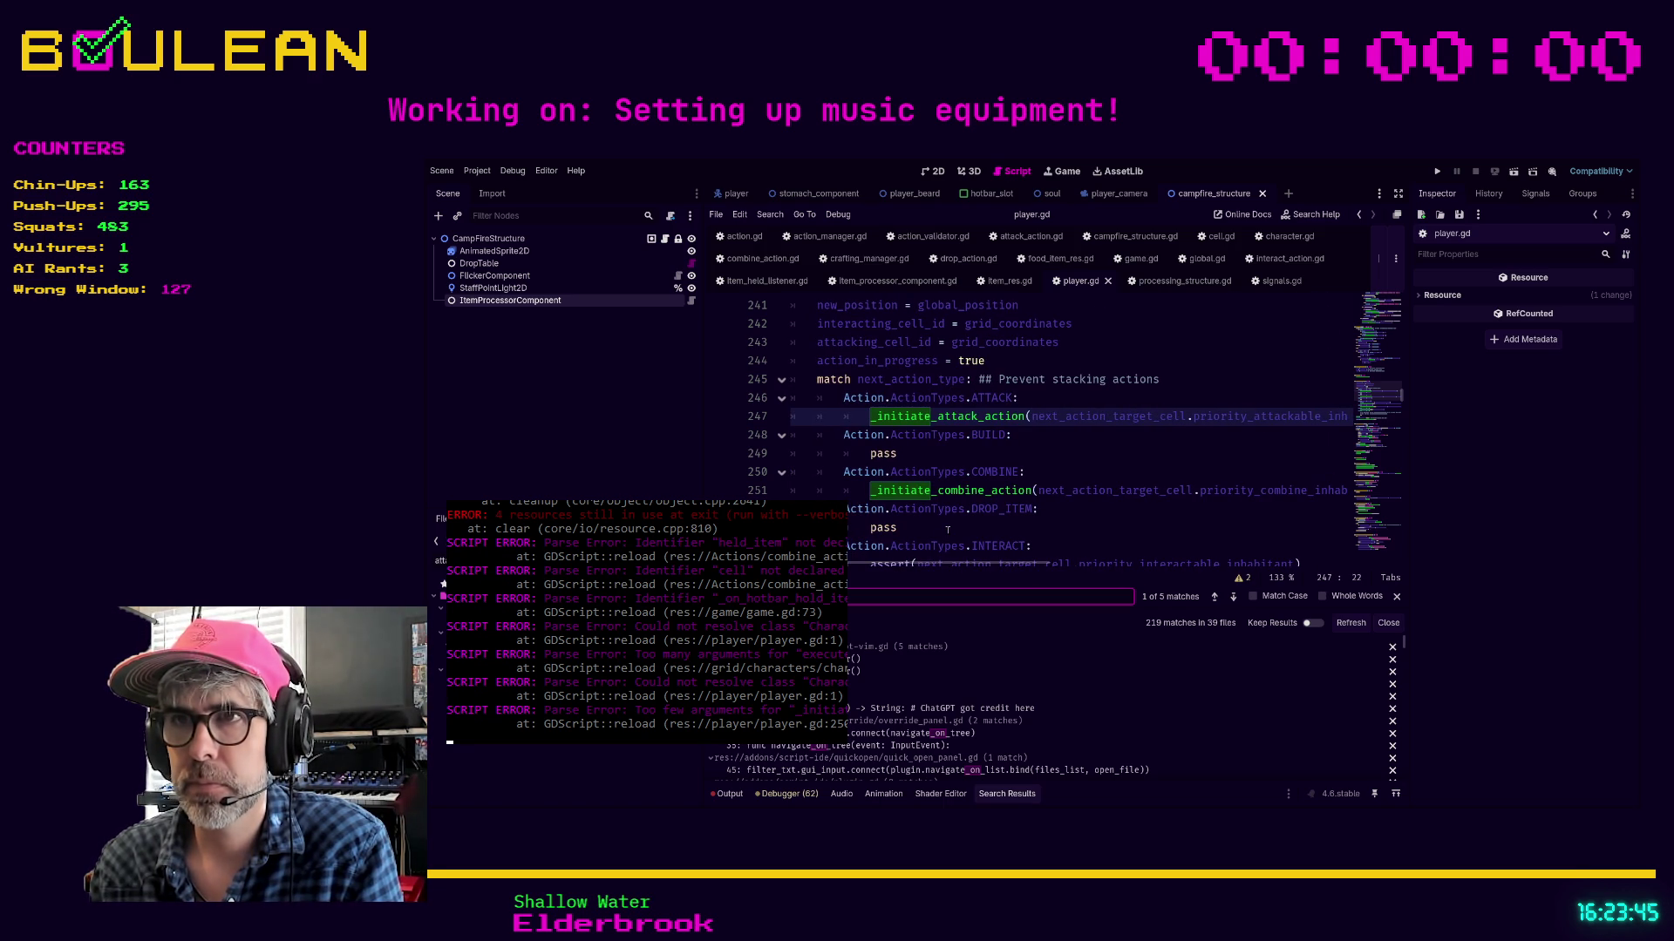
{"action": "left_click", "coordinate": [946, 529]}
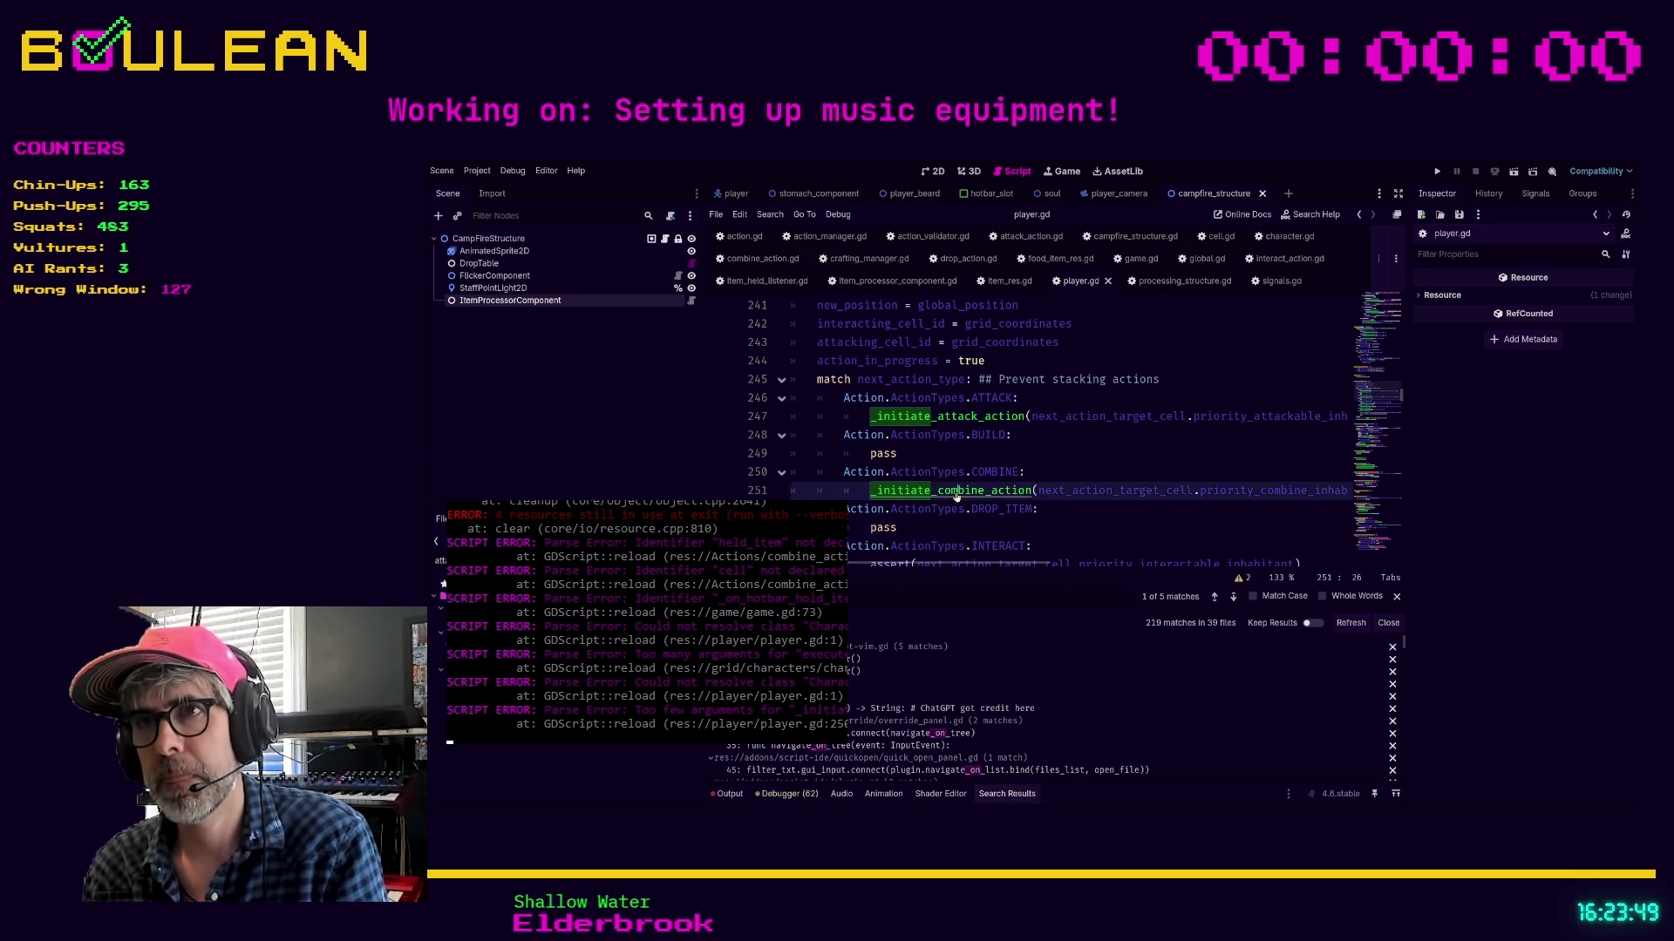
{"action": "left_click", "coordinate": [1011, 490], "text": "ctrl"}
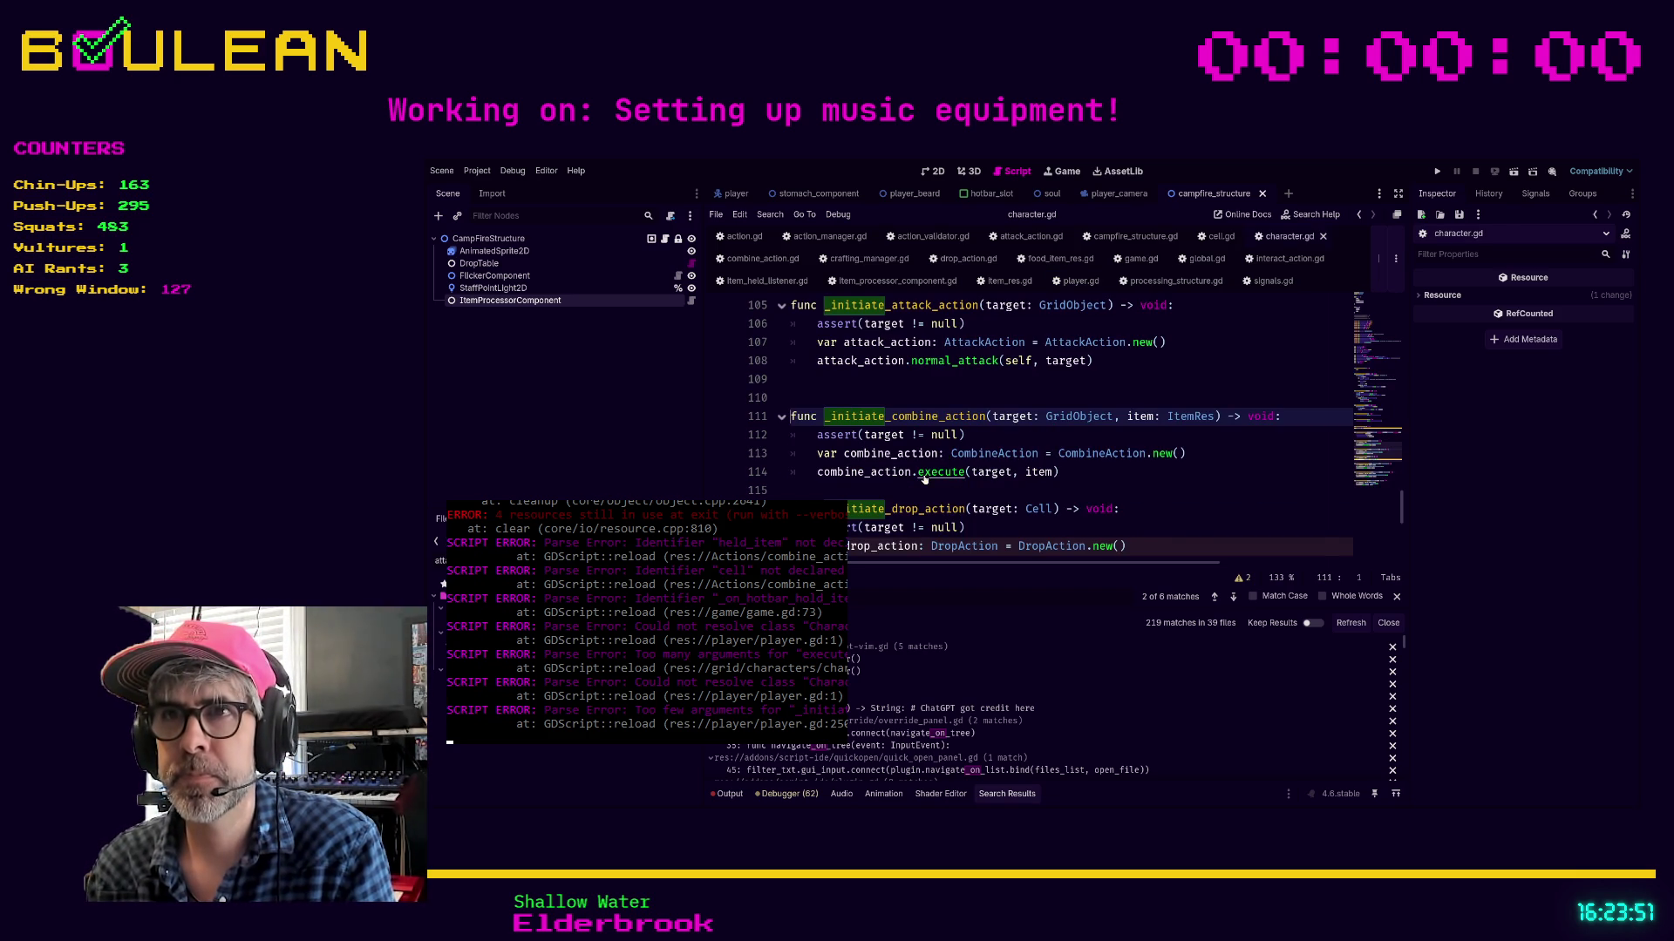
{"action": "left_click", "coordinate": [924, 477], "text": "ctrl"}
Replace the two commented lines in execute with a CombineAction.execute() debug print
{"action": "left_click_drag", "start_coordinate": [1046, 518], "coordinate": [791, 490]}
{"action": "key", "text": "BackSpace"}
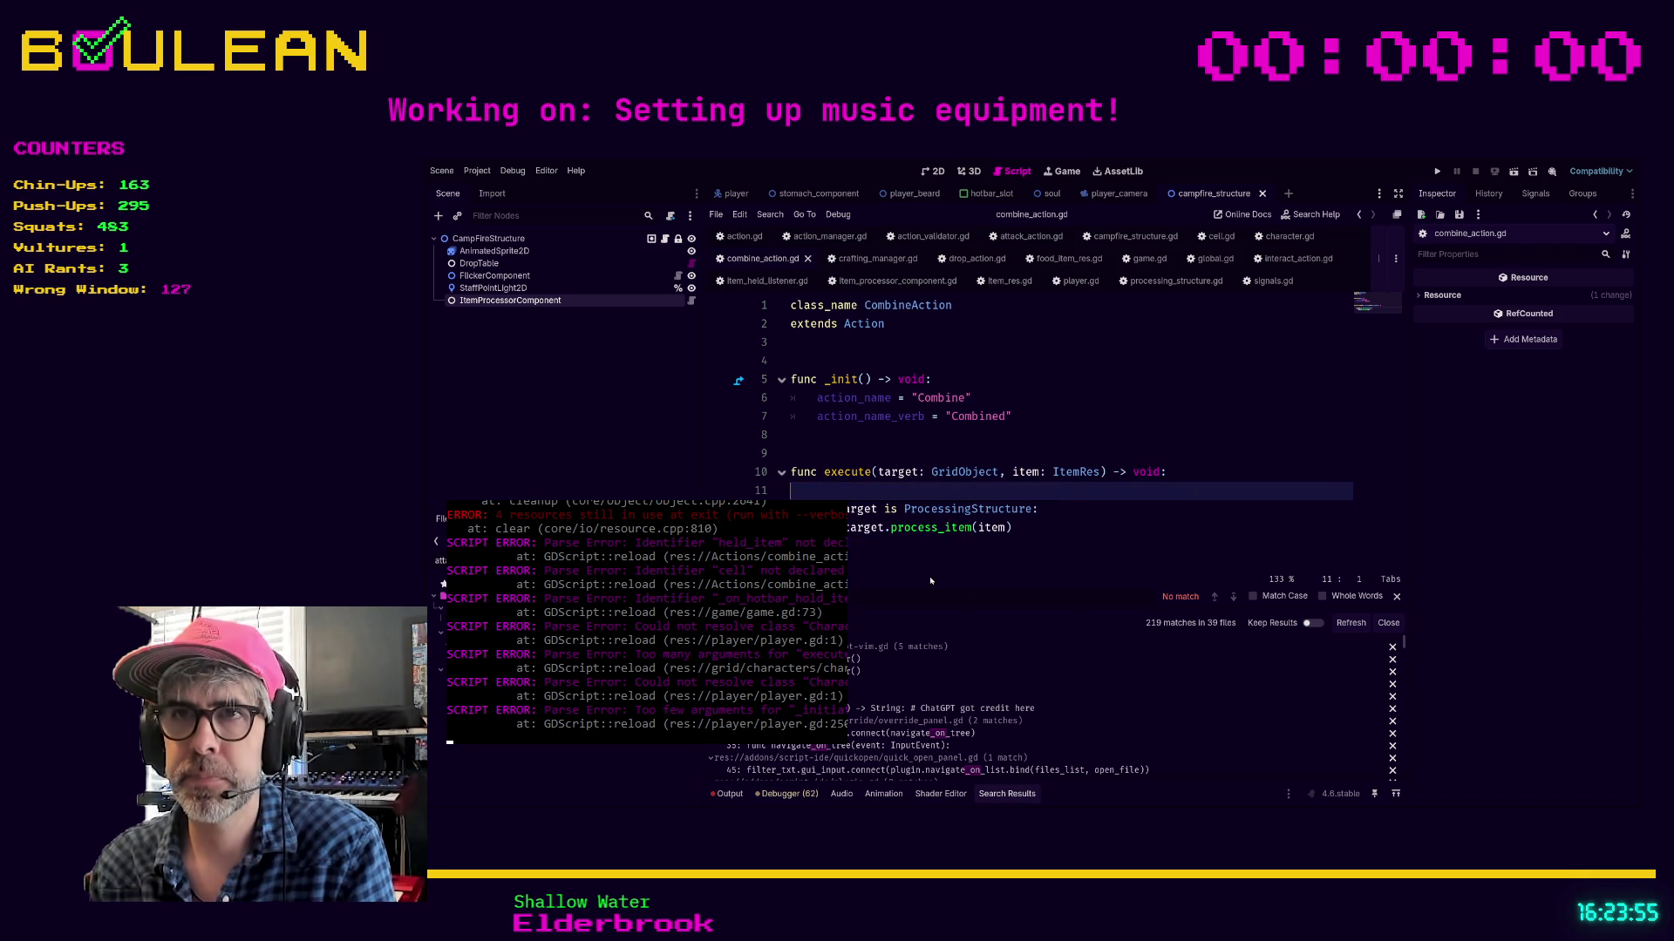
{"action": "type", "text": "print(\"FSDJFKSDLJFKSDJ"}
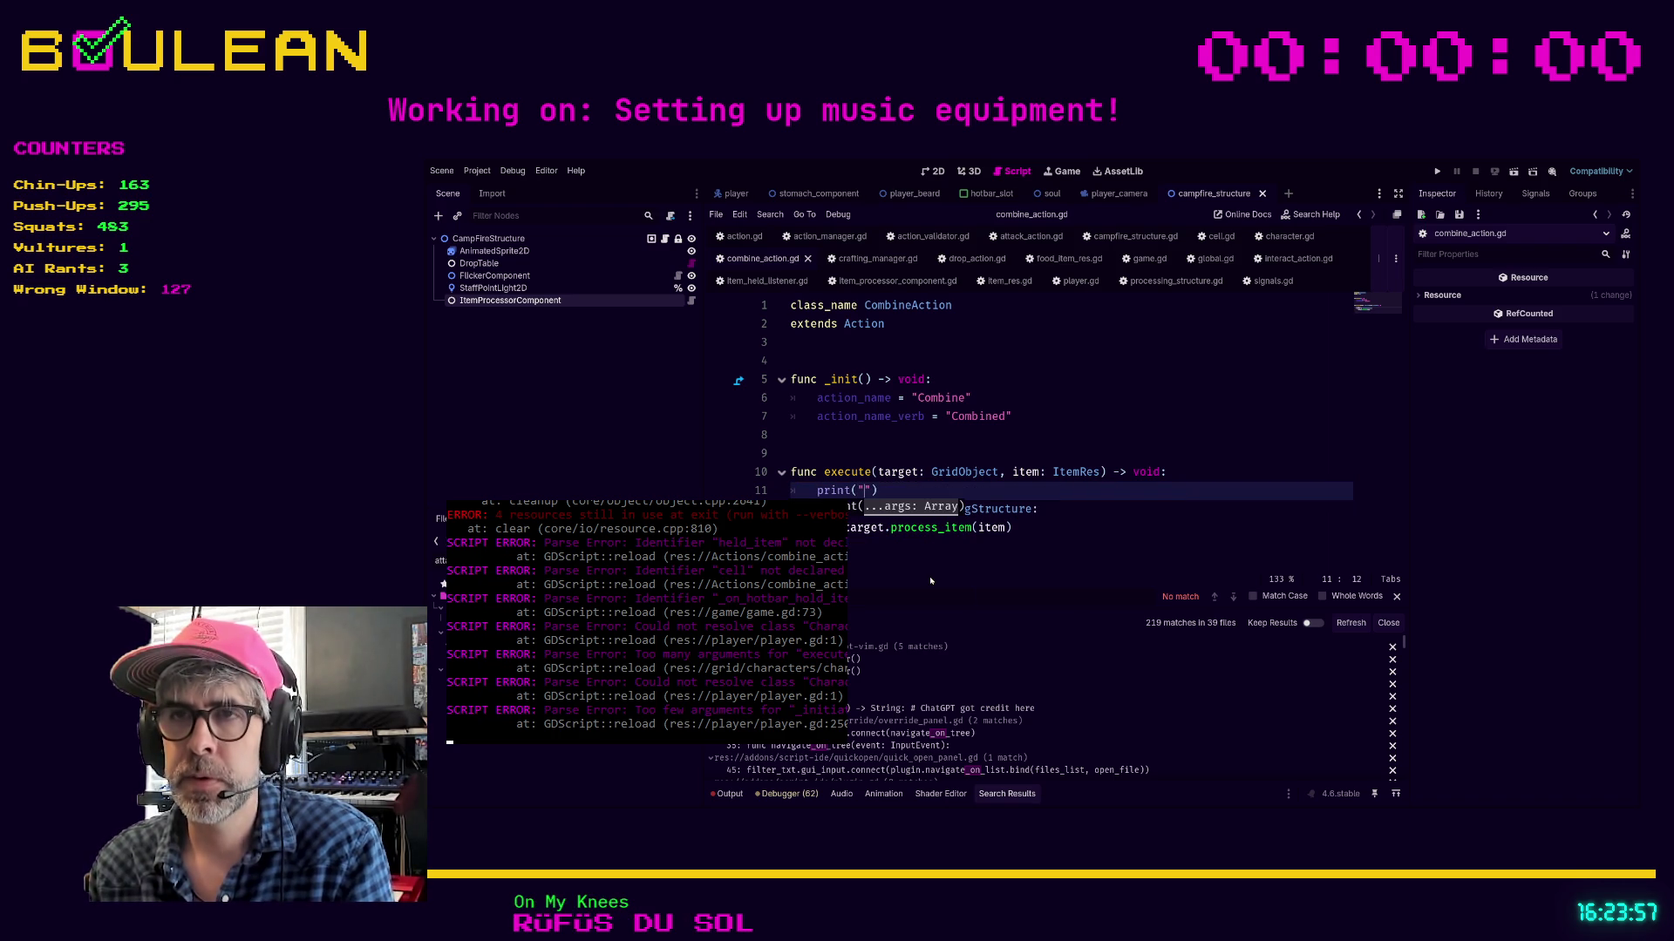
{"action": "type", "text": "GLSKDJGLSKDGJLSDKGJSLDKGJSLDKGJGSD "}
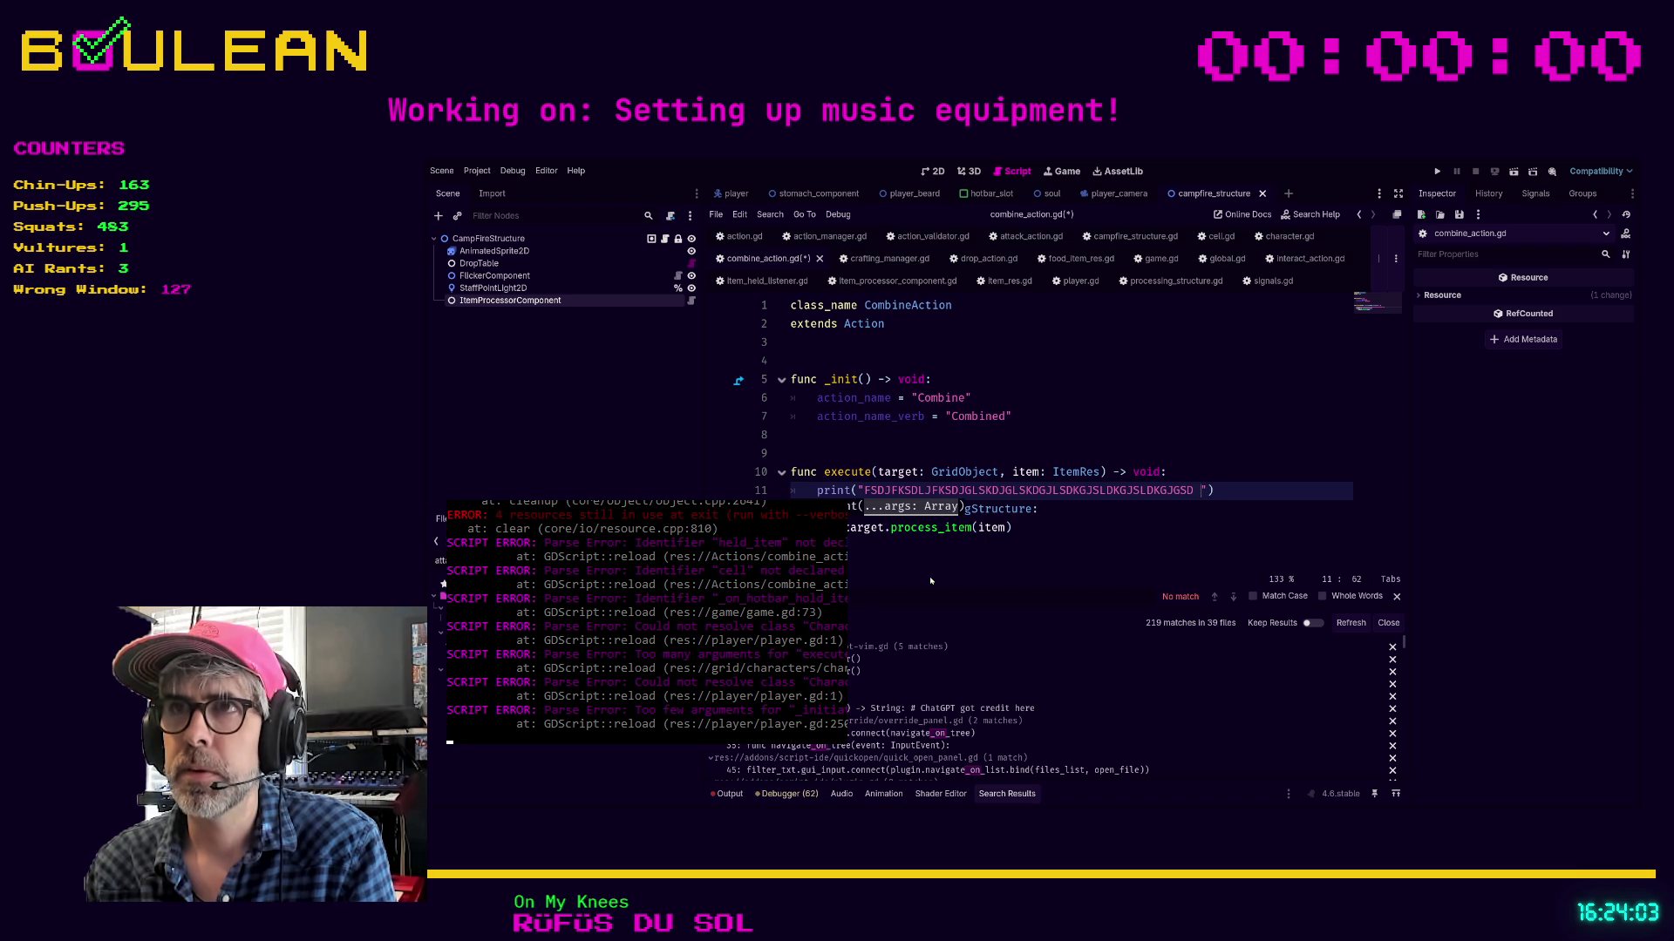
{"action": "type", "text": "combine"}
{"action": "type", "text": "_action "}
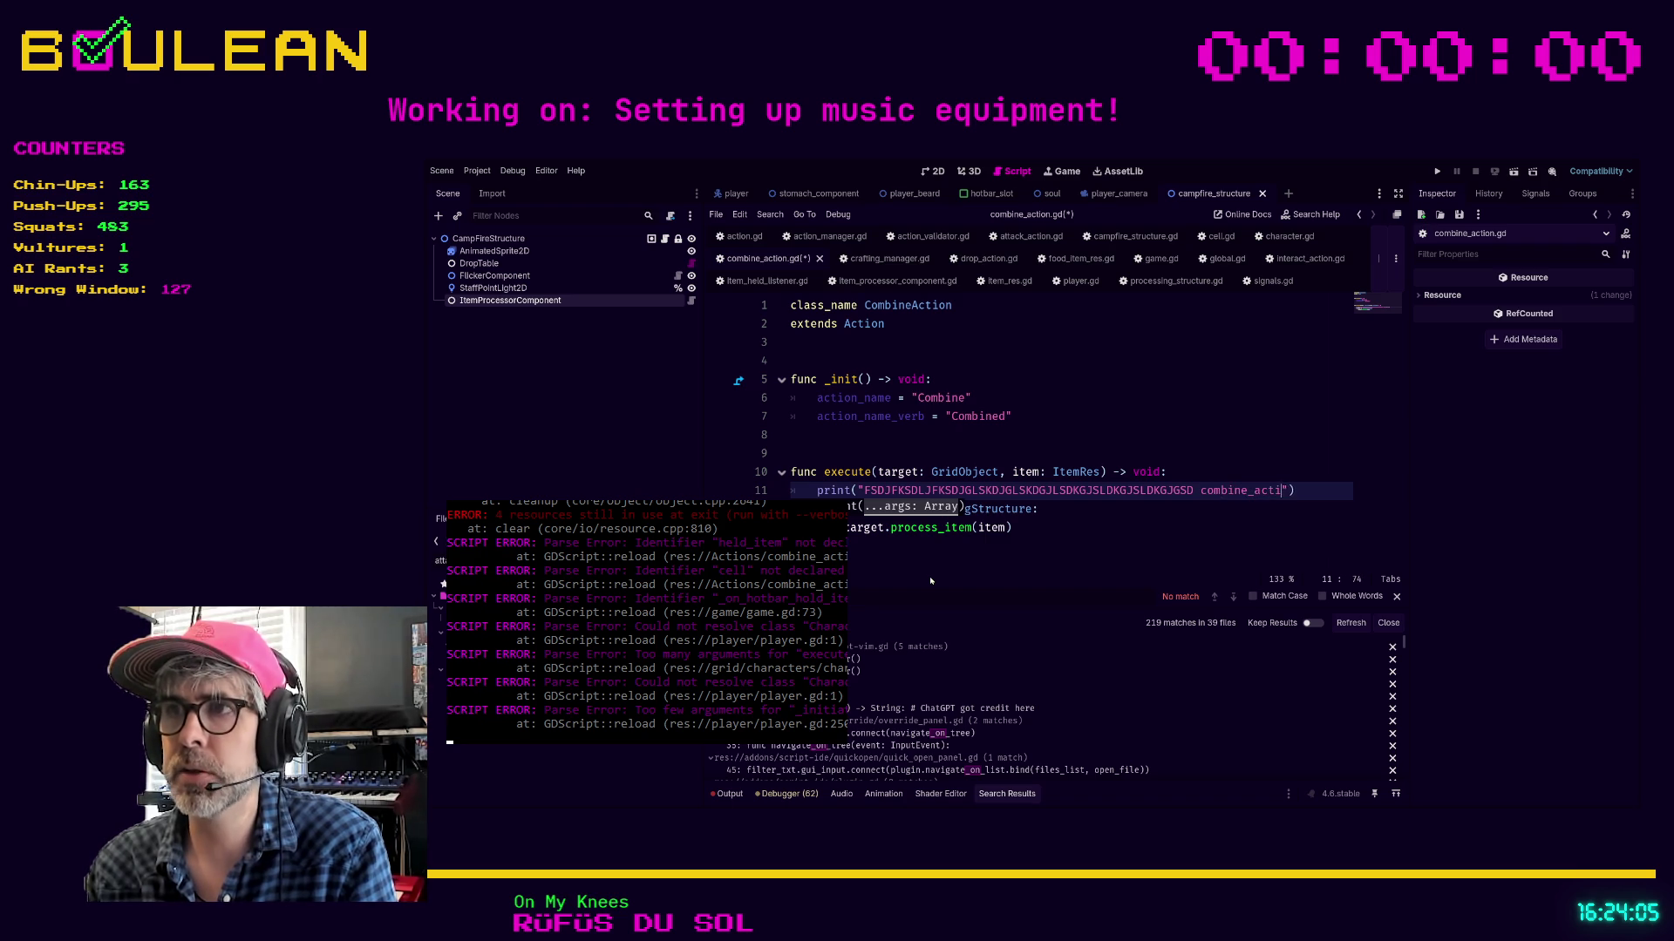
{"action": "type", "text": "ex"}
{"action": "key", "text": "BackSpace"}
{"action": "key", "text": "BackSpace"}
{"action": "key", "text": "BackSpace"}
{"action": "type", "text": ".execute"}
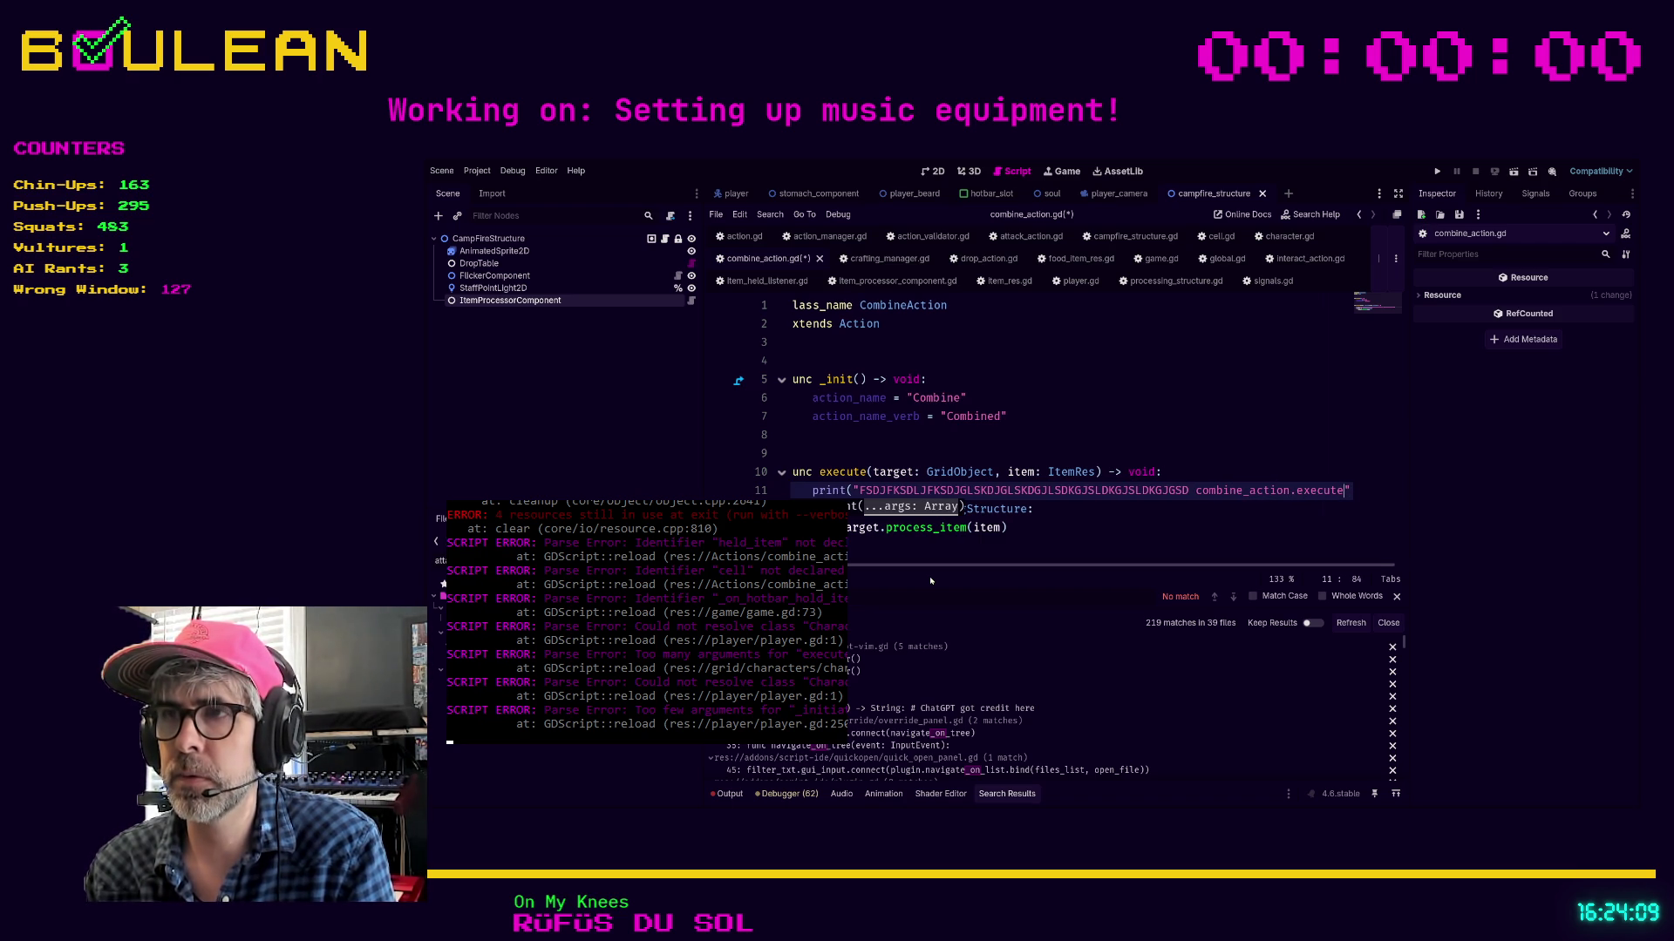
{"action": "type", "text": "("}
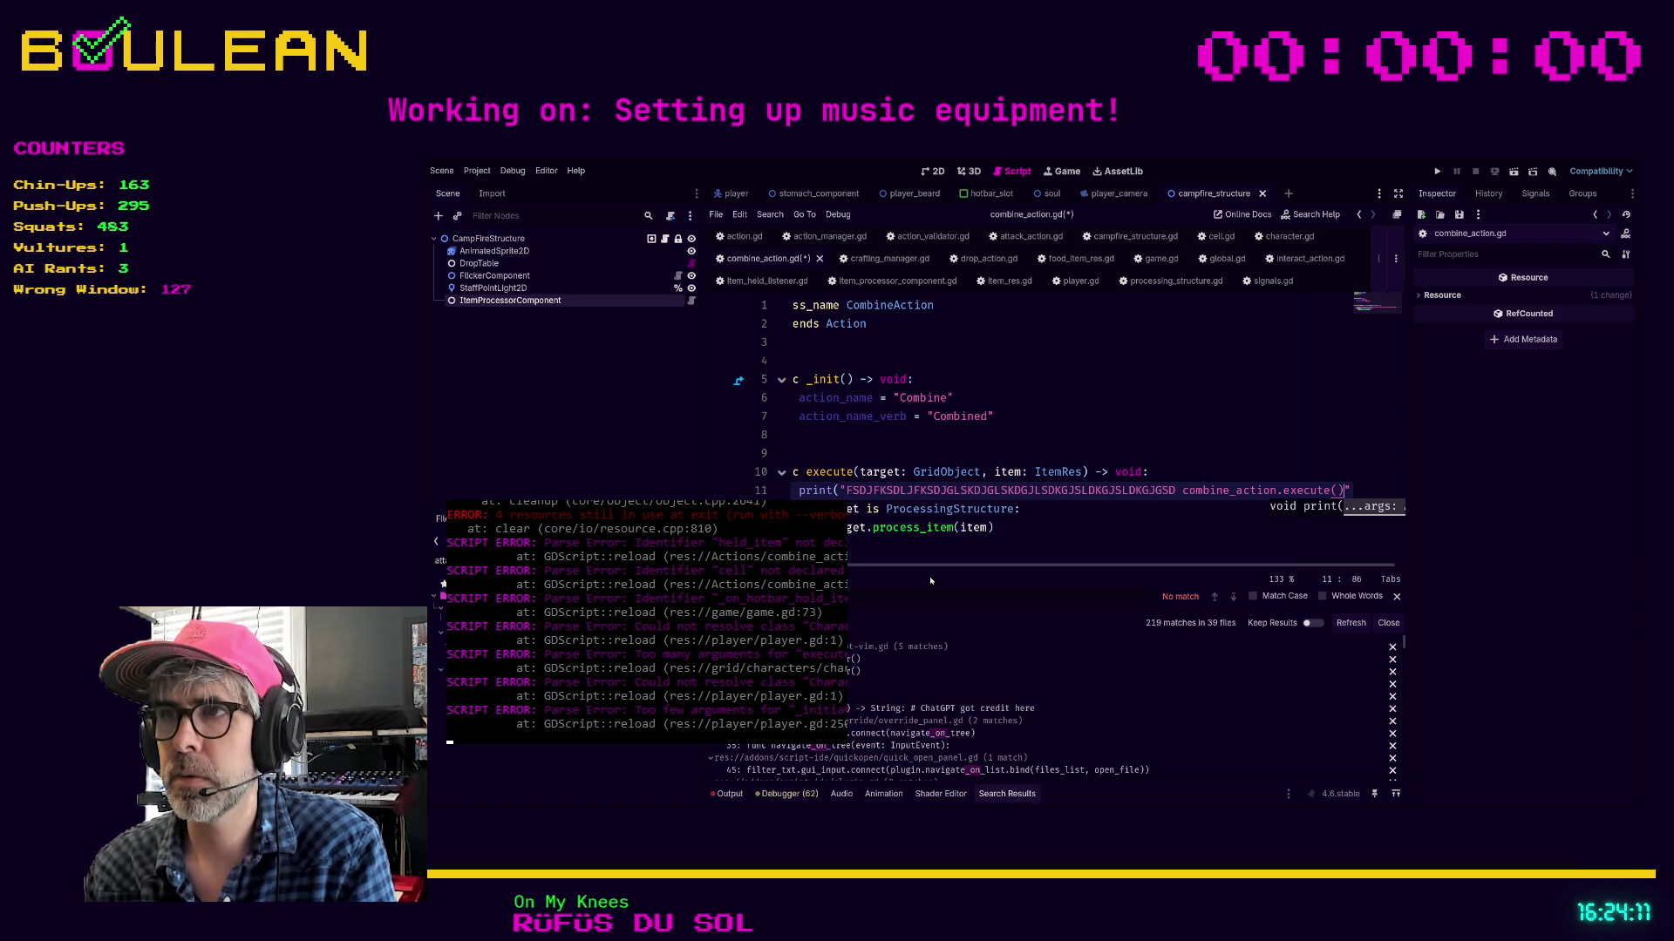
{"action": "key", "text": "BackSpace"}
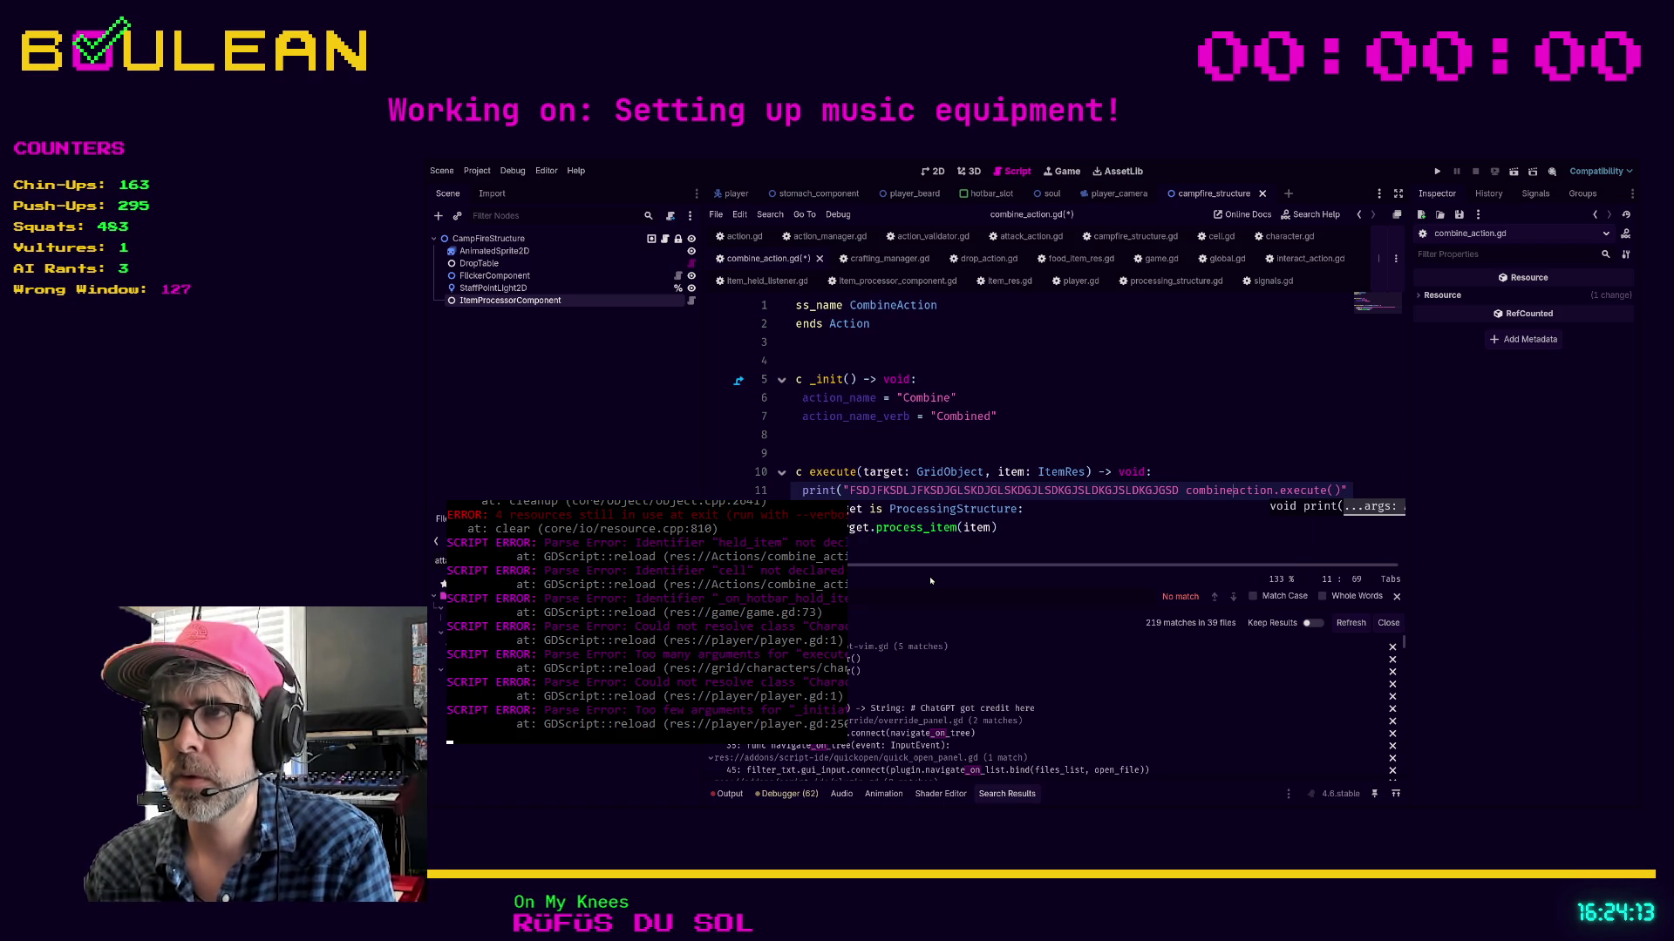
{"action": "type", "text": "A"}
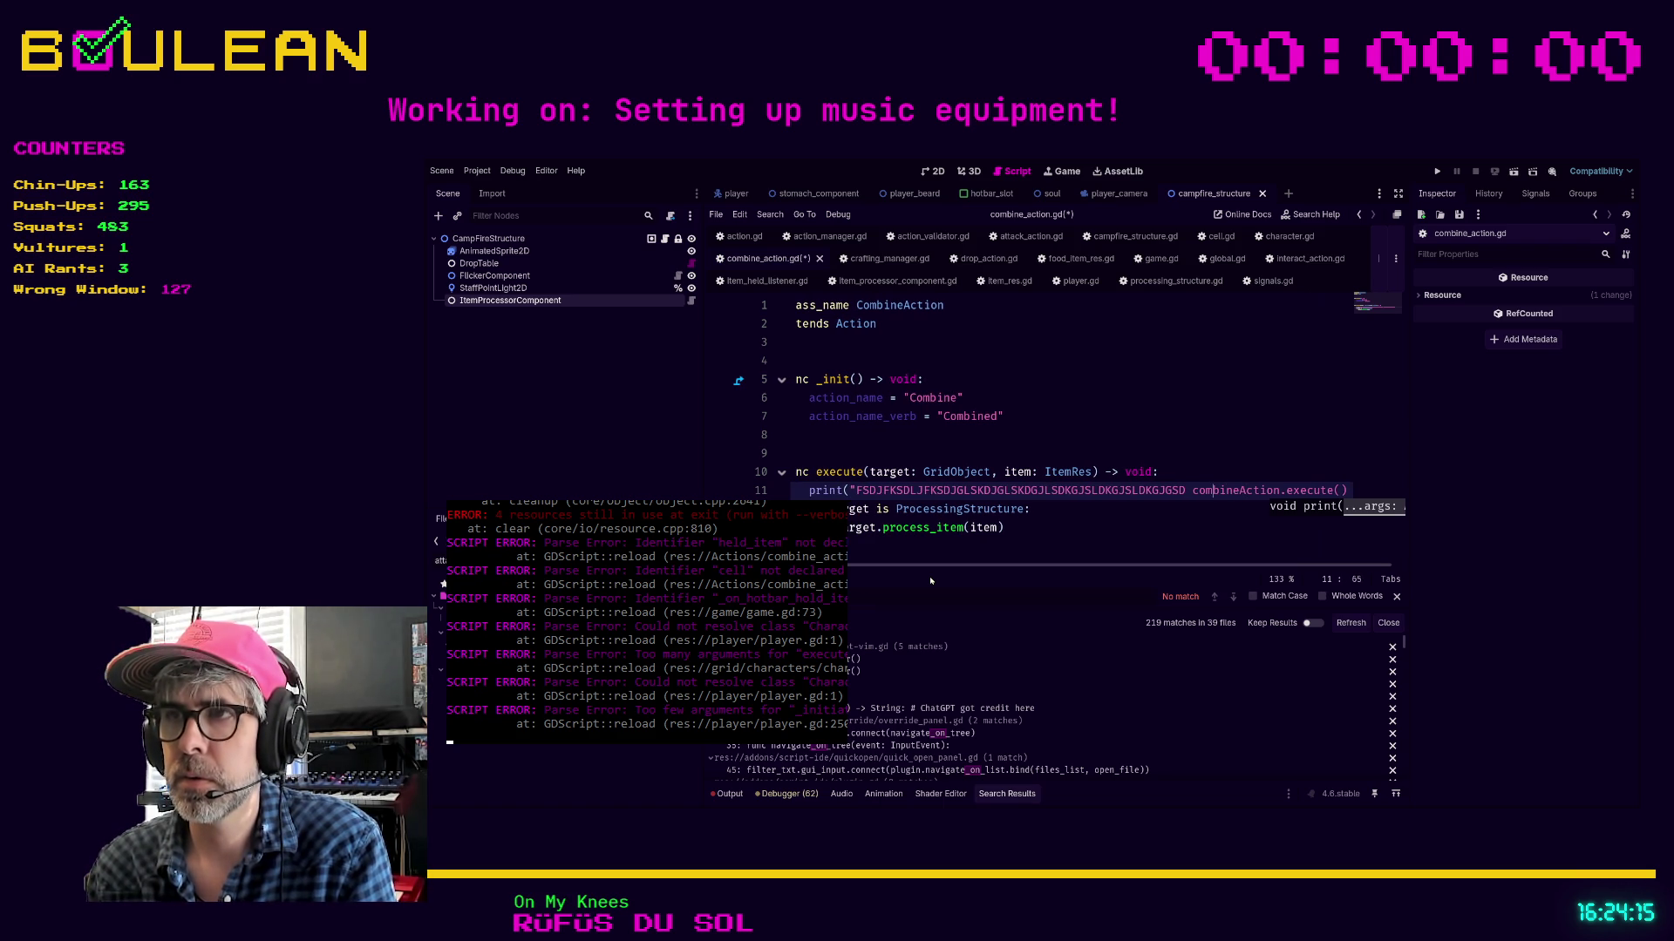
{"action": "key", "text": "BackSpace"}
{"action": "type", "text": "C"}
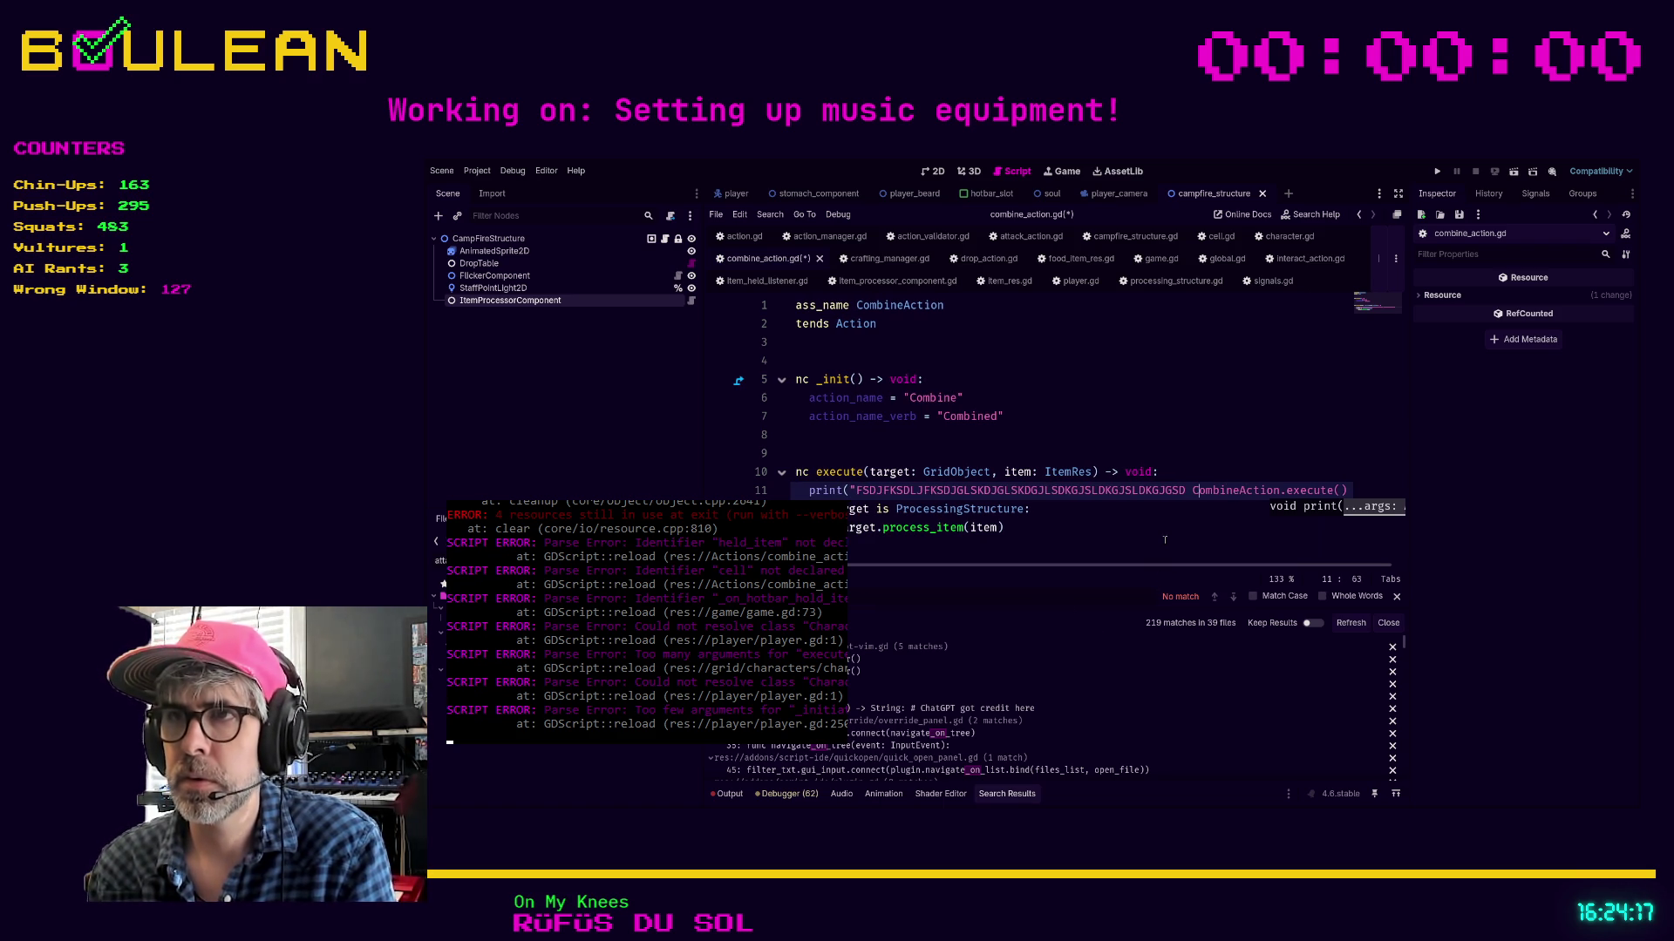
Save combine_action.gd and run the project, which halts on a game.gd line 73 error
{"action": "left_click", "coordinate": [1165, 543]}
{"action": "key", "text": "ctrl+s"}
{"action": "key", "text": "F5"}
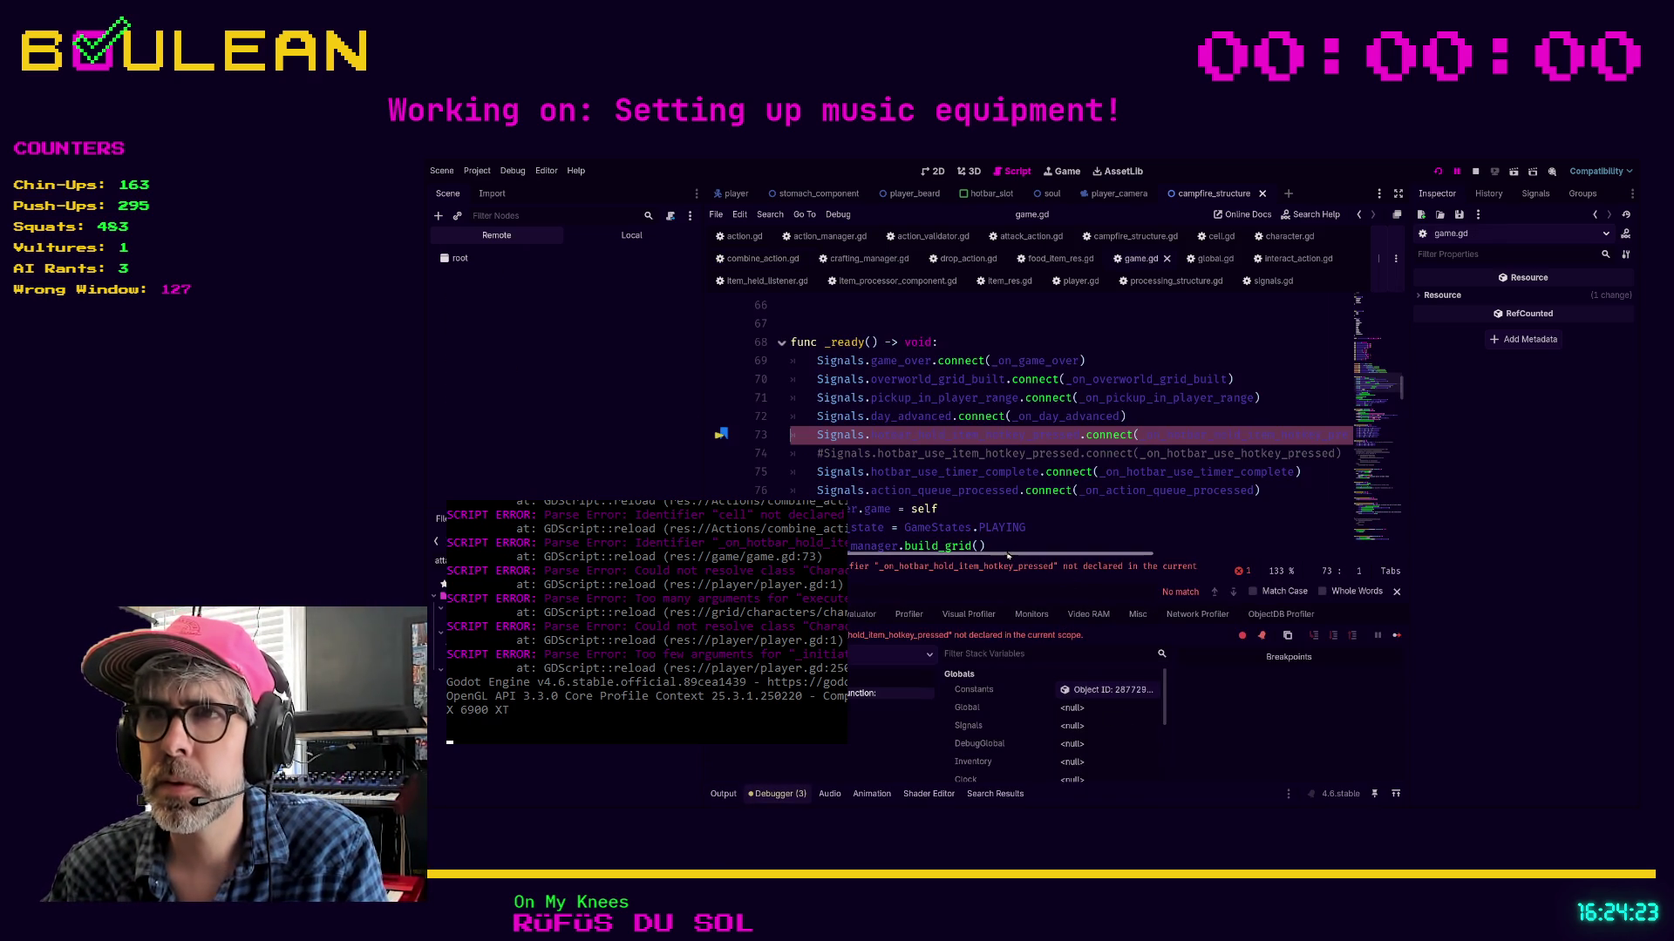
Check the broken line 73 connection in game.gd and uncomment the hotbar hold-item handler
{"action": "left_click", "coordinate": [999, 437]}
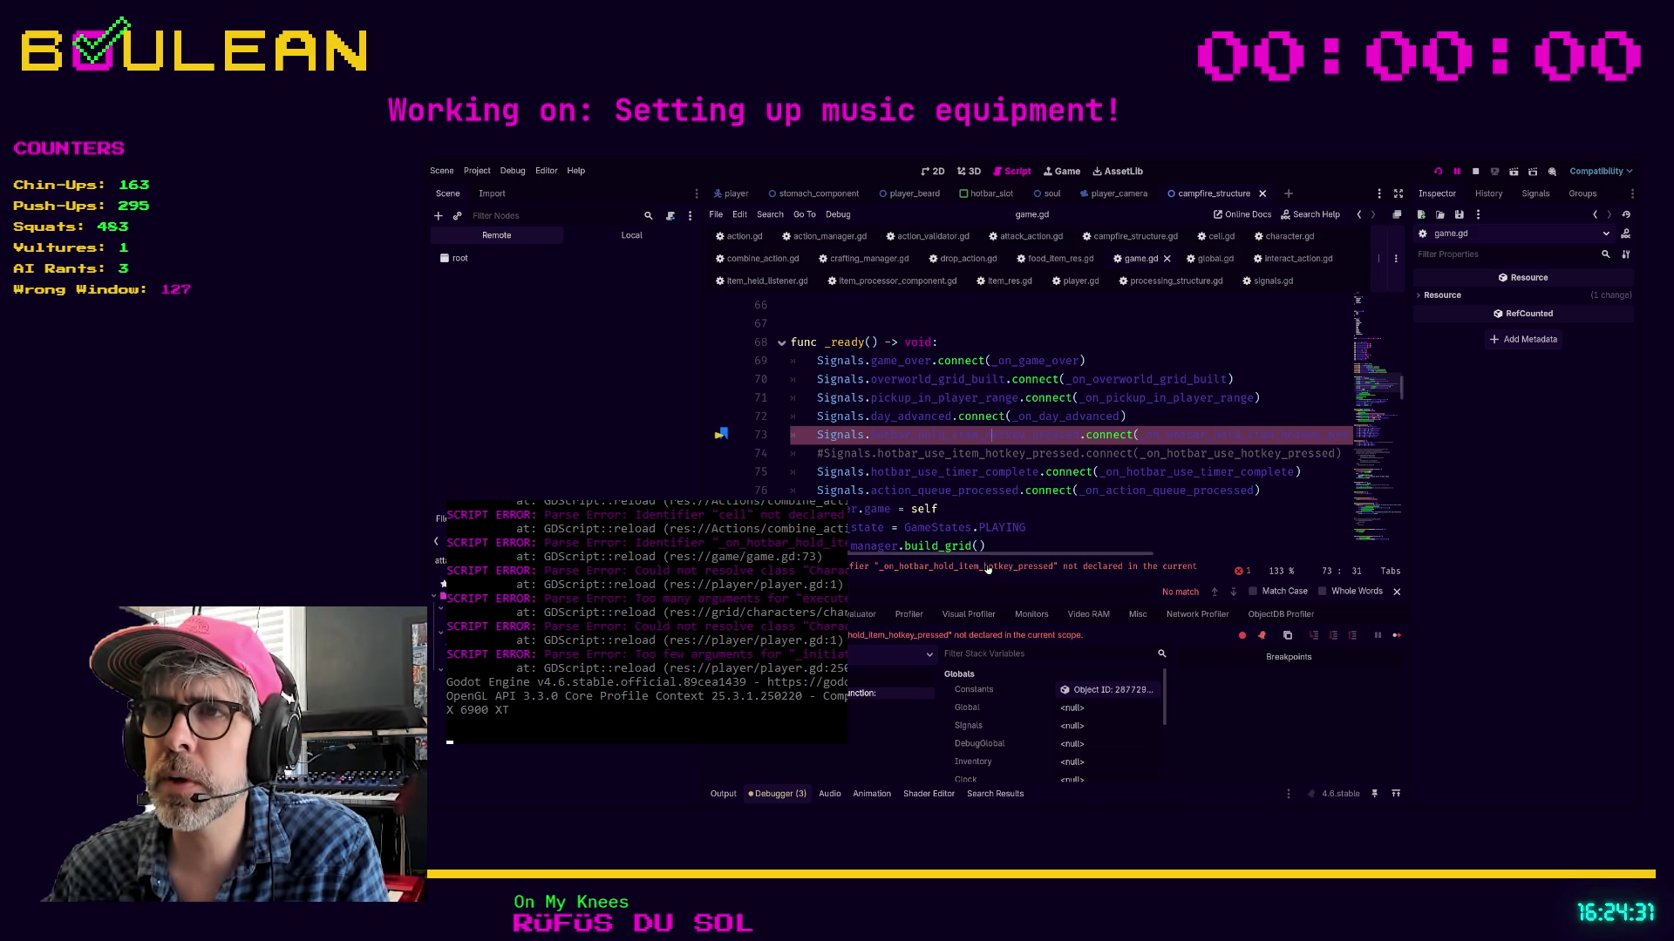
{"action": "left_click", "coordinate": [1181, 436]}
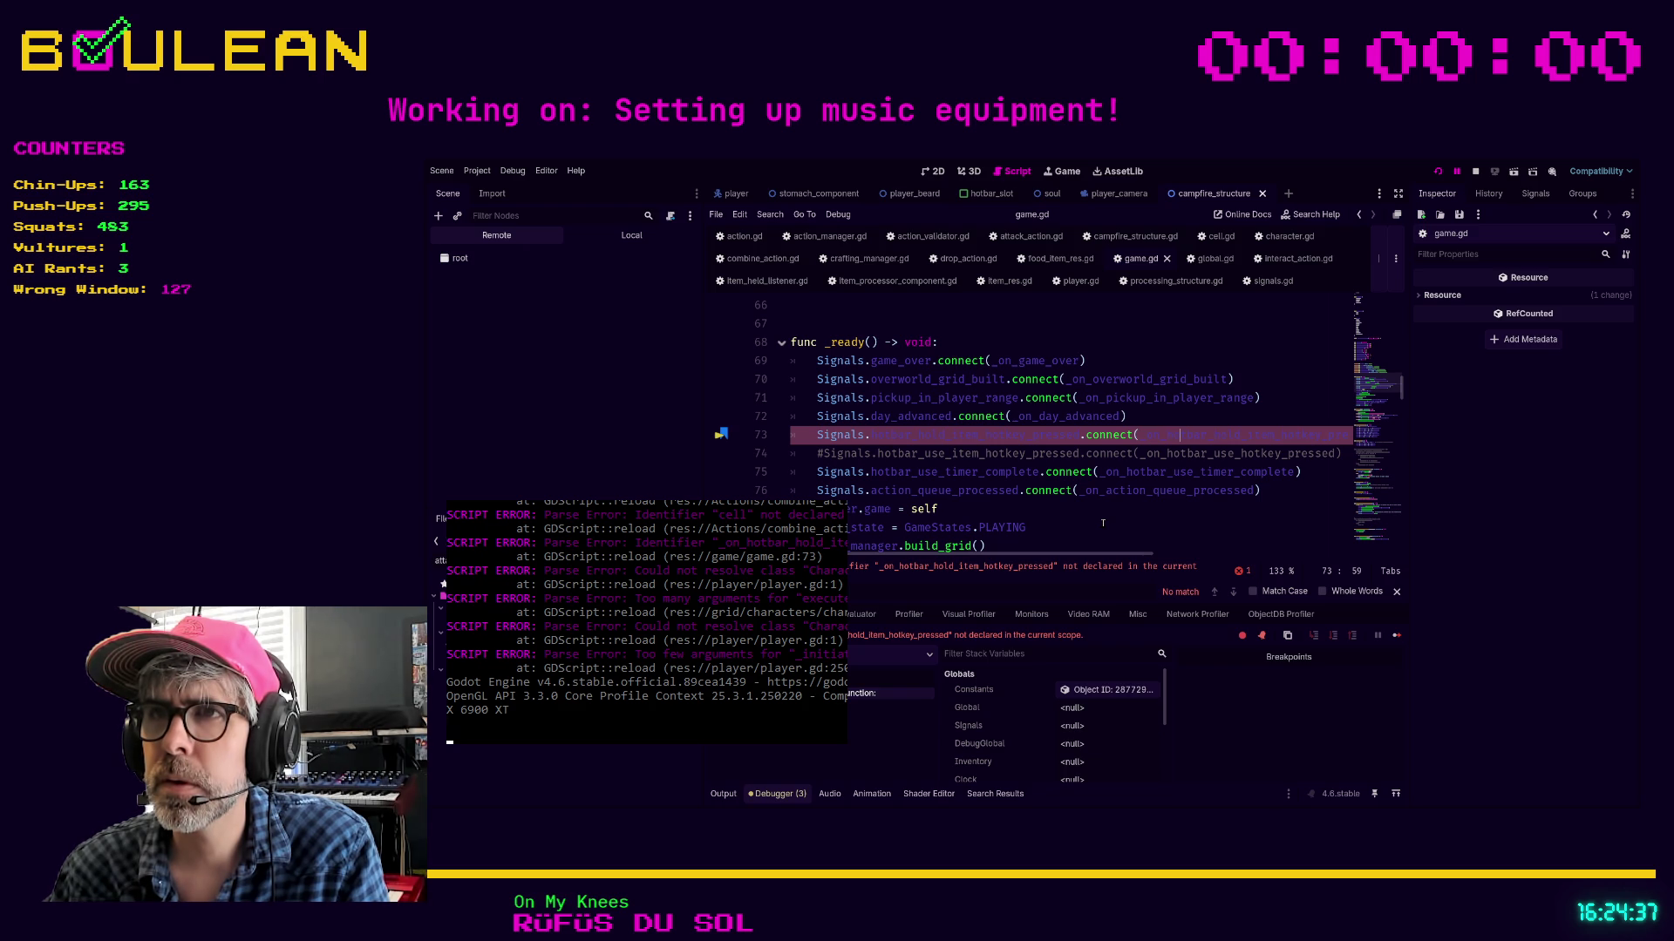
{"action": "type", "text": "hot"}
{"action": "key", "text": "Return"}
{"action": "type", "text": "bar"}
{"action": "scroll", "coordinate": [1058, 475], "scroll_direction": "down", "scroll_amount": 3}
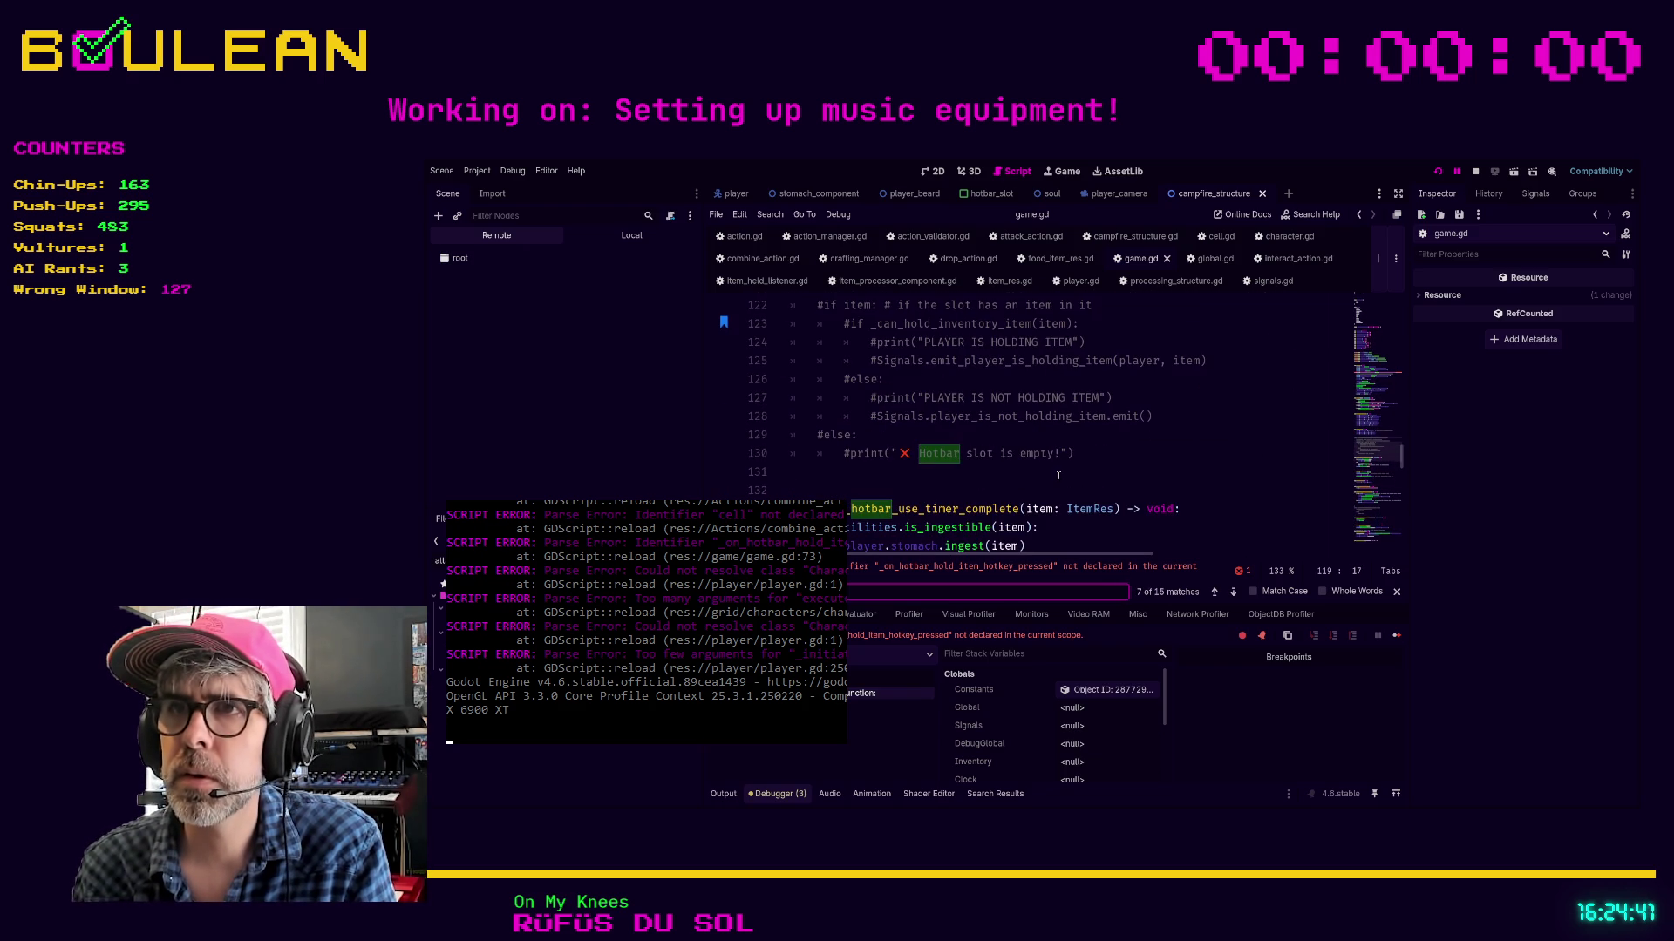
{"action": "left_click", "coordinate": [1081, 453]}
{"action": "scroll", "coordinate": [1101, 463], "scroll_direction": "up", "scroll_amount": 4}
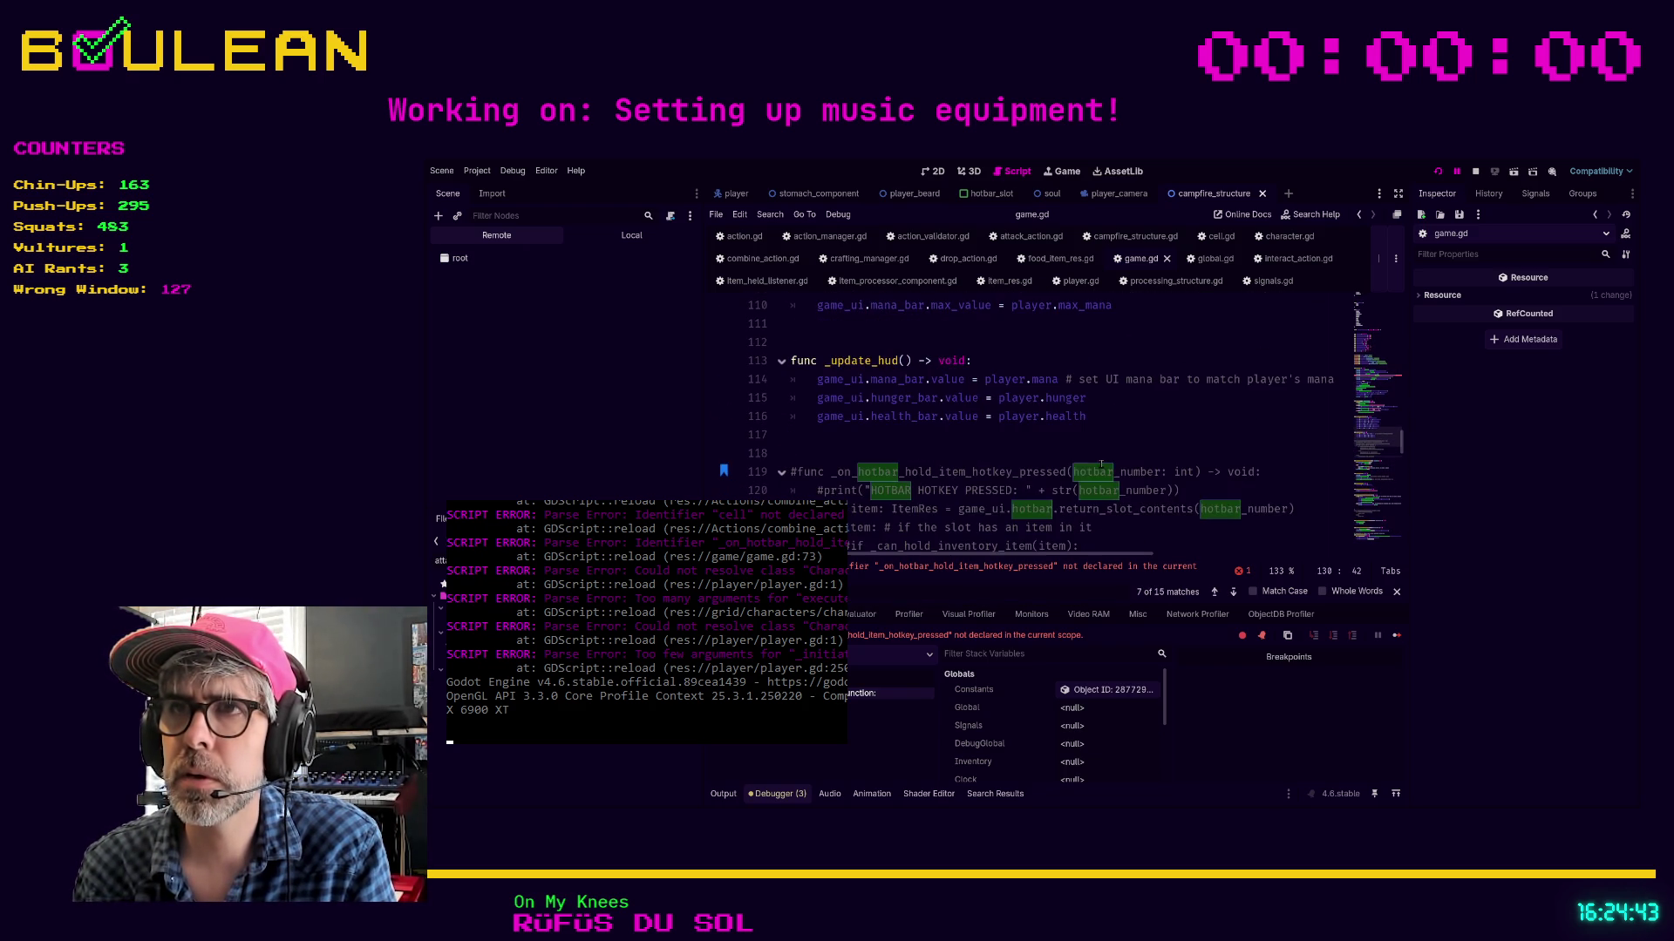
{"action": "left_click", "coordinate": [794, 471], "text": "shift"}
{"action": "key", "text": "ctrl+k"}
{"action": "key", "text": "Up"}
{"action": "key", "text": "Up"}
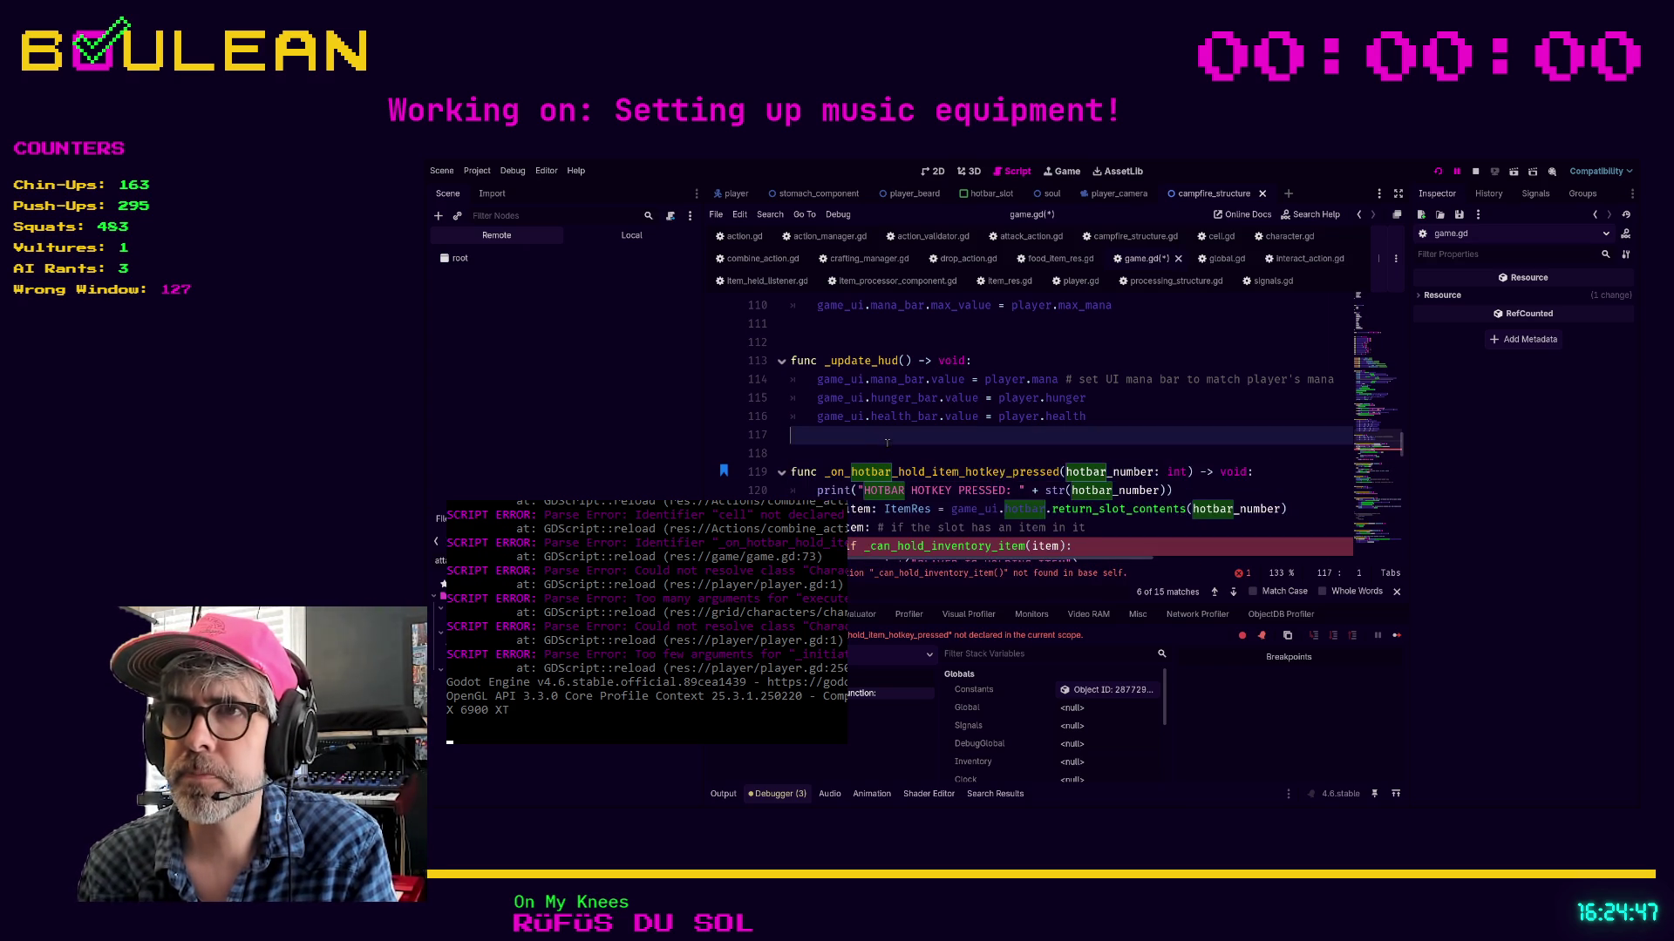
Uncomment the _can_hold_inventory_item function, save game.gd, and run the game
{"action": "scroll", "coordinate": [984, 486], "scroll_direction": "down", "scroll_amount": 1}
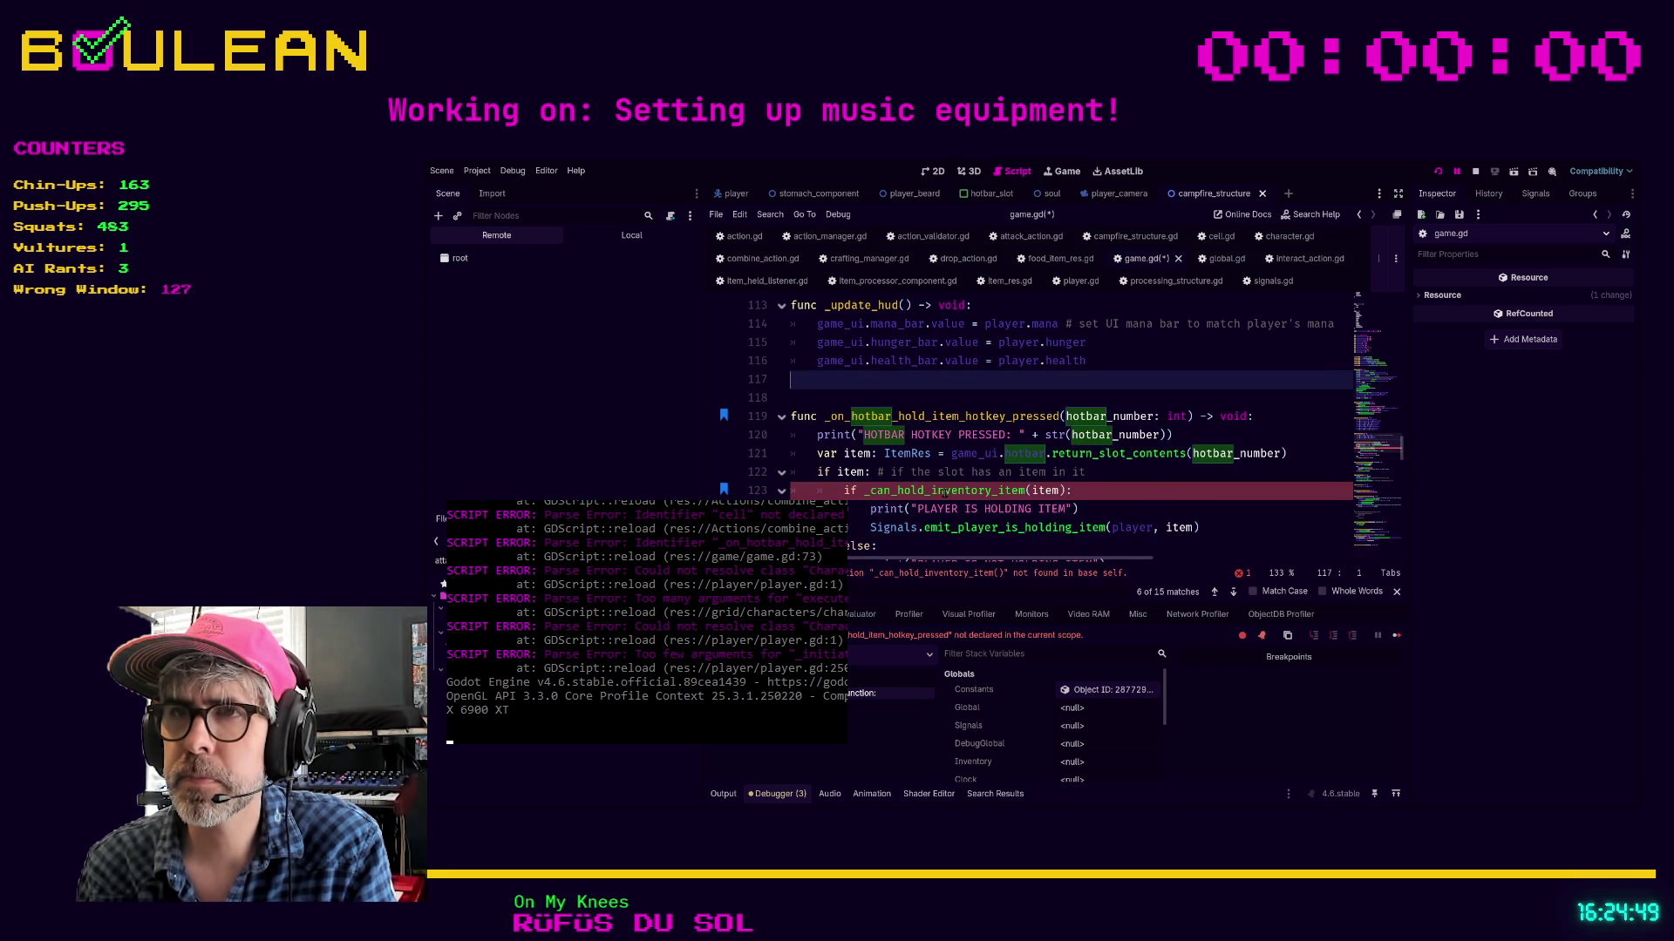
{"action": "double_click", "coordinate": [942, 491]}
{"action": "key", "text": "ctrl+f"}
{"action": "key", "text": "Return"}
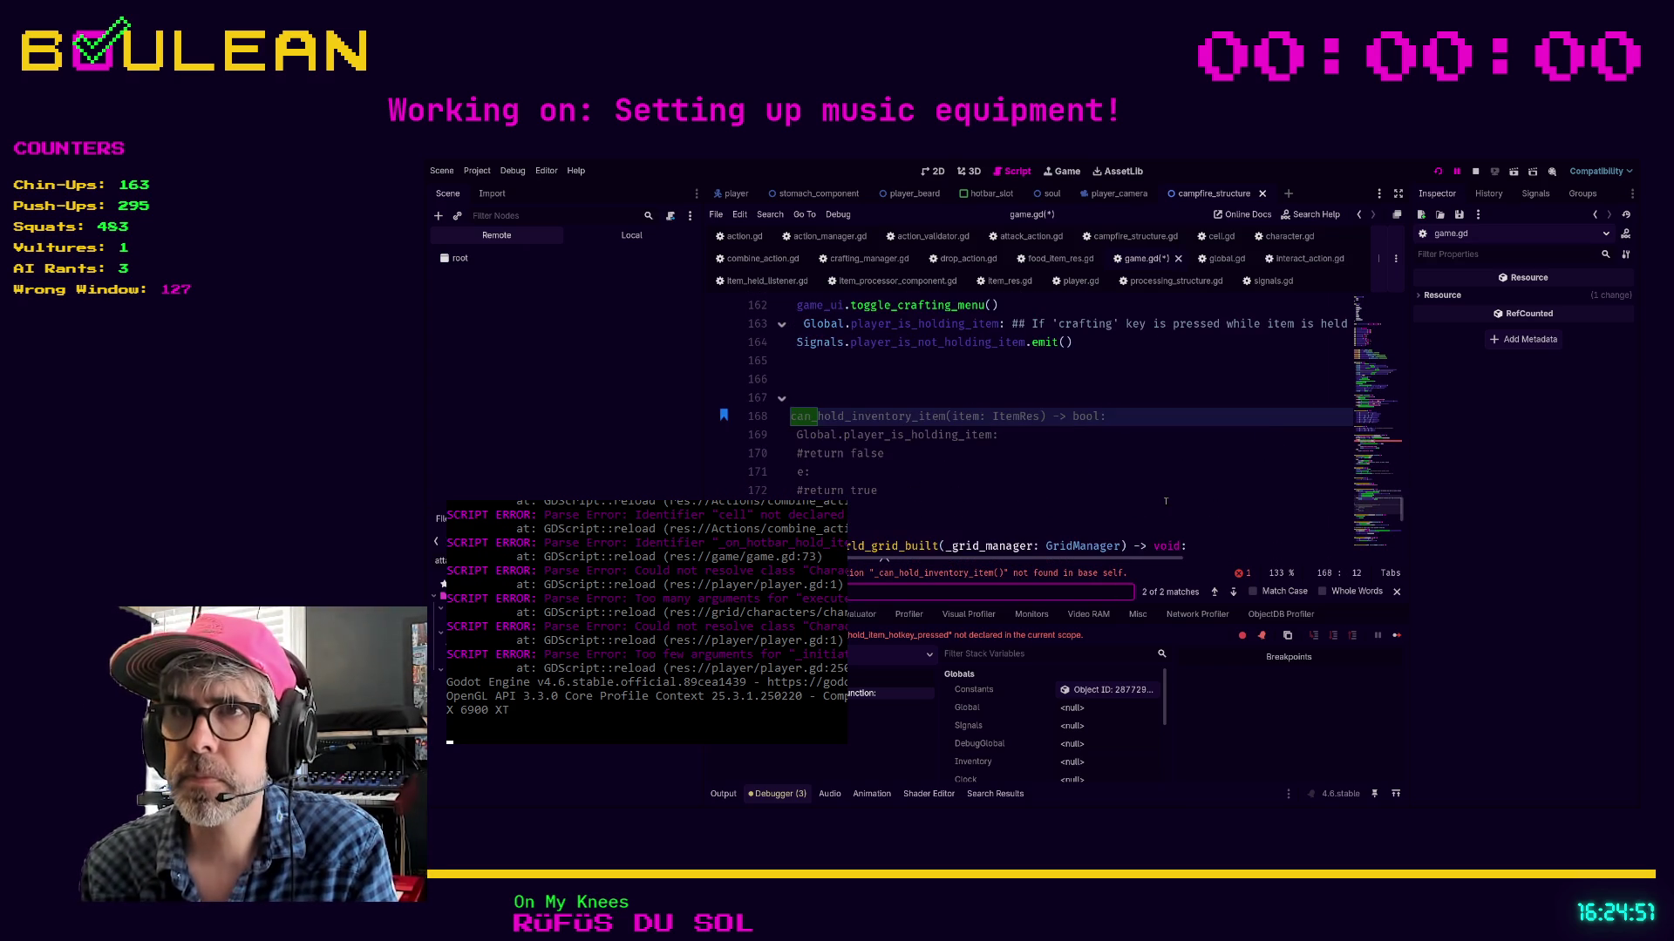
{"action": "mouse_move", "coordinate": [1004, 482]}
{"action": "left_mouse_down"}
{"action": "mouse_move", "coordinate": [828, 489]}
{"action": "mouse_move", "coordinate": [726, 421]}
{"action": "left_mouse_up"}
{"action": "key", "text": "ctrl+k"}
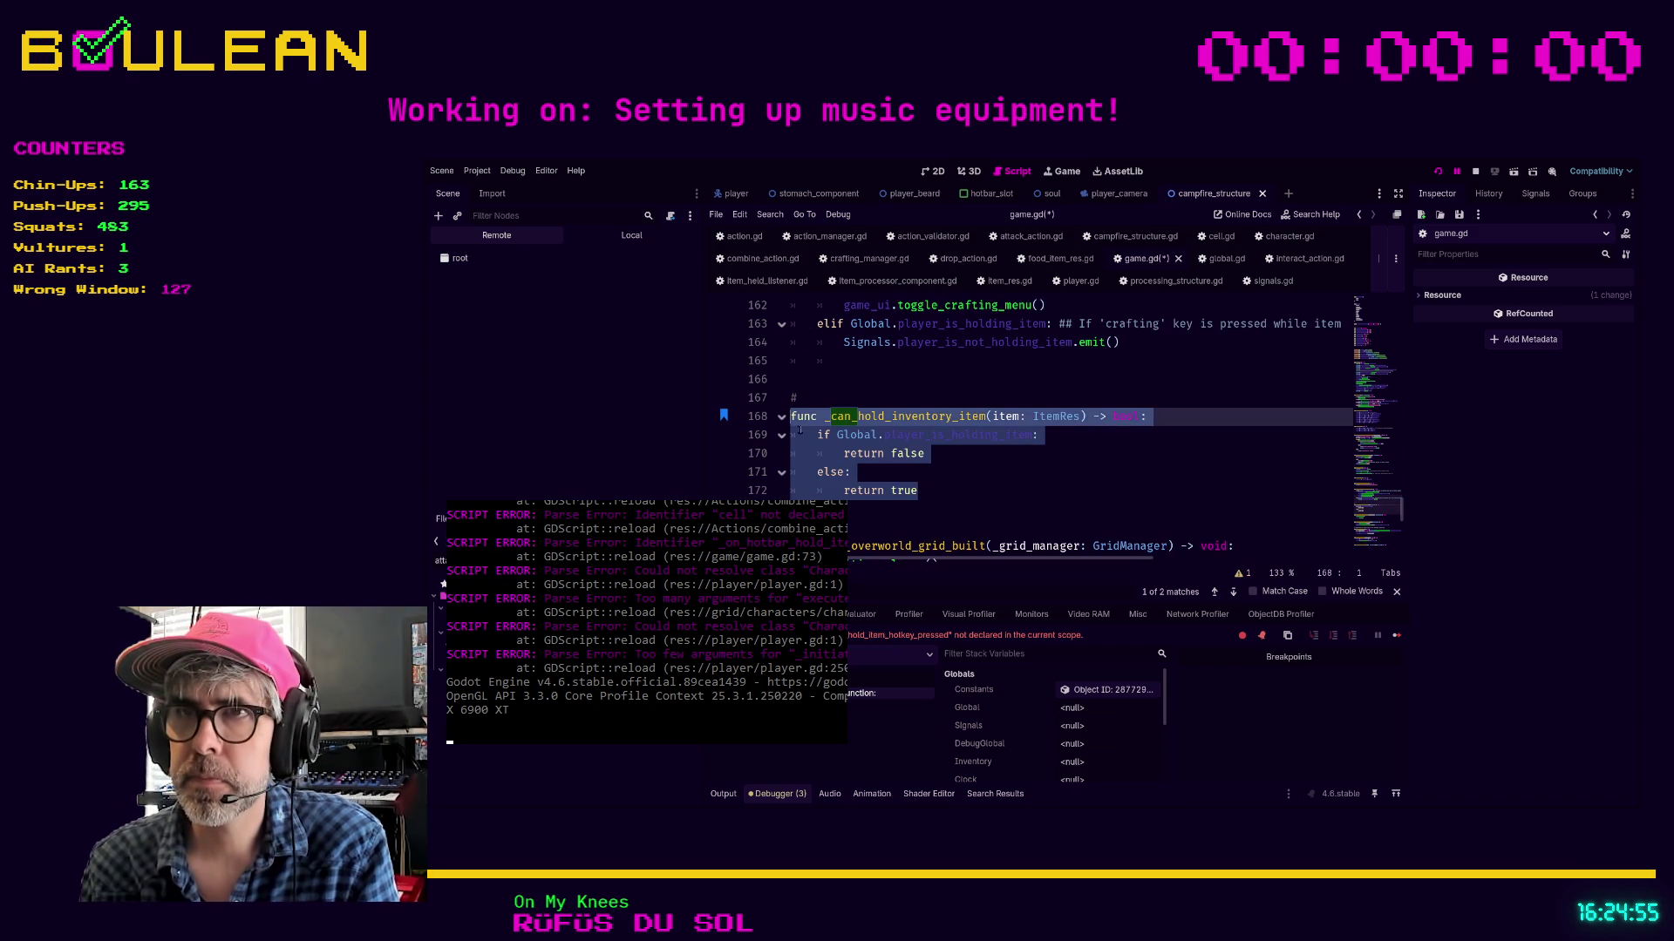
{"action": "left_click", "coordinate": [985, 490]}
{"action": "key", "text": "ctrl+s"}
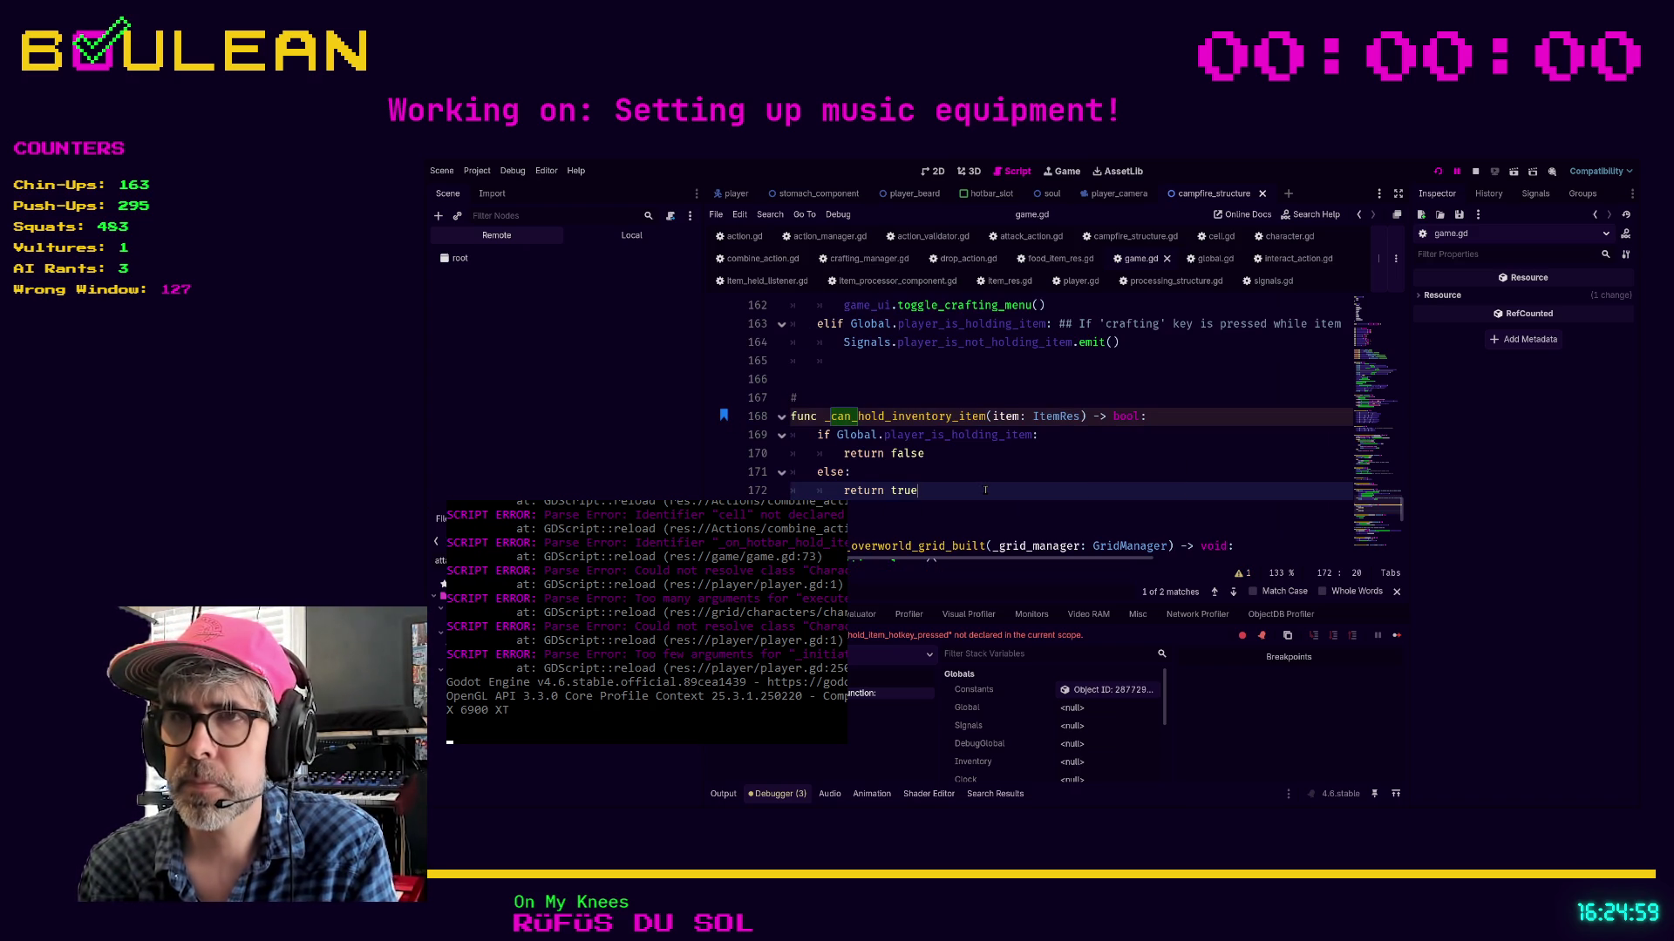
{"action": "key", "text": "F5"}
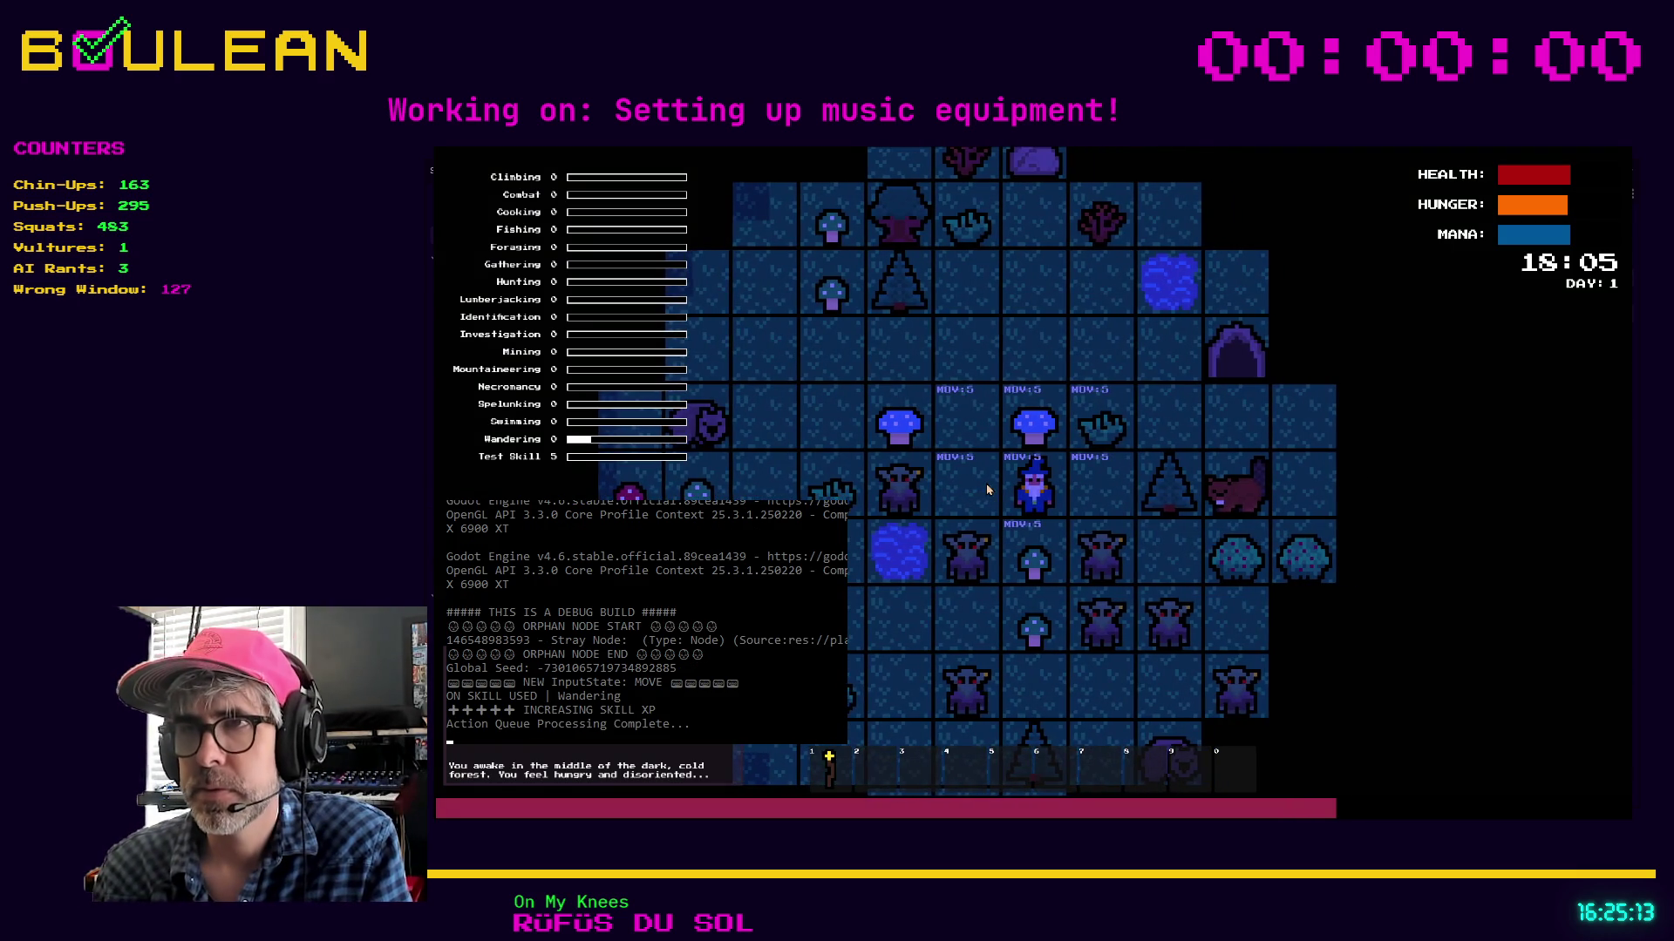
Move the wizard east, gather grass, hold and use it from hotbar slot 2, then stop the game
{"action": "key", "text": "Right"}
{"action": "key", "text": "e"}
{"action": "key", "text": "Up"}
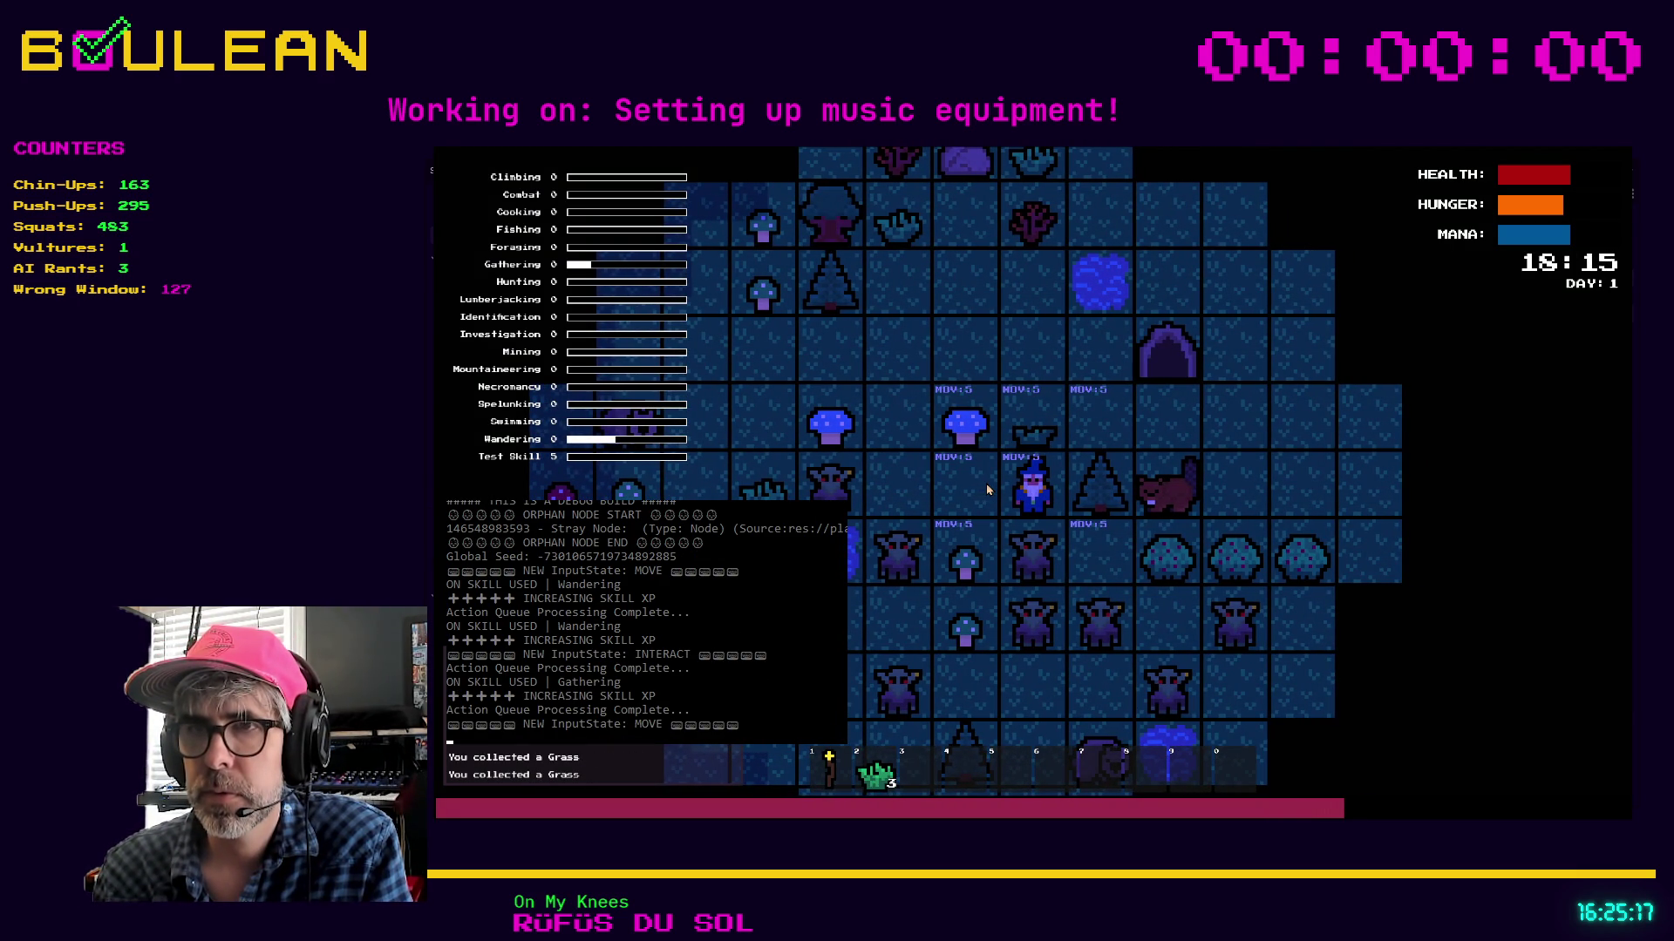
{"action": "key", "text": "Right"}
{"action": "key", "text": "e"}
{"action": "key", "text": "2"}
{"action": "key", "text": "Left"}
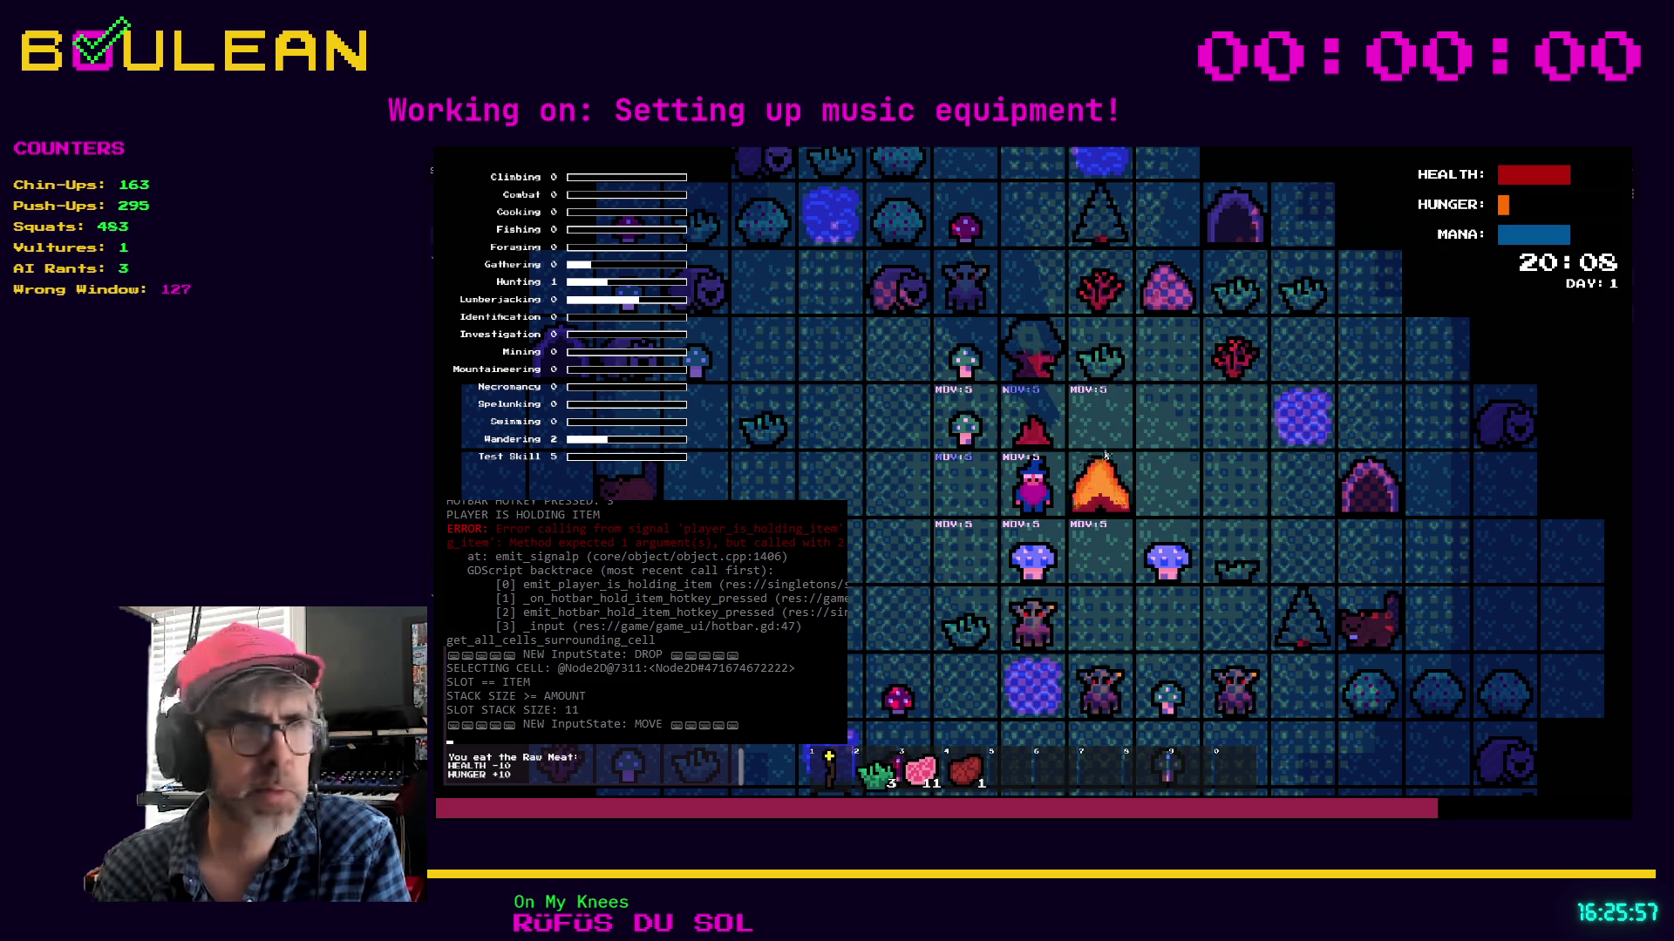
{"action": "key", "text": "Escape"}
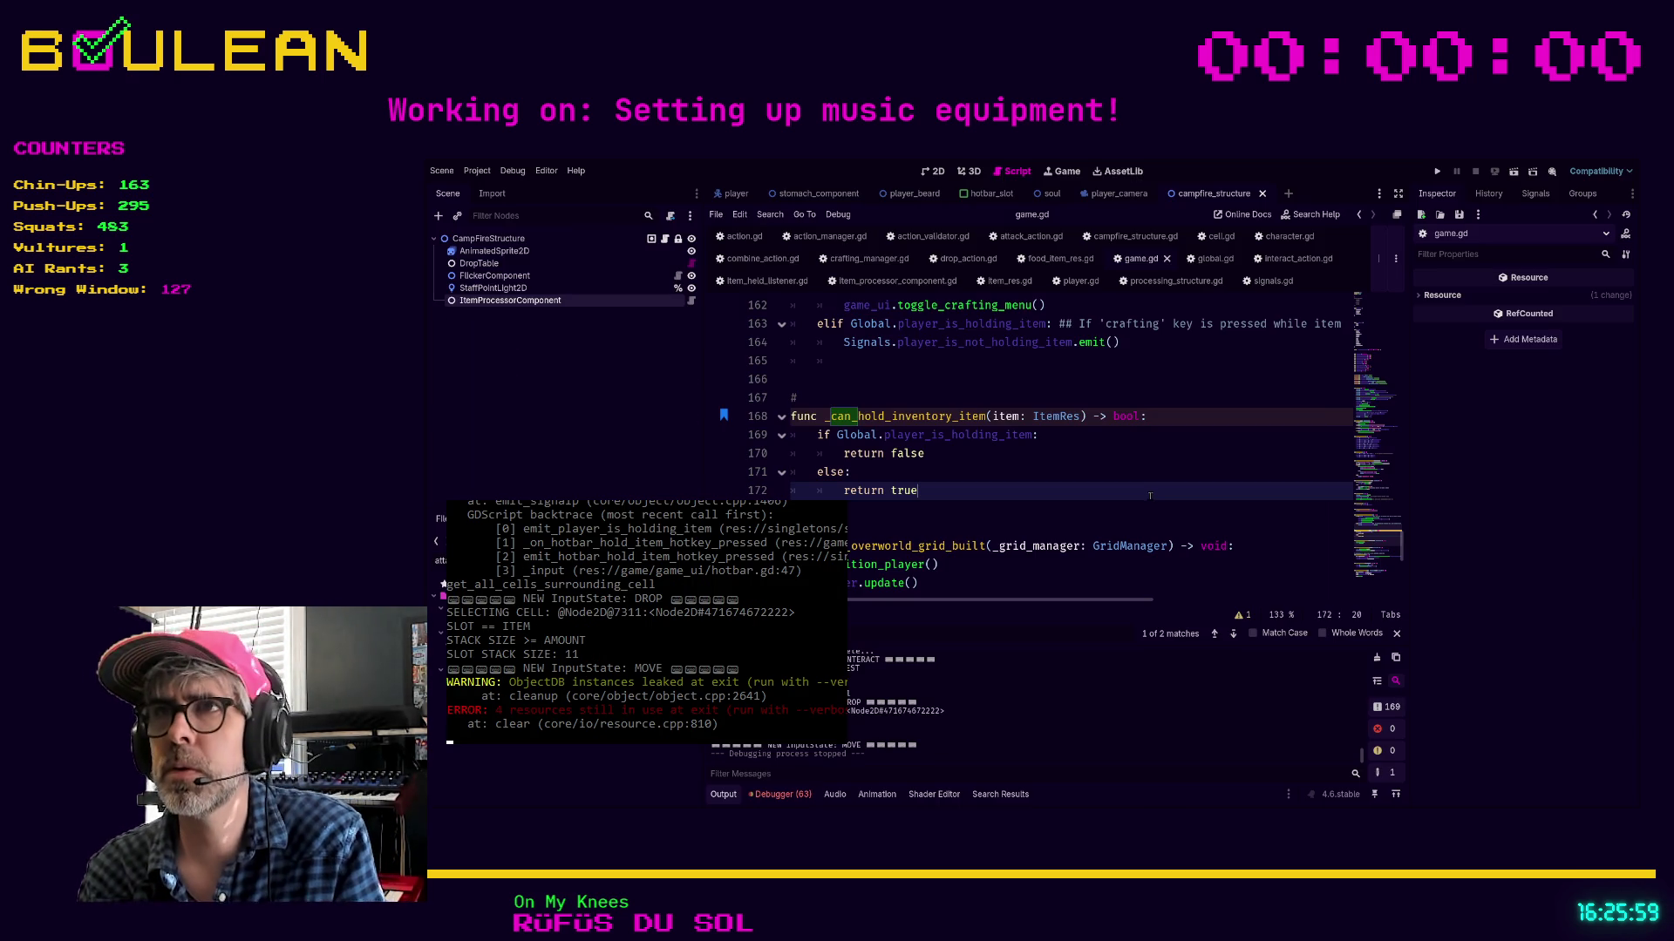
Check the holding-item signal's arguments in signals.gd and character.gd
{"action": "left_click", "coordinate": [1249, 283]}
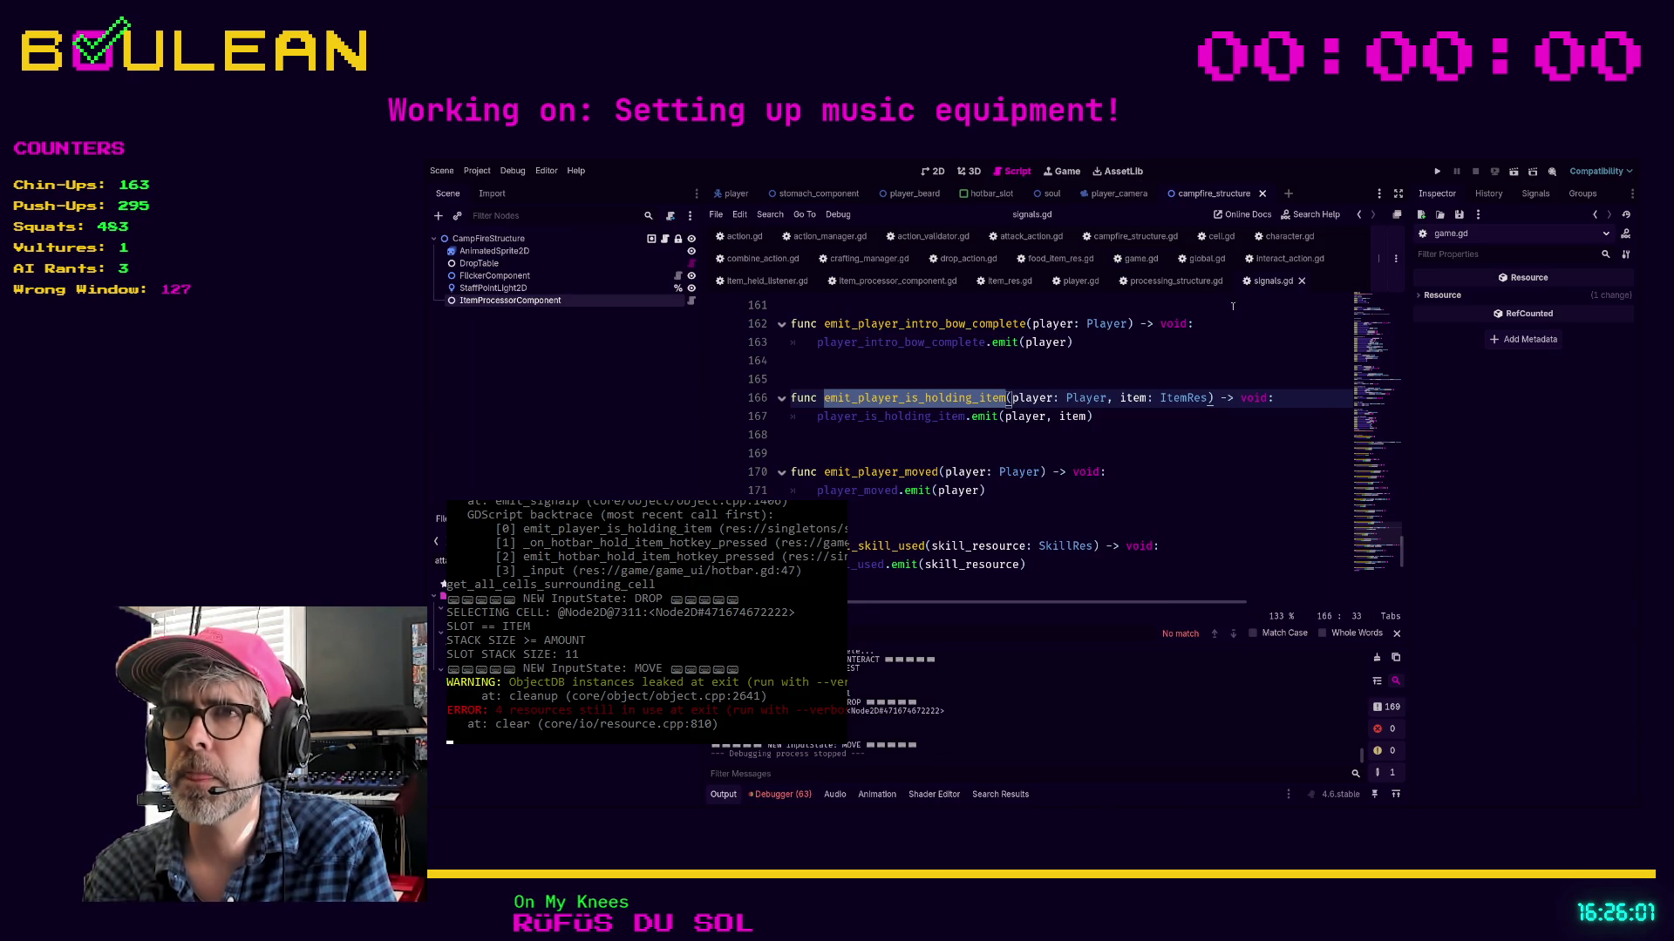
{"action": "left_click", "coordinate": [1144, 451]}
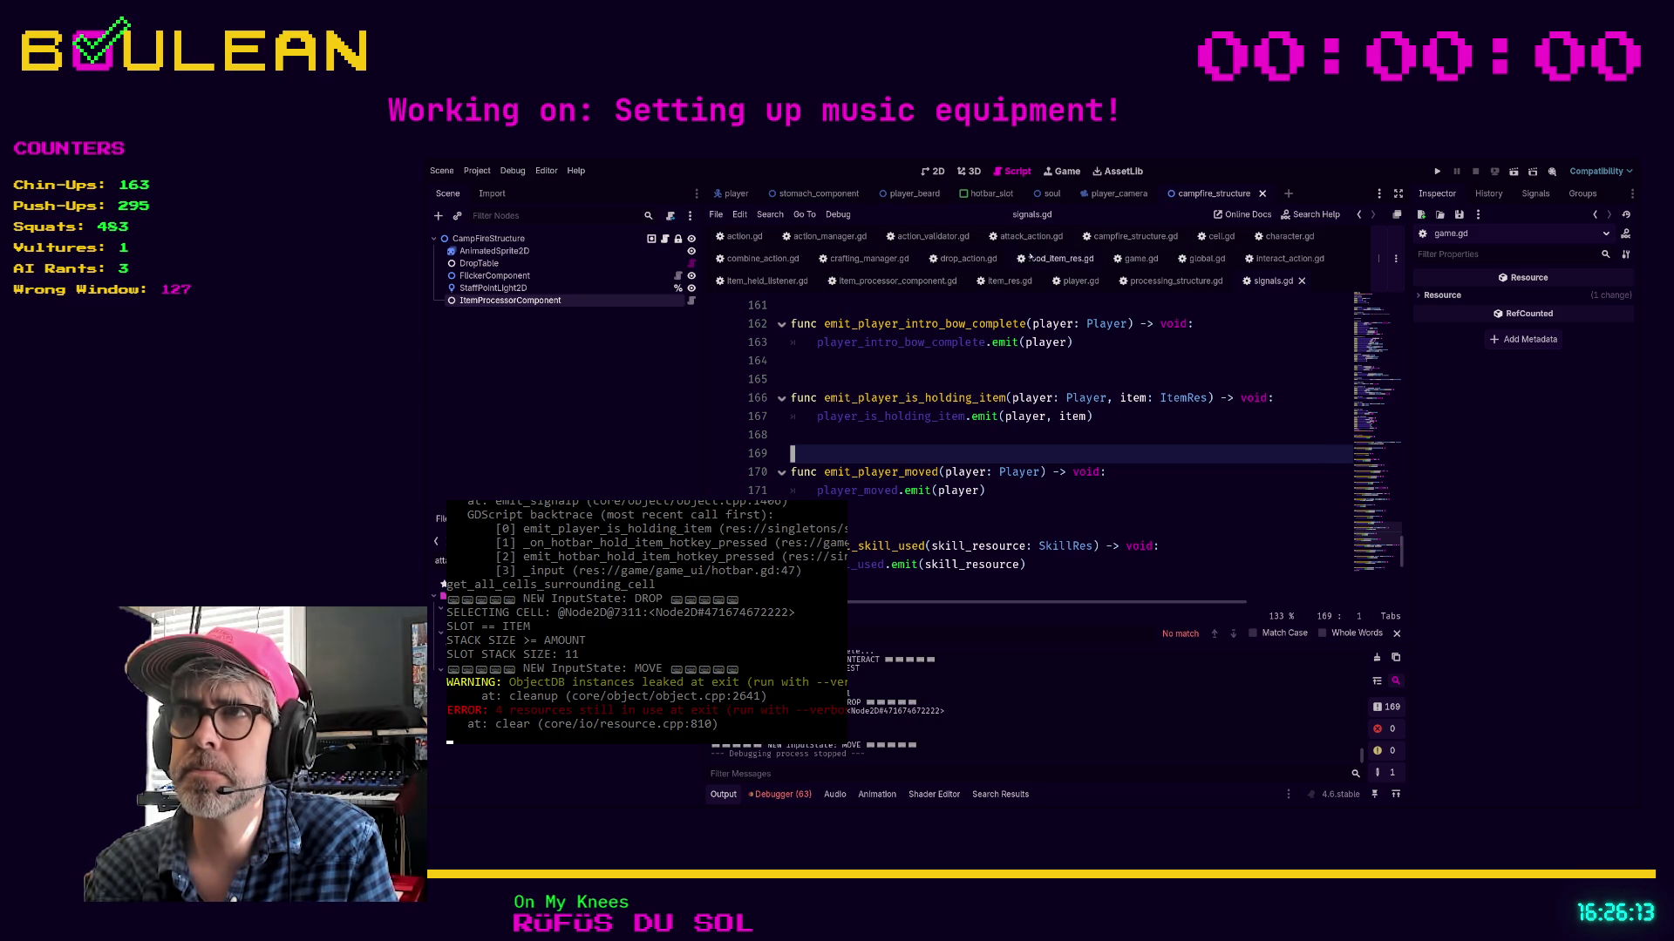
{"action": "left_click", "coordinate": [1273, 241]}
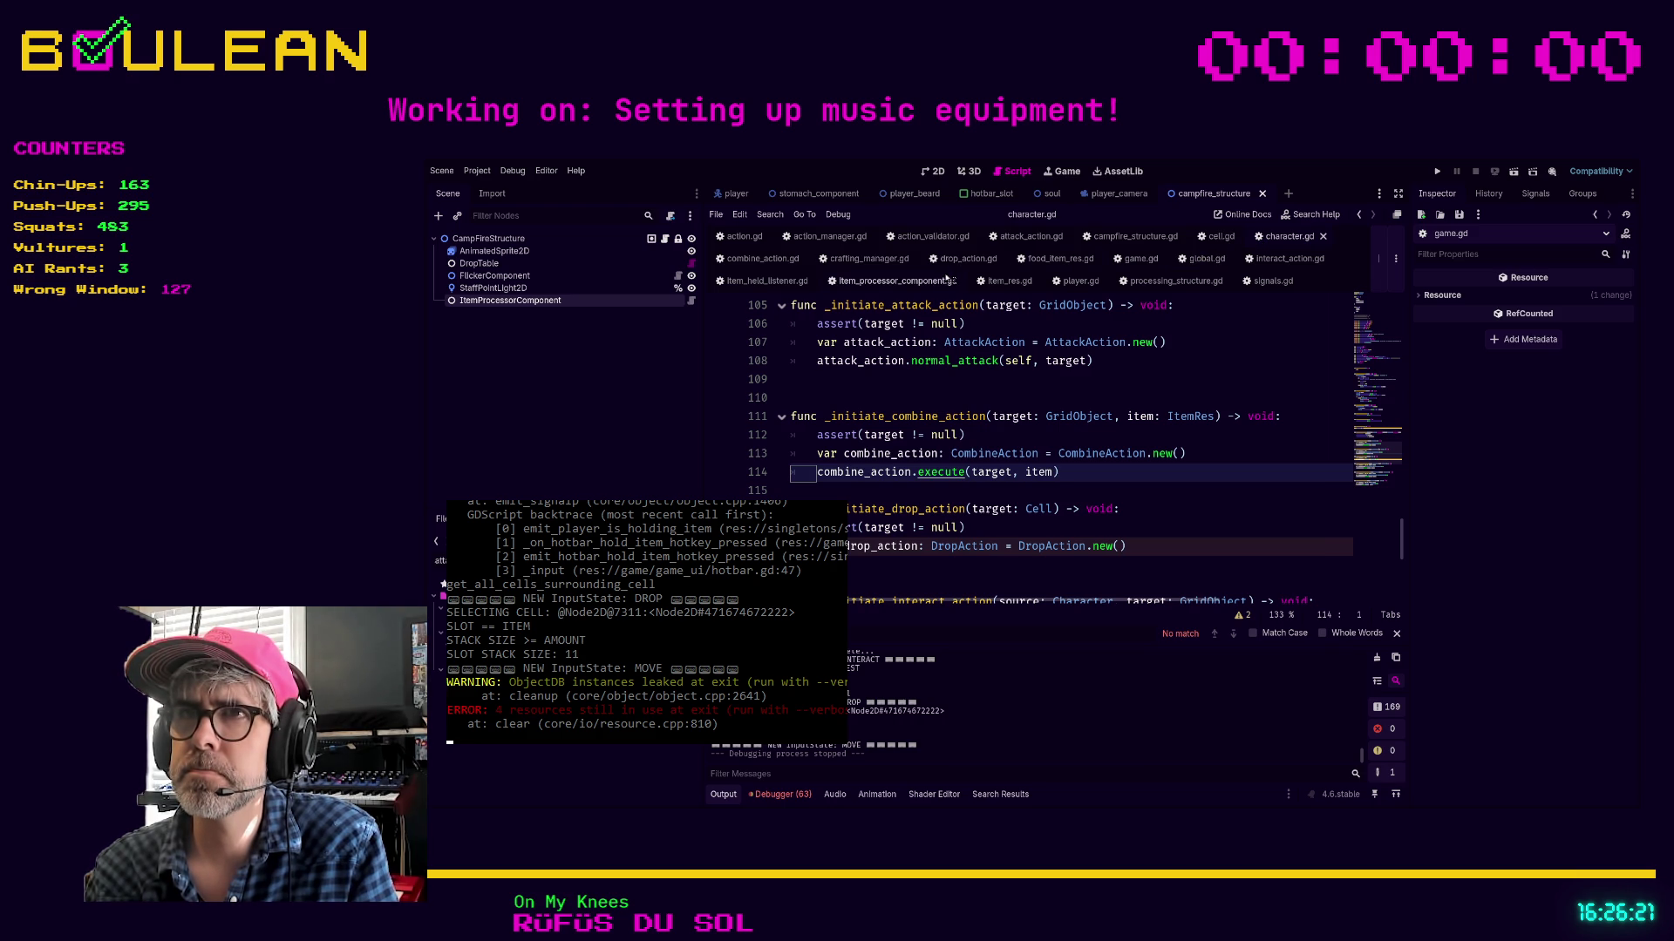
Change _on_player_is_holding_item's signature to (_player: Player, item: ItemRes) and rerun the game
{"action": "left_click", "coordinate": [1081, 280]}
{"action": "left_click", "coordinate": [1105, 453]}
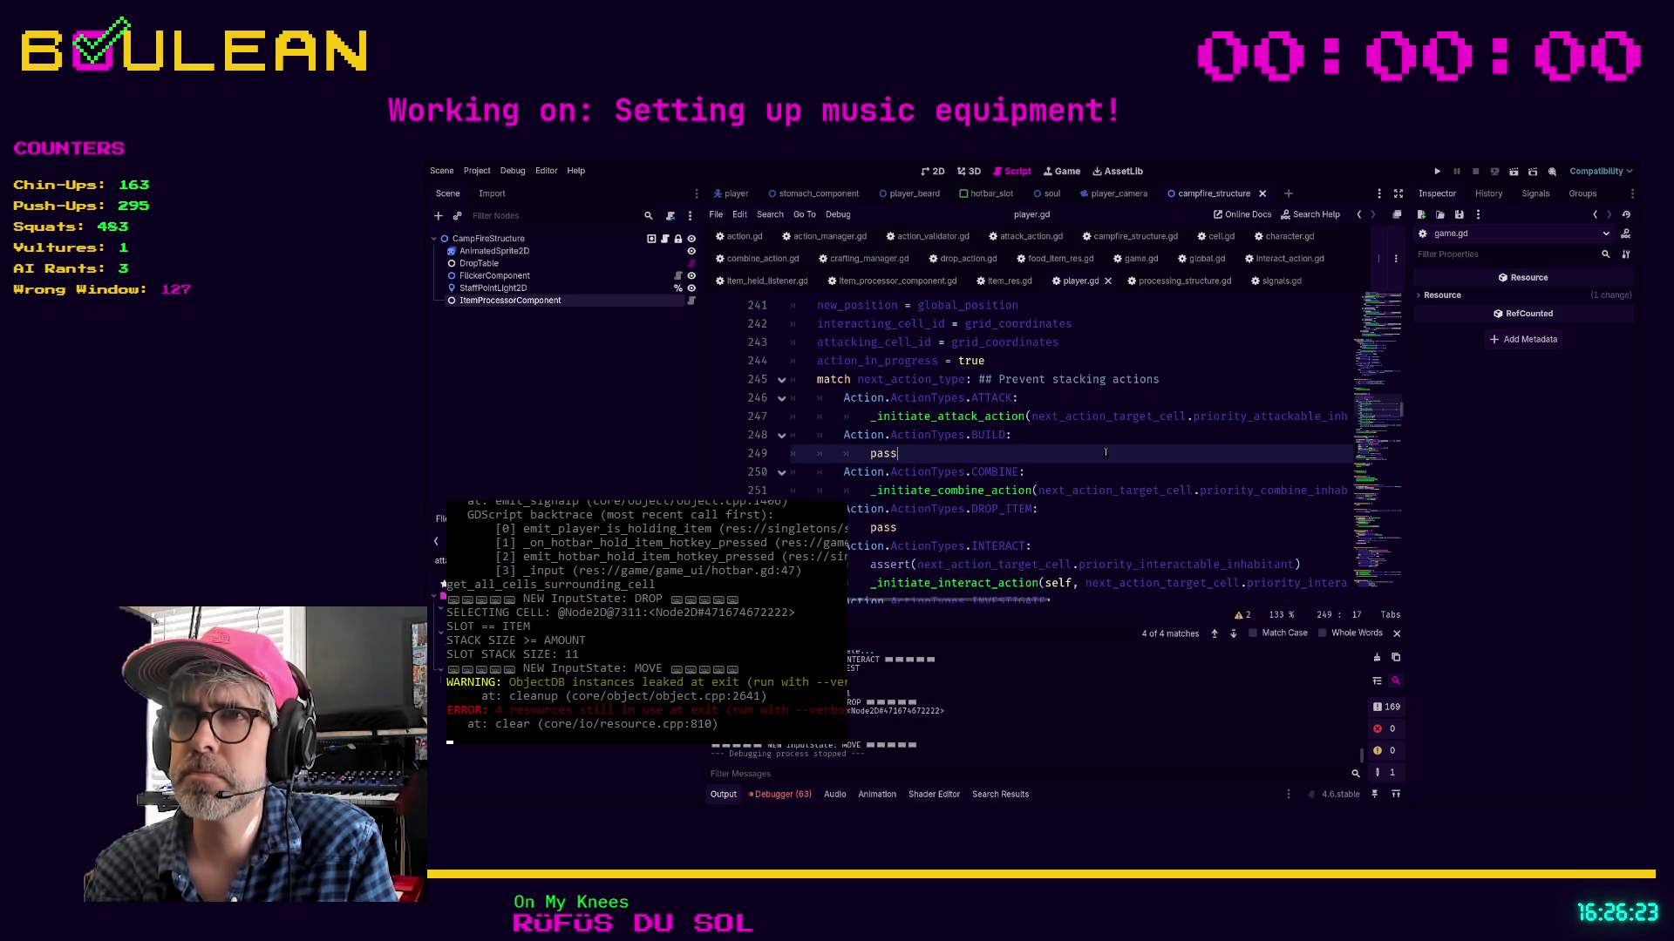
{"action": "key", "text": "ctrl+f"}
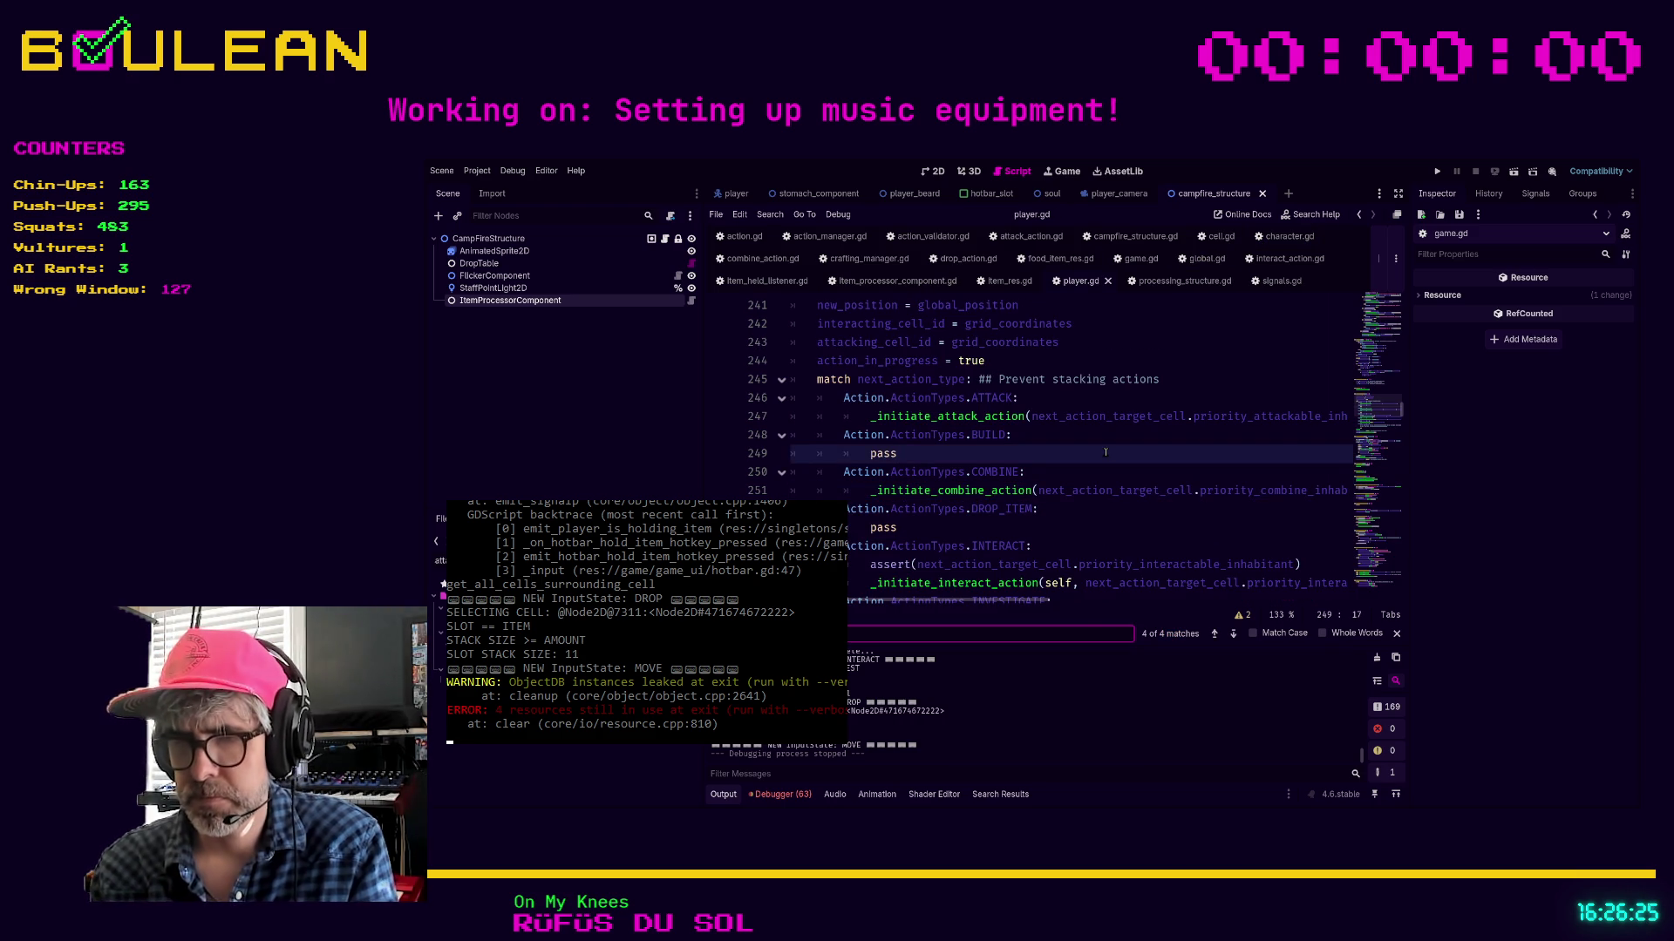
{"action": "type", "text": "_on"}
{"action": "type", "text": "player_i"}
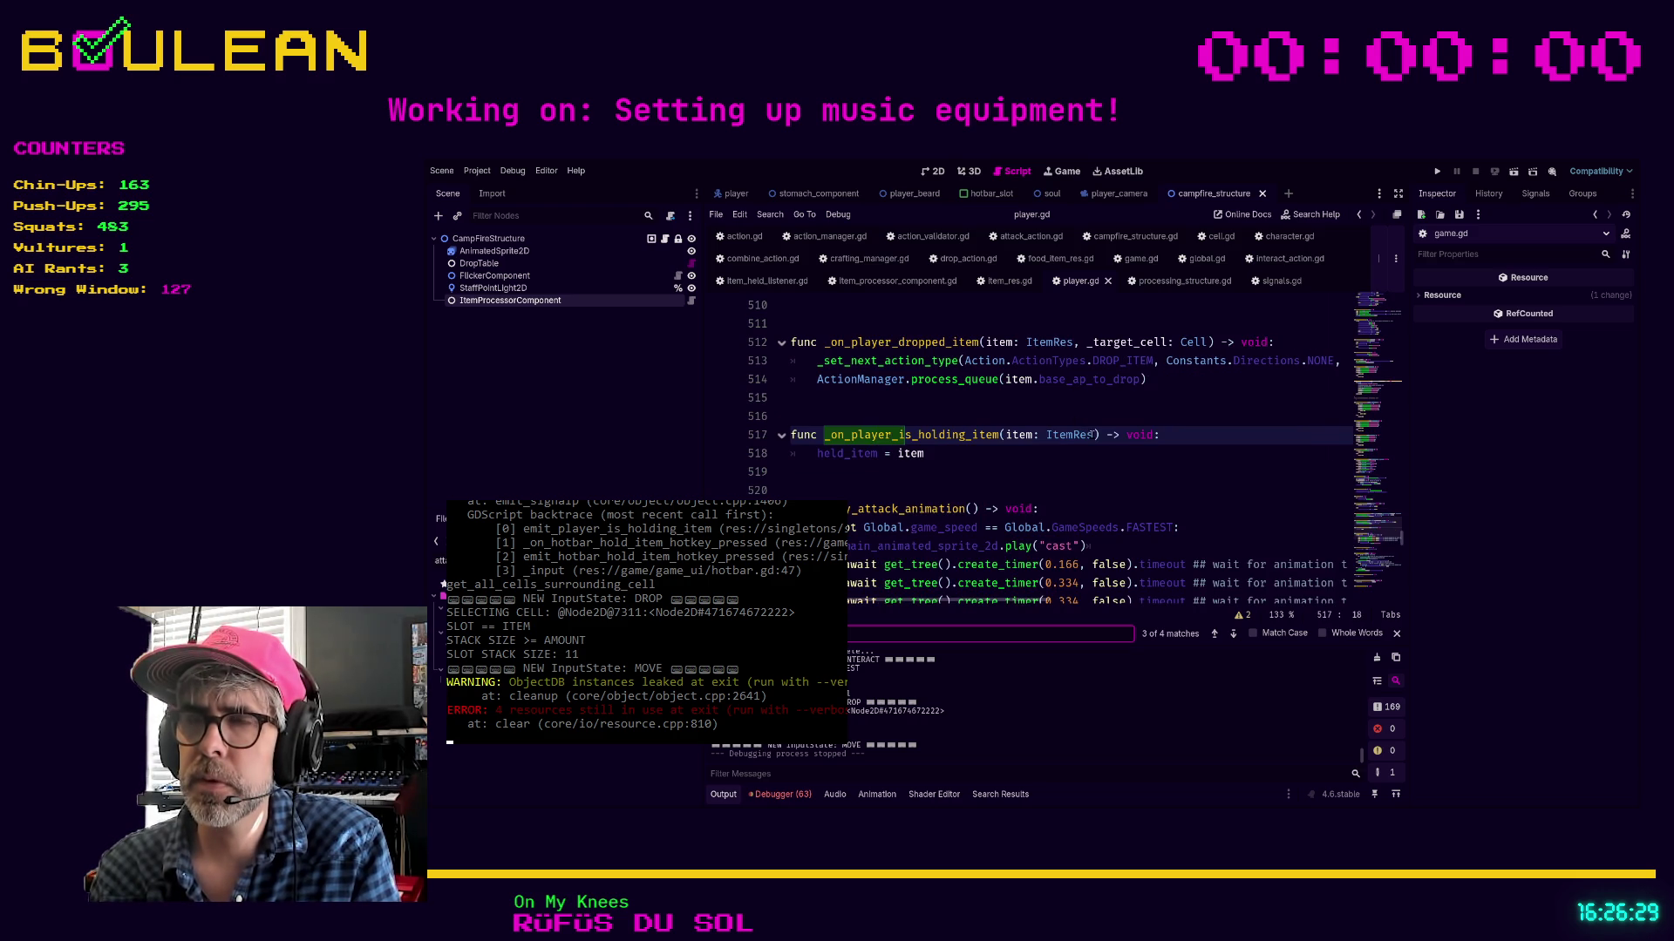
{"action": "left_click", "coordinate": [1003, 435]}
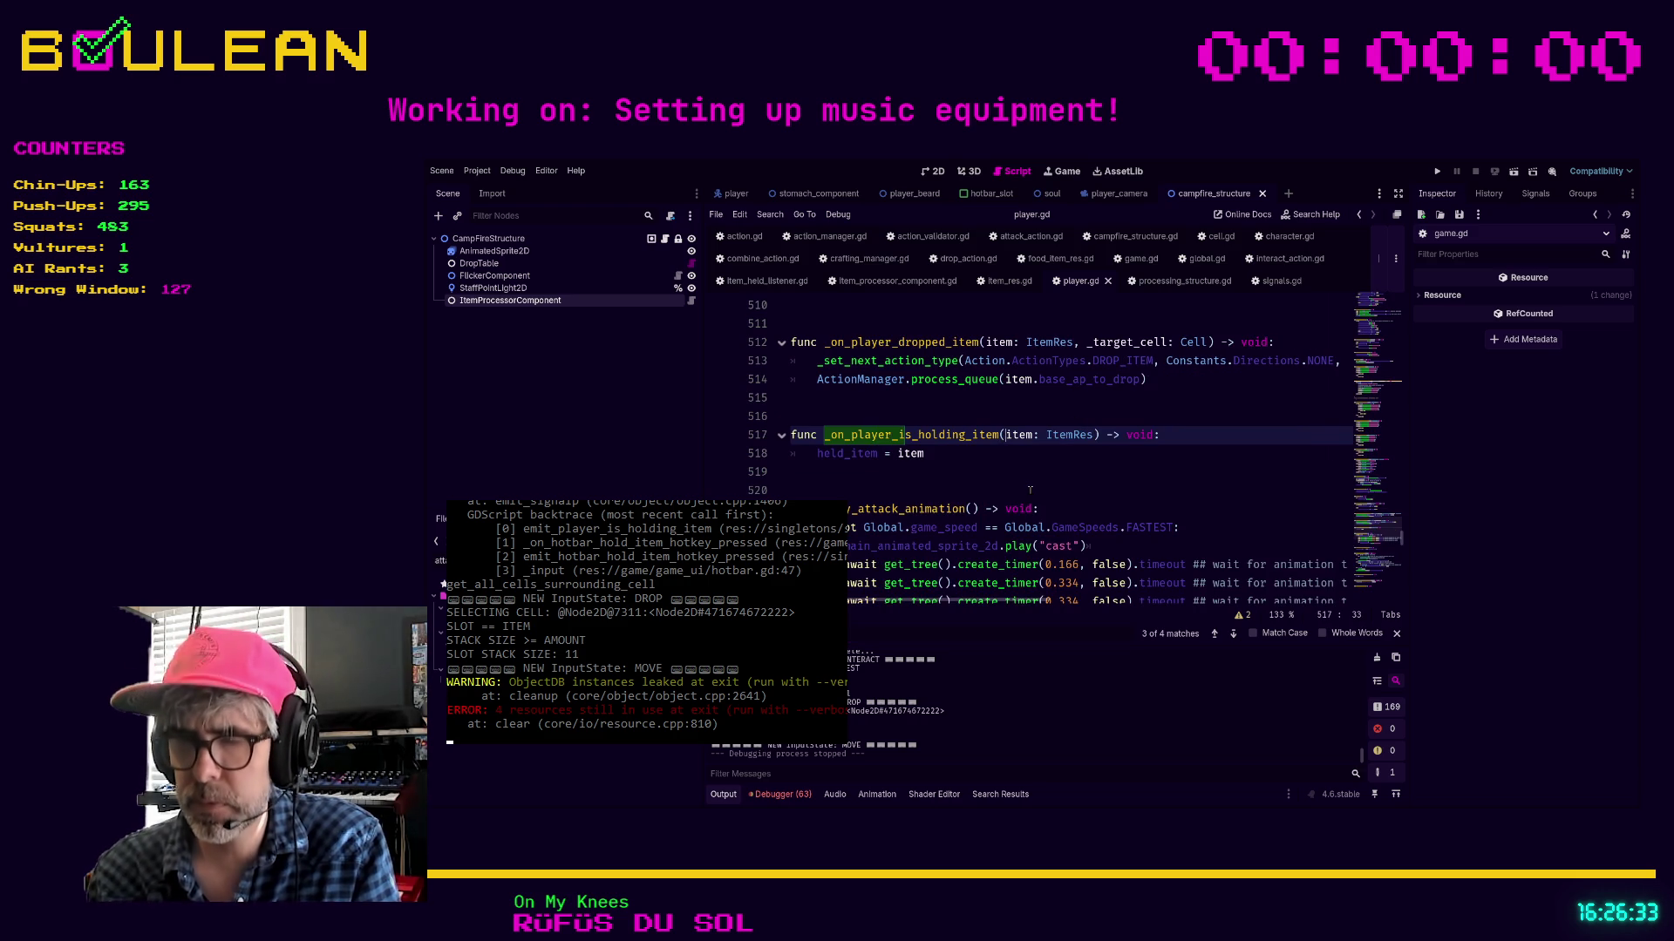
{"action": "type", "text": "self: F"}
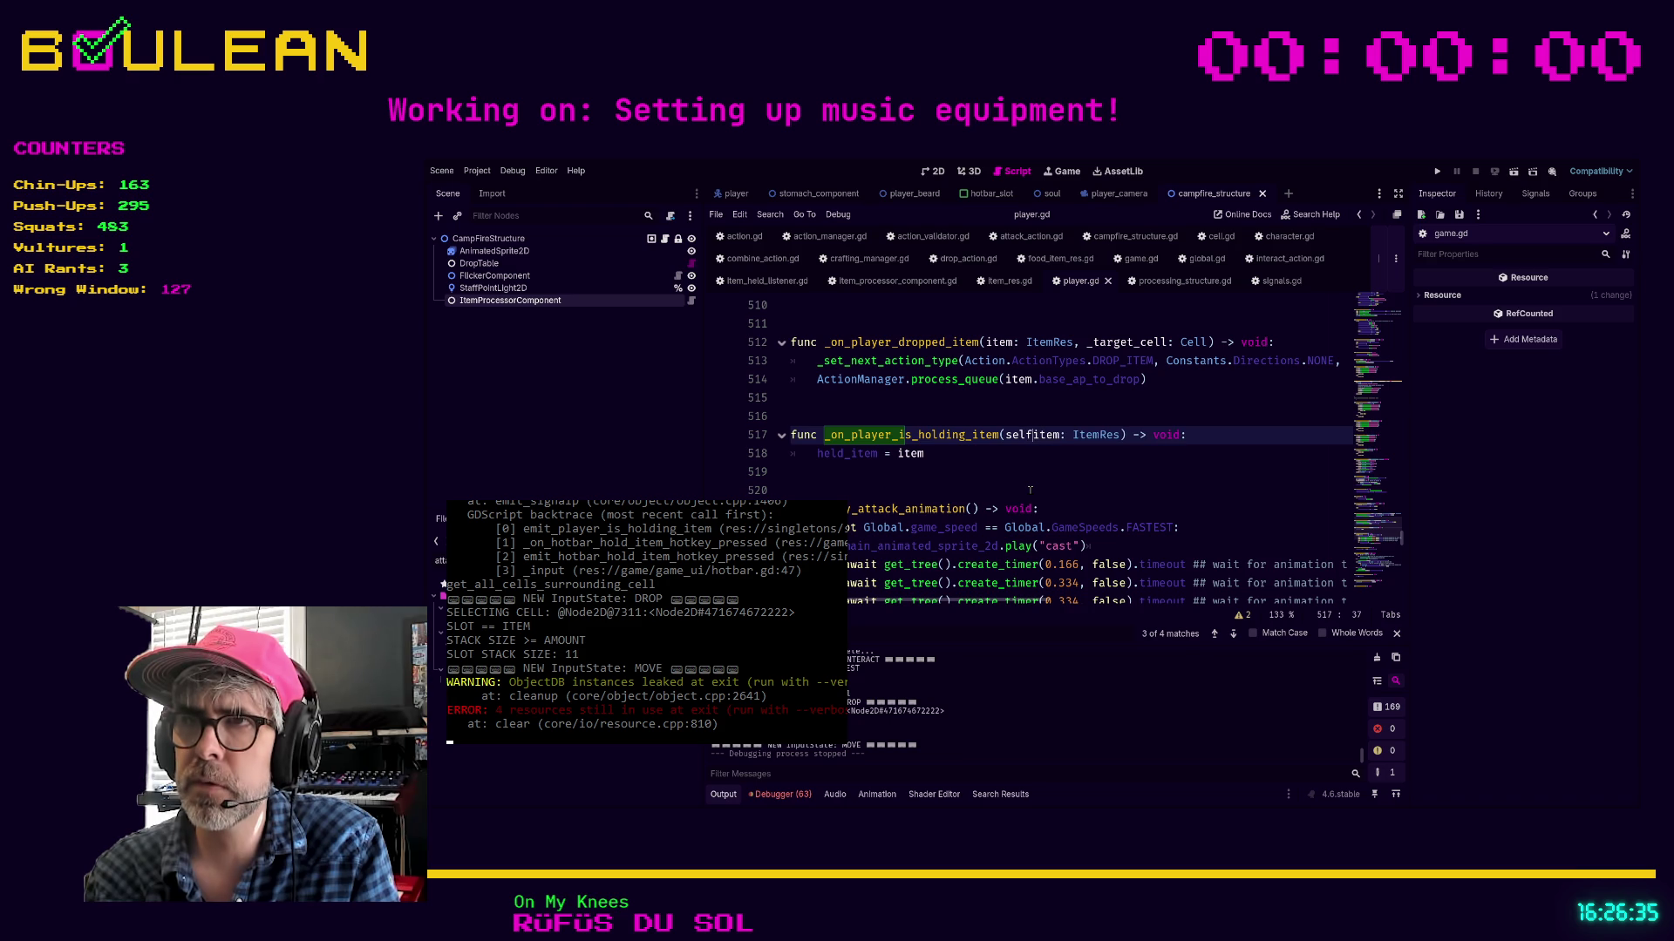
{"action": "type", "text": "layer,"}
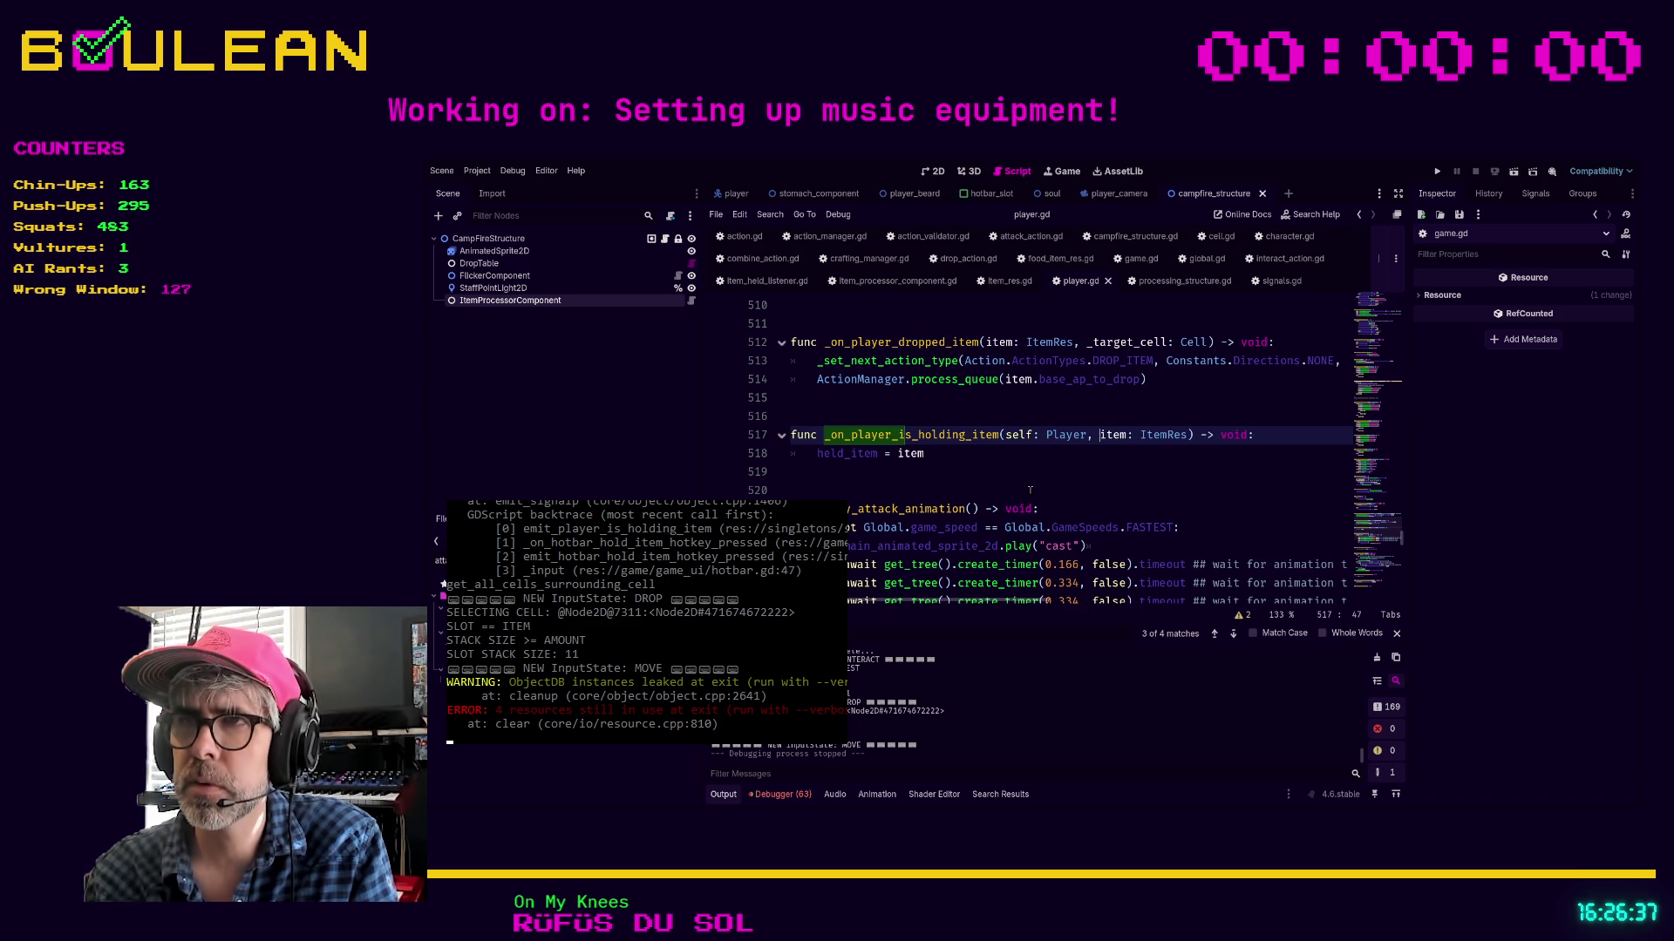
{"action": "key", "text": "Left"}
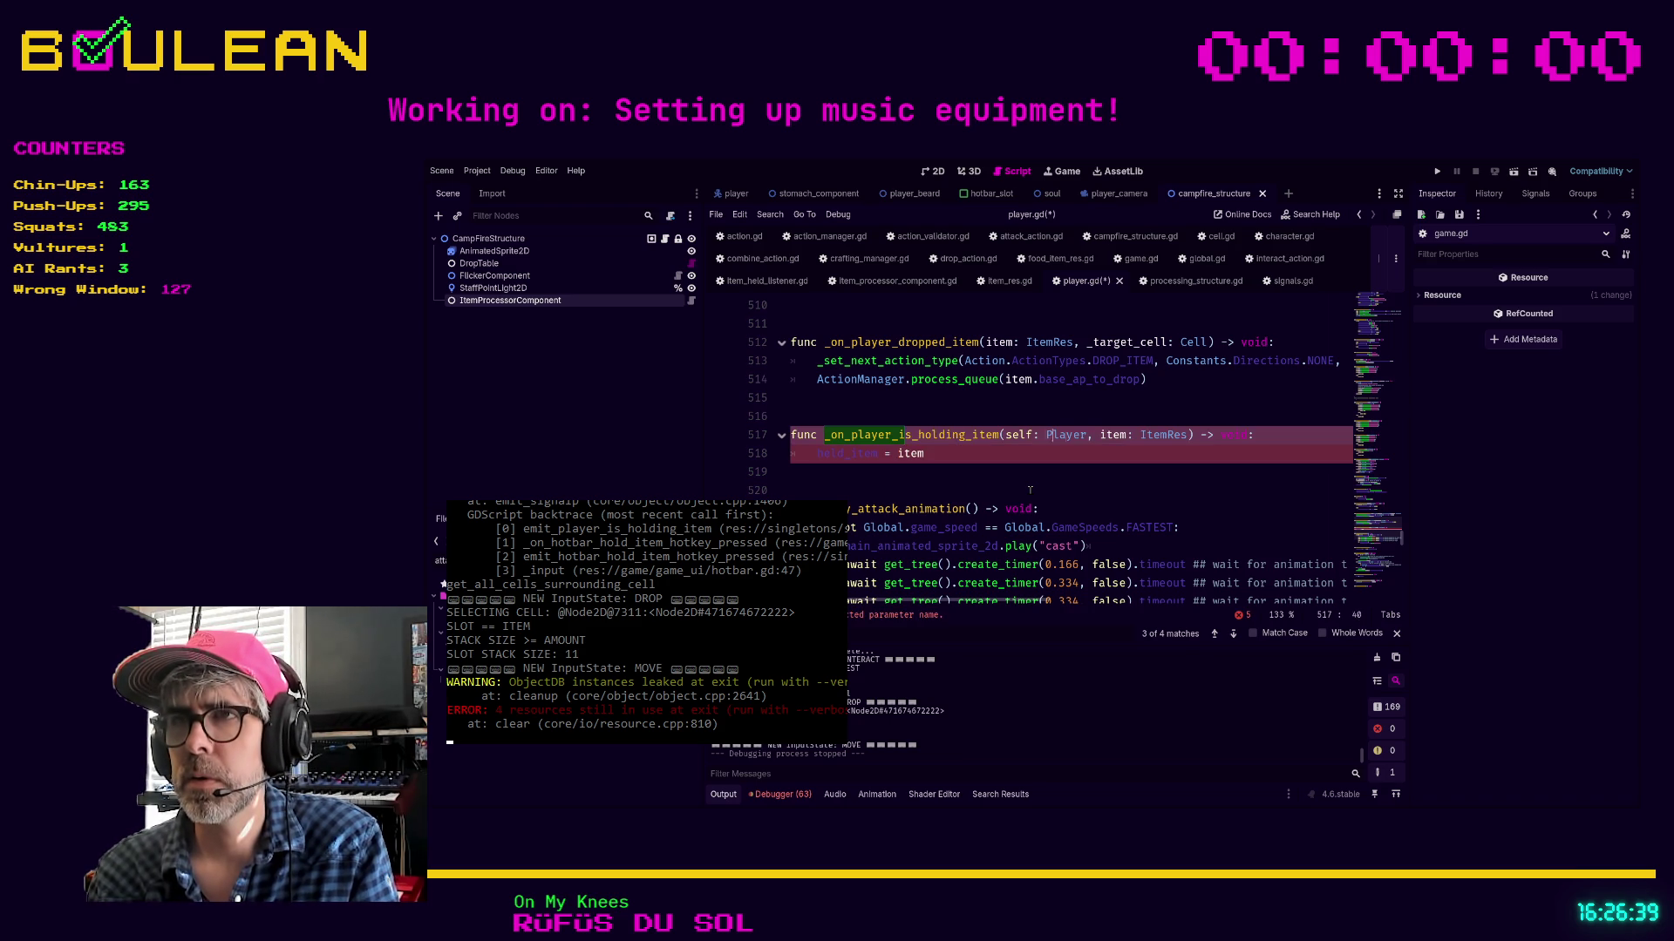
{"action": "key", "text": "Left"}
{"action": "key", "text": "Left"}
{"action": "key", "text": "Left"}
{"action": "key", "text": "BackSpace"}
{"action": "key", "text": "BackSpace"}
{"action": "key", "text": "BackSpace"}
{"action": "type", "text": "player"}
{"action": "key", "text": "Left"}
{"action": "key", "text": "Left"}
{"action": "key", "text": "Left"}
{"action": "type", "text": "_"}
{"action": "left_click", "coordinate": [982, 474]}
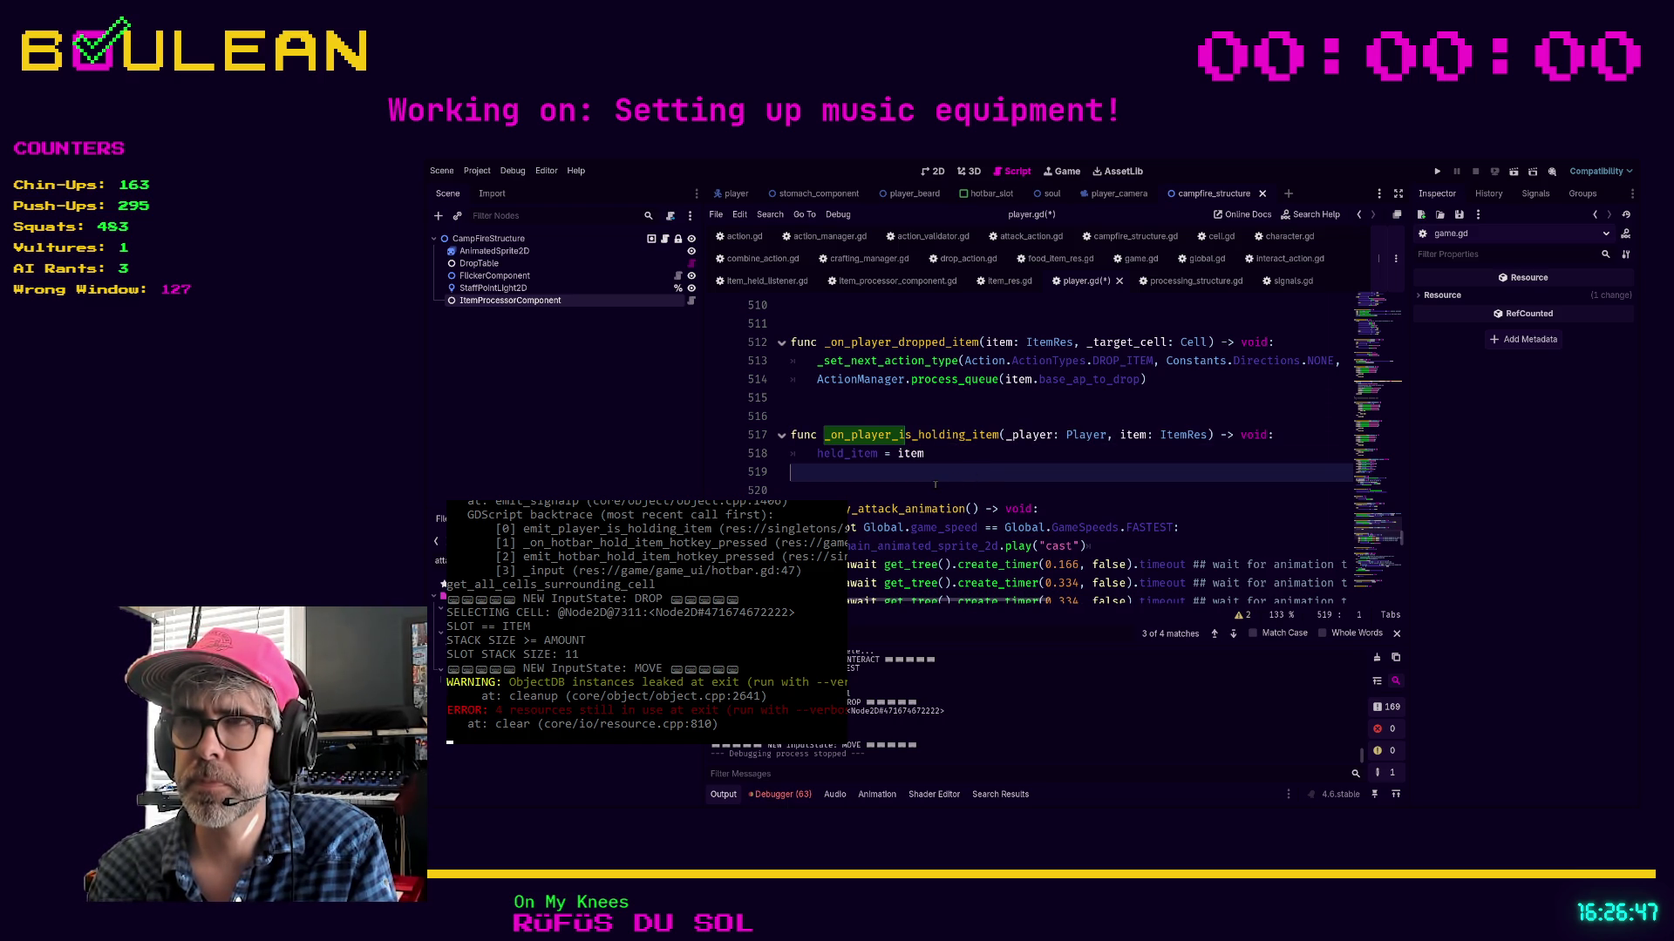
{"action": "key", "text": "F5"}
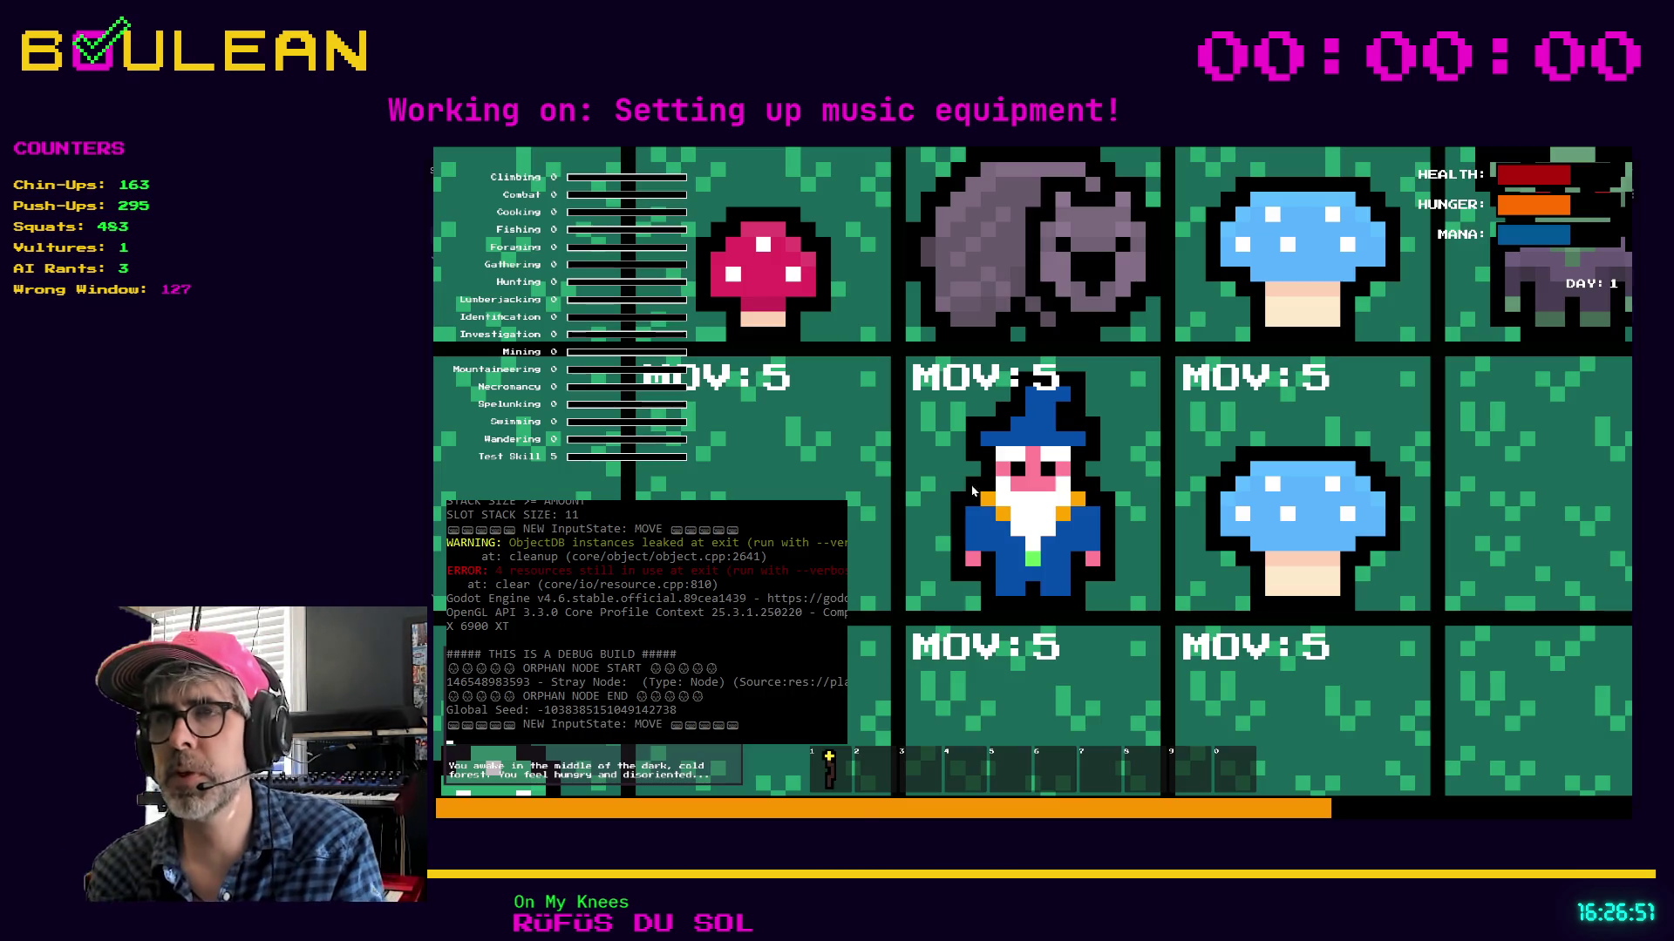
Stop the game, filter FileSystem for campfire, and inspect campfire_item.tres's Effects Dict
{"action": "key", "text": "Escape"}
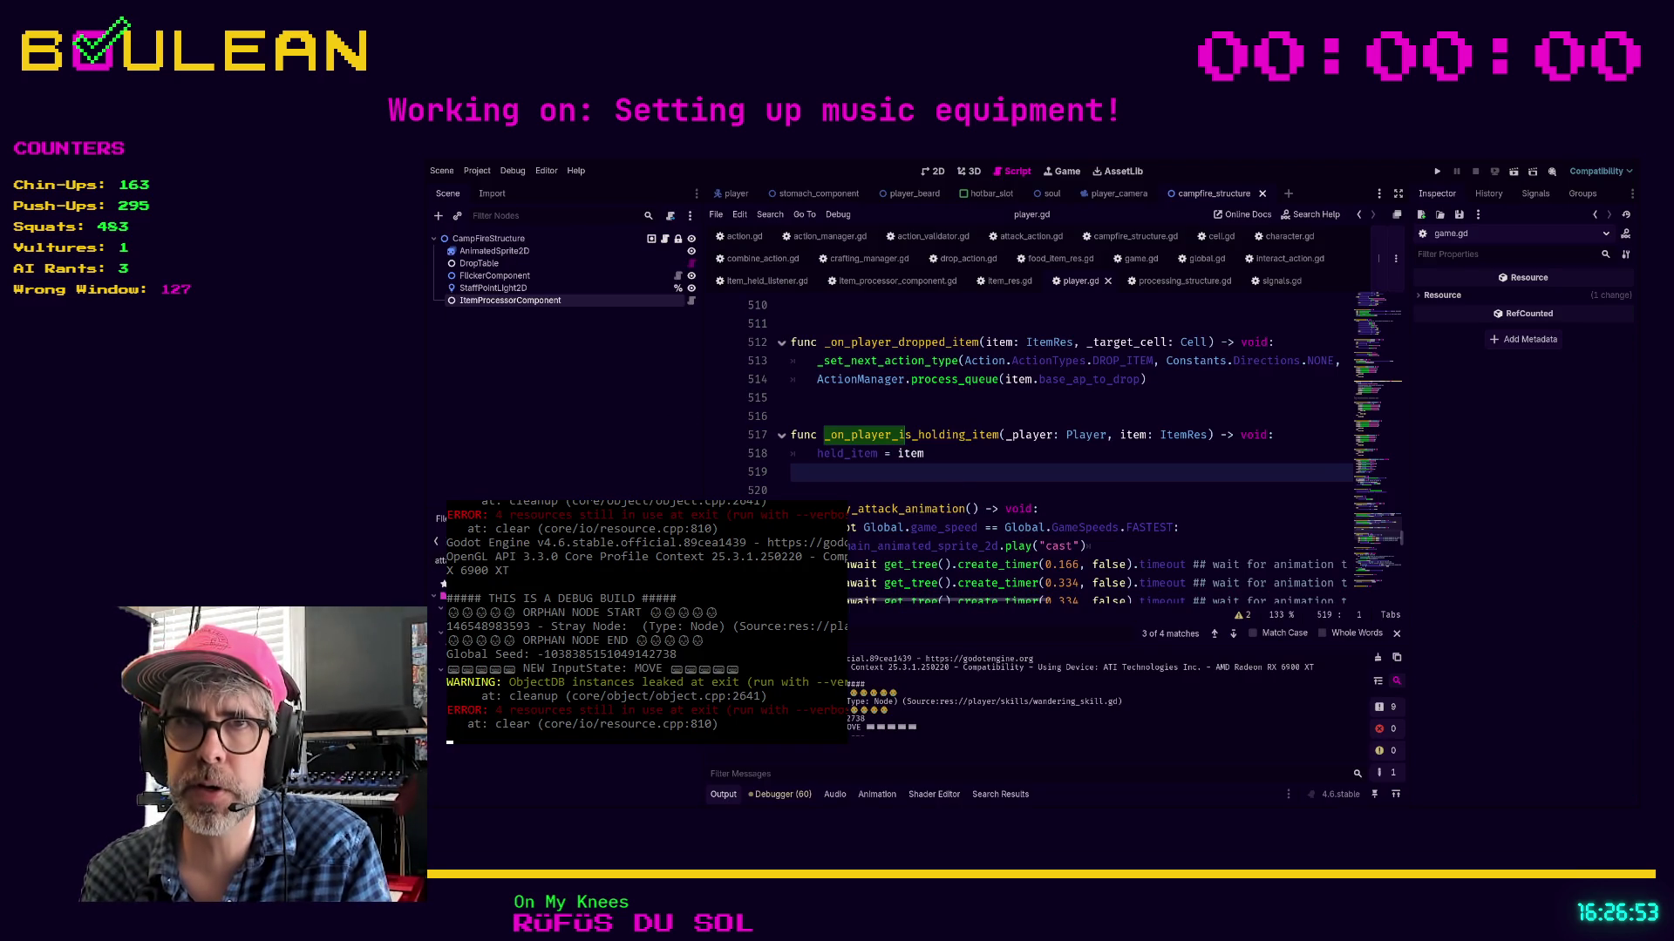
{"action": "type", "text": "campfire"}
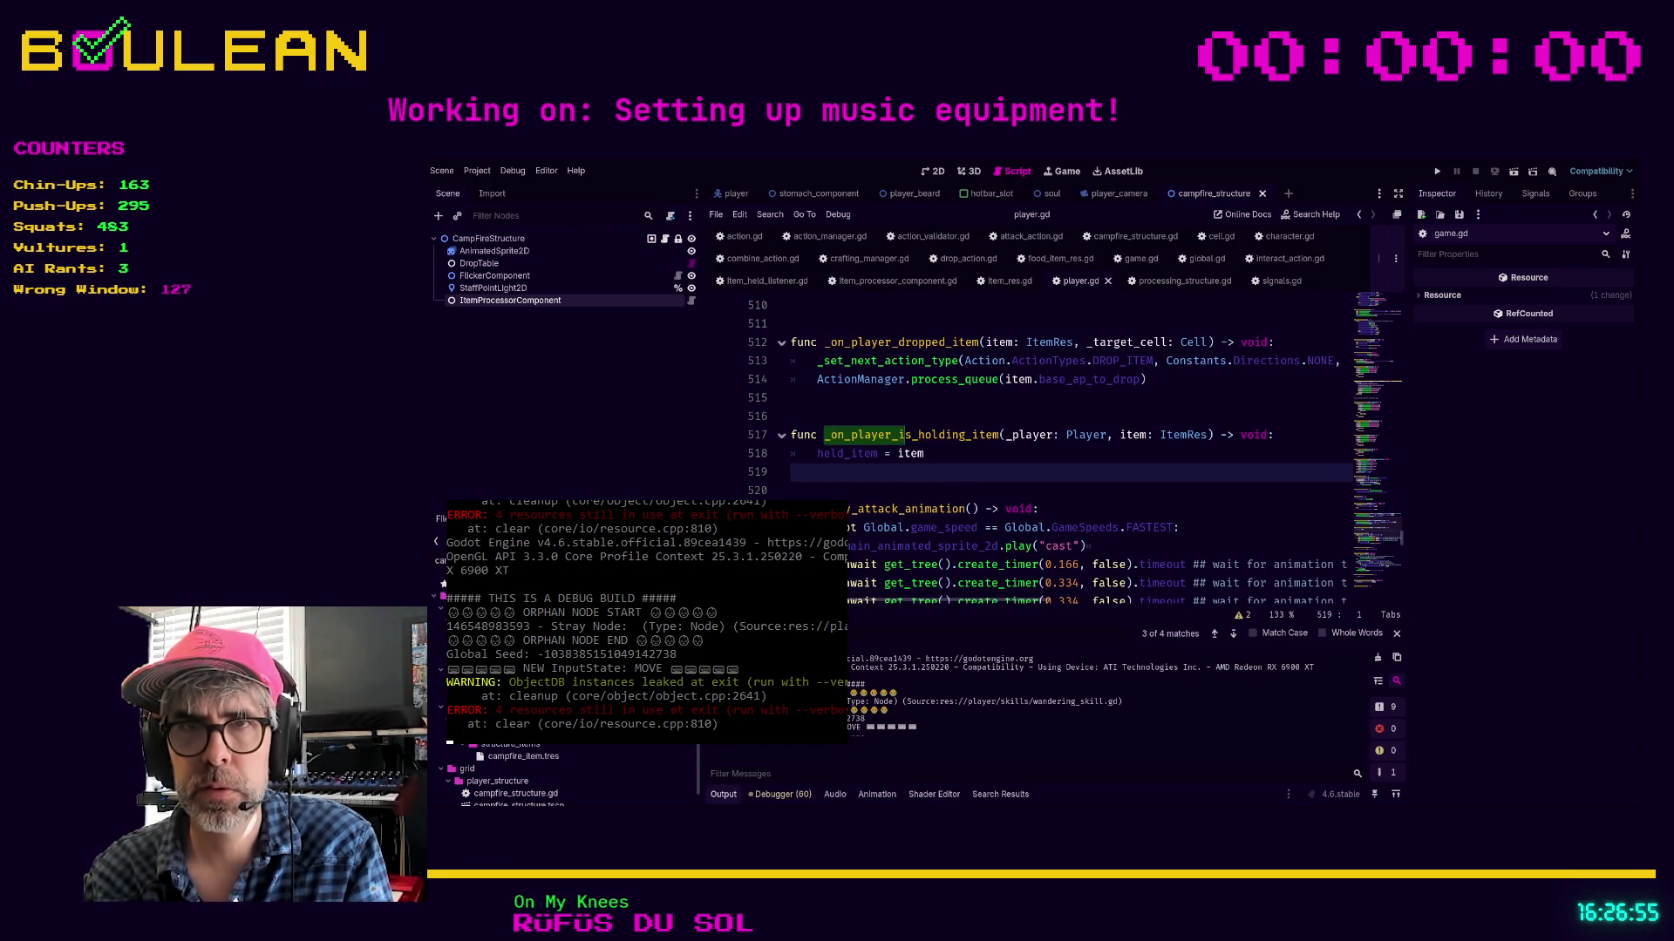
{"action": "left_click", "coordinate": [523, 756]}
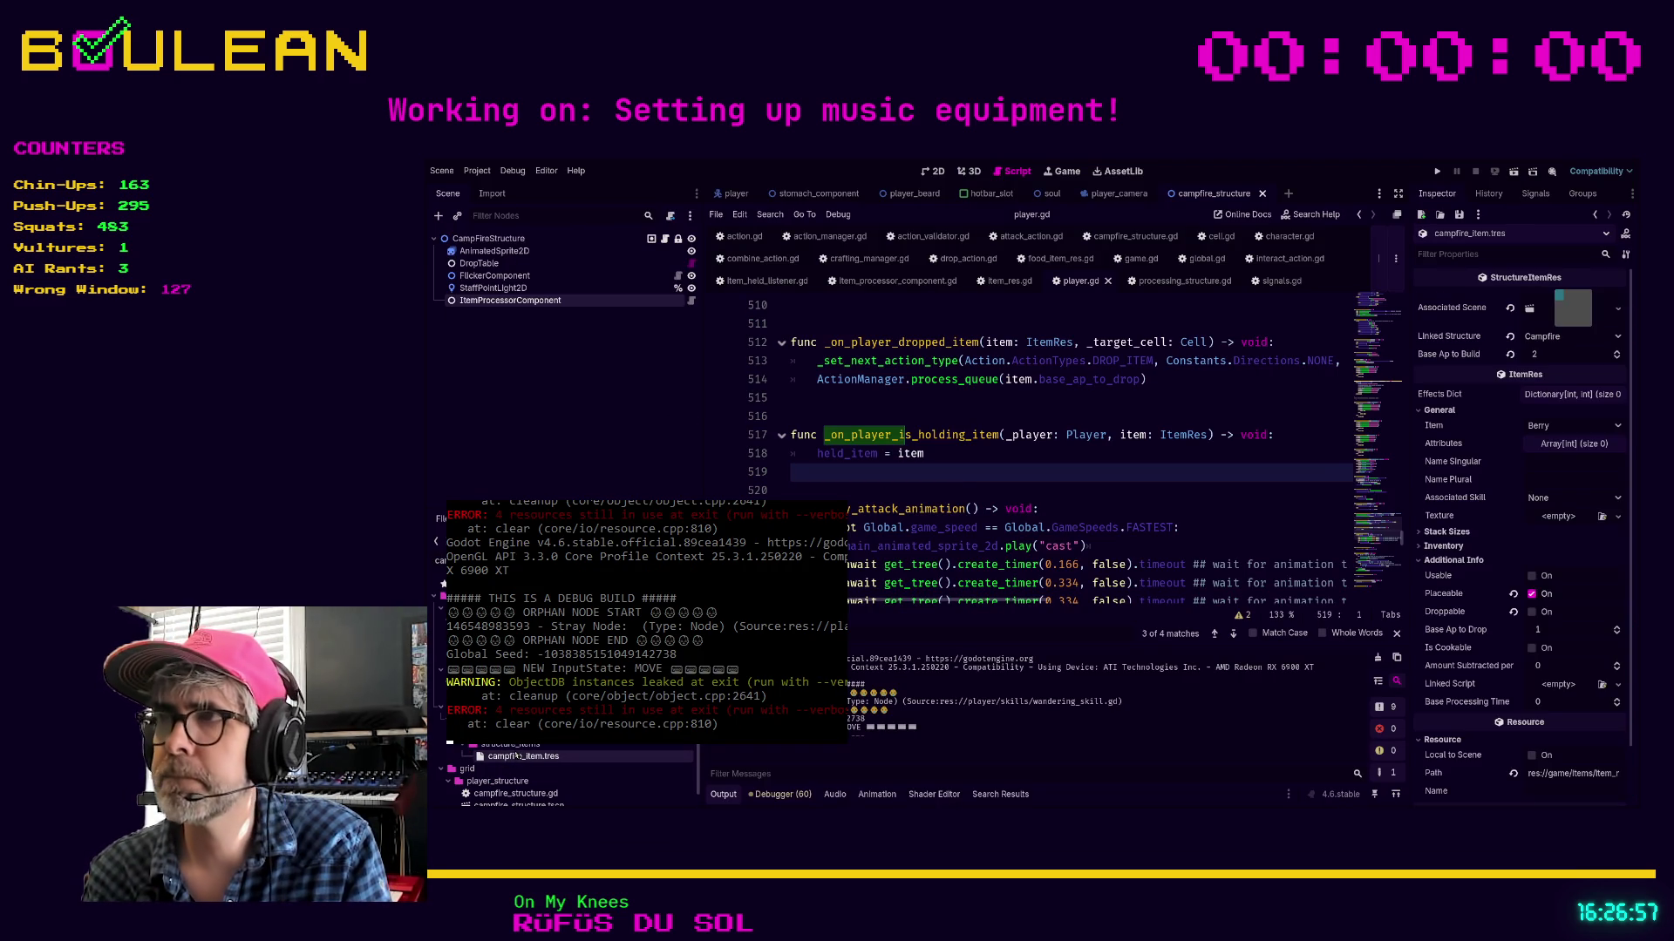
{"action": "left_click", "coordinate": [1560, 395]}
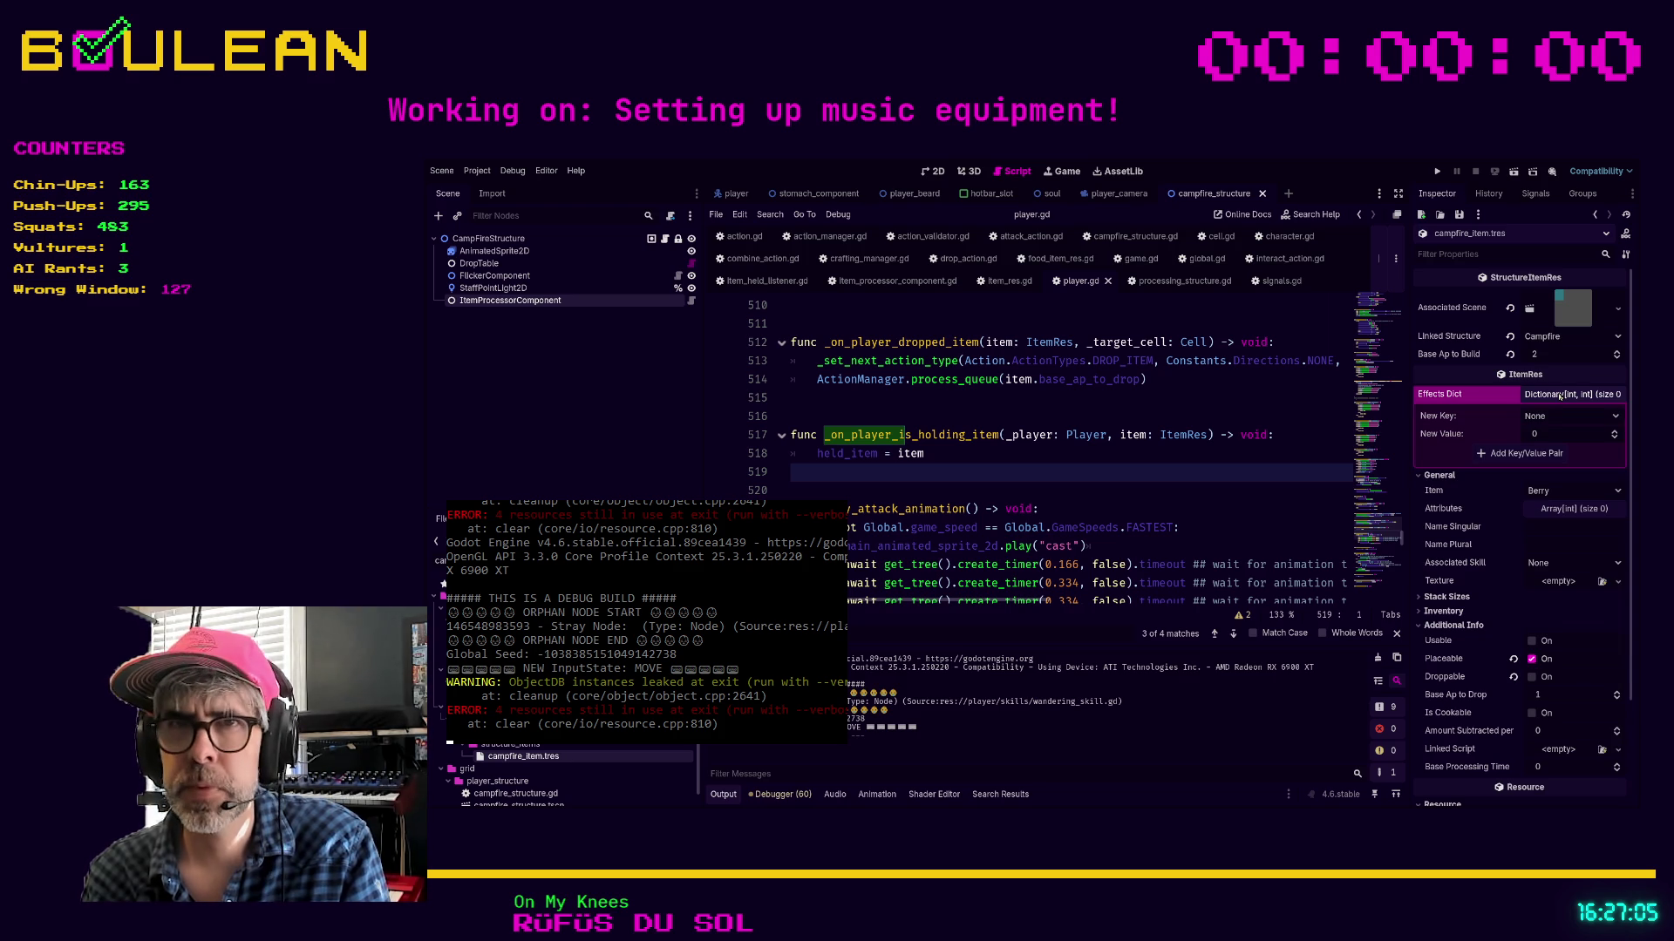
{"action": "left_click", "coordinate": [1560, 396]}
Set campfire_recipe.tres's required log_item.tres count to 0 and launch the game
{"action": "left_click", "coordinate": [523, 714]}
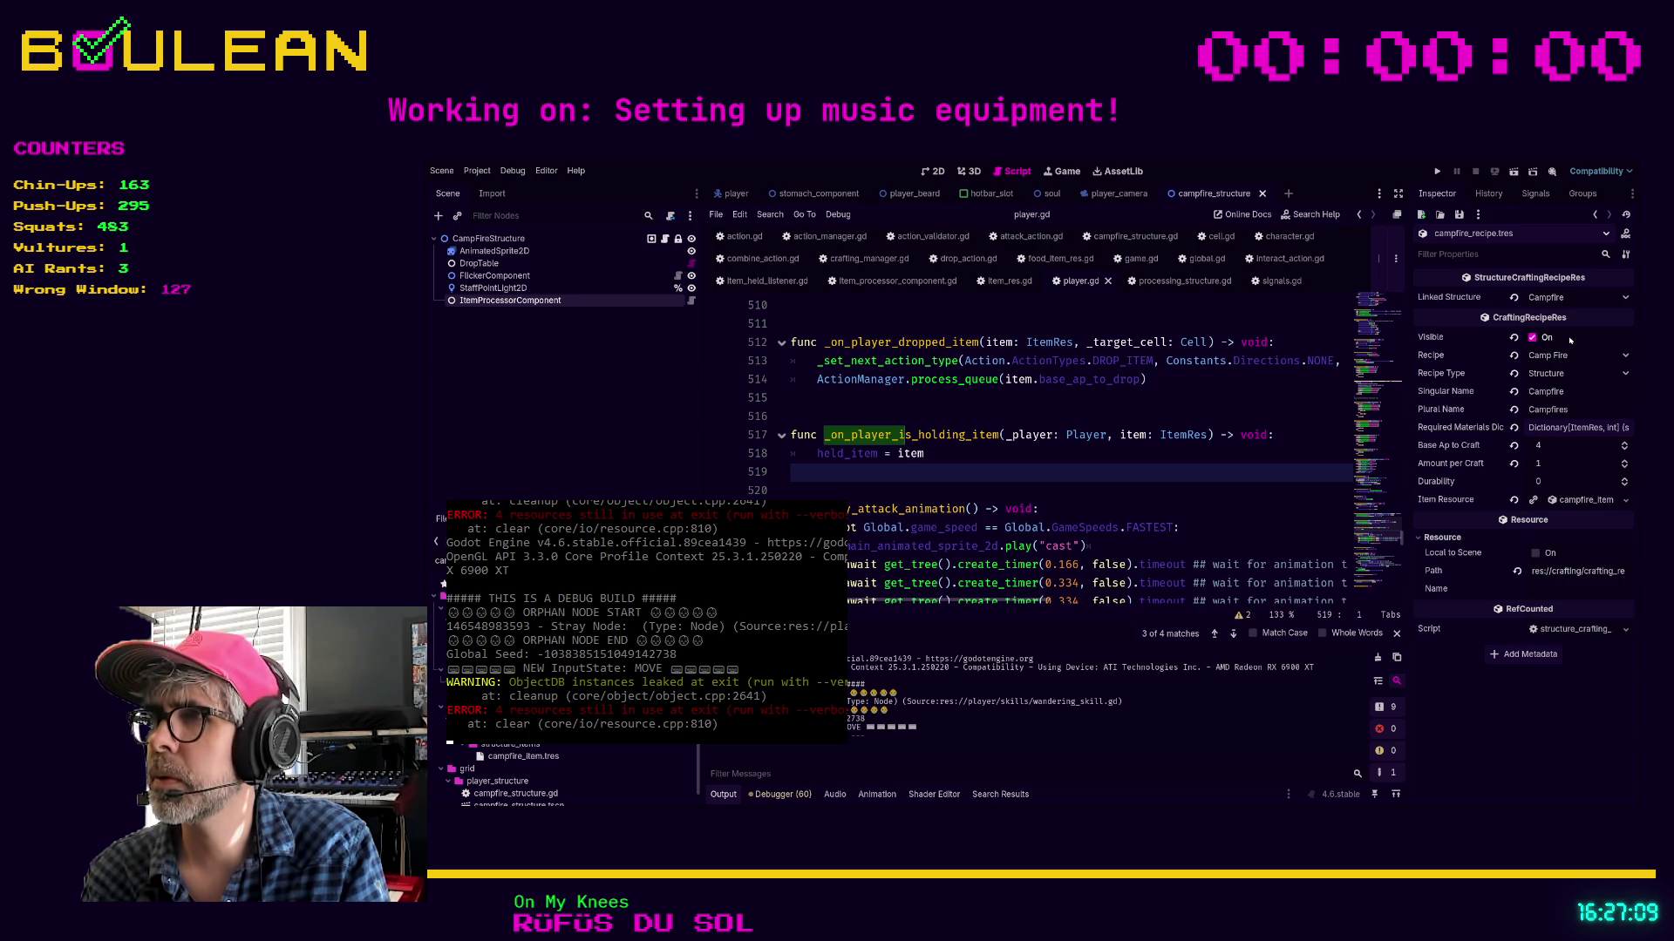
{"action": "left_click", "coordinate": [1578, 427]}
{"action": "left_click", "coordinate": [1608, 454]}
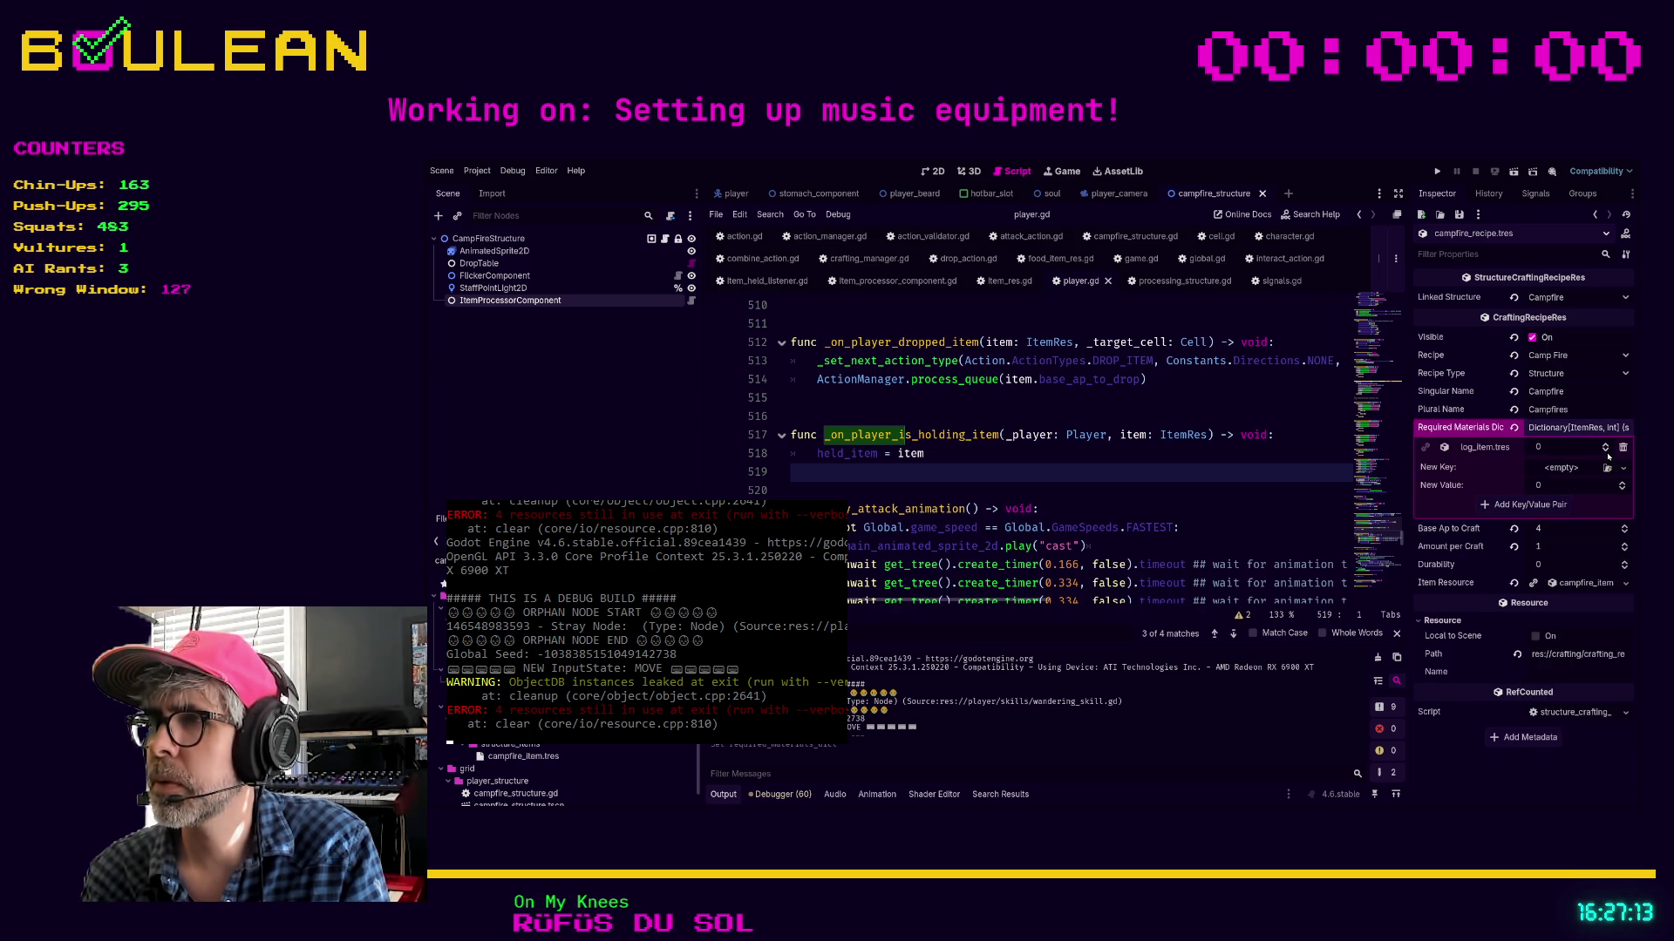
{"action": "left_click", "coordinate": [1300, 432]}
{"action": "key", "text": "F5"}
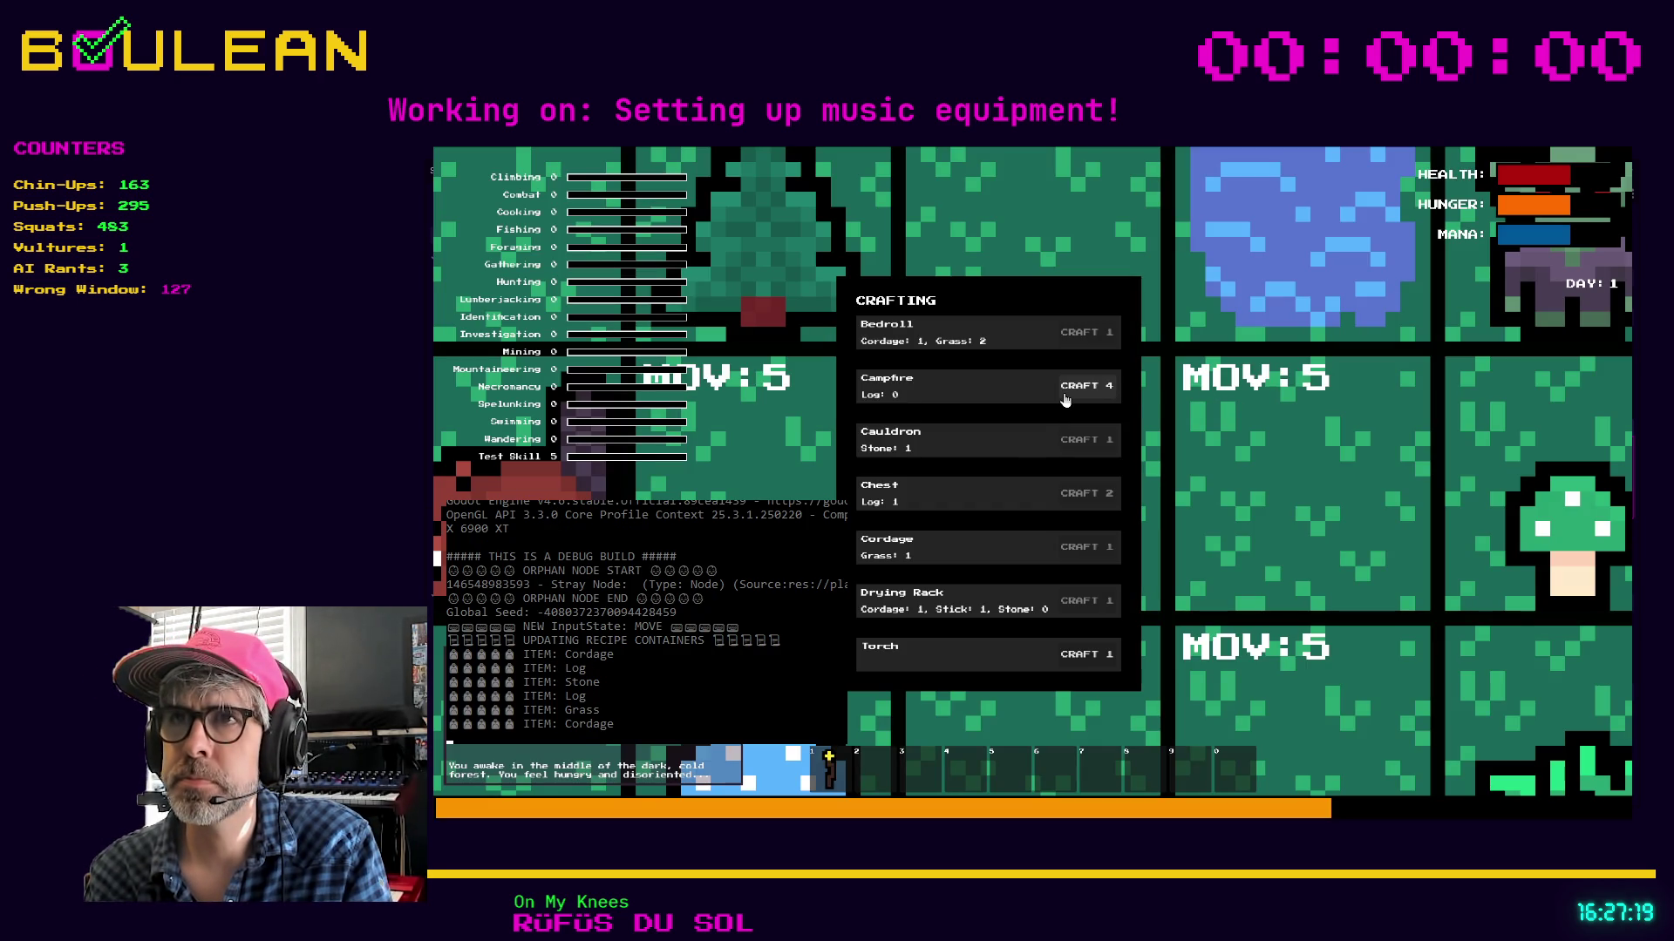
Craft and place a free Campfire, collect the Raw Meat, and walk back beside the campfire
{"action": "left_click", "coordinate": [1064, 400]}
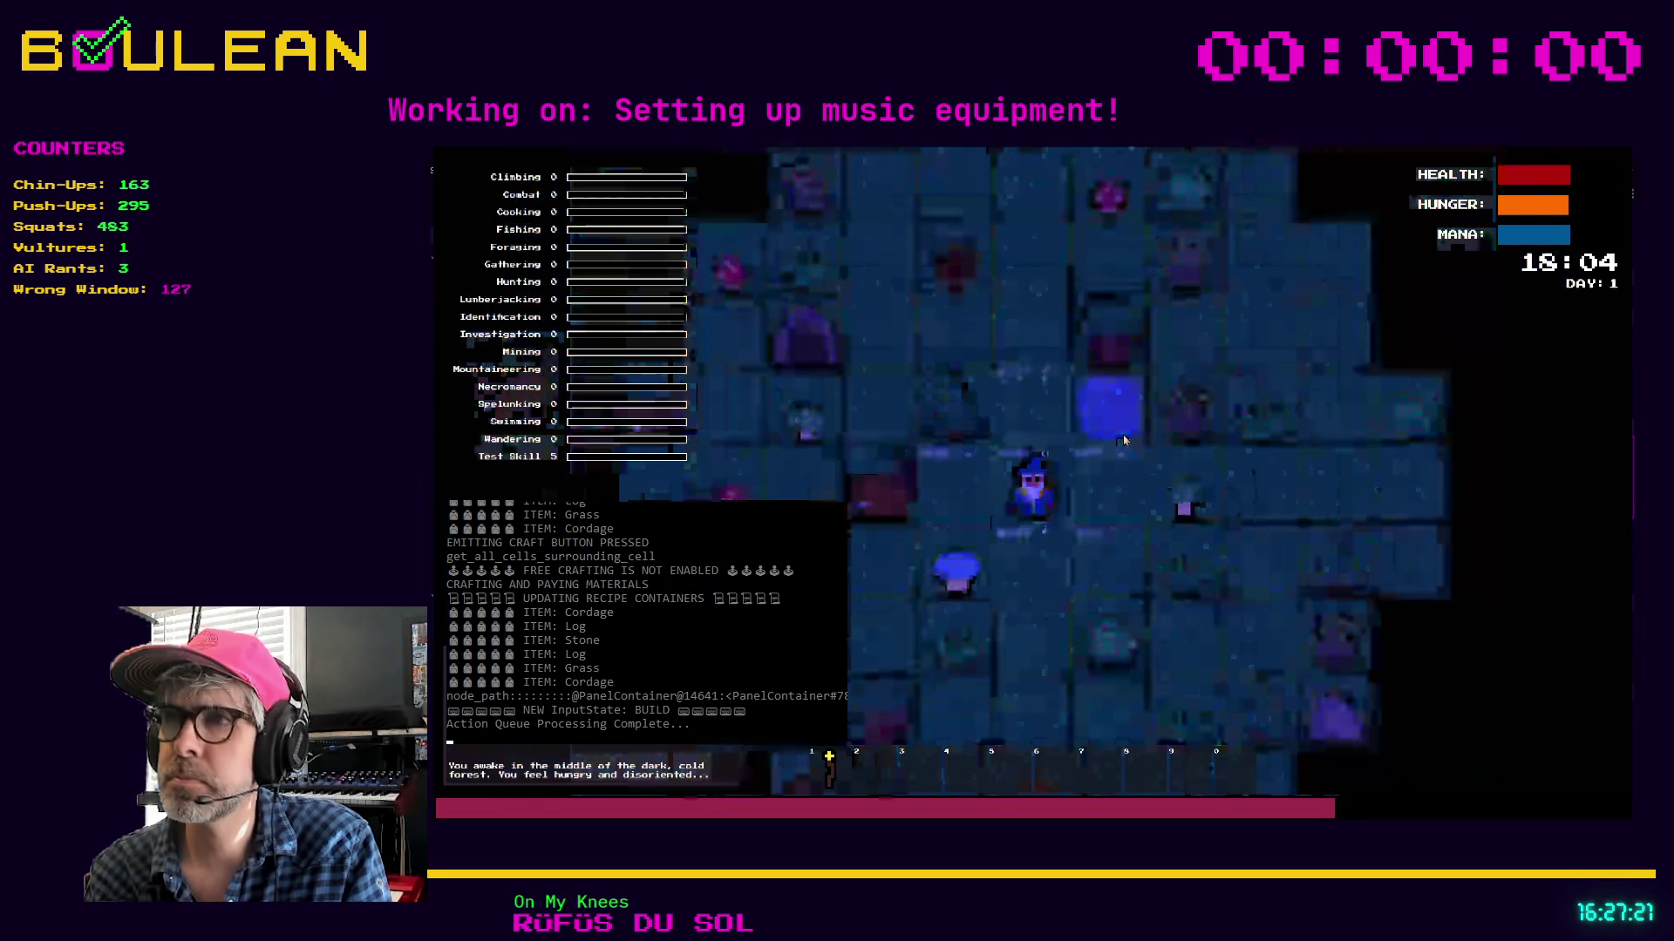
{"action": "left_click", "coordinate": [1123, 440]}
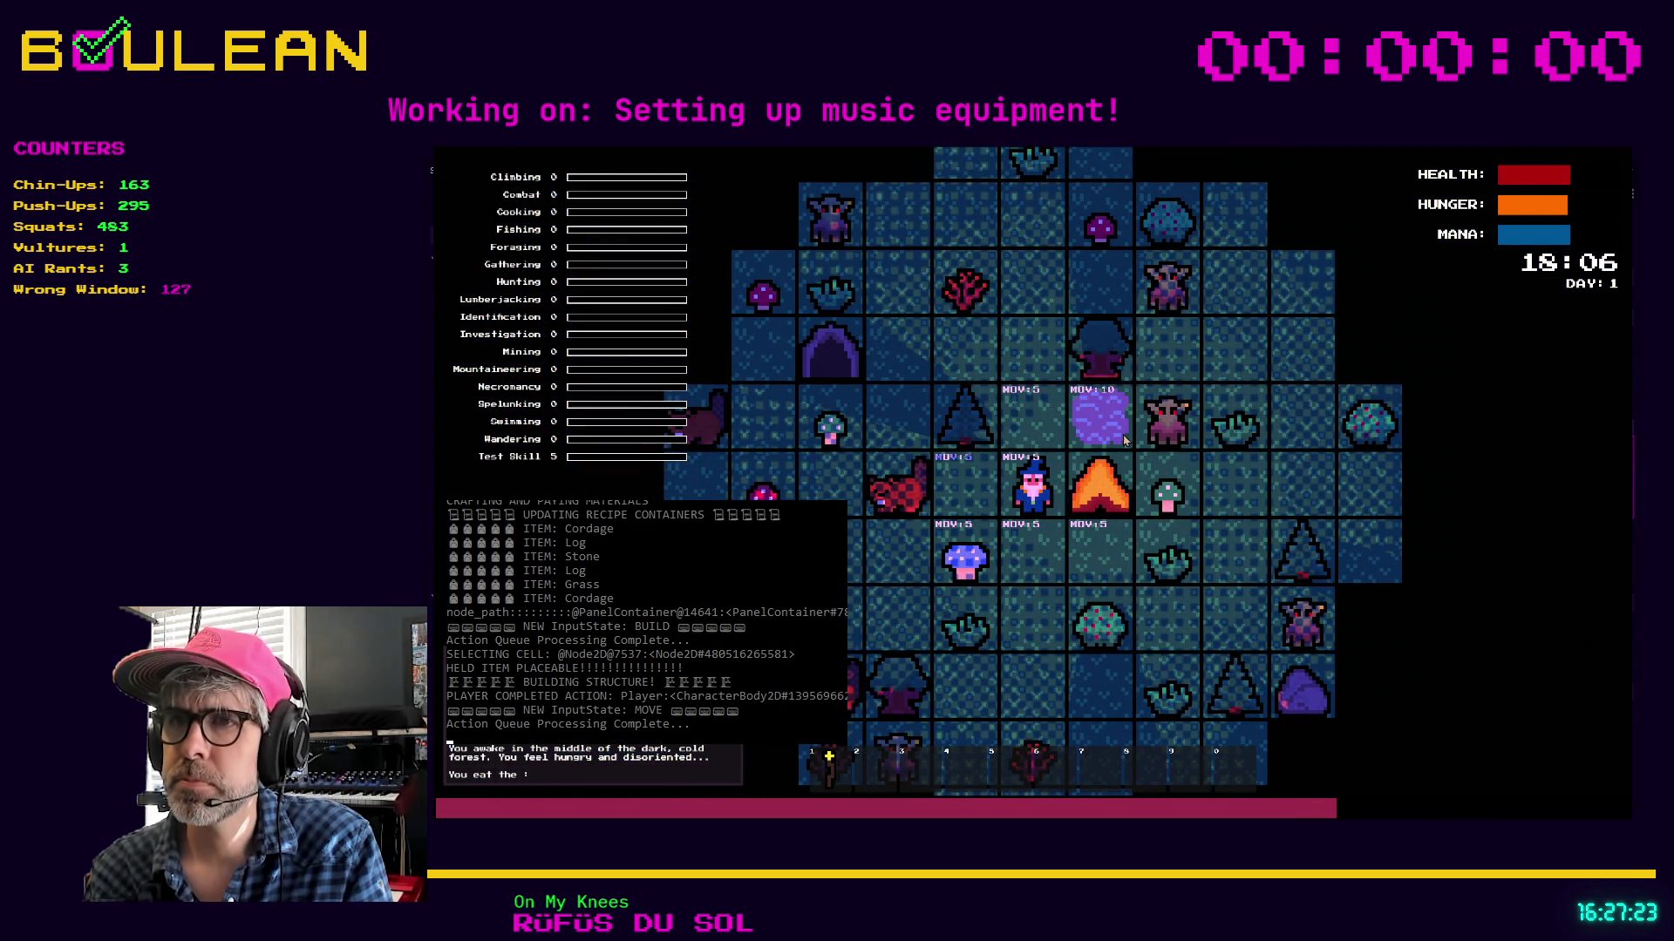
{"action": "key", "text": "Down"}
{"action": "key", "text": "Right"}
{"action": "key", "text": "Right"}
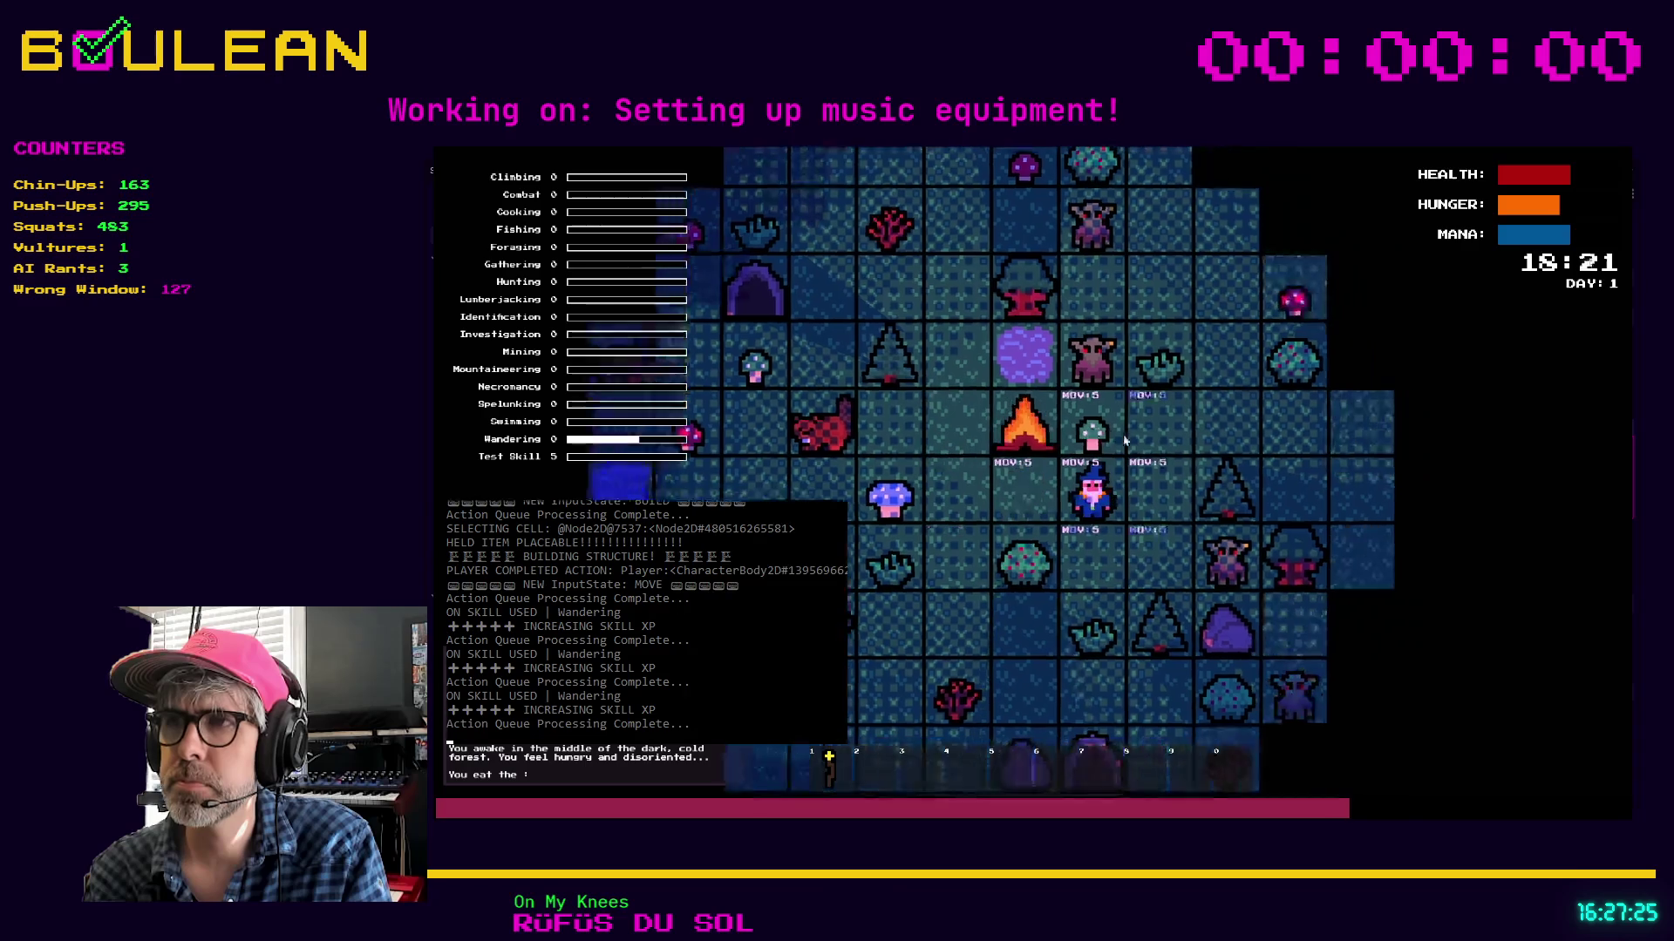
{"action": "key", "text": "Right"}
{"action": "key", "text": "Right"}
{"action": "key", "text": "Up"}
{"action": "key", "text": "Right"}
{"action": "key", "text": "Right"}
{"action": "key", "text": "Right"}
{"action": "key", "text": "Right"}
{"action": "key", "text": "Right"}
{"action": "key", "text": "Right"}
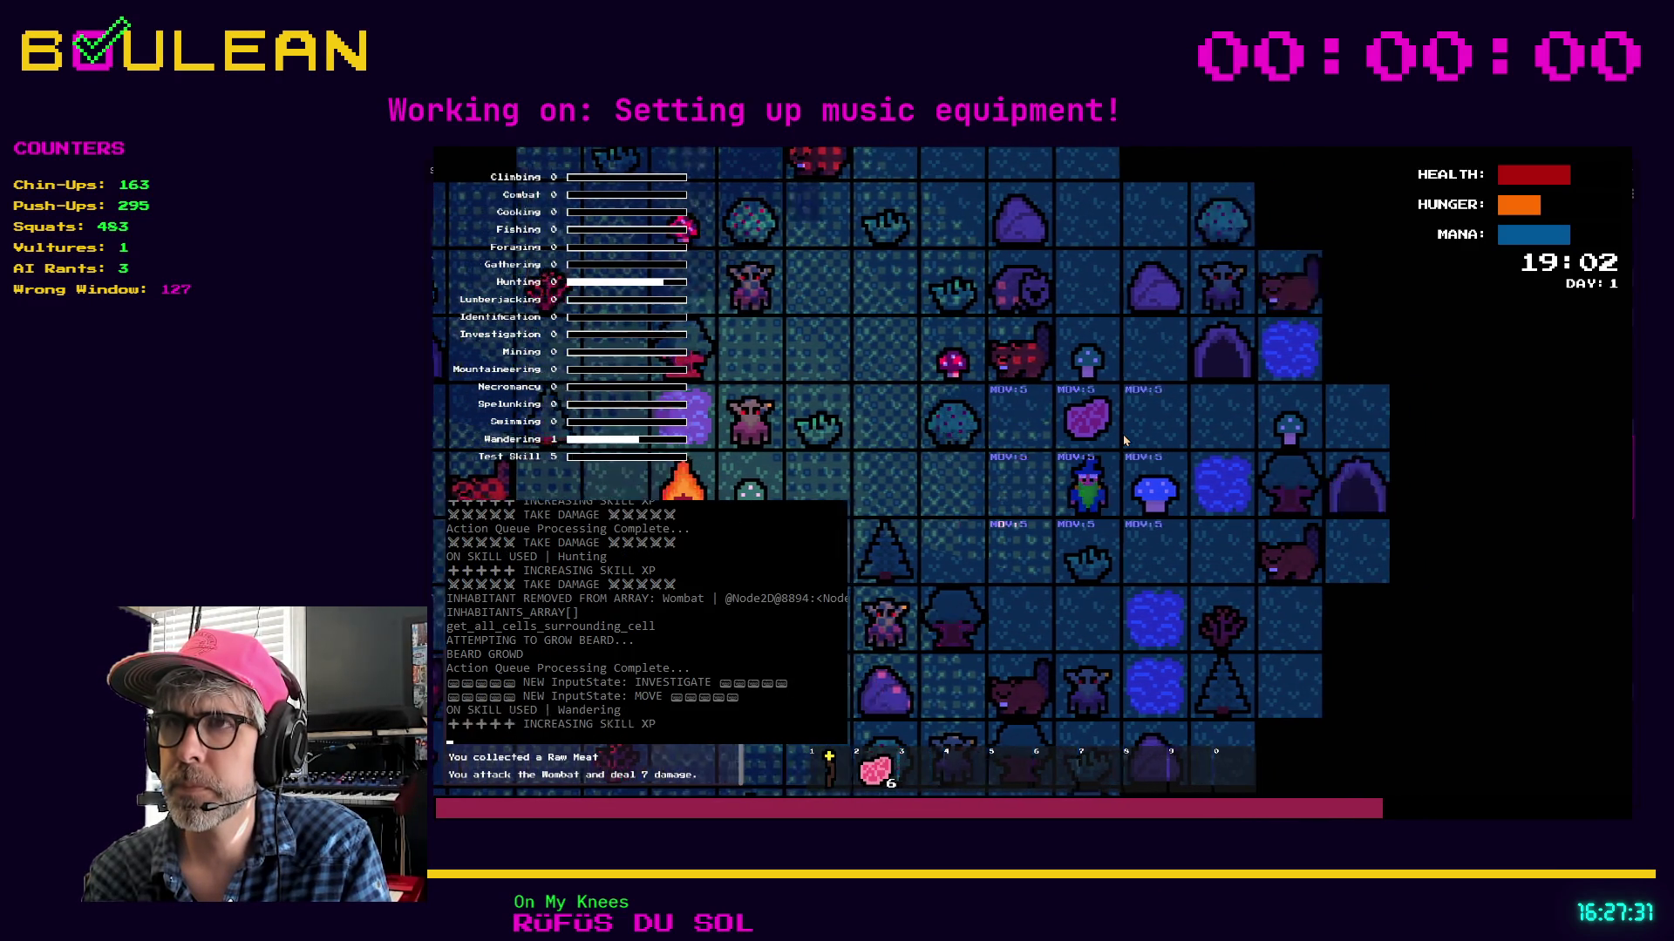
{"action": "key", "text": "Up"}
{"action": "key", "text": "Left"}
{"action": "key", "text": "Left"}
{"action": "key", "text": "Down"}
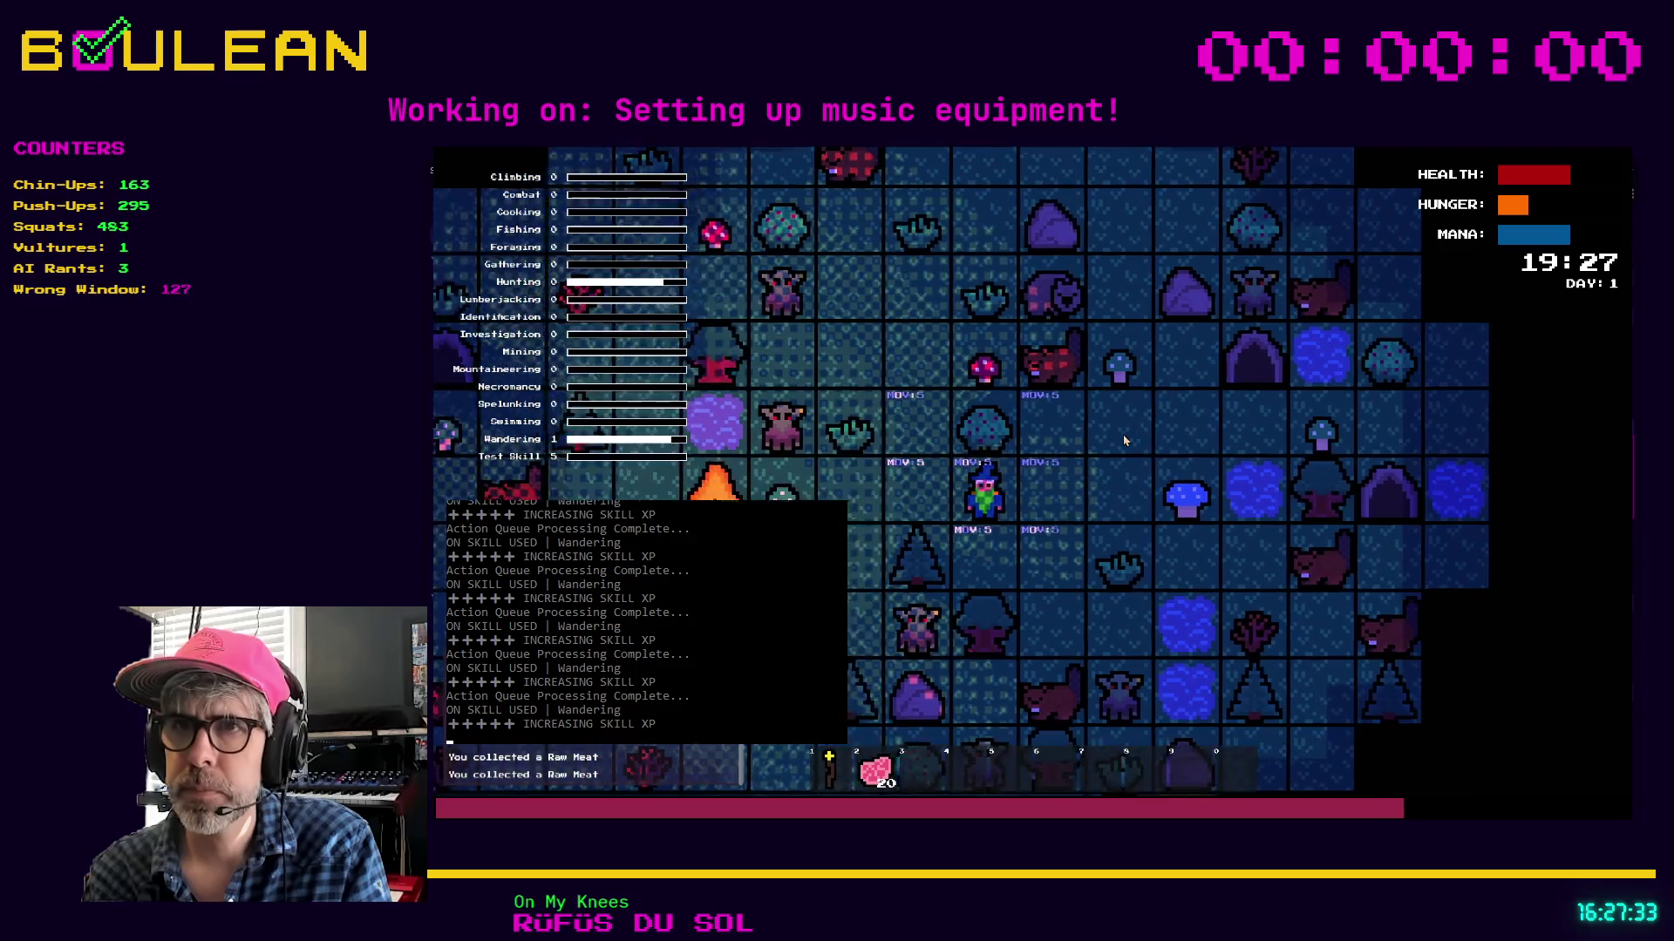
{"action": "key", "text": "Left"}
{"action": "key", "text": "Left"}
{"action": "key", "text": "Left"}
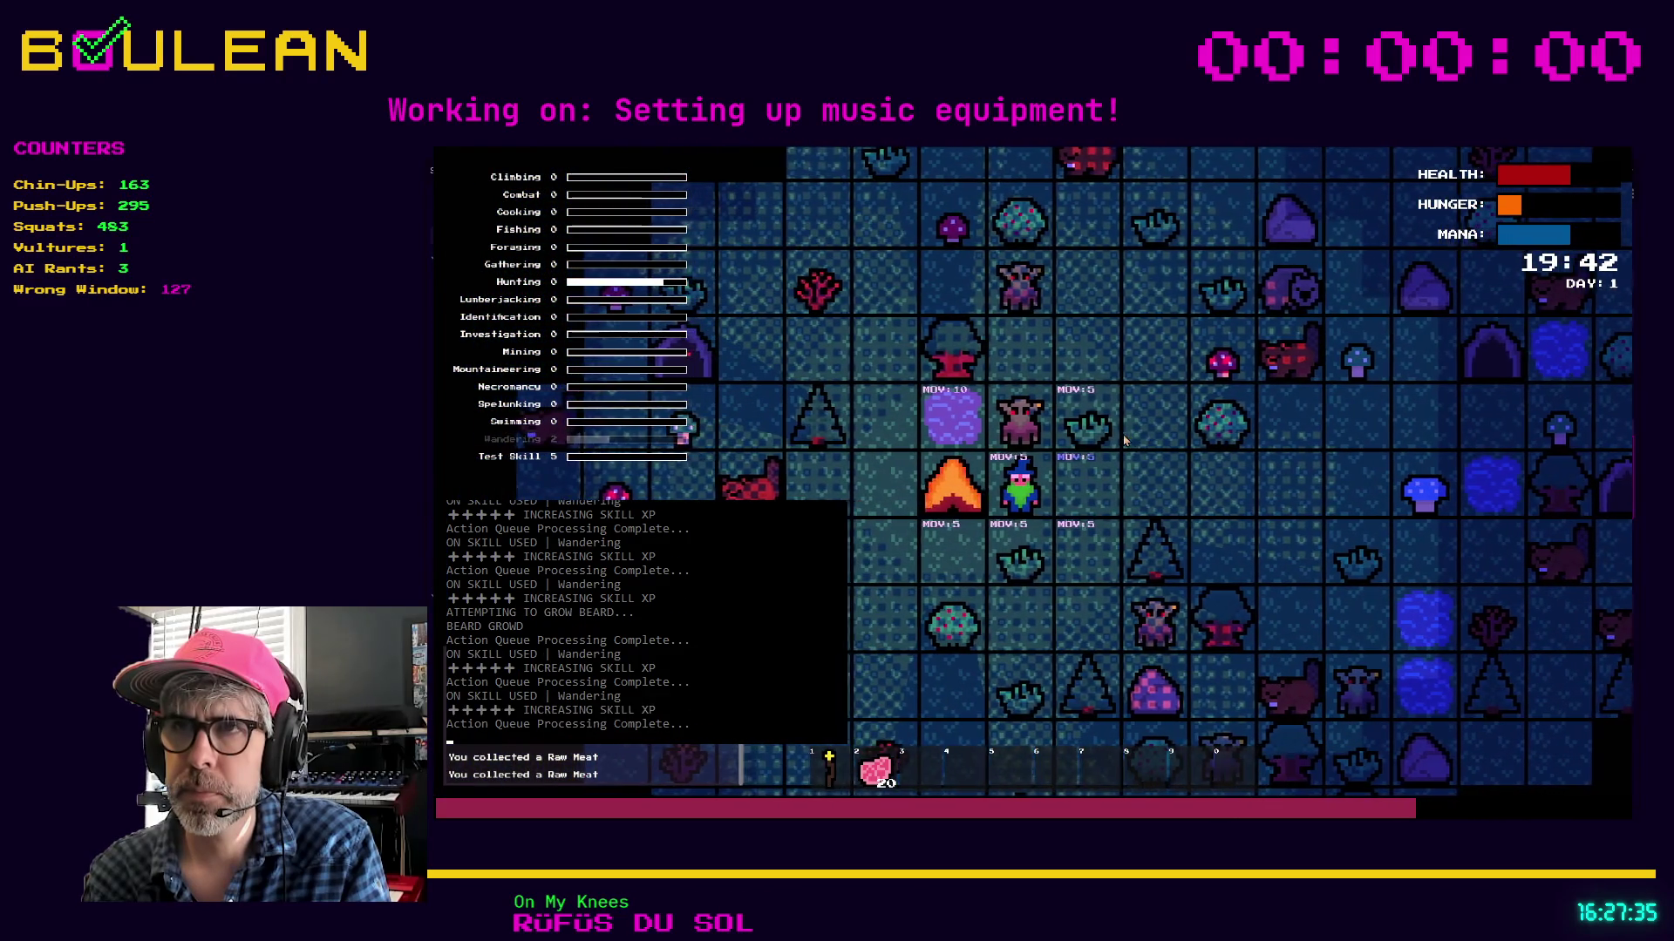
{"action": "key", "text": "Down"}
{"action": "key", "text": "Left"}
{"action": "key", "text": "Left"}
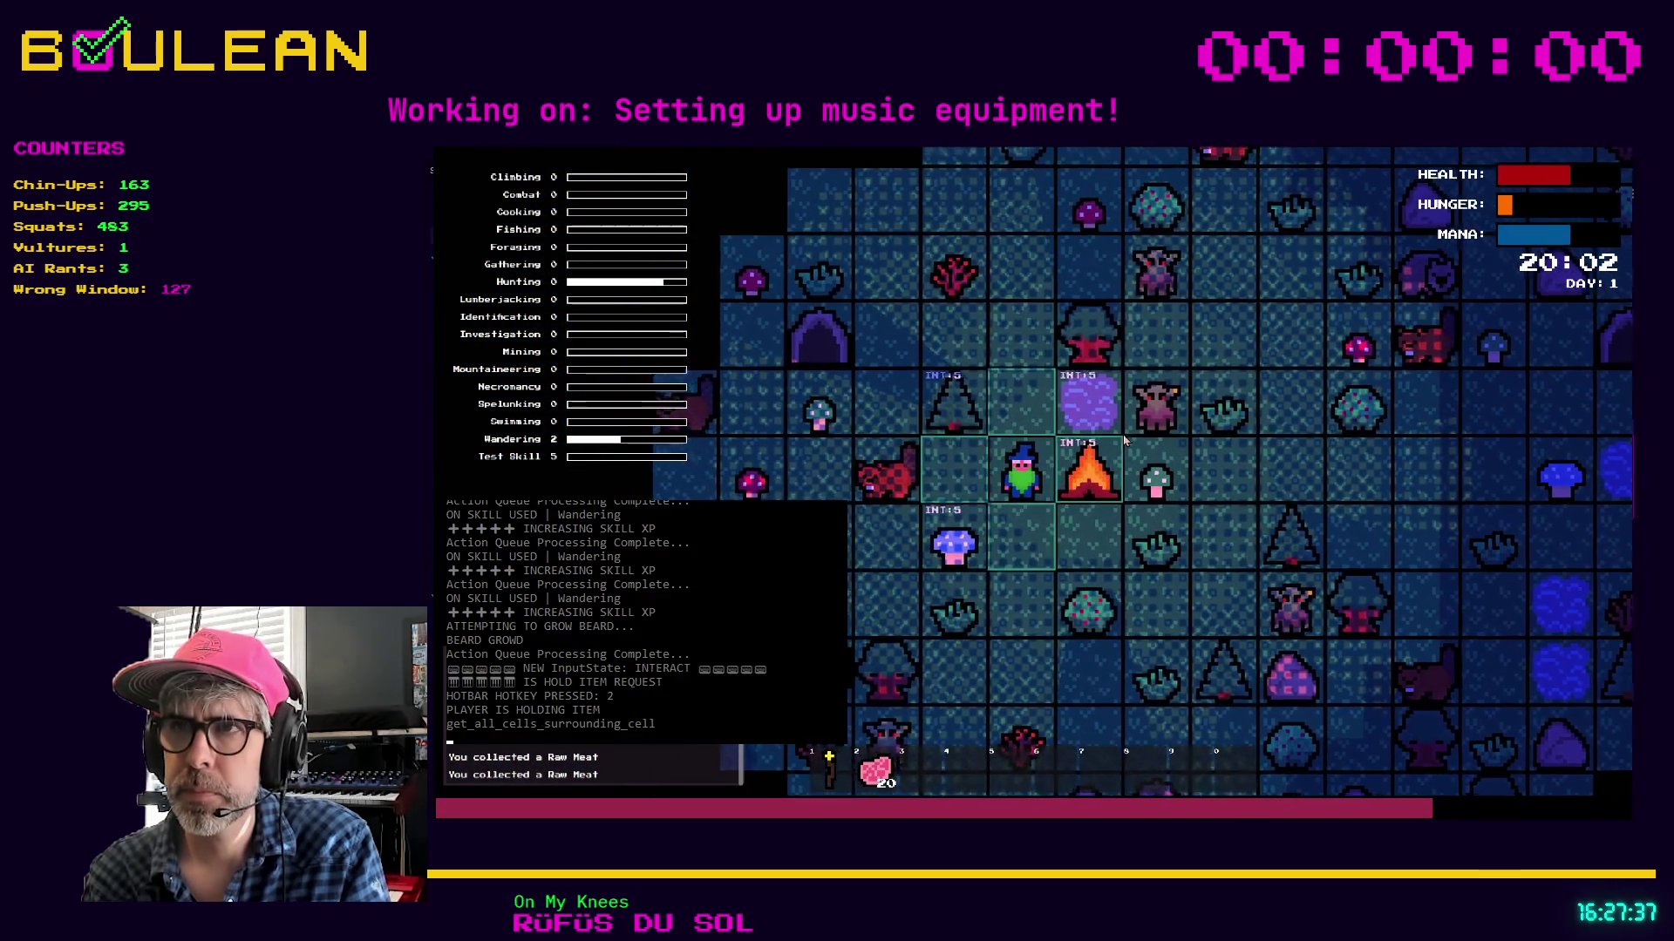
Drop Raw Meat onto the campfire several times via hotbar slot 2, then stop the game
{"action": "key", "text": "2"}
{"action": "key", "text": "a"}
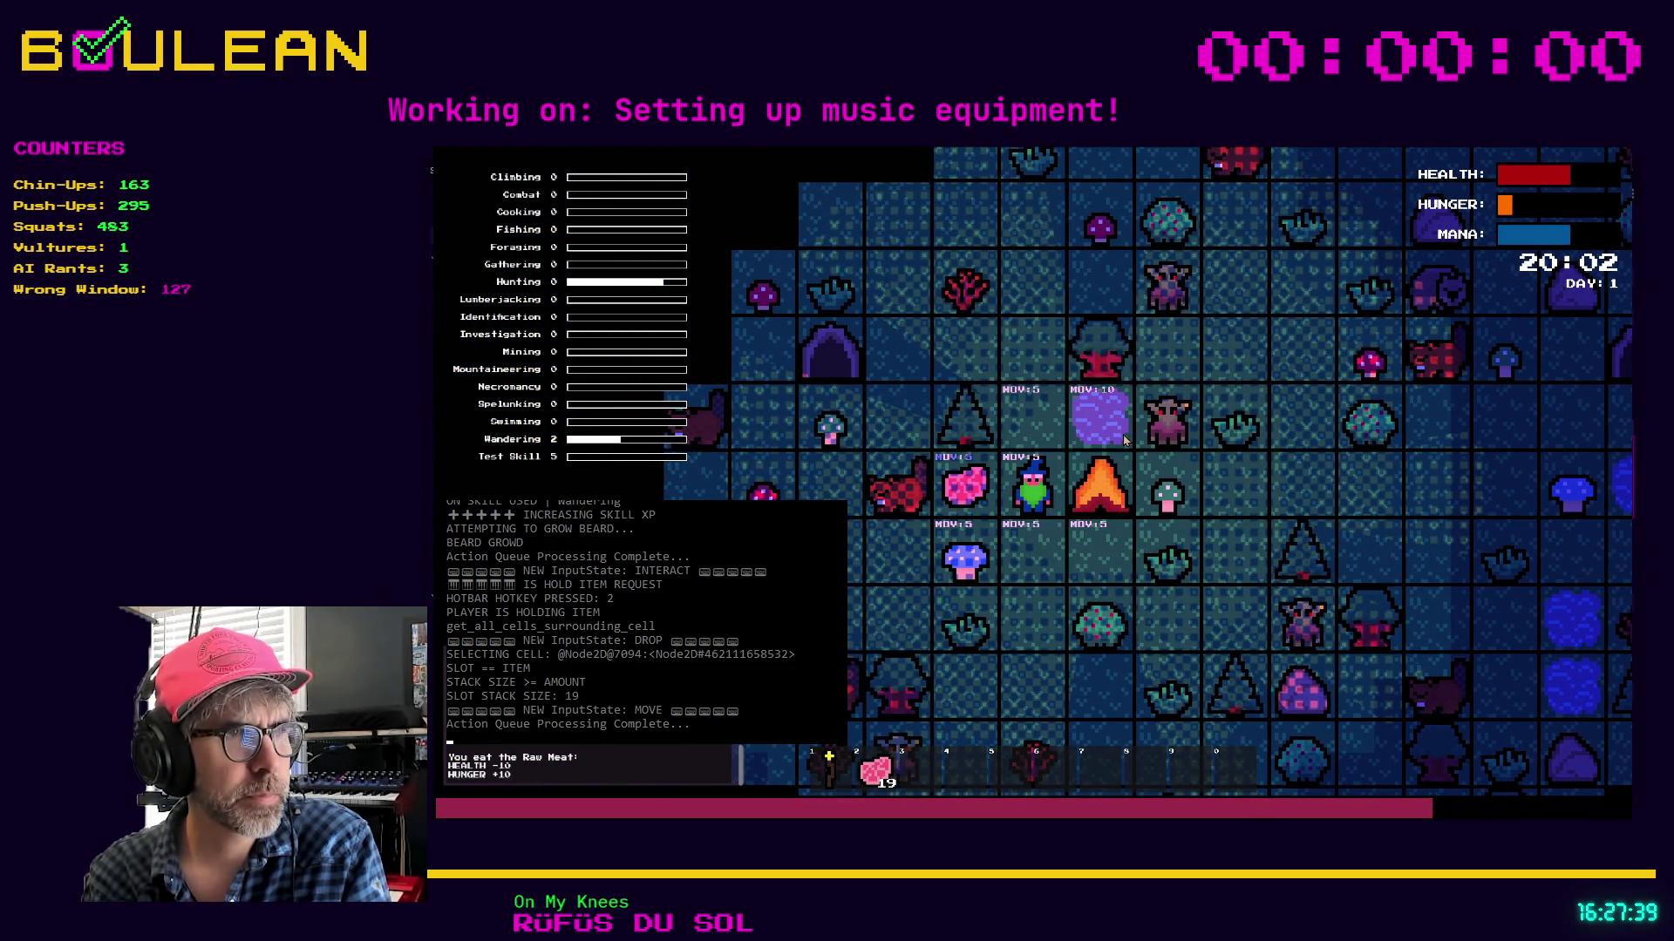
{"action": "key", "text": "2"}
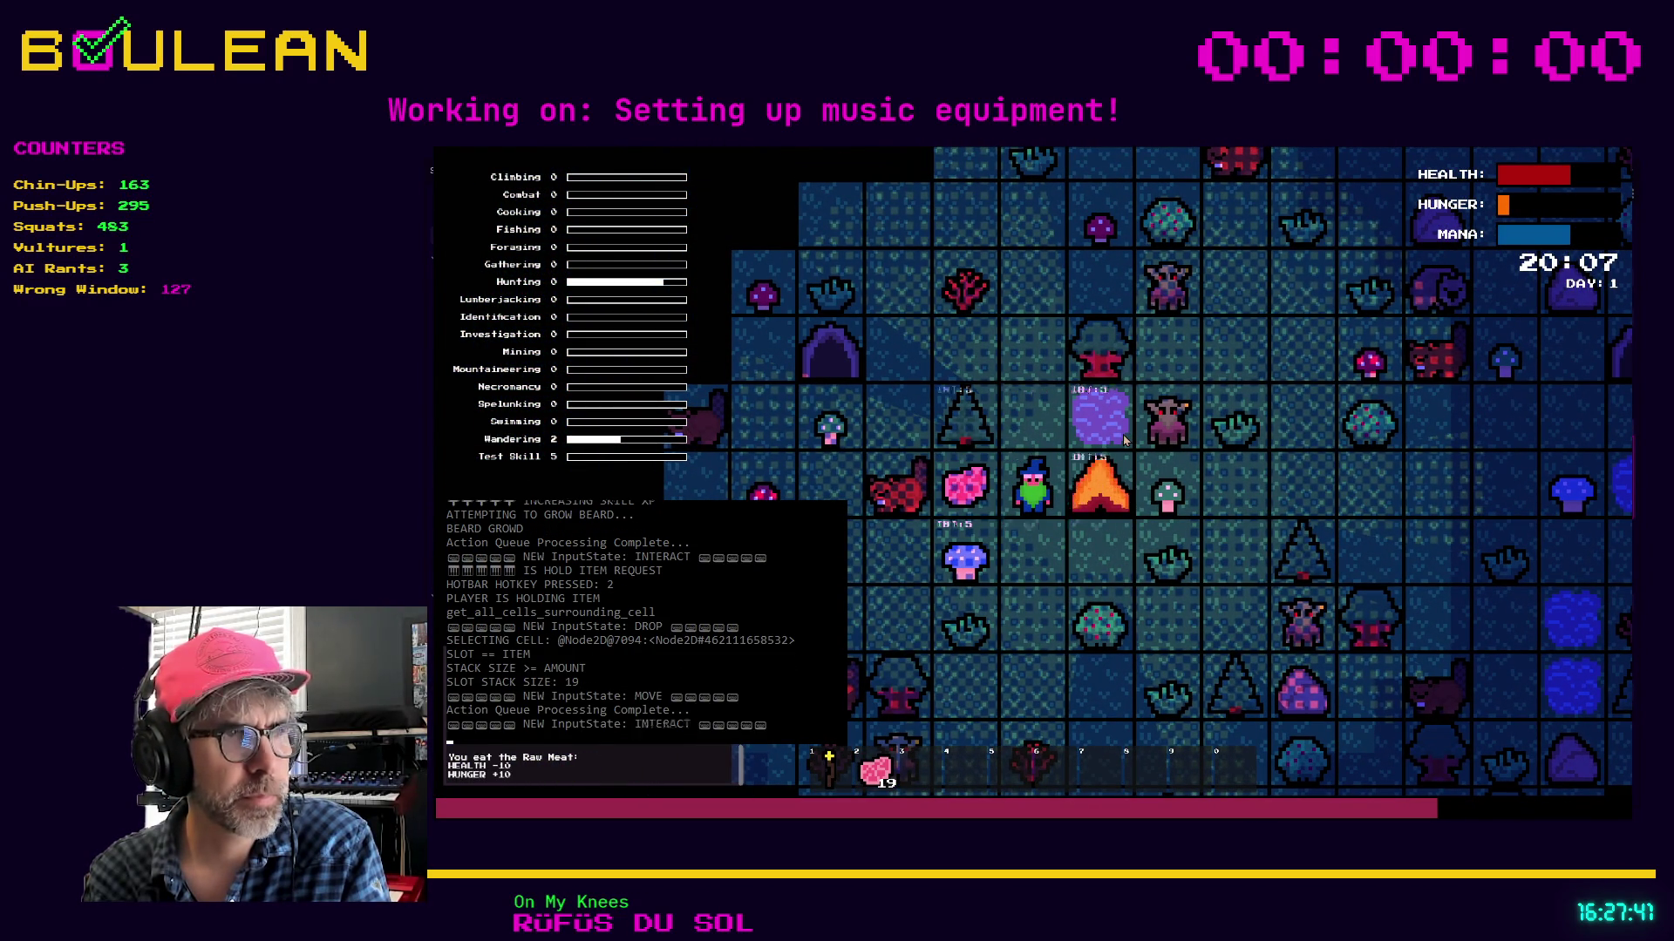
{"action": "key", "text": "d"}
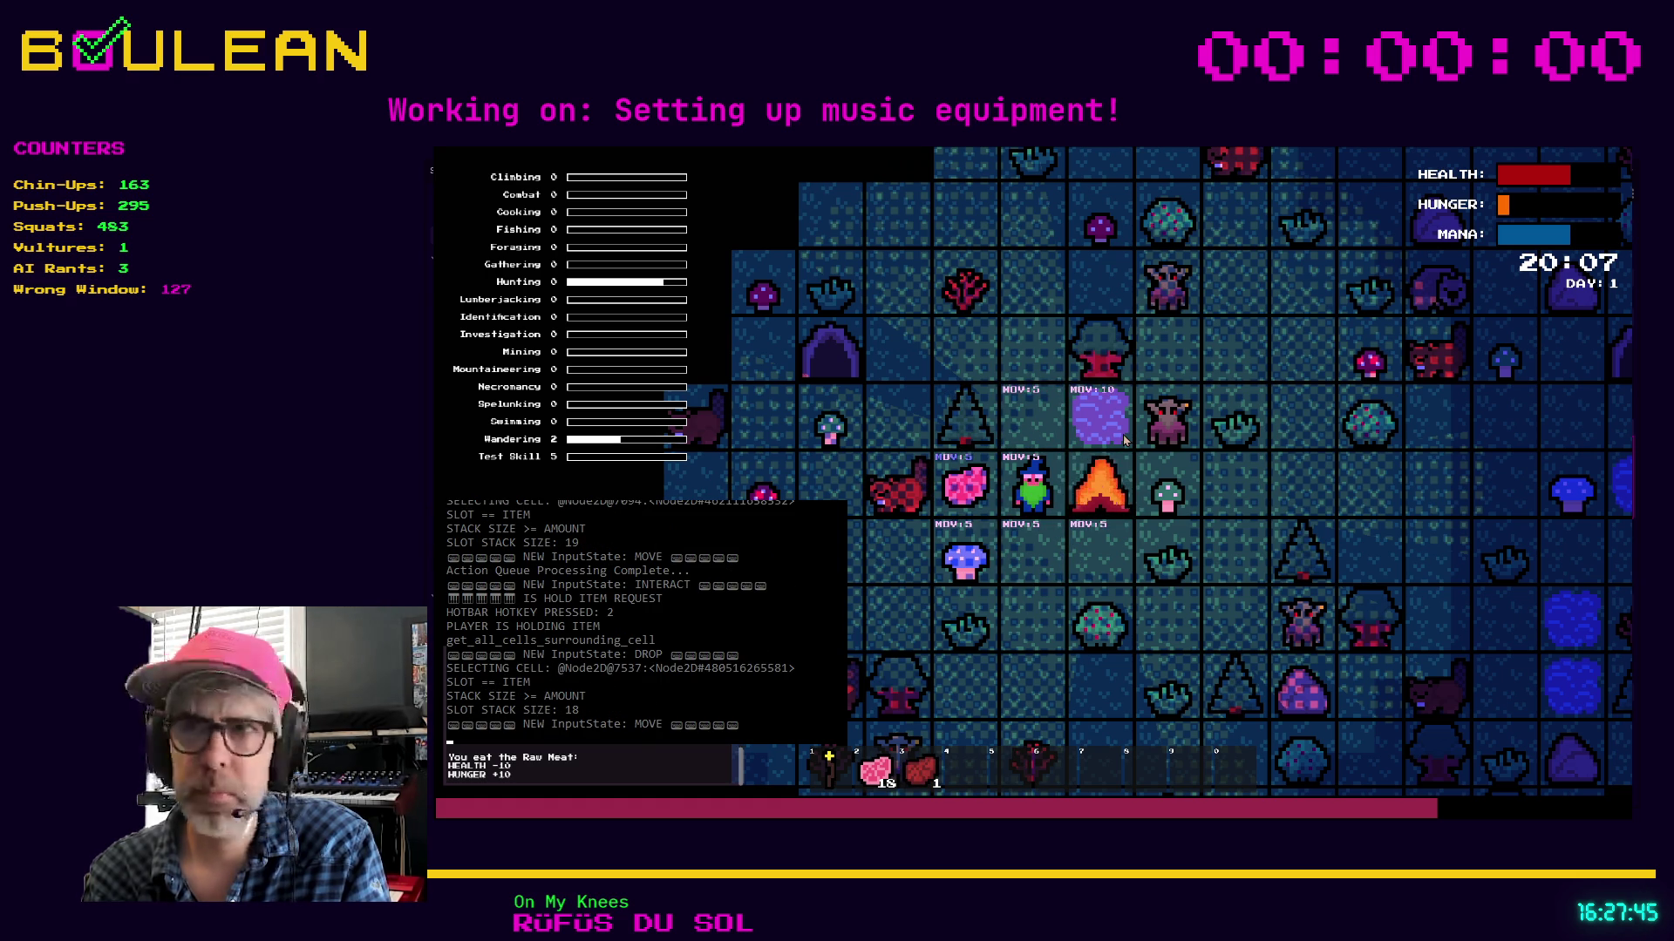
{"action": "key", "text": "2"}
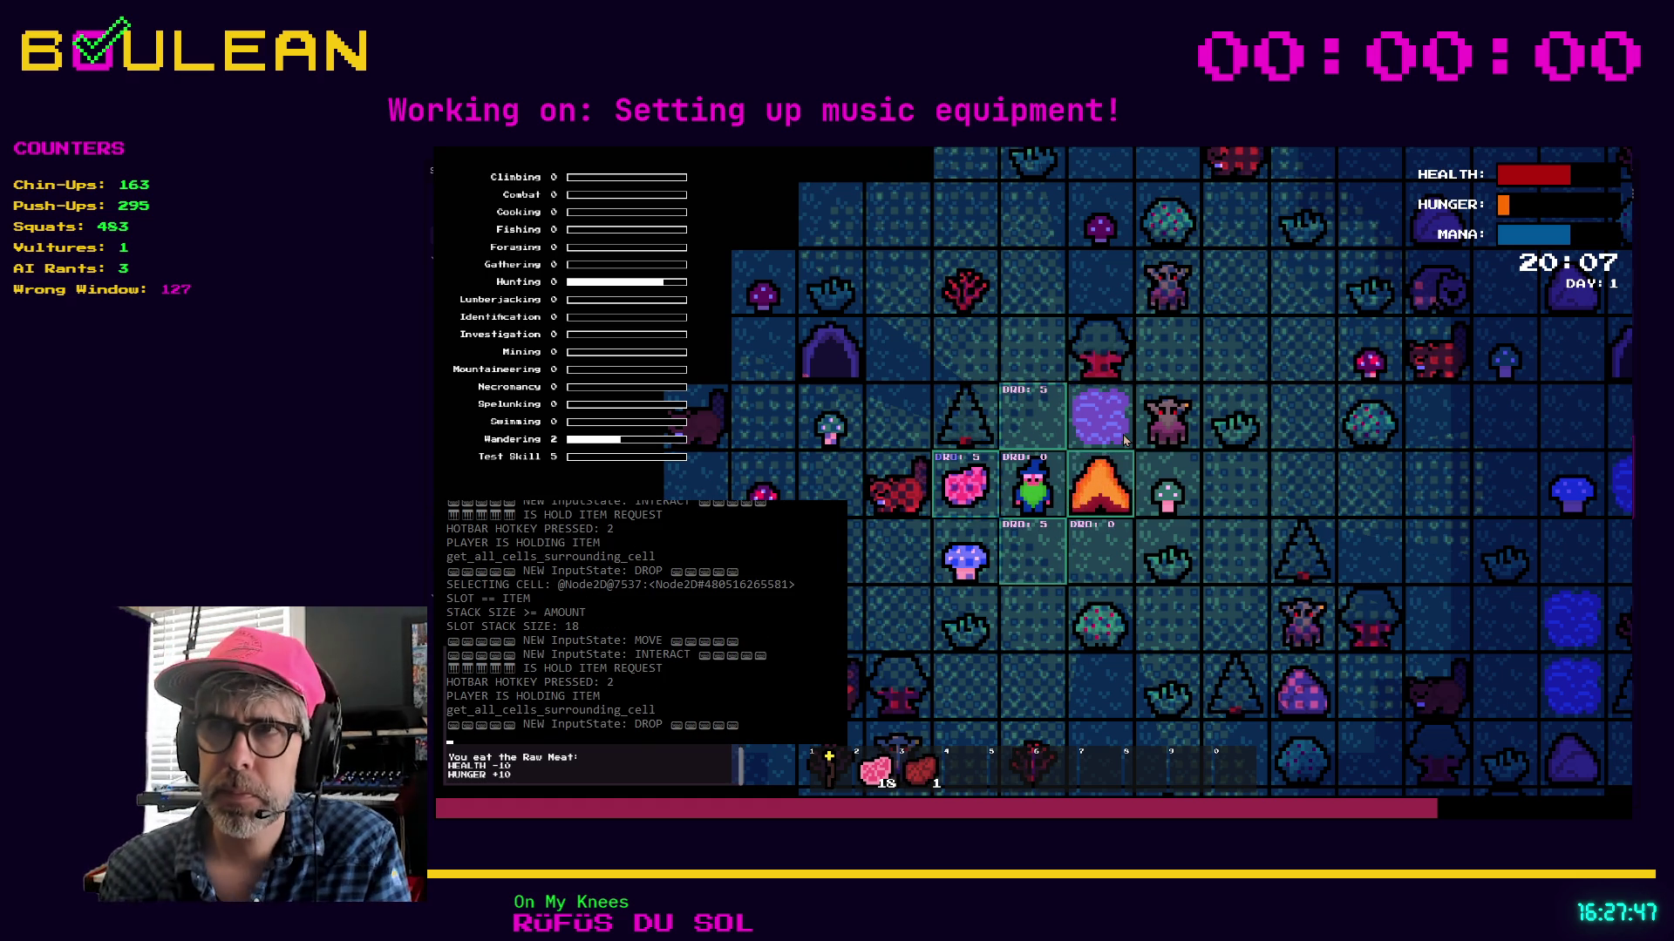
{"action": "key", "text": "d"}
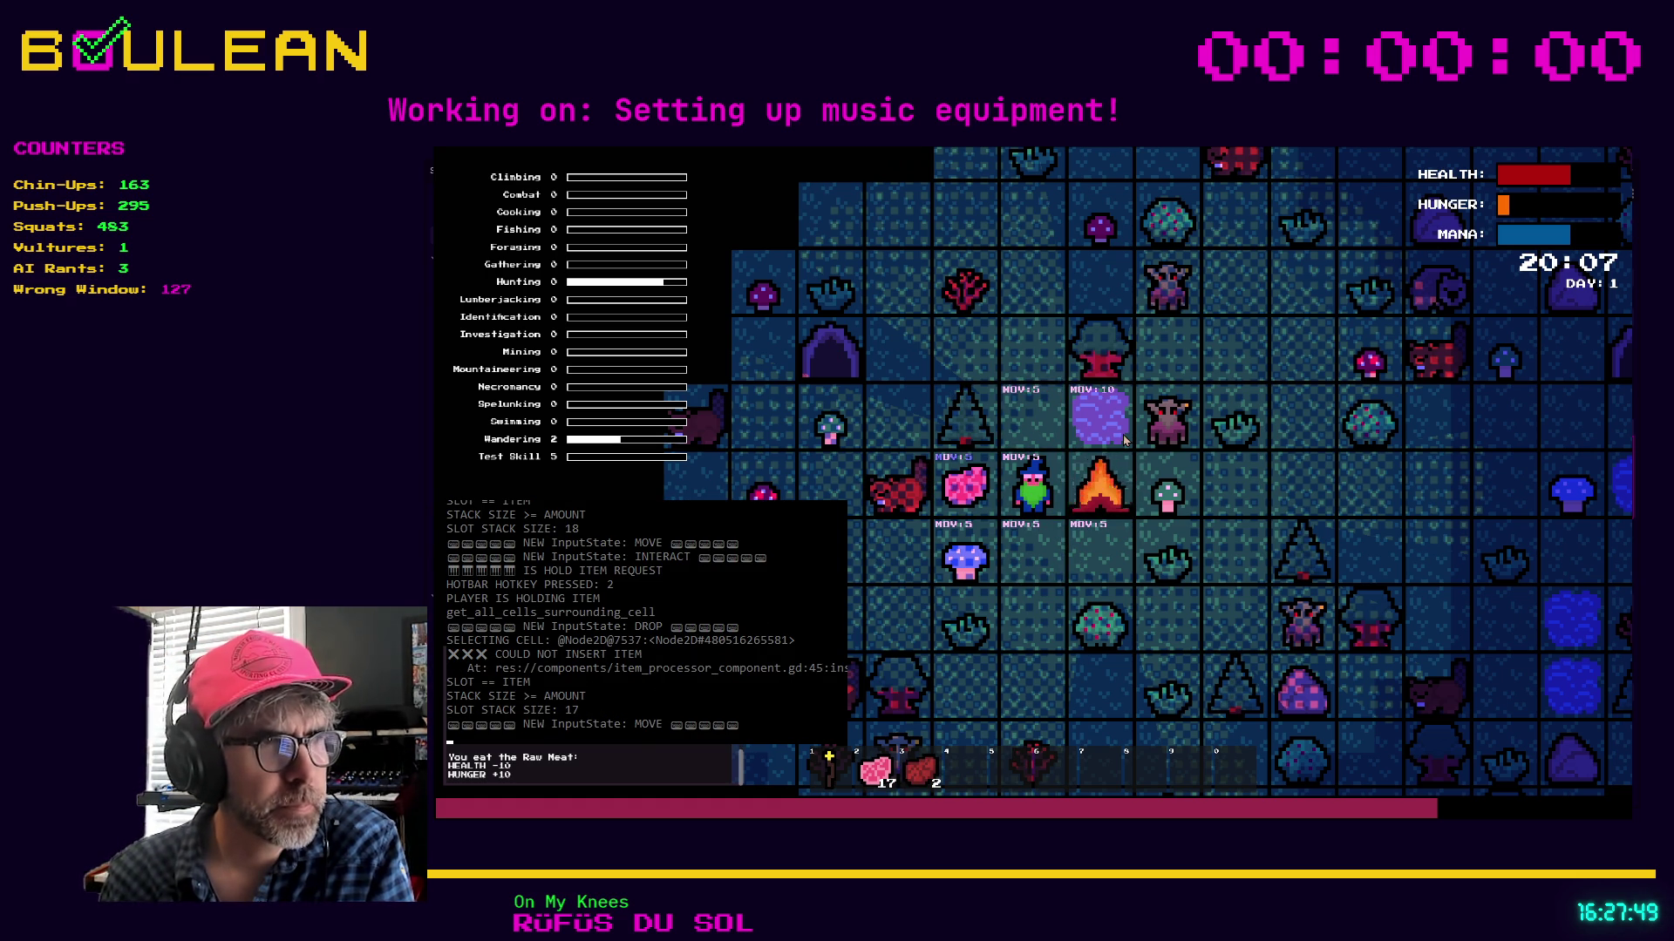
{"action": "key", "text": "i"}
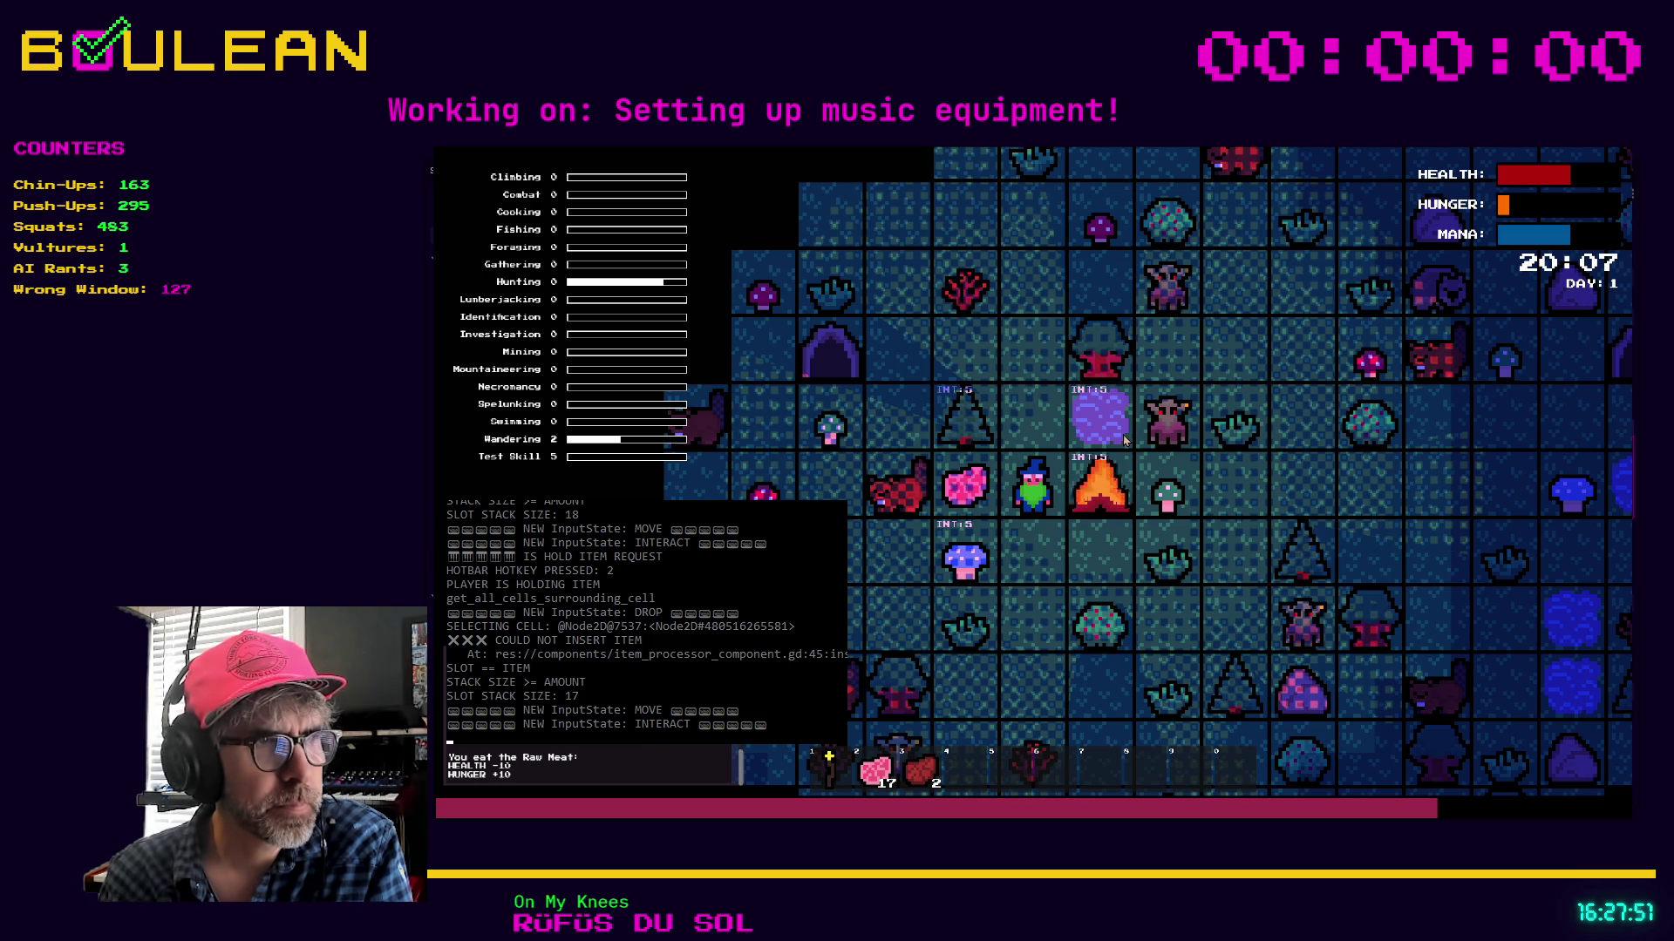
{"action": "key", "text": "2"}
{"action": "key", "text": "d"}
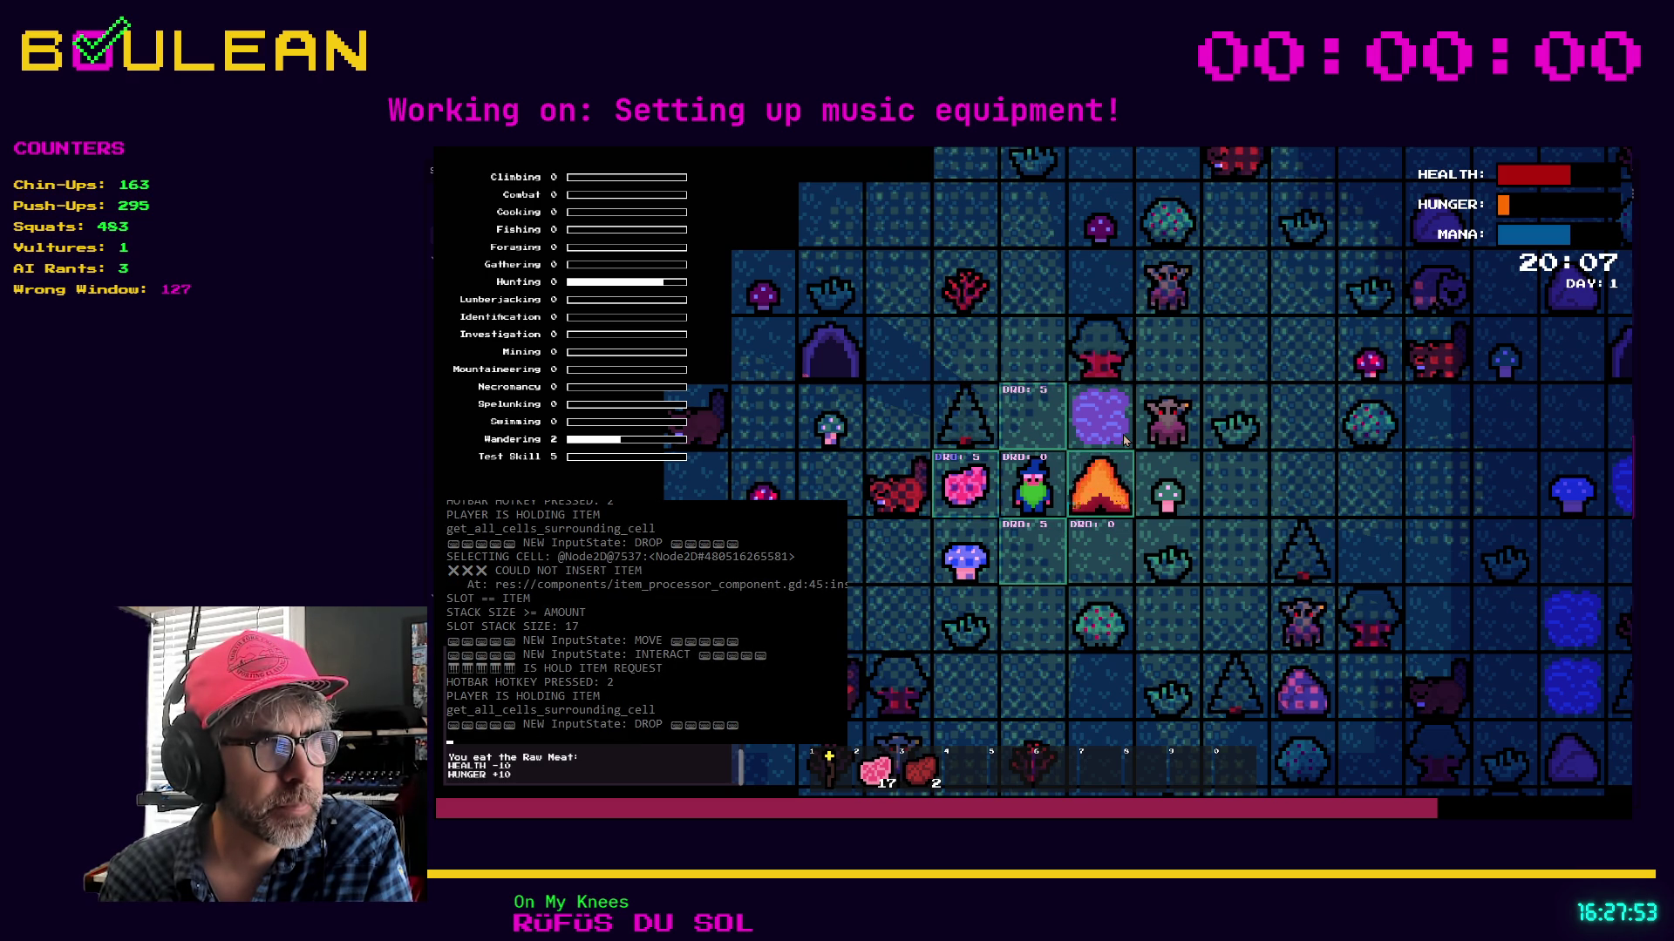
{"action": "left_click", "coordinate": [1125, 440]}
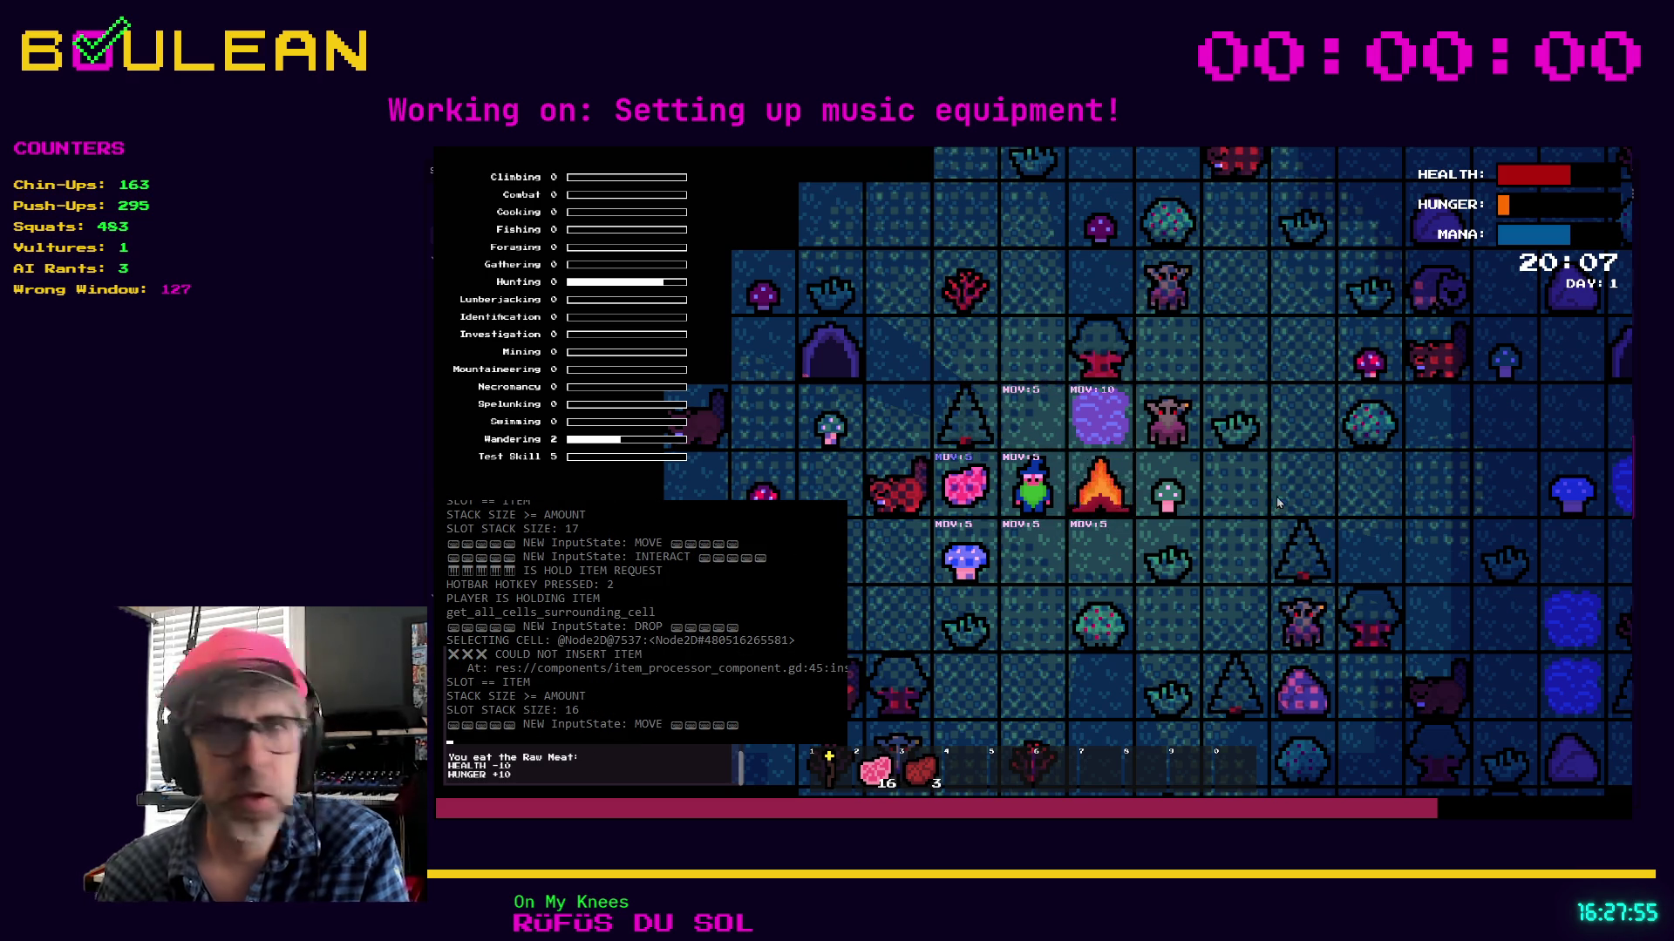
{"action": "key", "text": "F8"}
Scroll up player.gd to the combine_or_drop_request declaration on line 144 in the not-holding-item branch
{"action": "left_click", "coordinate": [1111, 479]}
{"action": "scroll", "coordinate": [1278, 440], "scroll_direction": "up", "scroll_amount": 2}
{"action": "scroll", "coordinate": [1266, 463], "scroll_direction": "up", "scroll_amount": 20}
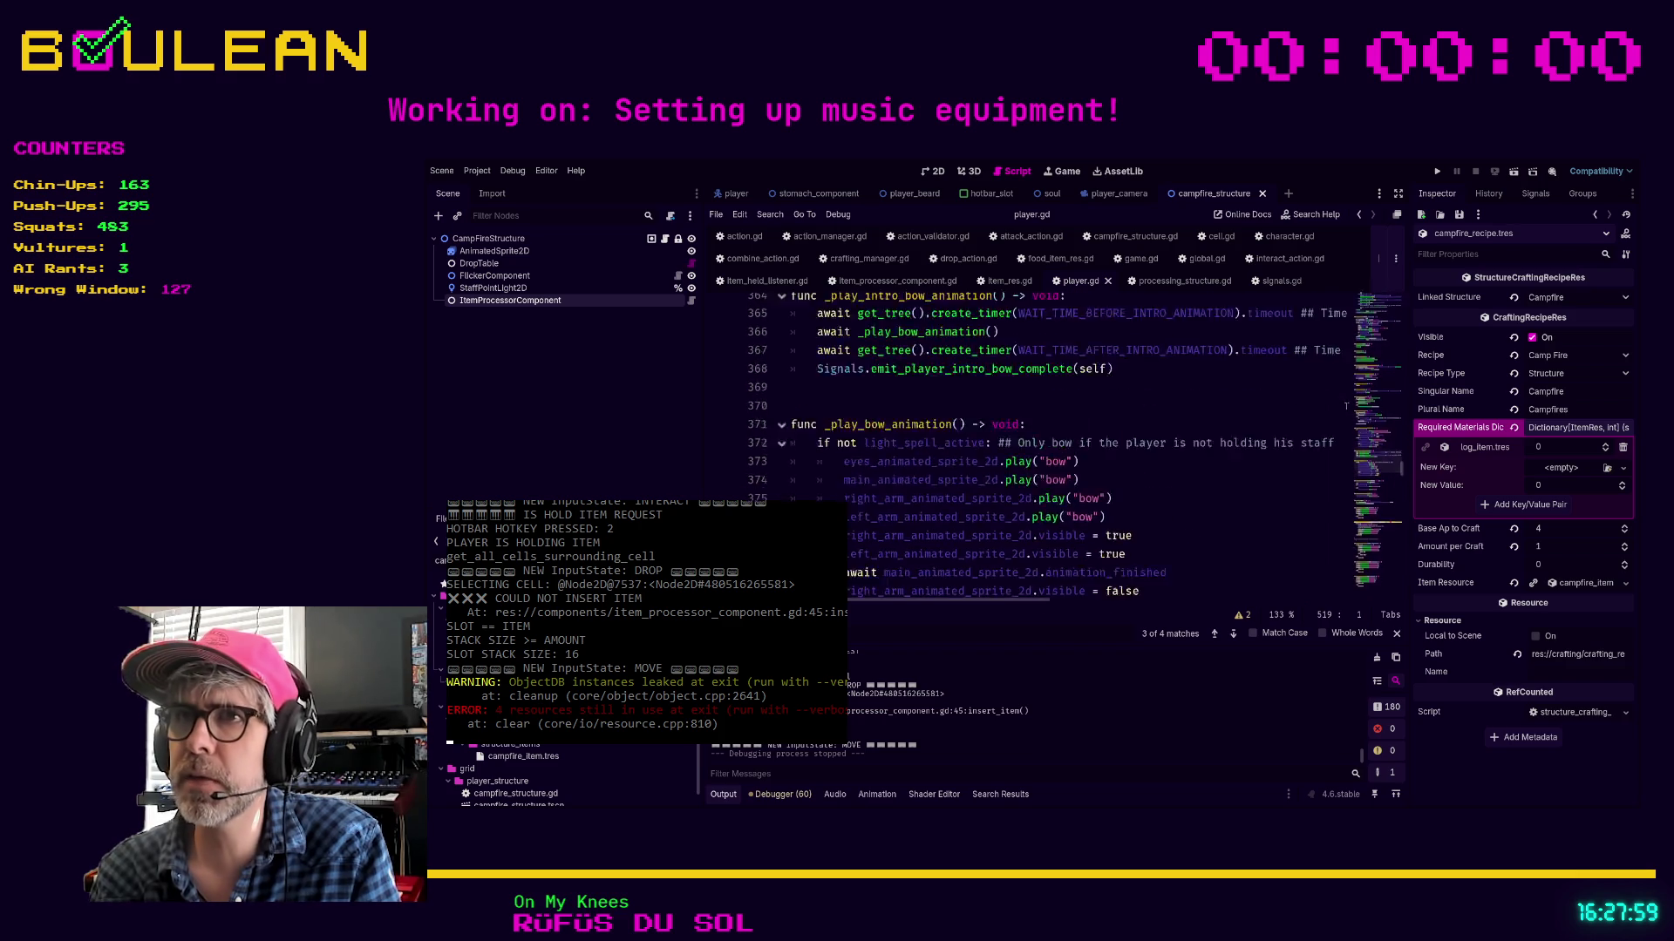
{"action": "scroll", "coordinate": [1266, 464], "scroll_direction": "down", "scroll_amount": 1}
{"action": "scroll", "coordinate": [1266, 464], "scroll_direction": "up", "scroll_amount": 6}
{"action": "scroll", "coordinate": [1265, 464], "scroll_direction": "up", "scroll_amount": 12}
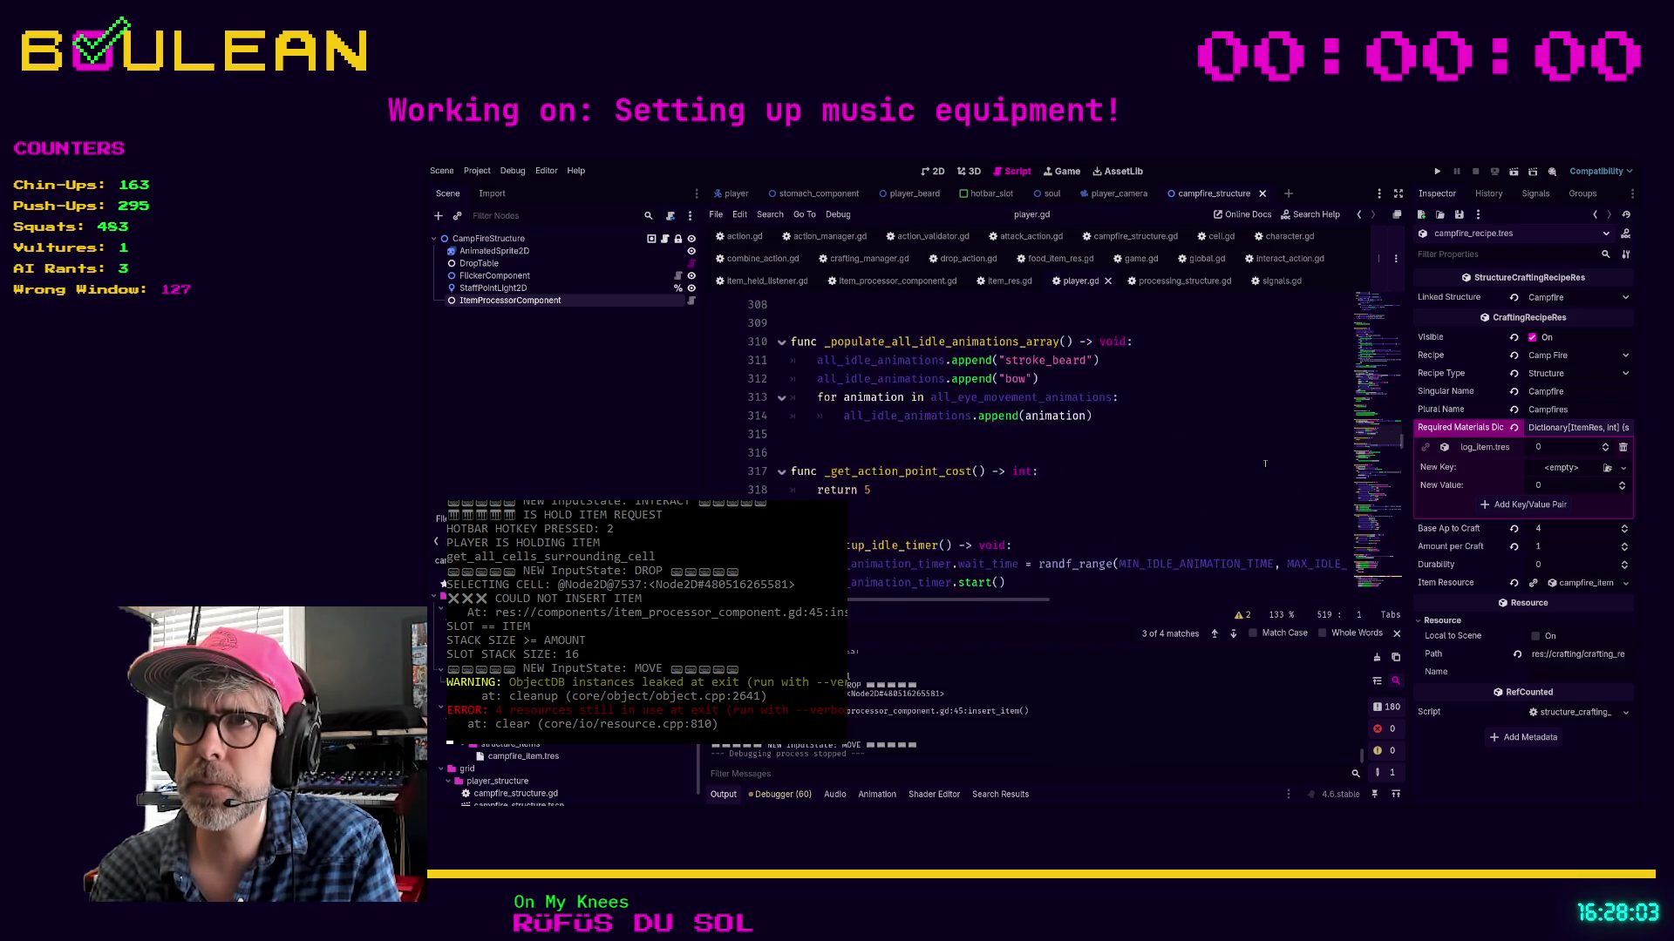
{"action": "scroll", "coordinate": [1265, 464], "scroll_direction": "up", "scroll_amount": 9}
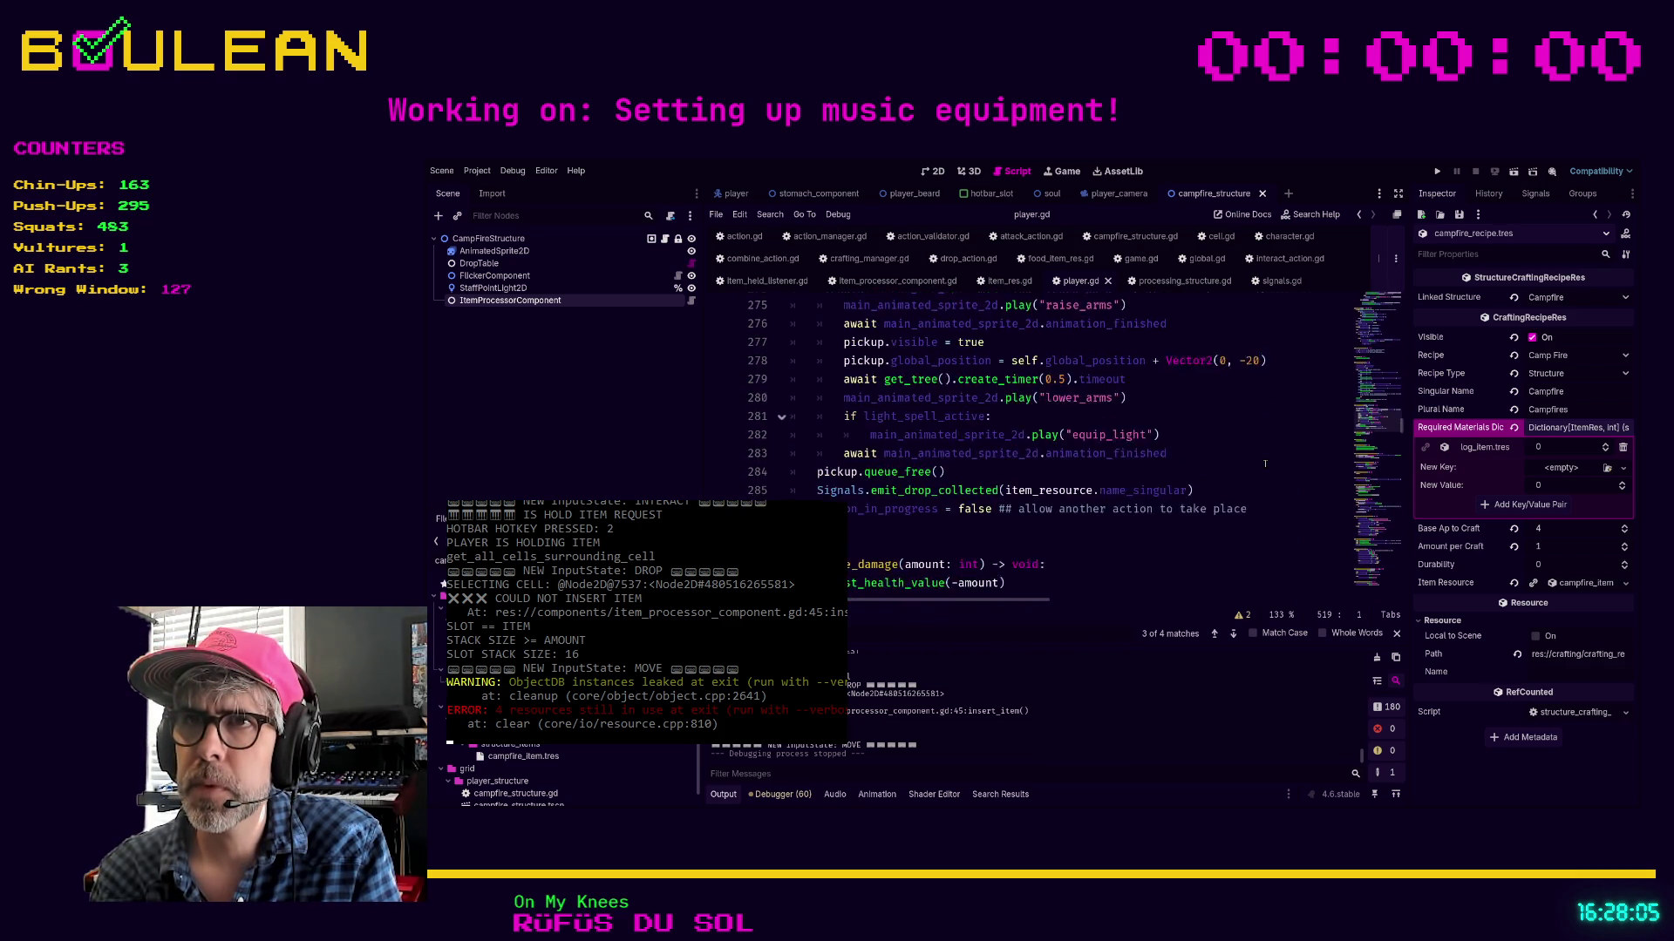
{"action": "scroll", "coordinate": [1265, 464], "scroll_direction": "up", "scroll_amount": 13}
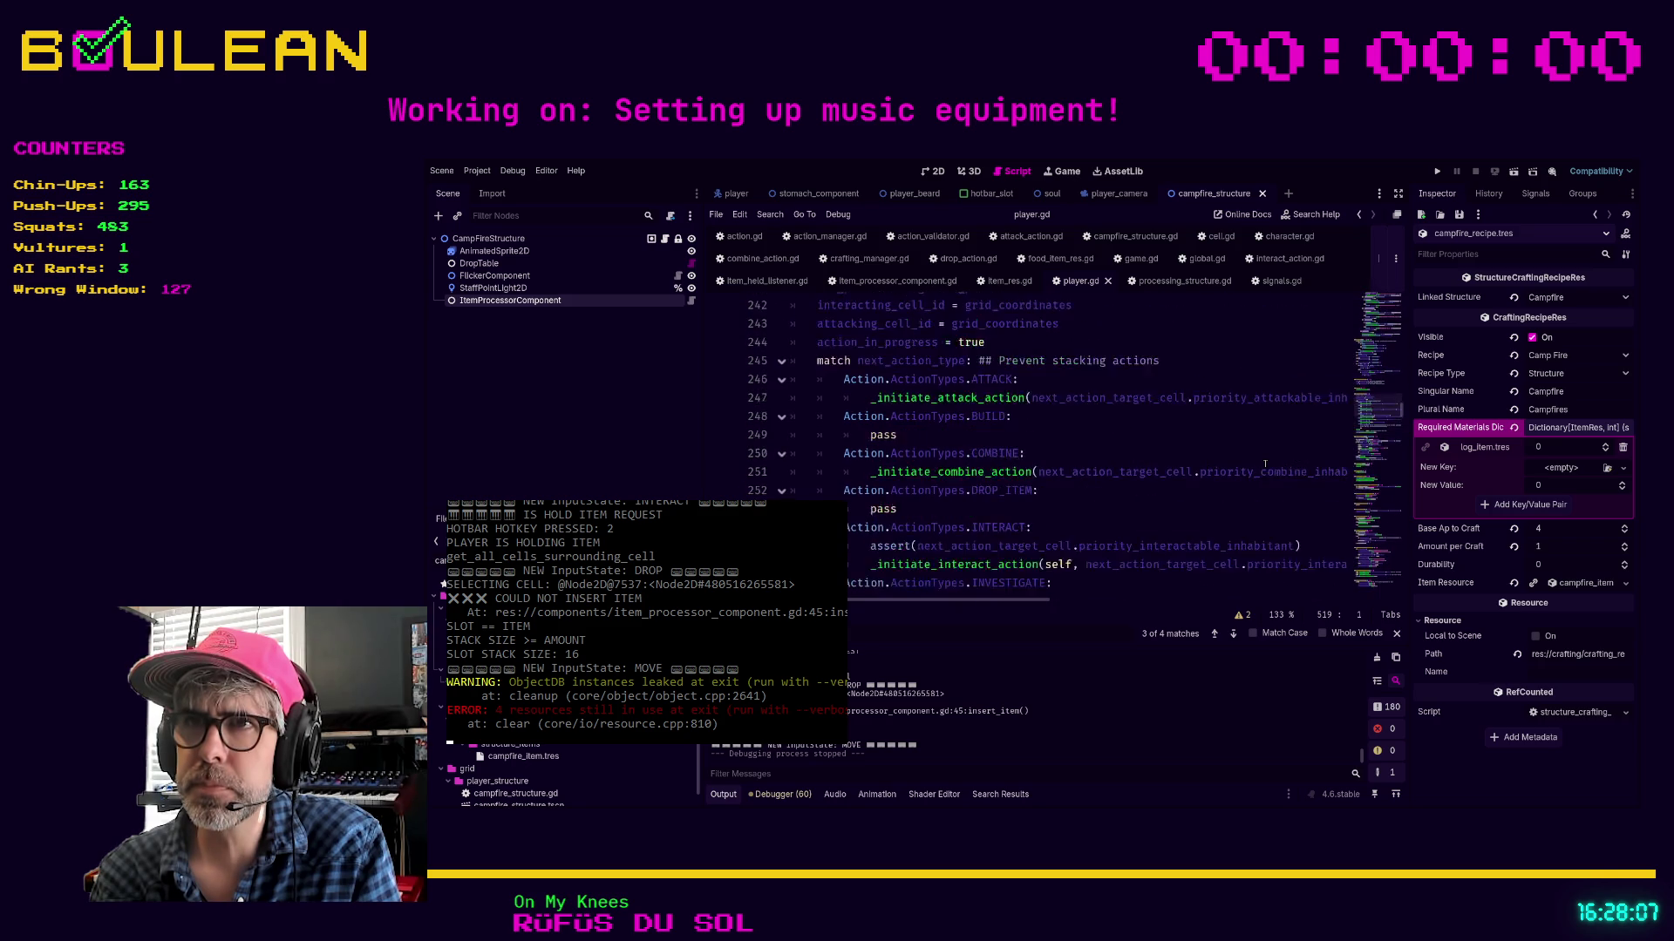
{"action": "scroll", "coordinate": [1265, 464], "scroll_direction": "up", "scroll_amount": 18}
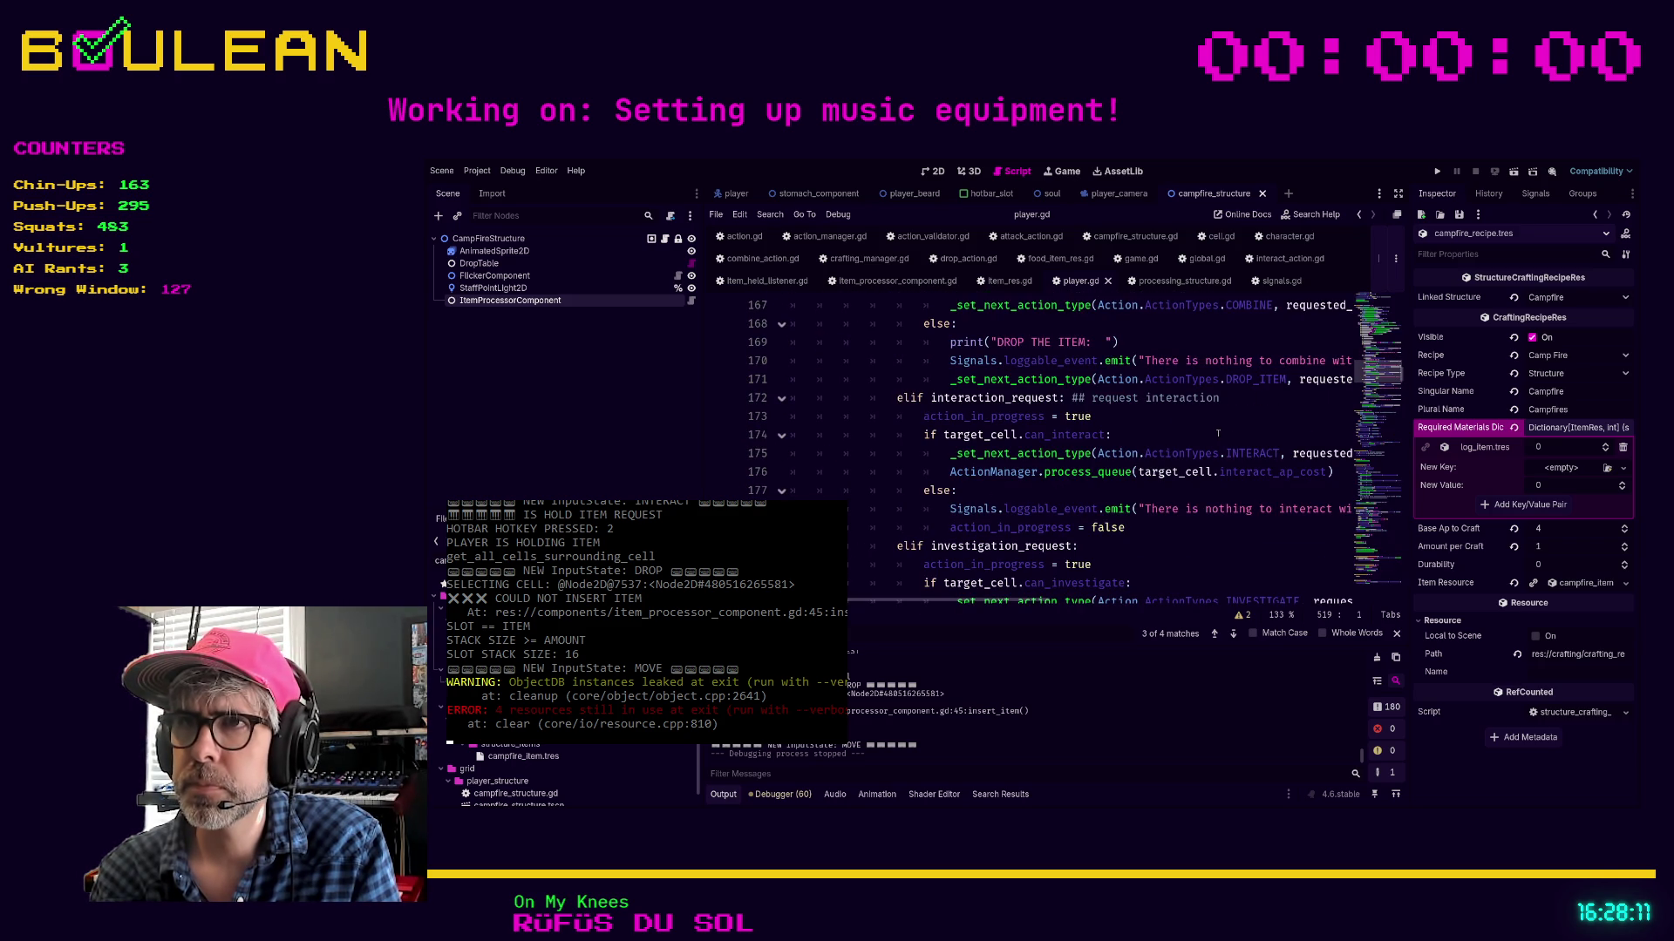
{"action": "left_click", "coordinate": [1218, 434]}
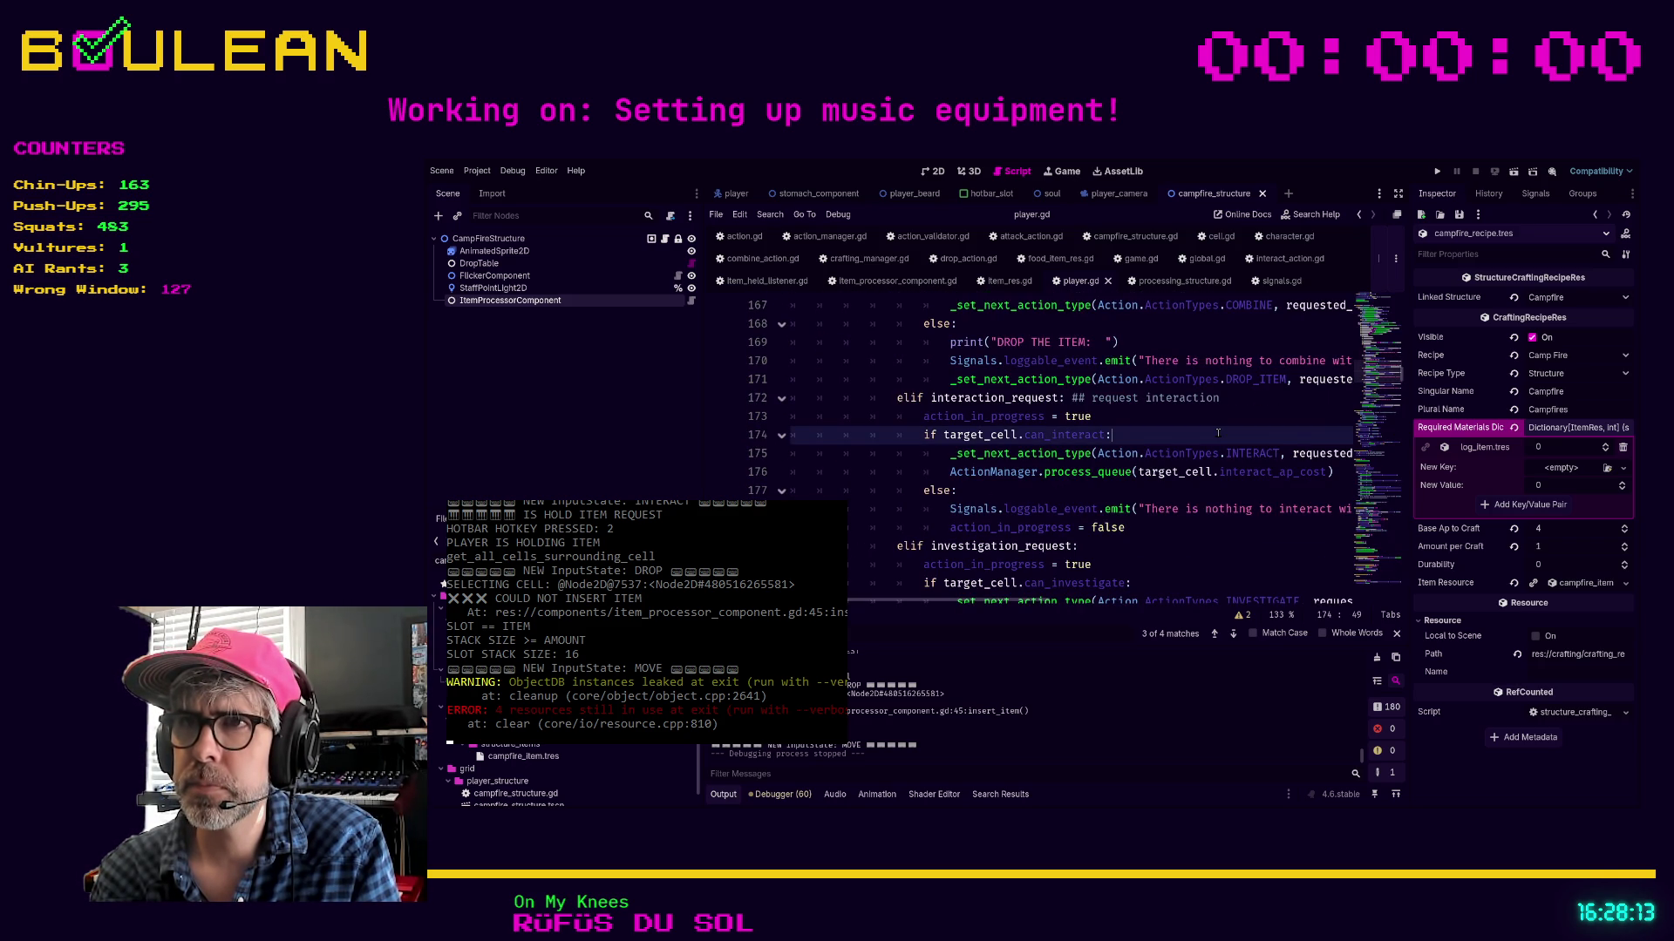
{"action": "scroll", "coordinate": [1218, 434], "scroll_direction": "up", "scroll_amount": 3}
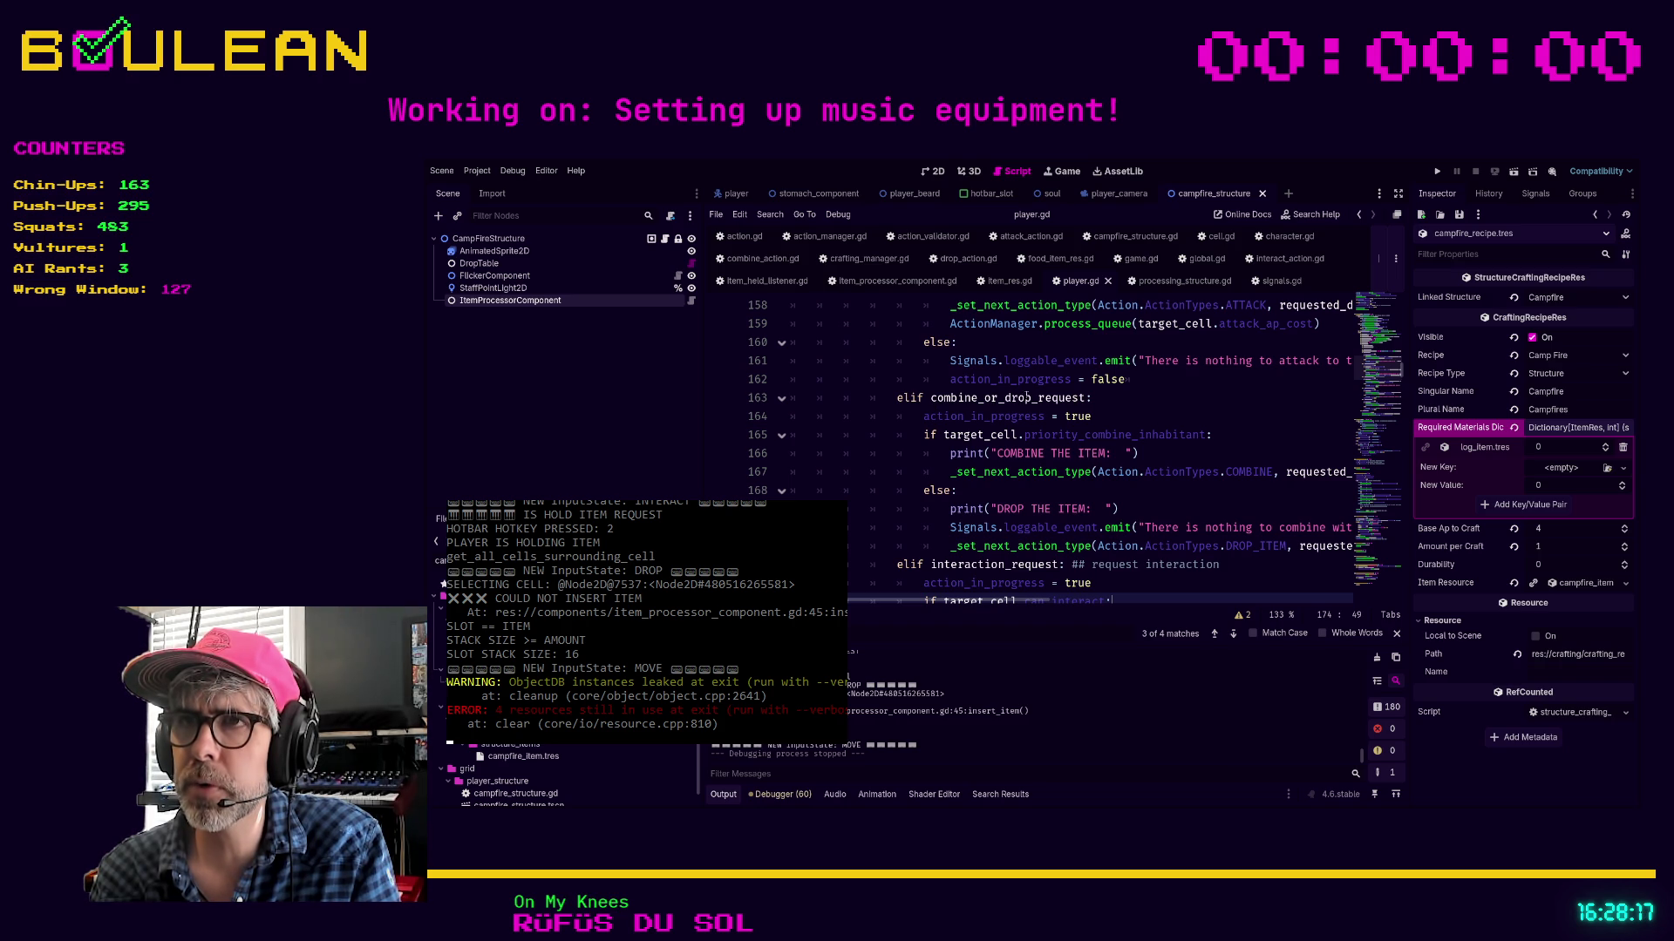
{"action": "left_click", "coordinate": [1033, 397], "text": "ctrl"}
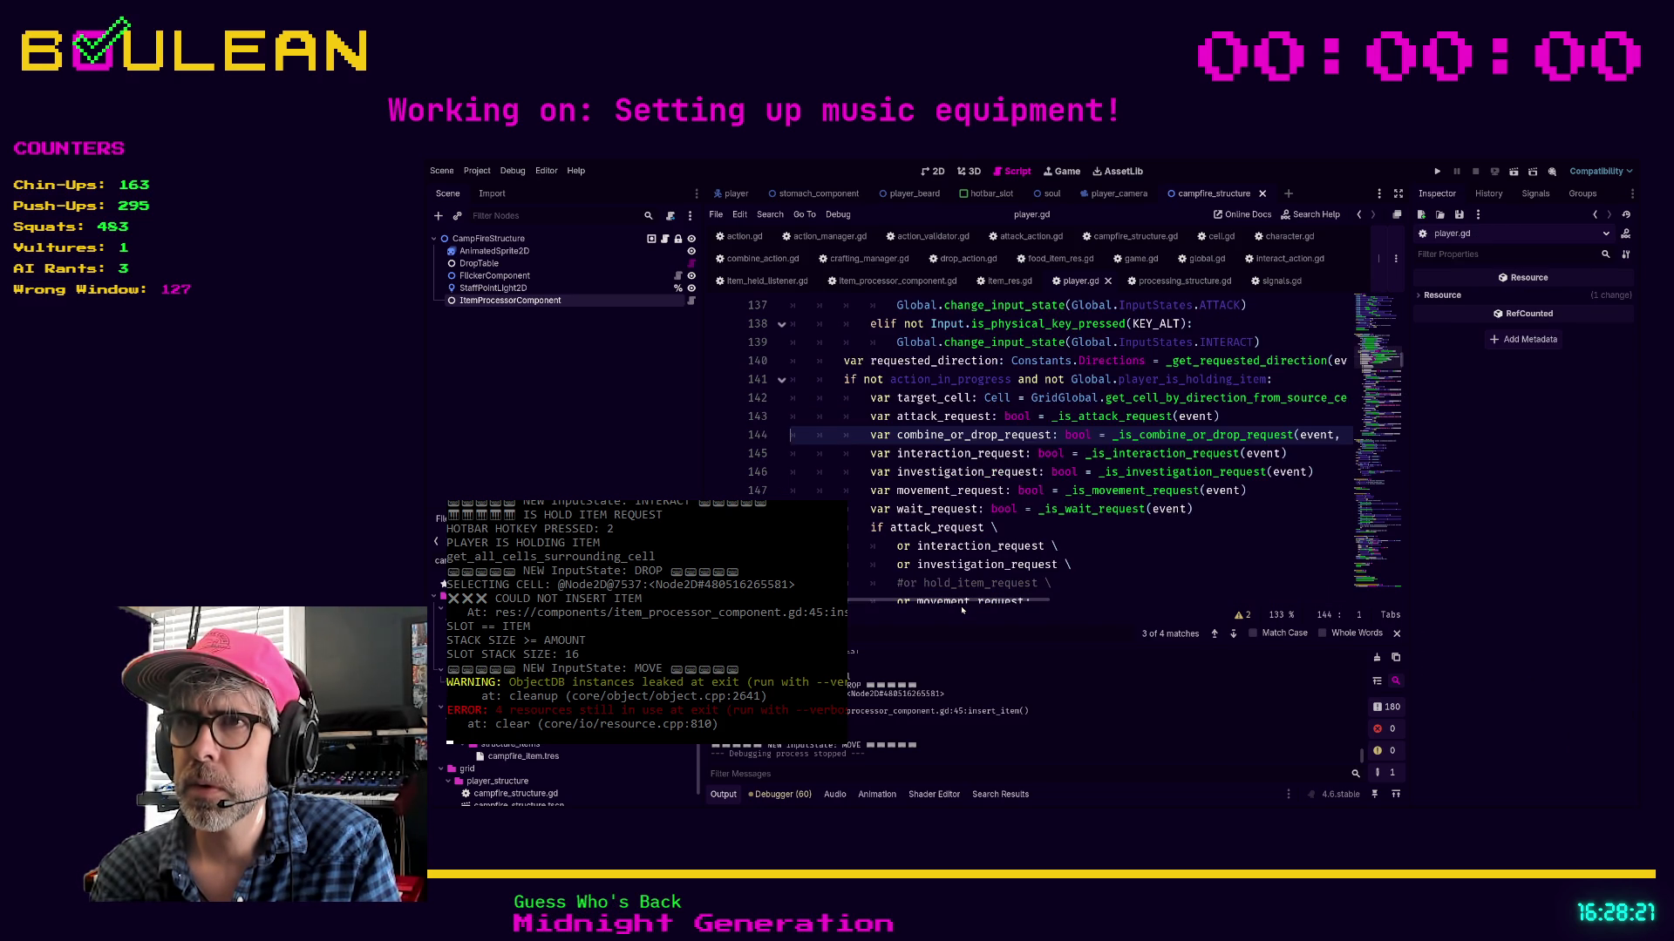
{"action": "scroll", "coordinate": [866, 510], "scroll_direction": "up", "scroll_amount": 1}
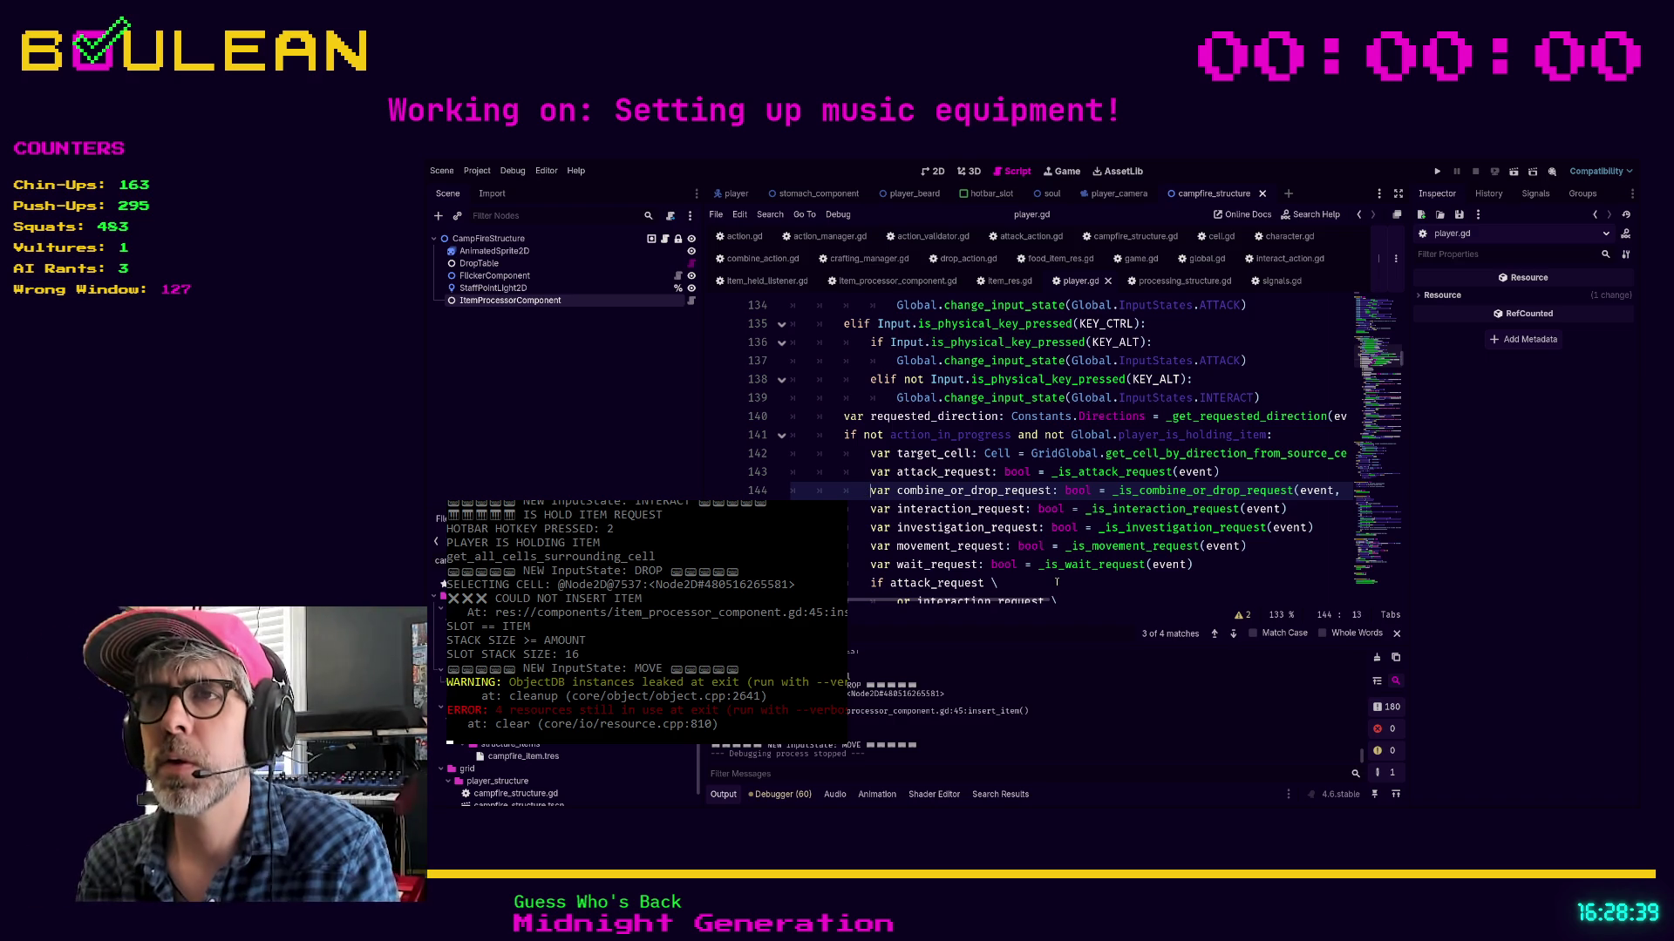
Cut the combine_or_drop_request declaration from line 144 and collapse the not-holding-item block
{"action": "key", "text": "shift+End"}
{"action": "key", "text": "BackSpace"}
{"action": "key", "text": "BackSpace"}
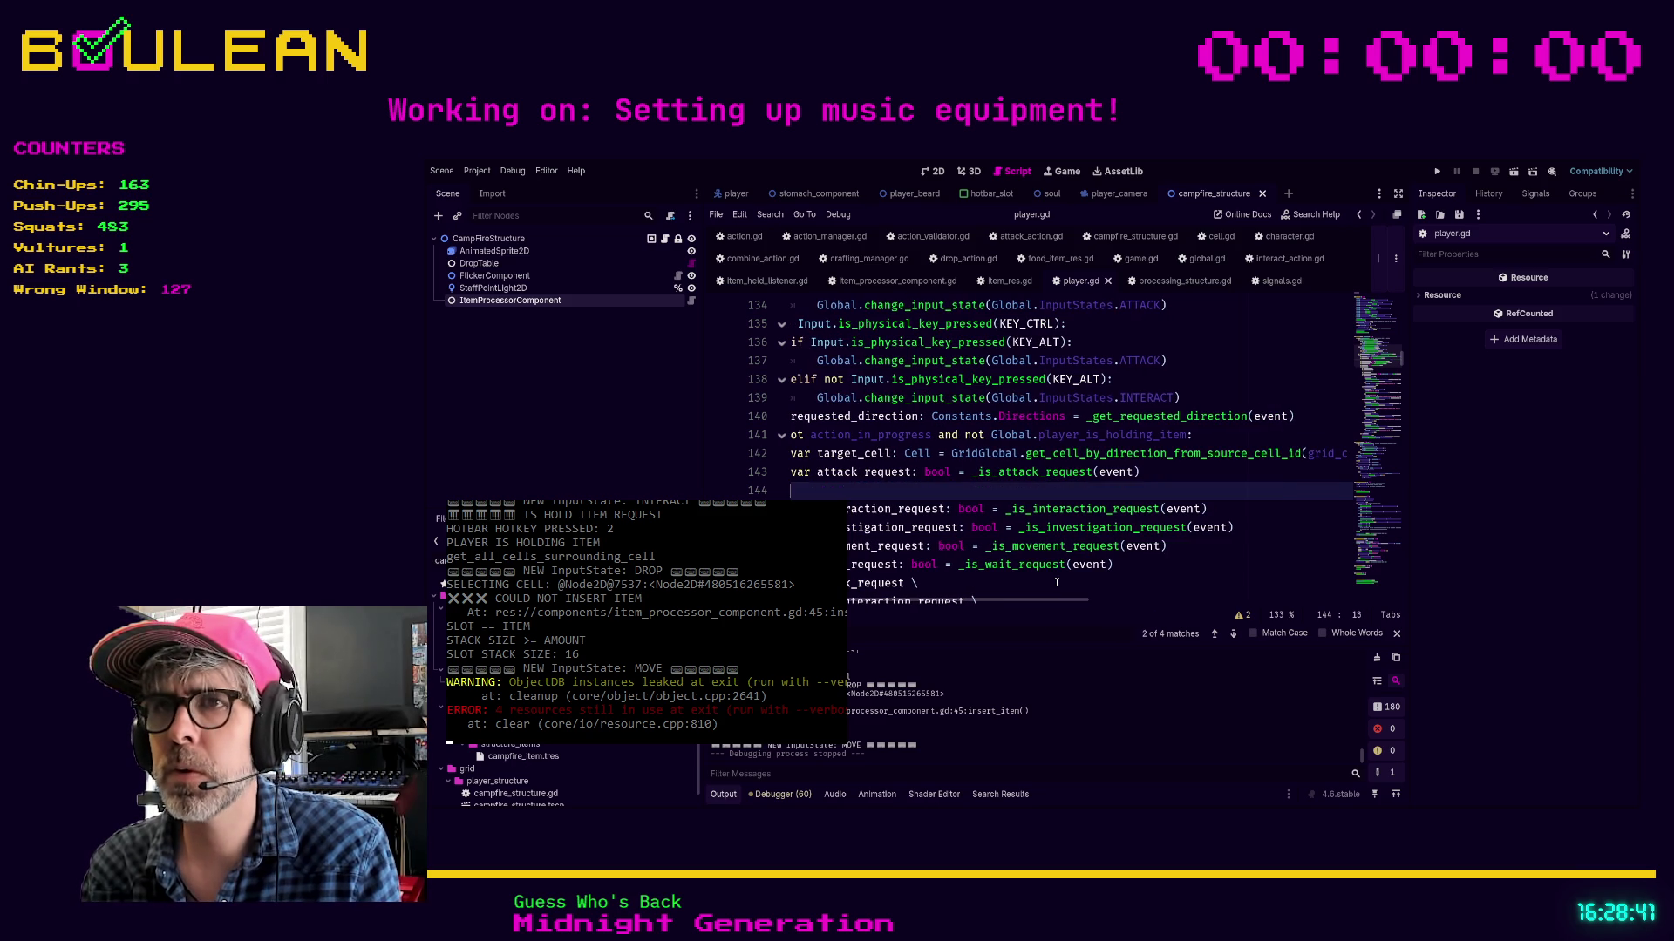
{"action": "key", "text": "BackSpace"}
{"action": "key", "text": "BackSpace"}
{"action": "key", "text": "BackSpace"}
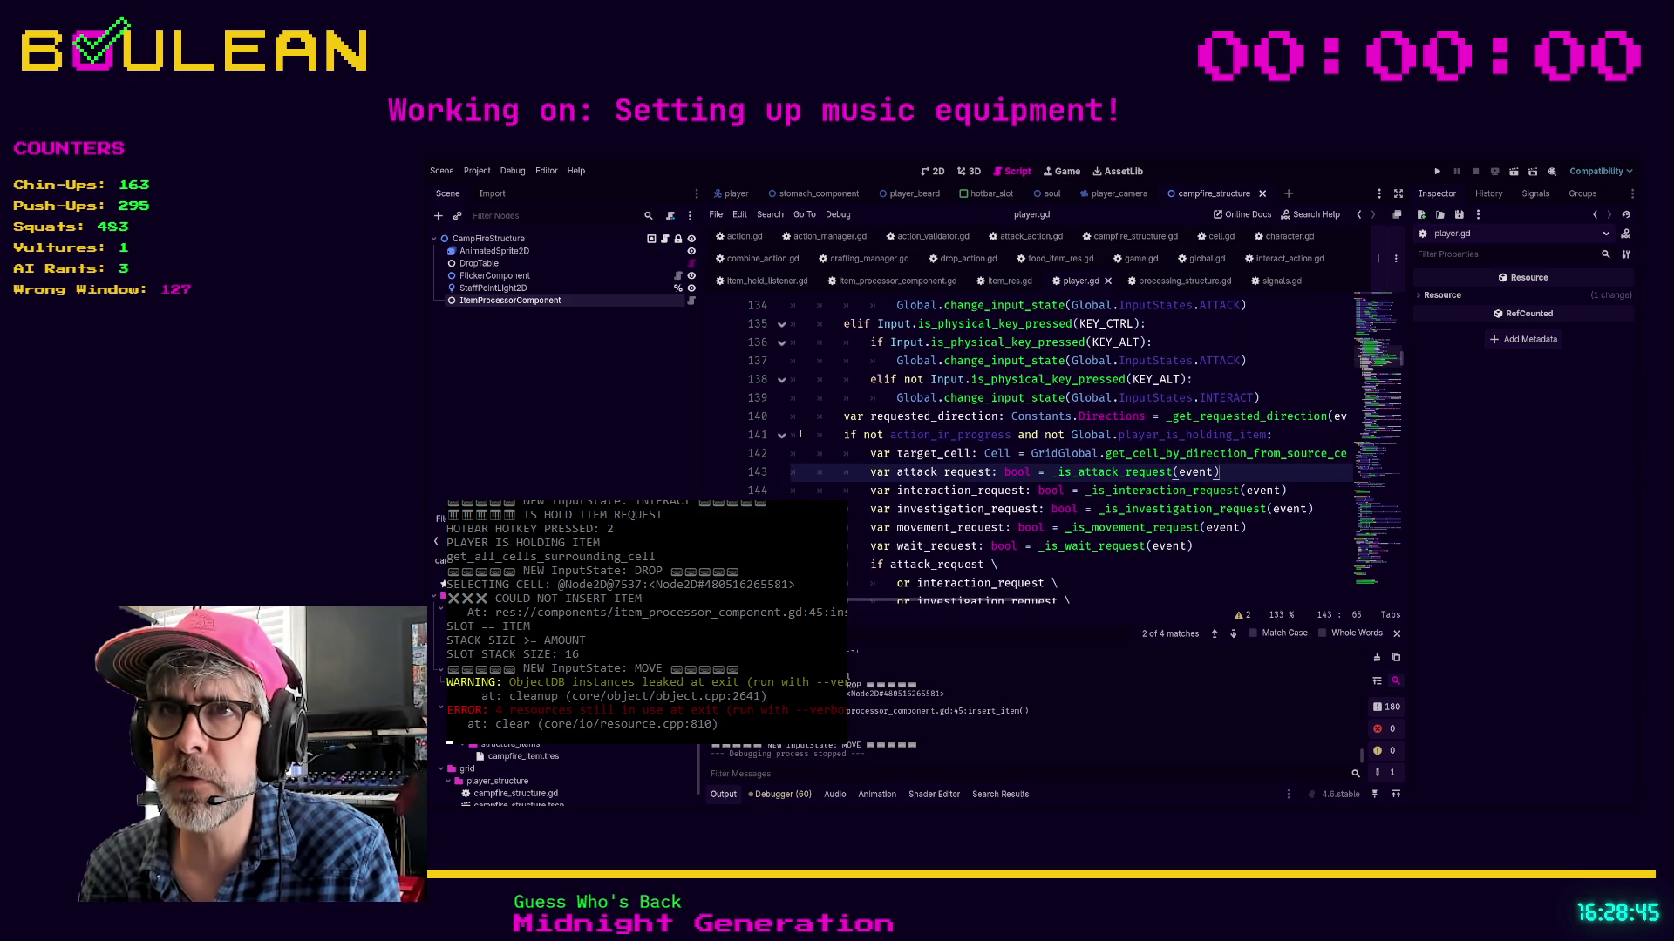
{"action": "left_click", "coordinate": [777, 442]}
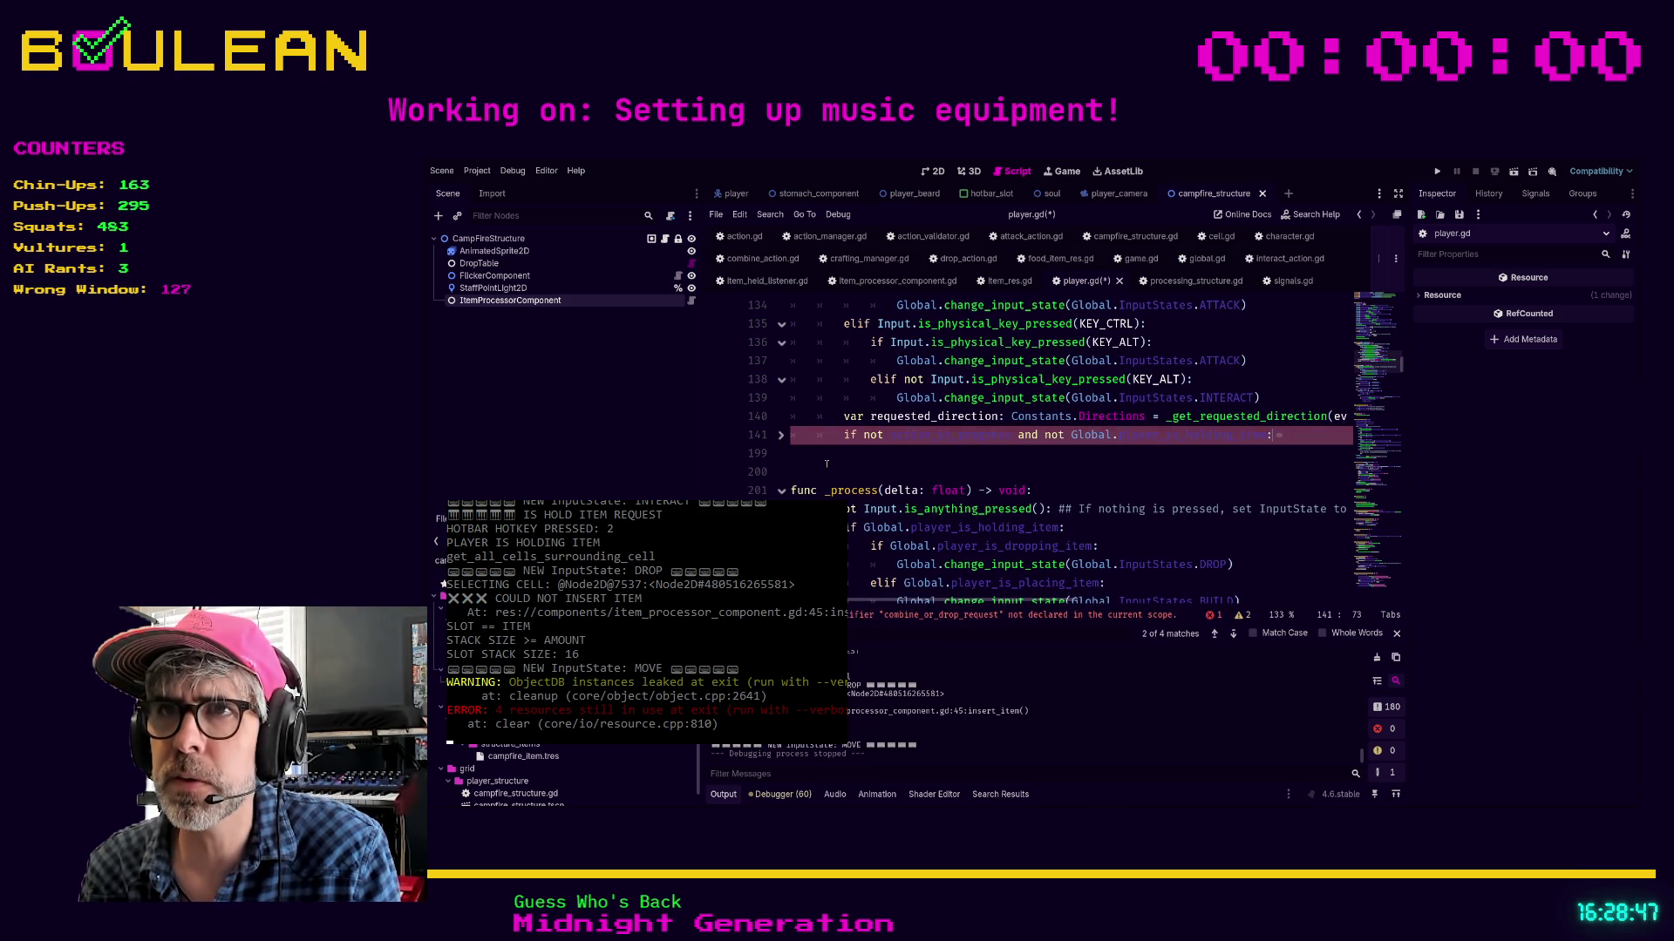
{"action": "left_click", "coordinate": [994, 467]}
Add 'elif not action_in_progress and Global.player_is_holding_item:' on line 199 with the declaration pasted beneath
{"action": "key", "text": "Up"}
{"action": "key", "text": "Tab"}
{"action": "type", "text": "elif "}
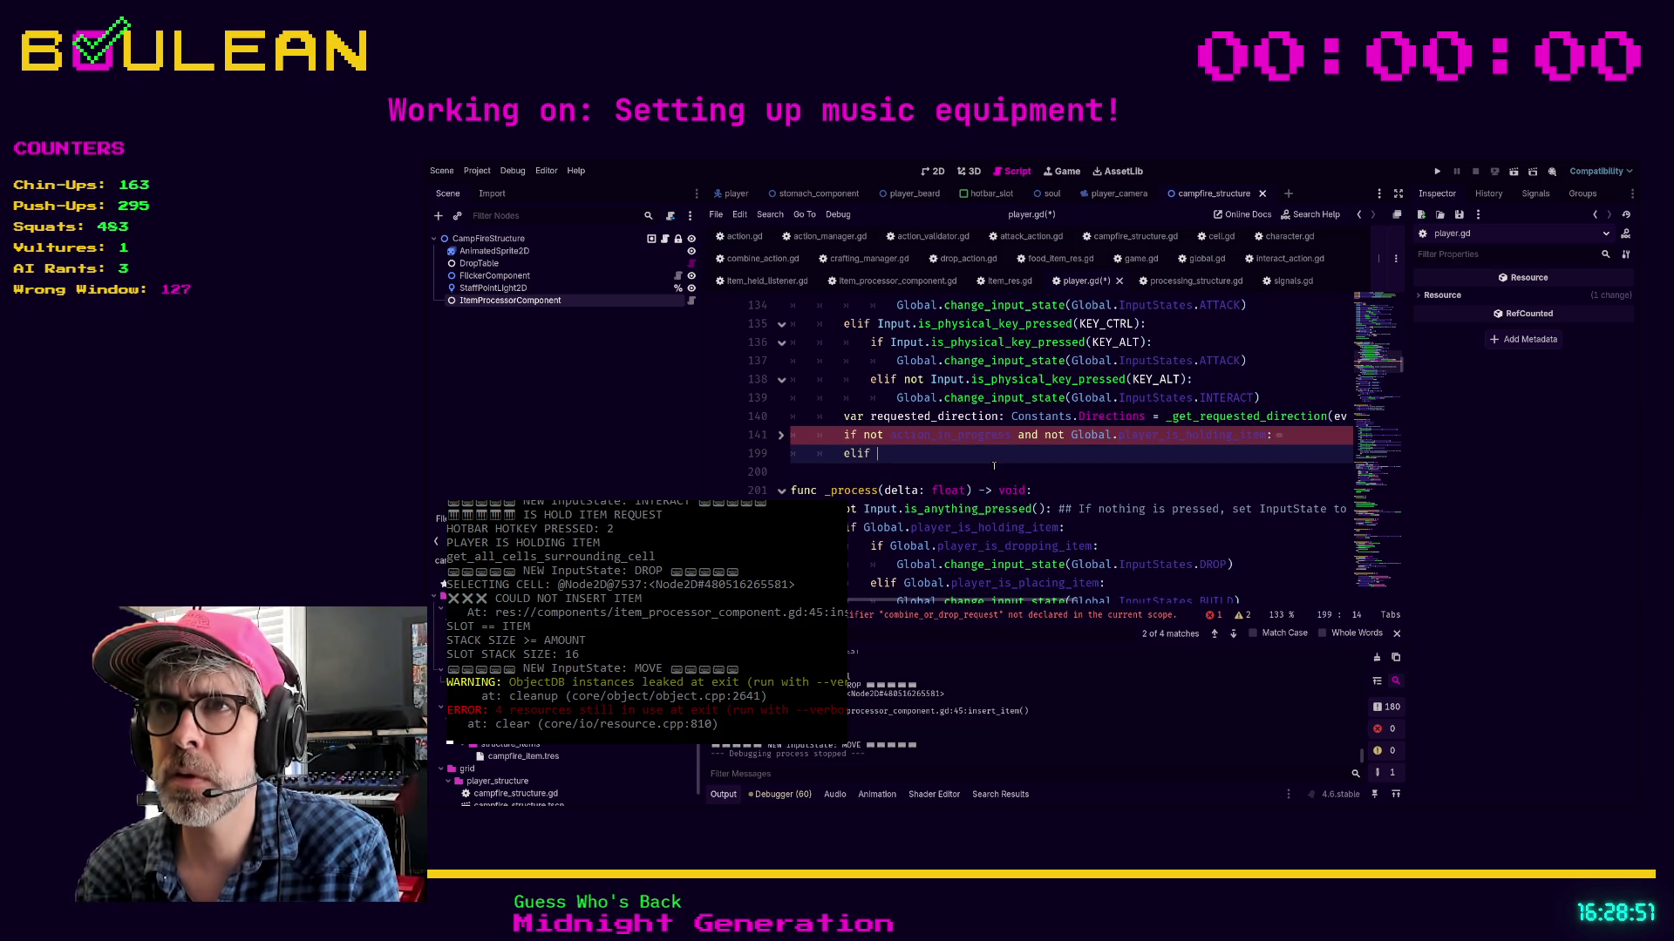
{"action": "type", "text": "not action"}
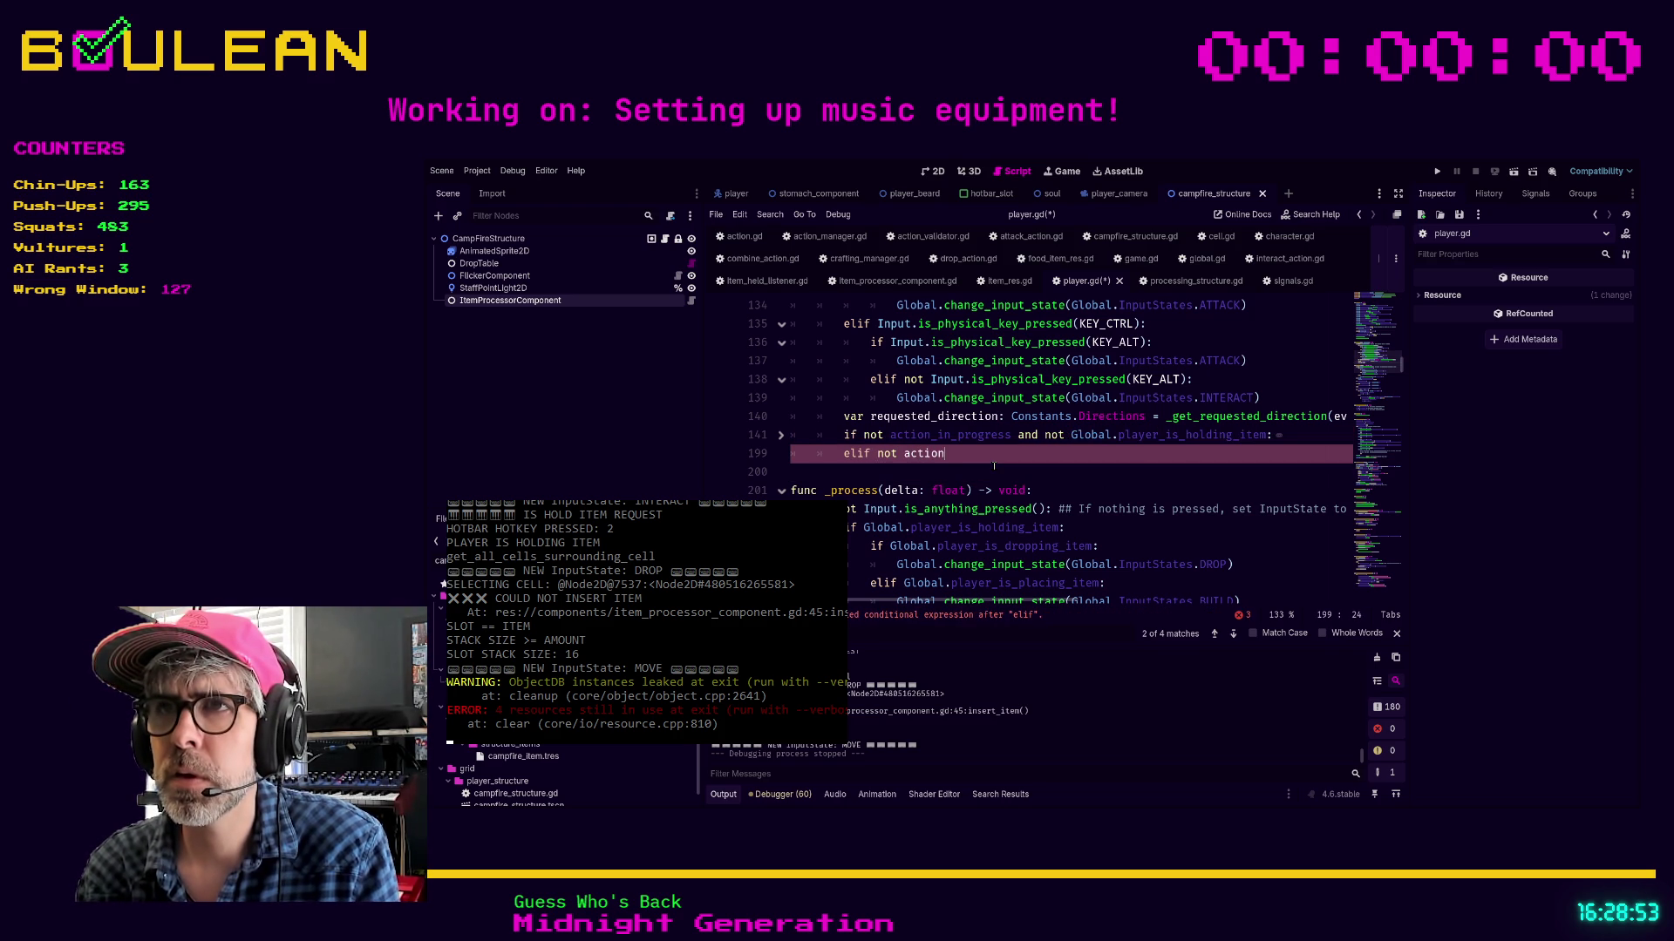
{"action": "type", "text": "_in"}
{"action": "key", "text": "Return"}
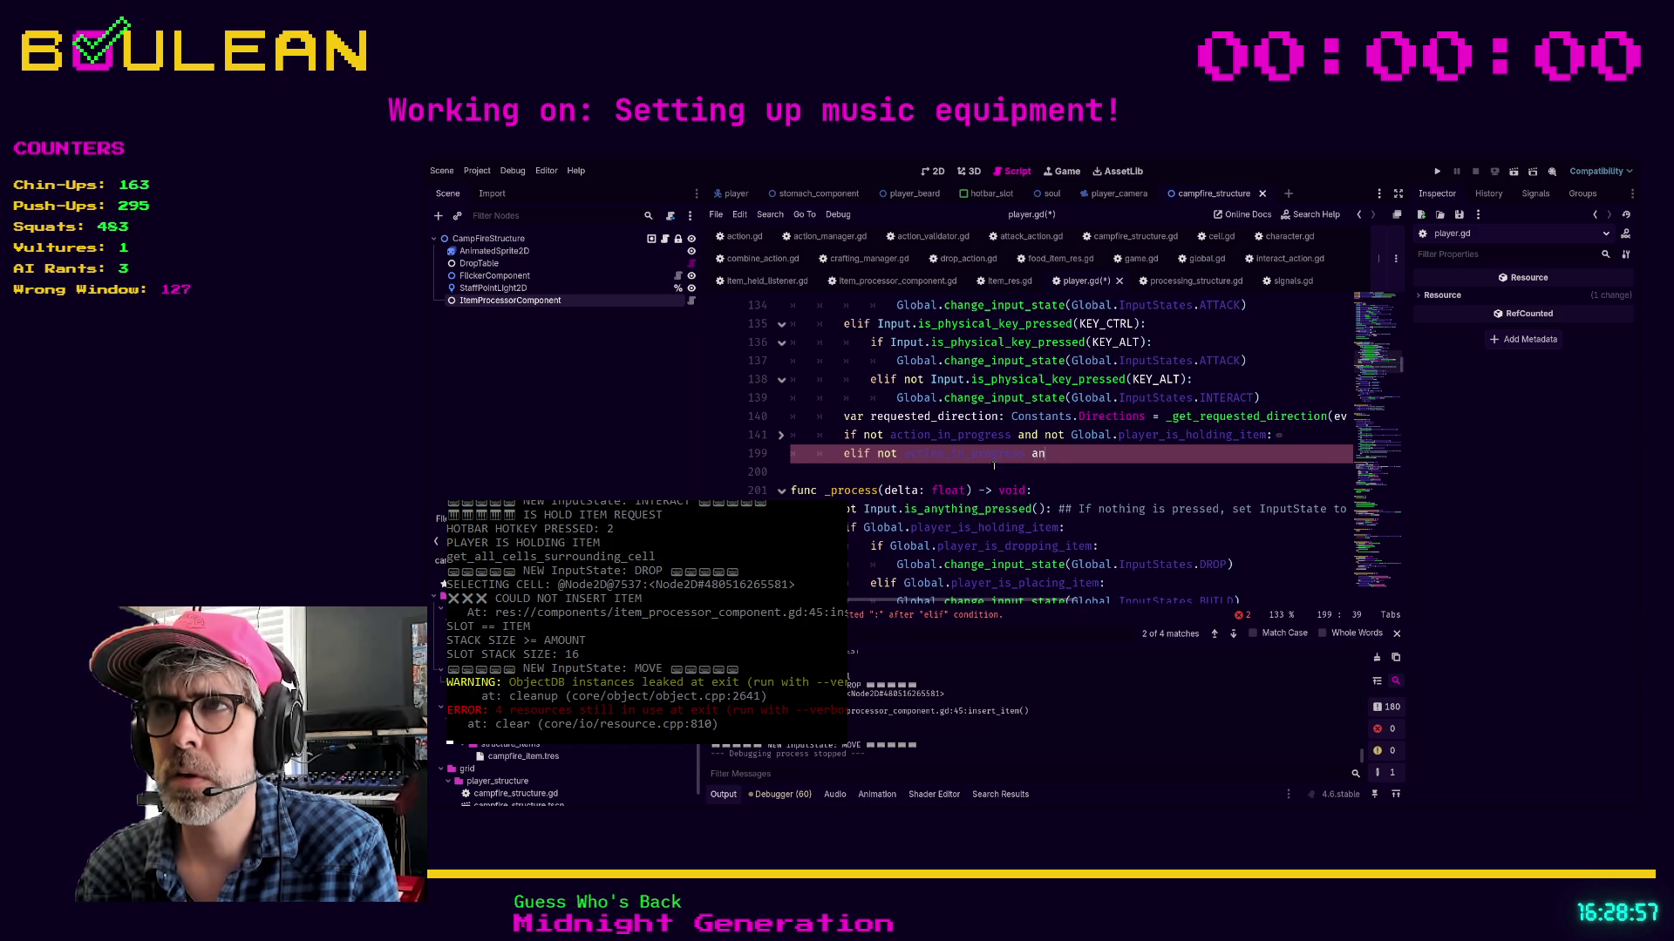
{"action": "type", "text": "d Global.player_i"}
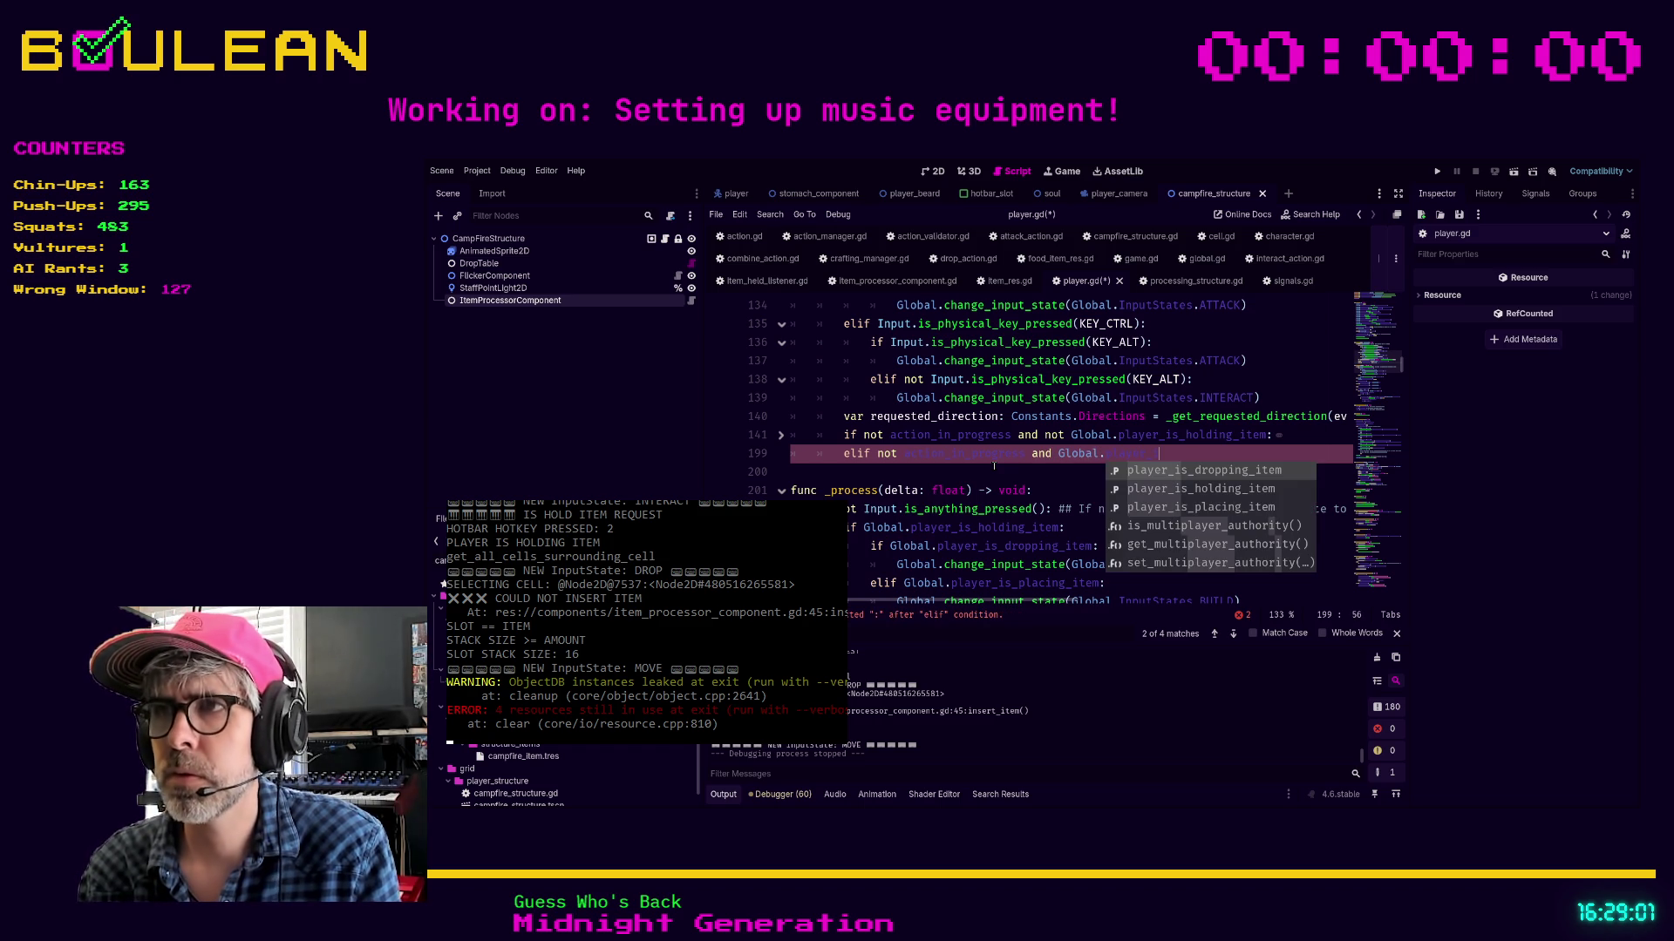
{"action": "key", "text": "Return"}
{"action": "type", "text": ":"}
{"action": "key", "text": "Return"}
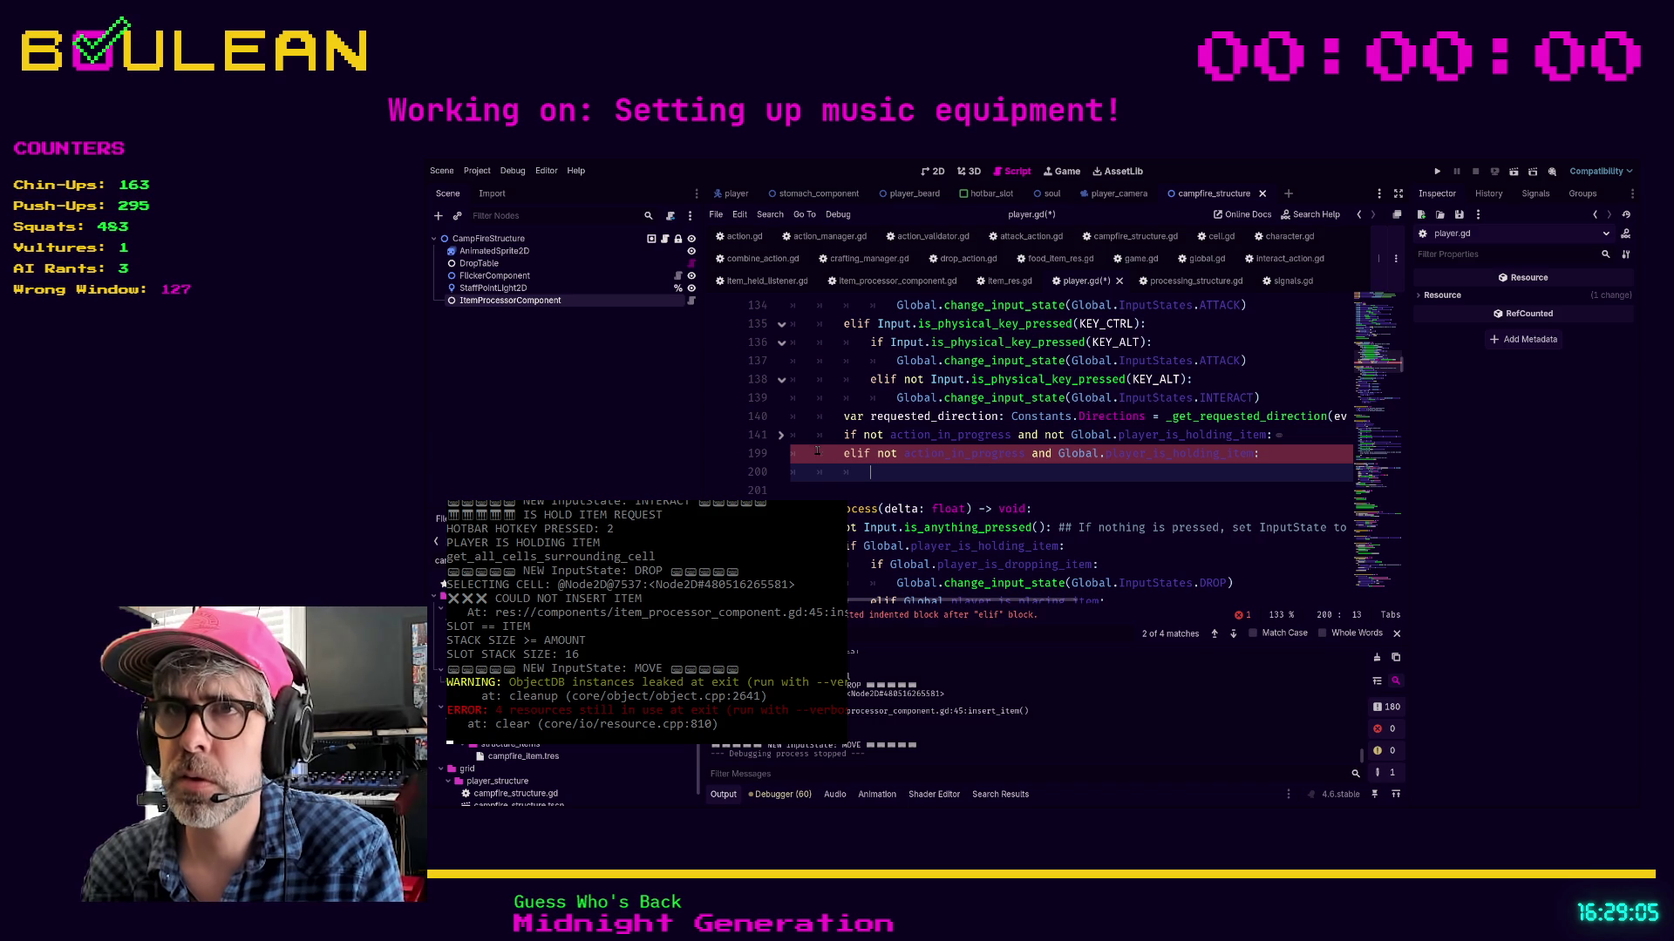
{"action": "type", "text": "var combine_or_drop_request: bool = _is_combine_or_drop_request(event, target_cell)"}
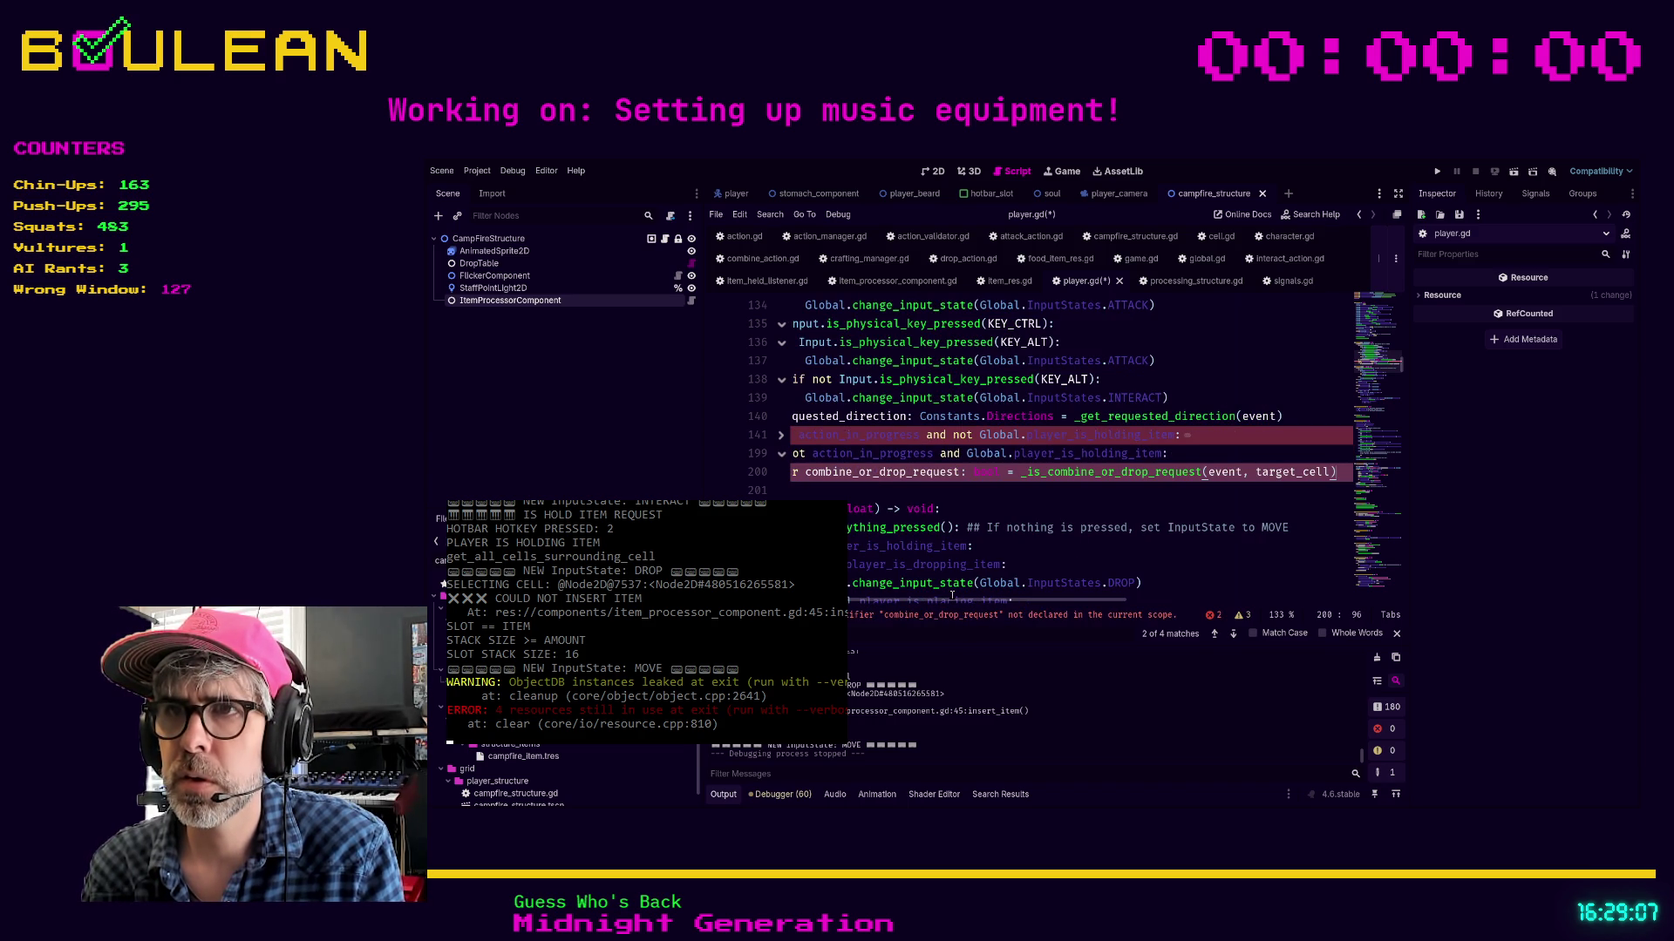
{"action": "left_click_drag", "start_coordinate": [950, 604], "coordinate": [906, 604]}
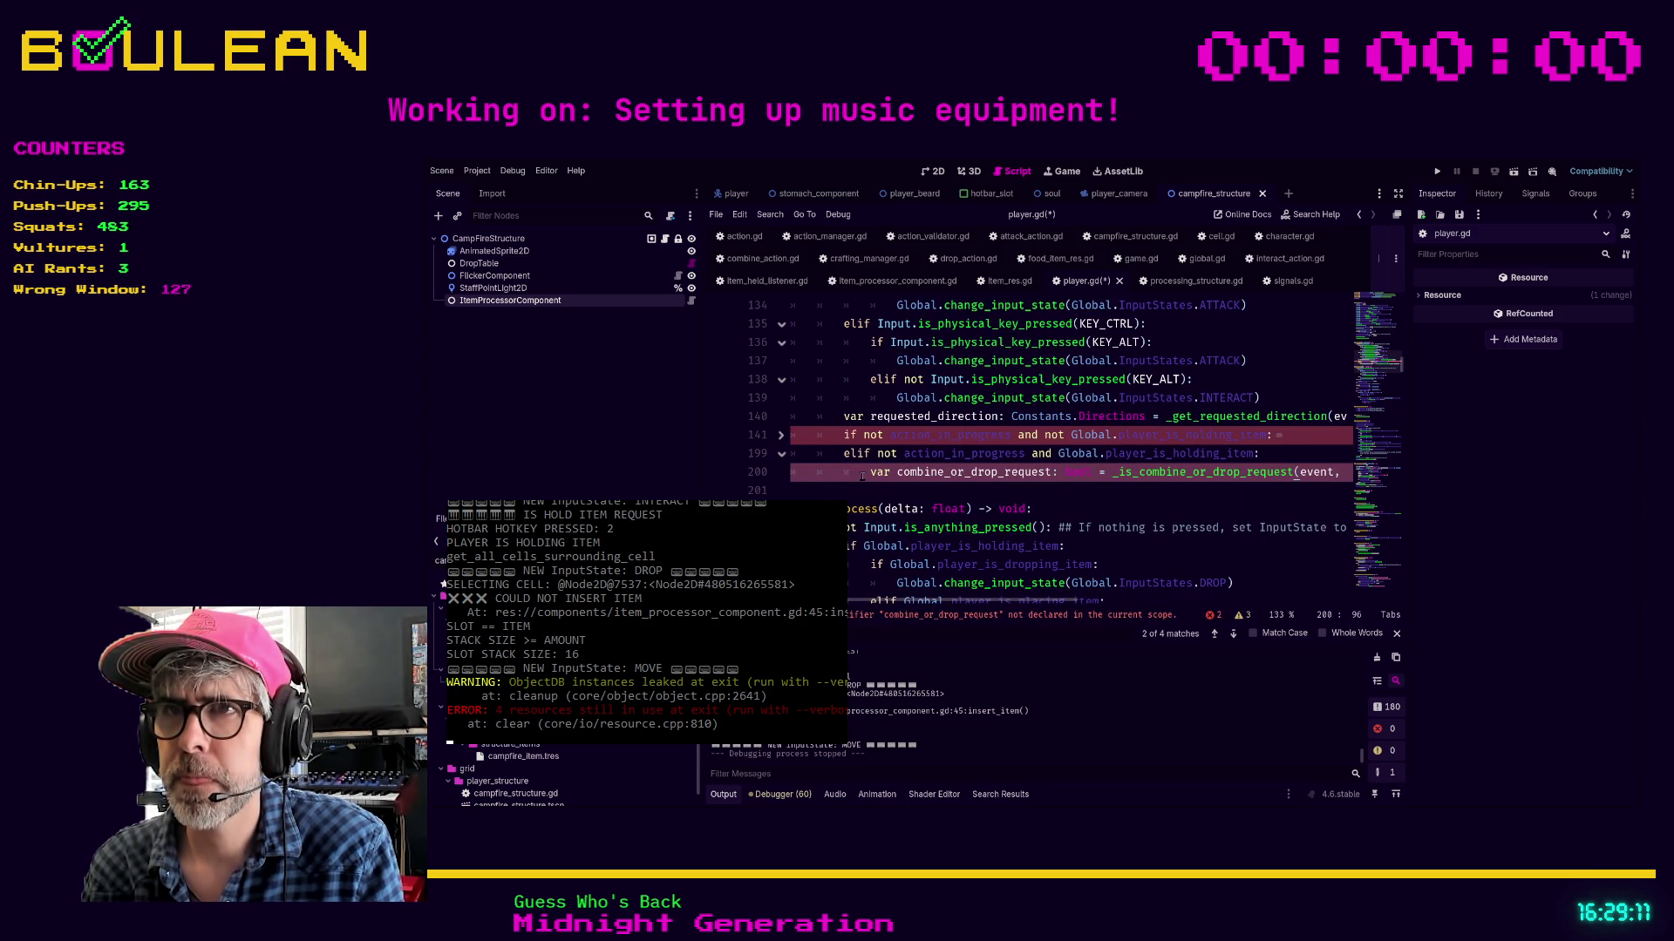
{"action": "left_click", "coordinate": [781, 434]}
{"action": "scroll", "coordinate": [863, 462], "scroll_direction": "down", "scroll_amount": 3}
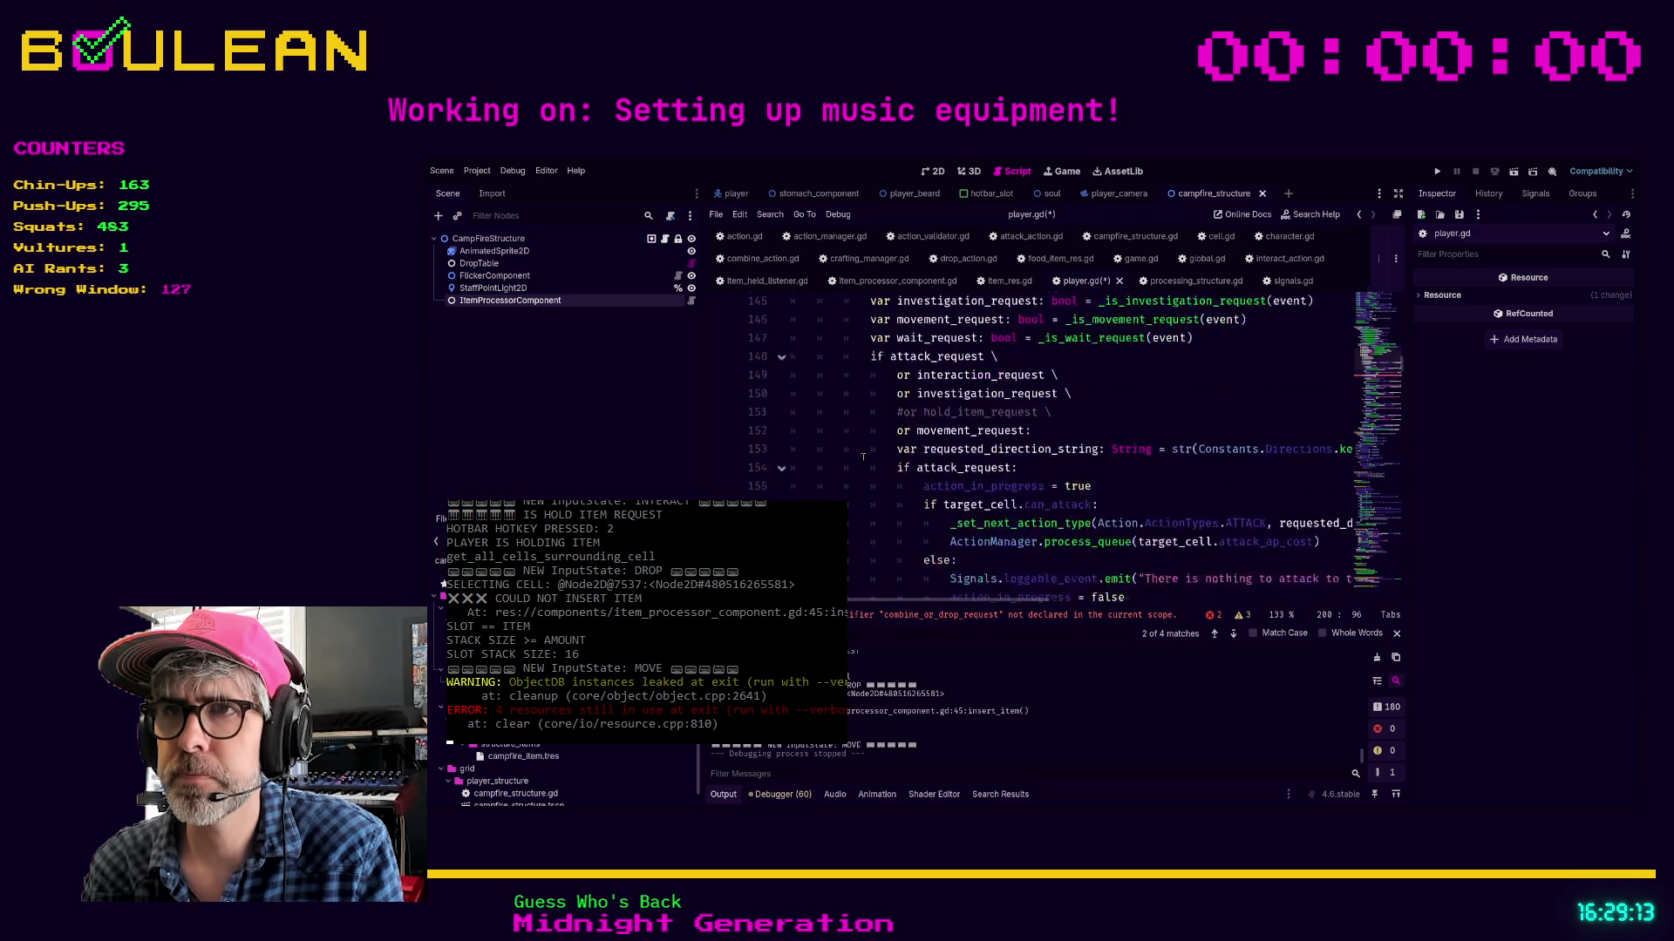
Cut the whole elif combine_or_drop_request branch, including its drop-item lines, from the input handler
{"action": "scroll", "coordinate": [863, 457], "scroll_direction": "down", "scroll_amount": 3}
{"action": "scroll", "coordinate": [908, 457], "scroll_direction": "down", "scroll_amount": 1}
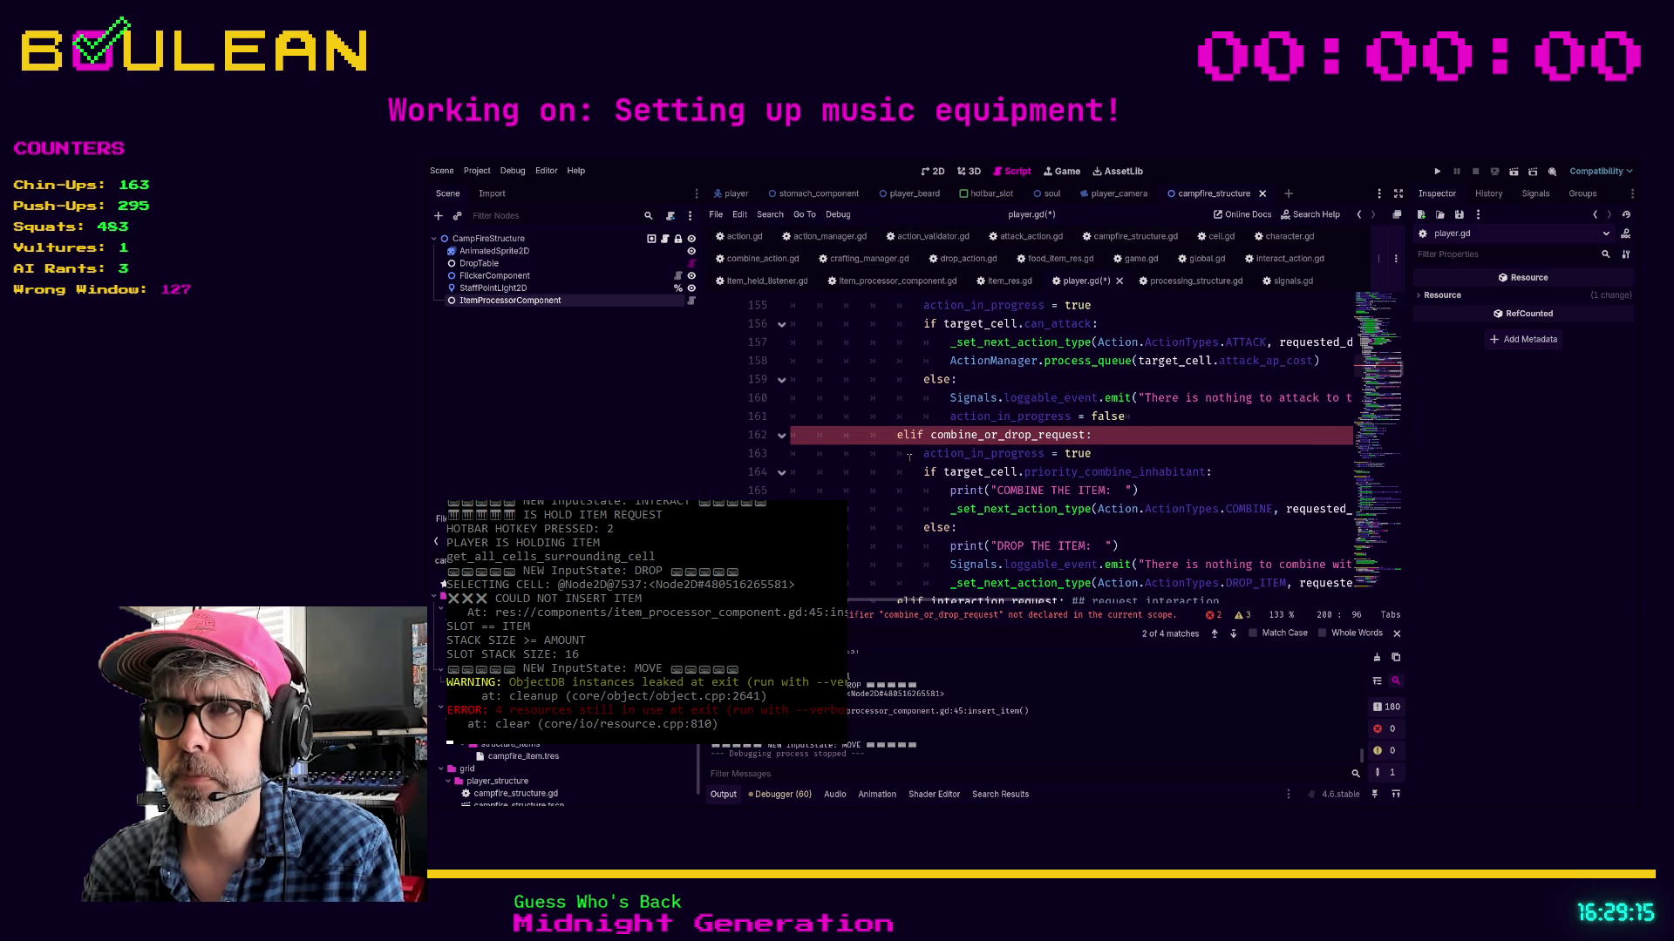
{"action": "triple_click", "coordinate": [982, 509]}
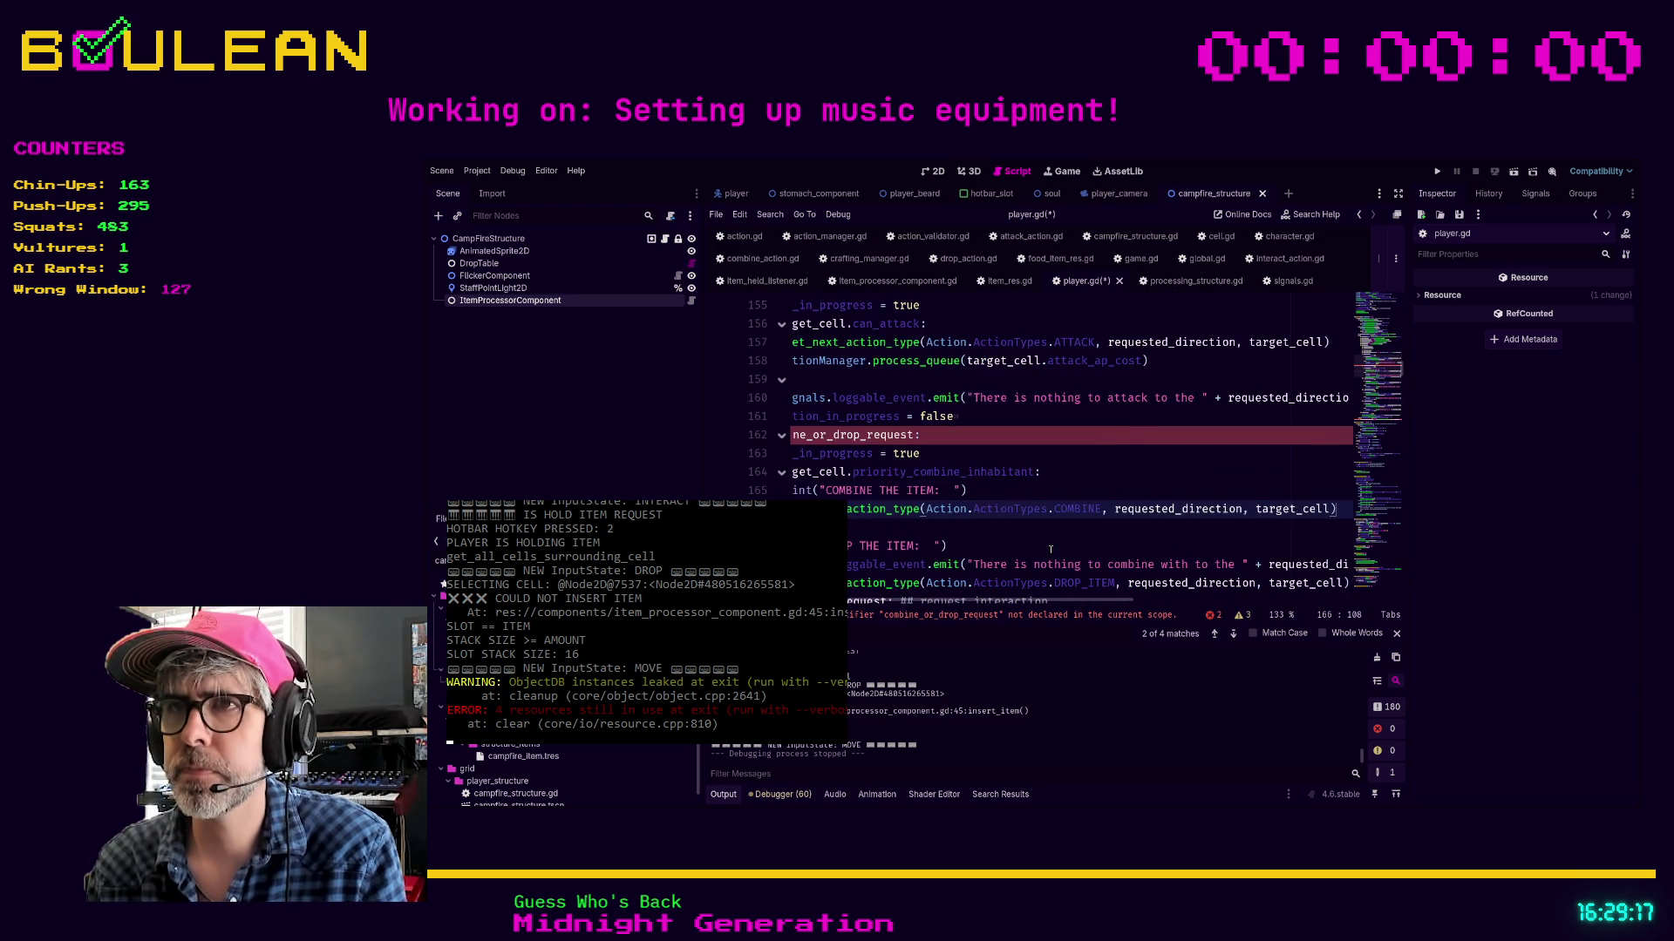
{"action": "key", "text": "shift+Up"}
{"action": "key", "text": "shift+Up"}
{"action": "key", "text": "shift+Up"}
{"action": "key", "text": "BackSpace"}
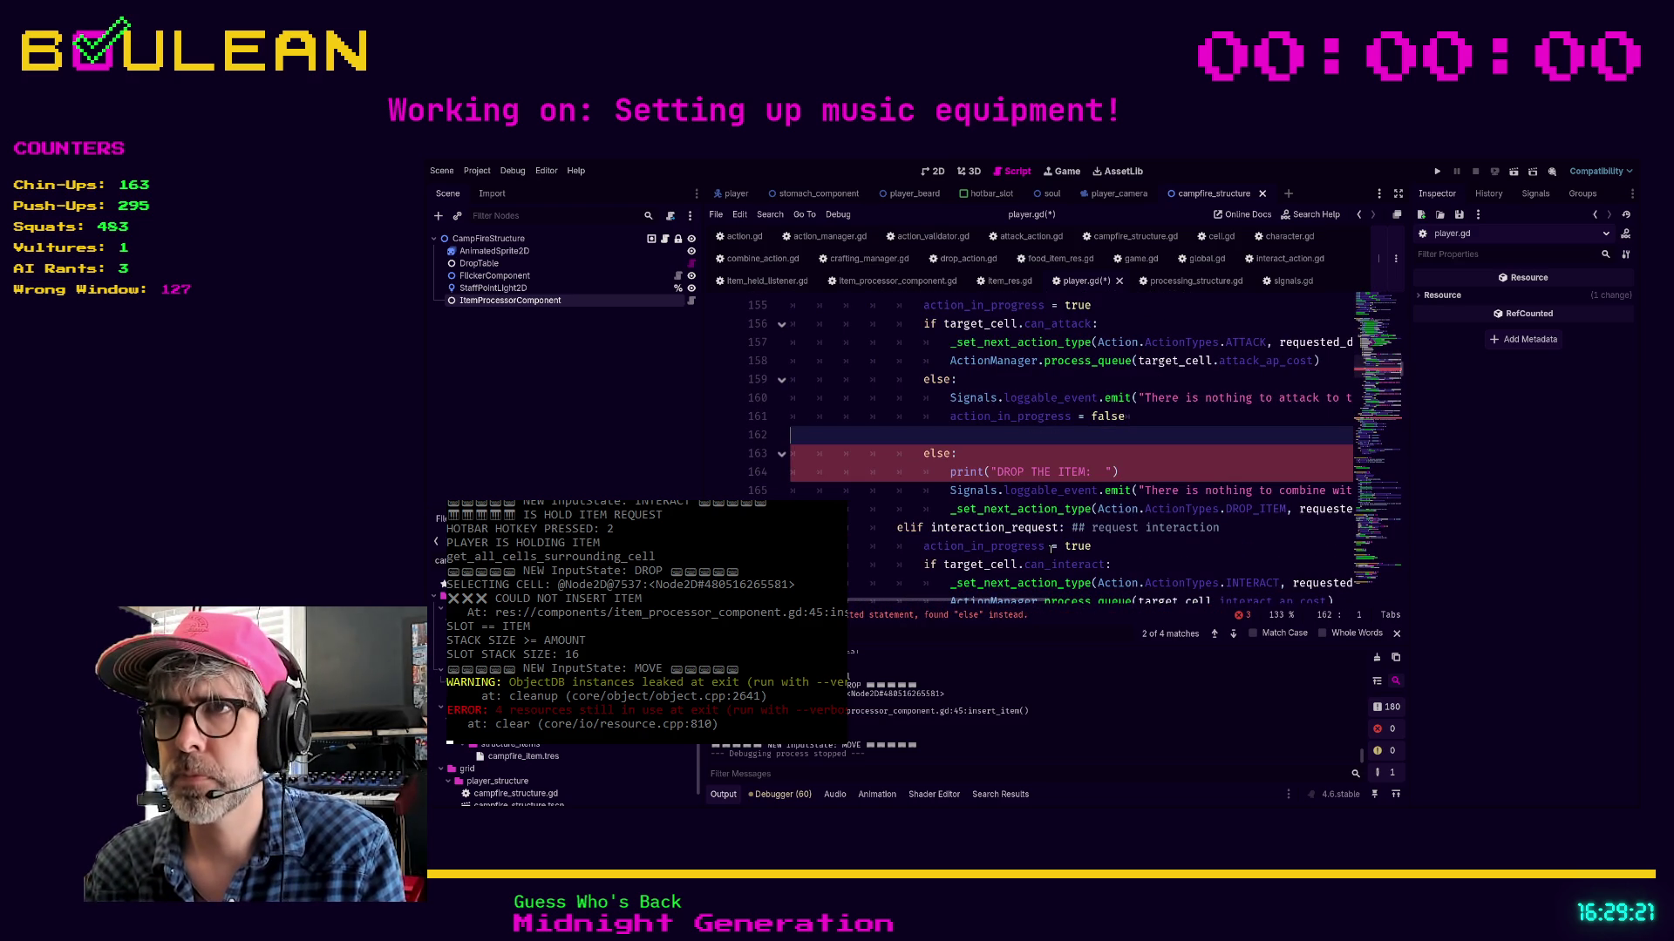
{"action": "key", "text": "ctrl+z"}
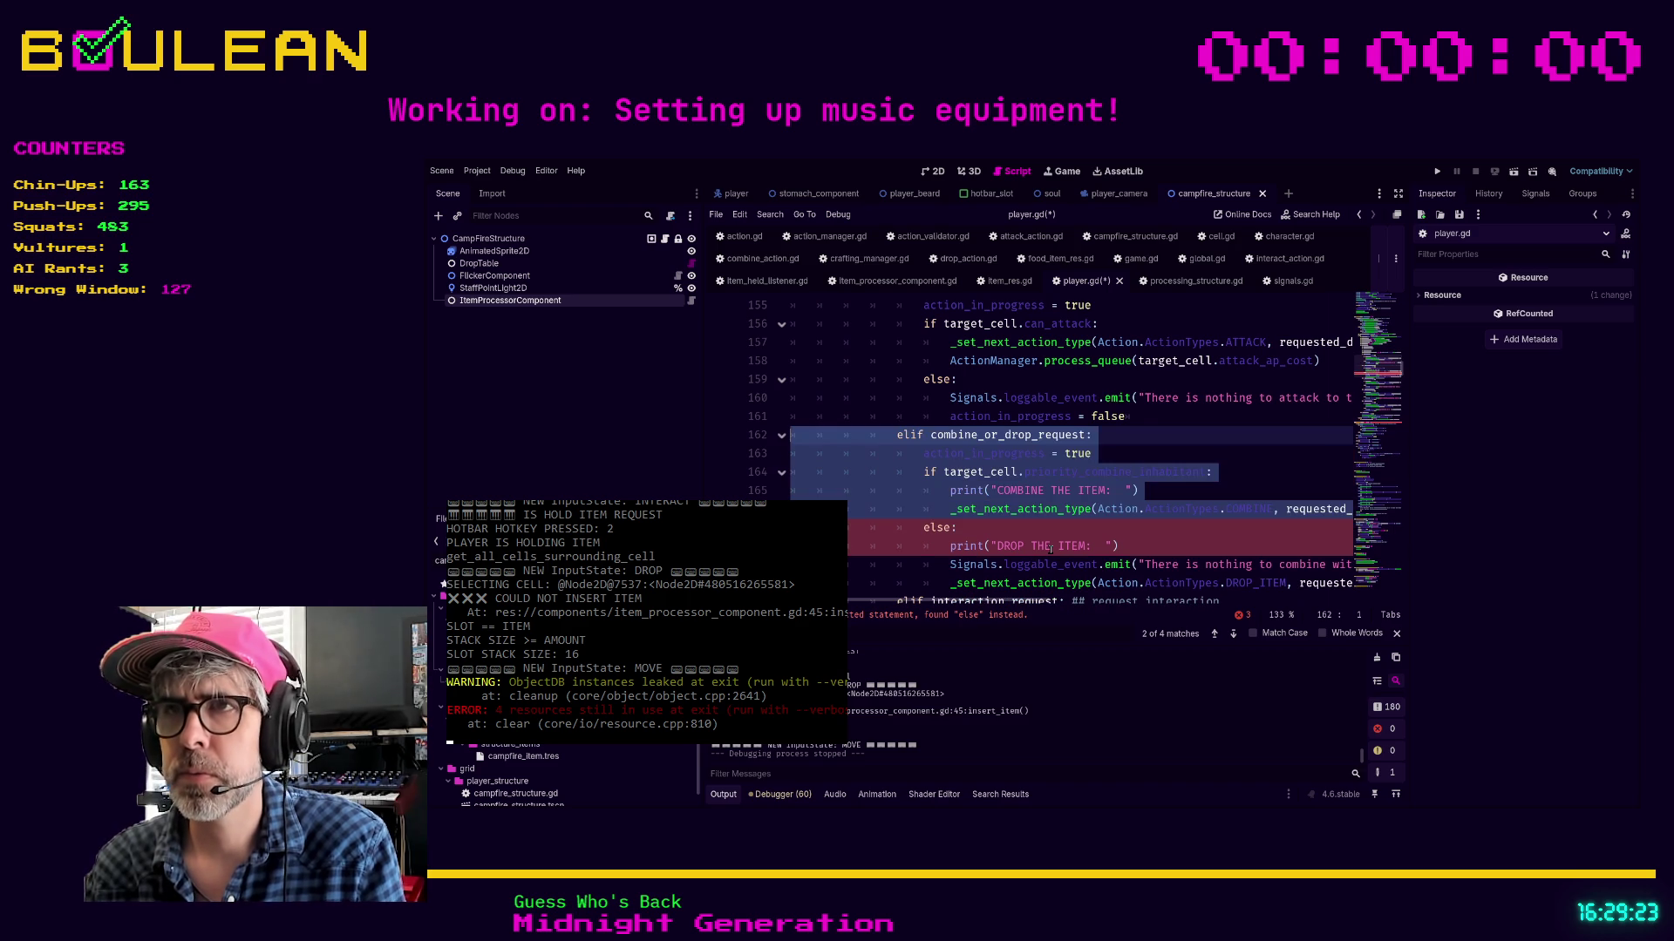
{"action": "left_click", "coordinate": [989, 583]}
{"action": "scroll", "coordinate": [1004, 567], "scroll_direction": "down", "scroll_amount": 1}
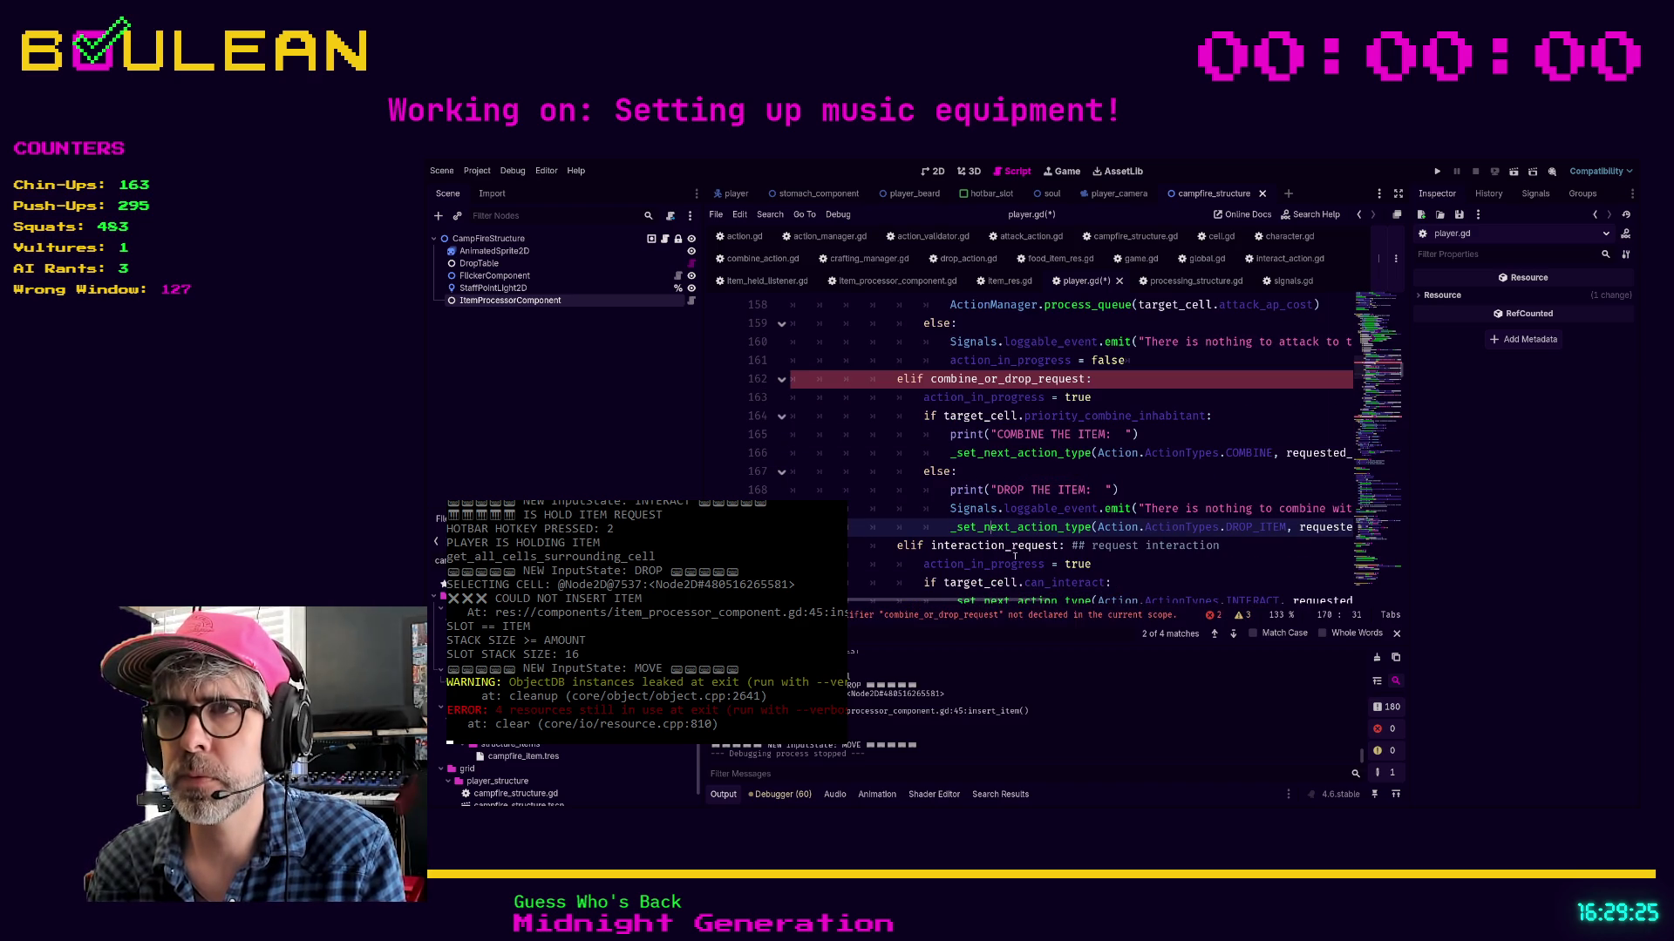
{"action": "key", "text": "Down"}
{"action": "key", "text": "Home"}
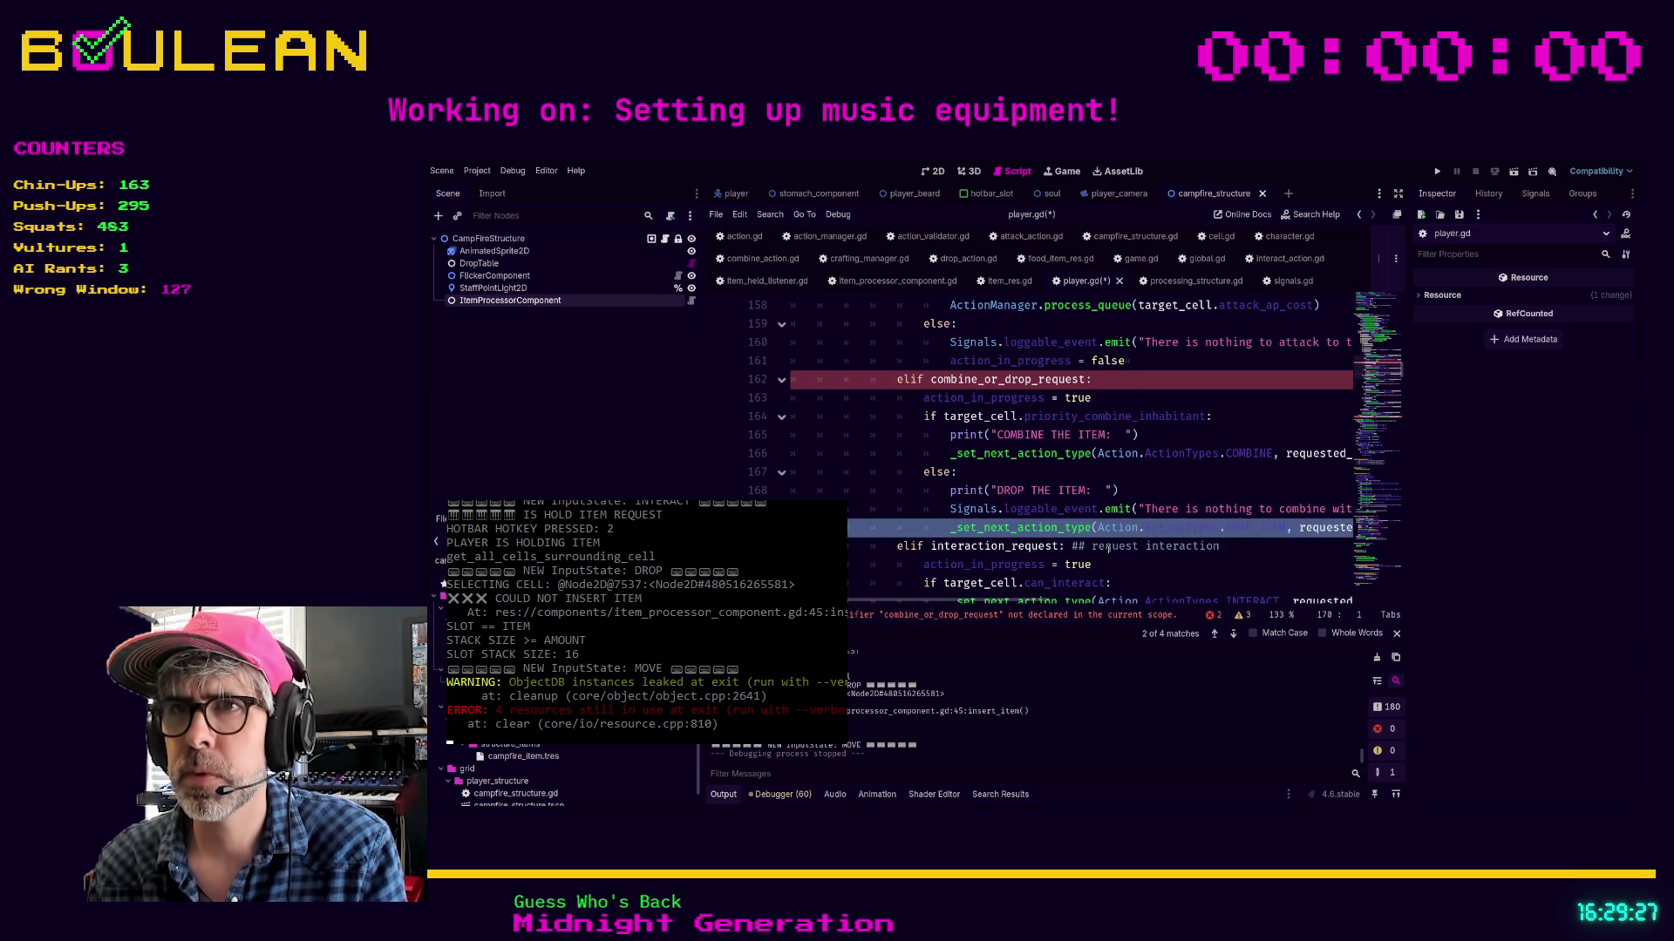
{"action": "key", "text": "shift+Up"}
{"action": "key", "text": "shift+Up"}
{"action": "key", "text": "shift+Up"}
{"action": "key", "text": "shift+Up"}
{"action": "key", "text": "shift+Up"}
{"action": "key", "text": "shift+Up"}
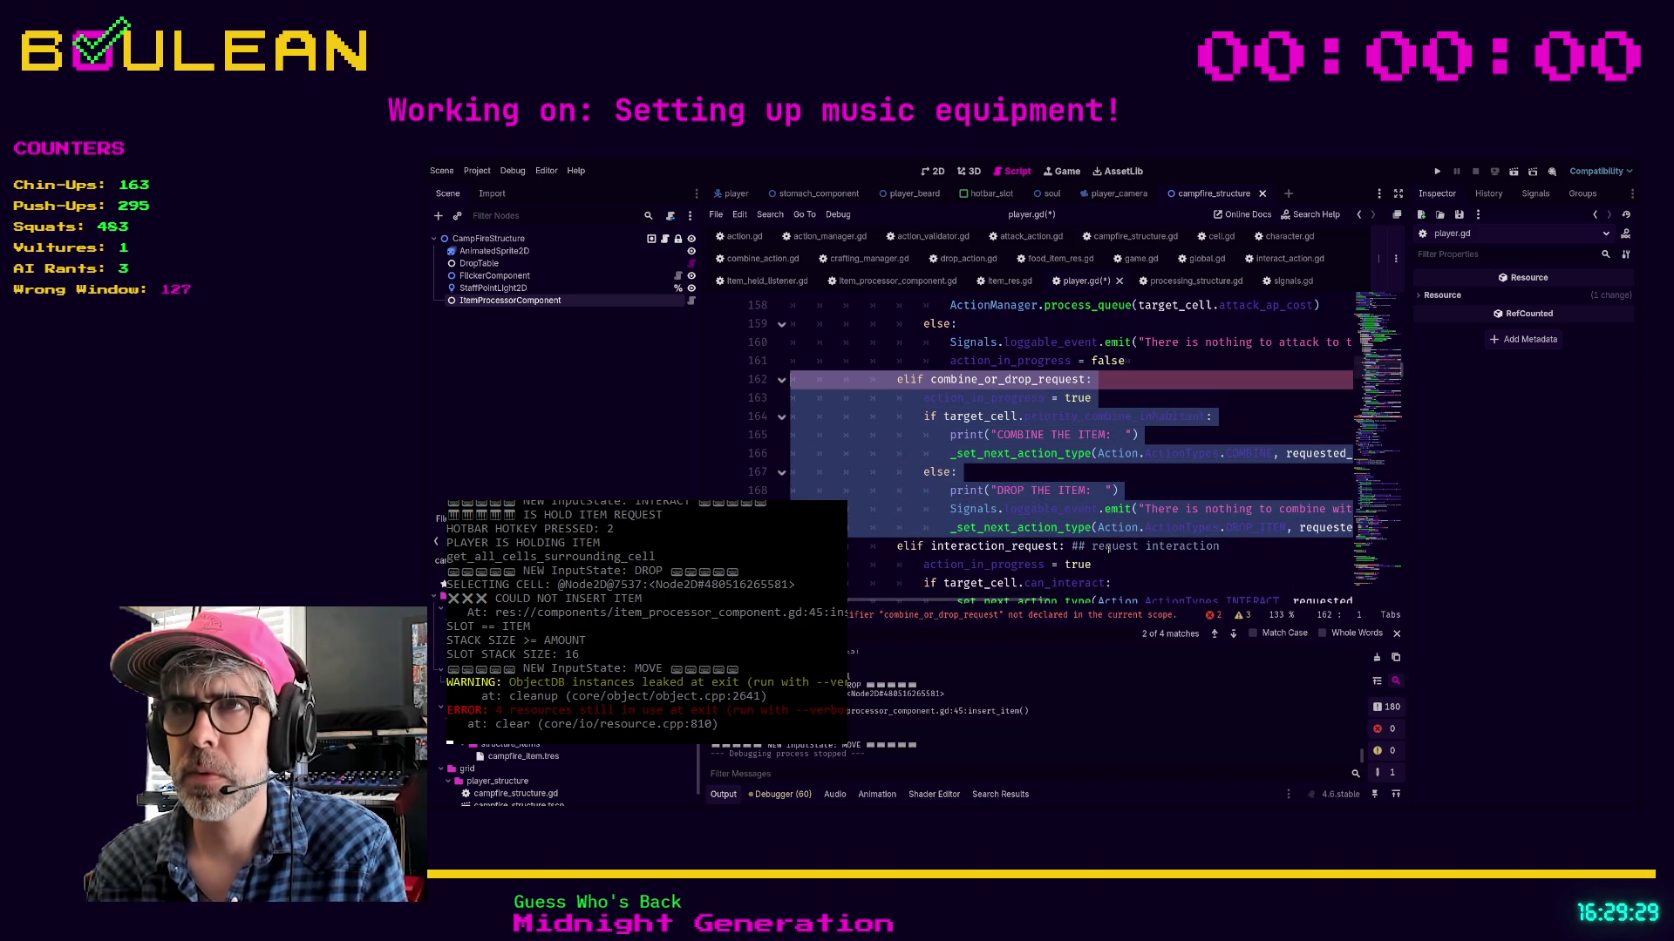
{"action": "key", "text": "BackSpace"}
{"action": "key", "text": "BackSpace"}
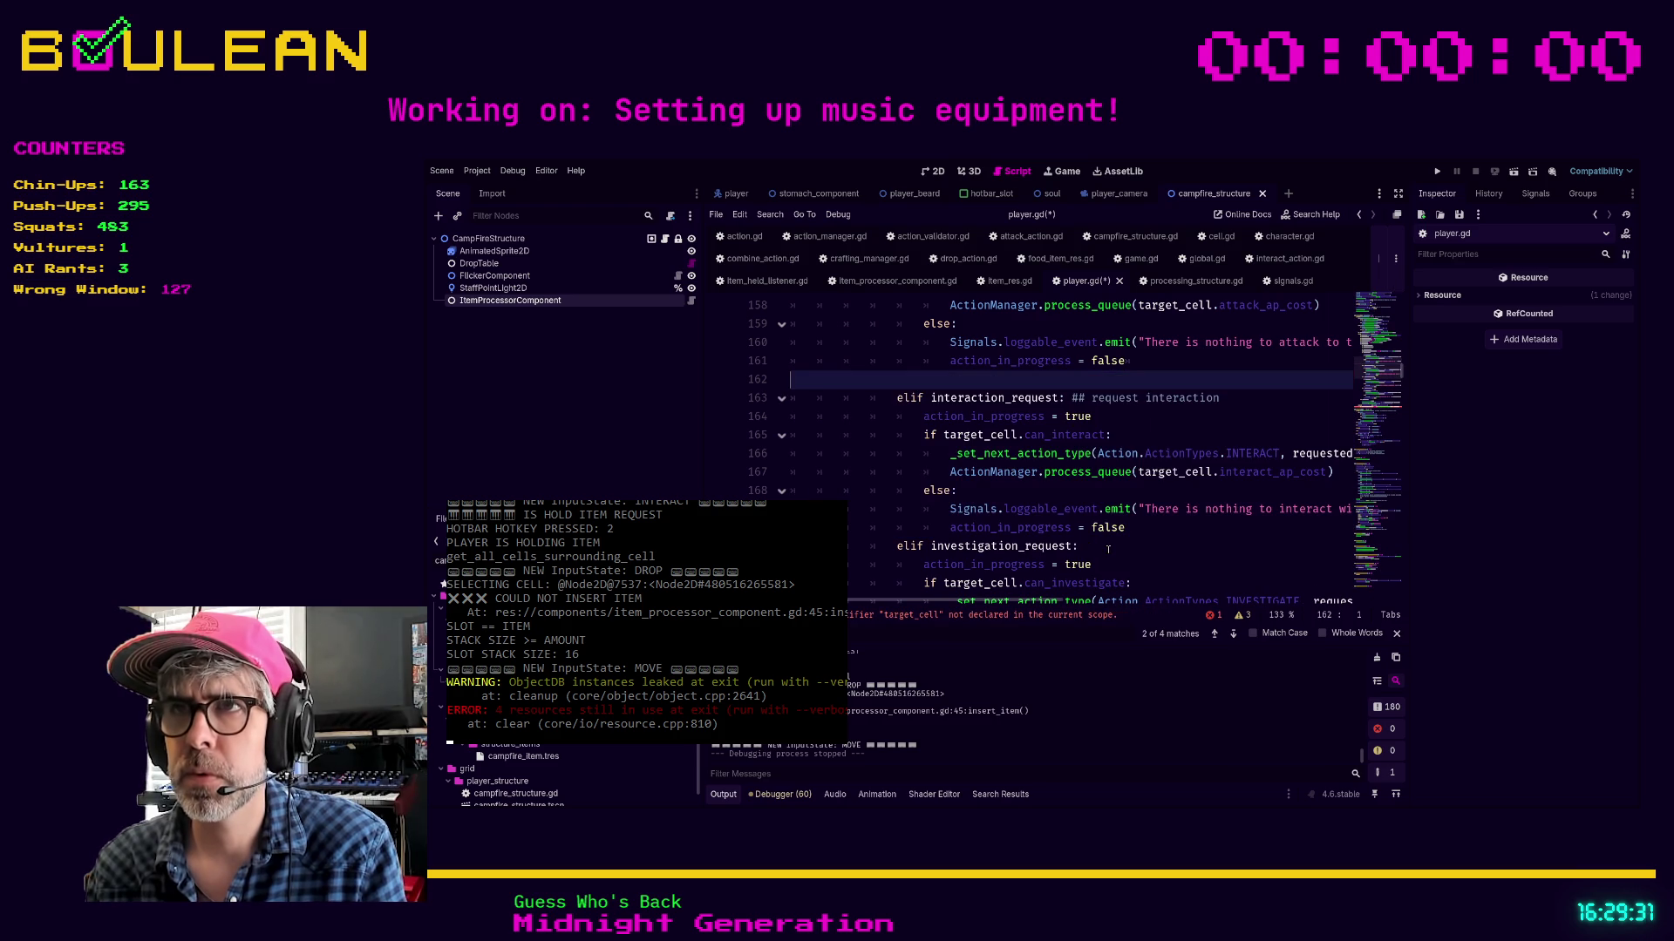
Paste the combine/drop branch into the holding-item branch and outdent it one level
{"action": "scroll", "coordinate": [988, 455], "scroll_direction": "down", "scroll_amount": 9}
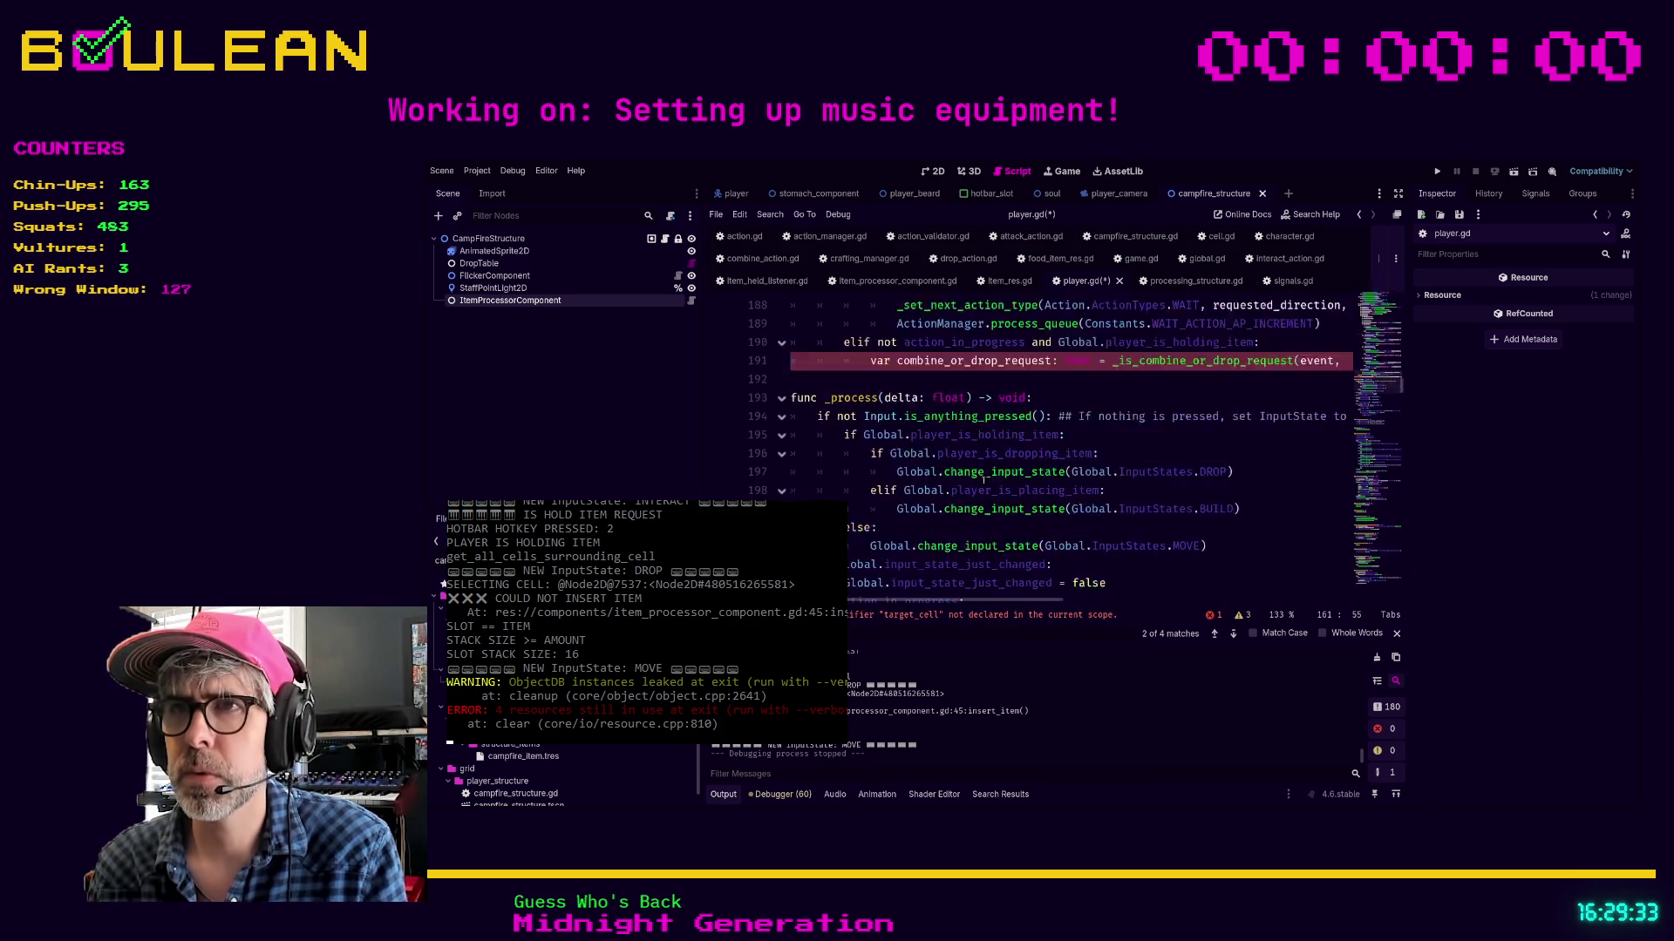
{"action": "left_click", "coordinate": [915, 449]}
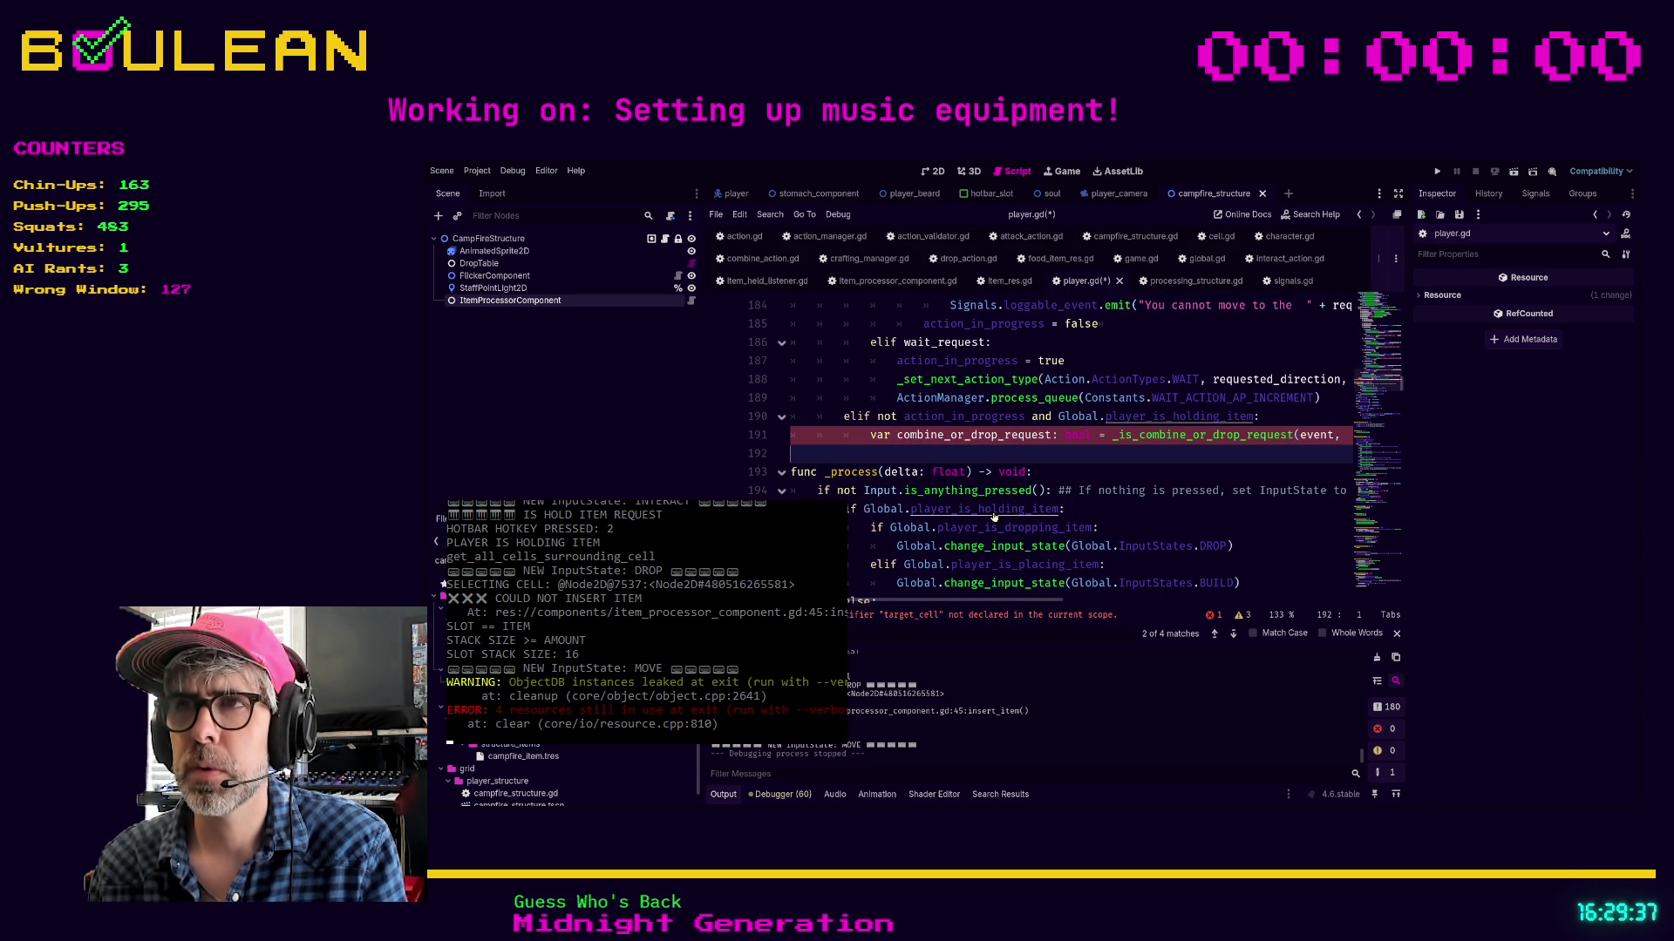
{"action": "key", "text": "ctrl+v"}
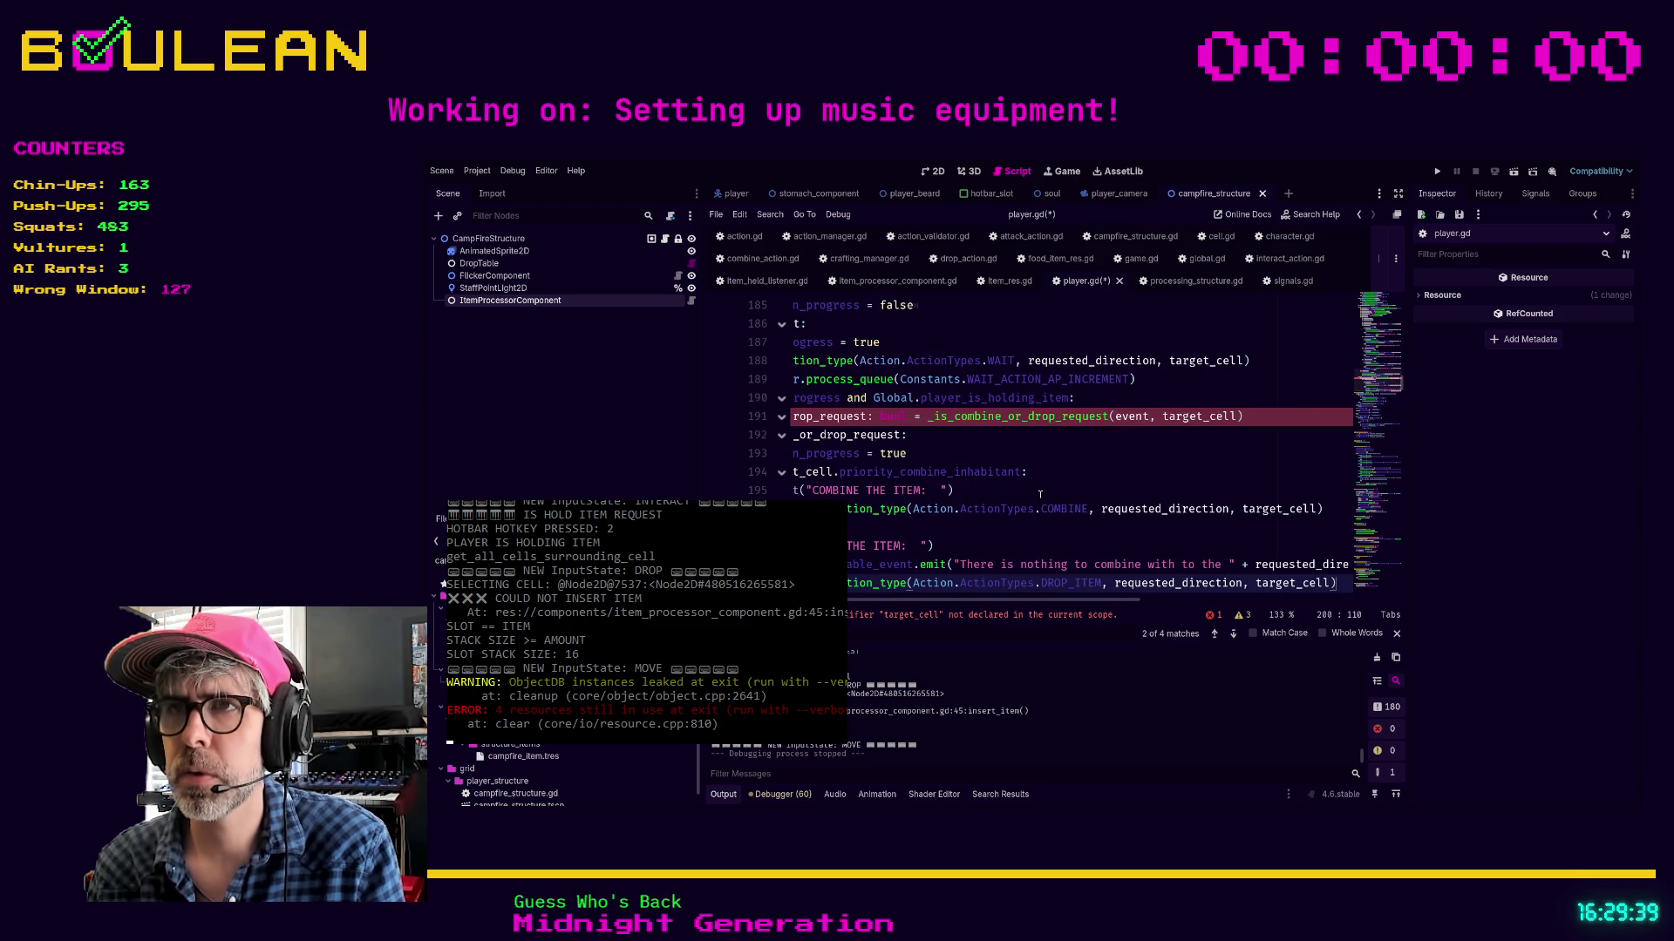
{"action": "scroll", "coordinate": [905, 459], "scroll_direction": "left", "scroll_amount": 5}
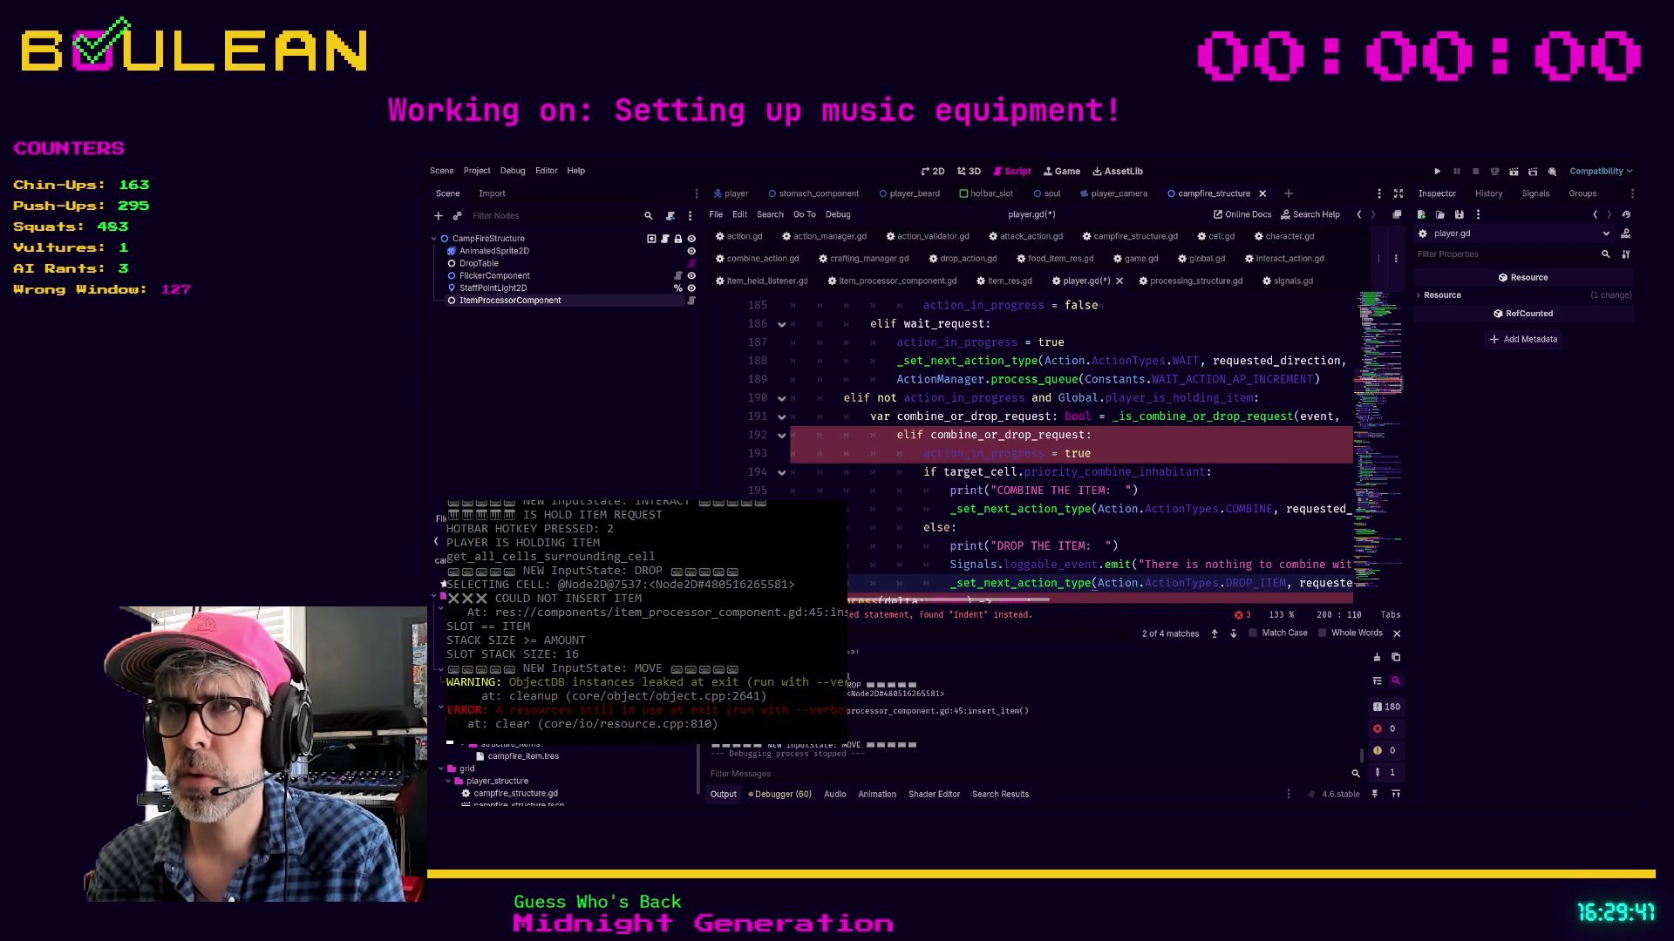
{"action": "left_click", "coordinate": [1125, 458]}
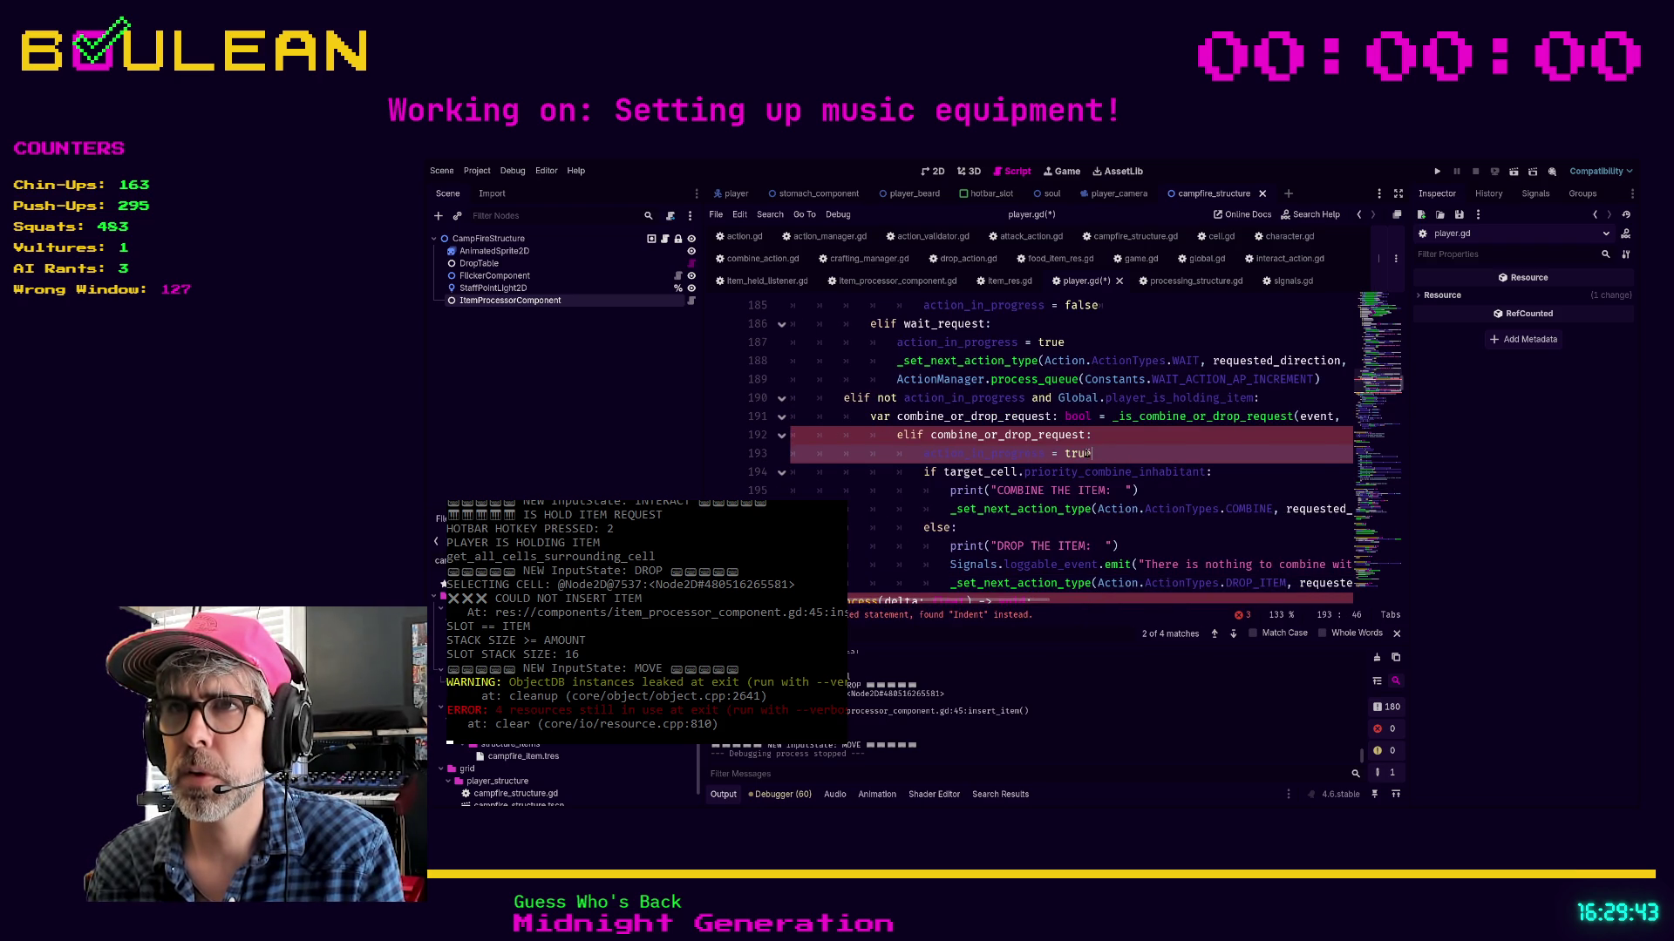
{"action": "scroll", "coordinate": [1089, 453], "scroll_direction": "down", "scroll_amount": 2}
{"action": "left_click", "coordinate": [1166, 472]}
{"action": "key", "text": "End"}
{"action": "key", "text": "shift+Home"}
{"action": "key", "text": "shift+Up"}
{"action": "key", "text": "shift+Up"}
{"action": "key", "text": "shift+Up"}
{"action": "key", "text": "shift+Up"}
{"action": "key", "text": "shift+Up"}
{"action": "key", "text": "shift+Up"}
{"action": "key", "text": "shift+Tab"}
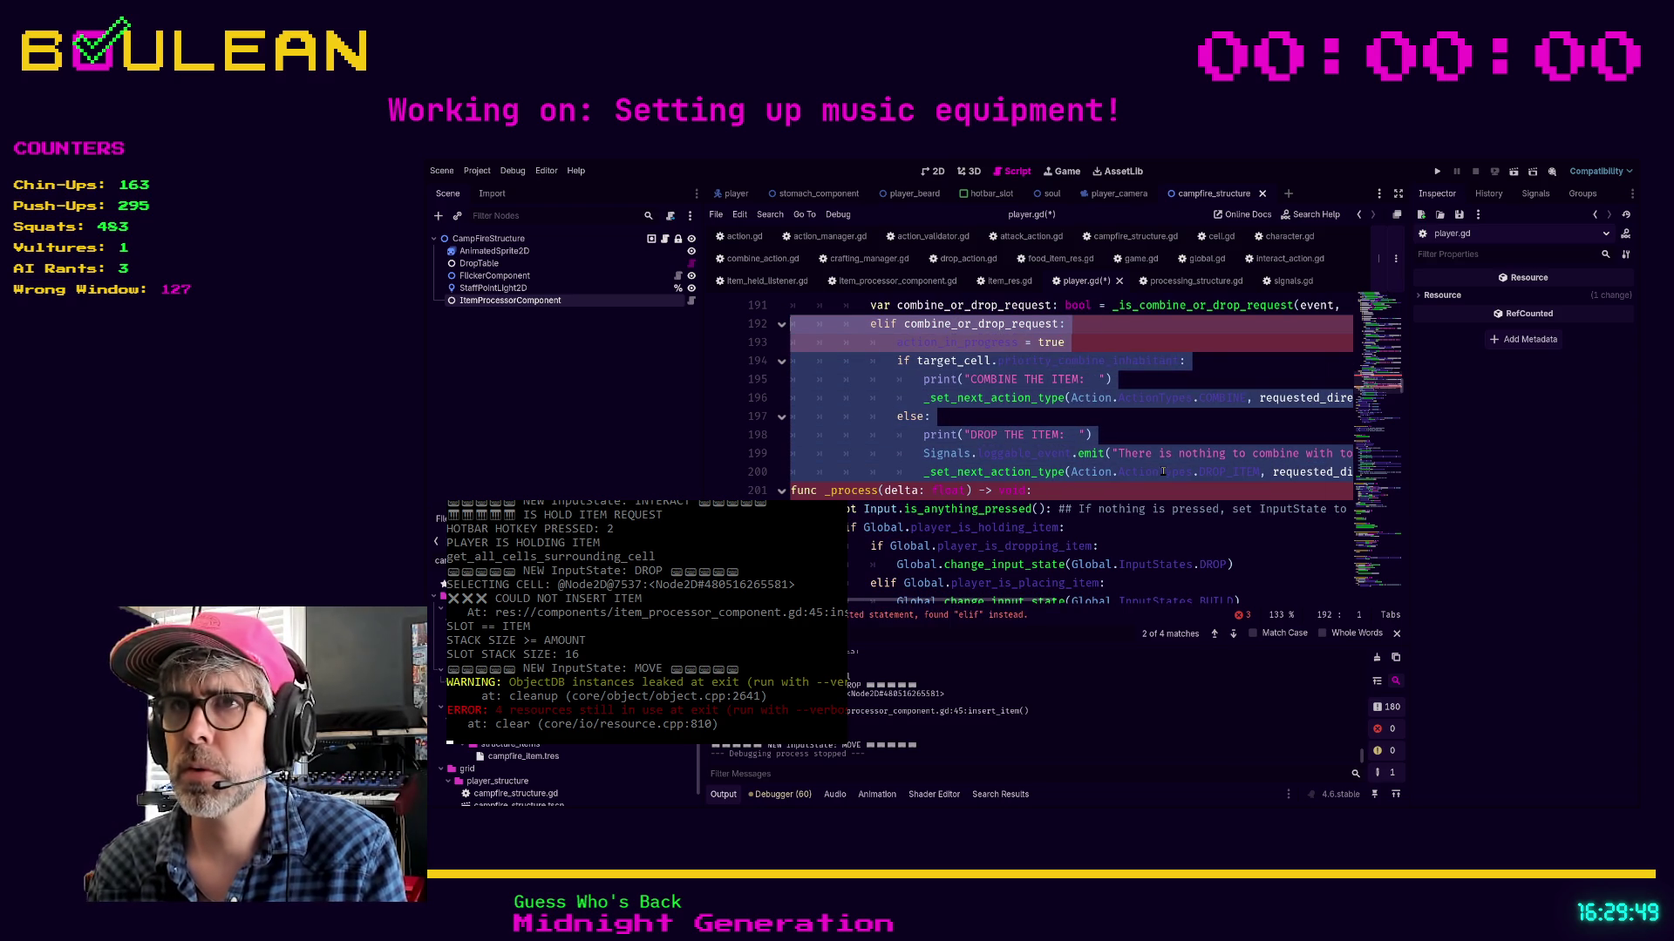
Delete the 'el' so line 192 reads 'if combine_or_drop_request:'
{"action": "left_click", "coordinate": [1165, 454]}
{"action": "scroll", "coordinate": [1168, 430], "scroll_direction": "up", "scroll_amount": 1}
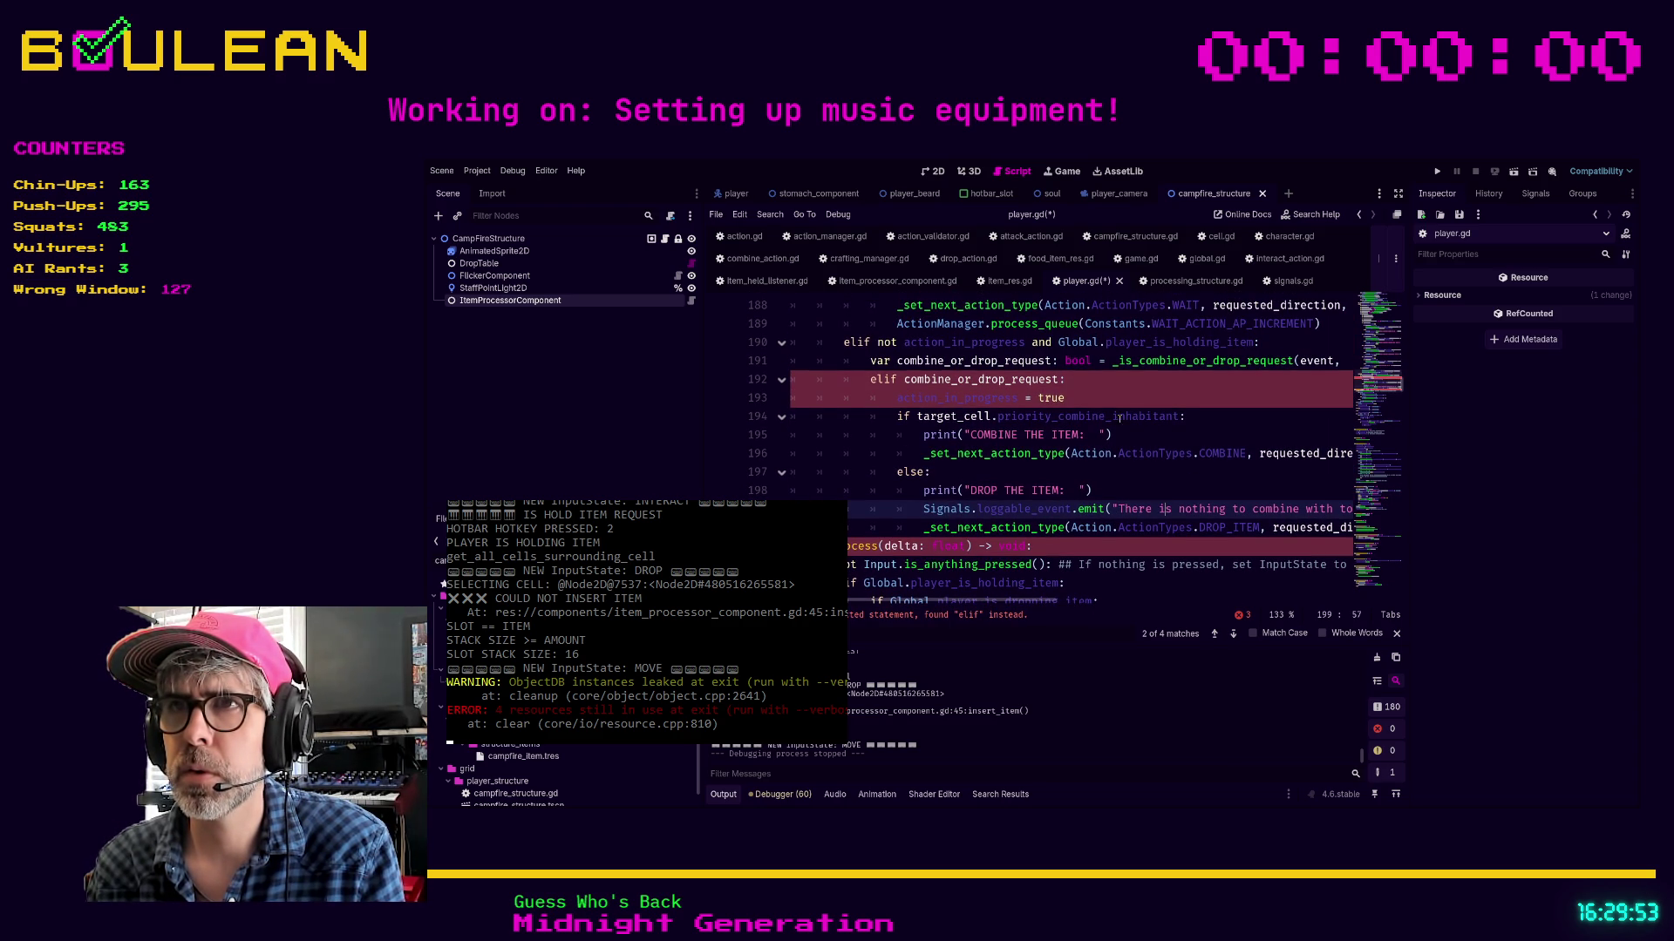
{"action": "left_click", "coordinate": [884, 379]}
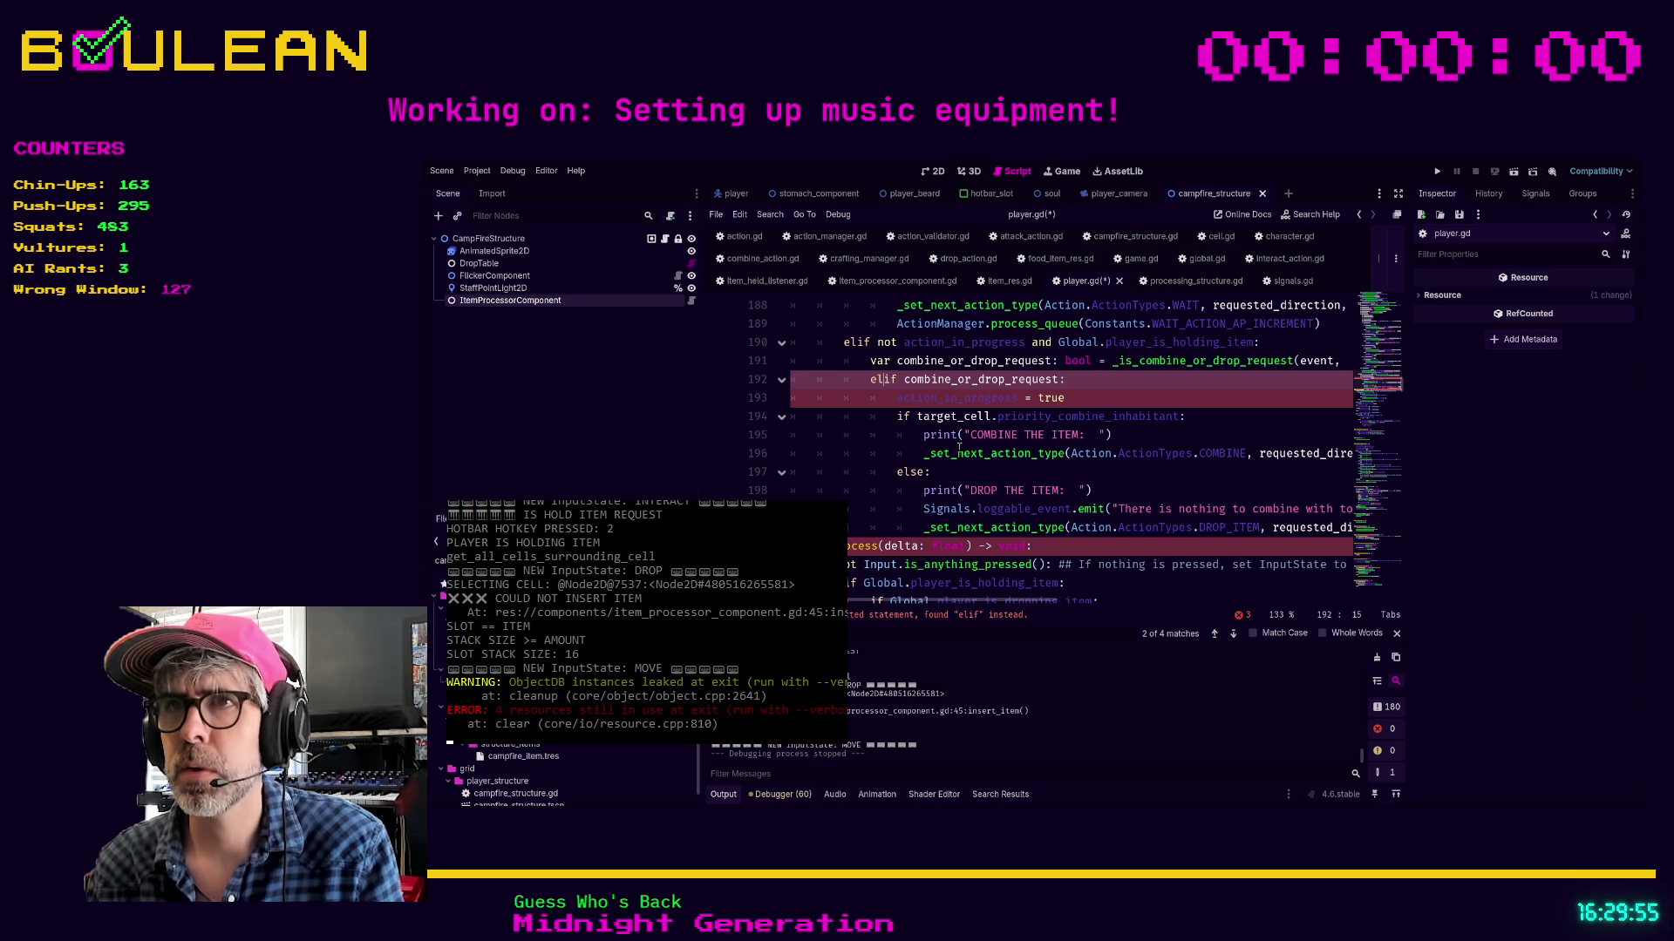
{"action": "key", "text": "BackSpace"}
{"action": "key", "text": "BackSpace"}
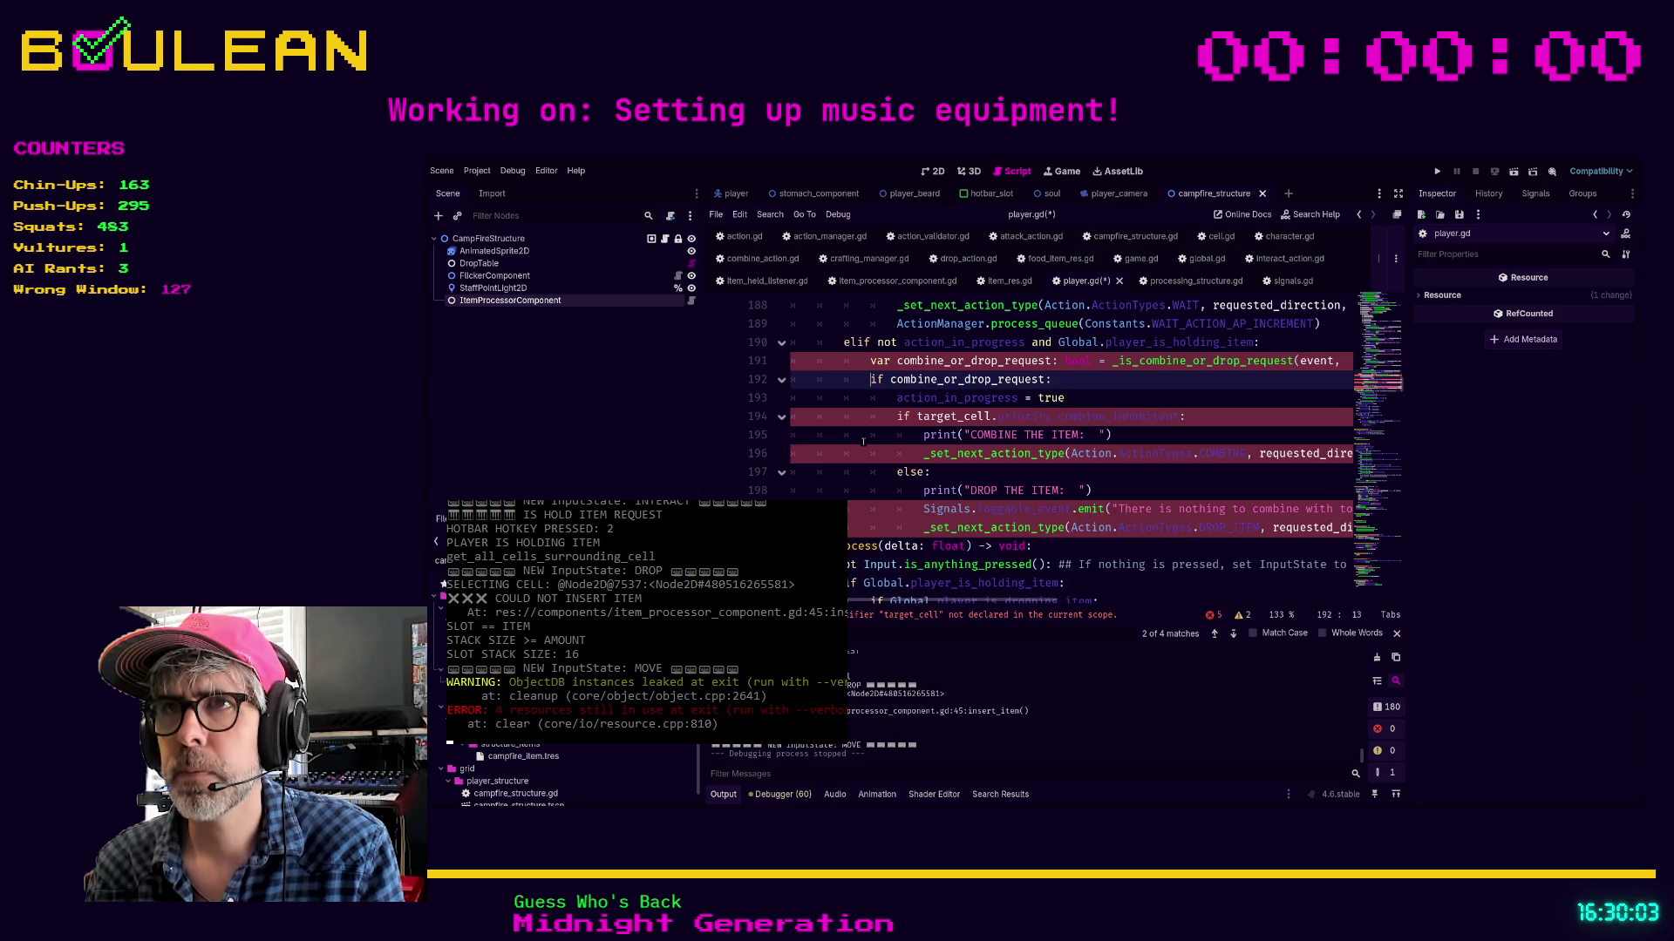
Copy line 142's 'var target_cell: Cell = GridGlobal.get_cell_by_direction...' into the top of the holding-item branch
{"action": "scroll", "coordinate": [863, 442], "scroll_direction": "up", "scroll_amount": 3}
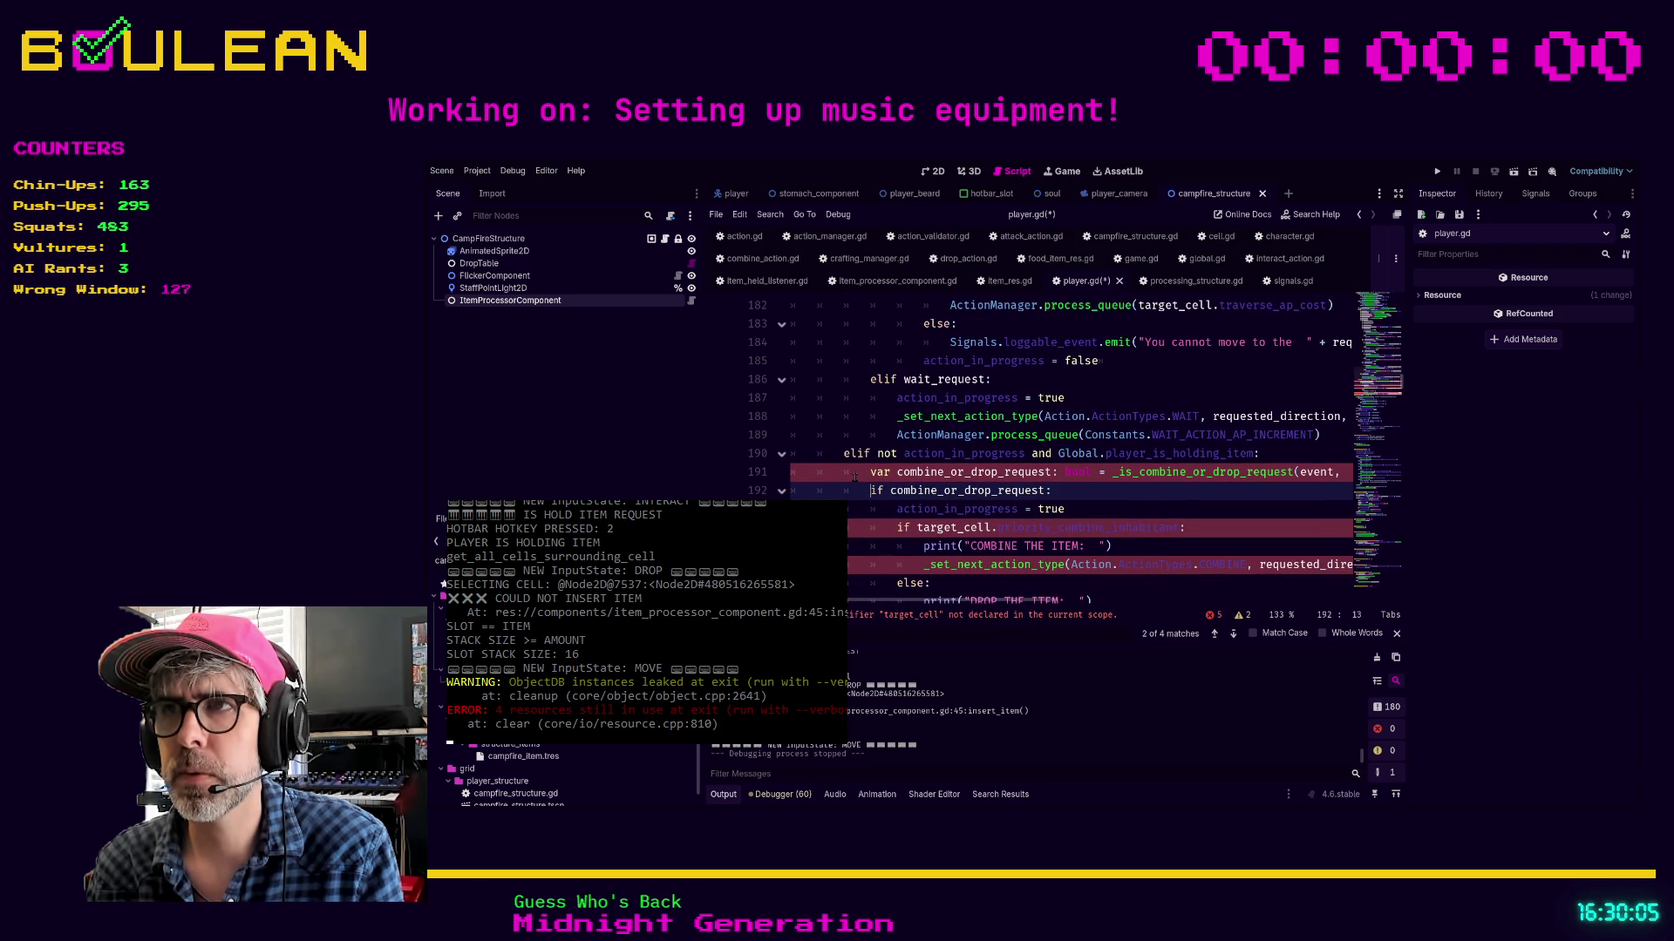
{"action": "scroll", "coordinate": [850, 471], "scroll_direction": "up", "scroll_amount": 6}
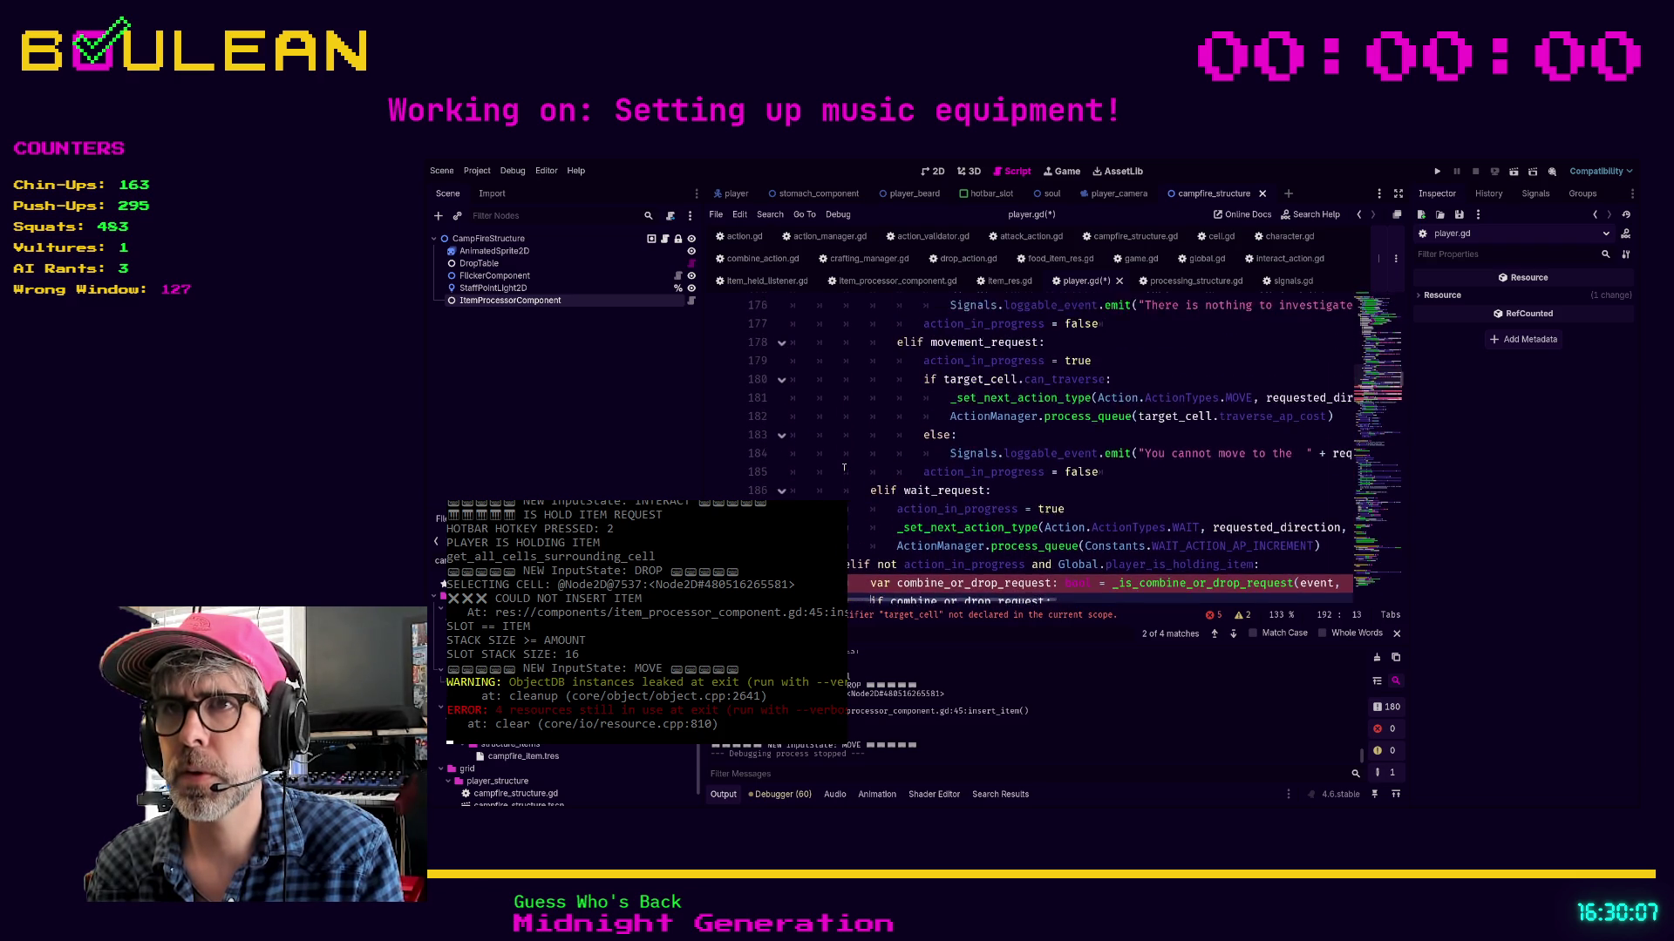
{"action": "scroll", "coordinate": [843, 468], "scroll_direction": "up", "scroll_amount": 8}
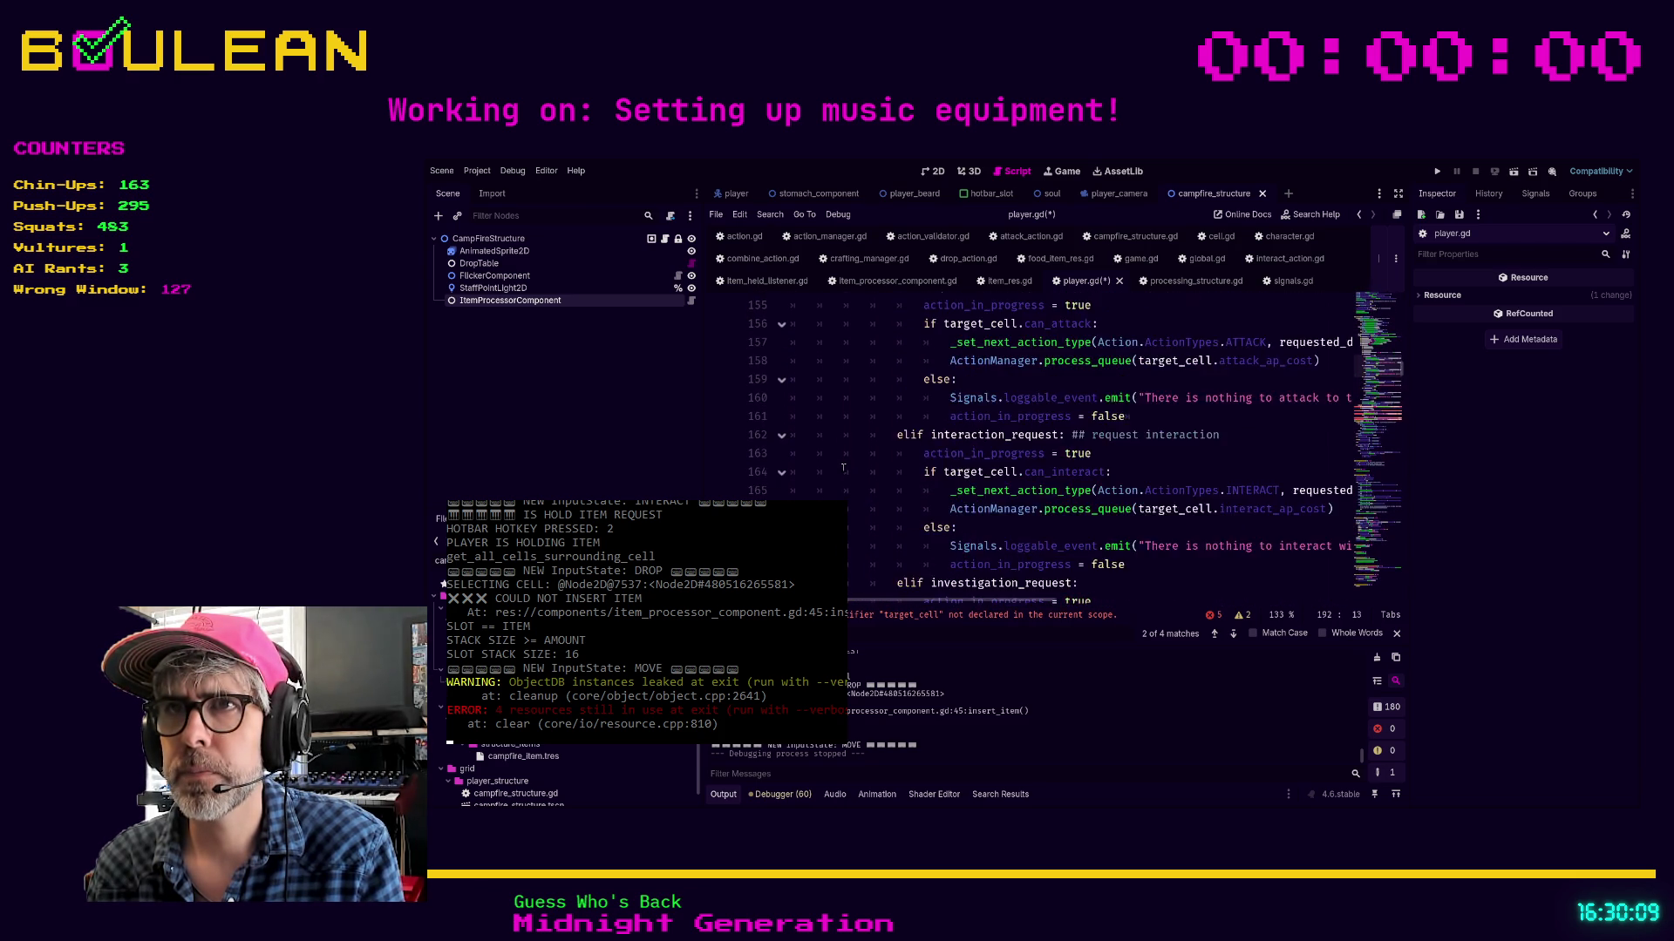
{"action": "scroll", "coordinate": [843, 468], "scroll_direction": "up", "scroll_amount": 3}
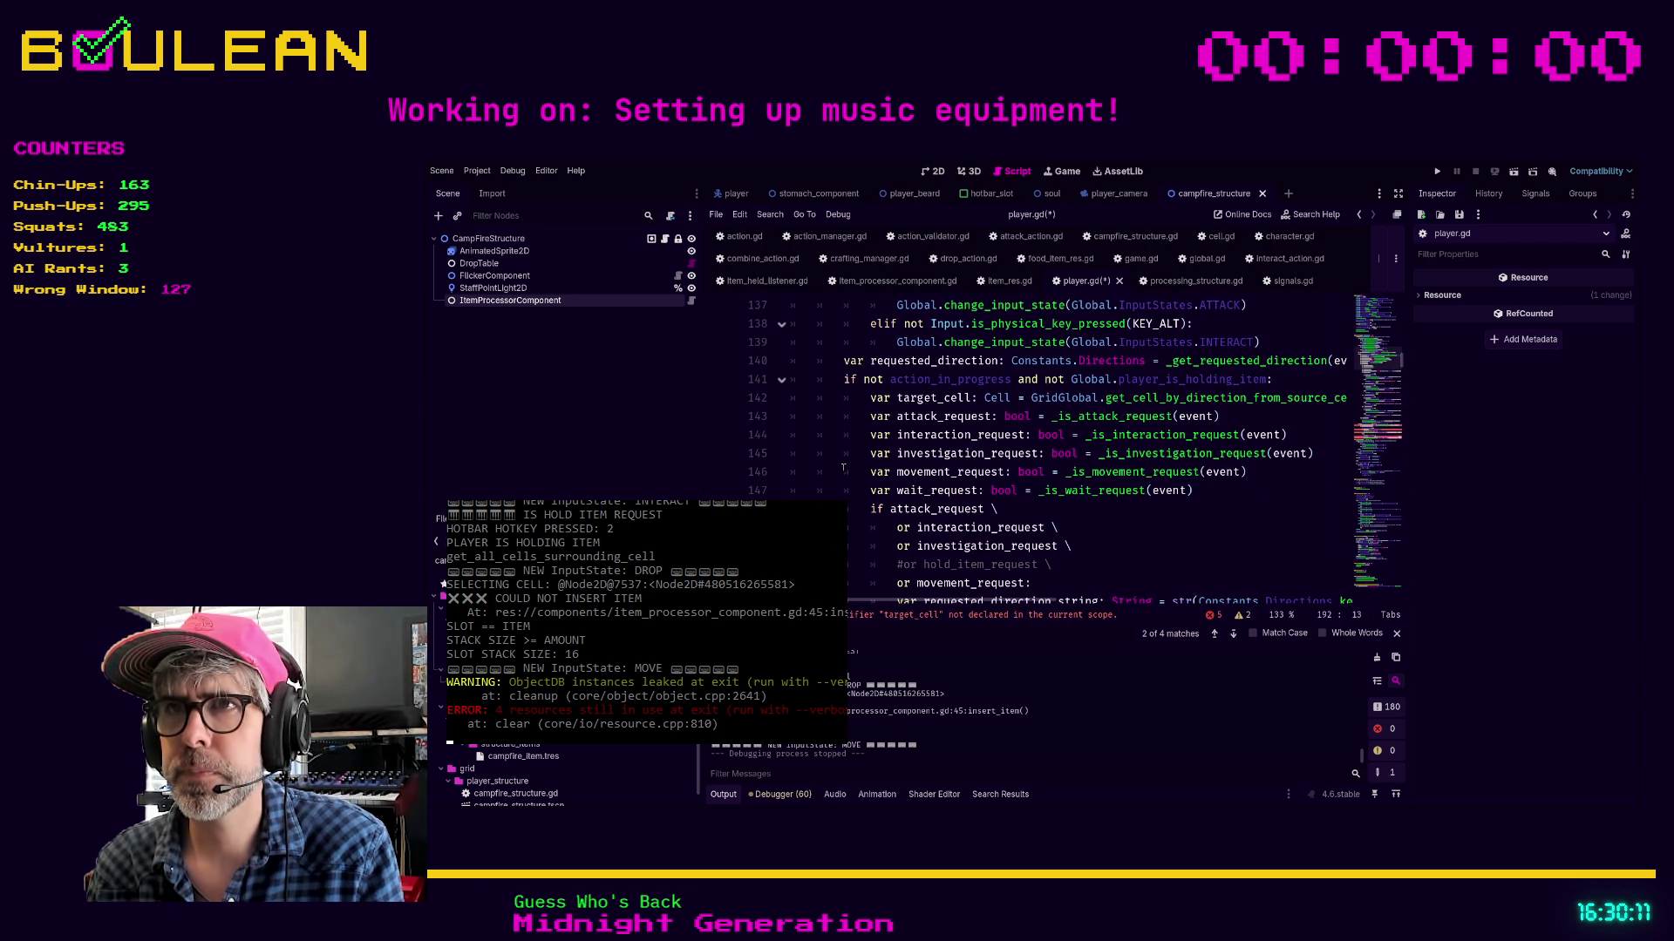
{"action": "scroll", "coordinate": [843, 468], "scroll_direction": "up", "scroll_amount": 1}
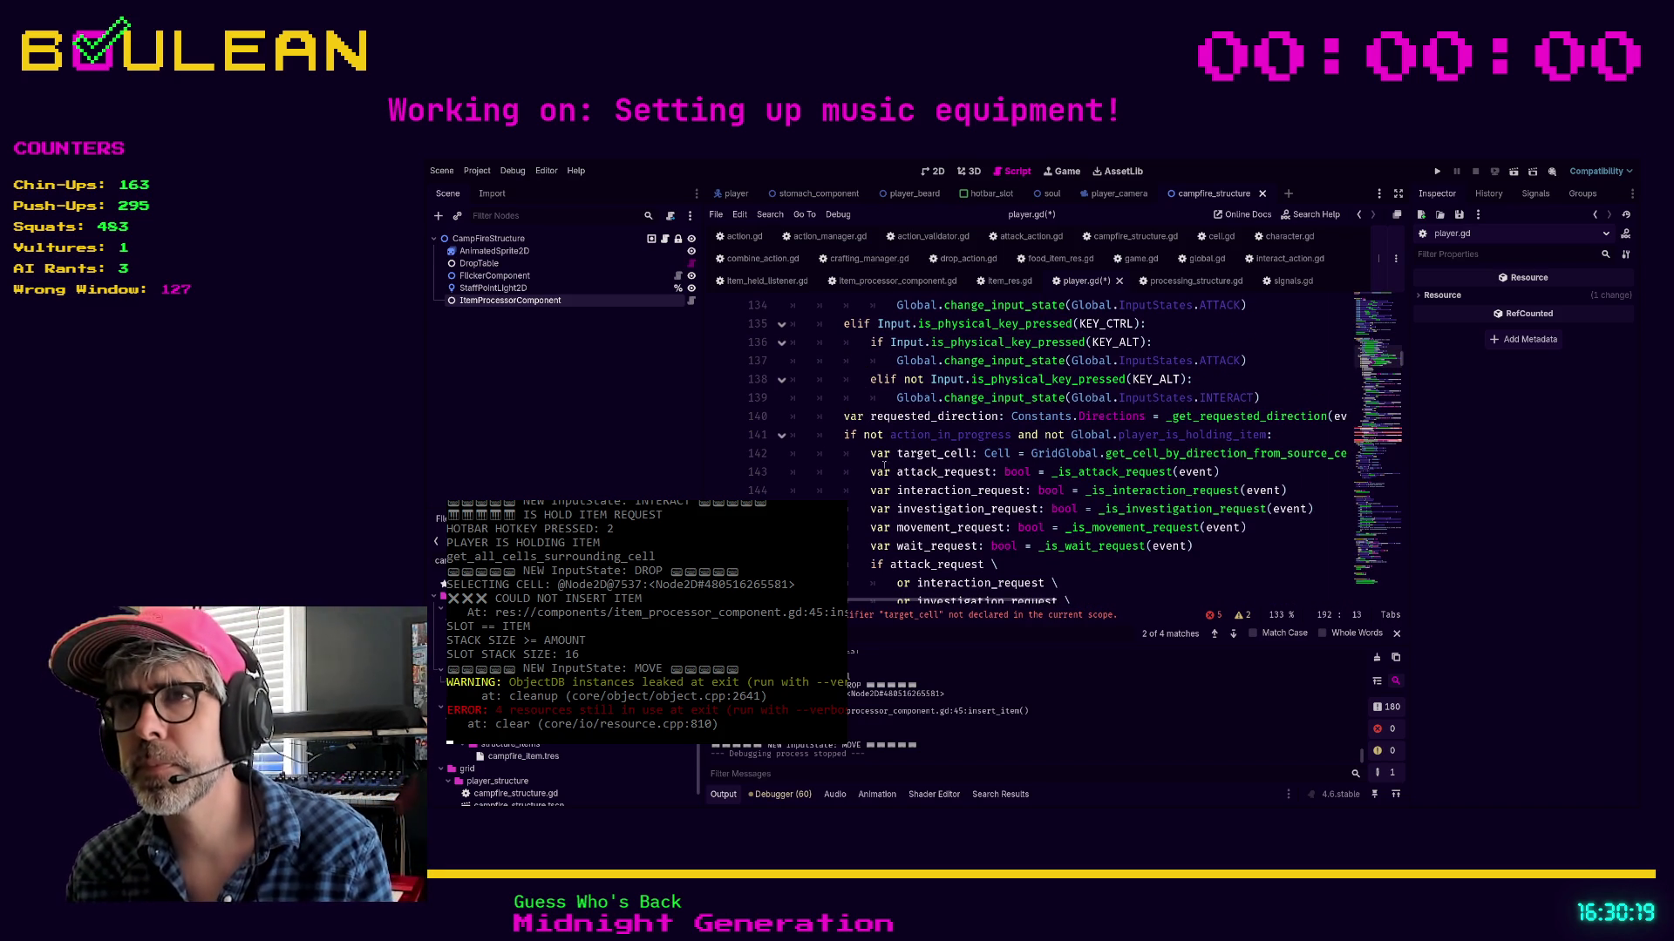
{"action": "left_click", "coordinate": [871, 453]}
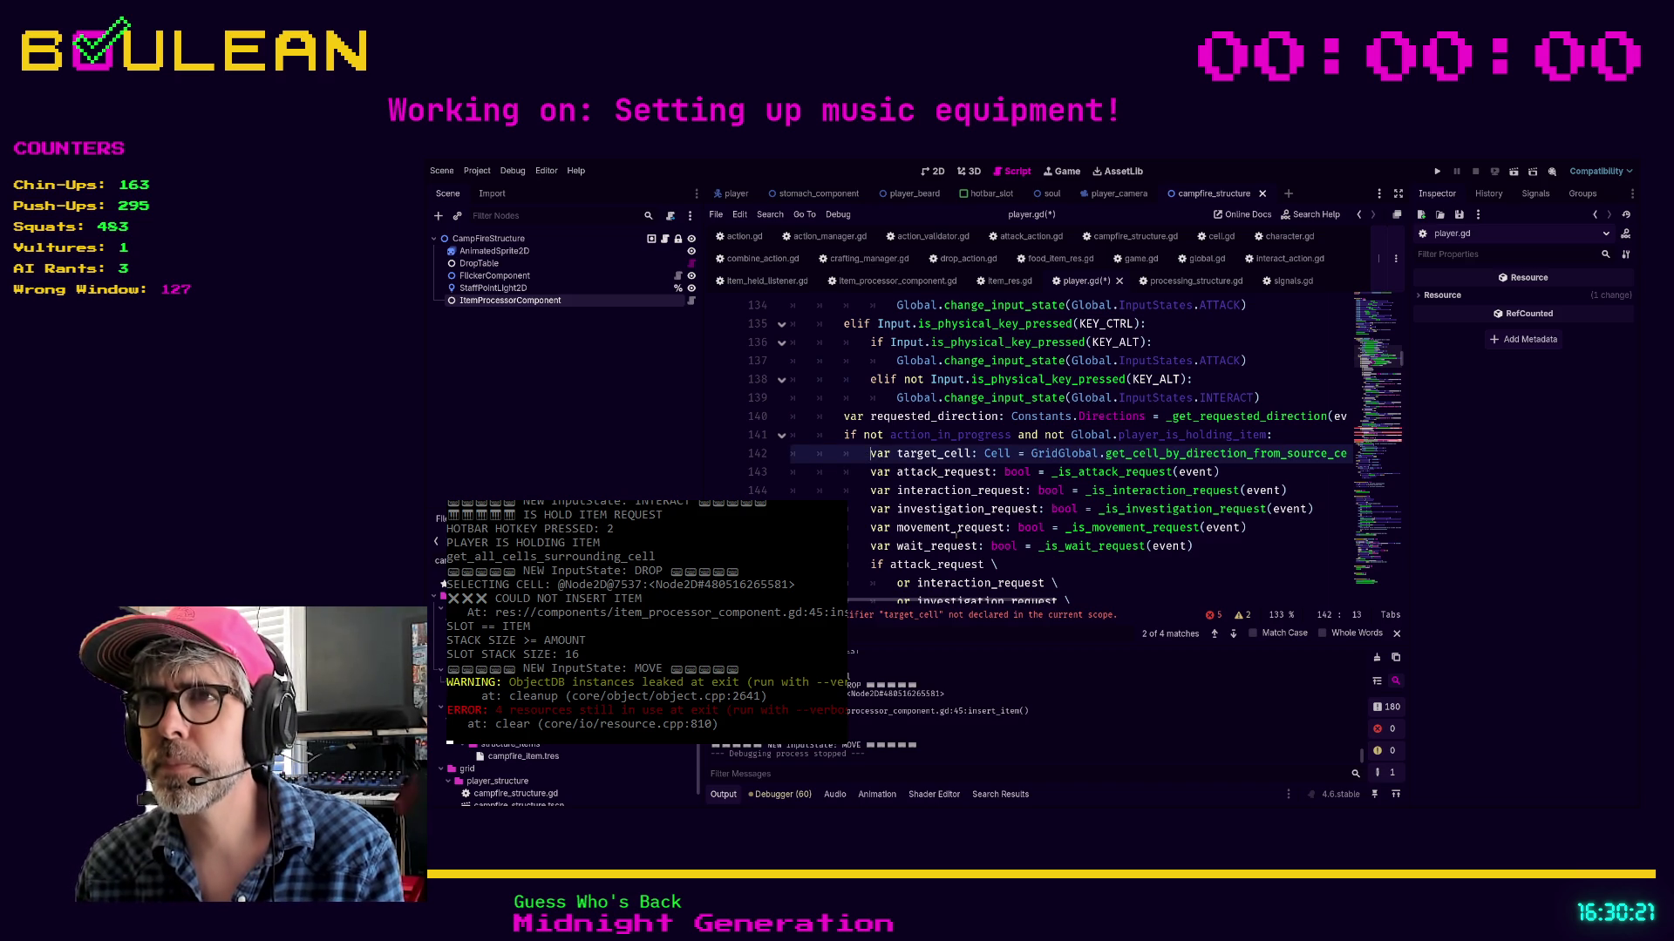
{"action": "key", "text": "shift+End"}
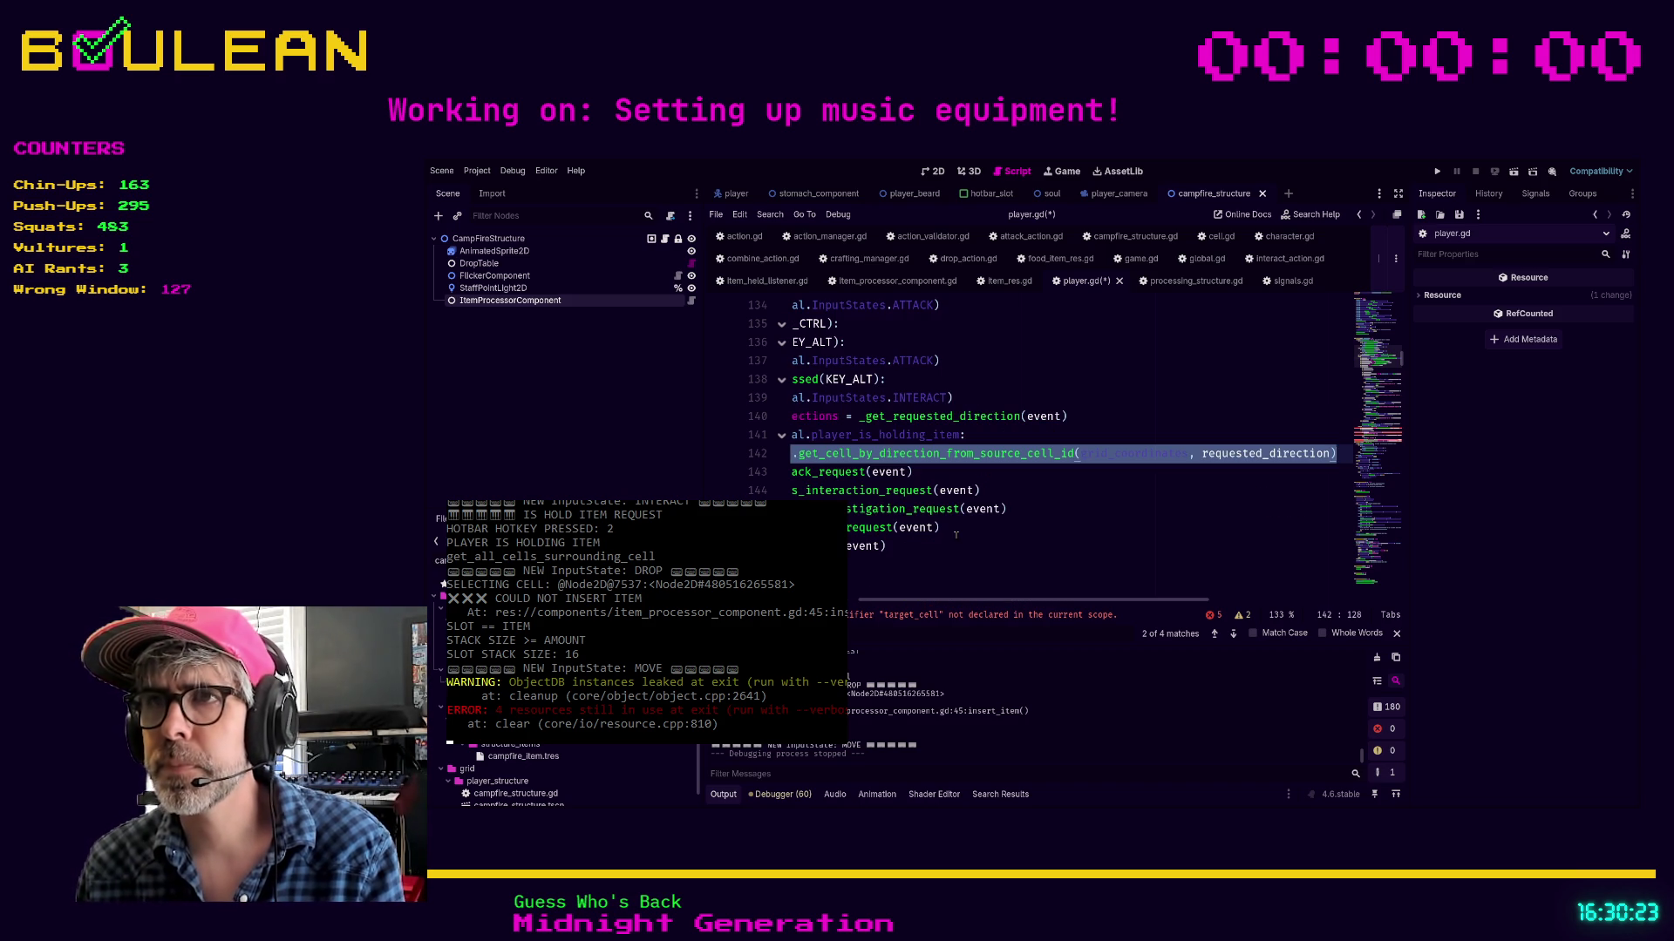
{"action": "scroll", "coordinate": [956, 535], "scroll_direction": "left", "scroll_amount": 5}
{"action": "scroll", "coordinate": [955, 534], "scroll_direction": "down", "scroll_amount": 3}
{"action": "scroll", "coordinate": [1029, 449], "scroll_direction": "down", "scroll_amount": 11}
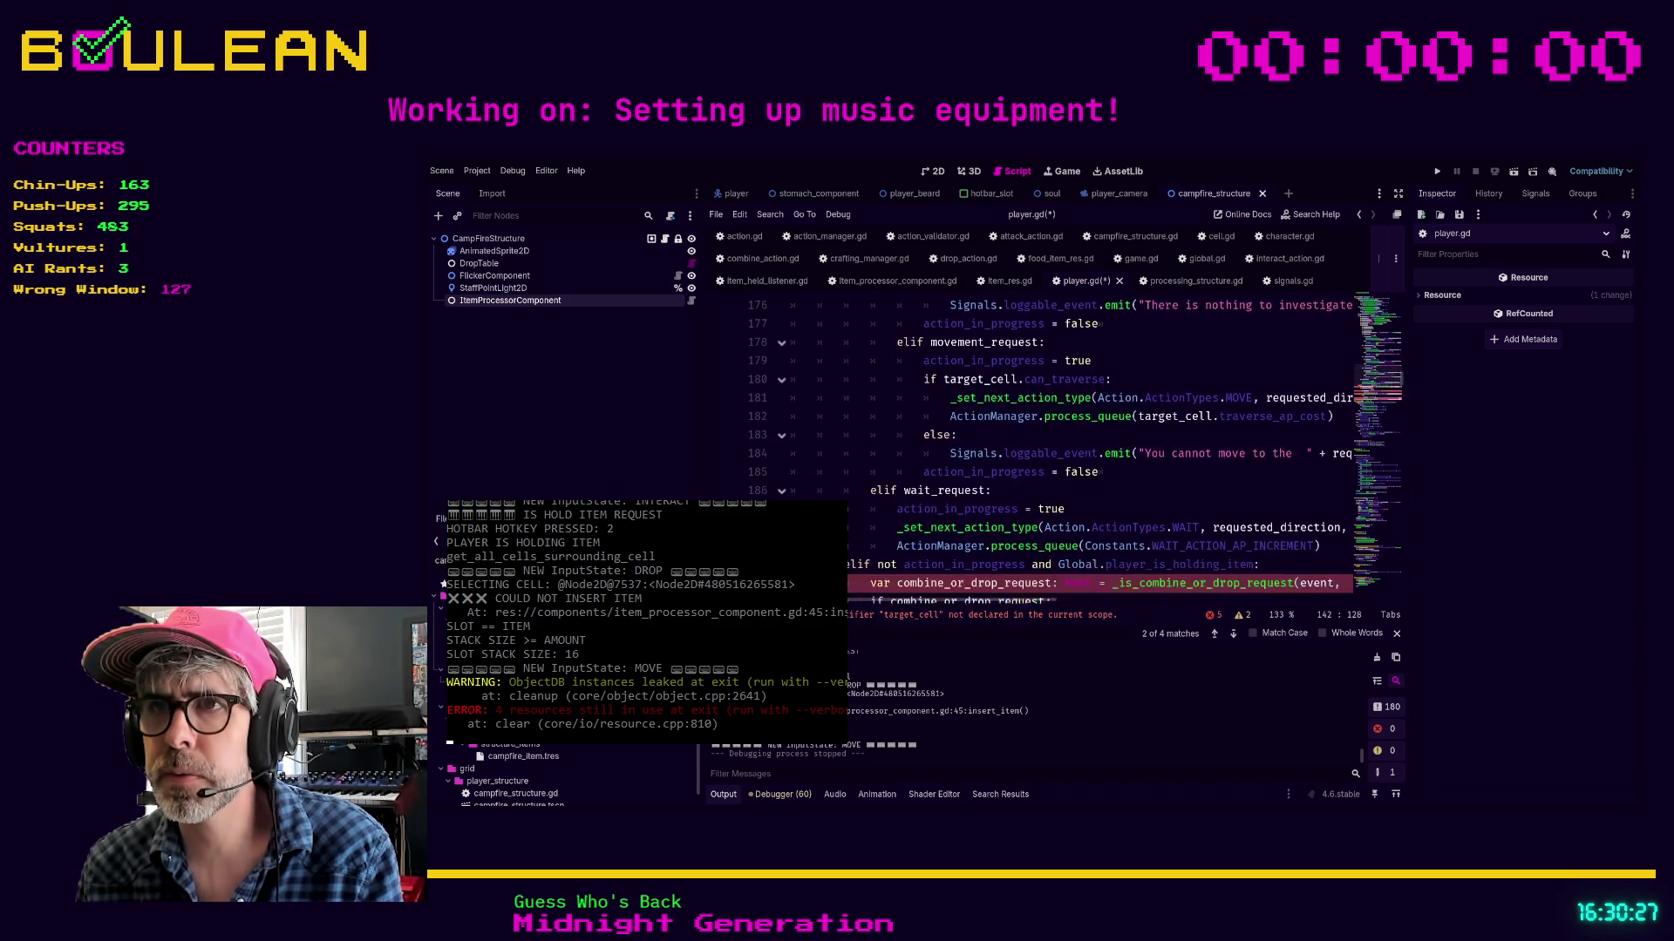
{"action": "scroll", "coordinate": [1124, 449], "scroll_direction": "down", "scroll_amount": 1}
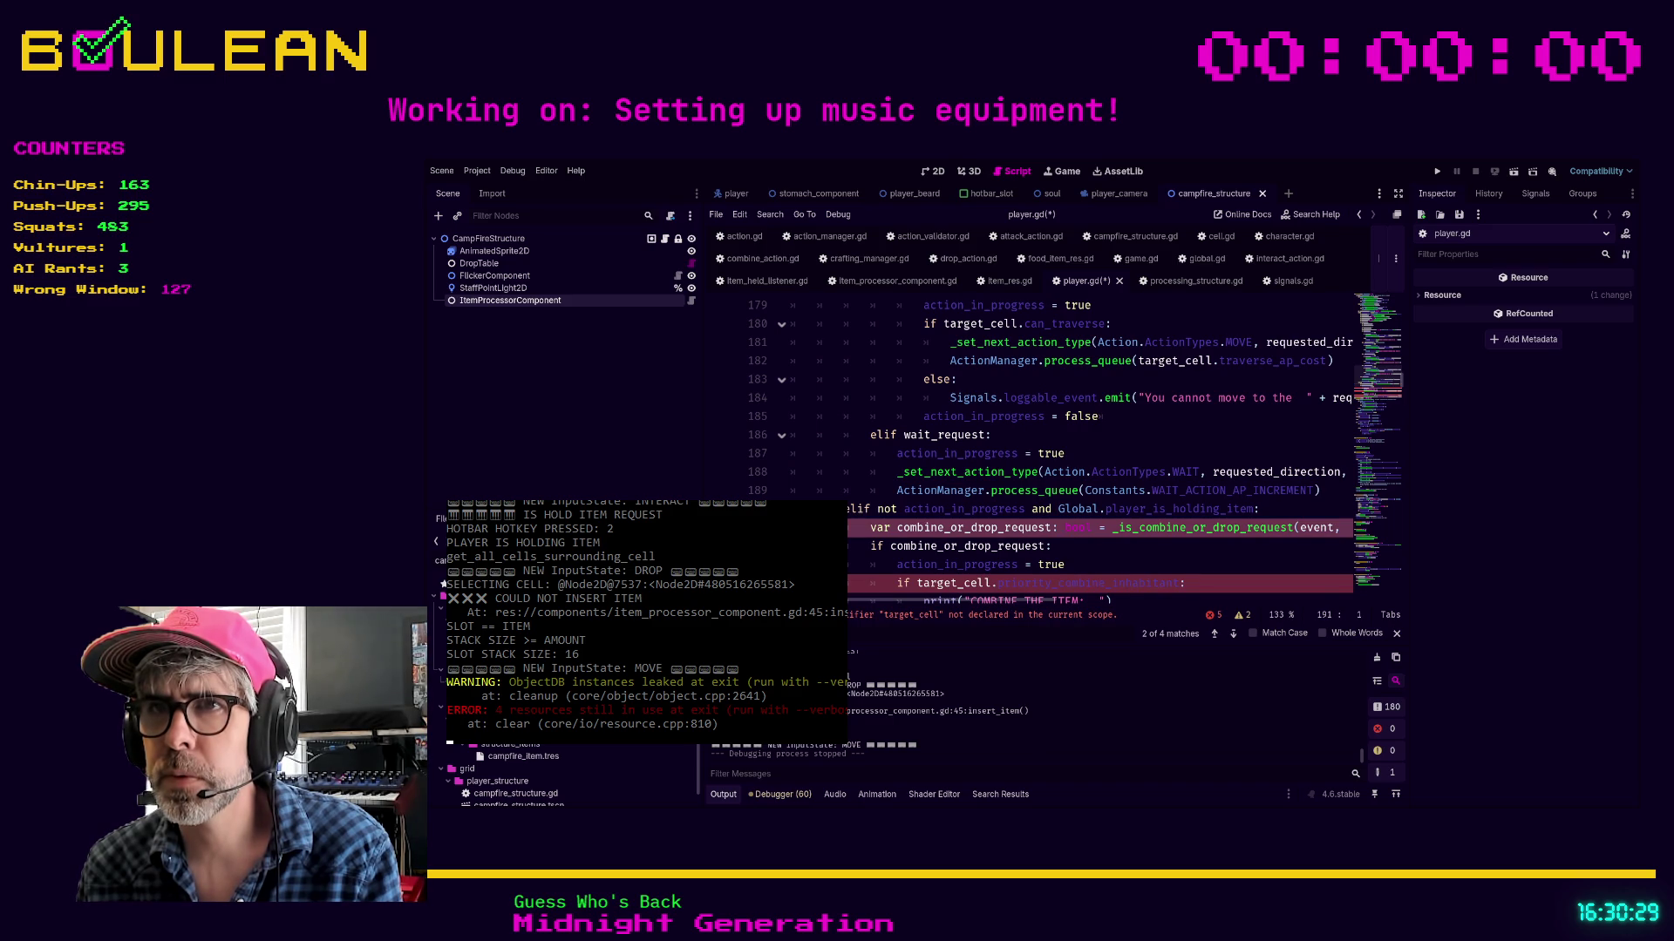
{"action": "key", "text": "ctrl+v"}
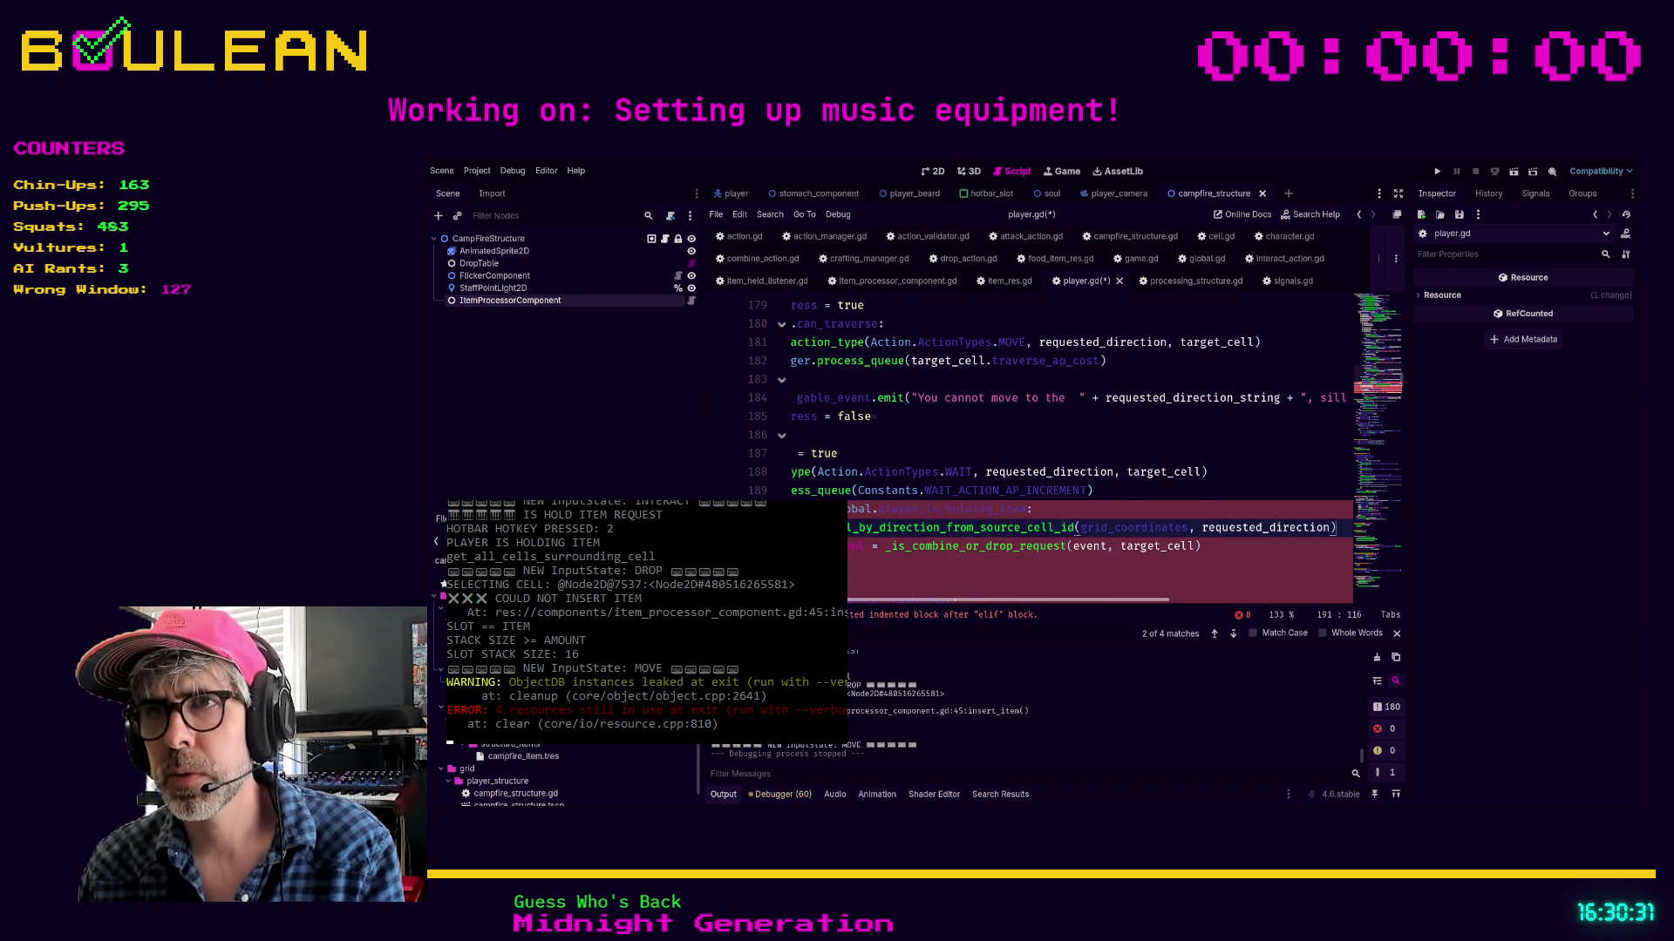
{"action": "key", "text": "Home"}
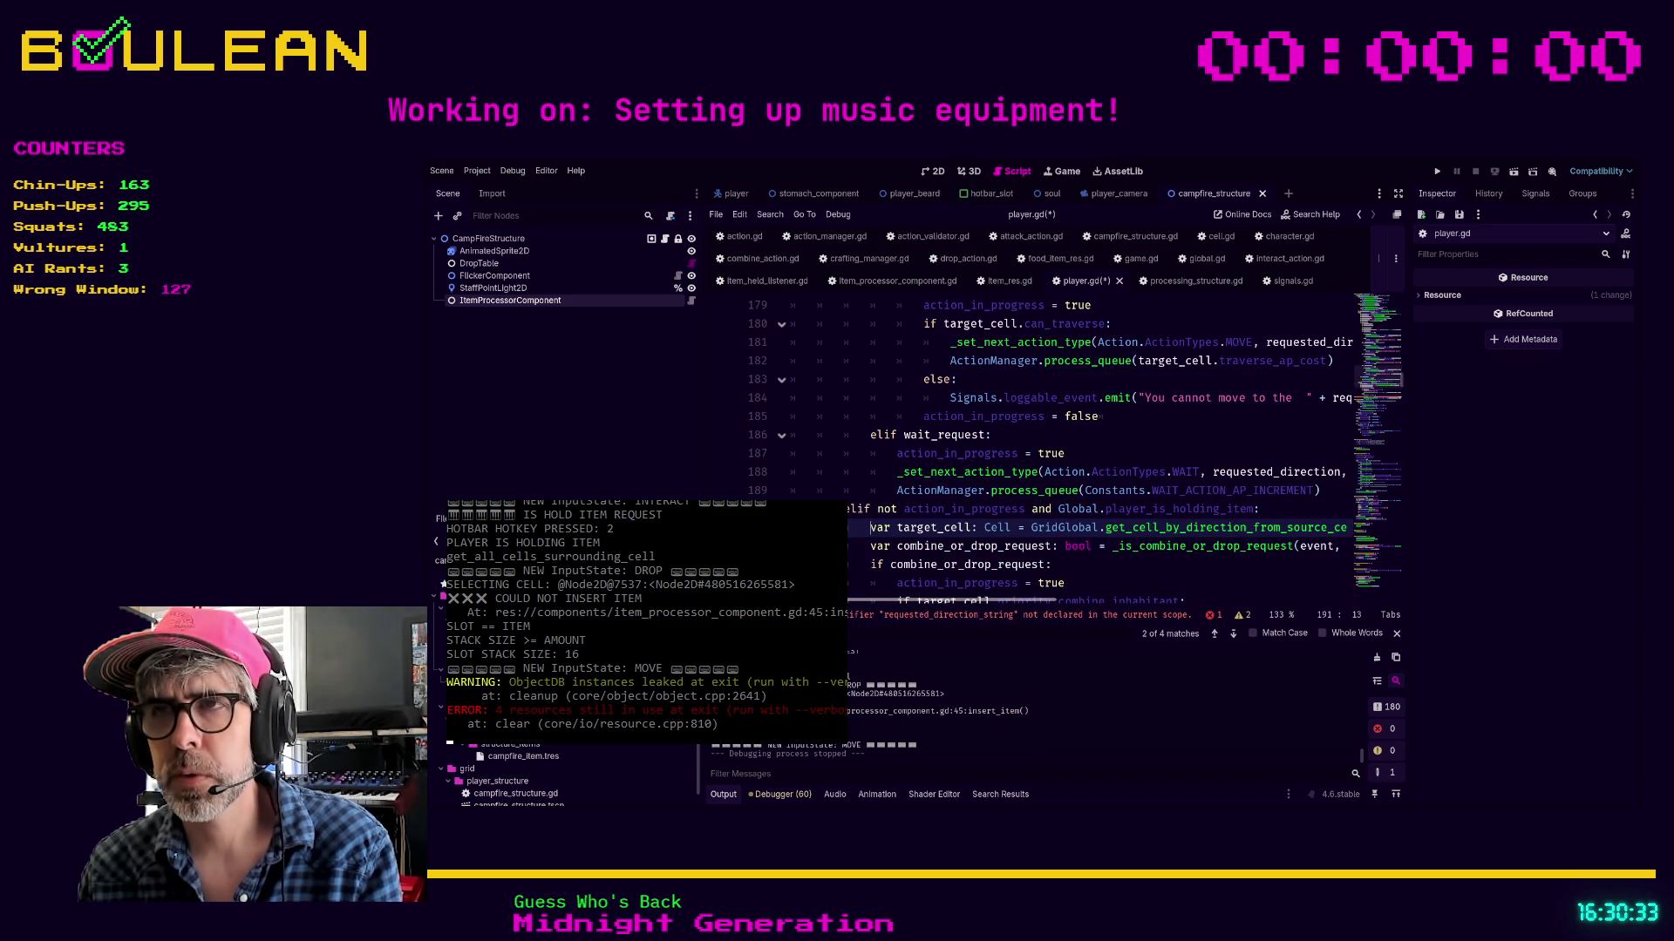
Delete the requested_direction_string concatenation and leftover quote from line 200's message
{"action": "scroll", "coordinate": [1035, 520], "scroll_direction": "down", "scroll_amount": 1}
{"action": "scroll", "coordinate": [1035, 520], "scroll_direction": "down", "scroll_amount": 2}
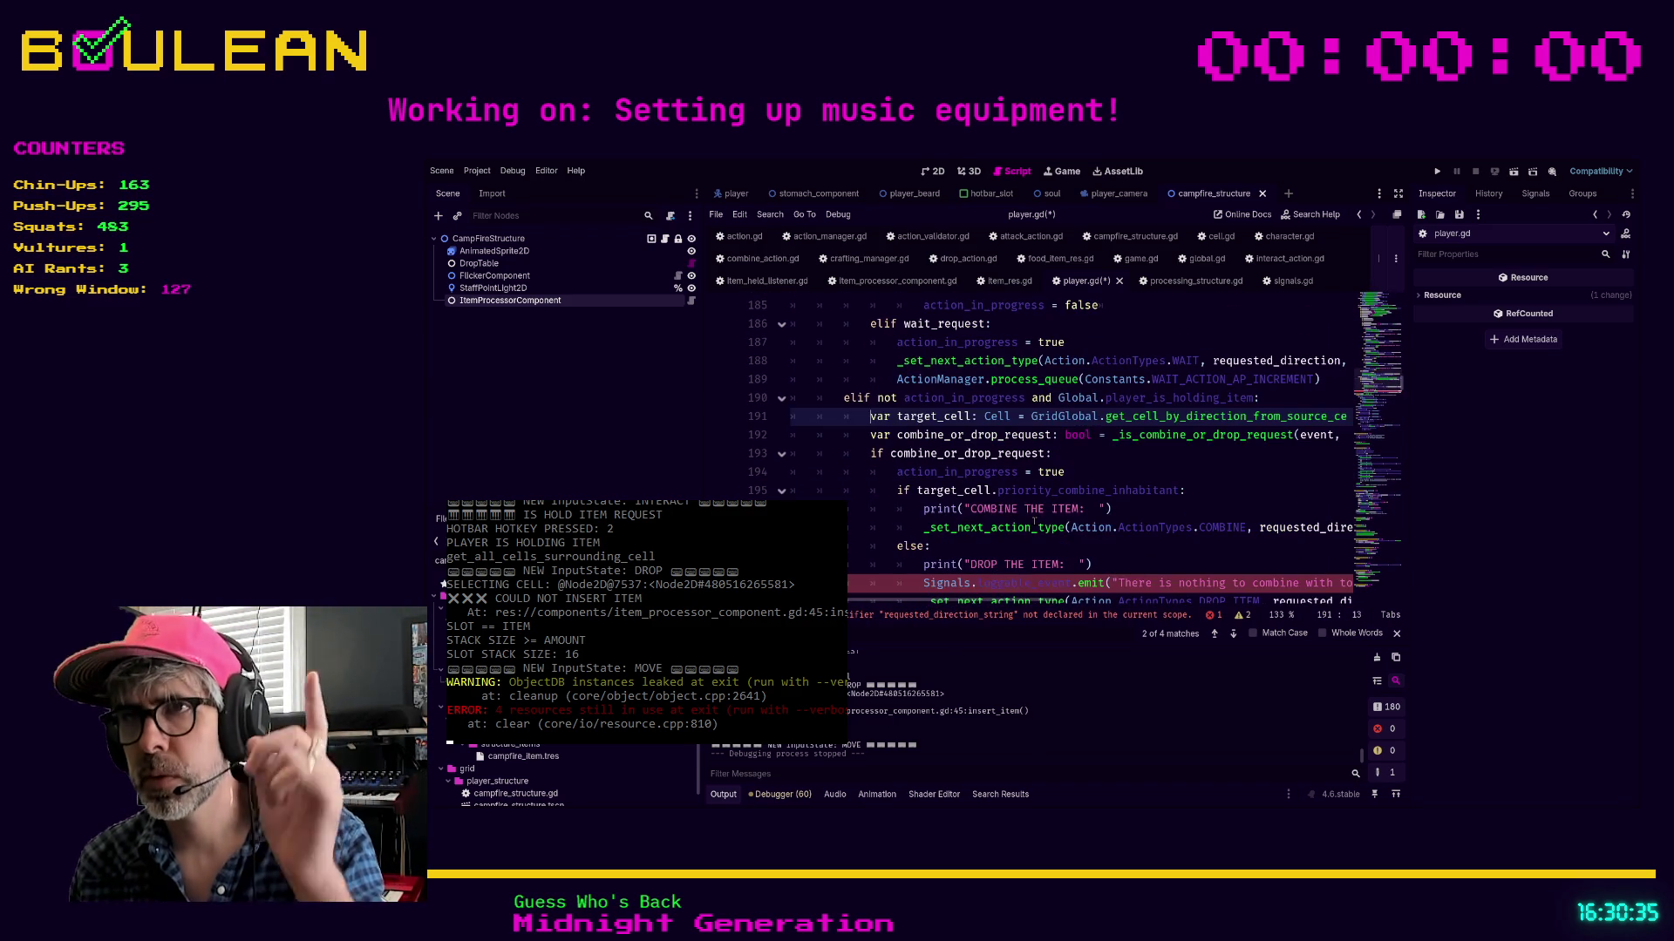
{"action": "left_click", "coordinate": [1162, 547]}
{"action": "scroll", "coordinate": [1162, 550], "scroll_direction": "down", "scroll_amount": 1}
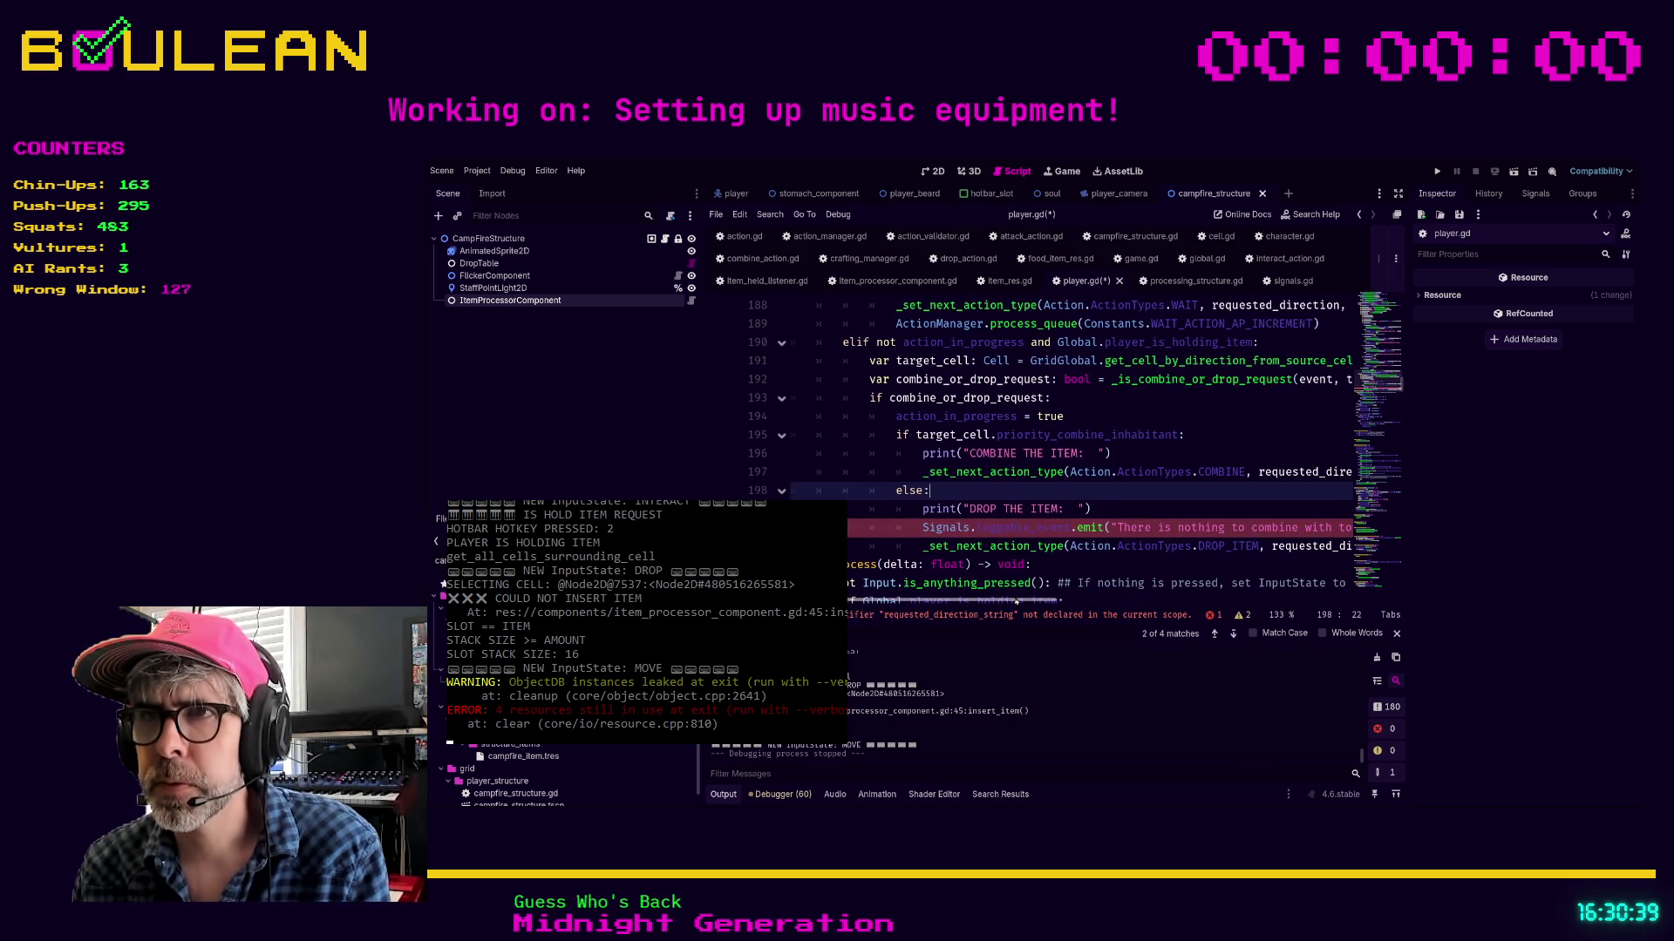
{"action": "scroll", "coordinate": [1118, 598], "scroll_direction": "right", "scroll_amount": 3}
{"action": "mouse_move", "coordinate": [1119, 598]}
{"action": "left_mouse_down"}
{"action": "mouse_move", "coordinate": [1269, 598]}
{"action": "mouse_move", "coordinate": [1204, 598]}
{"action": "left_mouse_up"}
{"action": "left_click", "coordinate": [1208, 529]}
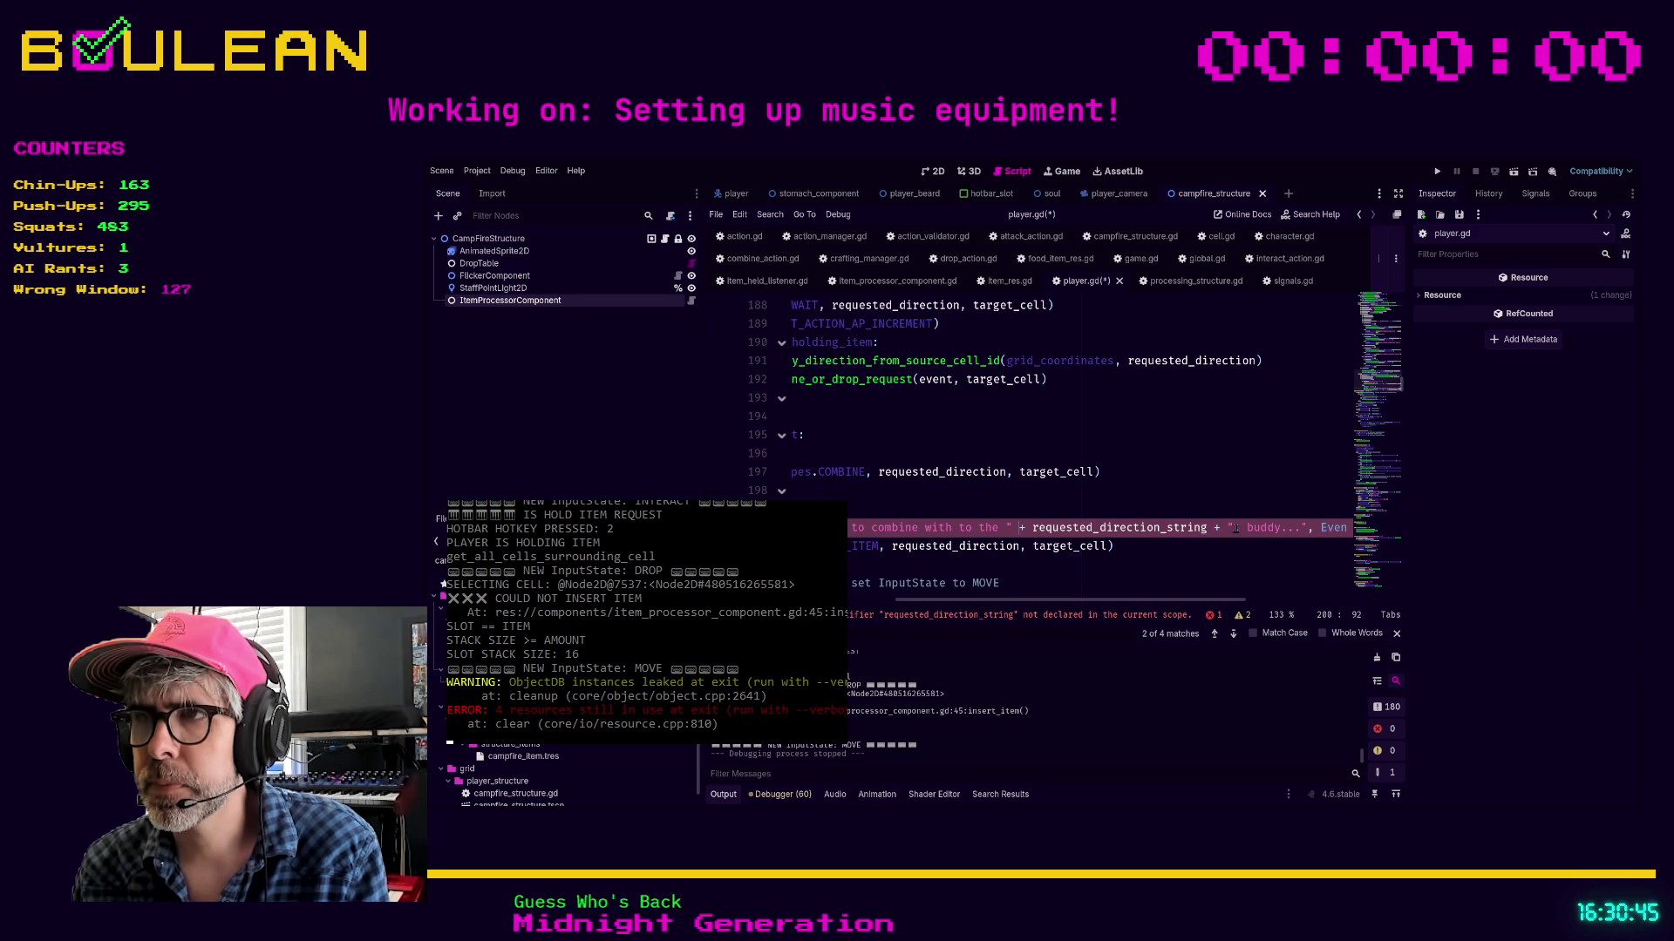
{"action": "left_click_drag", "start_coordinate": [1235, 530], "coordinate": [1017, 529]}
{"action": "key", "text": "BackSpace"}
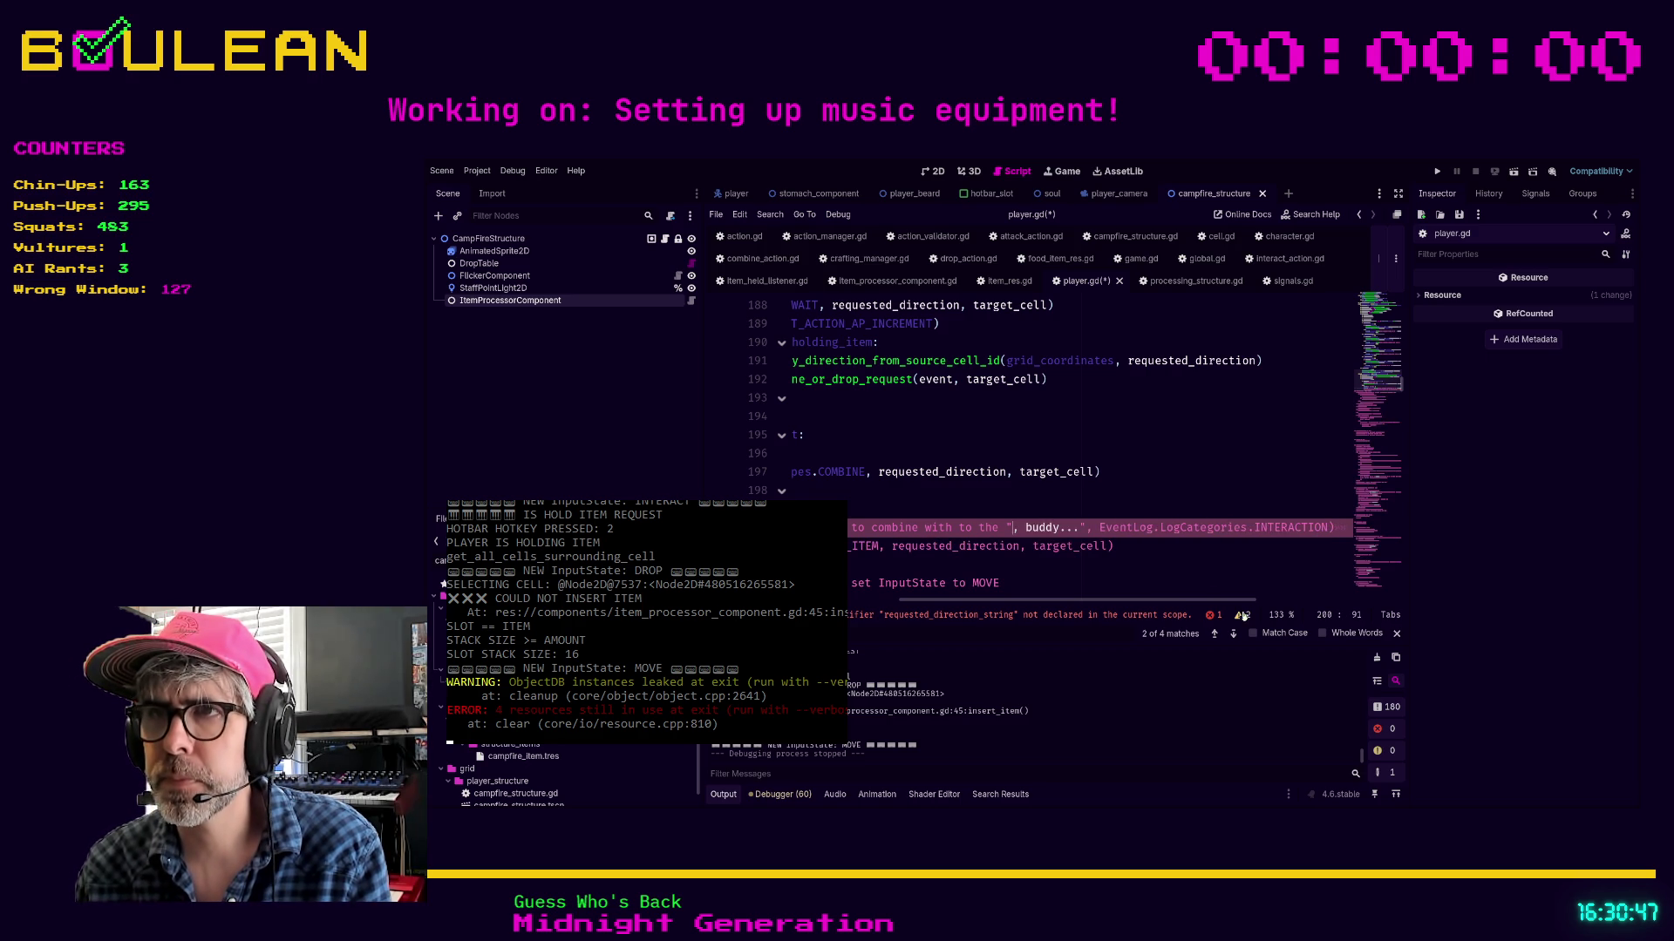
{"action": "key", "text": "BackSpace"}
Type 'ISTHIS' as placeholder message text, save player.gd and run the game with F5
{"action": "left_click_drag", "start_coordinate": [1181, 601], "coordinate": [1027, 603]}
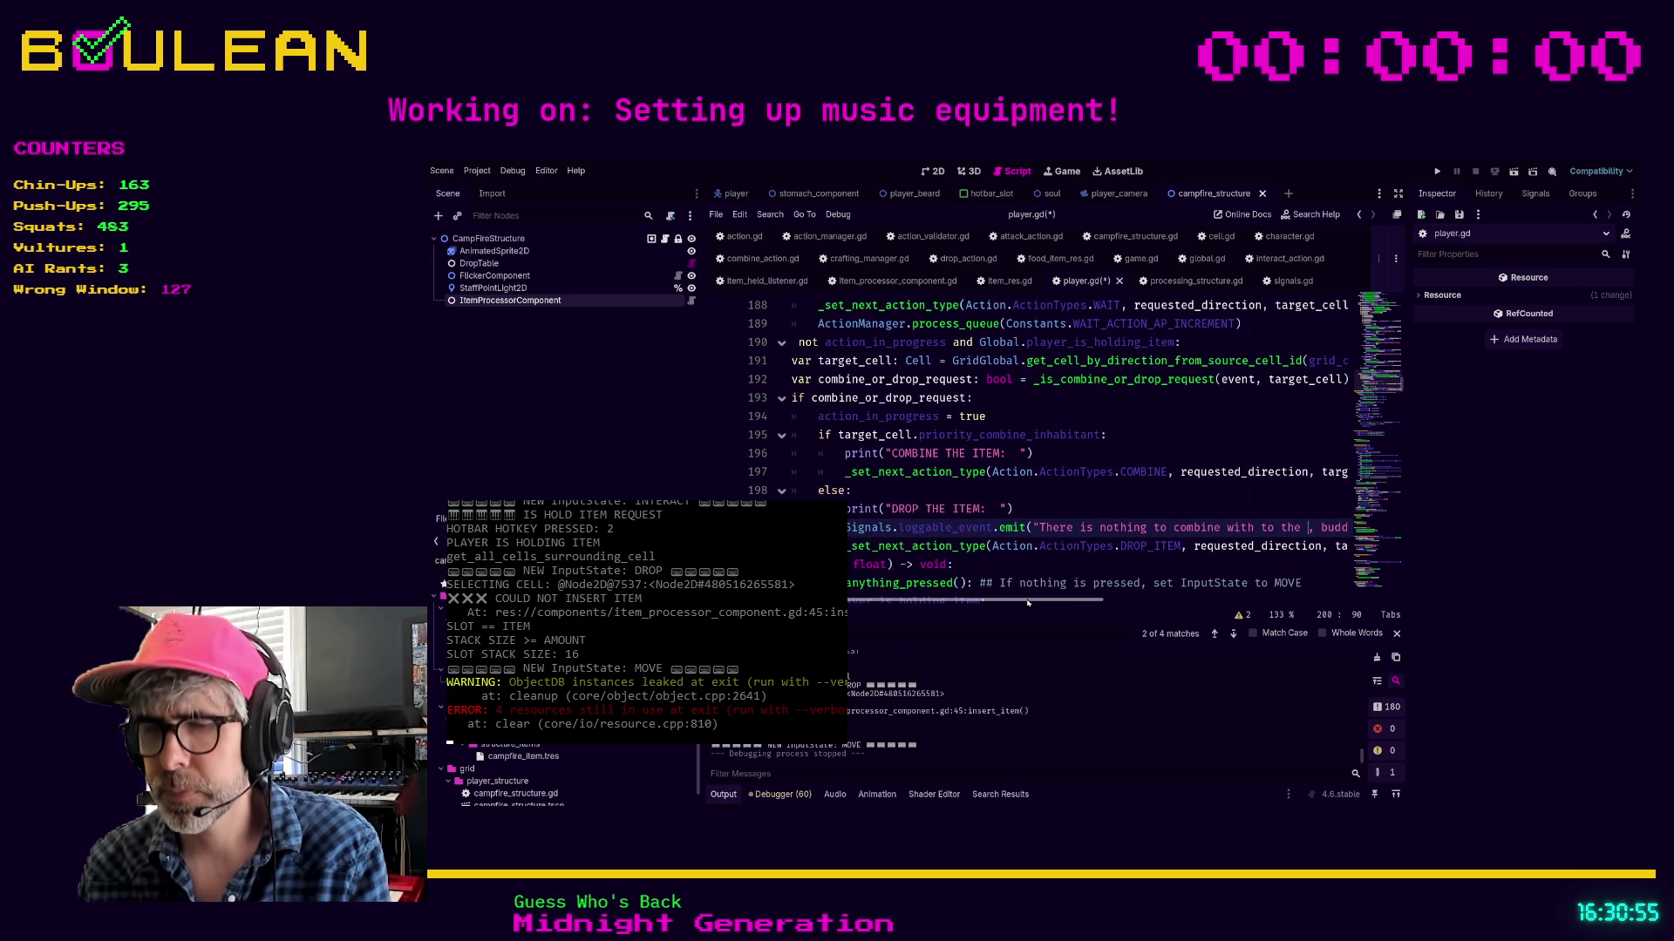
{"action": "type", "text": "ISTHIS"}
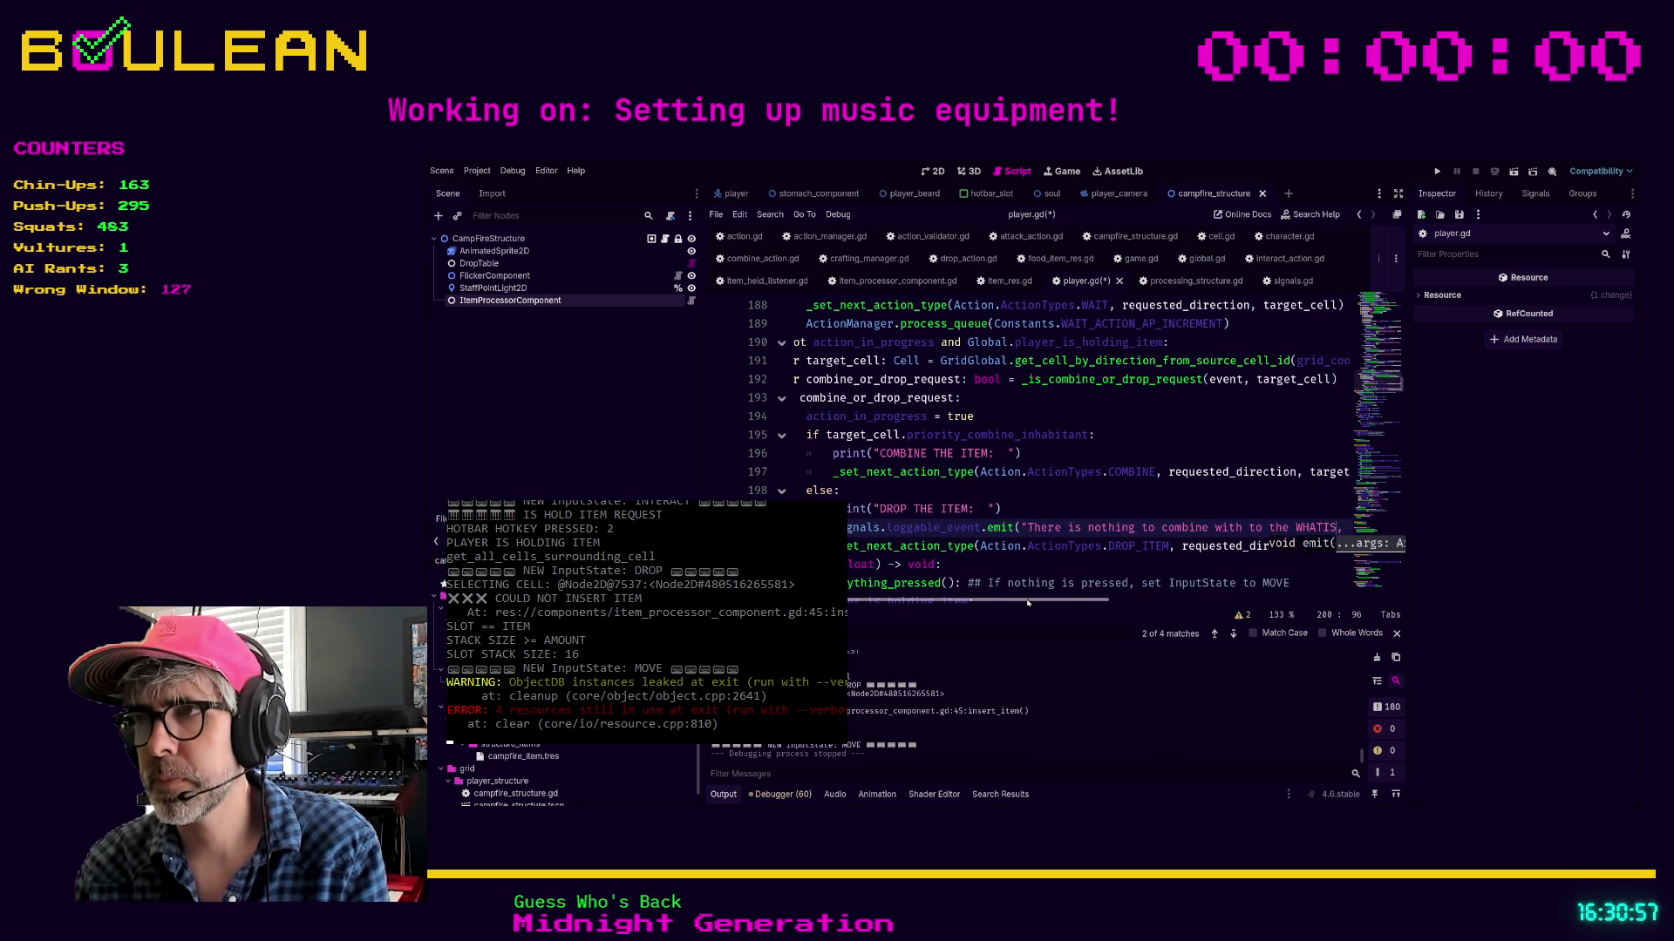
{"action": "key", "text": "Up"}
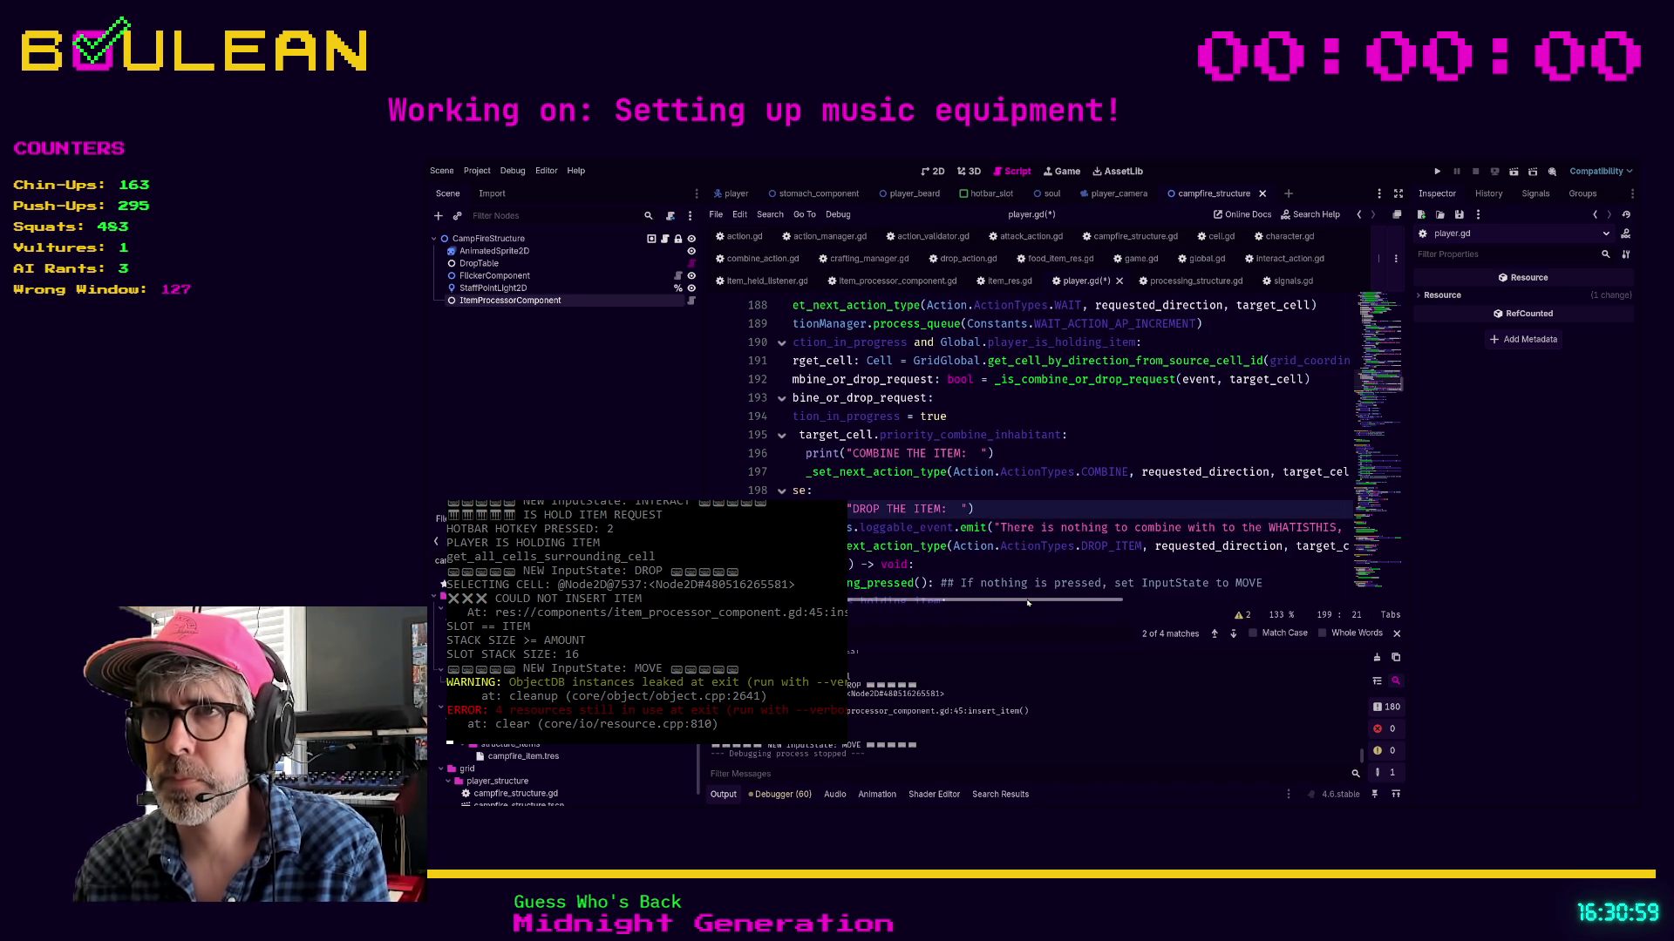
{"action": "key", "text": "Home"}
{"action": "key", "text": "F5"}
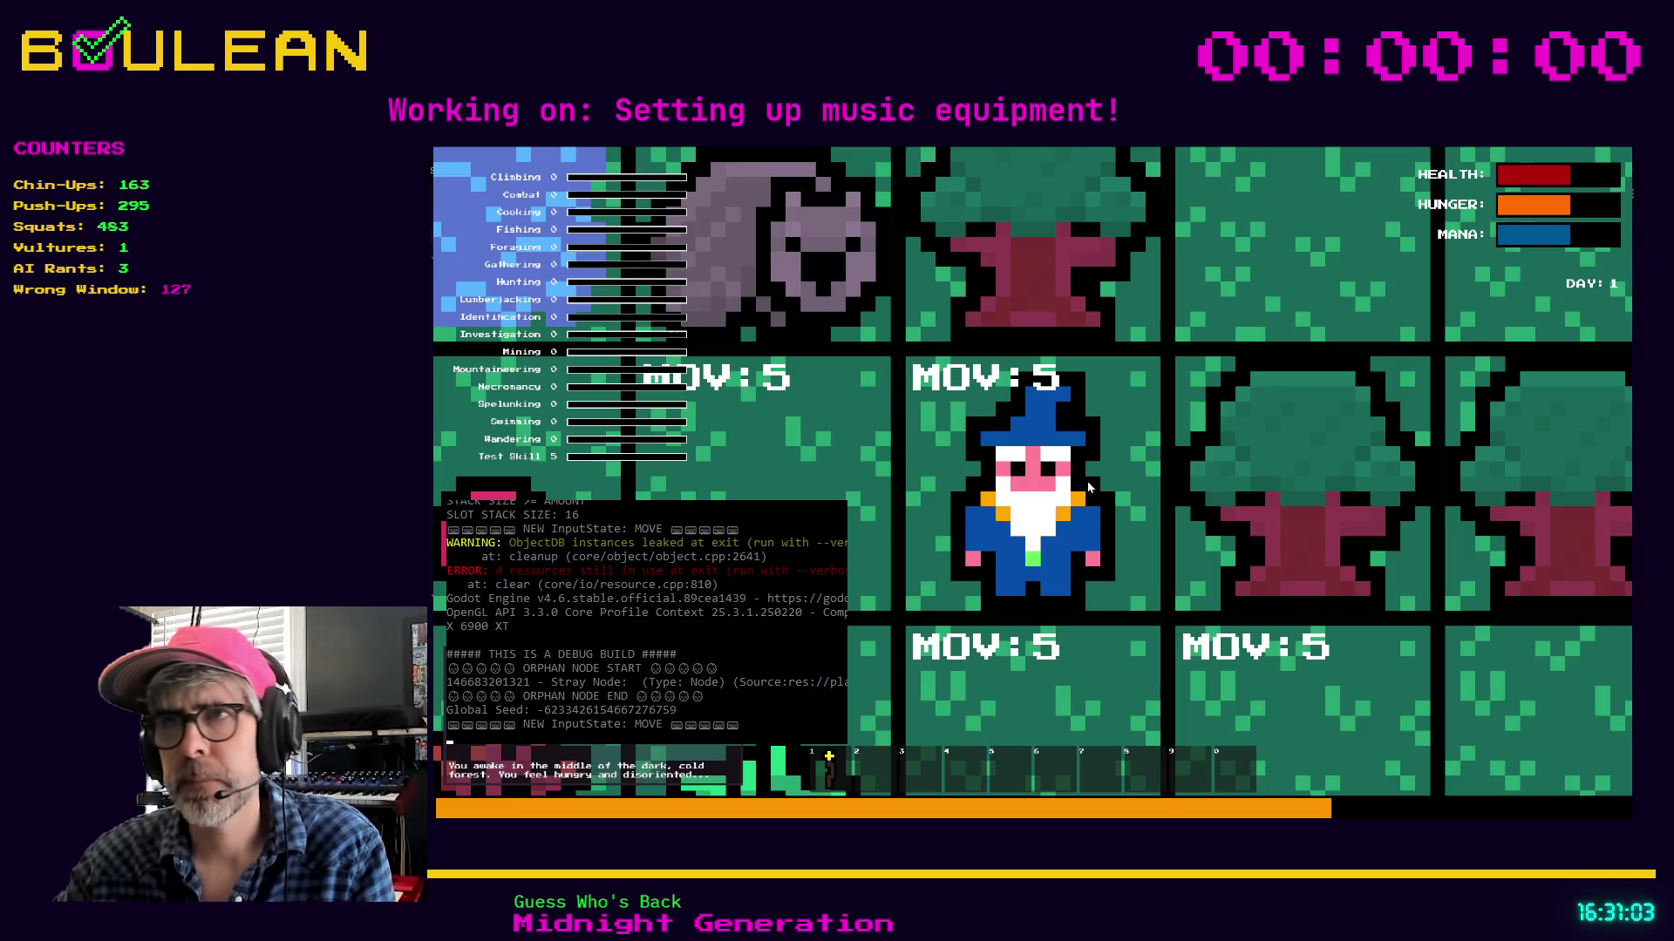
Kill the wombat, then craft a Campfire and place it below the wizard
{"action": "key", "text": "c"}
{"action": "key", "text": "c"}
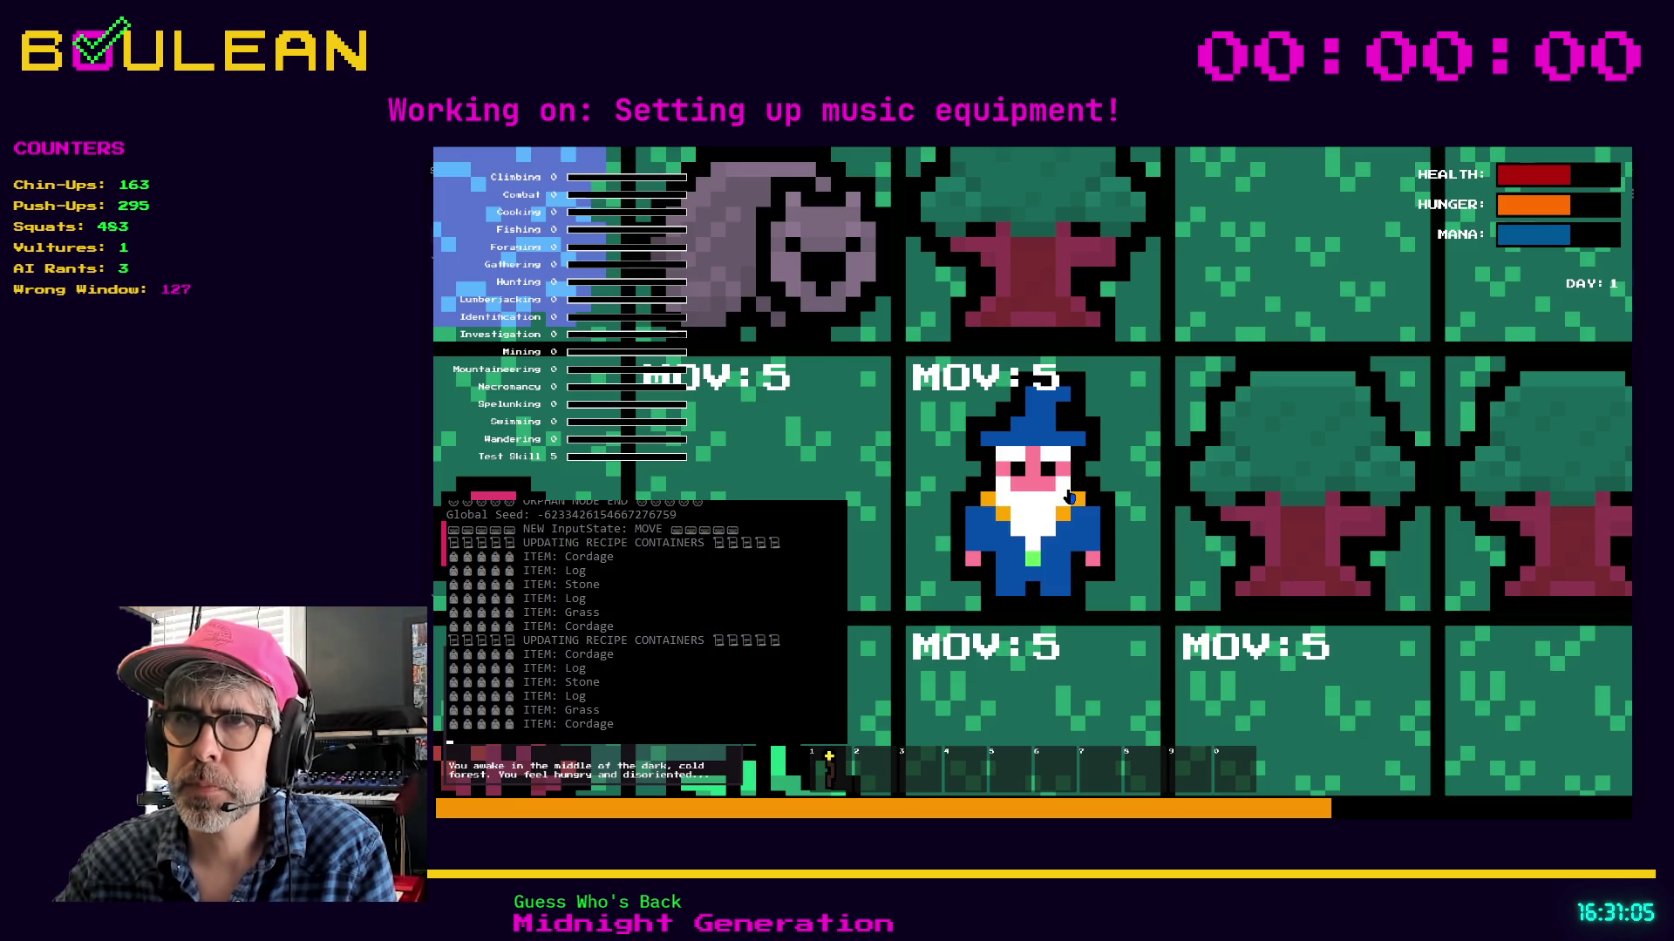
{"action": "key", "text": "Left"}
{"action": "key", "text": "Up"}
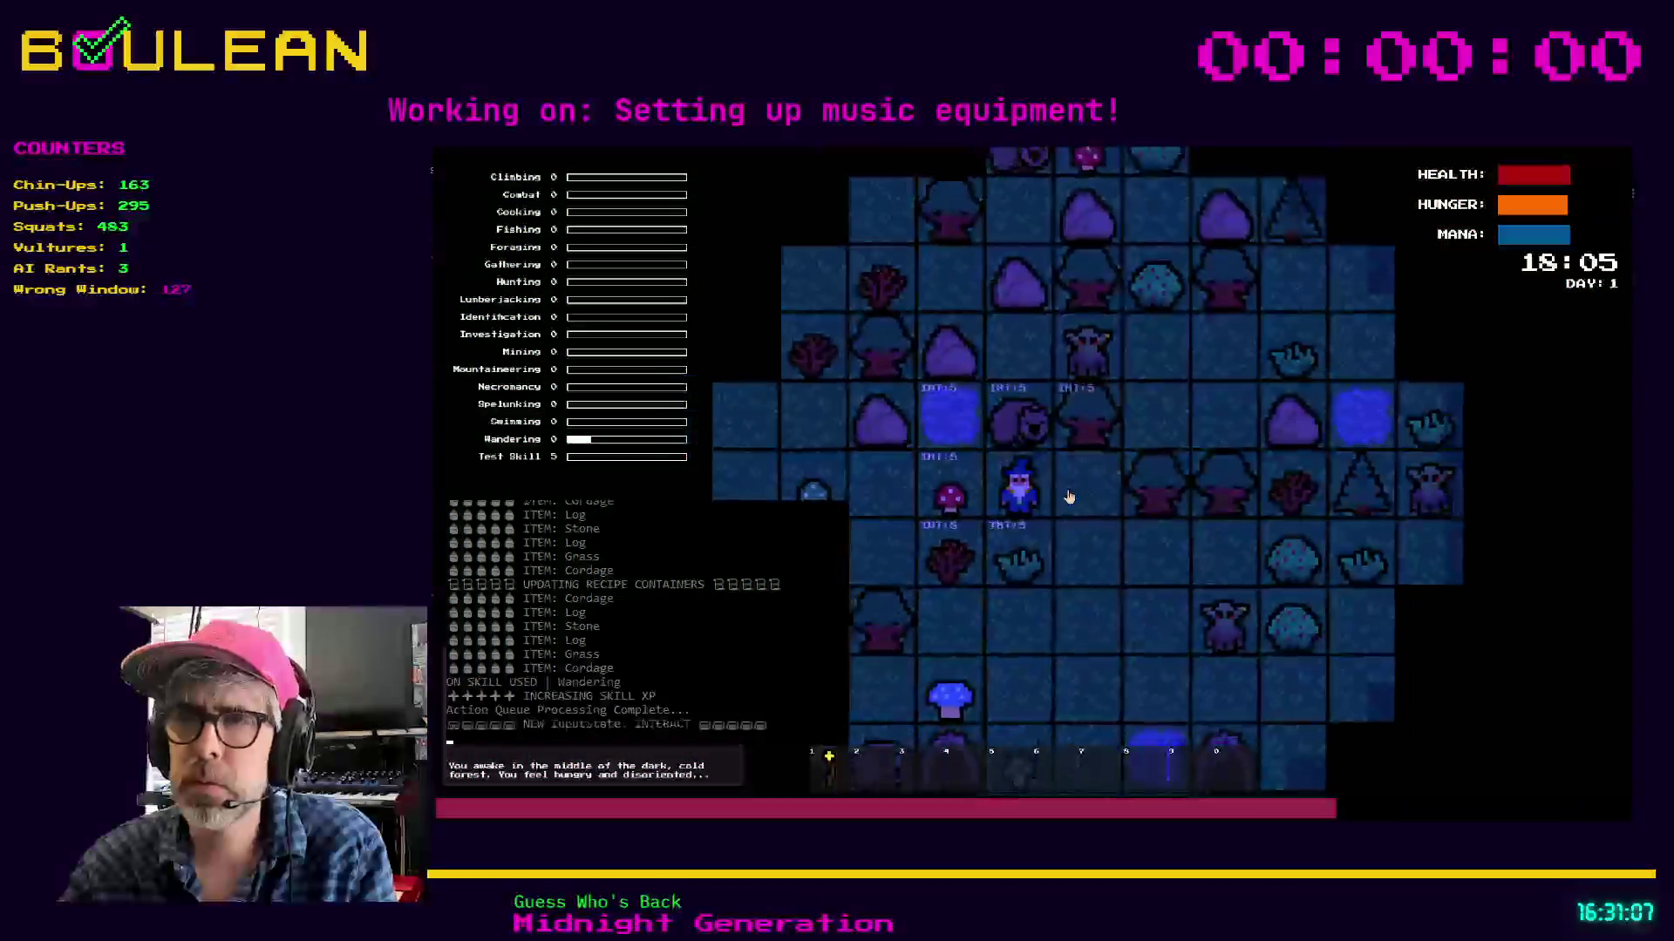
{"action": "key", "text": "Up"}
{"action": "key", "text": "Up"}
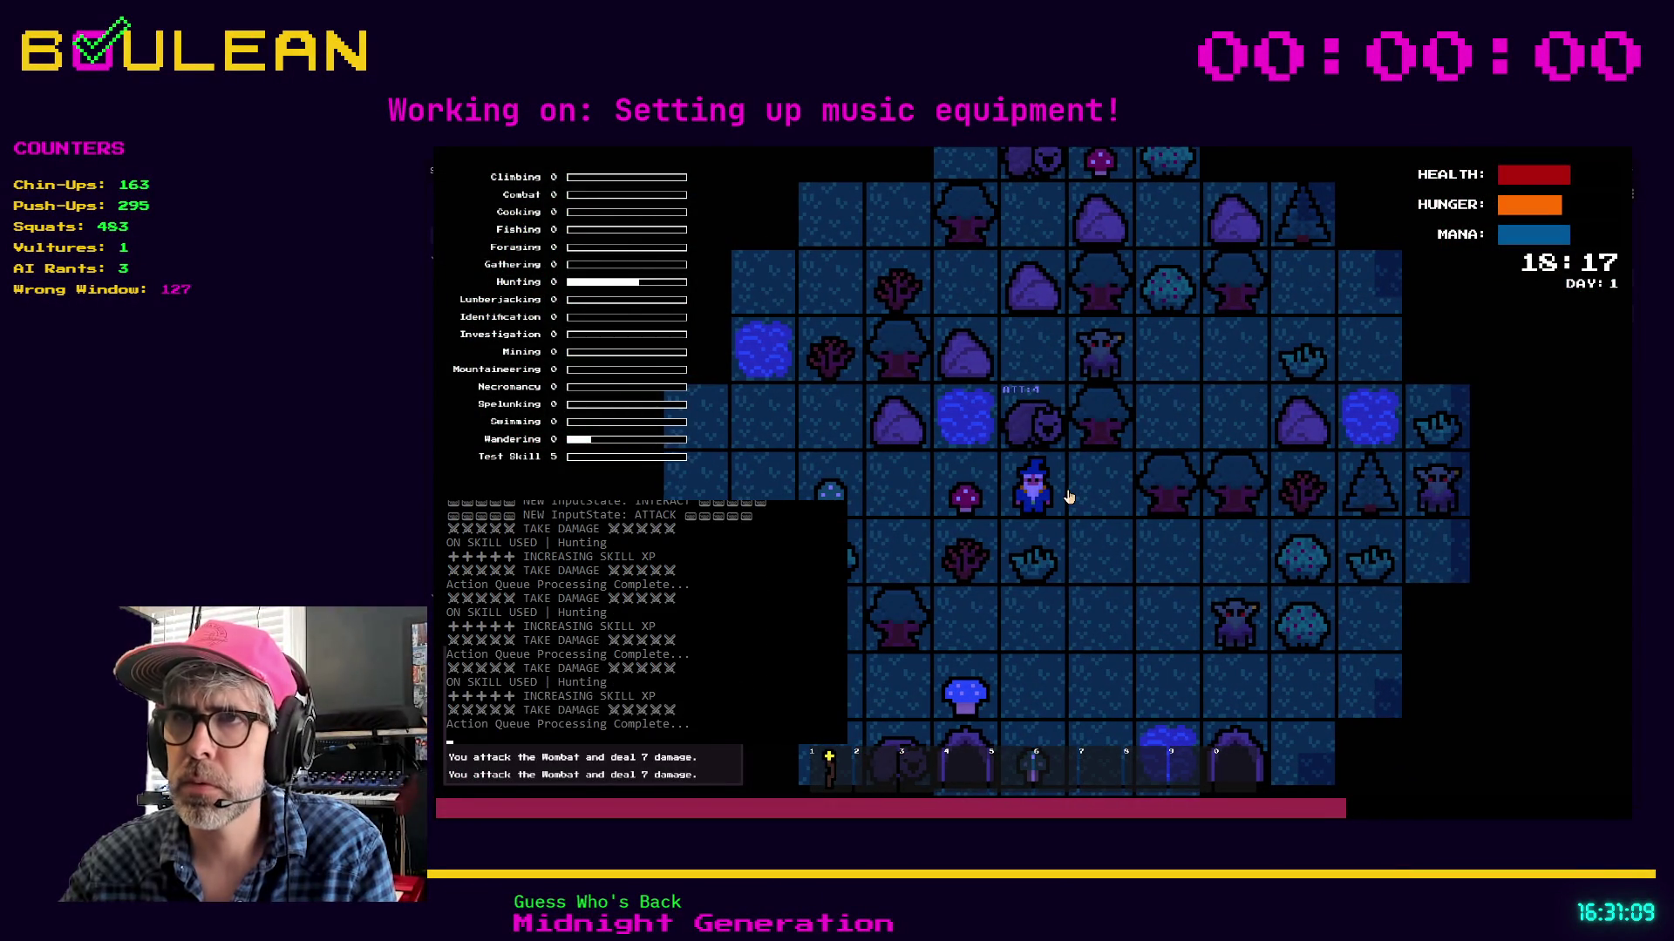
{"action": "key", "text": "Right"}
{"action": "key", "text": "c"}
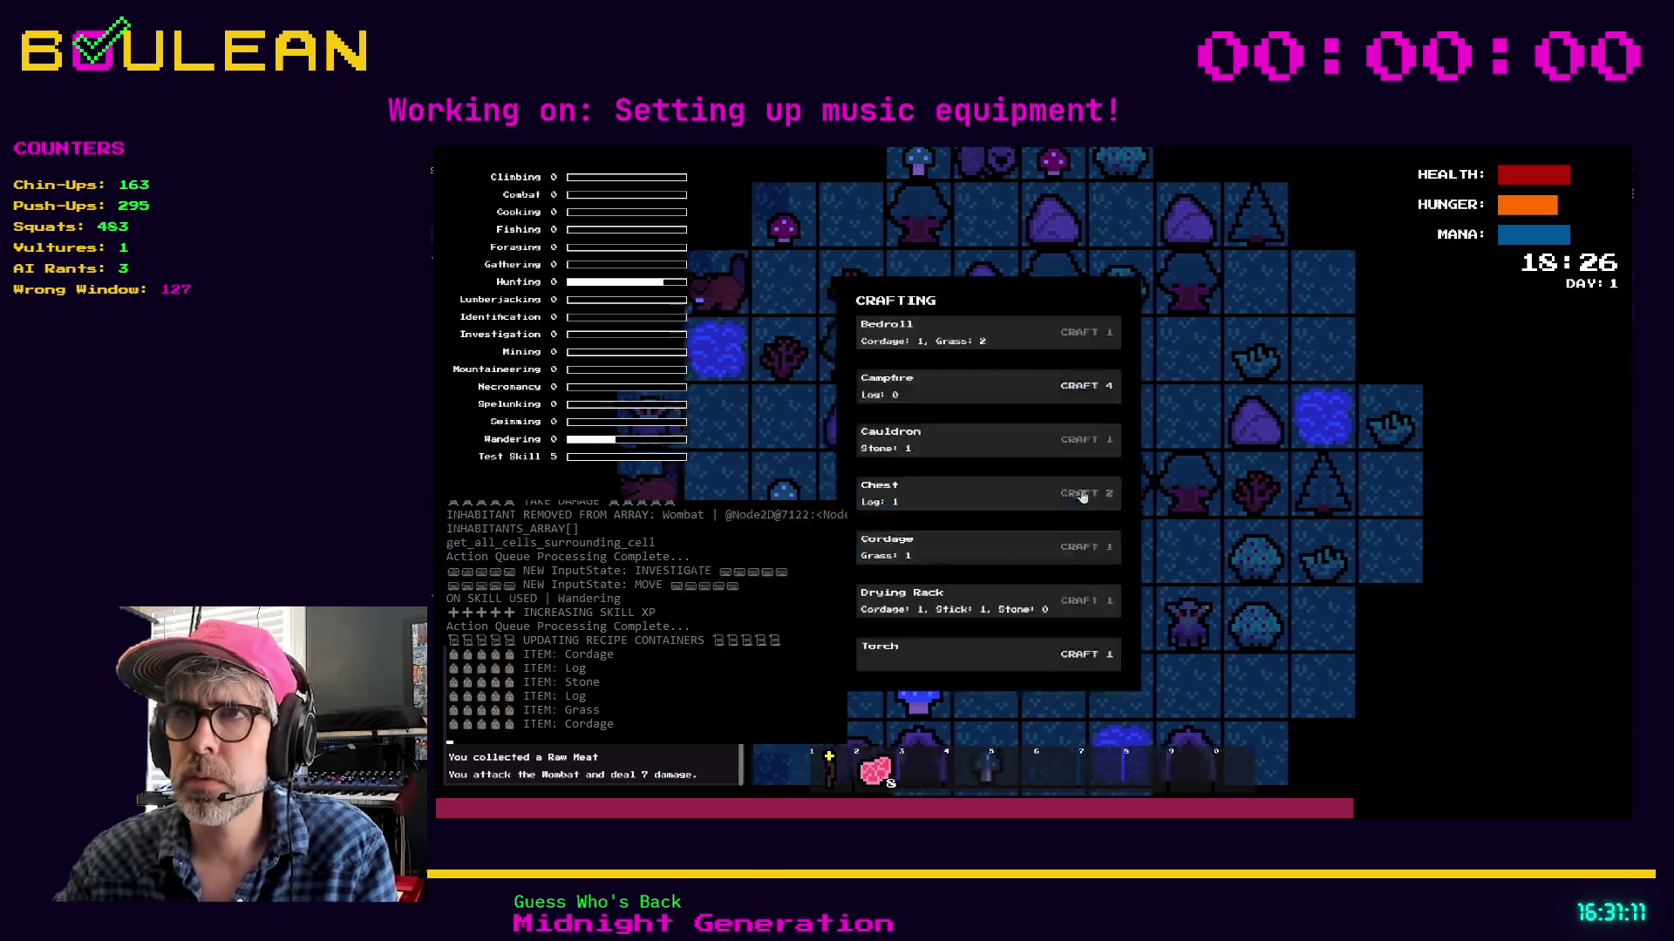
{"action": "left_click", "coordinate": [1084, 392]}
{"action": "key", "text": "Down"}
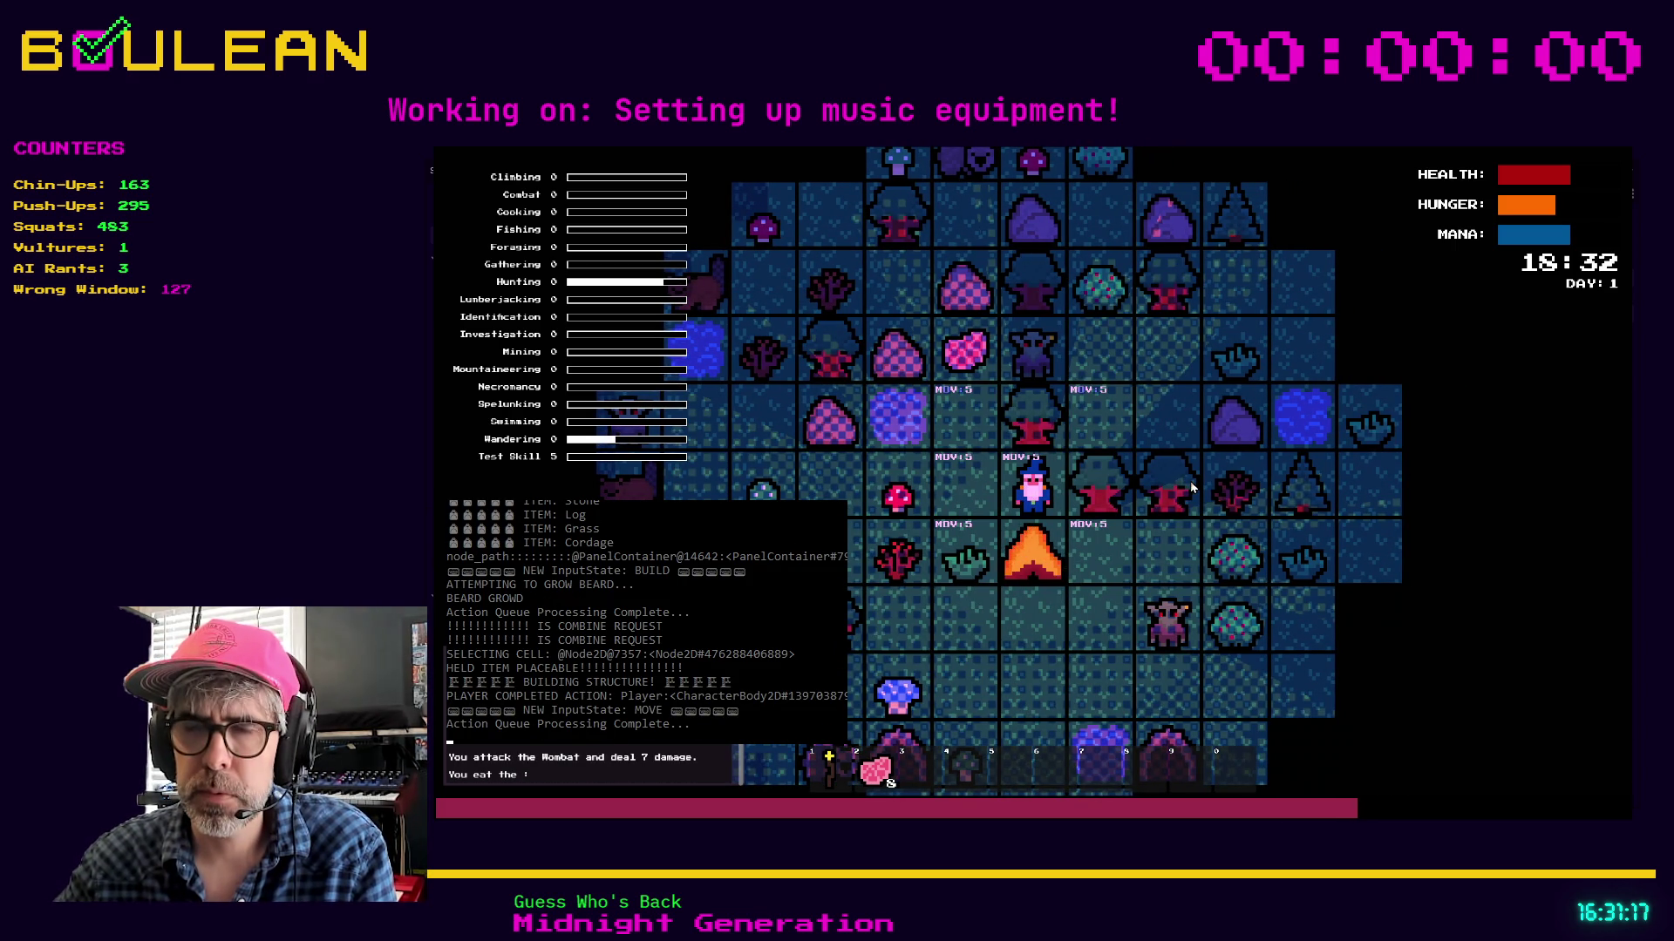
In interaction mode, use the slot 2 raw meat on the campfire twice, then stop the game with F8
{"action": "key", "text": "e"}
{"action": "key", "text": "2"}
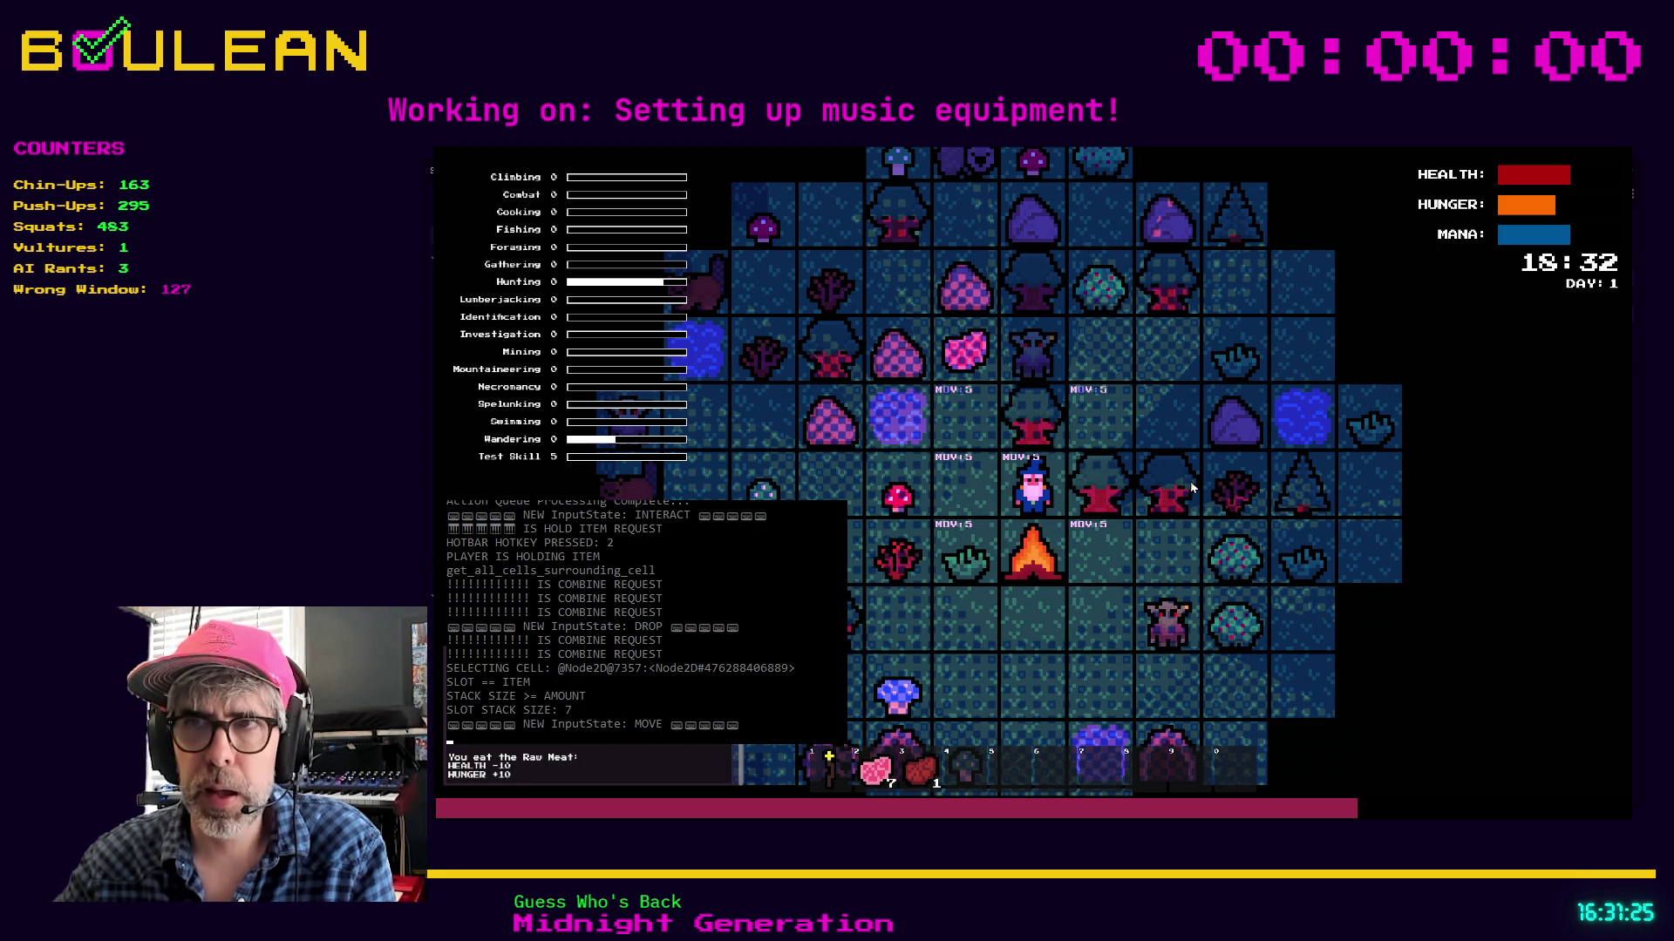
{"action": "key", "text": "2"}
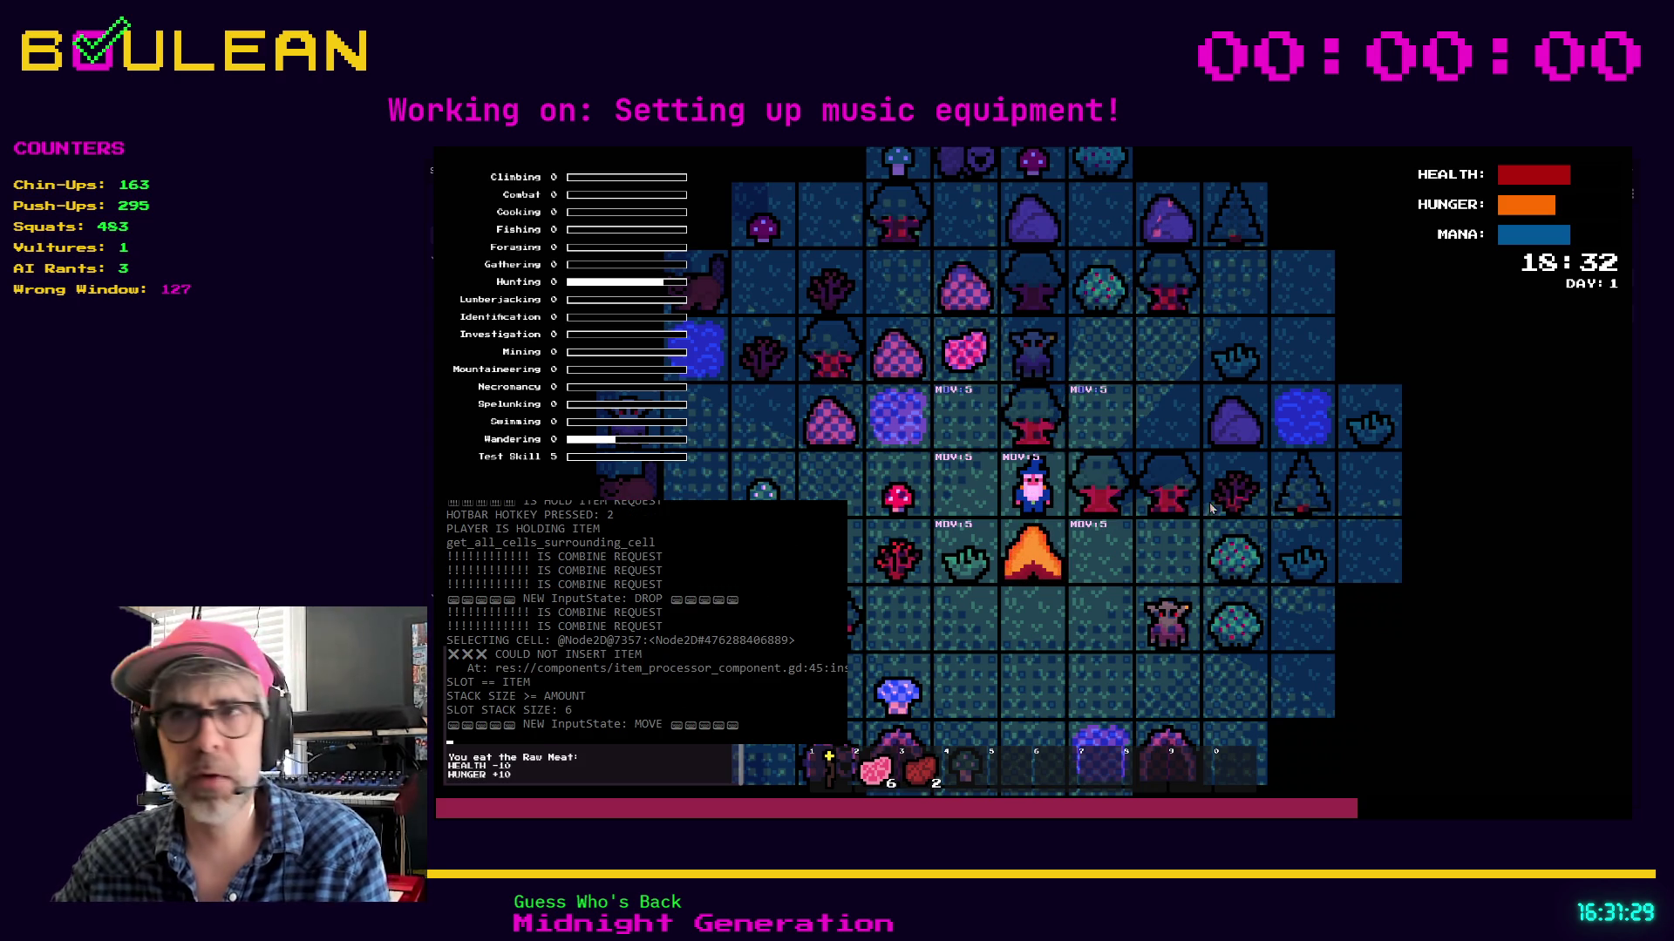
{"action": "key", "text": "F8"}
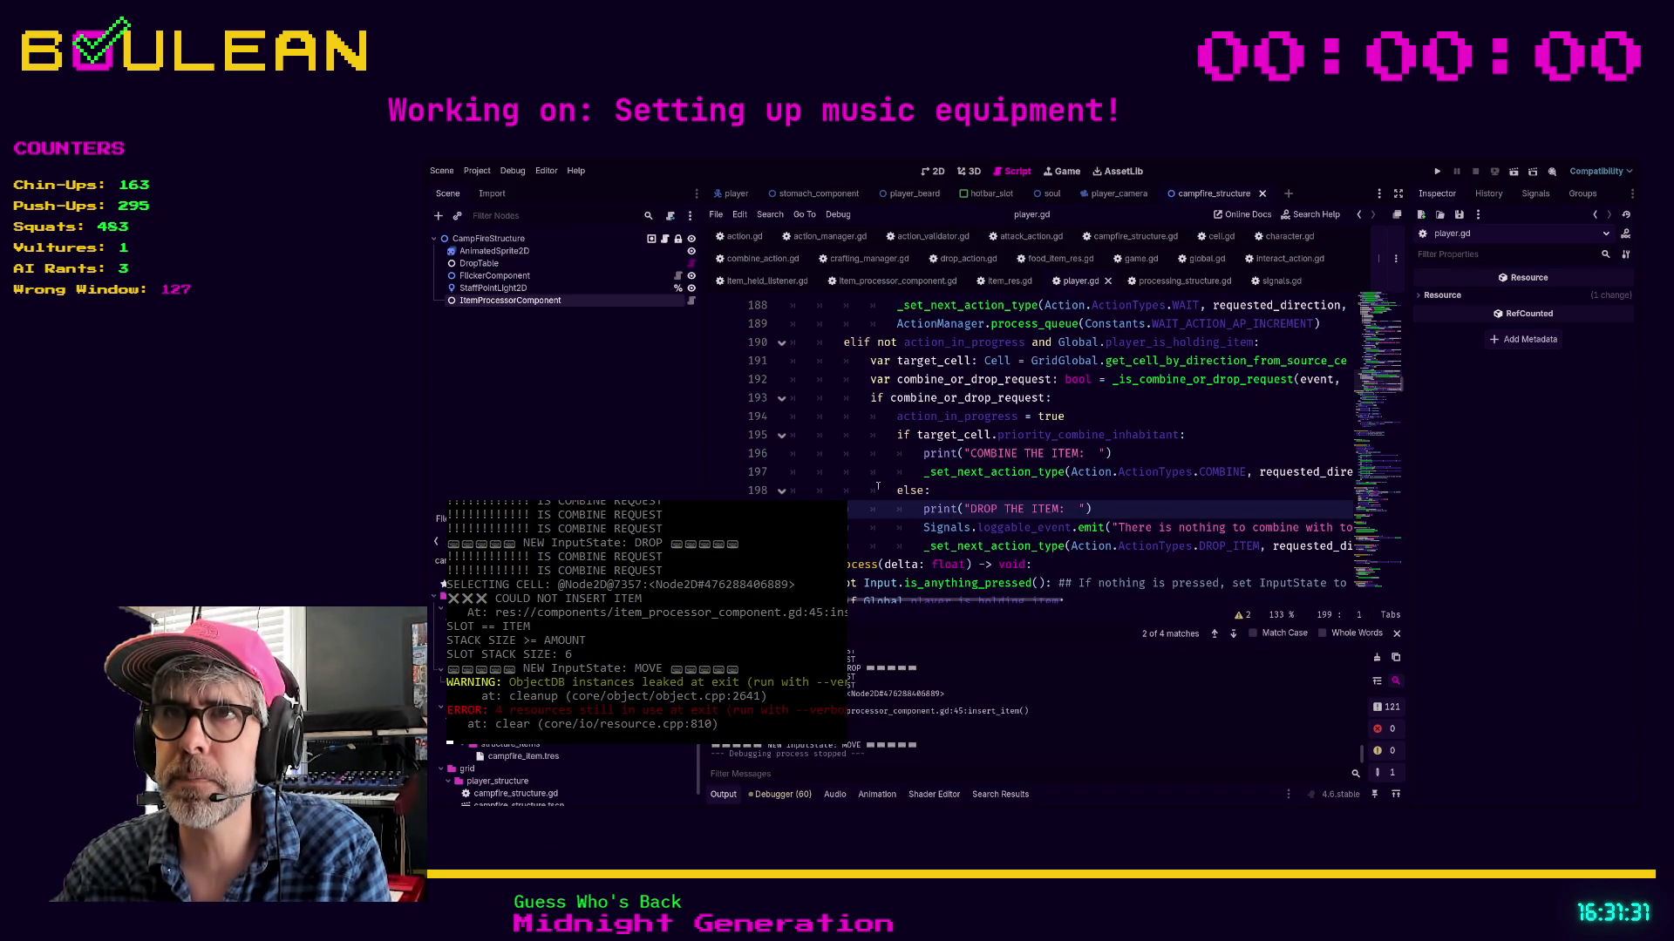
Turn on distraction-free mode so player.gd fills the editor
{"action": "scroll", "coordinate": [865, 481], "scroll_direction": "up", "scroll_amount": 3}
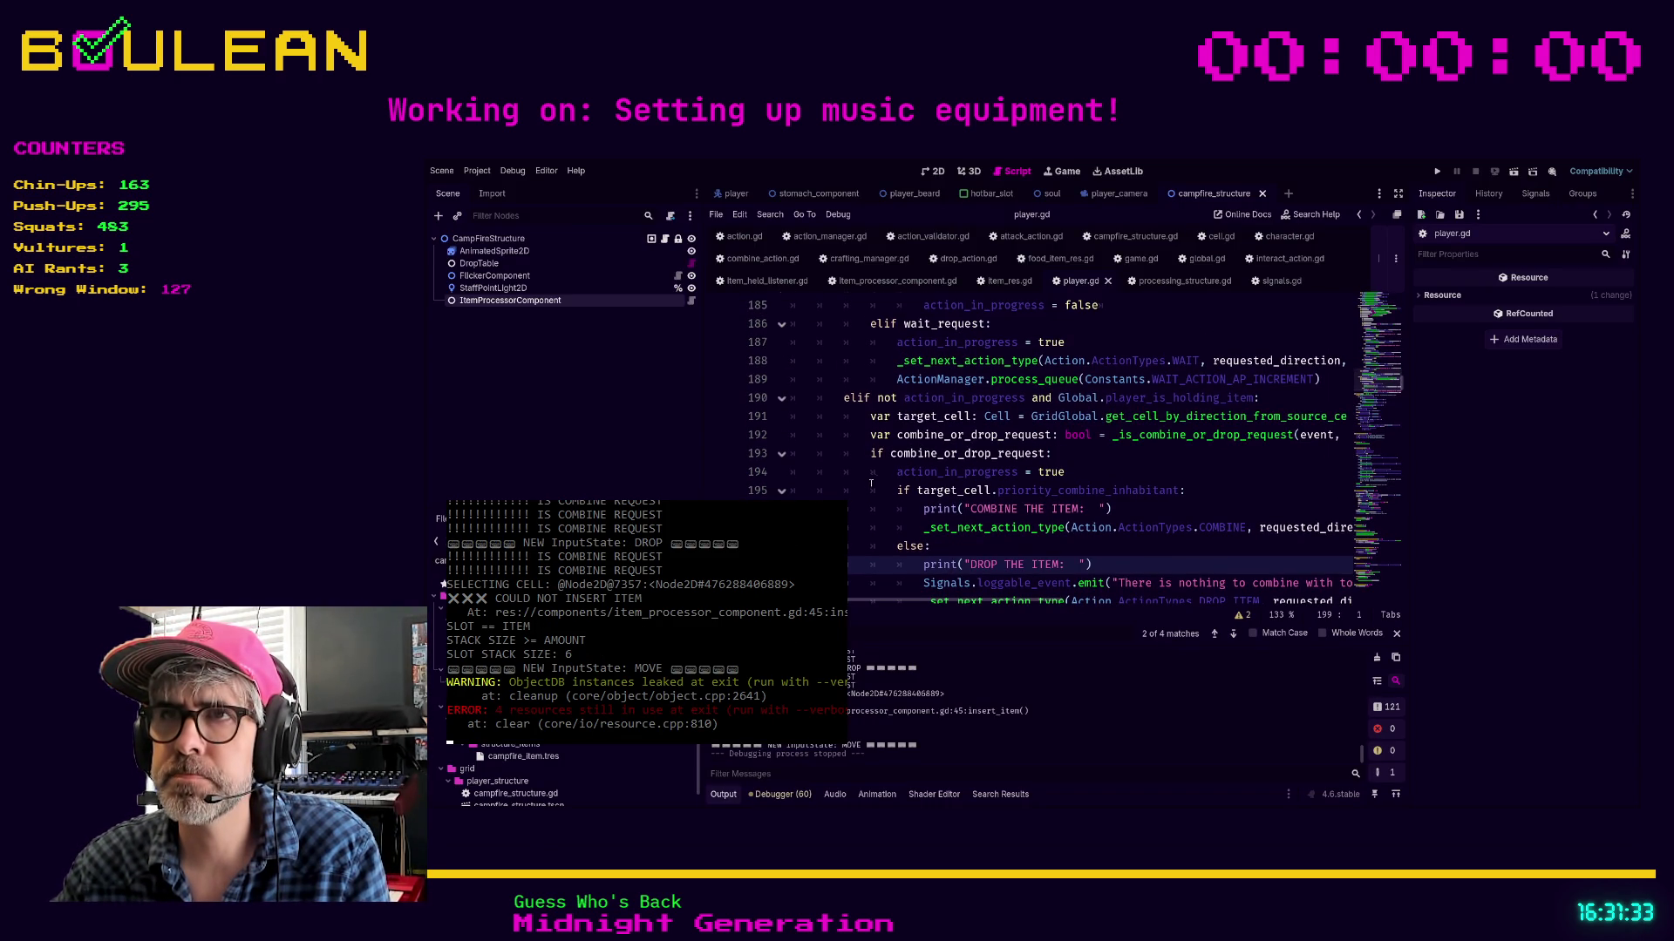
{"action": "scroll", "coordinate": [867, 488], "scroll_direction": "up", "scroll_amount": 3}
{"action": "scroll", "coordinate": [867, 489], "scroll_direction": "down", "scroll_amount": 2}
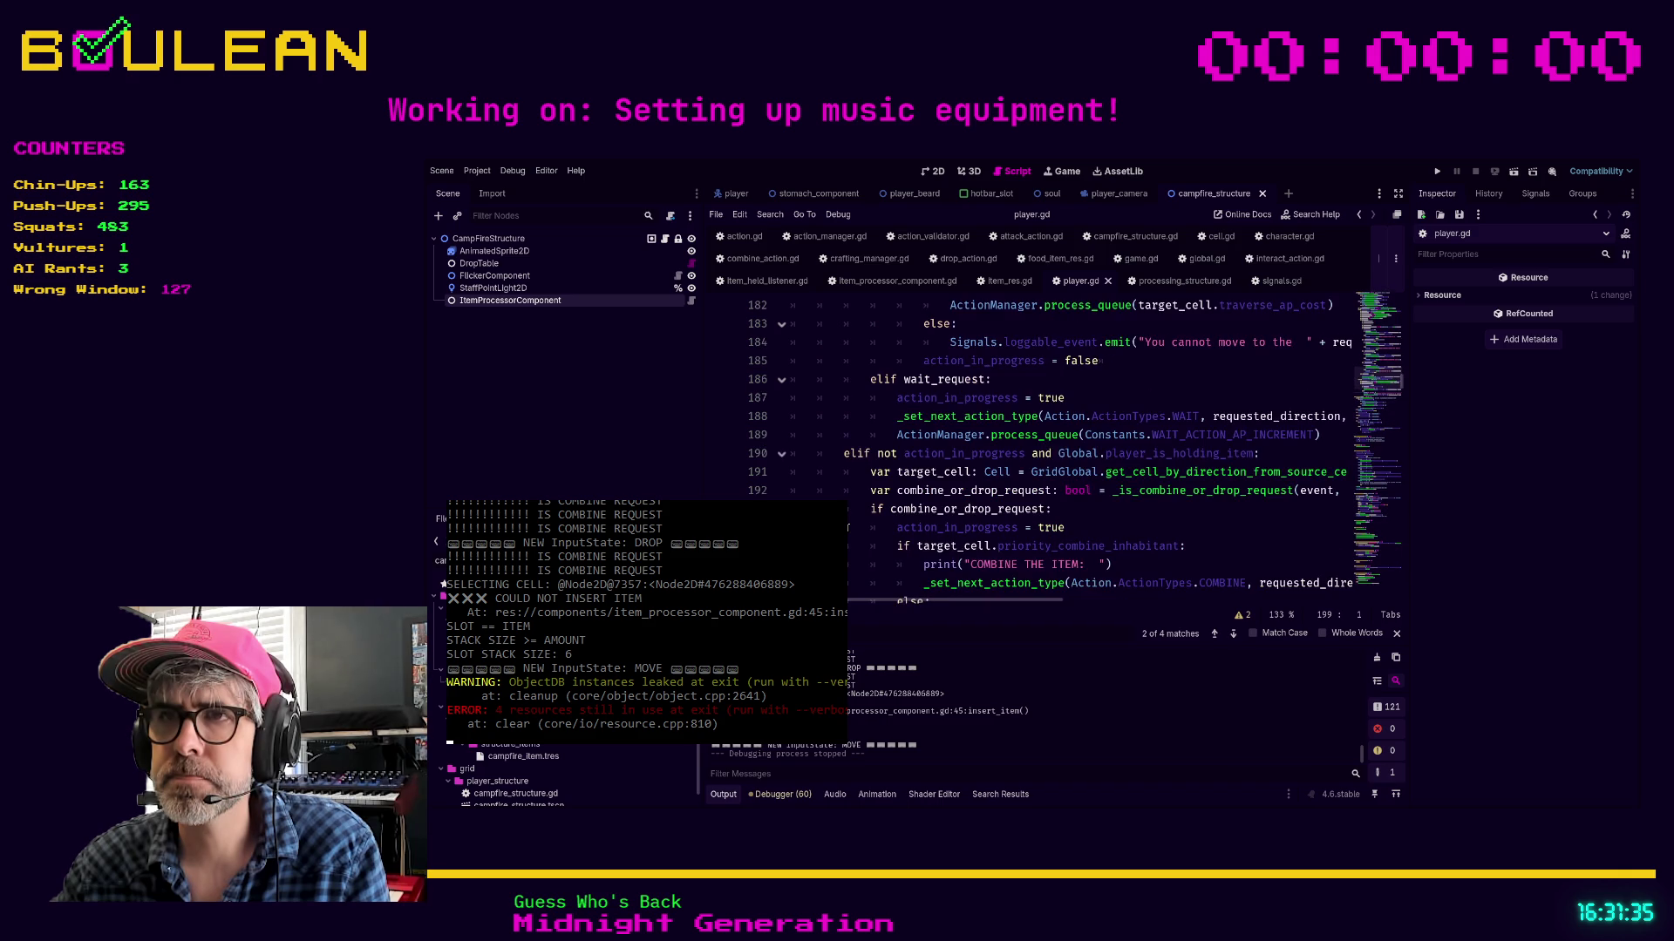
{"action": "scroll", "coordinate": [848, 528], "scroll_direction": "down", "scroll_amount": 1}
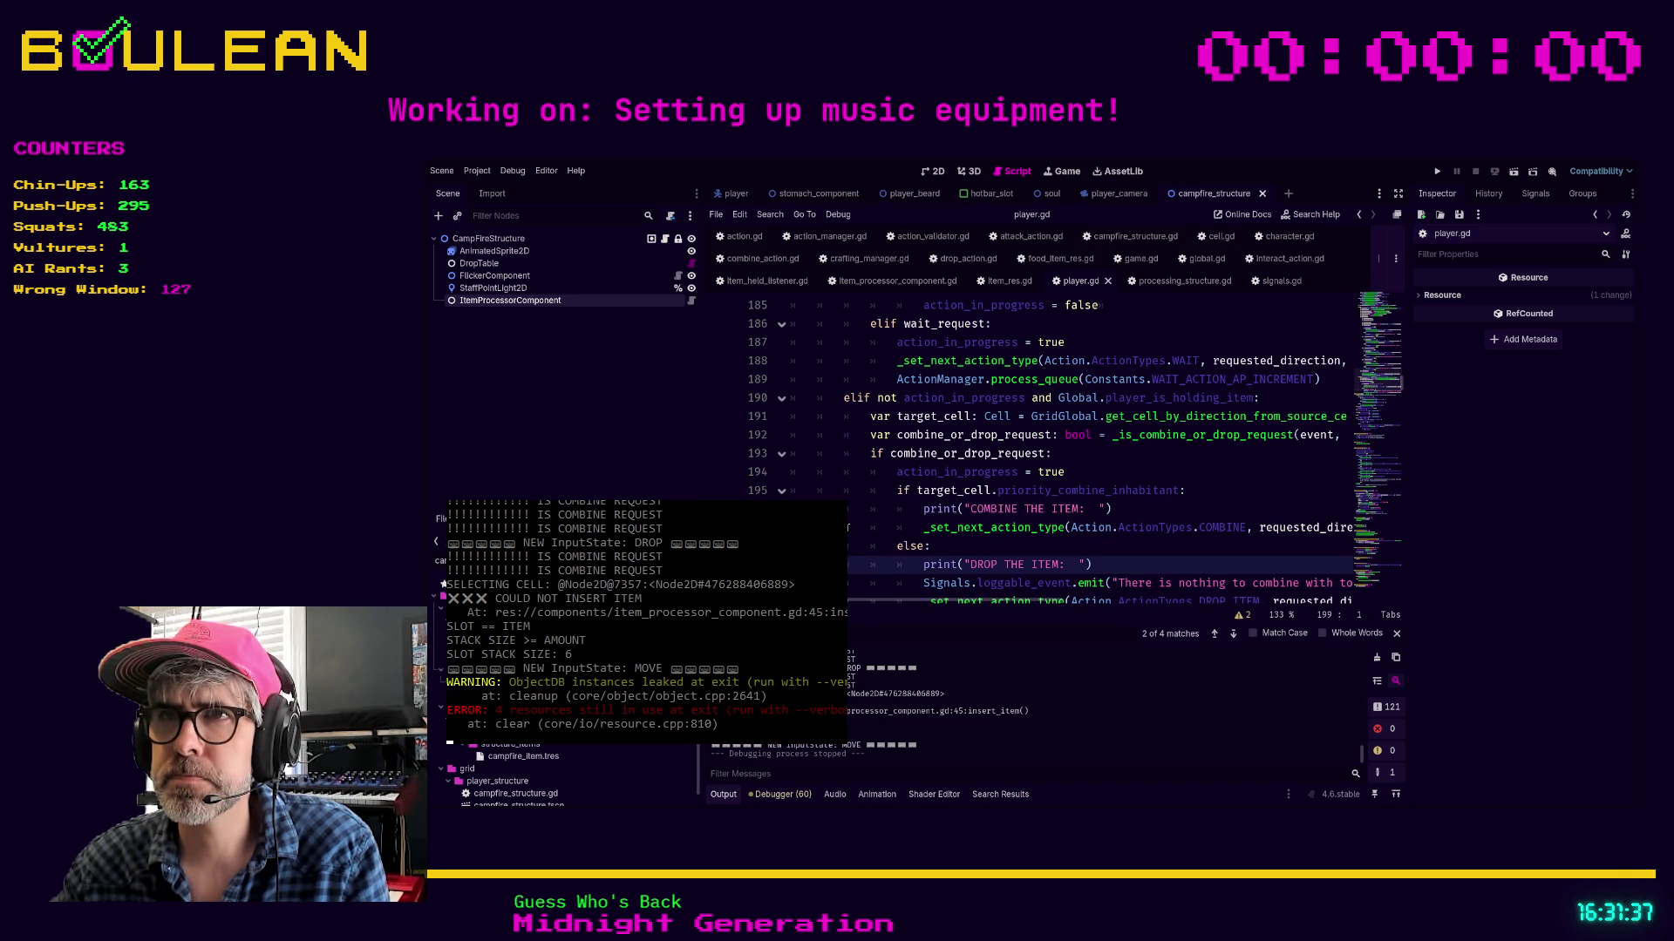
{"action": "scroll", "coordinate": [848, 527], "scroll_direction": "up", "scroll_amount": 1}
{"action": "left_click", "coordinate": [1081, 527]}
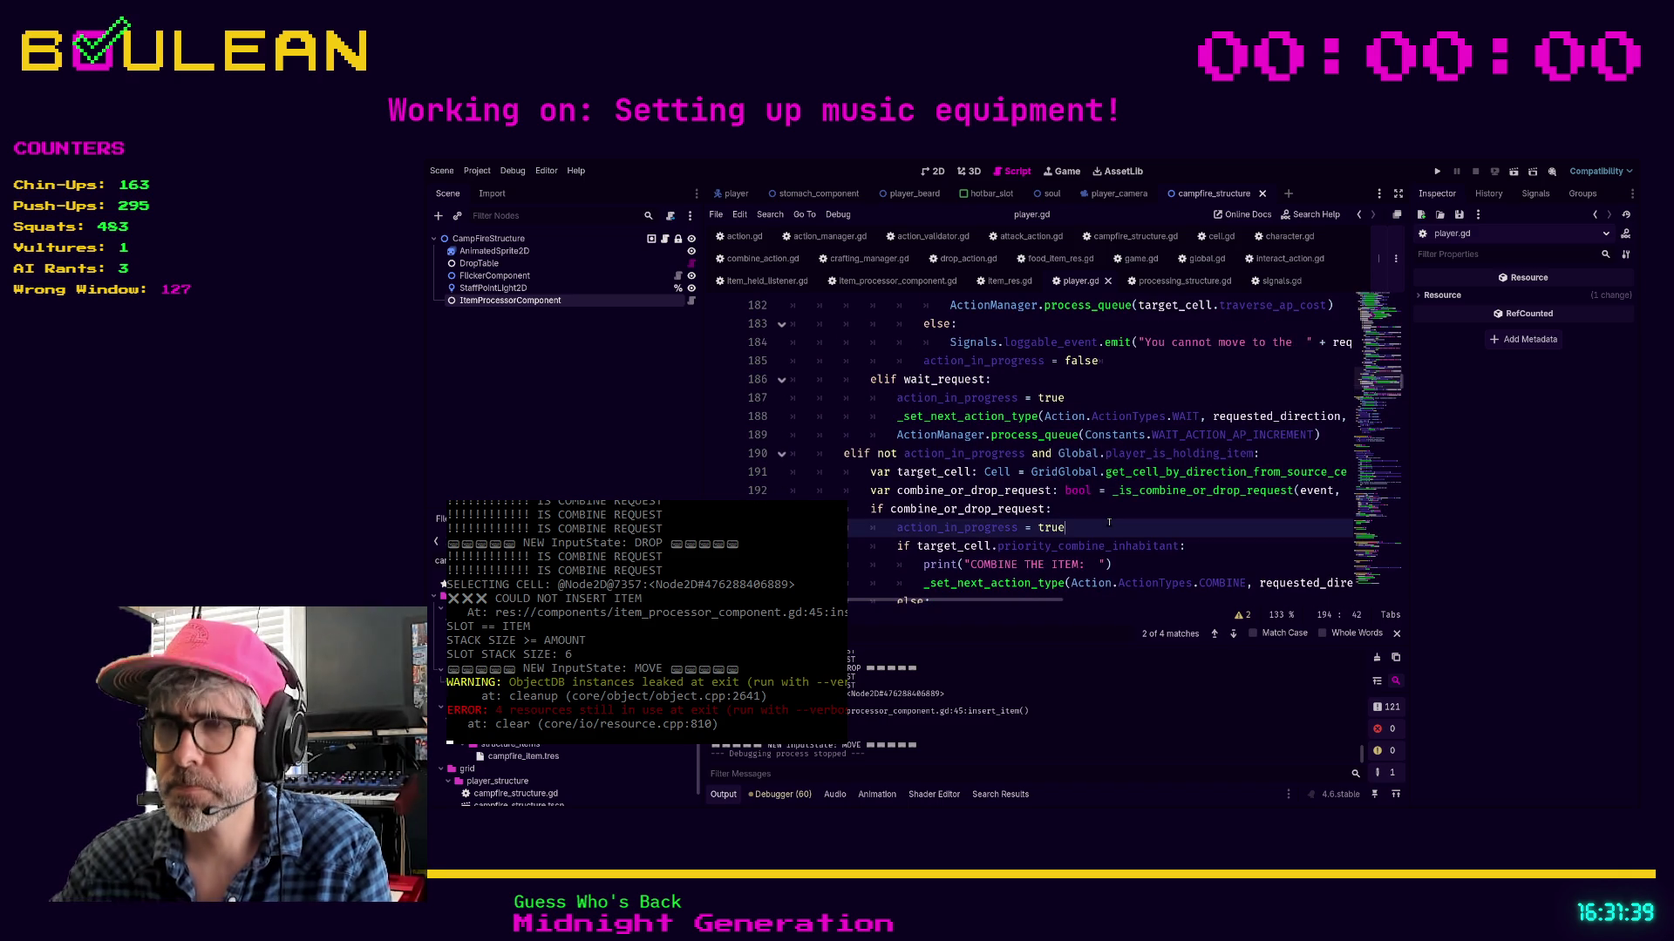
{"action": "key", "text": "ctrl+shift+F11"}
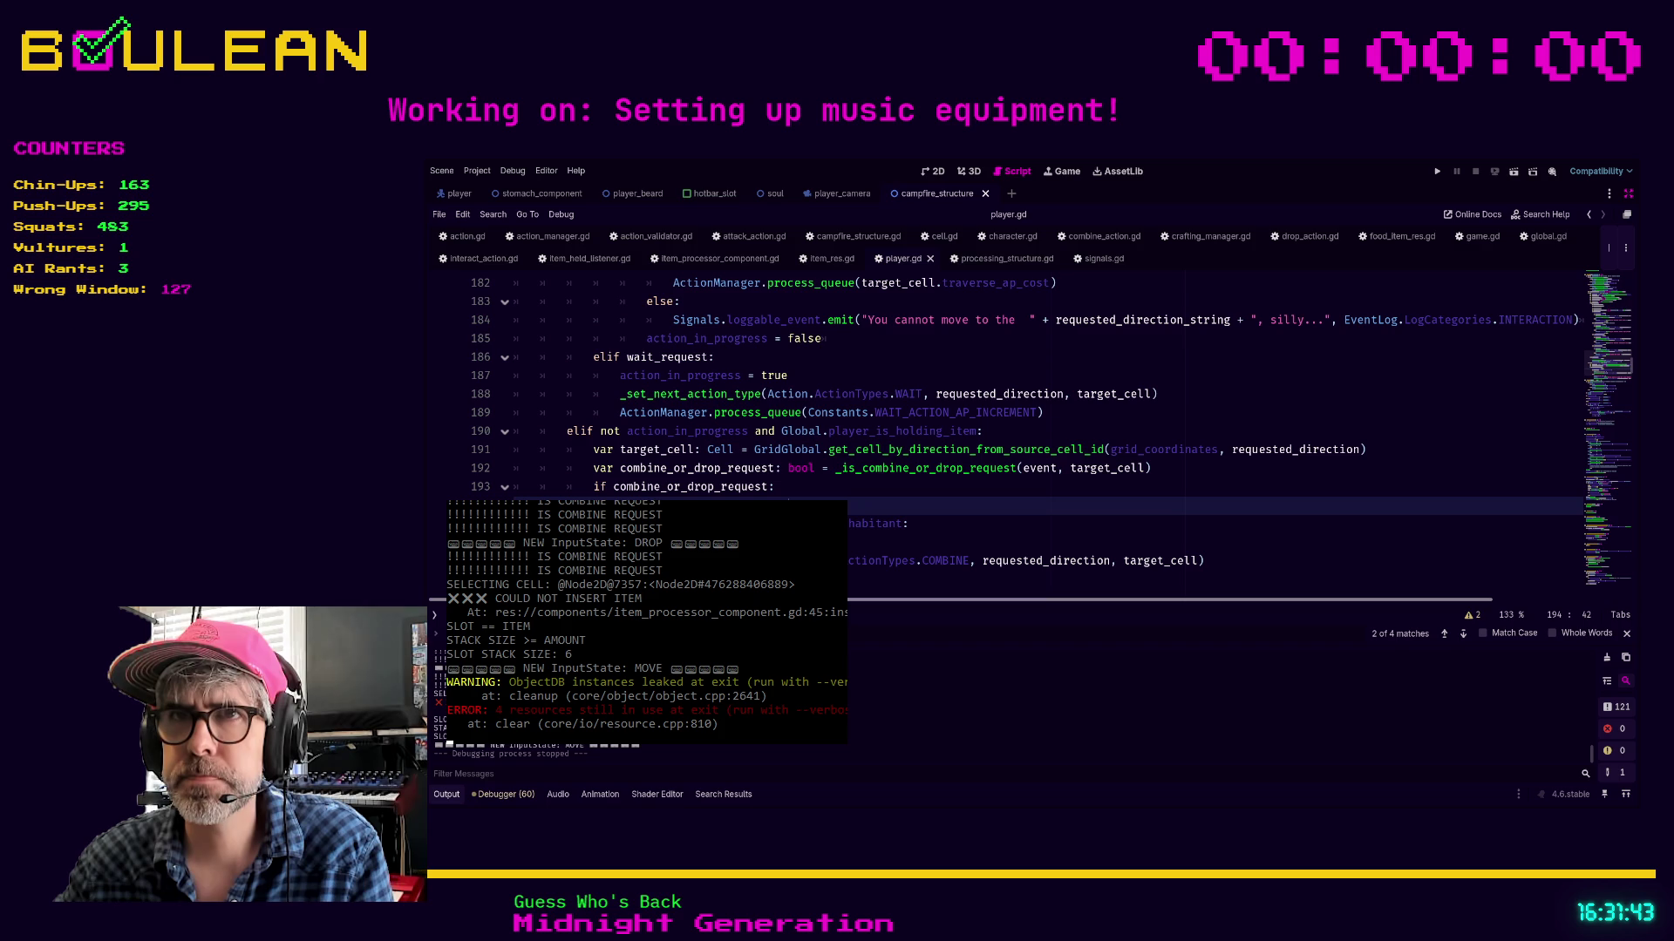
Try removing the not action_in_progress check on line 190, then undo it
{"action": "scroll", "coordinate": [582, 481], "scroll_direction": "down", "scroll_amount": 1}
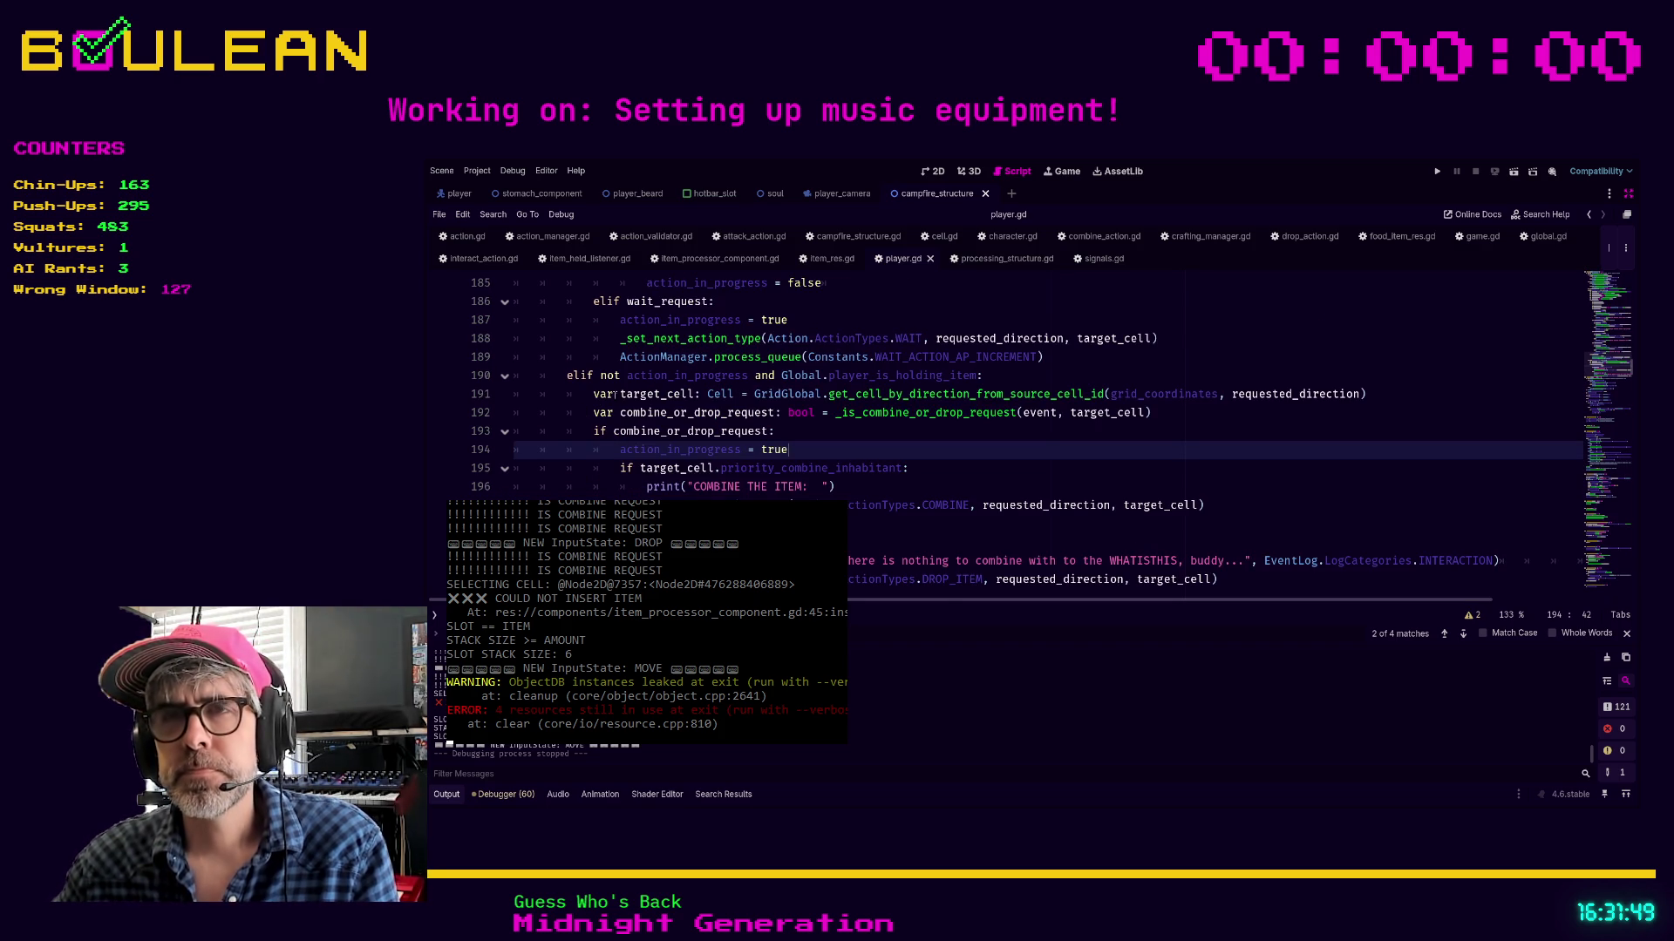
{"action": "scroll", "coordinate": [710, 427], "scroll_direction": "up", "scroll_amount": 1}
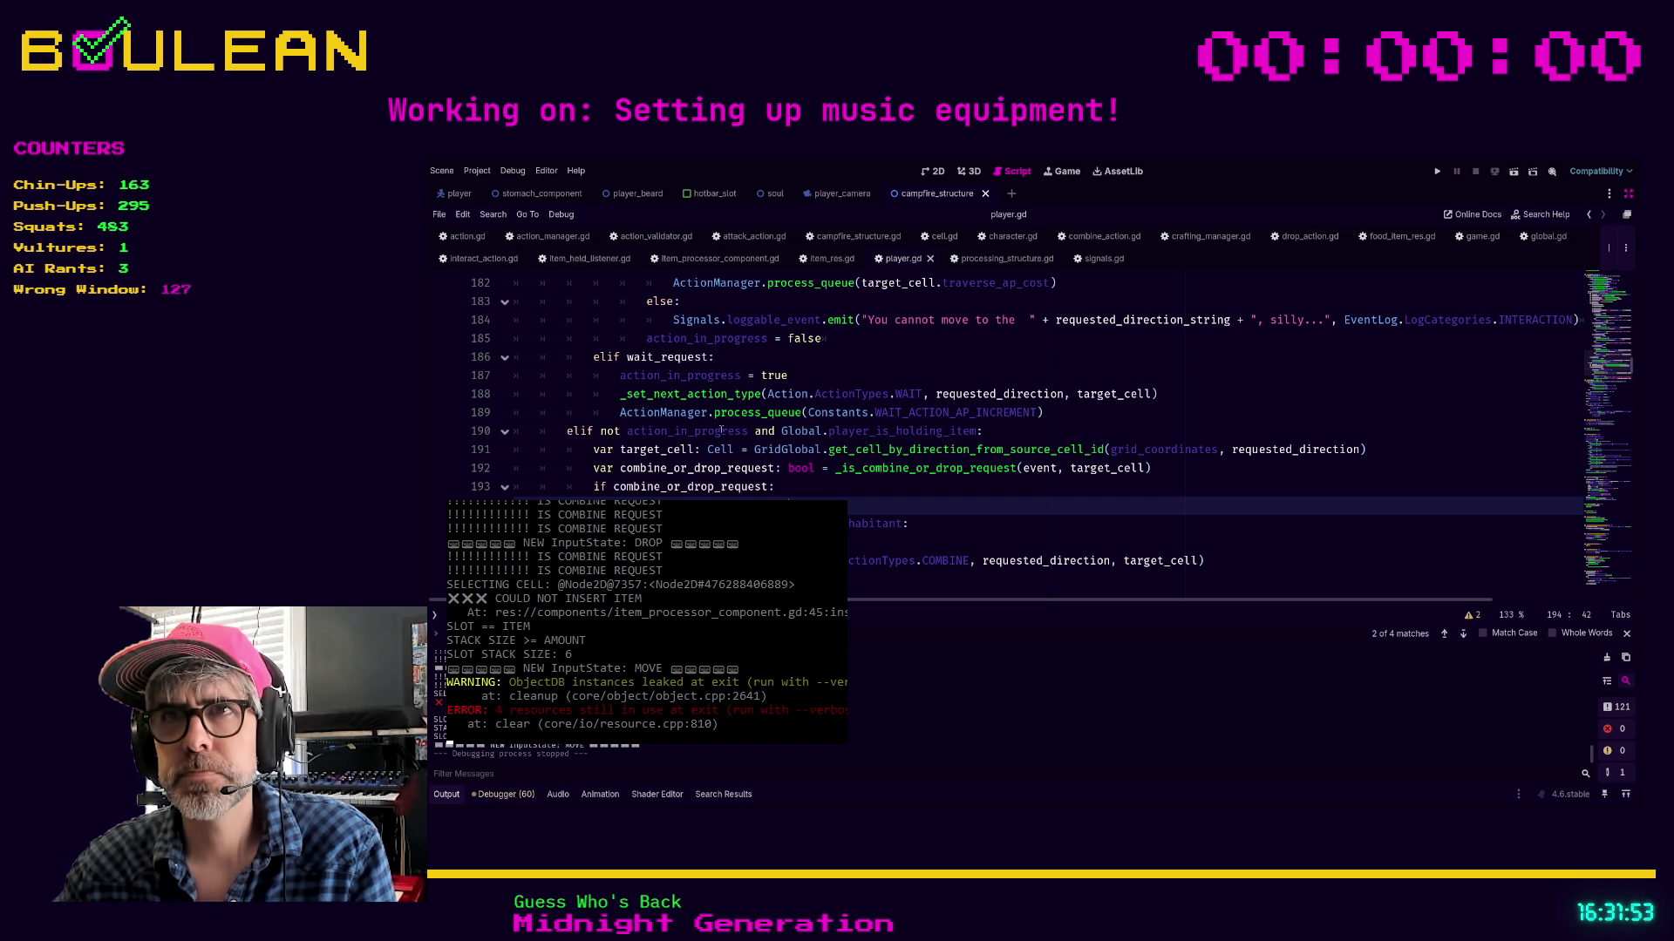
{"action": "left_click", "coordinate": [779, 430]}
{"action": "key", "text": "ctrl+shift+Left"}
{"action": "key", "text": "ctrl+shift+Left"}
{"action": "key", "text": "ctrl+shift+Left"}
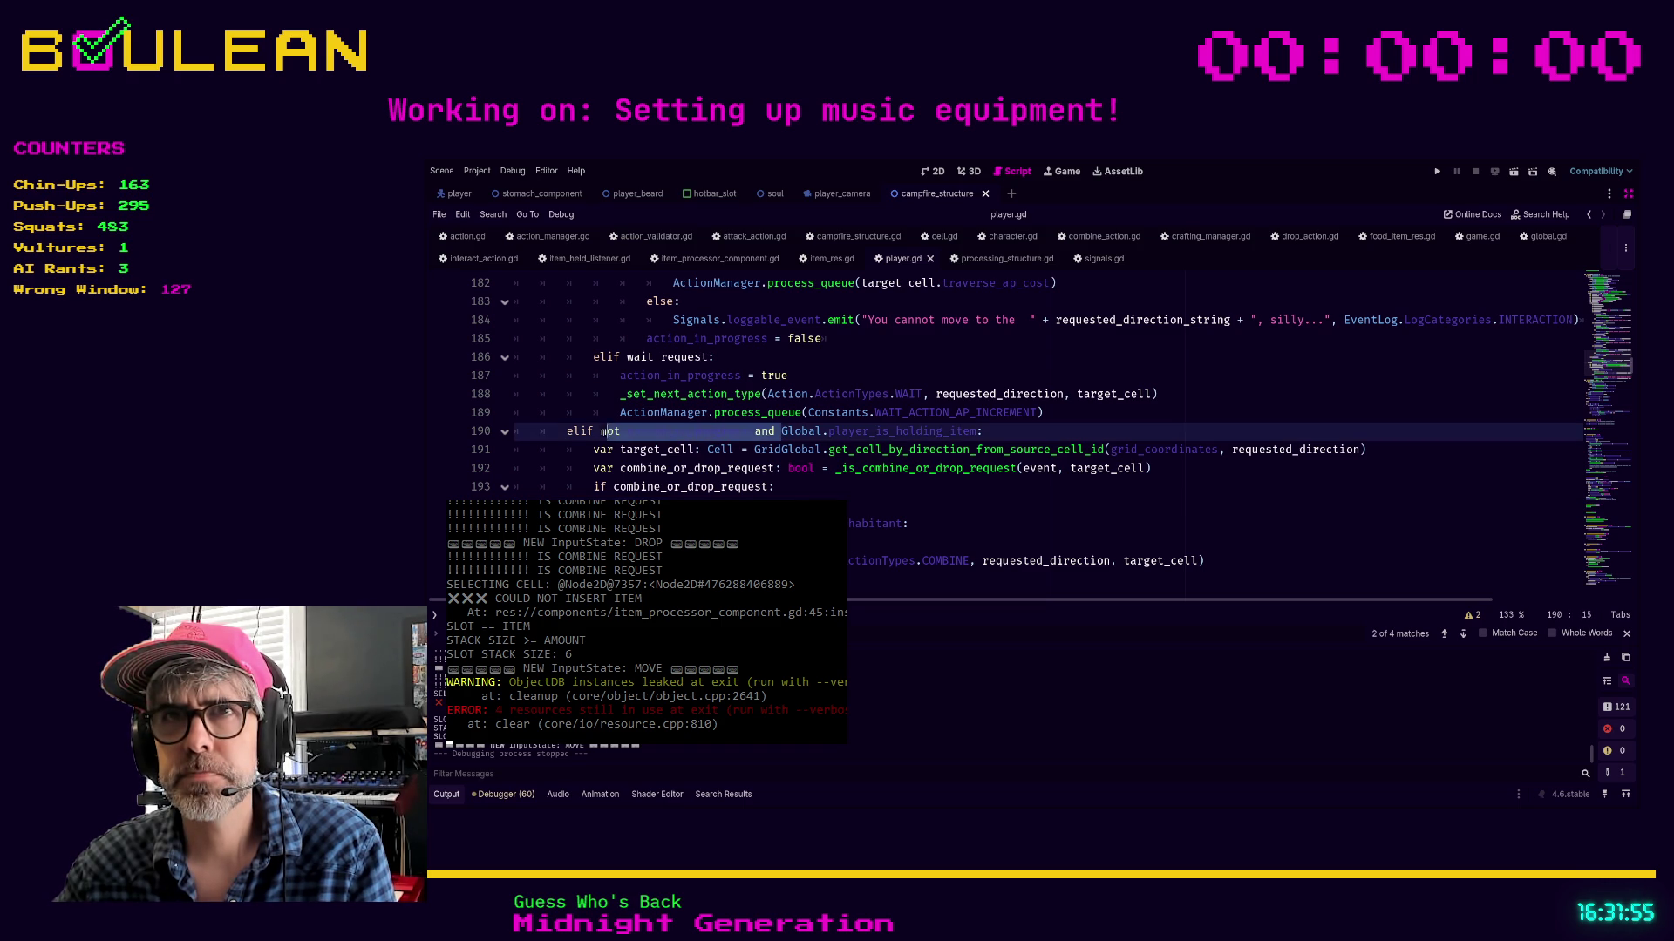
{"action": "key", "text": "BackSpace"}
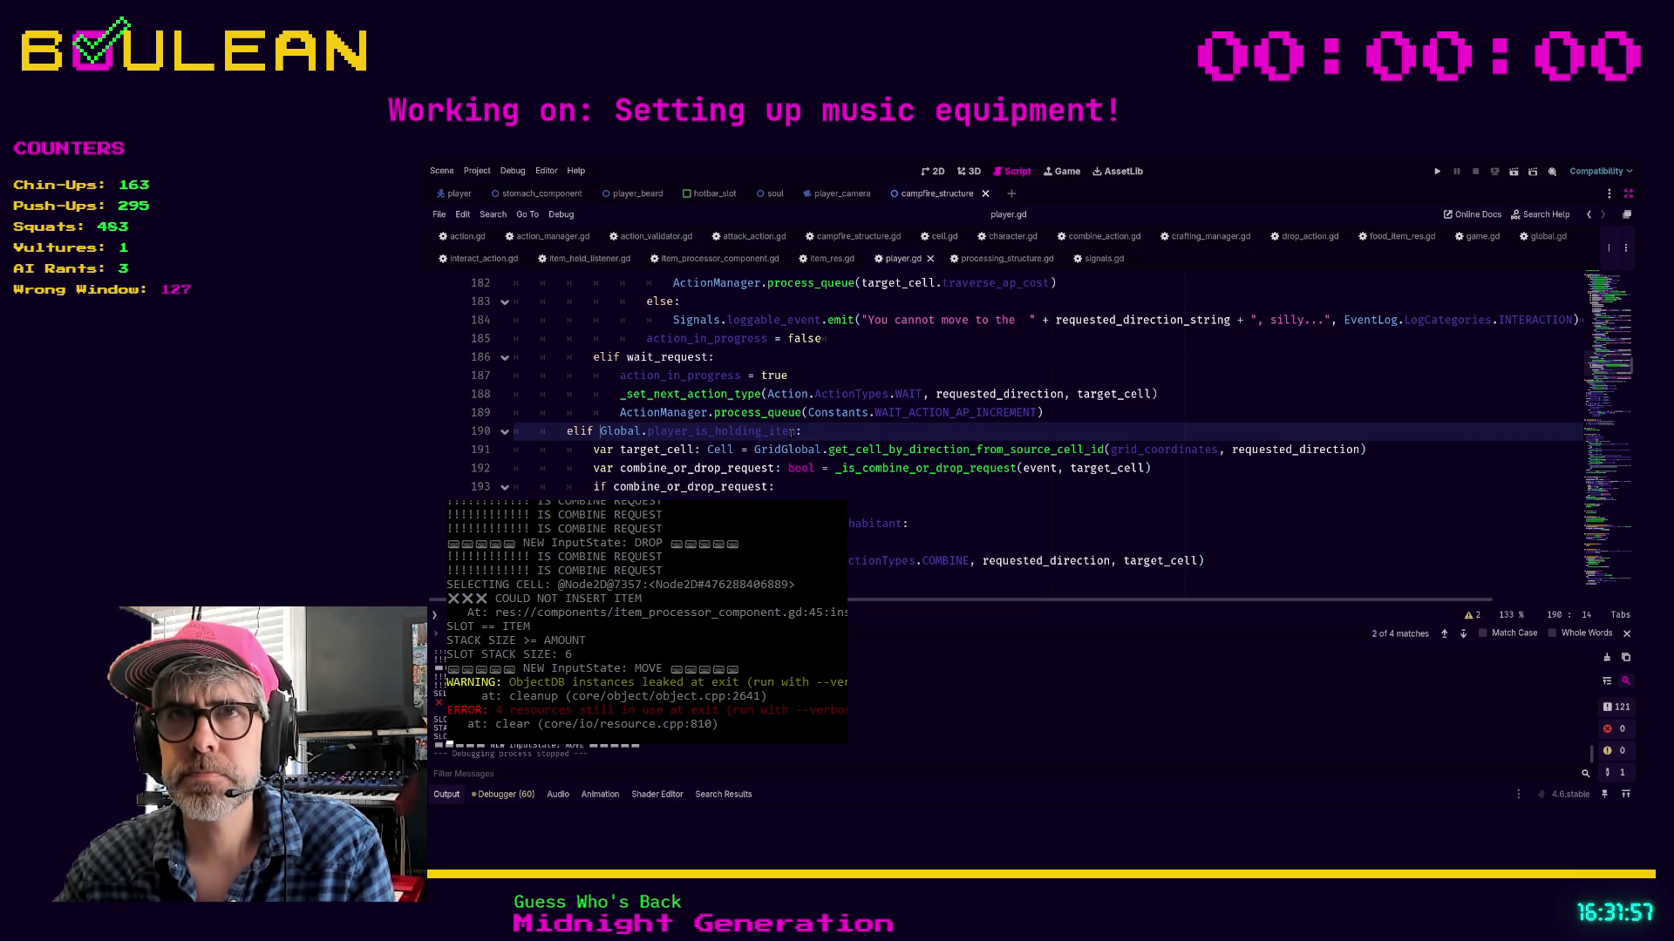
{"action": "key", "text": "ctrl+z"}
Add print("HOLDING ITEM!!!!!!") below line 190 and save player.gd
{"action": "left_click", "coordinate": [1018, 435]}
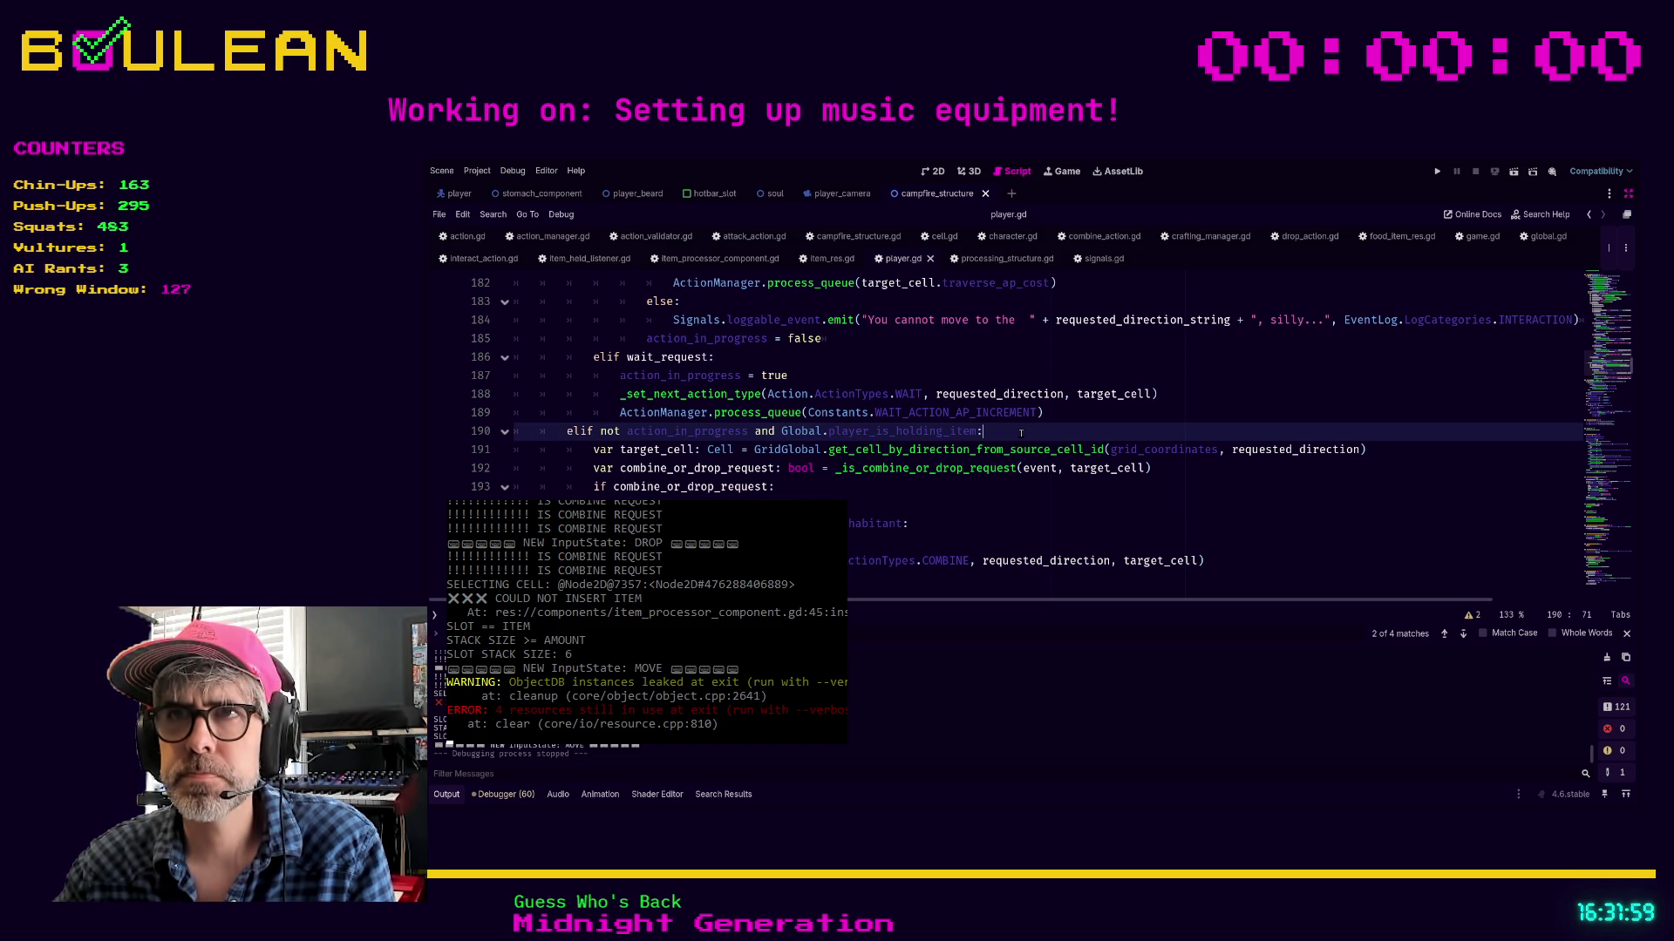
{"action": "key", "text": "Return"}
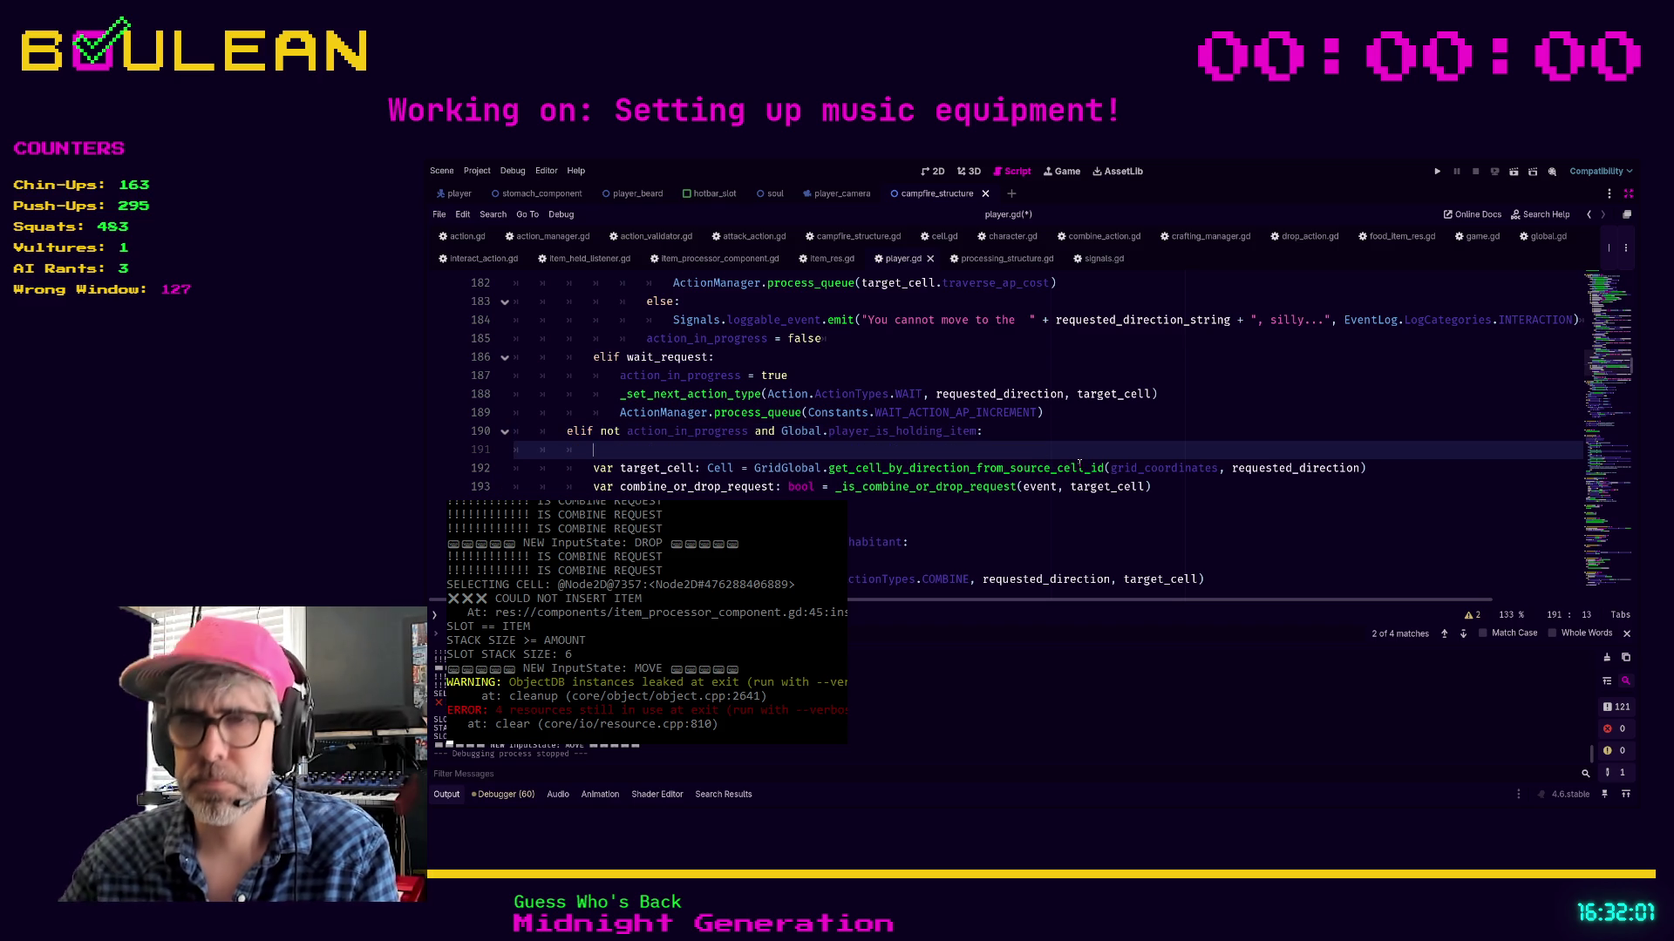
{"action": "type", "text": "print(\"HOLDING IT"}
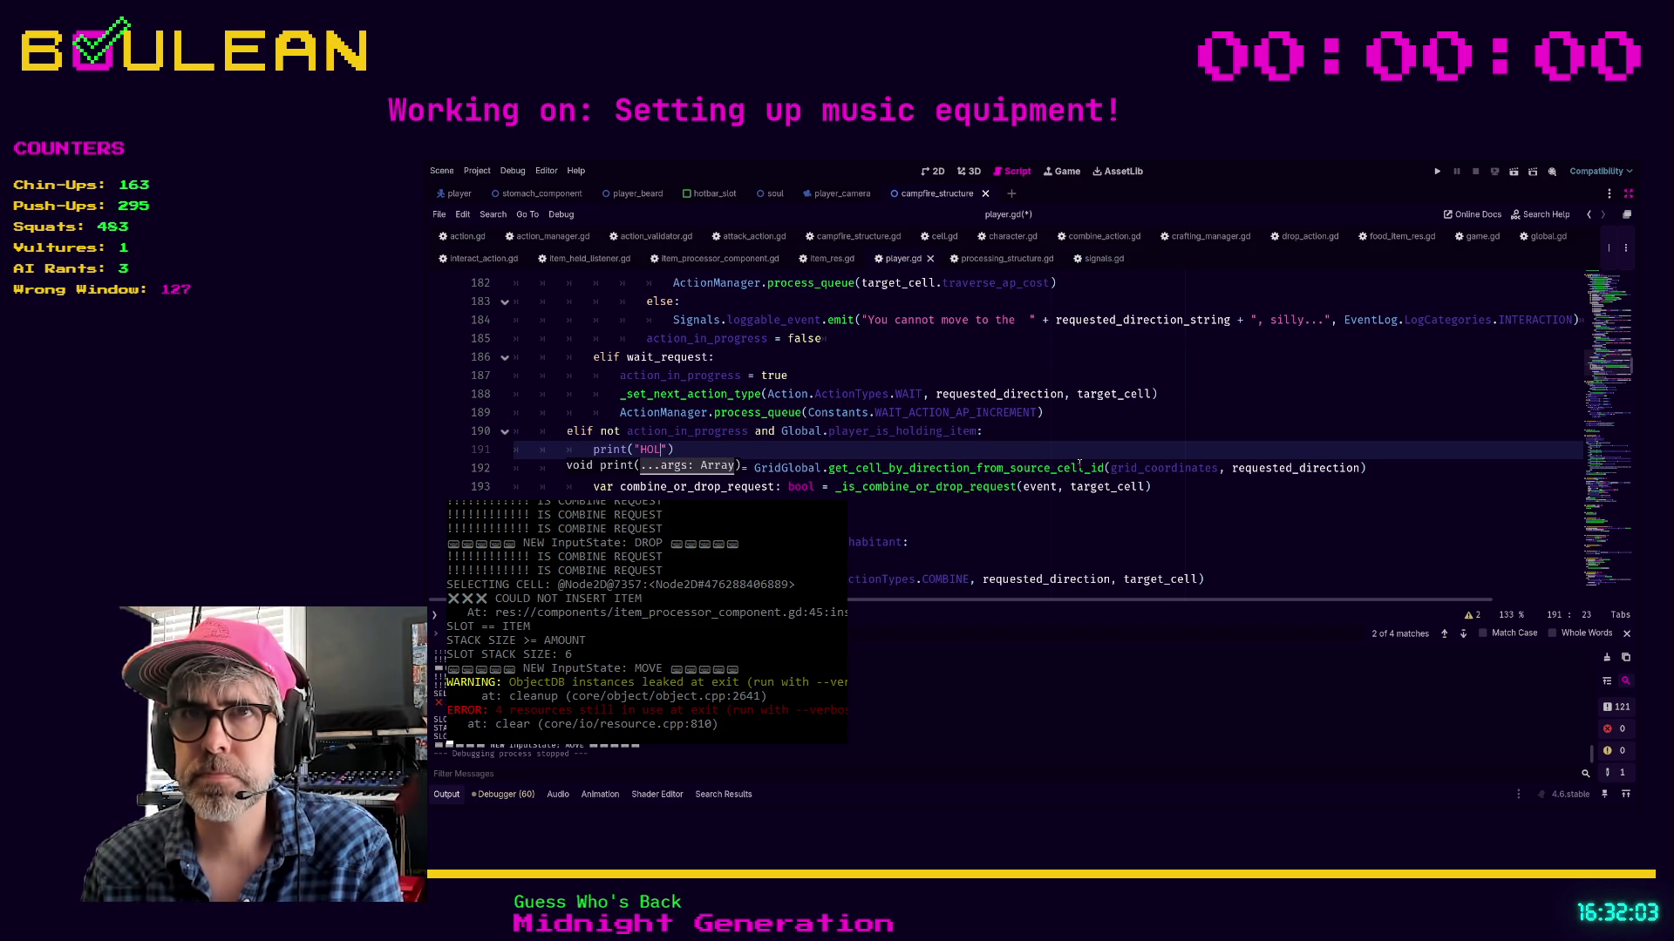
{"action": "type", "text": "EM!!!!!!"}
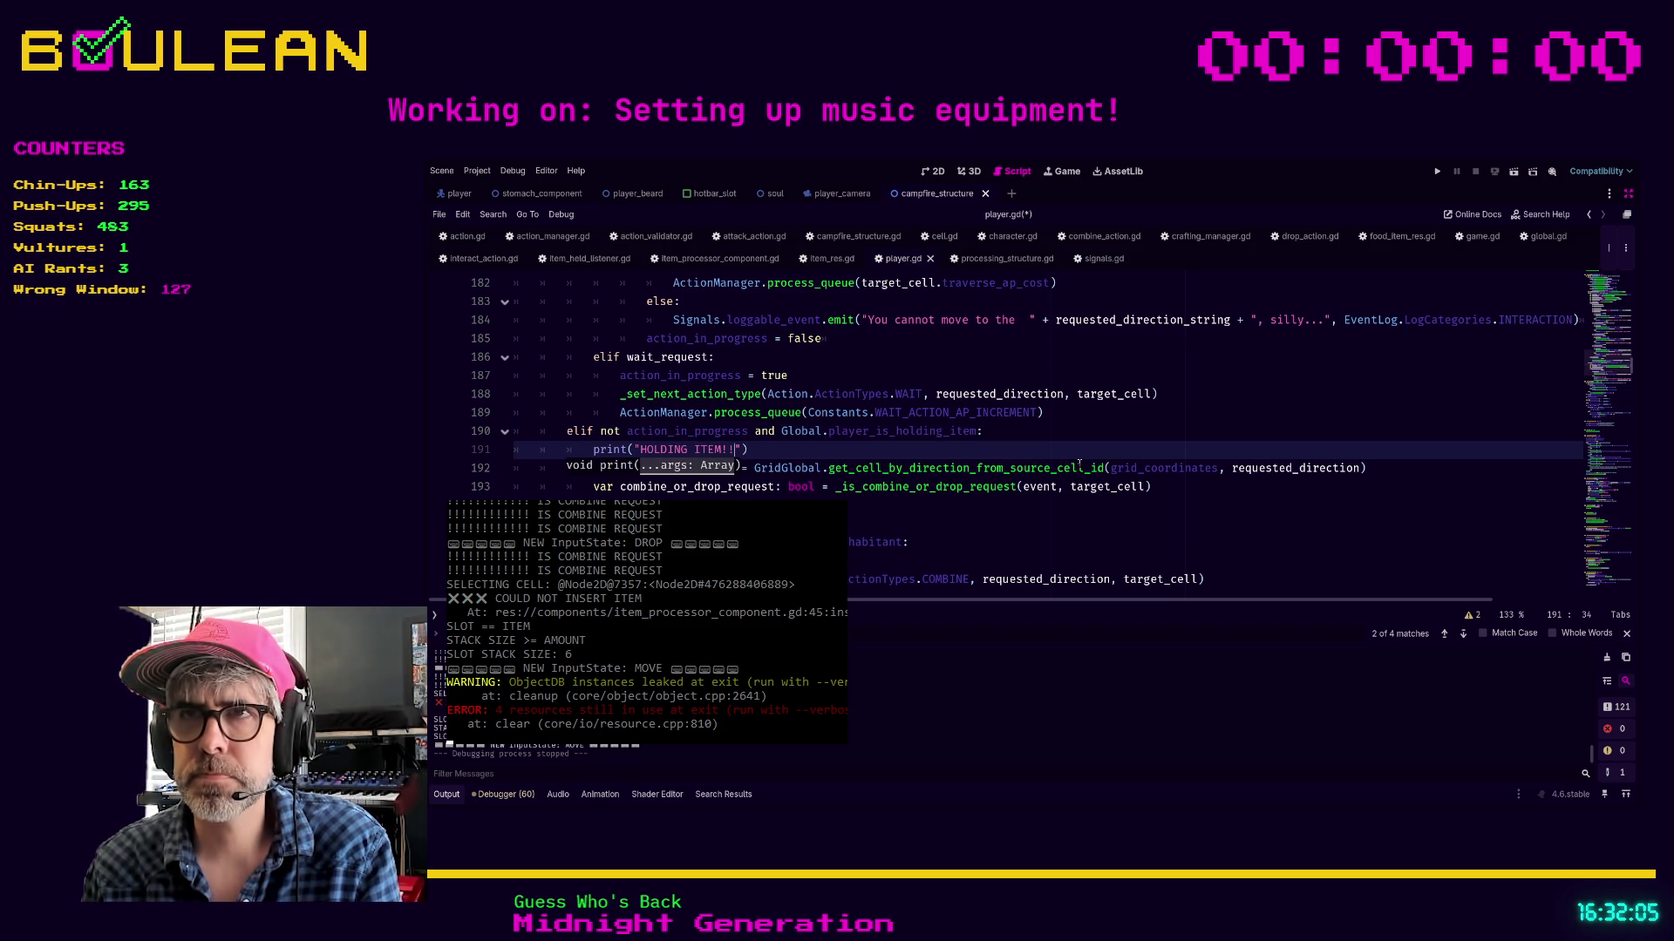
{"action": "key", "text": "ctrl+s"}
Search the script for player_is_holding_item
{"action": "left_click", "coordinate": [1026, 487]}
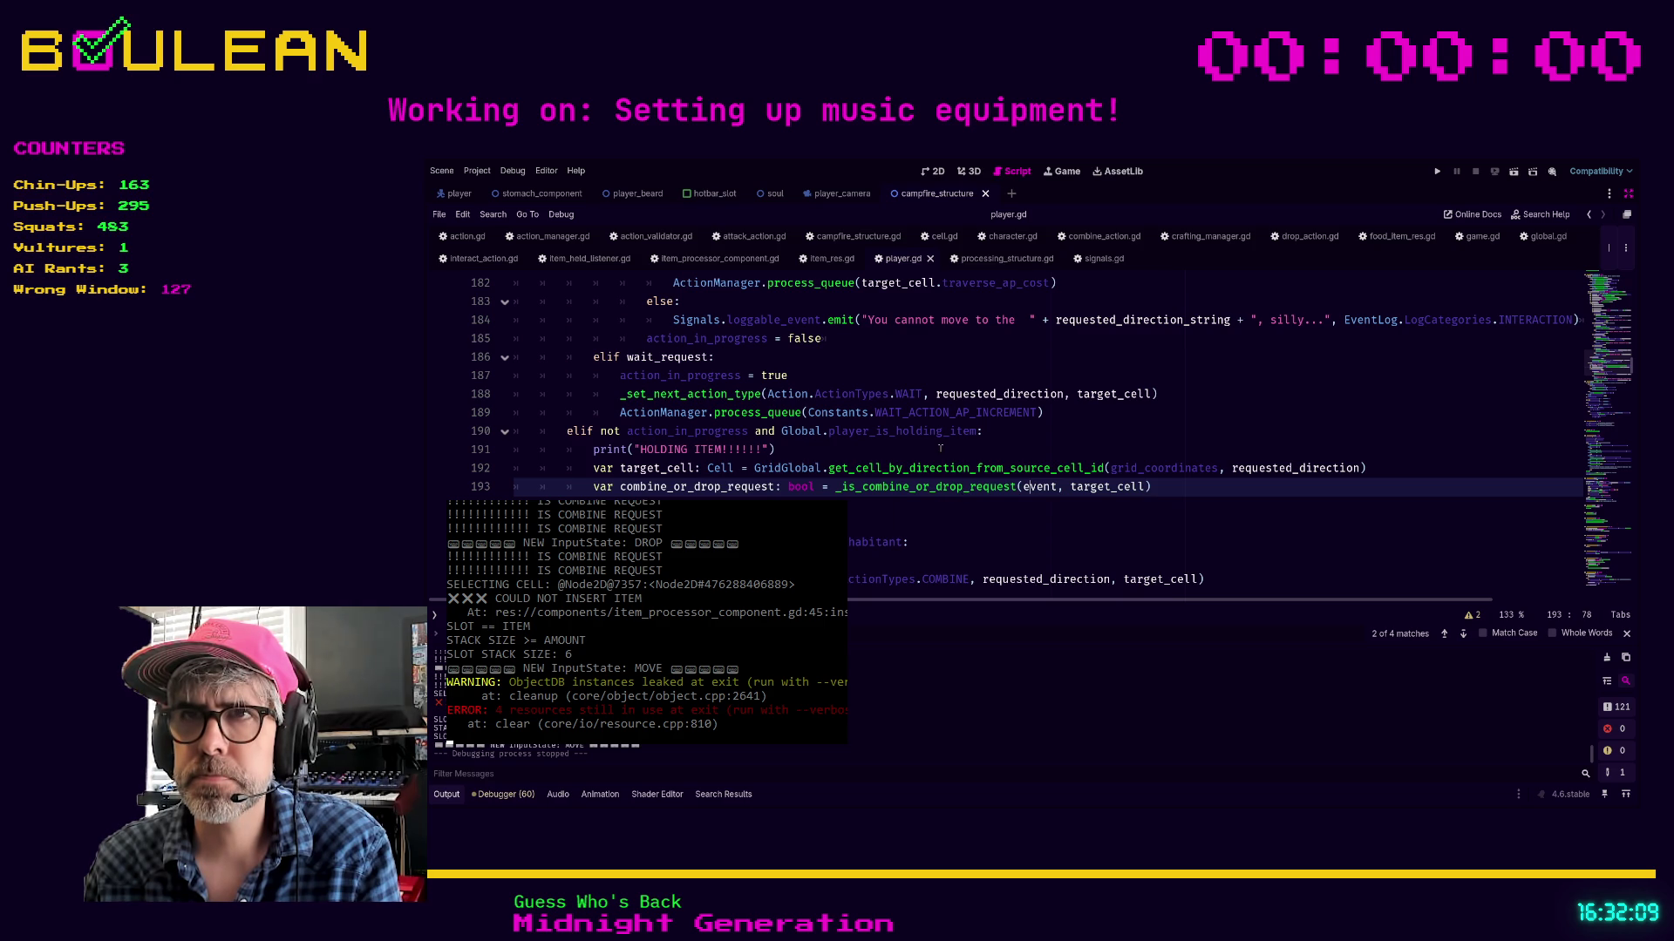
{"action": "left_click", "coordinate": [942, 451]}
{"action": "double_click", "coordinate": [903, 431]}
{"action": "key", "text": "ctrl+f"}
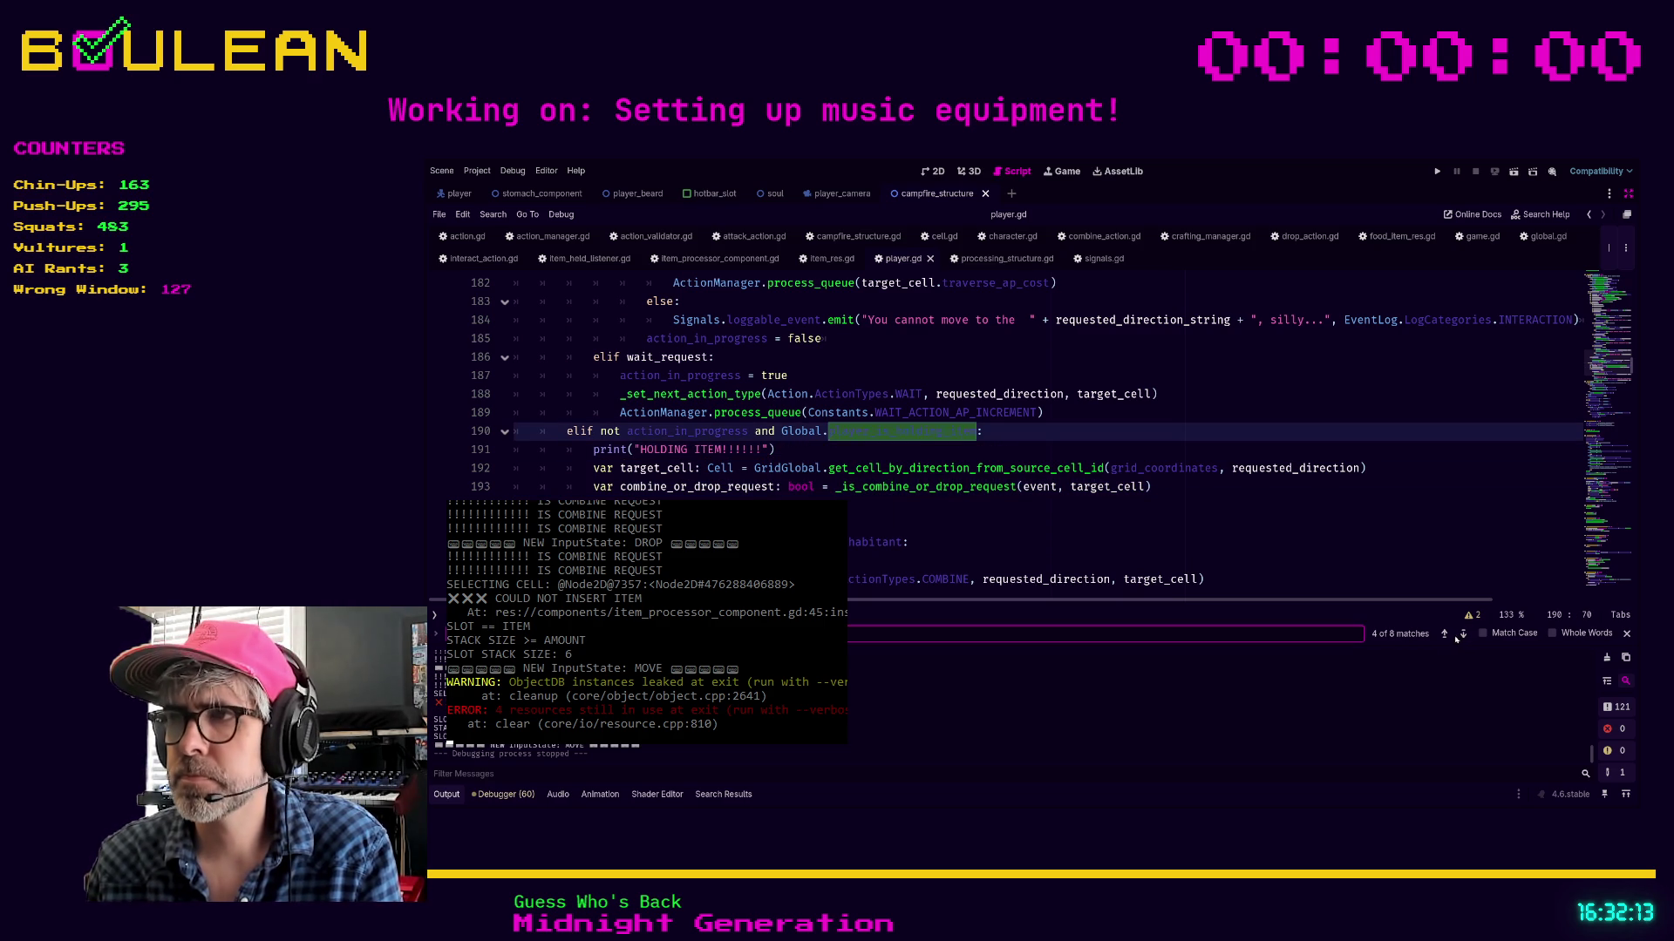
Step through the player_is_holding_item matches, then run the game with F5
{"action": "left_click", "coordinate": [1463, 635]}
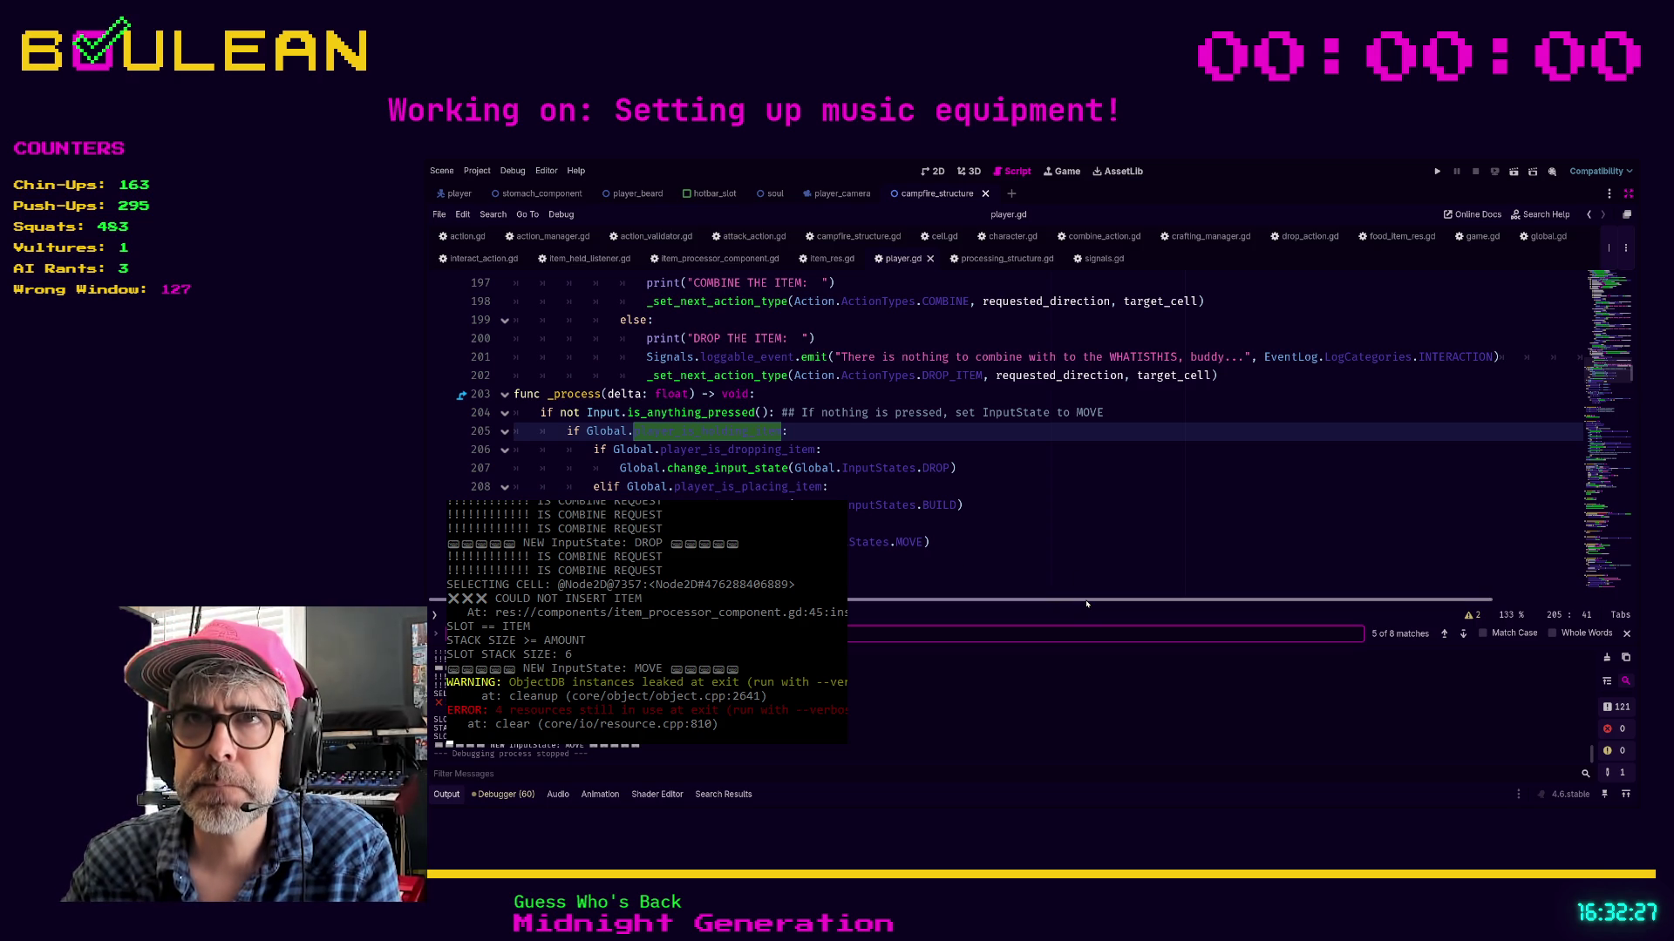
{"action": "scroll", "coordinate": [1095, 553], "scroll_direction": "down", "scroll_amount": 1}
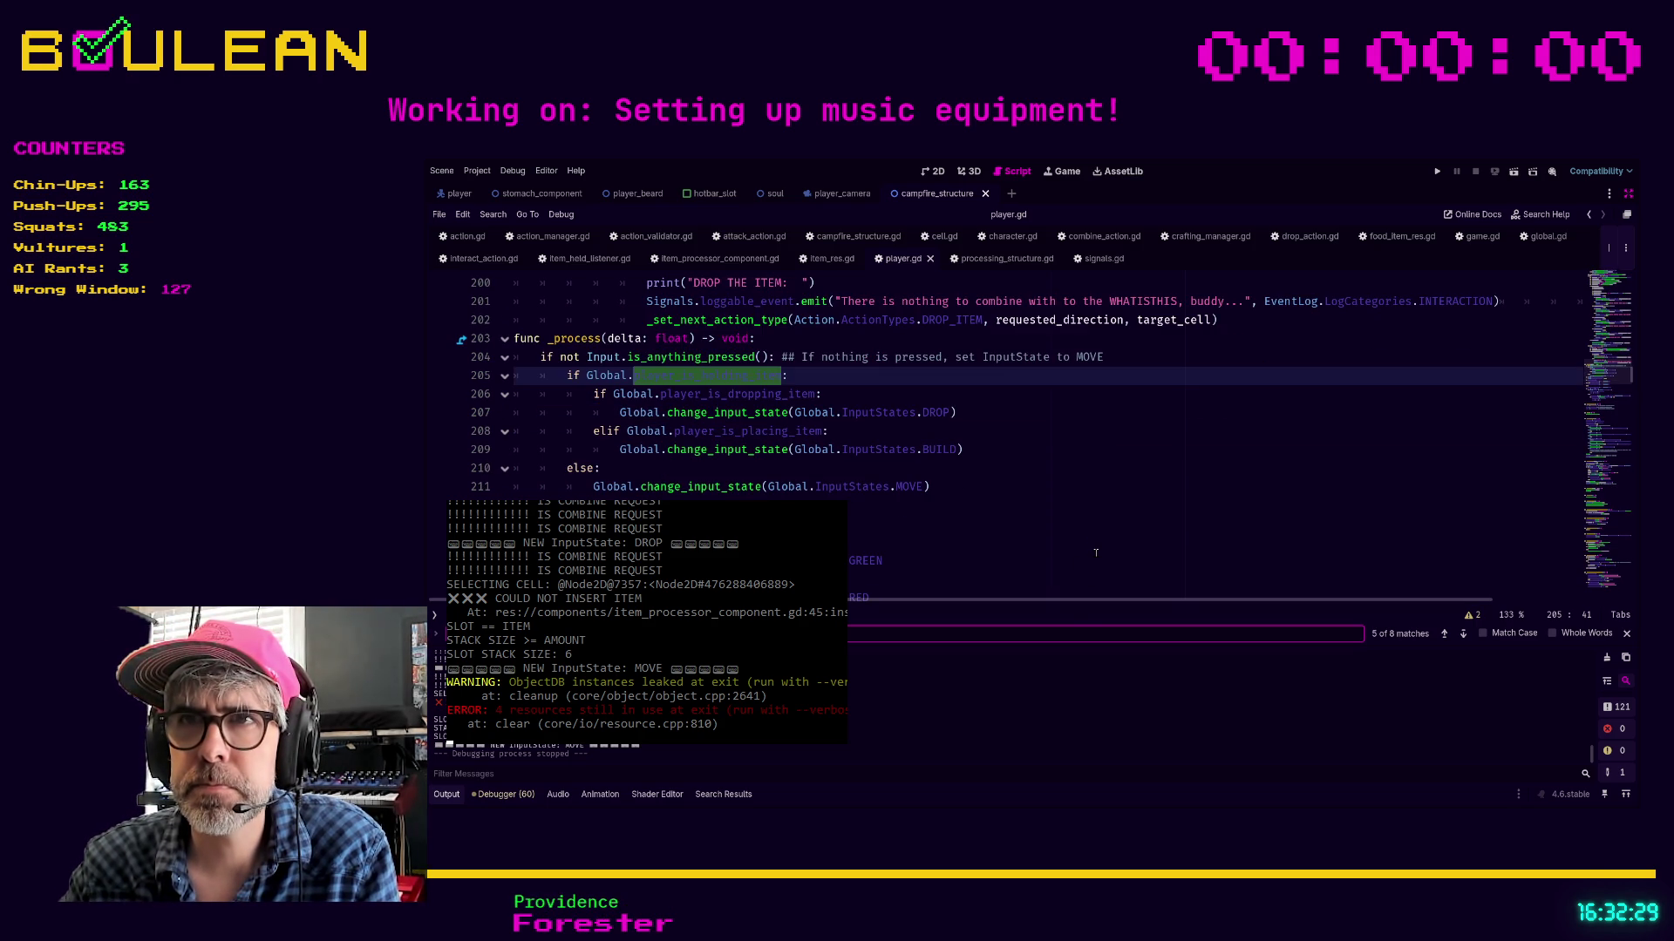
{"action": "scroll", "coordinate": [1107, 555], "scroll_direction": "down", "scroll_amount": 1}
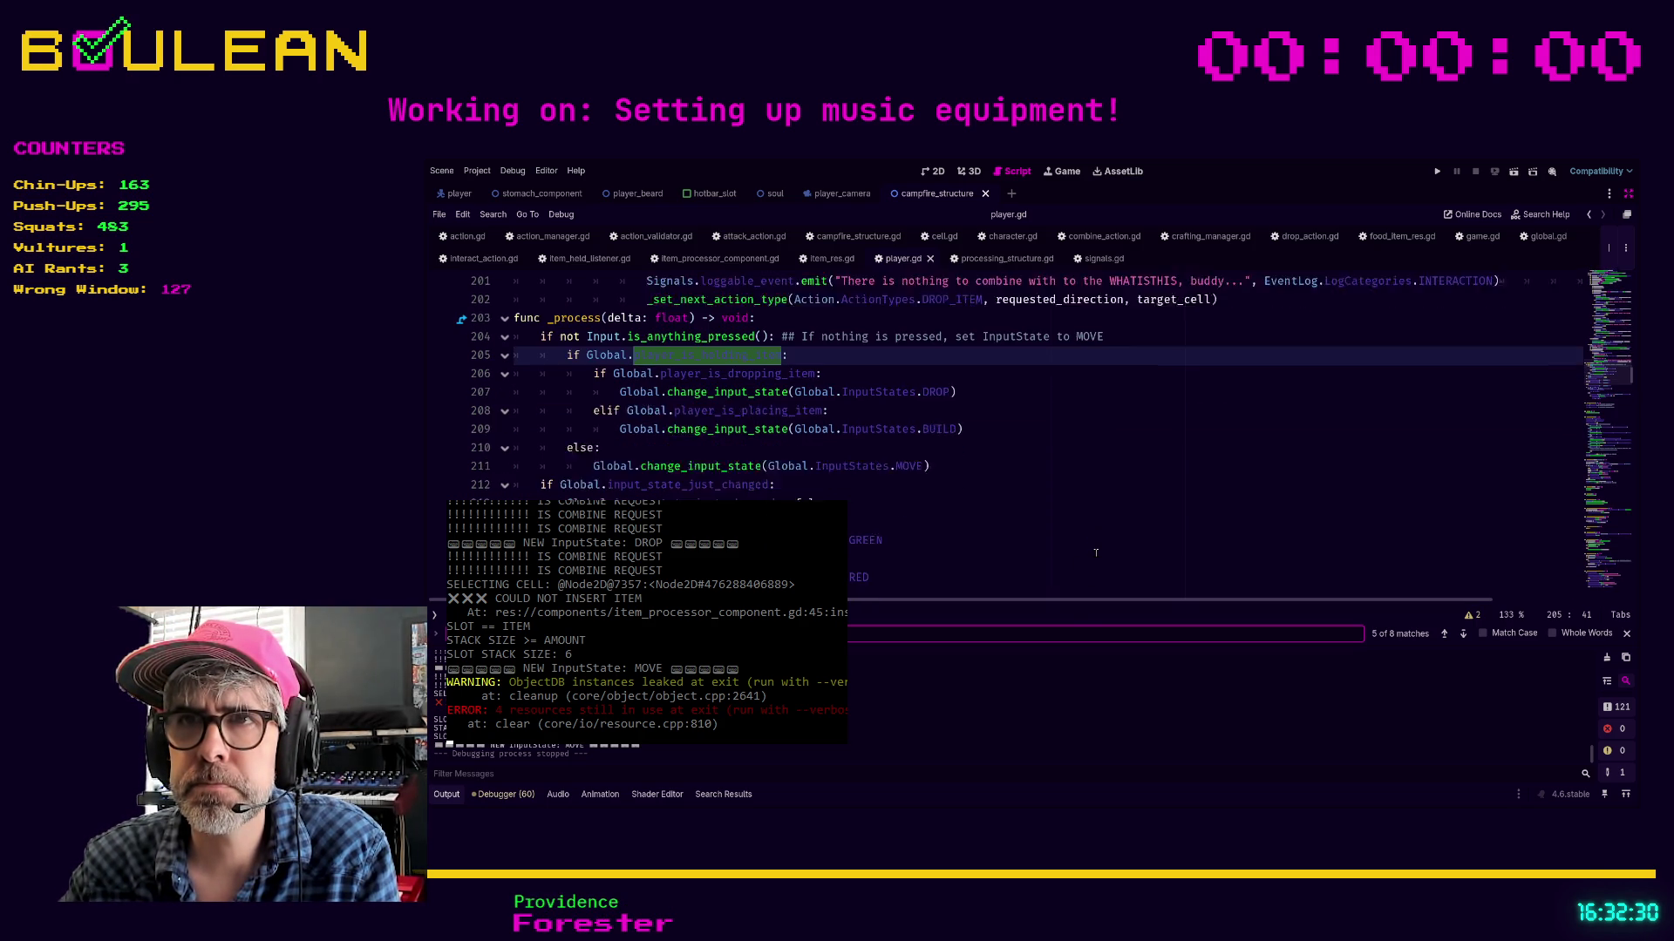
{"action": "left_click", "coordinate": [1463, 636]}
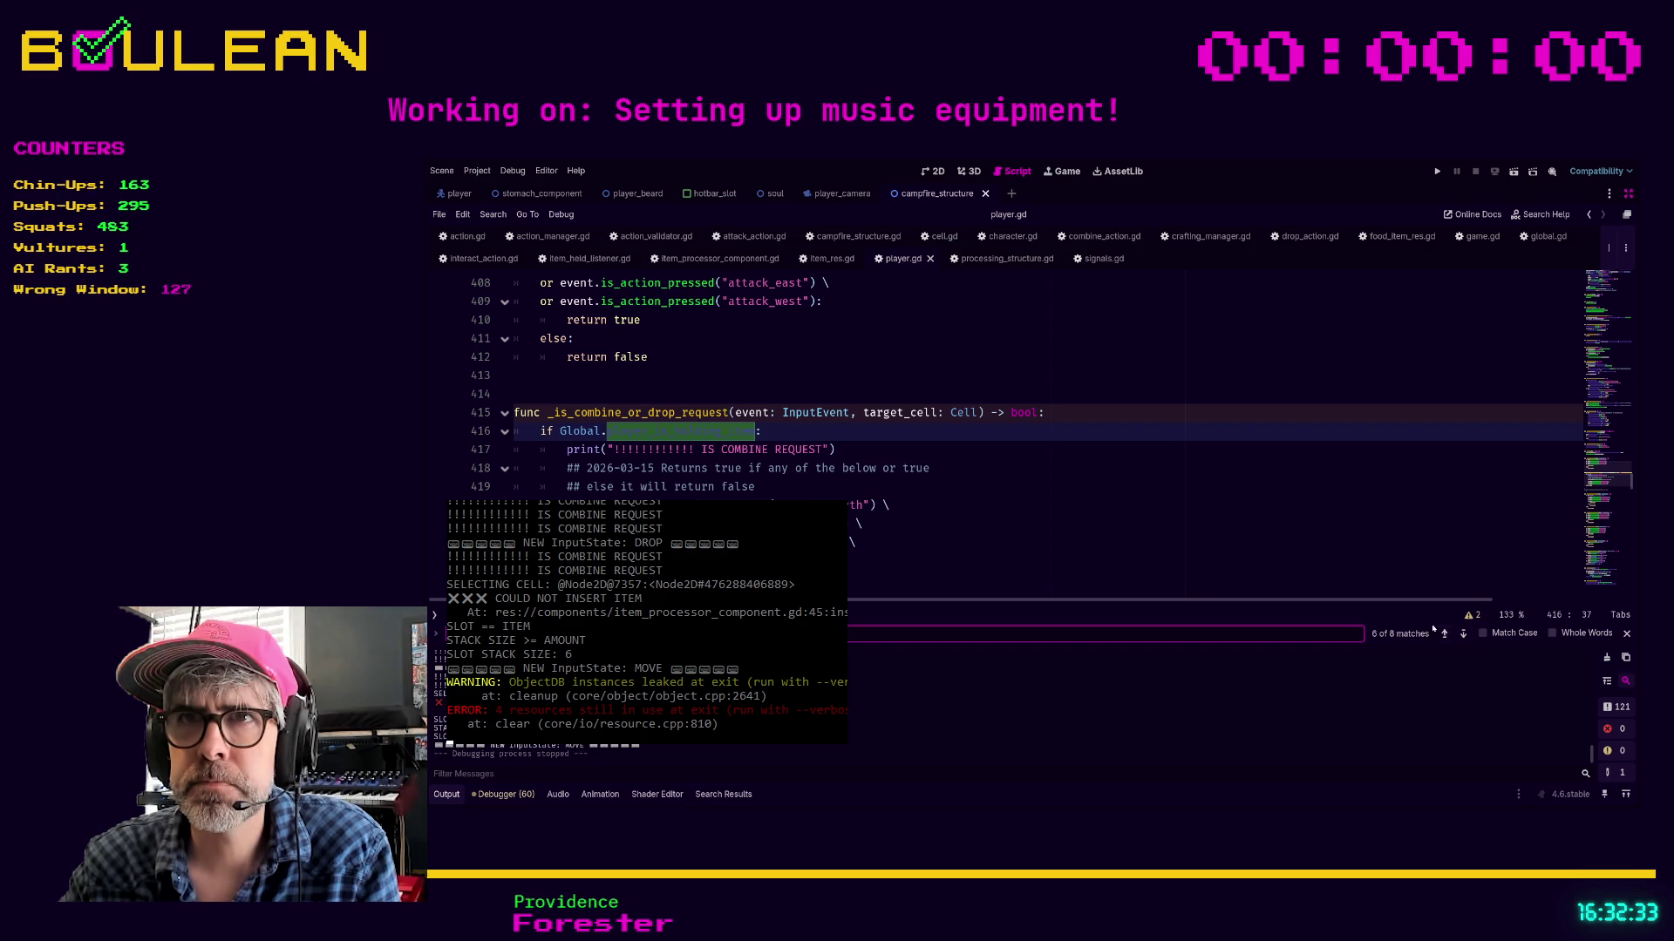
{"action": "left_click", "coordinate": [1002, 542]}
{"action": "key", "text": "F5"}
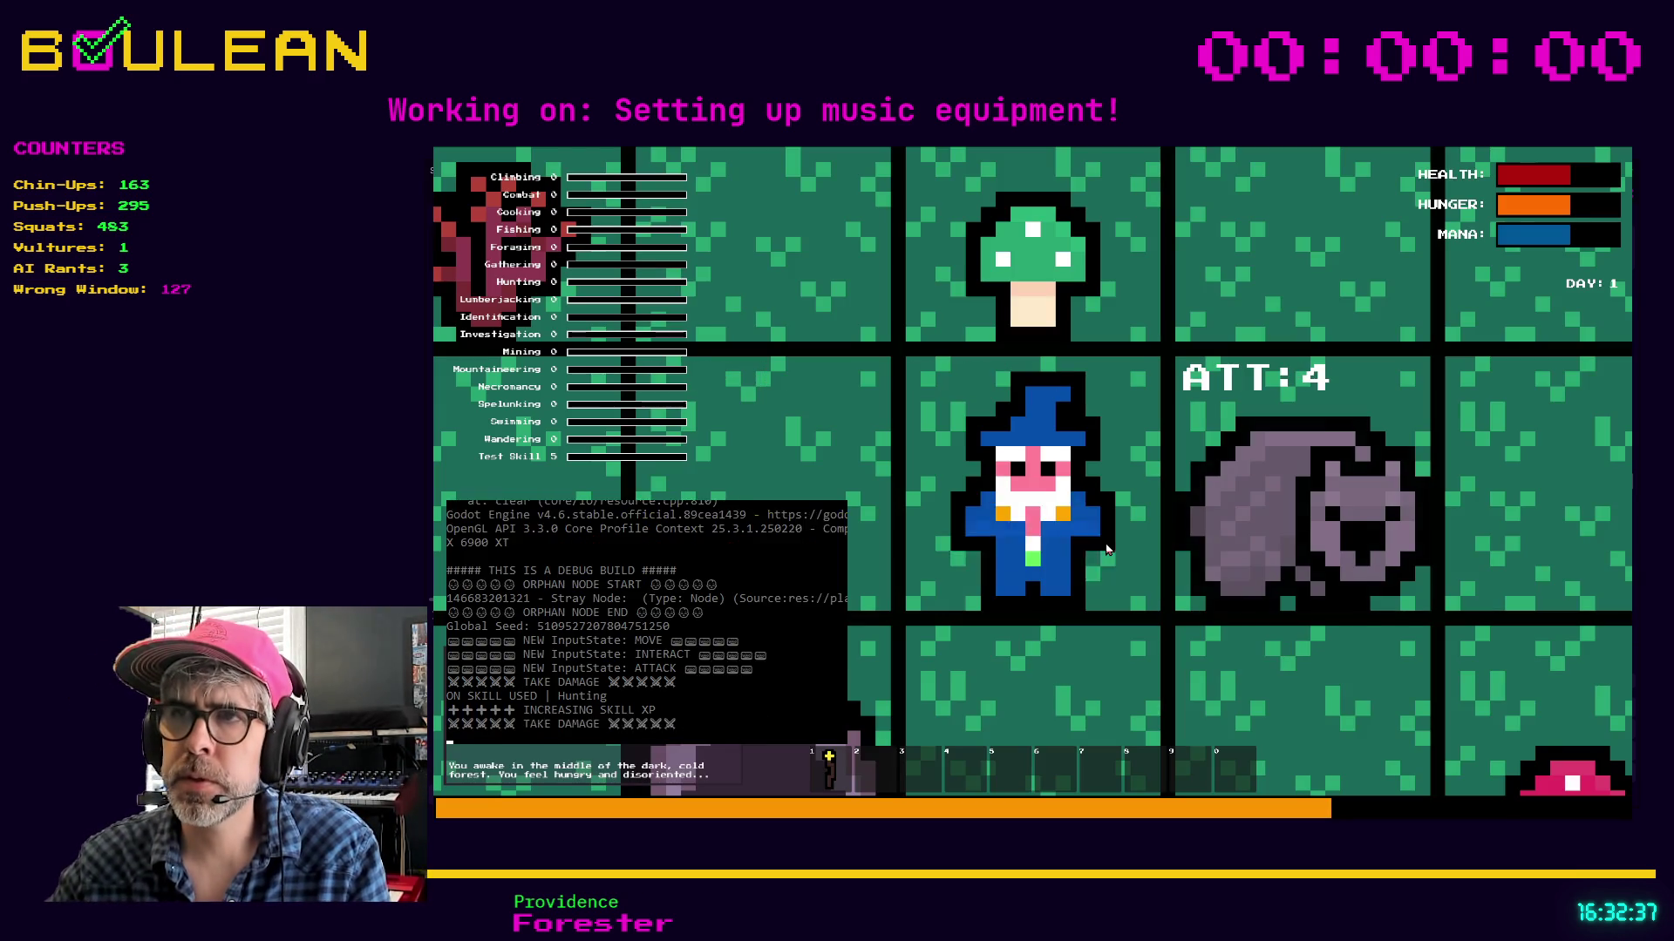
Kill the wombat, place a crafted Campfire left of the wizard, then hold the slot 2 item in interact mode
{"action": "key", "text": "Right"}
{"action": "key", "text": "Right"}
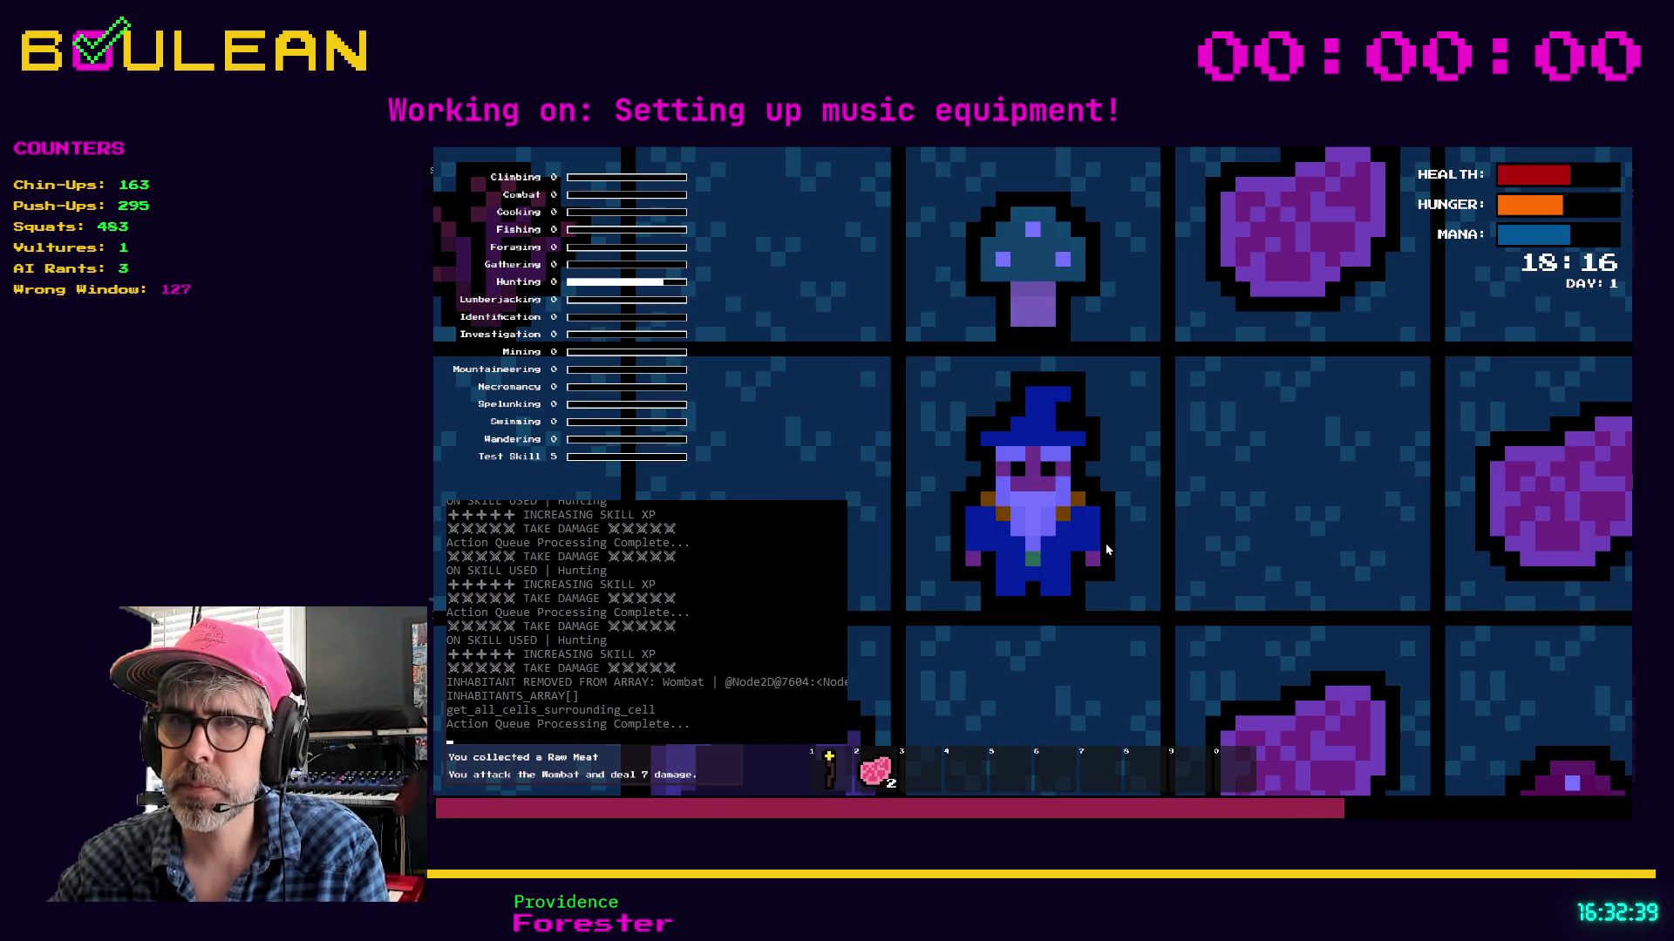
{"action": "scroll", "coordinate": [1107, 550], "scroll_direction": "down", "scroll_amount": 3}
{"action": "key", "text": "c"}
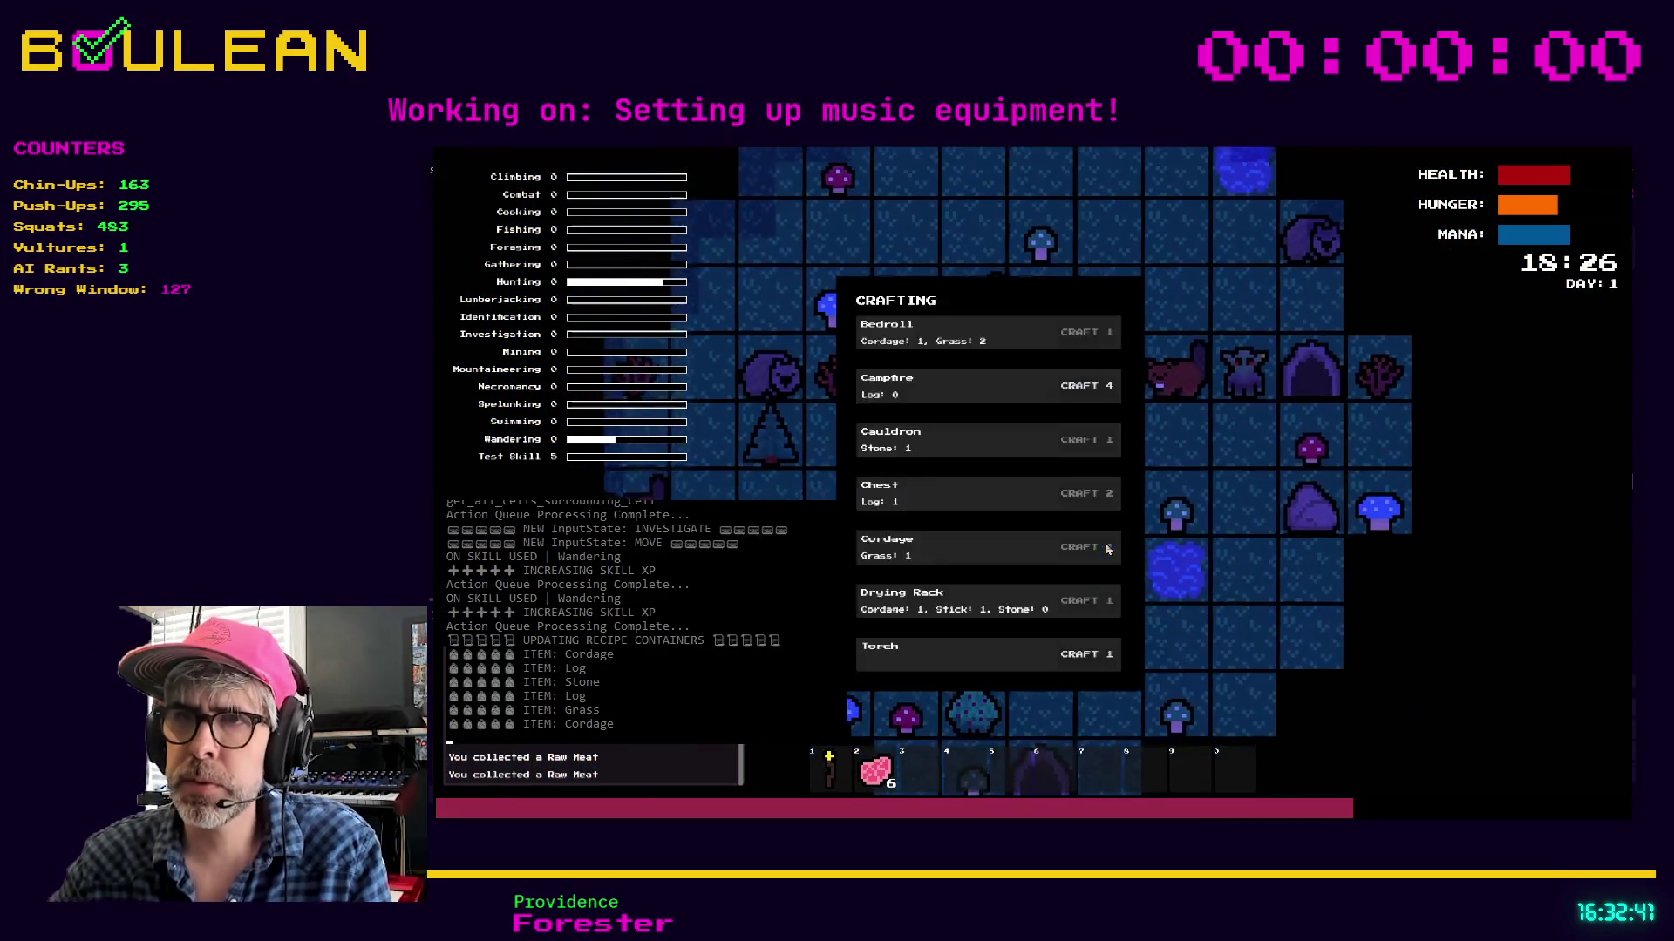
{"action": "left_click", "coordinate": [1083, 386]}
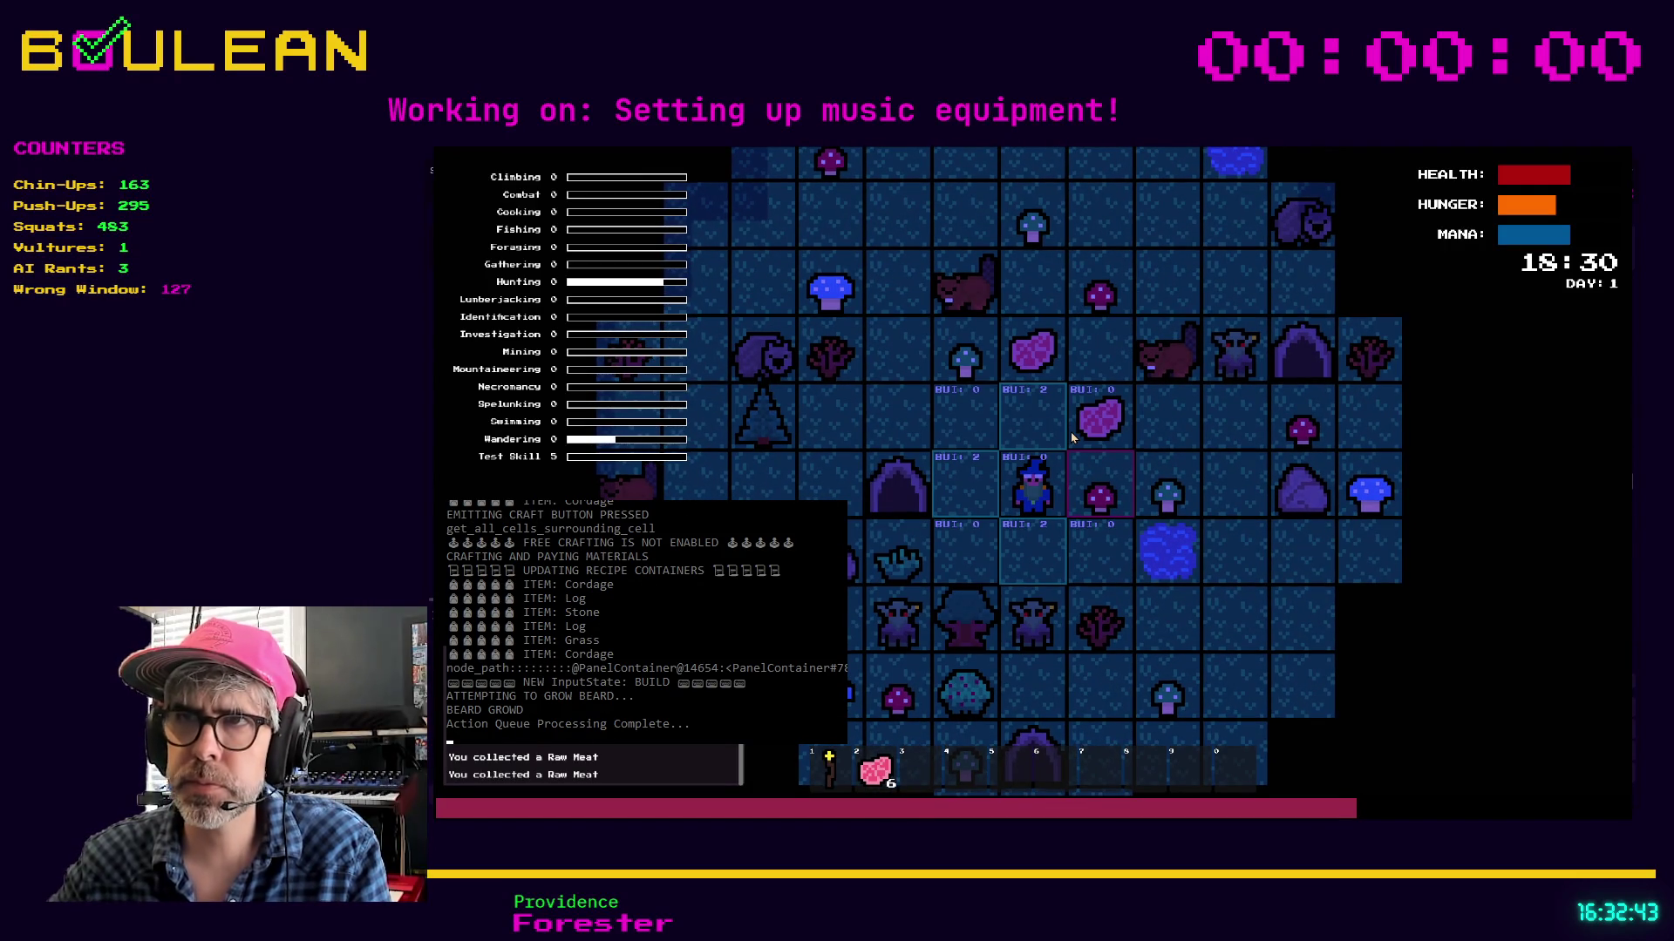
{"action": "key", "text": "Left"}
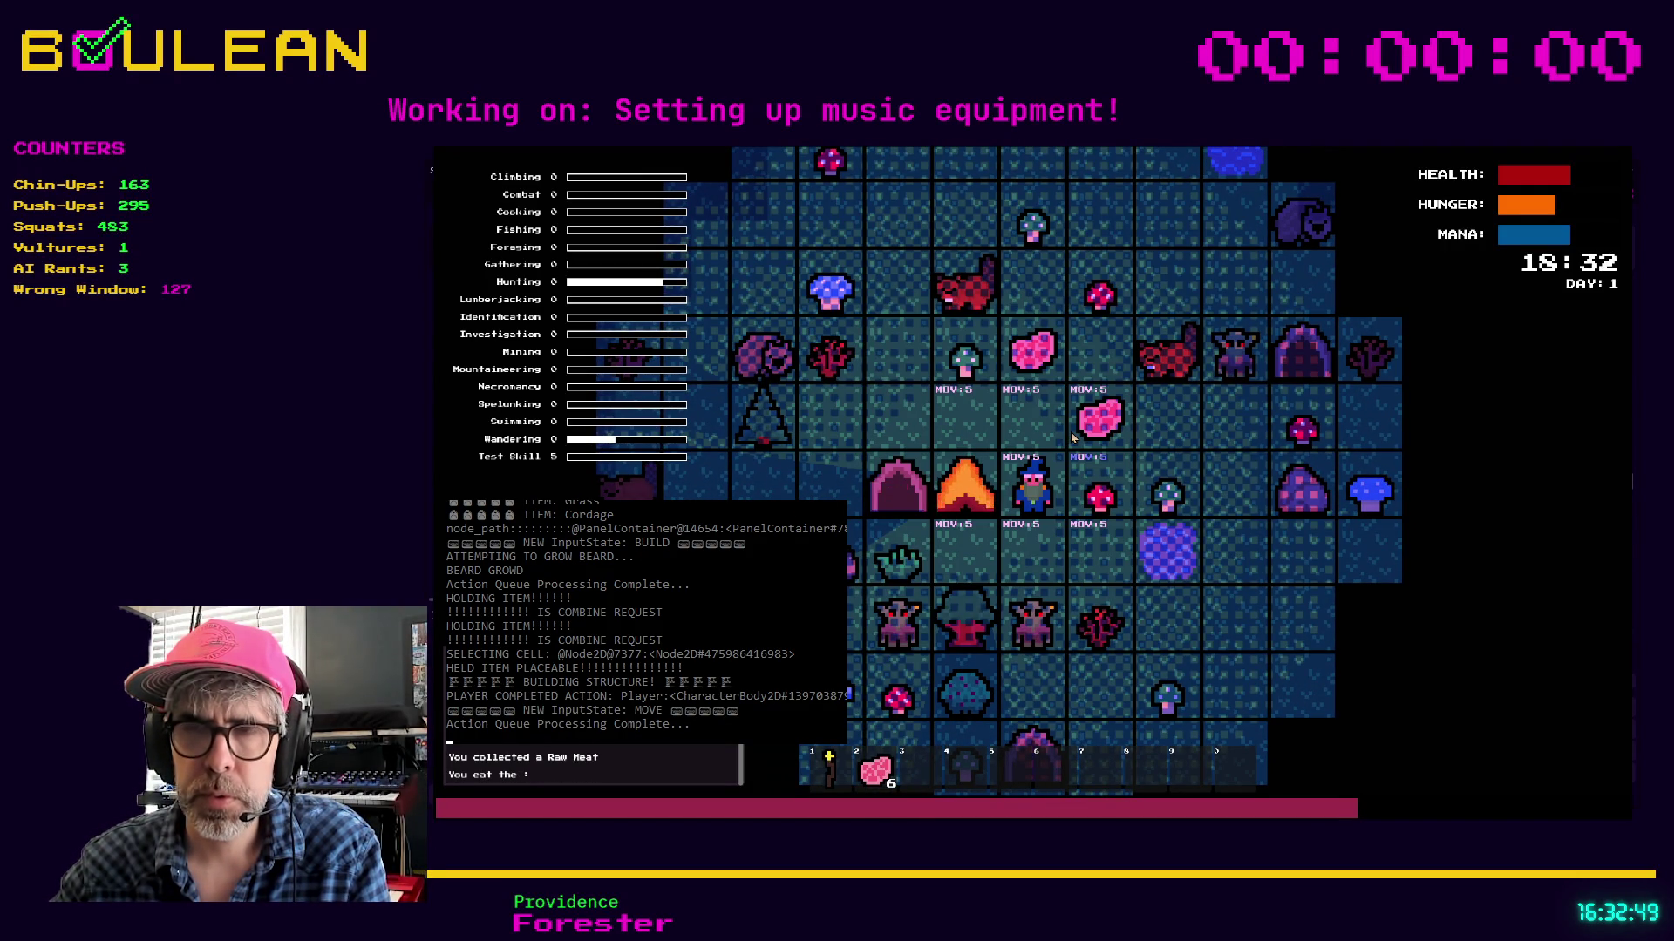
{"action": "key", "text": "e"}
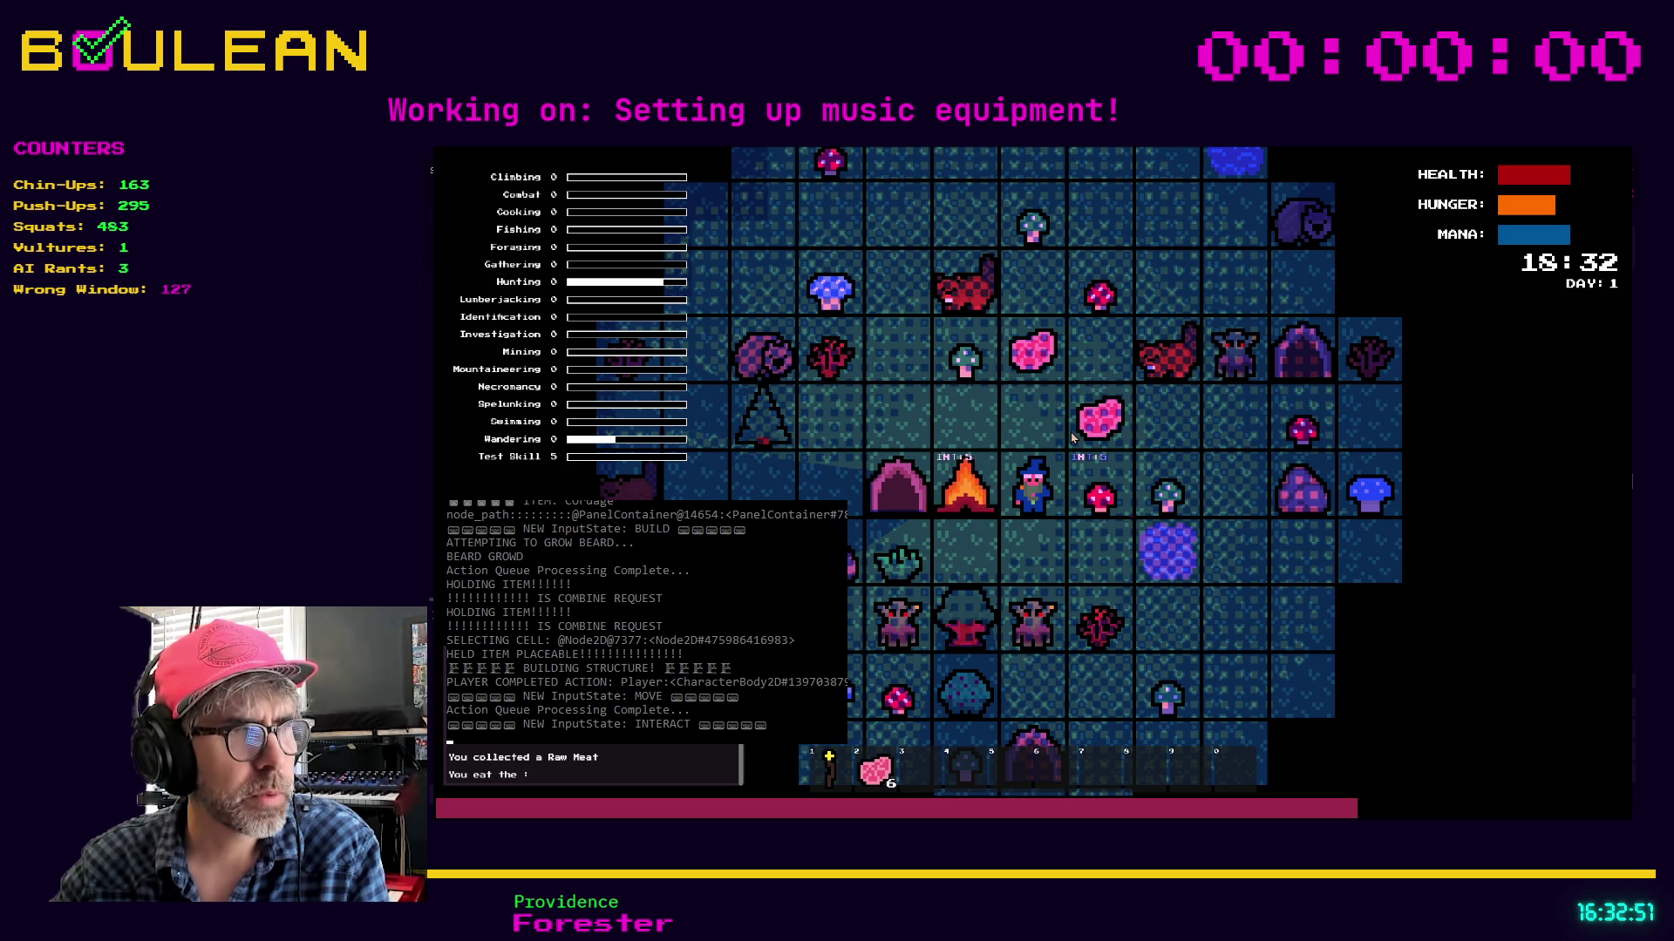
{"action": "key", "text": "2"}
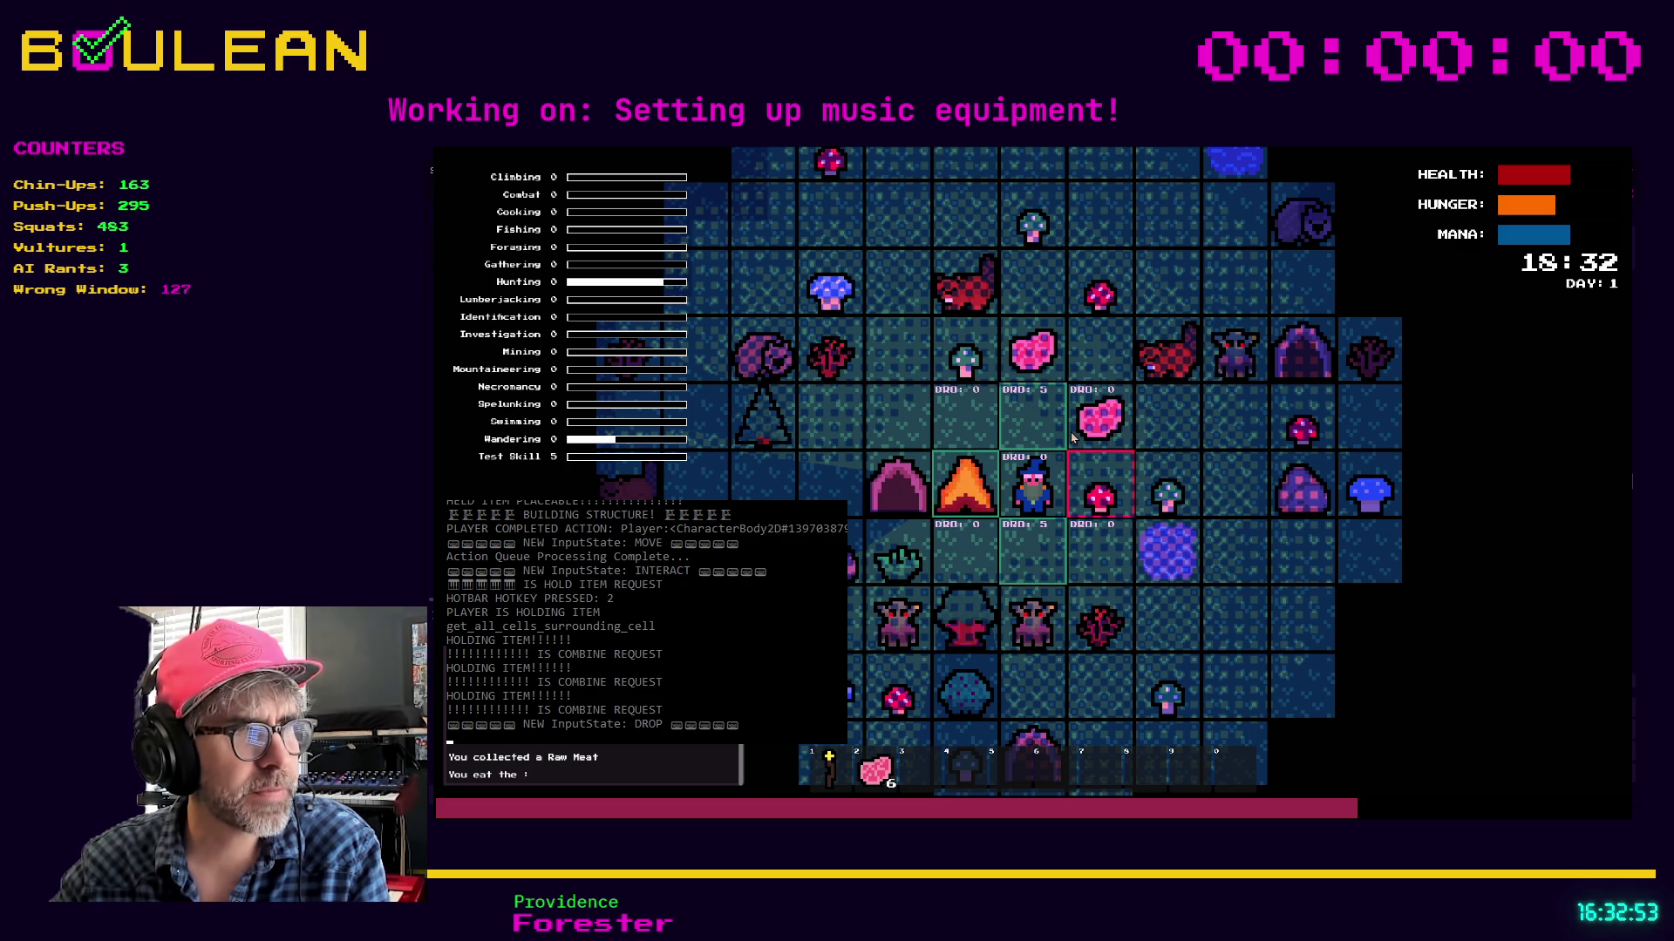
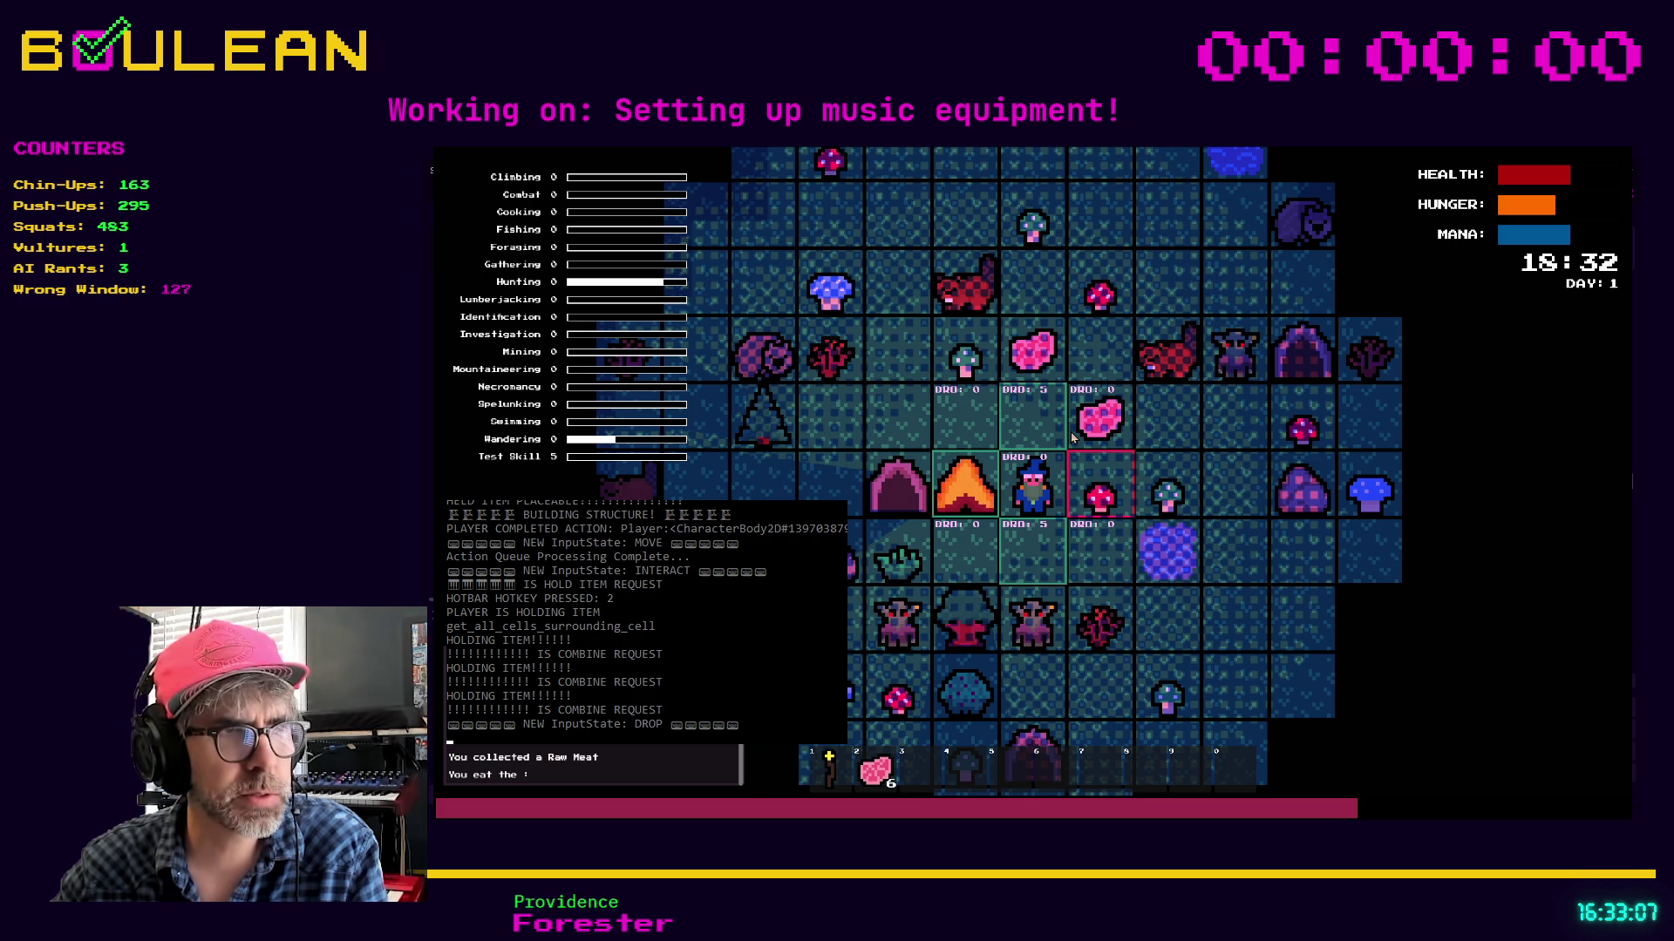
Eat one Raw Meat from the hotbar, leaving a stack of 5, then stop the game with F8
{"action": "left_click", "coordinate": [1072, 438]}
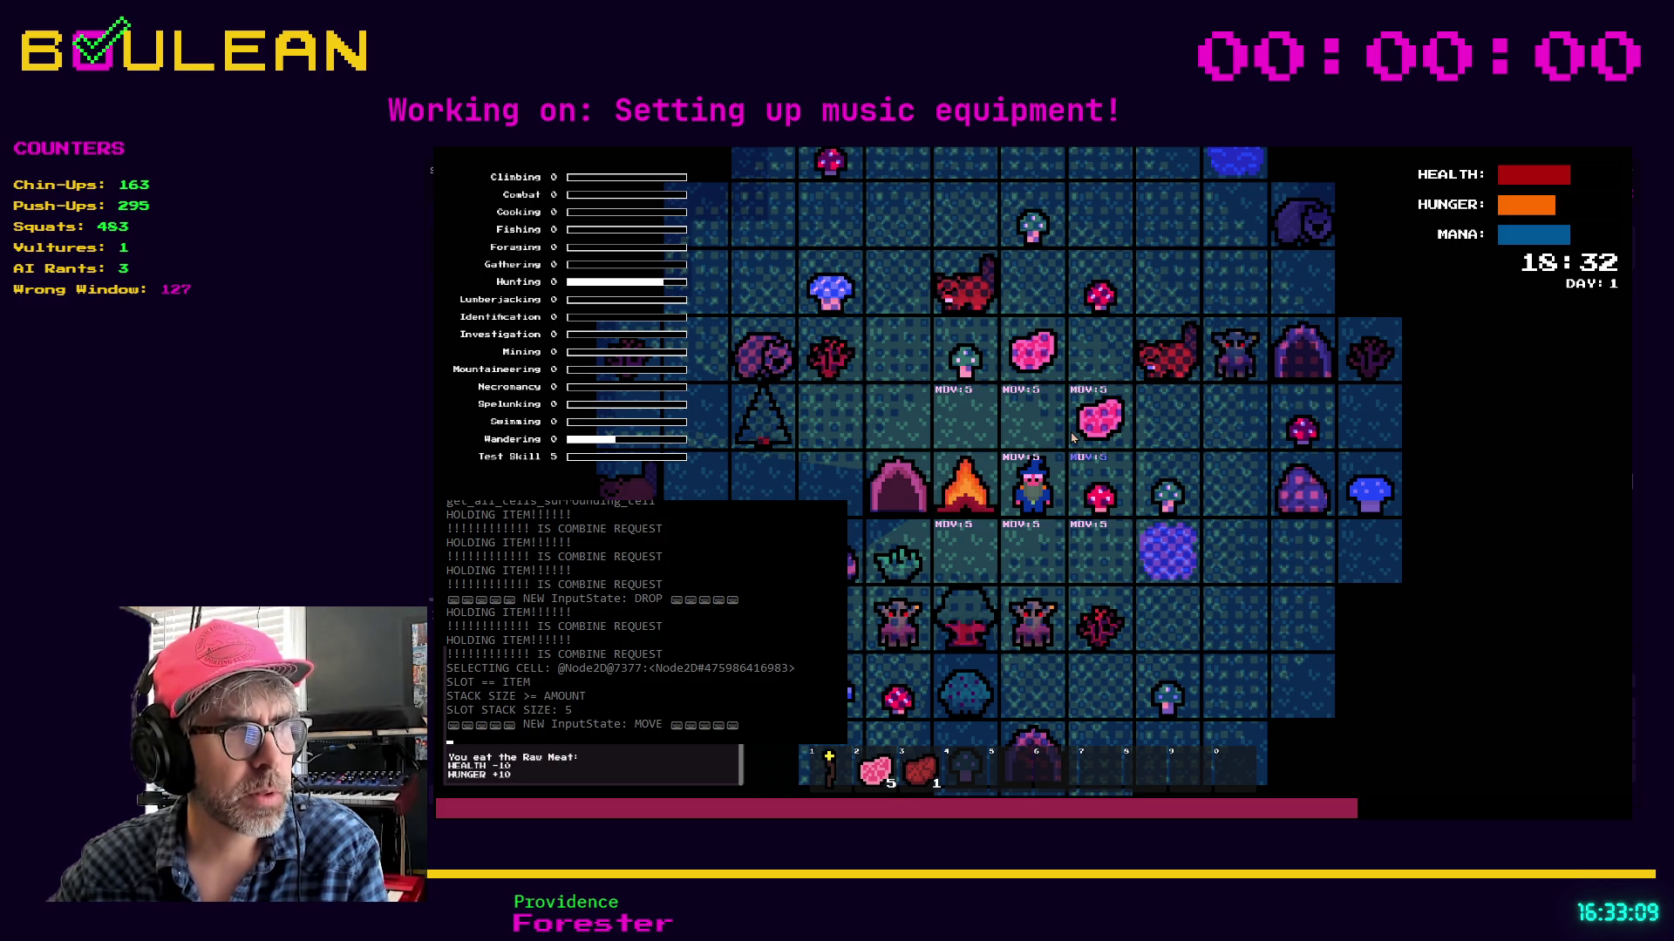
{"action": "key", "text": "F8"}
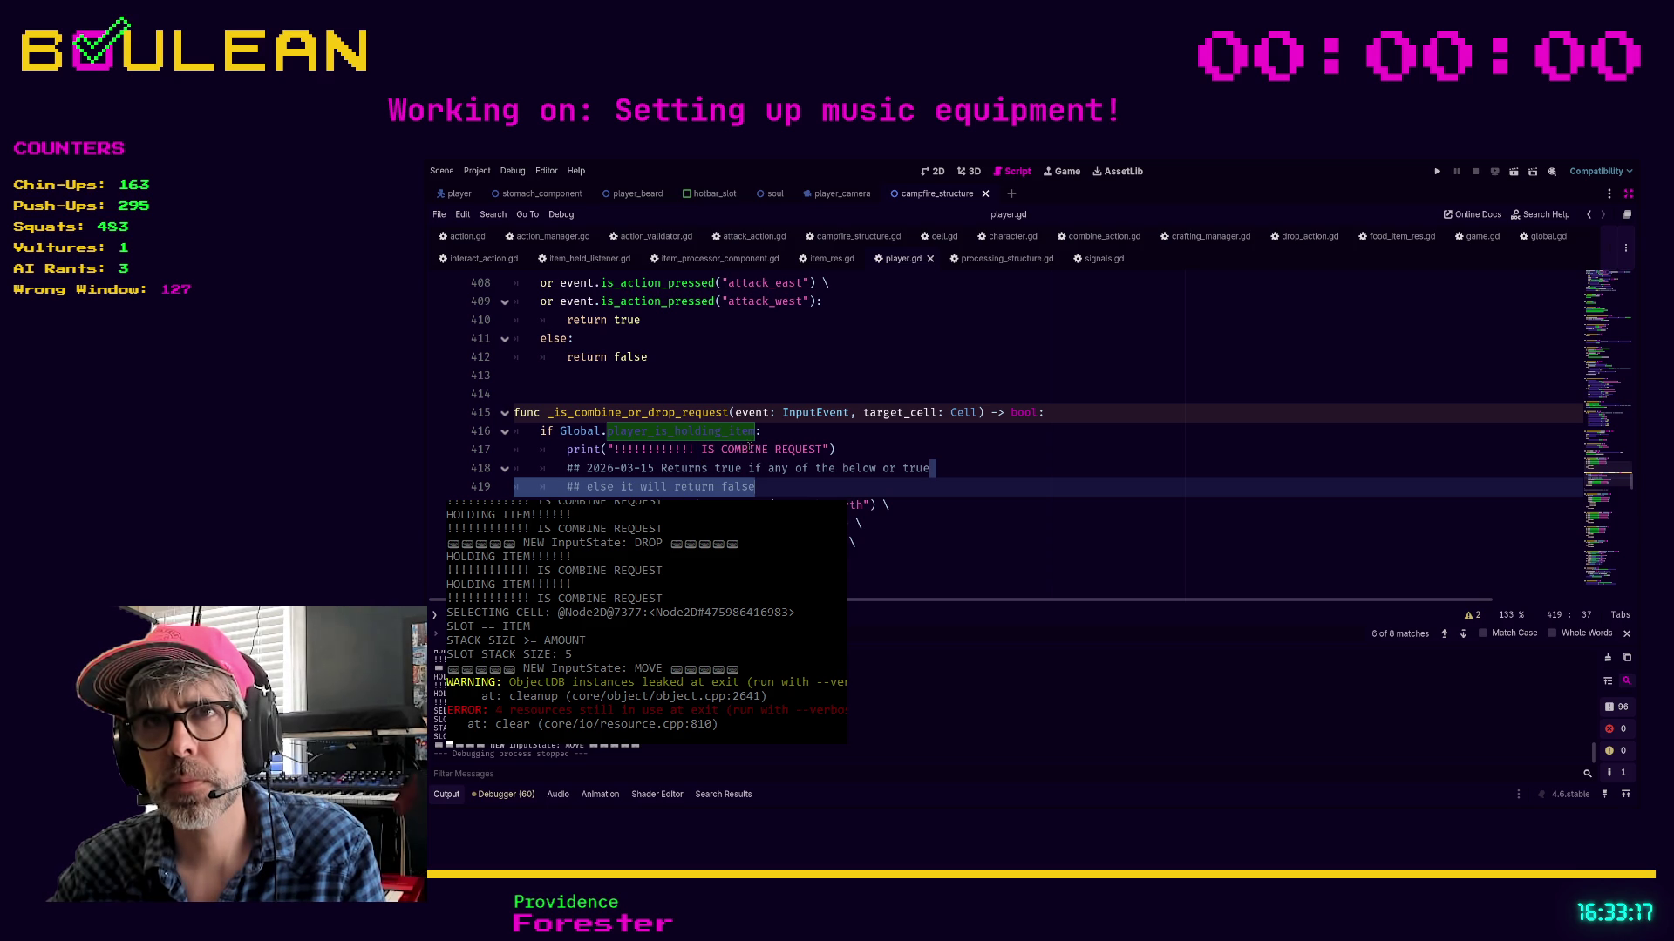
Delete the IS COMBINE REQUEST debug print on line 417 and scroll up to _process
{"action": "left_click", "coordinate": [856, 453]}
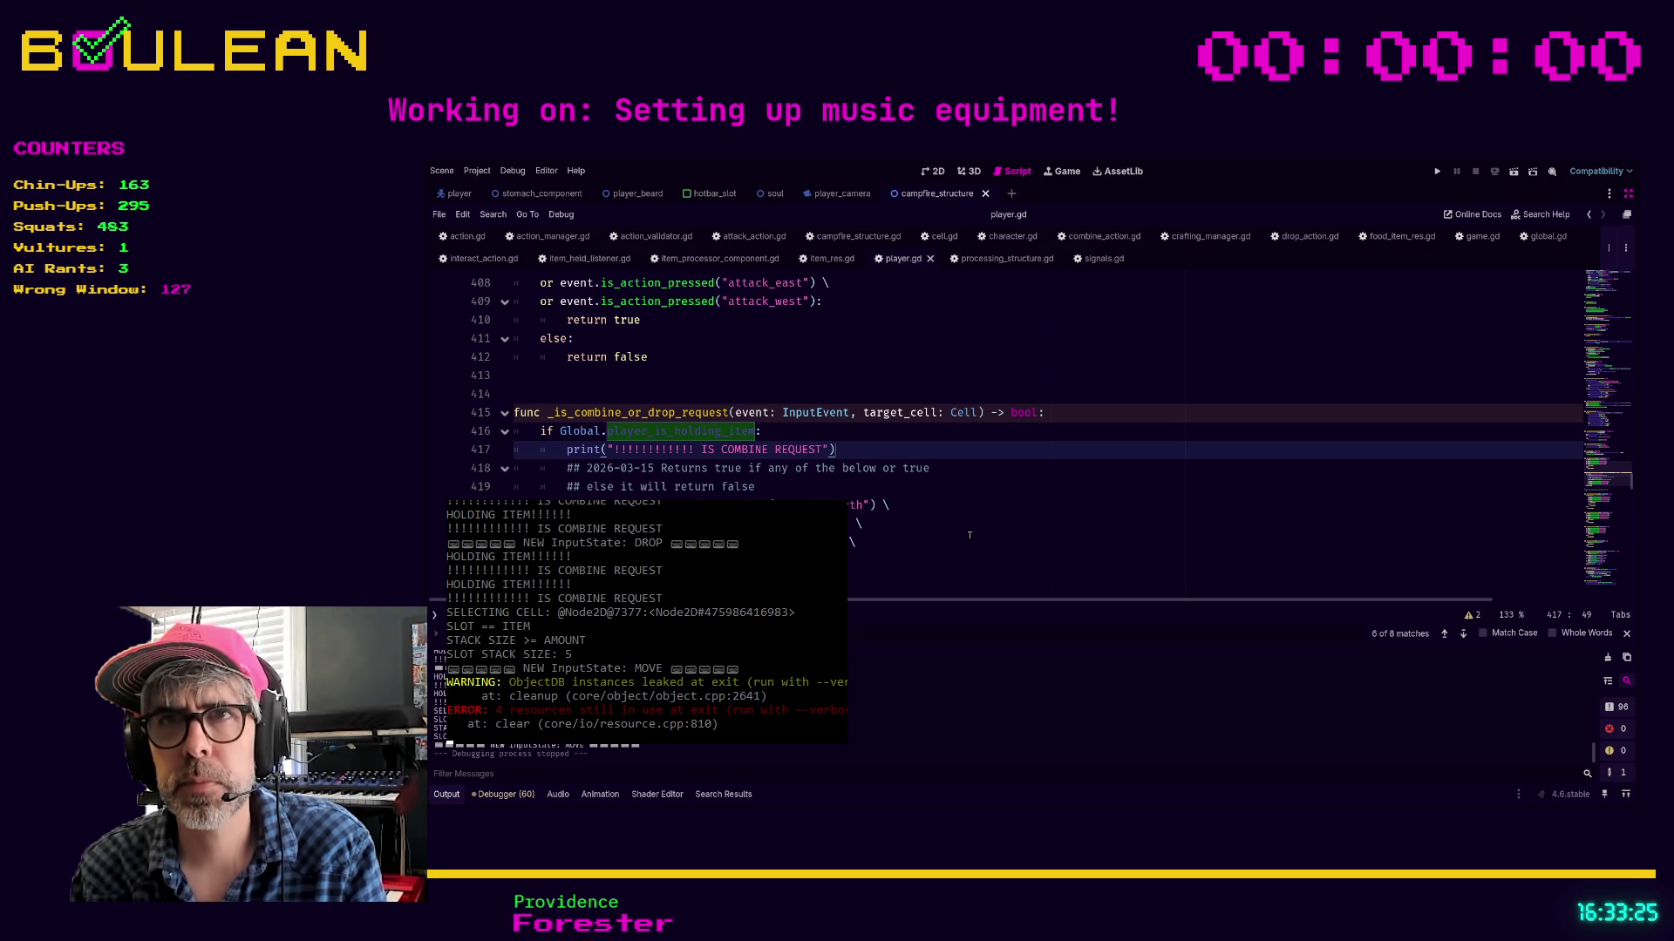
{"action": "key", "text": "shift+Home"}
{"action": "key", "text": "shift+Home"}
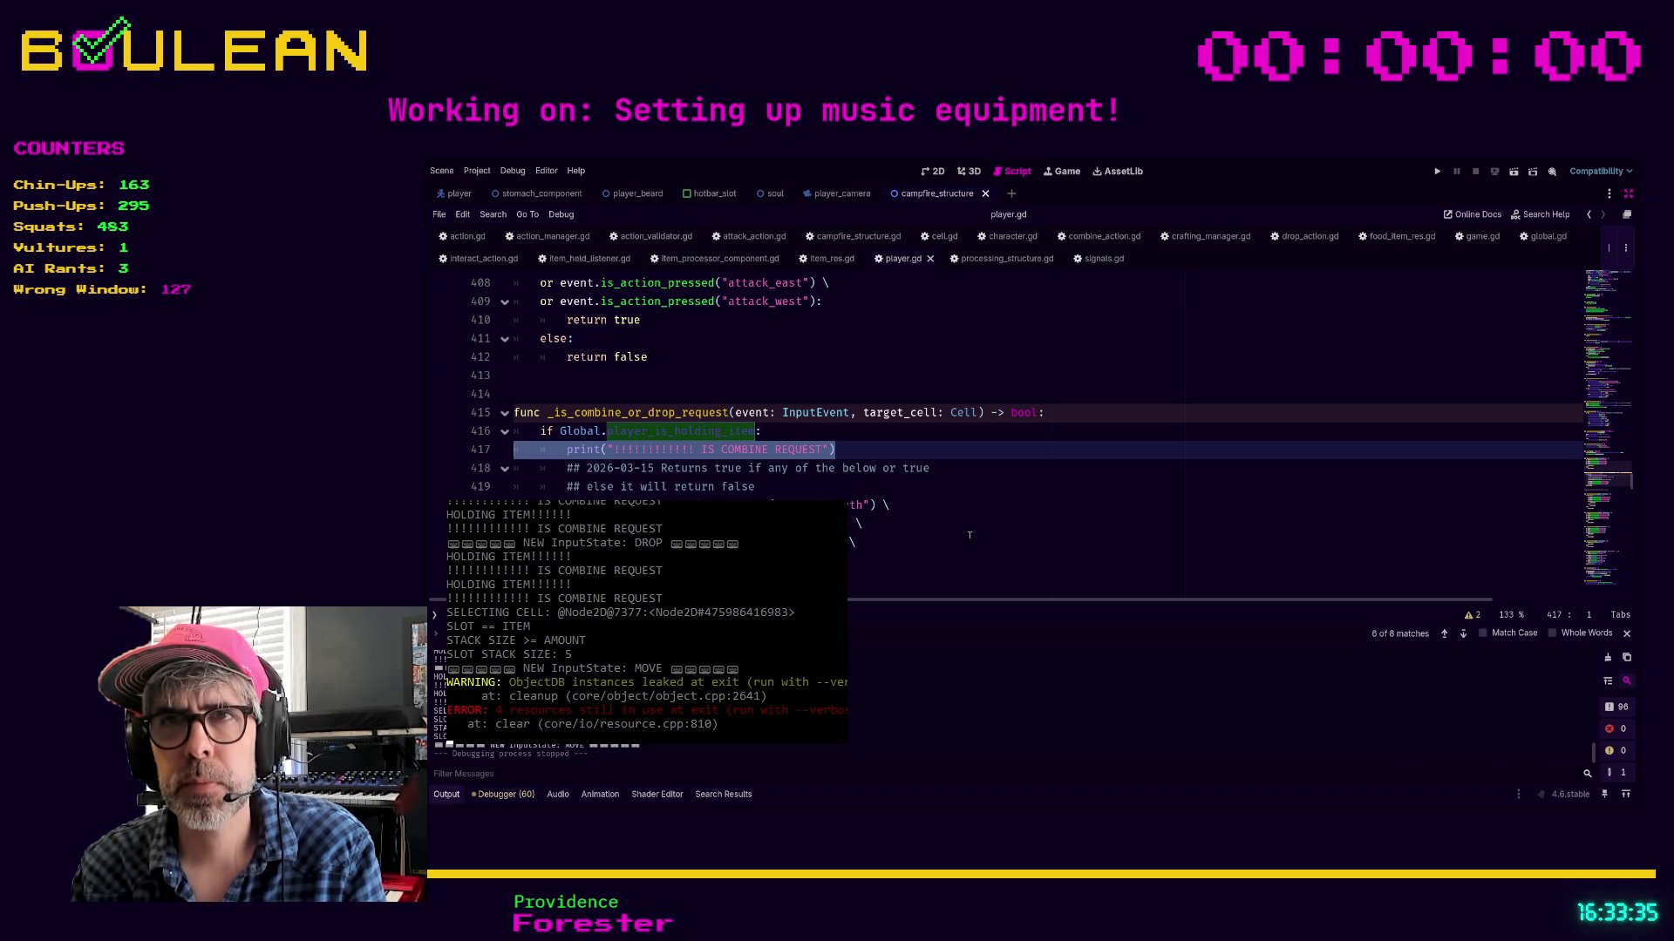
{"action": "key", "text": "BackSpace"}
{"action": "key", "text": "BackSpace"}
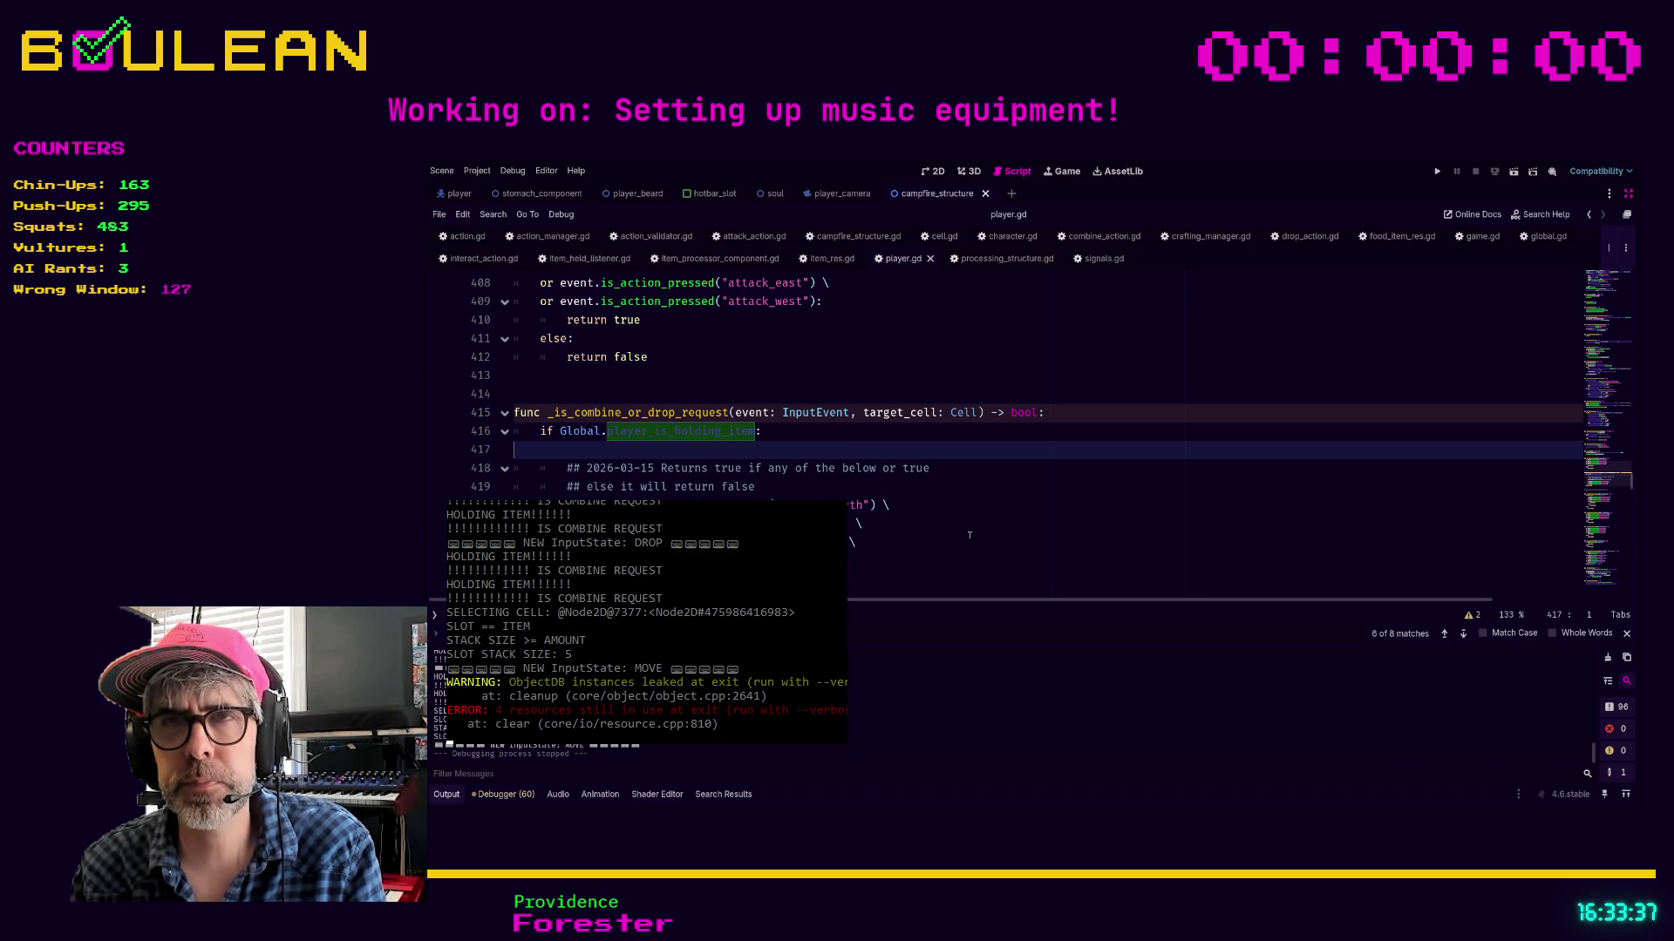
{"action": "scroll", "coordinate": [970, 535], "scroll_direction": "up", "scroll_amount": 10}
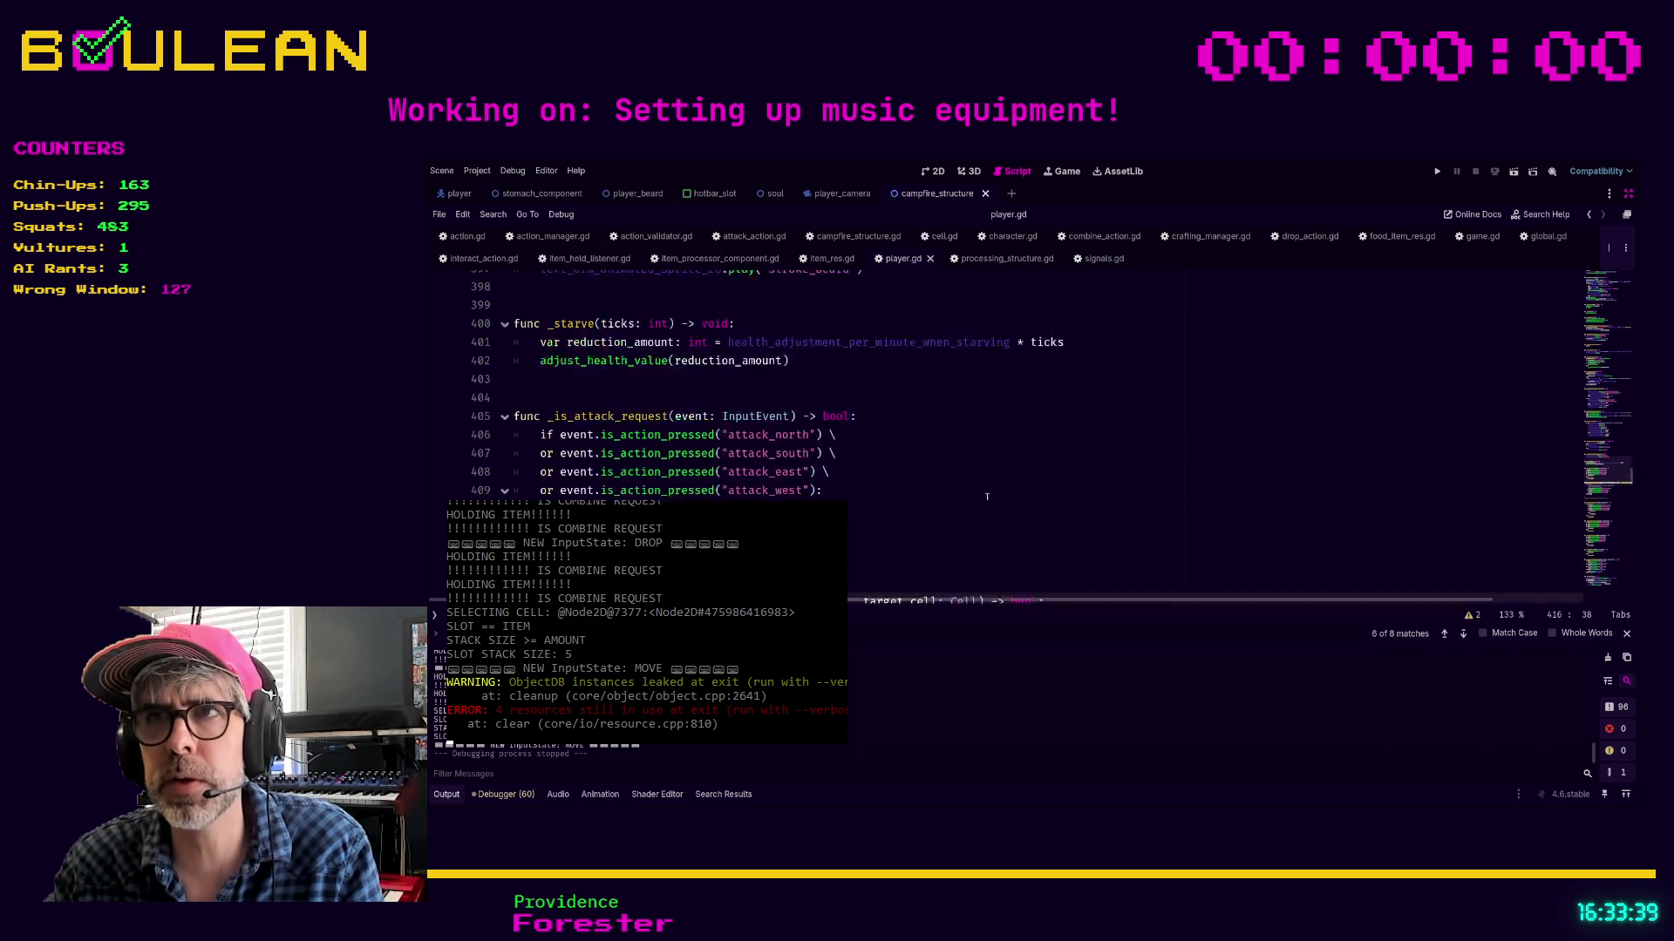
{"action": "scroll", "coordinate": [1156, 503], "scroll_direction": "up", "scroll_amount": 11}
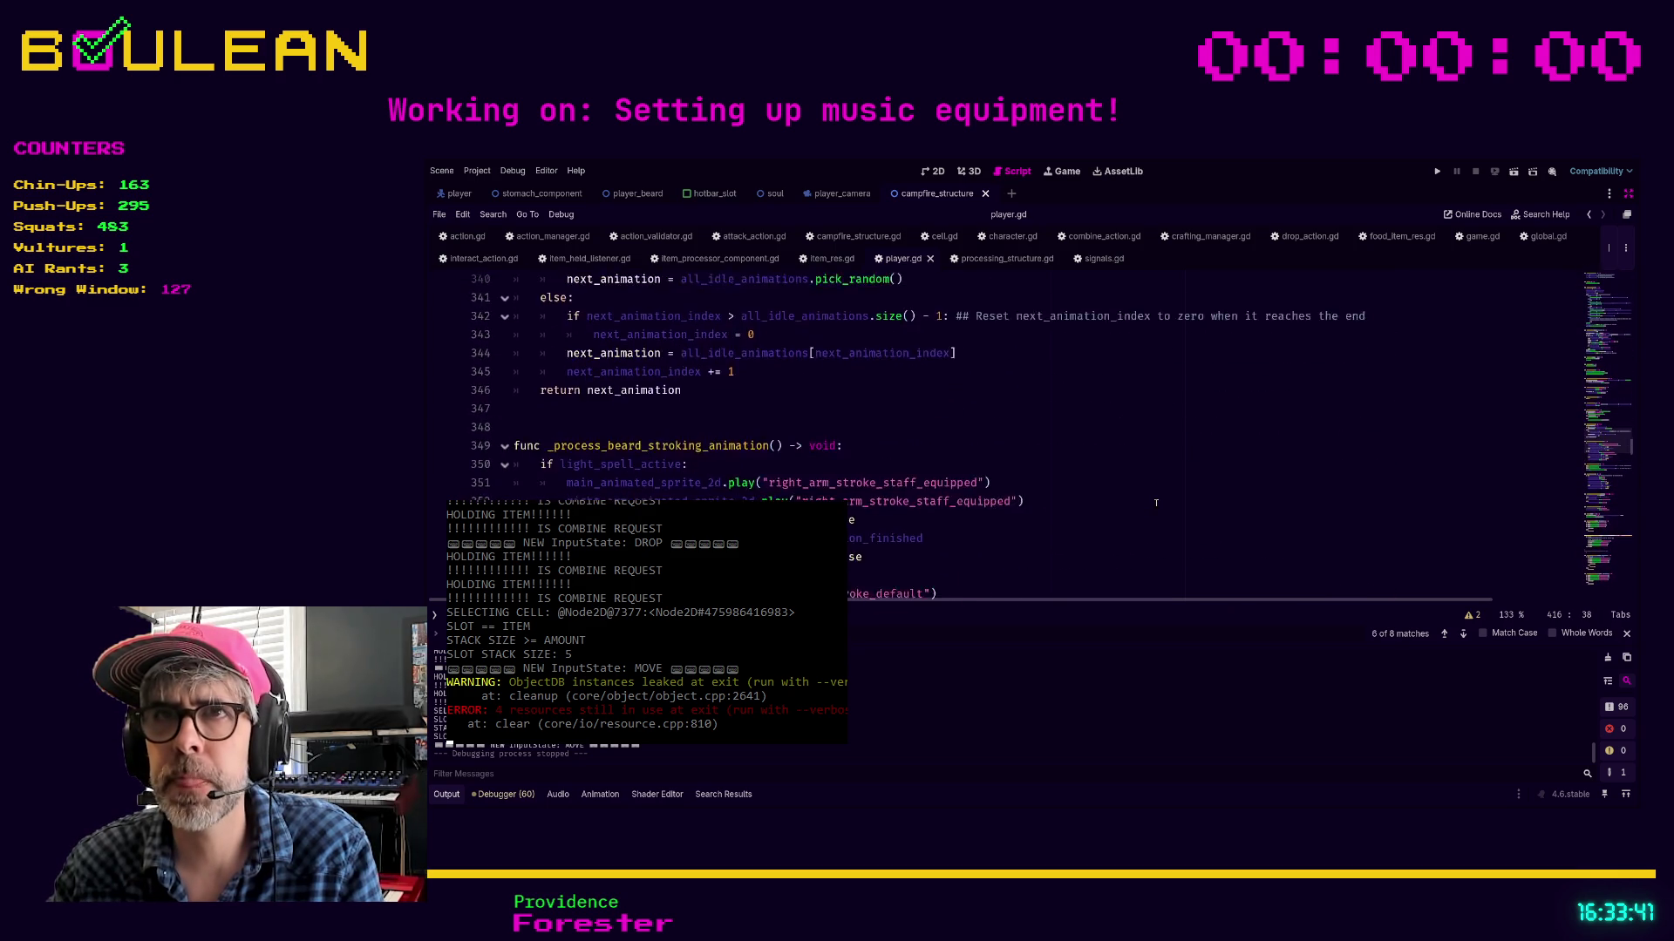
{"action": "scroll", "coordinate": [1156, 503], "scroll_direction": "up", "scroll_amount": 13}
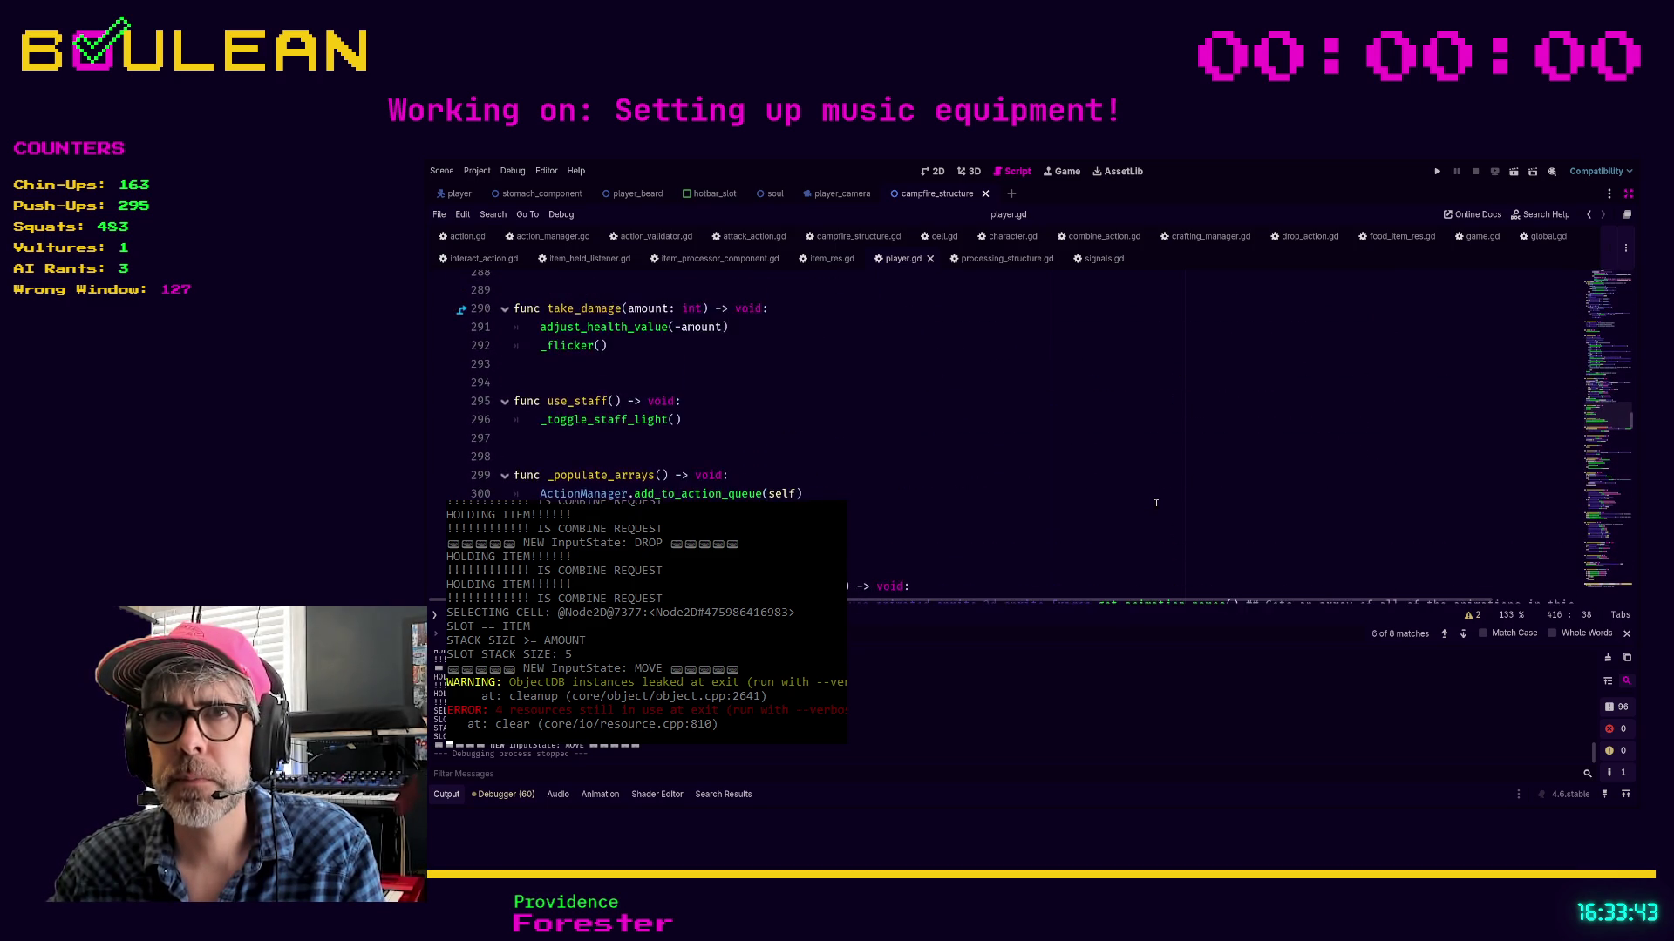
{"action": "scroll", "coordinate": [1156, 503], "scroll_direction": "up", "scroll_amount": 6}
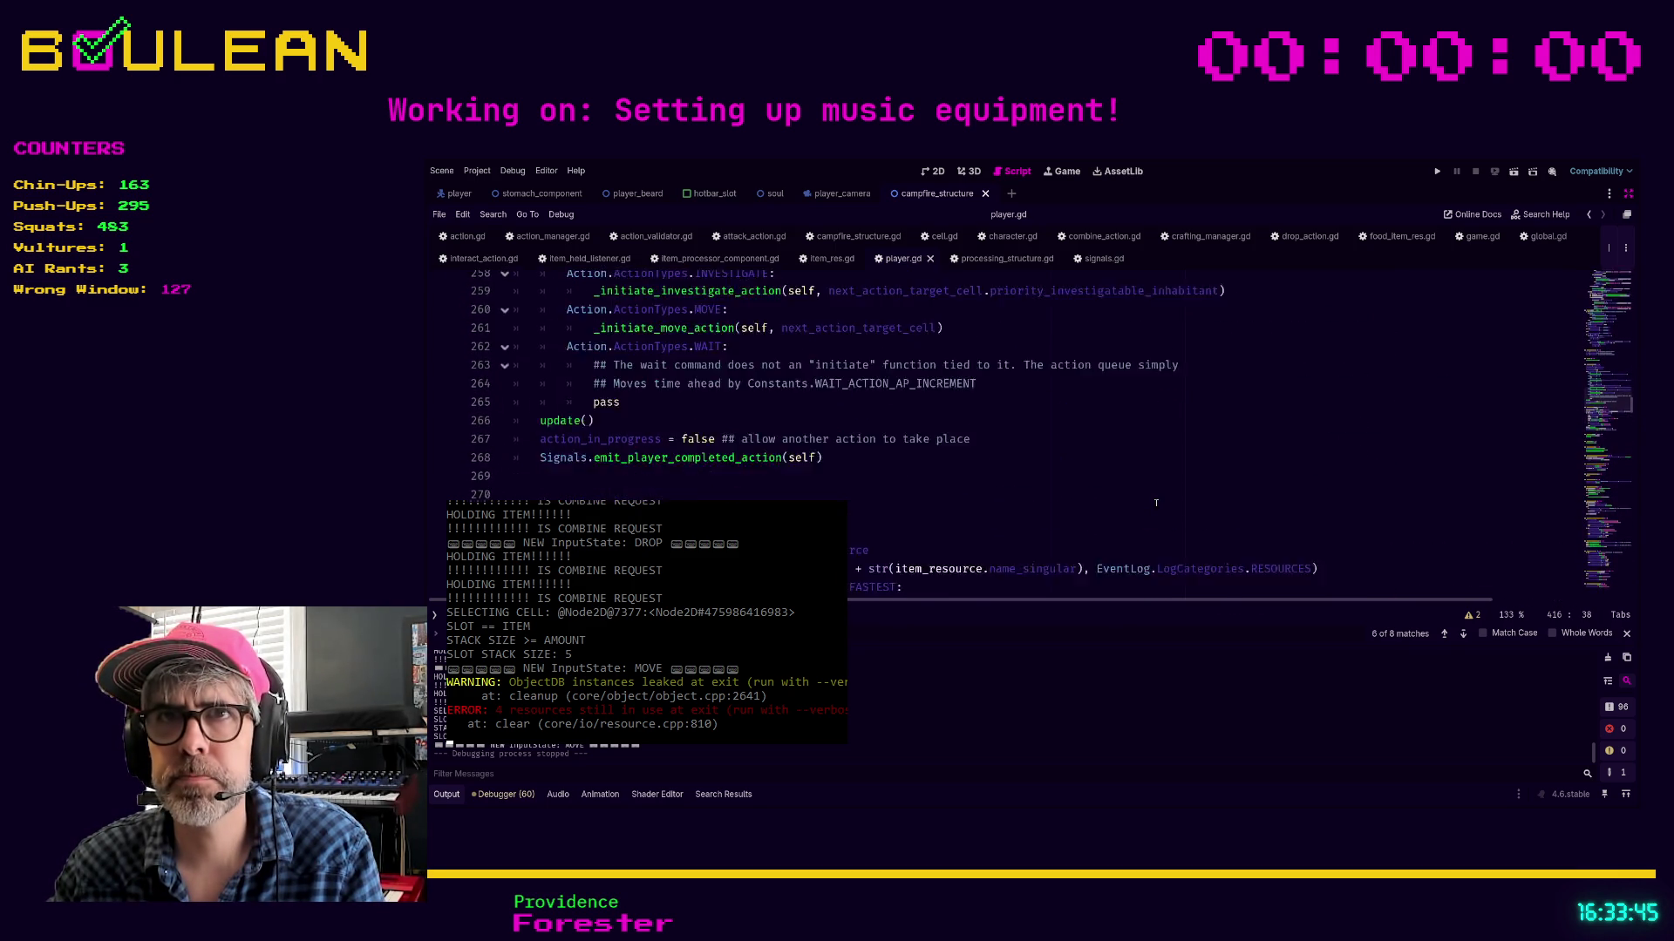
{"action": "scroll", "coordinate": [1156, 503], "scroll_direction": "up", "scroll_amount": 3}
{"action": "scroll", "coordinate": [1156, 503], "scroll_direction": "up", "scroll_amount": 8}
{"action": "scroll", "coordinate": [1154, 503], "scroll_direction": "up", "scroll_amount": 2}
{"action": "scroll", "coordinate": [1111, 487], "scroll_direction": "down", "scroll_amount": 5, "text": "ctrl"}
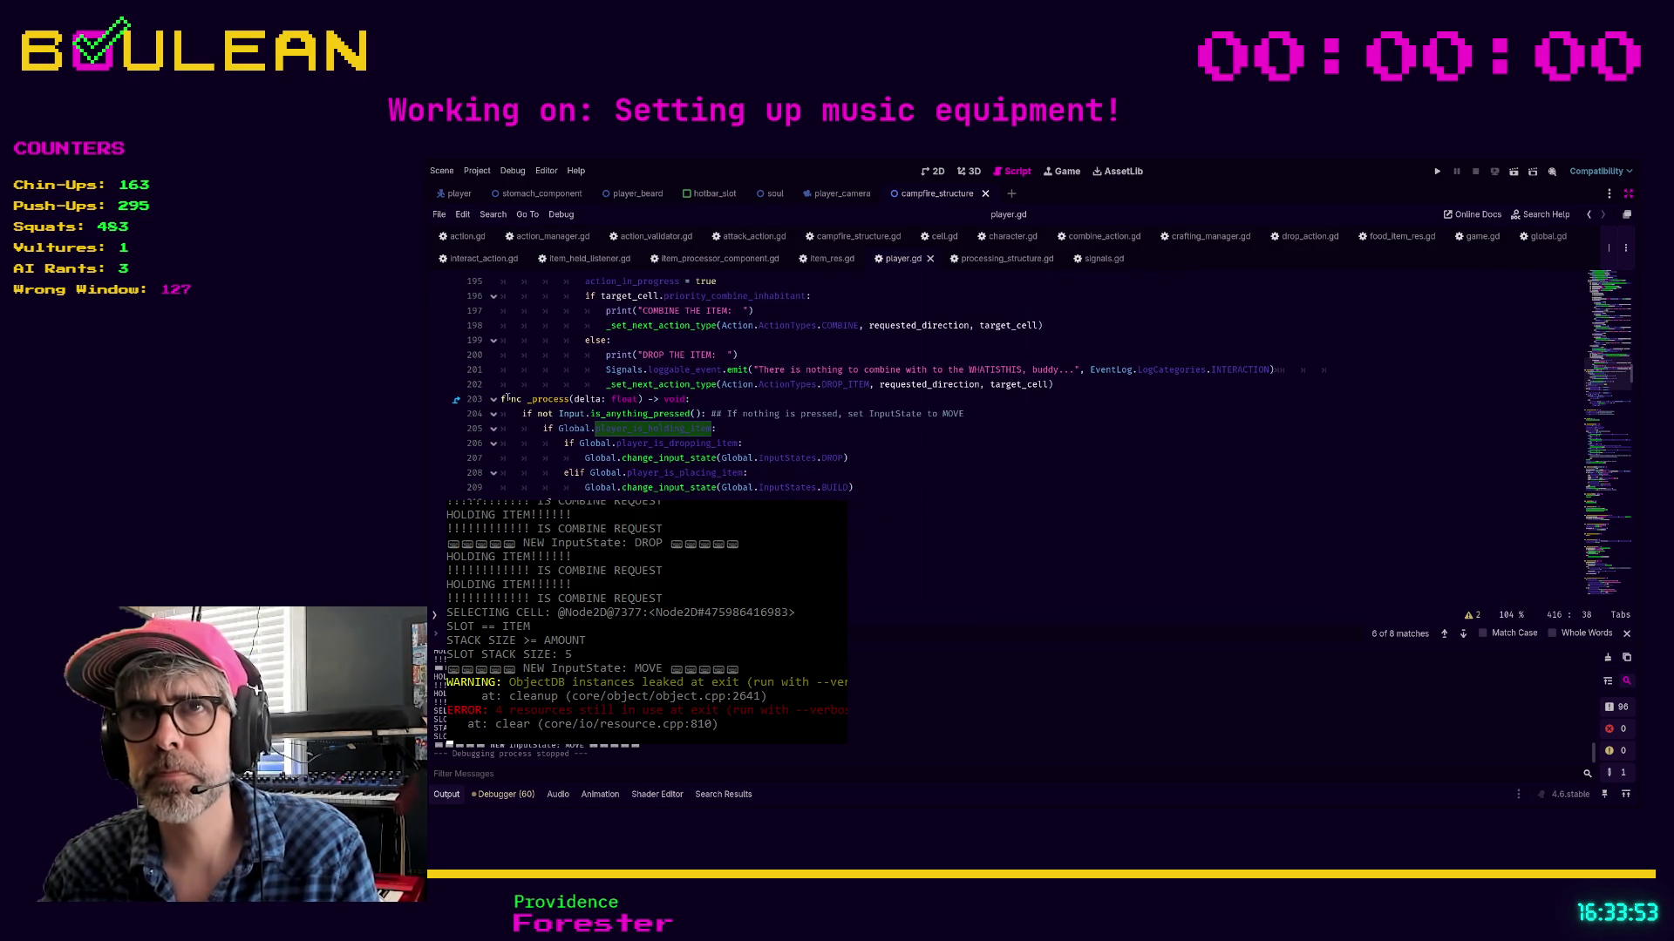
Add one extra blank line between the drop-item code on line 202 and func _process
{"action": "left_click", "coordinate": [1132, 386]}
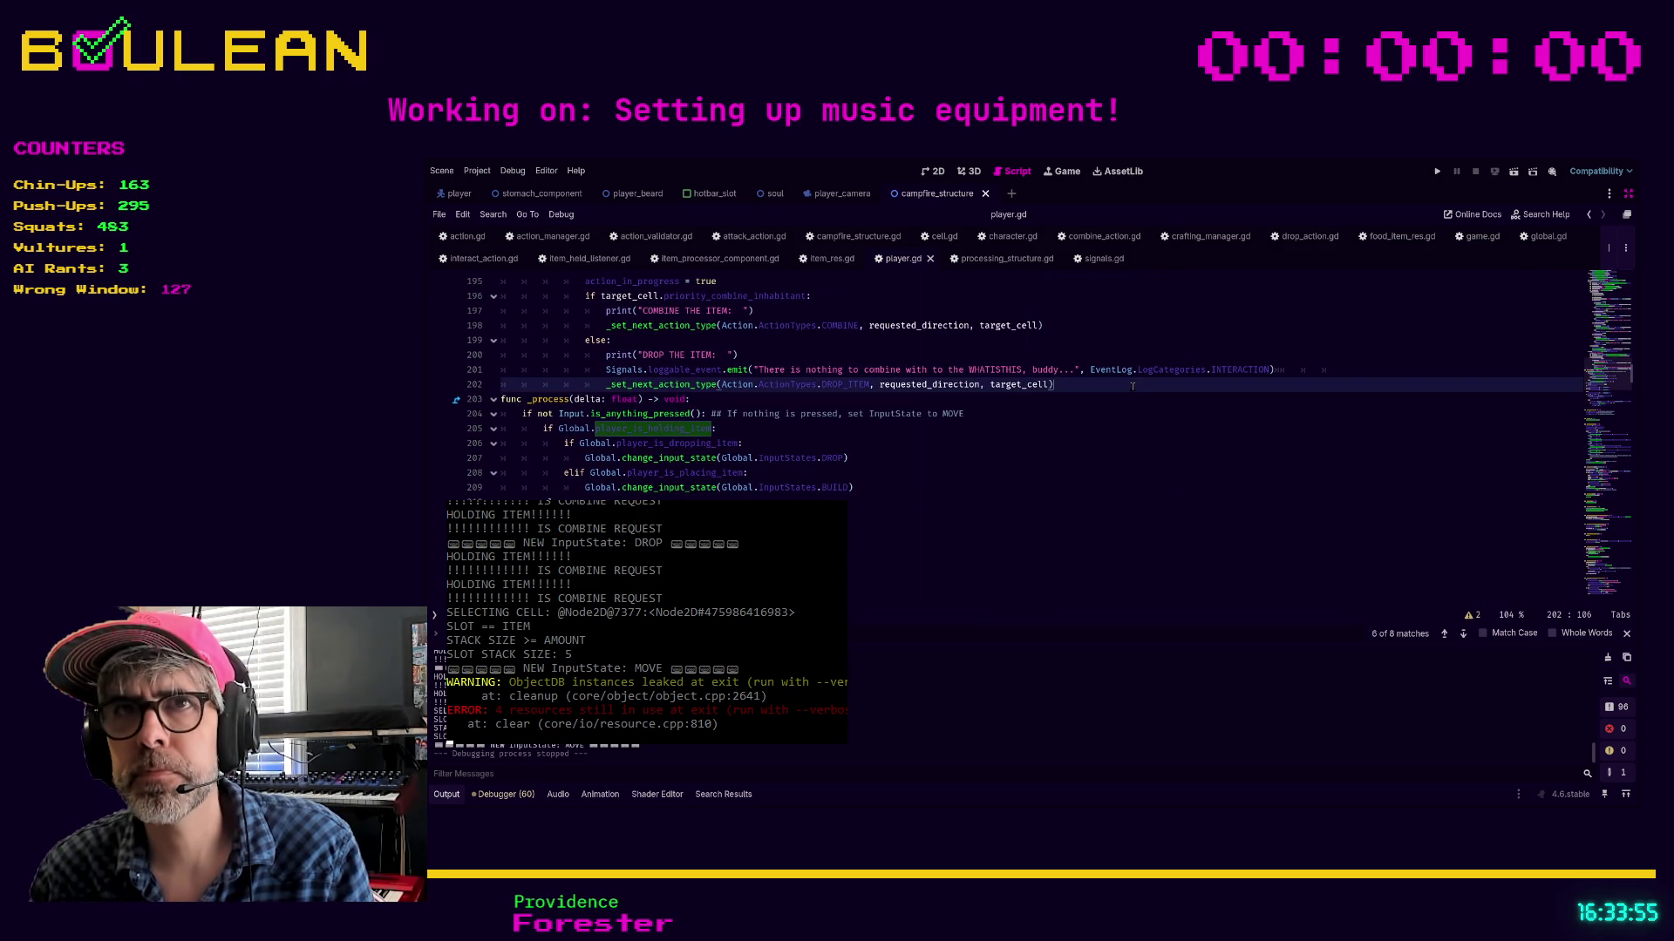
{"action": "key", "text": "Return"}
{"action": "key", "text": "Return"}
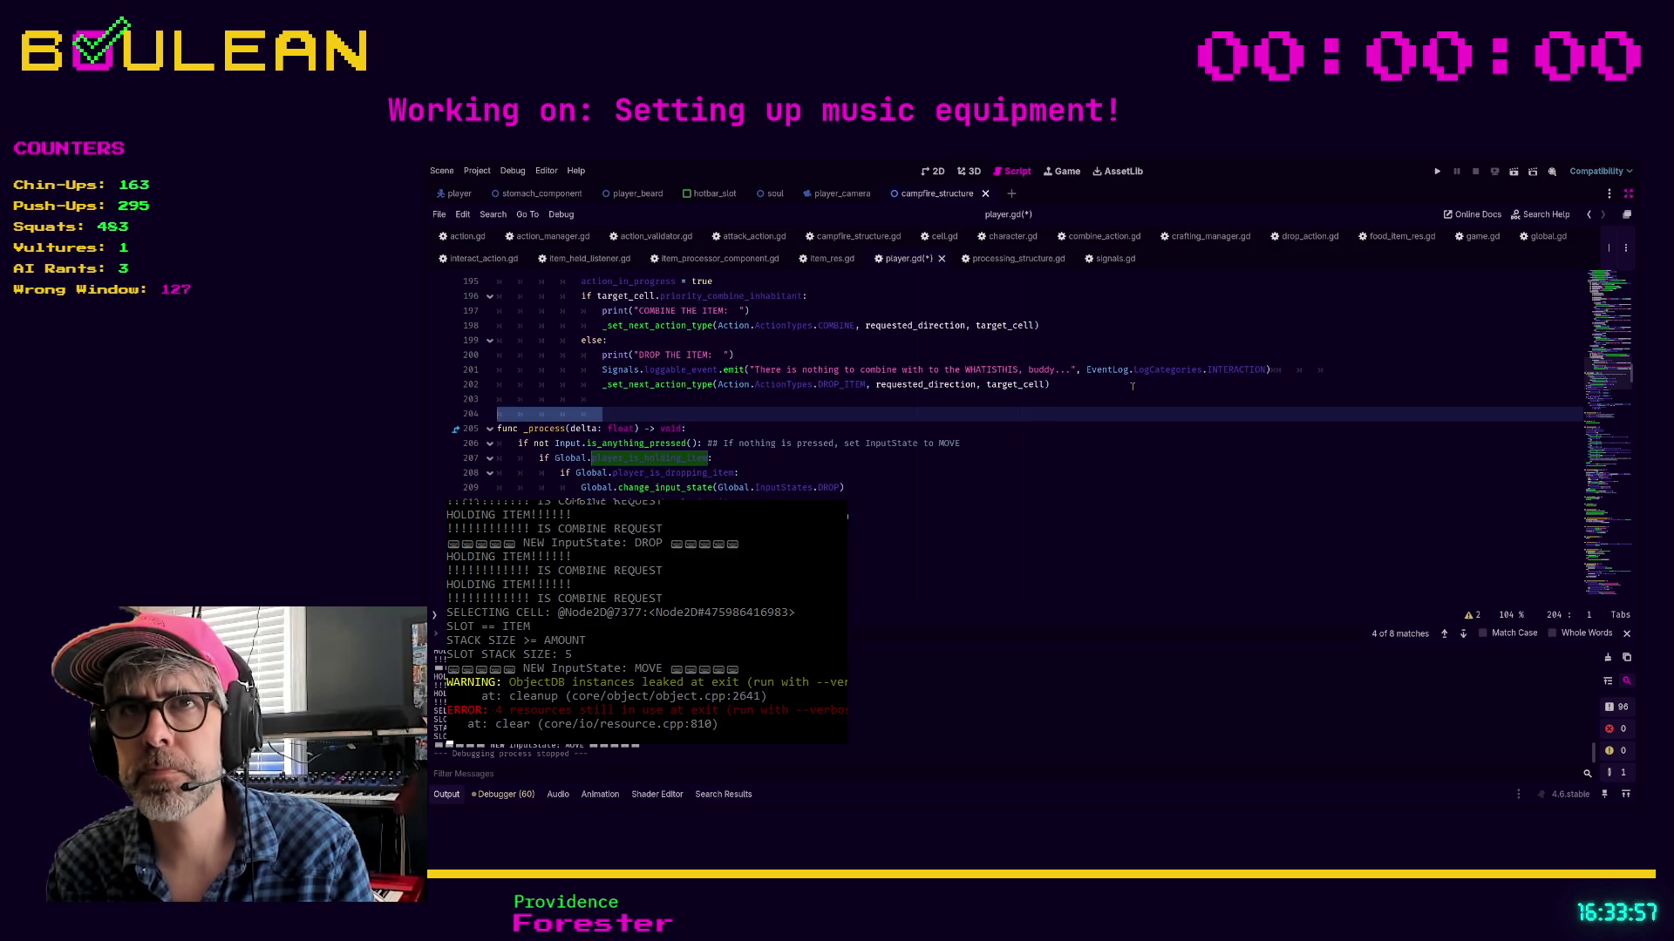
{"action": "key", "text": "BackSpace"}
{"action": "key", "text": "Return"}
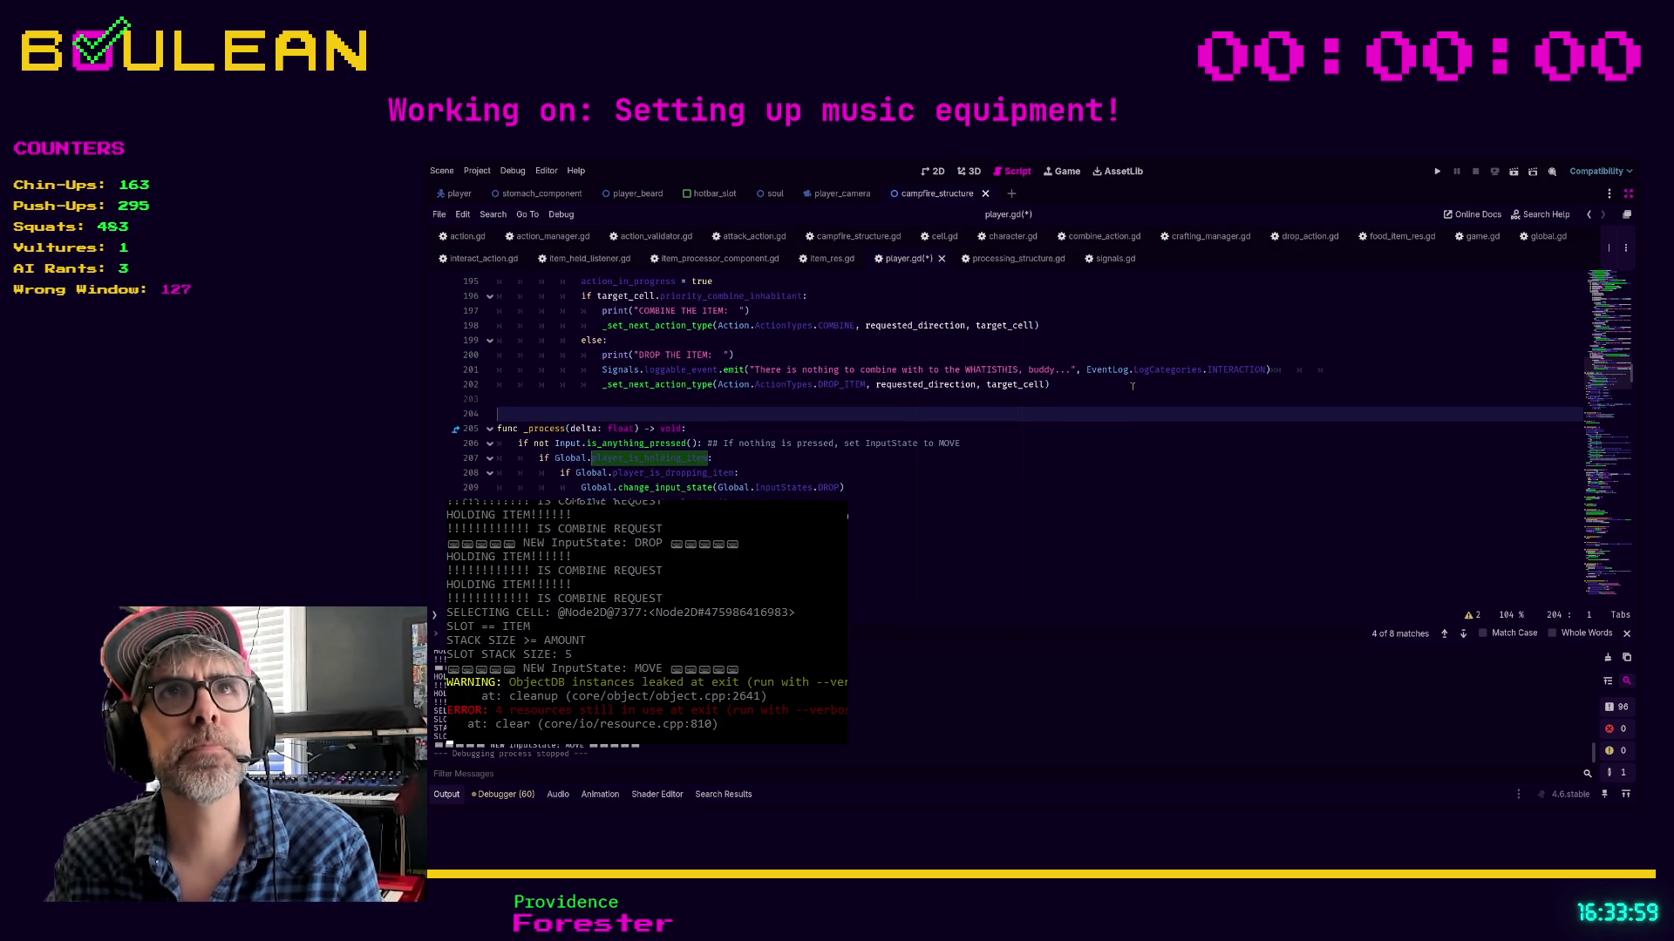
Scroll up to func _input and place the cursor on the target cell lookup line
{"action": "scroll", "coordinate": [1132, 386], "scroll_direction": "up", "scroll_amount": 4}
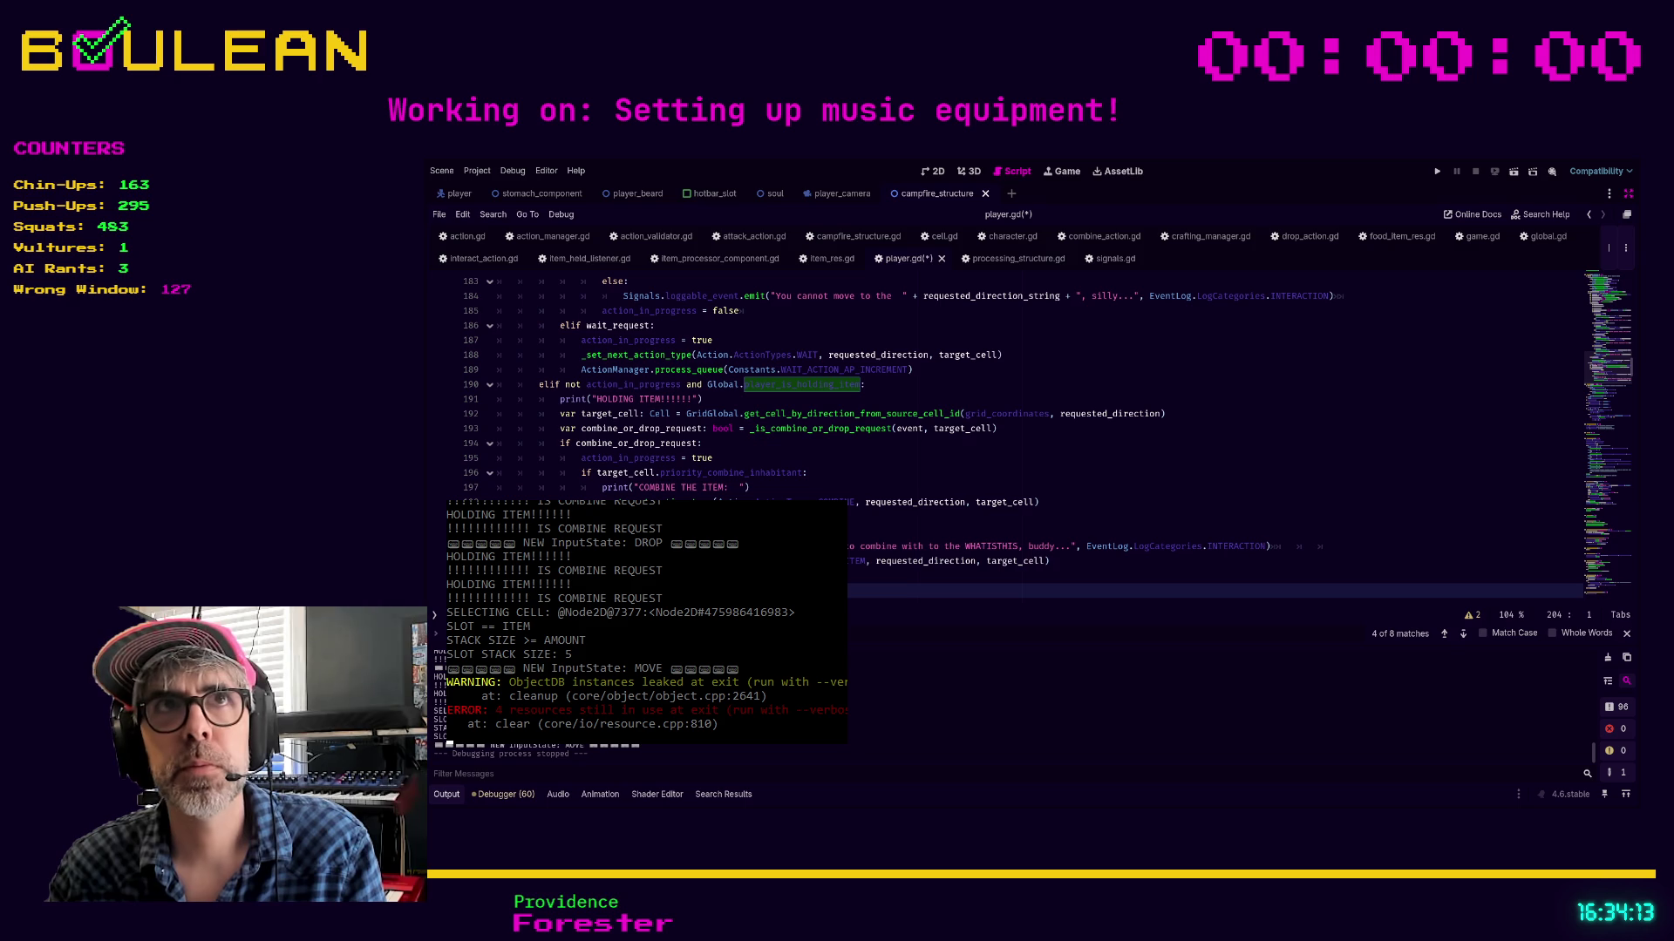
{"action": "scroll", "coordinate": [1002, 436], "scroll_direction": "up", "scroll_amount": 2}
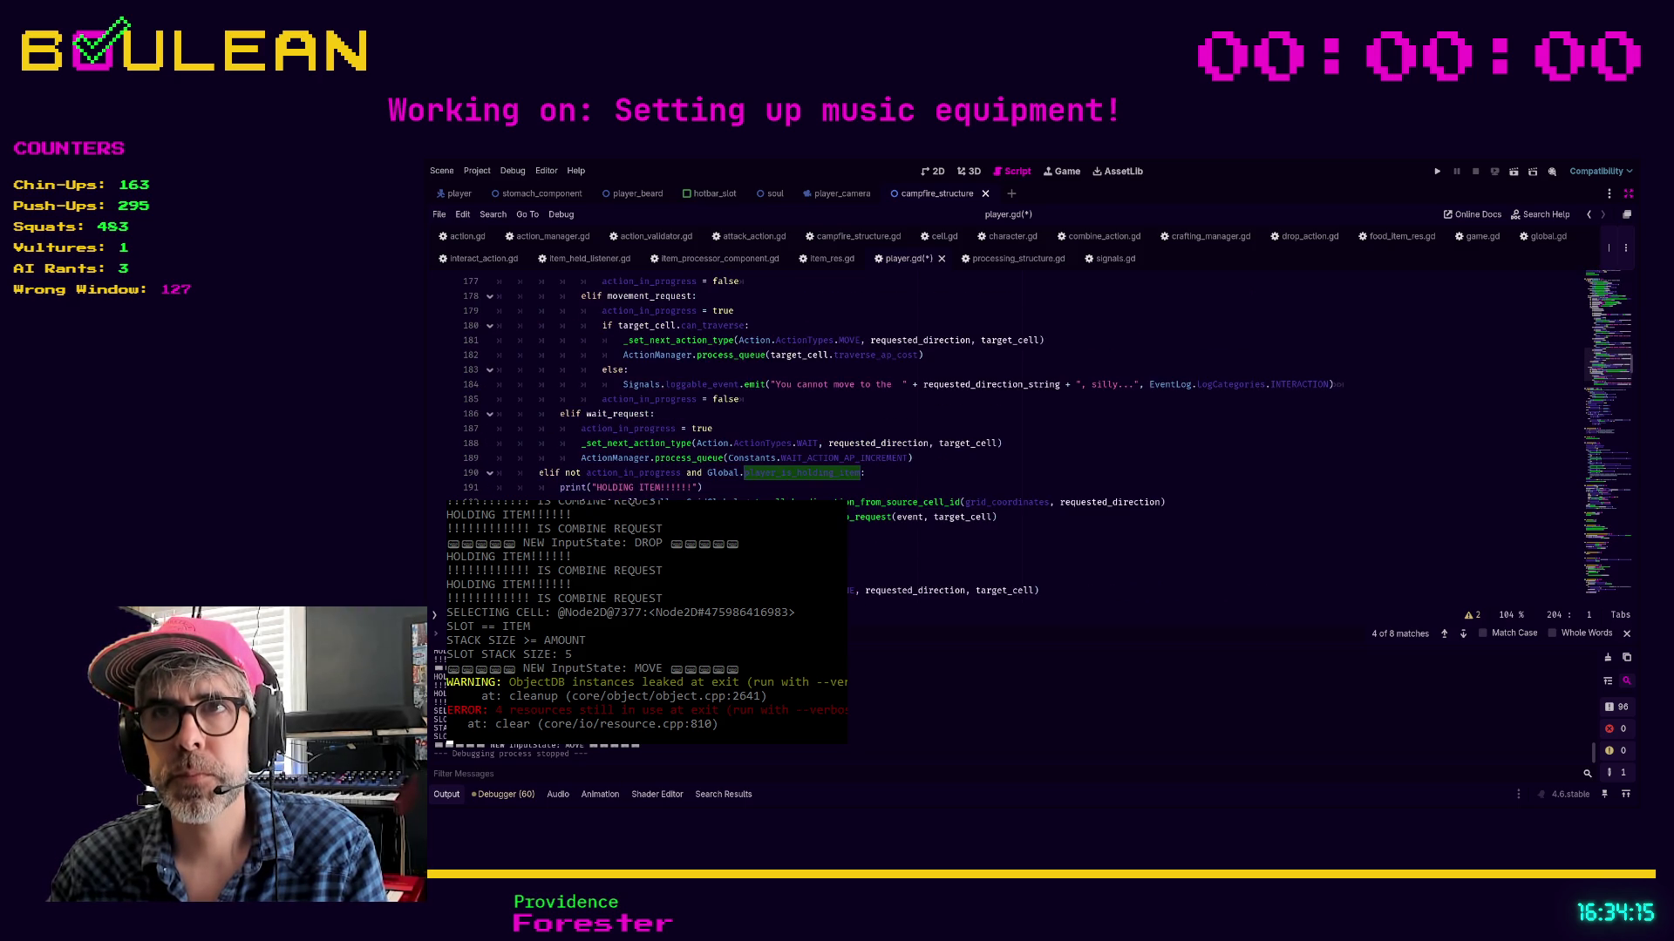
{"action": "scroll", "coordinate": [1029, 384], "scroll_direction": "up", "scroll_amount": 2}
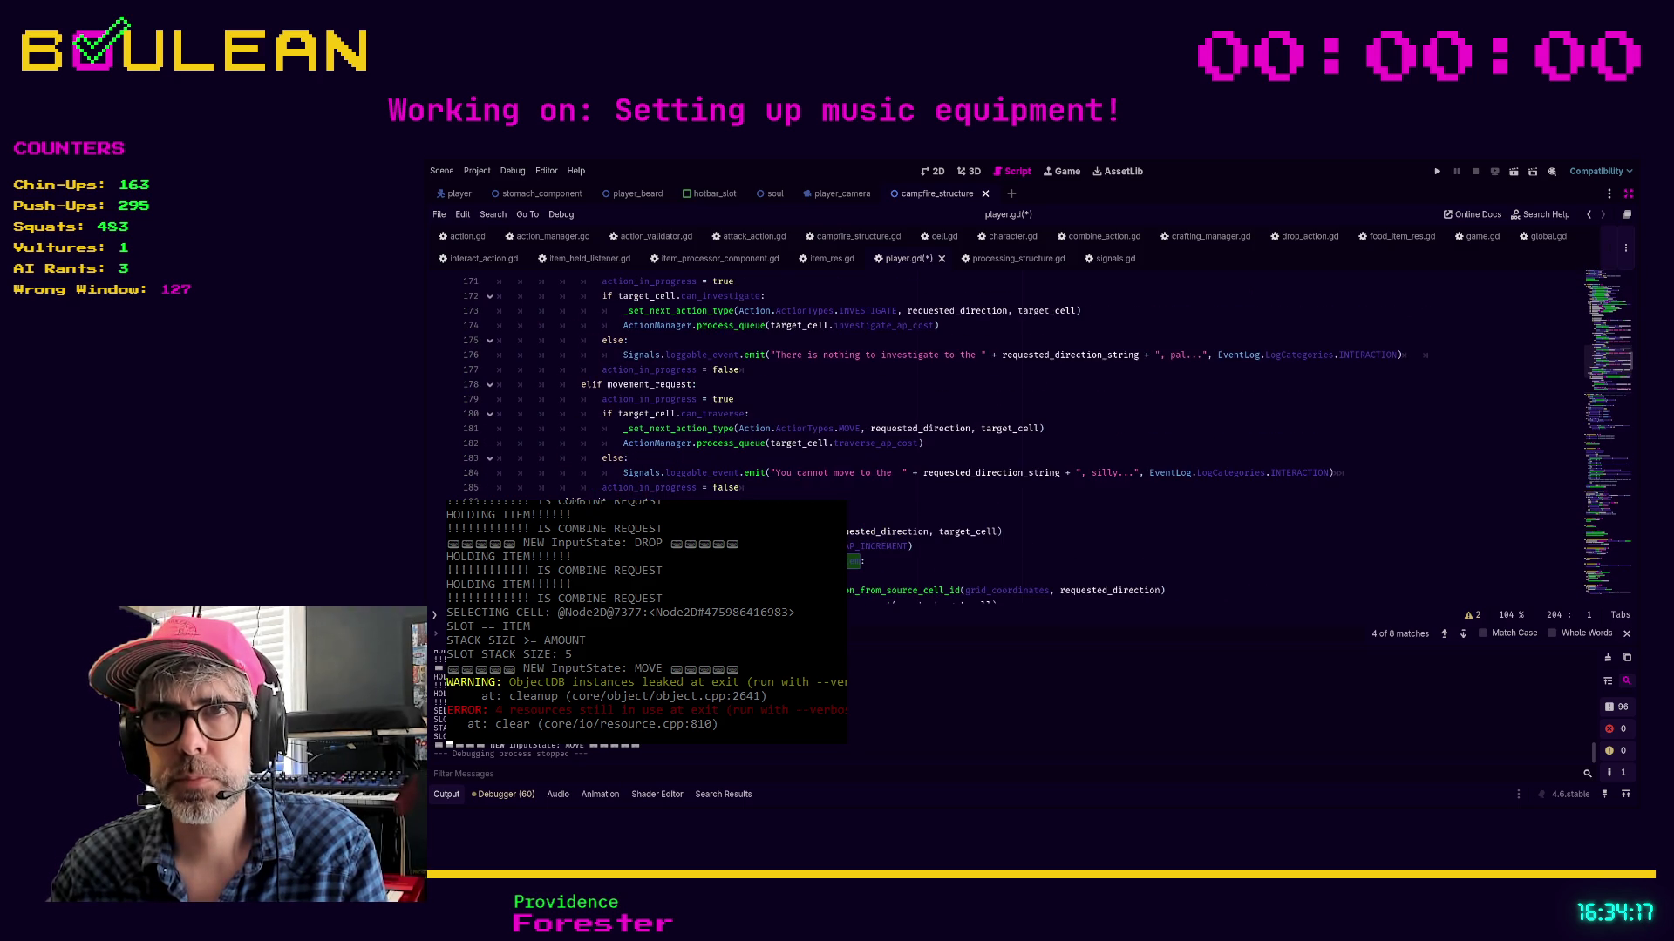
{"action": "scroll", "coordinate": [1028, 383], "scroll_direction": "up", "scroll_amount": 5}
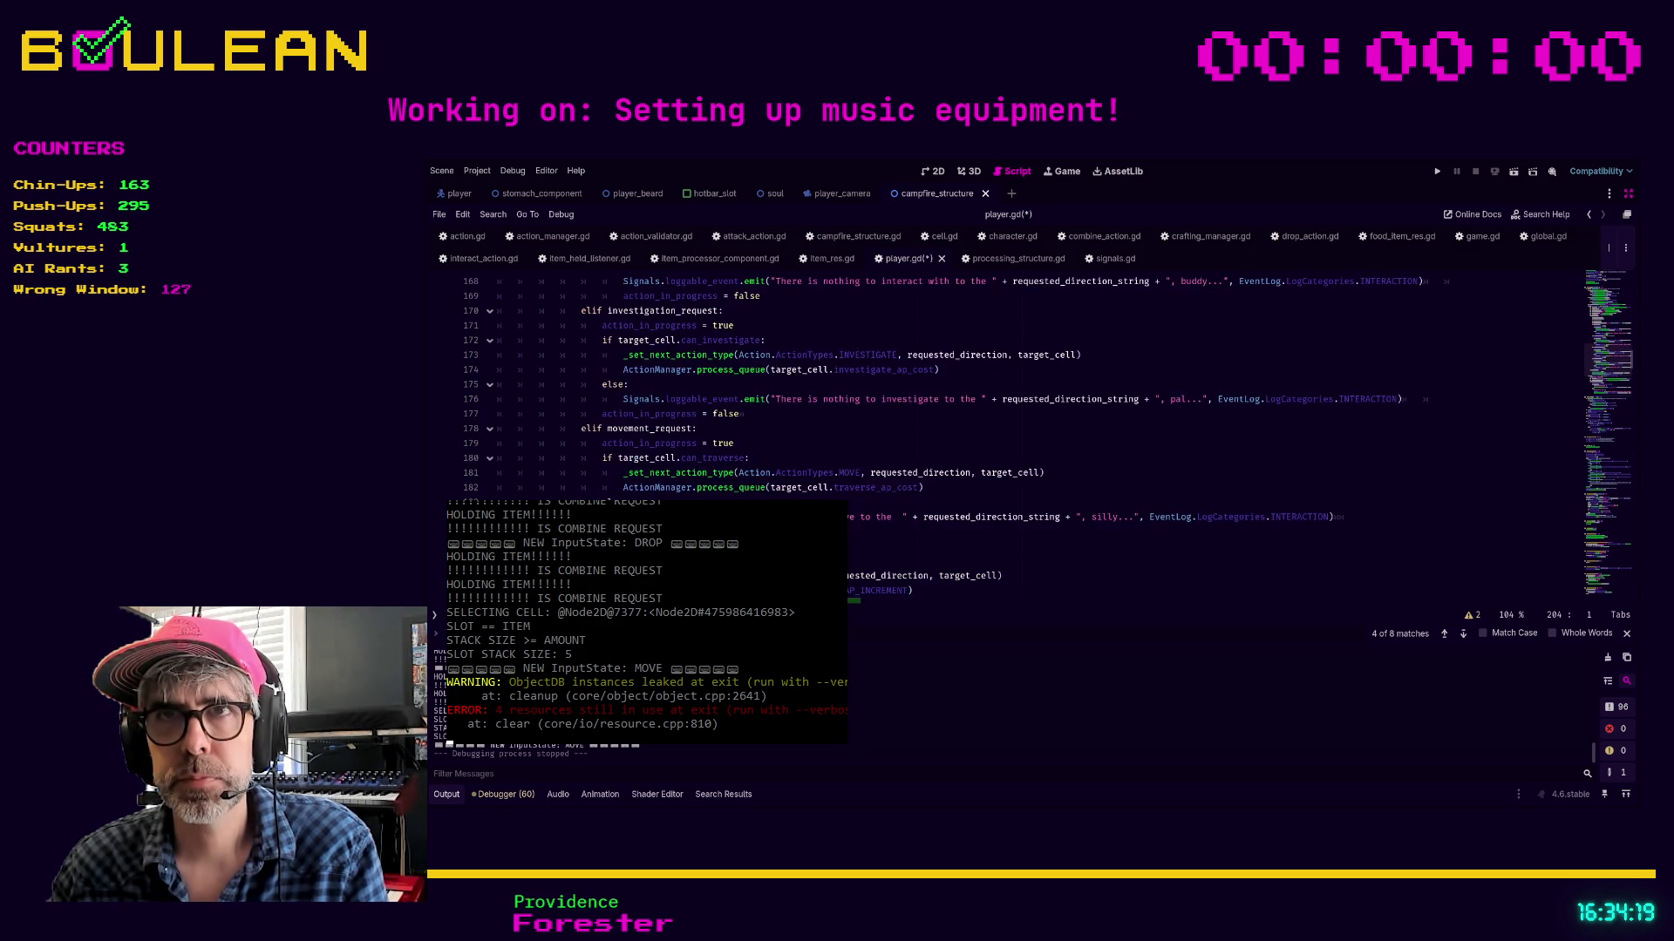
{"action": "scroll", "coordinate": [1029, 384], "scroll_direction": "up", "scroll_amount": 4}
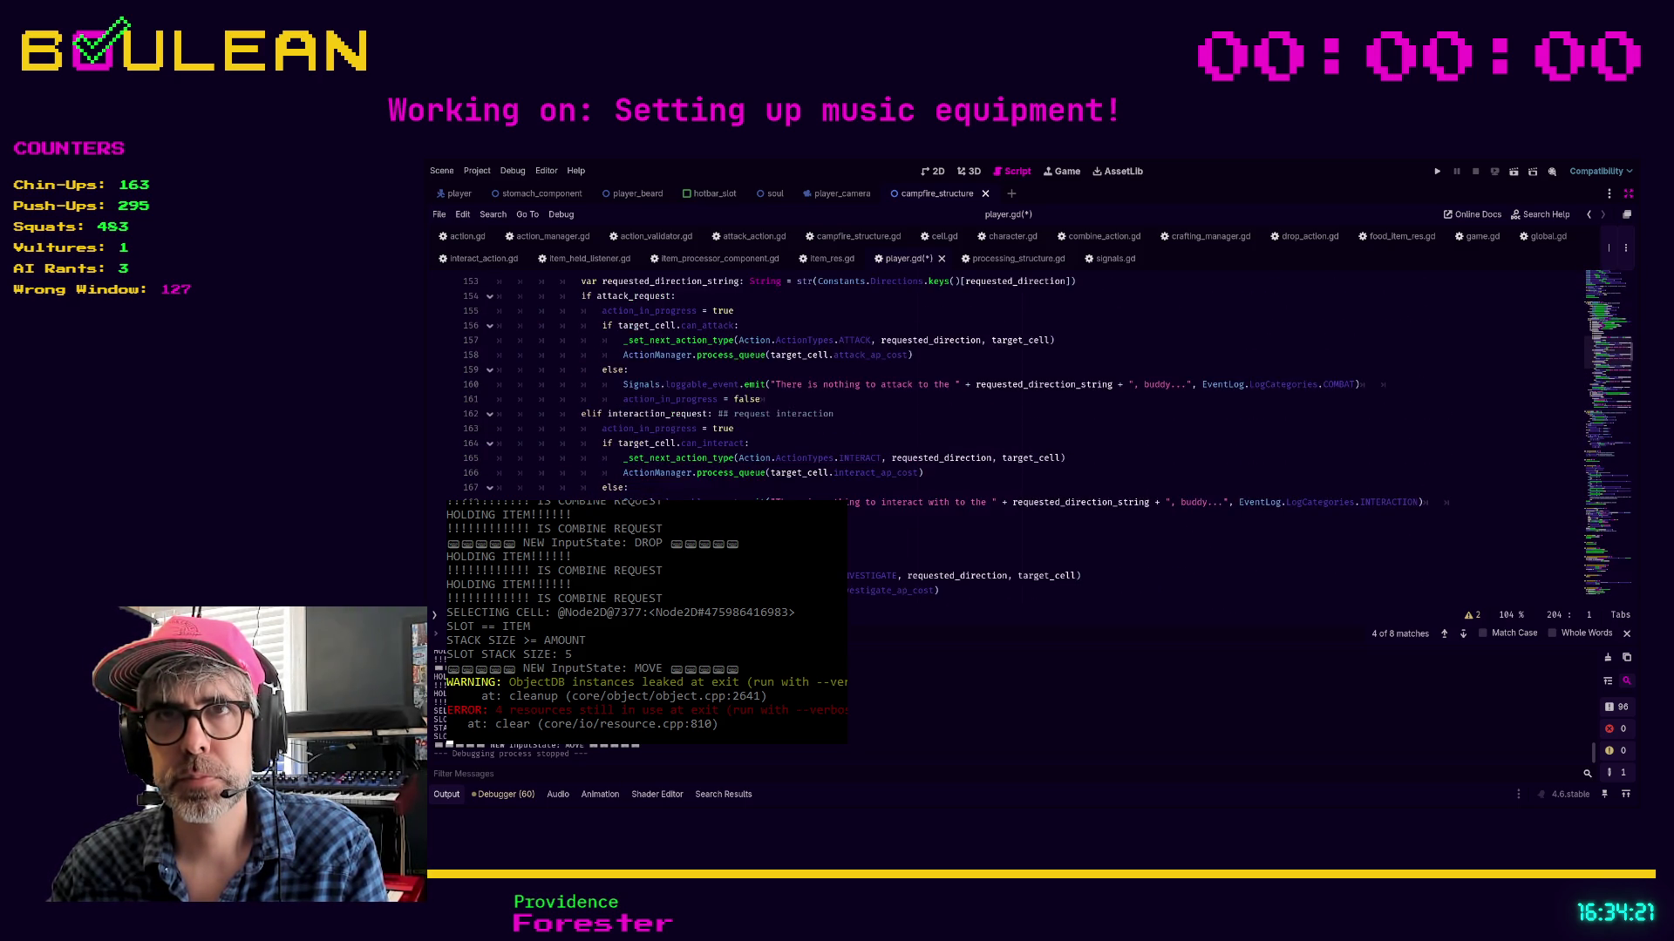
{"action": "scroll", "coordinate": [1029, 383], "scroll_direction": "up", "scroll_amount": 4}
{"action": "scroll", "coordinate": [1028, 384], "scroll_direction": "up", "scroll_amount": 3}
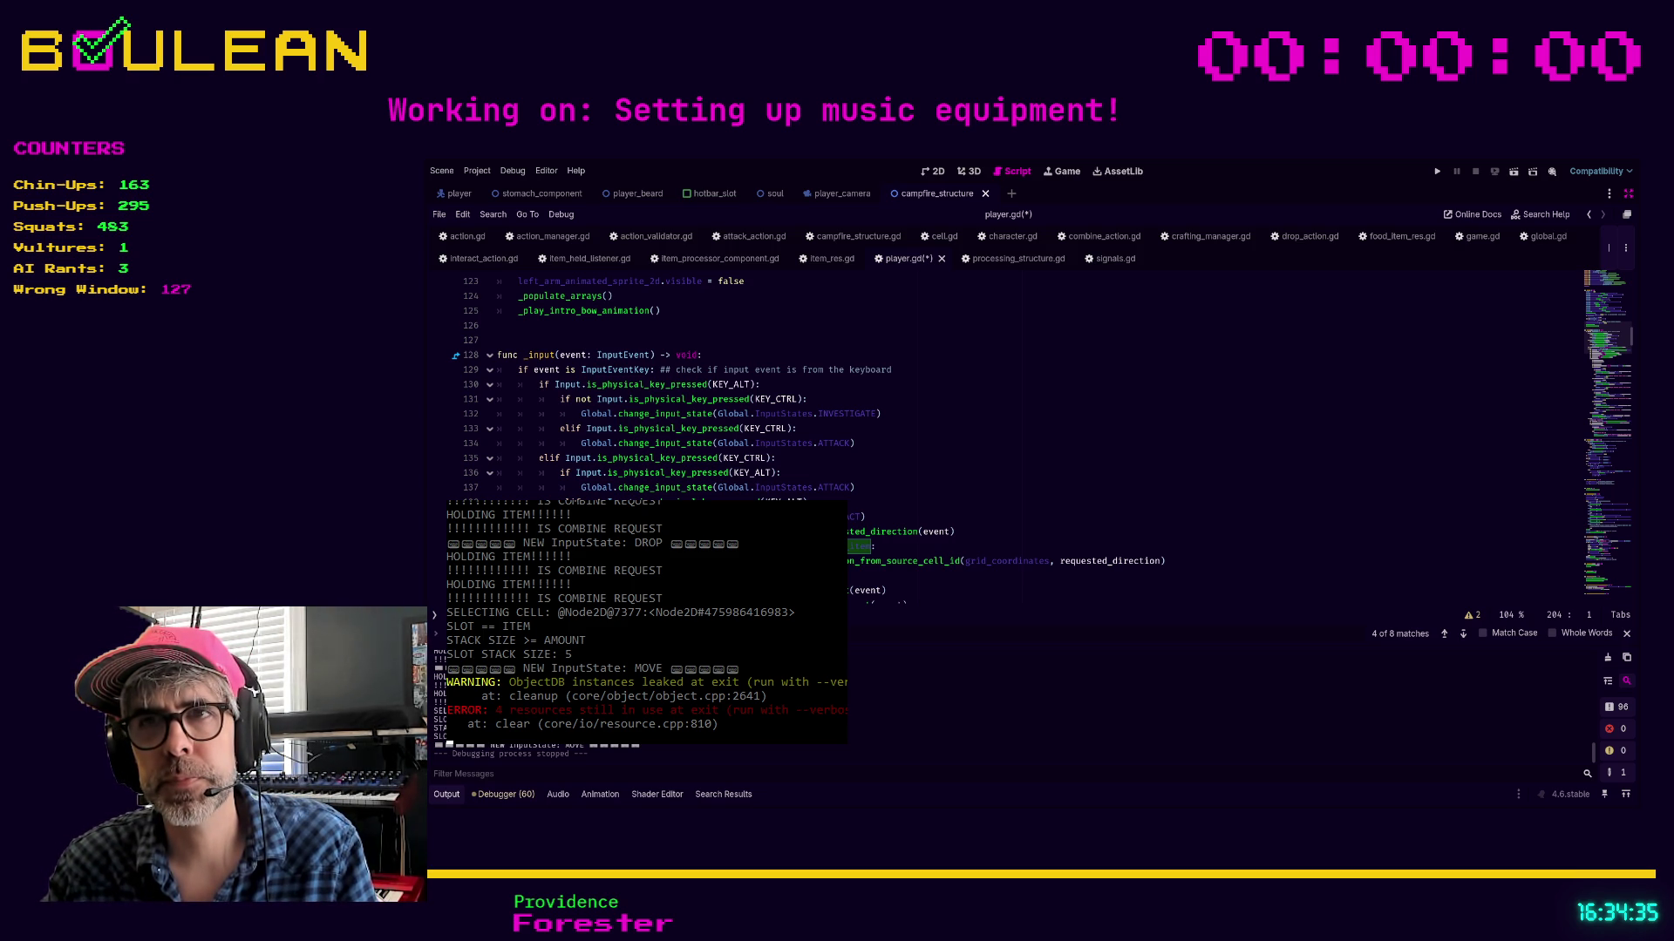
{"action": "scroll", "coordinate": [1063, 383], "scroll_direction": "down", "scroll_amount": 1}
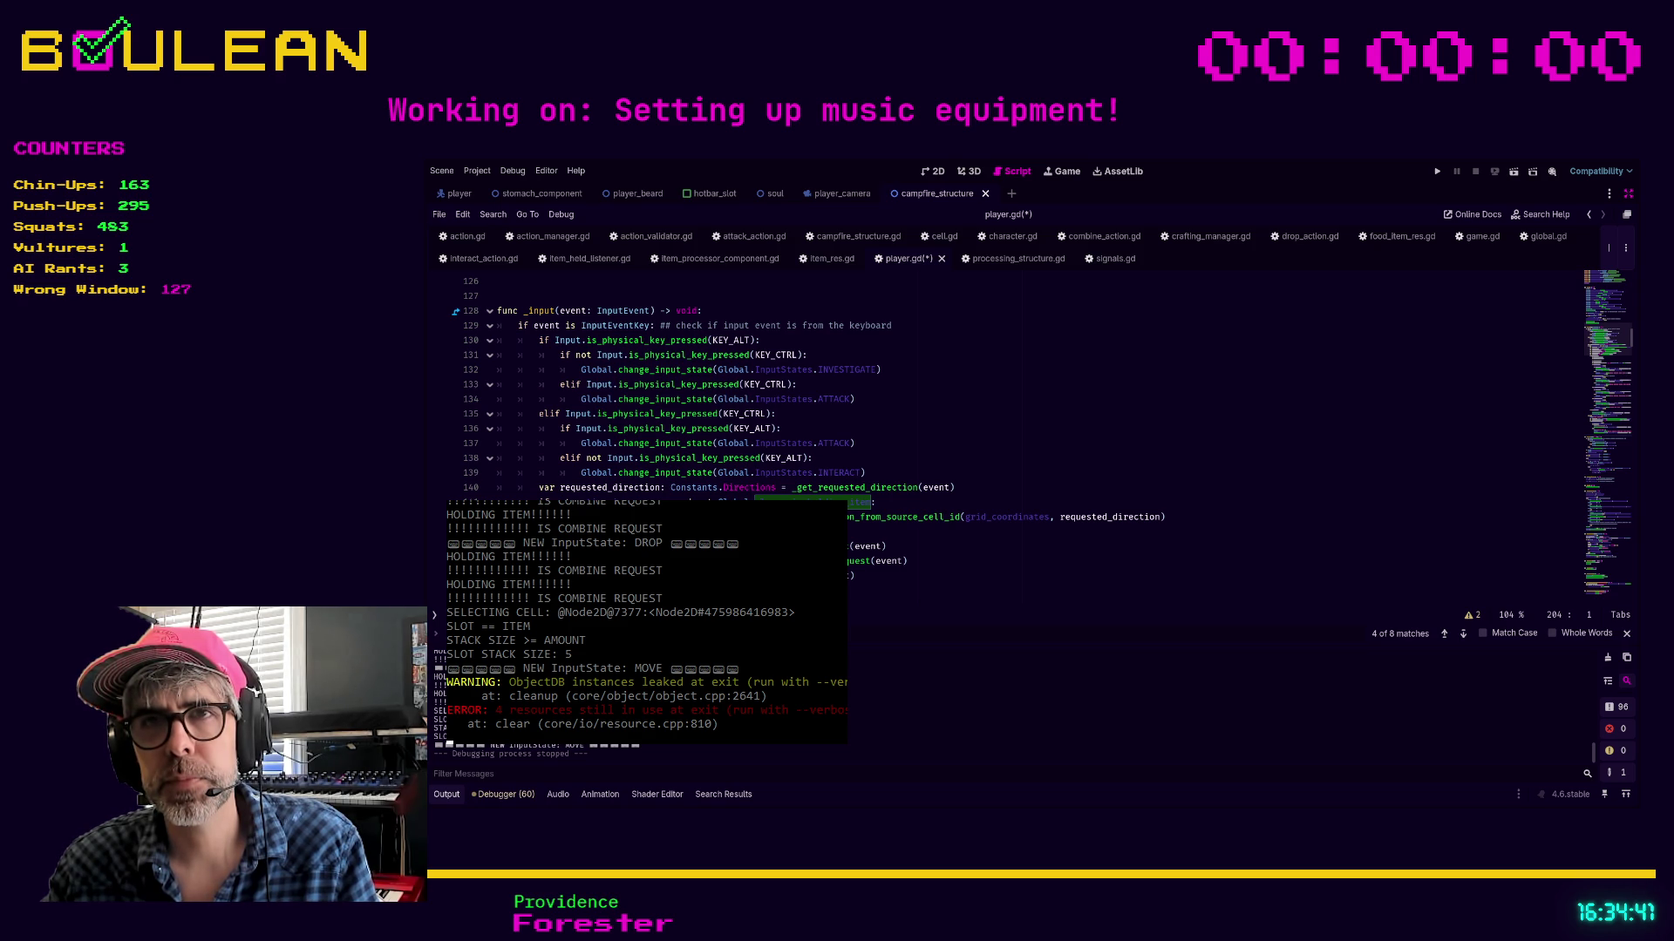
{"action": "left_click", "coordinate": [559, 517]}
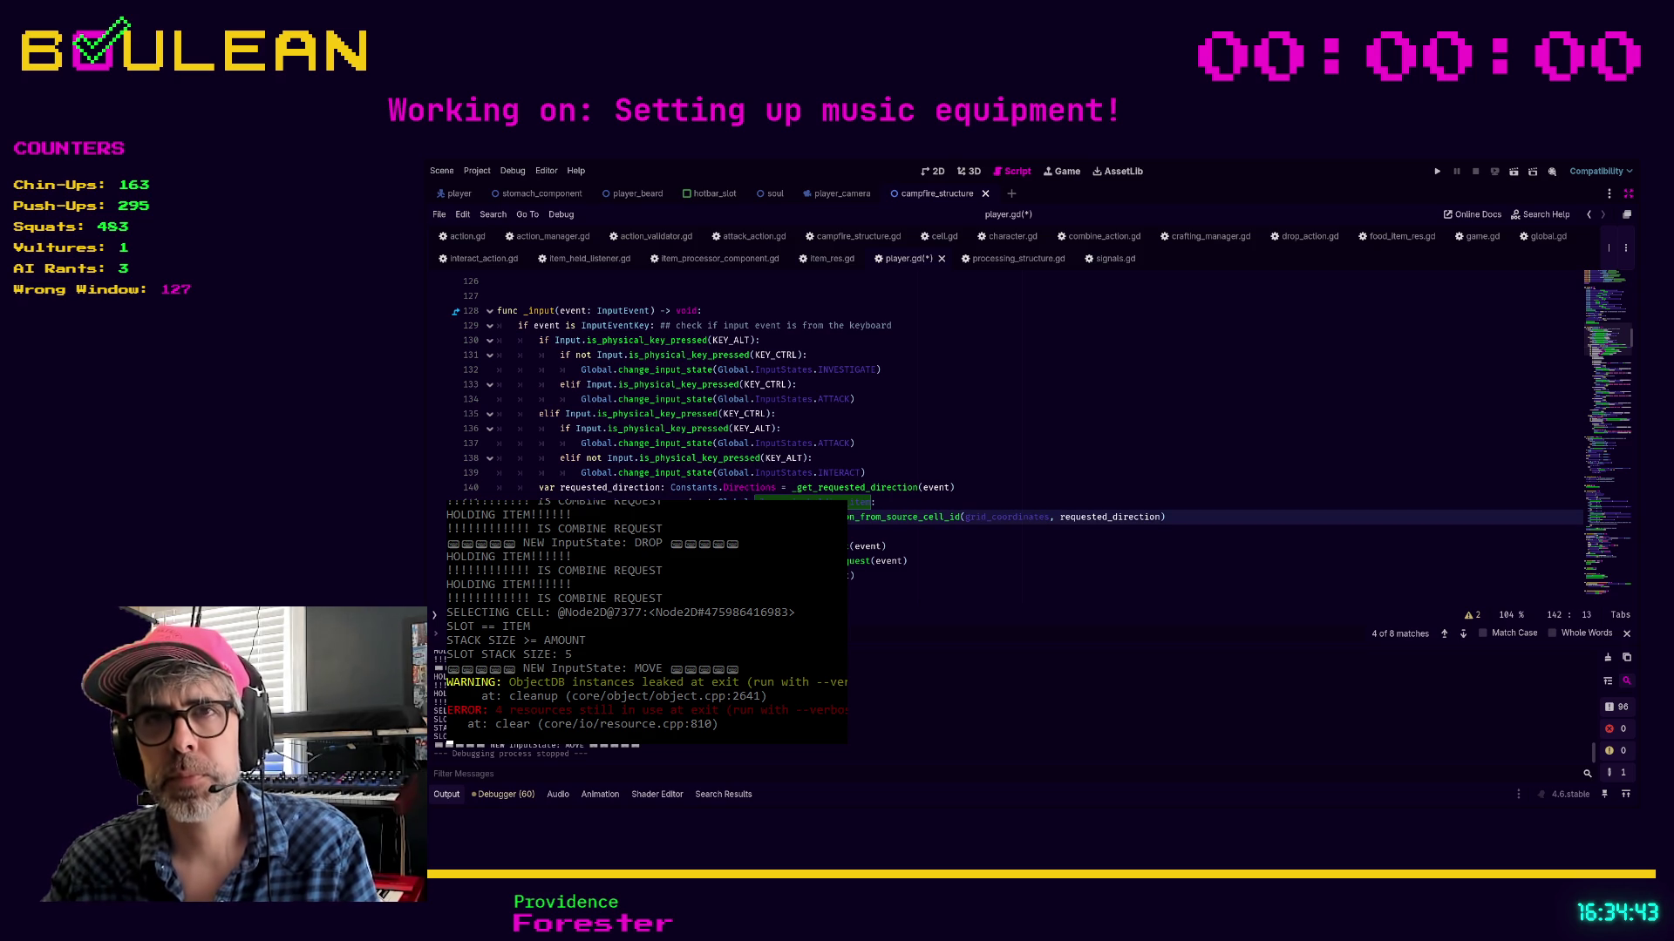
Insert a print("!!!!!!!!!!!!!!!!!!!! debug line above the target cell lookup in _input
{"action": "key", "text": "Return"}
{"action": "key", "text": "Up"}
{"action": "type", "text": "print(\""}
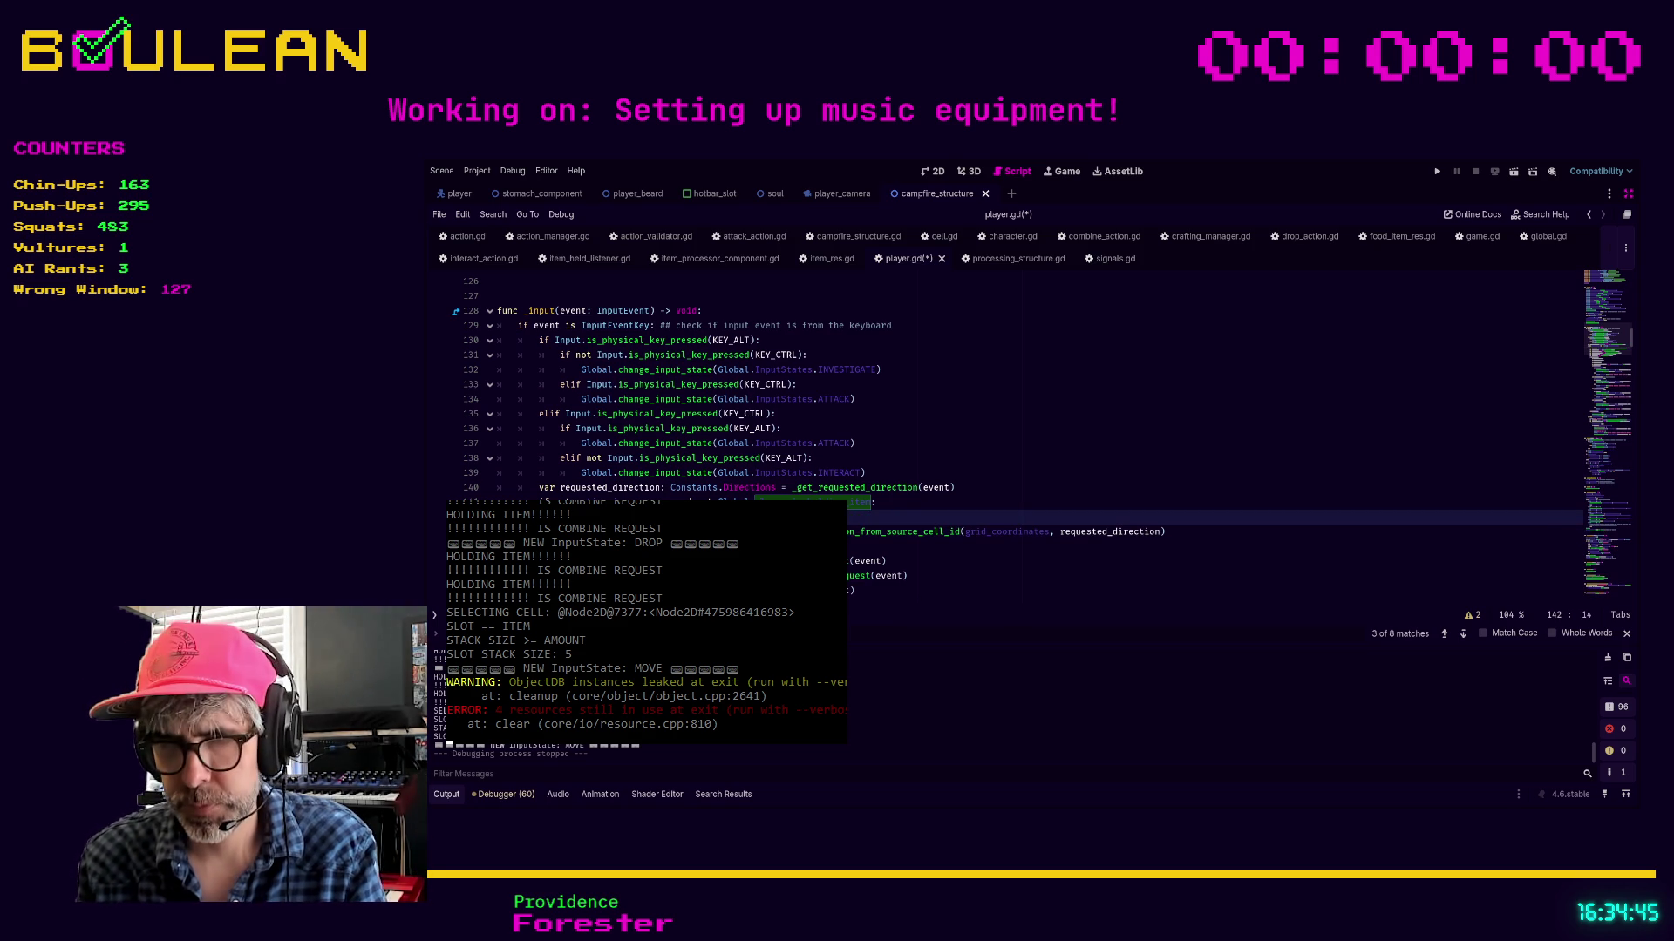
{"action": "type", "text": "!!!!!!!!!!!!!!!"}
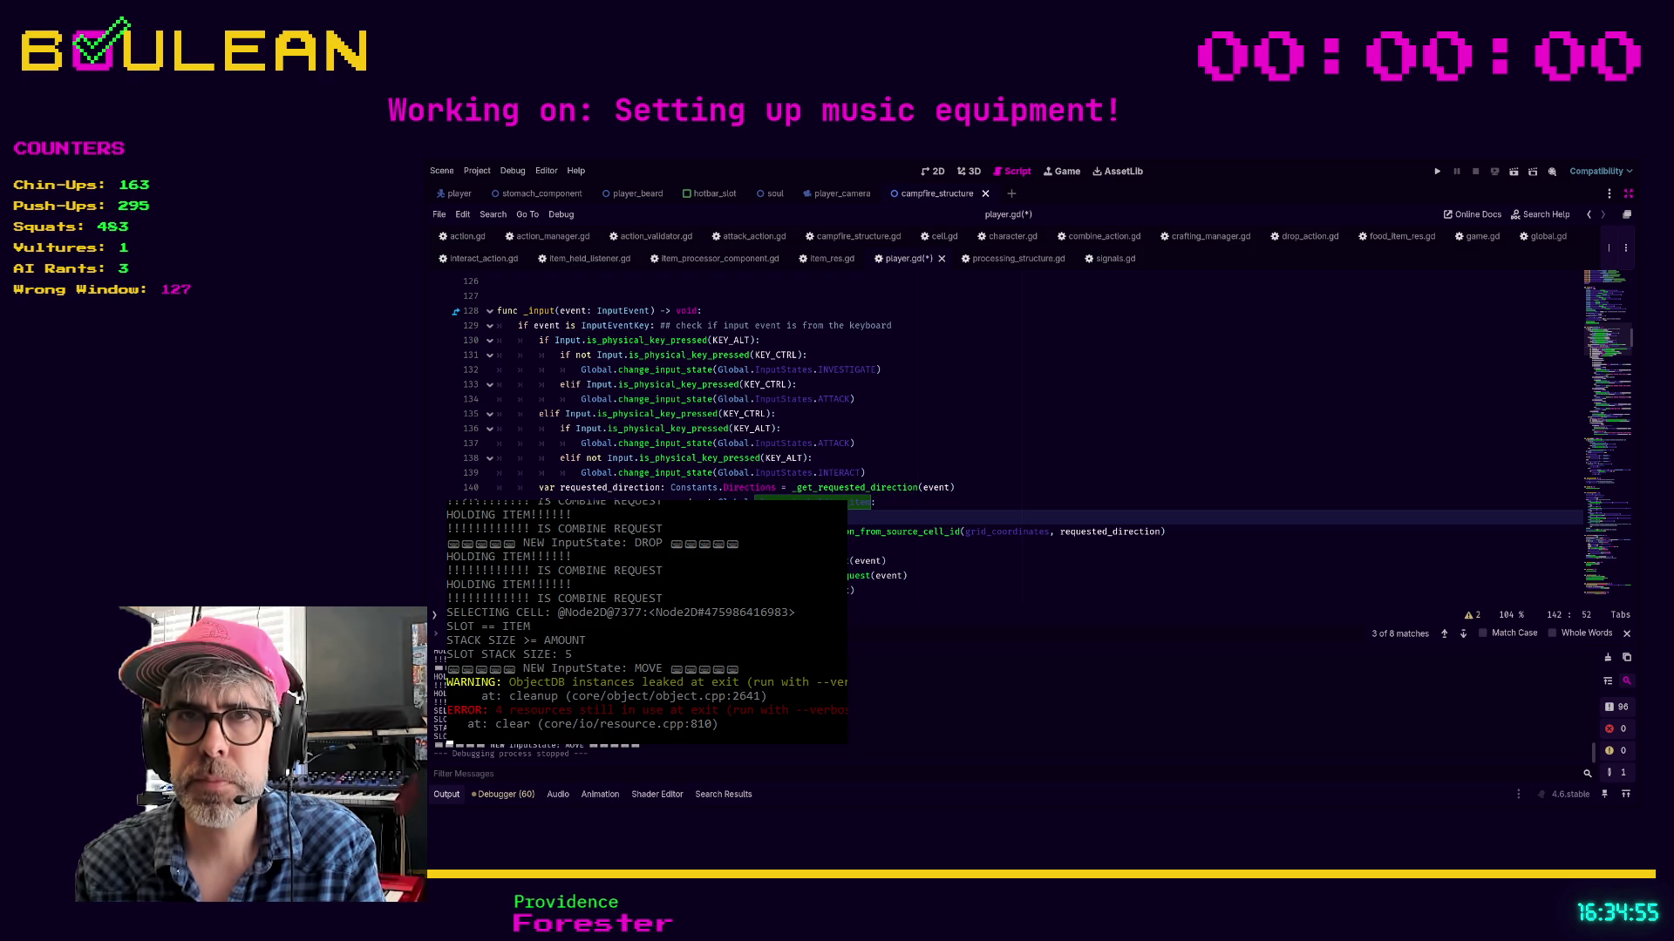
{"action": "type", "text": "!!!!!"}
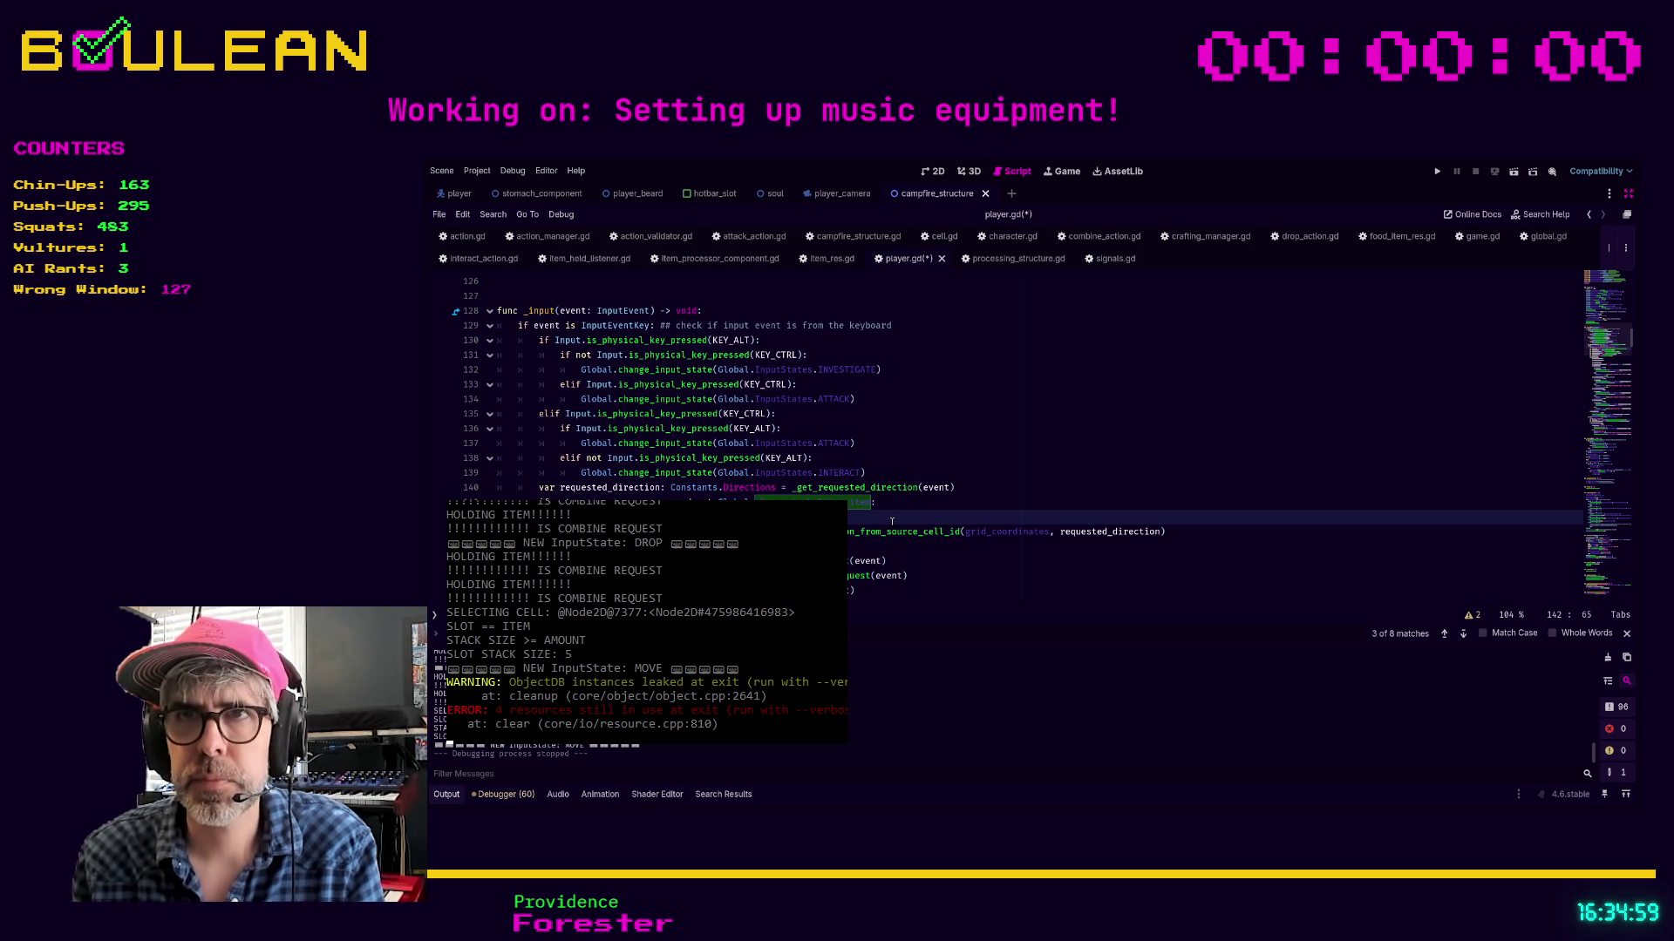
{"action": "key", "text": "Home"}
Trim a few characters from line 192 in the holding-item branch
{"action": "scroll", "coordinate": [892, 521], "scroll_direction": "down", "scroll_amount": 9}
{"action": "scroll", "coordinate": [804, 499], "scroll_direction": "down", "scroll_amount": 5}
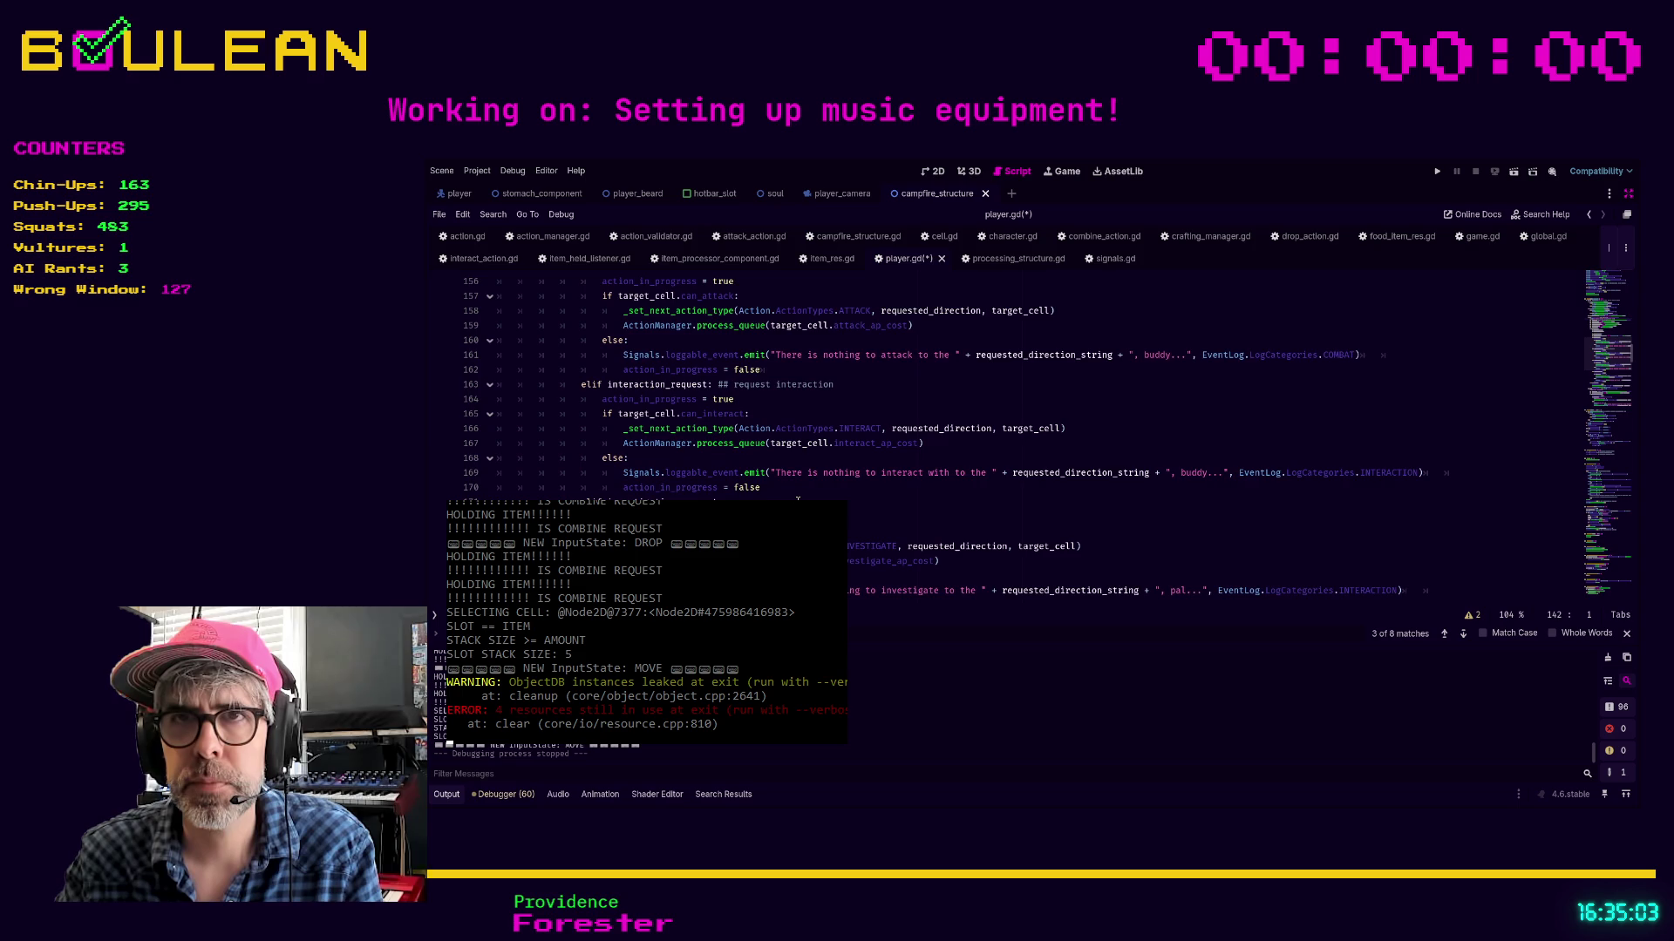
{"action": "scroll", "coordinate": [720, 497], "scroll_direction": "down", "scroll_amount": 2}
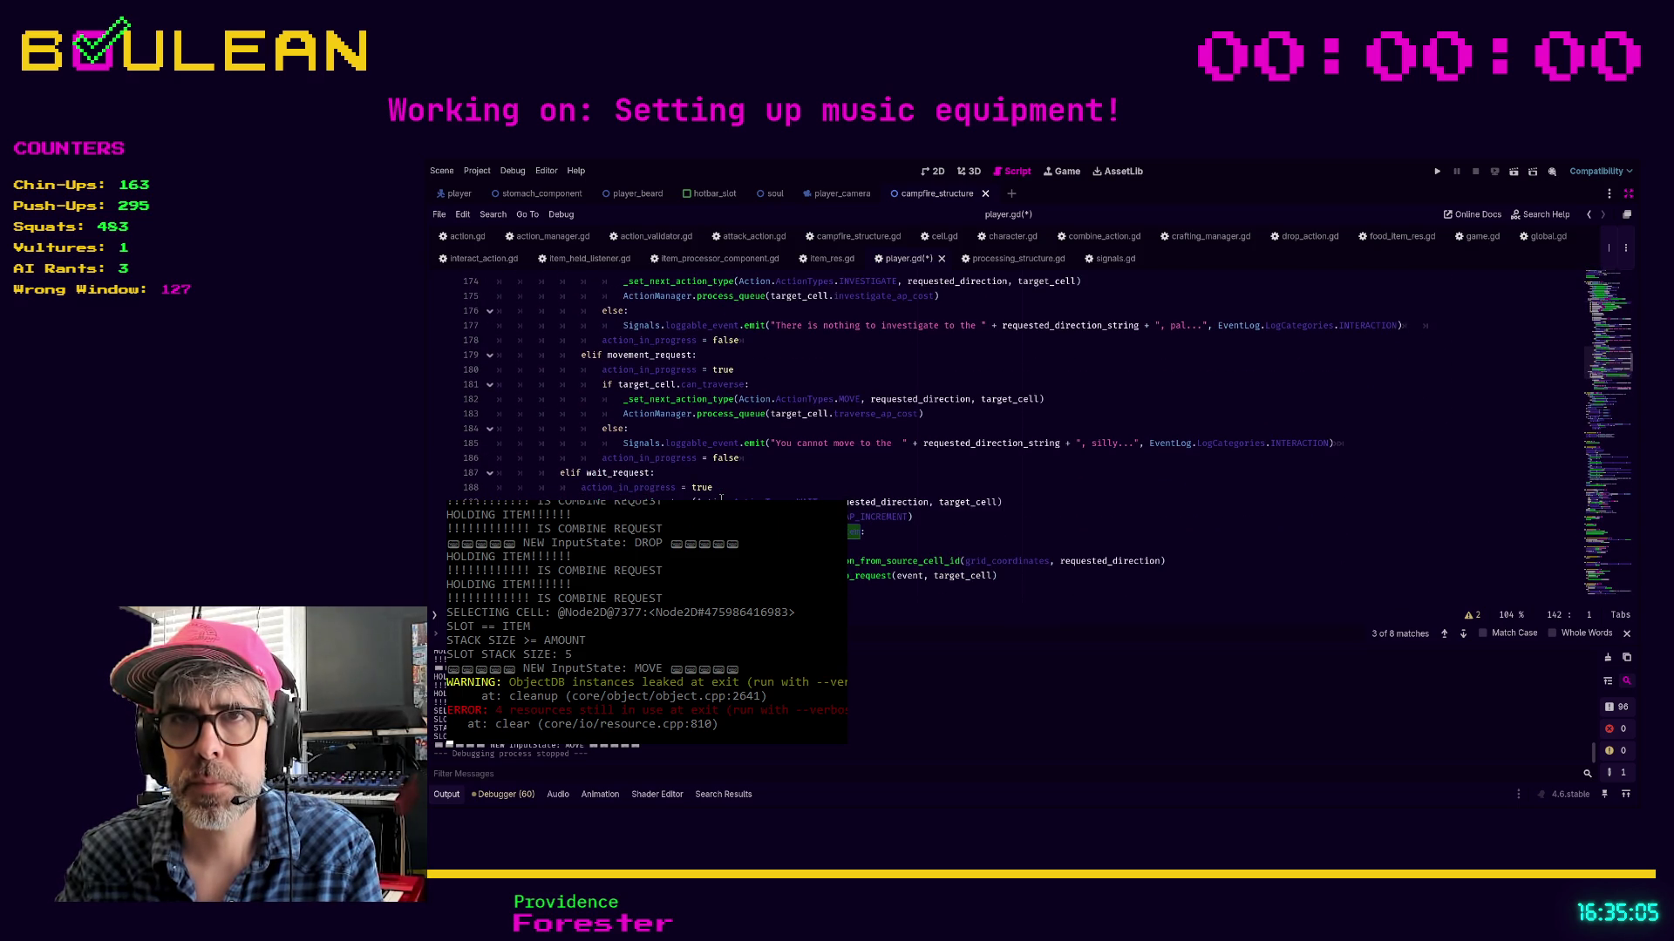
{"action": "left_click", "coordinate": [959, 546]}
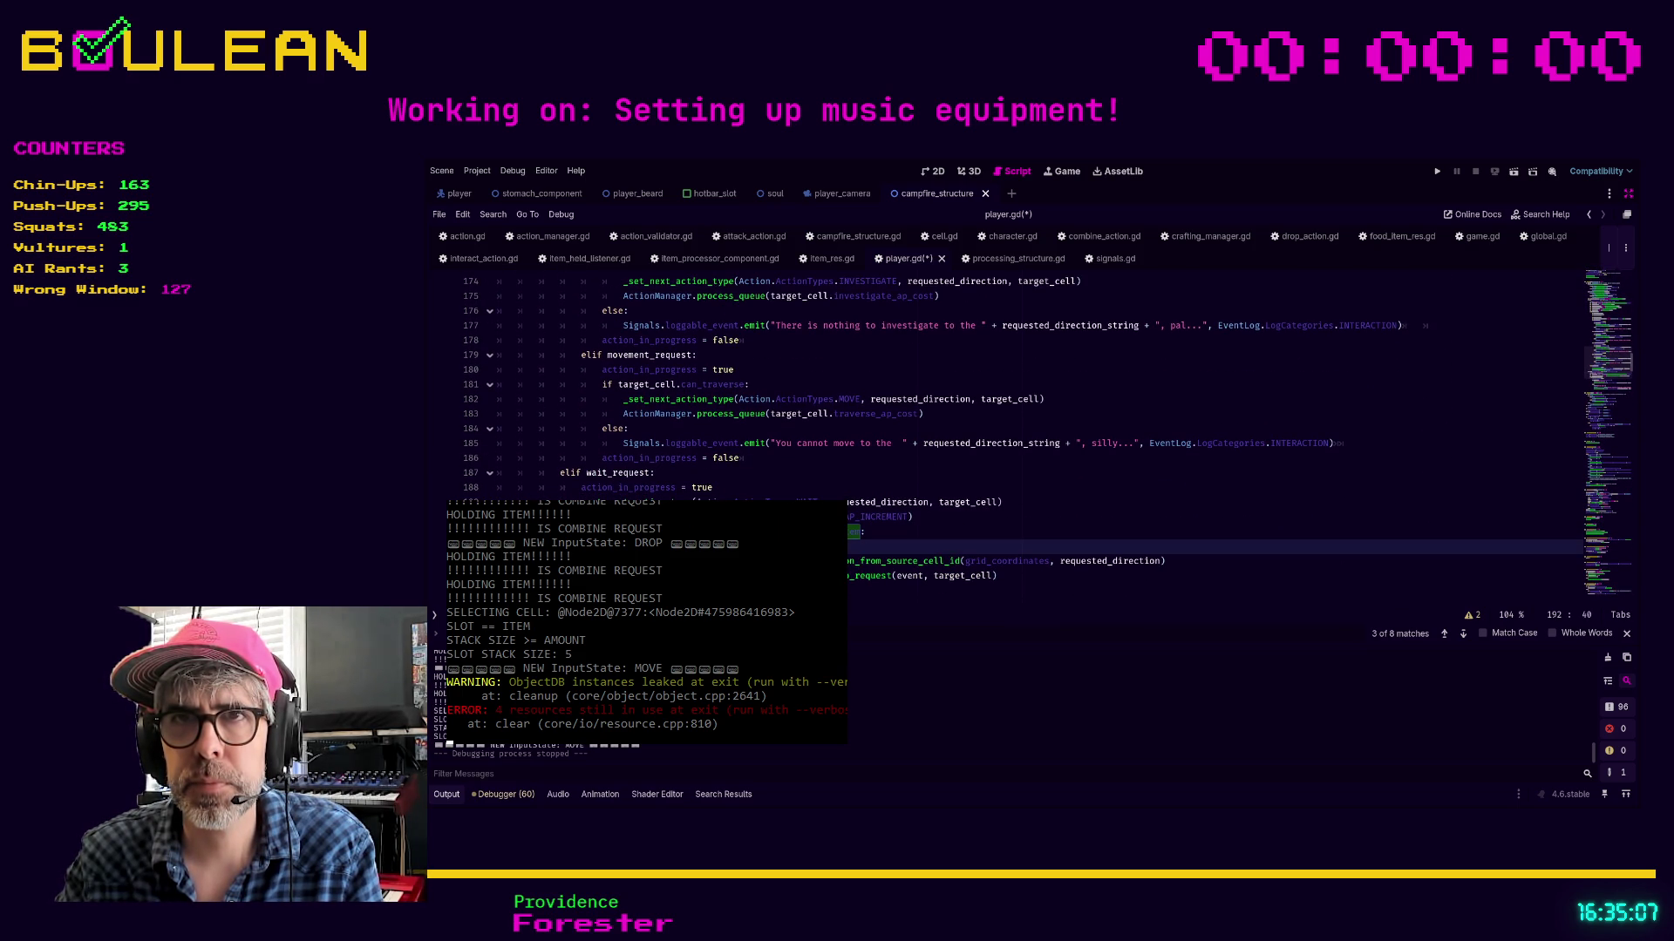
{"action": "key", "text": "BackSpace"}
{"action": "key", "text": "BackSpace"}
{"action": "key", "text": "BackSpace"}
{"action": "key", "text": "BackSpace"}
{"action": "key", "text": "BackSpace"}
{"action": "key", "text": "BackSpace"}
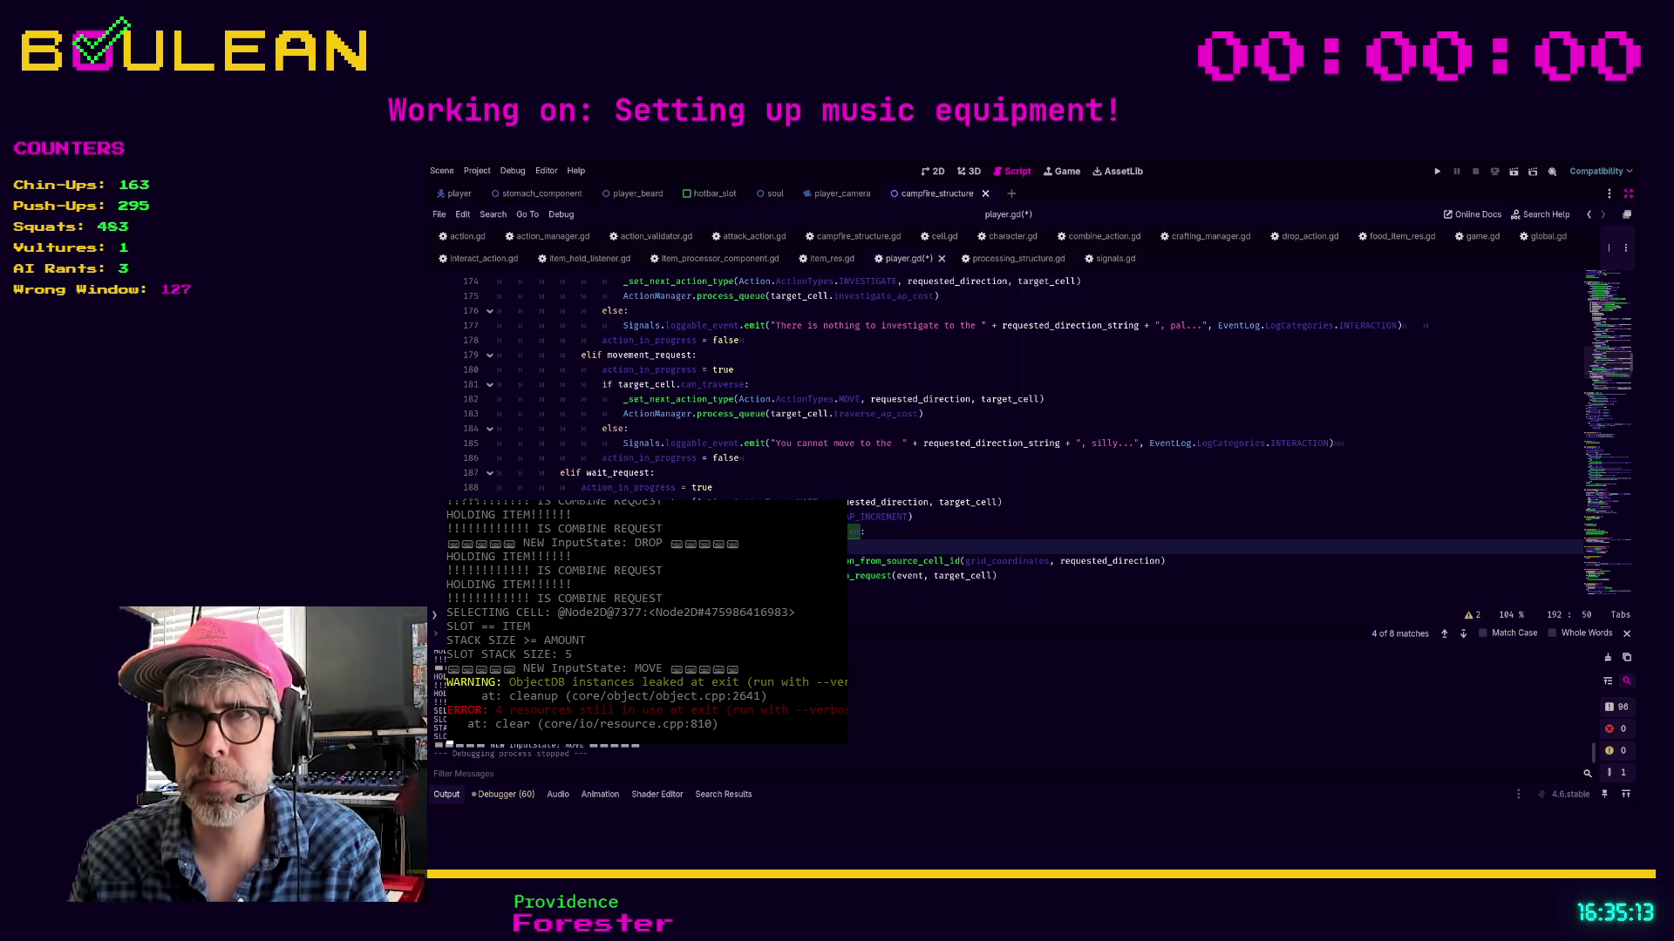
{"action": "left_click", "coordinate": [899, 547]}
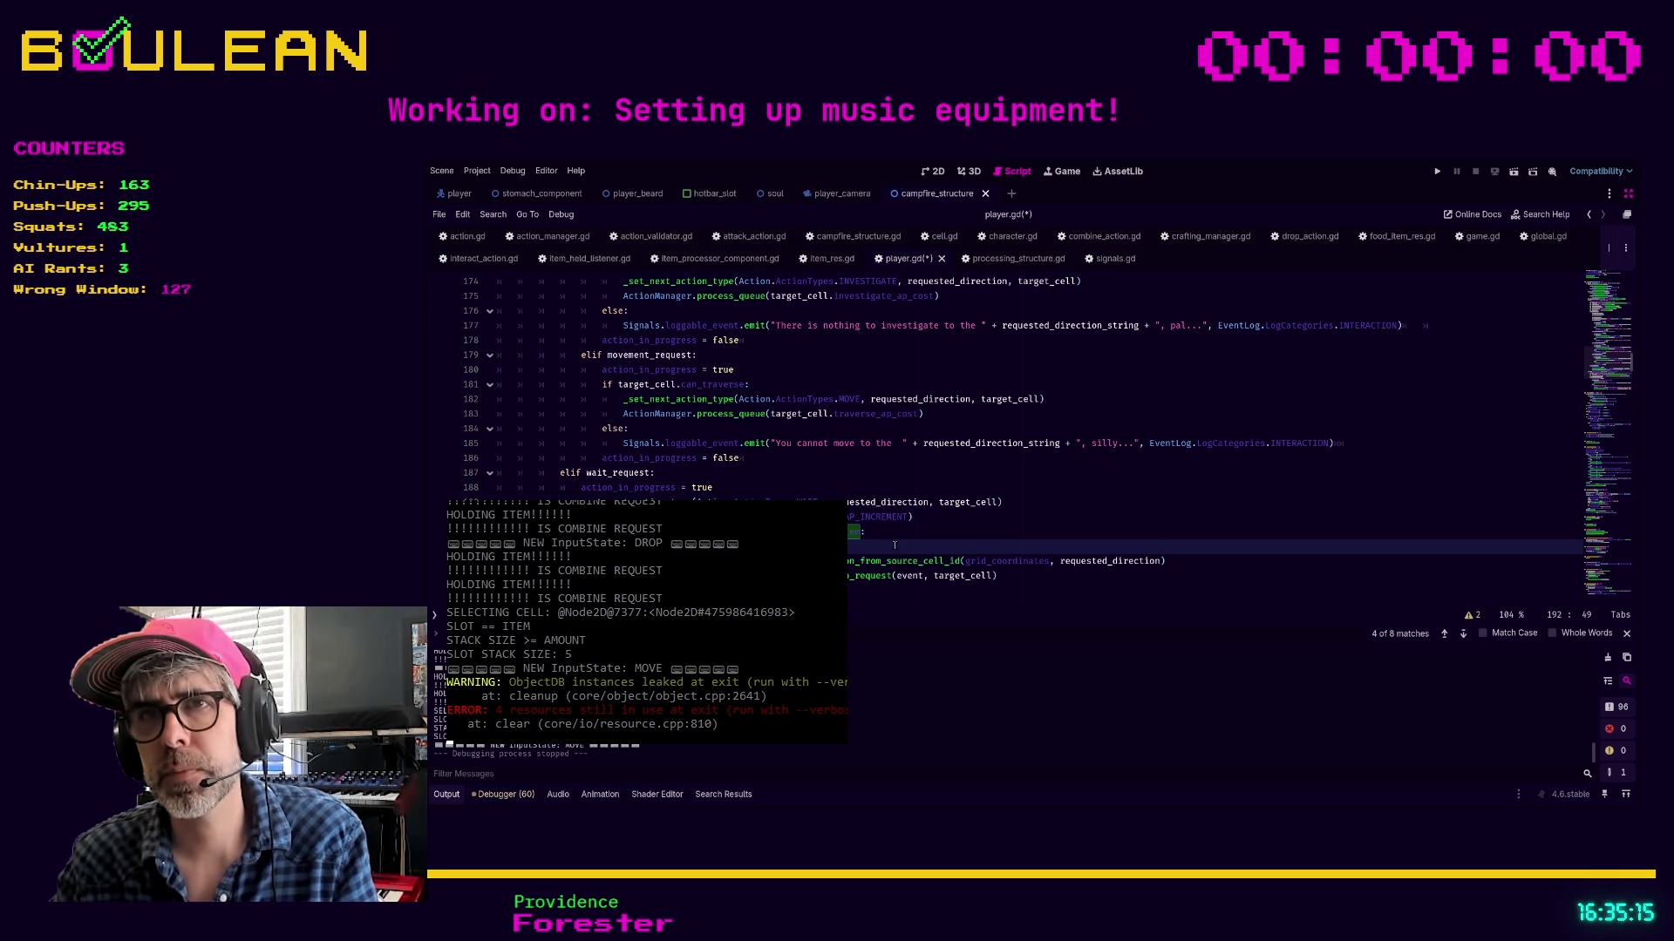
Remove the holding-item combine/drop branch on lines 191–204 from the end of _input
{"action": "scroll", "coordinate": [899, 547], "scroll_direction": "down", "scroll_amount": 2}
{"action": "scroll", "coordinate": [863, 541], "scroll_direction": "down", "scroll_amount": 2}
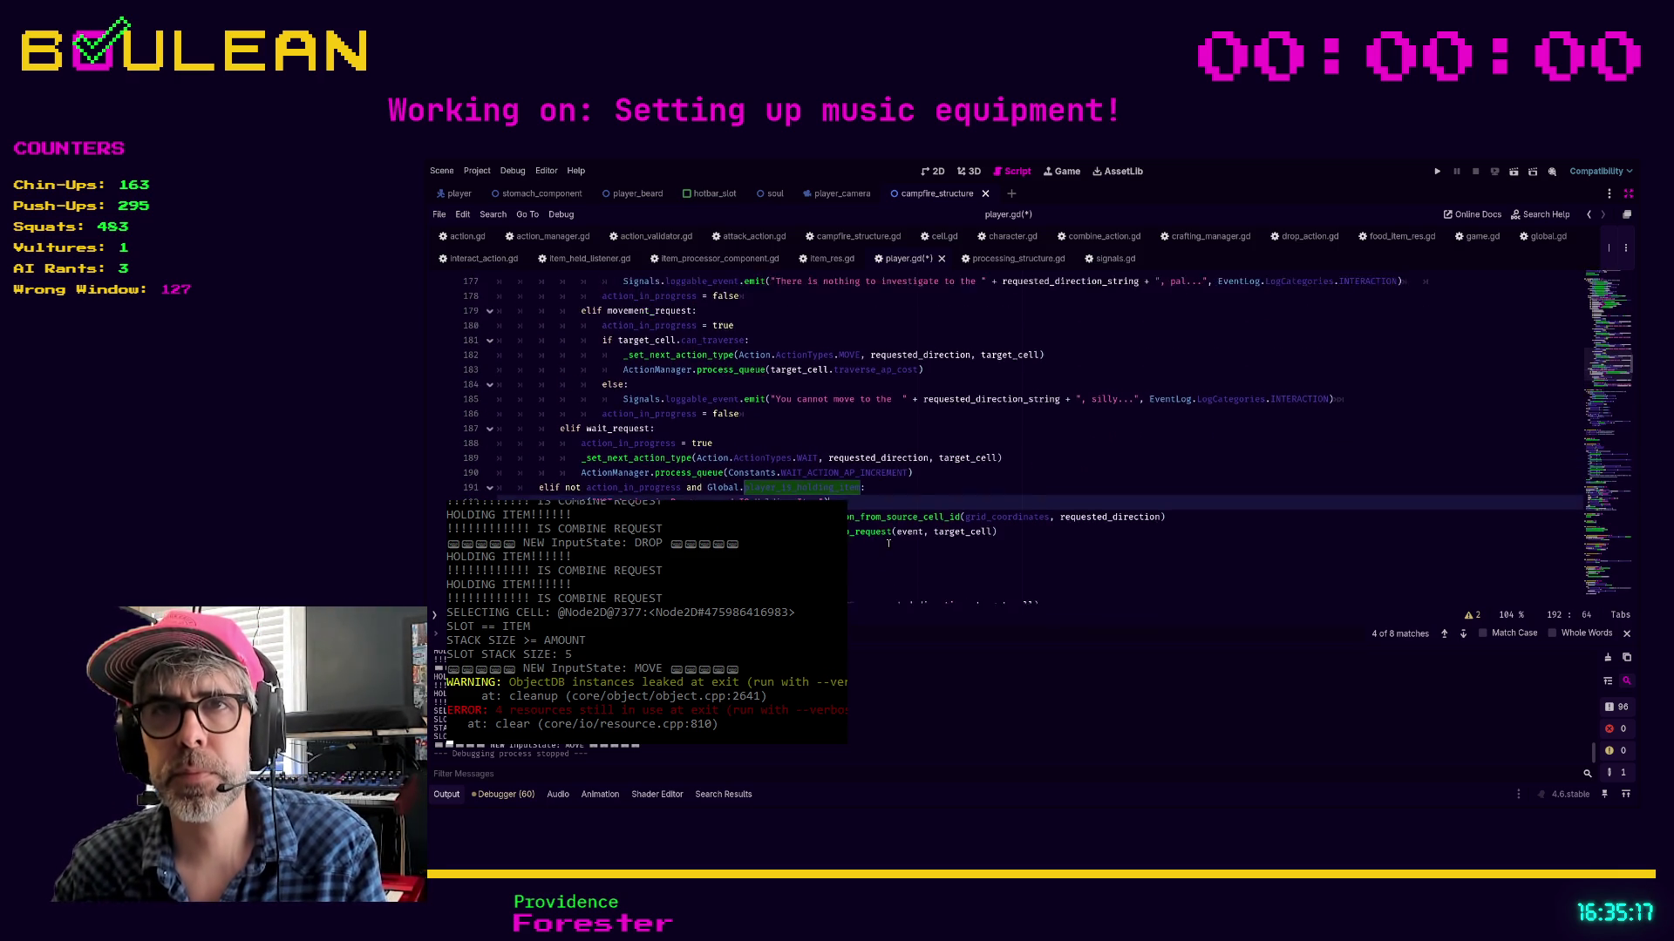
{"action": "scroll", "coordinate": [854, 538], "scroll_direction": "down", "scroll_amount": 1}
{"action": "mouse_move", "coordinate": [854, 546]}
{"action": "left_mouse_down"}
{"action": "mouse_move", "coordinate": [610, 392]}
{"action": "mouse_move", "coordinate": [497, 355]}
{"action": "left_mouse_up"}
{"action": "key", "text": "ctrl+c"}
{"action": "key", "text": "BackSpace"}
{"action": "scroll", "coordinate": [730, 442], "scroll_direction": "up", "scroll_amount": 1}
{"action": "scroll", "coordinate": [730, 442], "scroll_direction": "up", "scroll_amount": 10}
{"action": "scroll", "coordinate": [749, 494], "scroll_direction": "up", "scroll_amount": 3}
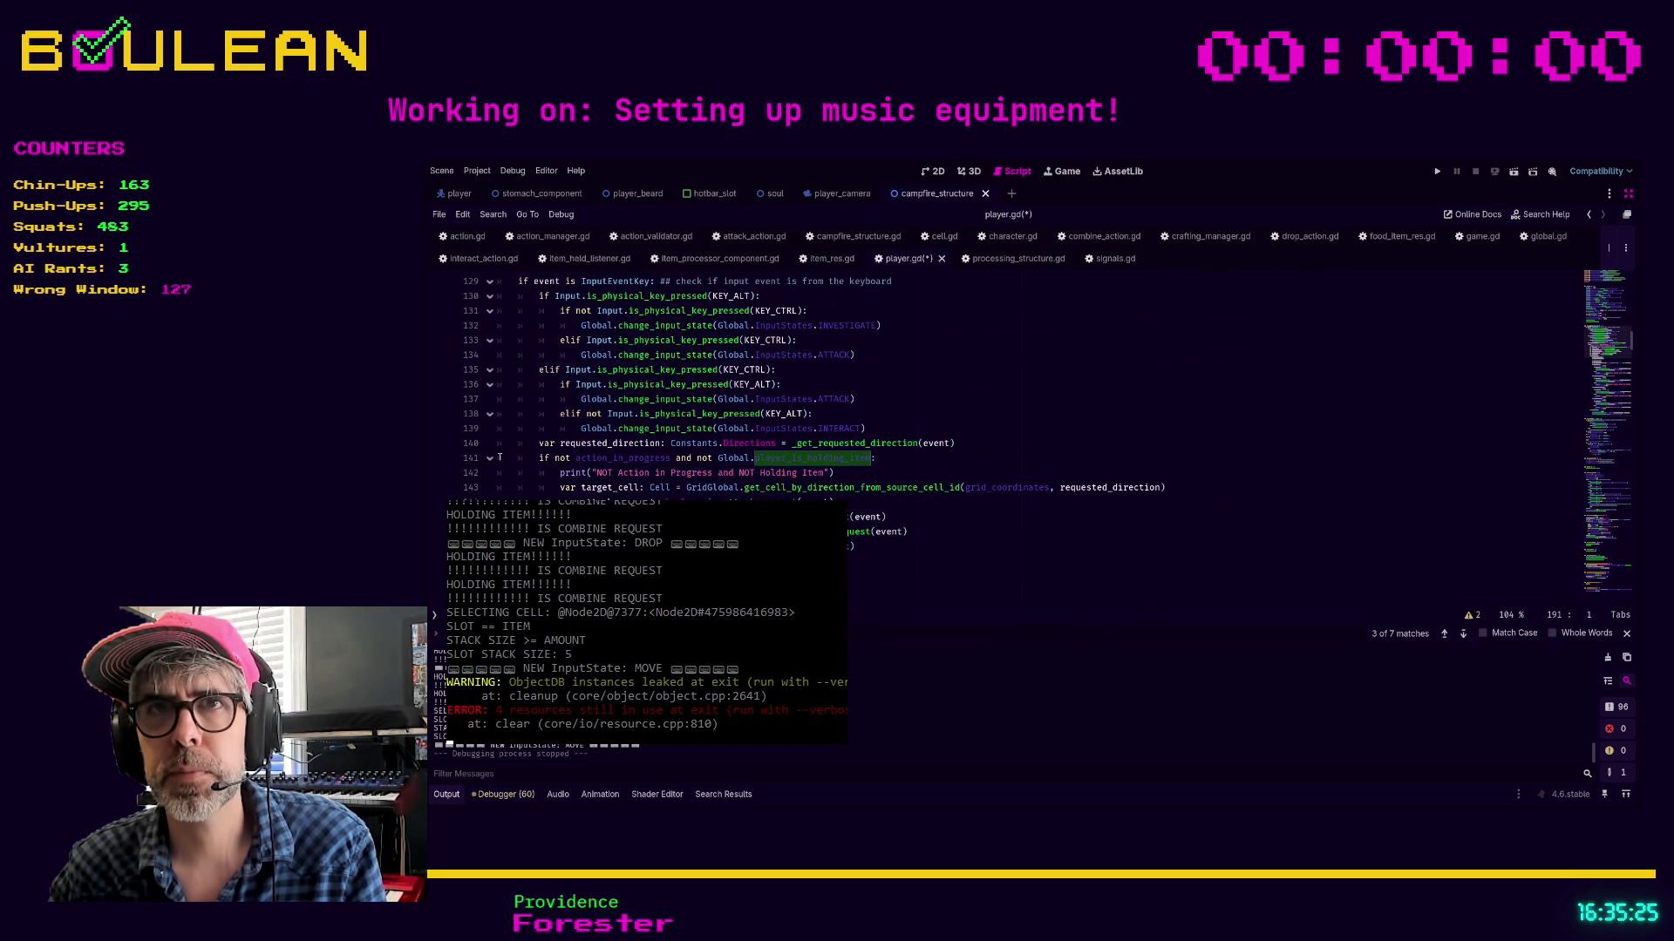
Paste the combine/drop branch at line 141 and change its elif to if
{"action": "left_click", "coordinate": [500, 458]}
{"action": "key", "text": "ctrl+v"}
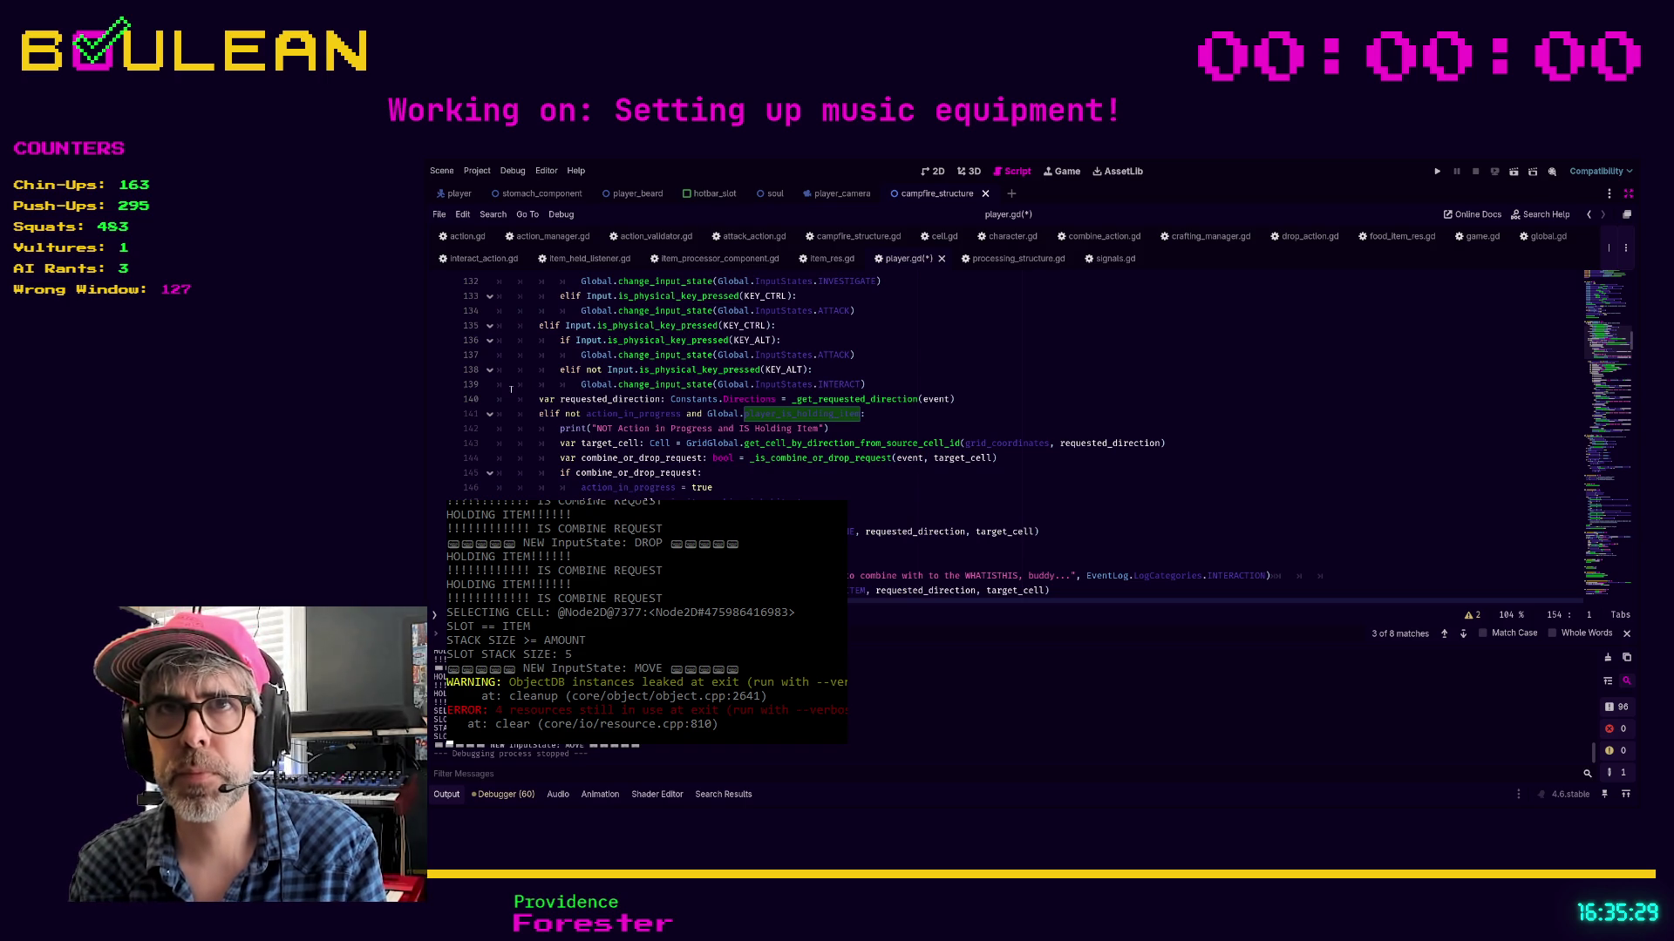
{"action": "left_click", "coordinate": [551, 415]}
{"action": "key", "text": "BackSpace"}
{"action": "key", "text": "BackSpace"}
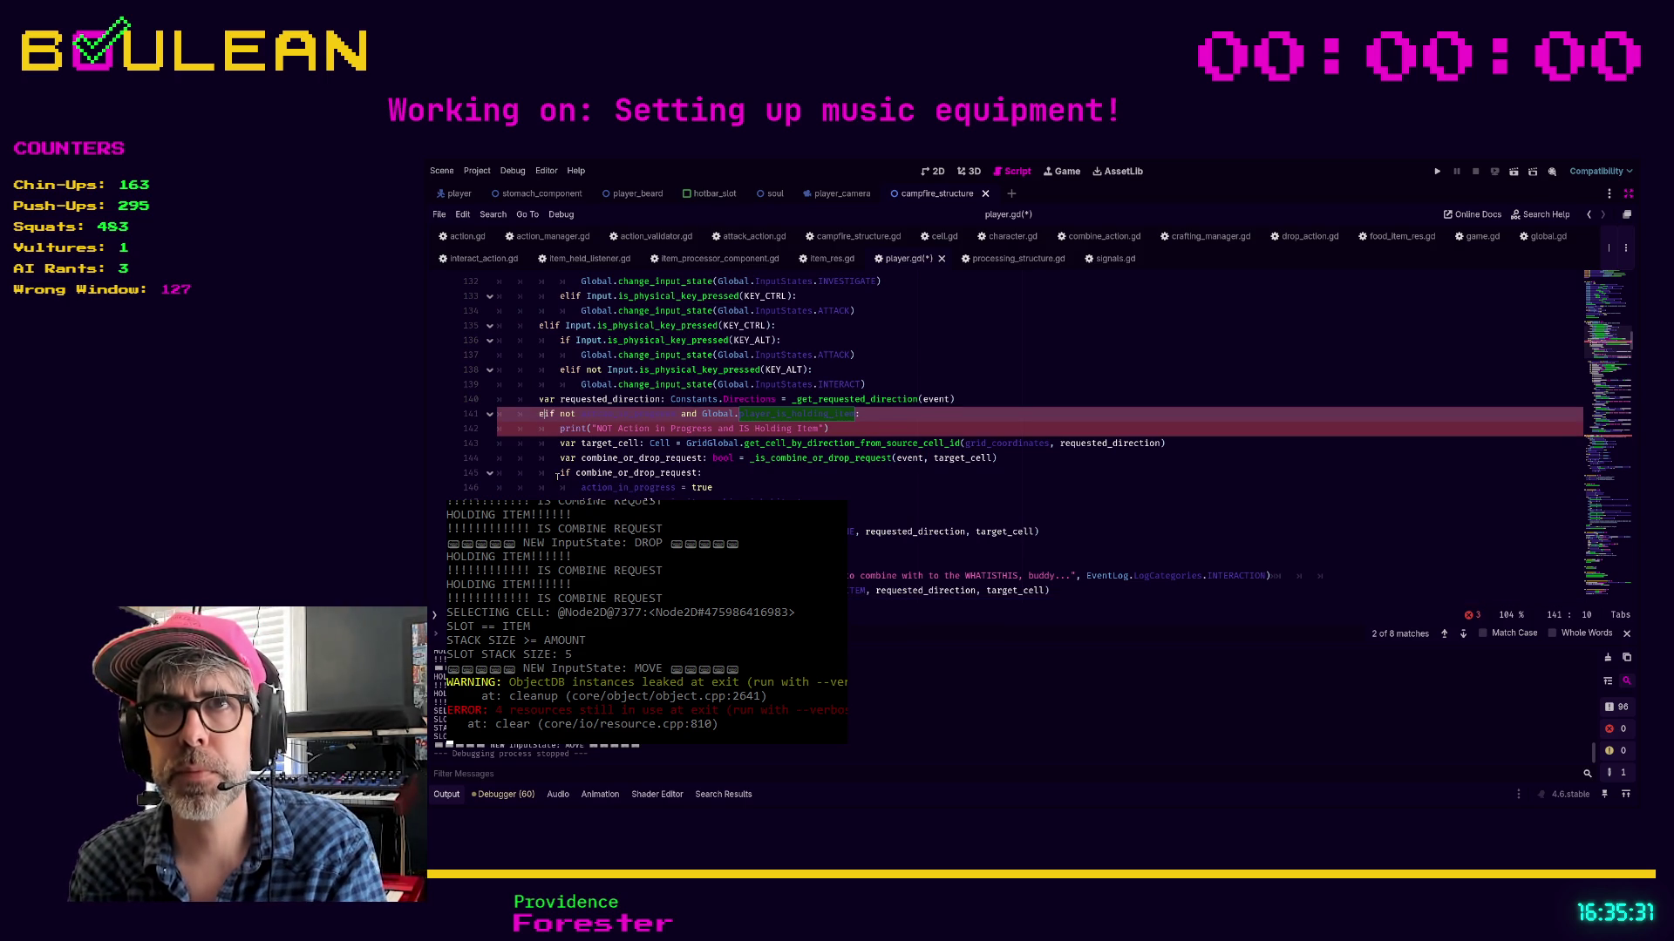
{"action": "scroll", "coordinate": [611, 453], "scroll_direction": "down", "scroll_amount": 4}
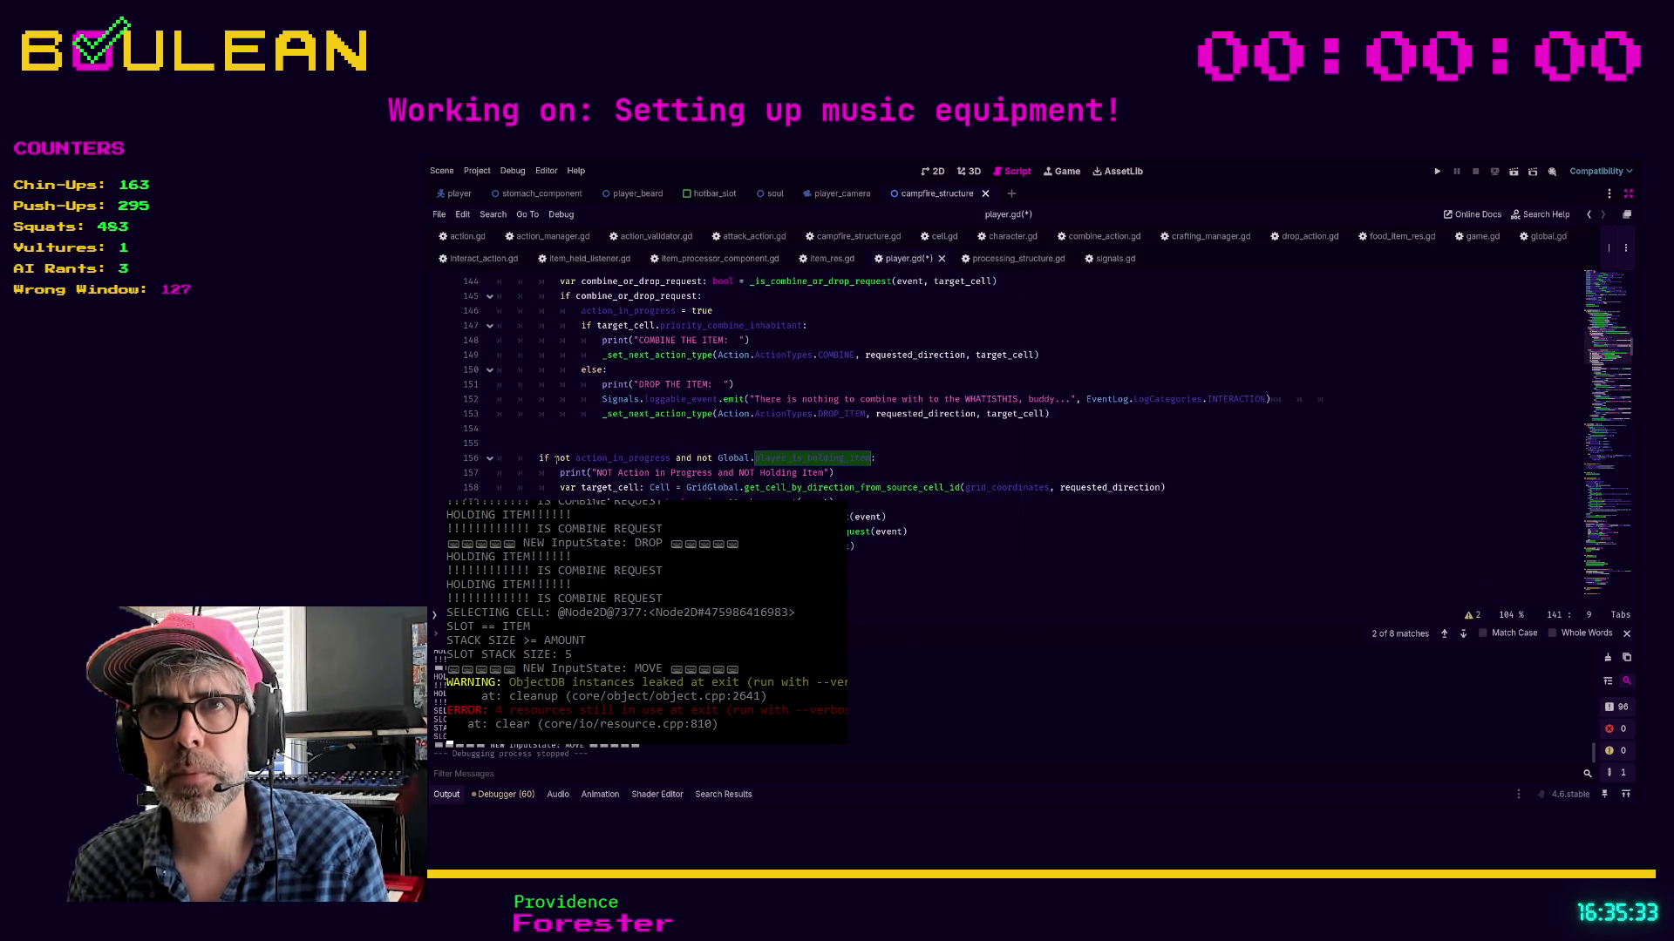
Make the following not-holding if on line 156 an elif, remove the blank lines, then save and run
{"action": "left_click", "coordinate": [543, 459]}
{"action": "type", "text": "el"}
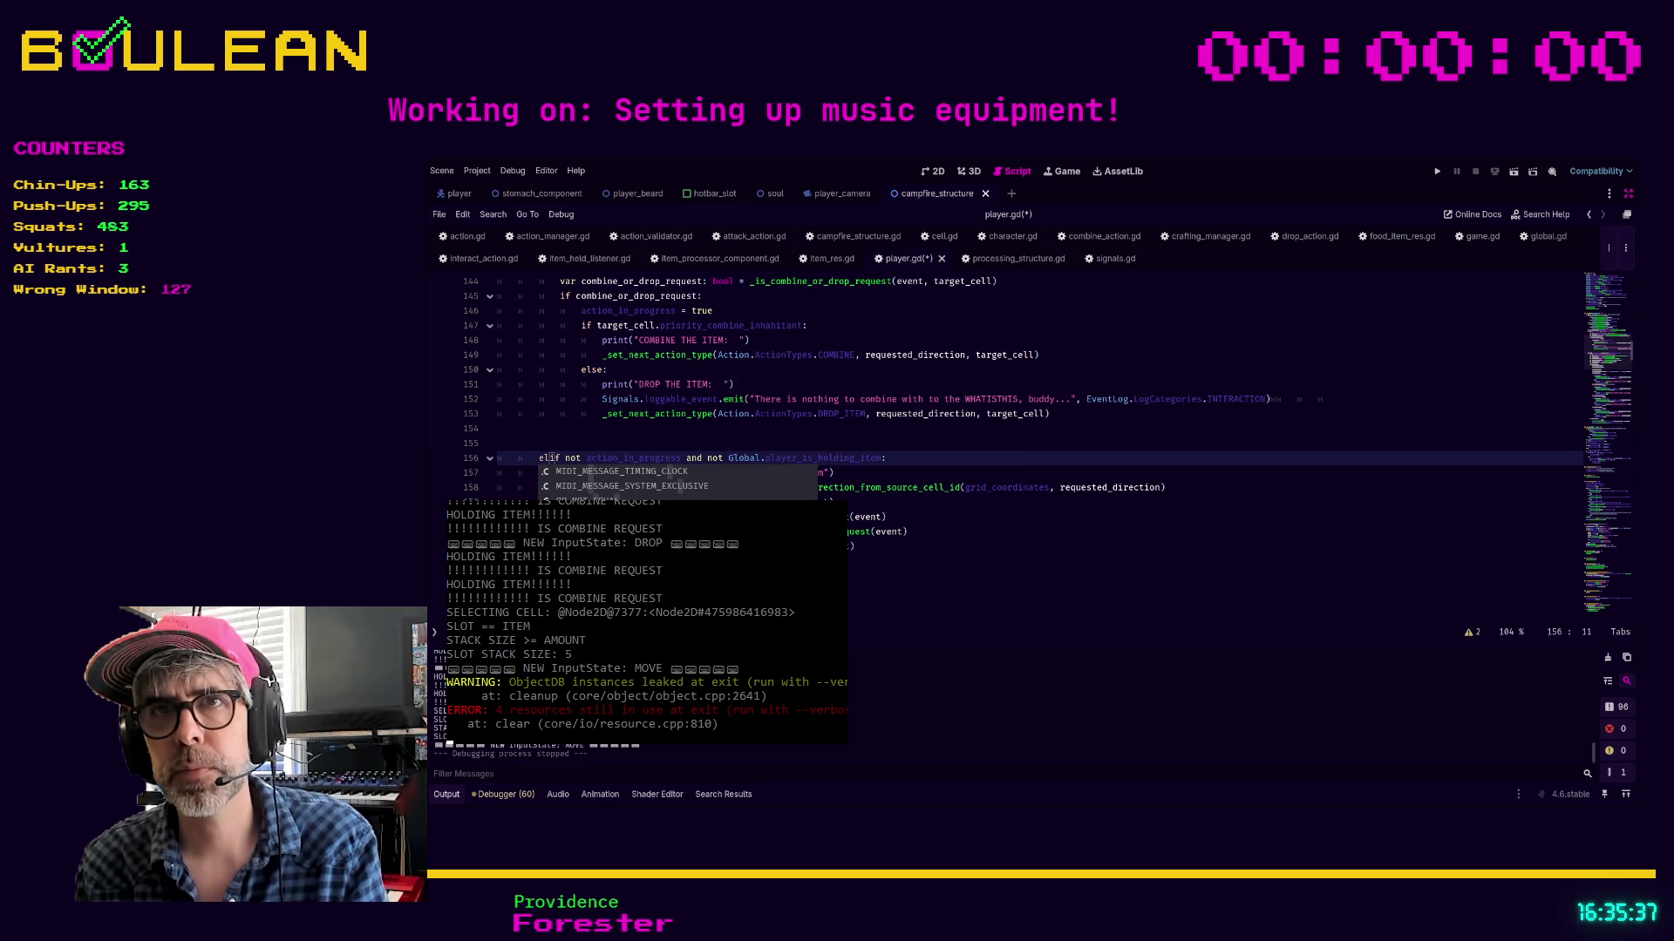
{"action": "key", "text": "Escape"}
{"action": "key", "text": "Up"}
{"action": "key", "text": "BackSpace"}
{"action": "key", "text": "Delete"}
{"action": "left_click", "coordinate": [921, 556]}
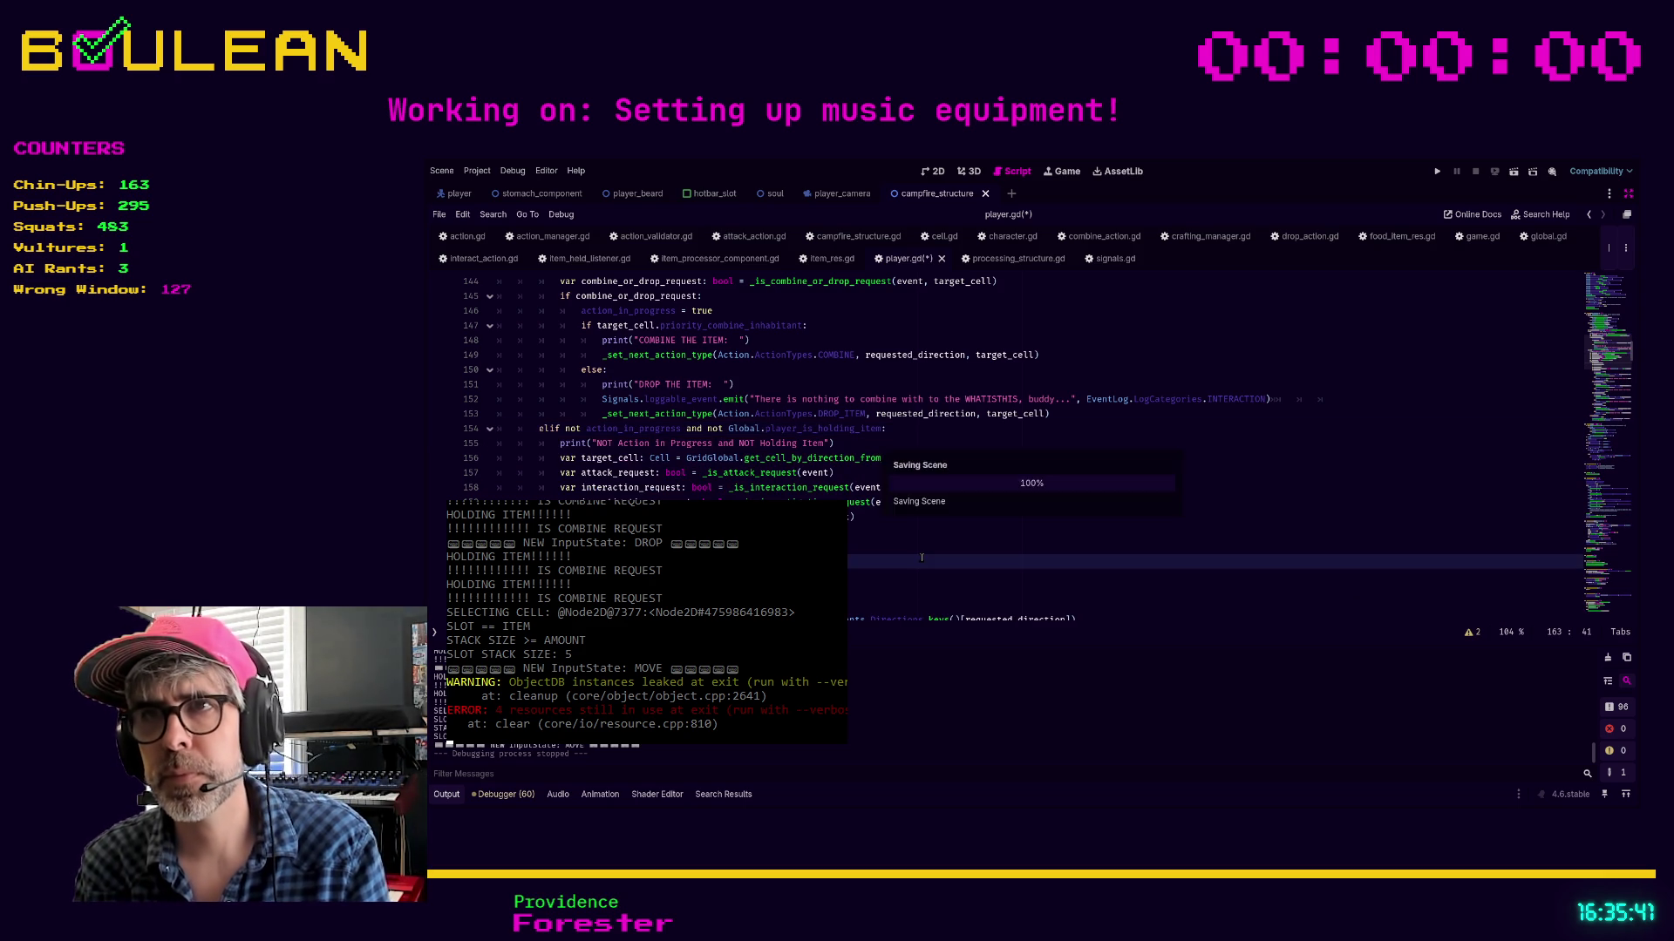
{"action": "key", "text": "F5"}
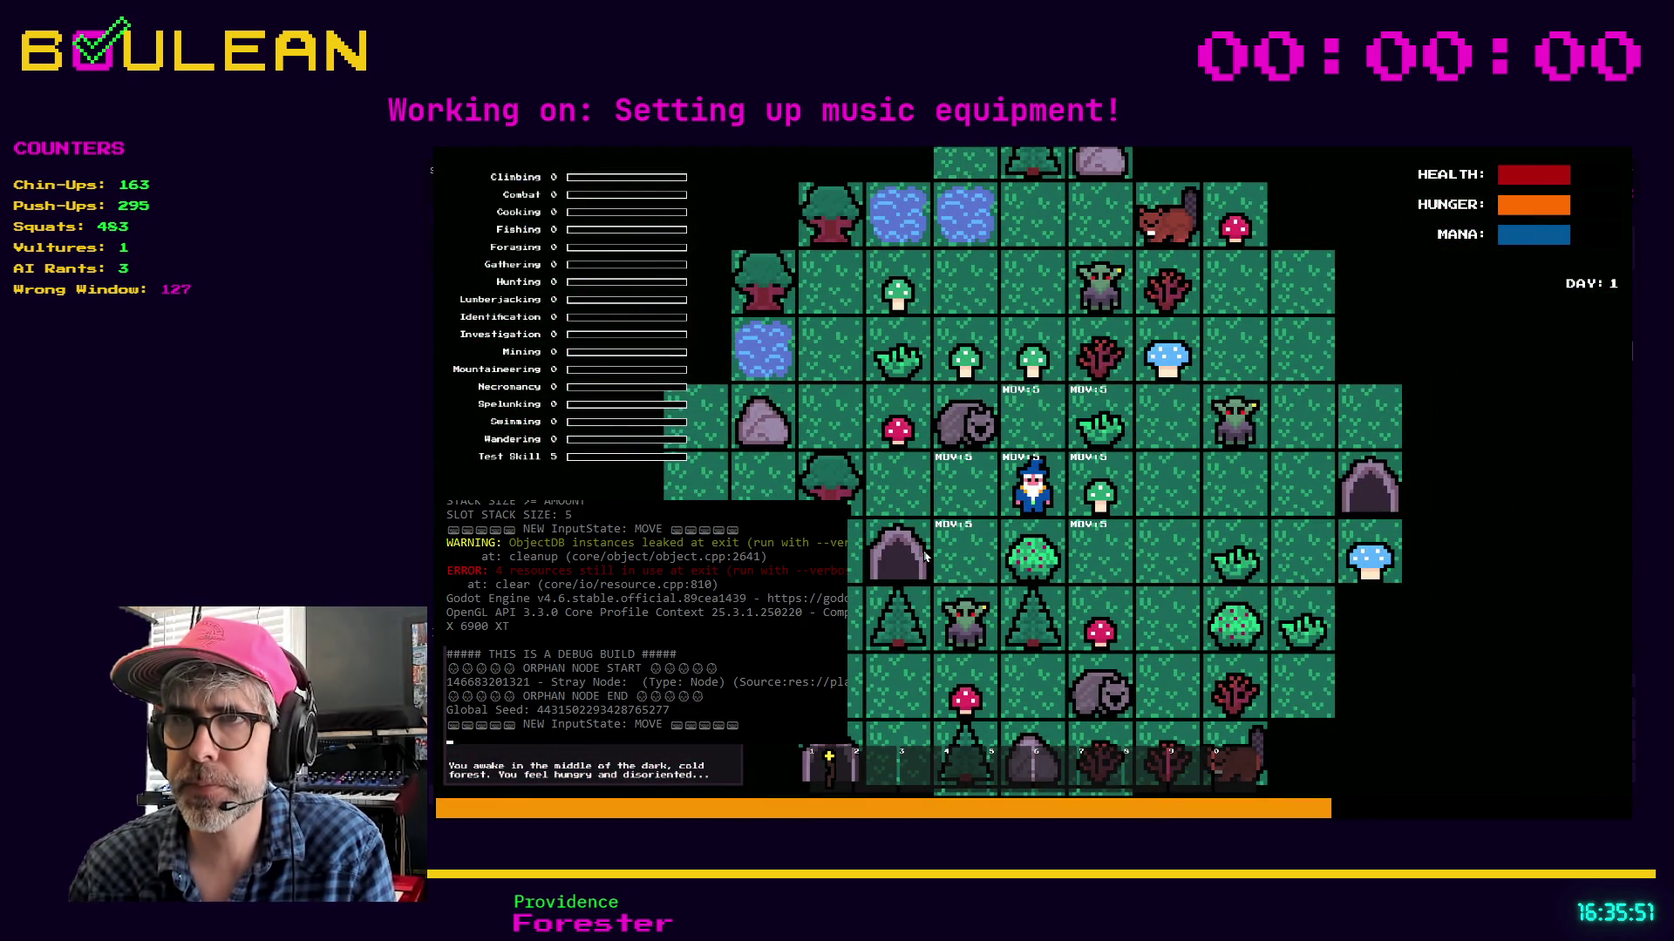
Attack the wombat above the wizard with the Up key and step onto its meat
{"action": "key", "text": "Left"}
{"action": "key", "text": "Up"}
{"action": "key", "text": "Up"}
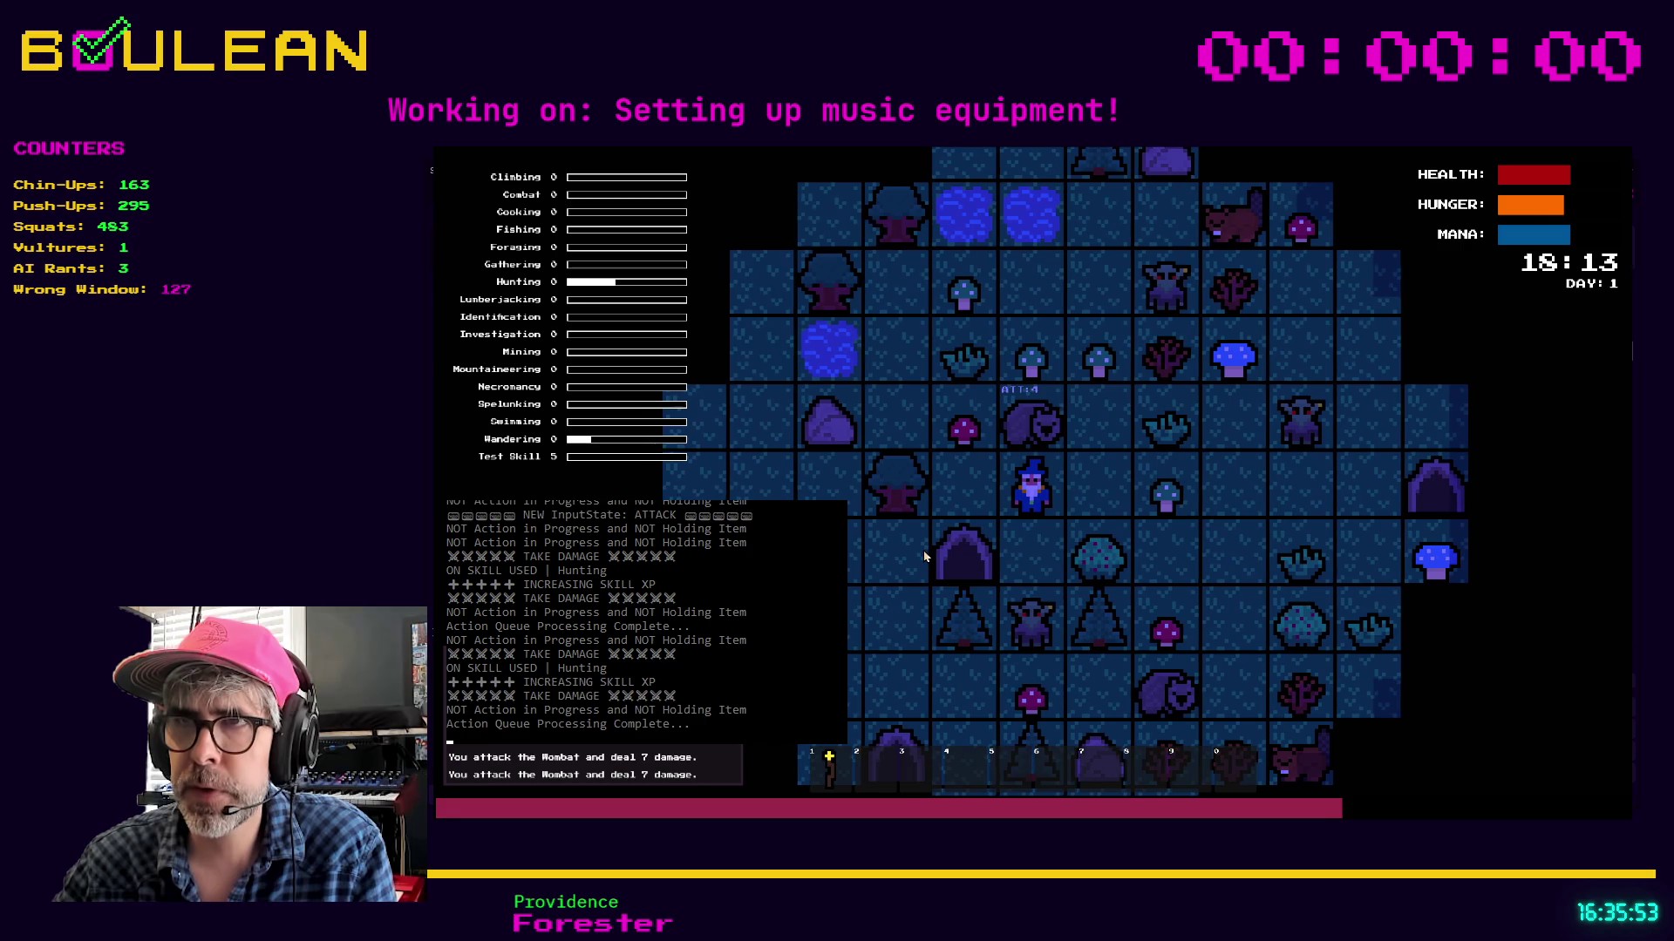
{"action": "key", "text": "Up"}
{"action": "key", "text": "Up"}
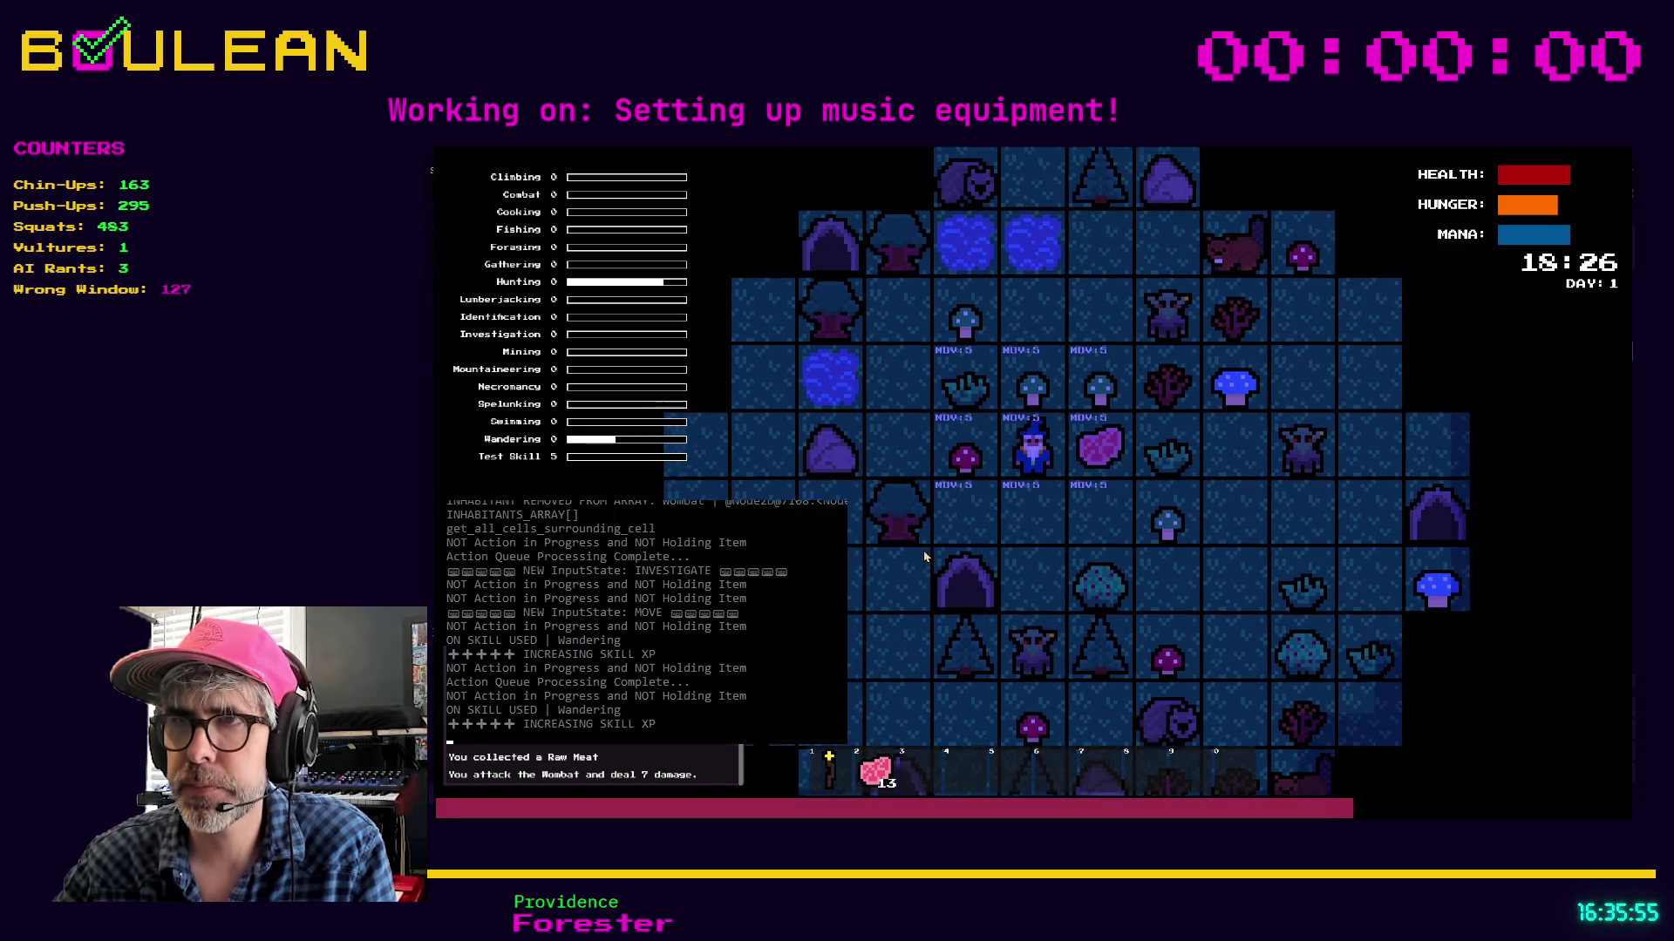
{"action": "key", "text": "Right"}
Craft a campfire, place it left of the wizard, and cook one raw meat on it
{"action": "key", "text": "c"}
{"action": "left_click", "coordinate": [1094, 406]}
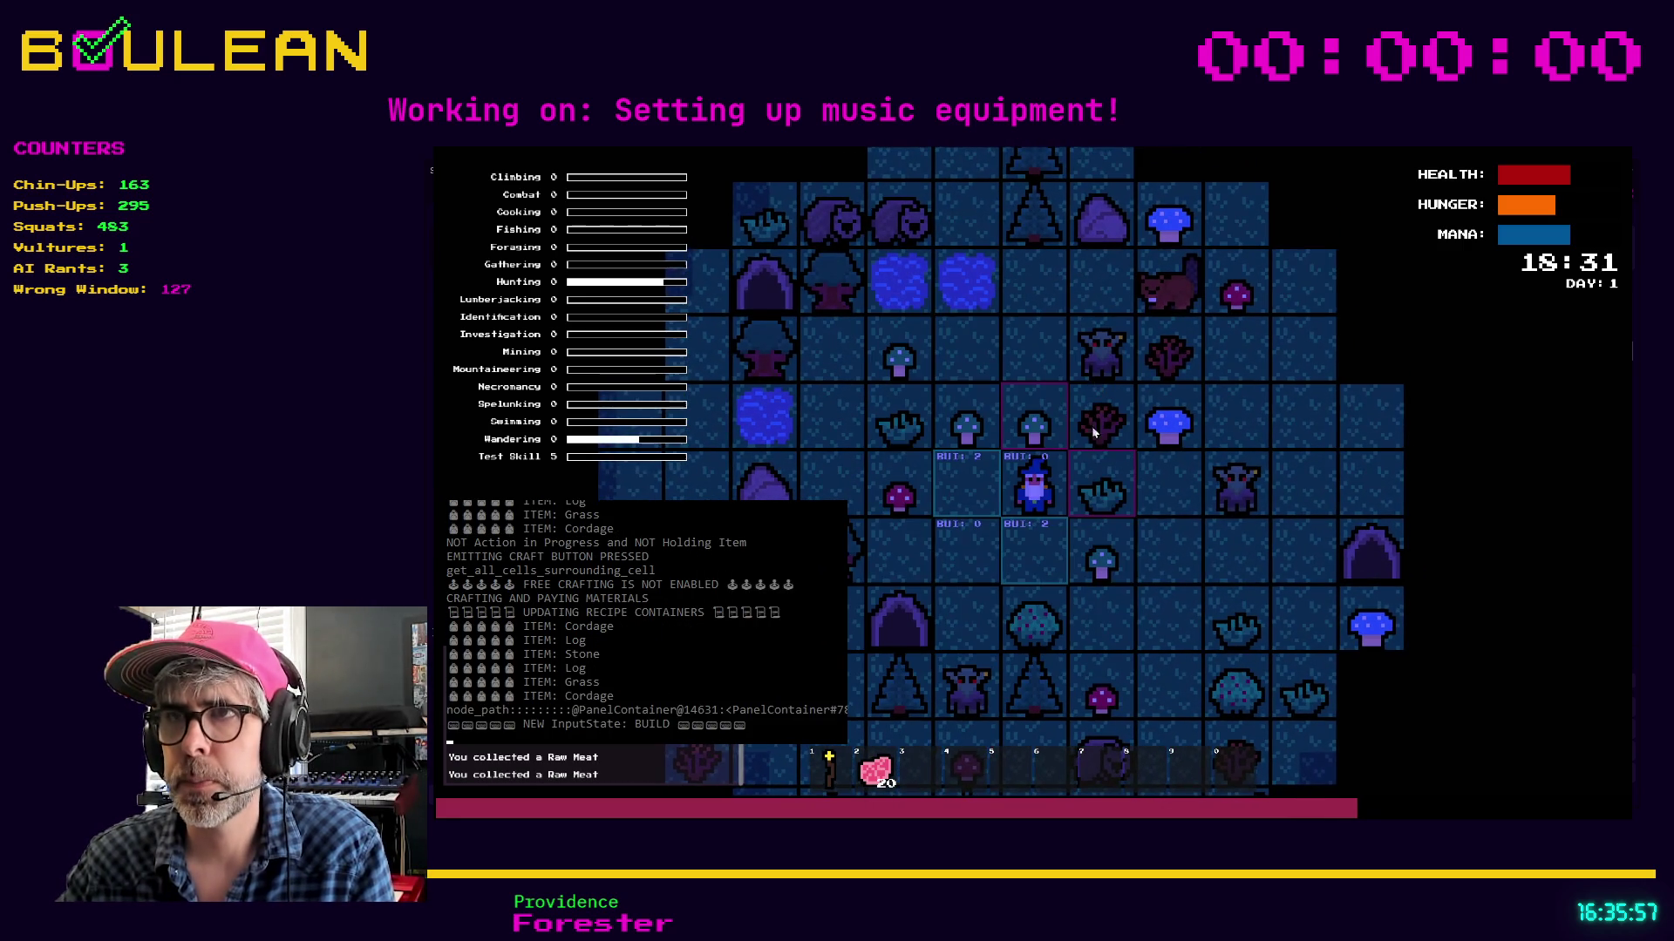
{"action": "key", "text": "Left"}
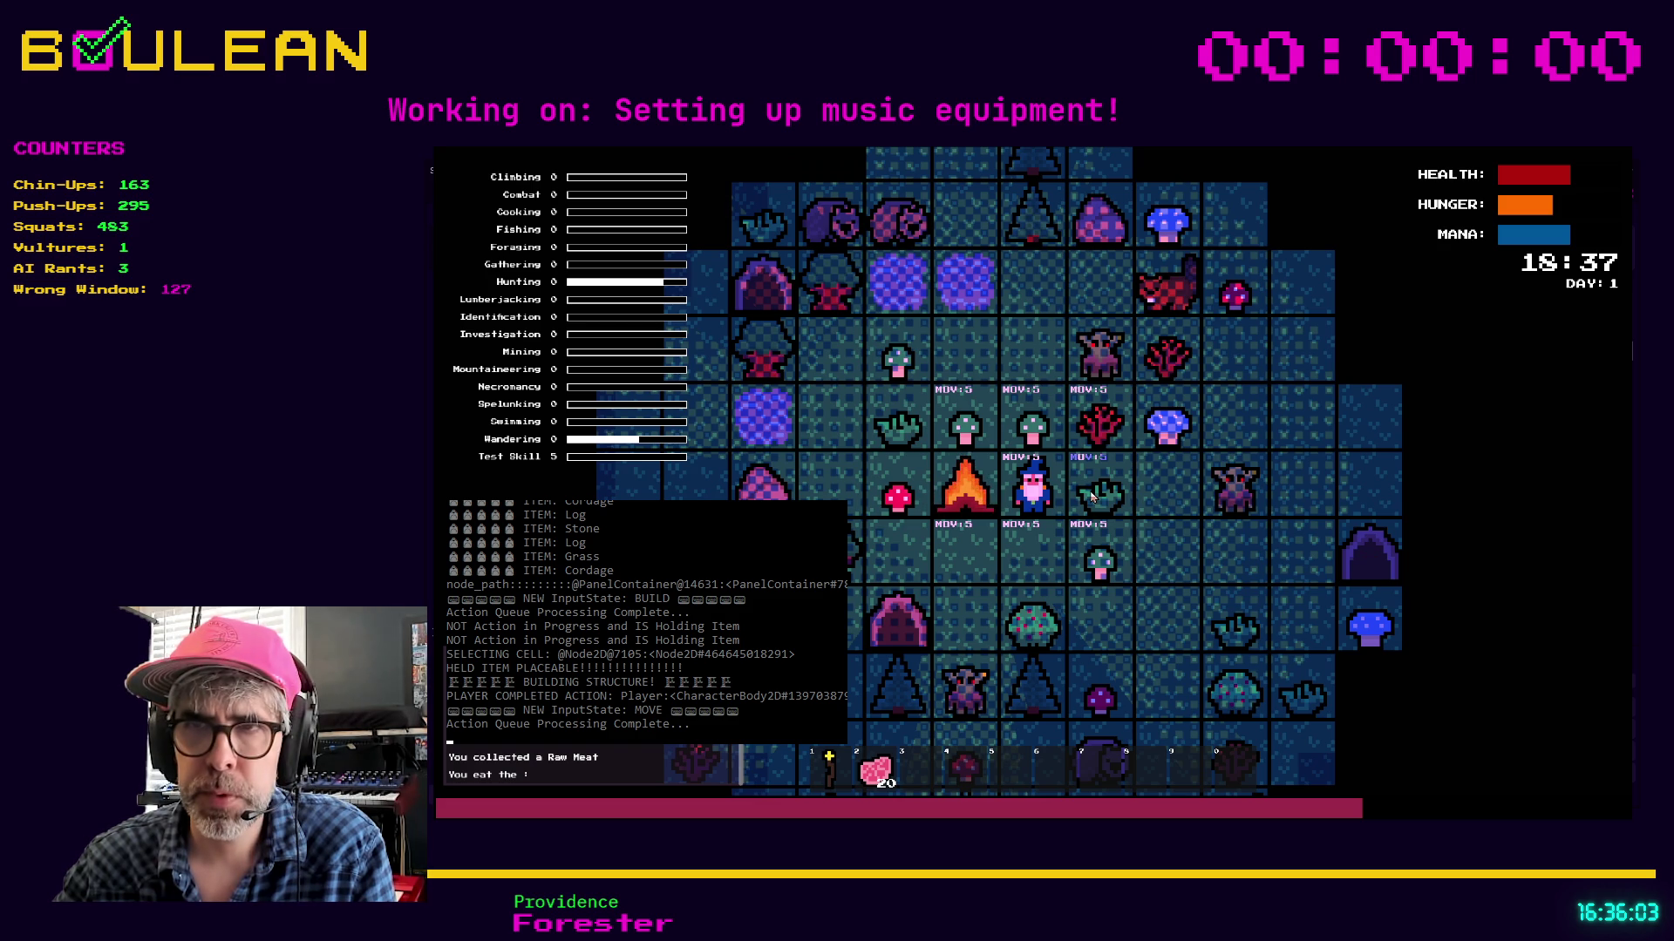
{"action": "key", "text": "i"}
{"action": "key", "text": "2"}
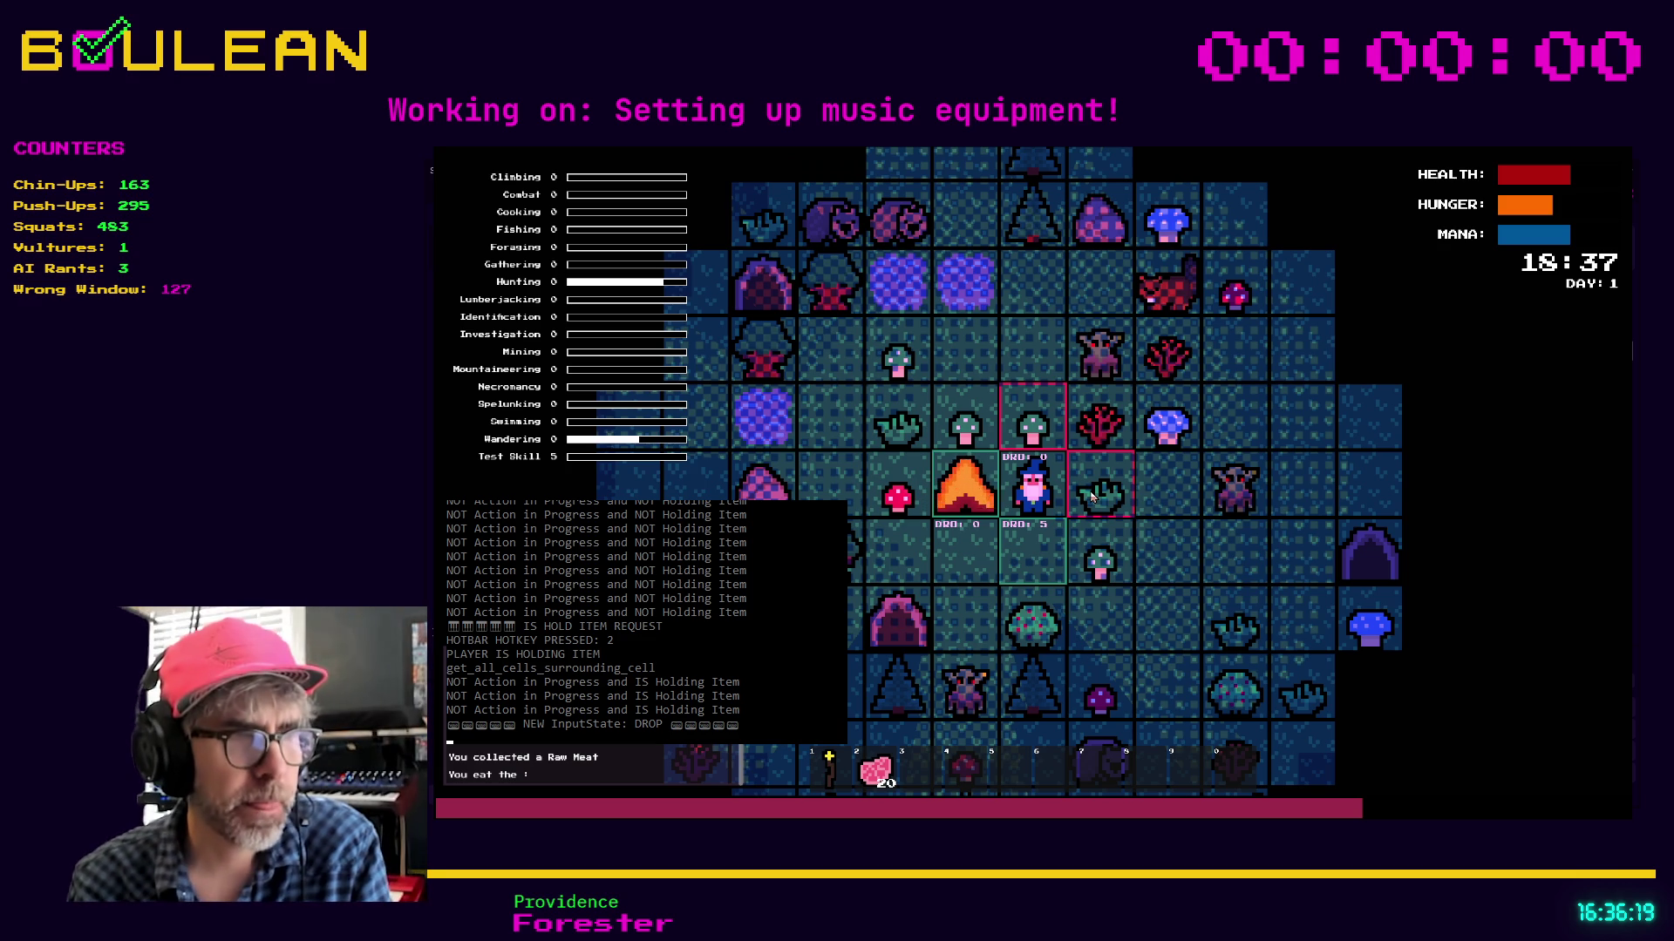
{"action": "left_click", "coordinate": [1092, 496]}
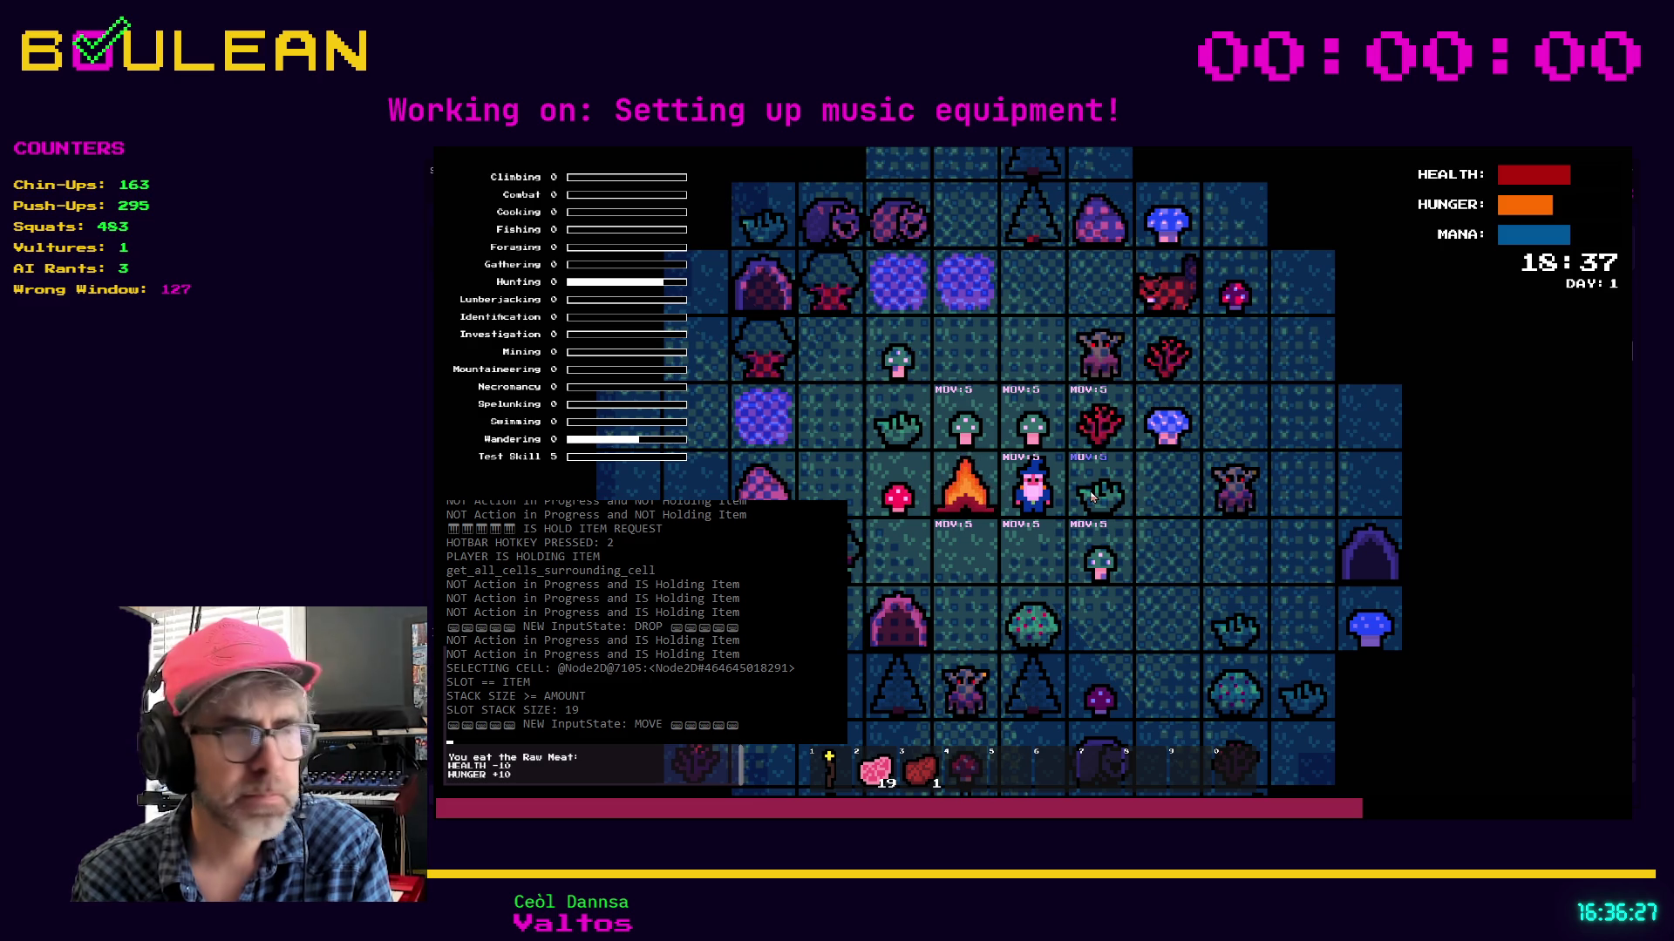
Forage mushrooms and a stick, kill the goblin and gravestone for Souls, and eat the cooked meat
{"action": "key", "text": "Up"}
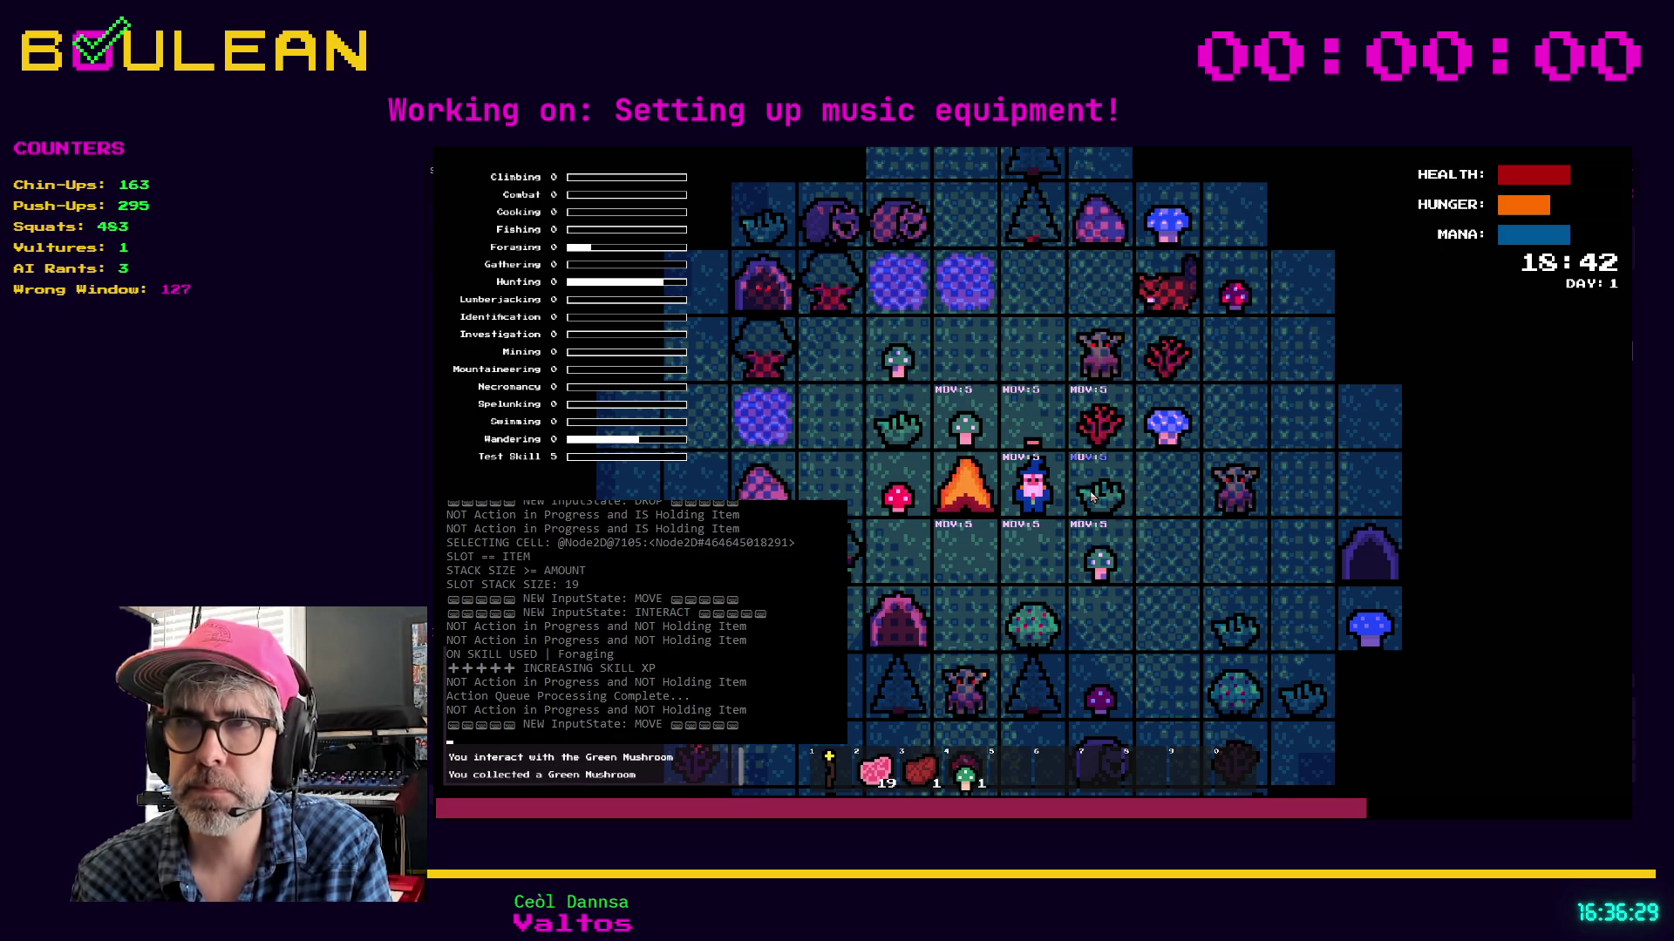
{"action": "key", "text": "Up"}
{"action": "key", "text": "Left"}
{"action": "key", "text": "Right"}
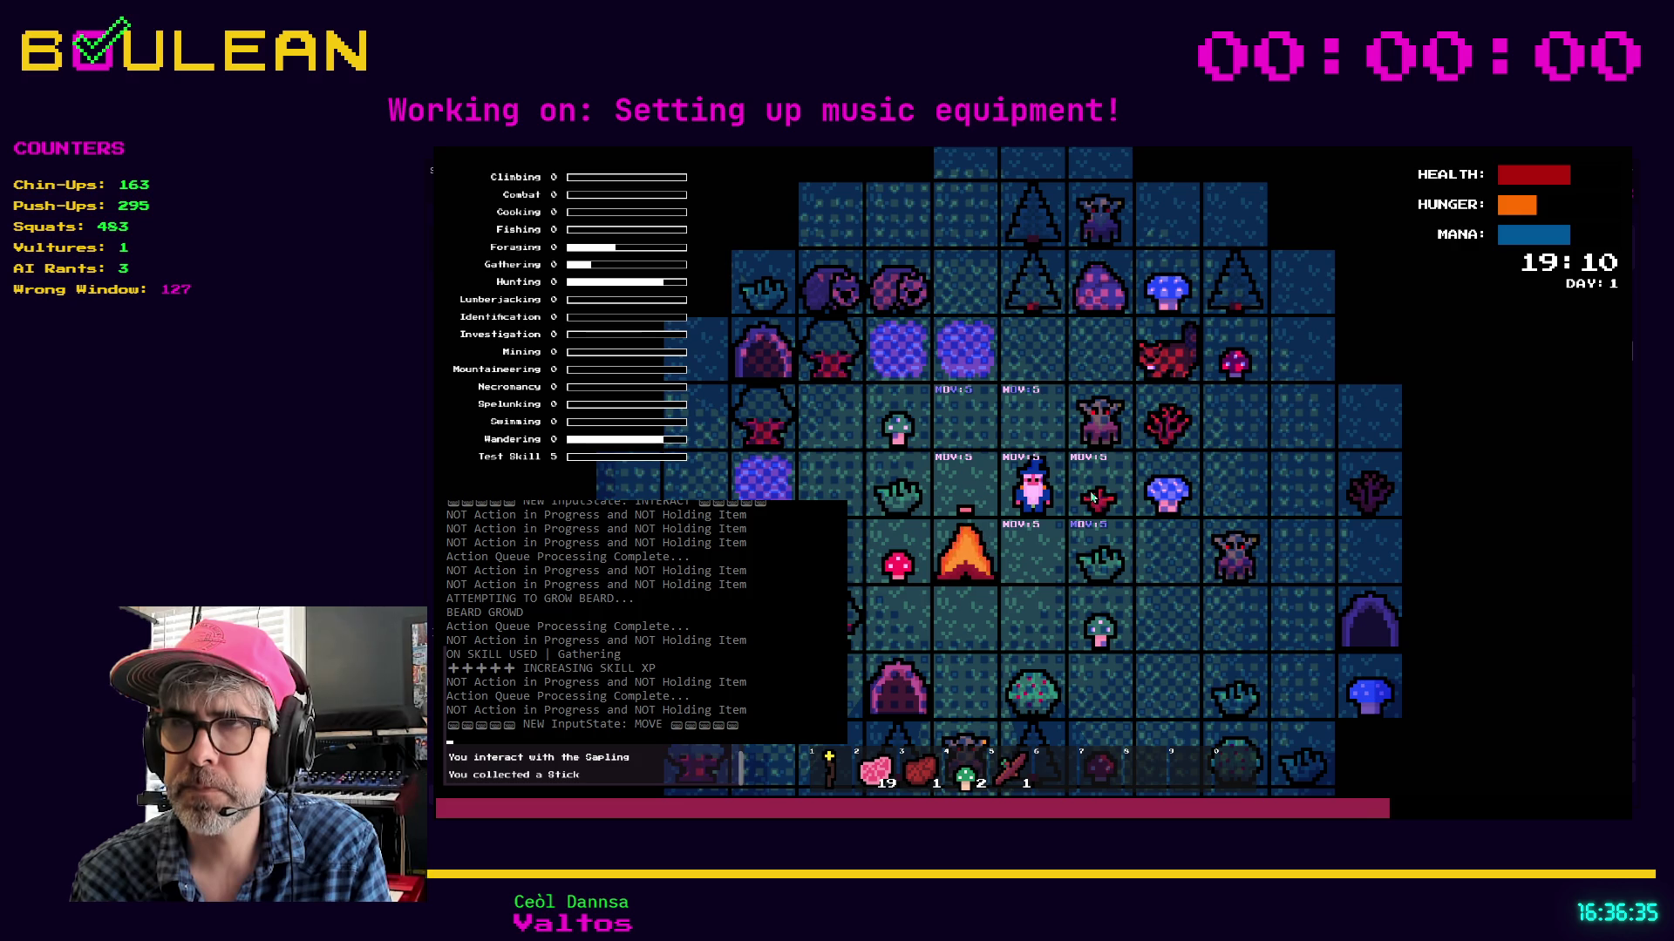
{"action": "key", "text": "Up"}
{"action": "key", "text": "Right"}
{"action": "key", "text": "Right"}
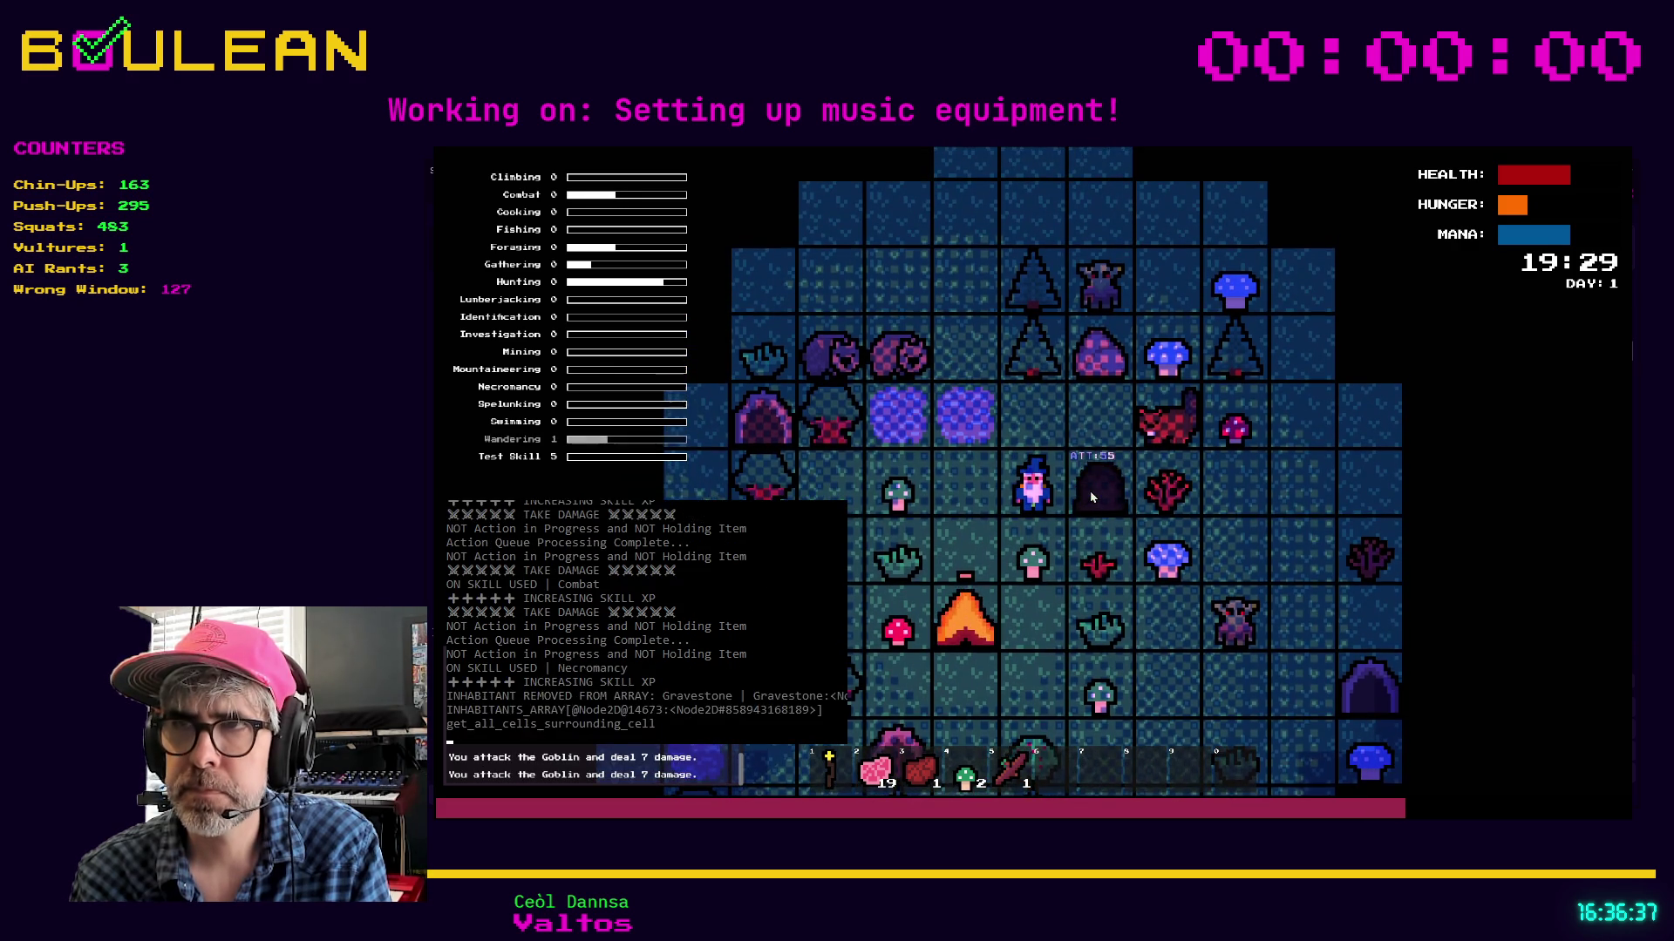
{"action": "key", "text": "Right"}
{"action": "key", "text": "Right"}
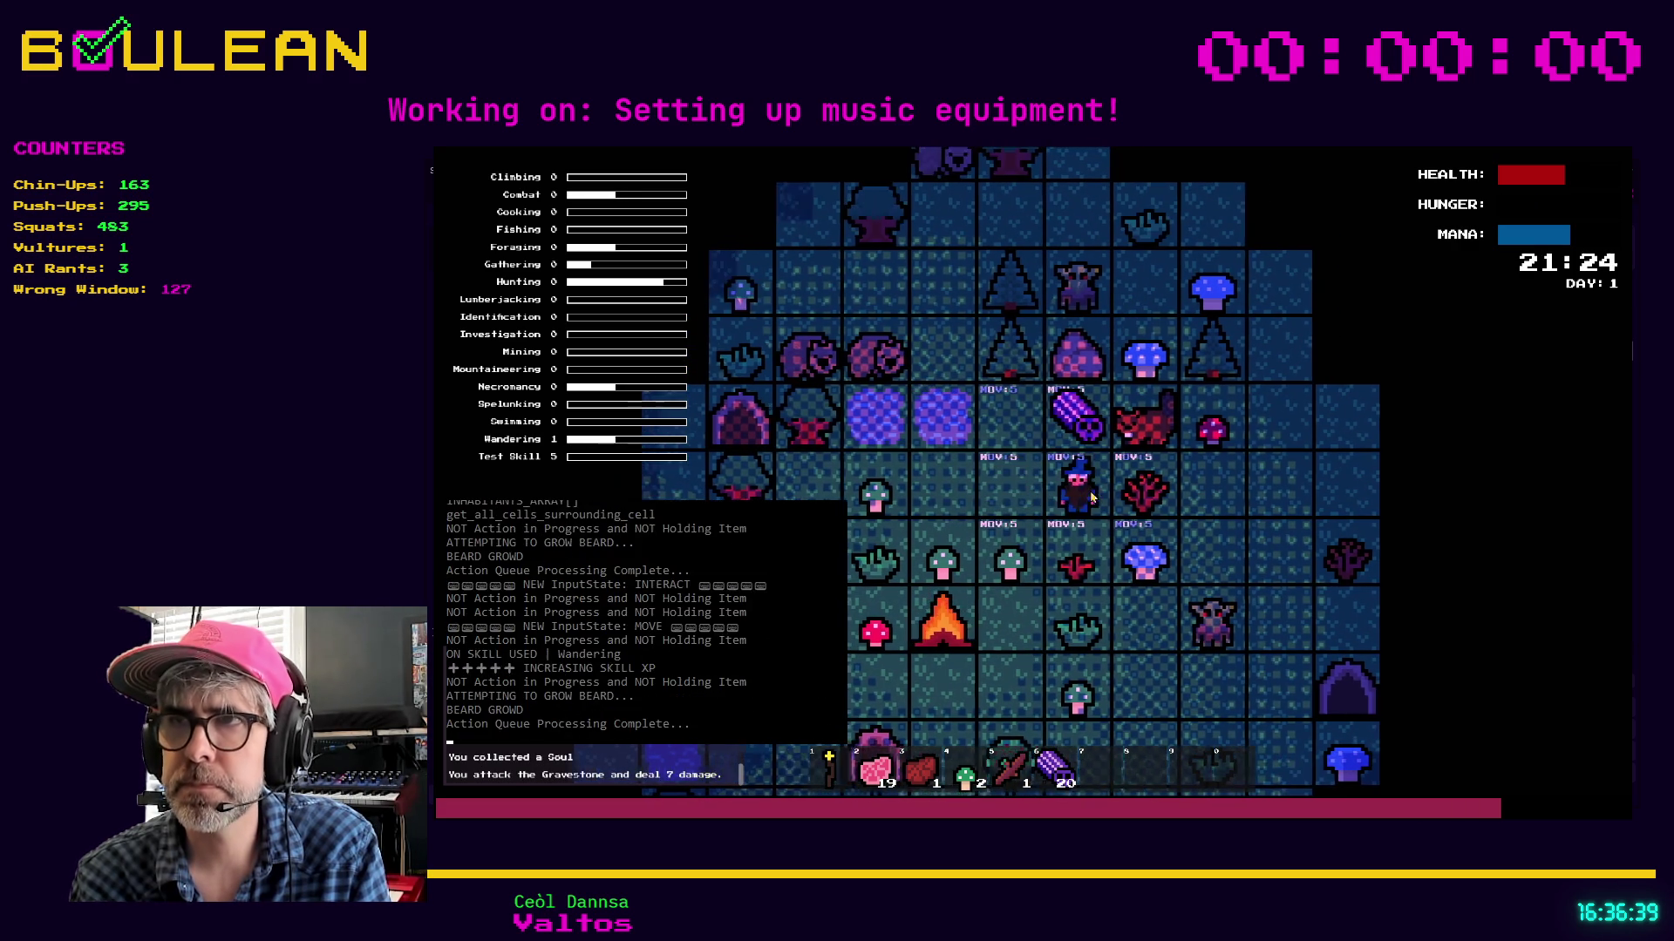
{"action": "key", "text": "Up"}
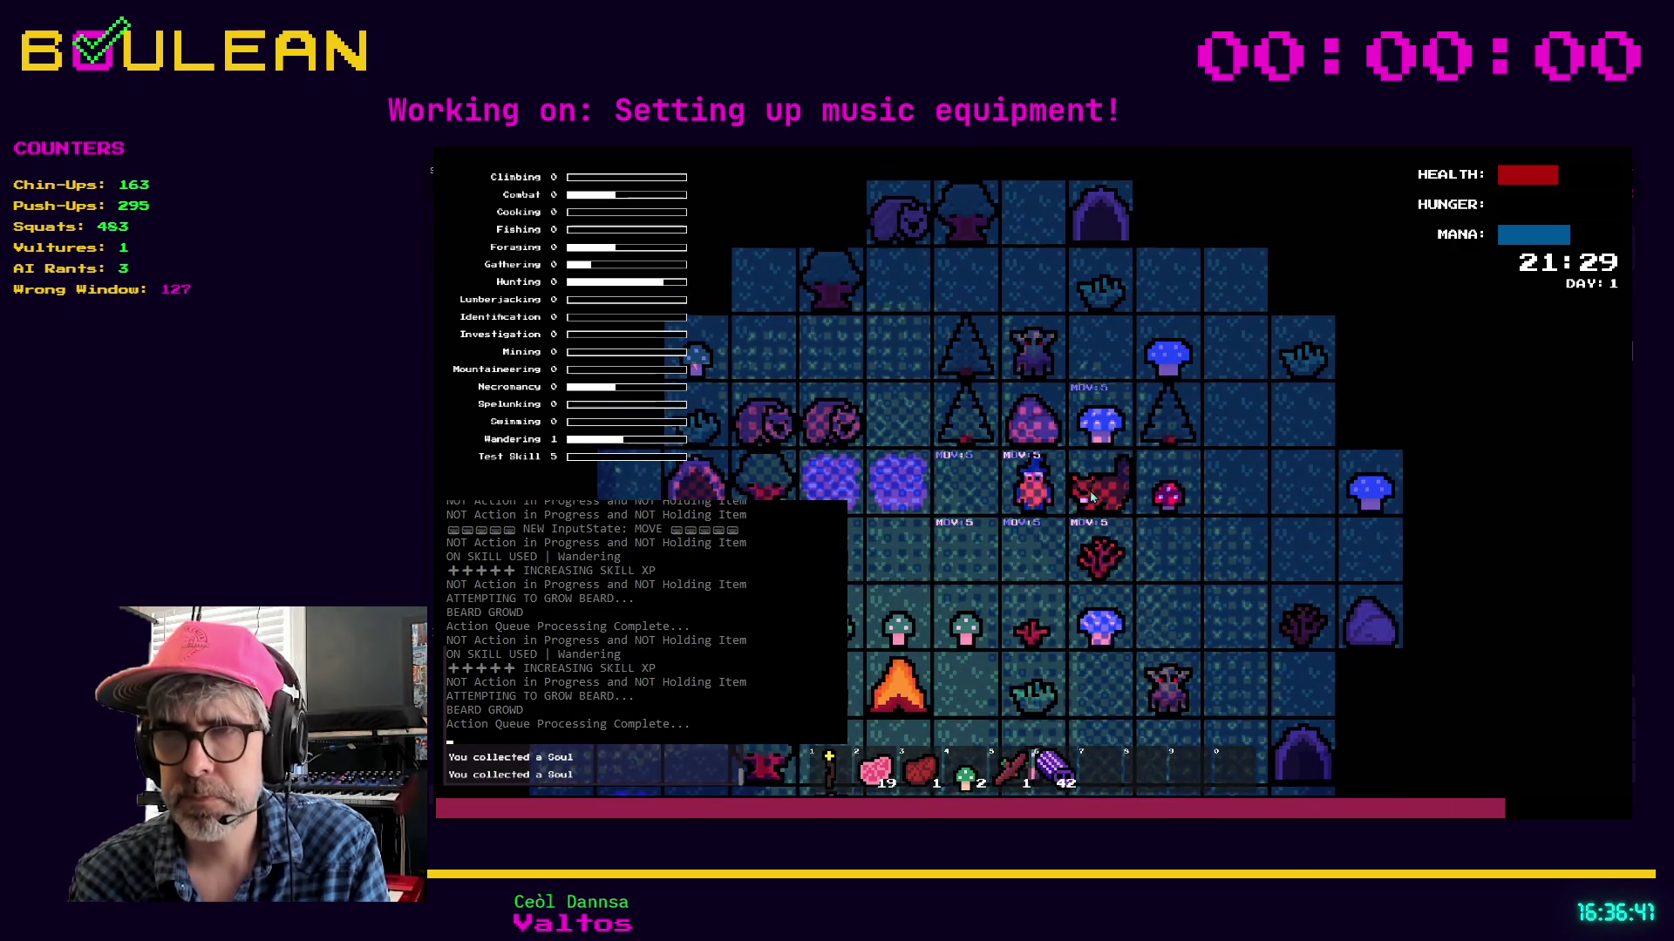
{"action": "key", "text": "4"}
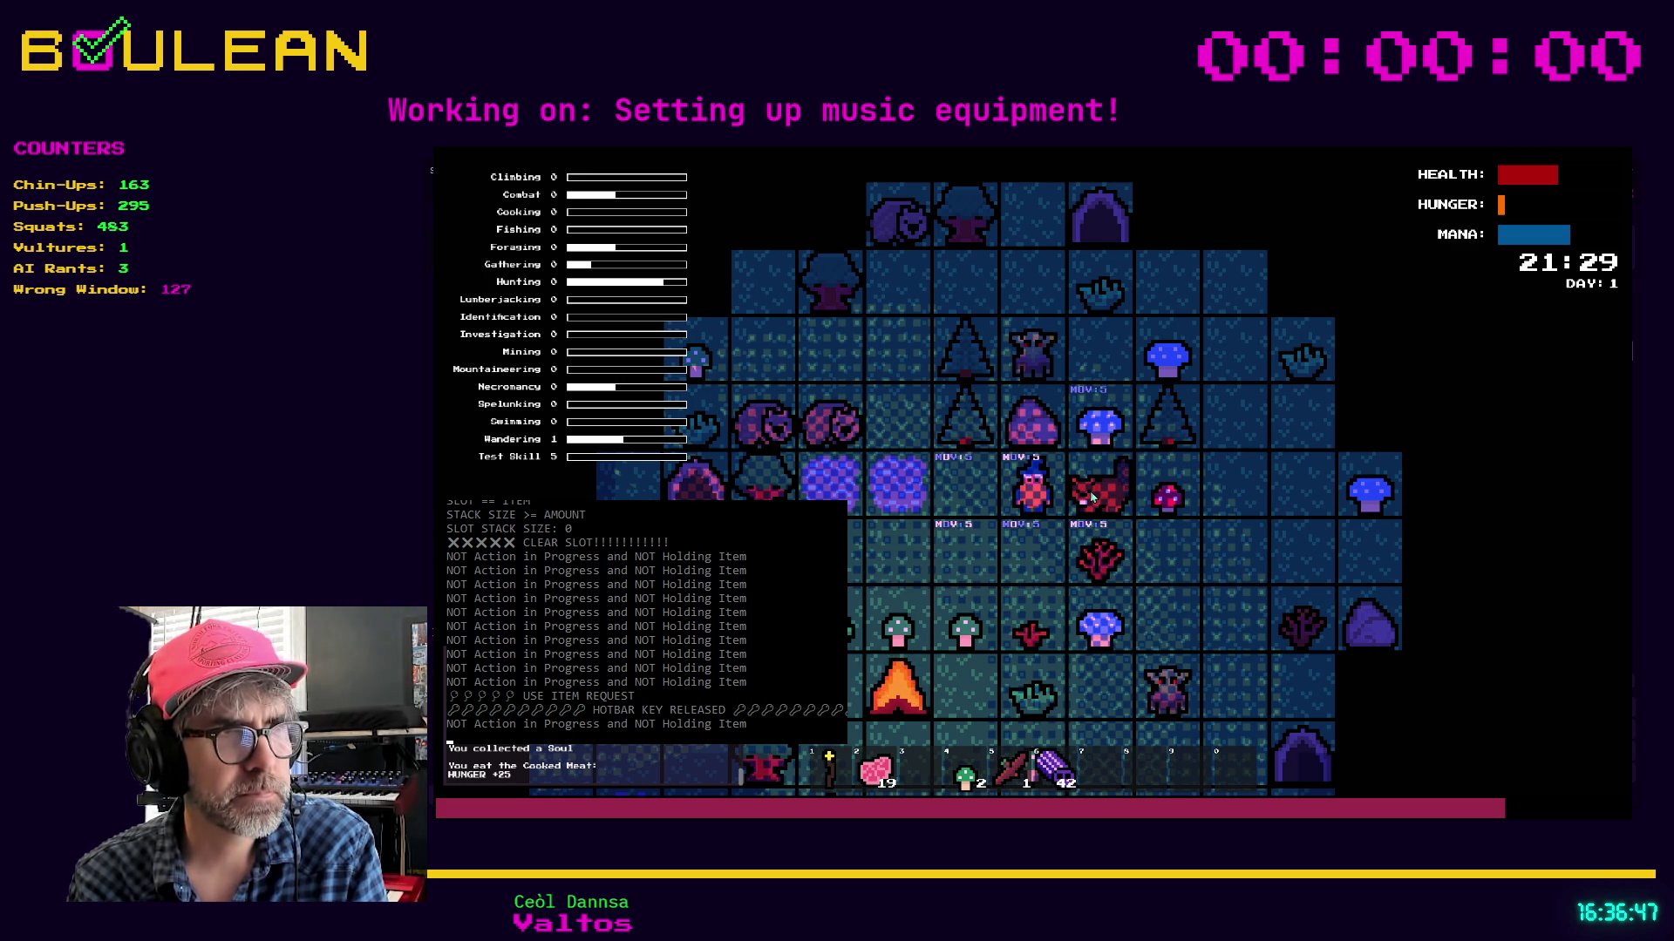
Walk the wizard down and left, then use hotbar slot 1 and eat a raw meat from slot 2
{"action": "key", "text": "Down"}
{"action": "key", "text": "Left"}
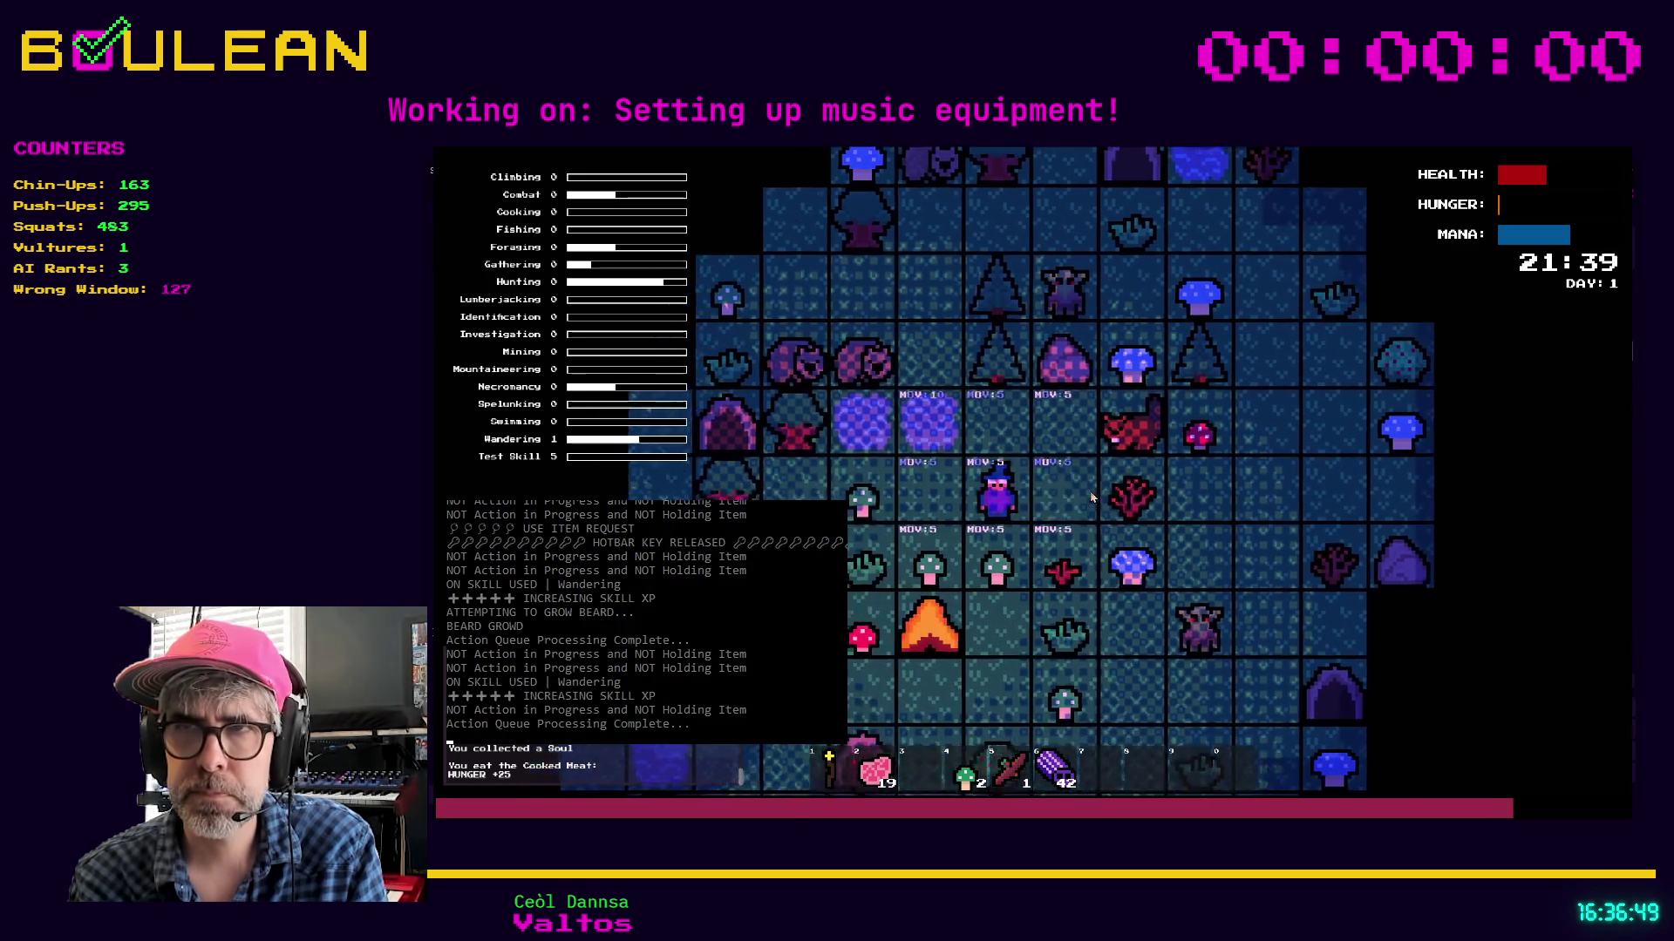
{"action": "key", "text": "Down"}
{"action": "key", "text": "Down"}
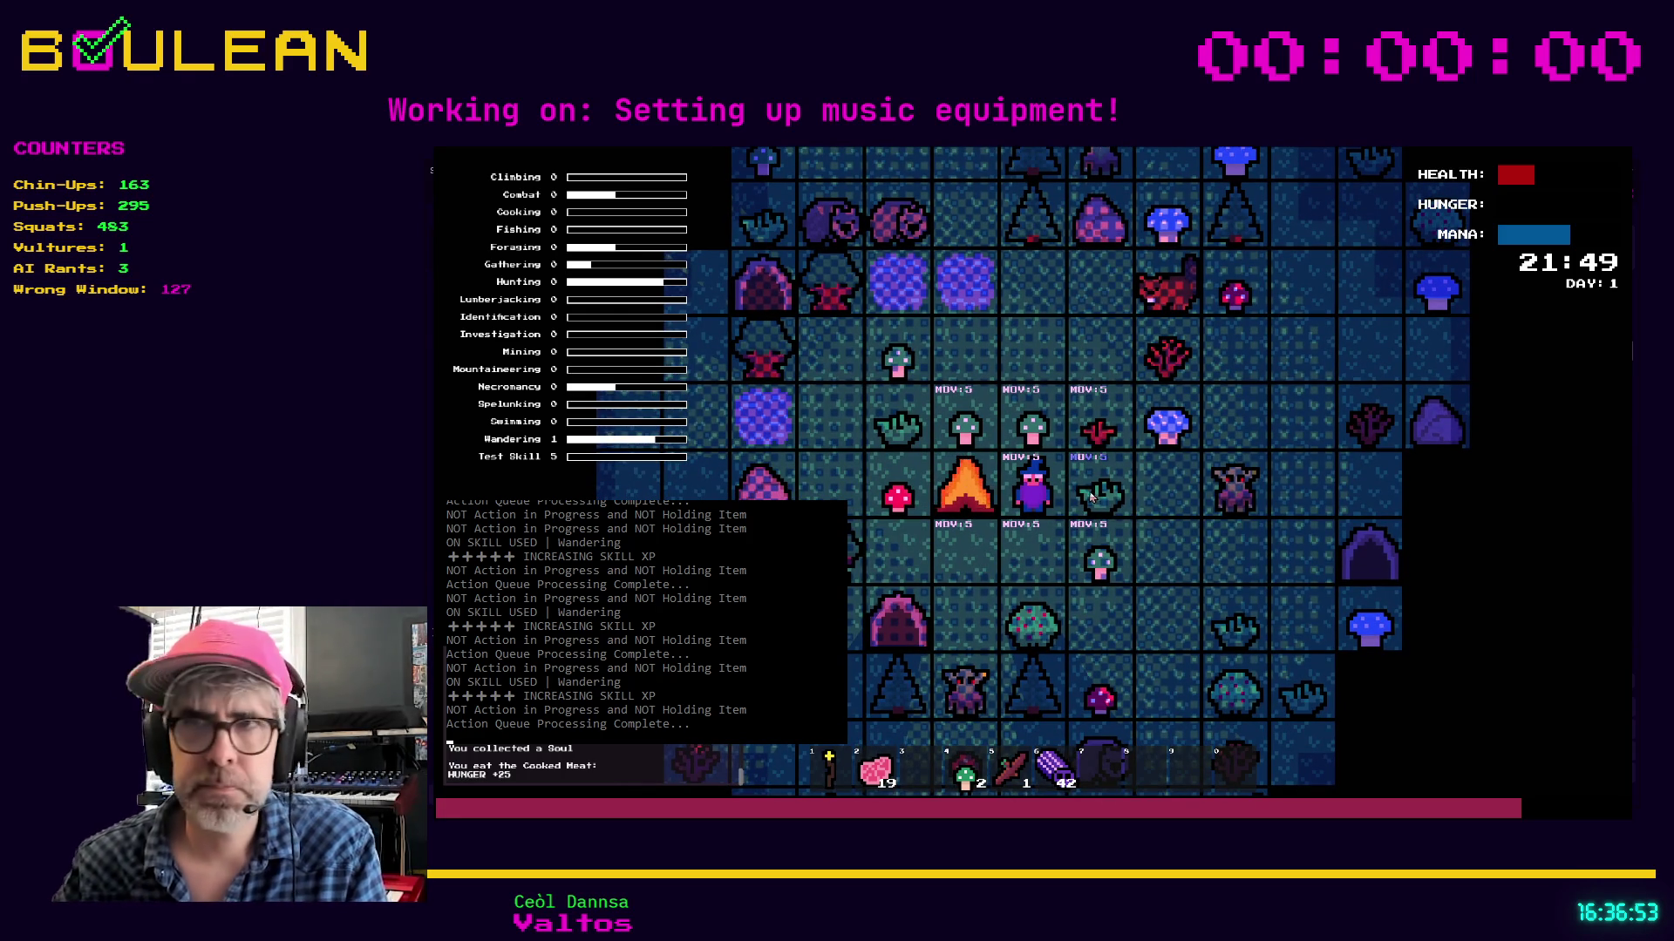
{"action": "key", "text": "1"}
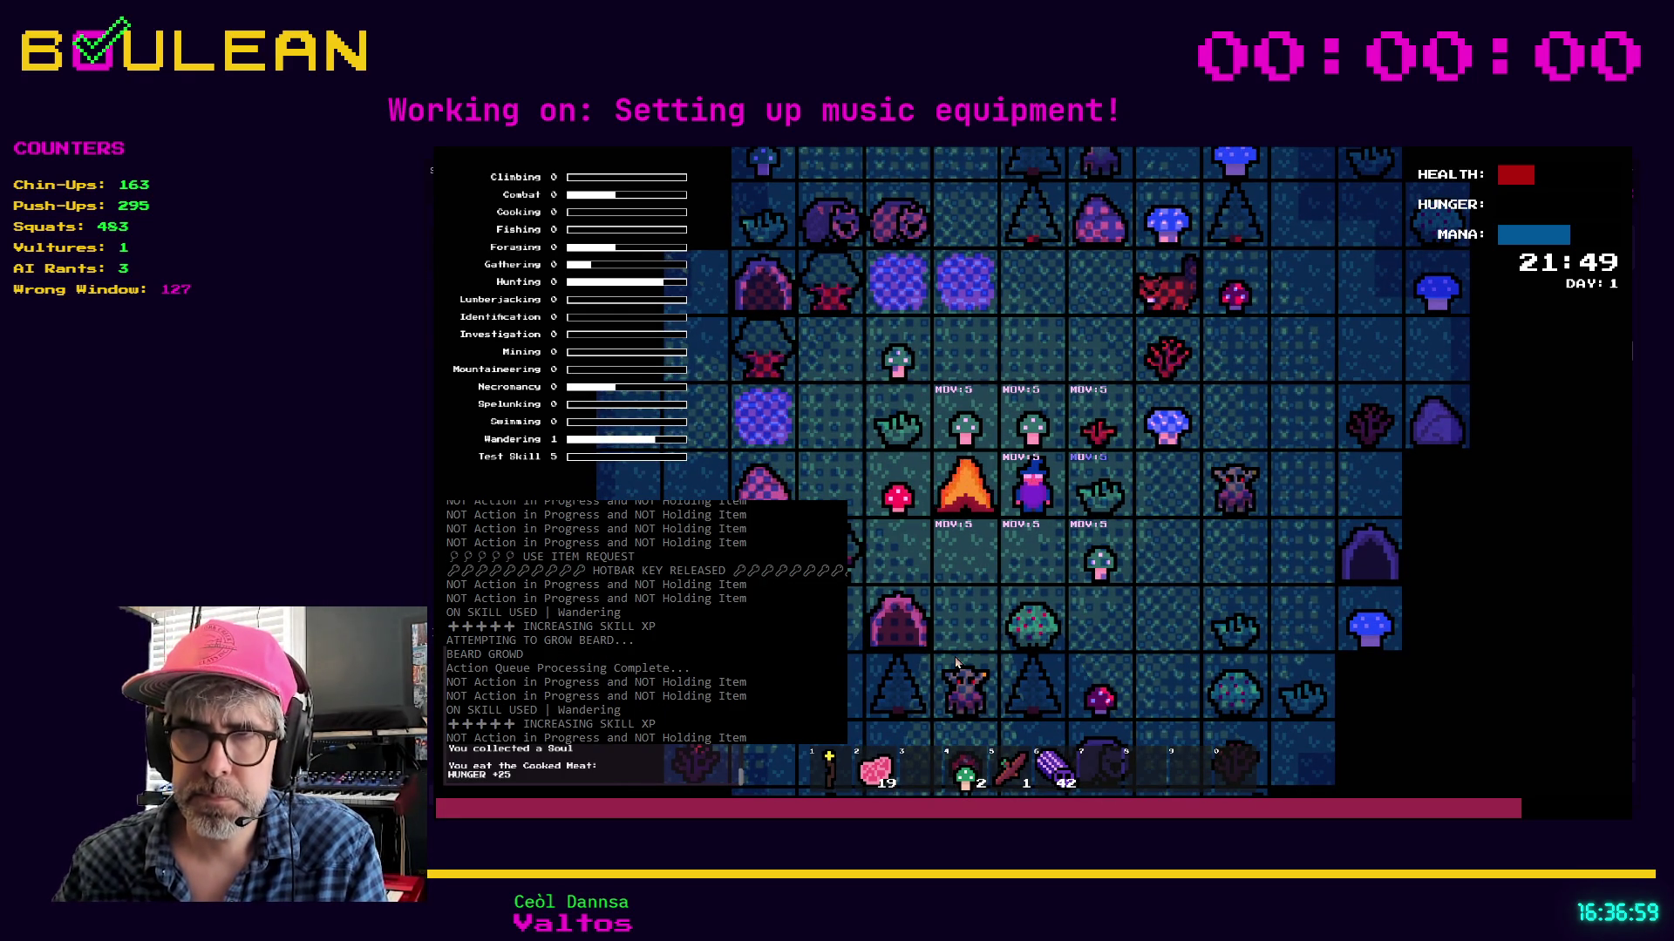
{"action": "key", "text": "2"}
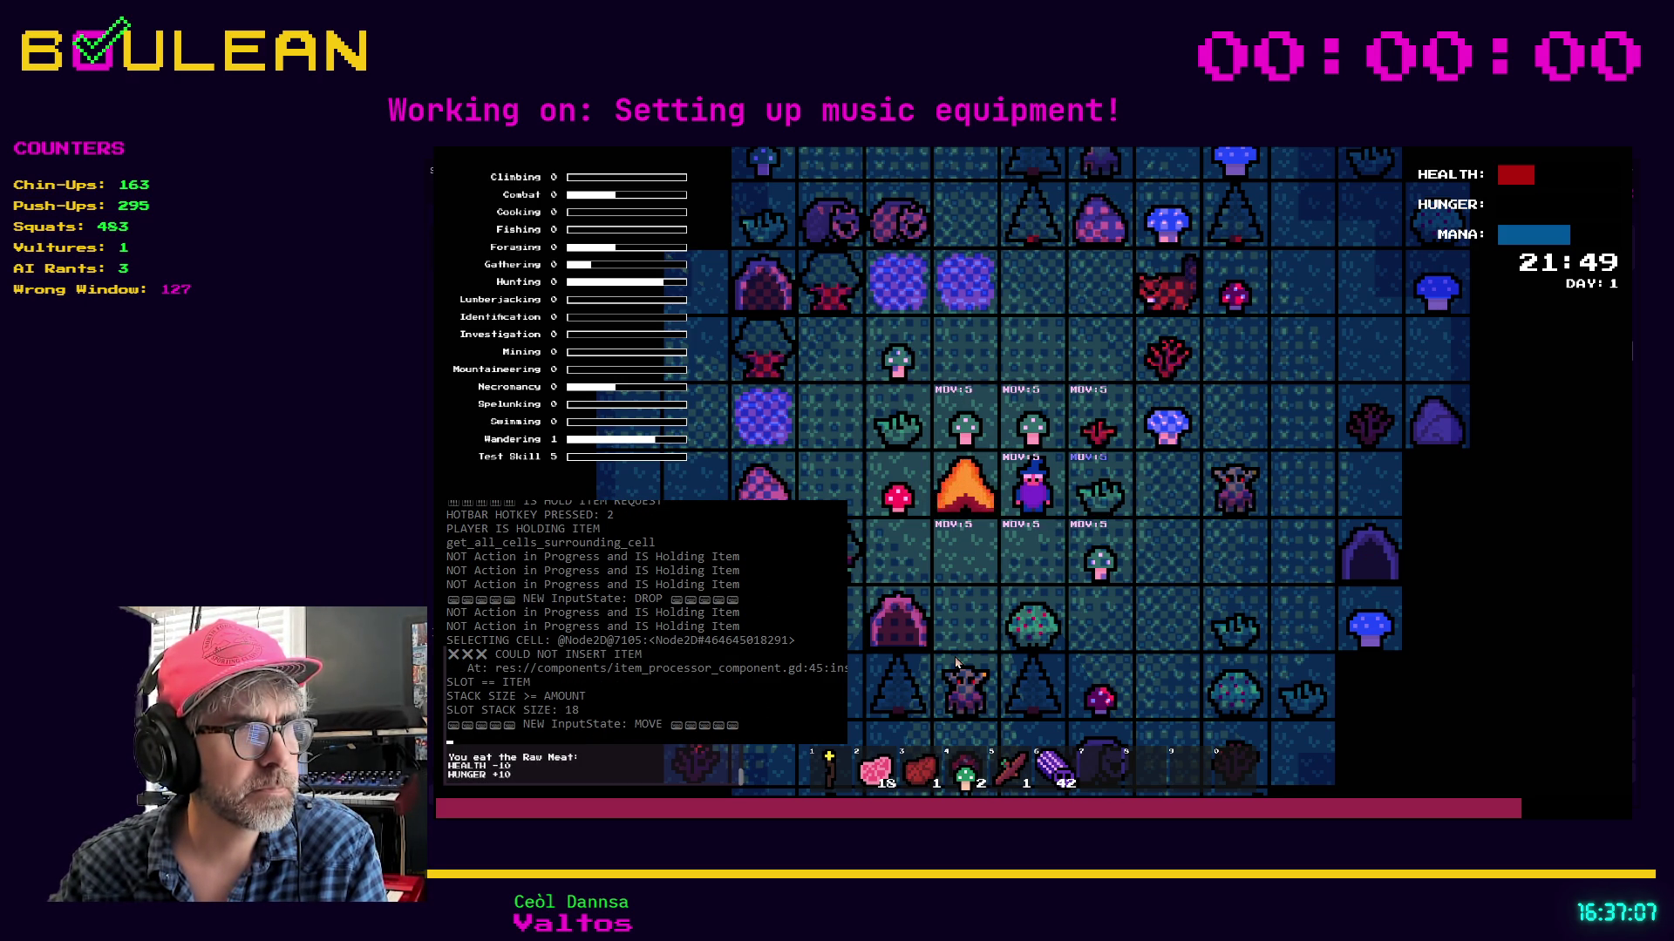
Cook another raw meat on the campfire, leaving 17 raw and 2 cooked, then quit the game
{"action": "key", "text": "2"}
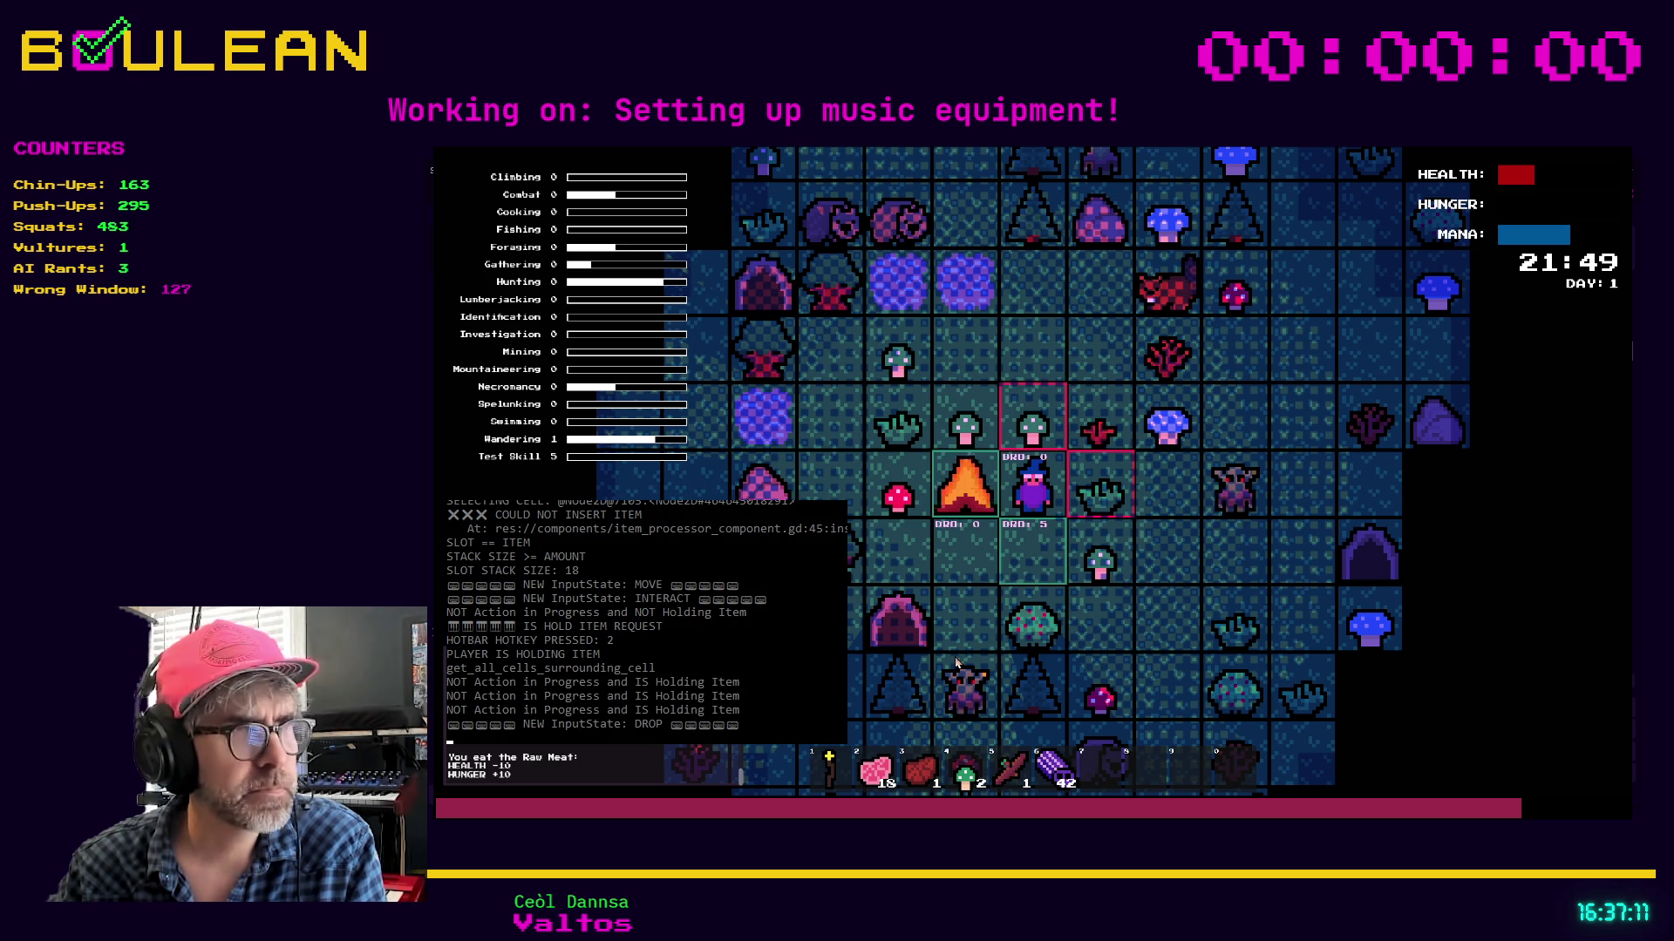
{"action": "key", "text": "Left"}
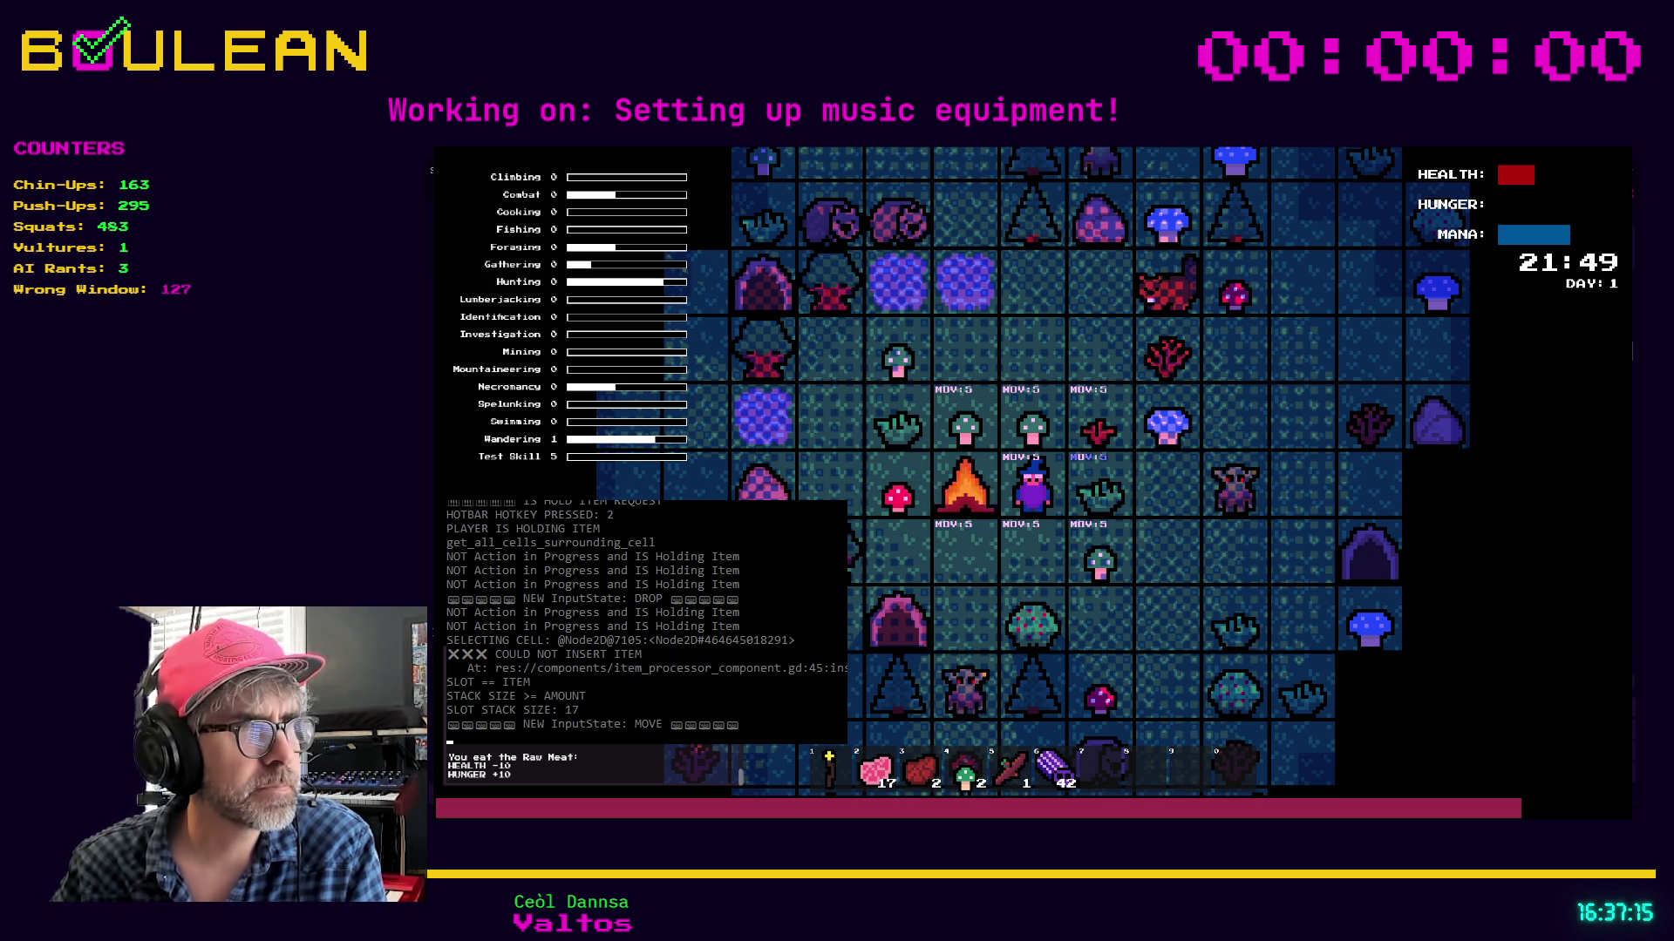
{"action": "scroll", "coordinate": [646, 622], "scroll_direction": "up", "scroll_amount": 5}
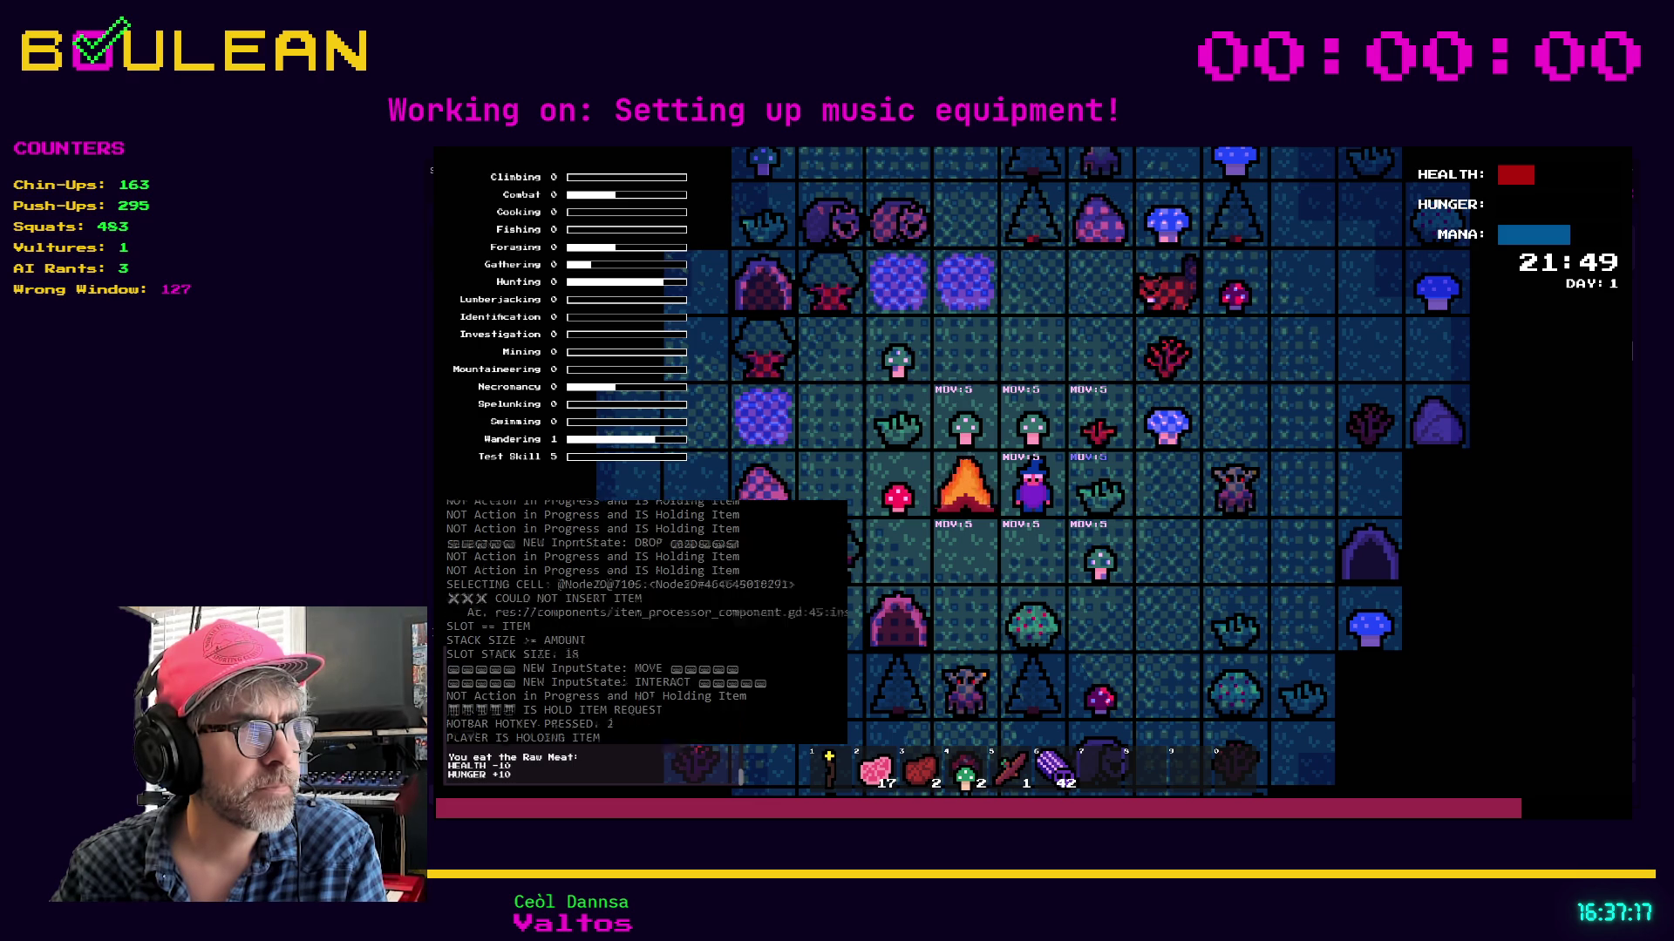
{"action": "scroll", "coordinate": [646, 622], "scroll_direction": "down", "scroll_amount": 3}
{"action": "scroll", "coordinate": [646, 622], "scroll_direction": "down", "scroll_amount": 4}
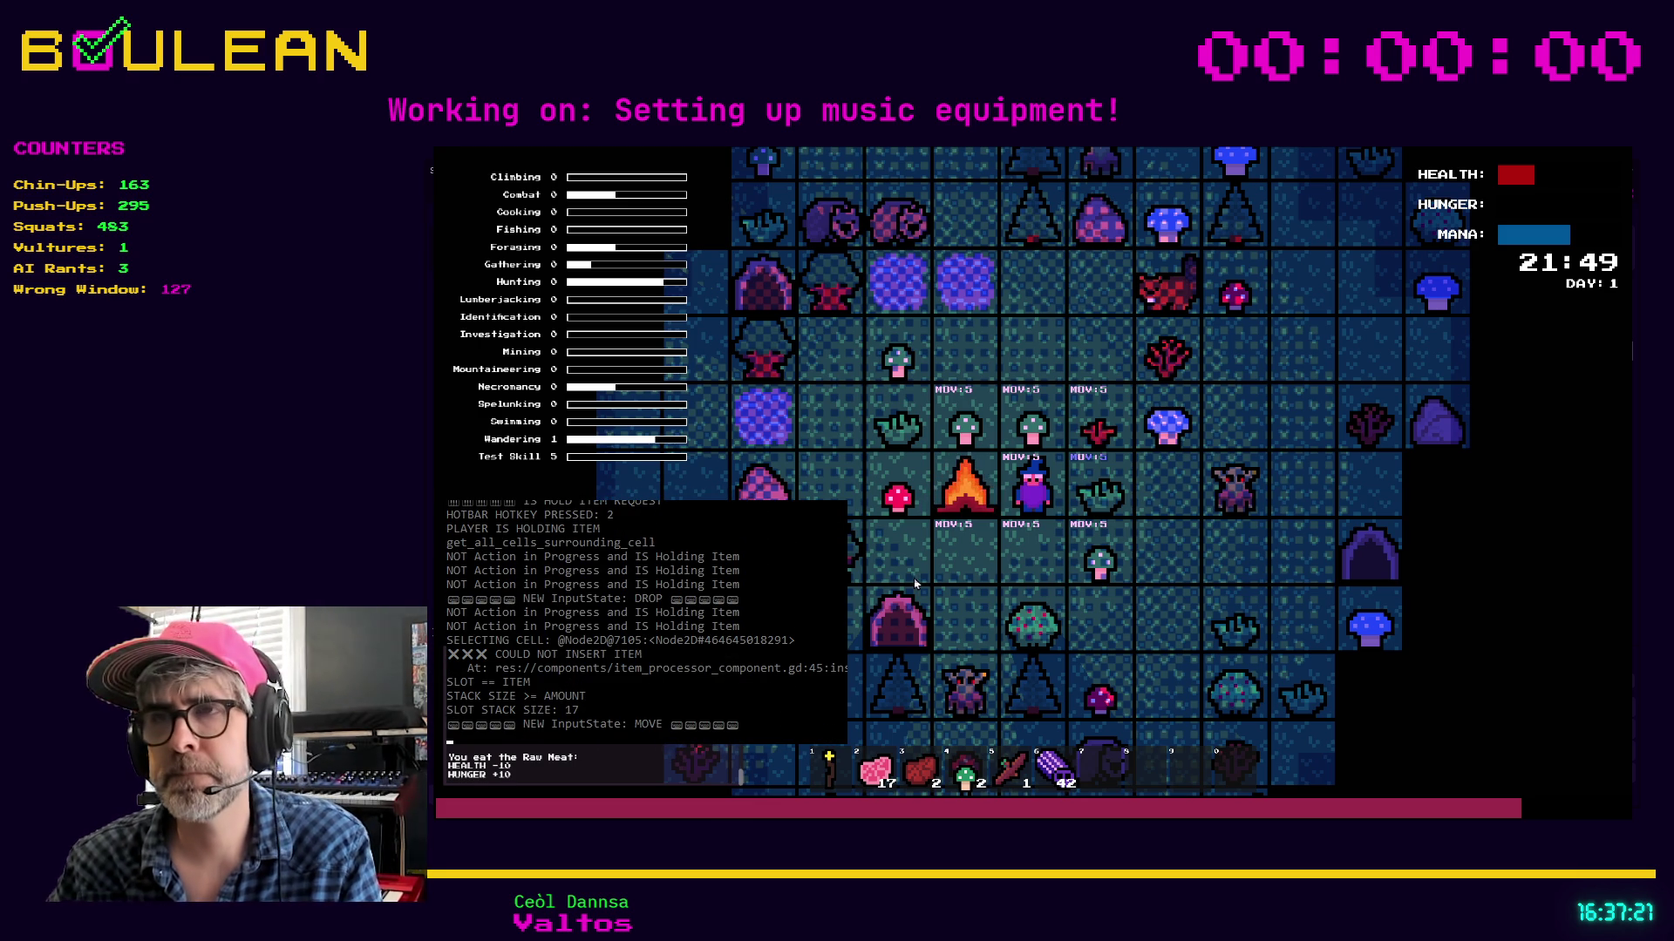
{"action": "key", "text": "Escape"}
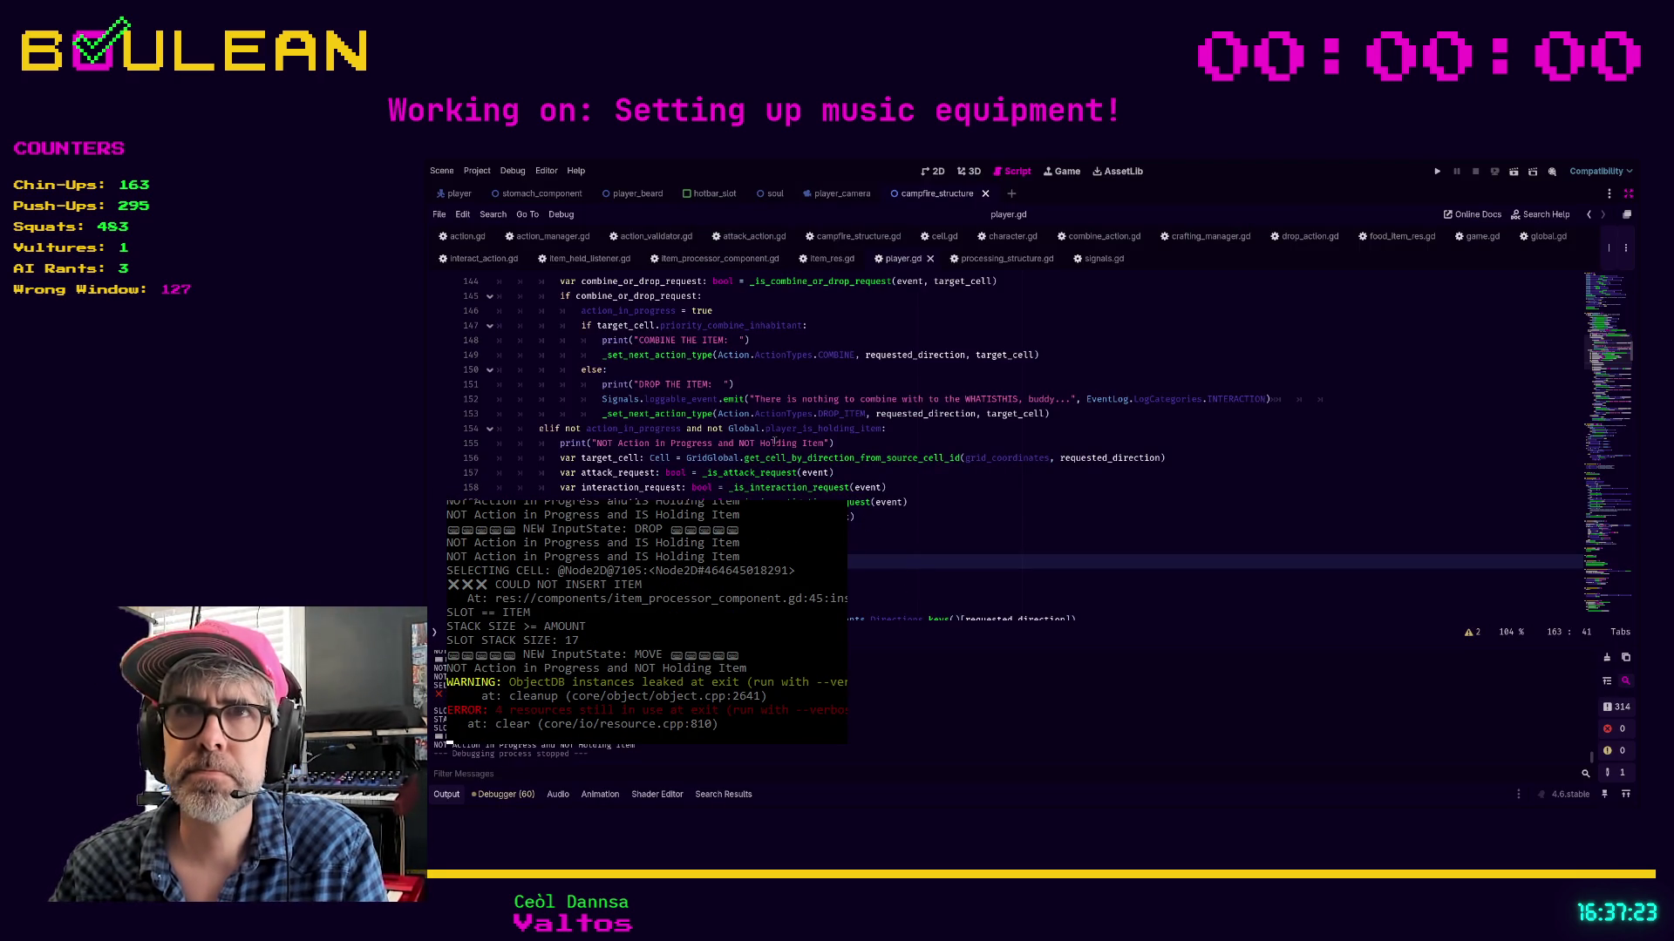
Add print("COMBINE_OR_DROP_REQUEST") as a new line 146 below line 145
{"action": "scroll", "coordinate": [776, 442], "scroll_direction": "up", "scroll_amount": 2}
{"action": "scroll", "coordinate": [778, 466], "scroll_direction": "up", "scroll_amount": 1}
{"action": "left_click", "coordinate": [760, 433]}
{"action": "key", "text": "Return"}
{"action": "type", "text": "print(\"COMBINE_OR_"}
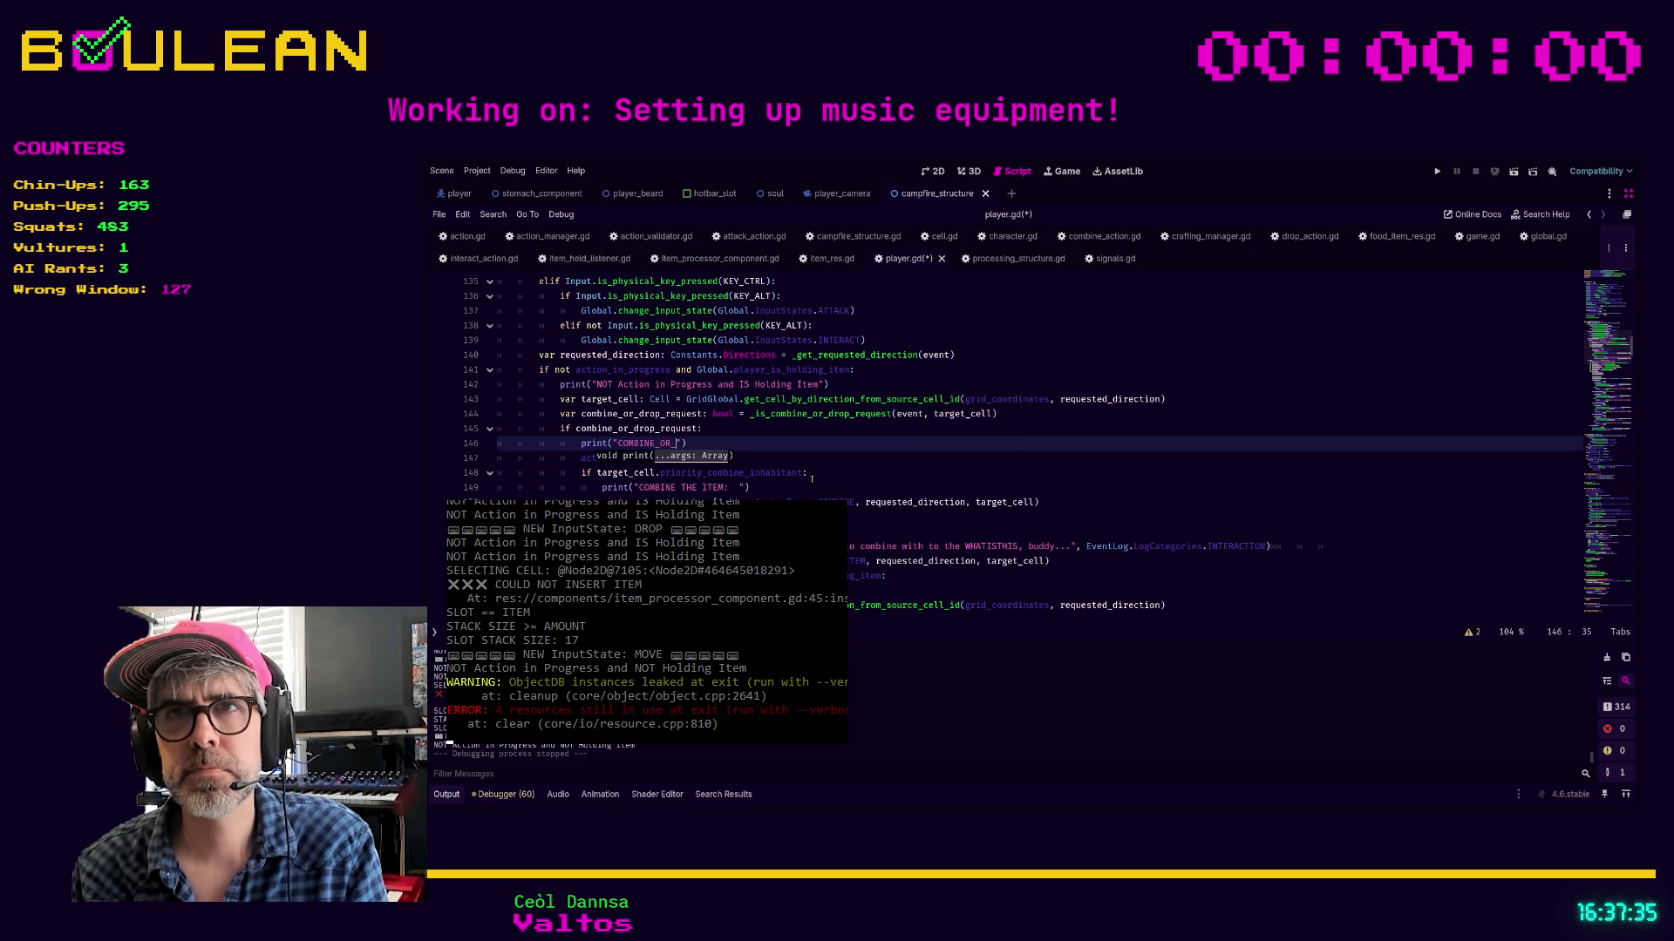
{"action": "type", "text": "EST"}
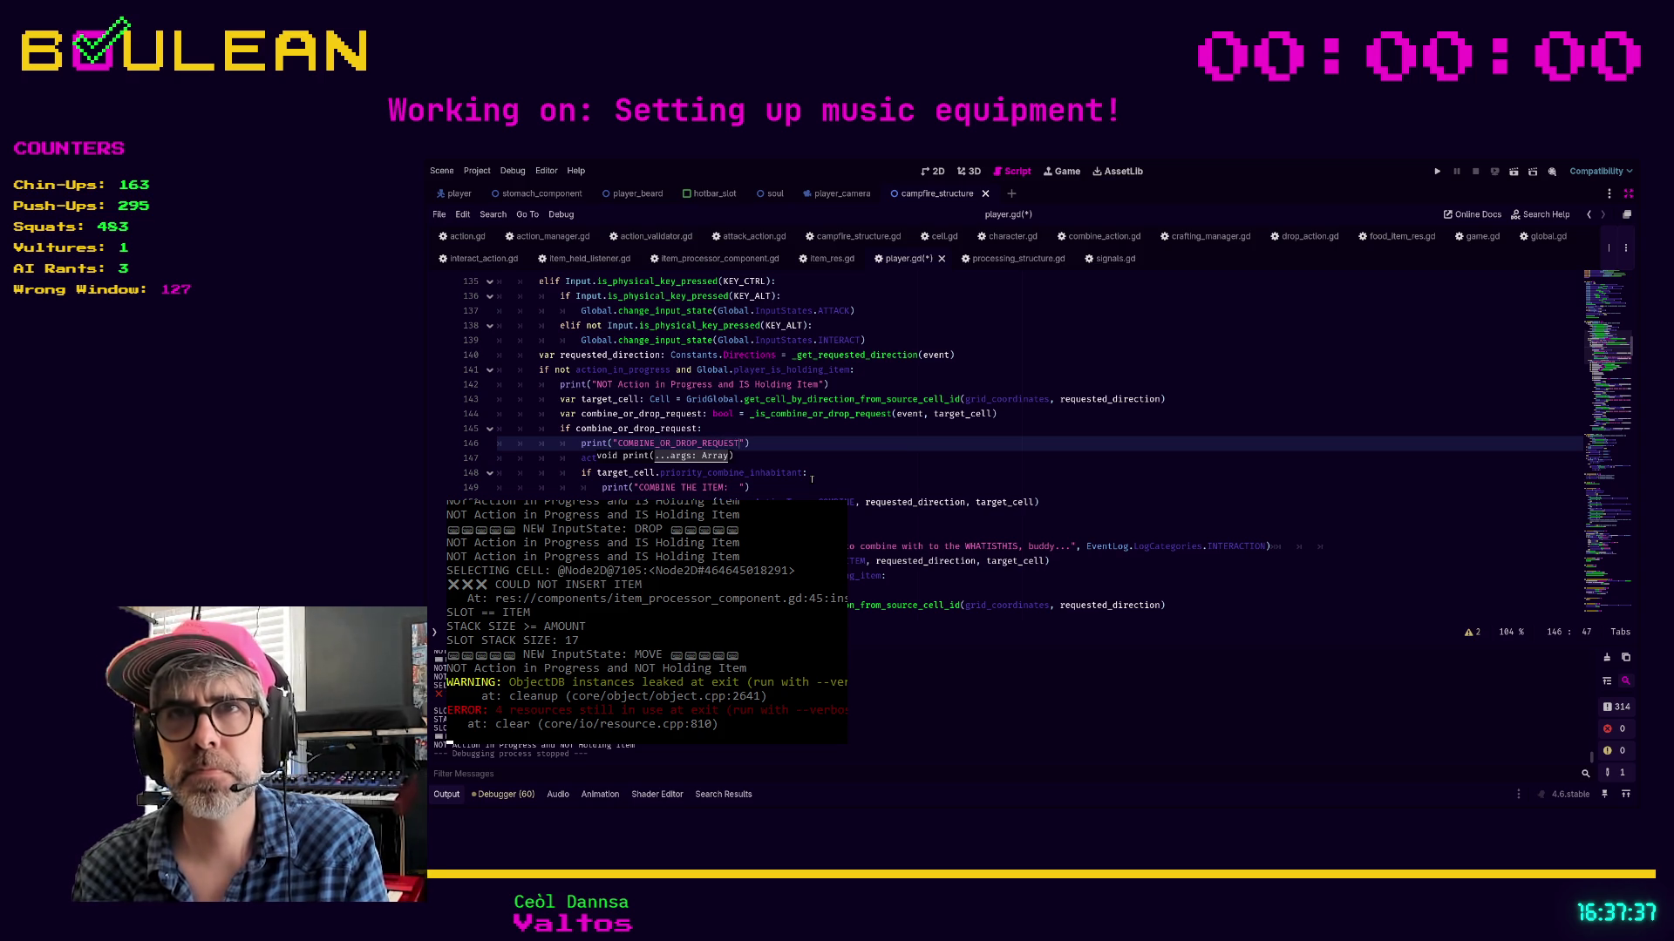
{"action": "left_click", "coordinate": [805, 441]}
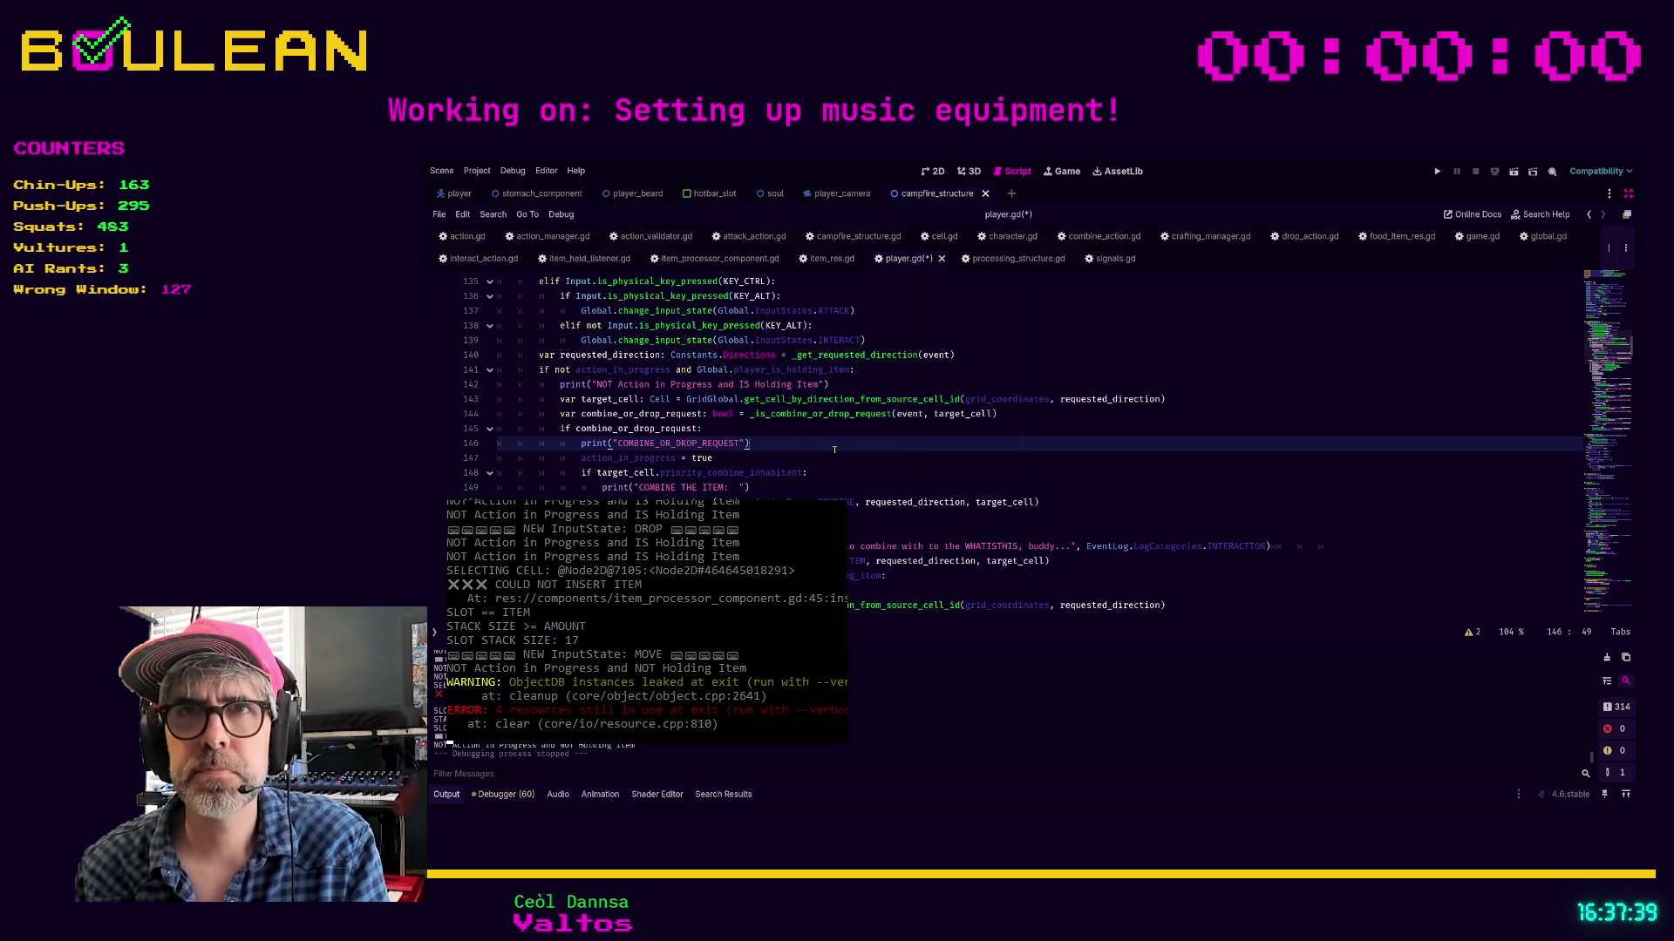
{"action": "key", "text": "shift+Home"}
{"action": "key", "text": "shift+Home"}
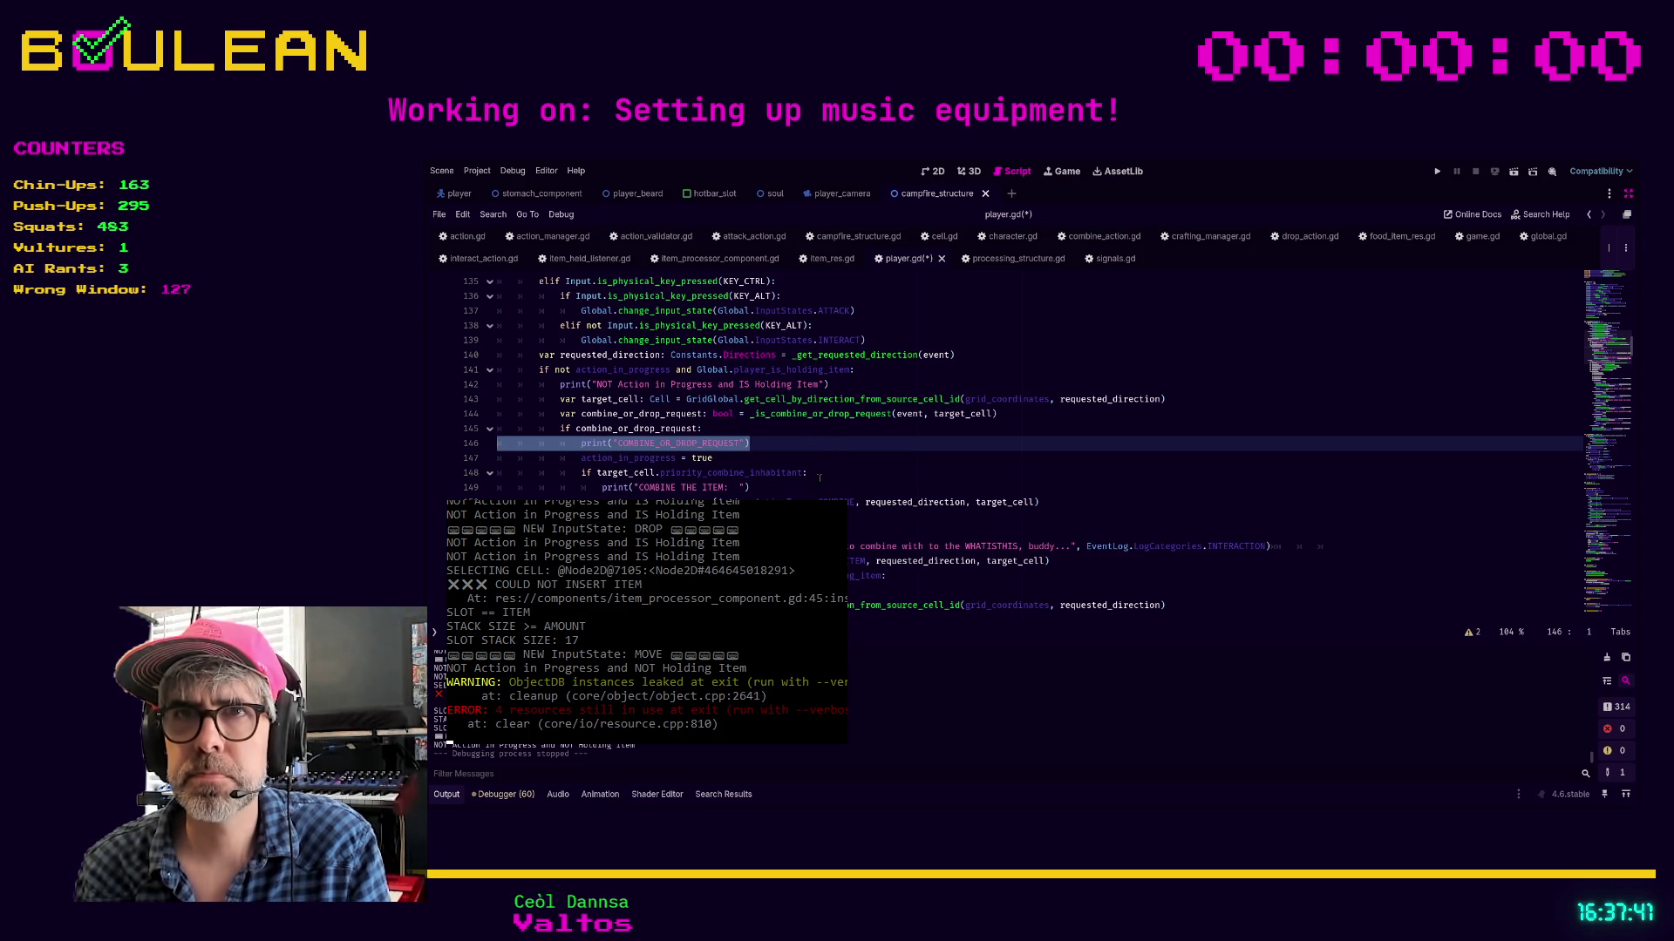
{"action": "left_click", "coordinate": [819, 478]}
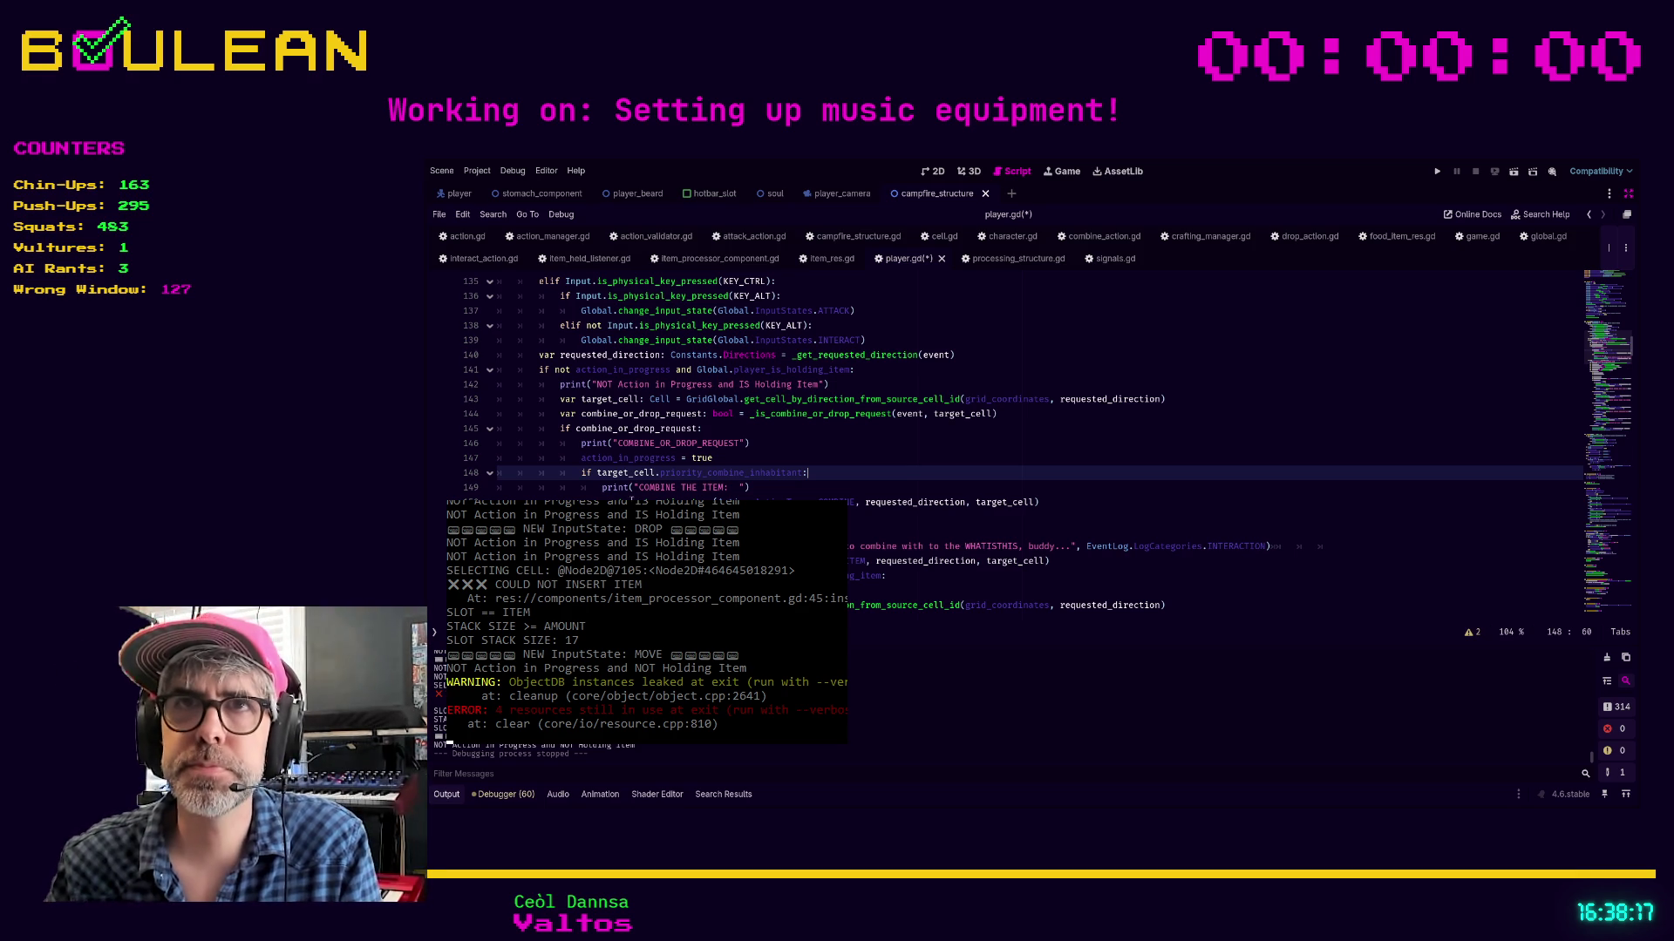
{"action": "scroll", "coordinate": [648, 471], "scroll_direction": "up", "scroll_amount": 4}
Save player.gd with Ctrl+S and relaunch the game with F5
{"action": "scroll", "coordinate": [648, 470], "scroll_direction": "down", "scroll_amount": 8}
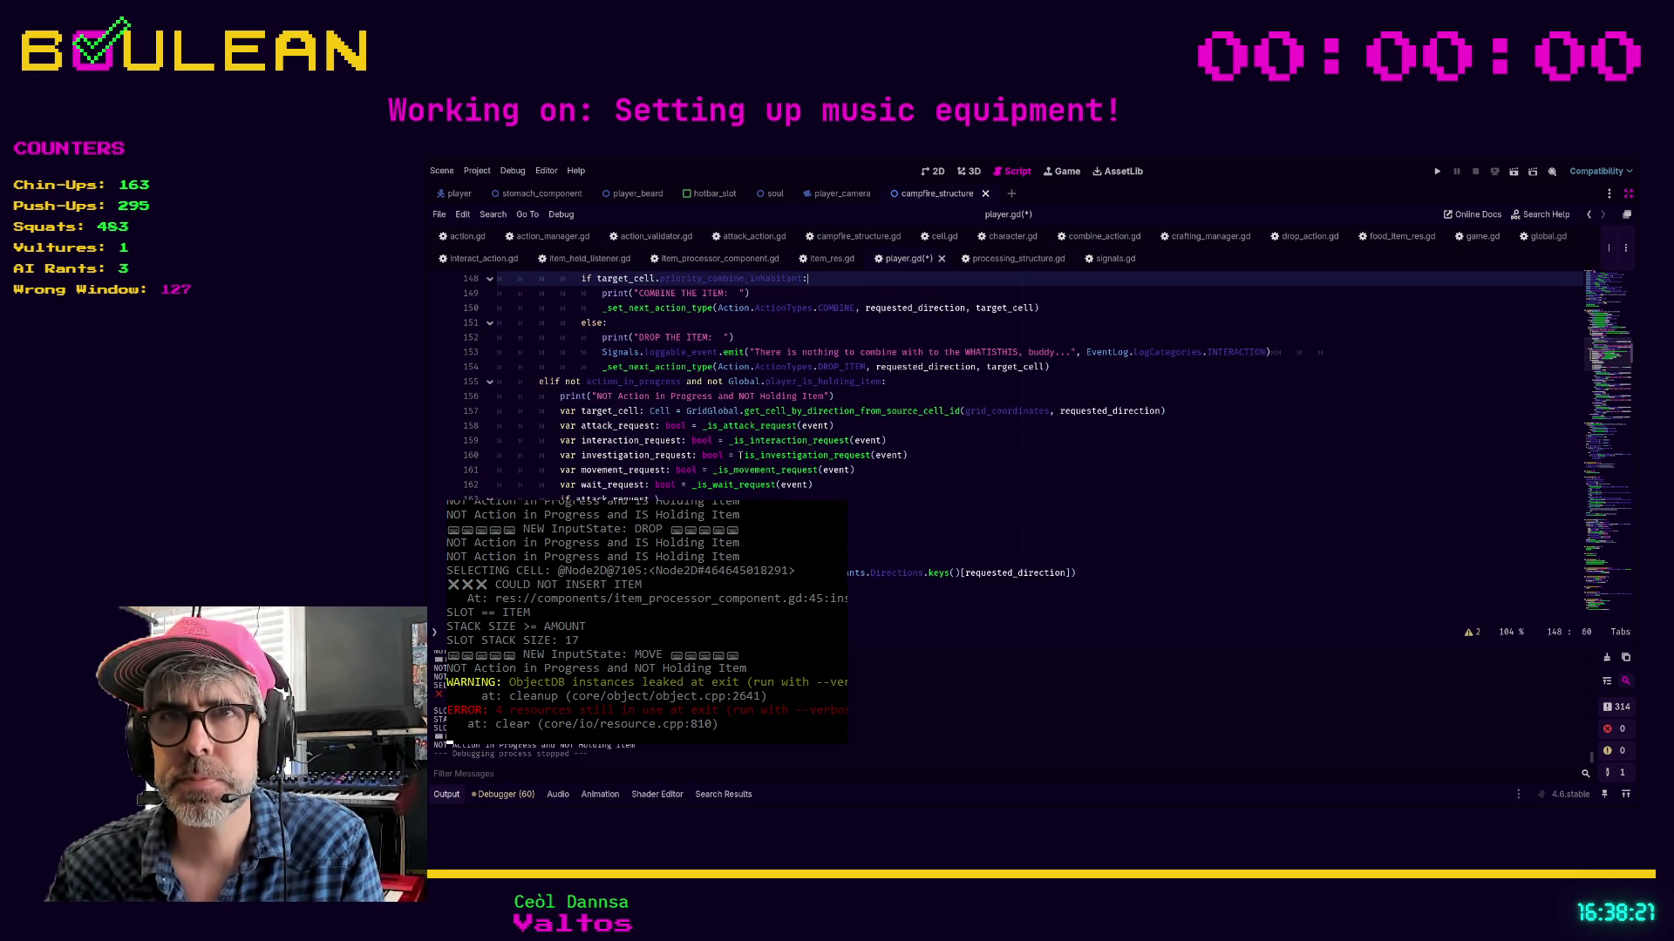
{"action": "scroll", "coordinate": [739, 455], "scroll_direction": "down", "scroll_amount": 1}
{"action": "scroll", "coordinate": [740, 455], "scroll_direction": "down", "scroll_amount": 1}
{"action": "scroll", "coordinate": [739, 455], "scroll_direction": "up", "scroll_amount": 5}
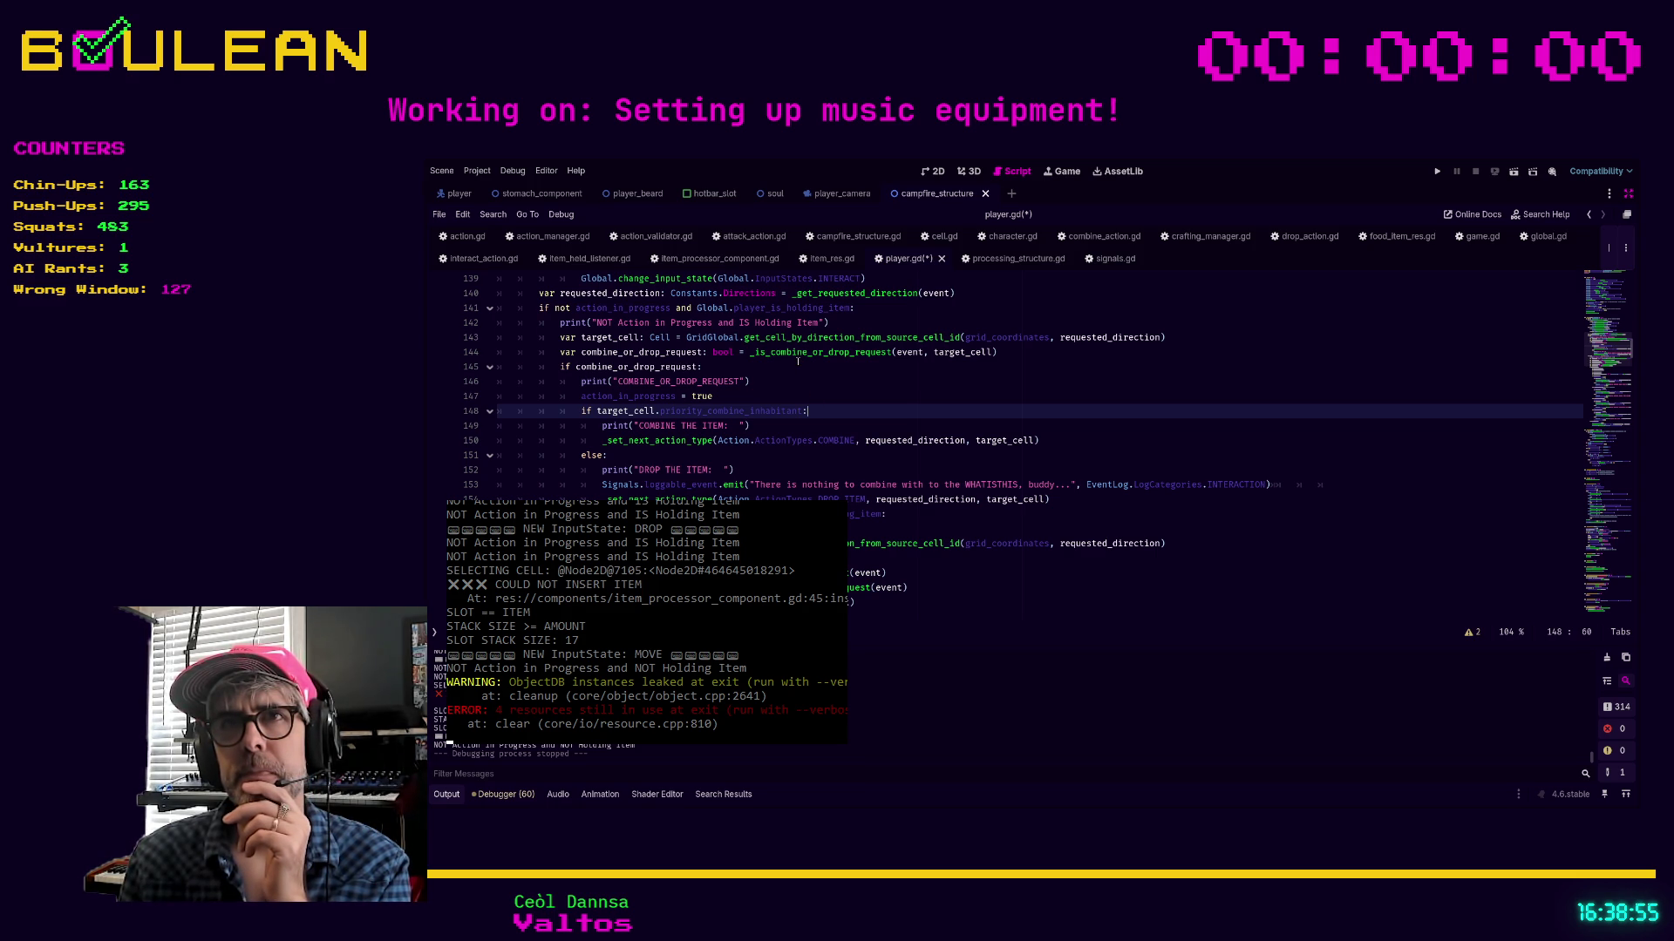
{"action": "left_click", "coordinate": [787, 369]}
{"action": "key", "text": "ctrl+s"}
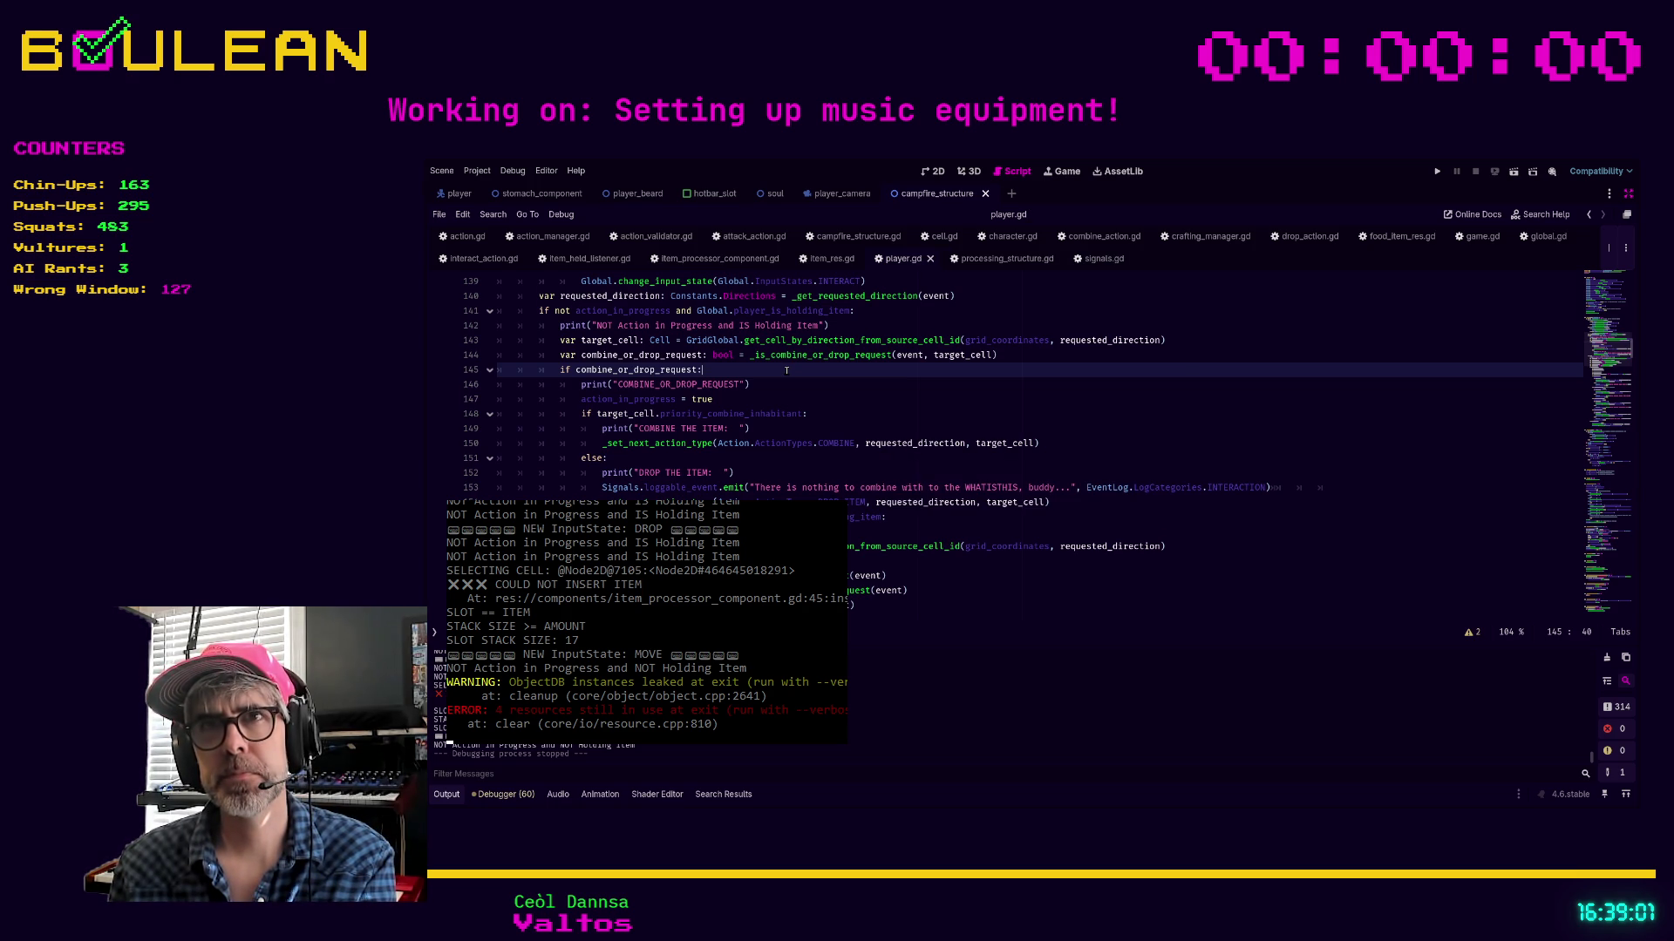
{"action": "key", "text": "F5"}
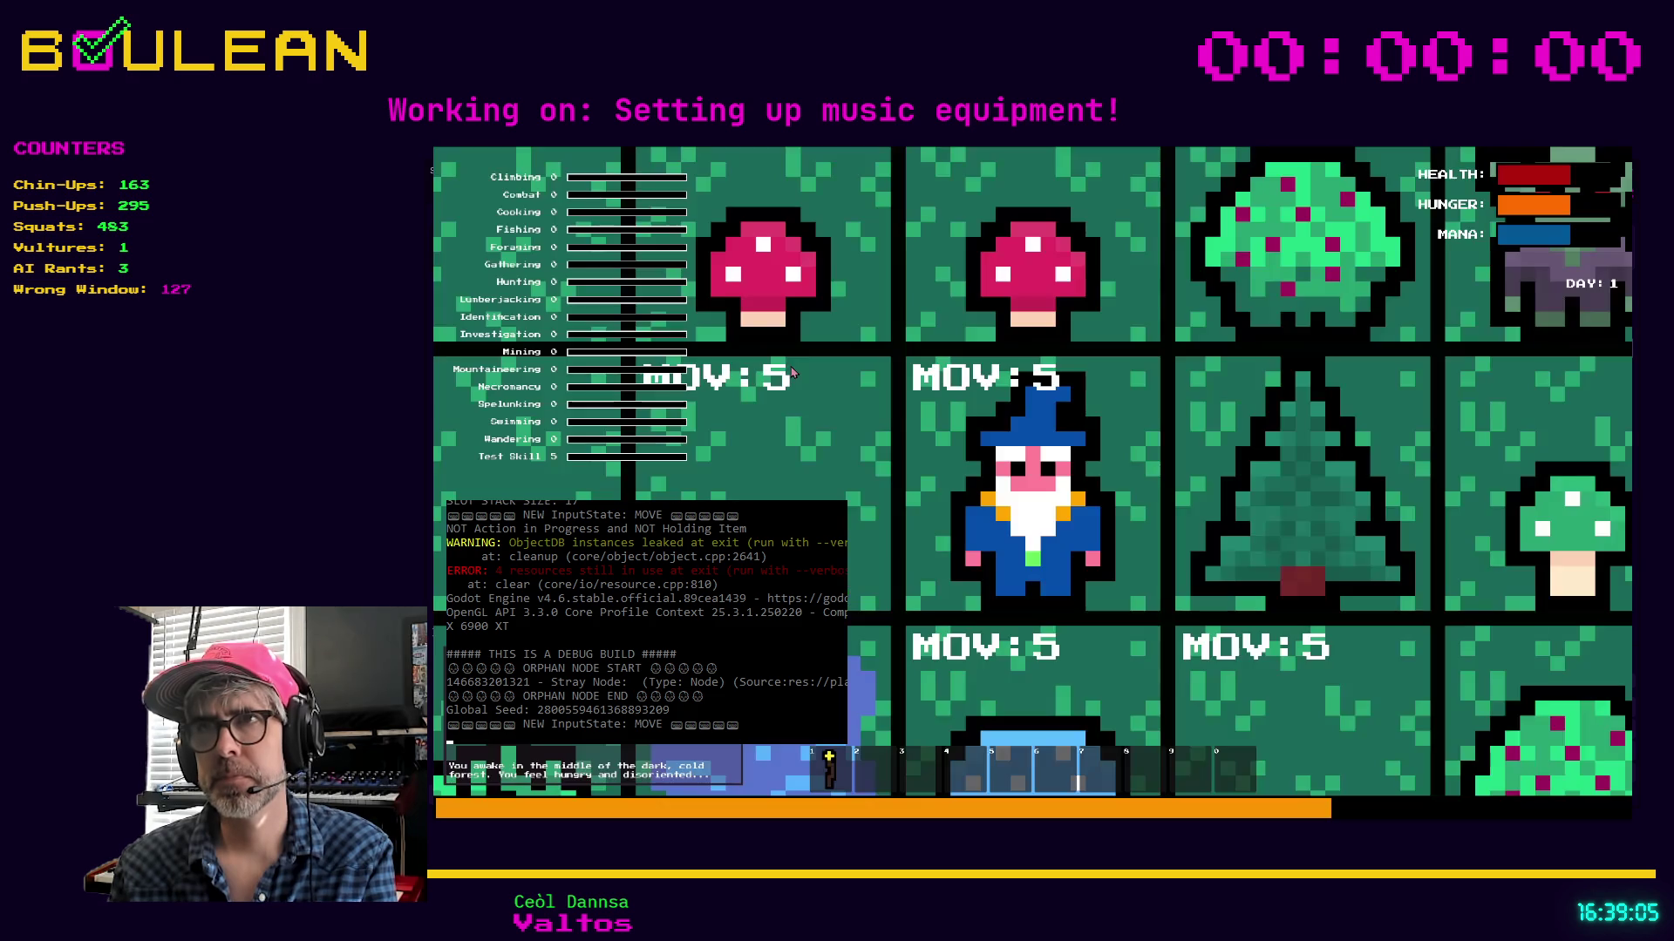
Forage the red mushroom above the wizard and eat one from hotbar slot 2
{"action": "key", "text": "e"}
{"action": "key", "text": "Up"}
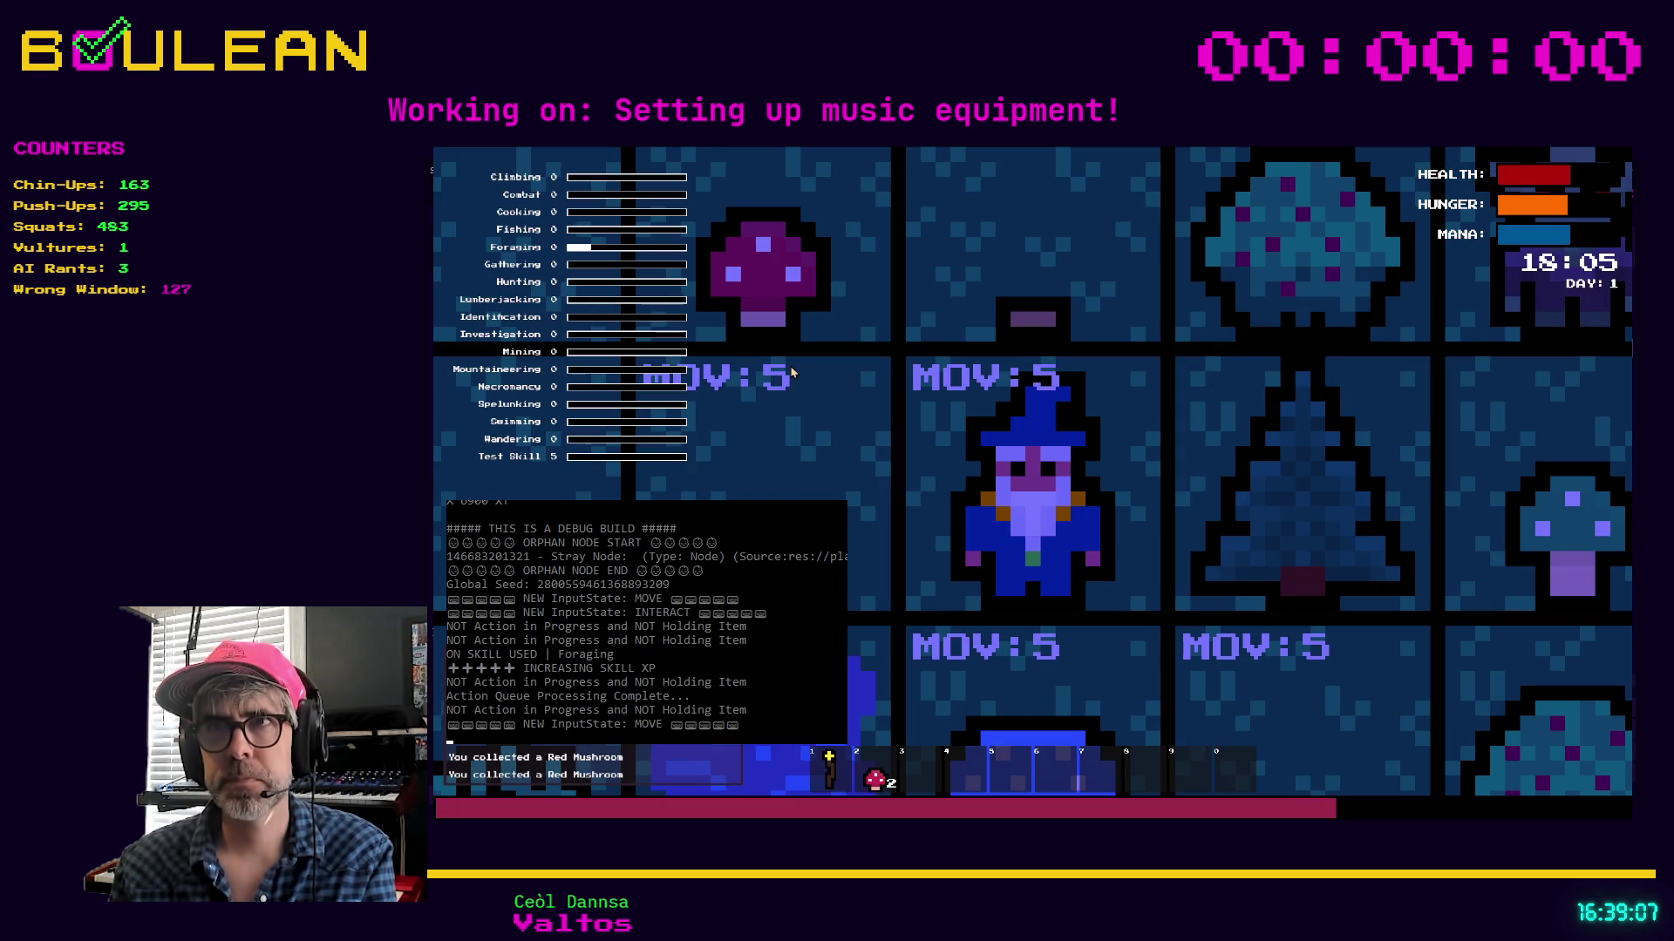
{"action": "key", "text": "2"}
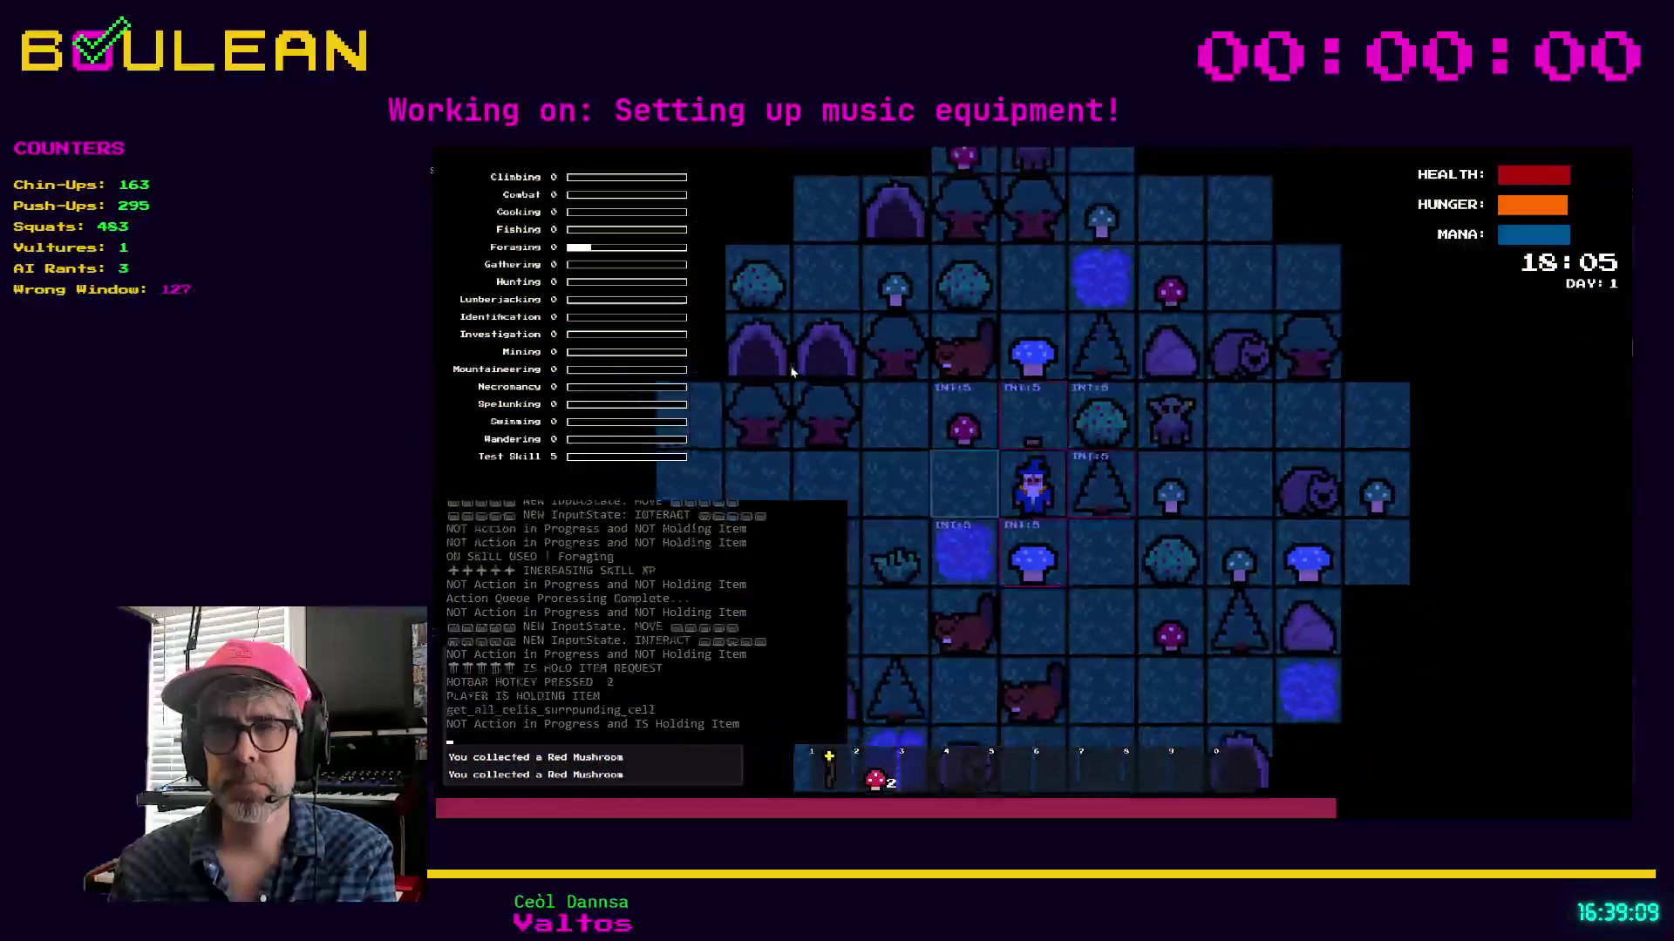
{"action": "key", "text": "q"}
{"action": "key", "text": "Left"}
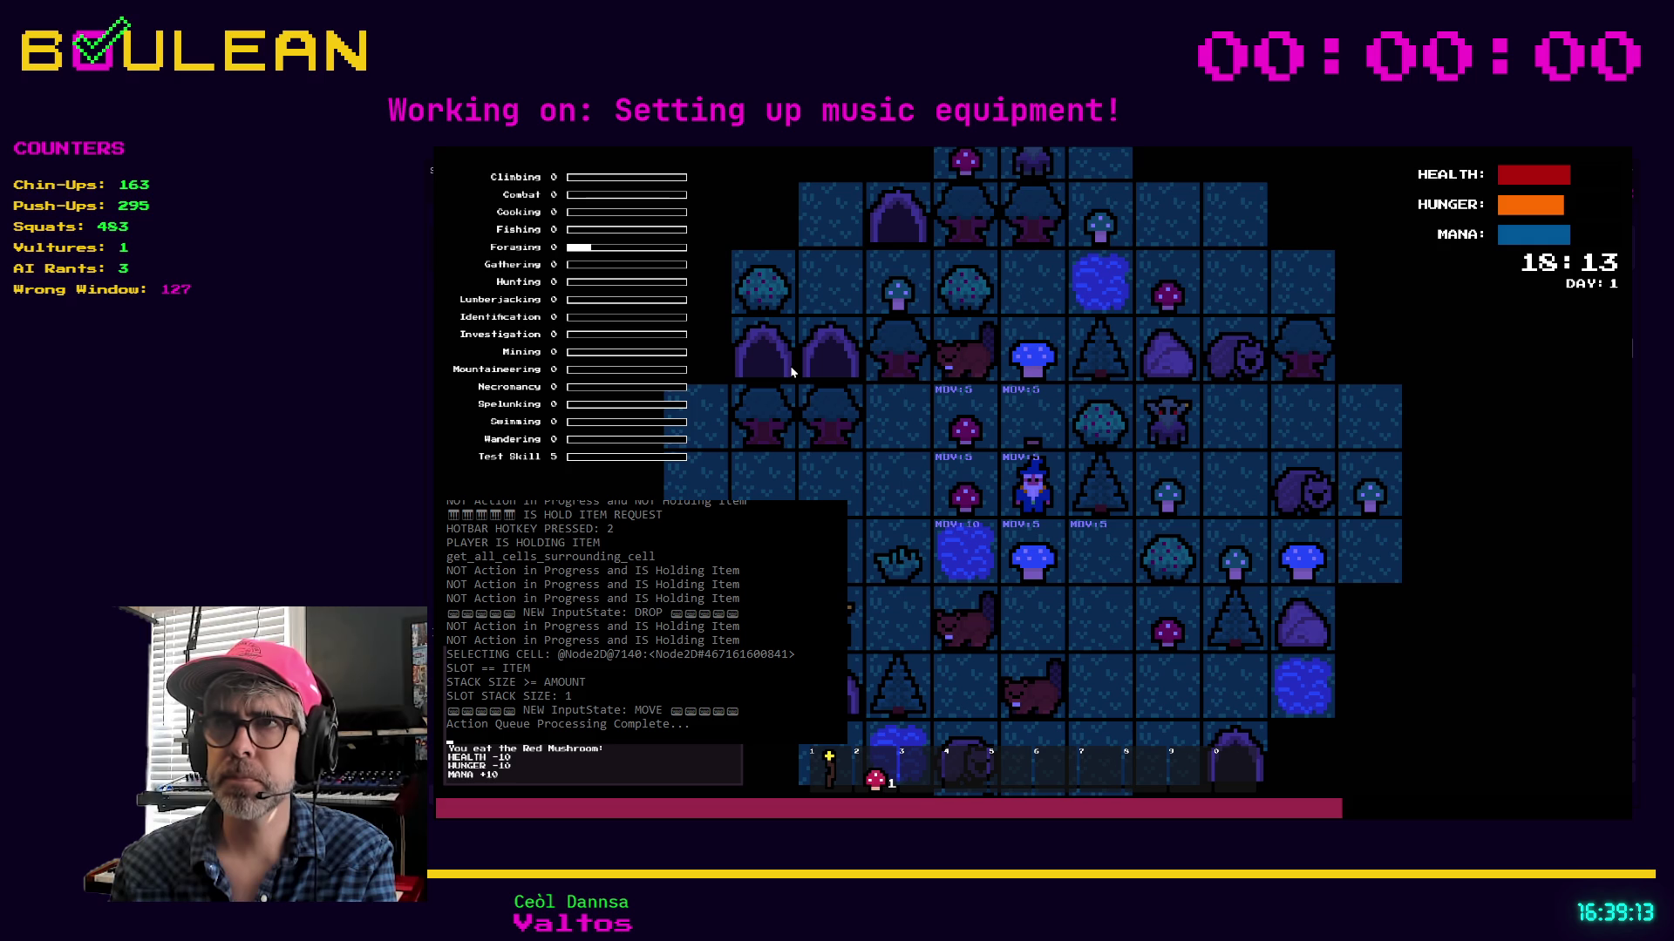
Walk down and kill the beaver and the wombat with the movement keys
{"action": "key", "text": "Down"}
{"action": "key", "text": "Down"}
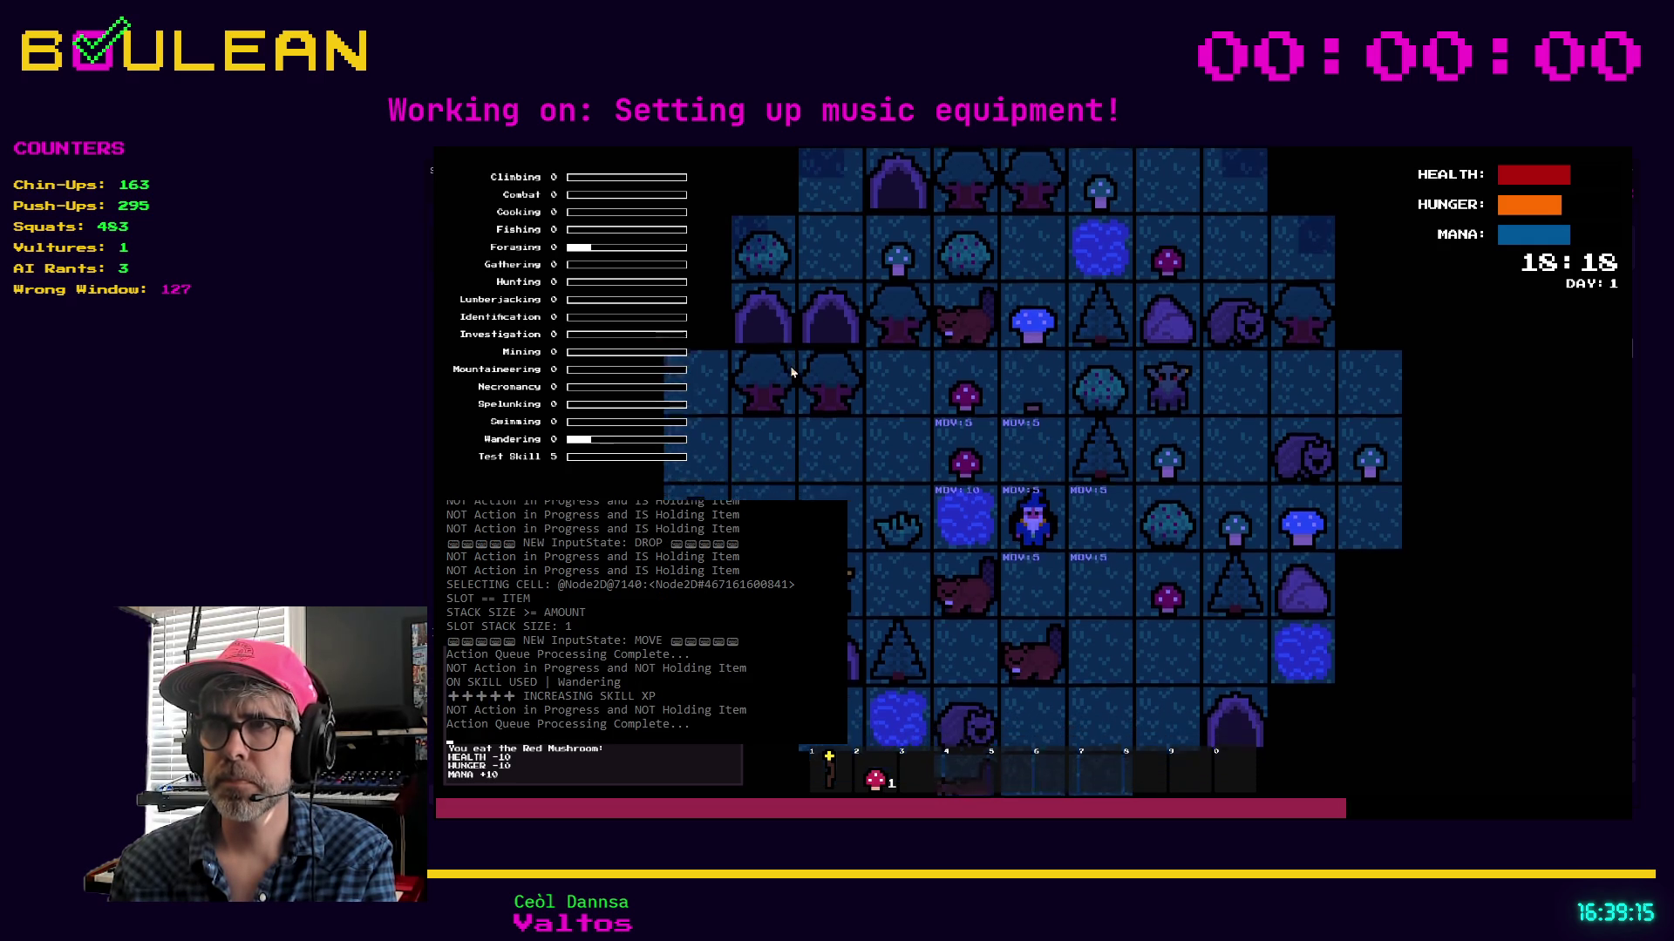
{"action": "key", "text": "Right"}
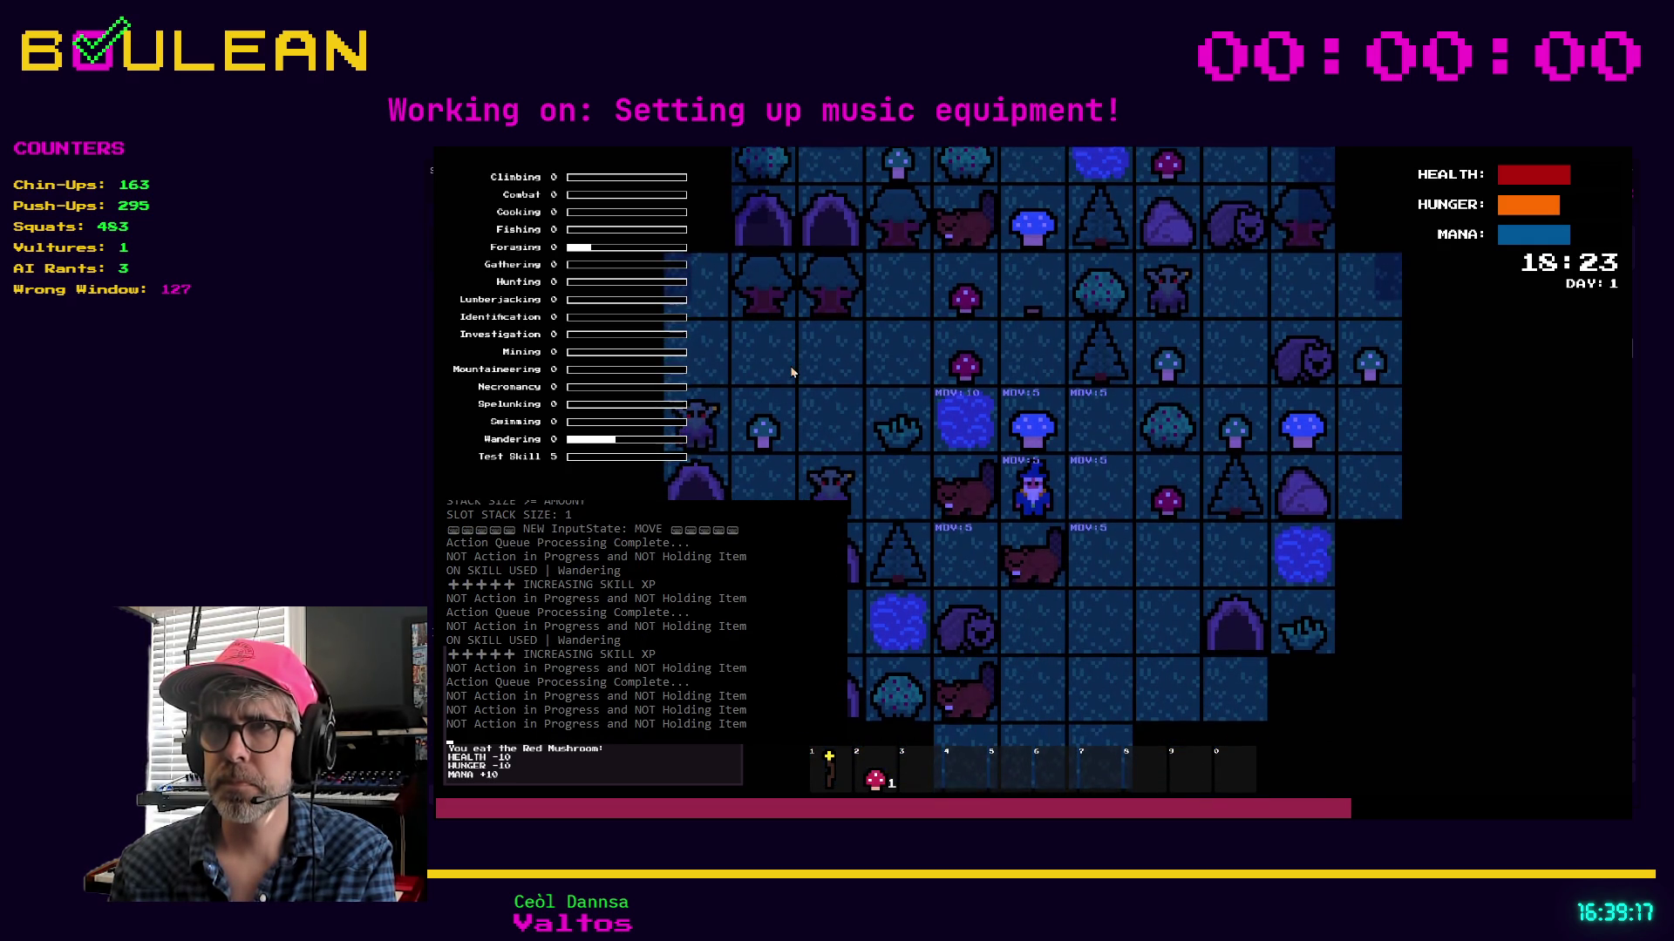
{"action": "key", "text": "Down"}
{"action": "key", "text": "Left"}
{"action": "key", "text": "Left"}
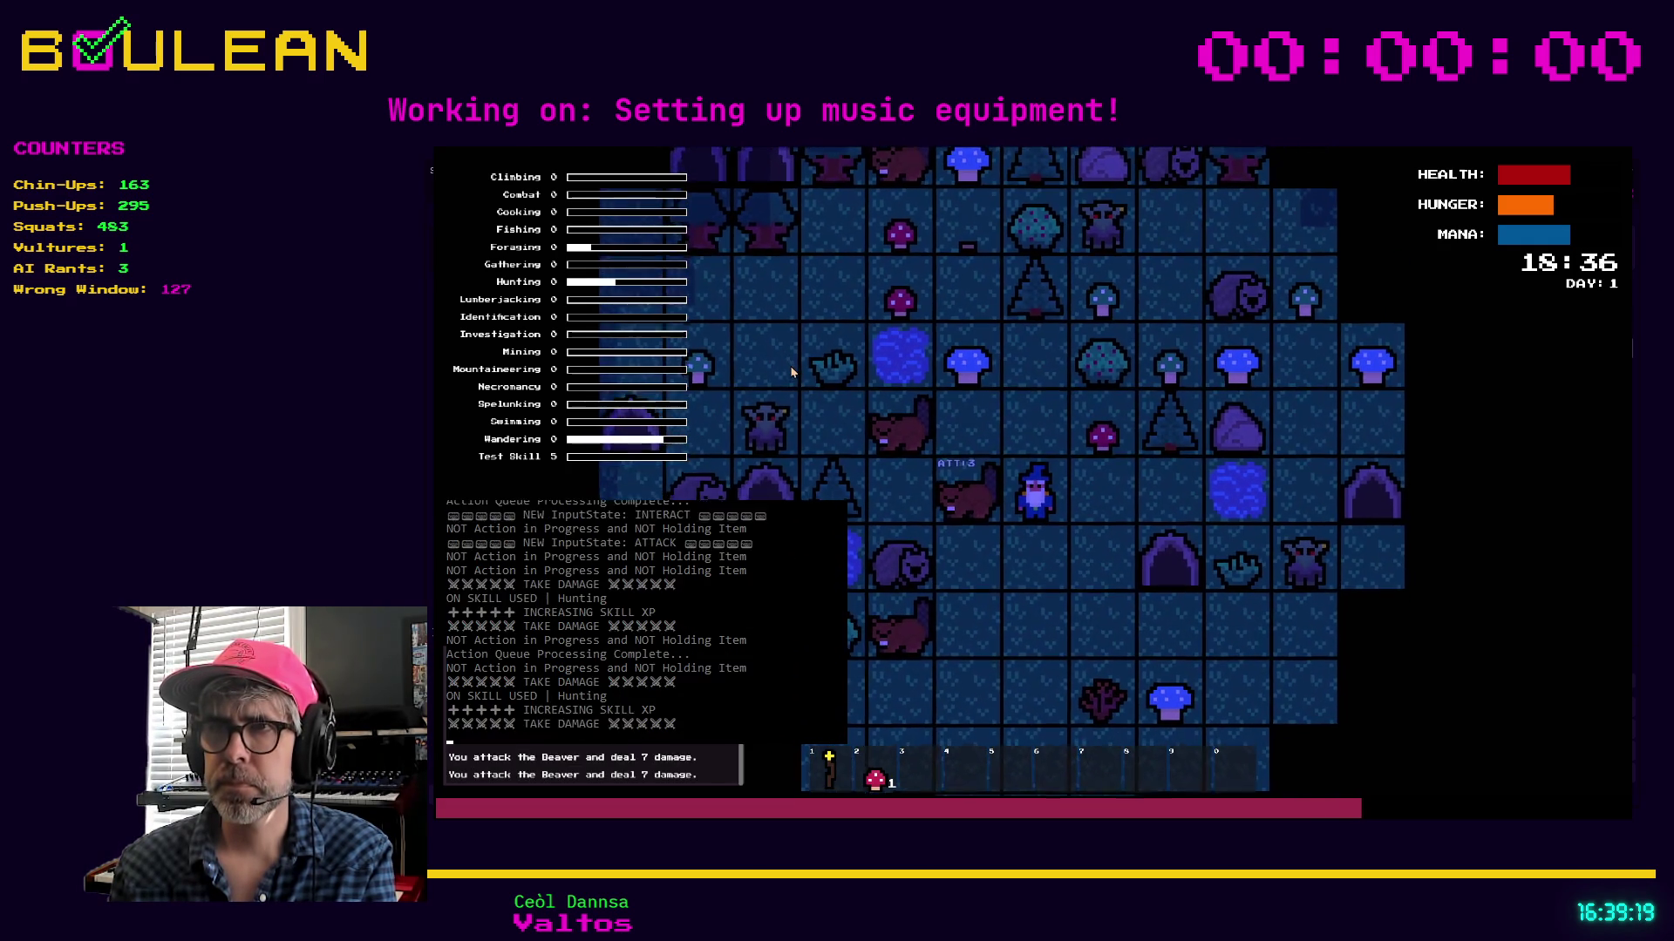
{"action": "key", "text": "Left"}
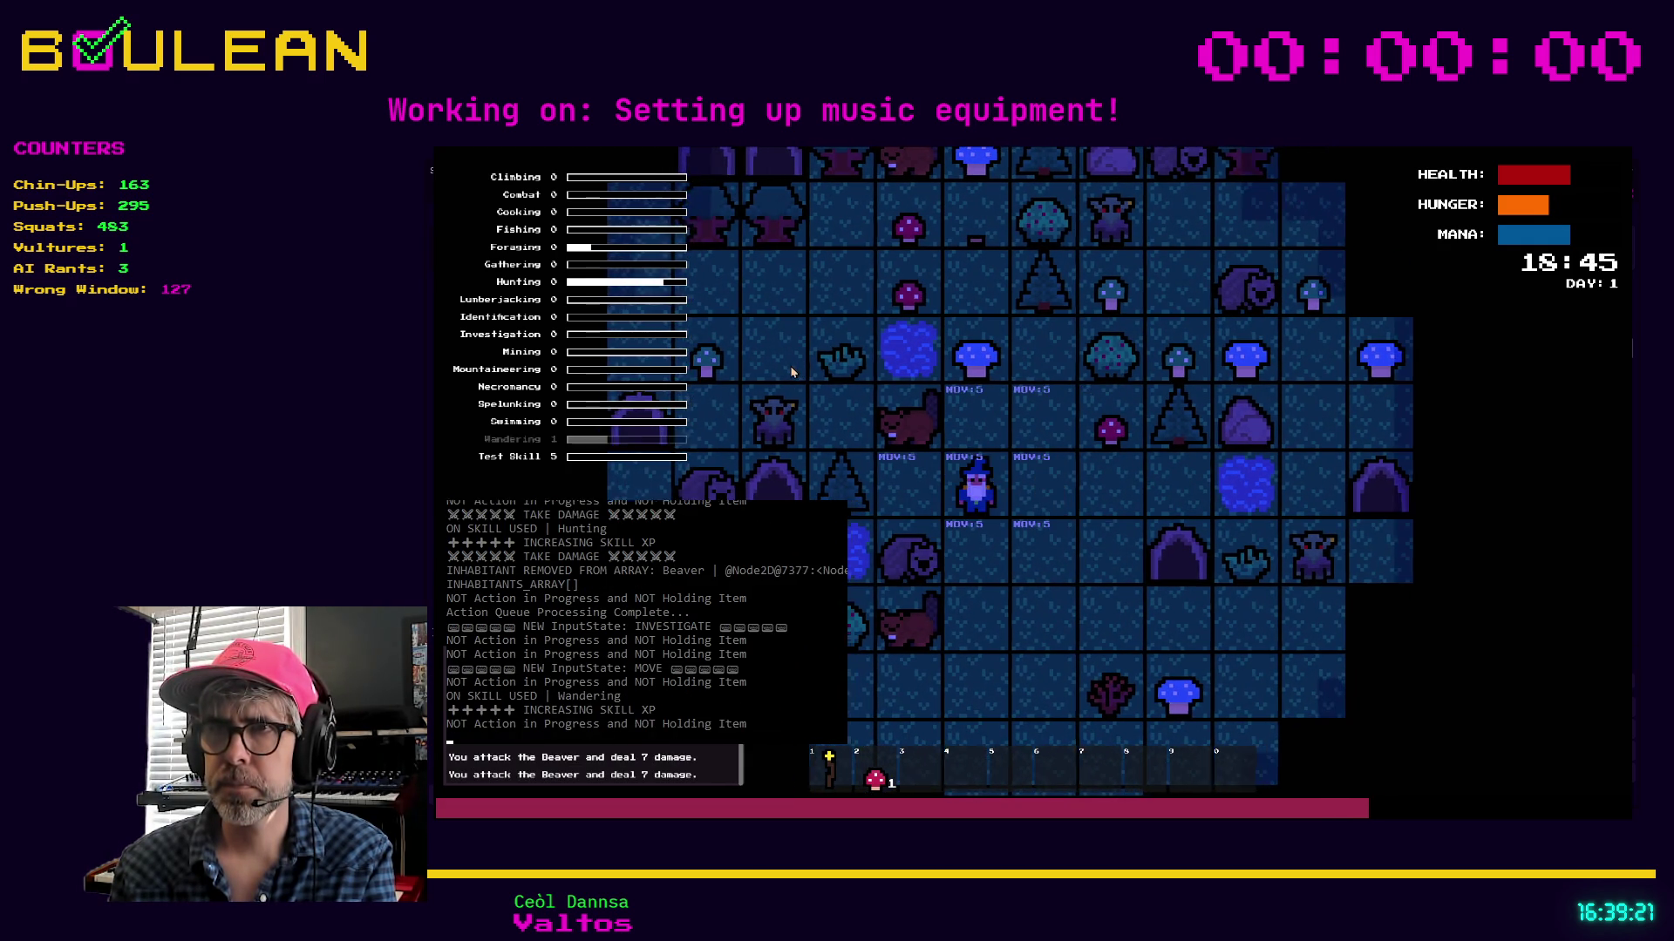
{"action": "key", "text": "Down"}
{"action": "key", "text": "Left"}
{"action": "key", "text": "Left"}
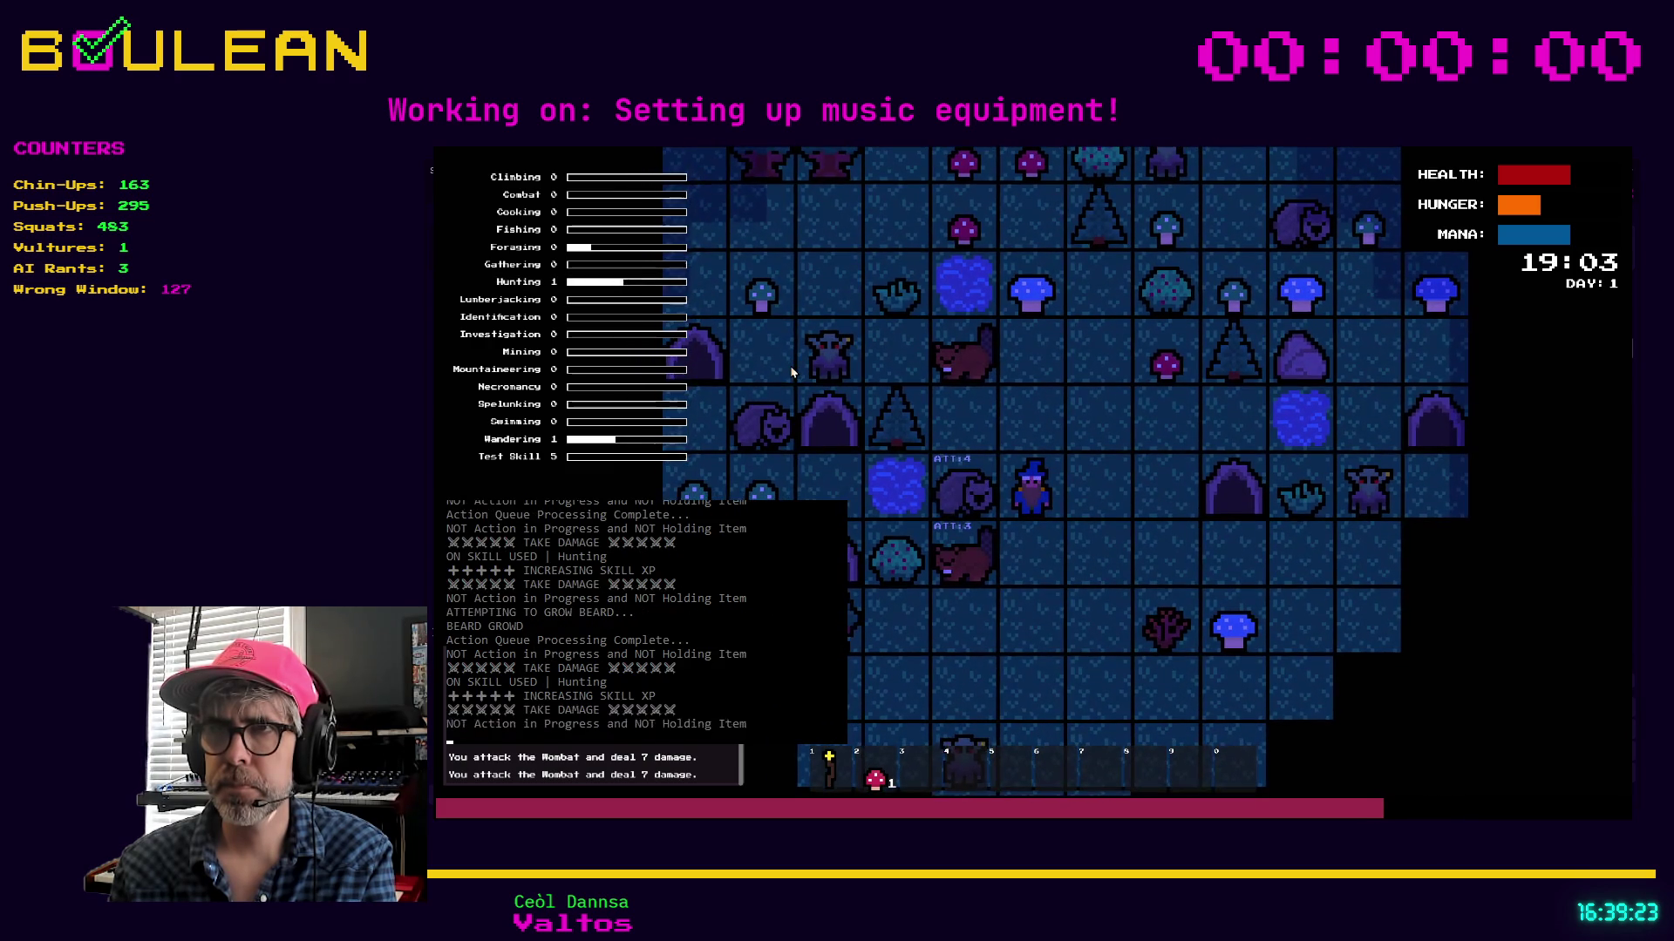
Collect the raw meat, bringing it to 18, and craft a campfire
{"action": "key", "text": "Up"}
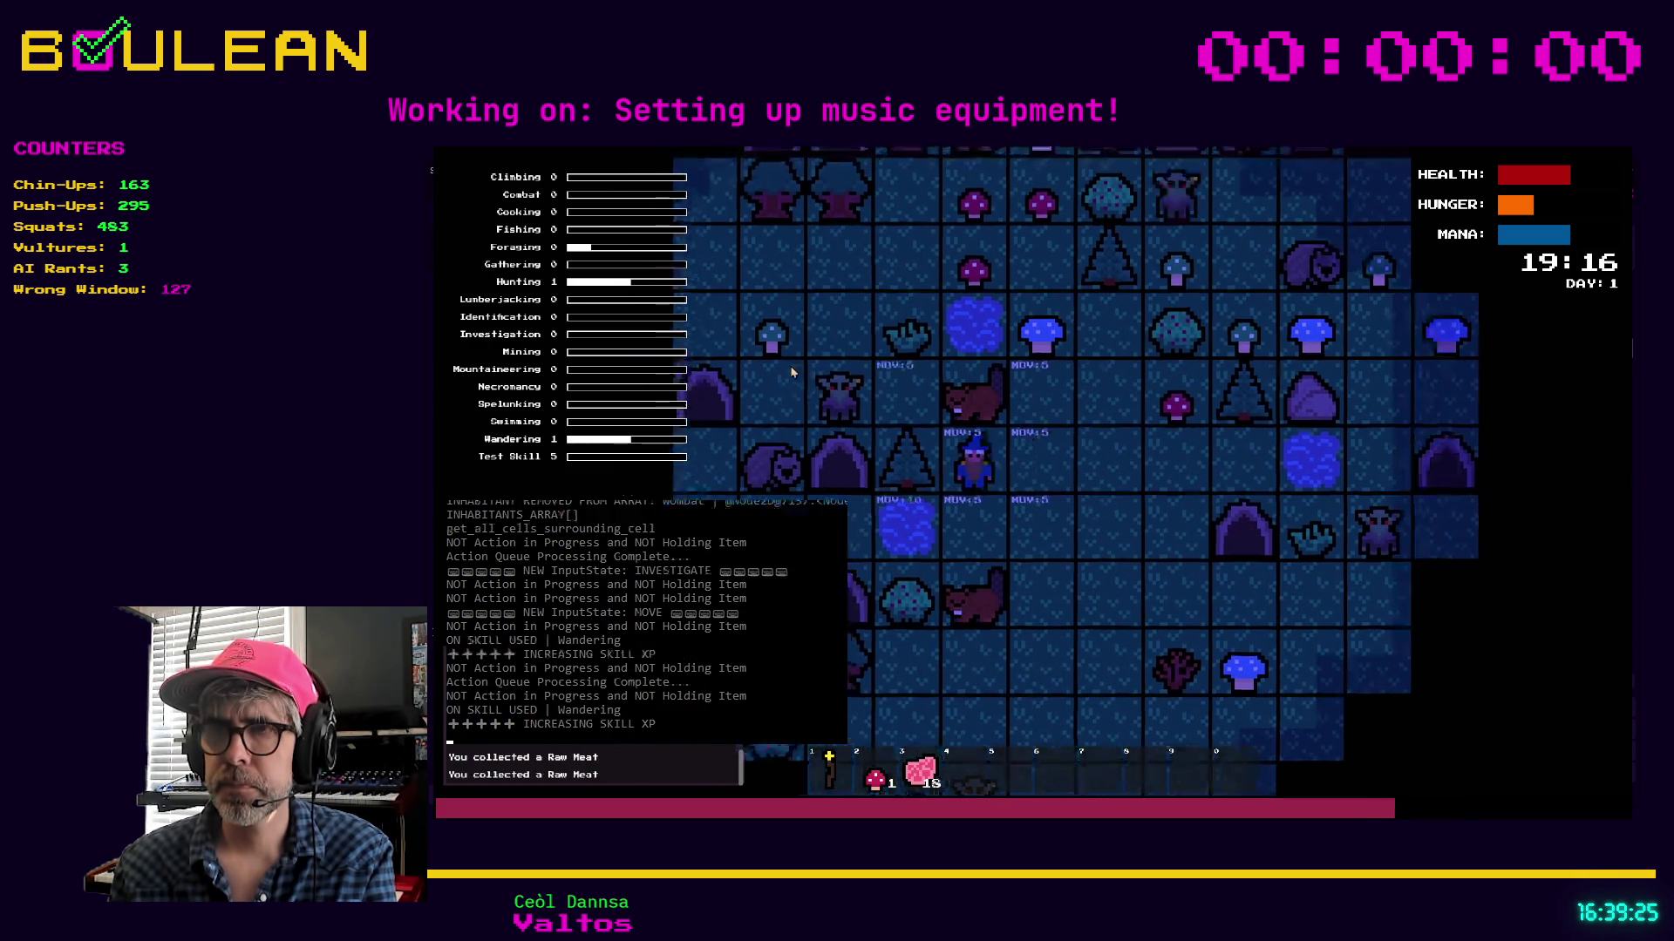
{"action": "key", "text": "Left"}
{"action": "key", "text": "c"}
{"action": "left_click", "coordinate": [1085, 385]}
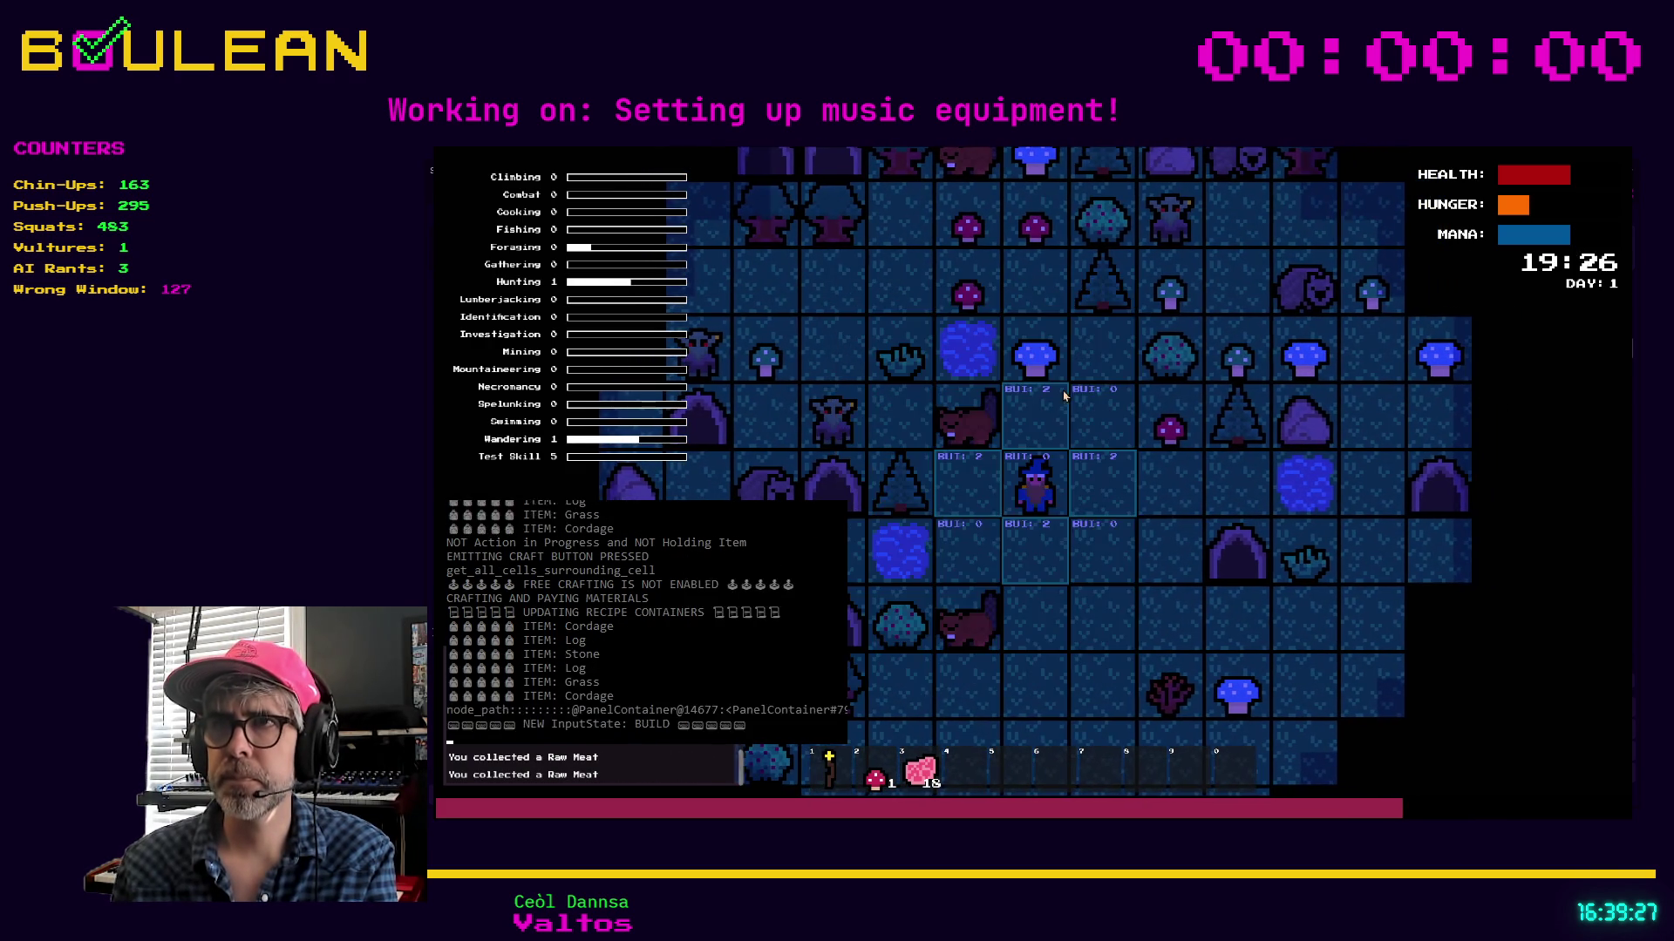
Place the campfire right of the wizard, drop raw meat from slot 3 twice, then stop the game
{"action": "key", "text": "Right"}
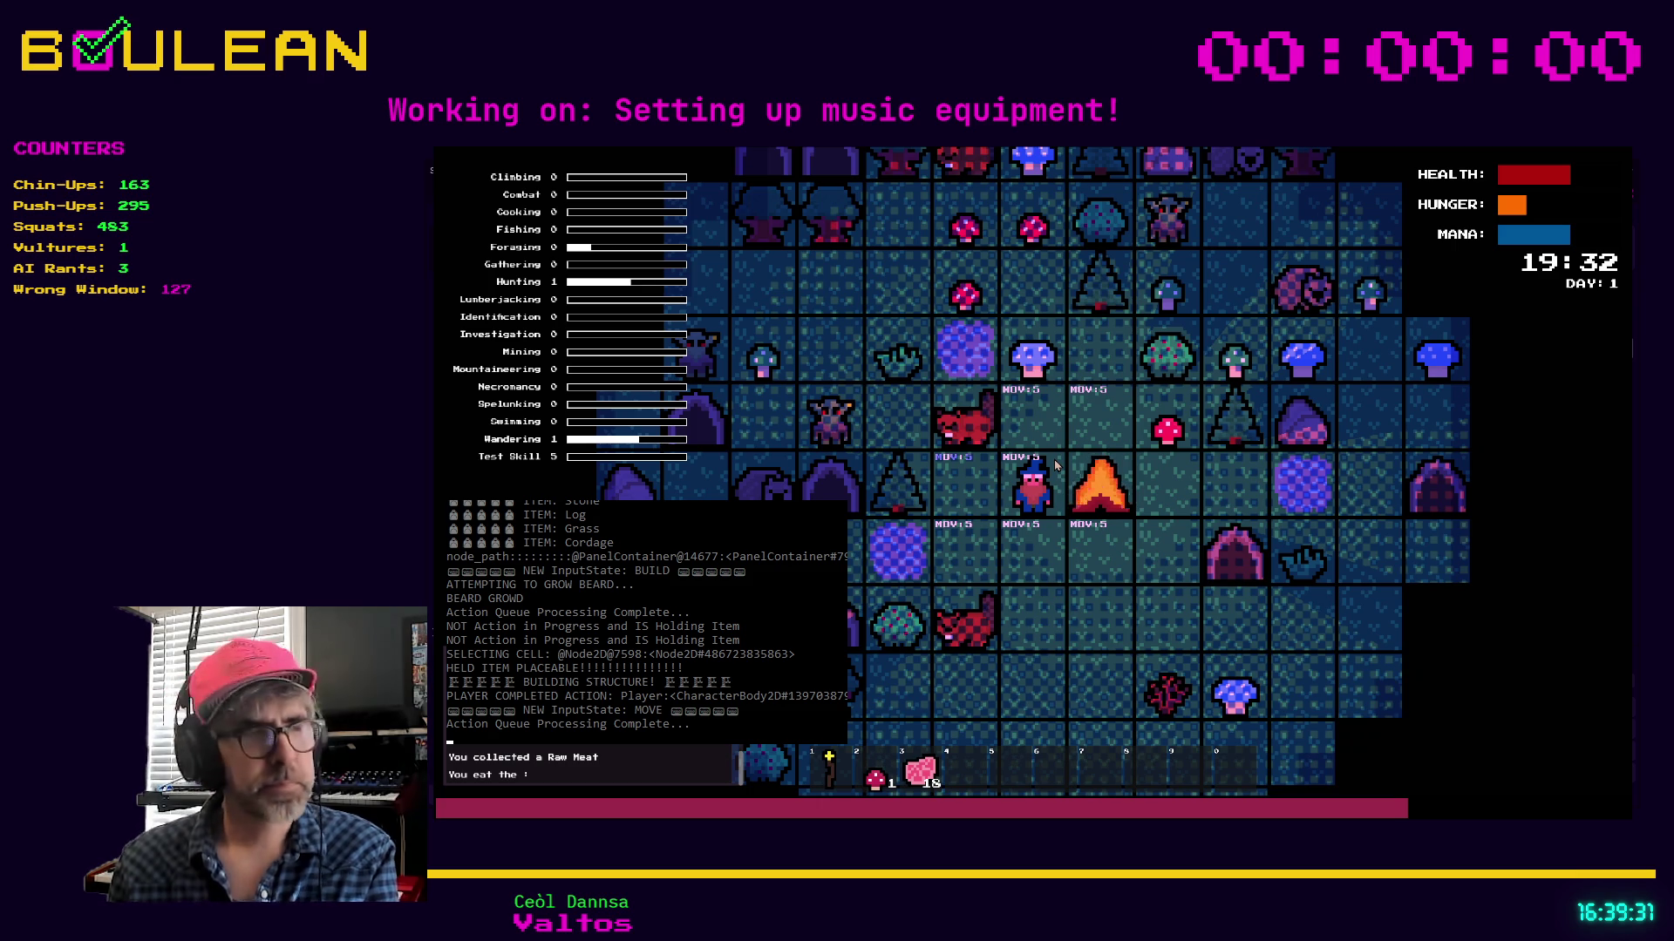
{"action": "key", "text": "e"}
{"action": "key", "text": "3"}
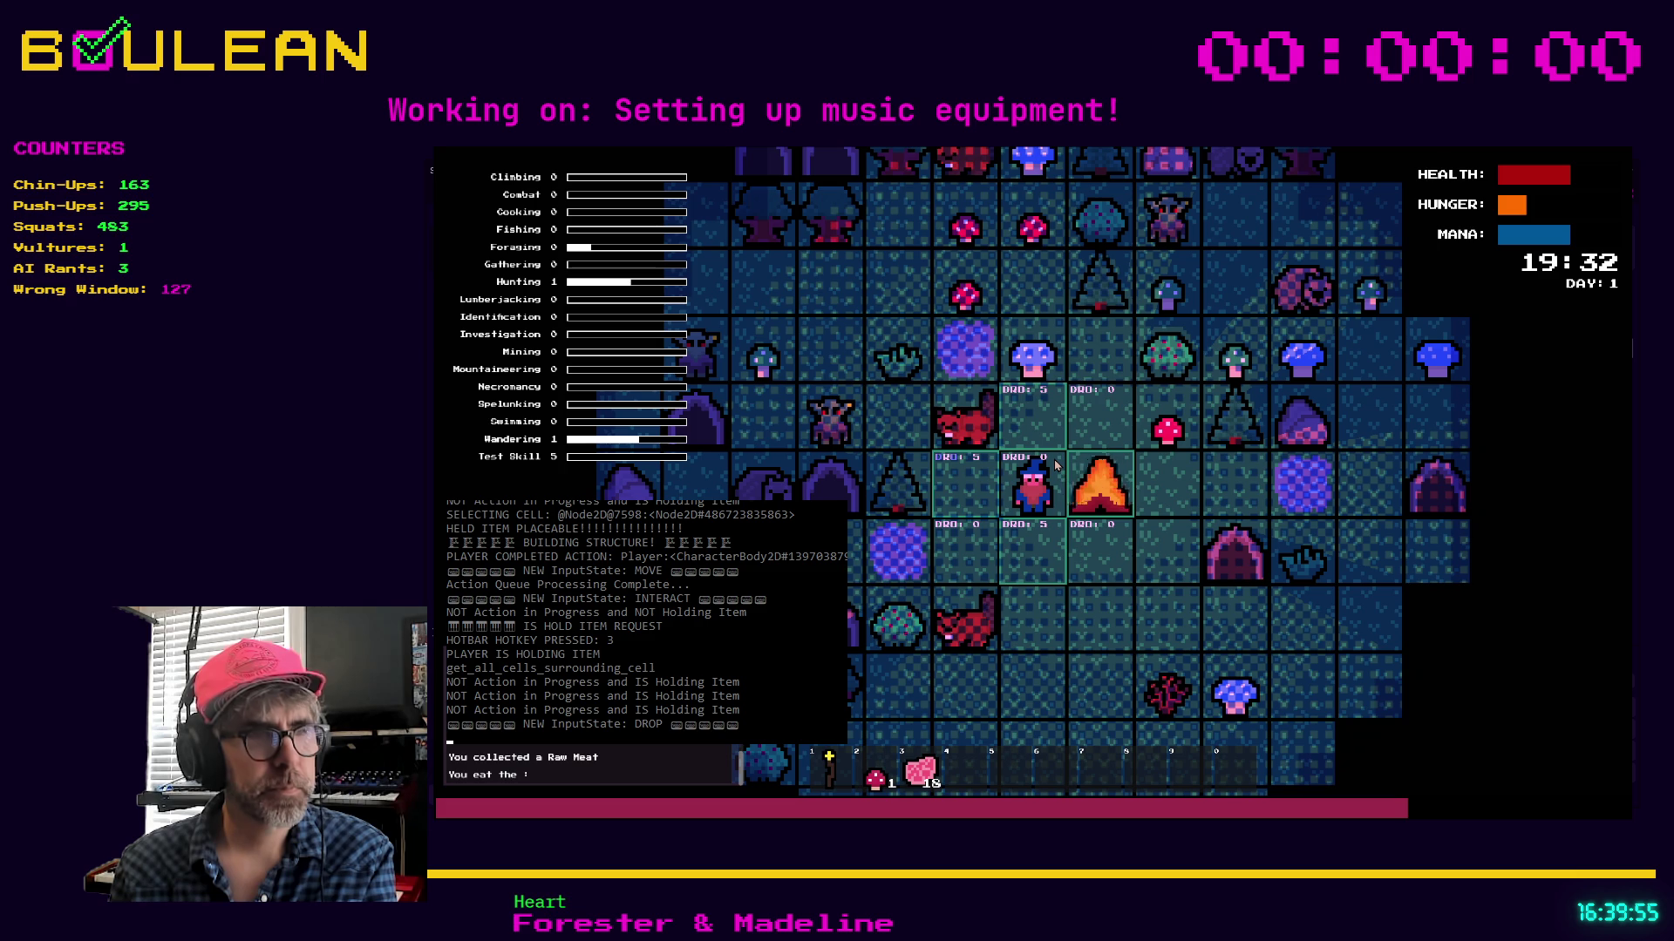
{"action": "key", "text": "Left"}
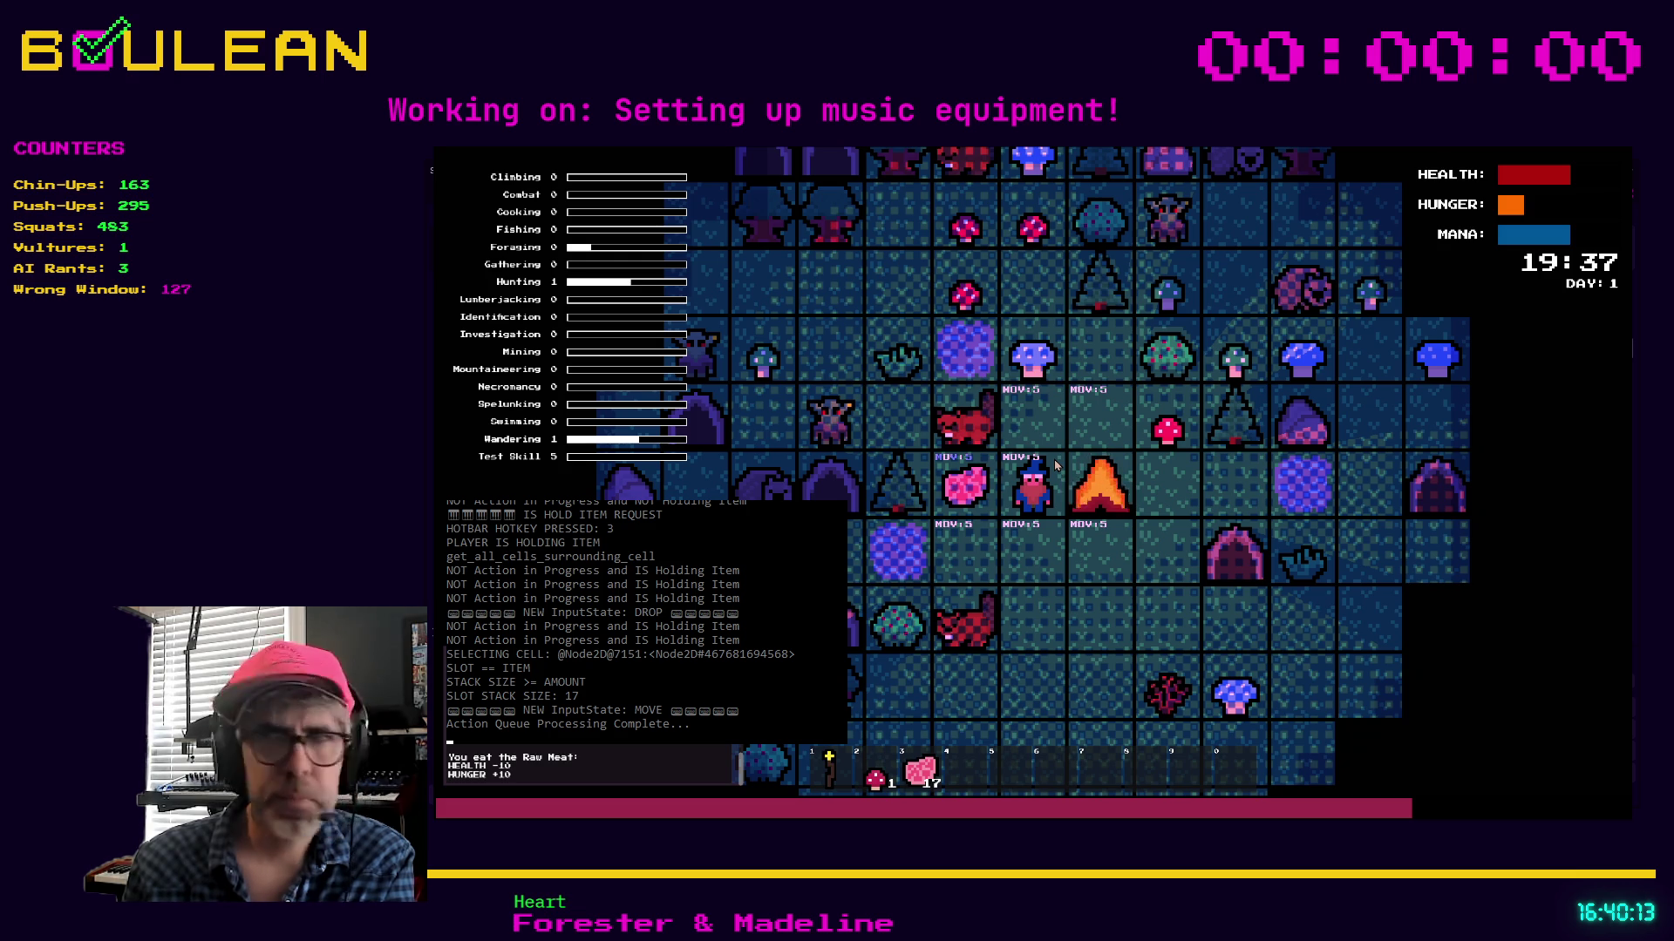
{"action": "key", "text": "3"}
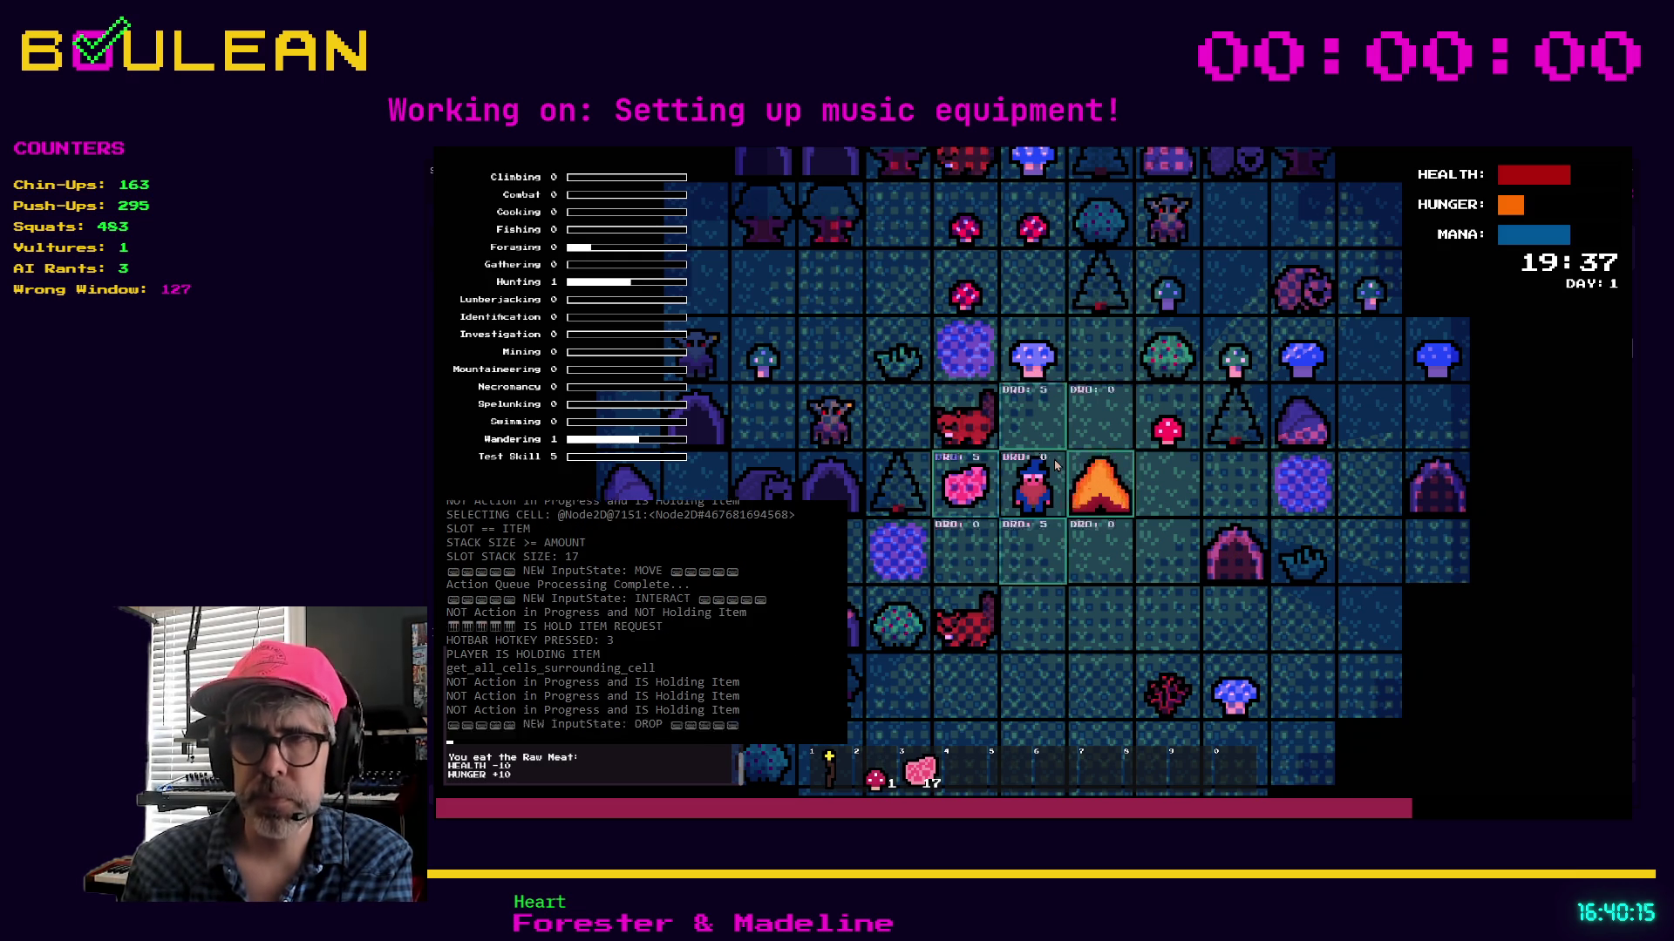
{"action": "left_click", "coordinate": [1054, 466]}
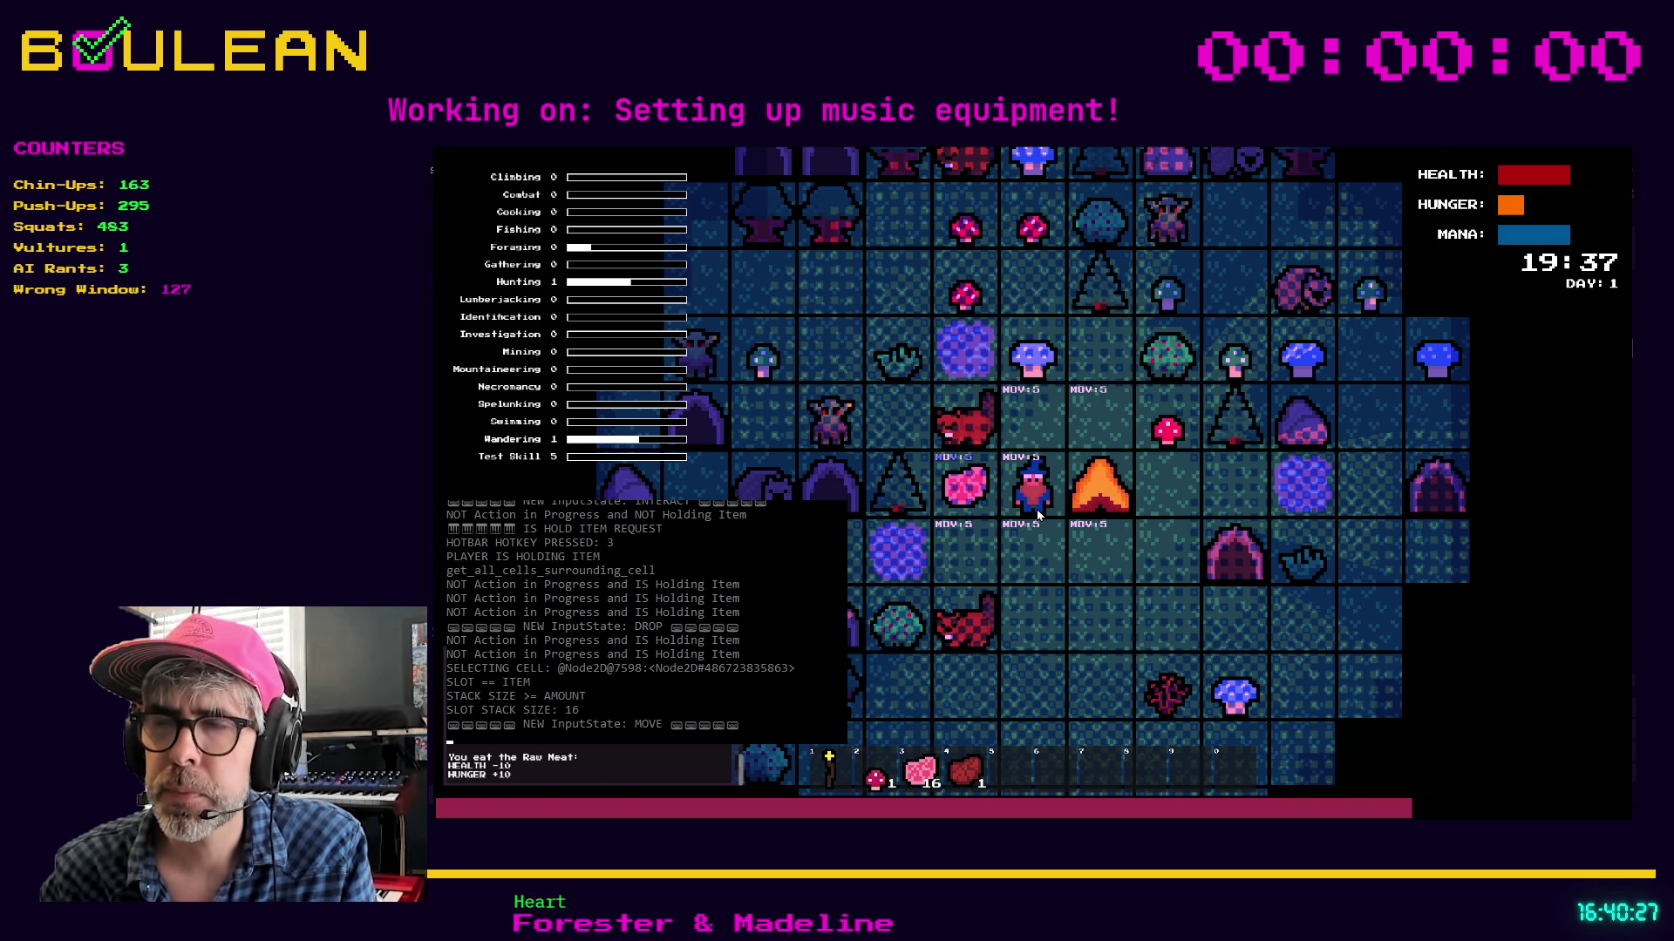
{"action": "key", "text": "F8"}
{"action": "scroll", "coordinate": [790, 445], "scroll_direction": "up", "scroll_amount": 3}
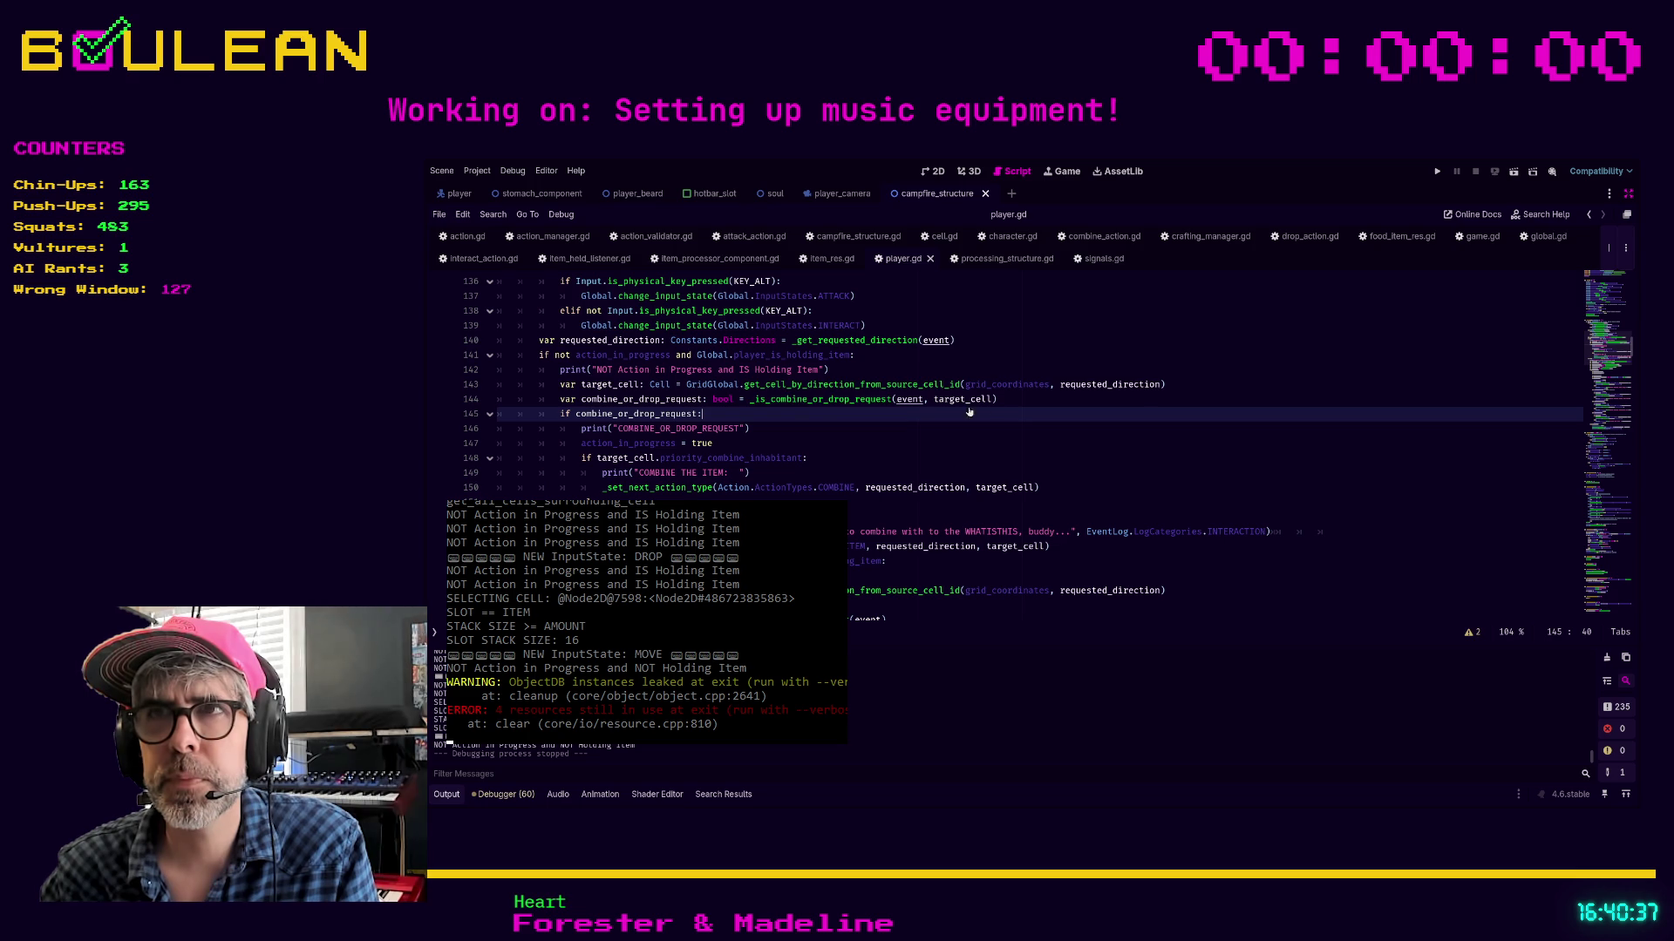
Insert a debug print of combine_or_drop_request above its check
{"action": "key", "text": "ctrl+shift+Return"}
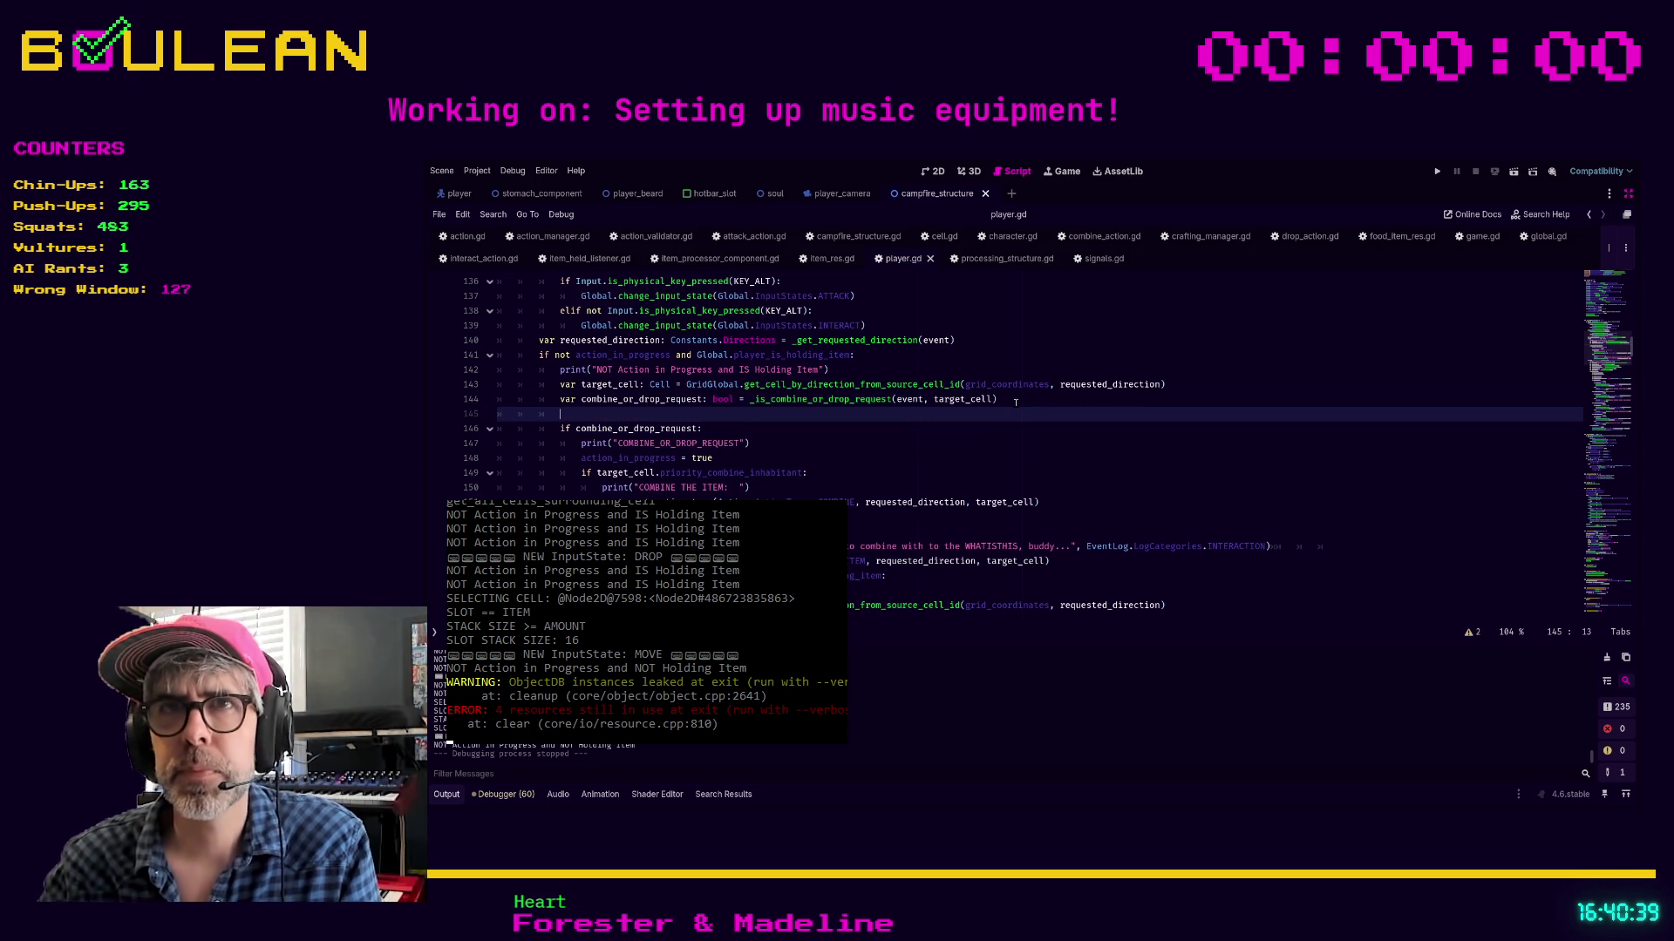
{"action": "type", "text": "print(\"COMBIN OR DROP REQUEST "}
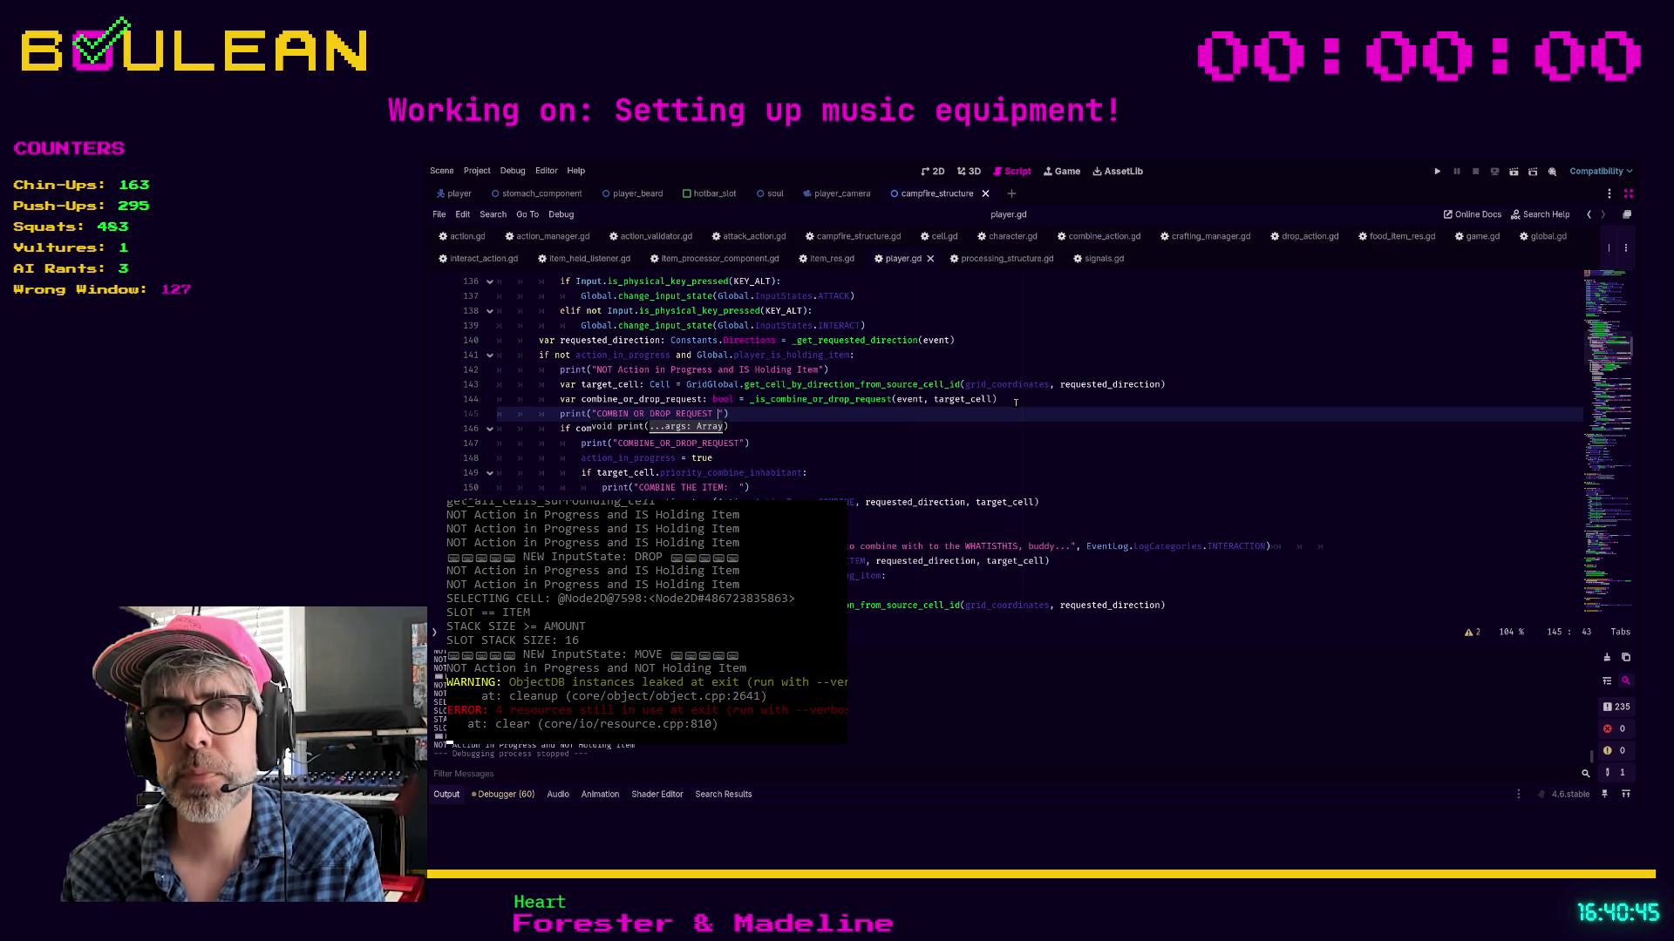
{"action": "type", "text": "B"}
{"action": "type", "text": "OOL: \""}
{"action": "type", "text": " + str(comb"}
{"action": "type", "text": "ine_"}
{"action": "key", "text": "Return"}
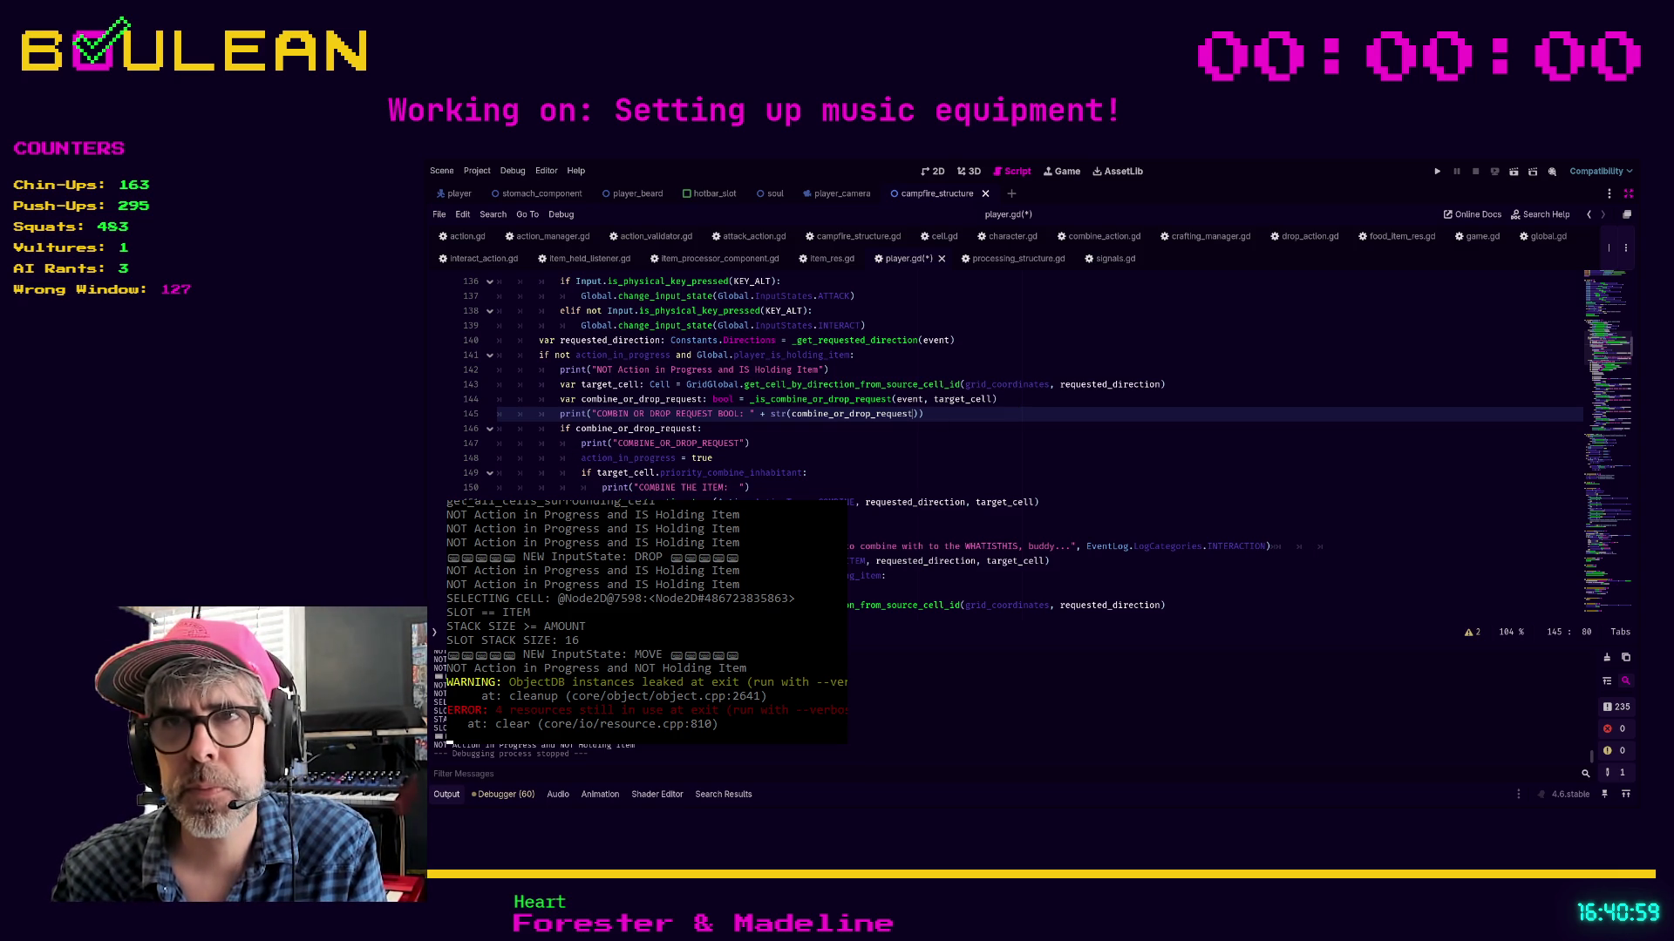
Add print lines for 'NOT Action' and item_res after line 155
{"action": "left_click", "coordinate": [1118, 561]}
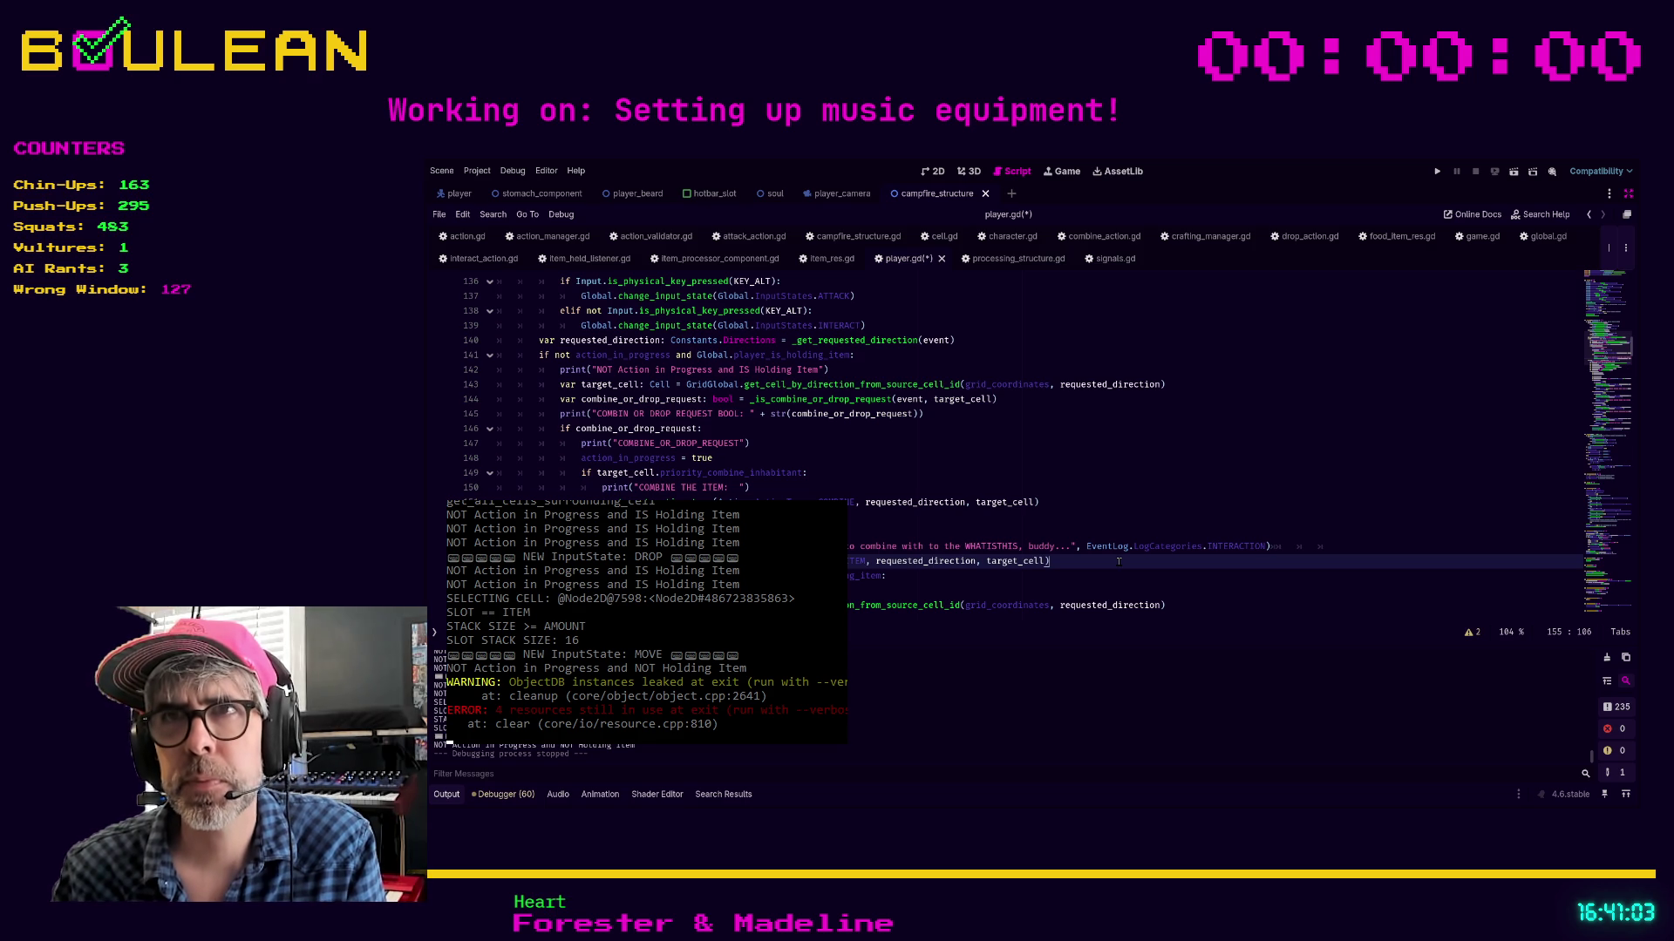
{"action": "key", "text": "Return"}
{"action": "key", "text": "BackSpace"}
{"action": "key", "text": "BackSpace"}
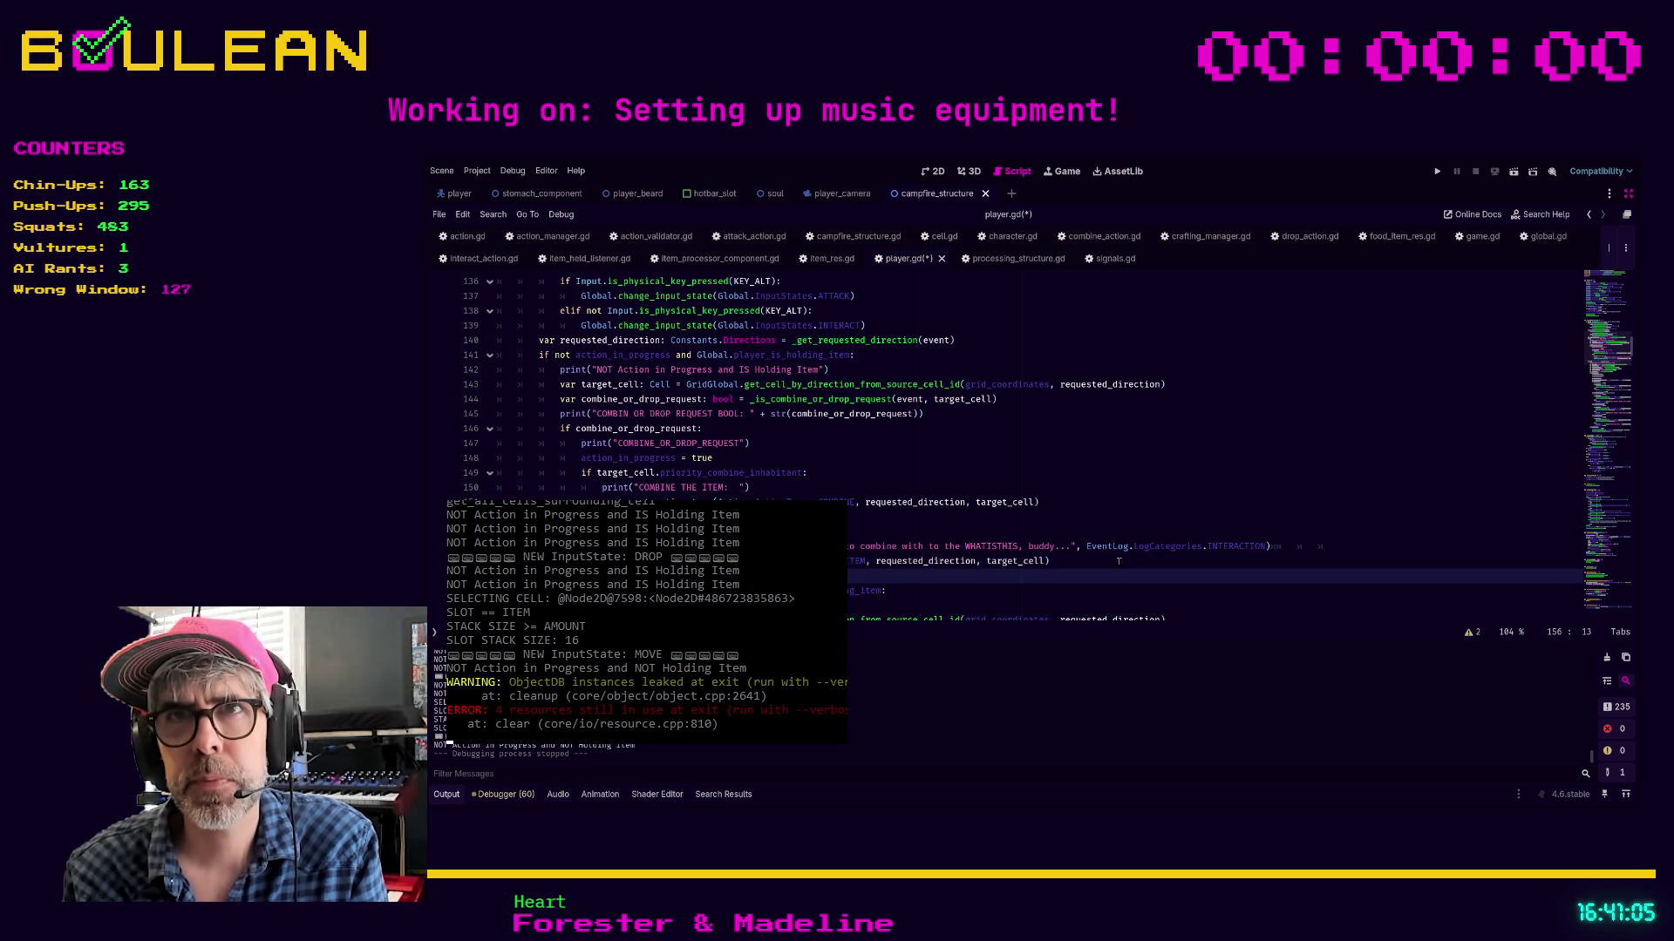
{"action": "type", "text": "print"}
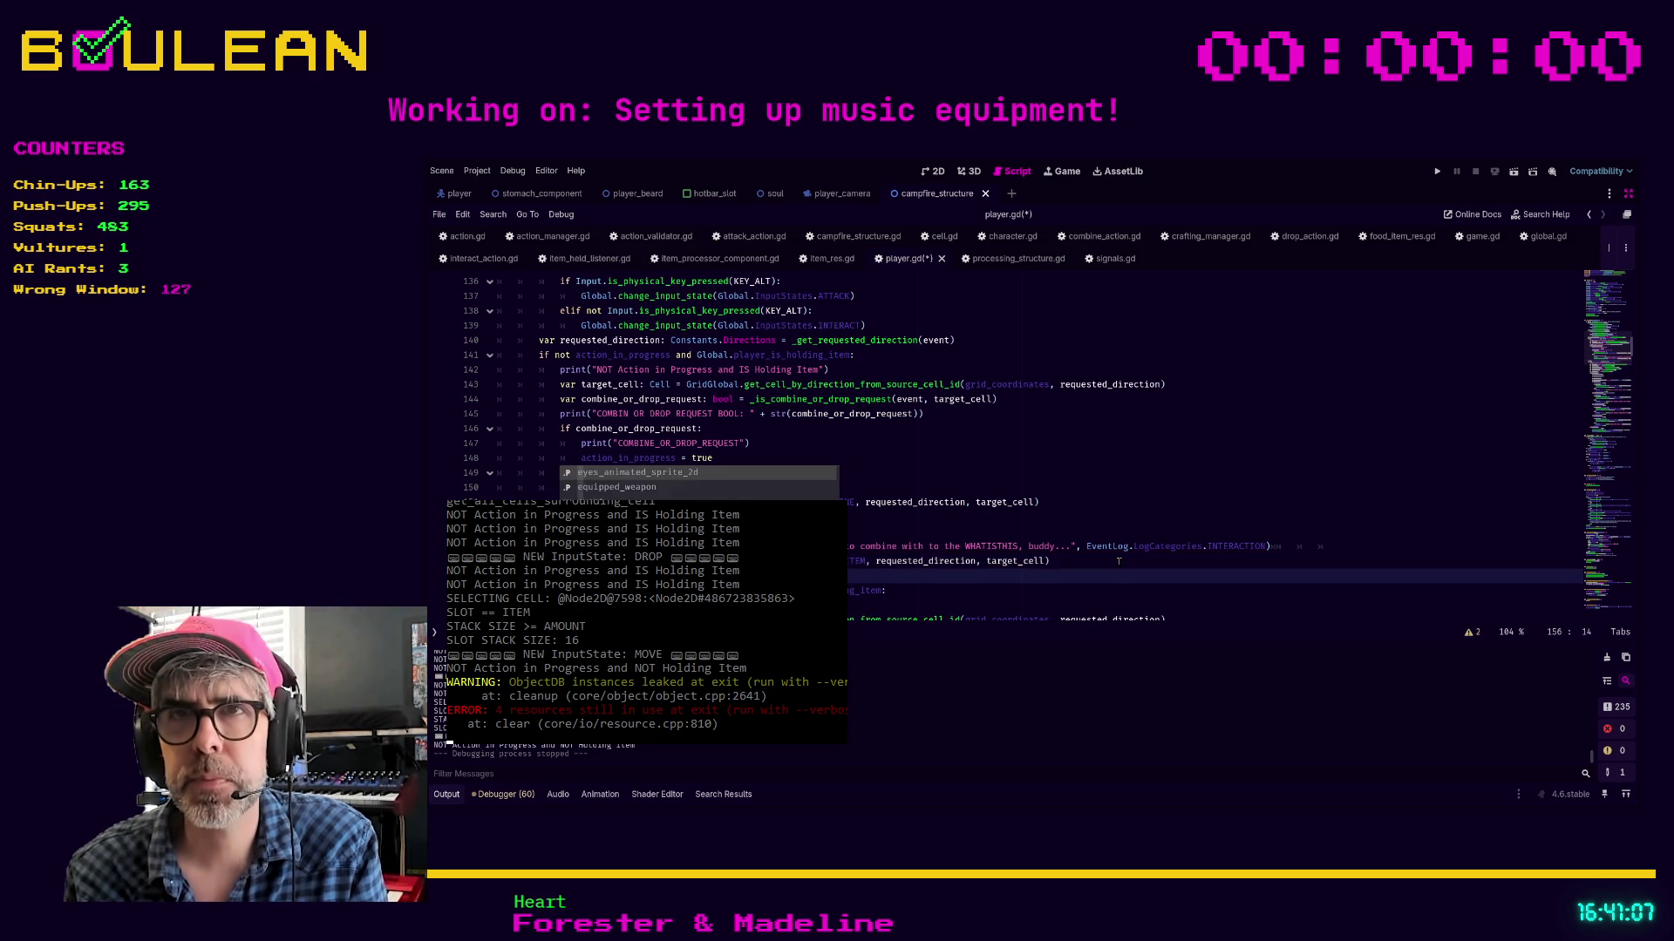
{"action": "key", "text": "Return"}
{"action": "key", "text": "BackSpace"}
{"action": "key", "text": "BackSpace"}
{"action": "key", "text": "BackSpace"}
{"action": "type", "text": "print(\"NOT Action"}
{"action": "key", "text": "BackSpace"}
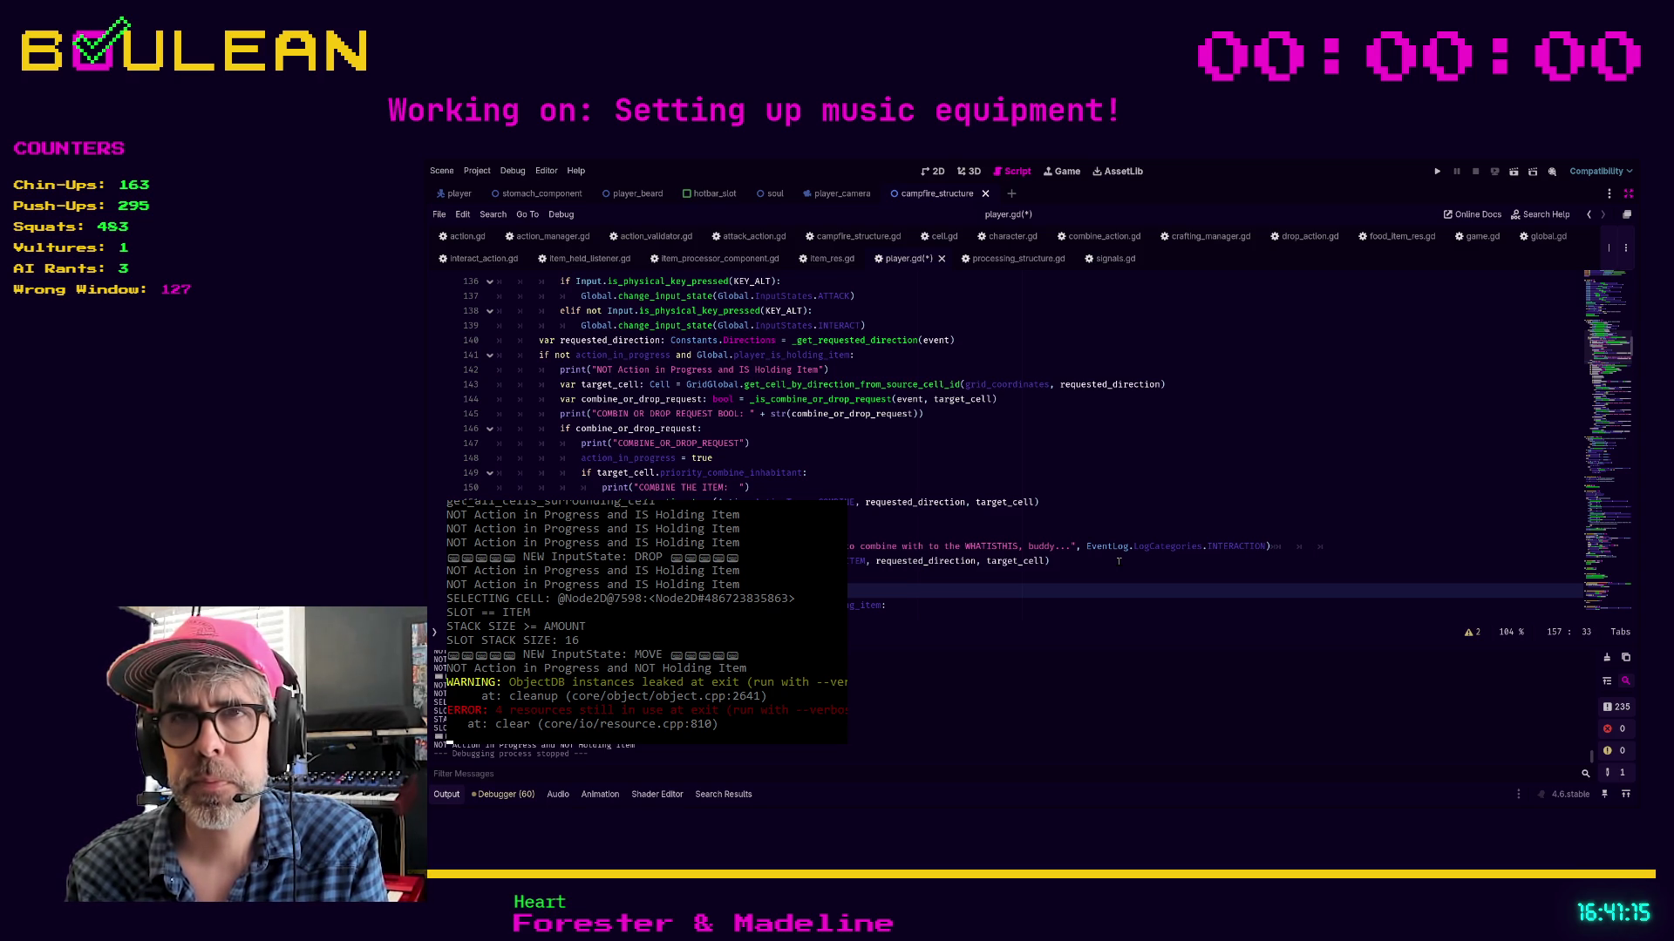
{"action": "type", "text": "prositem_res"}
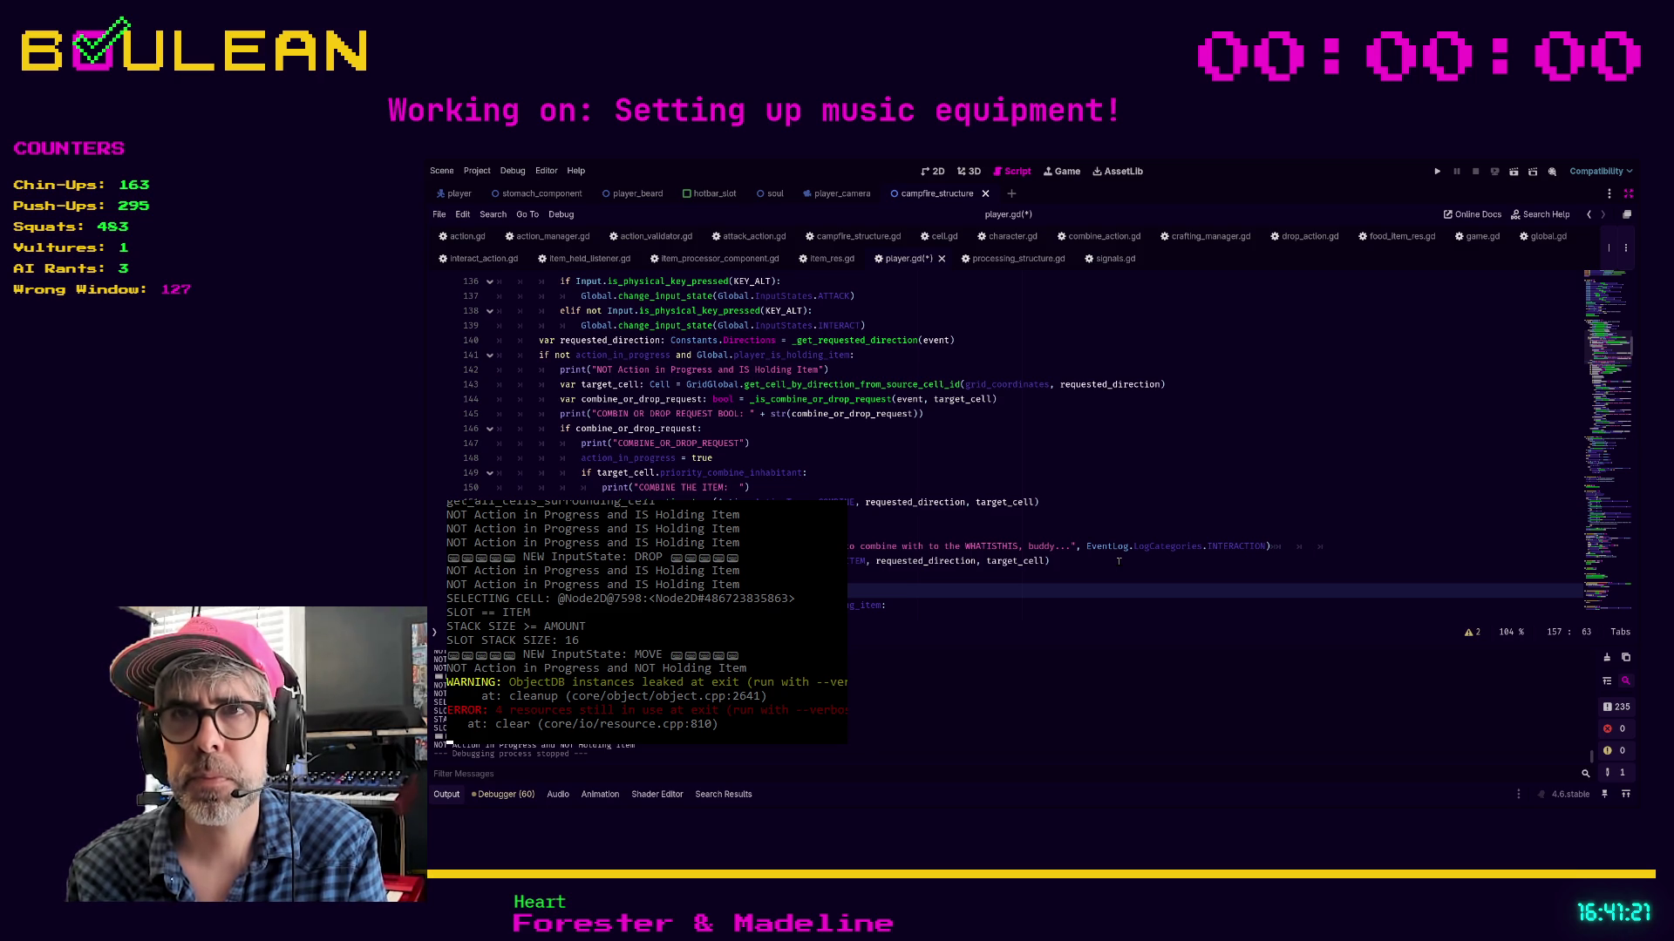
Correct 'COMBIN' to 'COMBINE' in the print text, save player.gd, and run the game
{"action": "left_click", "coordinate": [629, 414]}
{"action": "type", "text": "E"}
{"action": "left_click", "coordinate": [825, 469]}
{"action": "key", "text": "ctrl+s"}
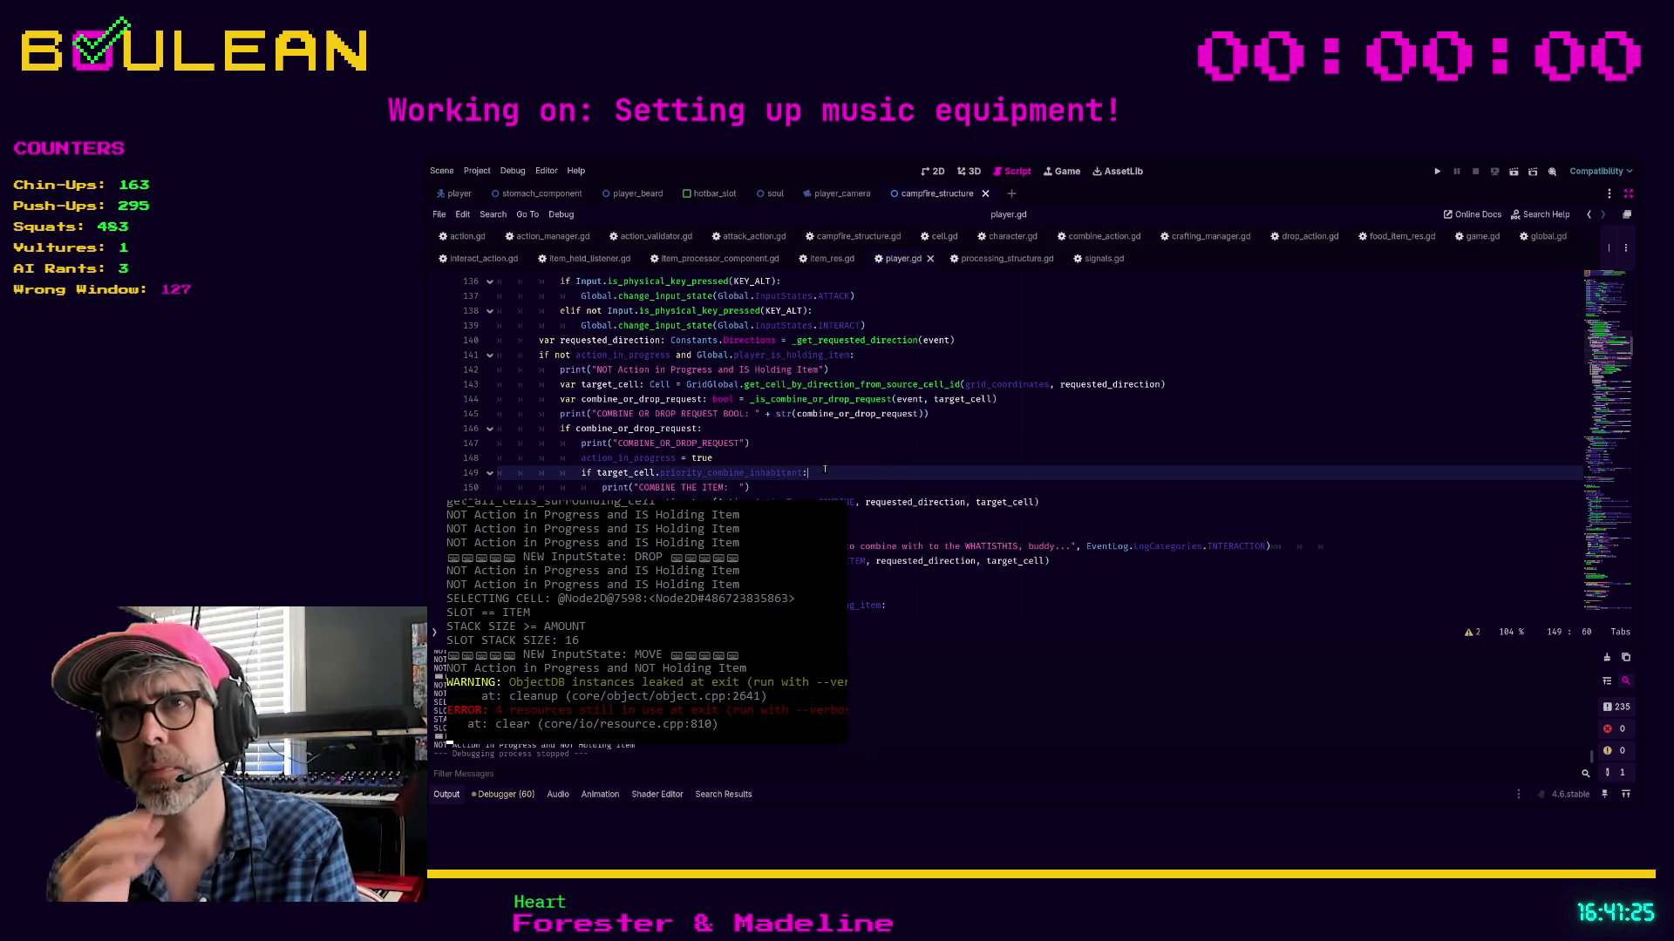
{"action": "key", "text": "F5"}
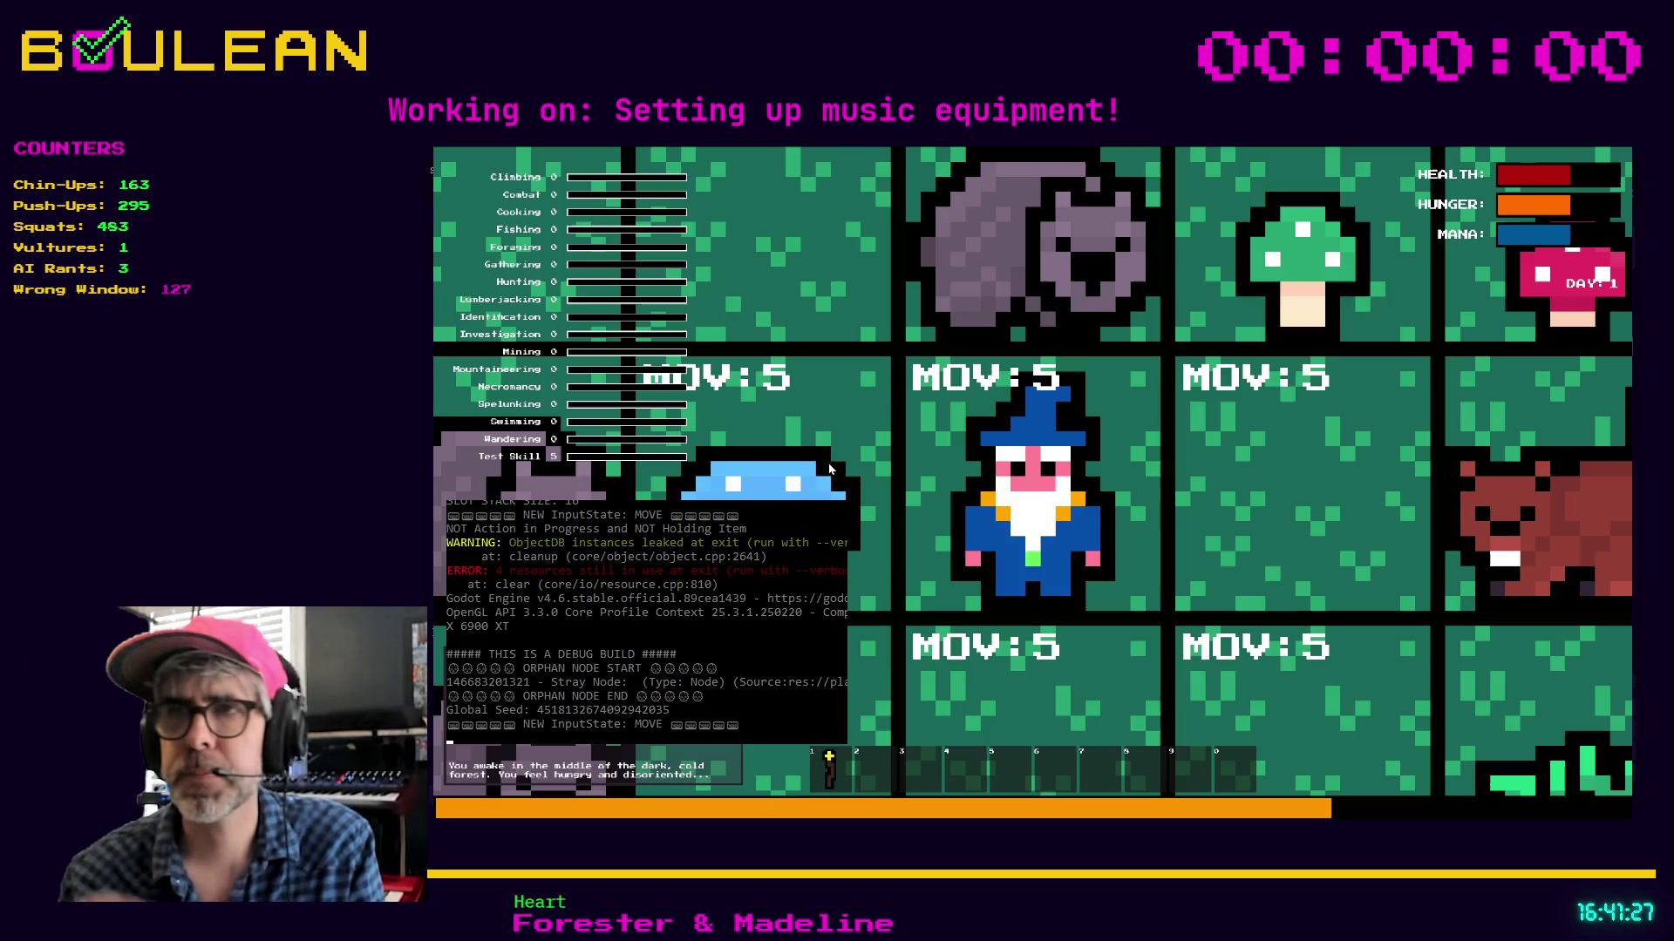
Attack the Wombat, then craft a campfire and build it below the player
{"action": "key", "text": "Tab"}
{"action": "key", "text": "Tab"}
{"action": "key", "text": "Up"}
{"action": "key", "text": "Up"}
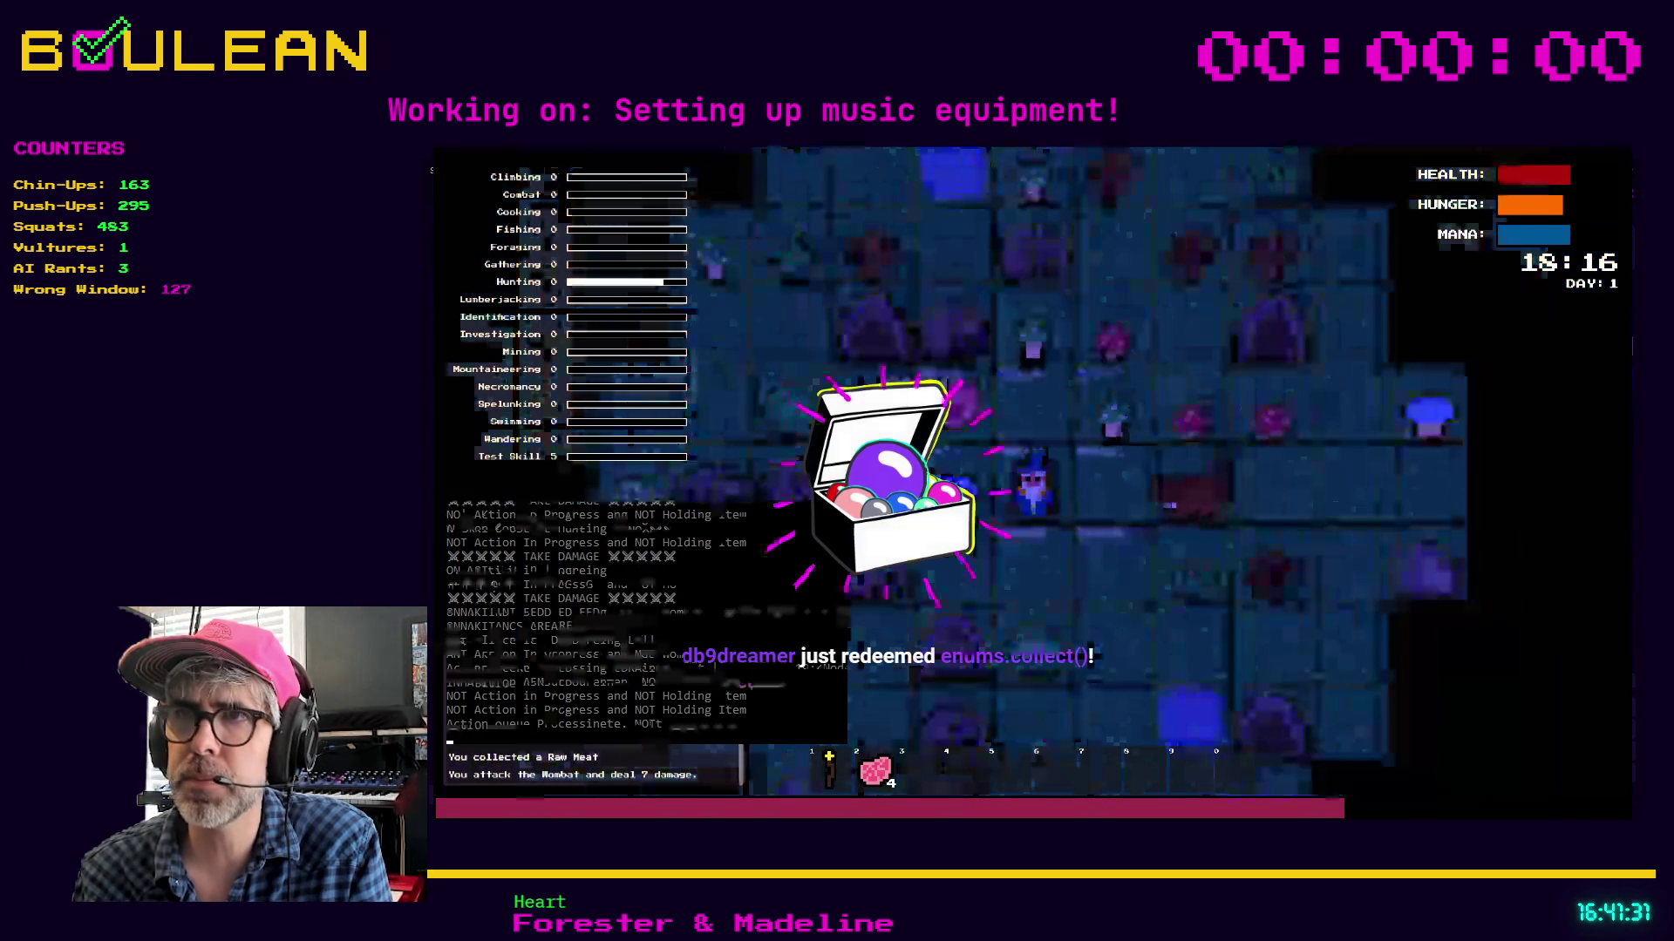
{"action": "key", "text": "c"}
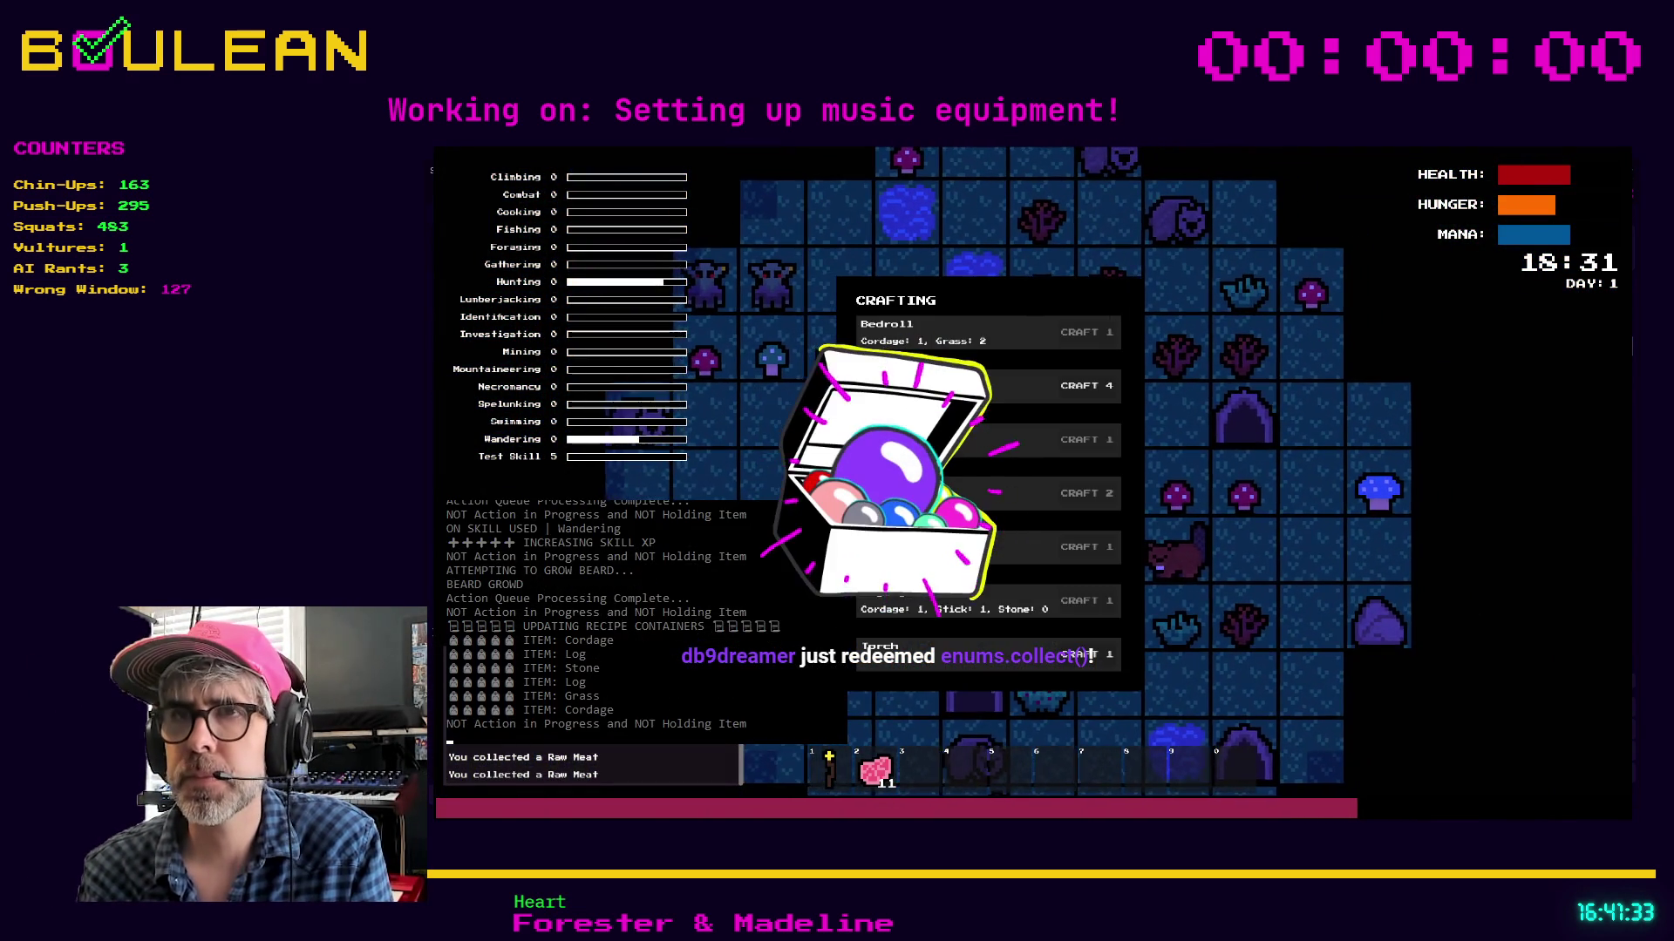
{"action": "left_click", "coordinate": [1086, 385]}
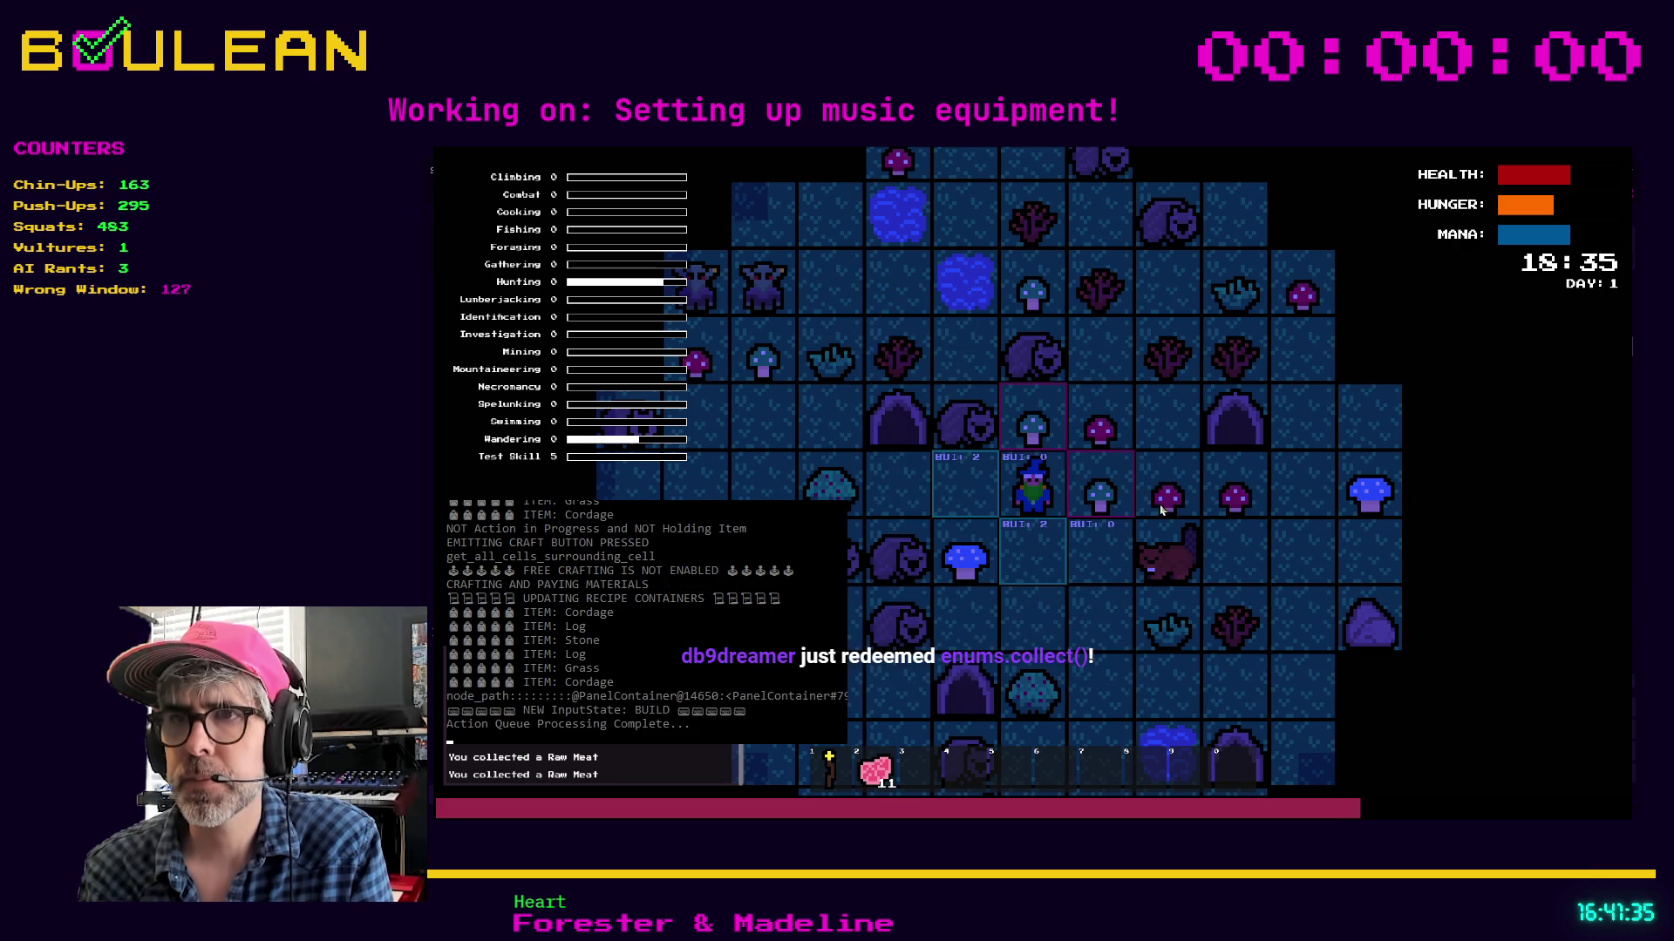
{"action": "key", "text": "c"}
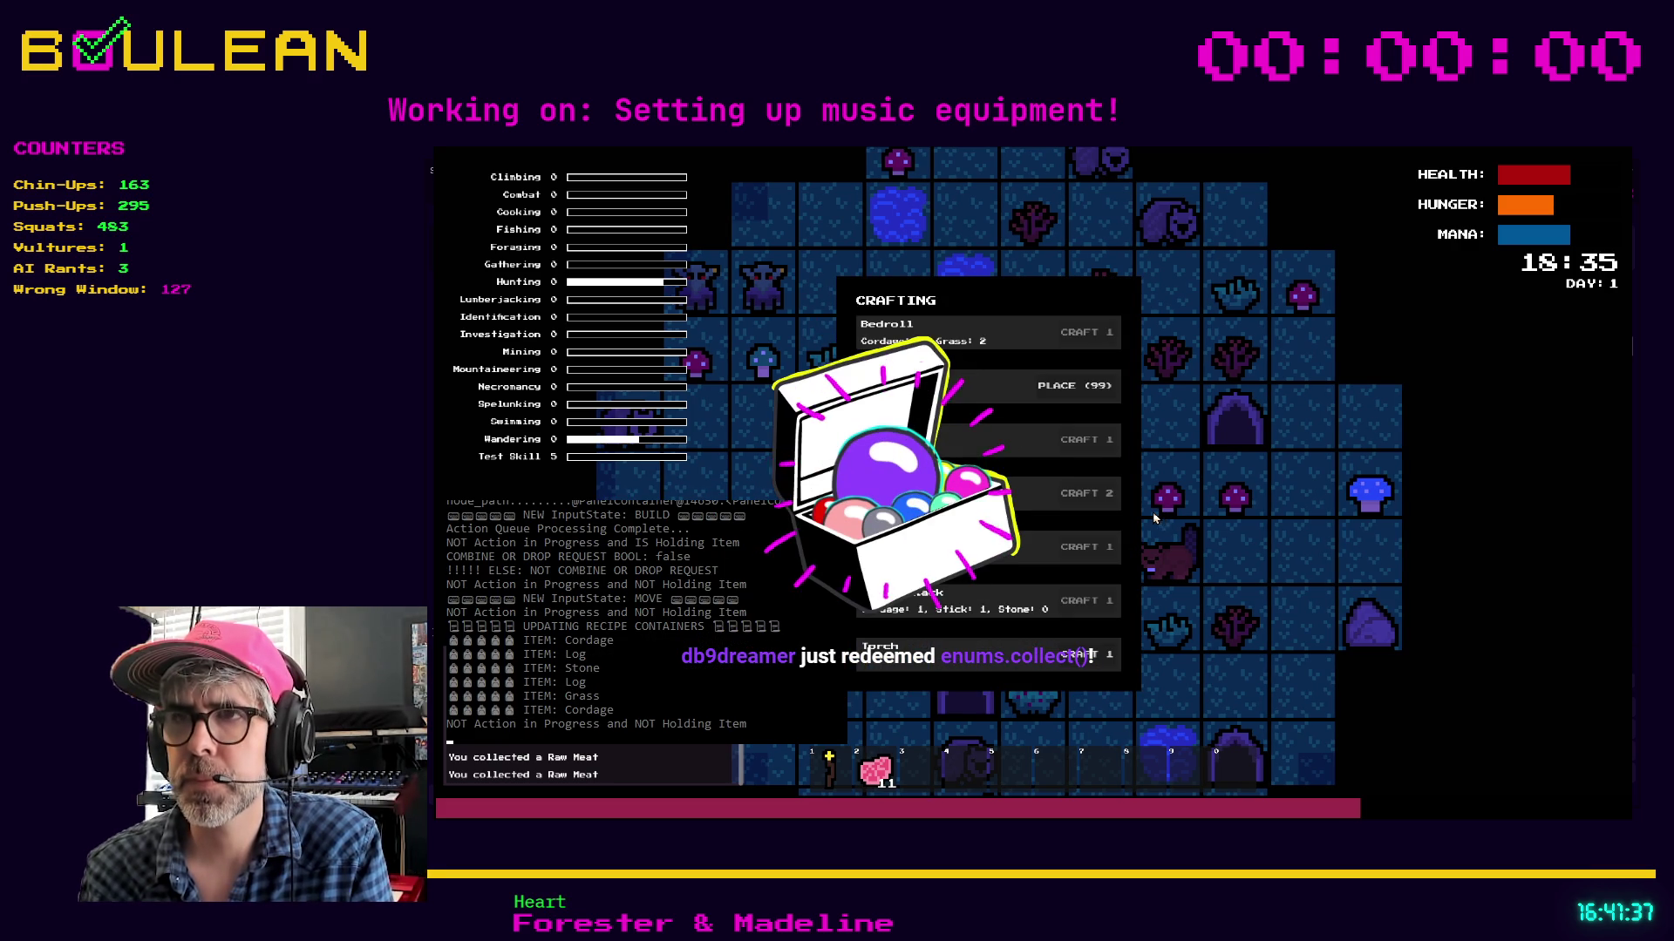
{"action": "left_click", "coordinate": [1103, 440]}
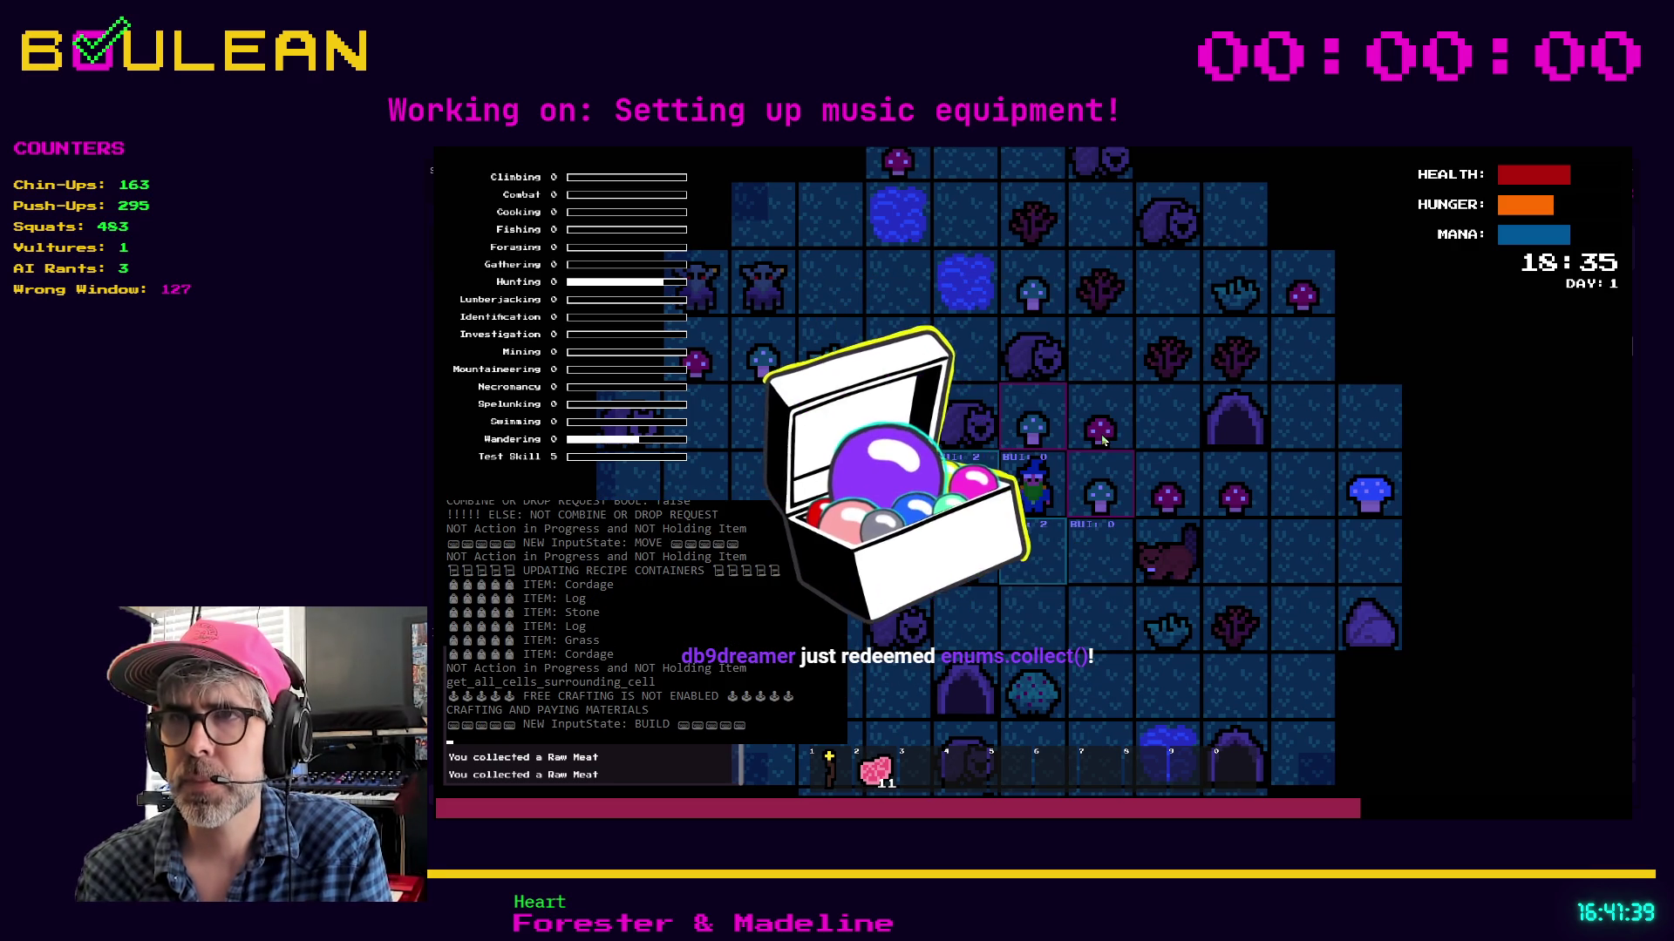
{"action": "key", "text": "Down"}
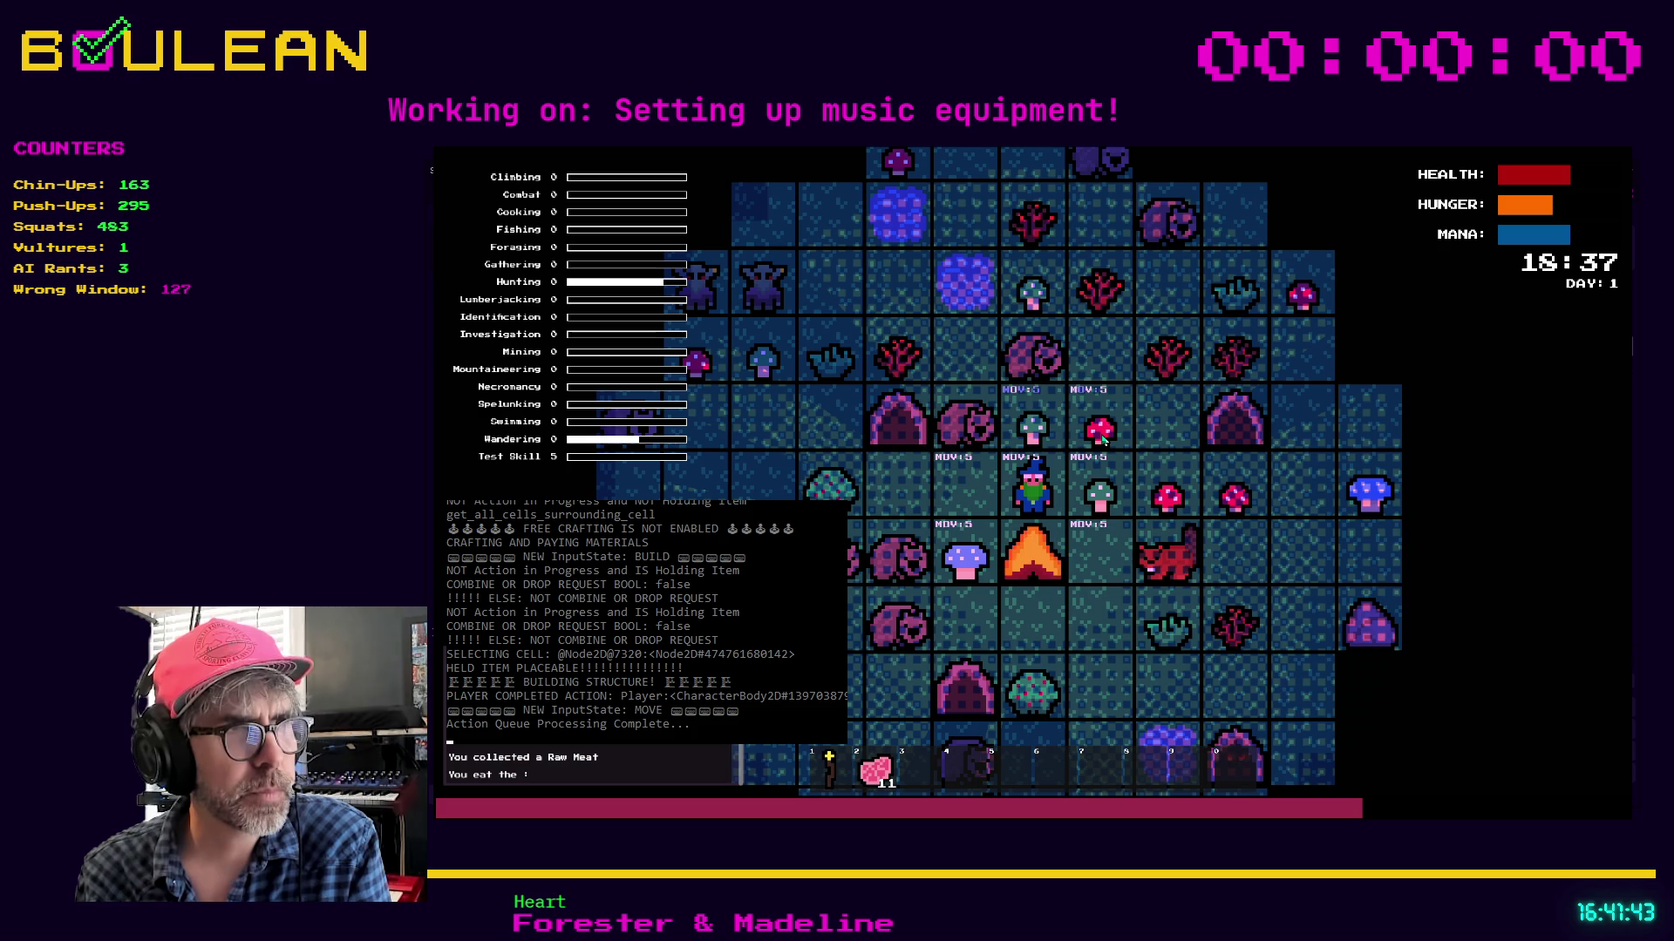
Drop one Raw Meat from slot 2 onto a neighbouring cell and stop the game
{"action": "key", "text": "2"}
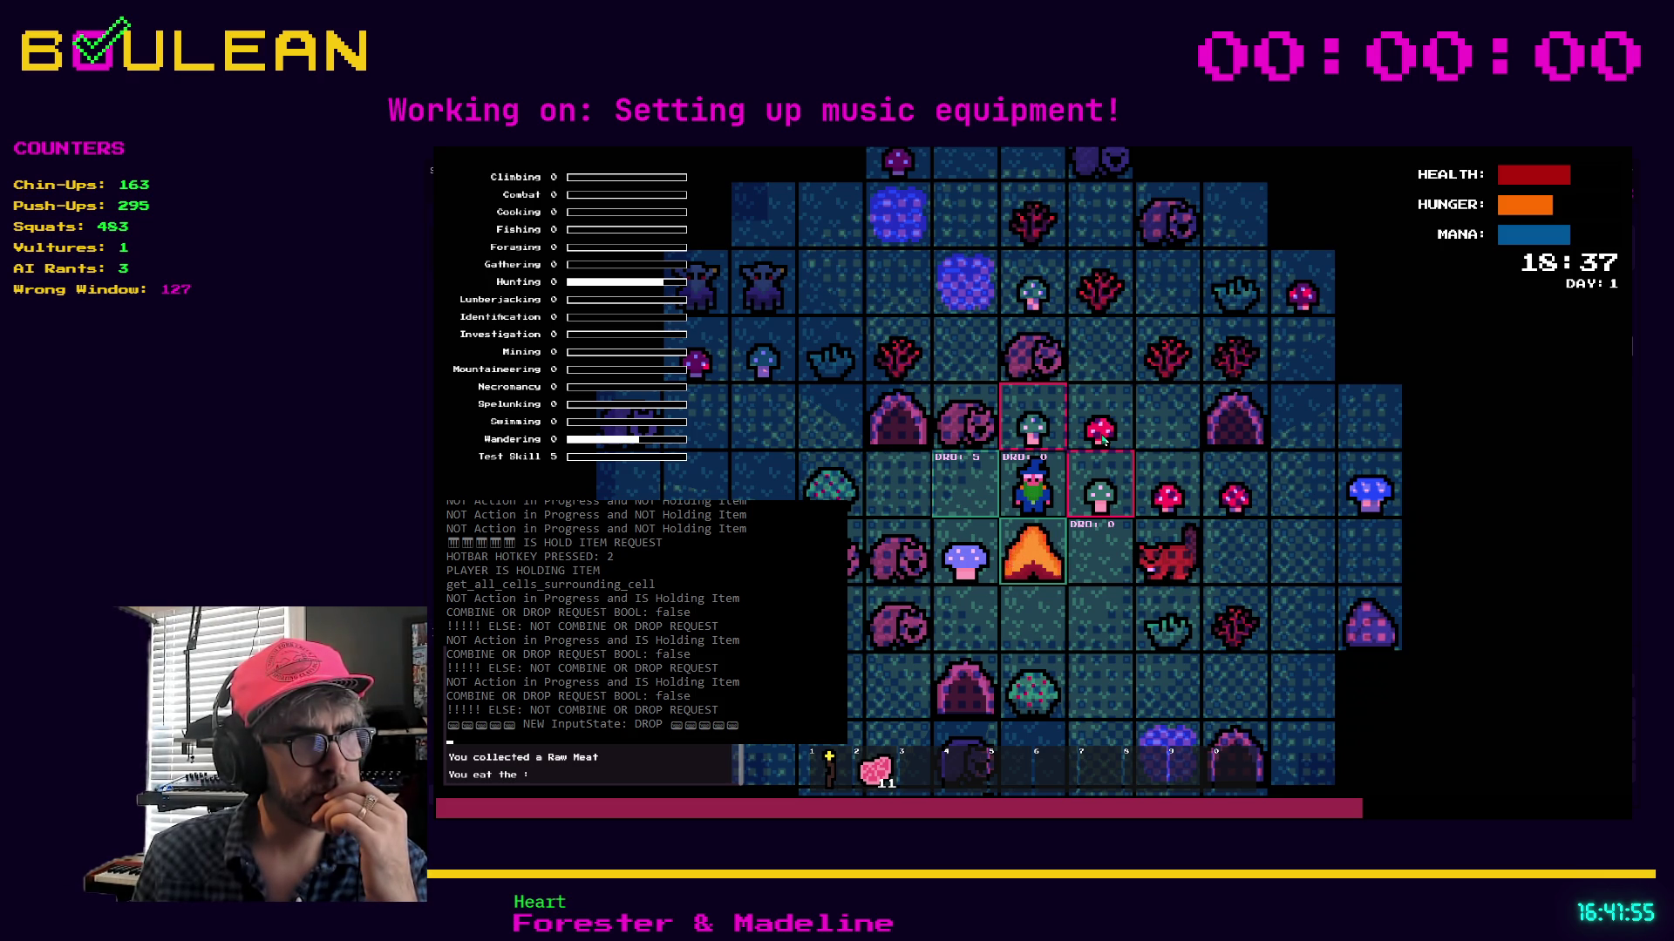
{"action": "left_click", "coordinate": [1102, 441]}
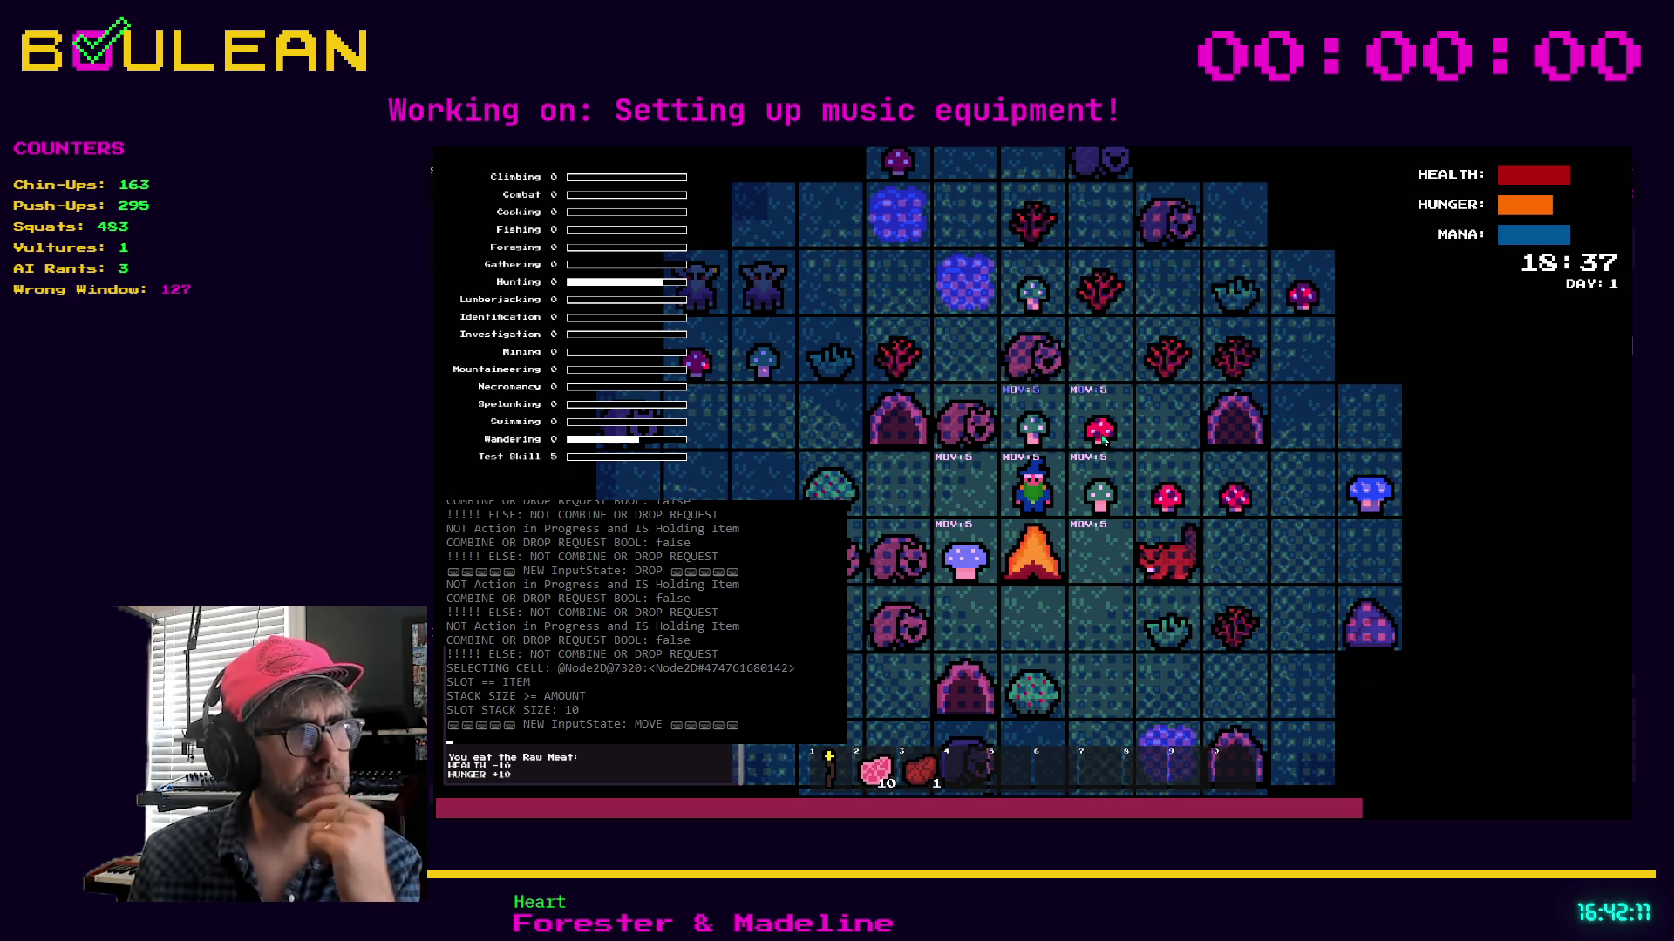
{"action": "key", "text": "F8"}
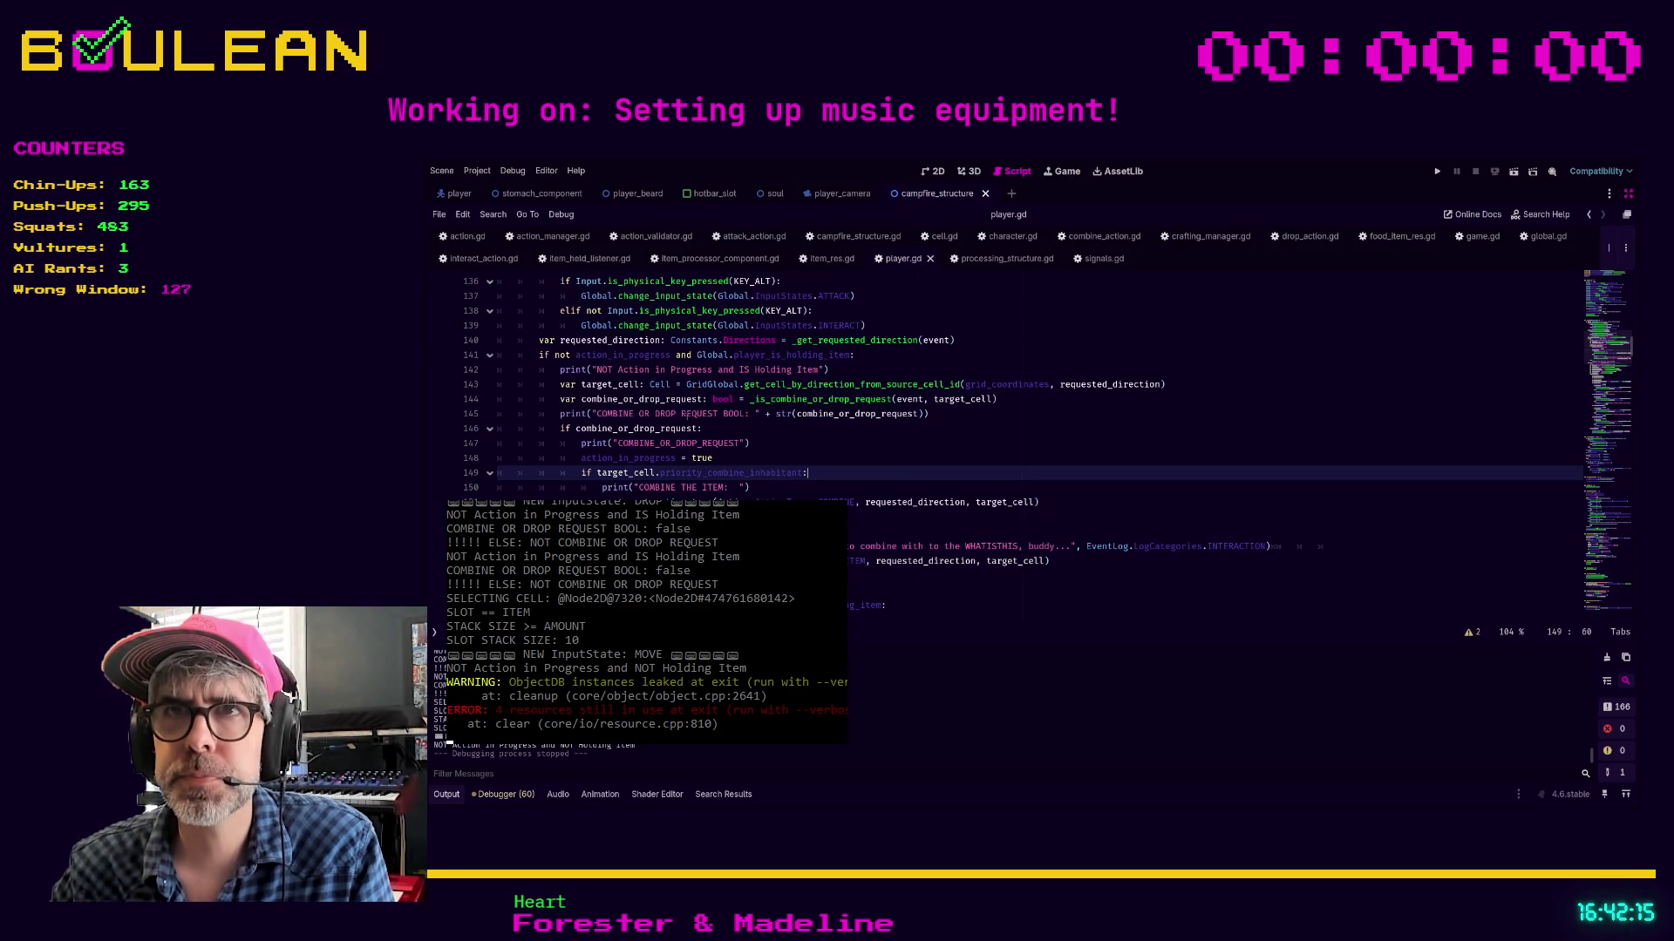
Jump to _is_combine_or_drop_request, add '# 2' to the line 430 comment, save, and rerun the game
{"action": "left_click", "coordinate": [841, 401], "text": "ctrl"}
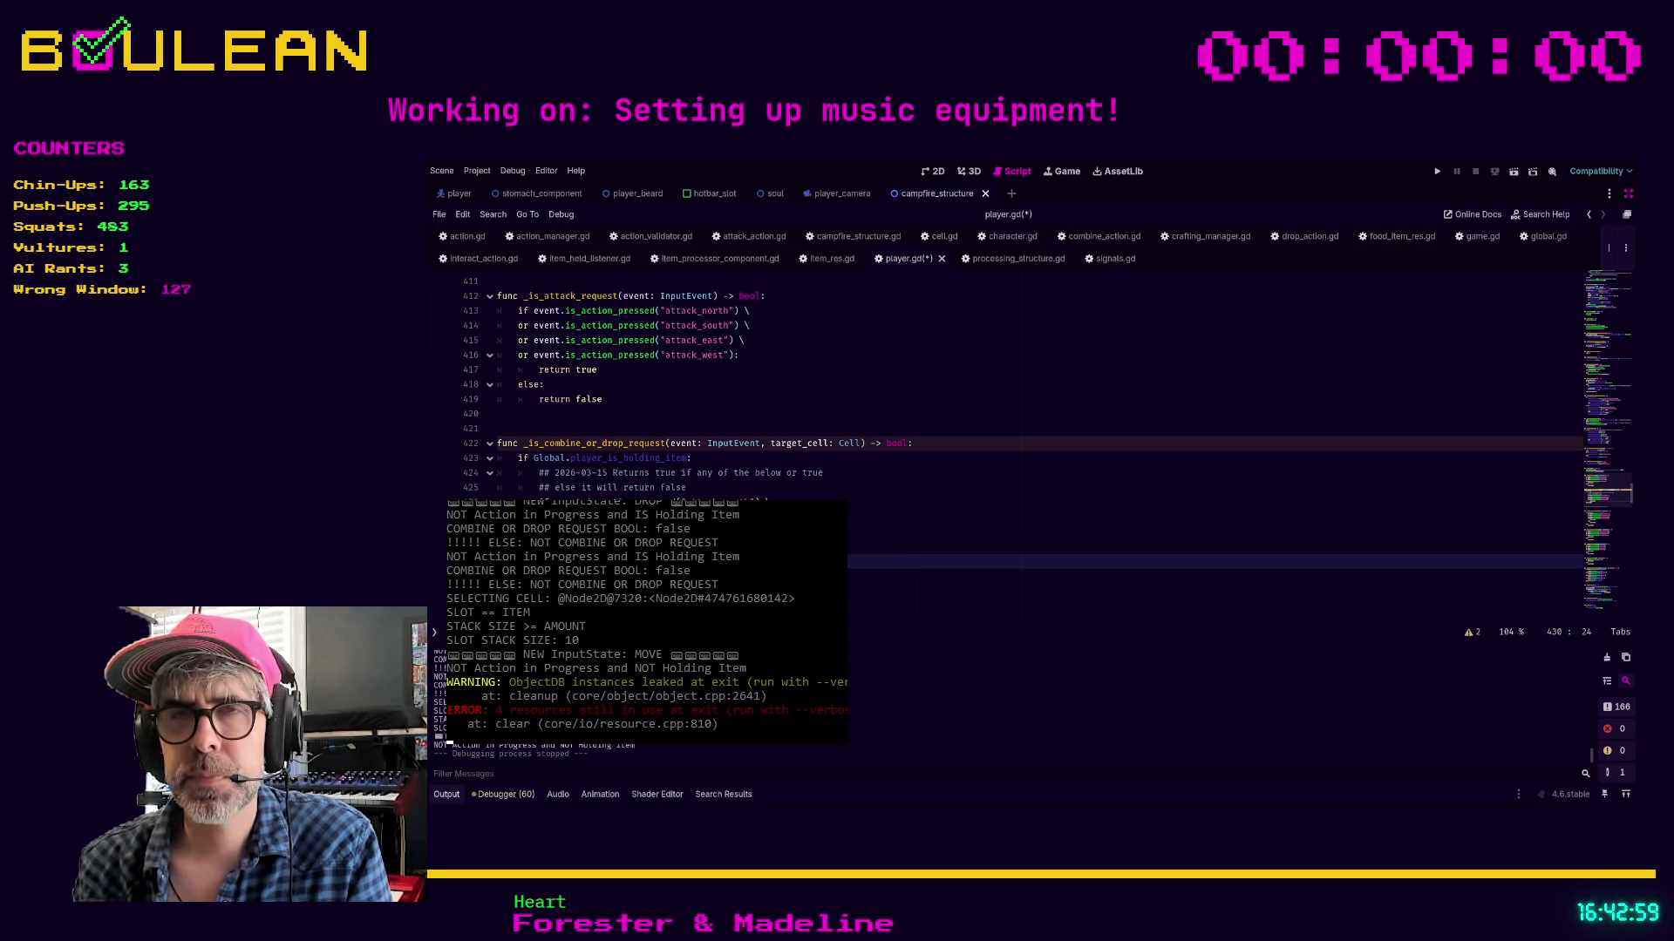
{"action": "key", "text": "ctrl+s"}
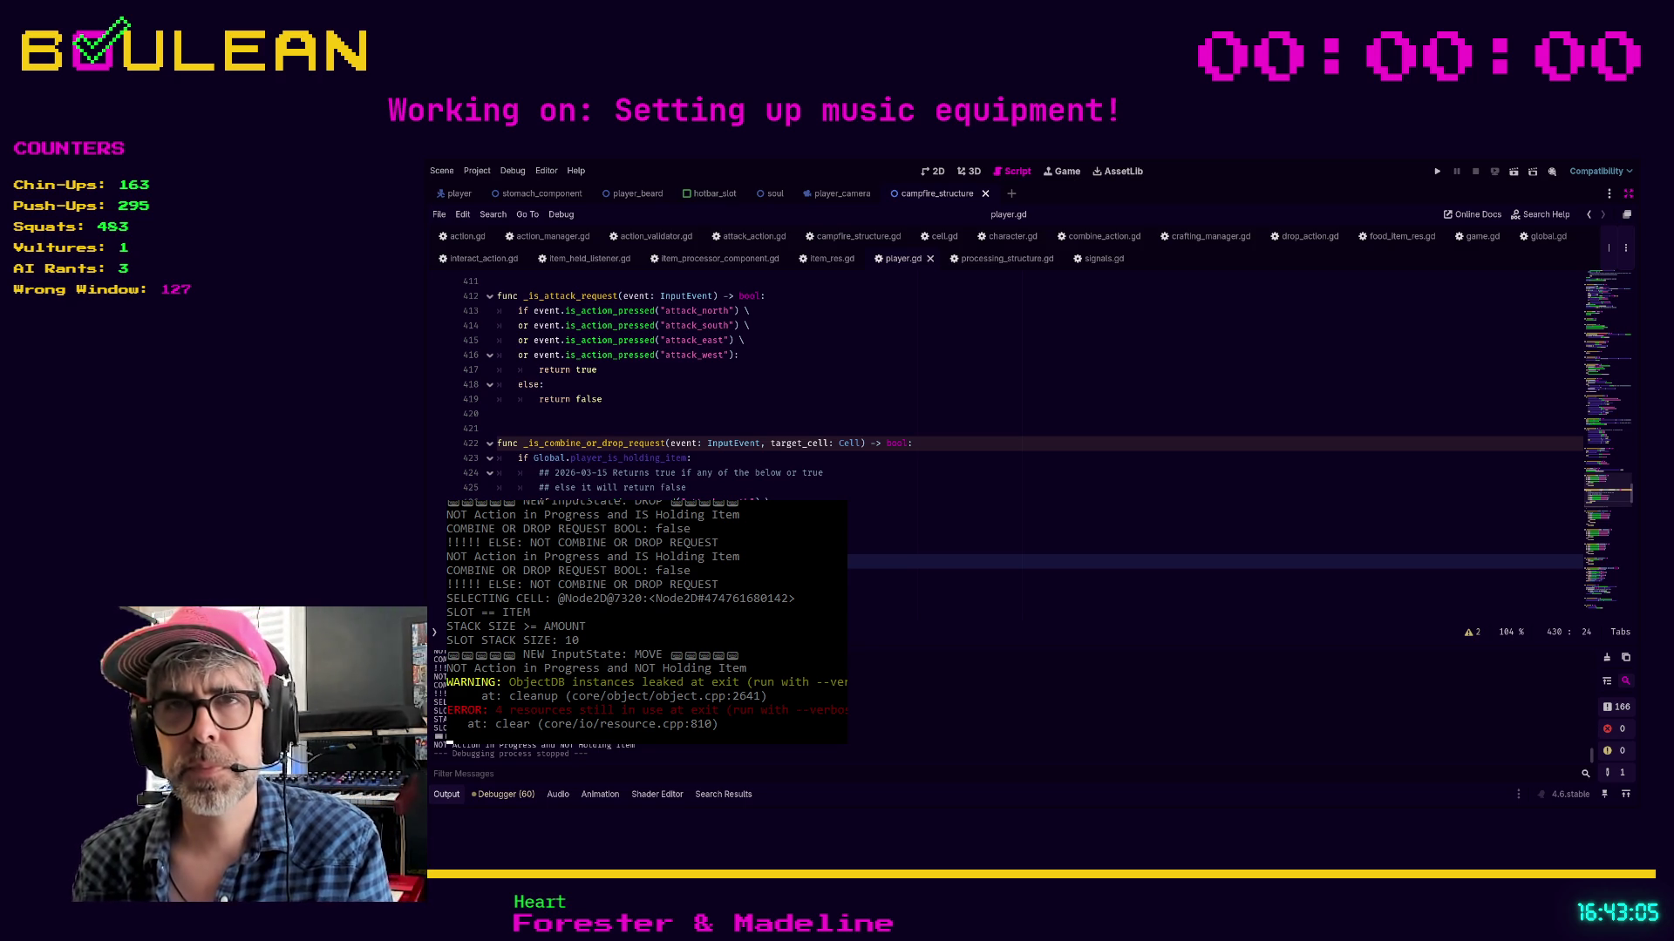
{"action": "key", "text": "Home"}
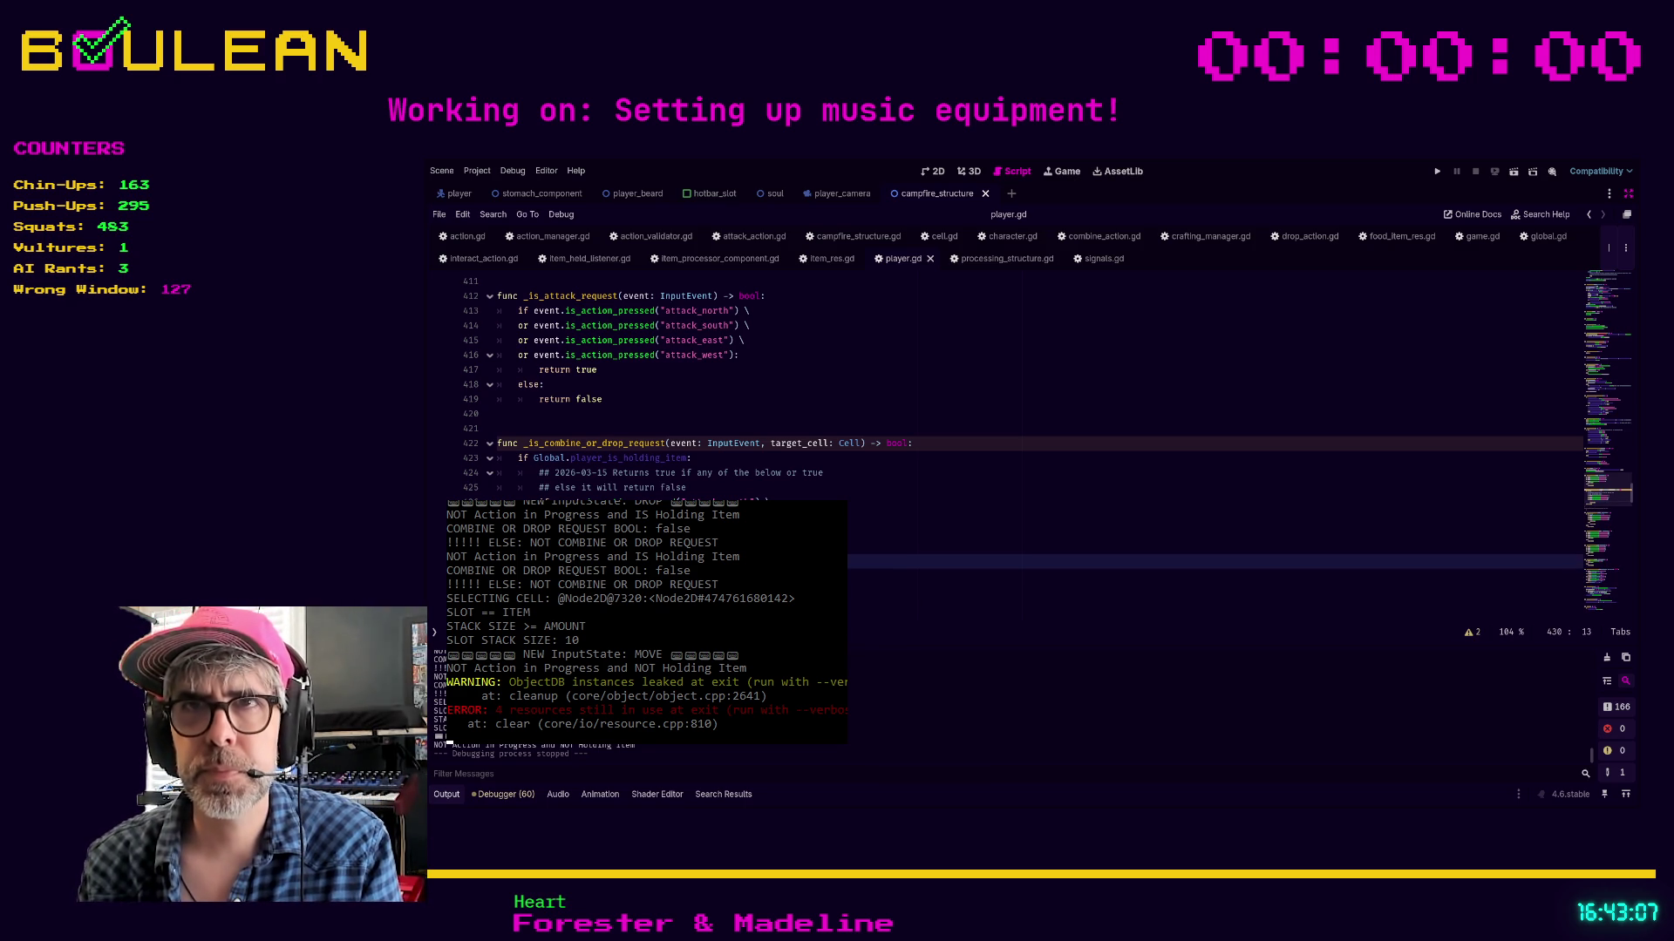
{"action": "type", "text": "# 2"}
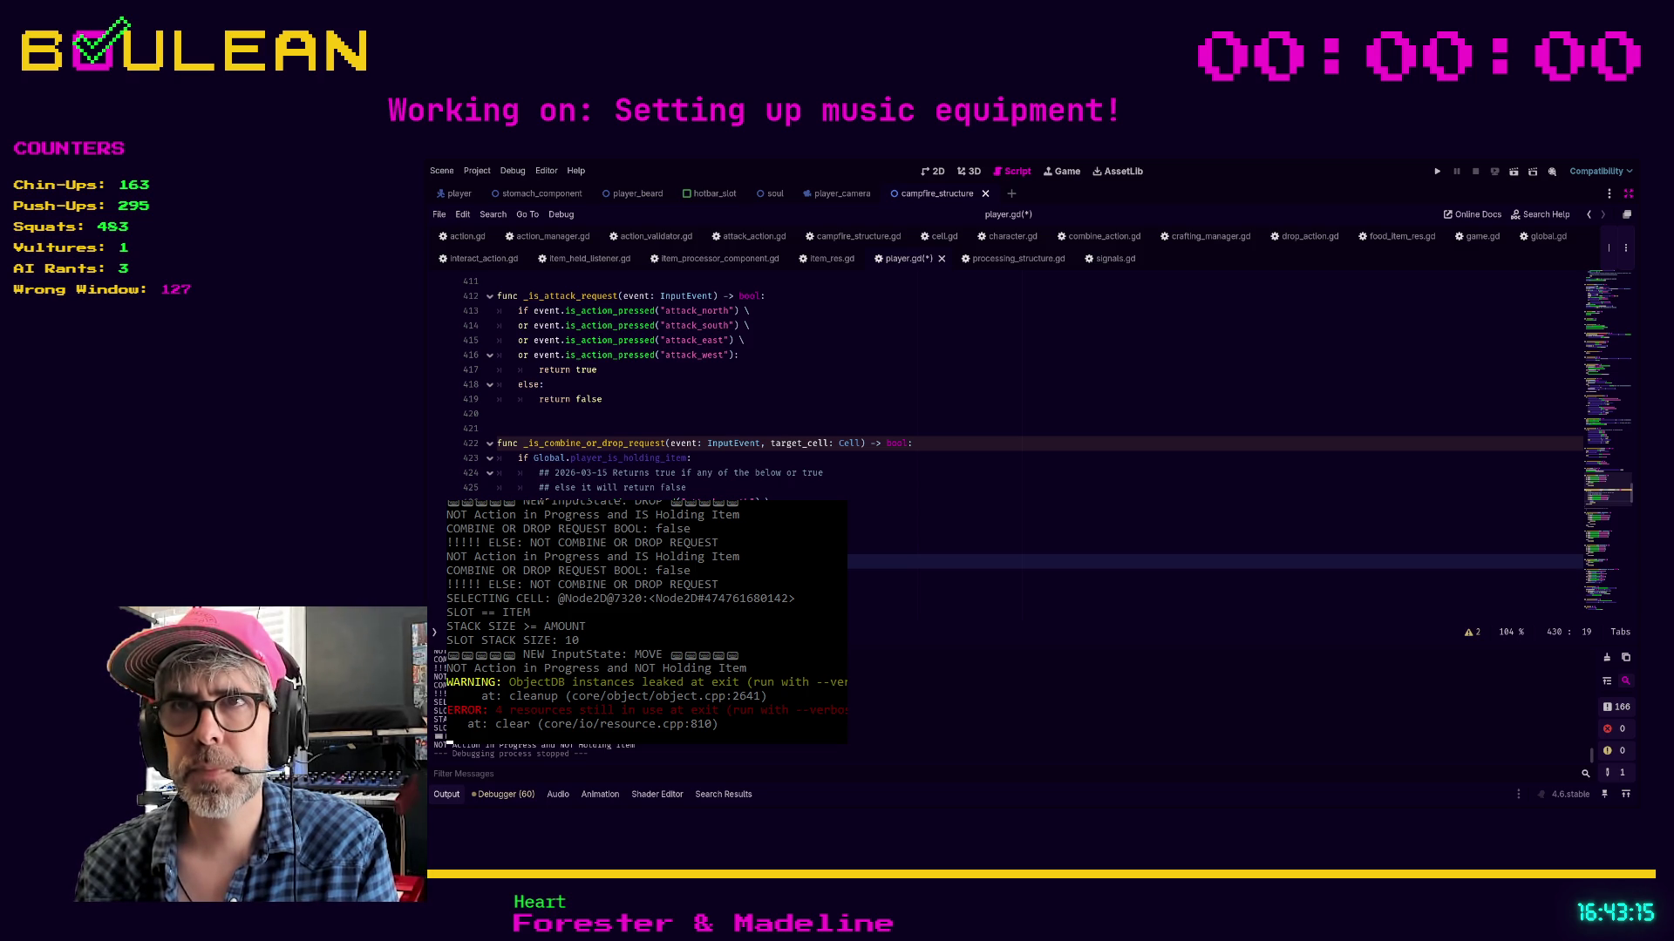
{"action": "key", "text": "Home"}
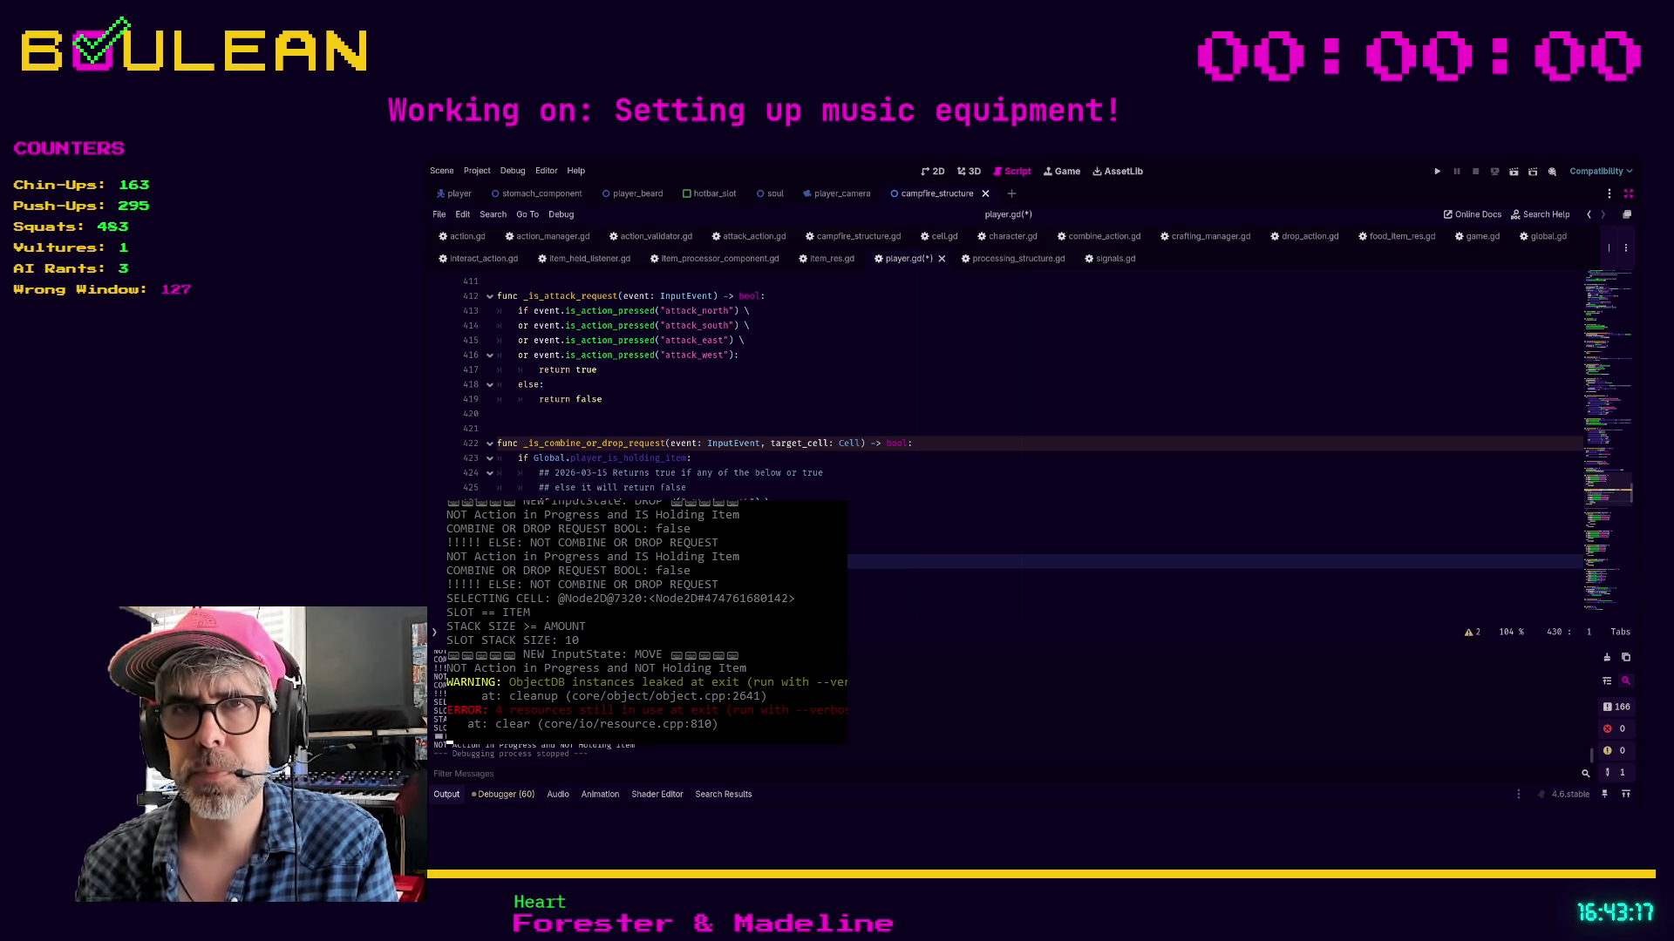
{"action": "key", "text": "BackSpace"}
{"action": "key", "text": "ctrl+s"}
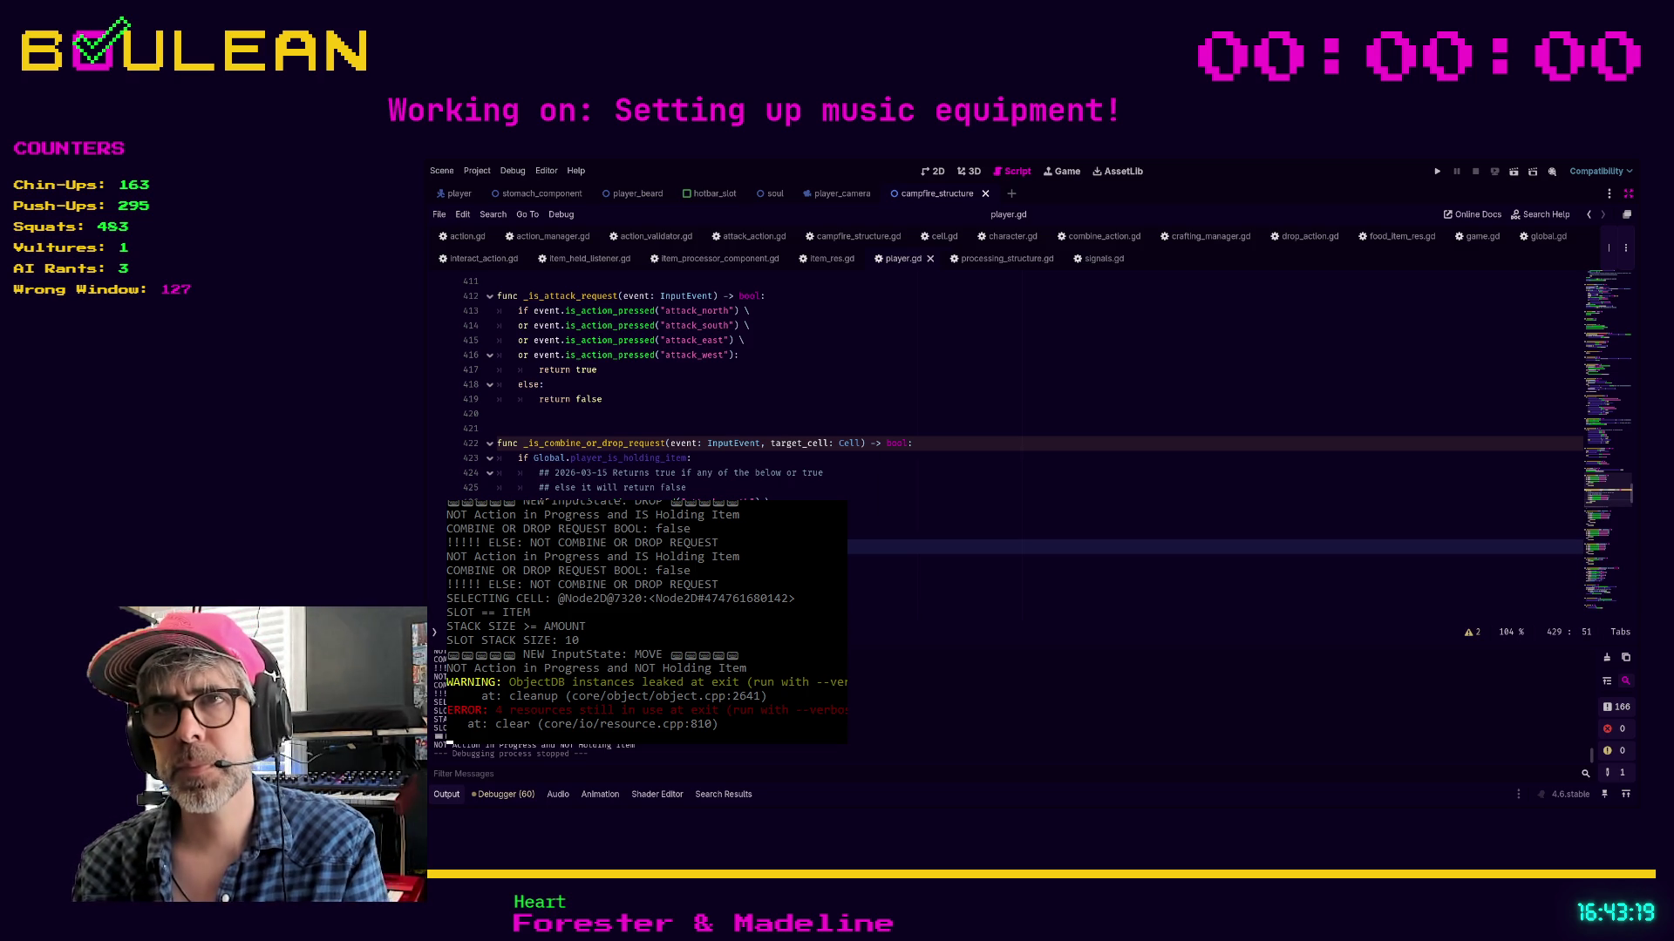
{"action": "key", "text": "F5"}
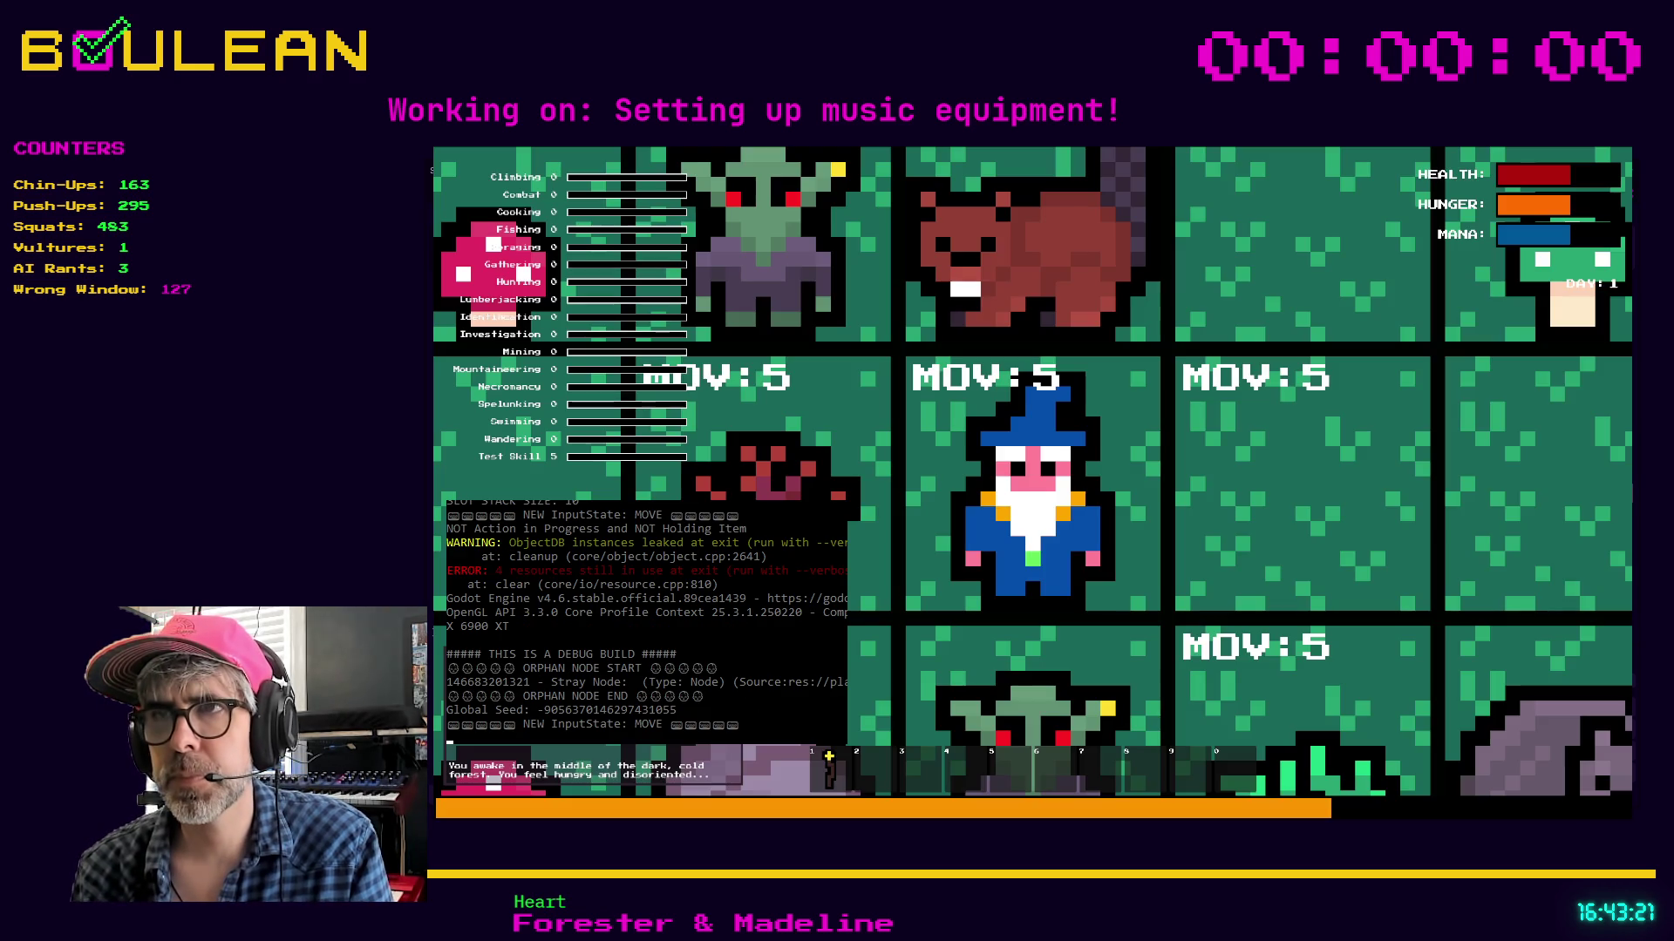
Attack the Wombat, then craft a campfire and build it right of the wizard
{"action": "key", "text": "e"}
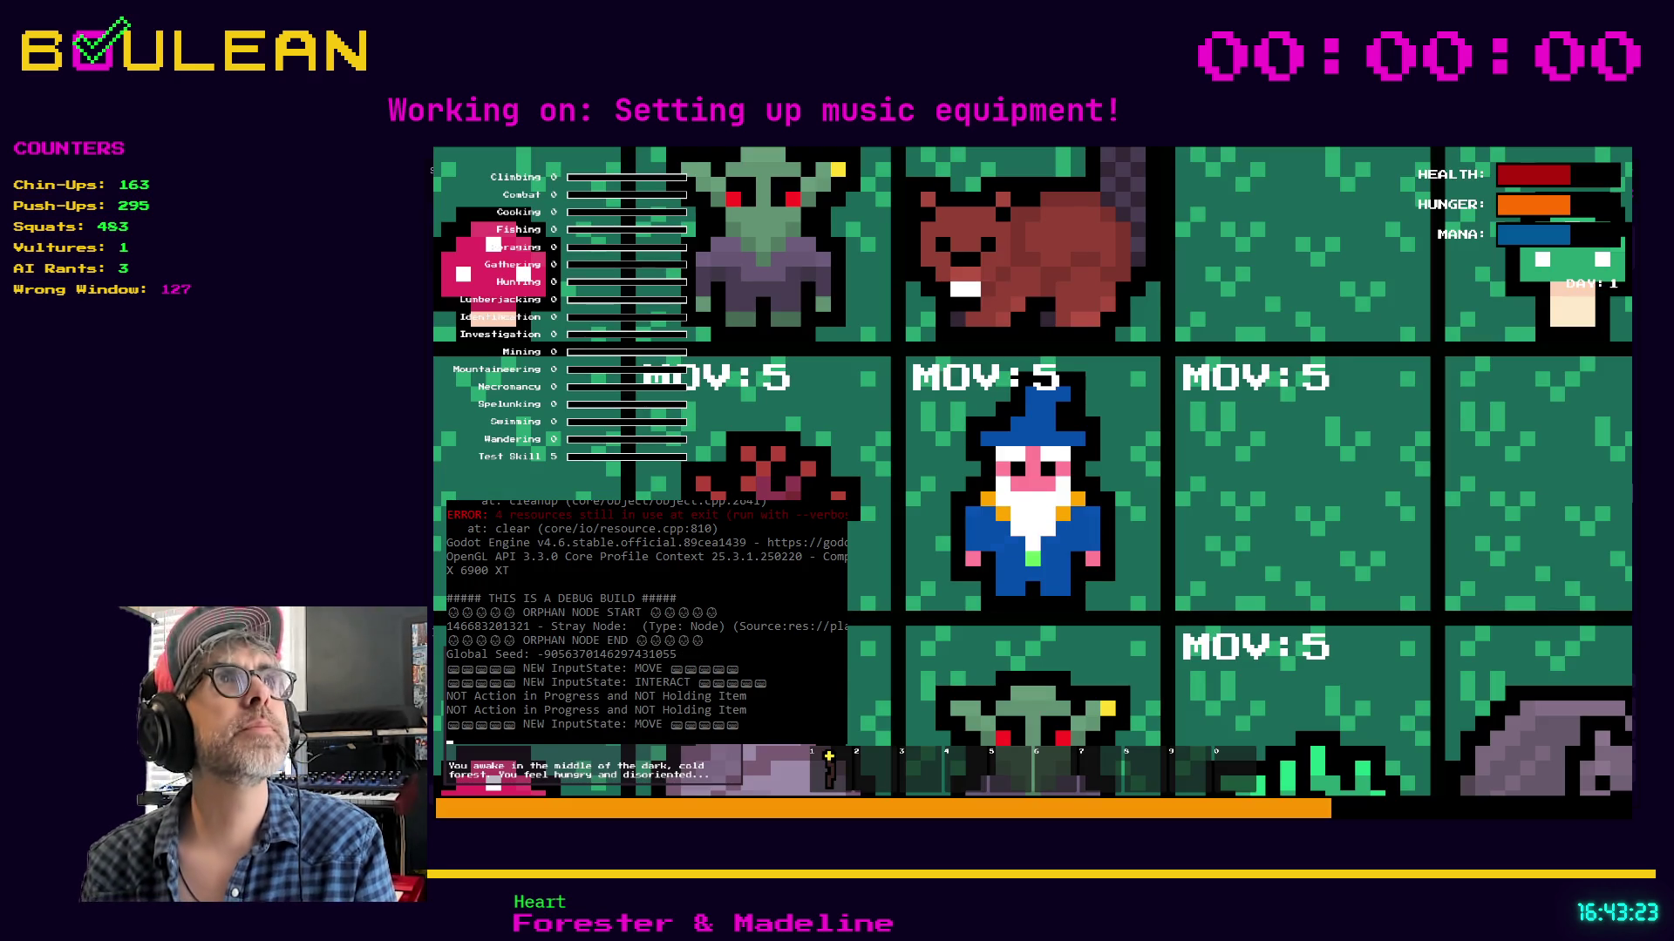
{"action": "key", "text": "Up"}
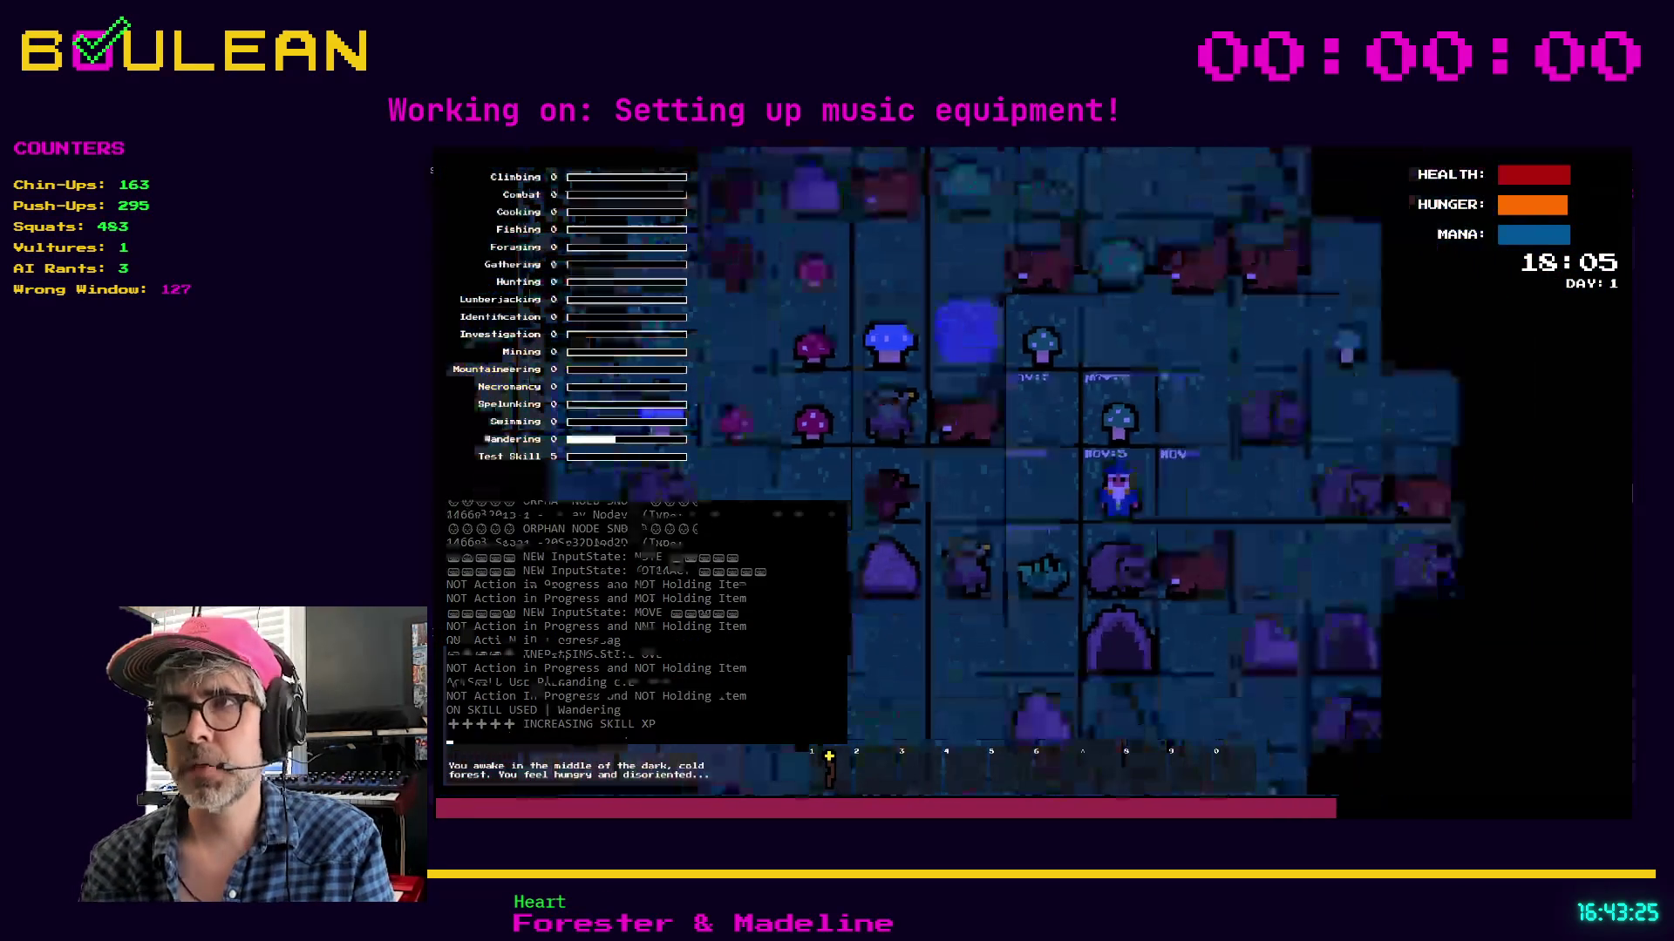
{"action": "key", "text": "Down"}
{"action": "key", "text": "Down"}
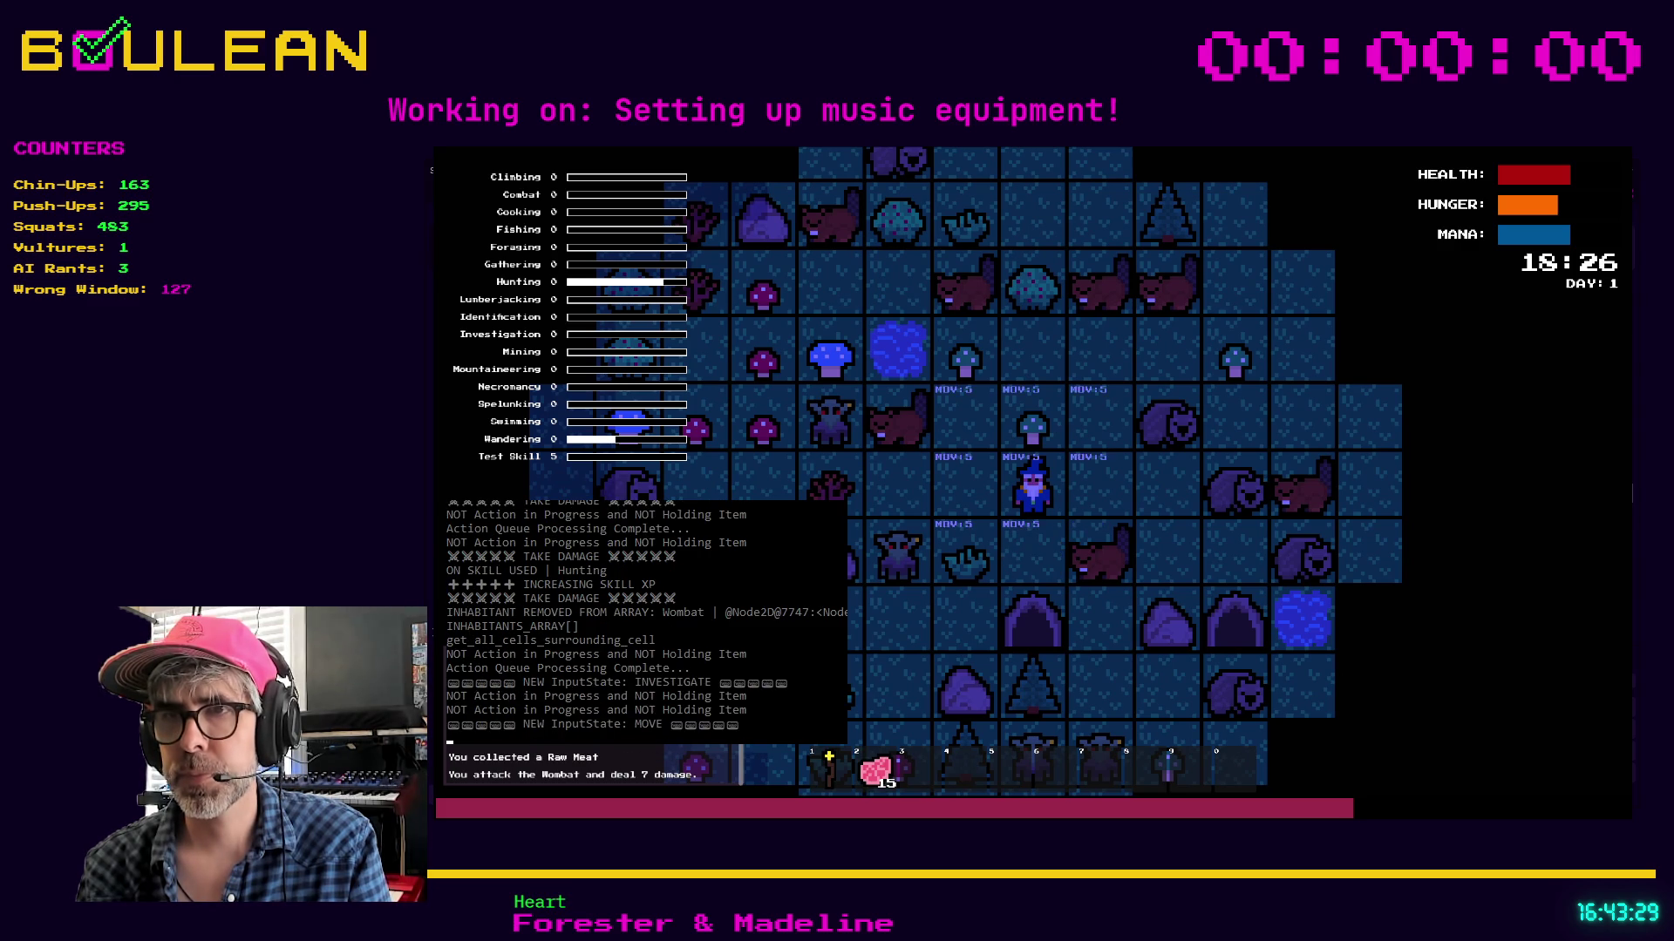
{"action": "key", "text": "c"}
{"action": "left_click", "coordinate": [1079, 386]}
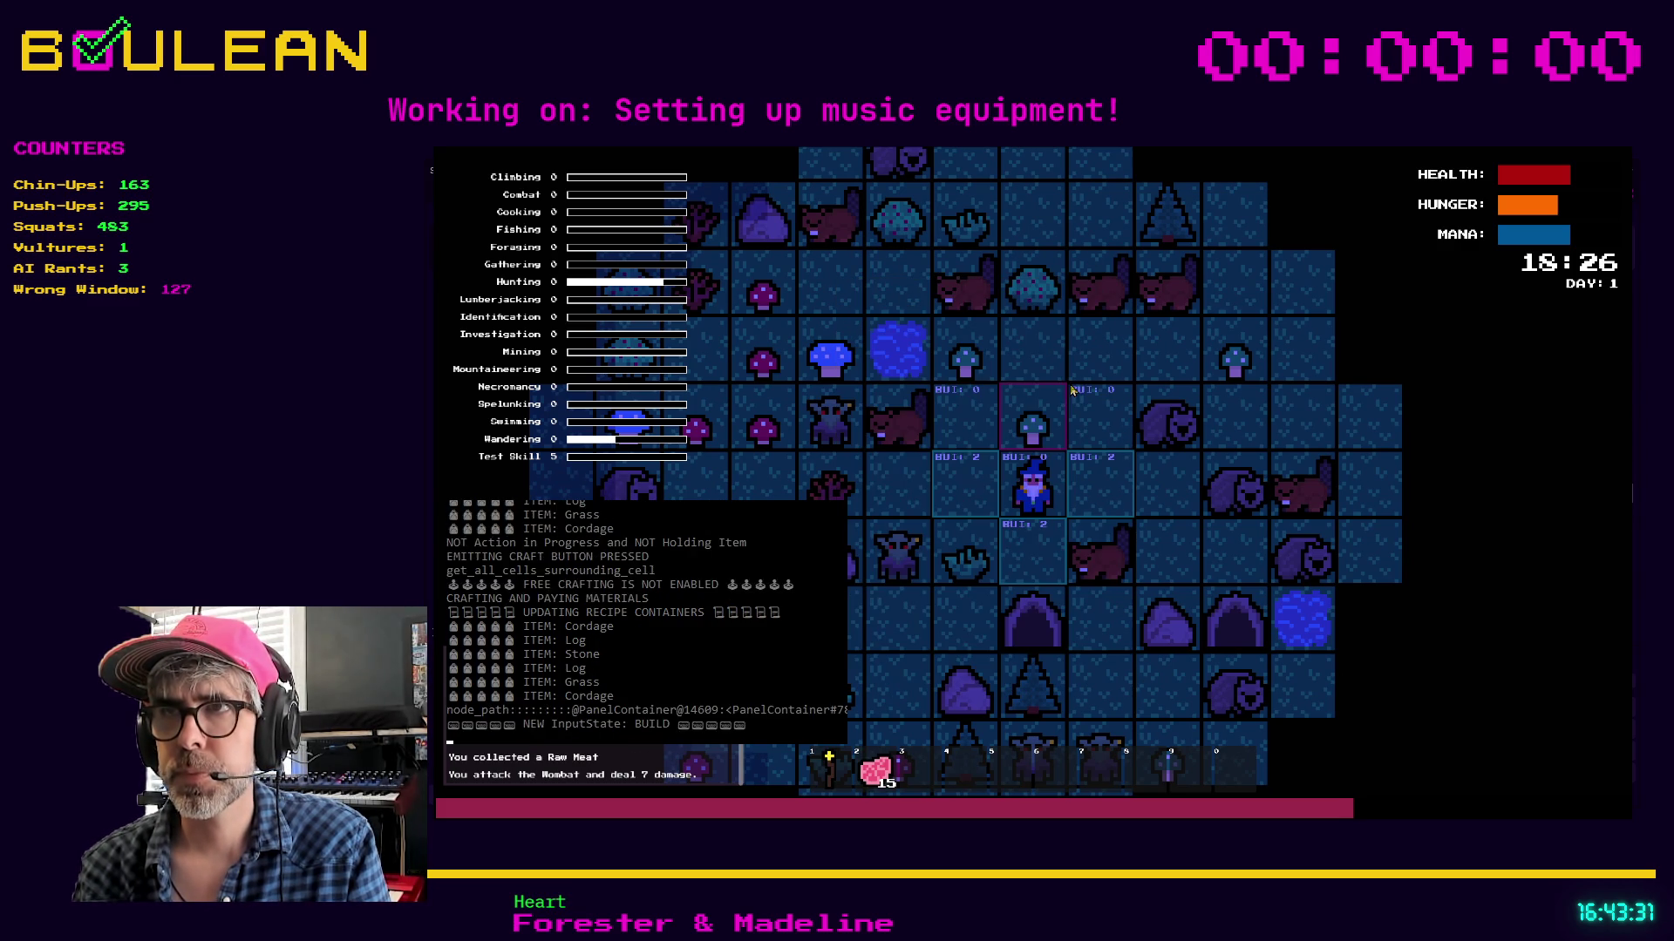
{"action": "key", "text": "Right"}
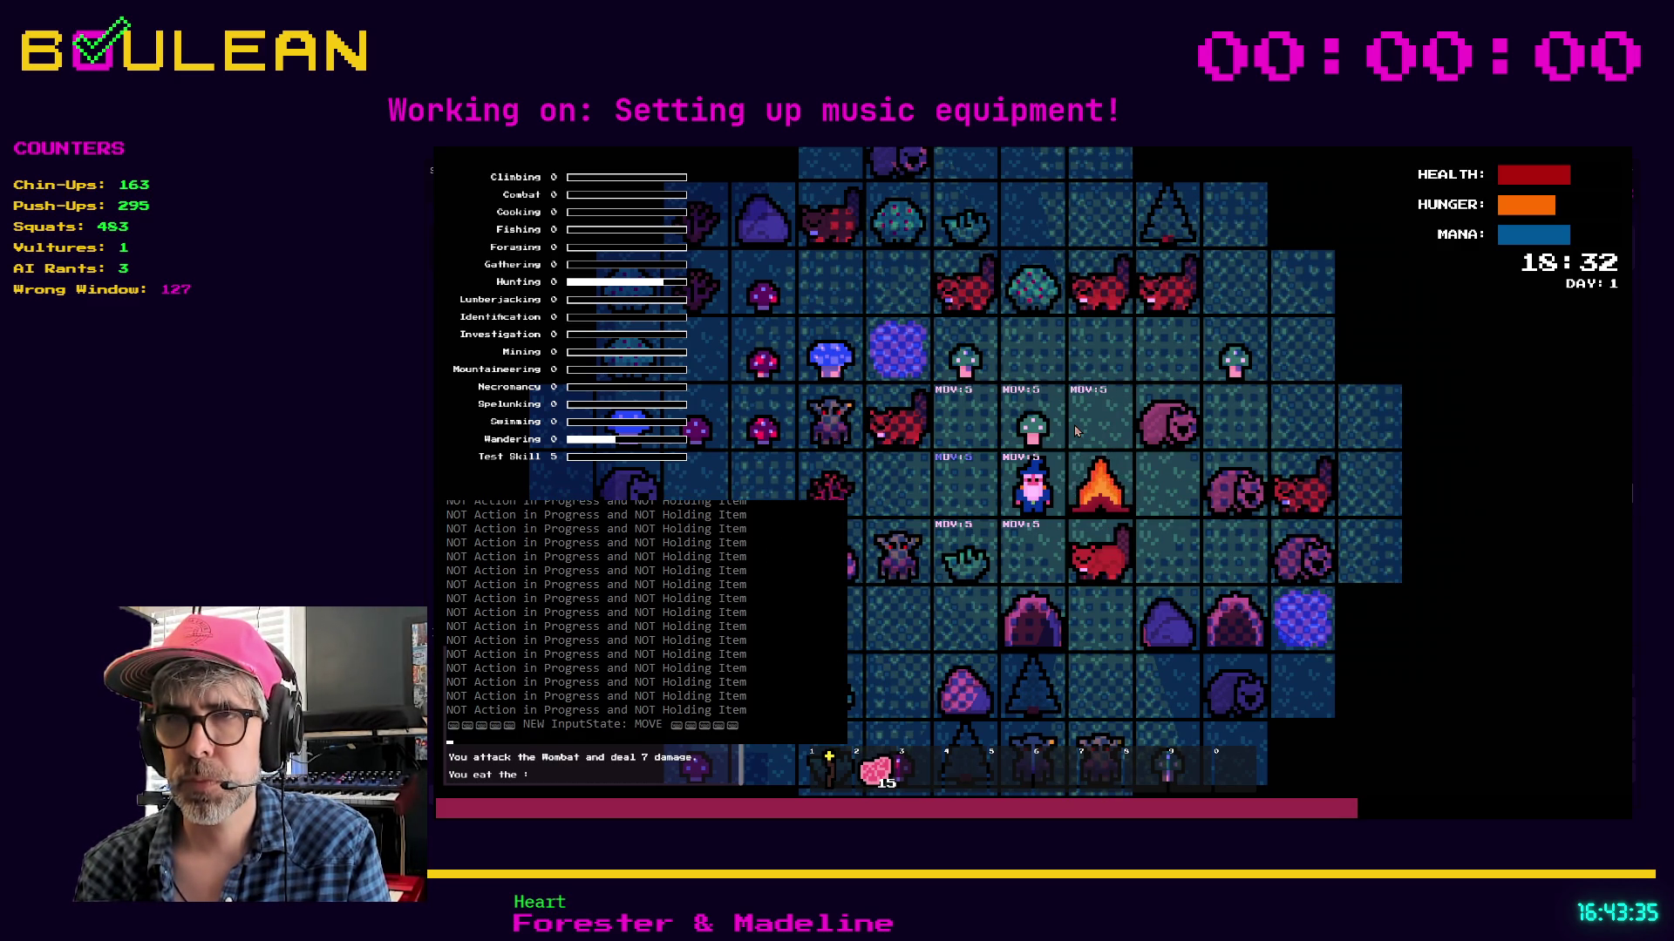
Drop one Raw Meat from slot 2 next to the wizard and stop the game
{"action": "key", "text": "2"}
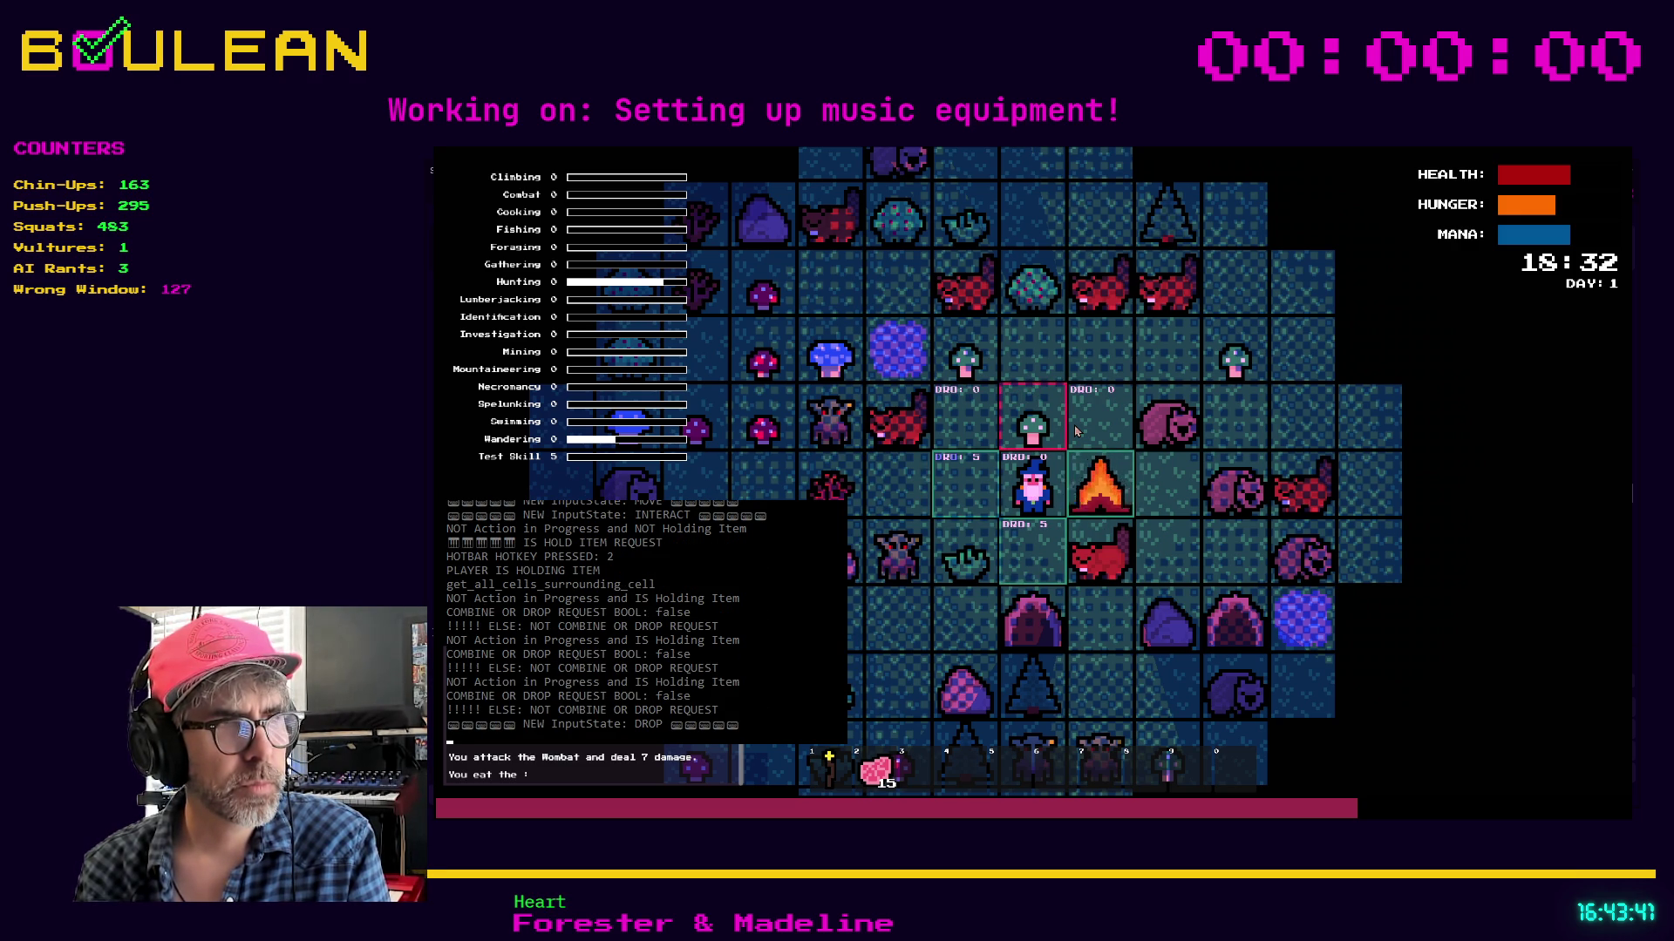
{"action": "key", "text": "Return"}
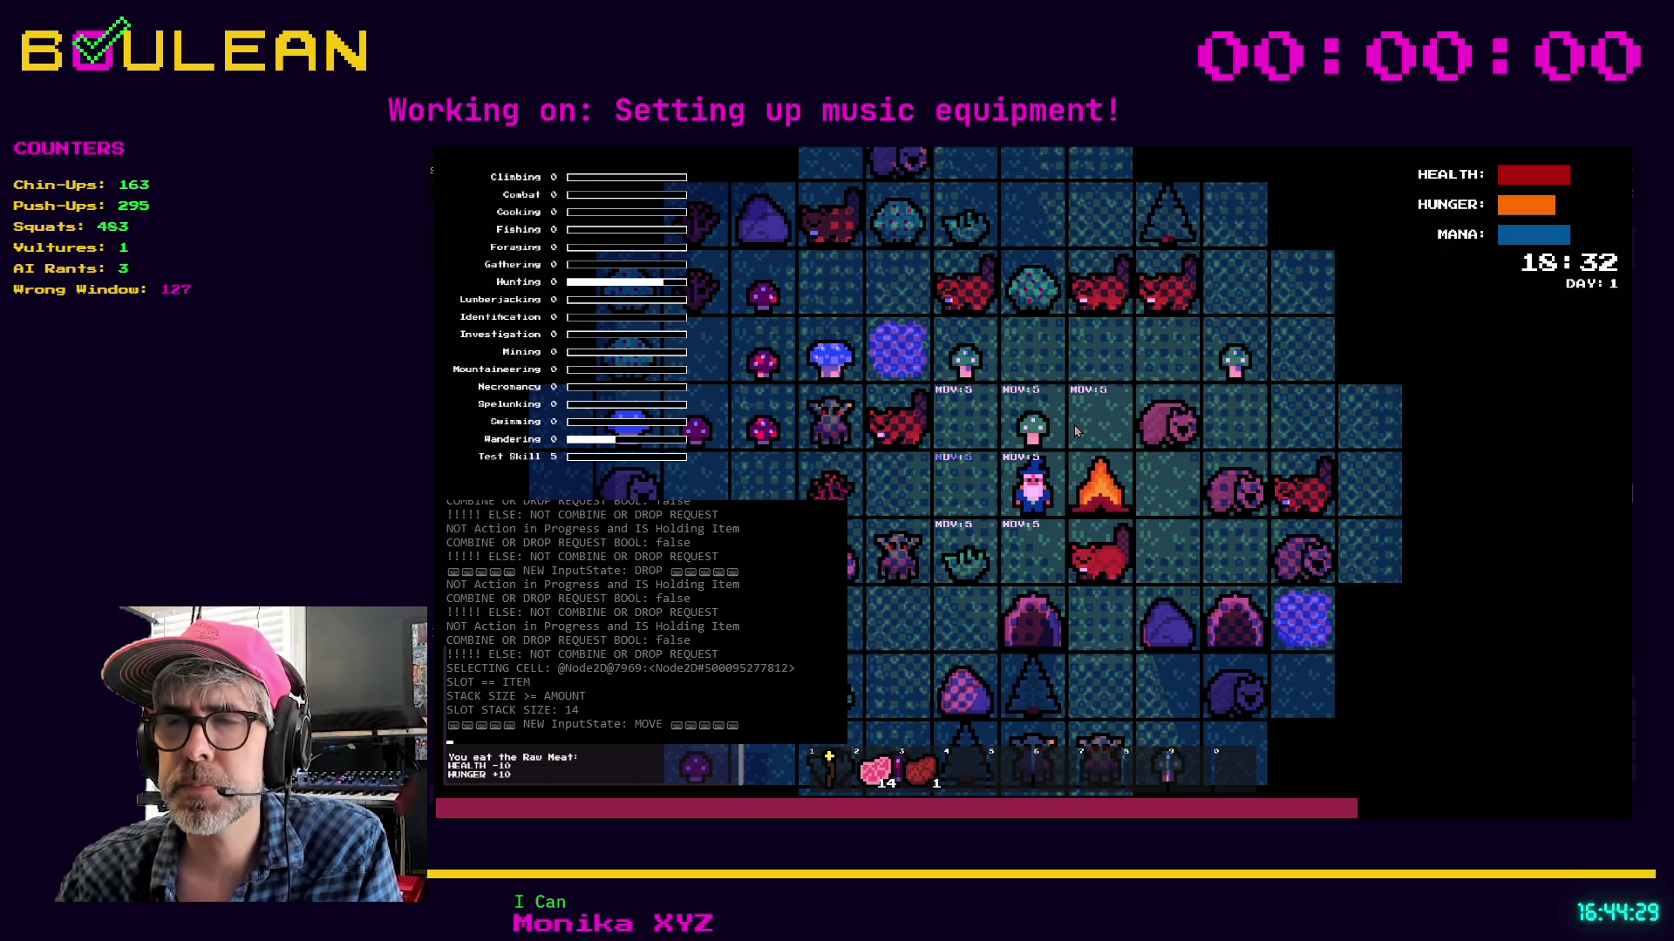
{"action": "key", "text": "Escape"}
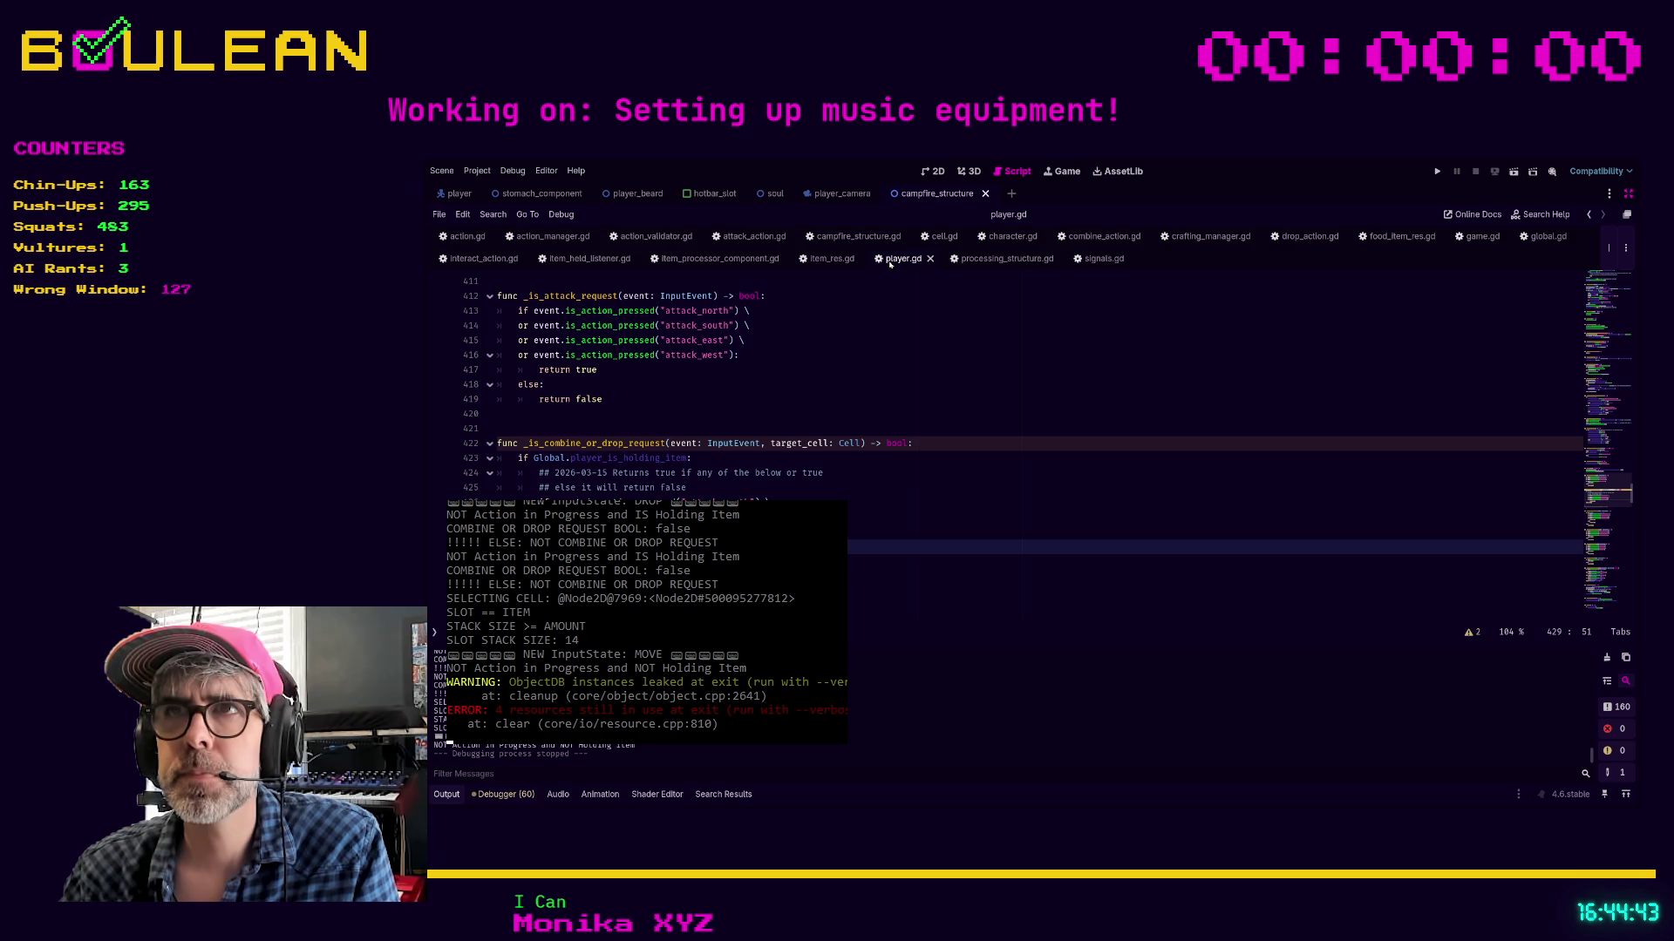
{"action": "left_click", "coordinate": [869, 373]}
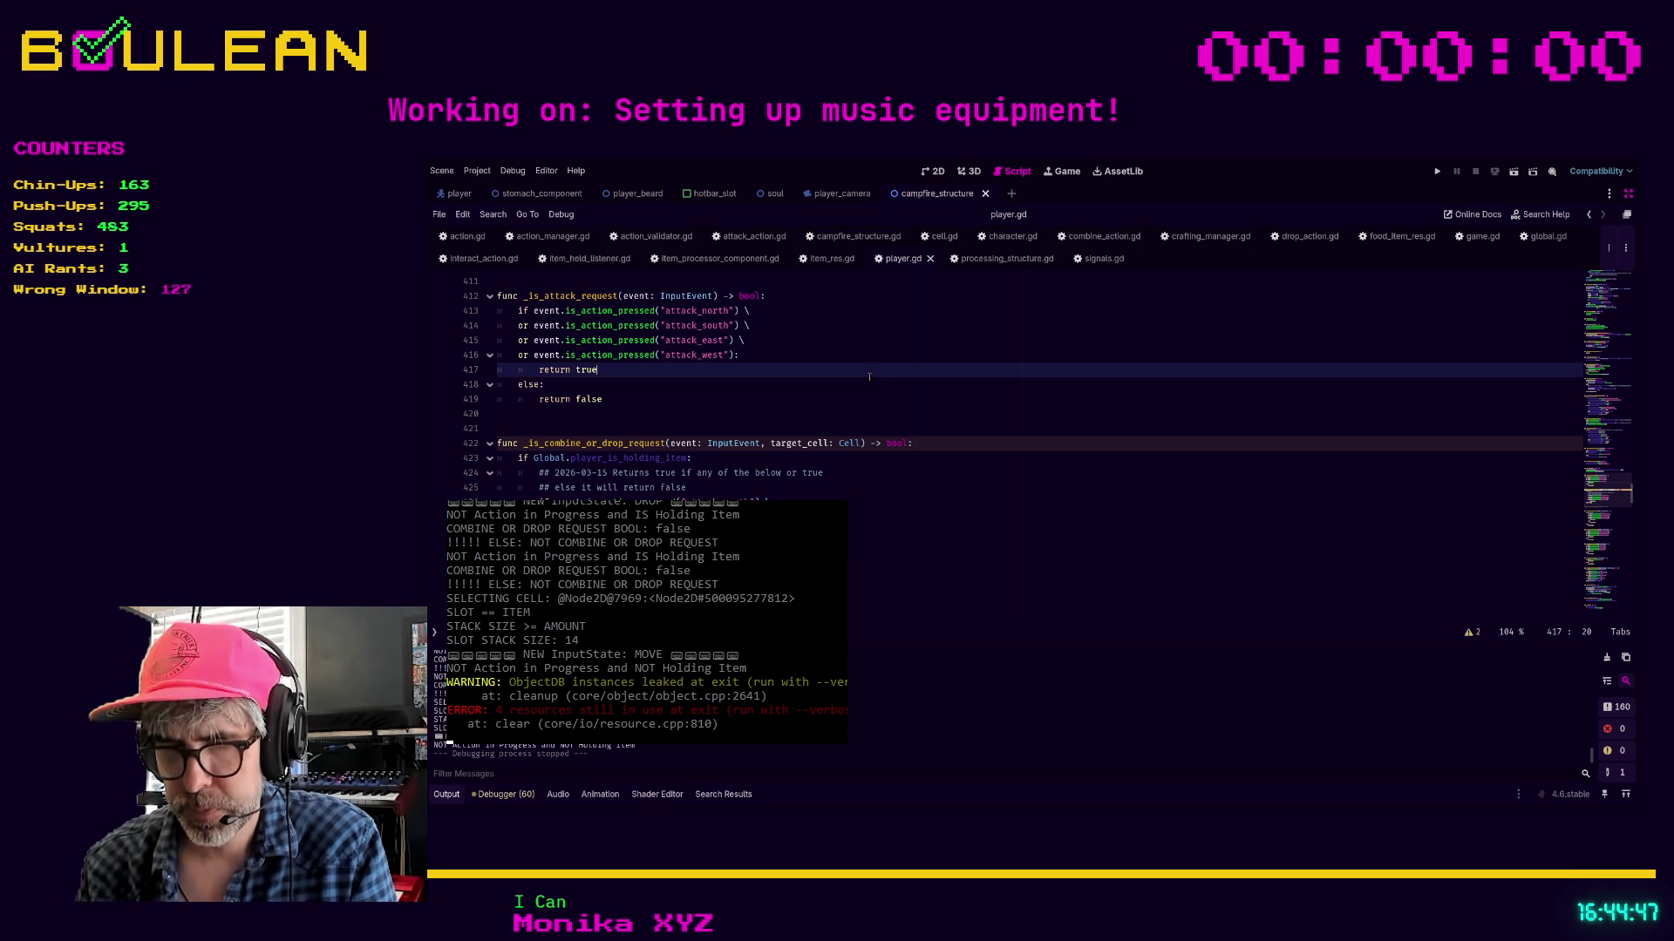
{"action": "key", "text": "ctrl+f"}
{"action": "type", "text": "input"}
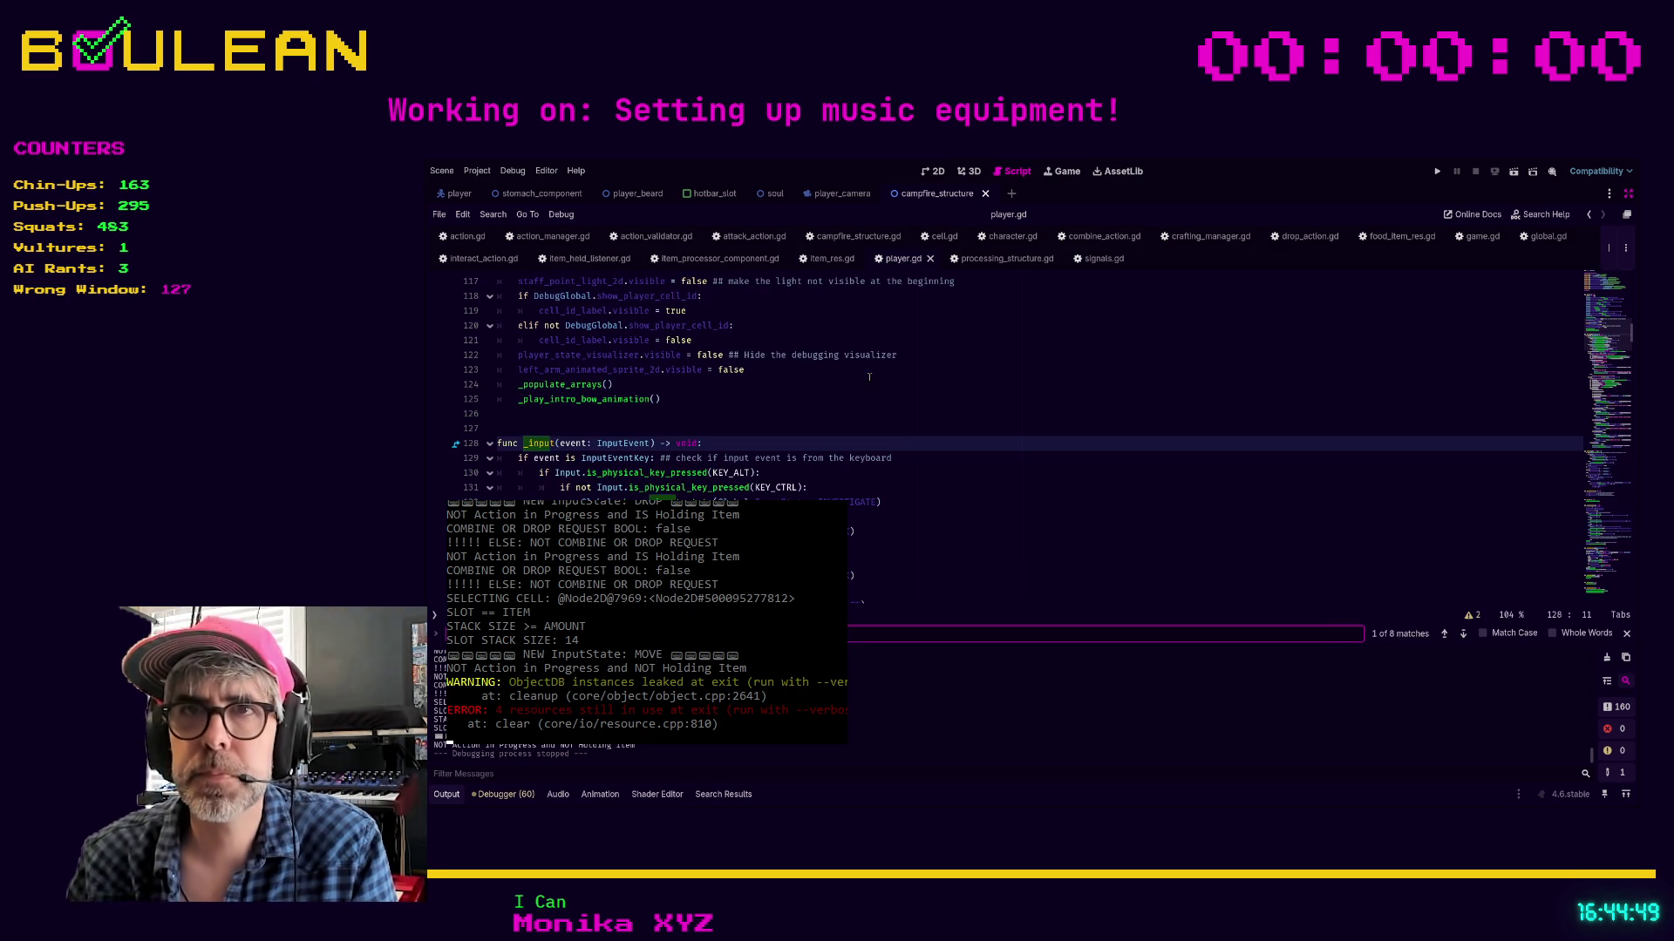
{"action": "scroll", "coordinate": [893, 413], "scroll_direction": "down", "scroll_amount": 2}
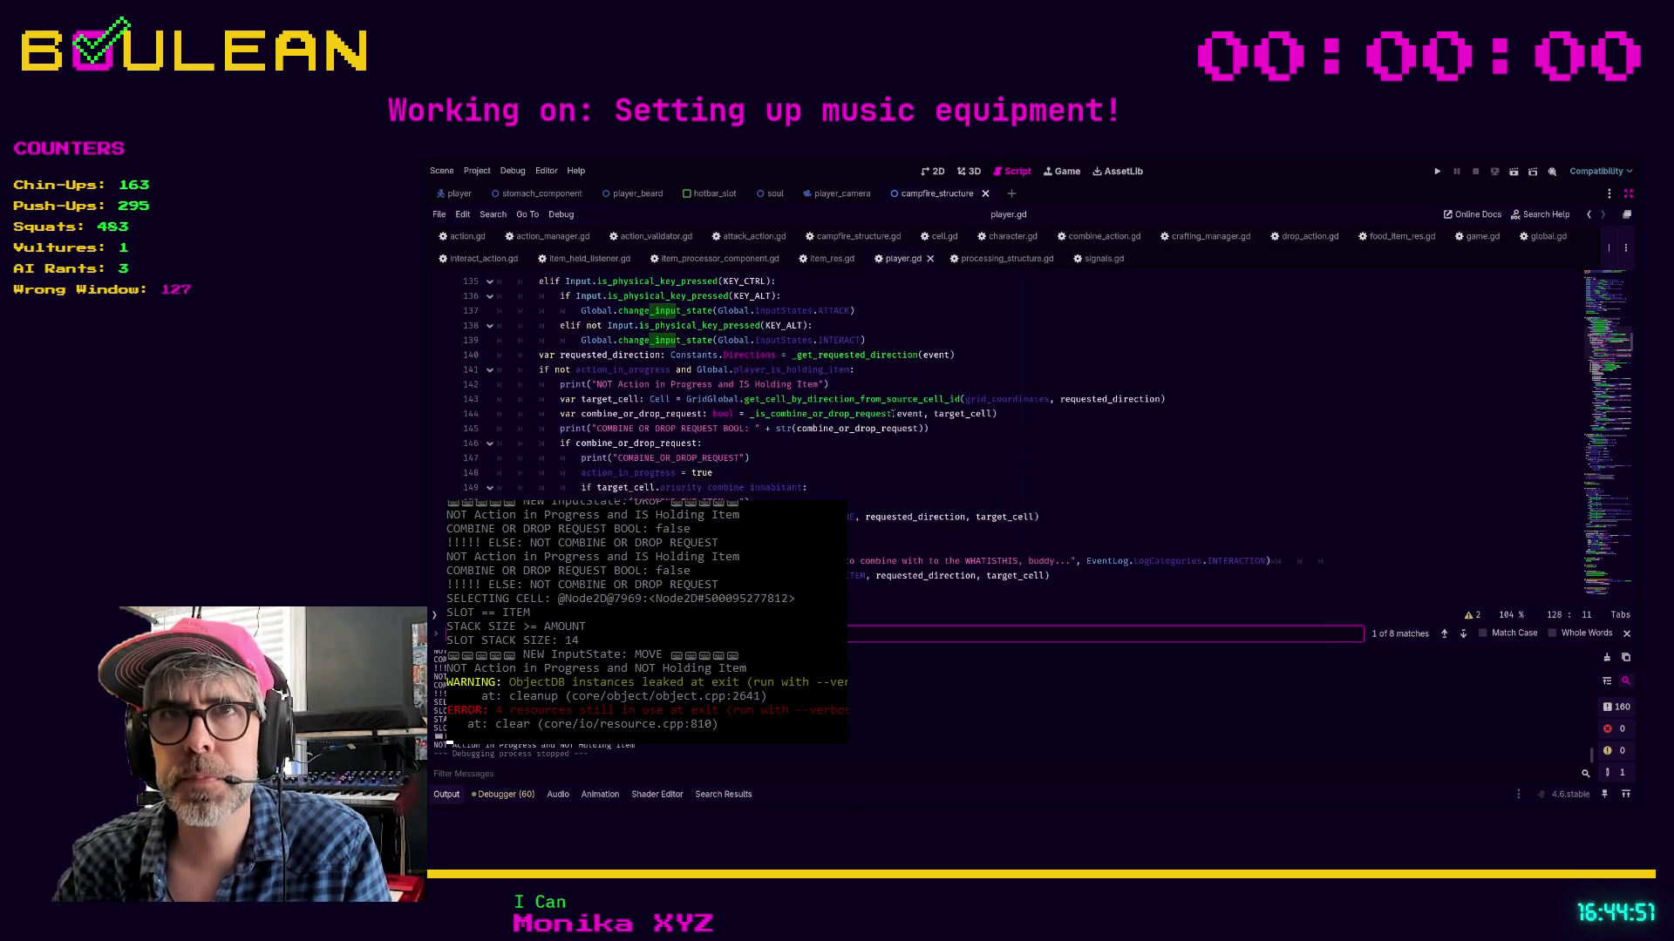
{"action": "scroll", "coordinate": [893, 413], "scroll_direction": "up", "scroll_amount": 3}
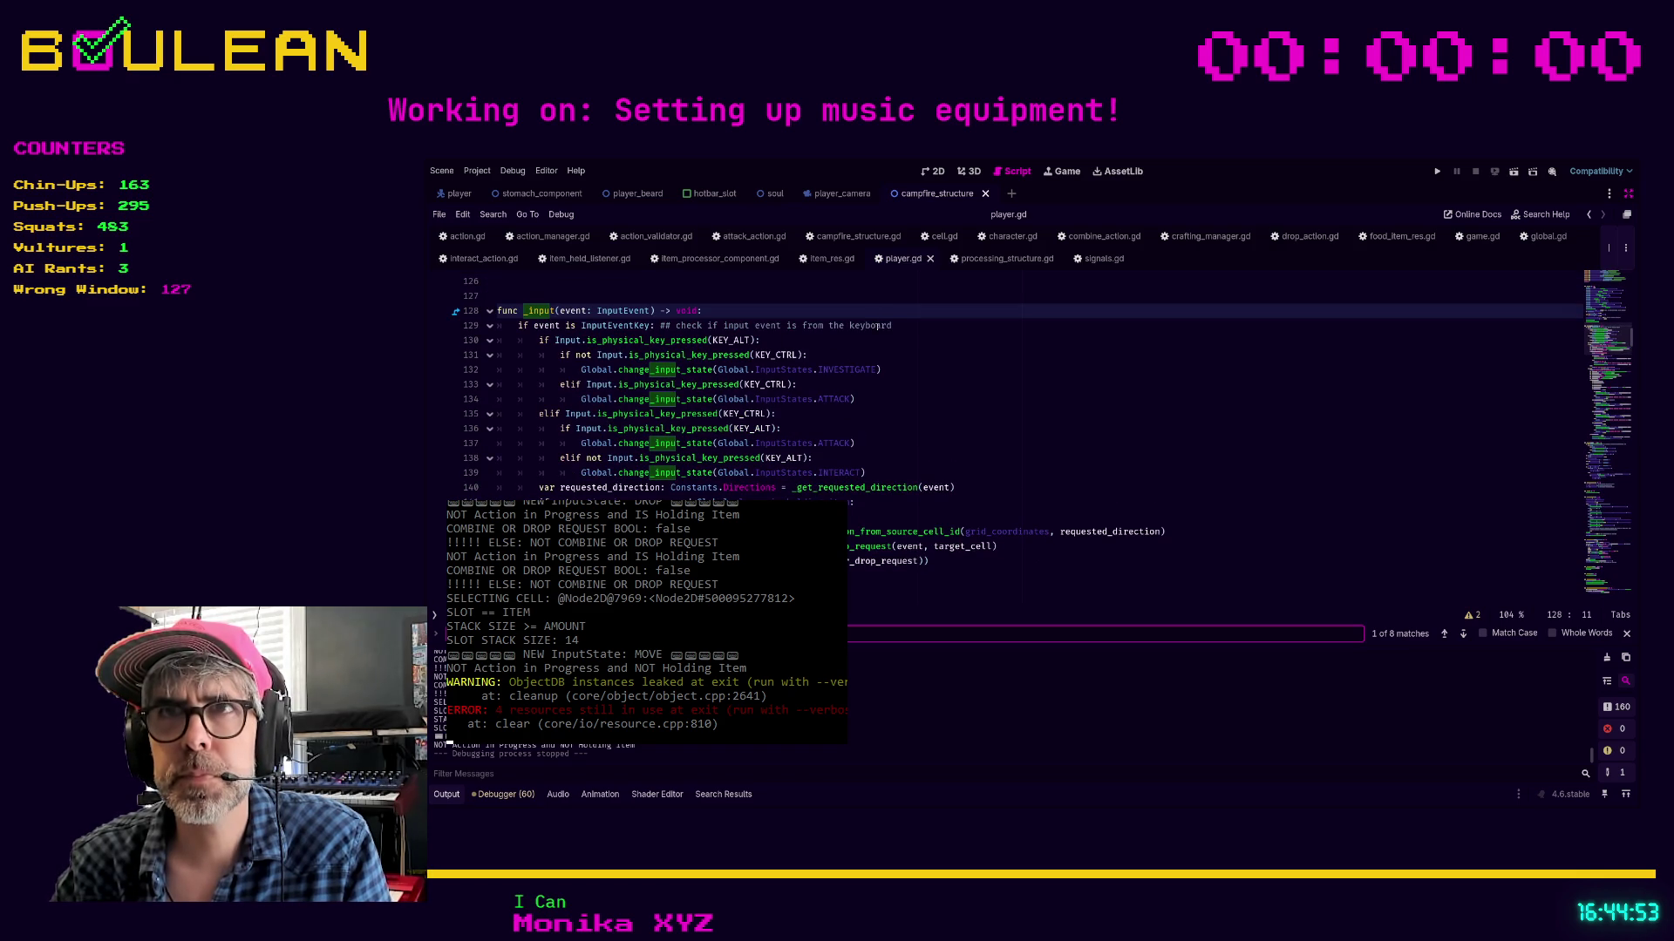
{"action": "left_click", "coordinate": [958, 326]}
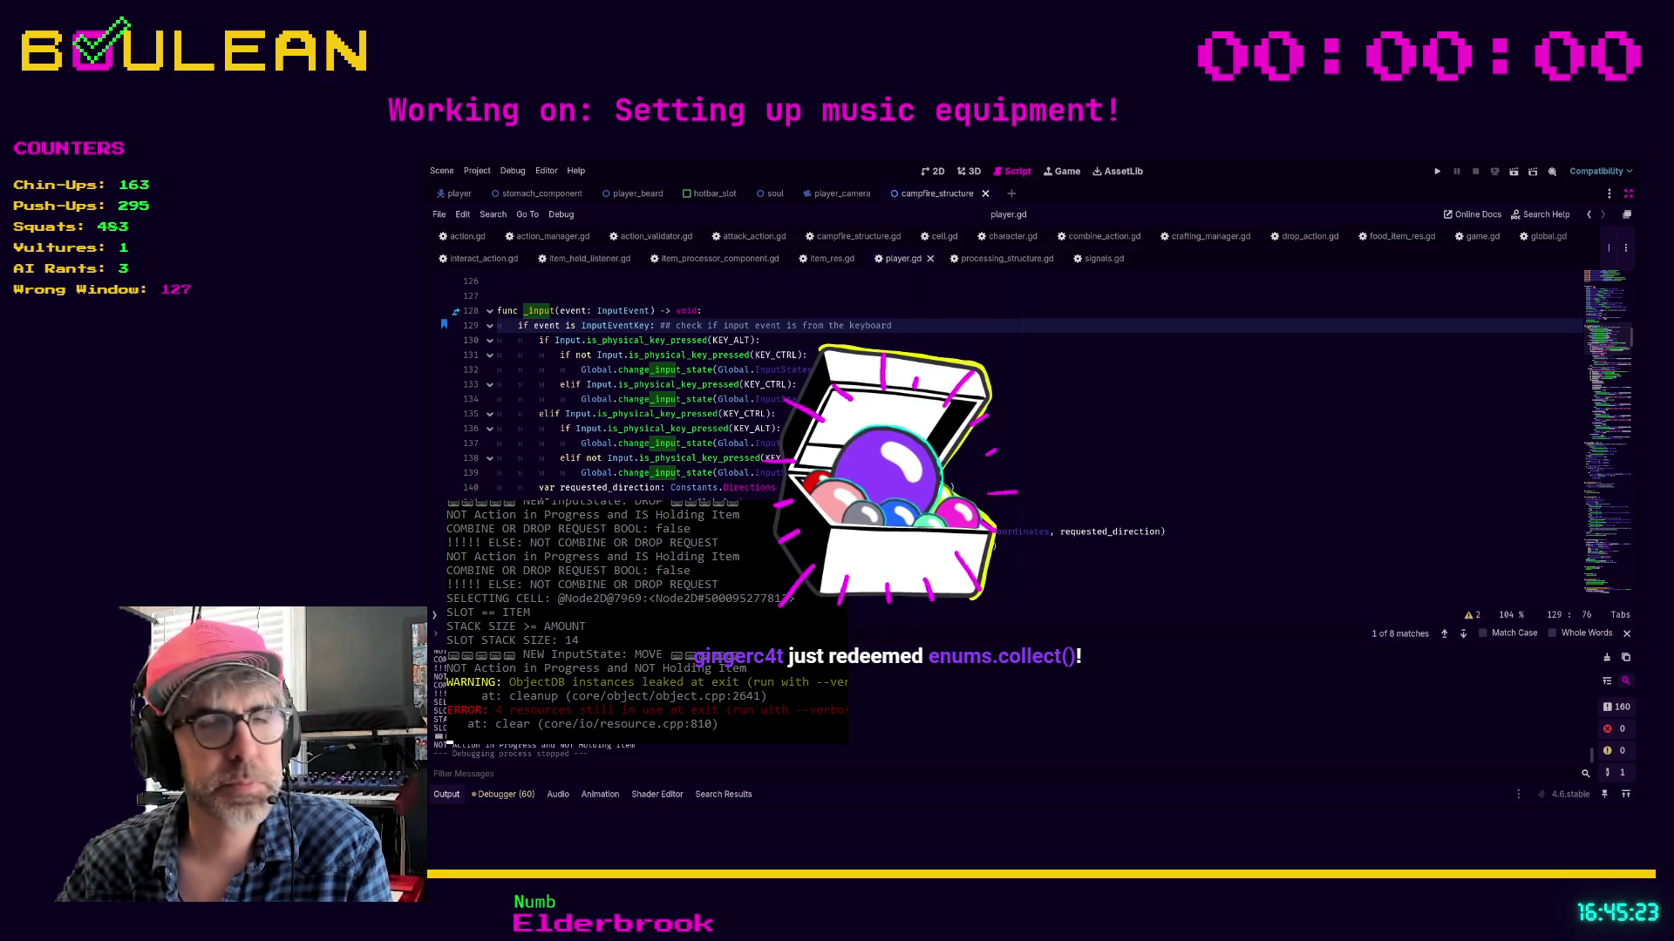
{"action": "left_click", "coordinate": [905, 446]}
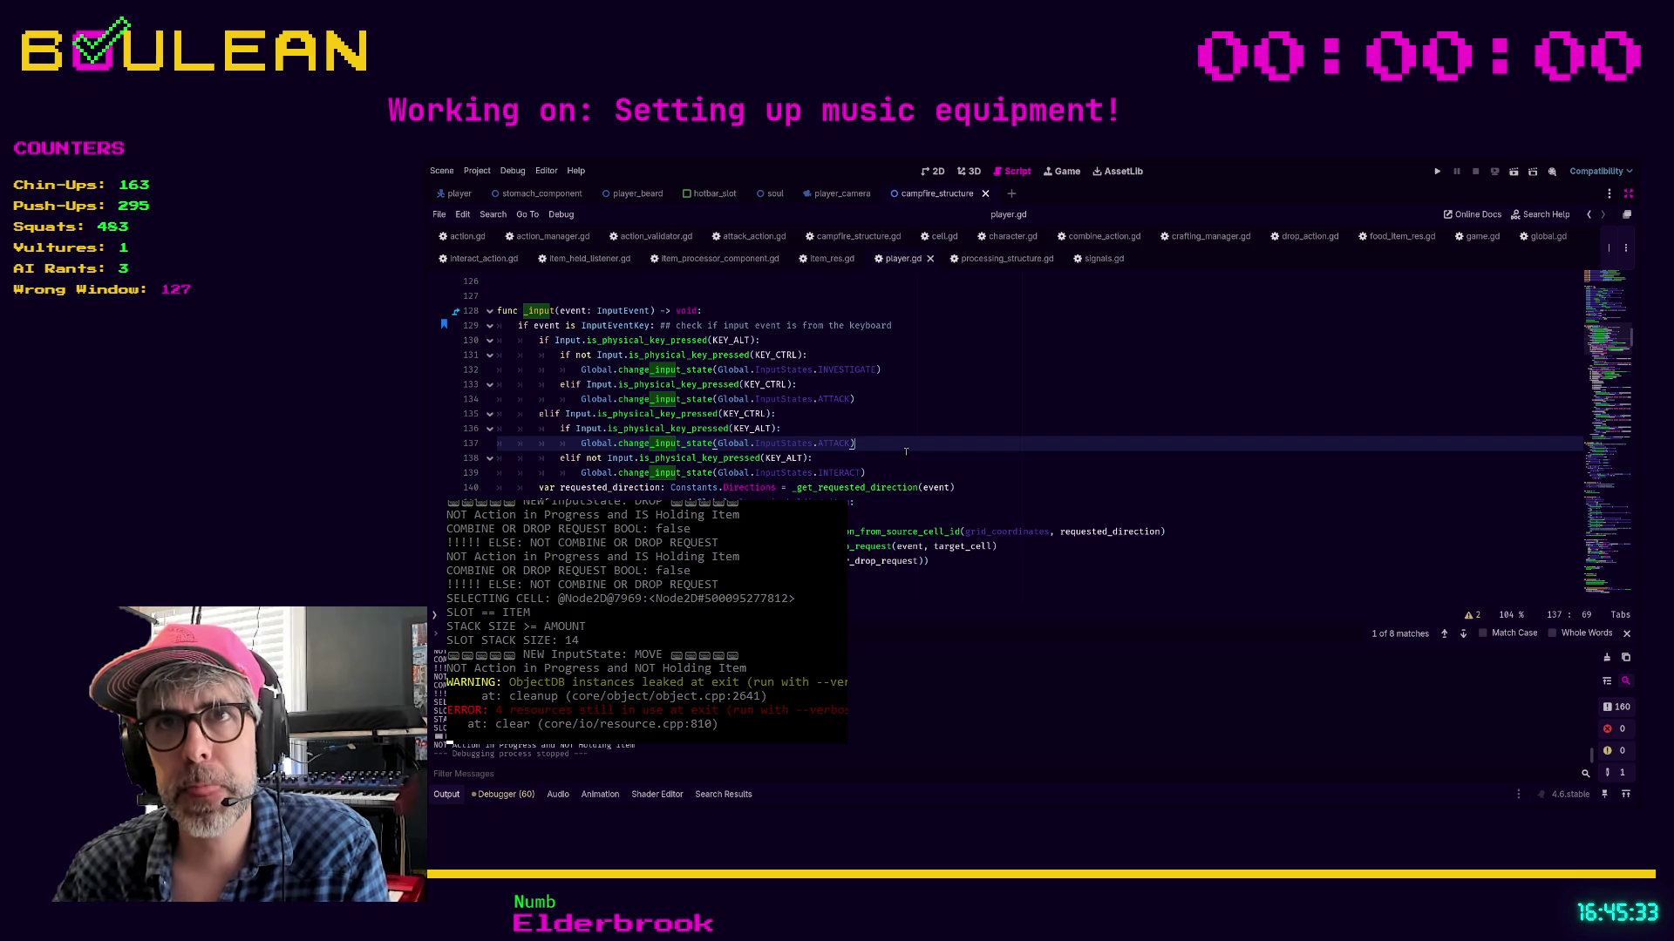
{"action": "left_click", "coordinate": [906, 451]}
{"action": "scroll", "coordinate": [880, 451], "scroll_direction": "up", "scroll_amount": 1}
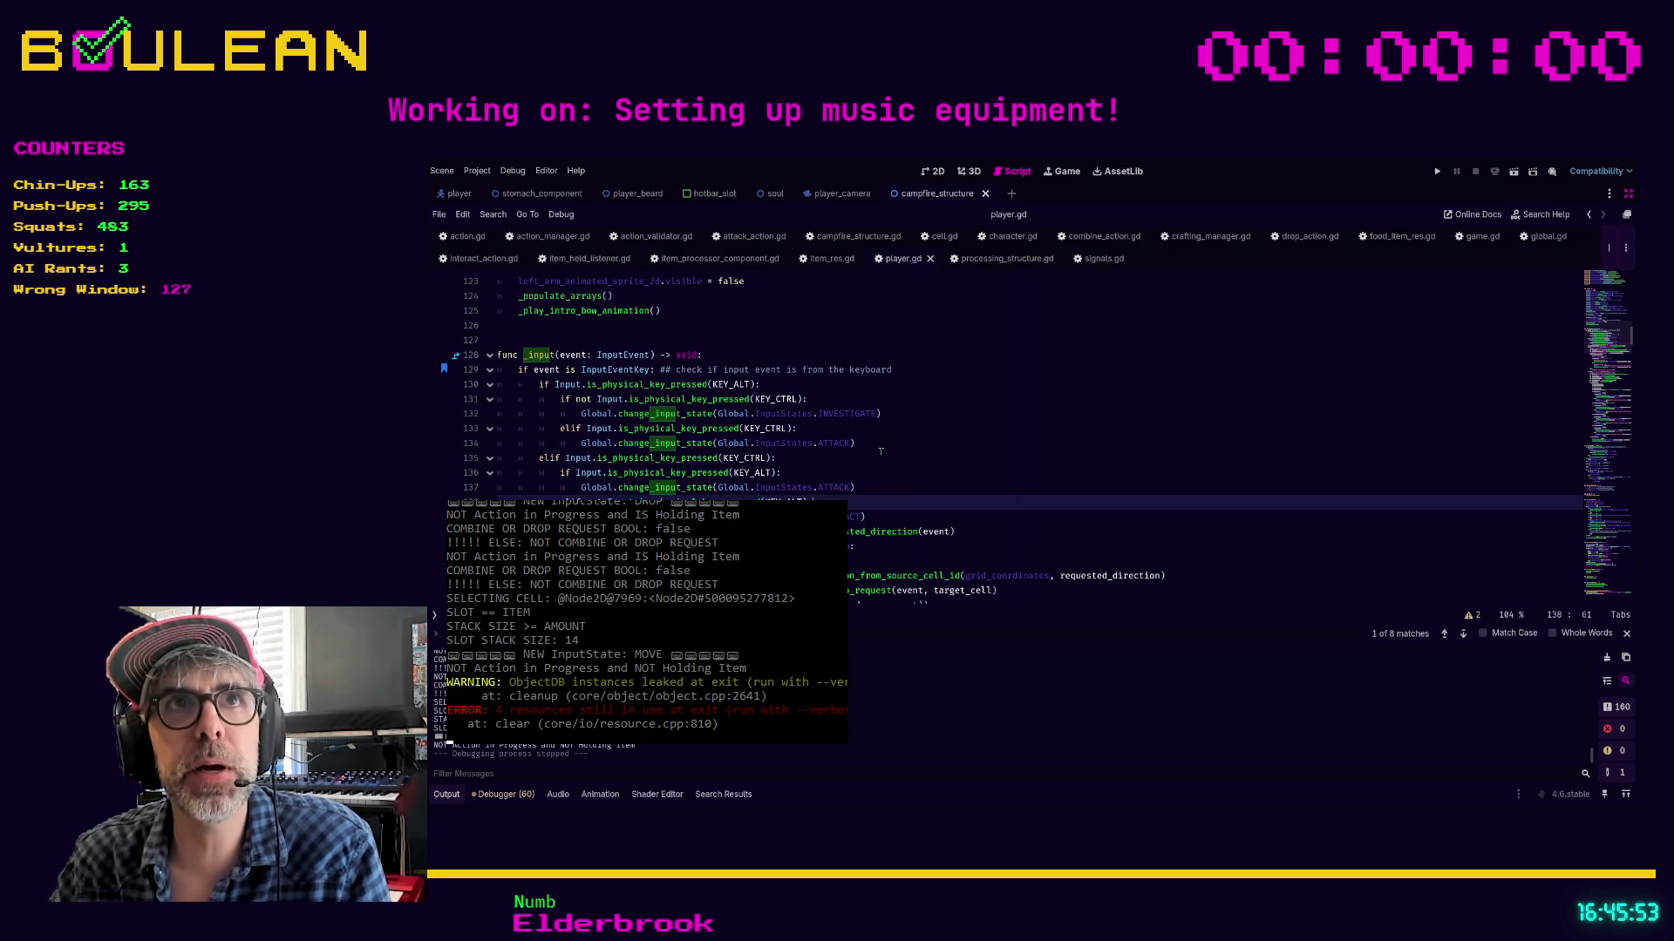
{"action": "left_click", "coordinate": [900, 513]}
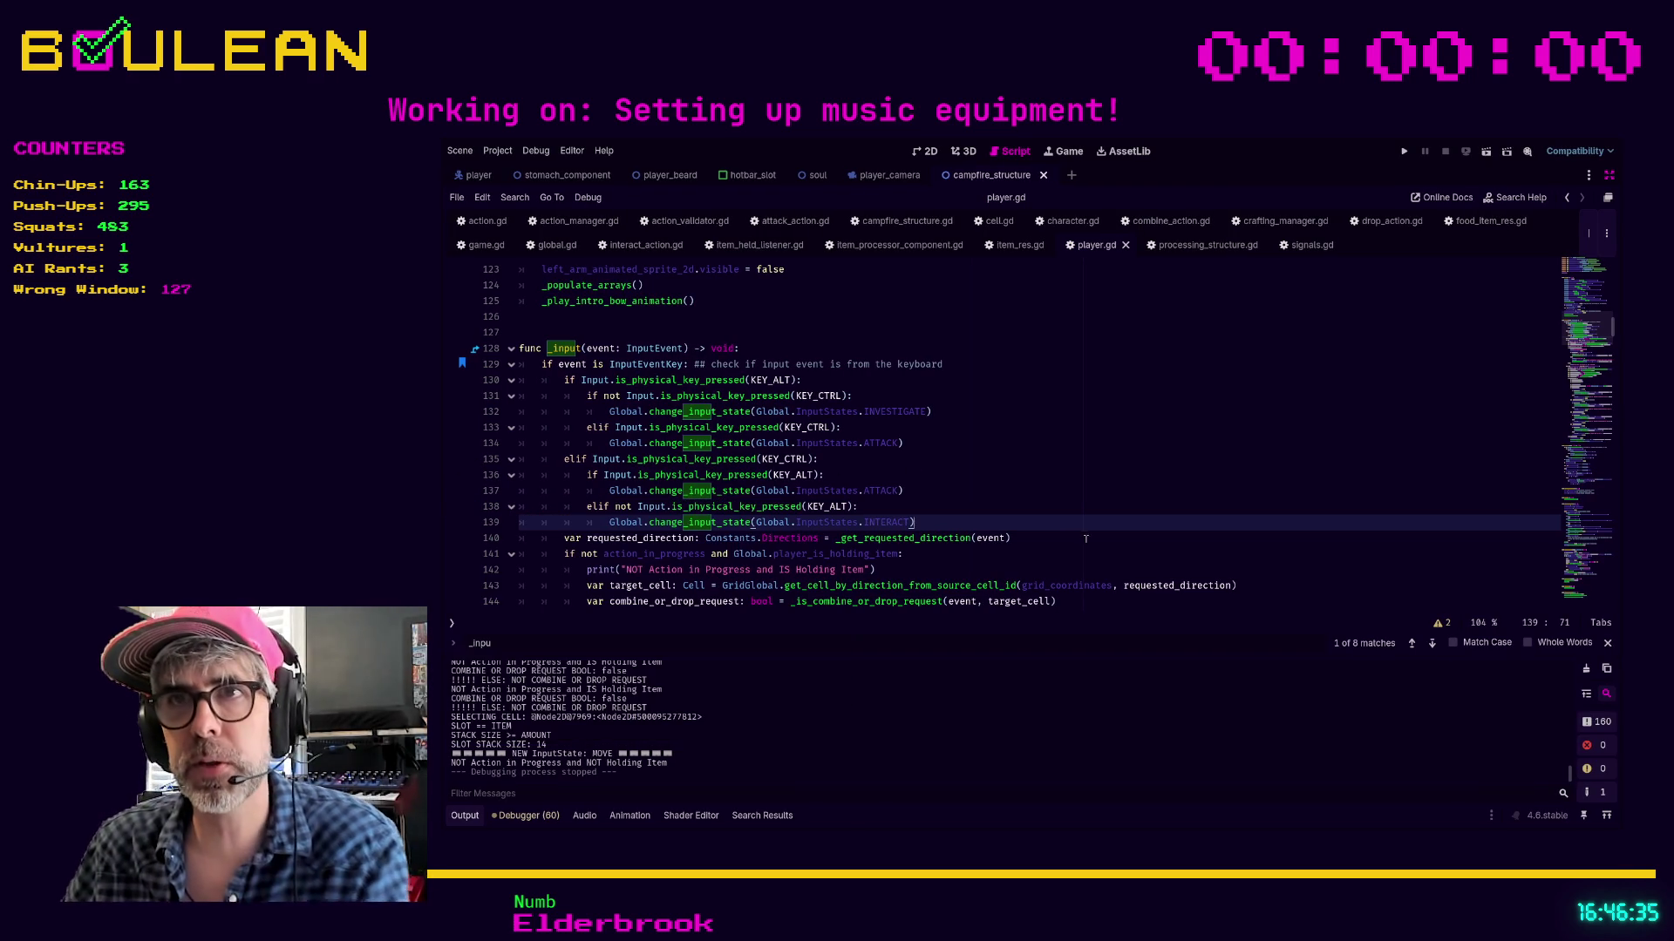
{"action": "key", "text": "ctrl+shift+F11"}
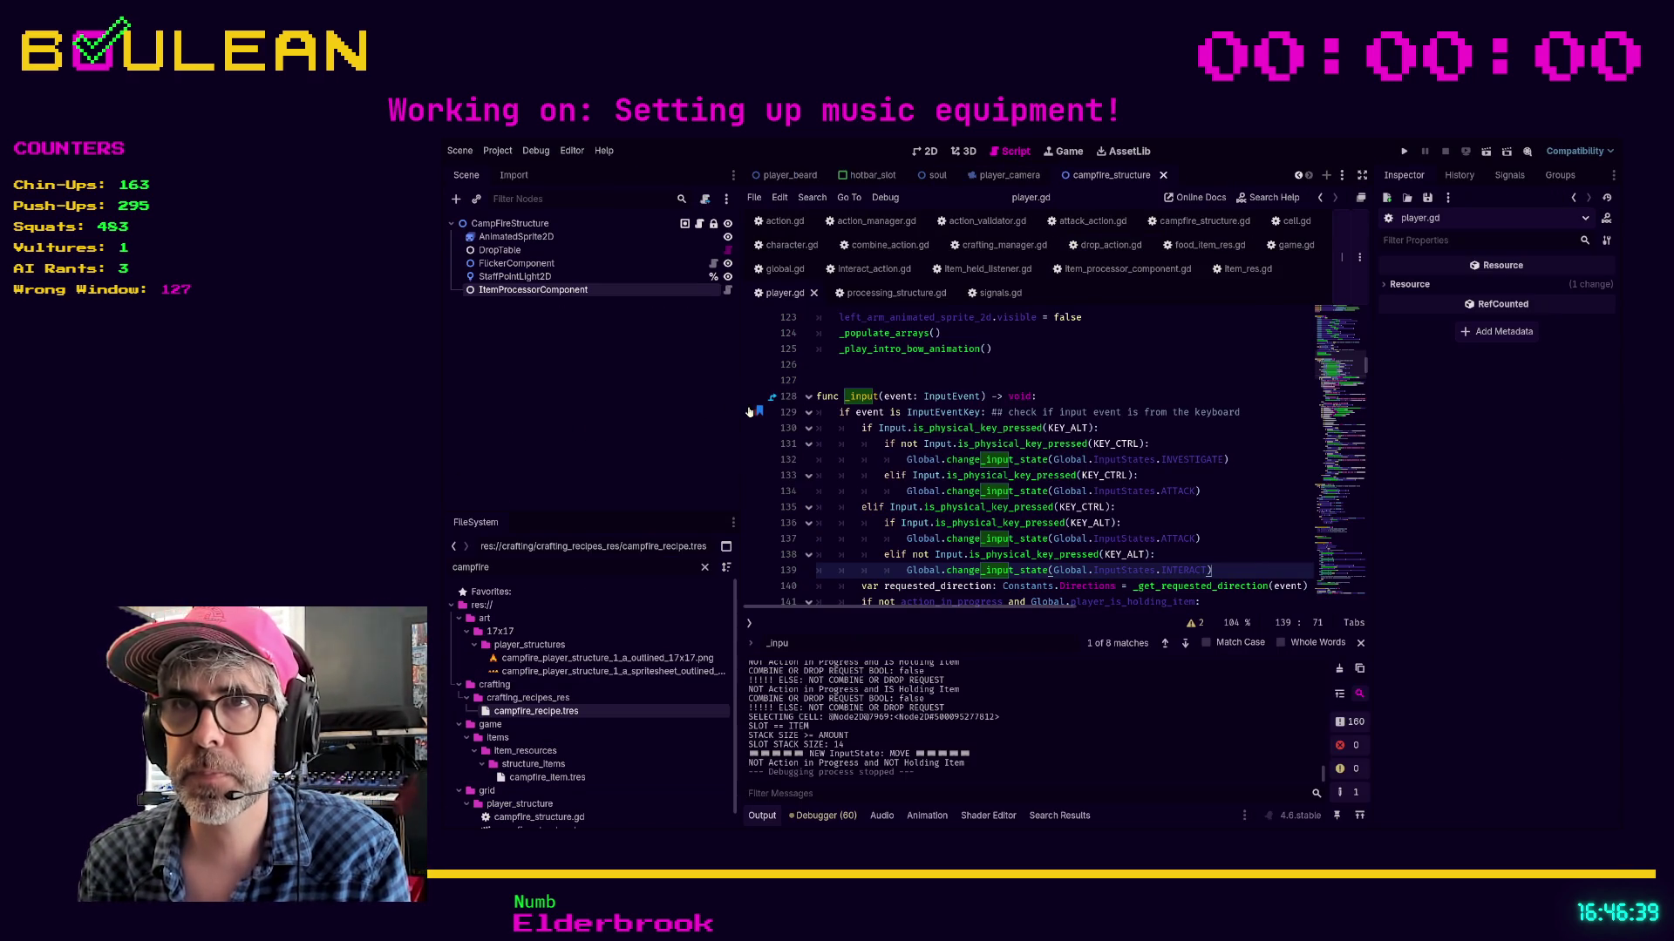
{"action": "left_click_drag", "start_coordinate": [742, 407], "coordinate": [581, 407]}
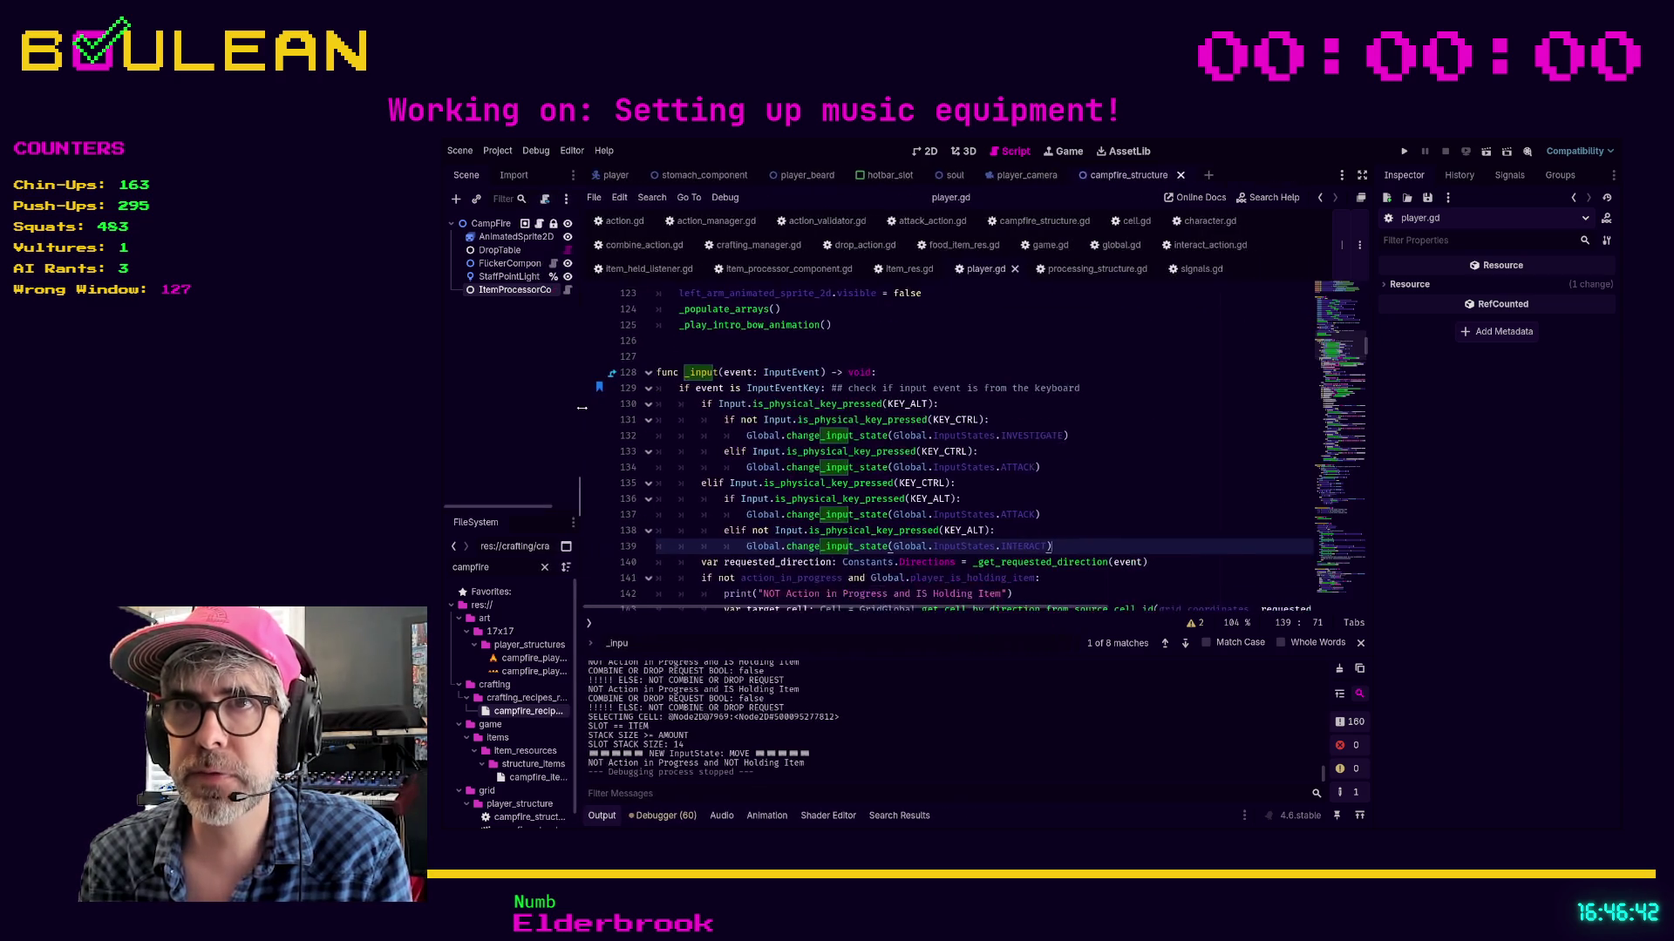
{"action": "left_click", "coordinate": [1070, 484]}
{"action": "key", "text": "ctrl+shift+F11"}
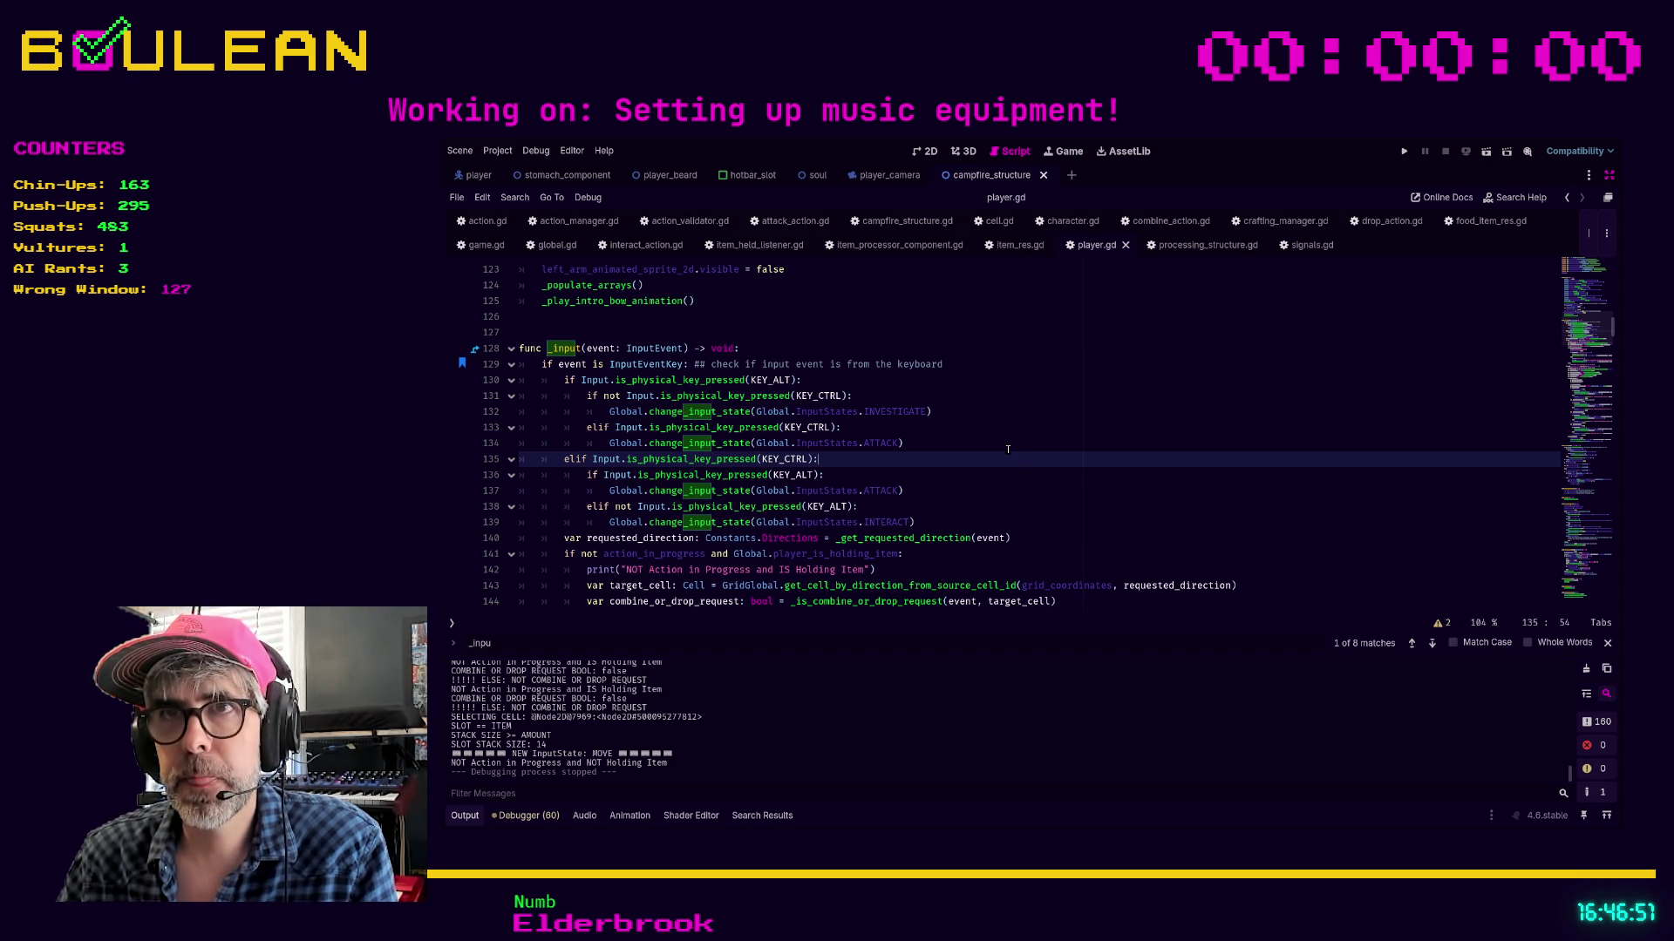
Review the holding-item and combine-inhabitant checks on lines 141 and 149 of player.gd
{"action": "scroll", "coordinate": [1008, 449], "scroll_direction": "down", "scroll_amount": 1}
{"action": "scroll", "coordinate": [1008, 449], "scroll_direction": "up", "scroll_amount": 2}
{"action": "scroll", "coordinate": [1008, 449], "scroll_direction": "up", "scroll_amount": 3}
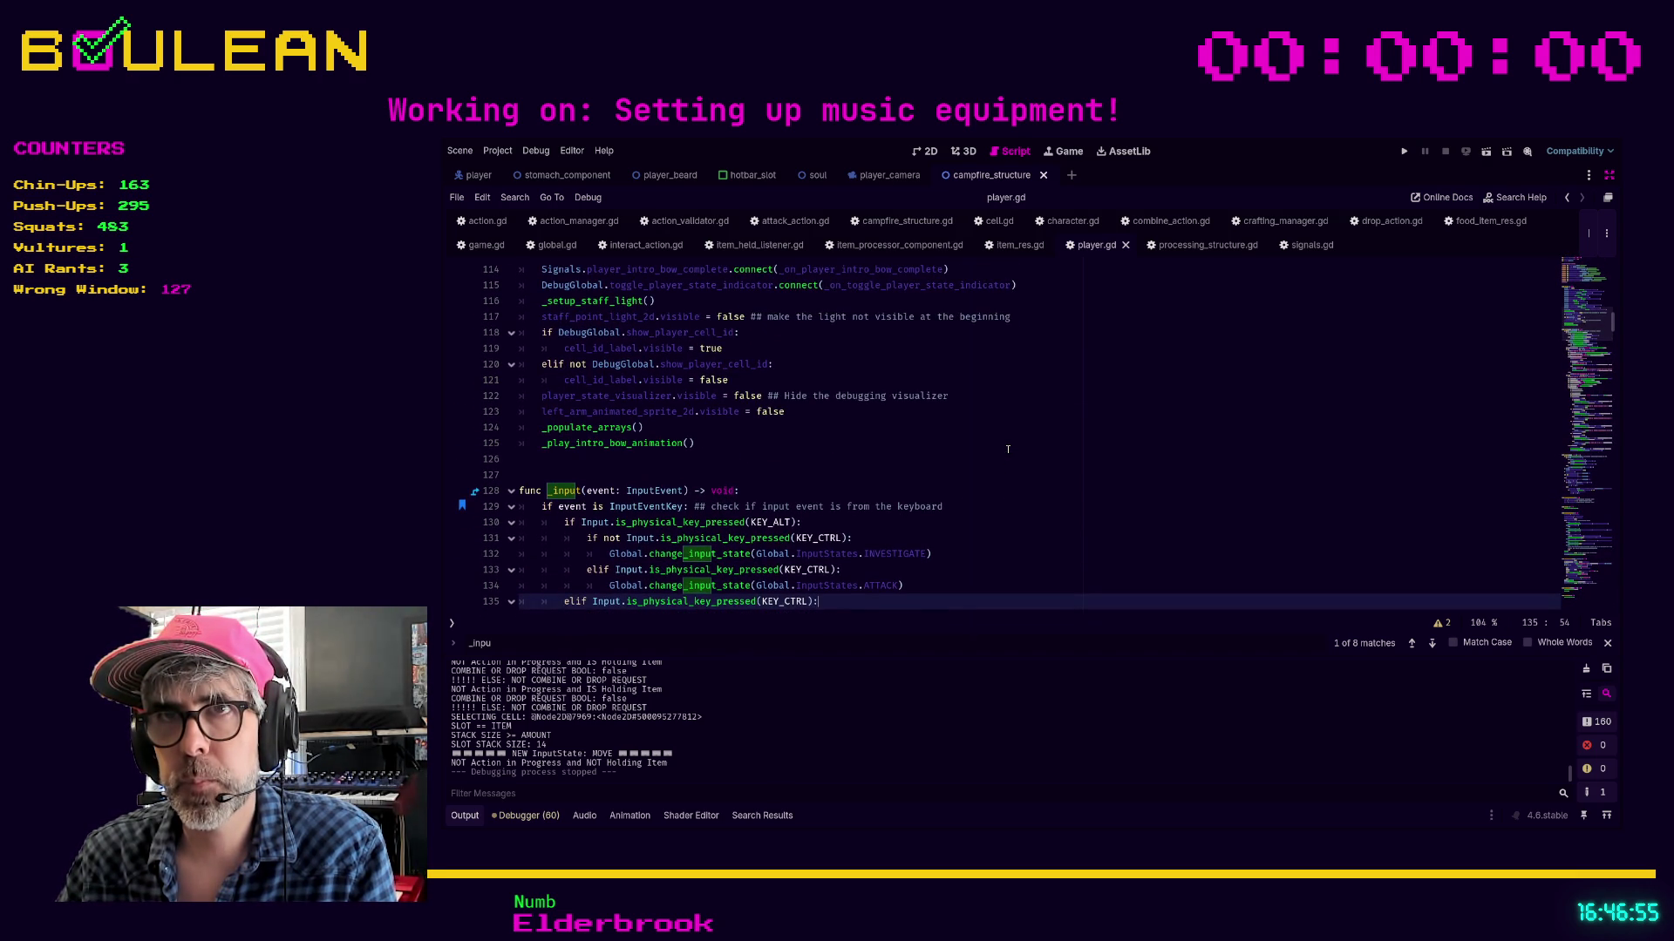
{"action": "scroll", "coordinate": [1008, 449], "scroll_direction": "up", "scroll_amount": 2}
{"action": "scroll", "coordinate": [1008, 449], "scroll_direction": "down", "scroll_amount": 5}
{"action": "scroll", "coordinate": [1008, 448], "scroll_direction": "down", "scroll_amount": 1}
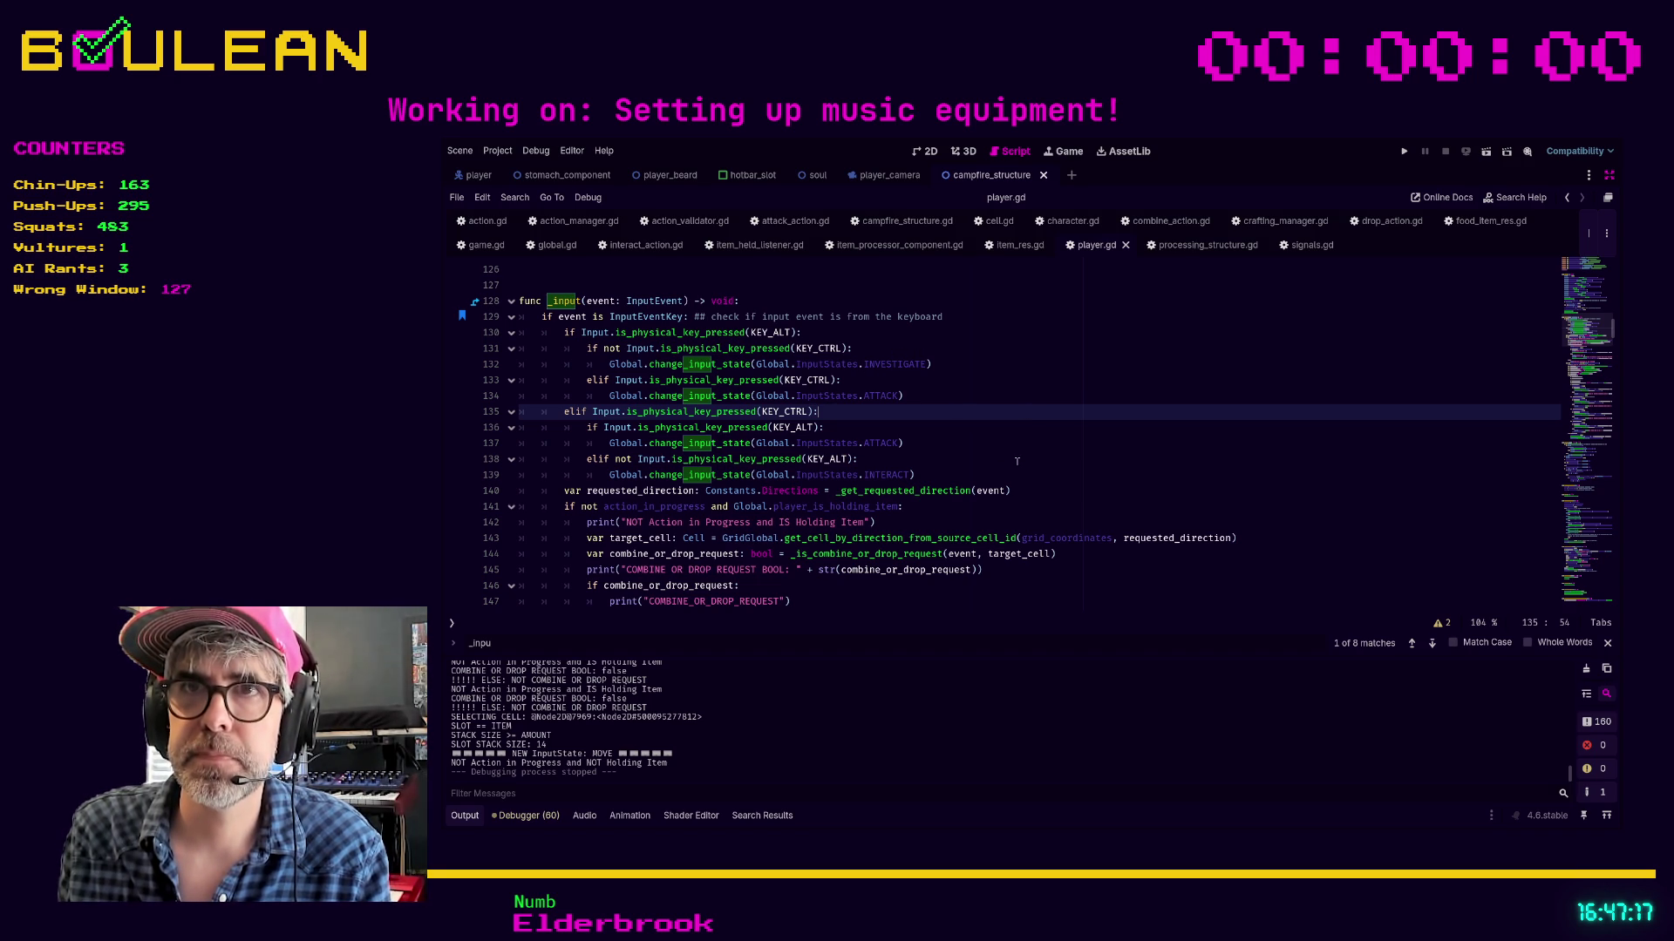
{"action": "scroll", "coordinate": [1015, 479], "scroll_direction": "down", "scroll_amount": 1}
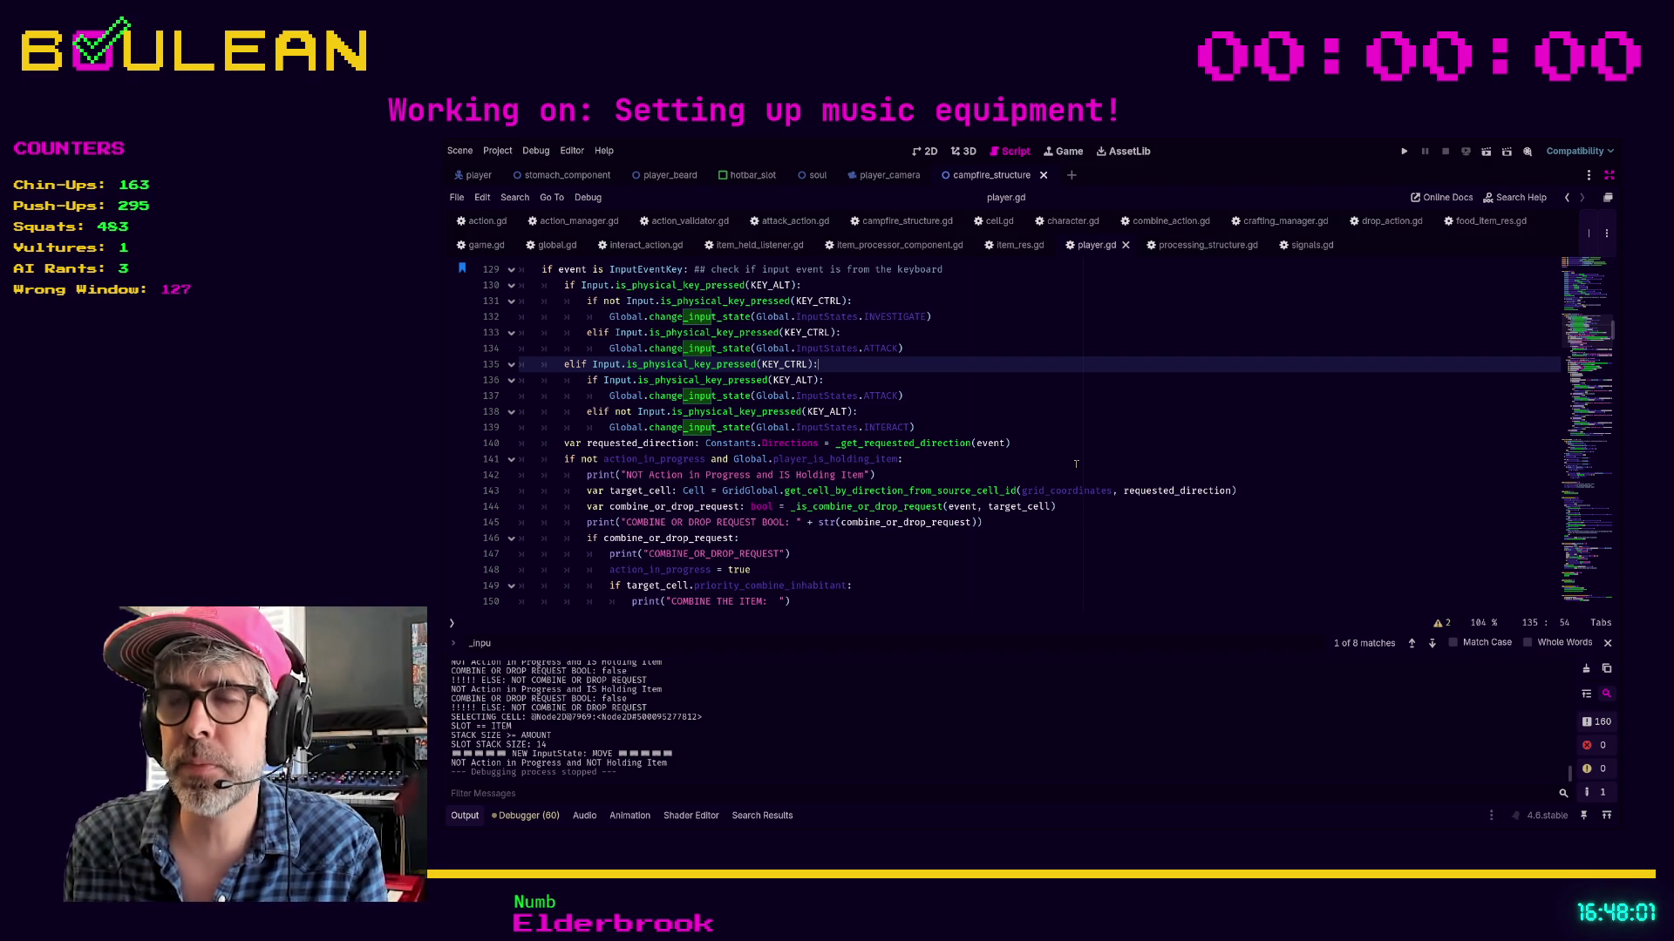
{"action": "left_click", "coordinate": [1075, 464]}
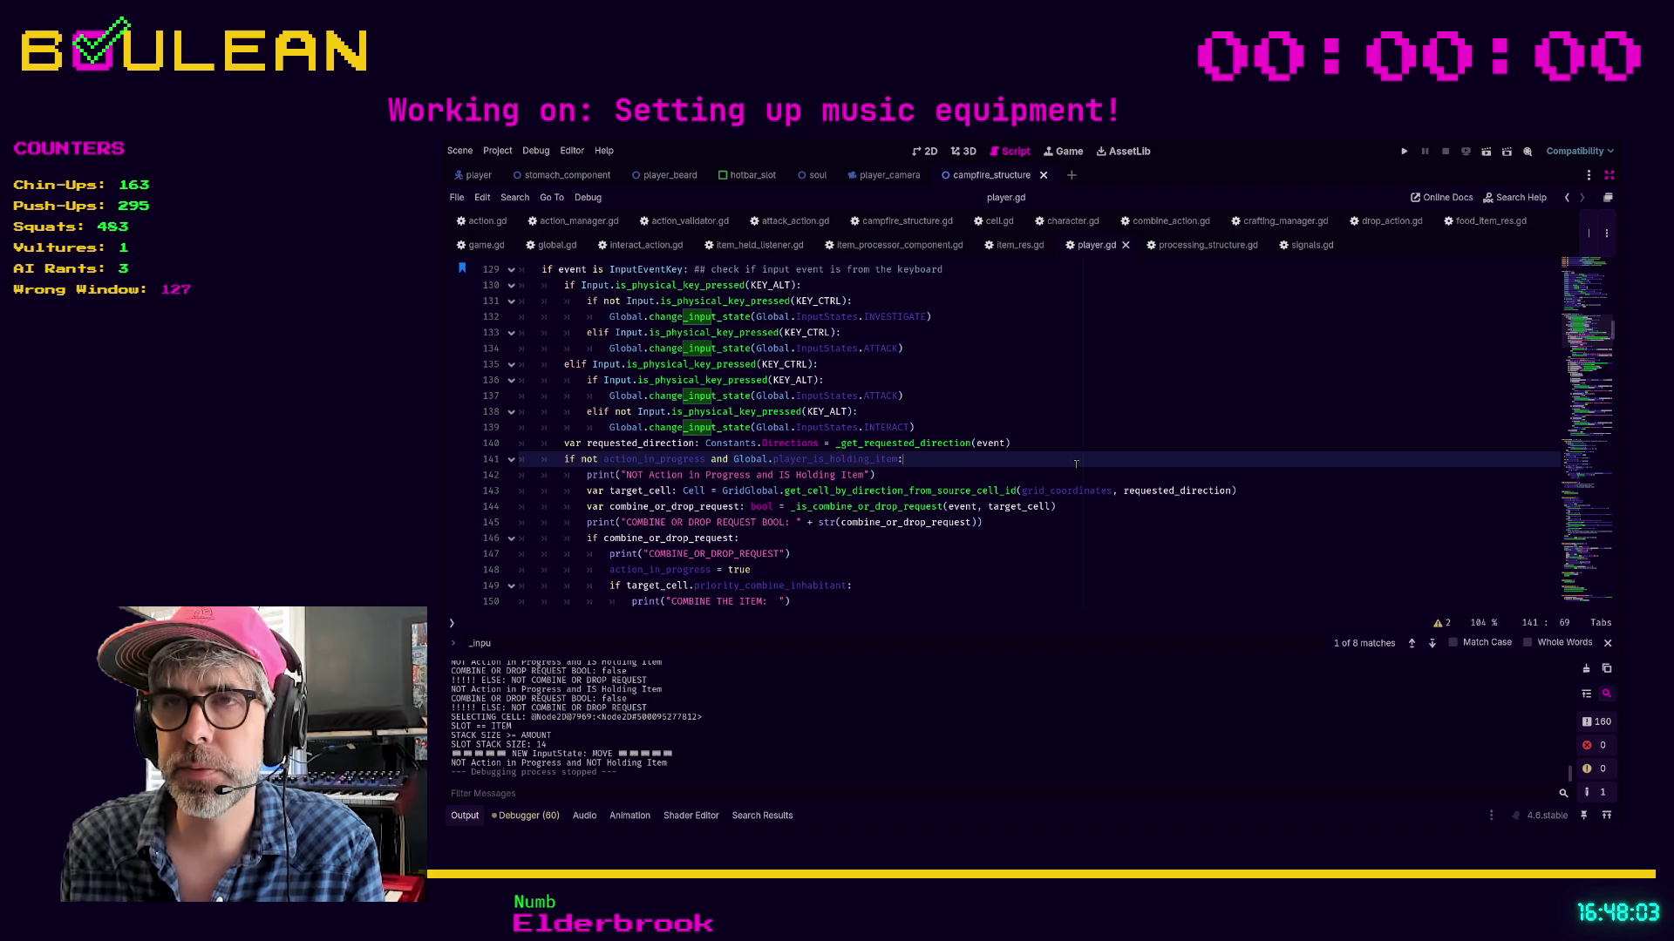
{"action": "left_click", "coordinate": [1032, 583]}
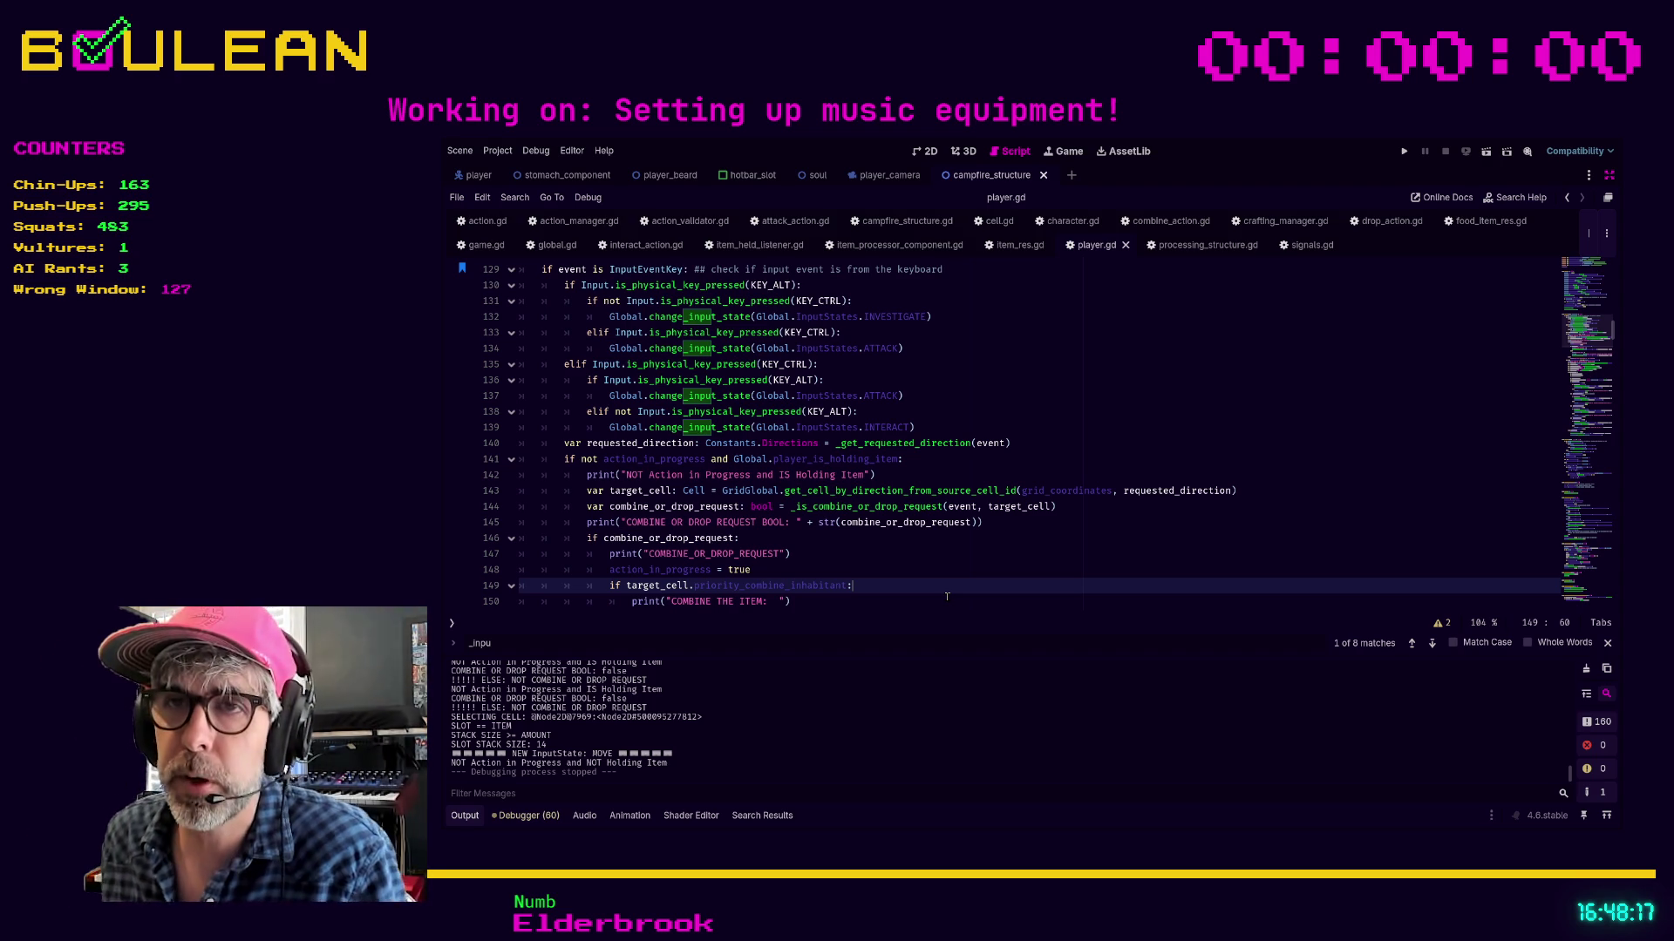
Check the Alt-key test on line 136, then search all files for InputStates.DROP
{"action": "scroll", "coordinate": [959, 567], "scroll_direction": "down", "scroll_amount": 1}
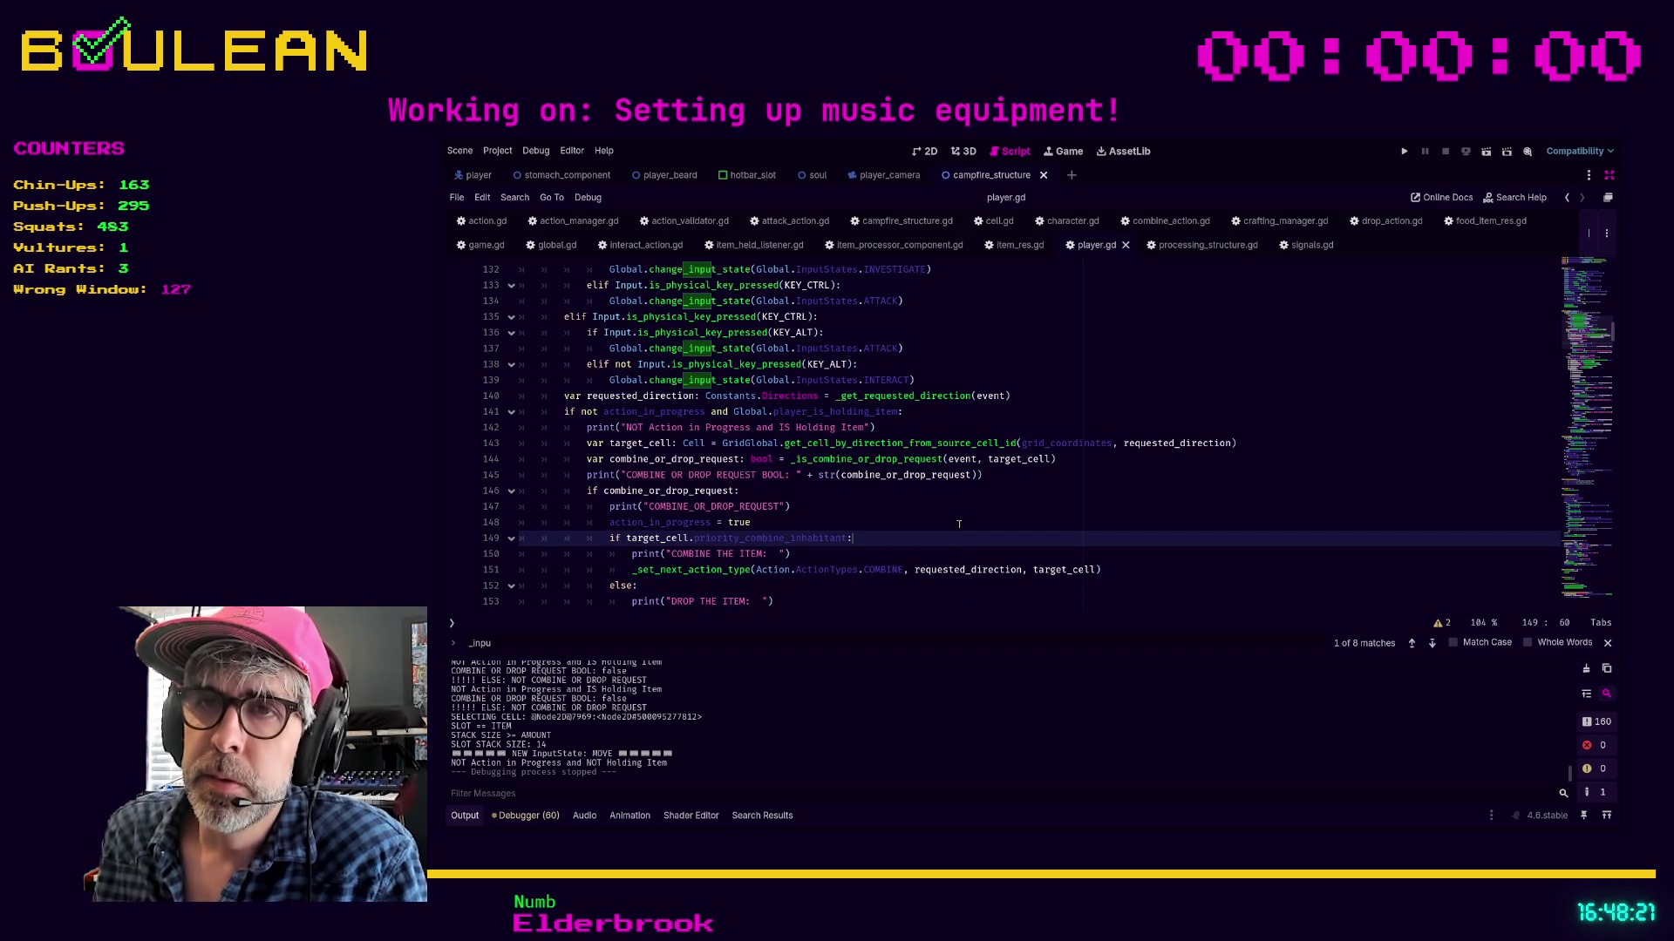
{"action": "scroll", "coordinate": [959, 524], "scroll_direction": "down", "scroll_amount": 1}
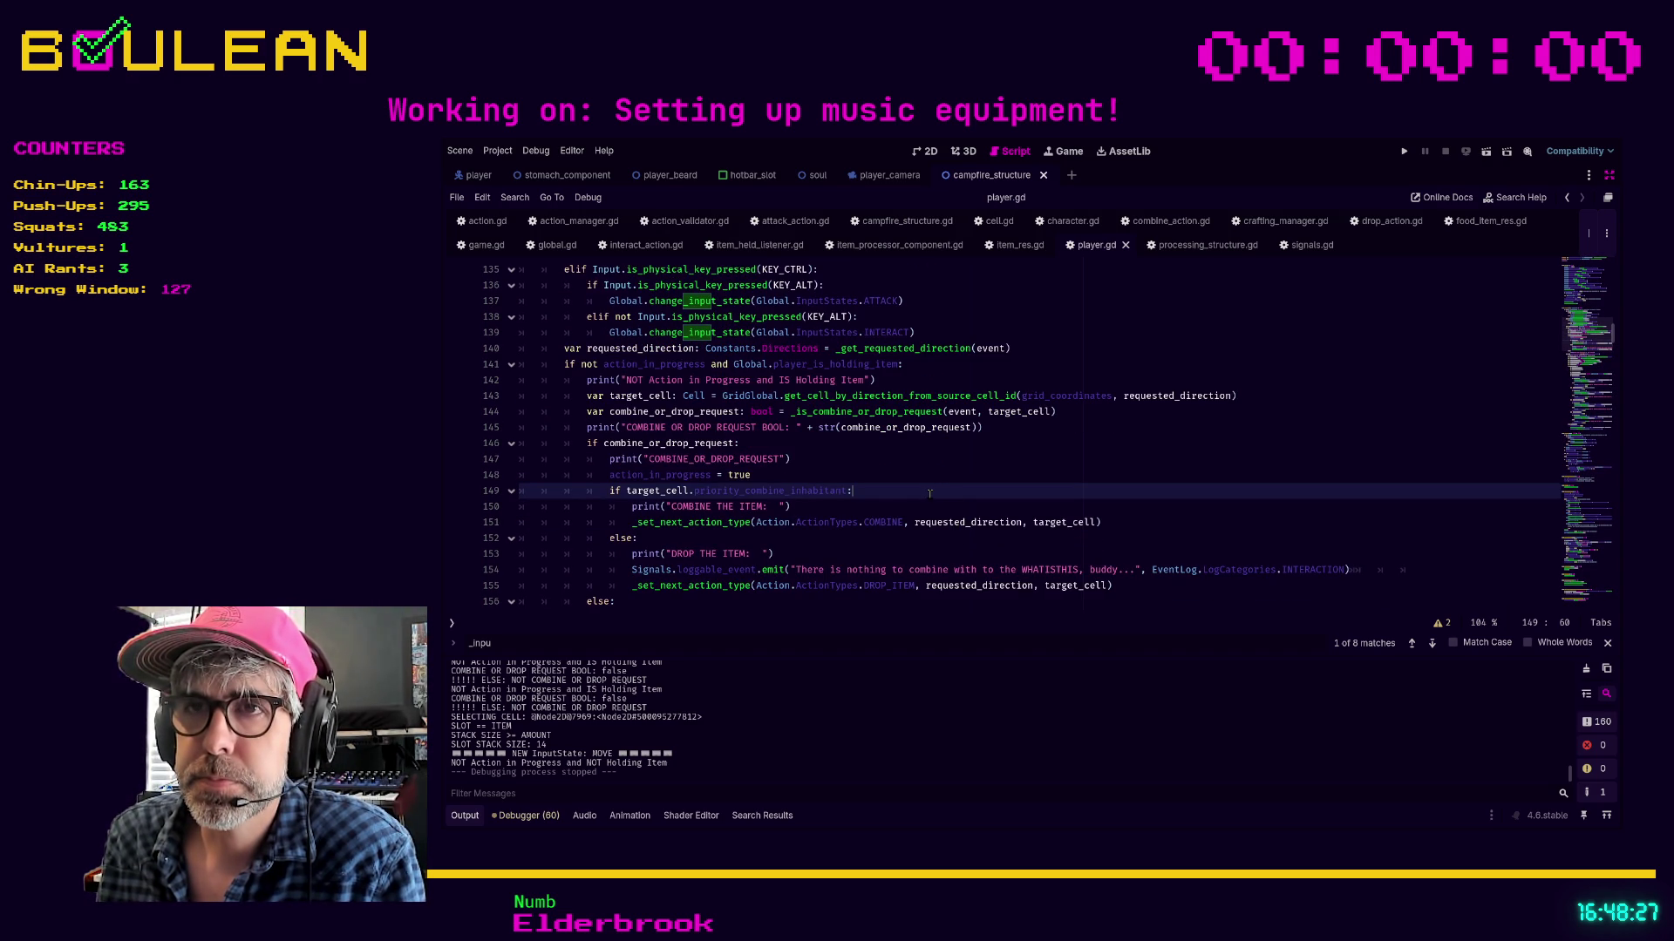
{"action": "scroll", "coordinate": [929, 494], "scroll_direction": "down", "scroll_amount": 1}
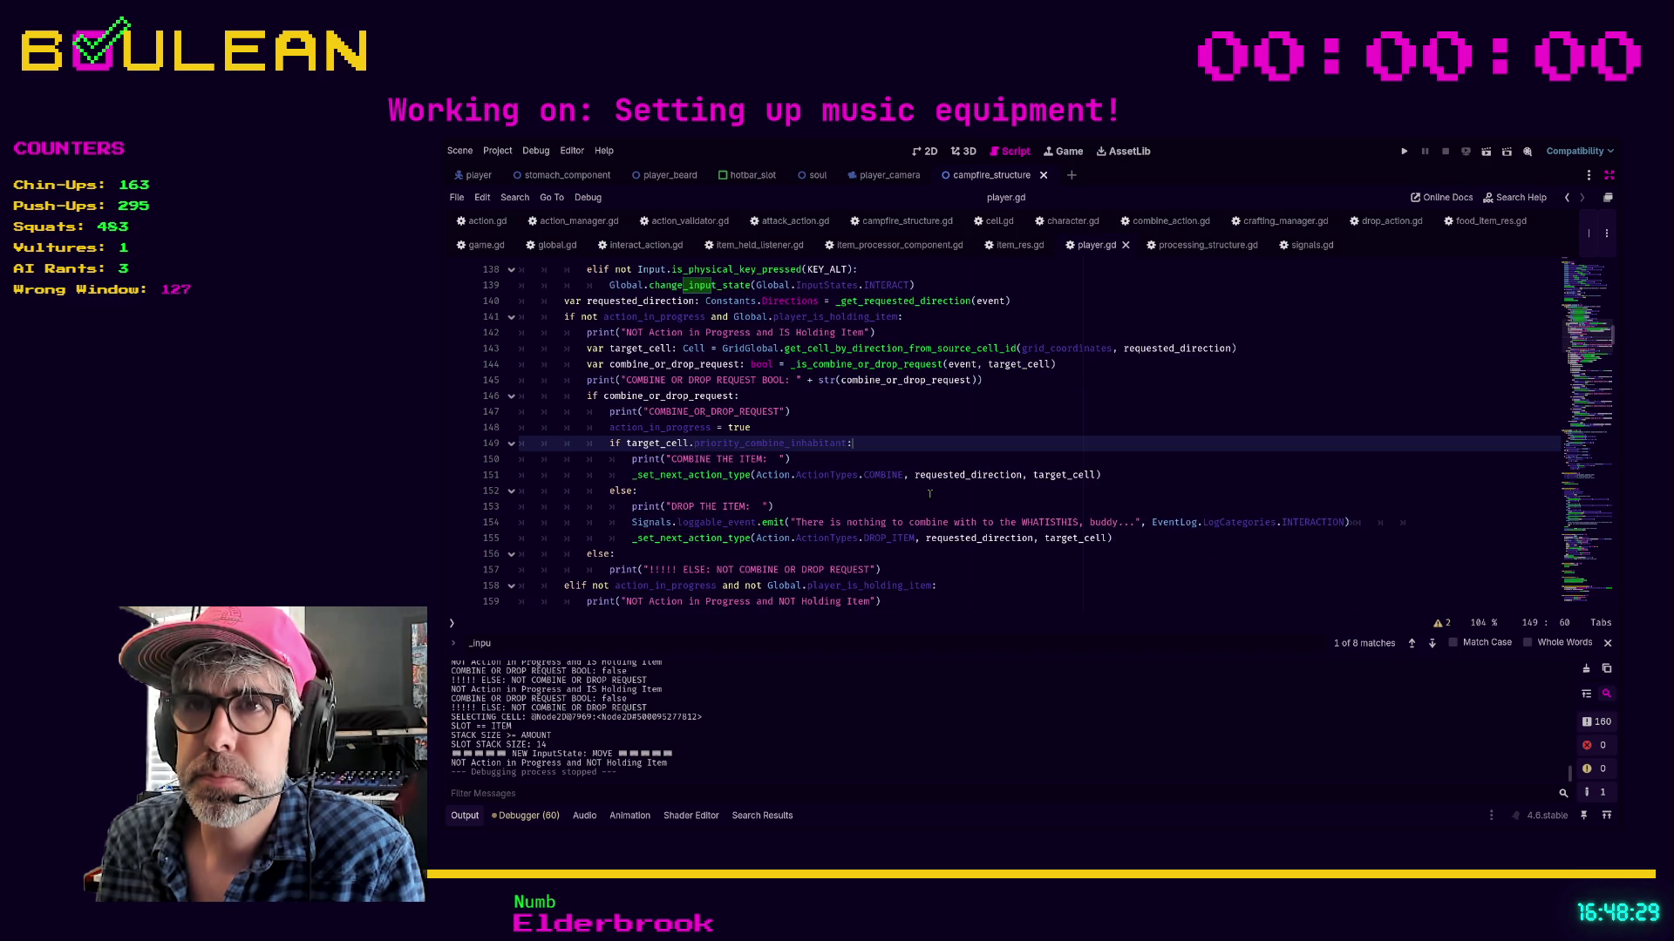
{"action": "scroll", "coordinate": [930, 494], "scroll_direction": "up", "scroll_amount": 6}
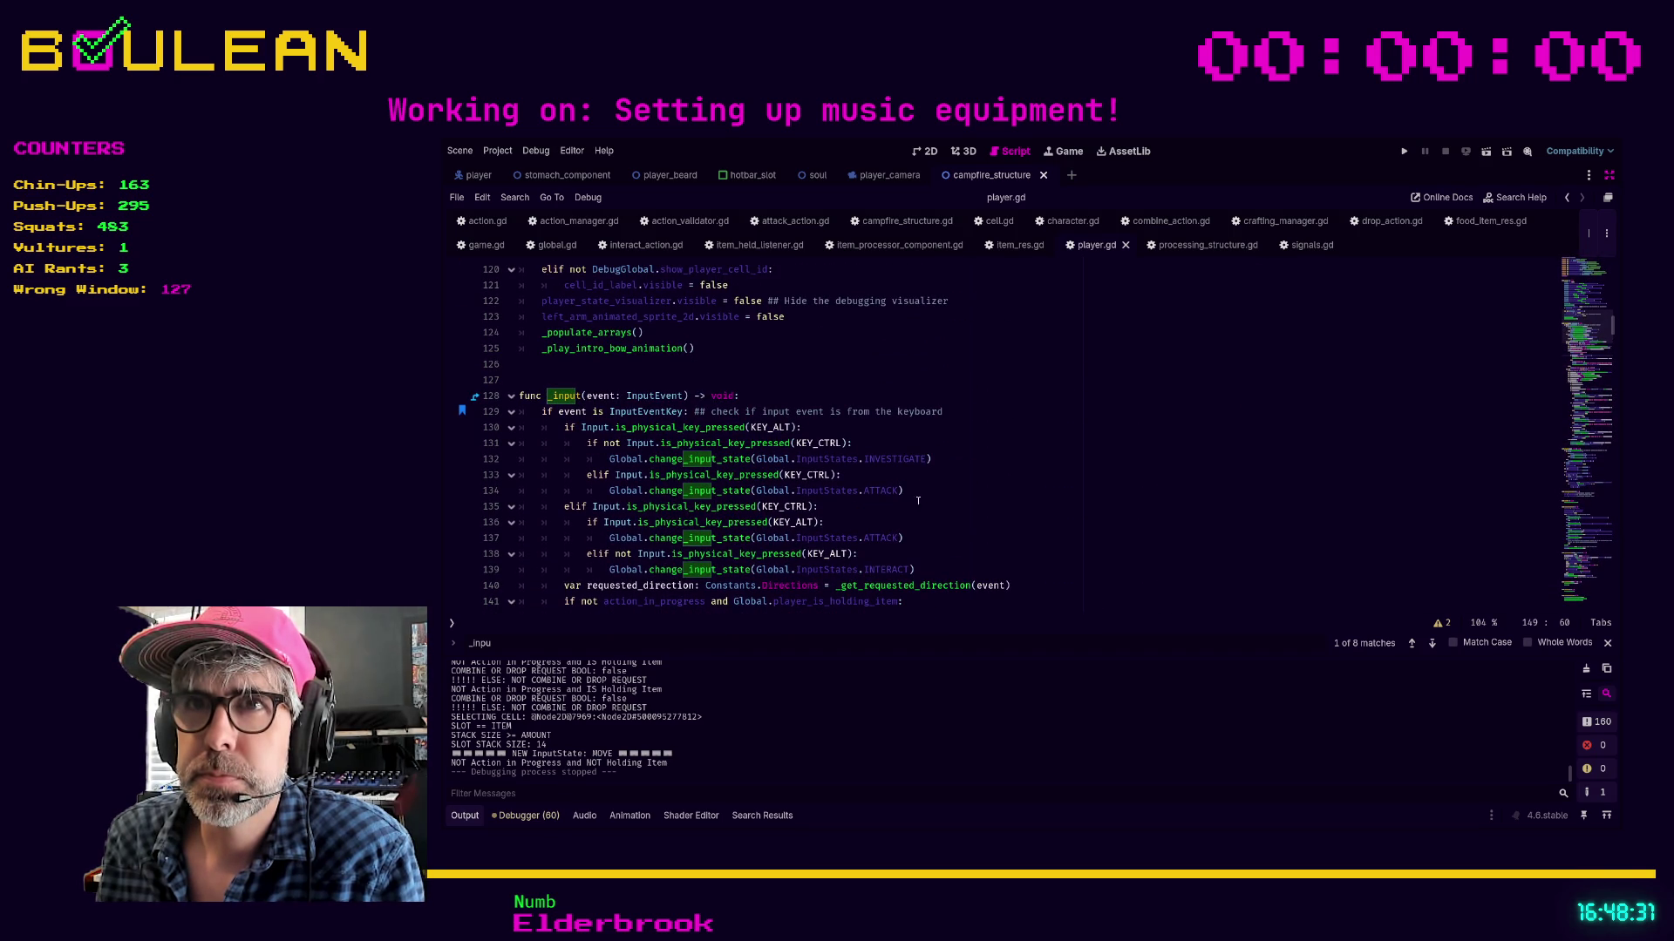
{"action": "scroll", "coordinate": [658, 392], "scroll_direction": "down", "scroll_amount": 1}
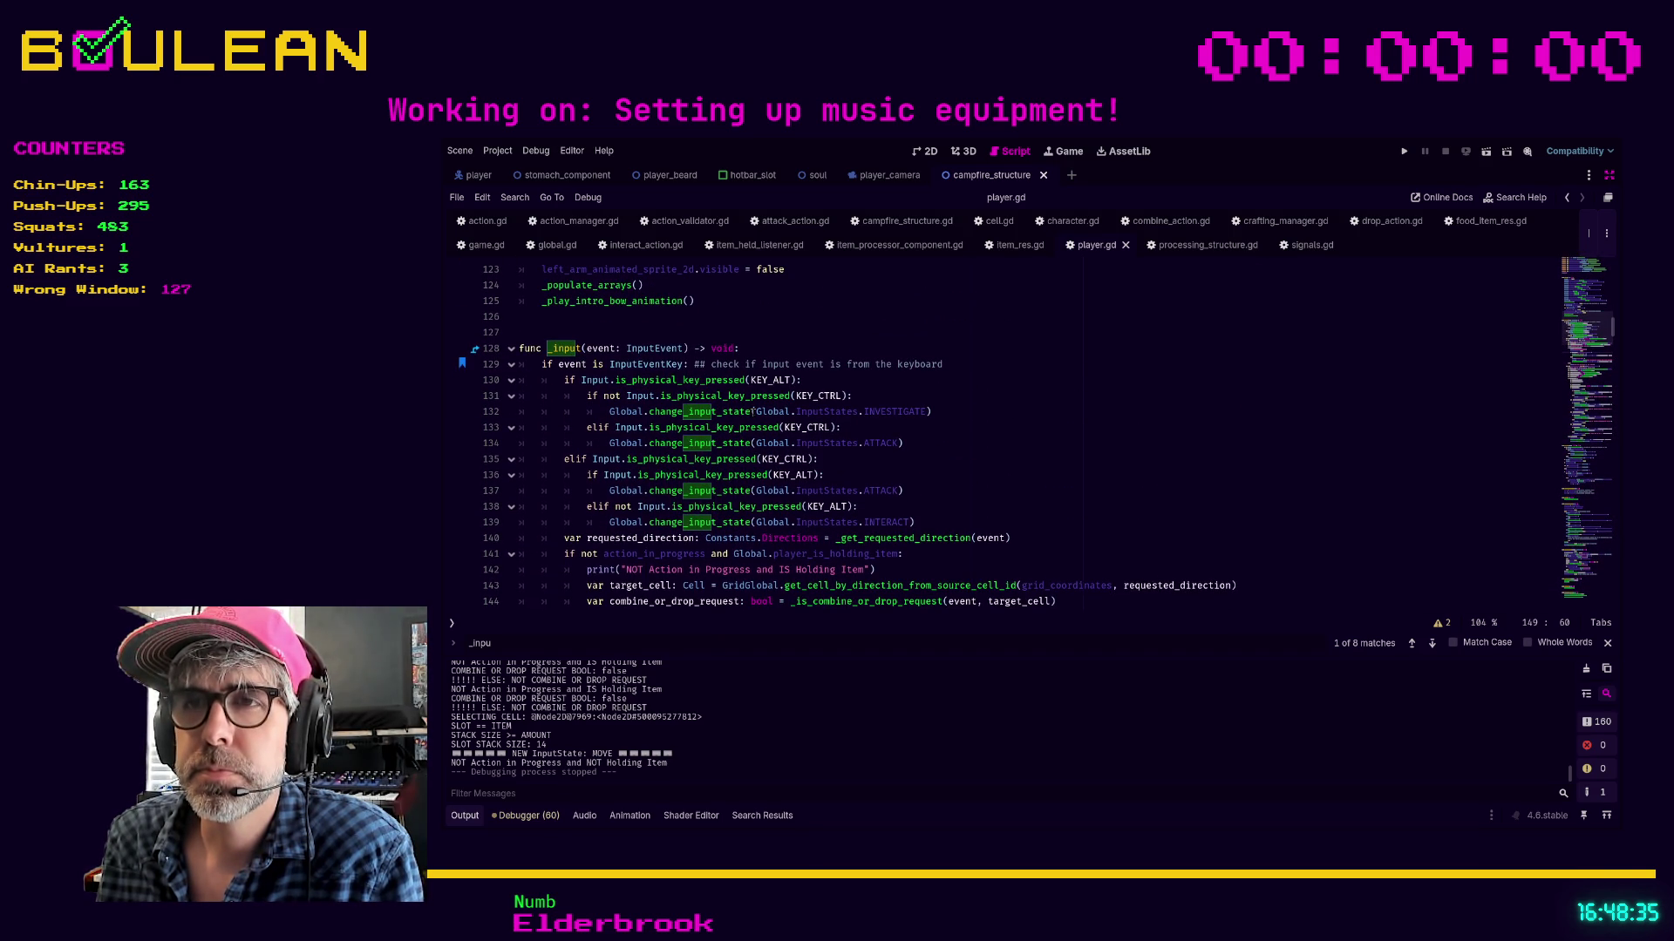
{"action": "scroll", "coordinate": [848, 458], "scroll_direction": "down", "scroll_amount": 1}
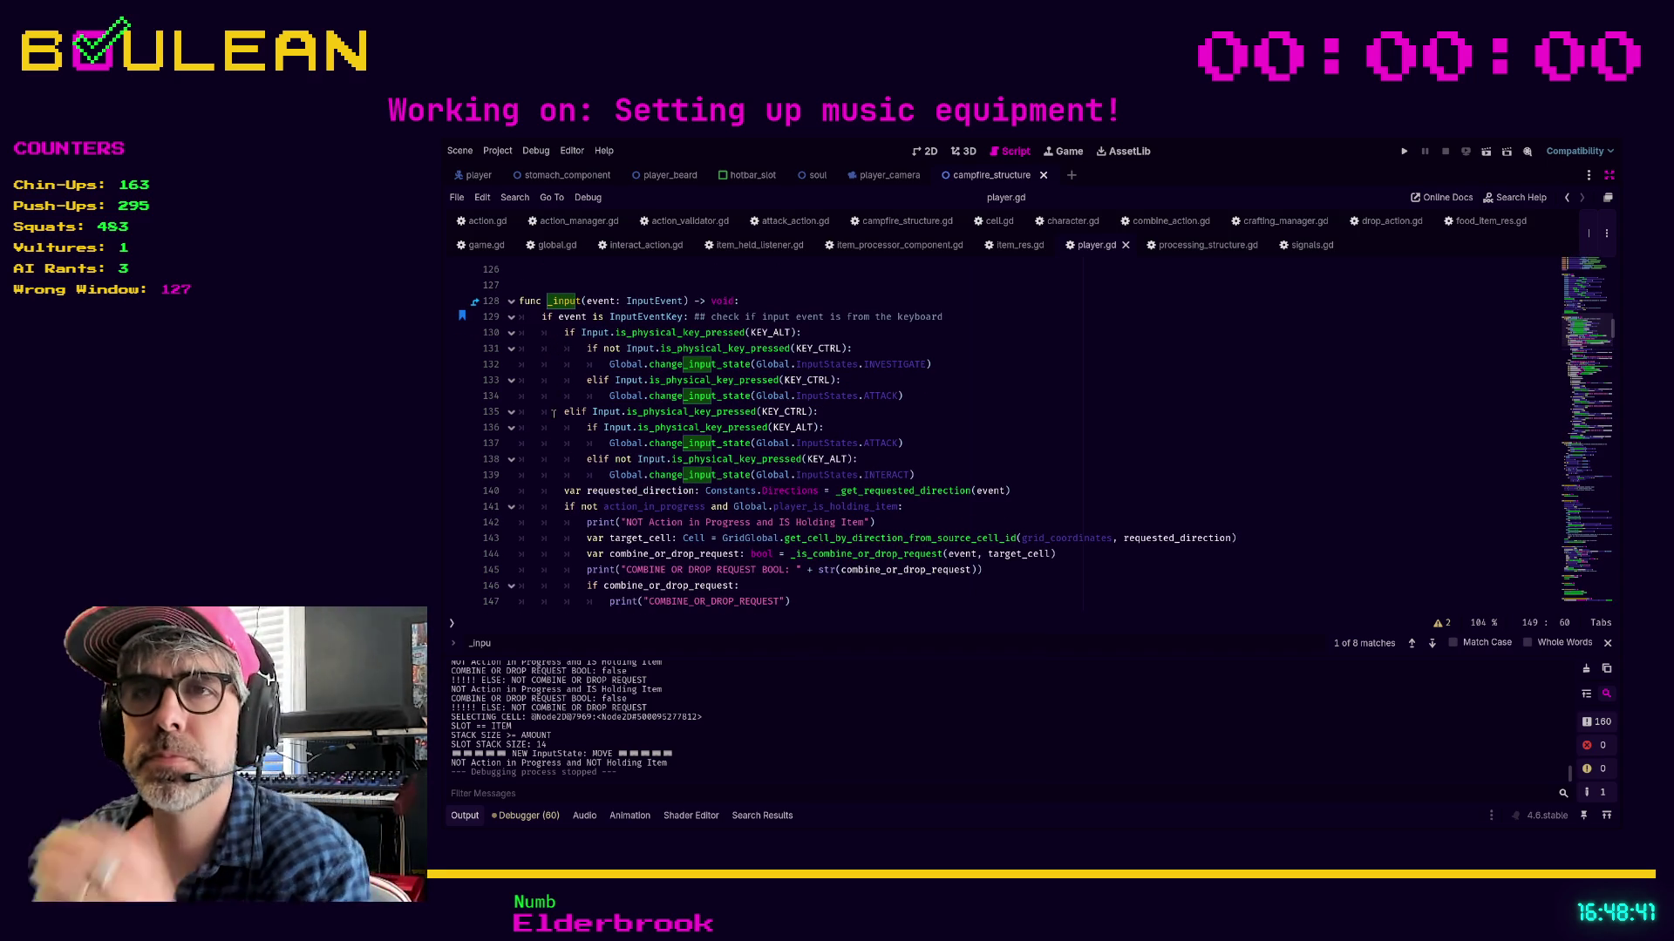
{"action": "scroll", "coordinate": [553, 414], "scroll_direction": "down", "scroll_amount": 1}
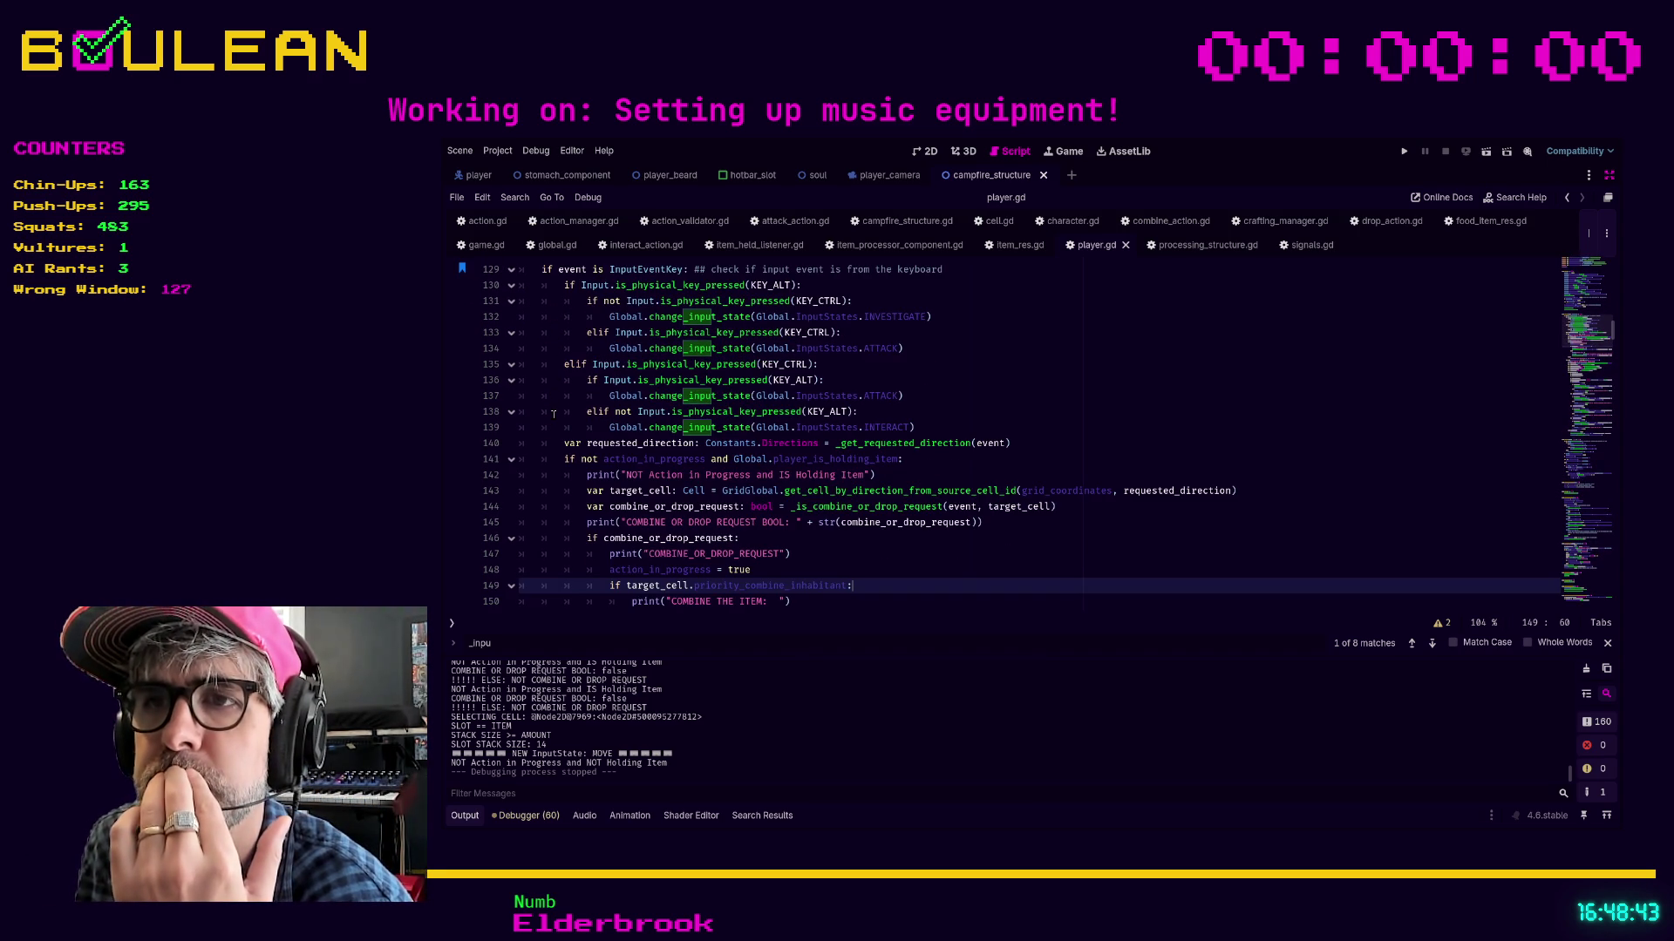
{"action": "scroll", "coordinate": [553, 414], "scroll_direction": "up", "scroll_amount": 1}
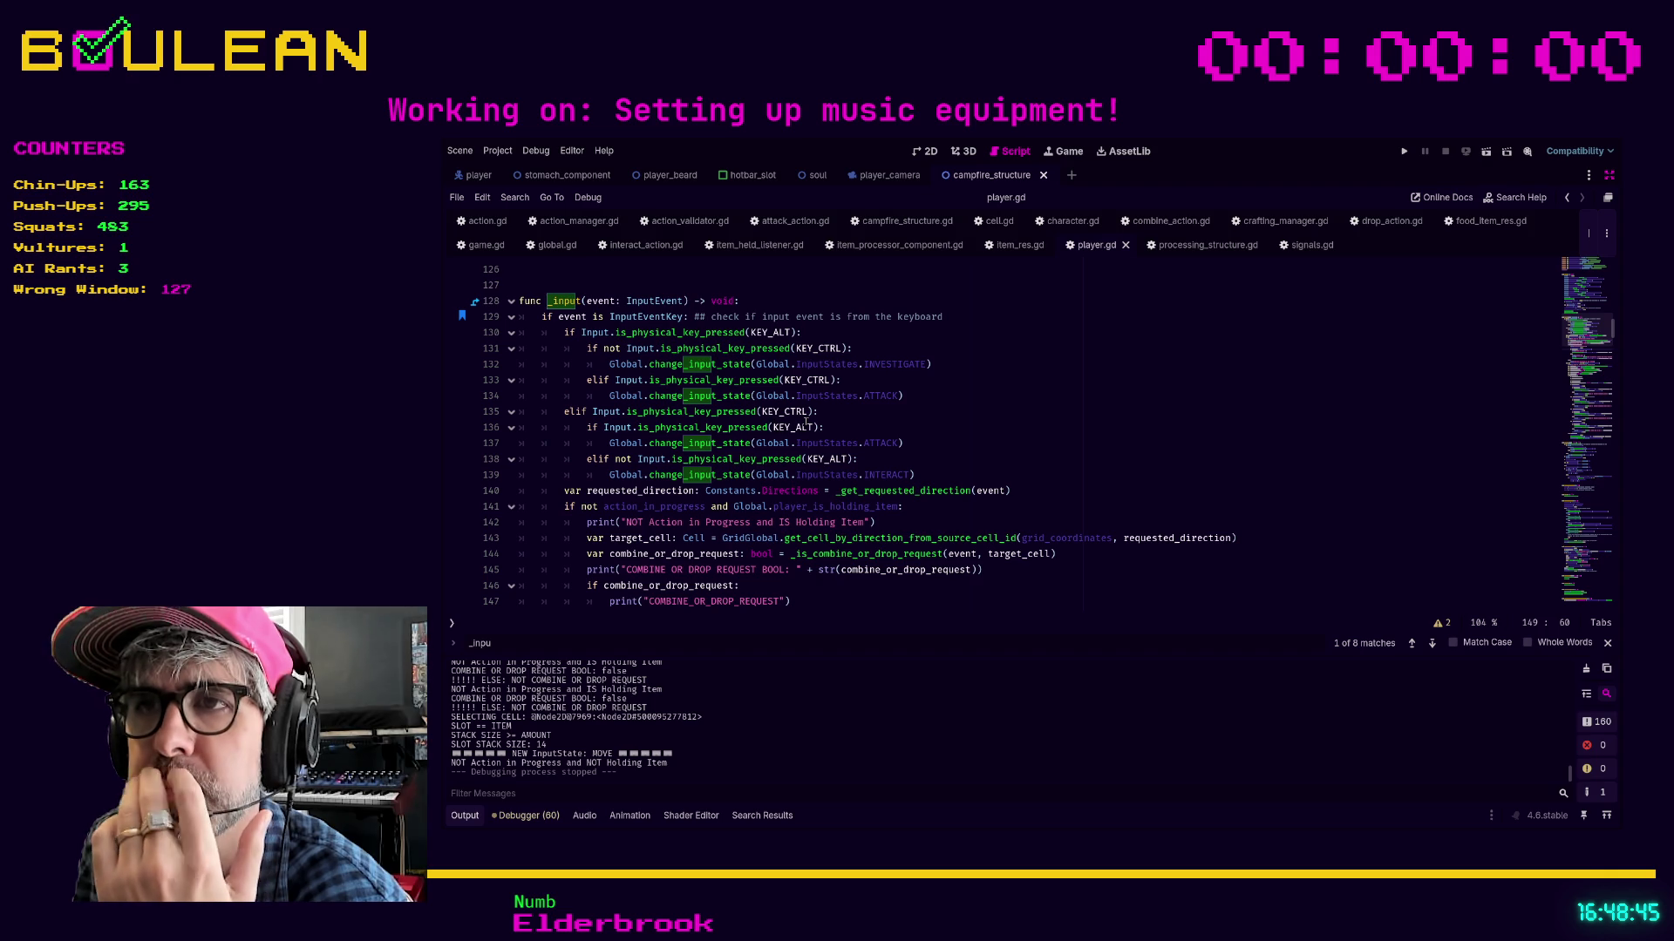
{"action": "left_click", "coordinate": [895, 423]}
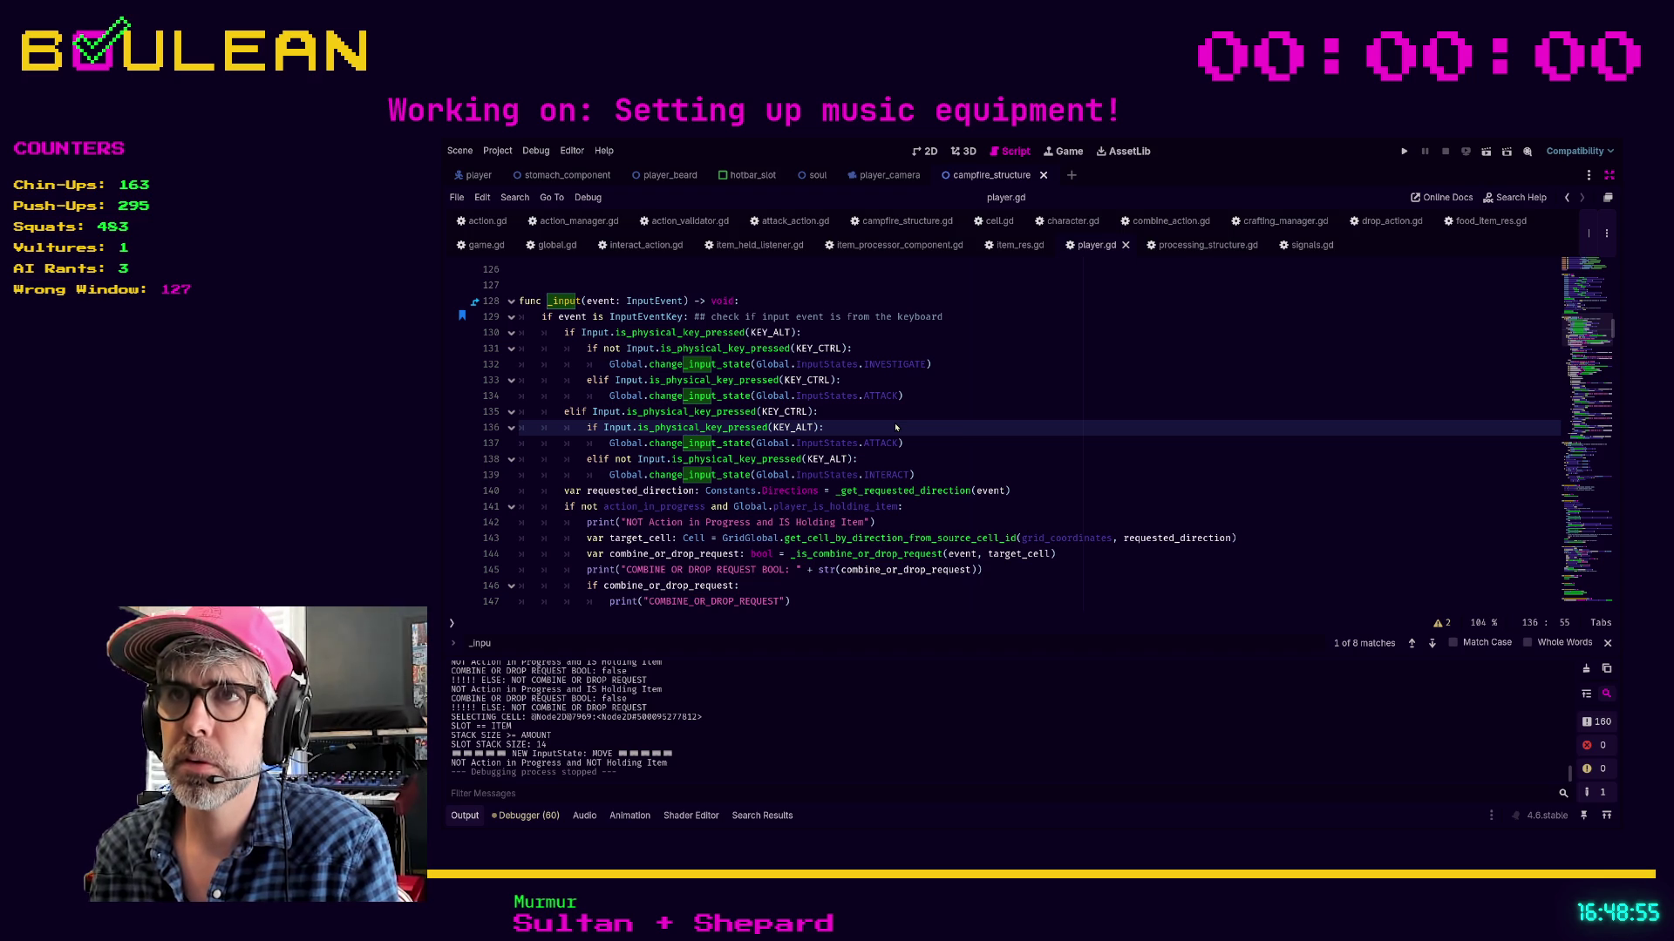
{"action": "key", "text": "ctrl+shift+f"}
{"action": "key", "text": "Return"}
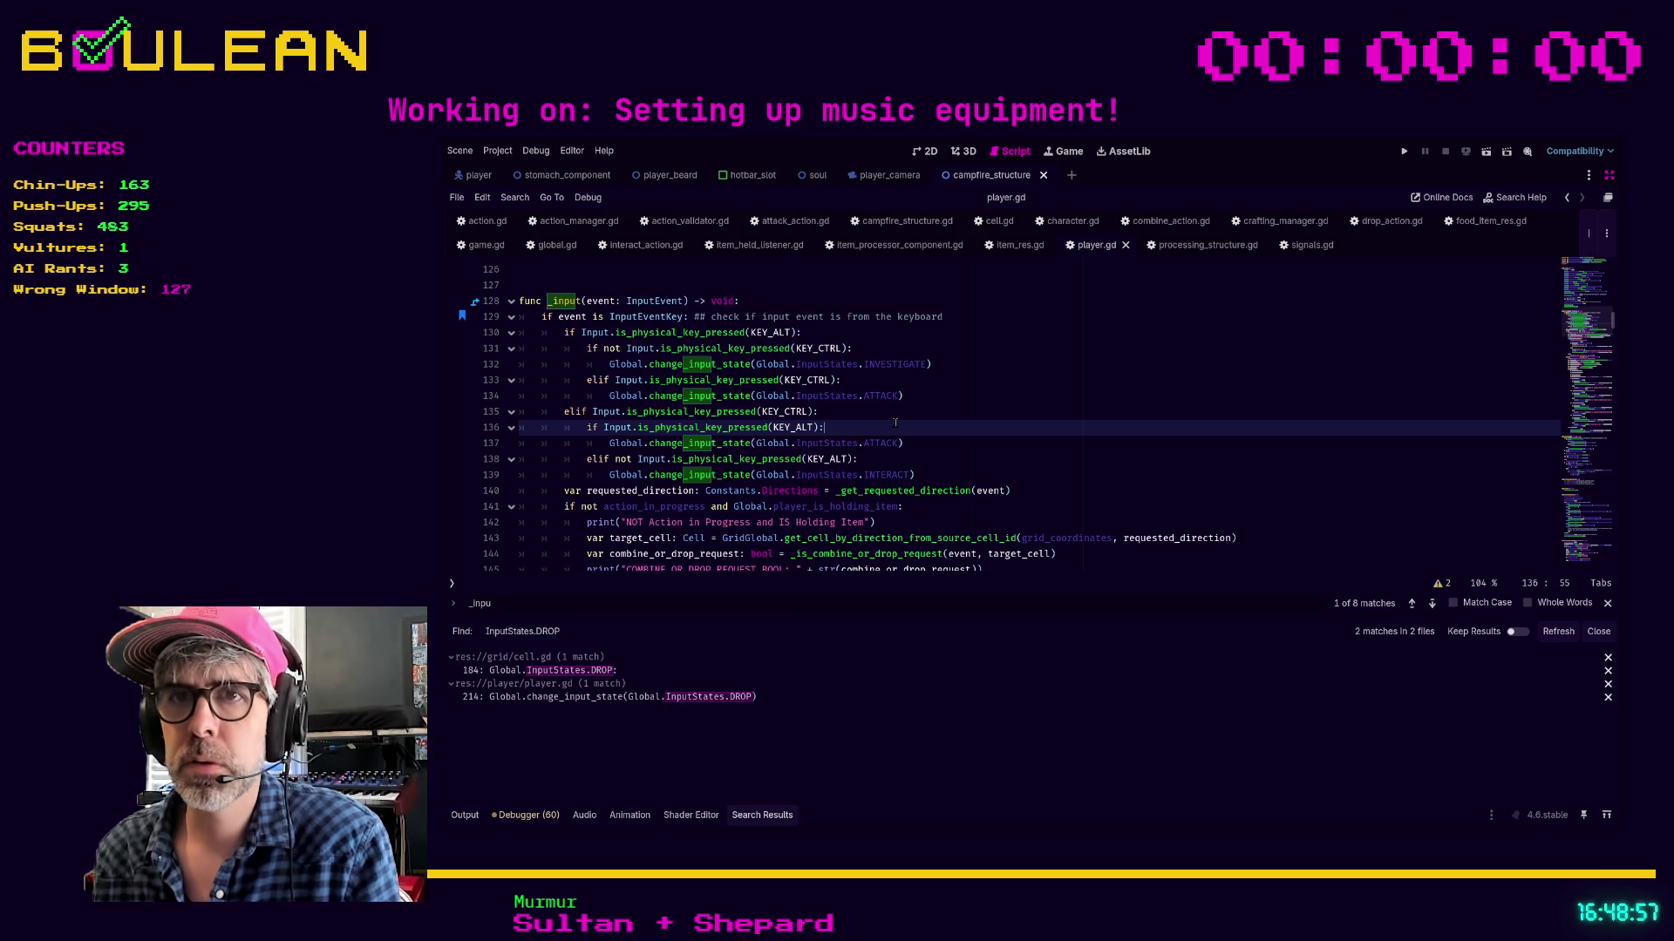
Open the cell.gd match and inspect its InputStates.DROP branch on line 184
{"action": "left_click", "coordinate": [591, 672]}
{"action": "scroll", "coordinate": [857, 508], "scroll_direction": "down", "scroll_amount": 2}
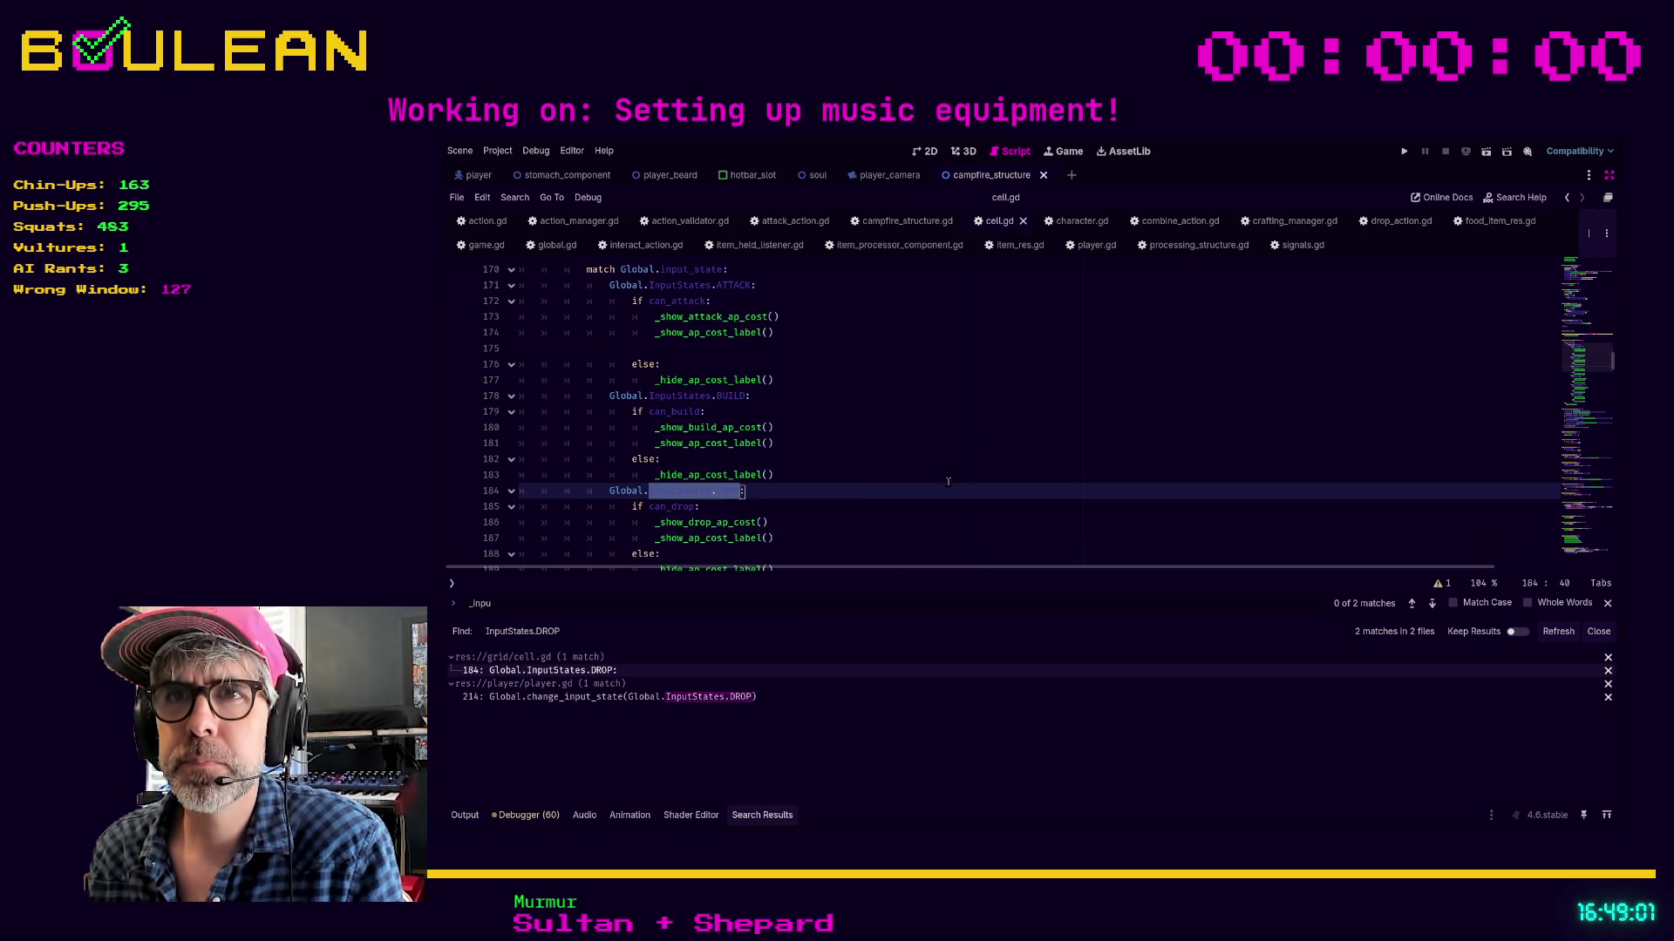
{"action": "left_click", "coordinate": [884, 493]}
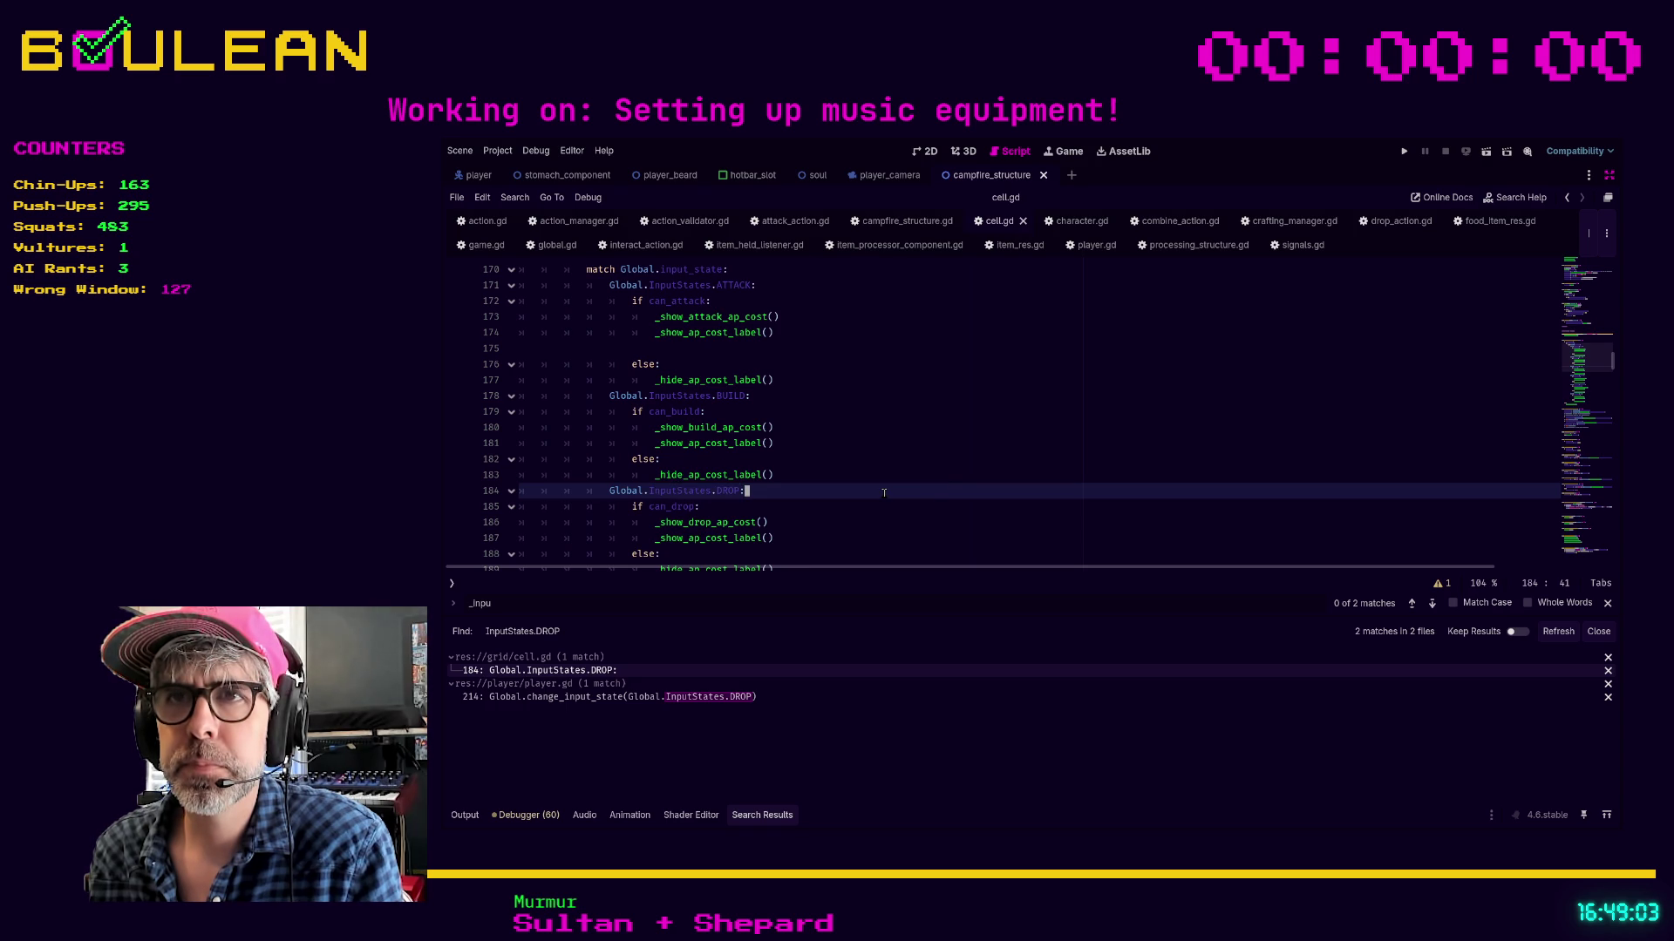
{"action": "scroll", "coordinate": [842, 499], "scroll_direction": "up", "scroll_amount": 1}
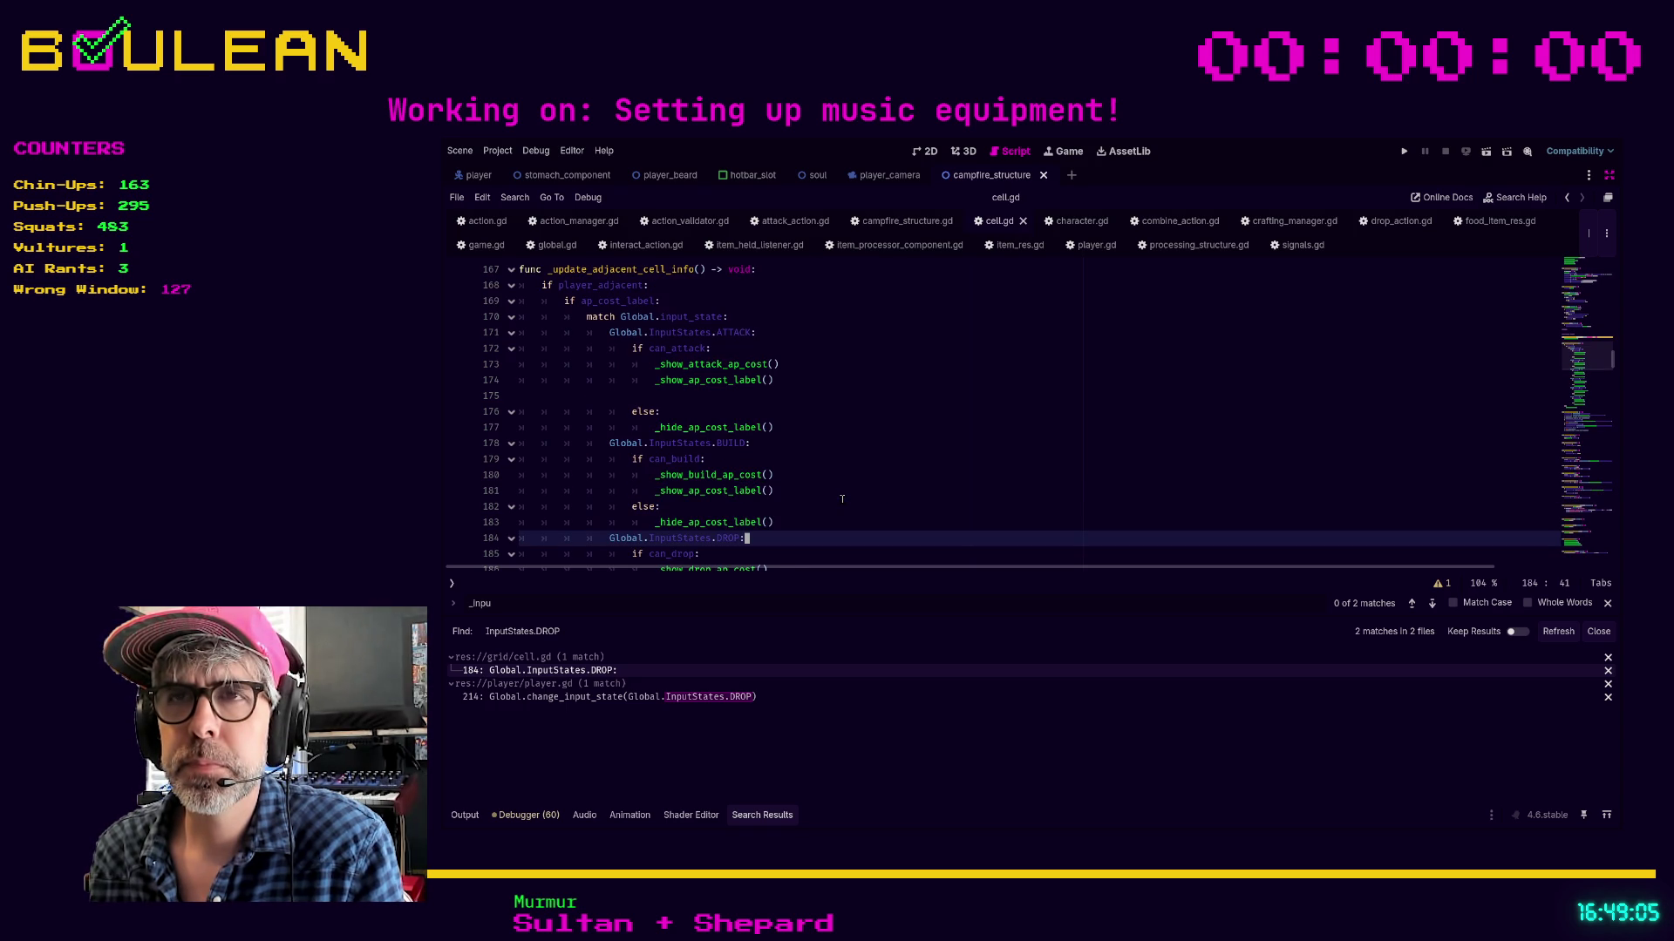
{"action": "scroll", "coordinate": [842, 499], "scroll_direction": "up", "scroll_amount": 1}
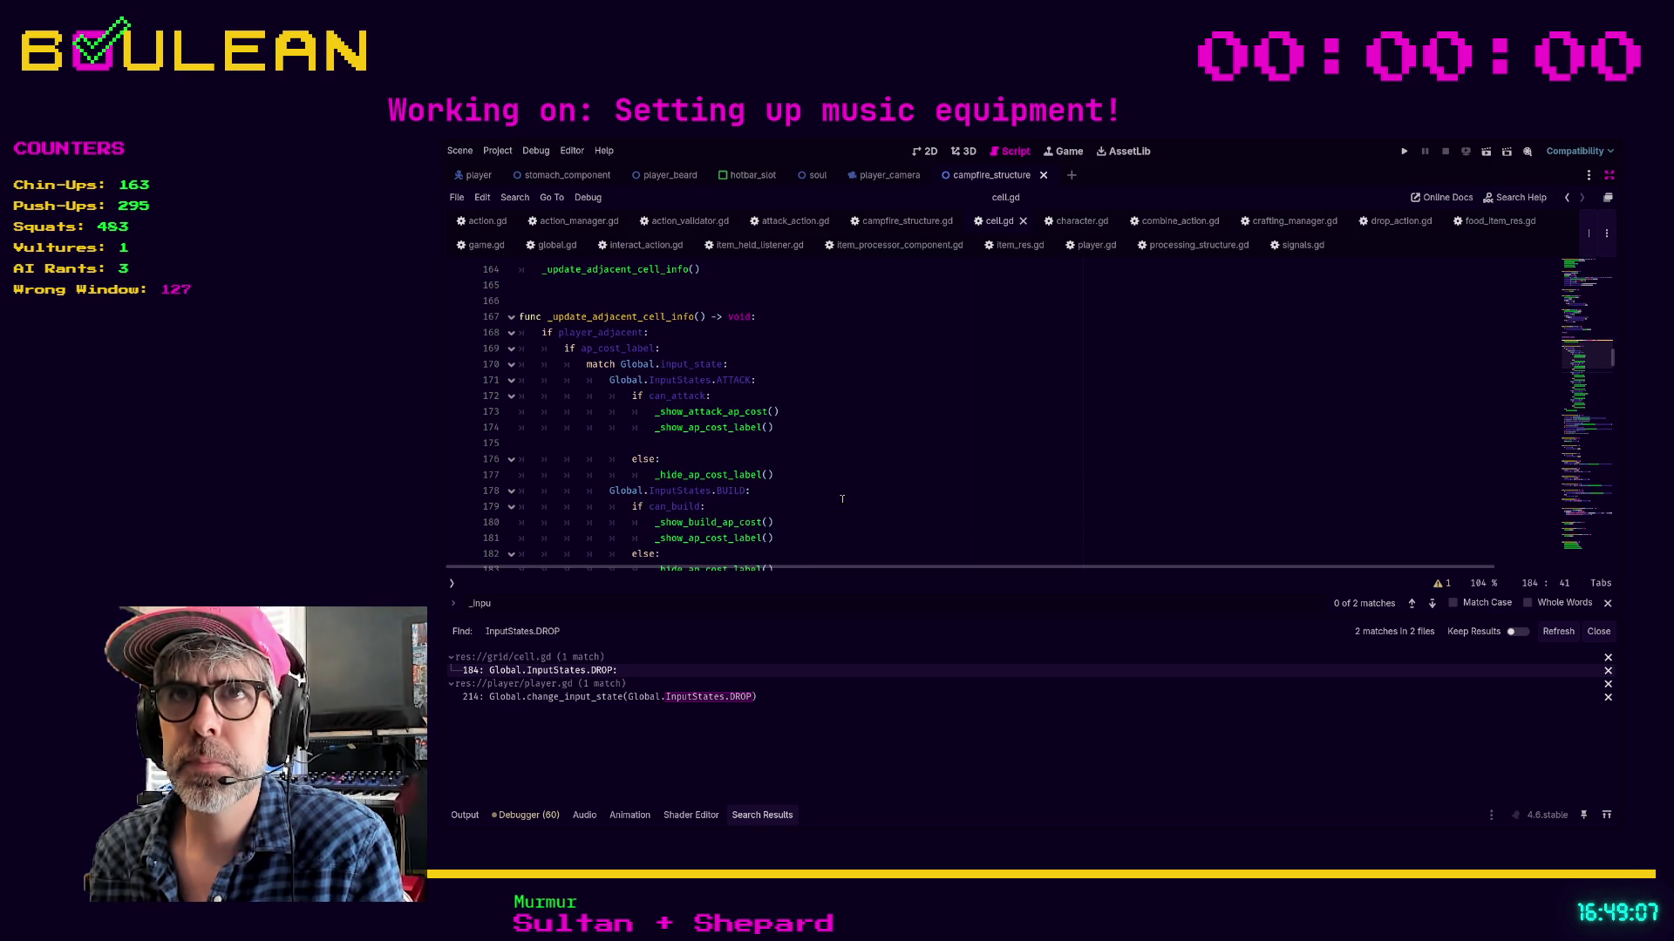
{"action": "scroll", "coordinate": [842, 499], "scroll_direction": "down", "scroll_amount": 3}
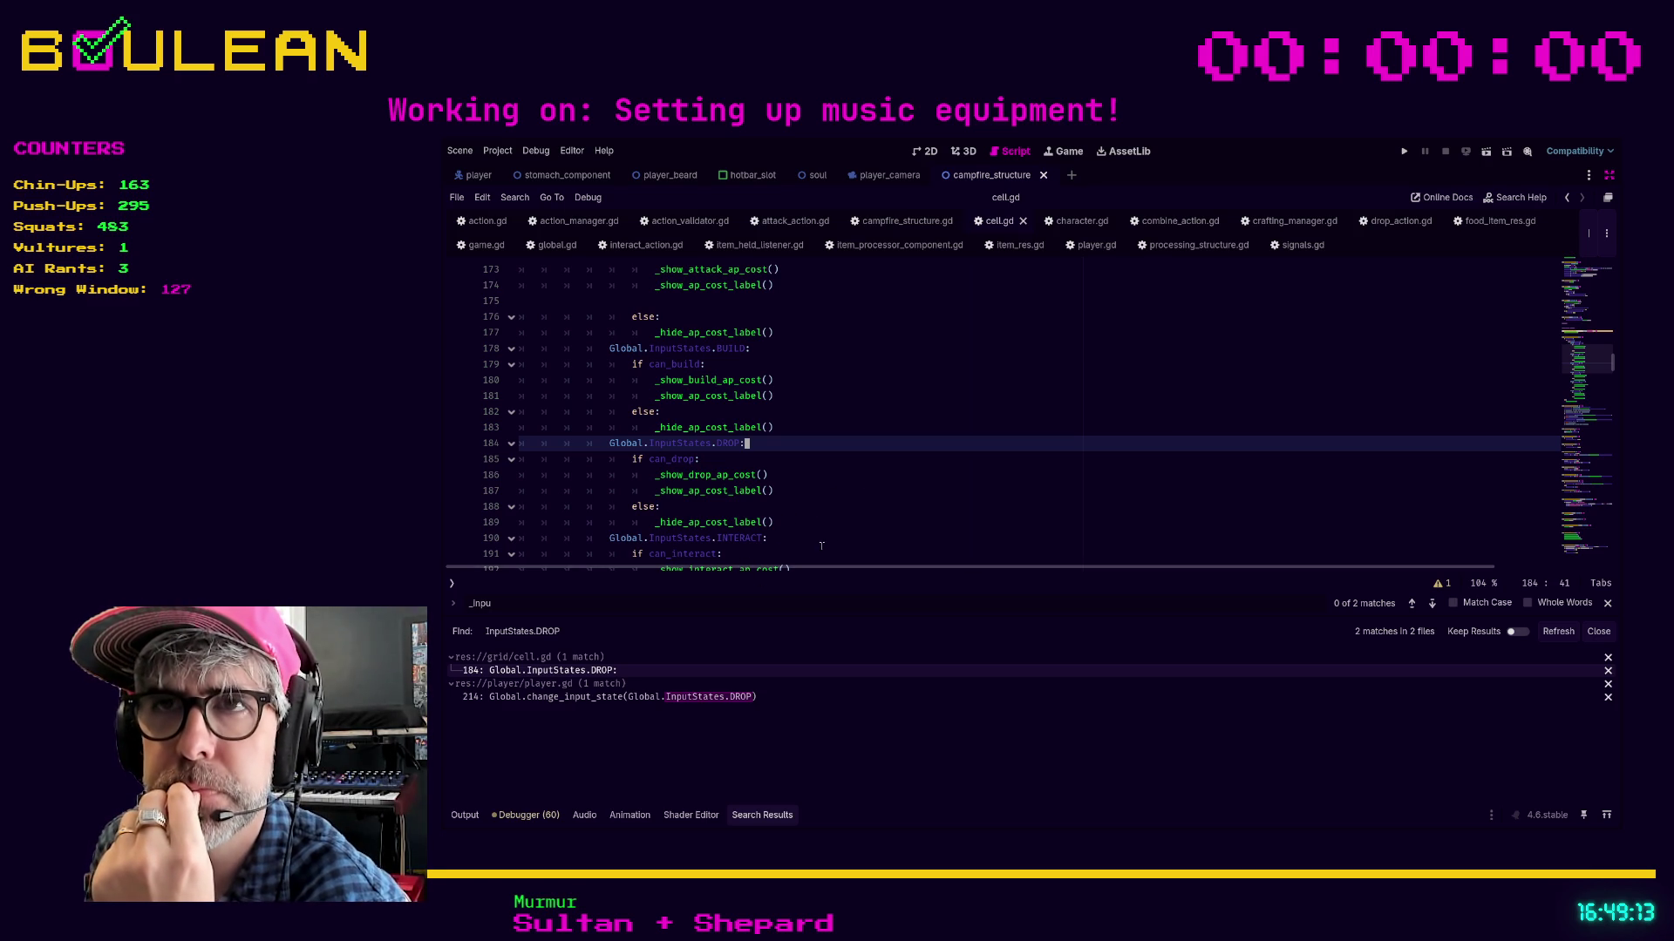
{"action": "scroll", "coordinate": [784, 531], "scroll_direction": "up", "scroll_amount": 1}
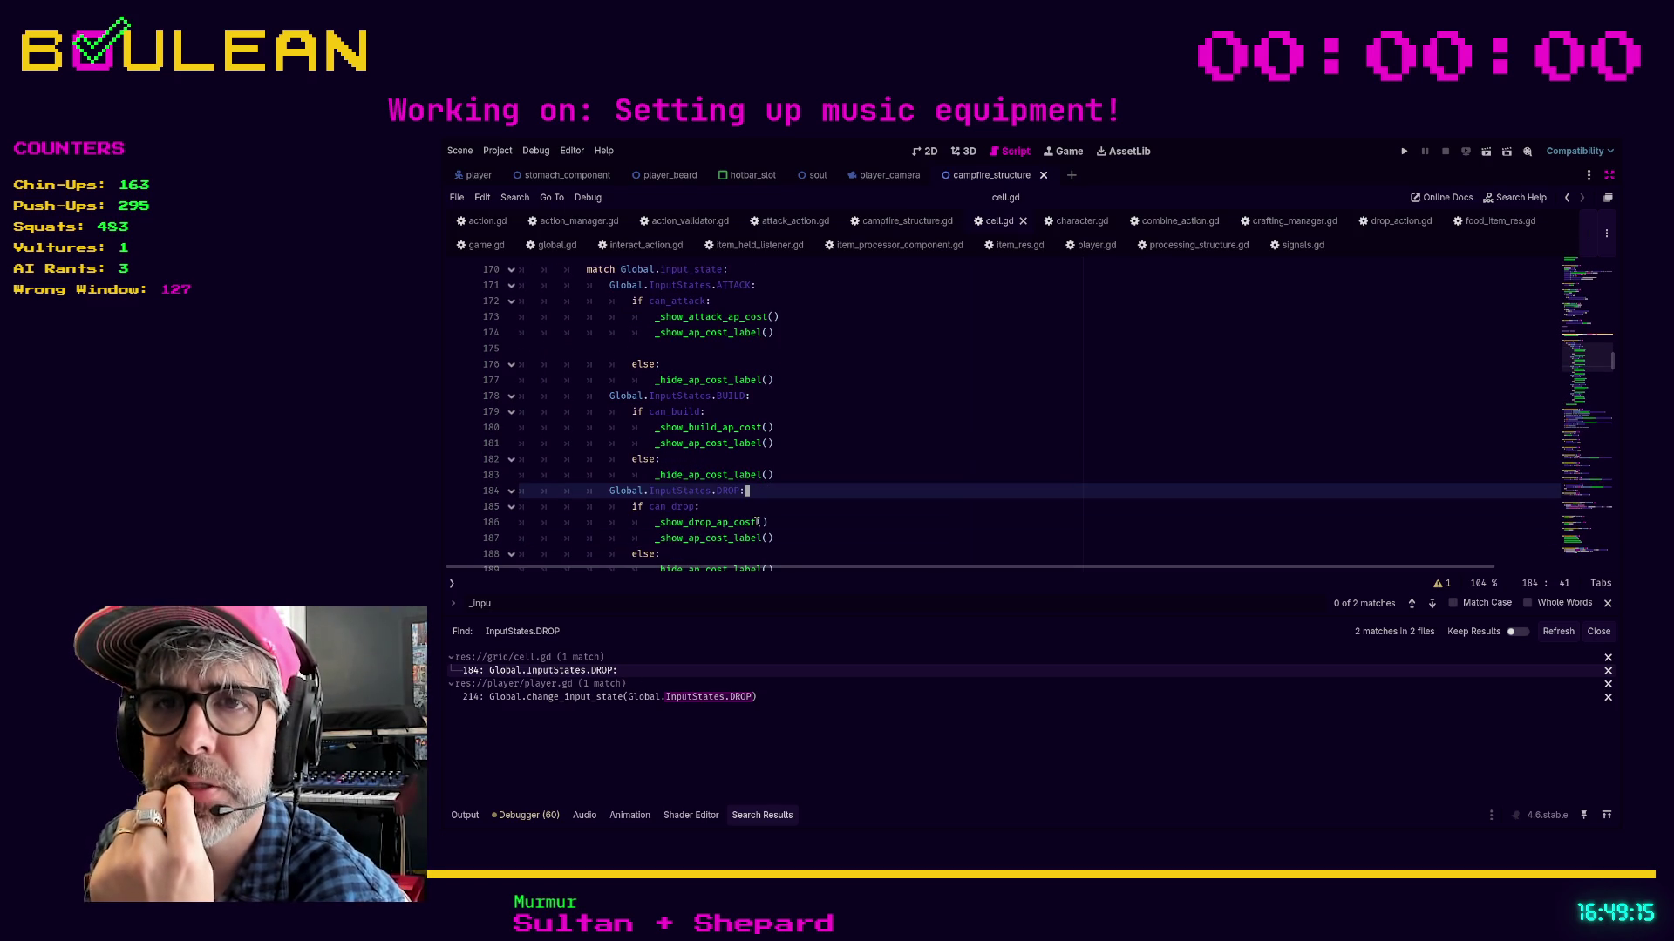
{"action": "left_click", "coordinate": [616, 701]}
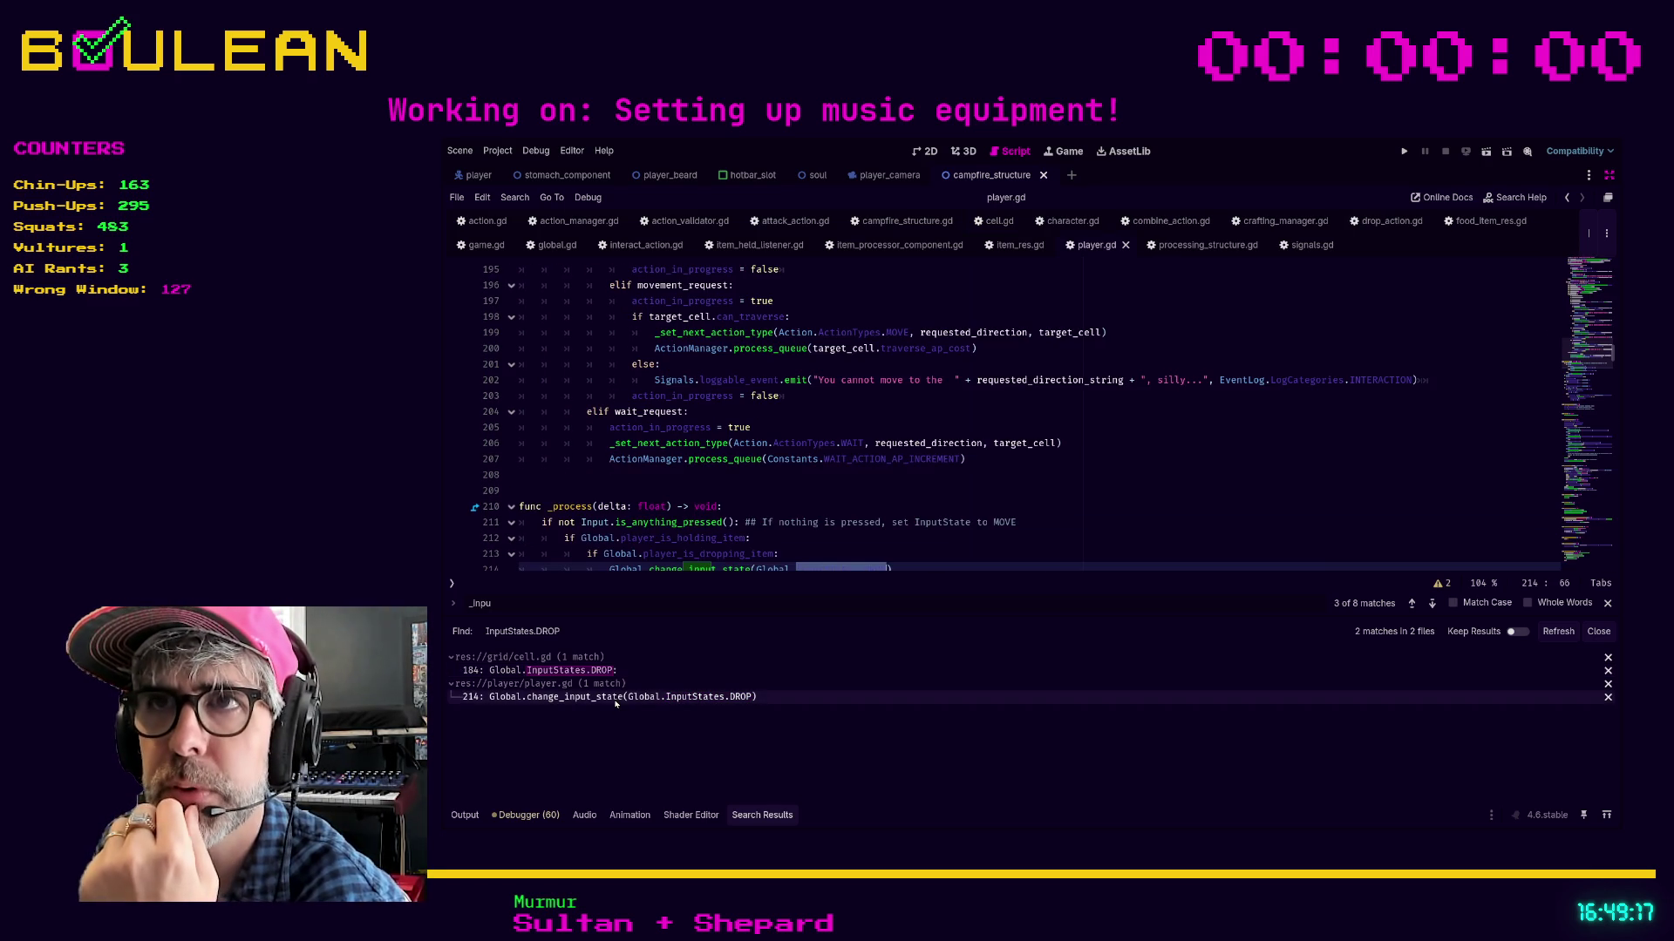
Inspect the DROP state code at line 214, then jump to player_is_dropping_item's definition in global.gd
{"action": "scroll", "coordinate": [787, 478], "scroll_direction": "down", "scroll_amount": 1}
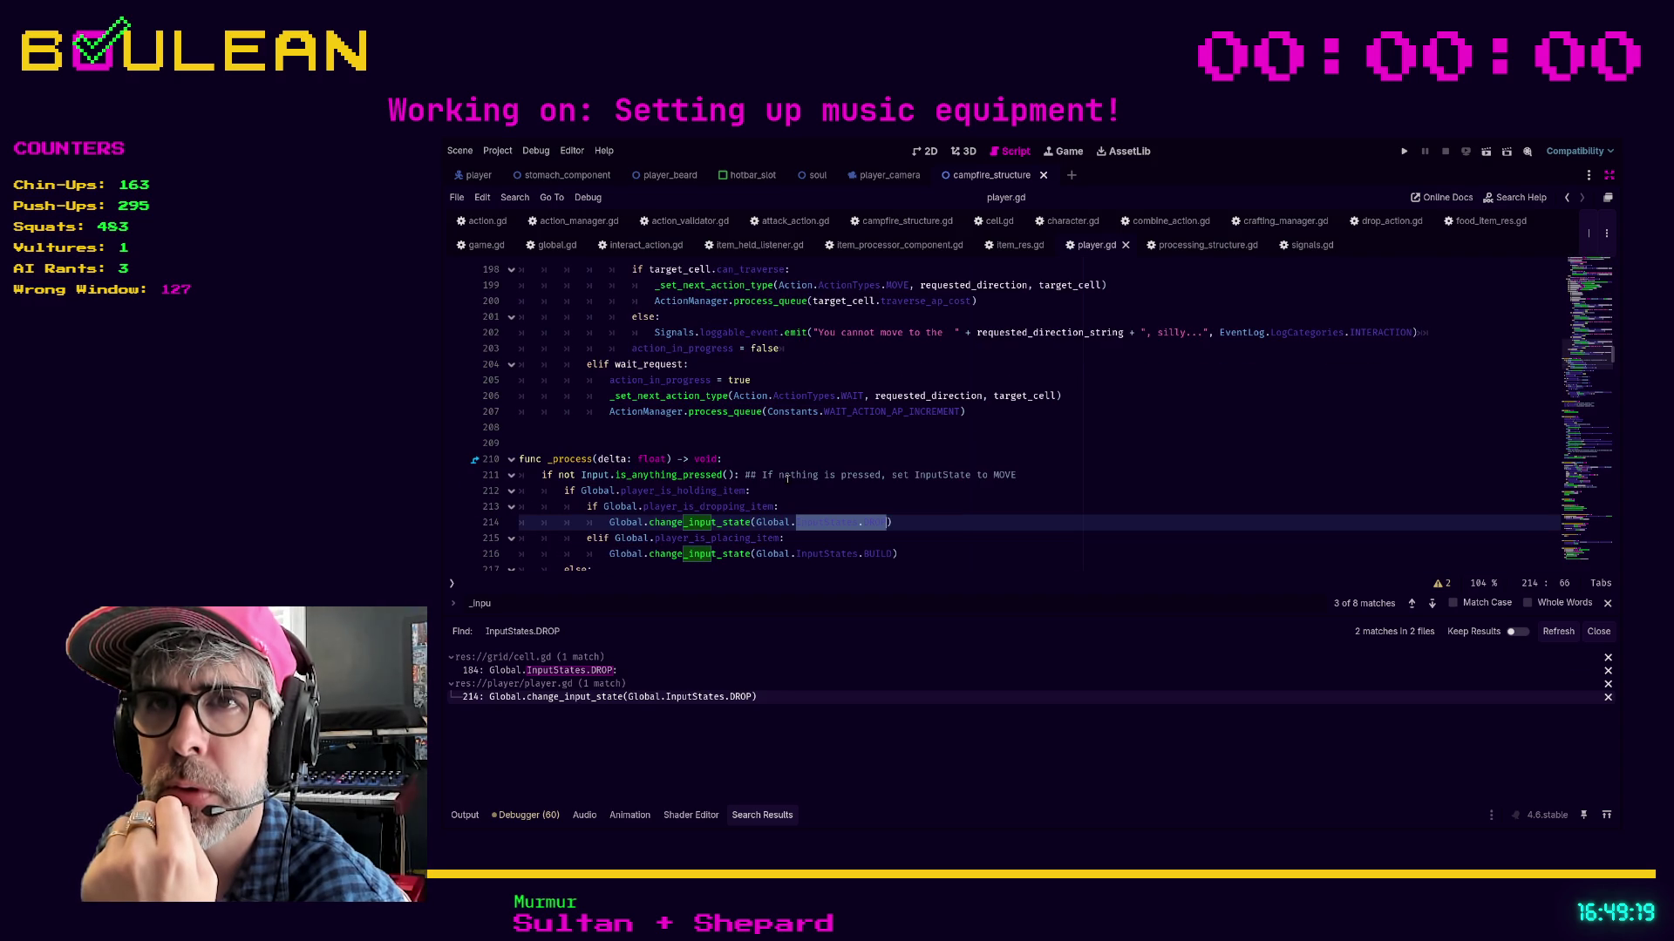
{"action": "scroll", "coordinate": [787, 478], "scroll_direction": "down", "scroll_amount": 1}
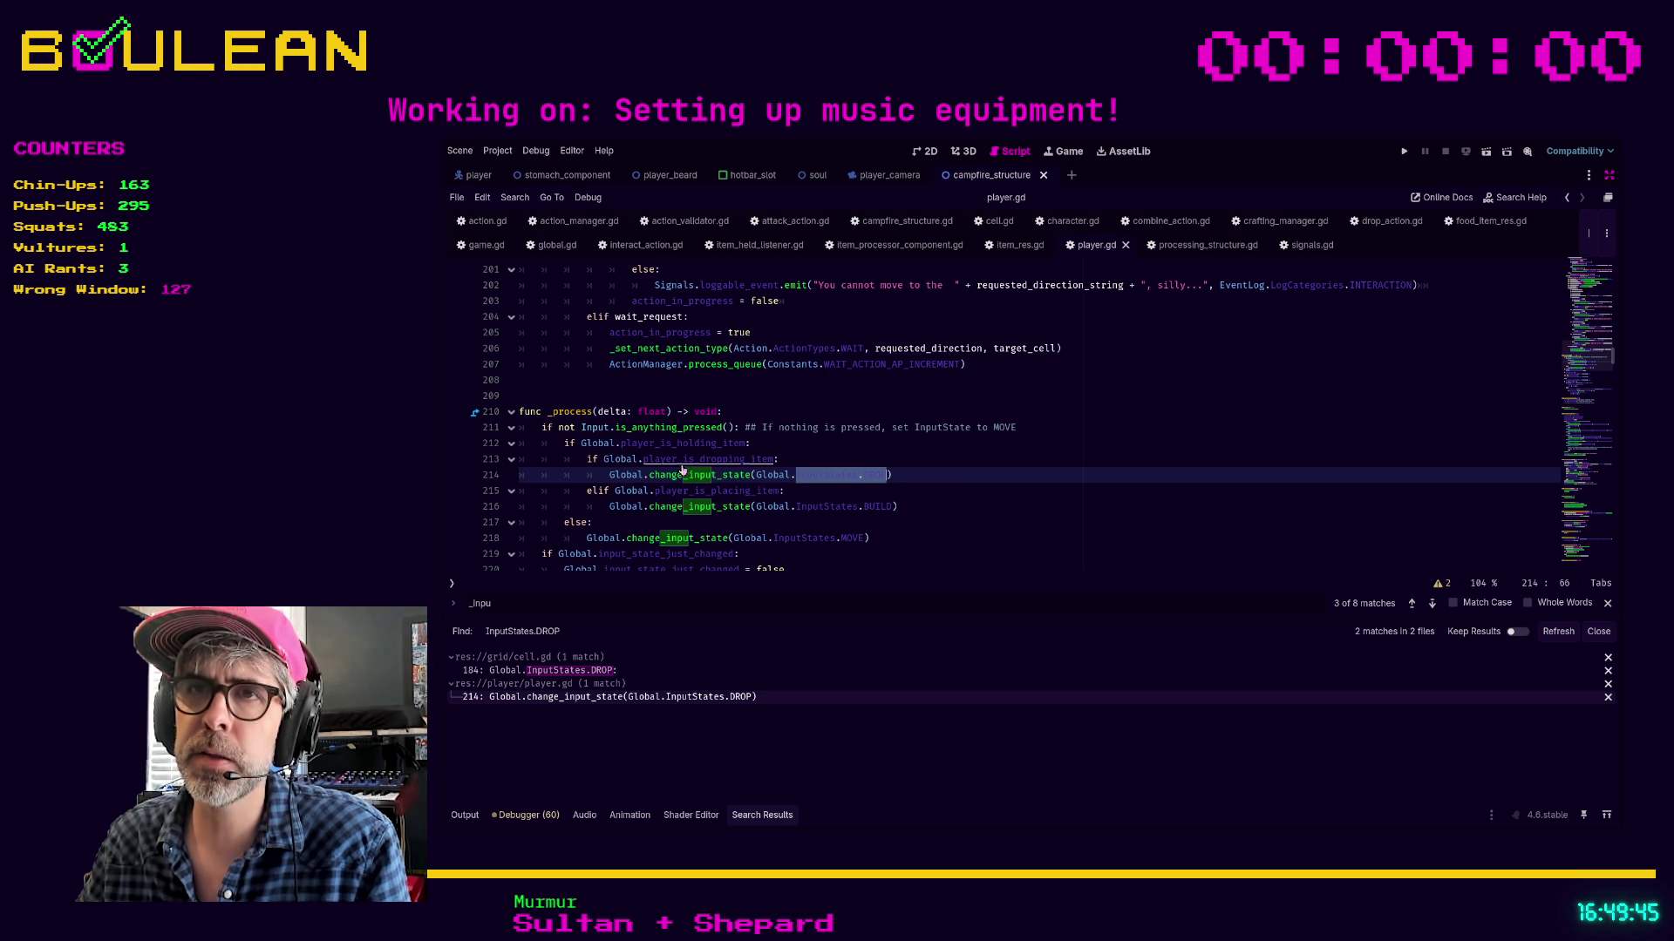
{"action": "left_click", "coordinate": [681, 462], "text": "ctrl"}
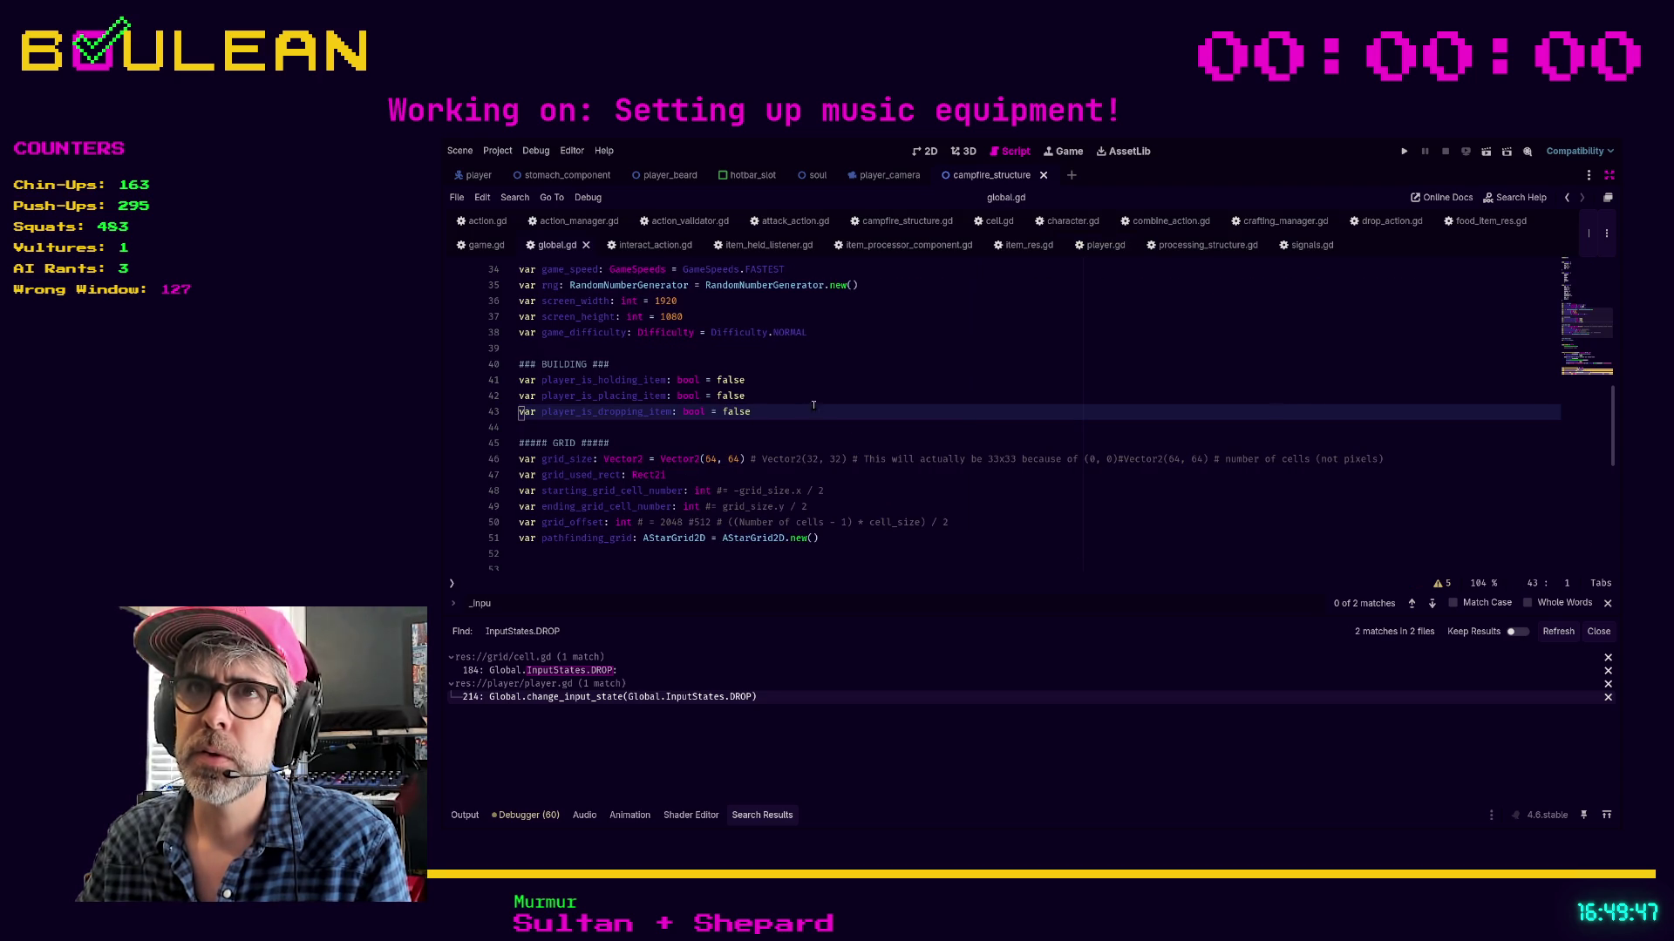
Add a new var line after player_is_dropping_item and move it above player_is_placing_item
{"action": "left_click", "coordinate": [809, 411]}
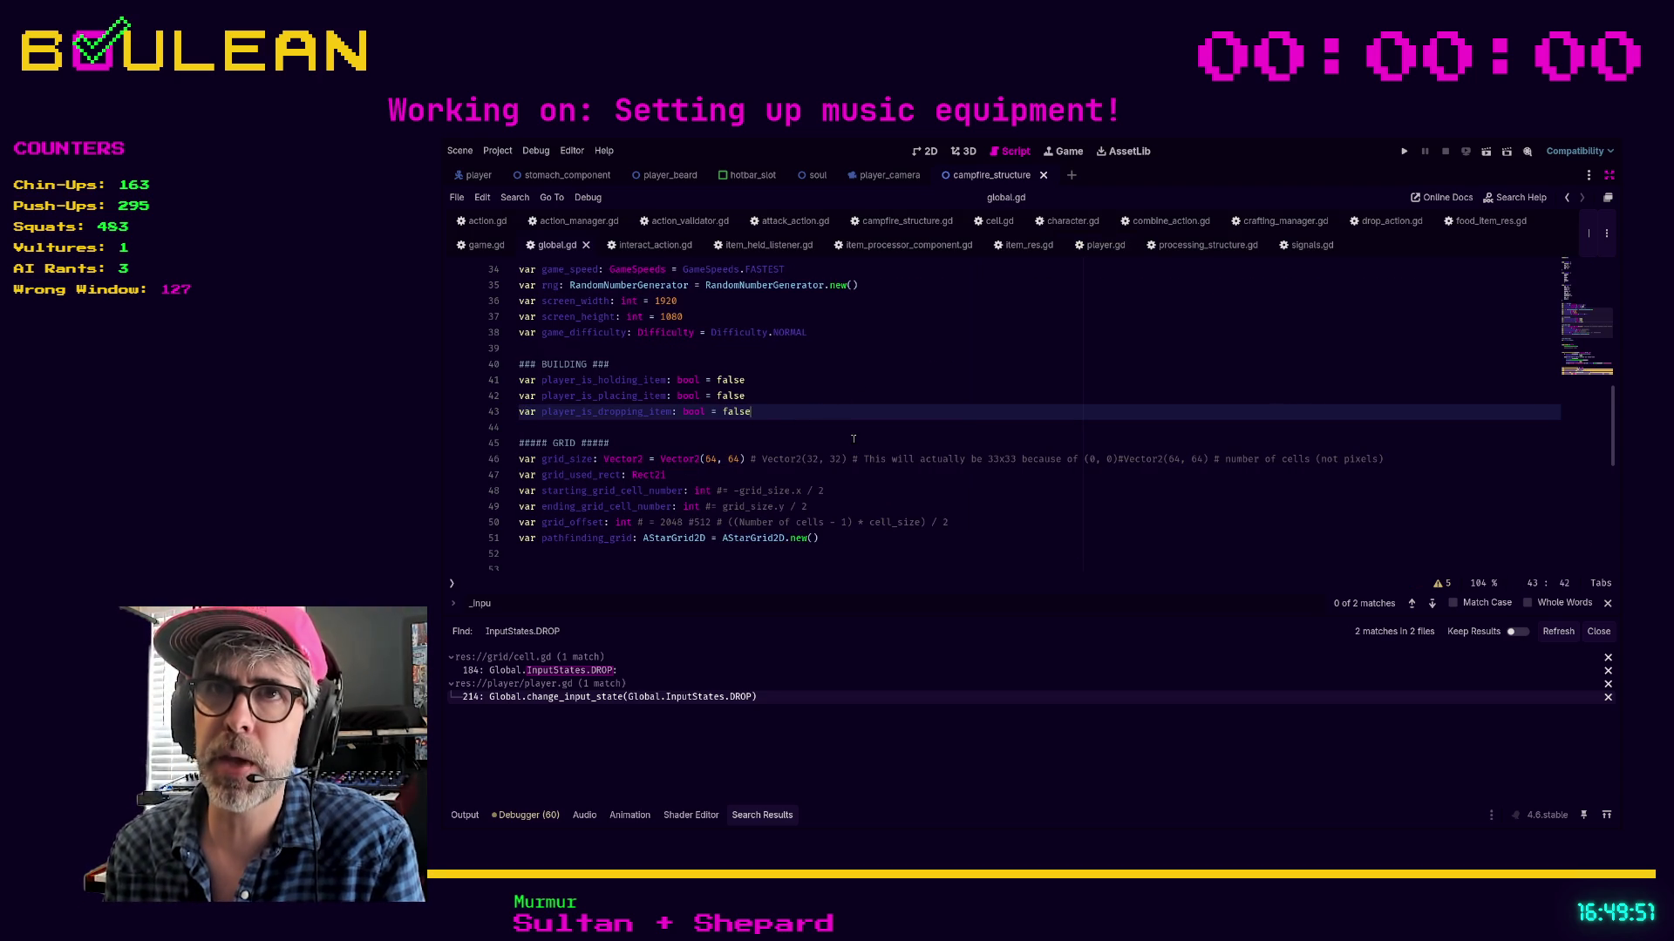
{"action": "key", "text": "Return"}
{"action": "type", "text": "var"}
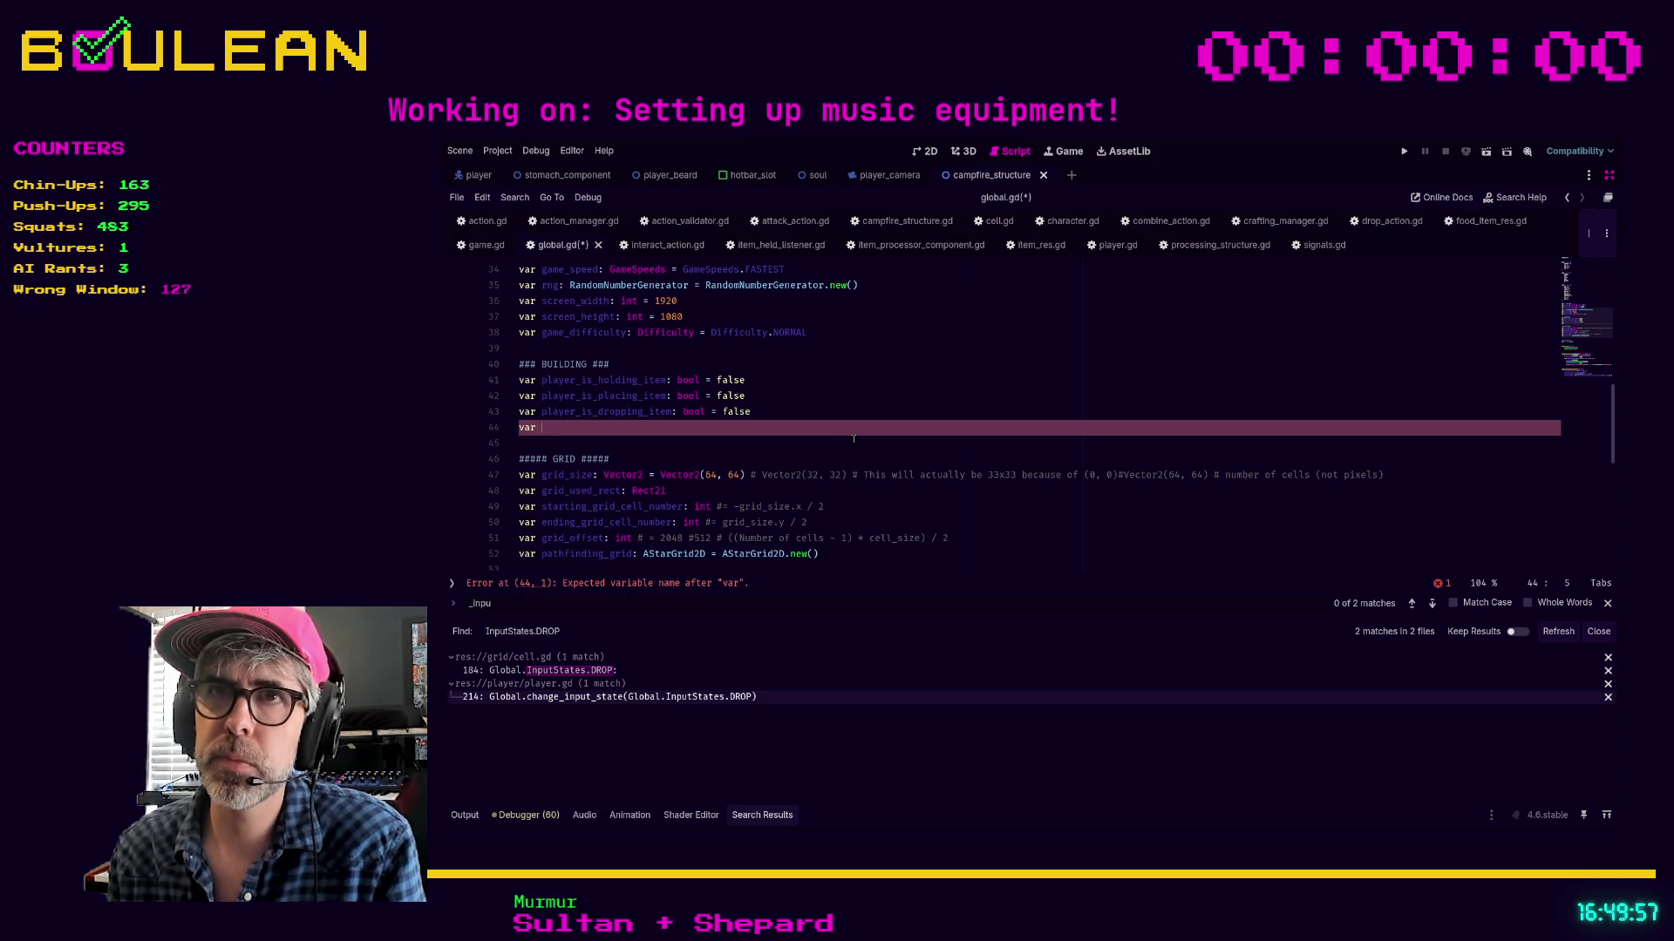
{"action": "key", "text": "Up"}
{"action": "key", "text": "alt+Up"}
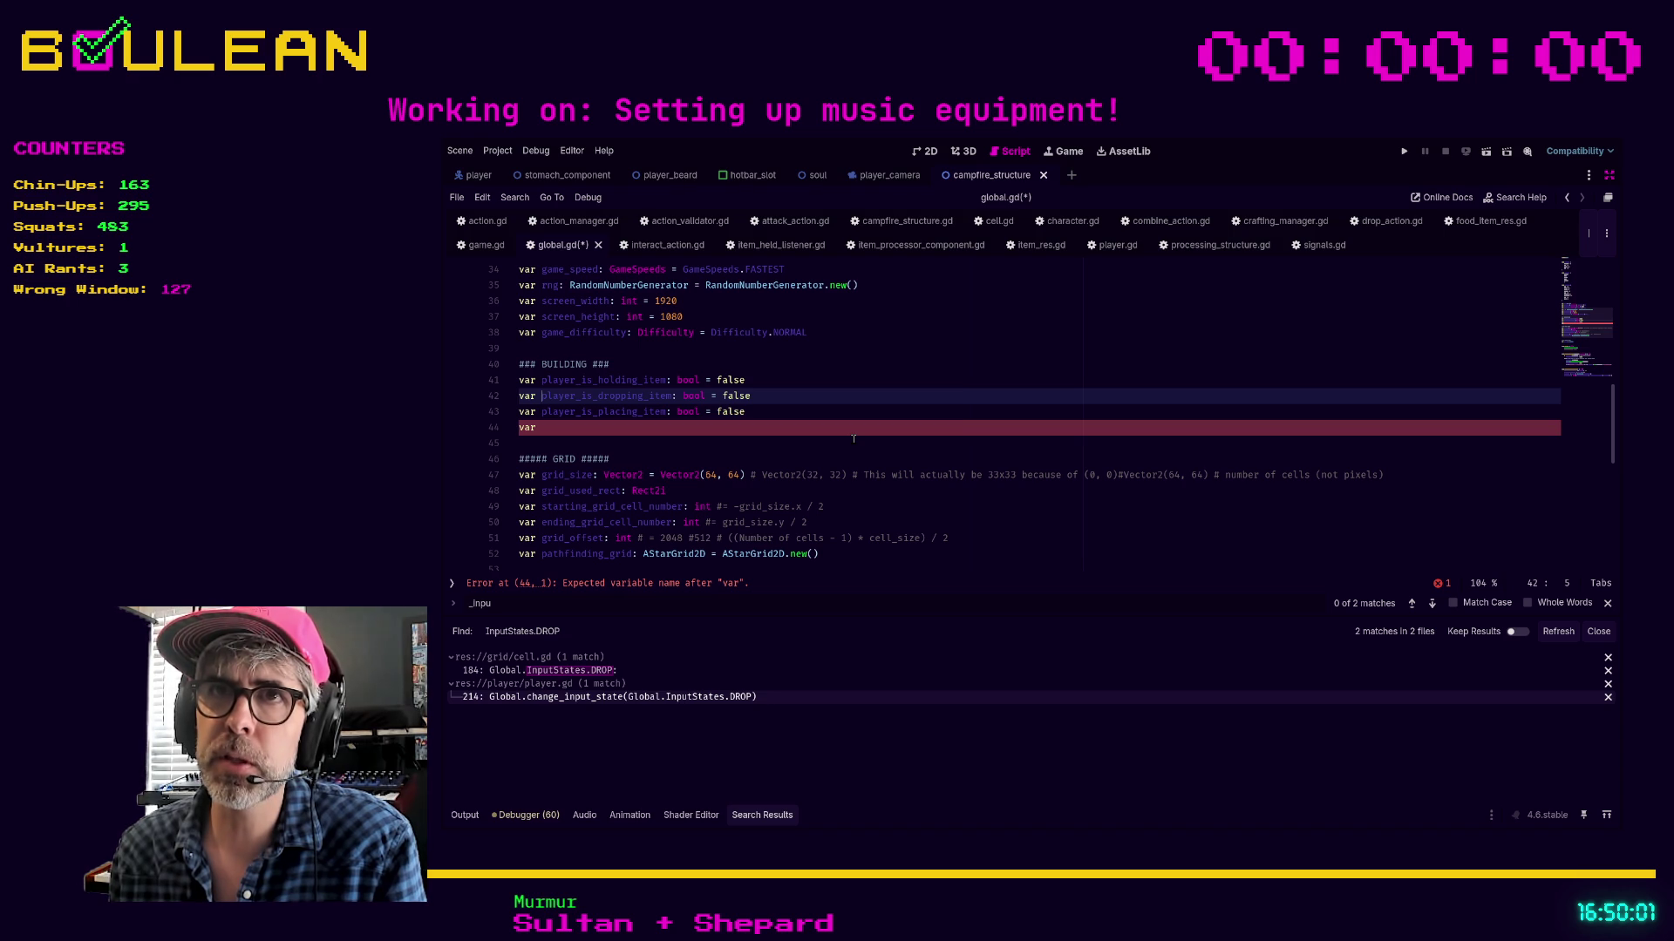
{"action": "key", "text": "Down"}
{"action": "key", "text": "Down"}
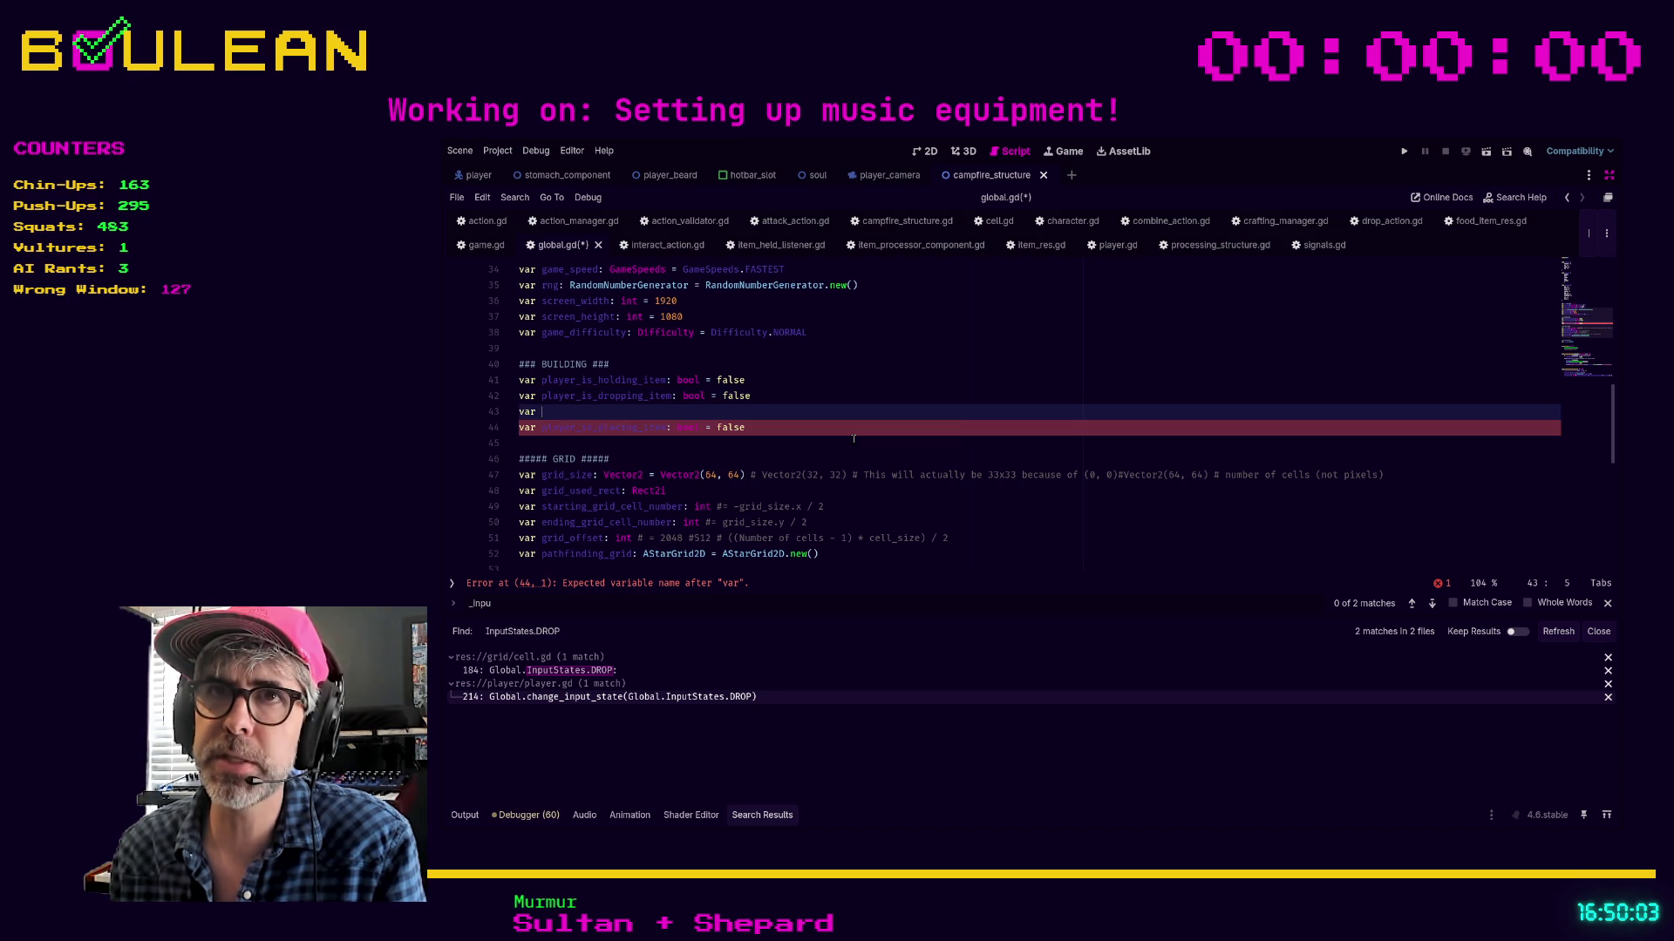
{"action": "key", "text": "alt+Up"}
{"action": "key", "text": "alt+Up"}
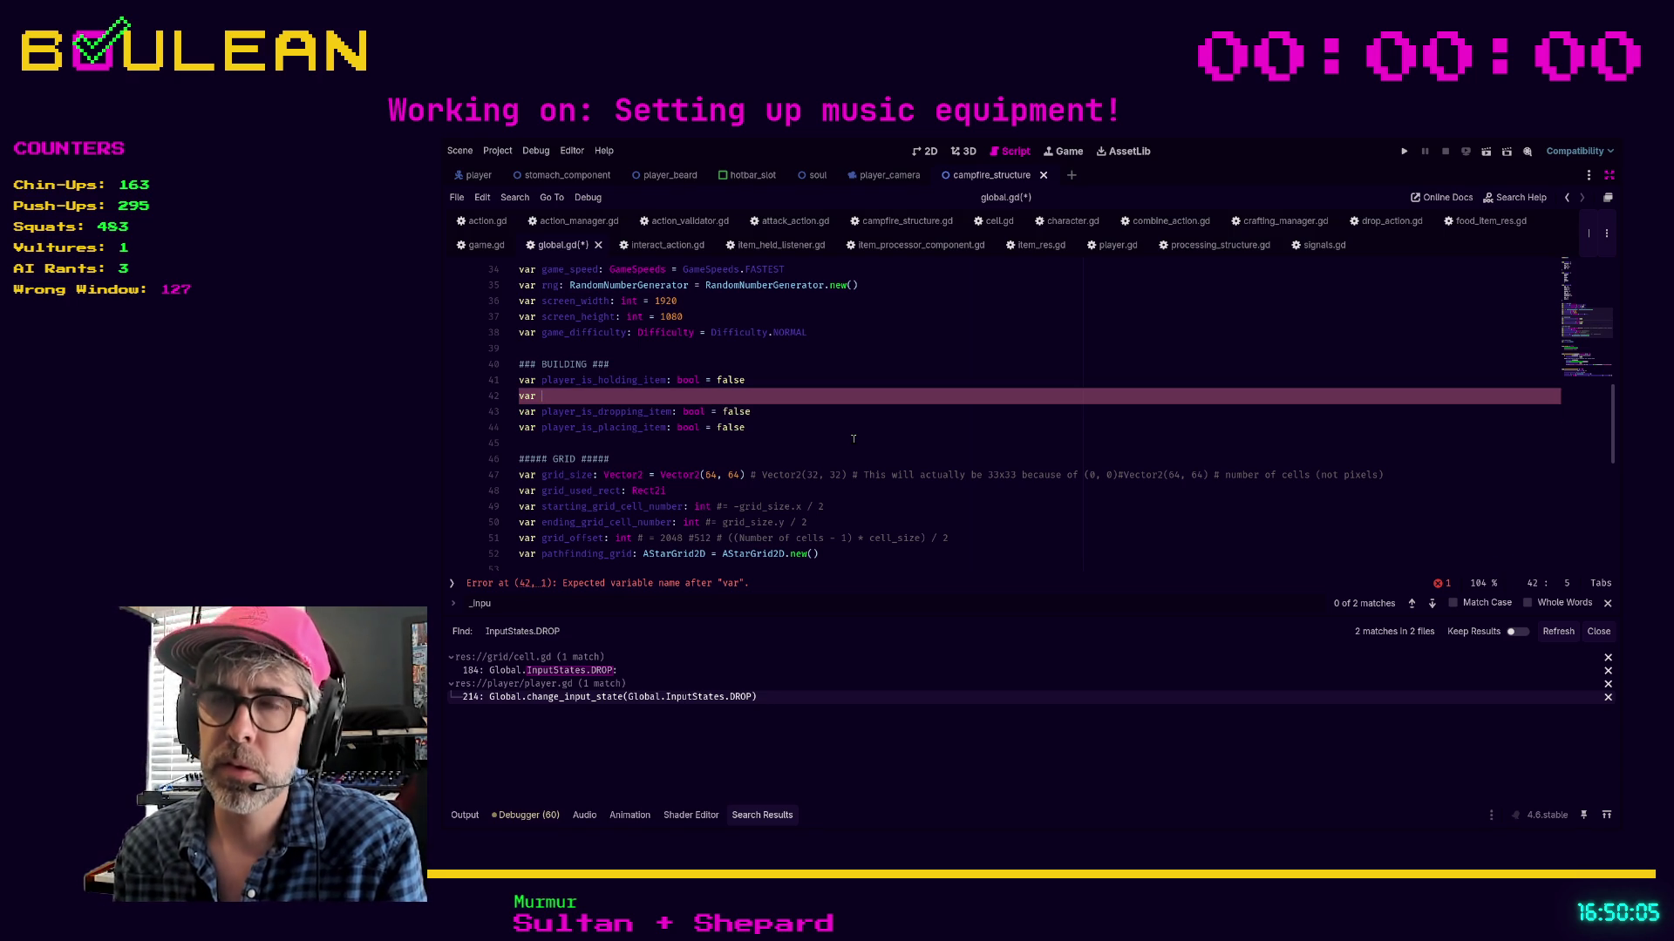
Name it player_is_combining_item: bool = false and save global.gd
{"action": "type", "text": "com"}
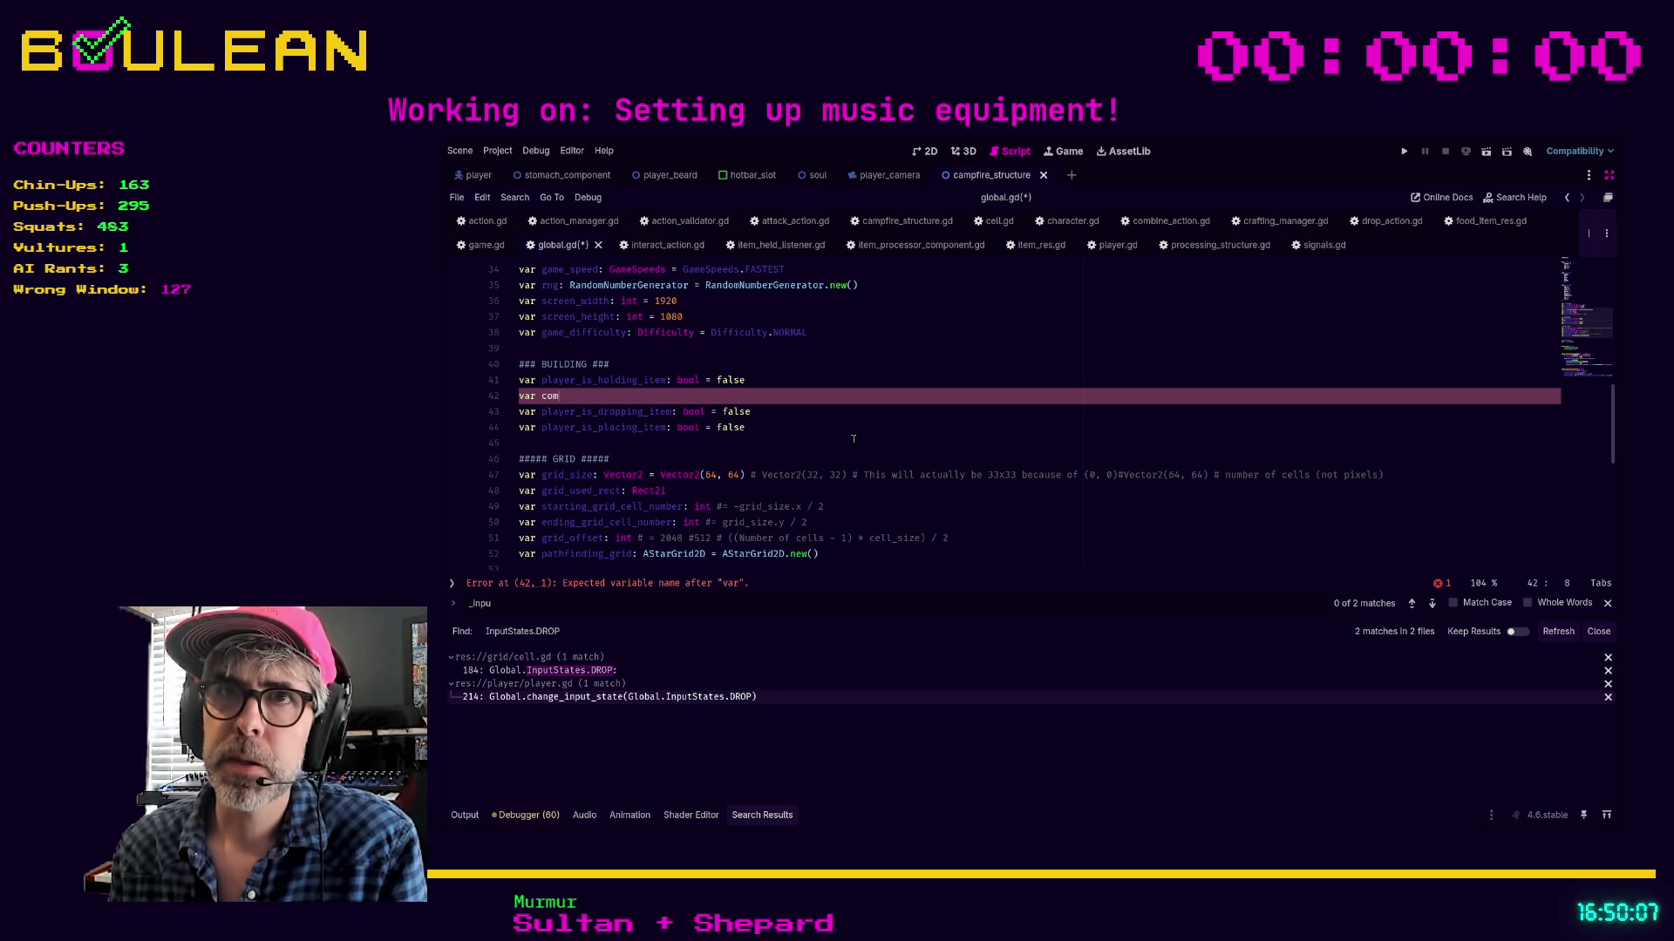
{"action": "type", "text": "binin"}
{"action": "key", "text": "BackSpace"}
{"action": "key", "text": "BackSpace"}
{"action": "key", "text": "BackSpace"}
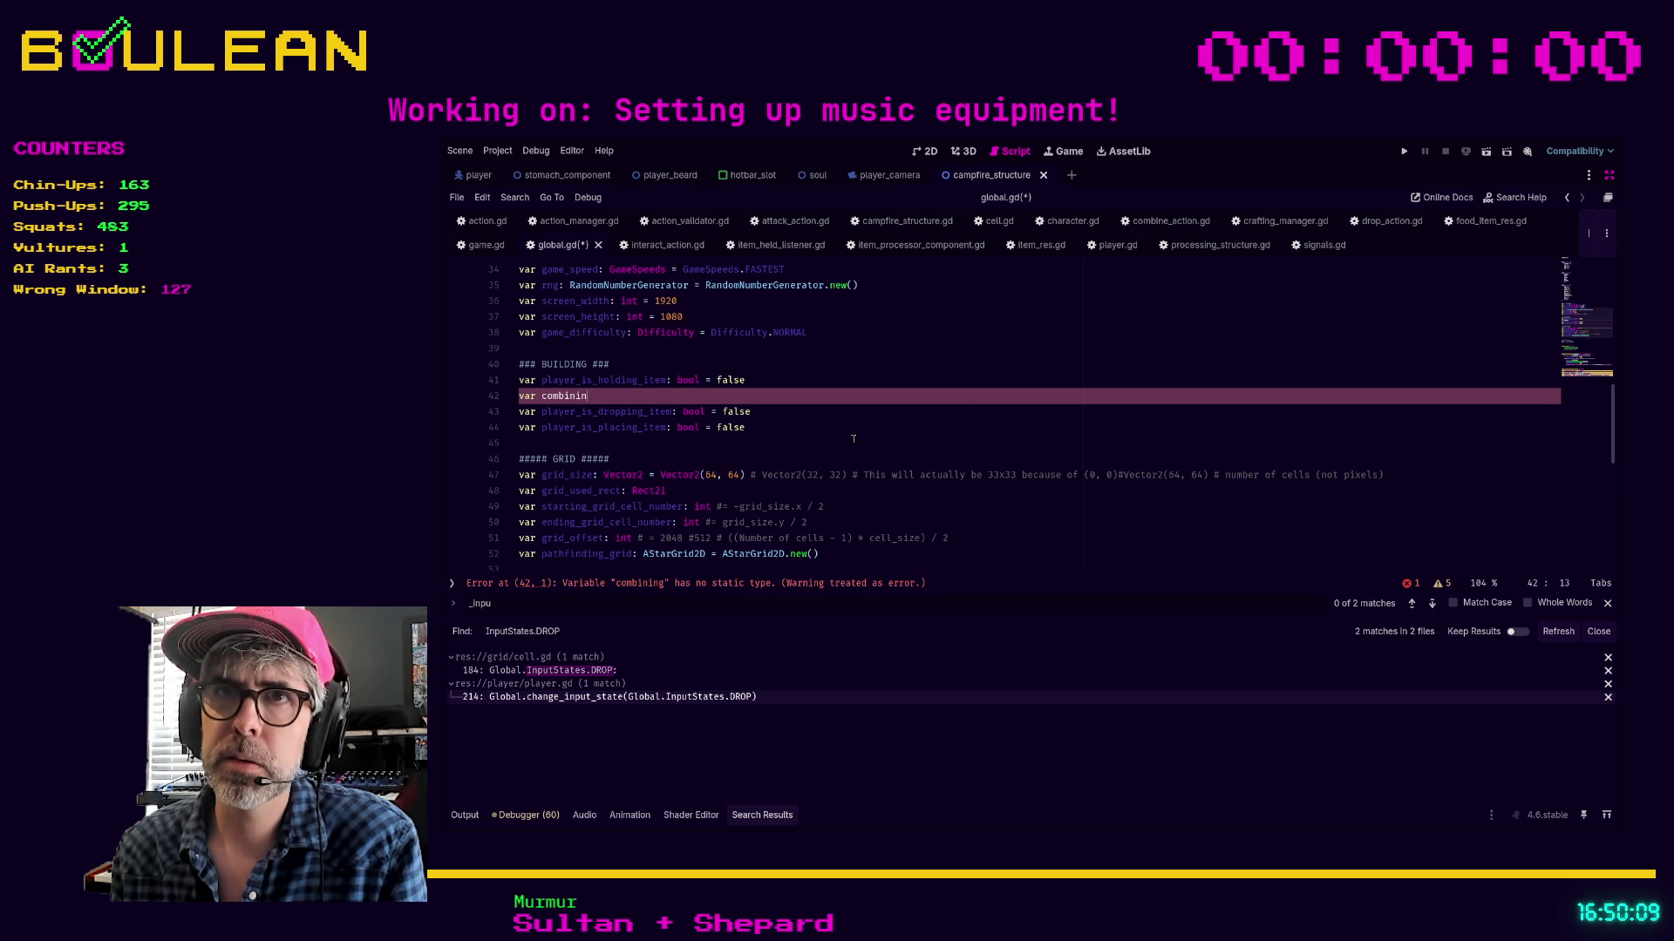
{"action": "key", "text": "BackSpace"}
{"action": "key", "text": "BackSpace"}
{"action": "key", "text": "BackSpace"}
{"action": "type", "text": "ombin"}
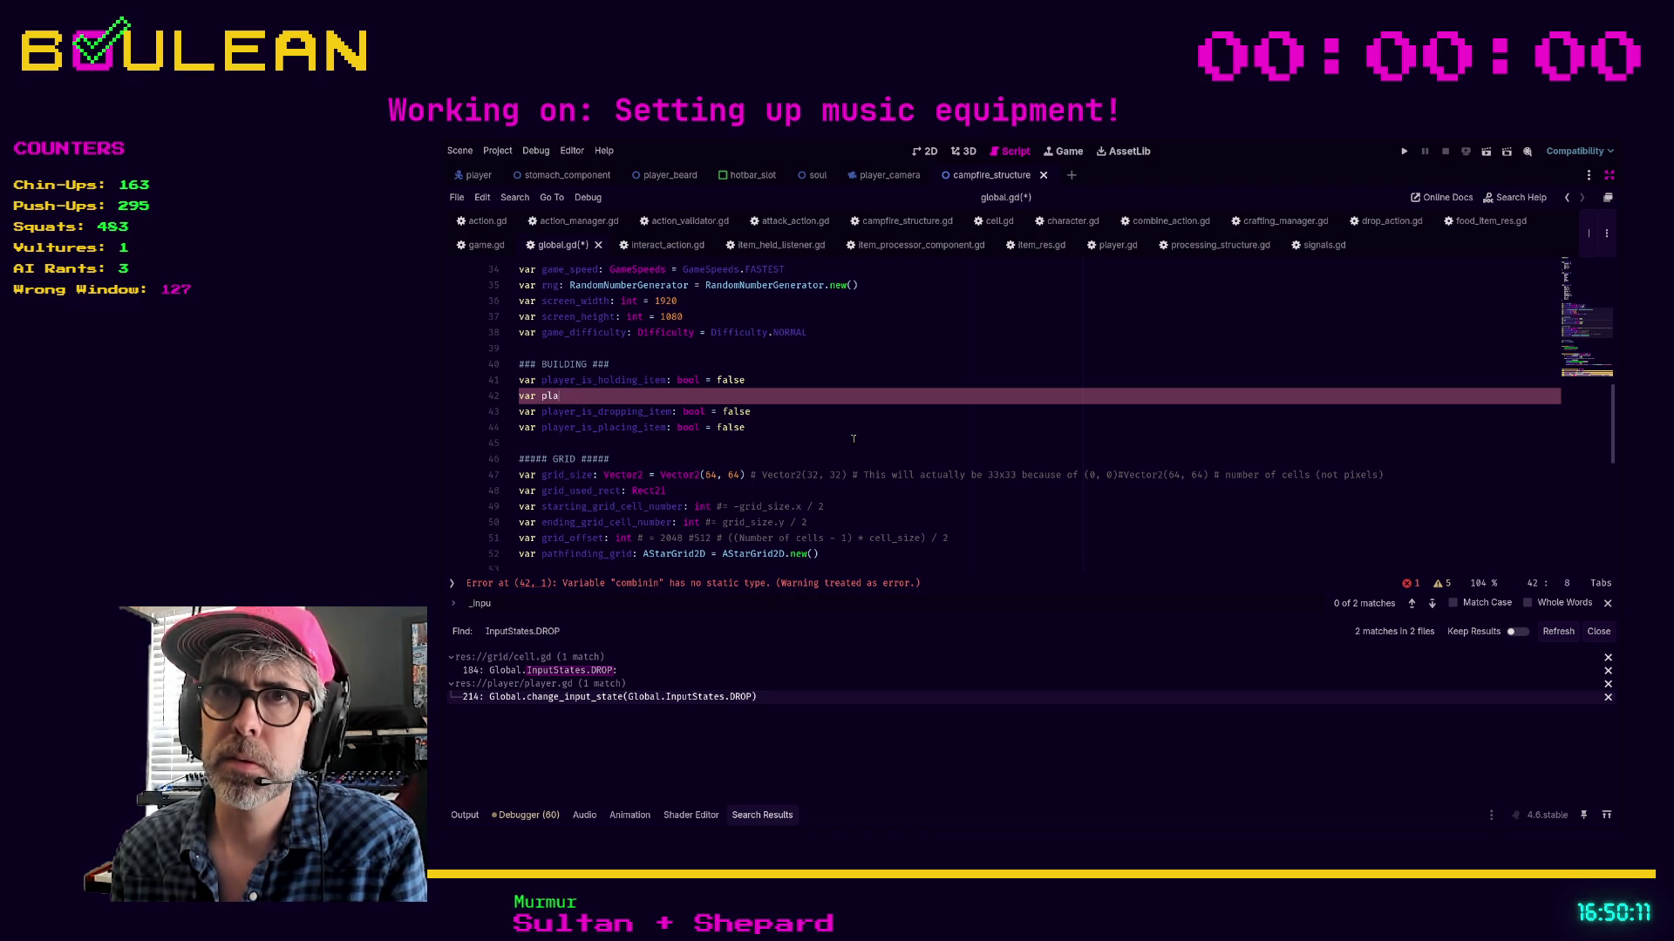
{"action": "type", "text": "player_is"}
{"action": "type", "text": "combining_item:"}
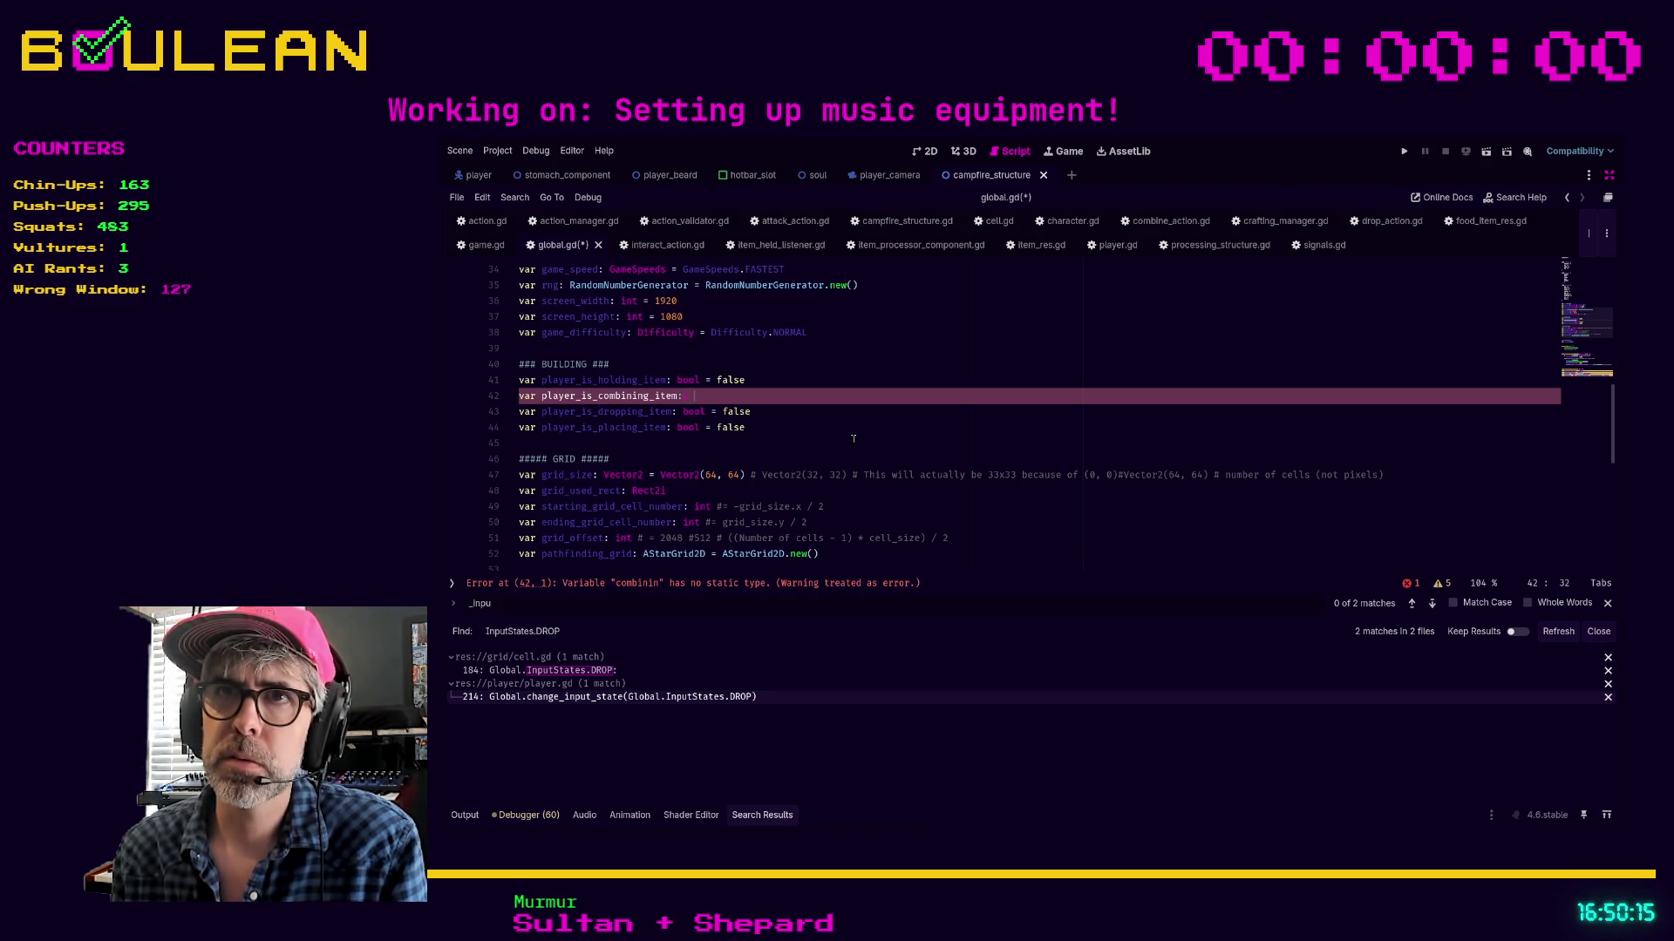
{"action": "type", "text": " bool = f"}
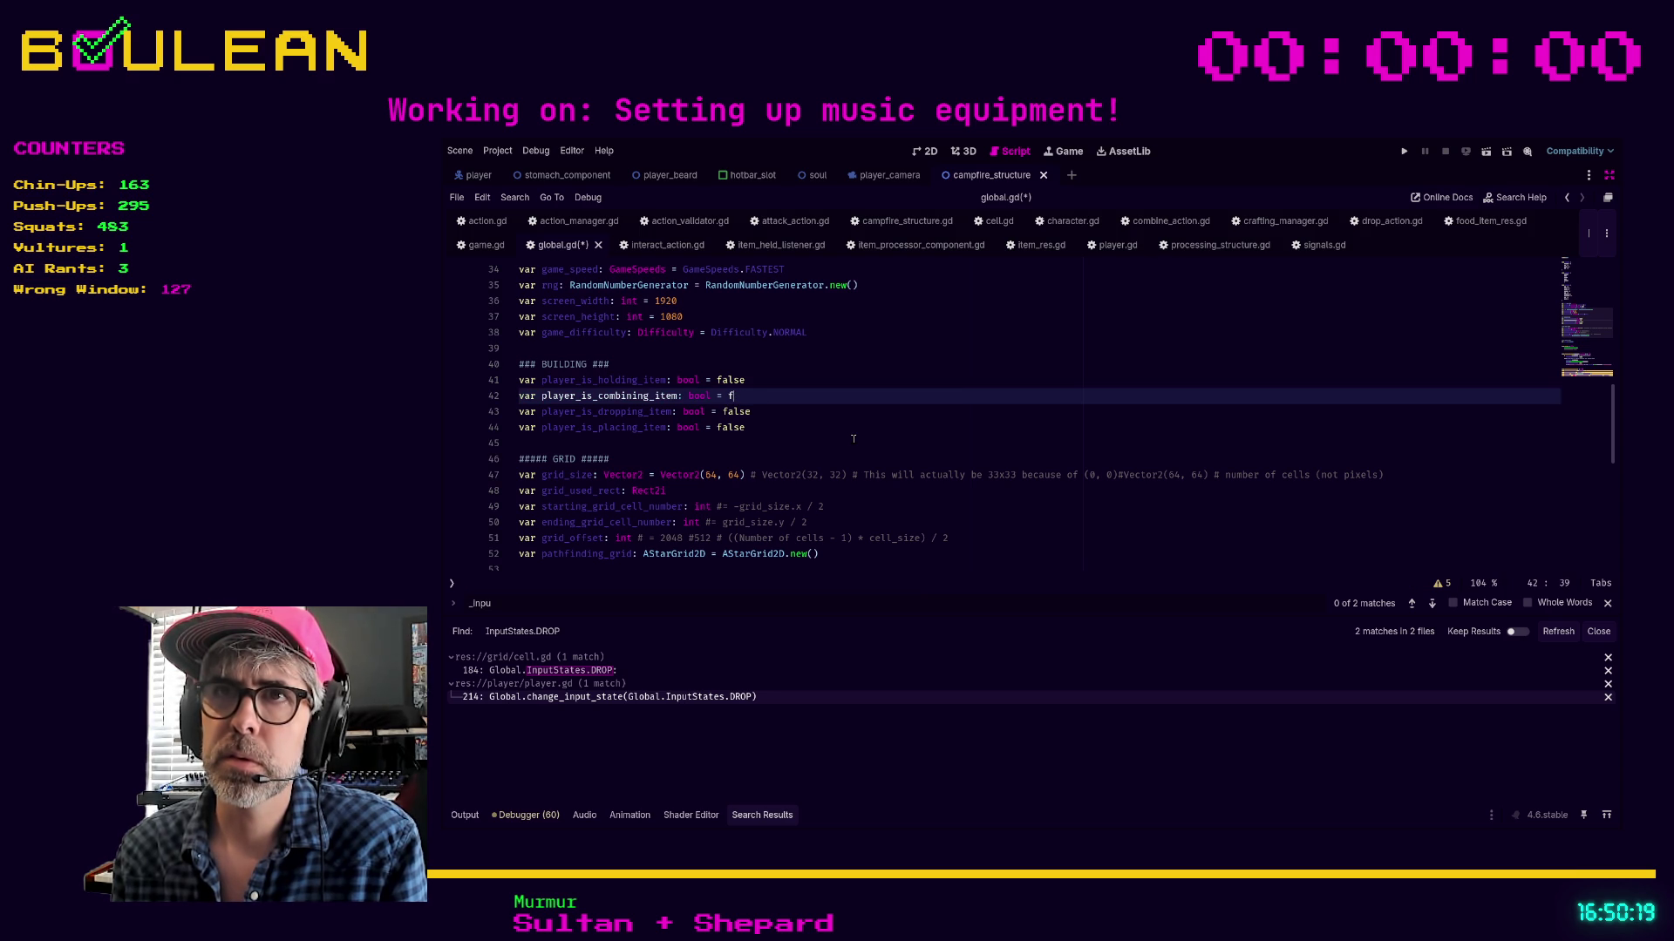
{"action": "type", "text": "alse"}
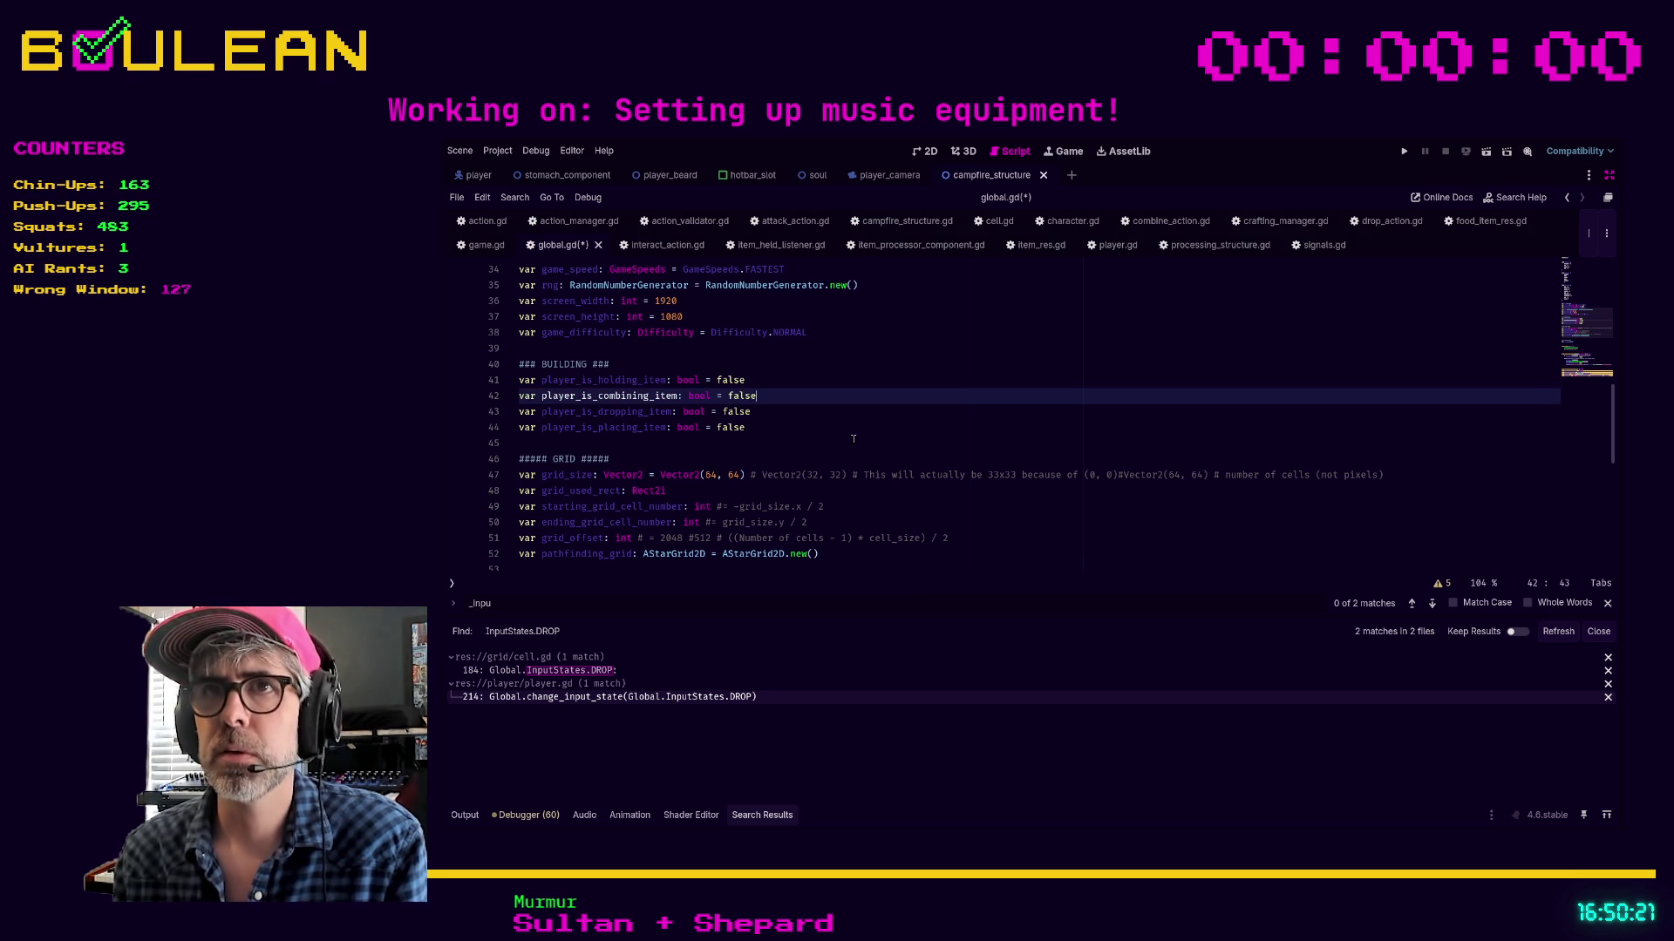
{"action": "key", "text": "Down"}
{"action": "key", "text": "Down"}
{"action": "key", "text": "ctrl+s"}
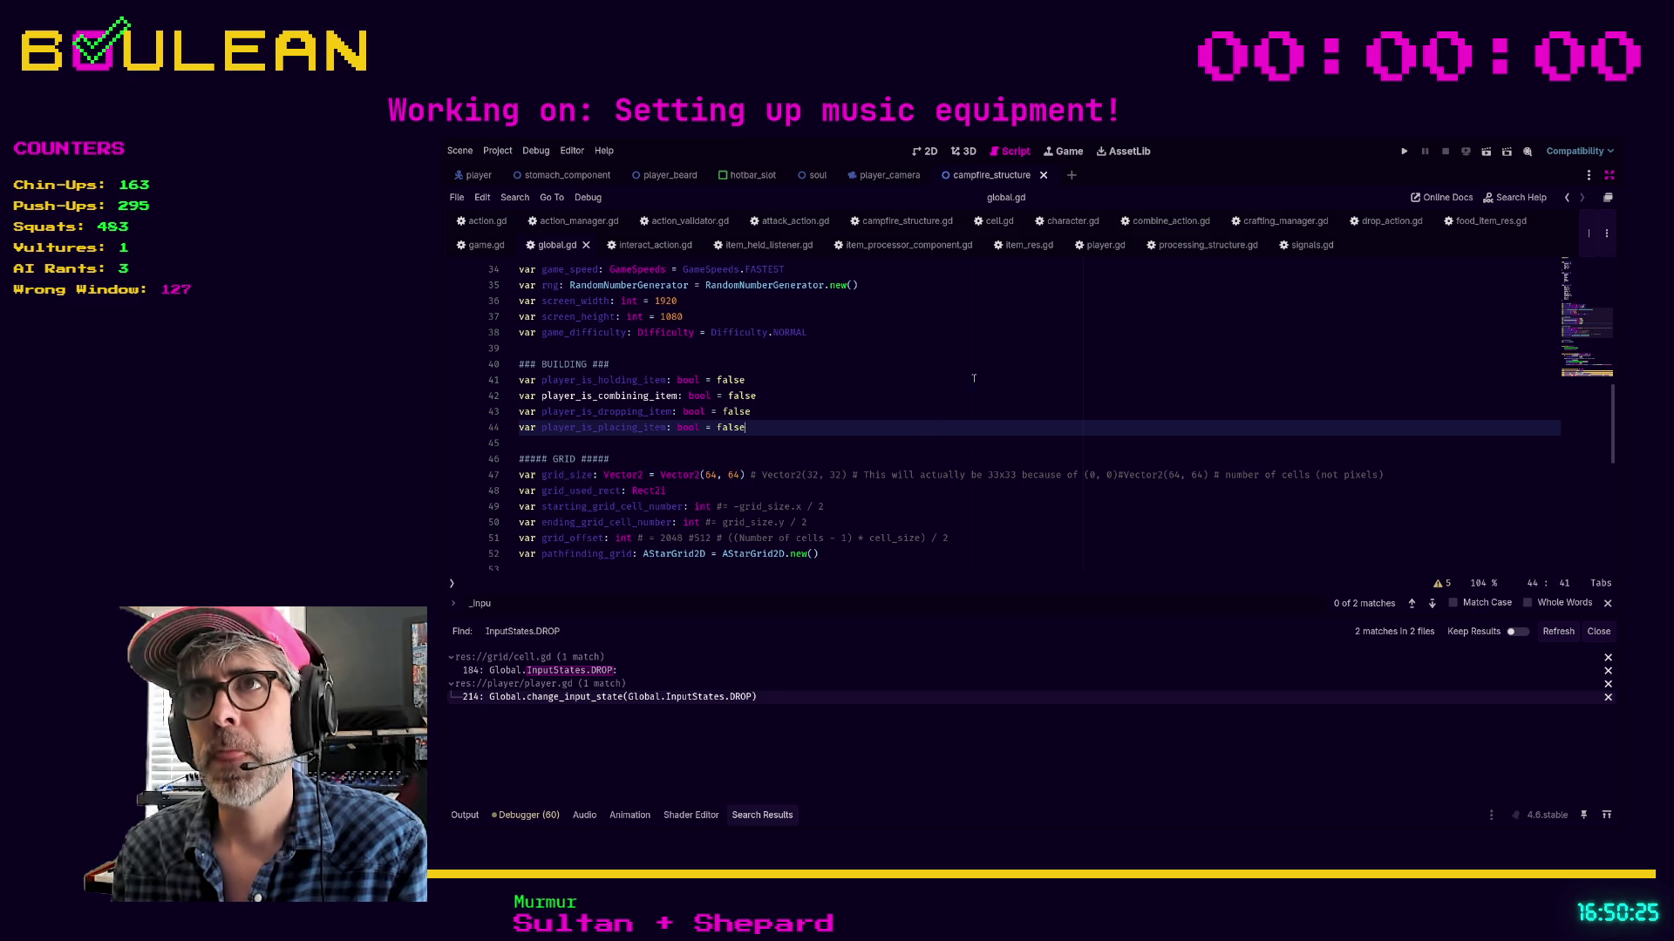
{"action": "left_click", "coordinate": [1095, 246]}
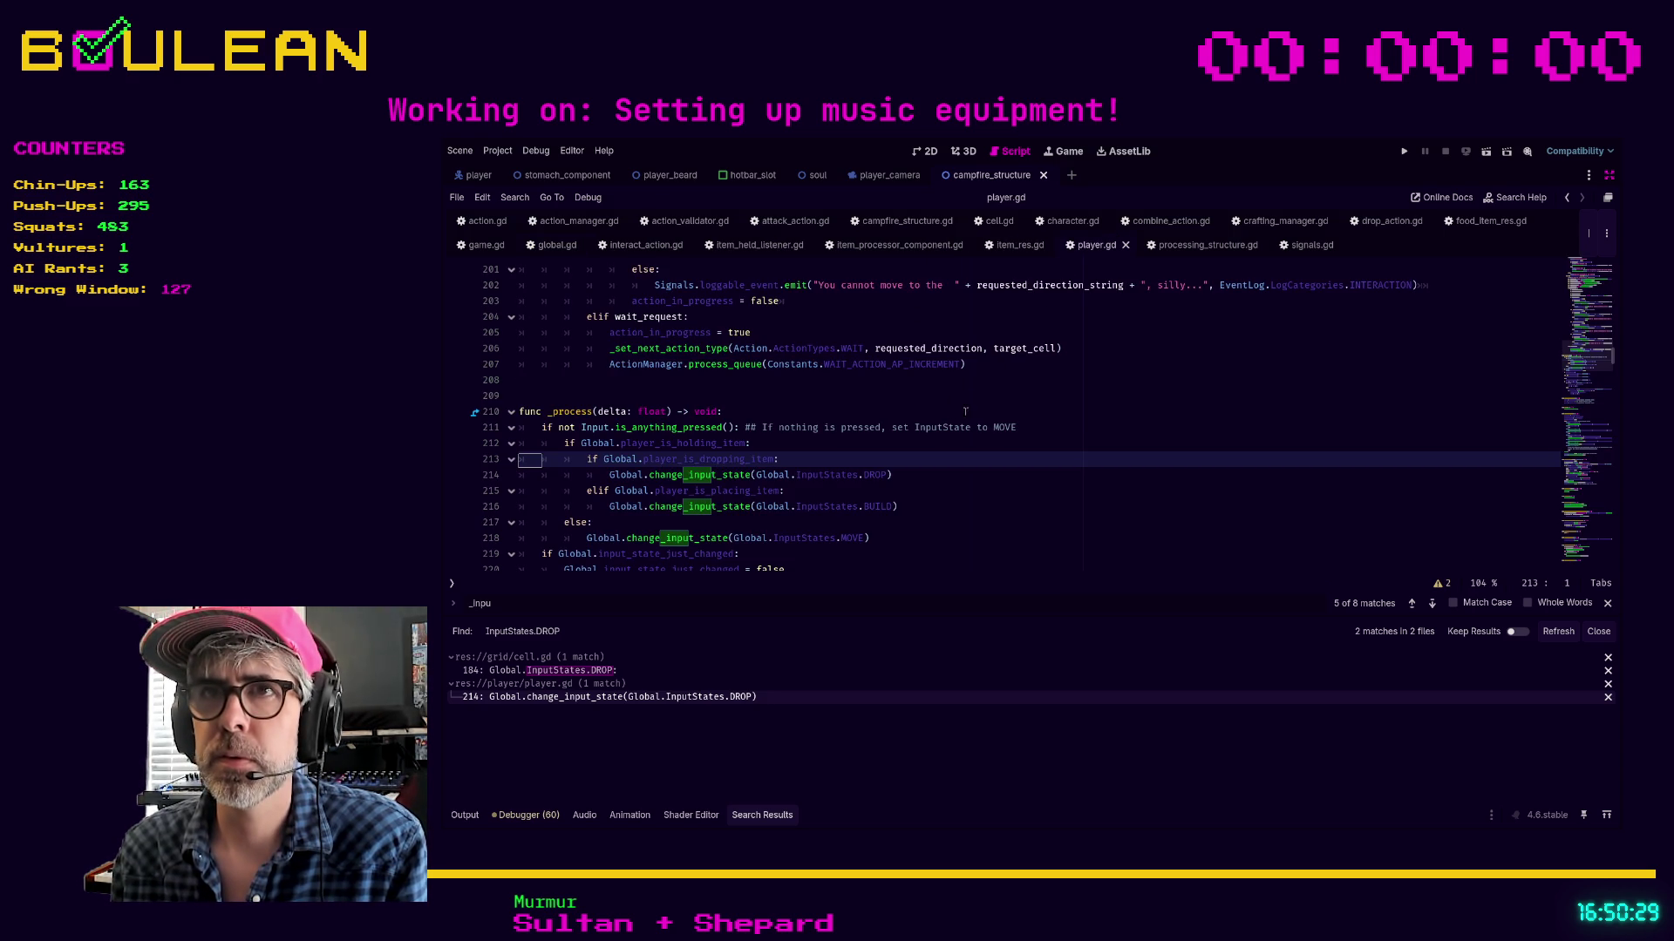
Scroll up to the _input function and select action_in_progress on line 141
{"action": "scroll", "coordinate": [895, 431], "scroll_direction": "up", "scroll_amount": 3}
{"action": "scroll", "coordinate": [863, 414], "scroll_direction": "down", "scroll_amount": 5}
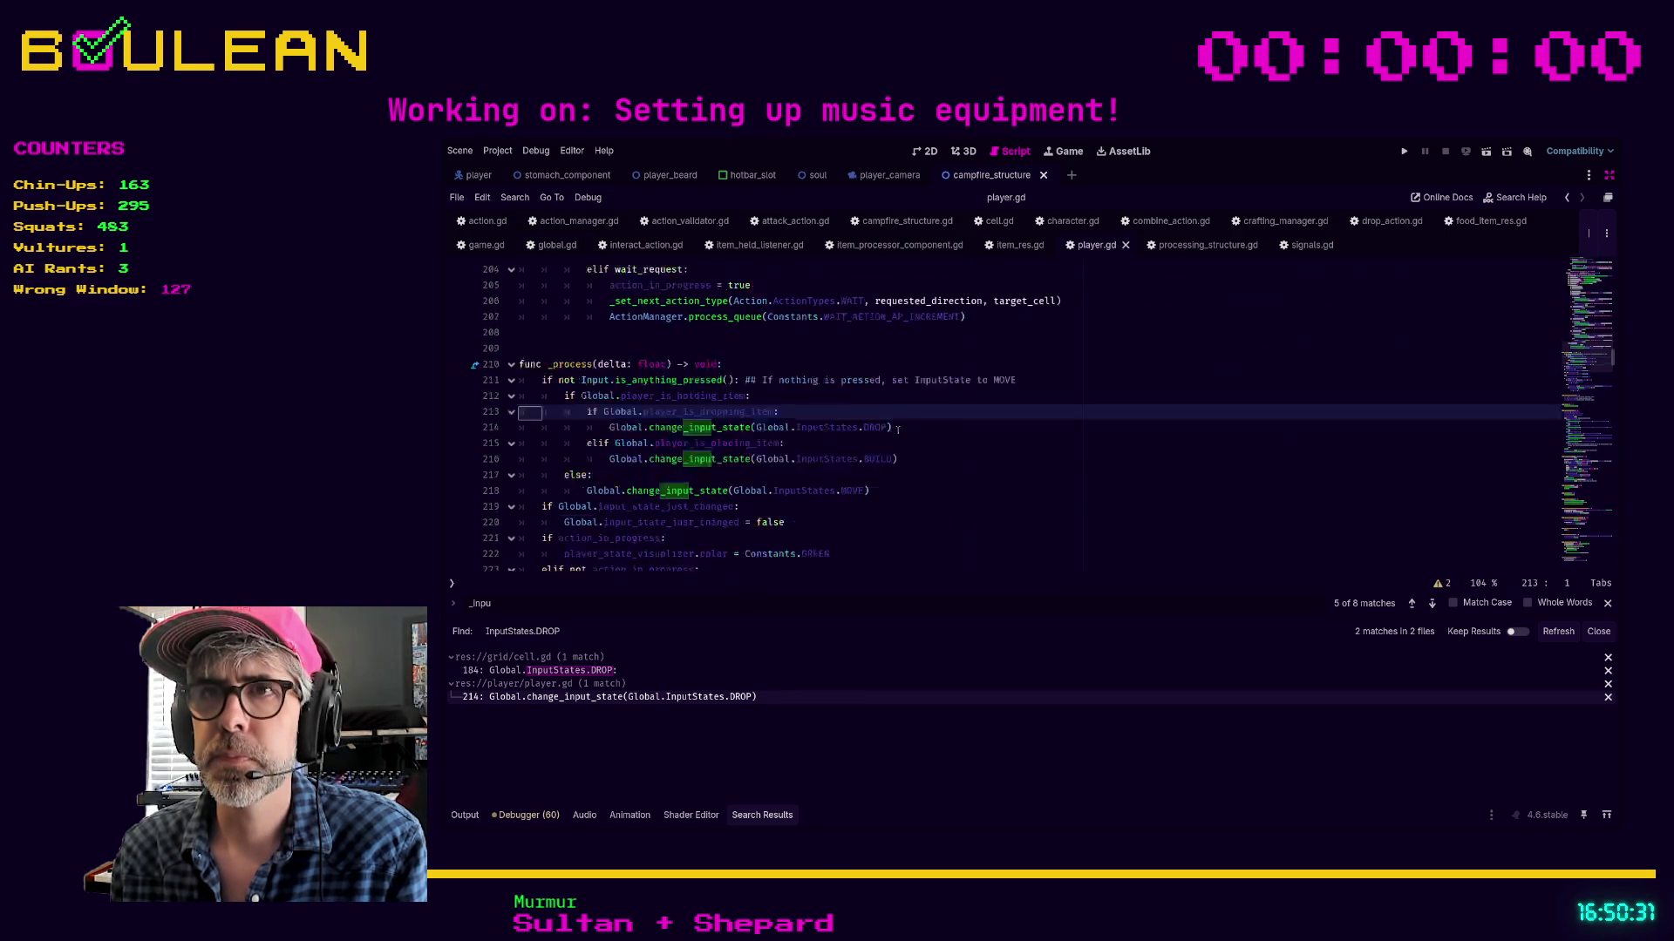
{"action": "left_click", "coordinate": [938, 429]}
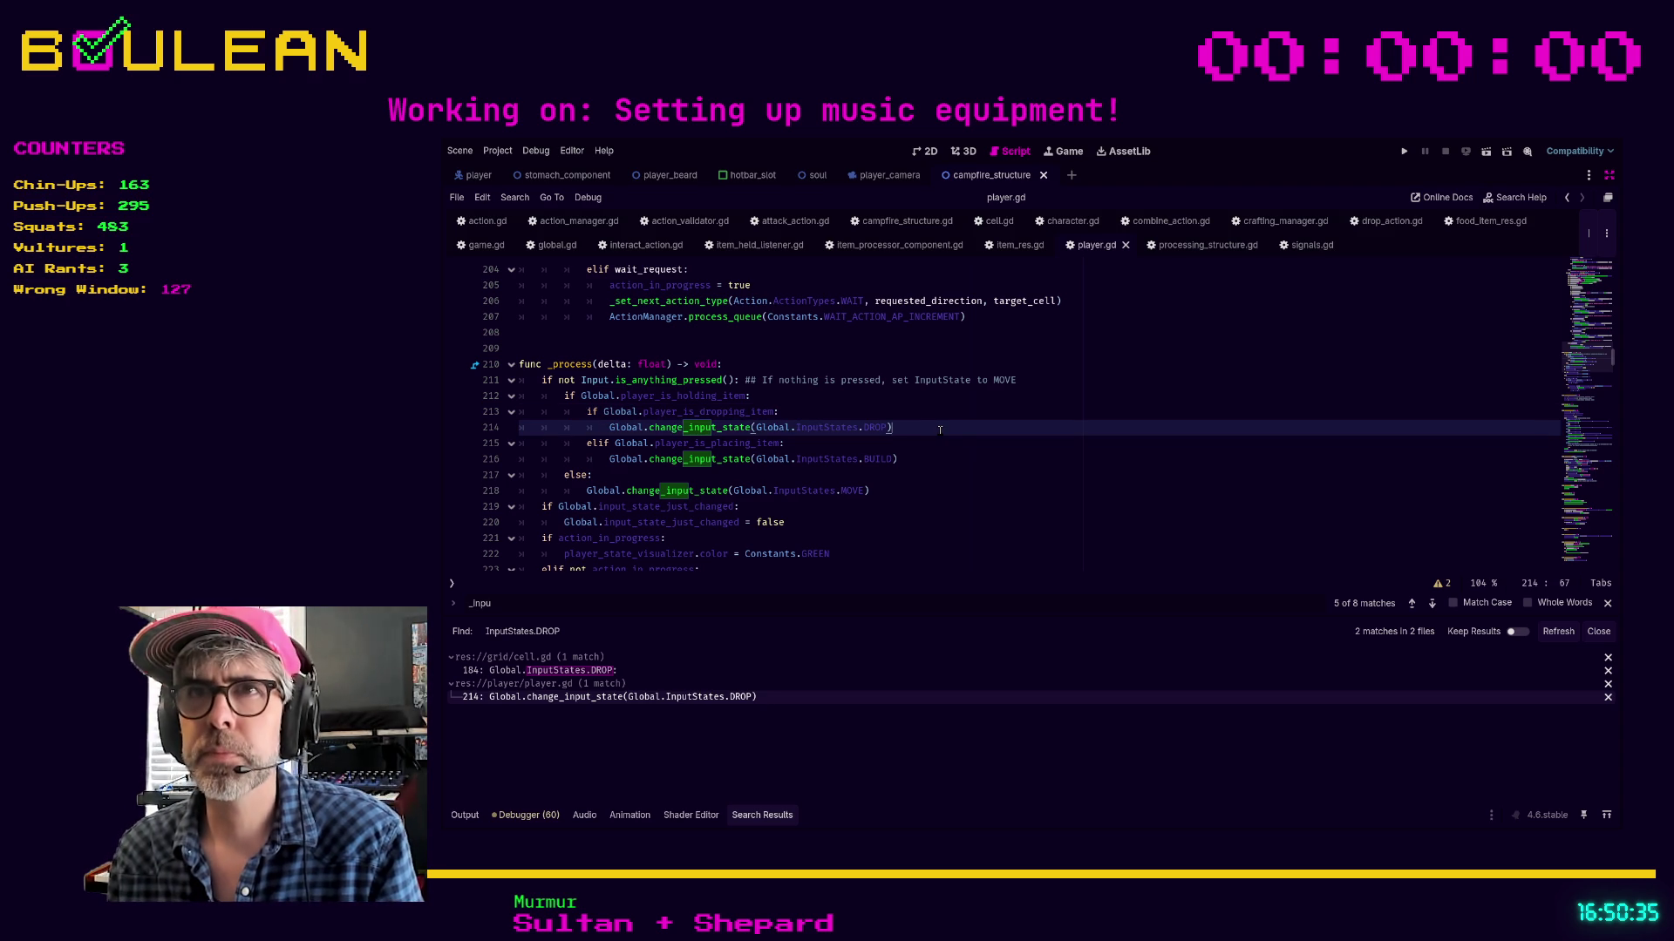
{"action": "scroll", "coordinate": [940, 429], "scroll_direction": "up", "scroll_amount": 15}
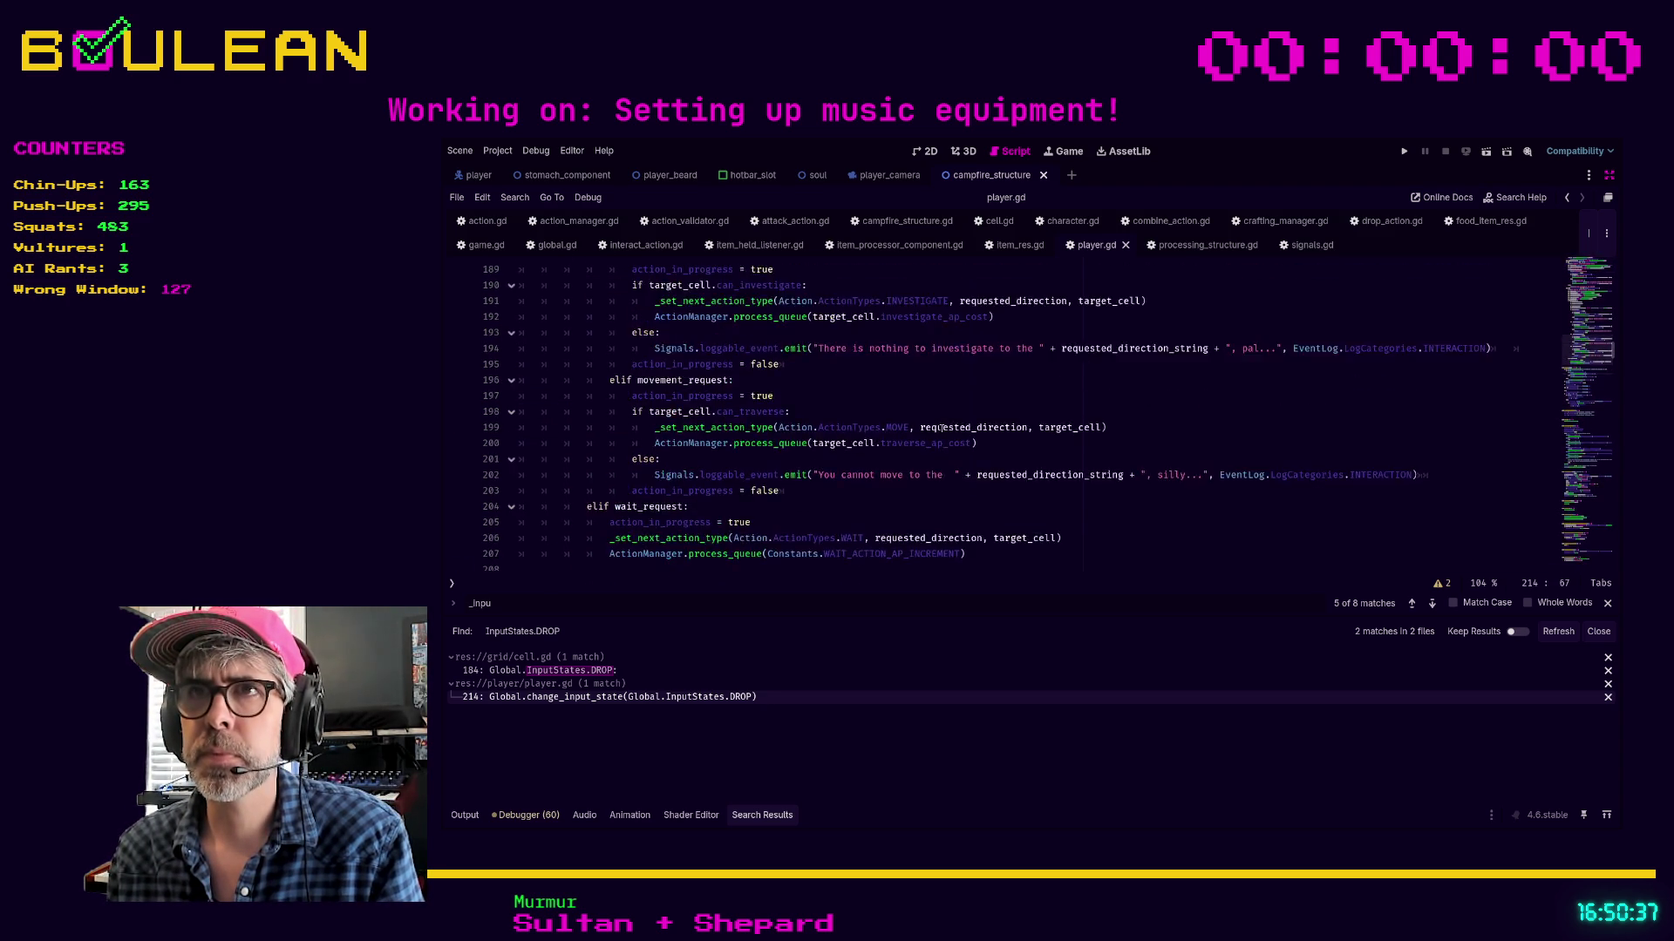
{"action": "scroll", "coordinate": [941, 428], "scroll_direction": "up", "scroll_amount": 2}
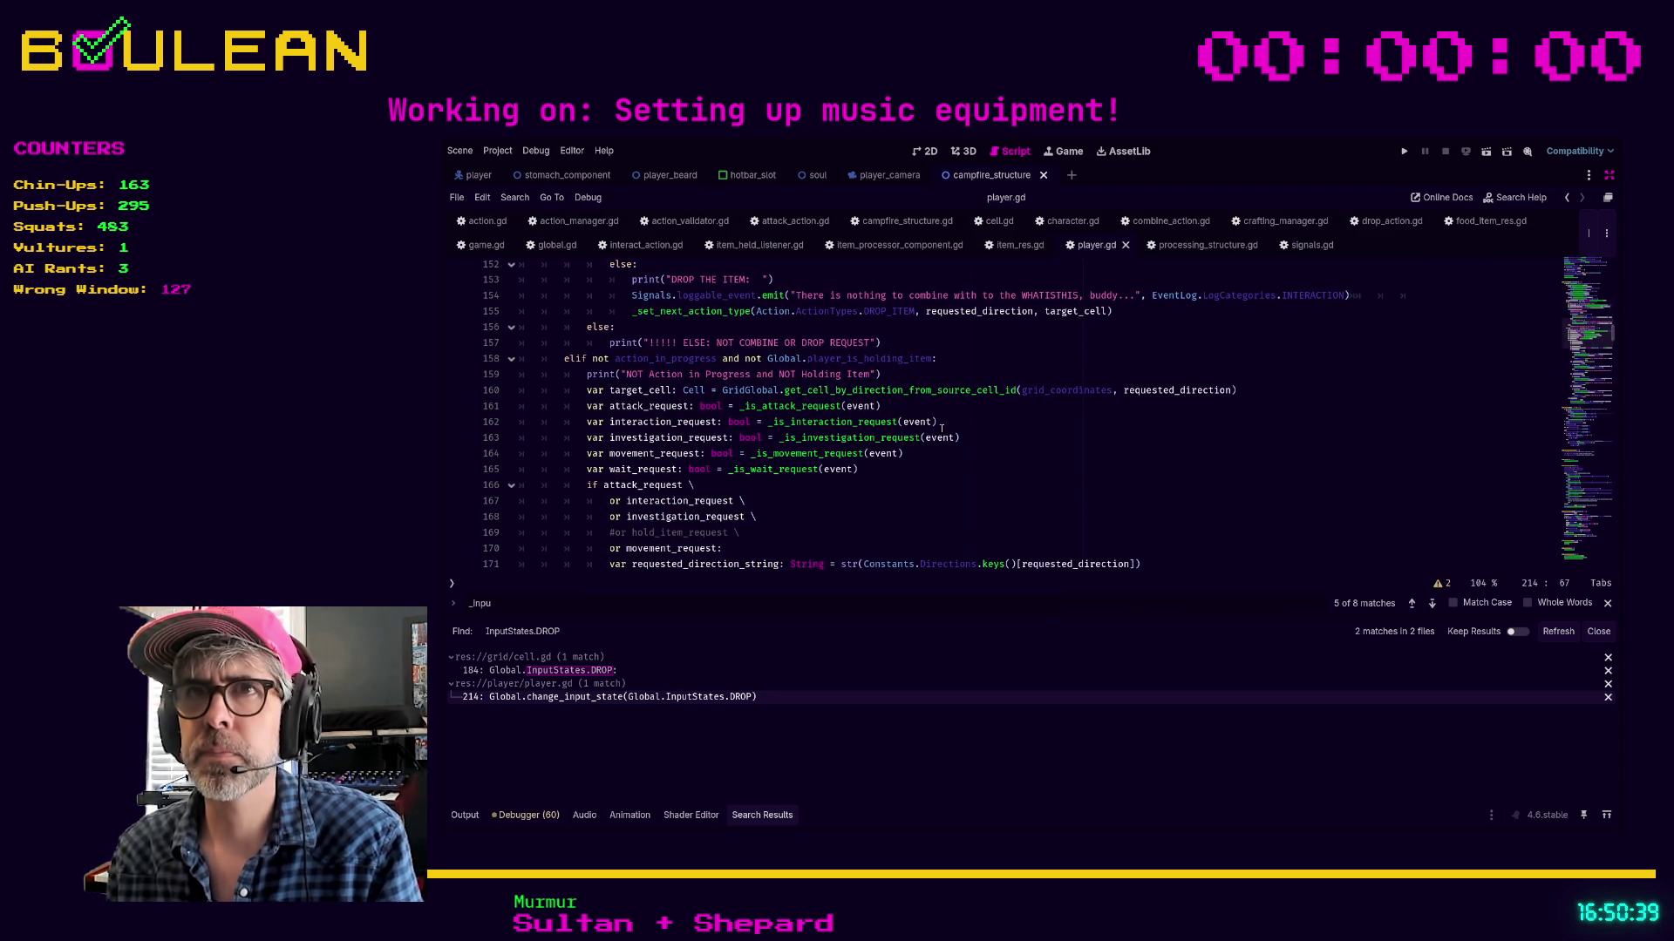
{"action": "scroll", "coordinate": [941, 428], "scroll_direction": "up", "scroll_amount": 9}
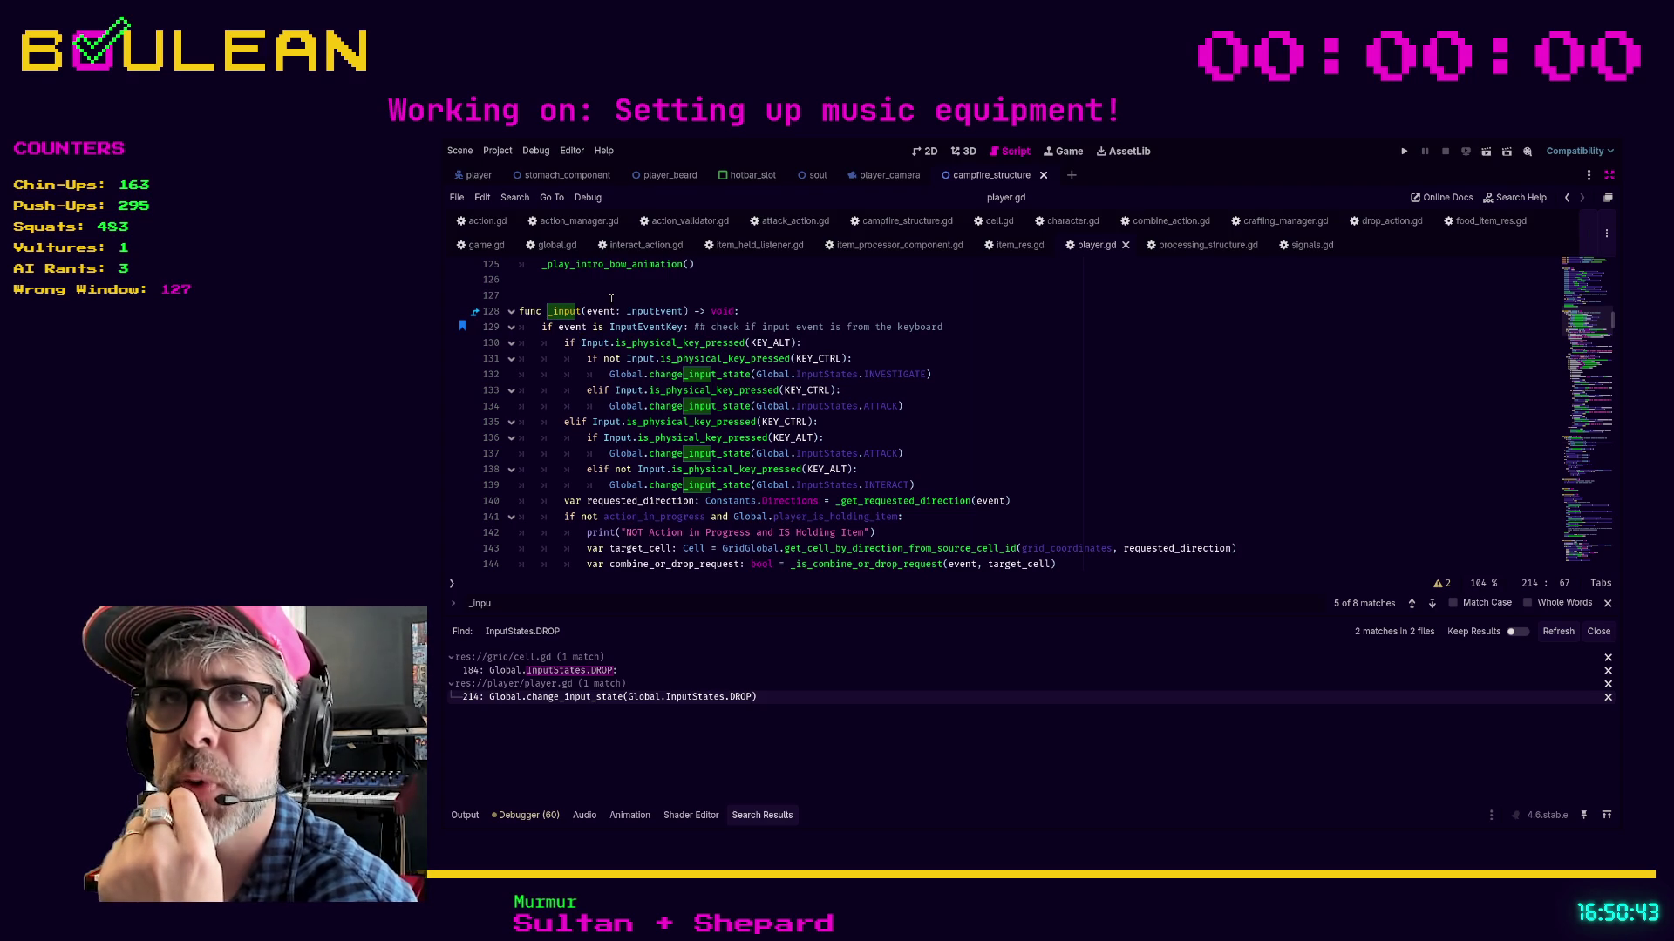
{"action": "scroll", "coordinate": [630, 301], "scroll_direction": "down", "scroll_amount": 1}
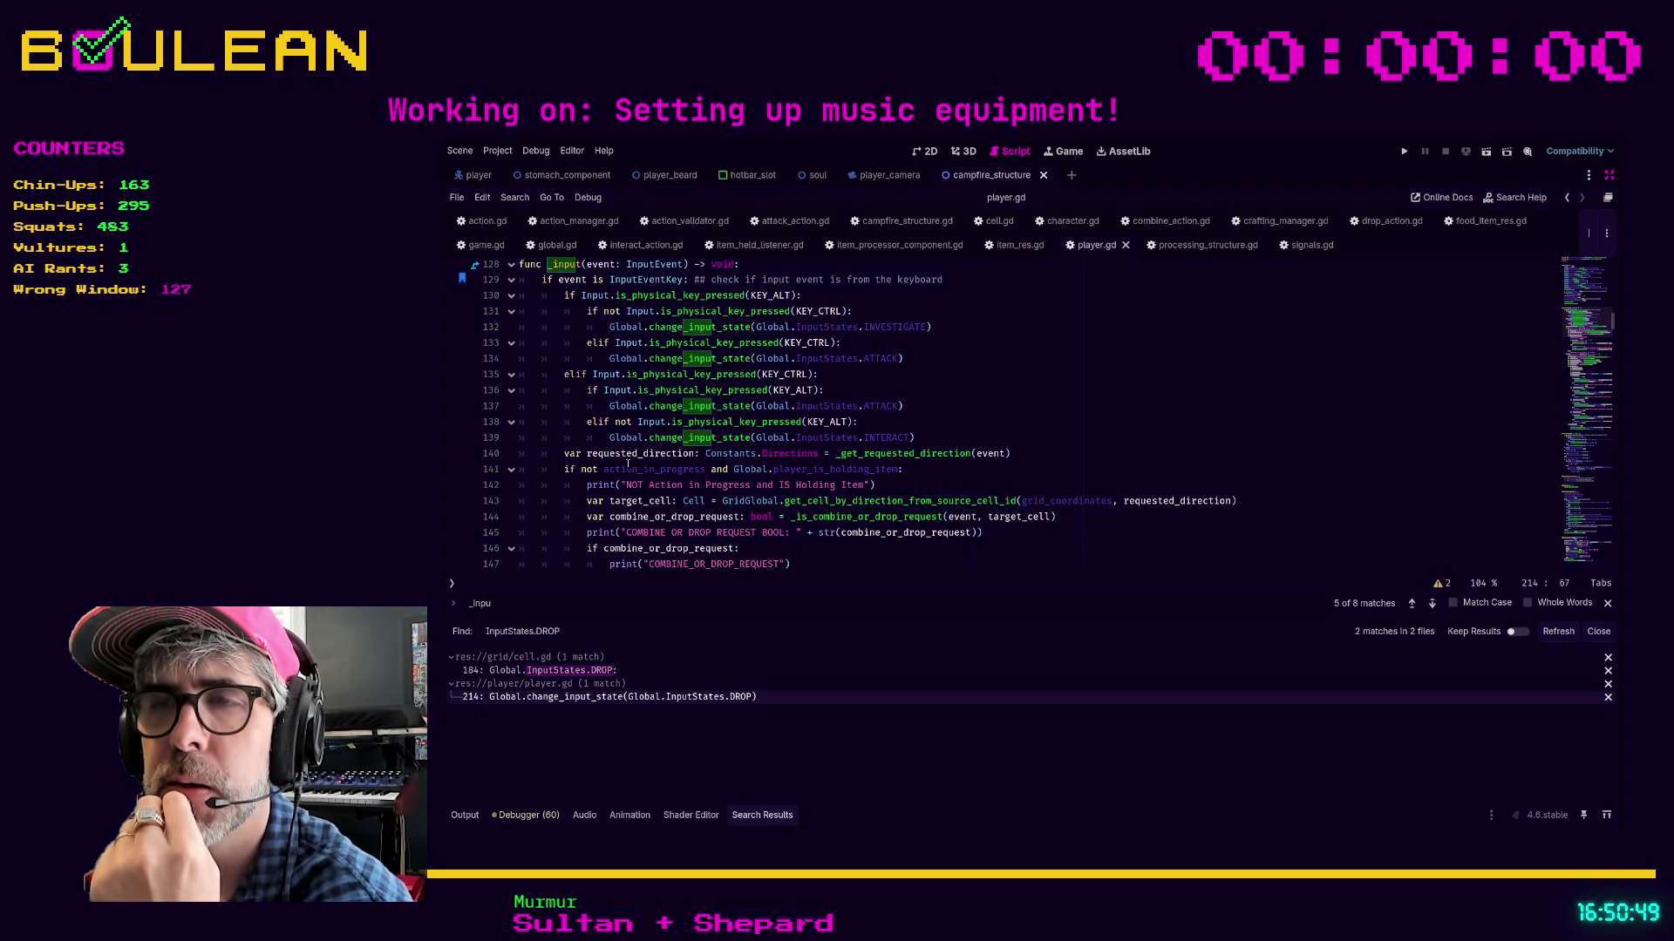
{"action": "left_click_drag", "start_coordinate": [708, 472], "coordinate": [581, 476]}
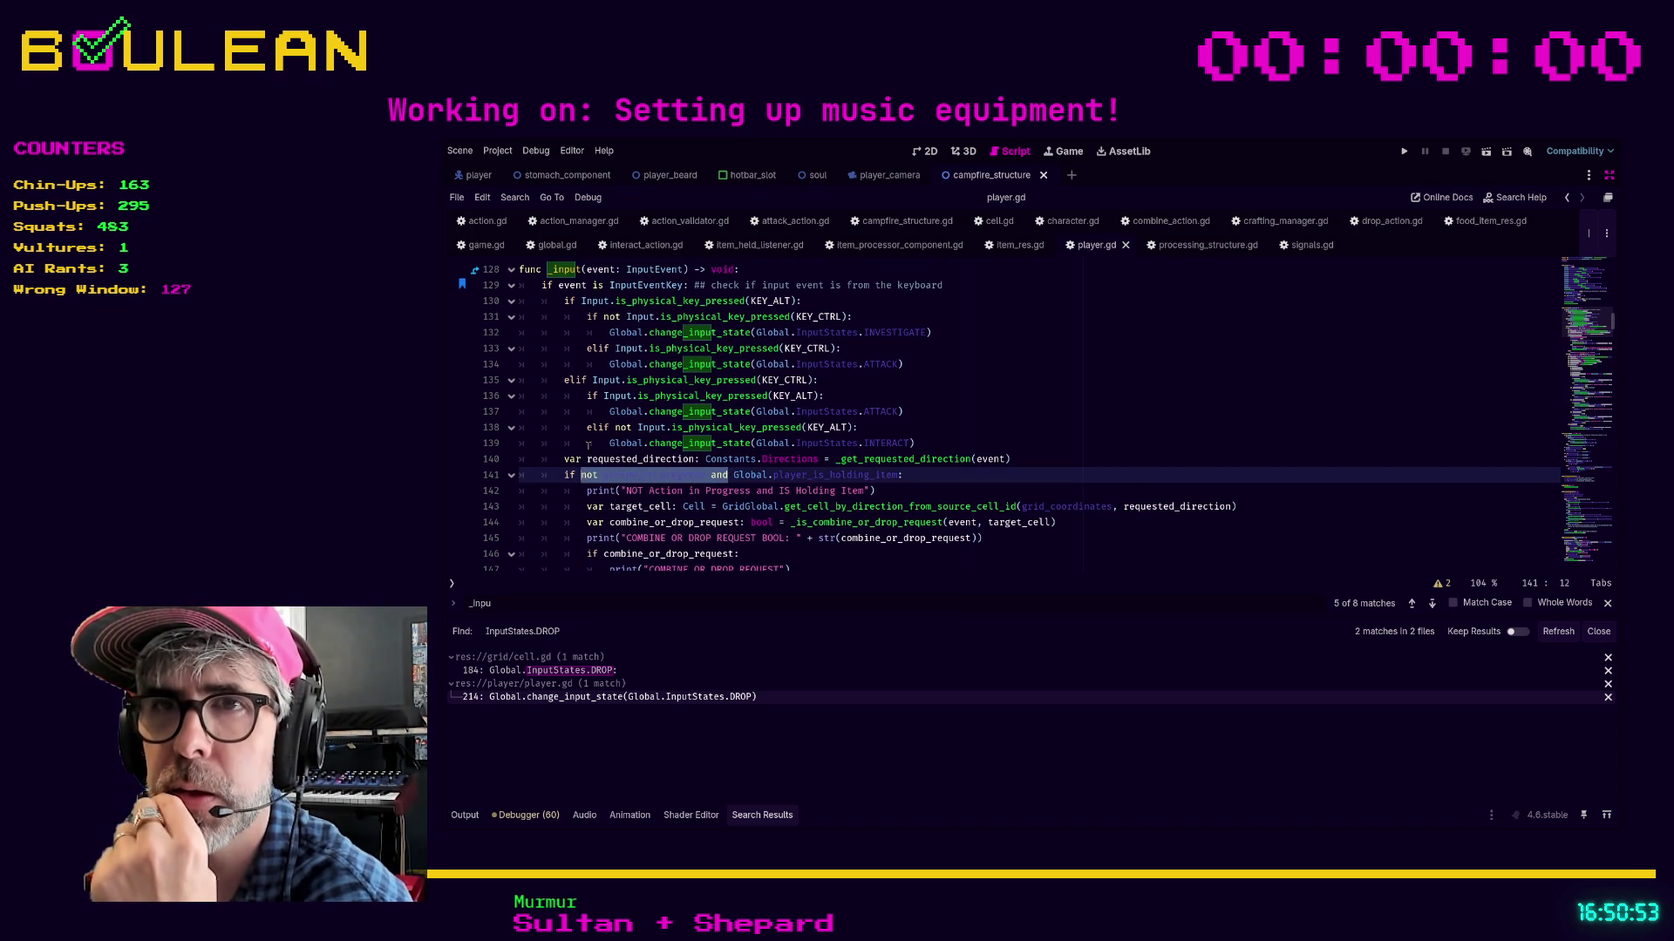
Clear the selection and search all files for player.action_in_progress, finding 0 matches
{"action": "scroll", "coordinate": [589, 446], "scroll_direction": "down", "scroll_amount": 1}
{"action": "scroll", "coordinate": [674, 446], "scroll_direction": "down", "scroll_amount": 1}
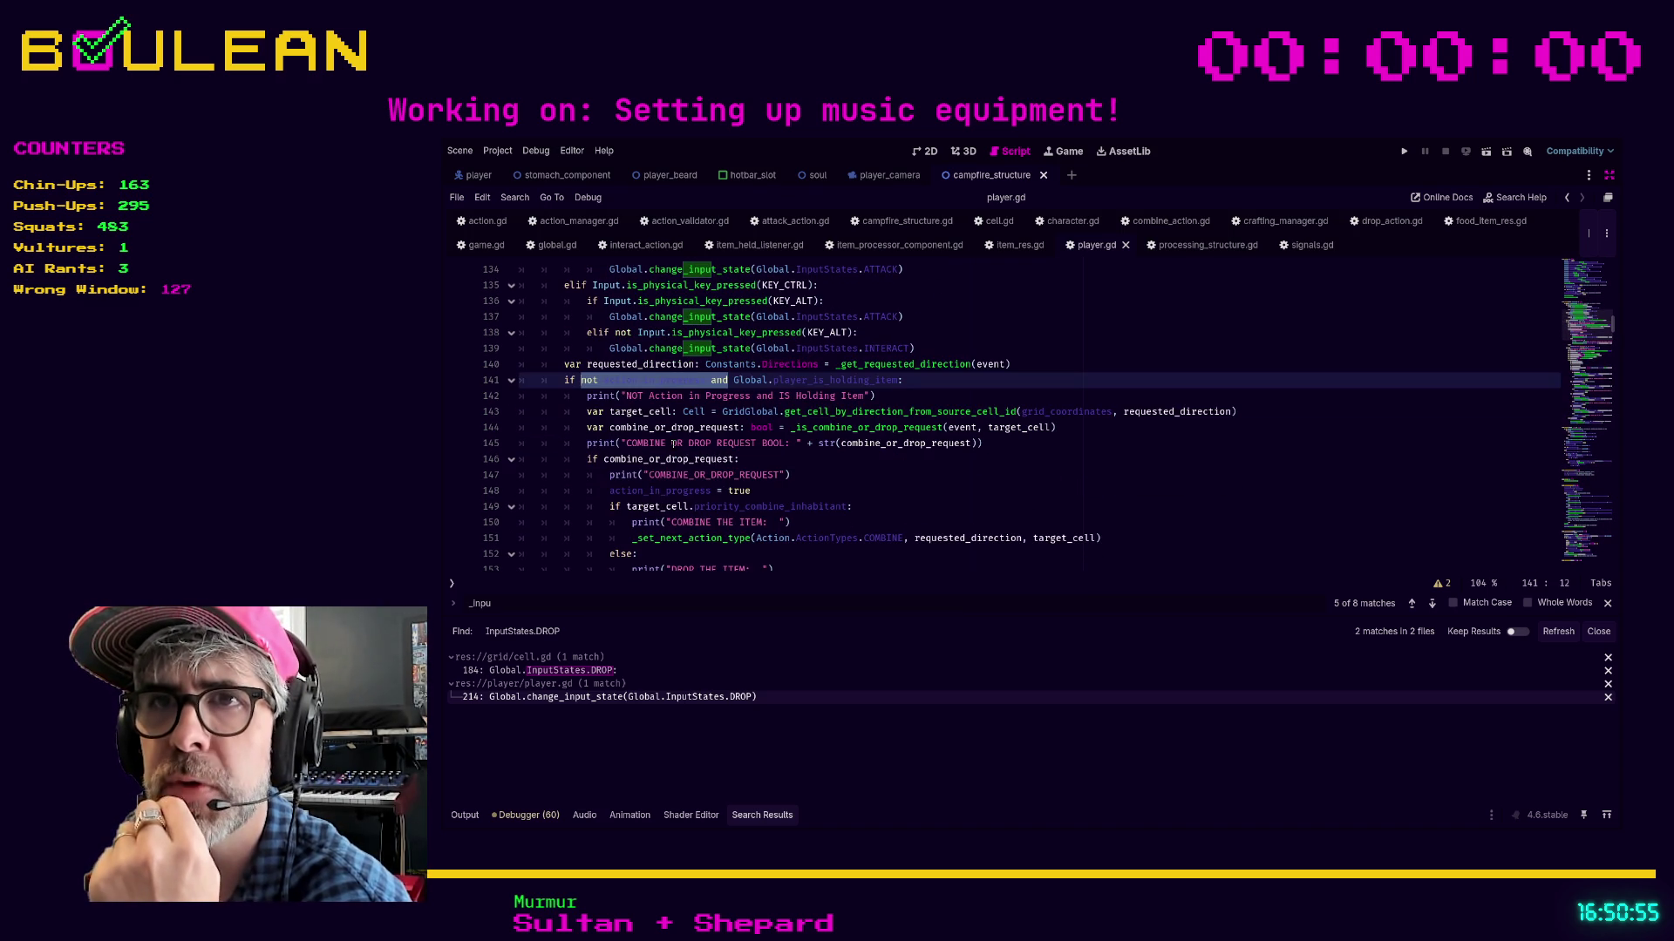
{"action": "scroll", "coordinate": [685, 475], "scroll_direction": "down", "scroll_amount": 3}
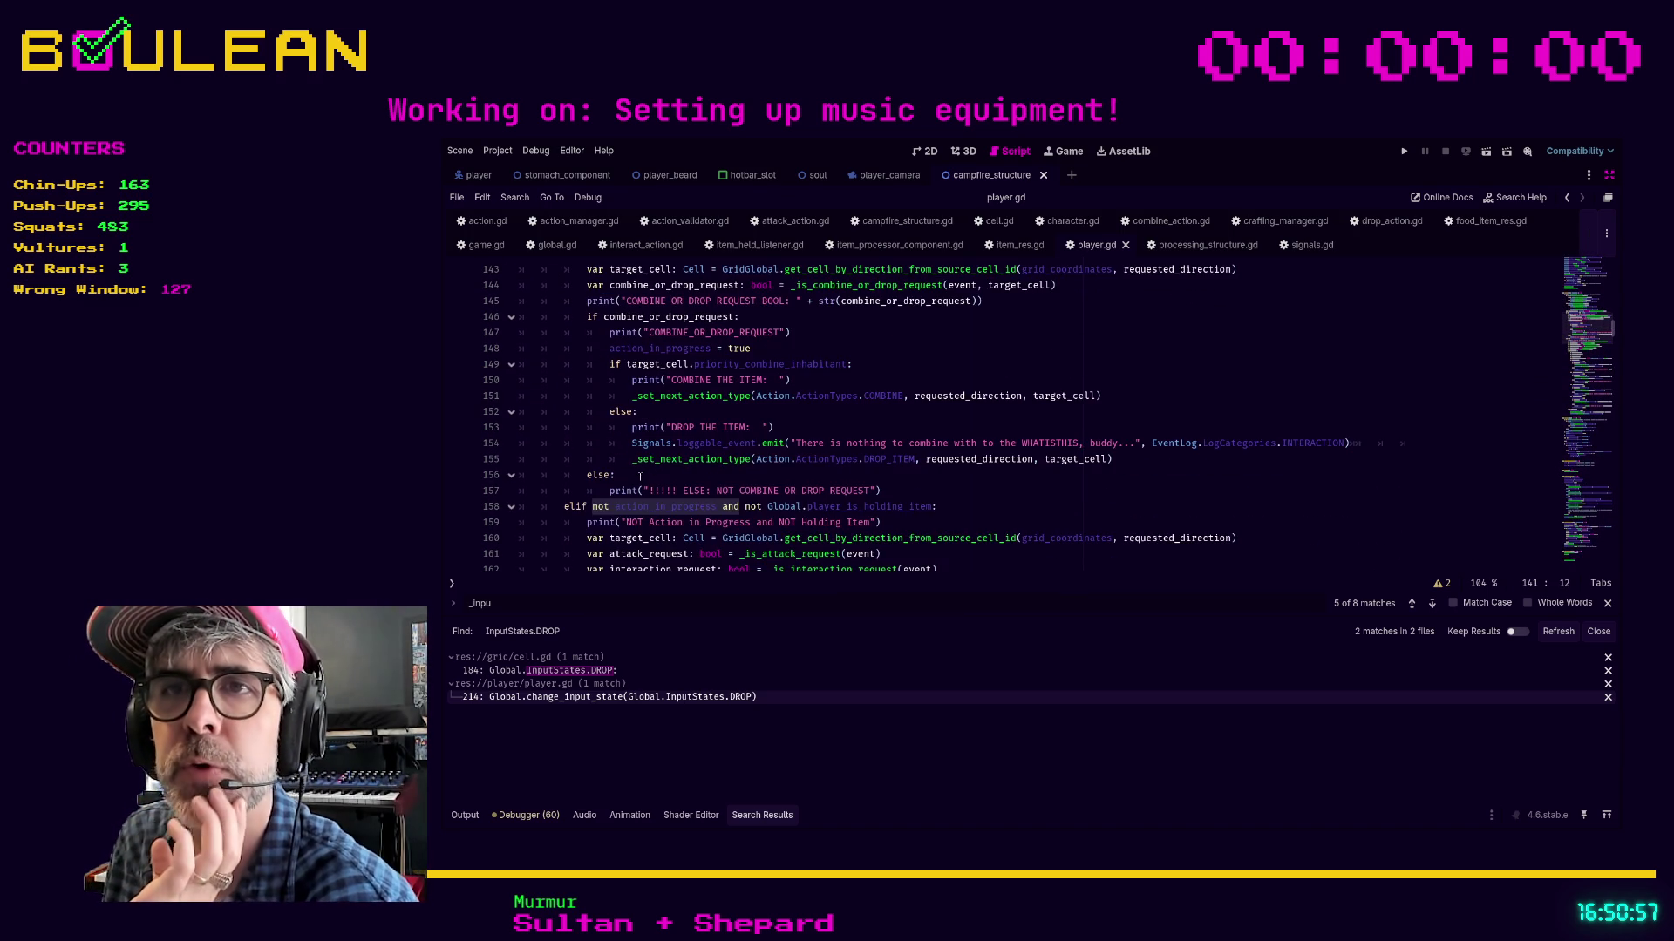
{"action": "scroll", "coordinate": [686, 460], "scroll_direction": "up", "scroll_amount": 2}
{"action": "scroll", "coordinate": [844, 411], "scroll_direction": "up", "scroll_amount": 1}
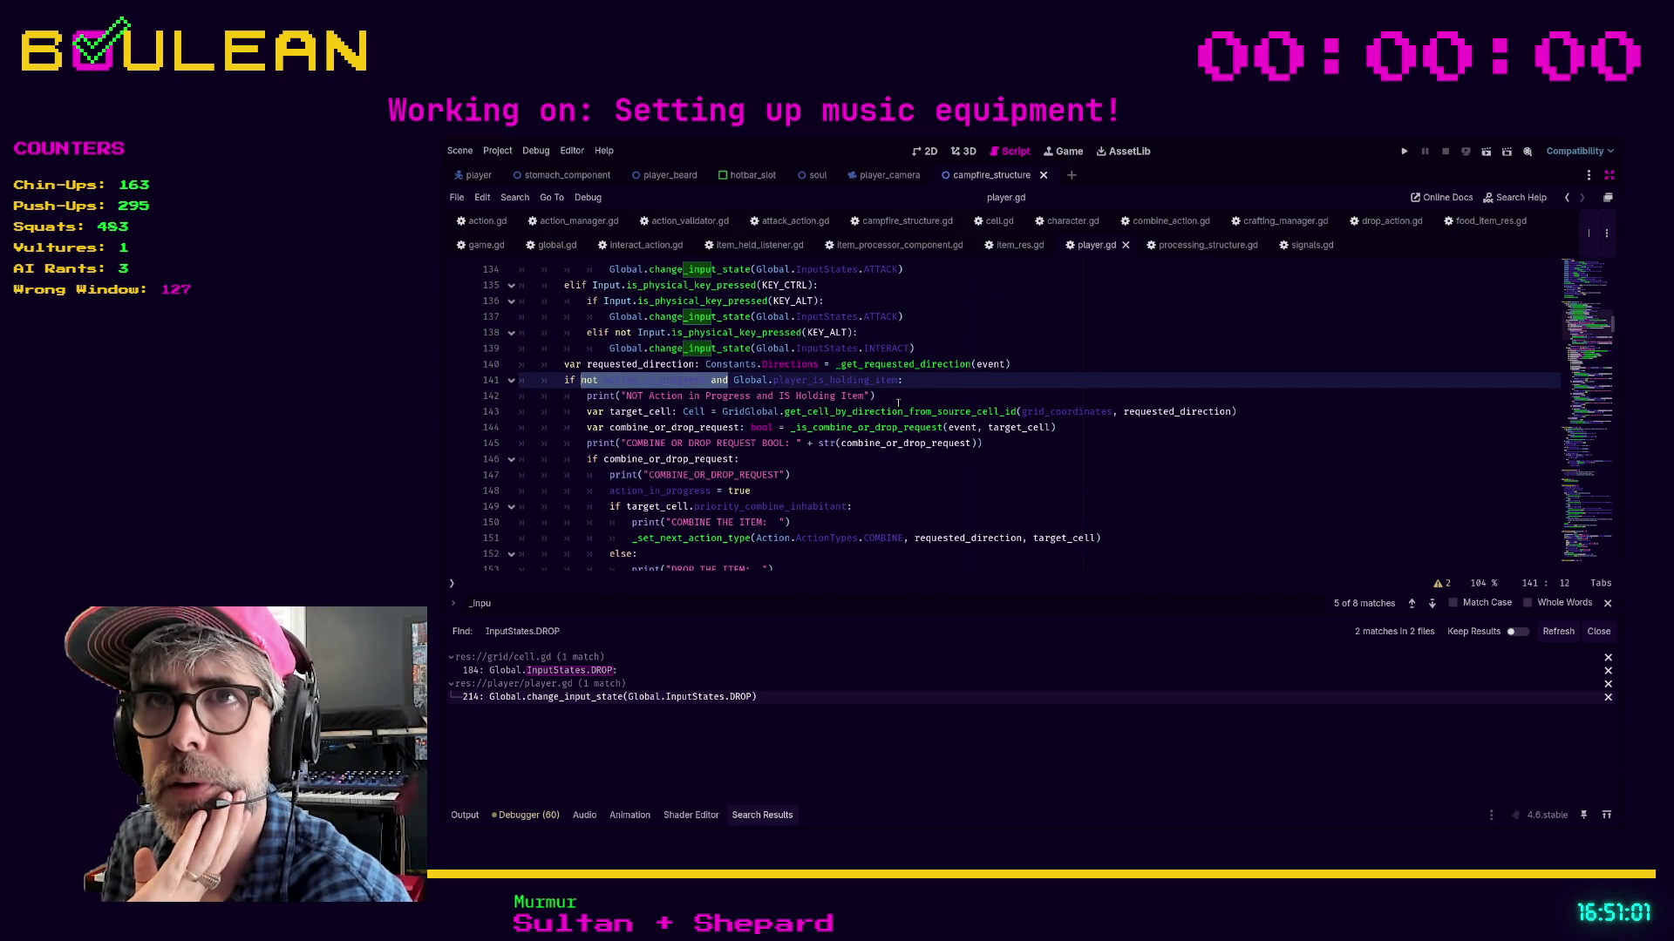
{"action": "left_click", "coordinate": [969, 380]}
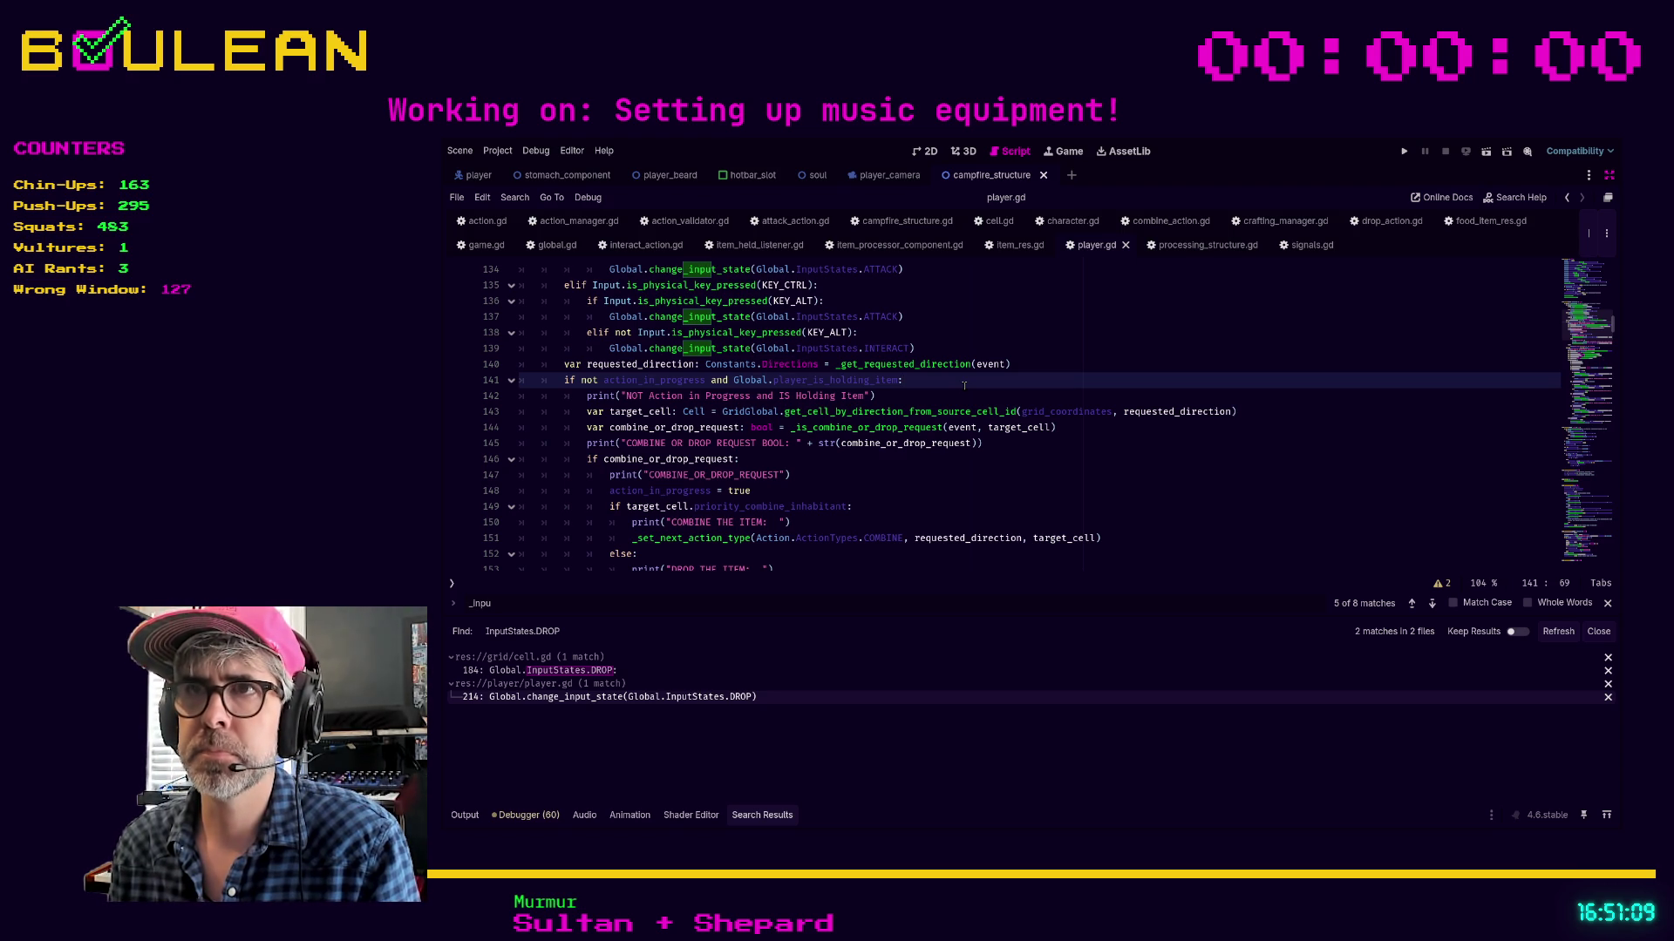
{"action": "key", "text": "Return"}
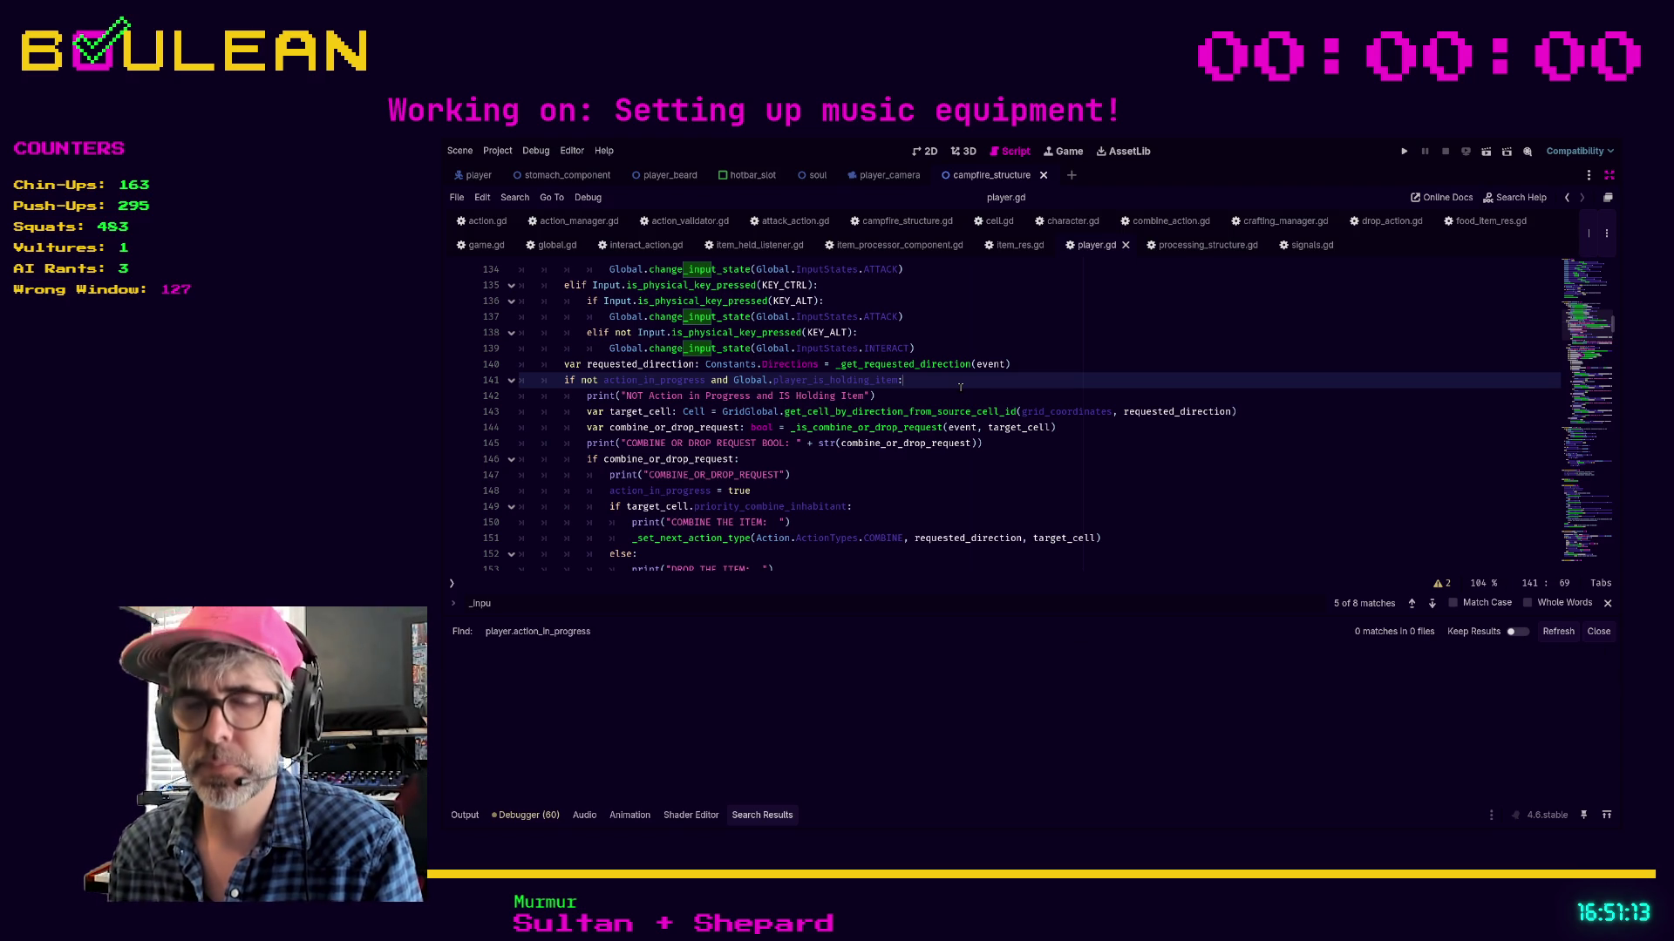
Search player.gd for action_in_progress and scroll through its matches
{"action": "key", "text": "ctrl+f"}
{"action": "type", "text": "action_in_progress"}
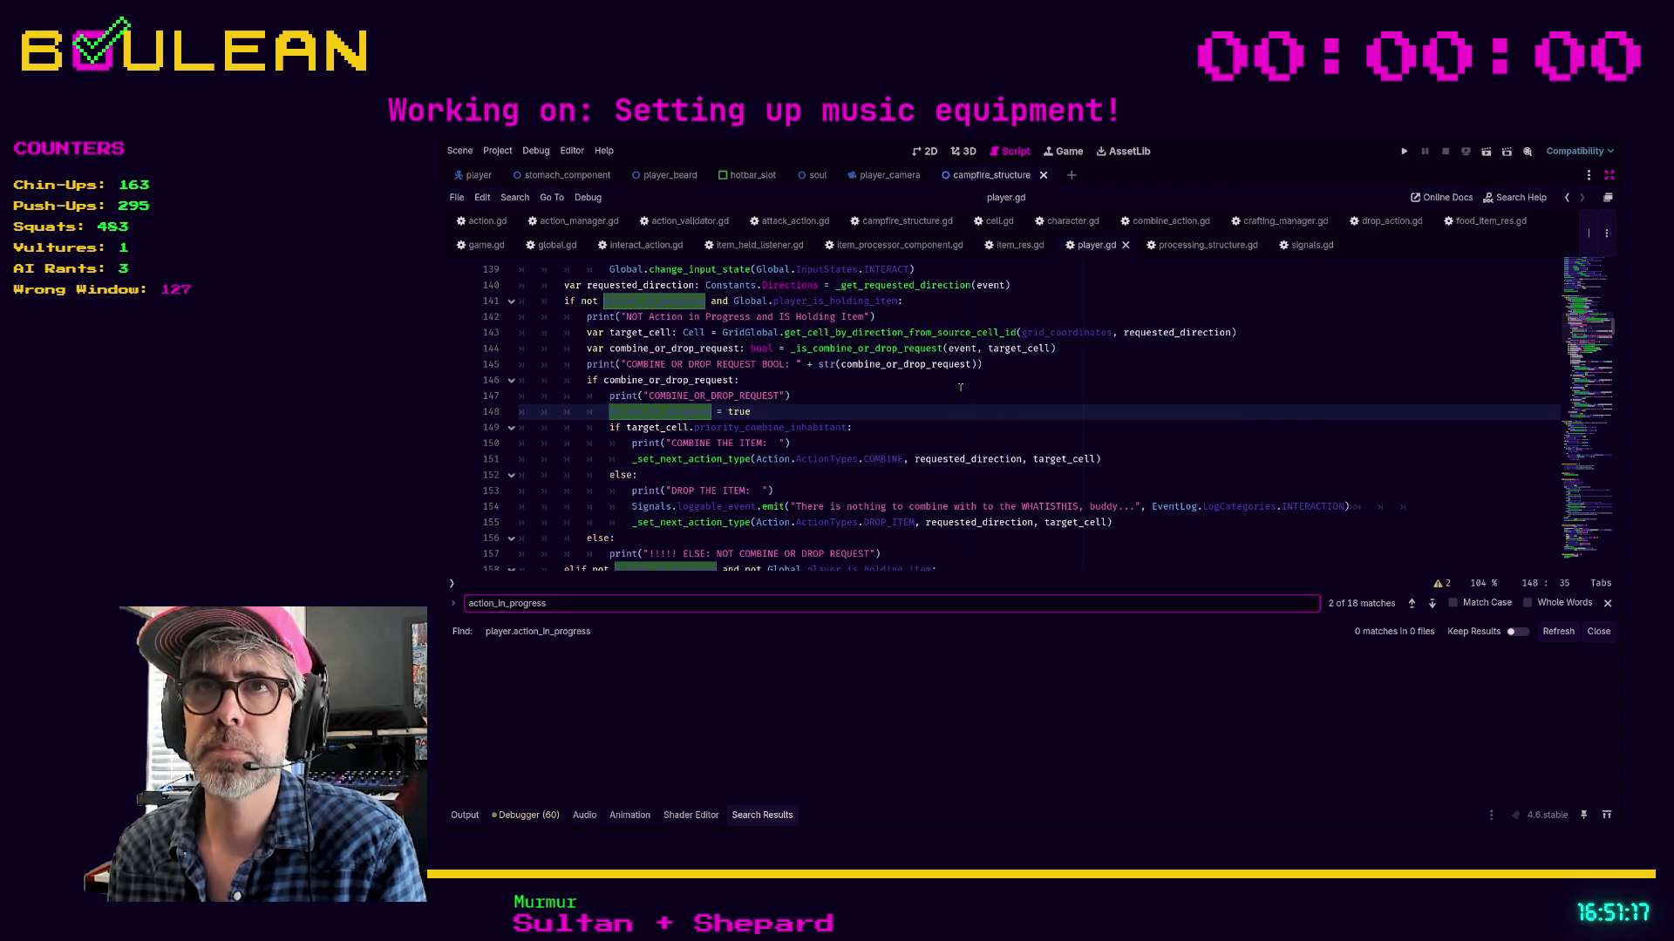
{"action": "scroll", "coordinate": [960, 387], "scroll_direction": "up", "scroll_amount": 5}
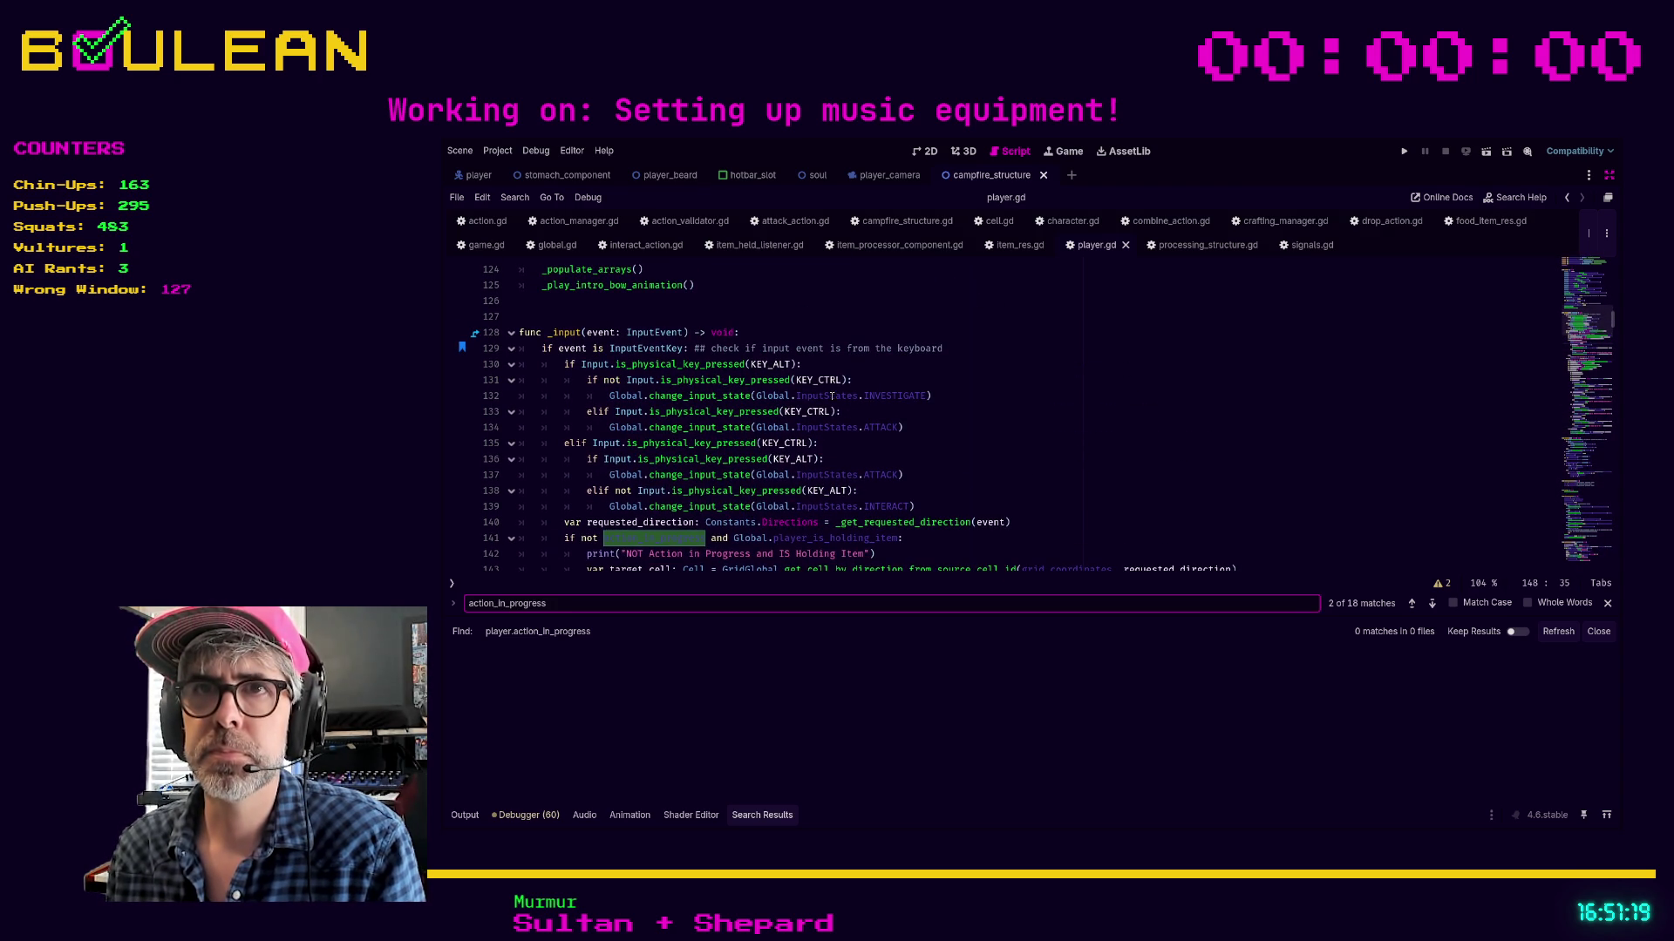
{"action": "scroll", "coordinate": [959, 375], "scroll_direction": "down", "scroll_amount": 2}
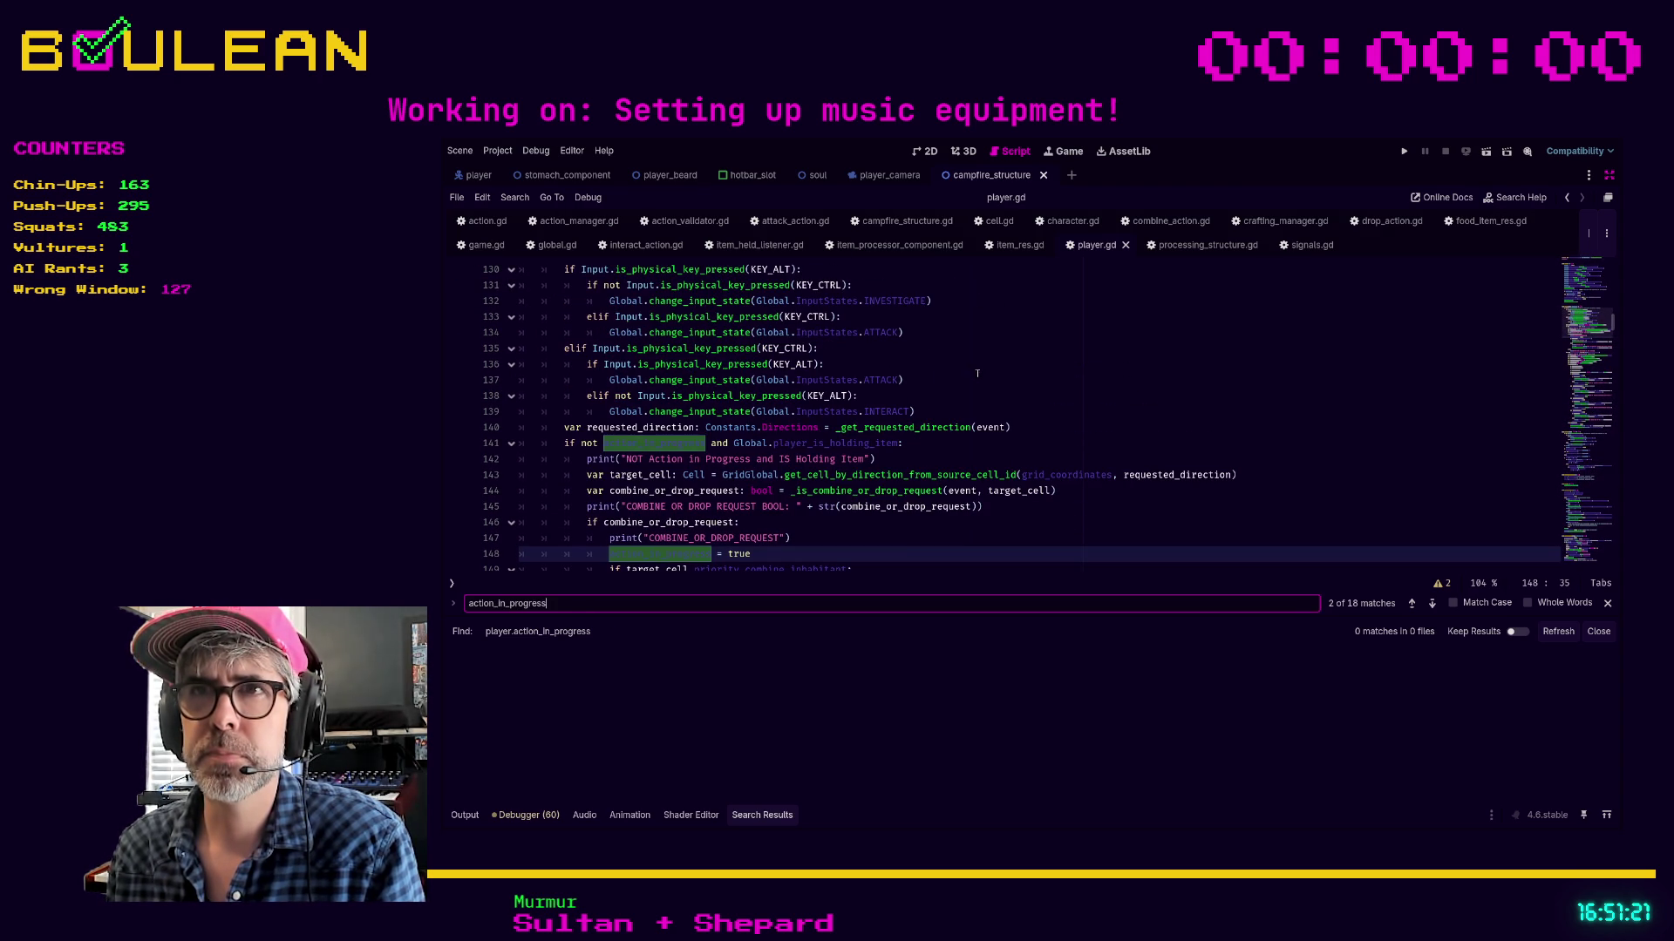
{"action": "scroll", "coordinate": [967, 377], "scroll_direction": "down", "scroll_amount": 1}
{"action": "scroll", "coordinate": [954, 380], "scroll_direction": "down", "scroll_amount": 1}
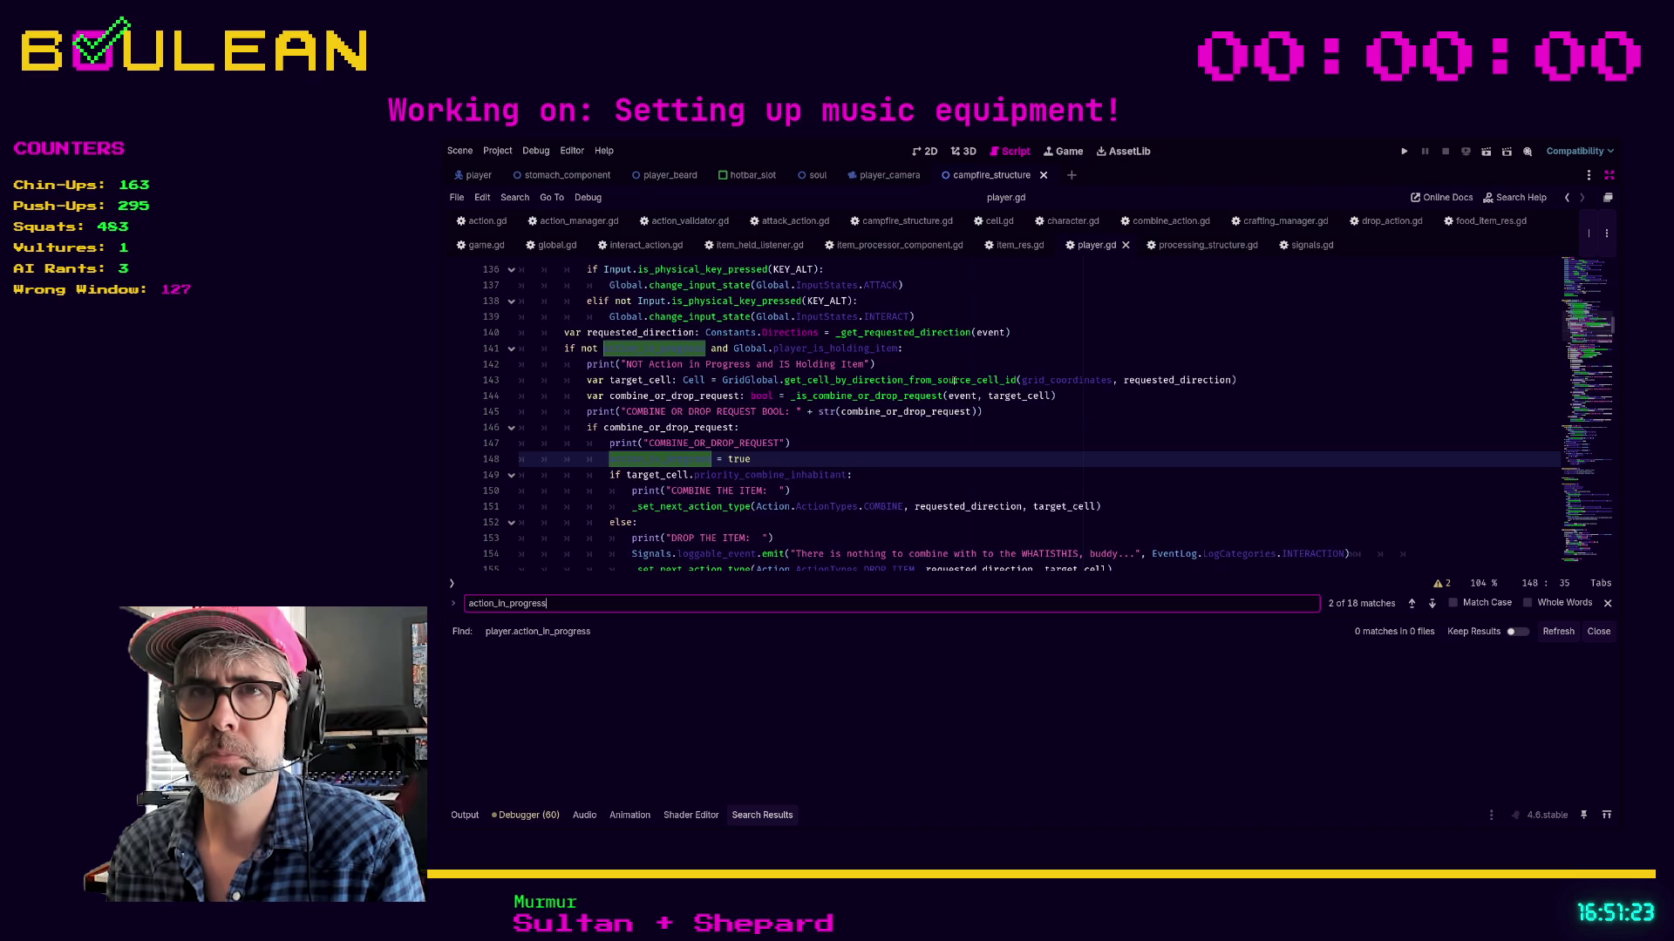
Close the action_in_progress search and jump to the _is_combine_or_drop_request definition from line 144
{"action": "left_click", "coordinate": [806, 463]}
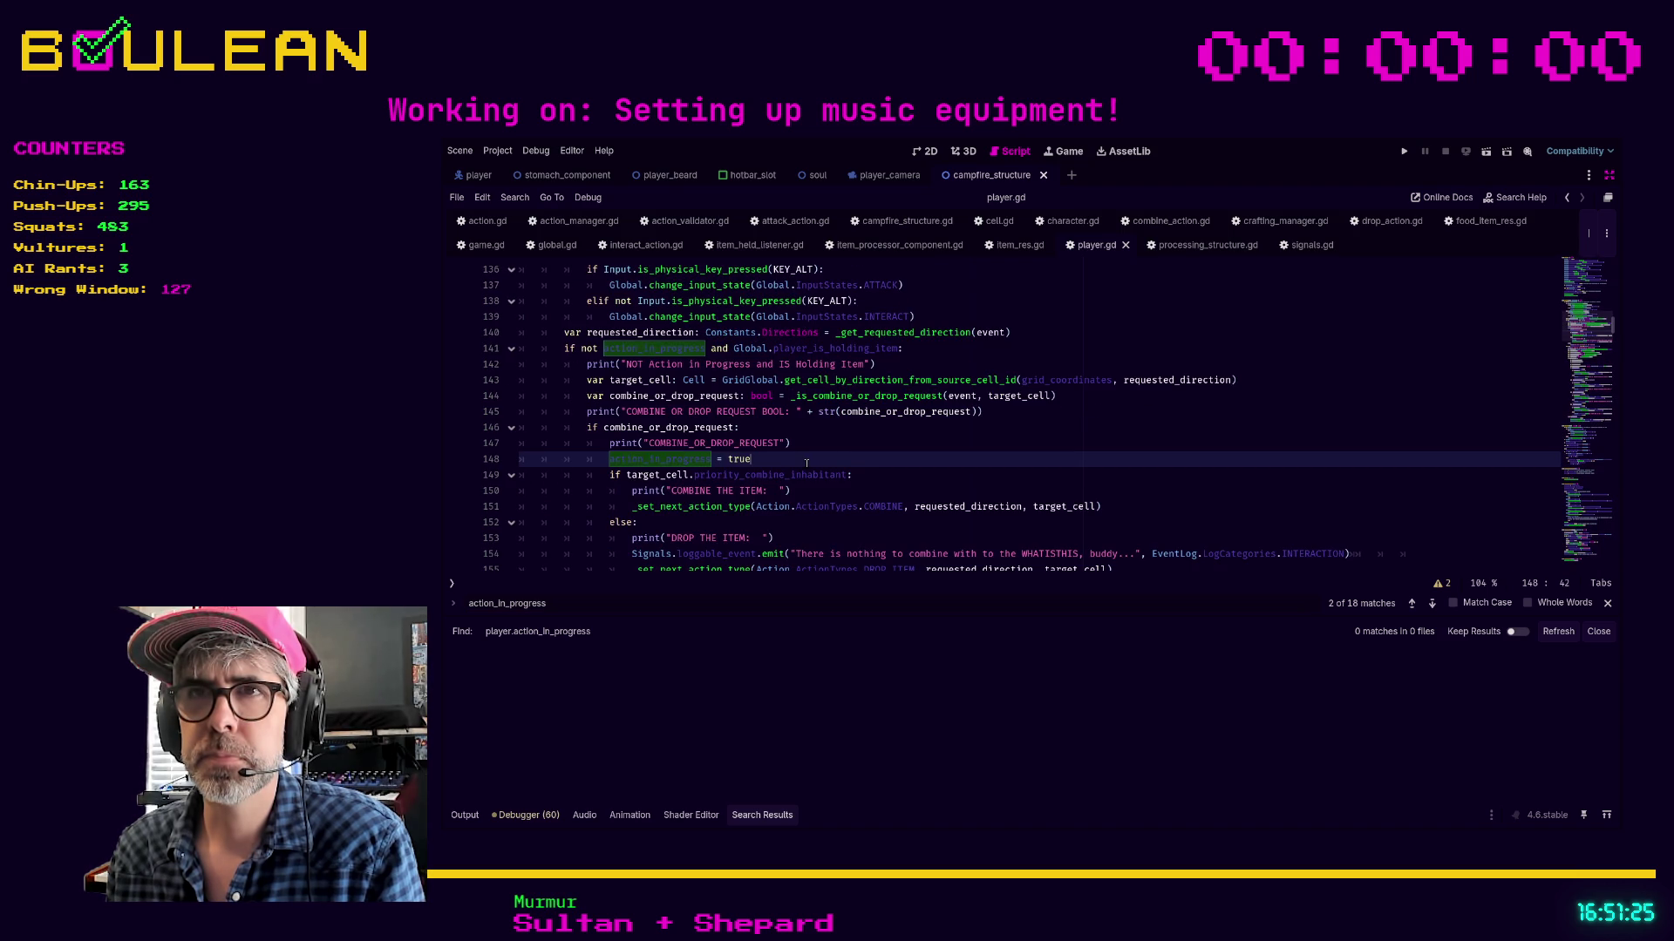
{"action": "left_click", "coordinate": [1607, 603]}
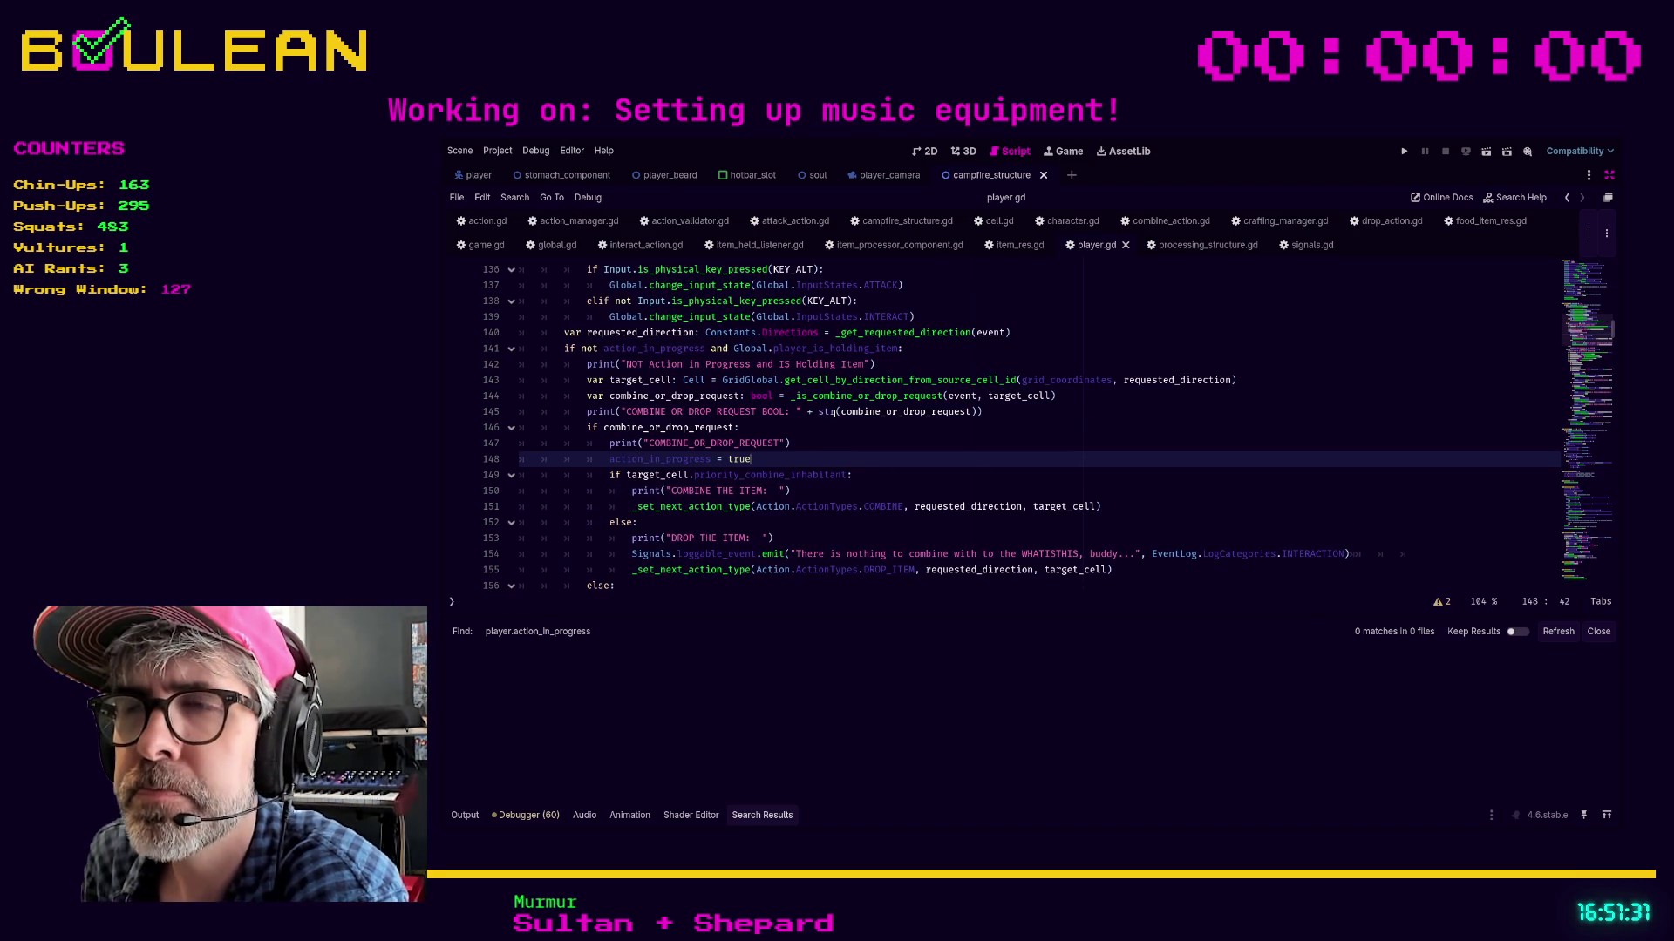
{"action": "left_click_drag", "start_coordinate": [1056, 396], "coordinate": [789, 397]}
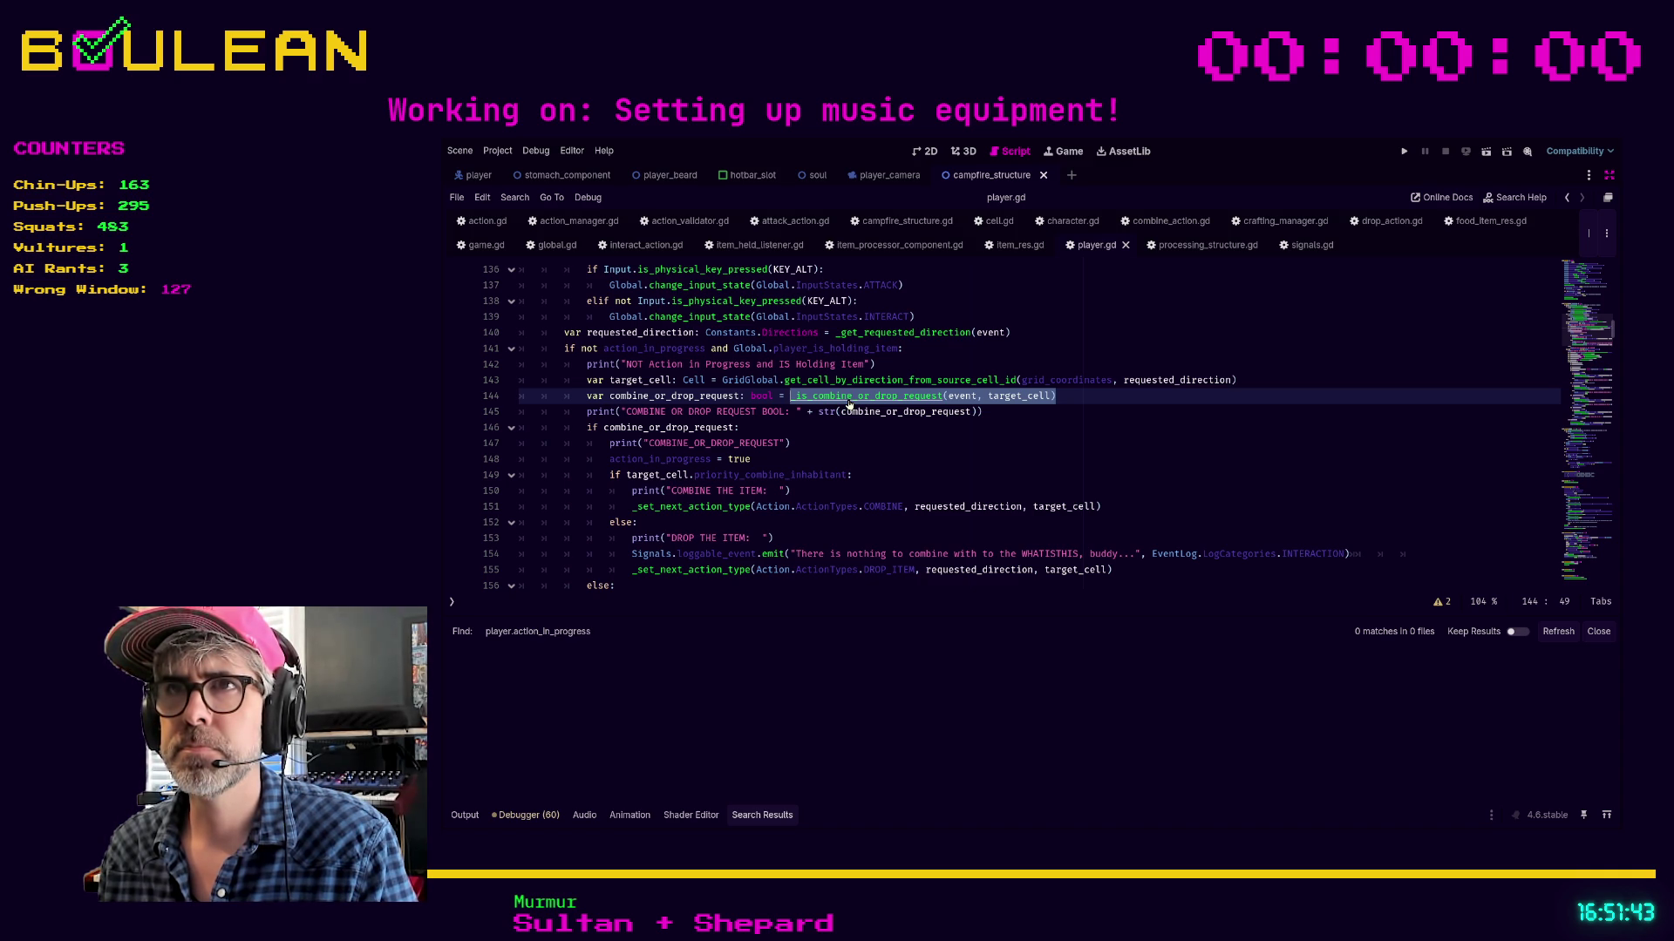
{"action": "left_click", "coordinate": [849, 403], "text": "ctrl"}
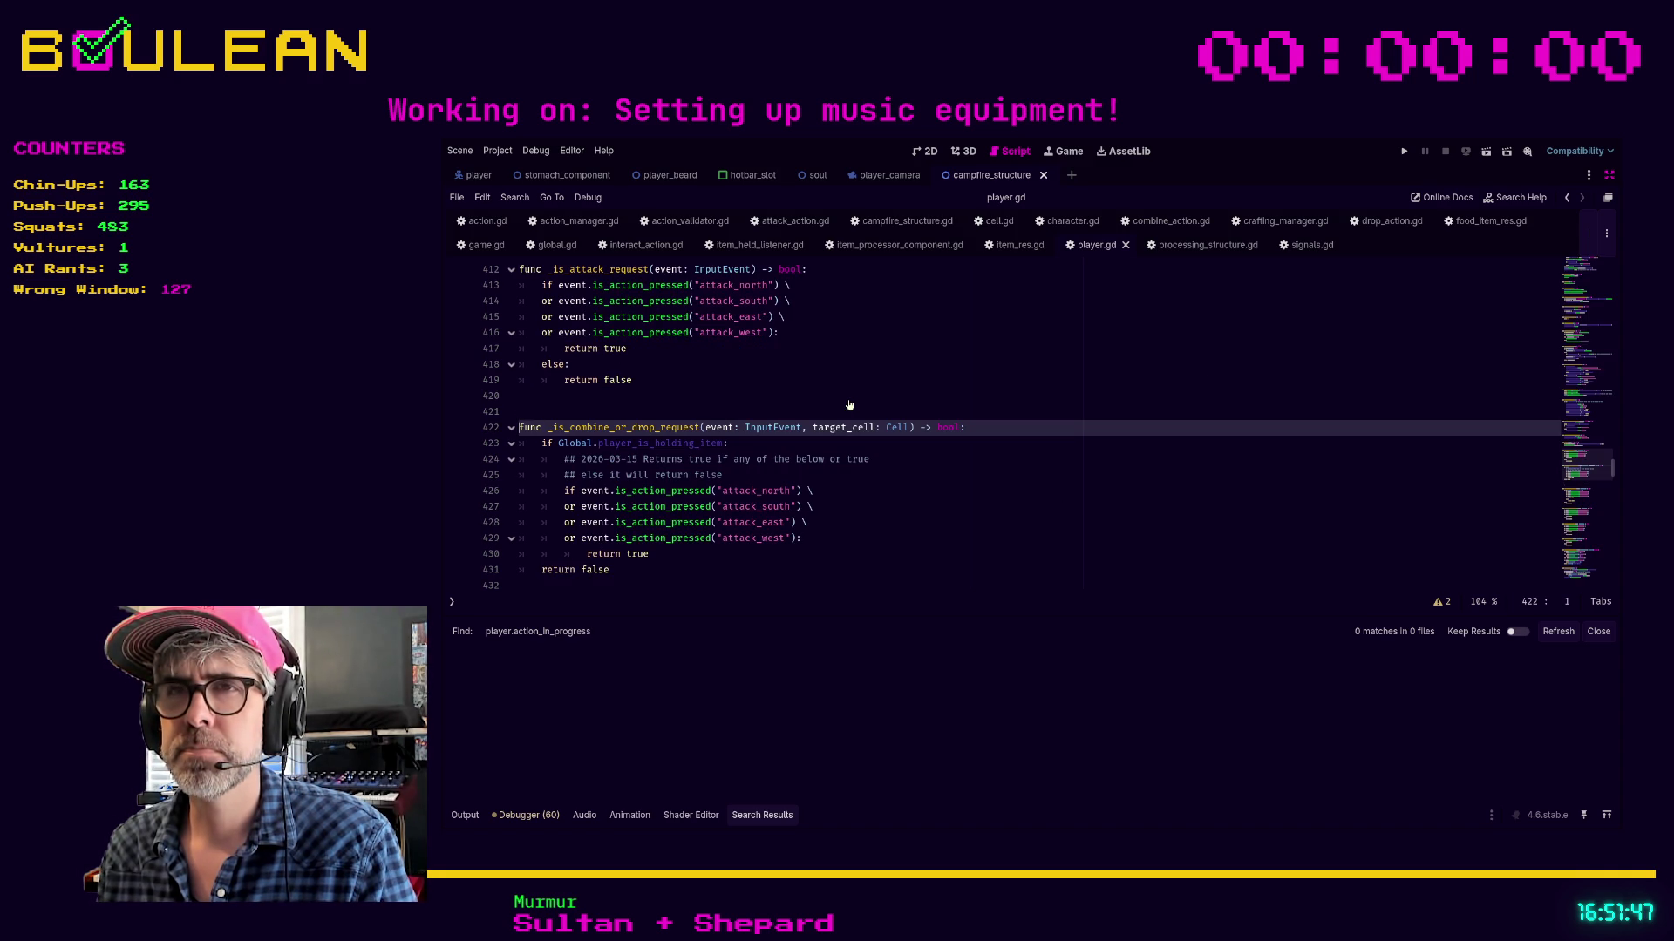
Review the four attack-direction checks in _is_combine_or_drop_request and select attack_west on line 429
{"action": "scroll", "coordinate": [848, 408], "scroll_direction": "down", "scroll_amount": 2}
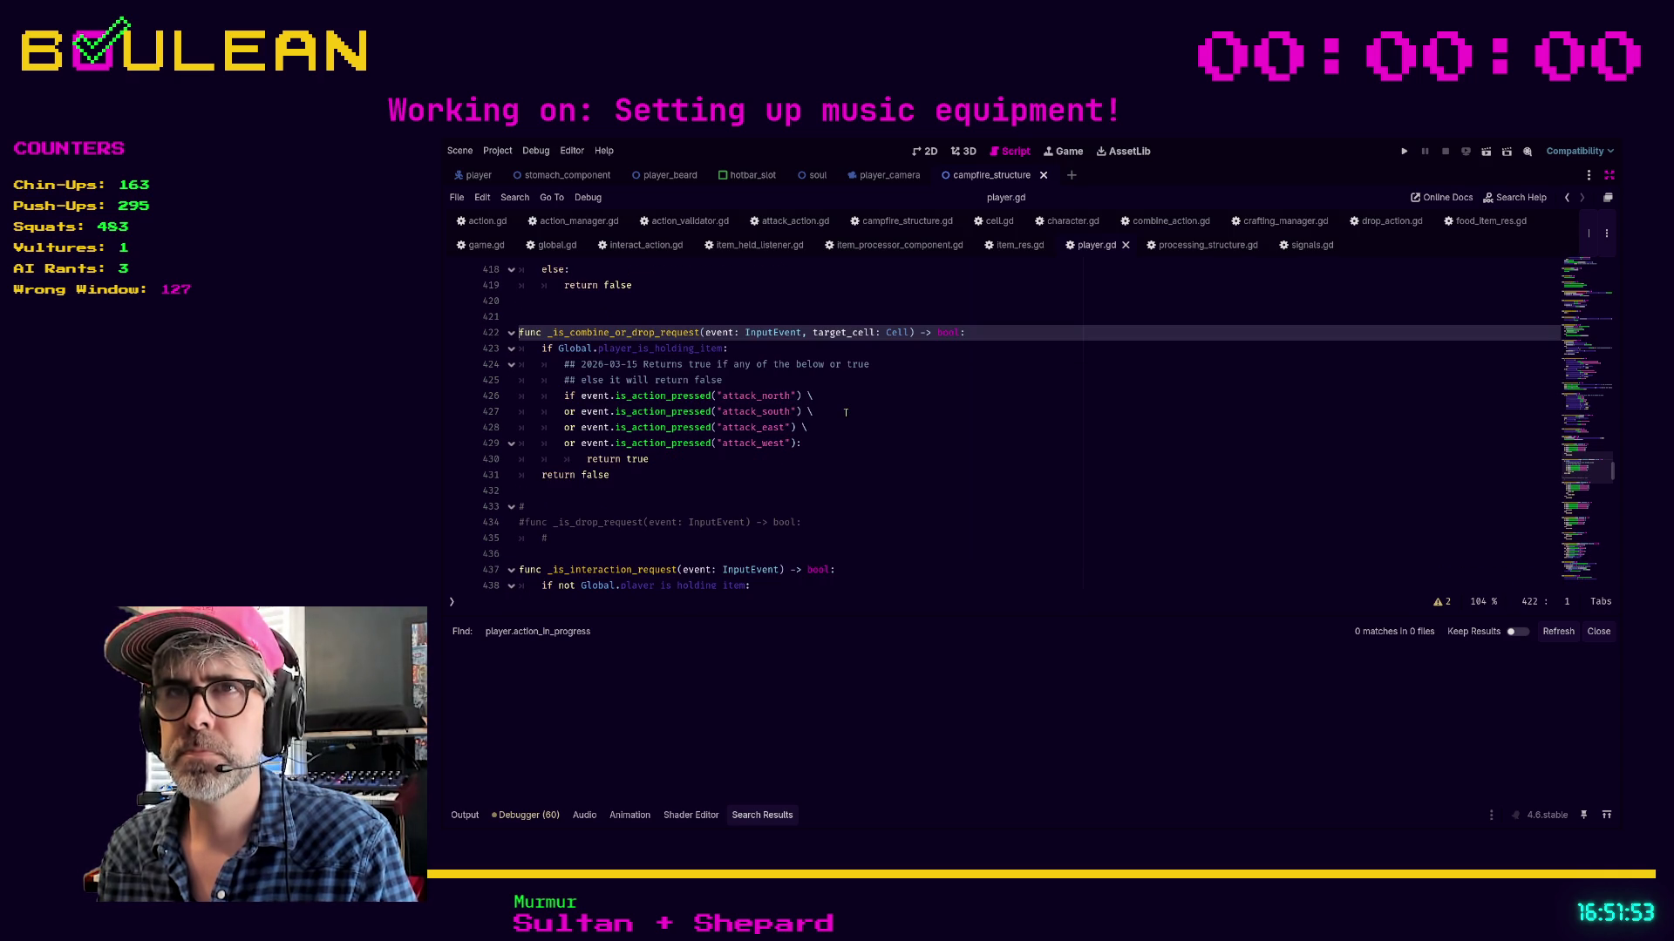
{"action": "mouse_move", "coordinate": [841, 446]}
{"action": "left_mouse_down"}
{"action": "mouse_move", "coordinate": [543, 442]}
{"action": "mouse_move", "coordinate": [521, 397]}
{"action": "left_mouse_up"}
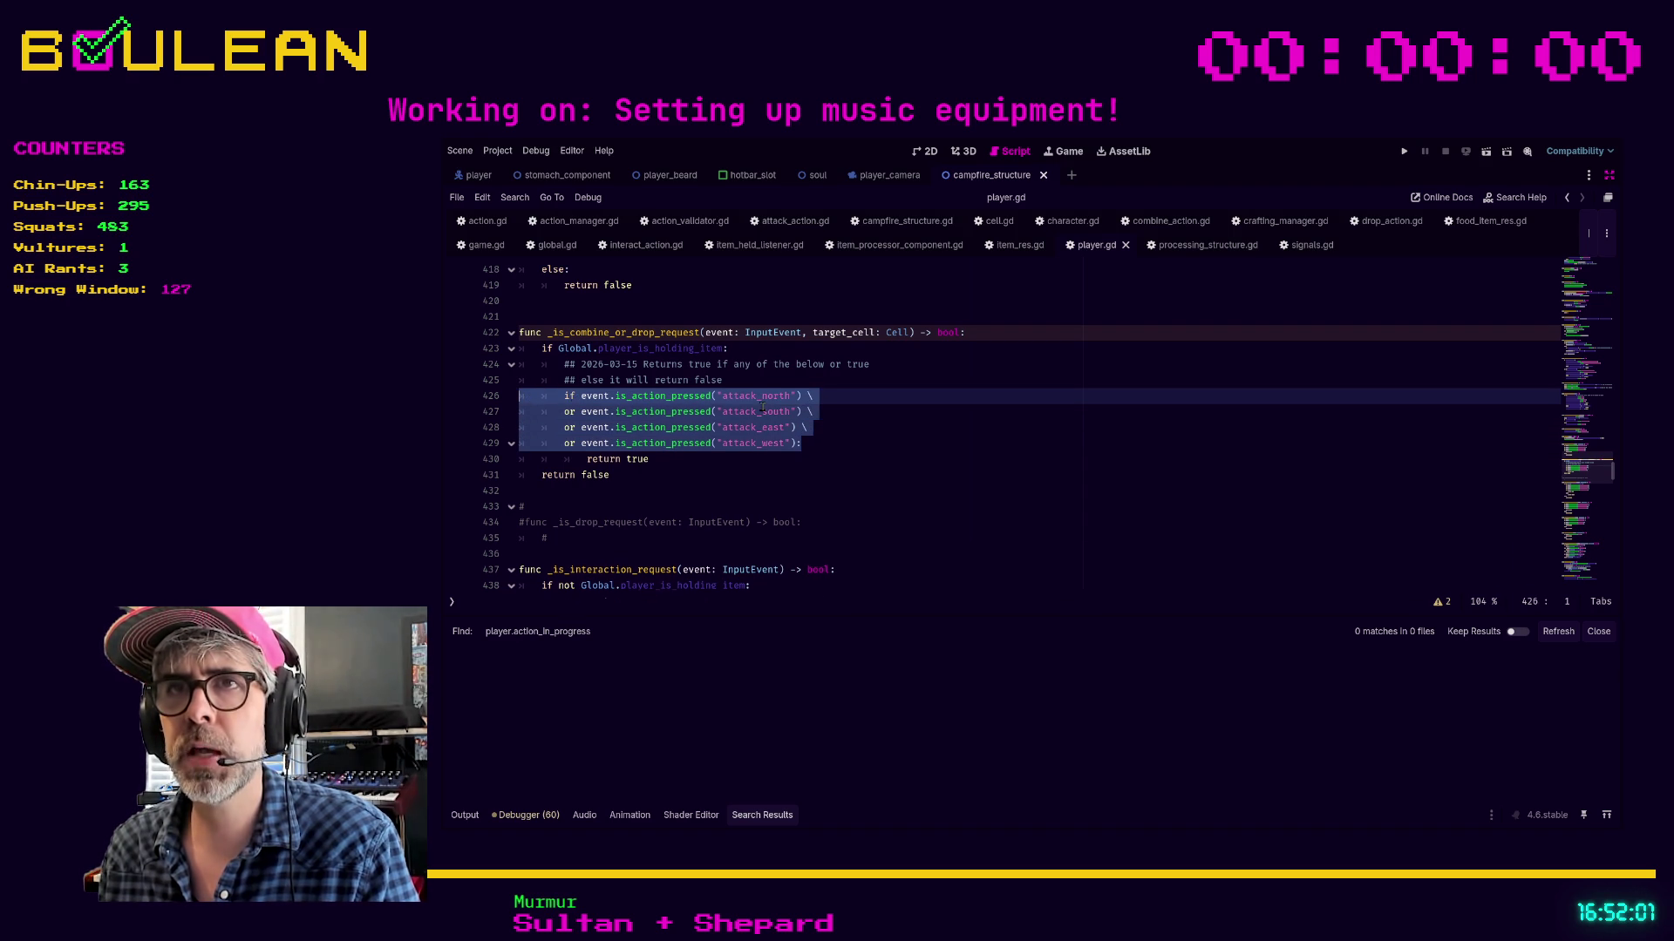
{"action": "scroll", "coordinate": [763, 407], "scroll_direction": "down", "scroll_amount": 3}
{"action": "scroll", "coordinate": [762, 408], "scroll_direction": "down", "scroll_amount": 10}
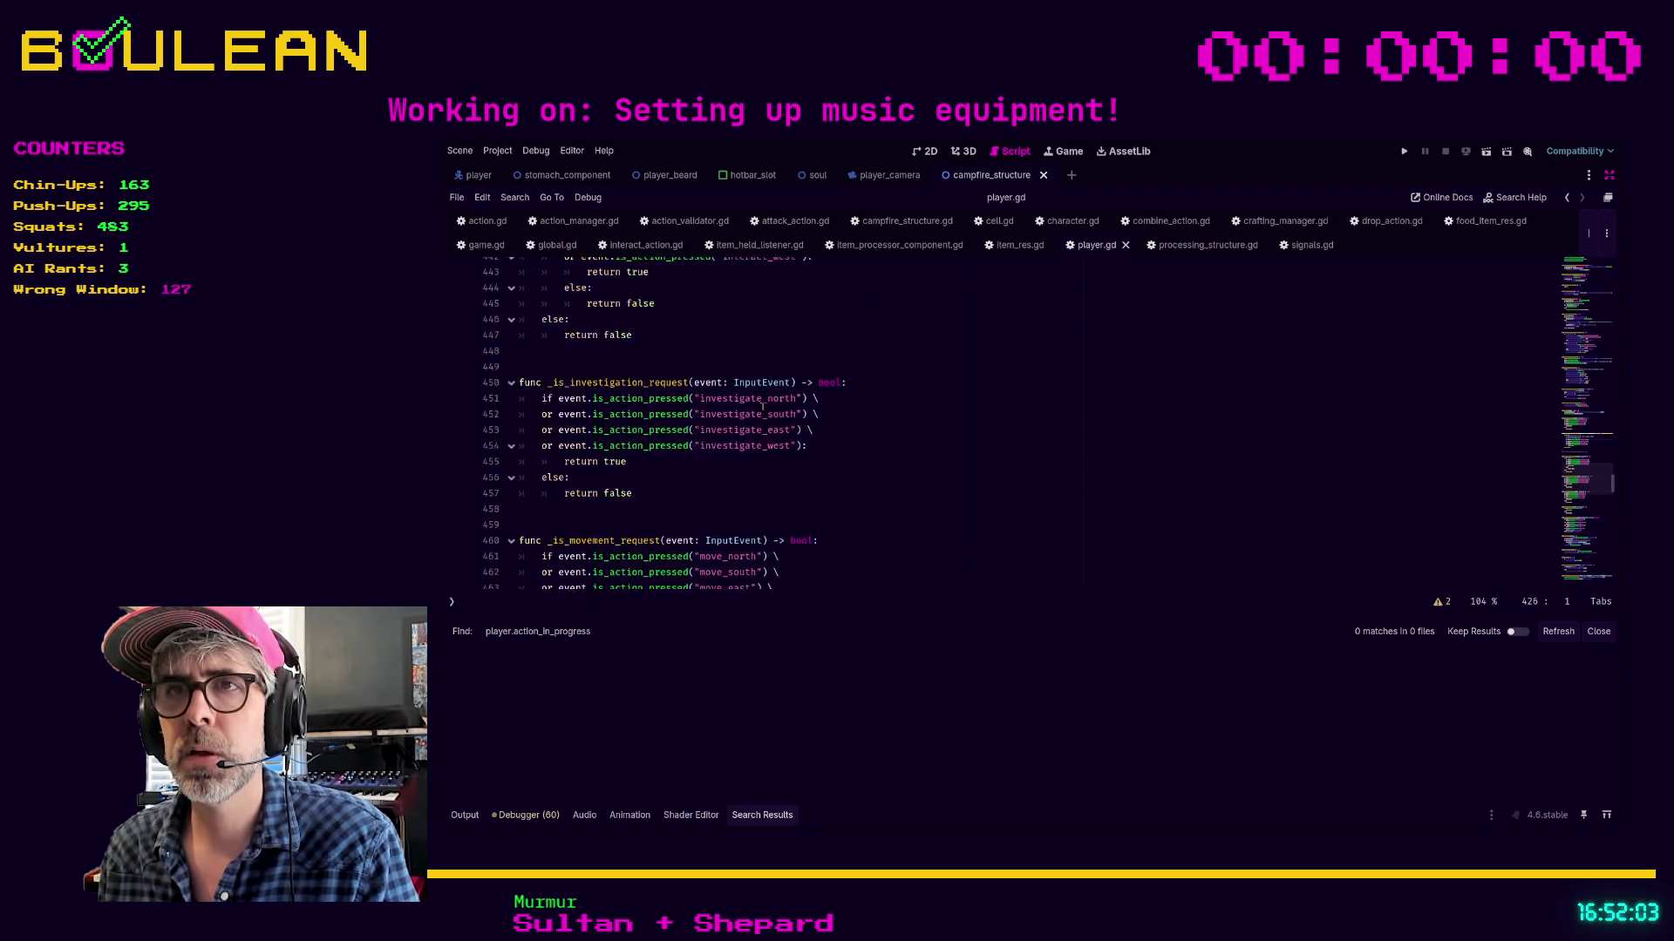
{"action": "scroll", "coordinate": [763, 407], "scroll_direction": "down", "scroll_amount": 8}
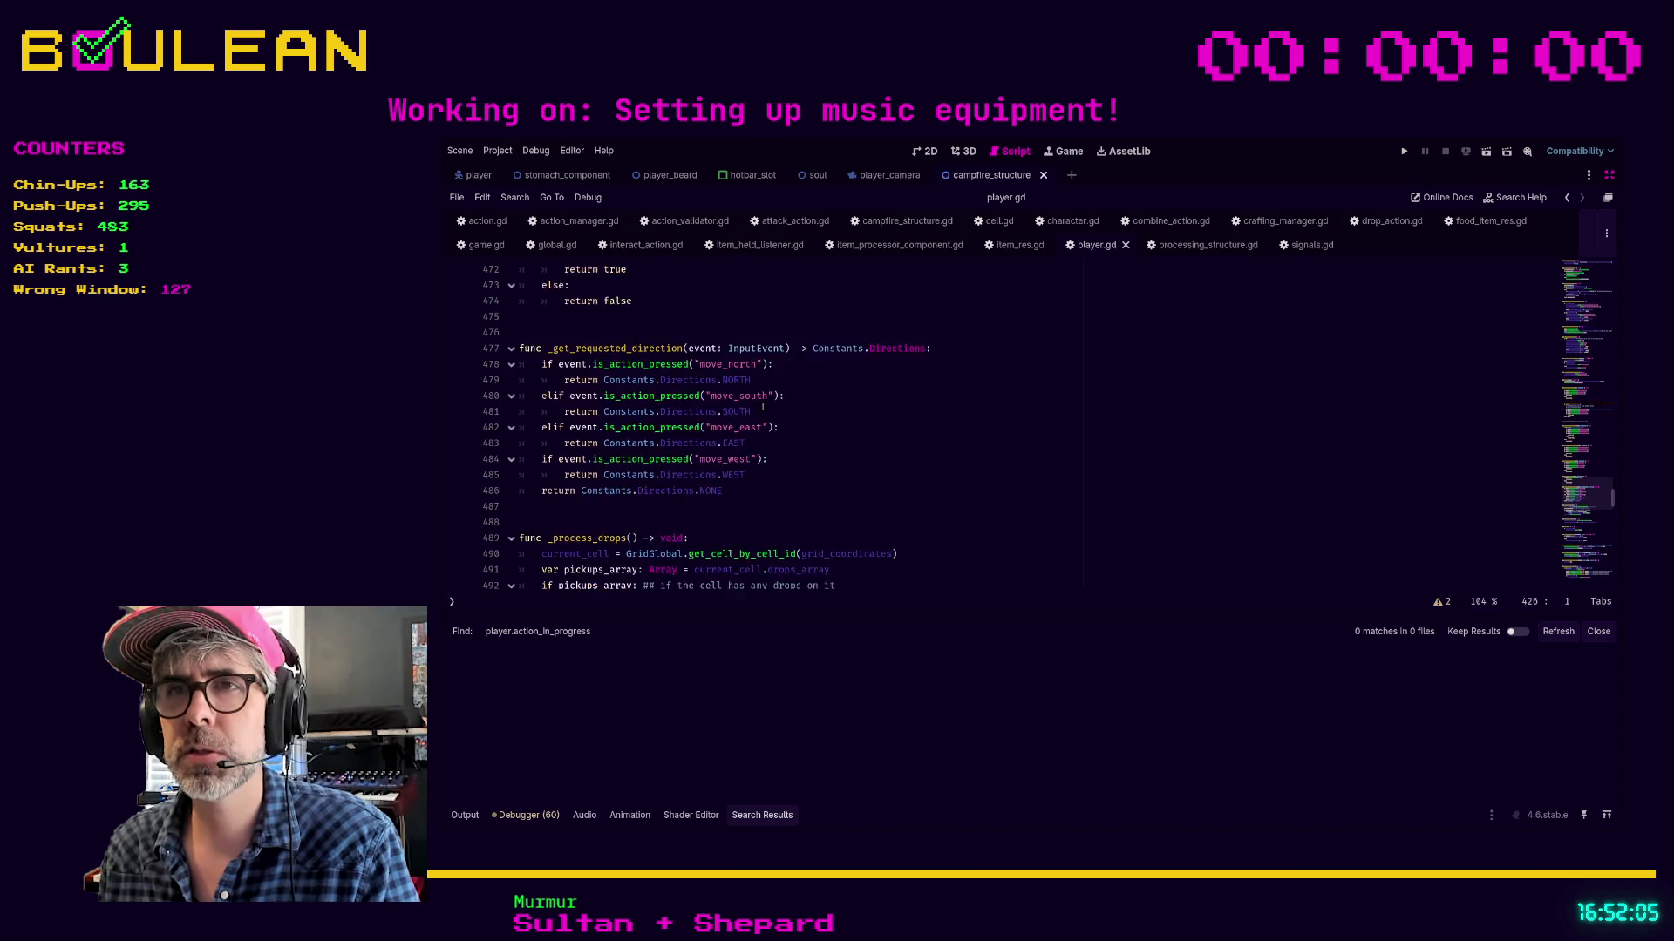
{"action": "scroll", "coordinate": [763, 407], "scroll_direction": "up", "scroll_amount": 16}
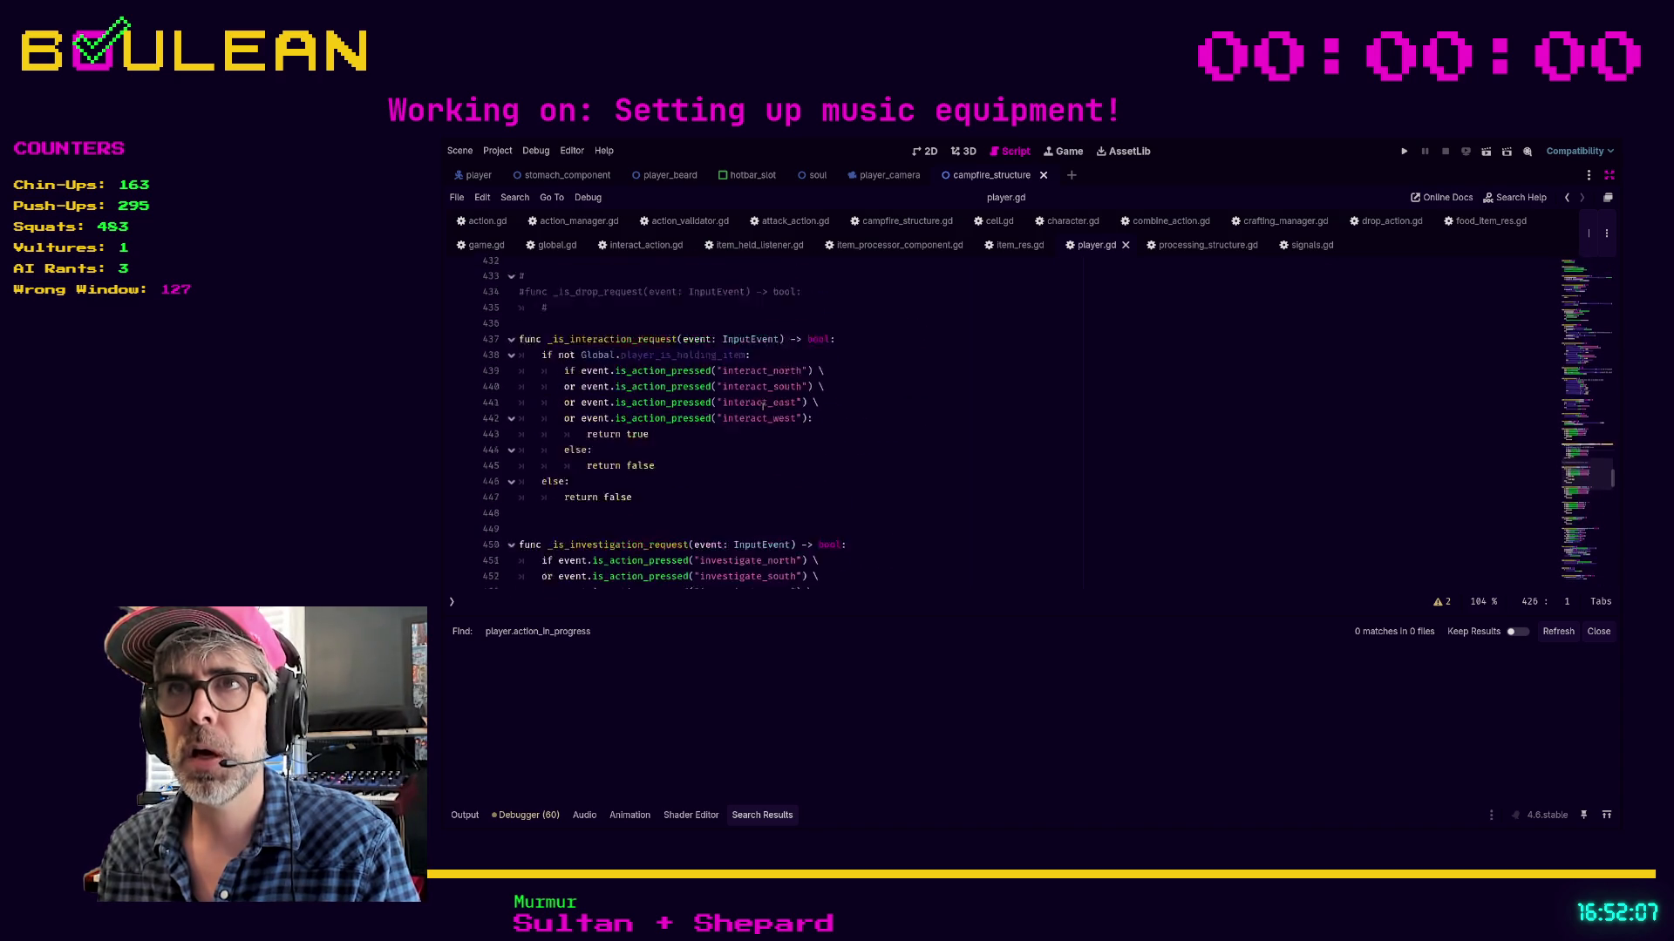
{"action": "scroll", "coordinate": [822, 434], "scroll_direction": "up", "scroll_amount": 4}
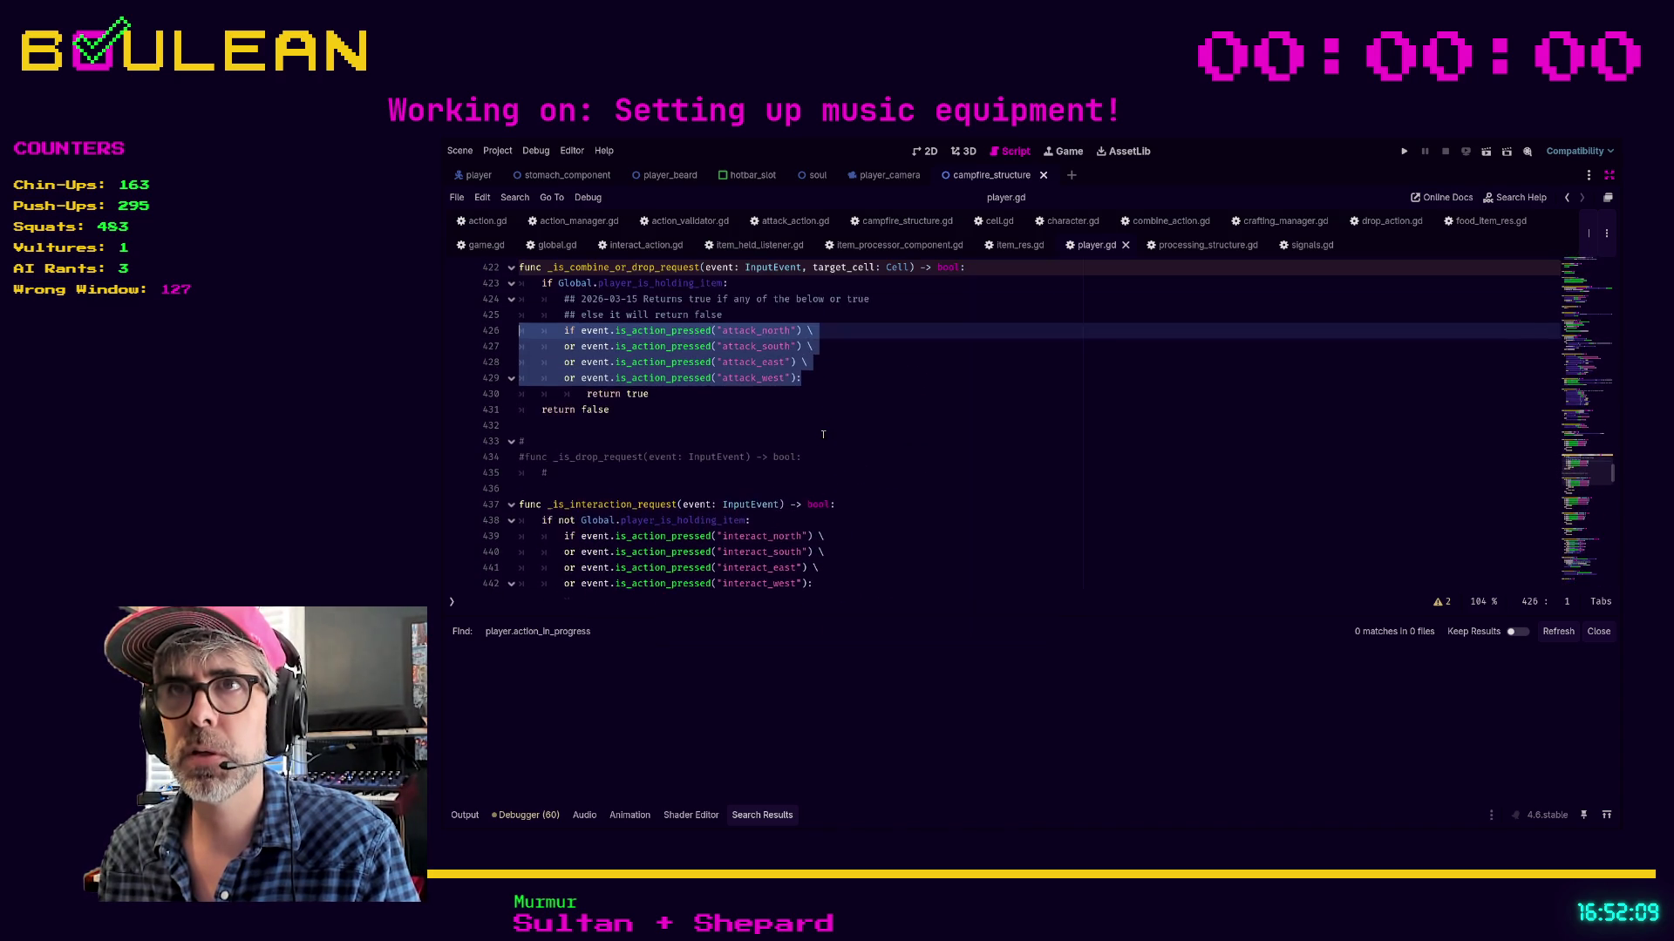
{"action": "left_click", "coordinate": [820, 426]}
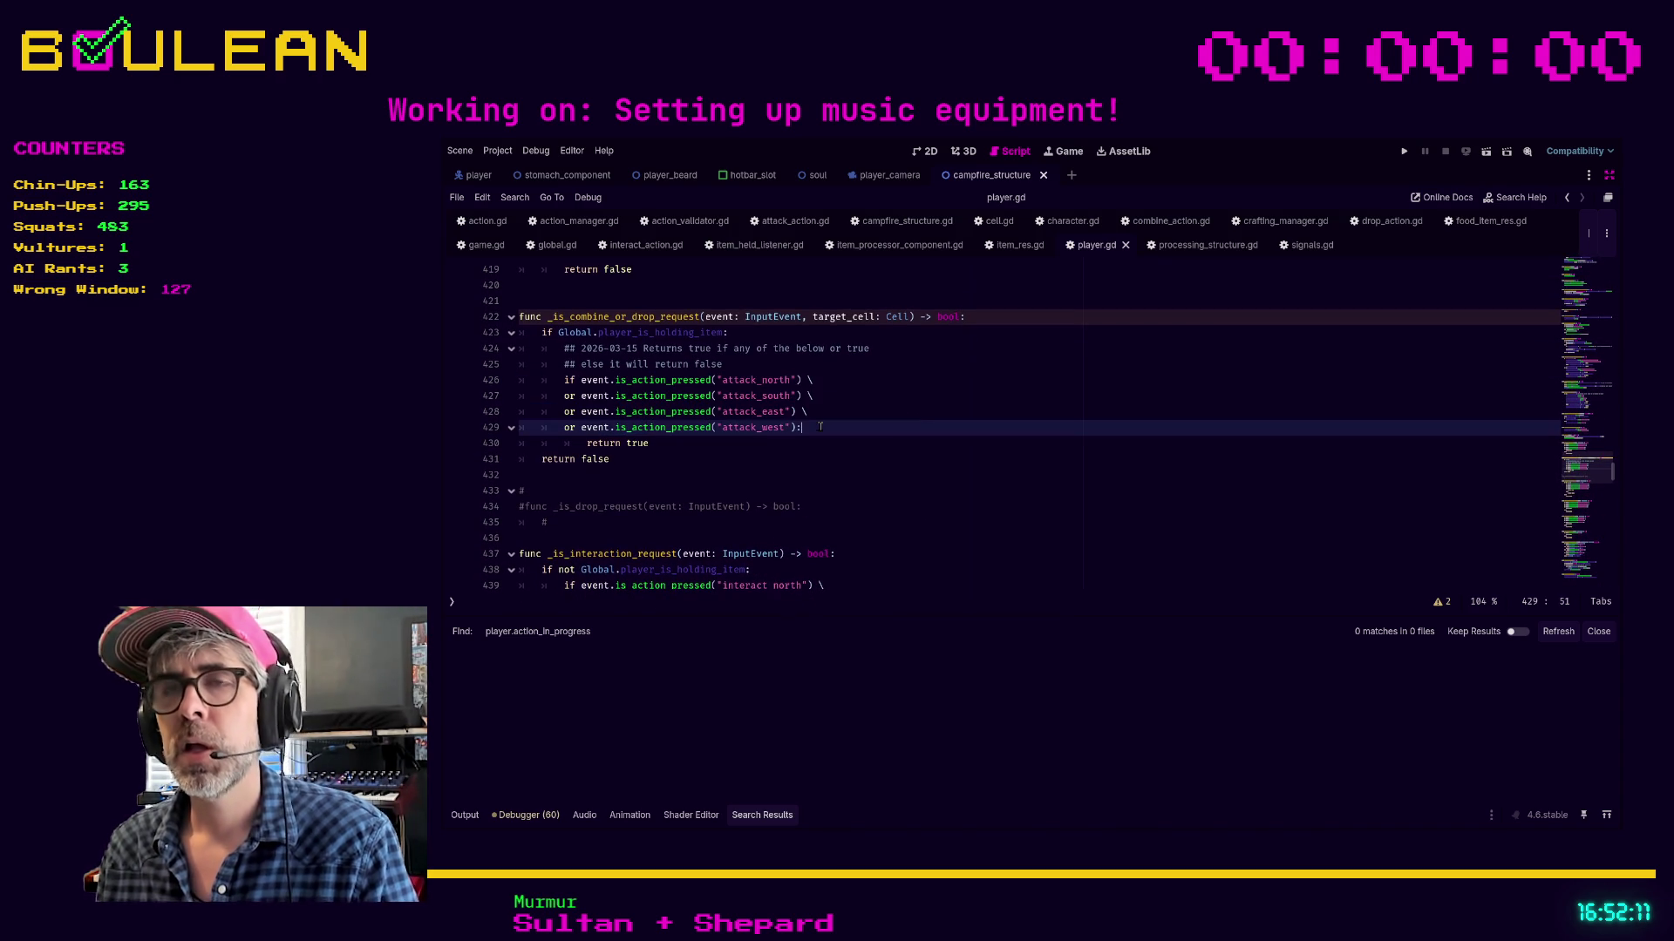
{"action": "double_click", "coordinate": [731, 426]}
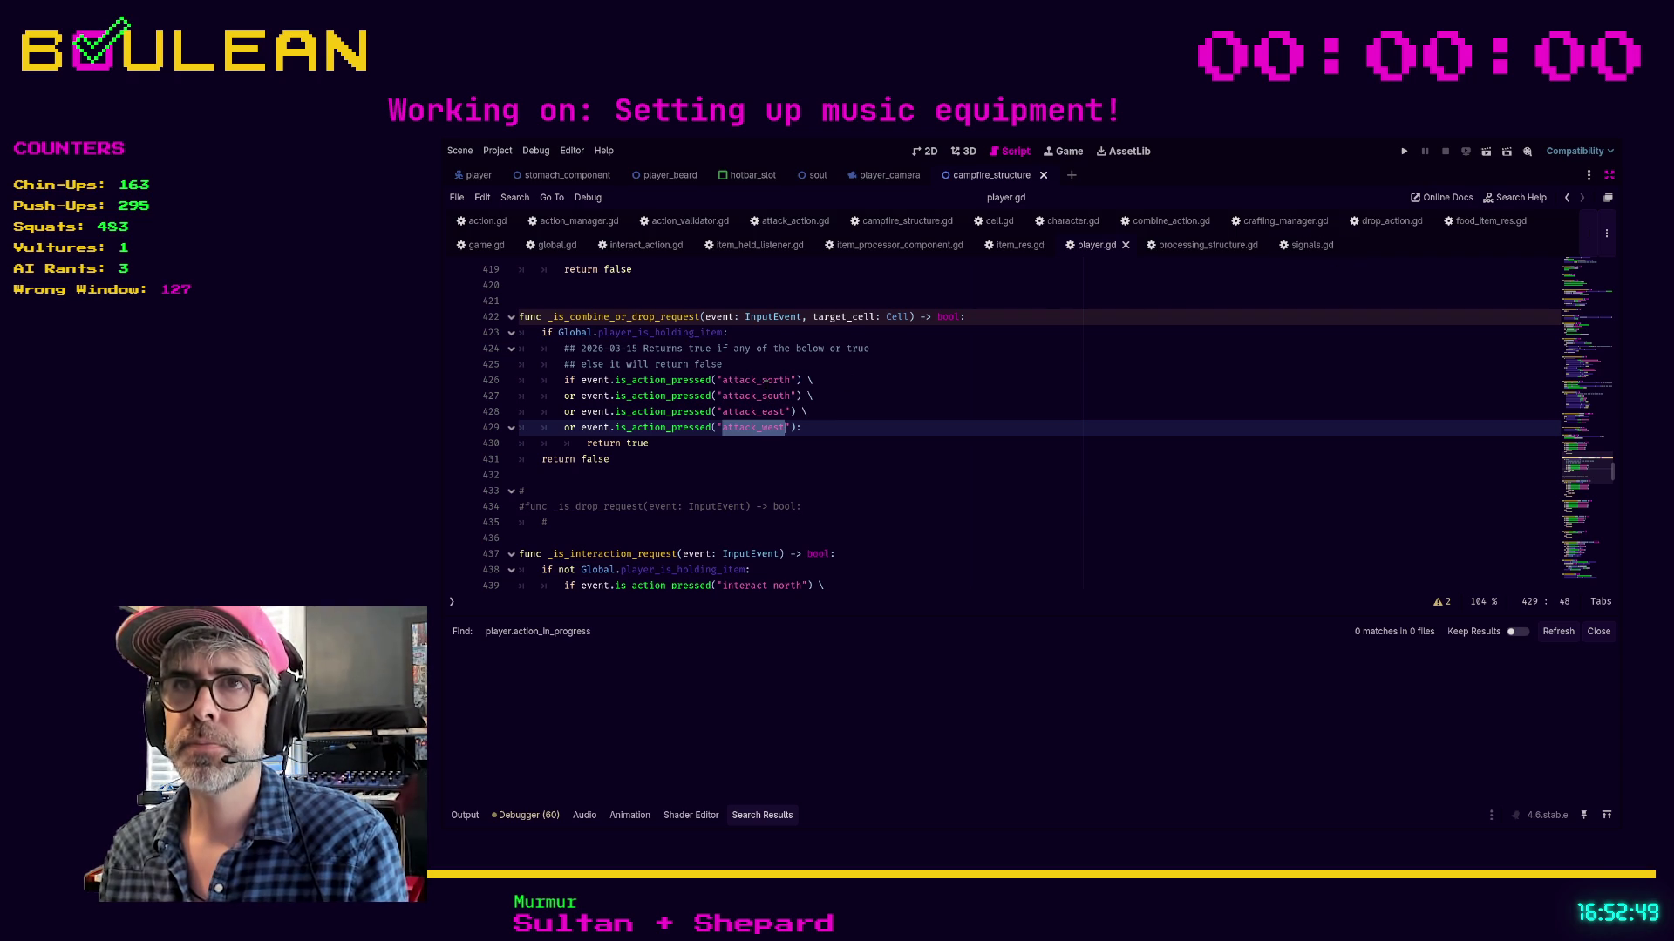
In _is_combine_or_drop_request, change attack_north to move_north and delete the attack_south line
{"action": "left_click", "coordinate": [712, 444]}
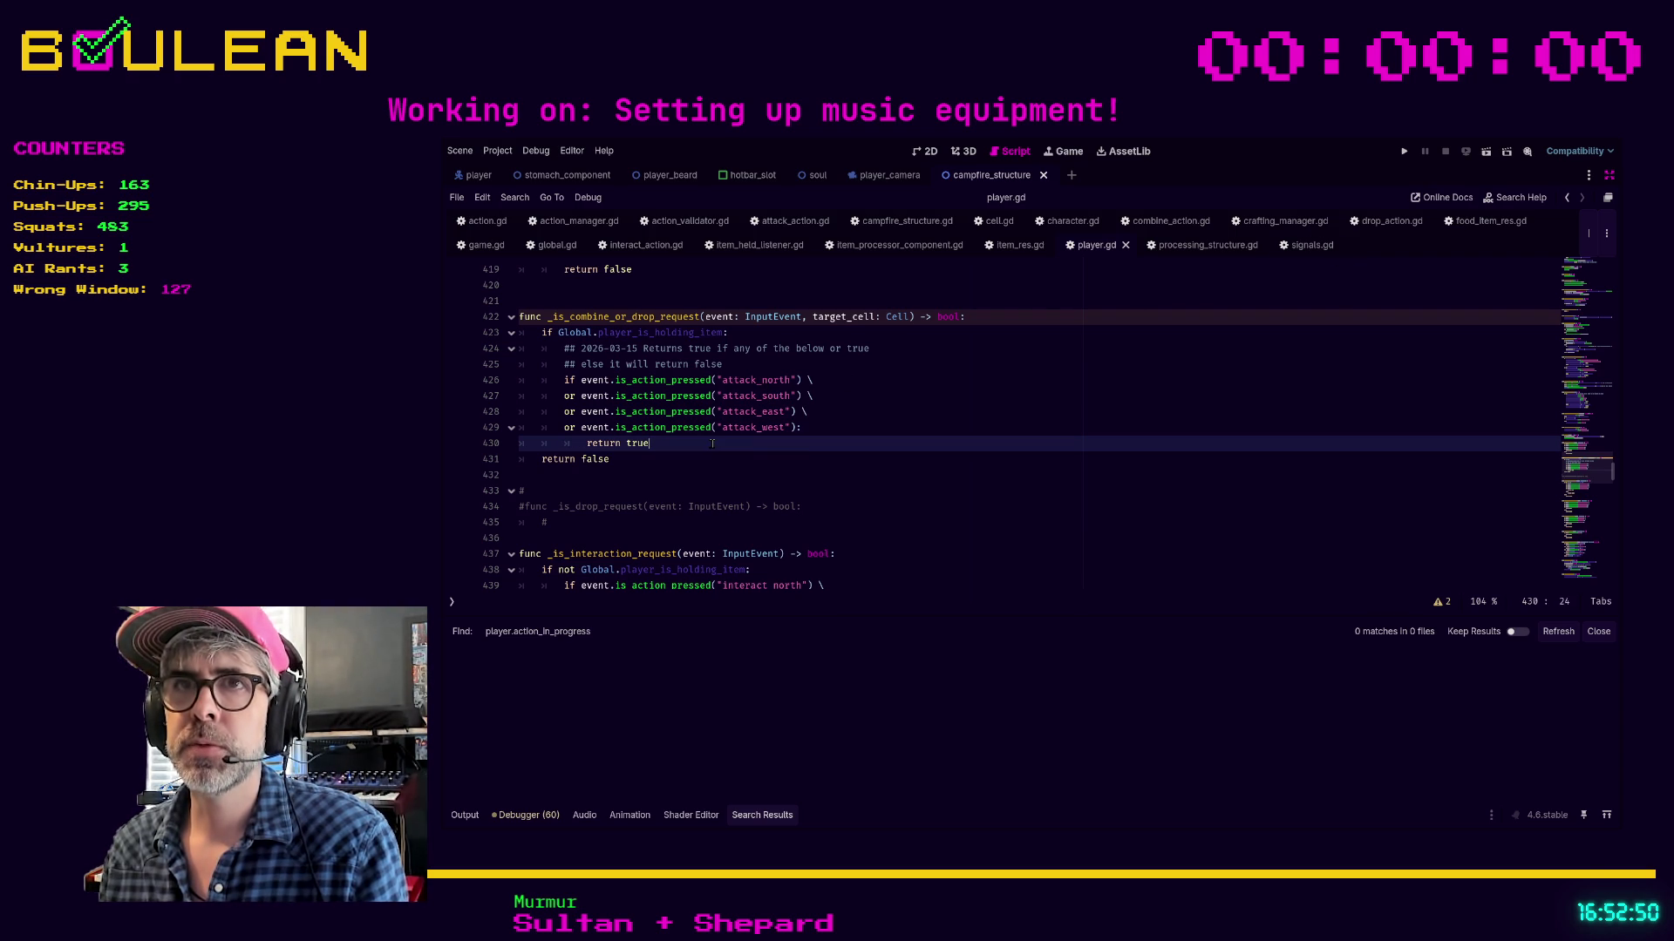
{"action": "left_click", "coordinate": [757, 380]}
{"action": "key", "text": "BackSpace"}
{"action": "key", "text": "BackSpace"}
{"action": "key", "text": "BackSpace"}
{"action": "type", "text": "move"}
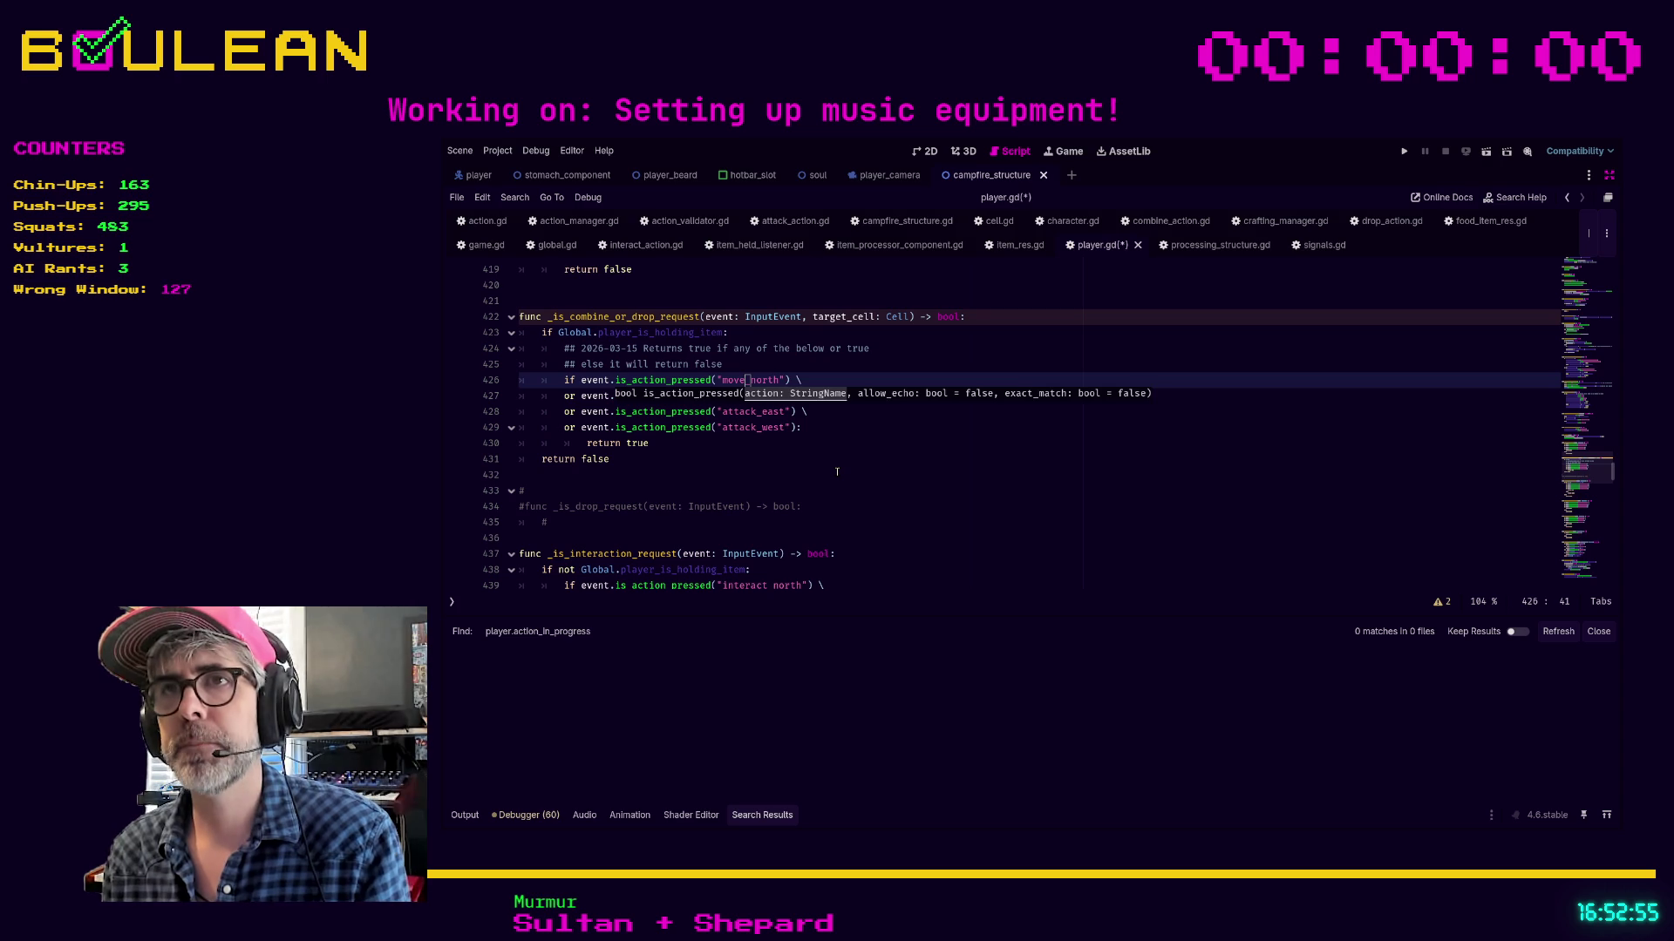
{"action": "key", "text": "Down"}
{"action": "key", "text": "Left"}
{"action": "key", "text": "Left"}
{"action": "key", "text": "Left"}
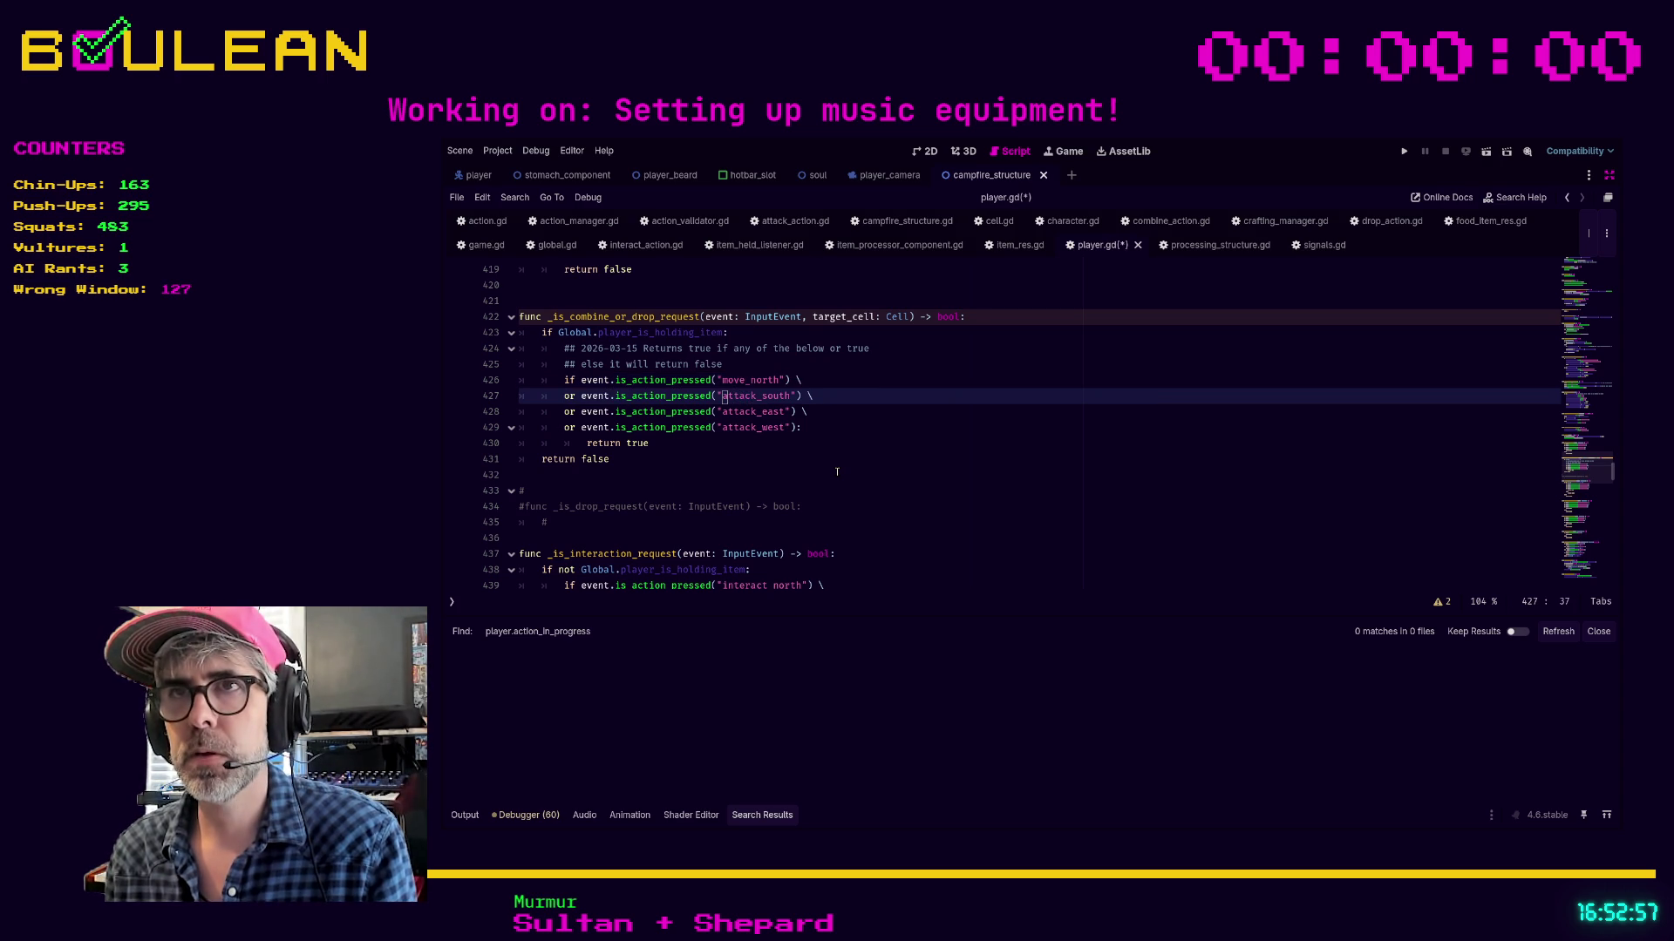
{"action": "key", "text": "ctrl+shift+k"}
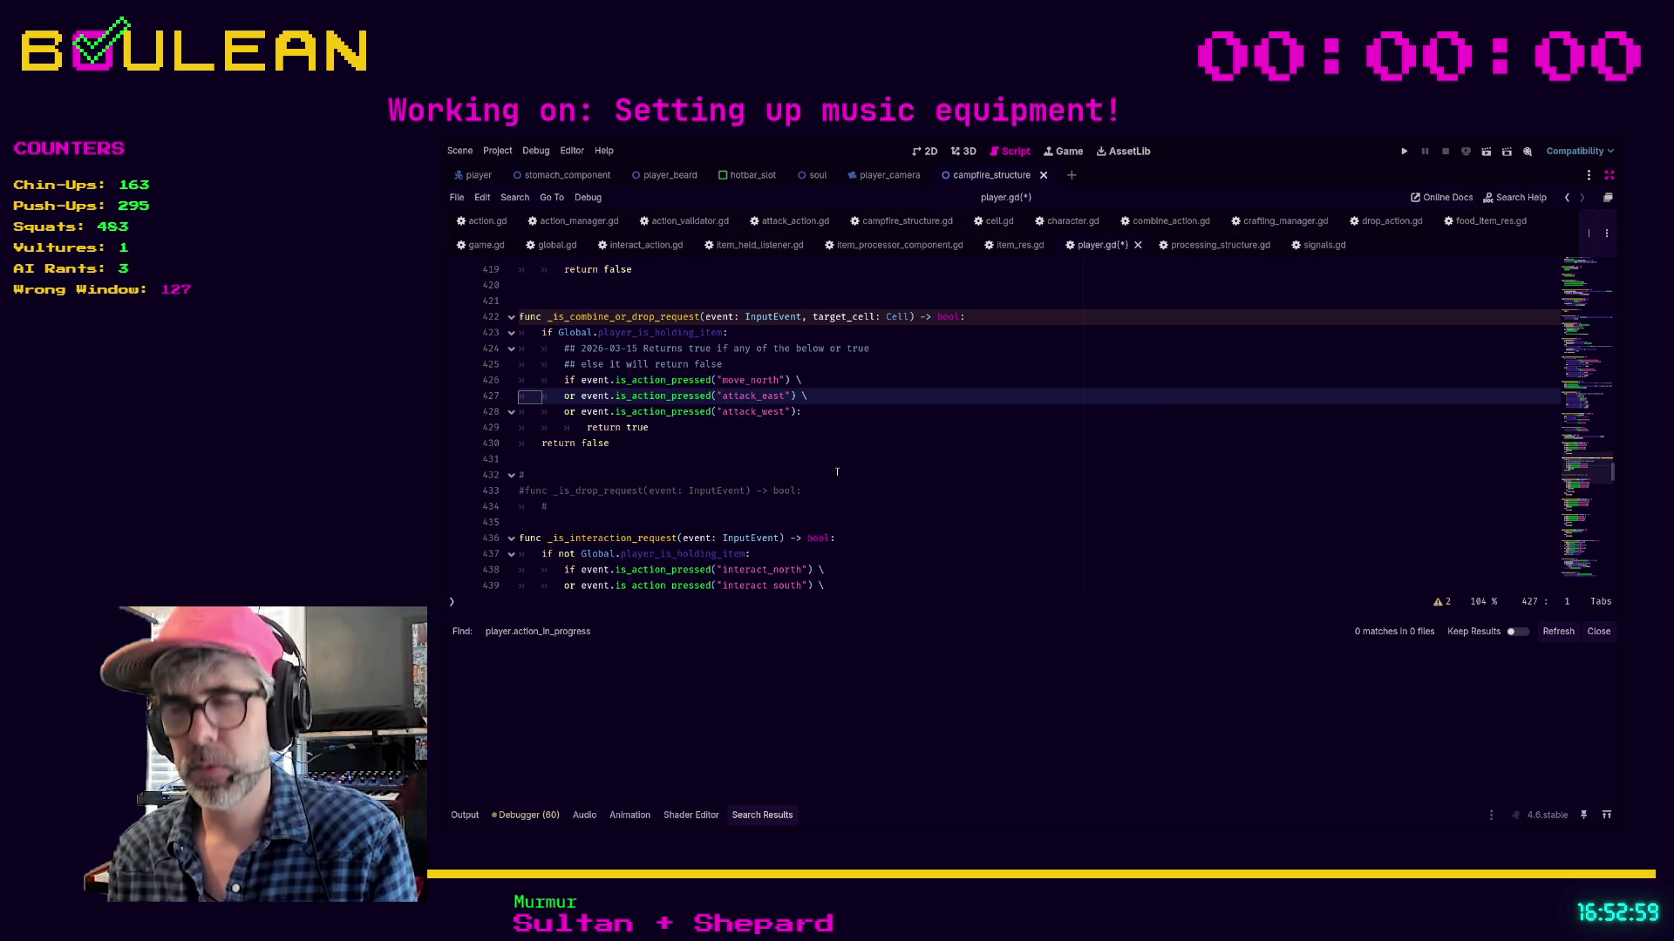
In _is_attack_request, change attack_north to move_north on line 413 and clear attack_south on line 414
{"action": "key", "text": "Up"}
{"action": "key", "text": "Up"}
{"action": "key", "text": "Up"}
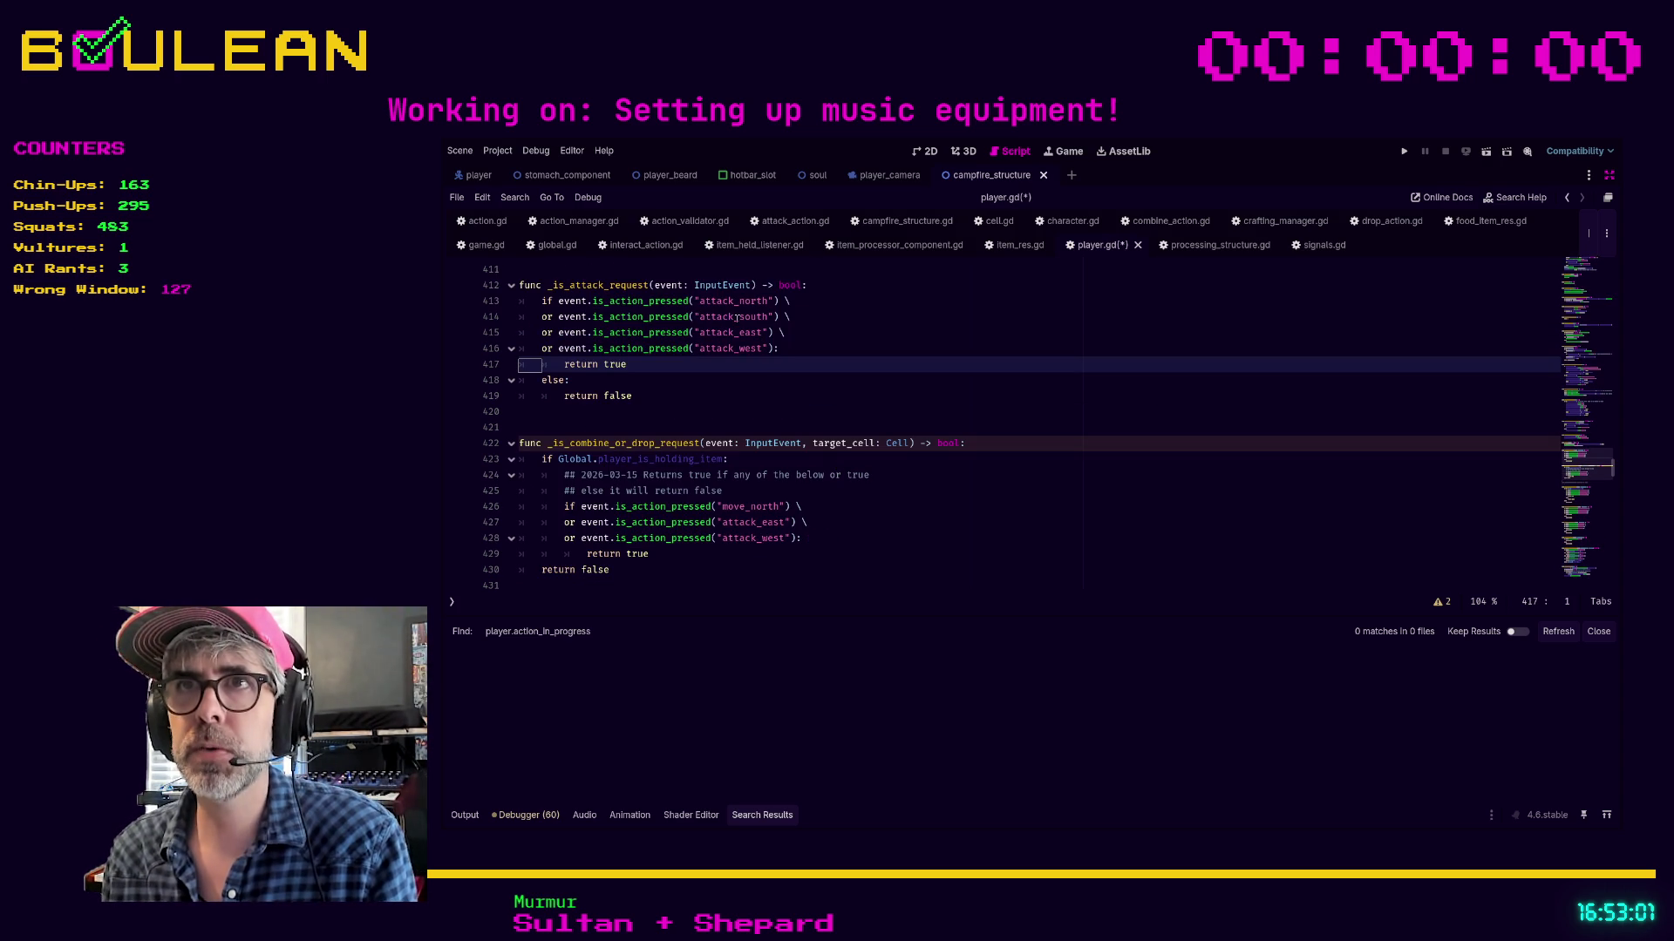
{"action": "left_click", "coordinate": [735, 317]}
{"action": "double_click", "coordinate": [713, 302]}
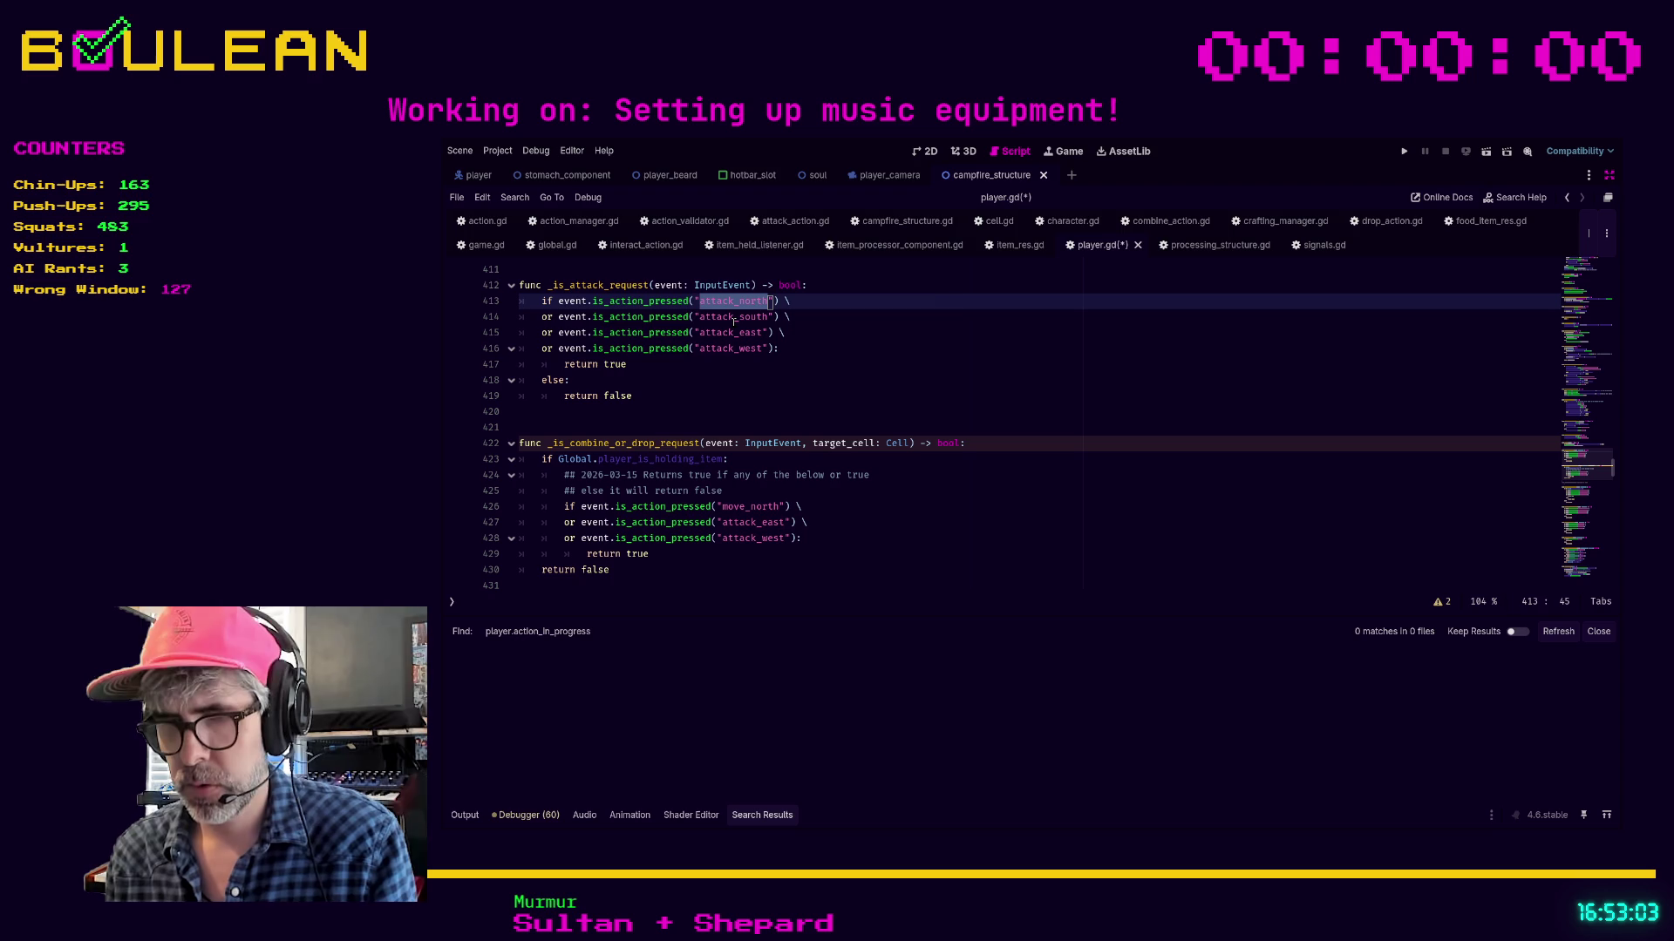
{"action": "type", "text": "move"}
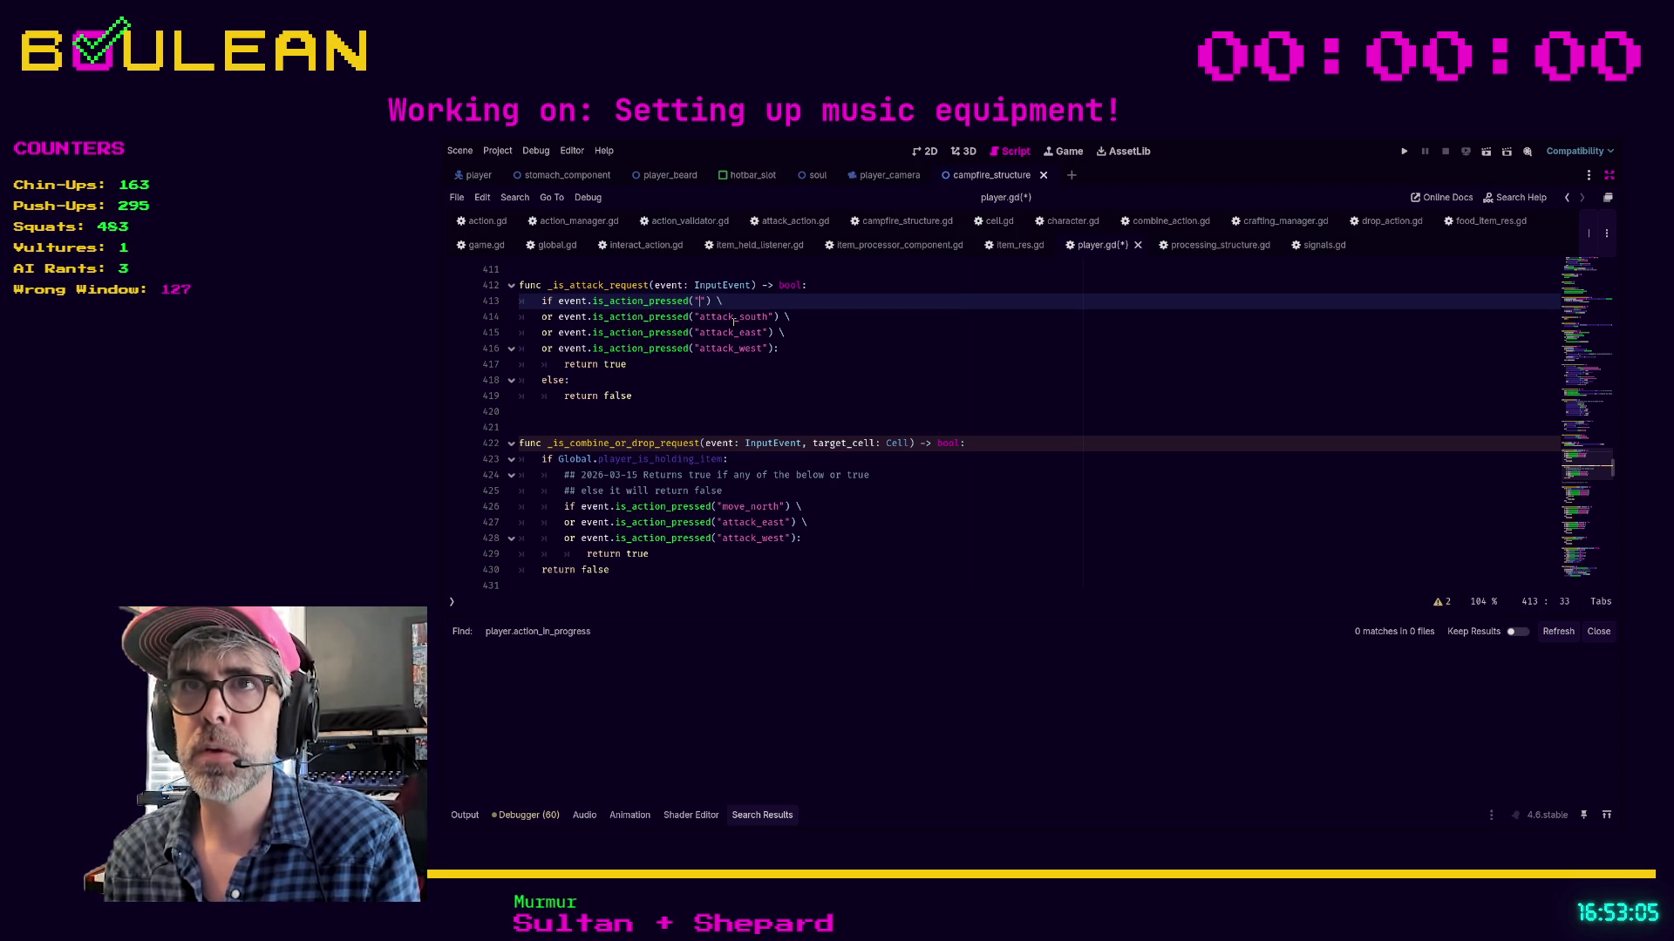
{"action": "type", "text": "_north"}
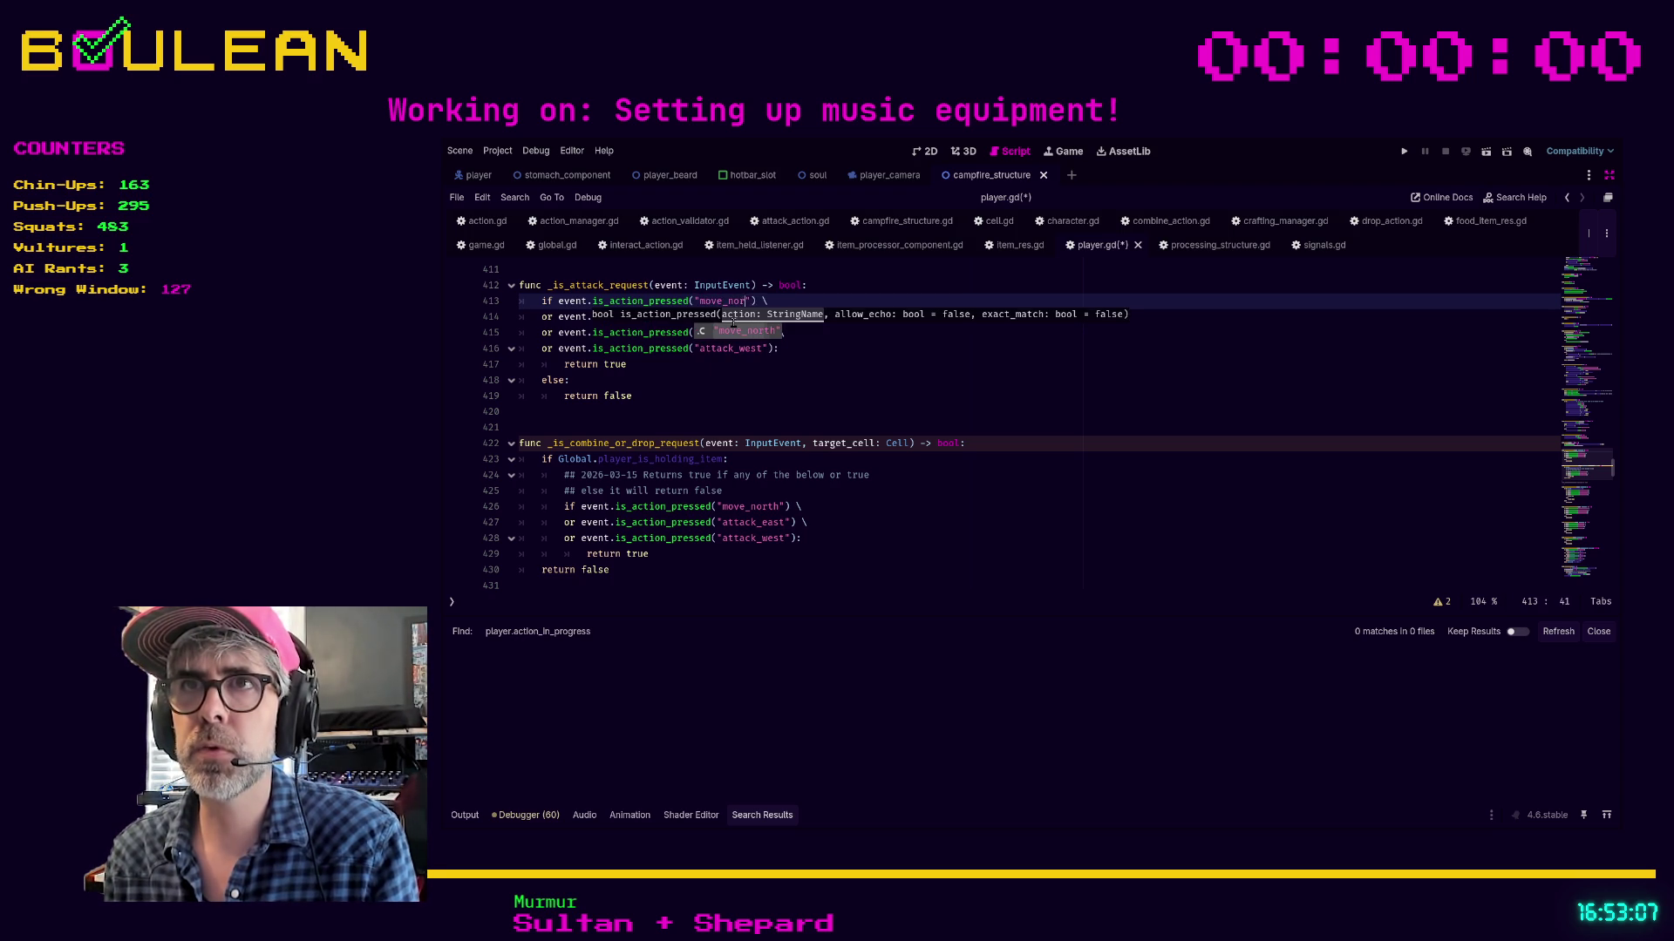
{"action": "key", "text": "Escape"}
{"action": "key", "text": "Down"}
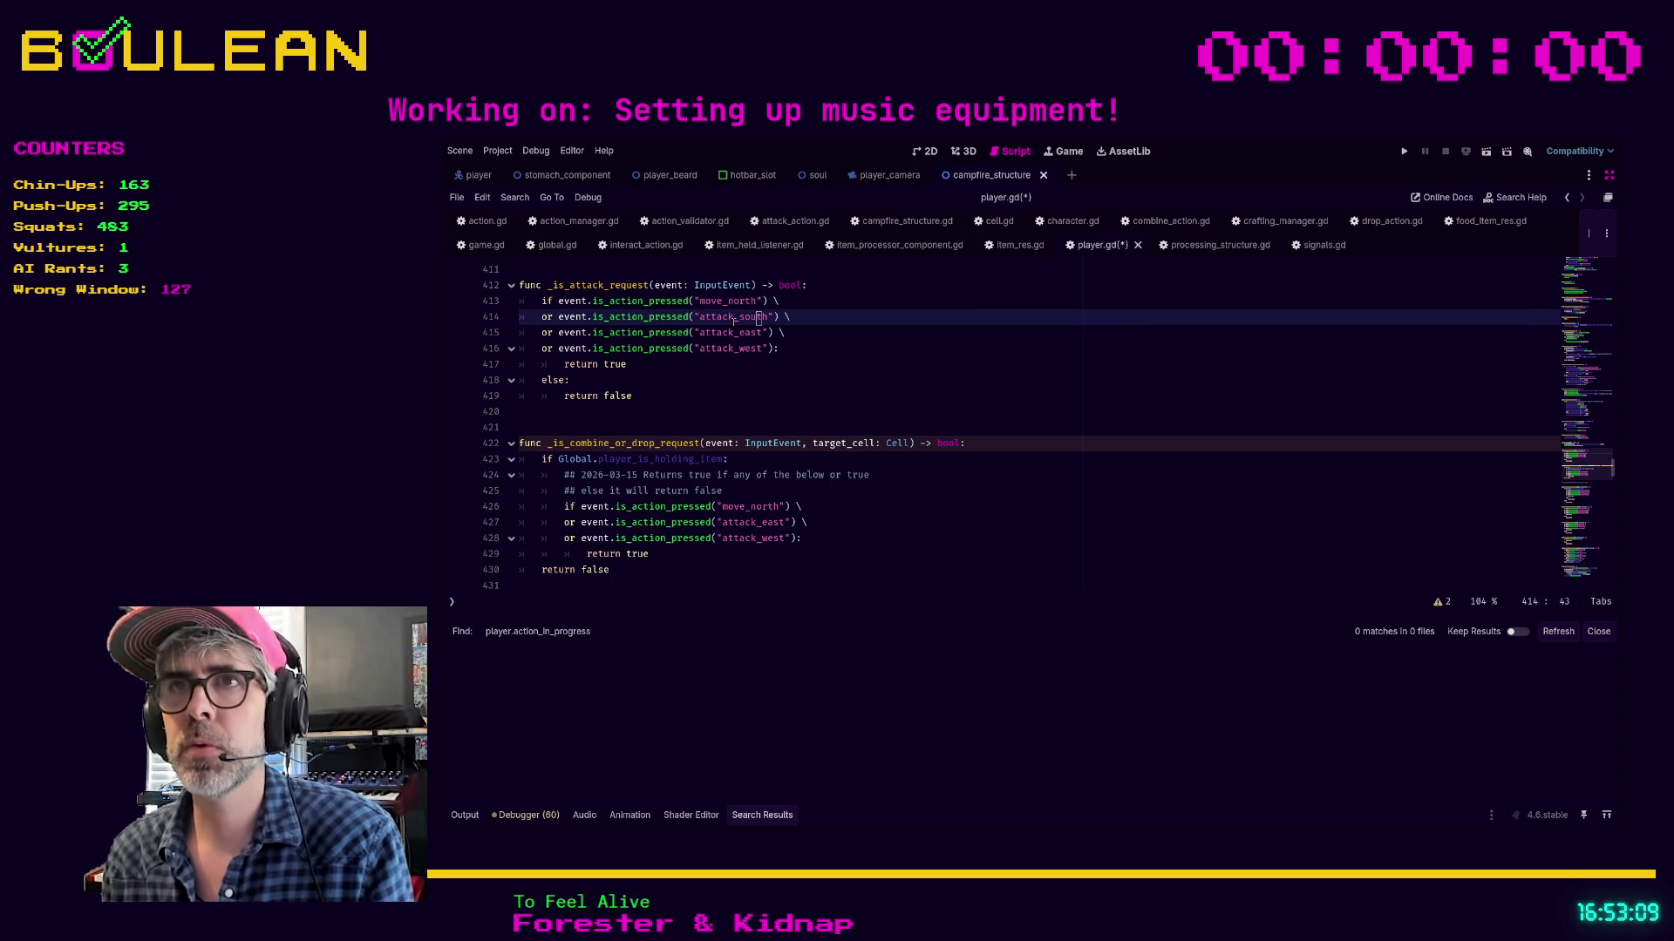
{"action": "key", "text": "Delete"}
{"action": "key", "text": "Delete"}
{"action": "key", "text": "BackSpace"}
{"action": "key", "text": "BackSpace"}
{"action": "key", "text": "BackSpace"}
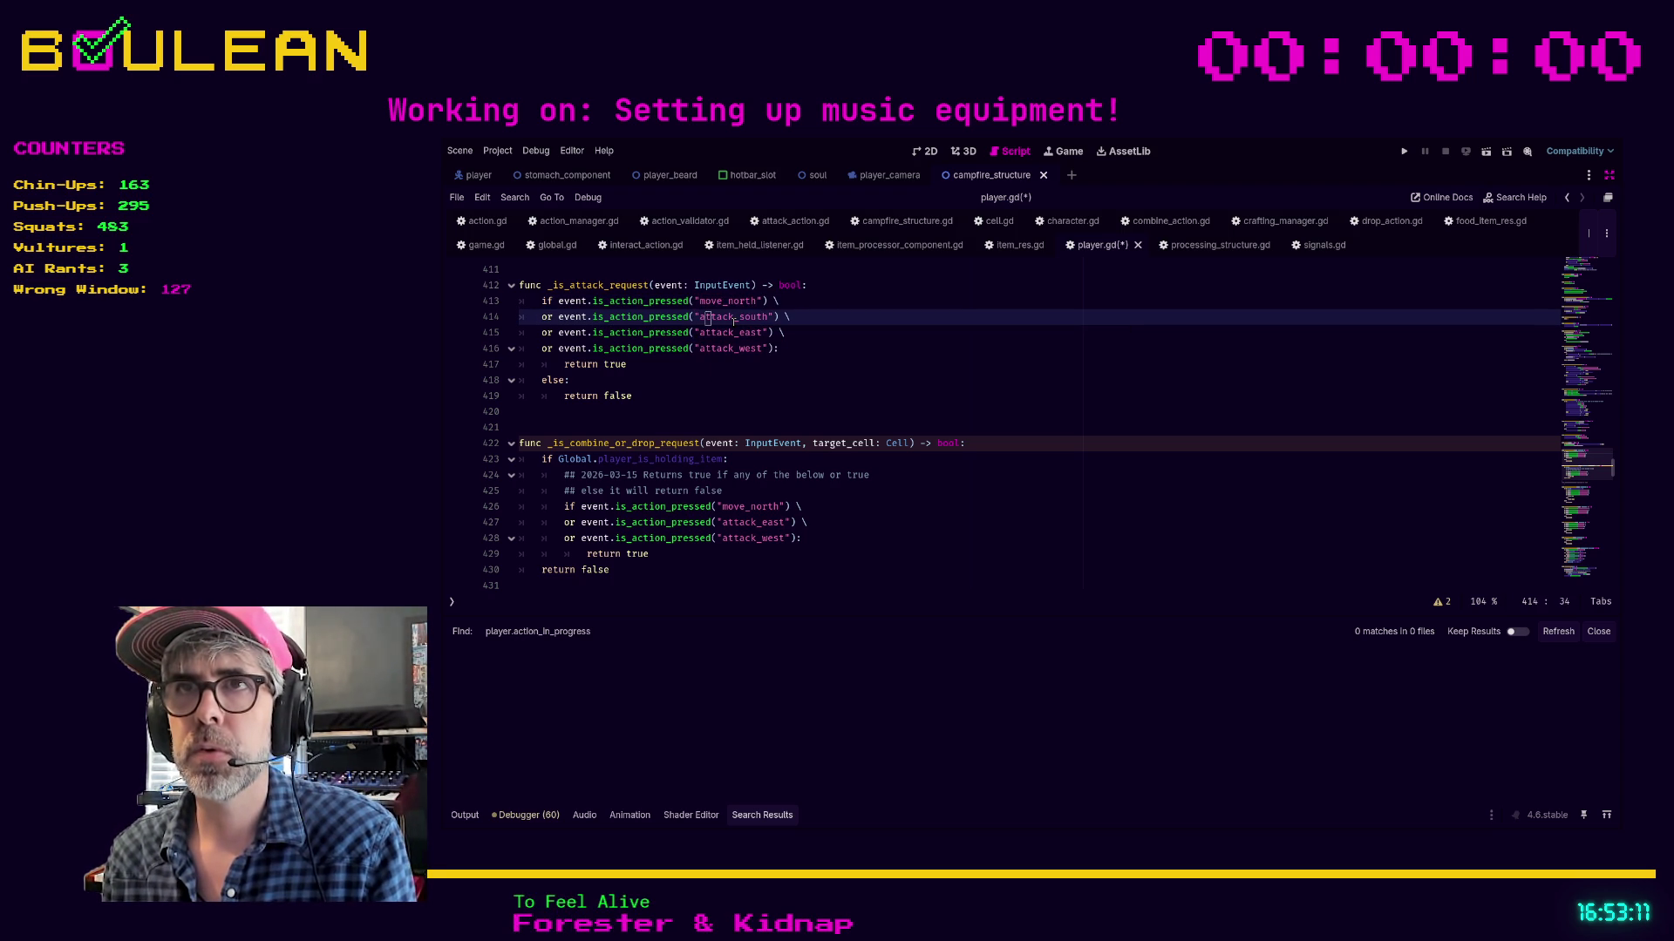
Browse earlier functions in player.gd and undo two recent edits near the bow line
{"action": "scroll", "coordinate": [733, 322], "scroll_direction": "up", "scroll_amount": 1}
{"action": "key", "text": "Right"}
{"action": "key", "text": "Right"}
{"action": "key", "text": "Right"}
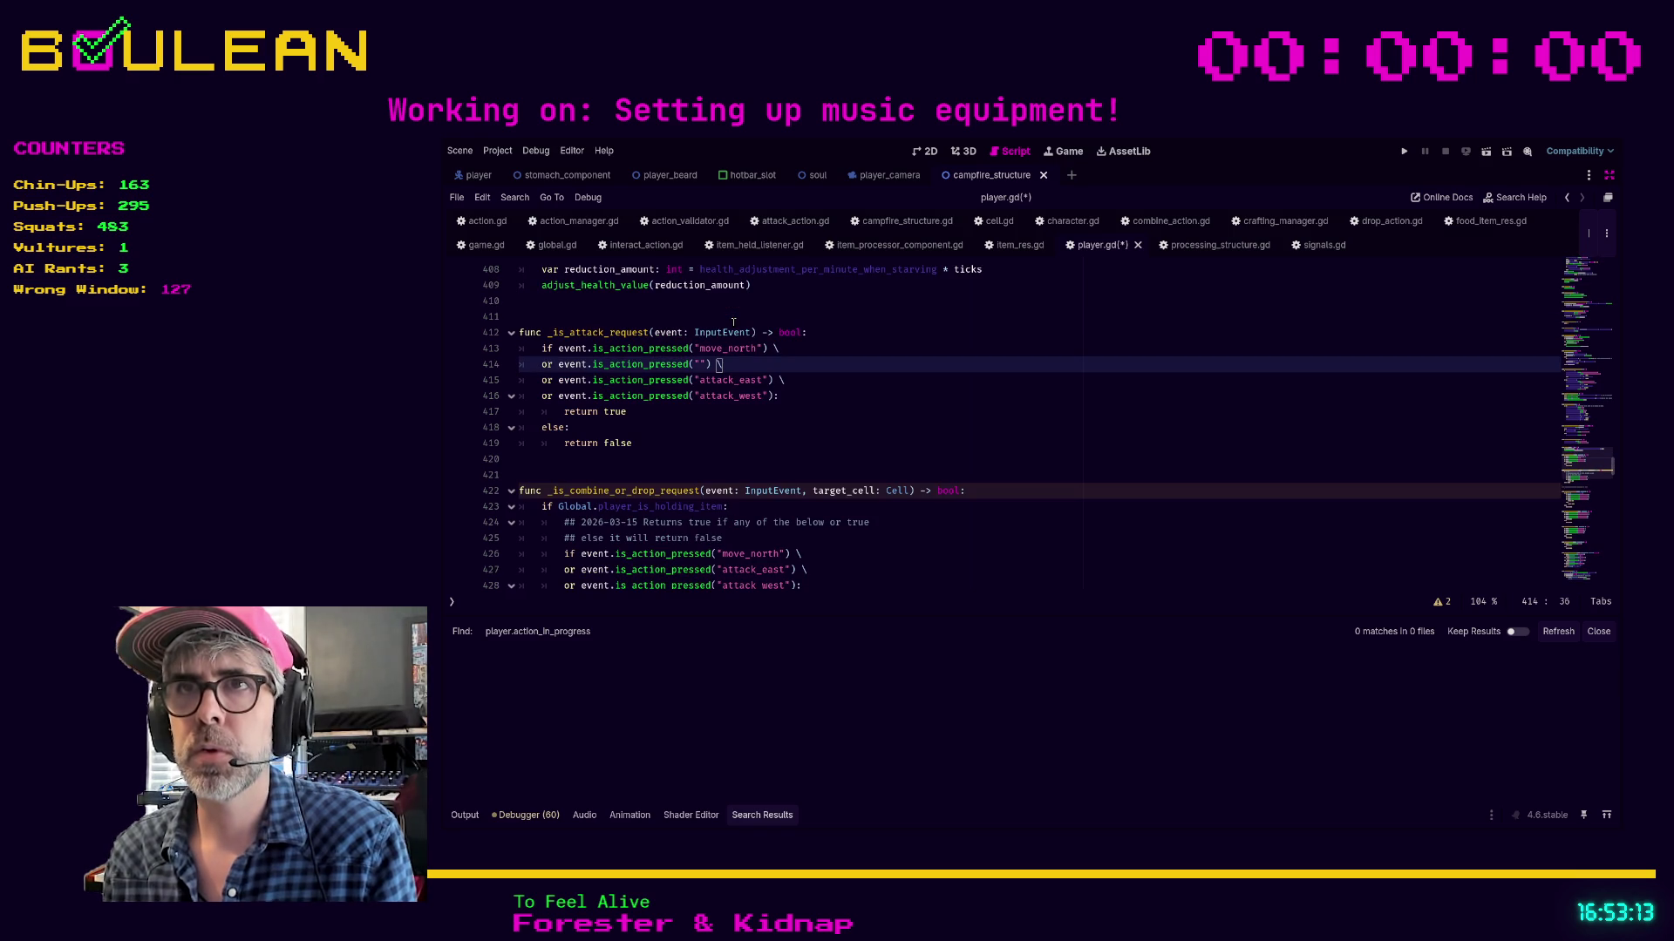
{"action": "key", "text": "Page_Up"}
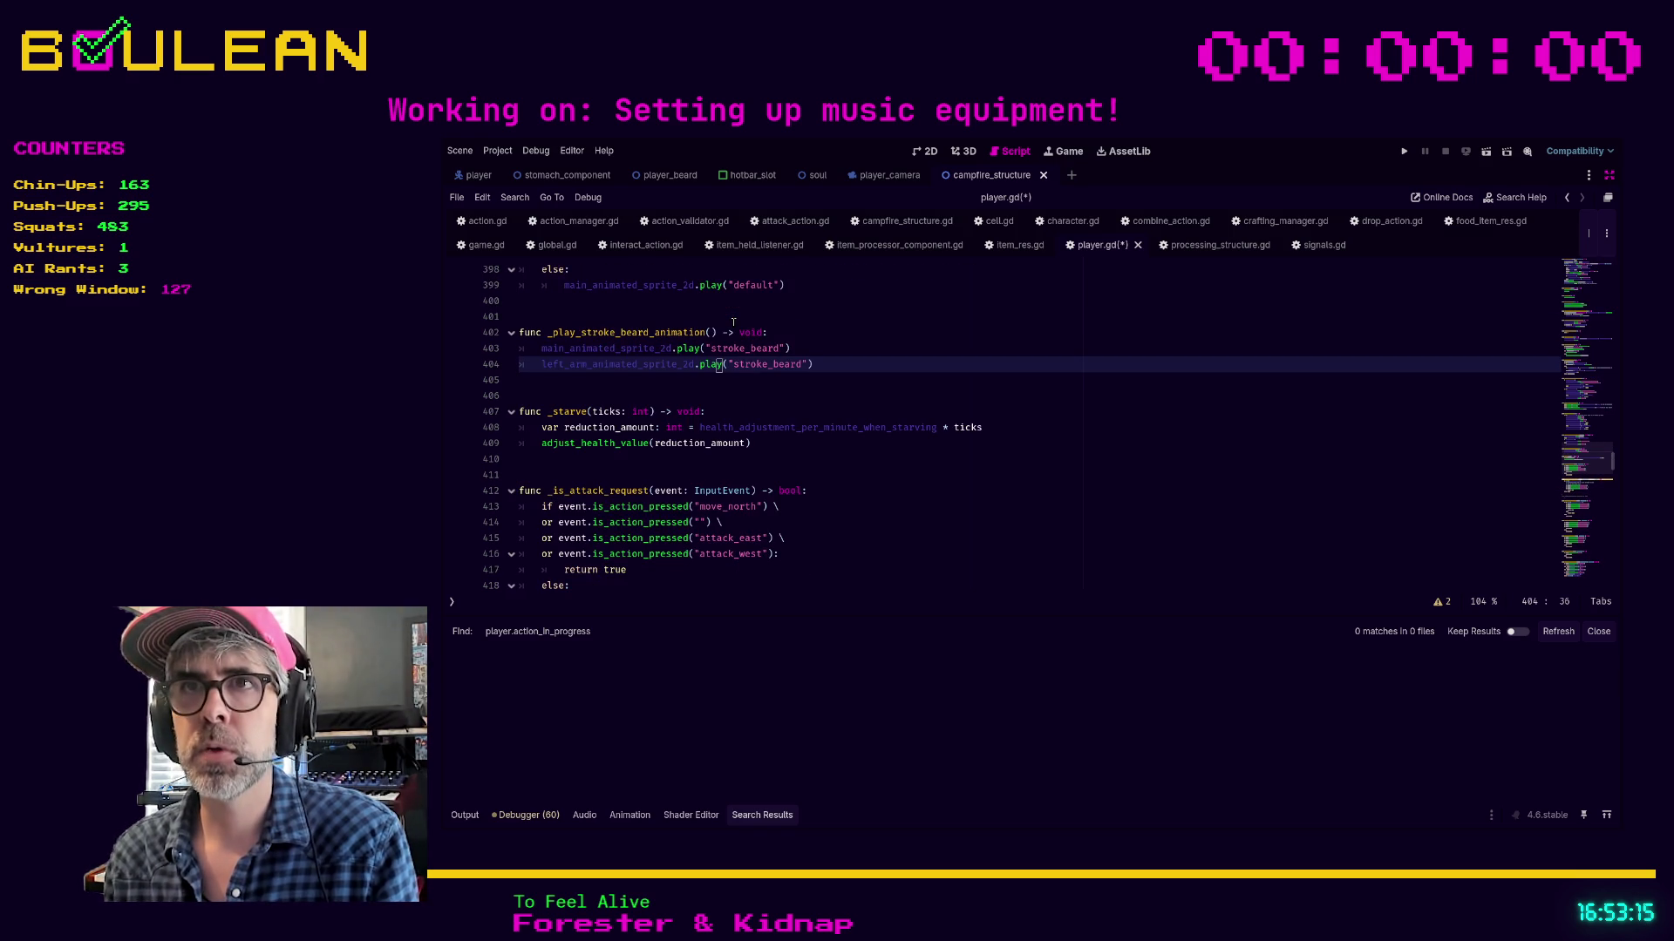
{"action": "scroll", "coordinate": [872, 397], "scroll_direction": "down", "scroll_amount": 3}
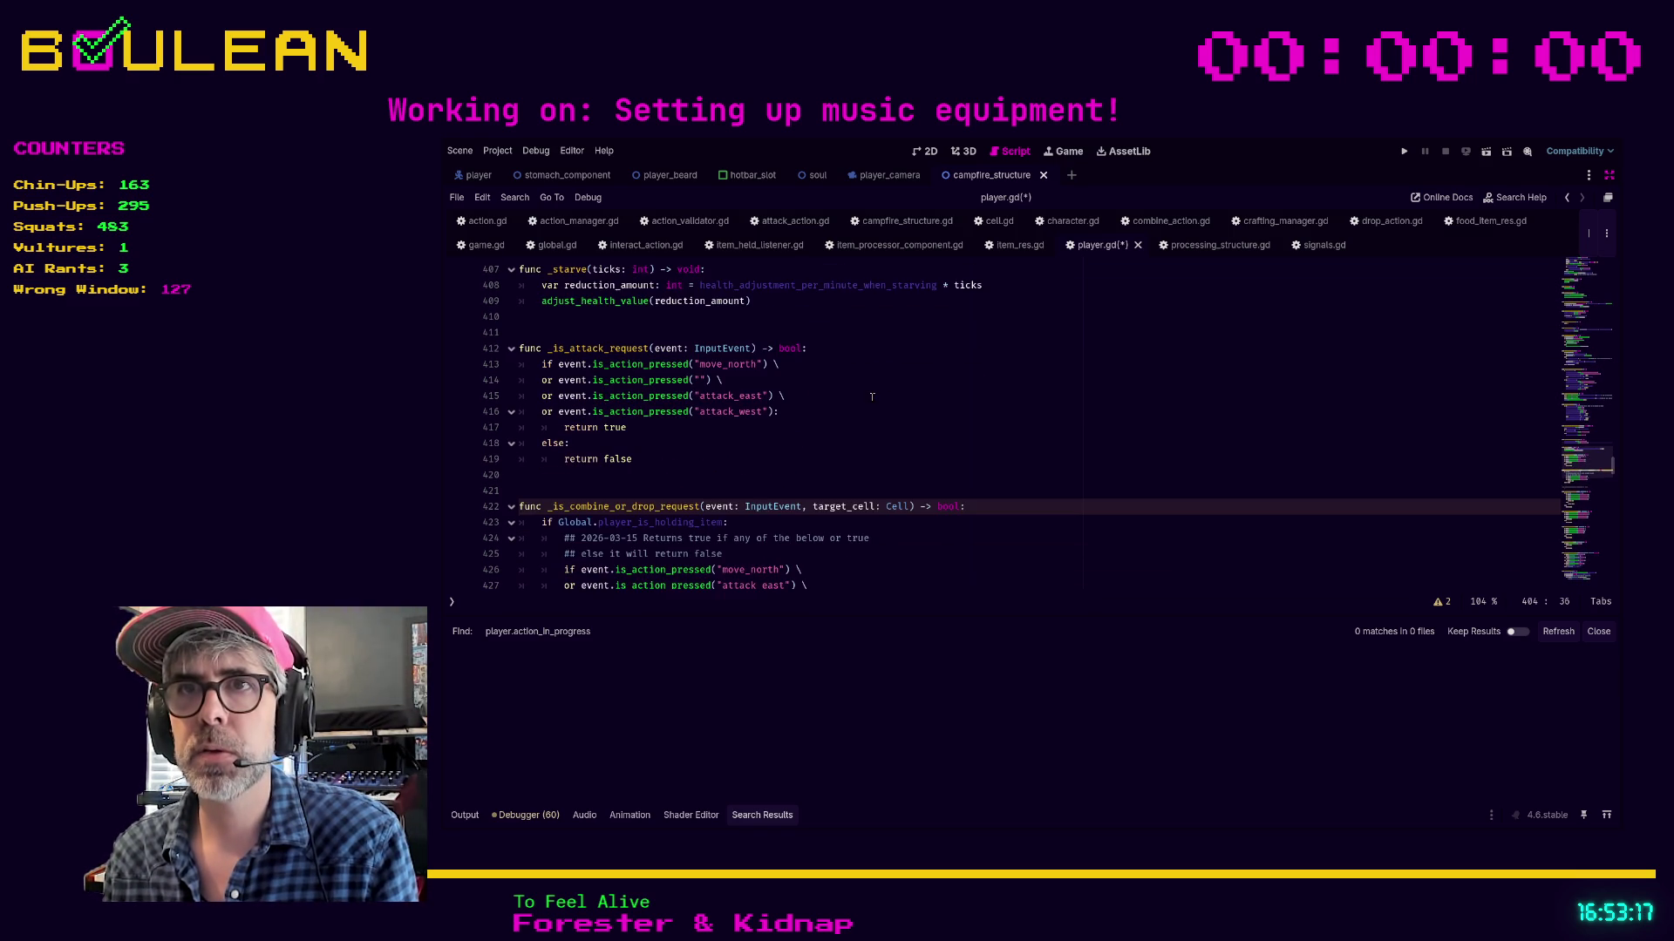
{"action": "scroll", "coordinate": [871, 397], "scroll_direction": "up", "scroll_amount": 1}
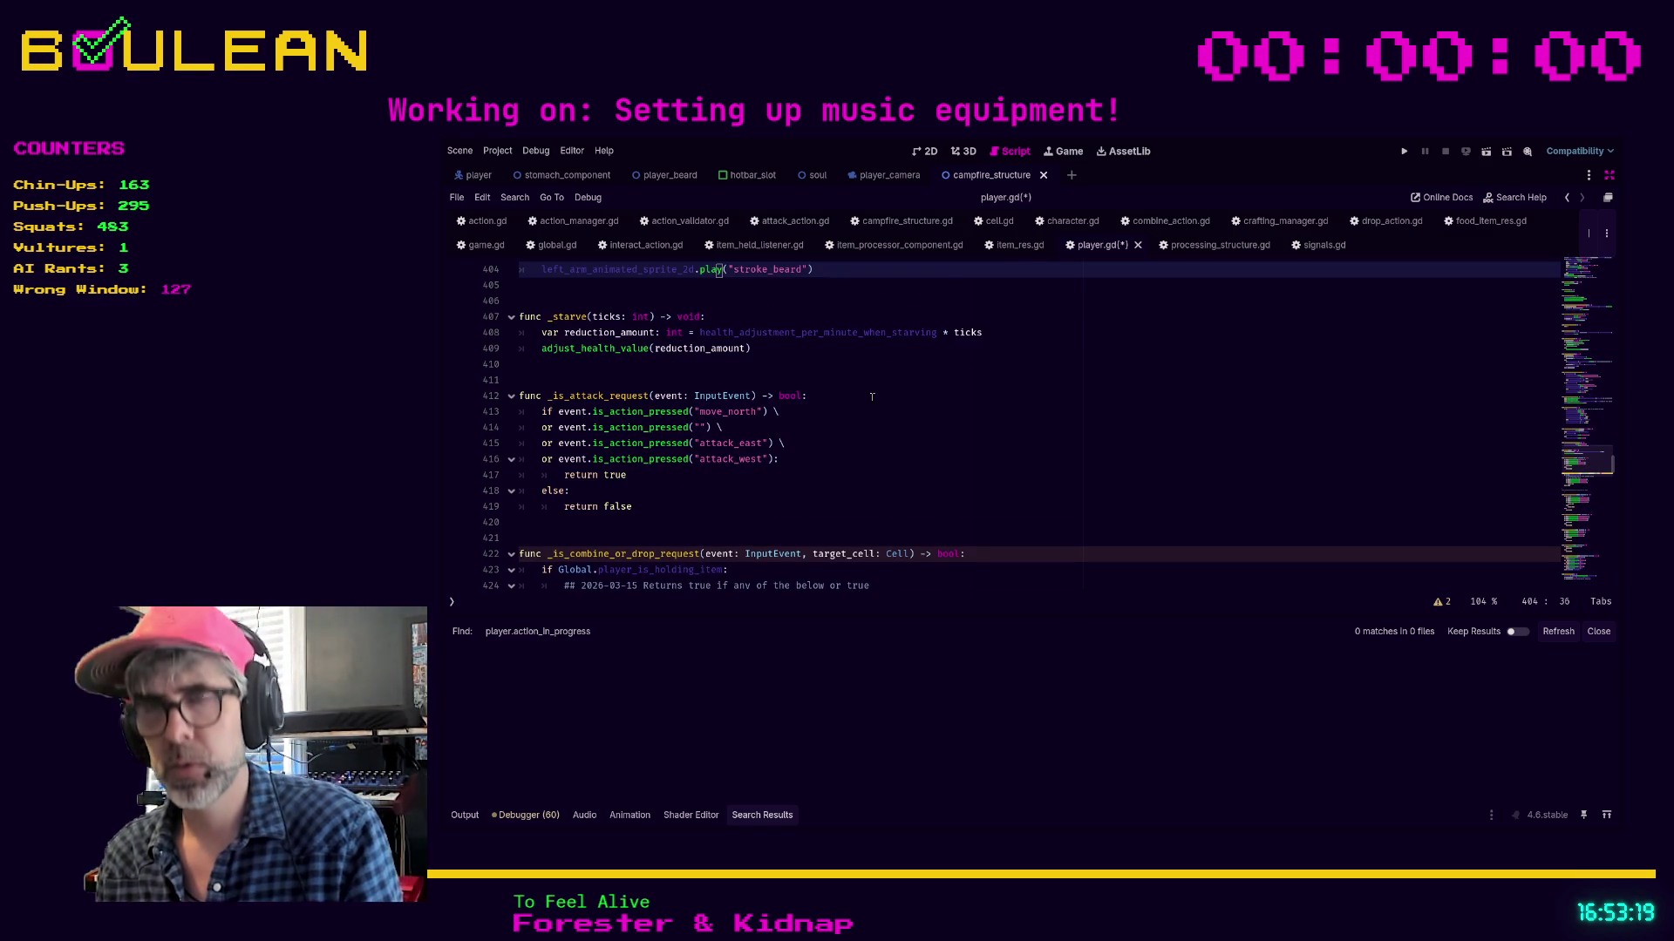
{"action": "key", "text": "Page_Up"}
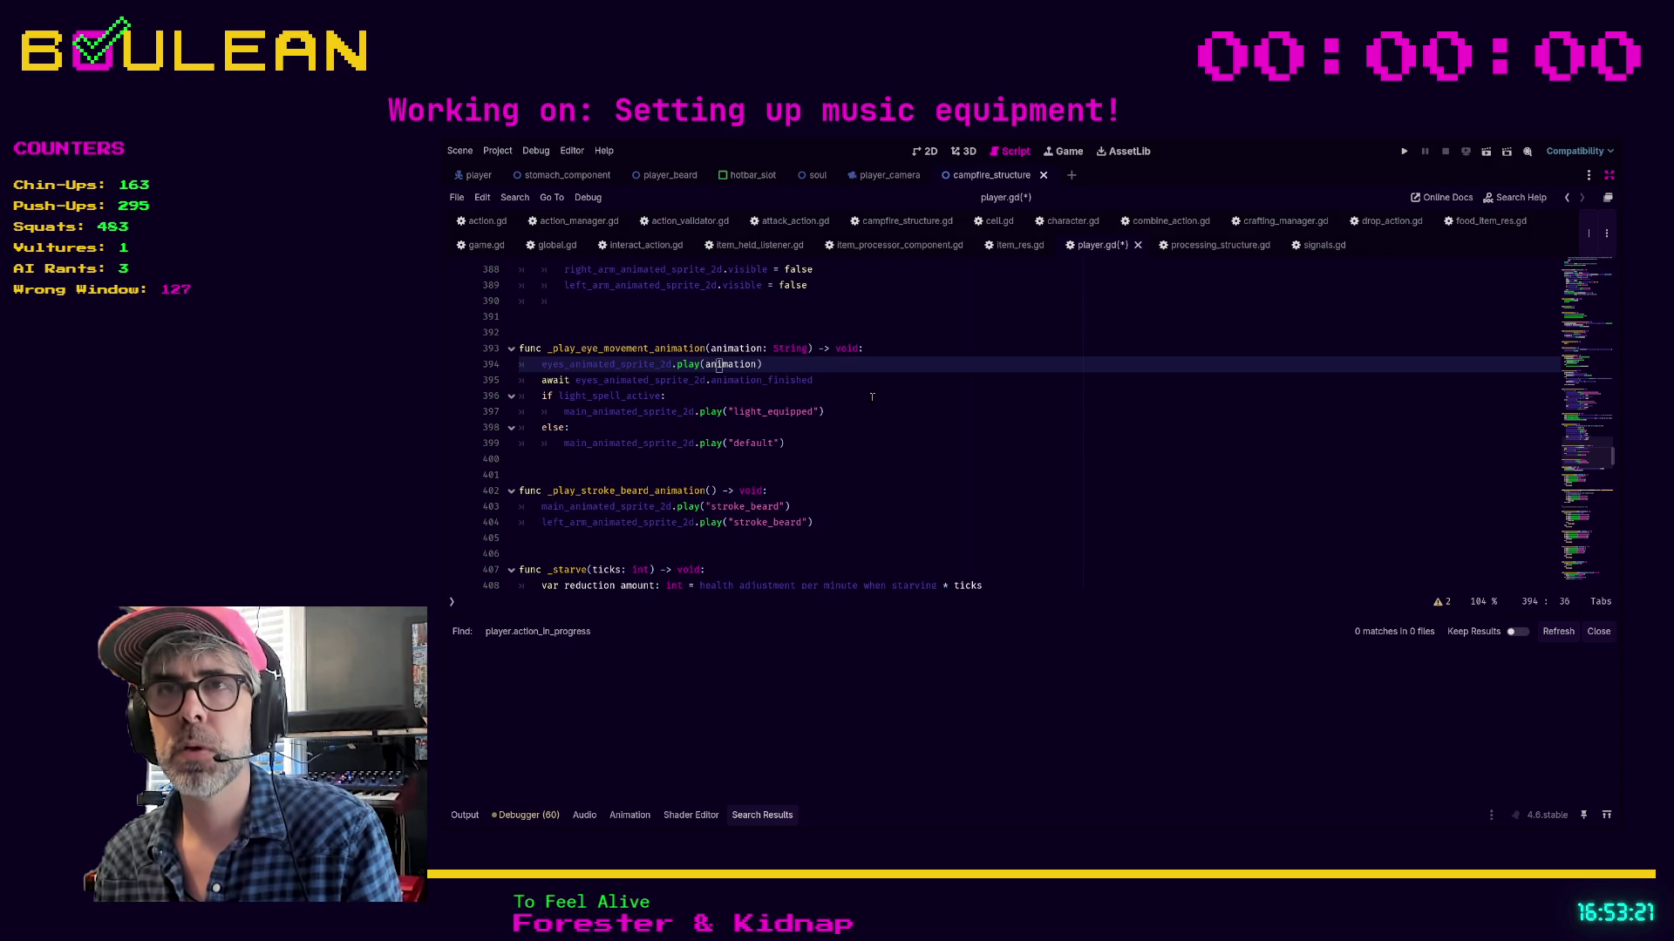
{"action": "key", "text": "ctrl+z"}
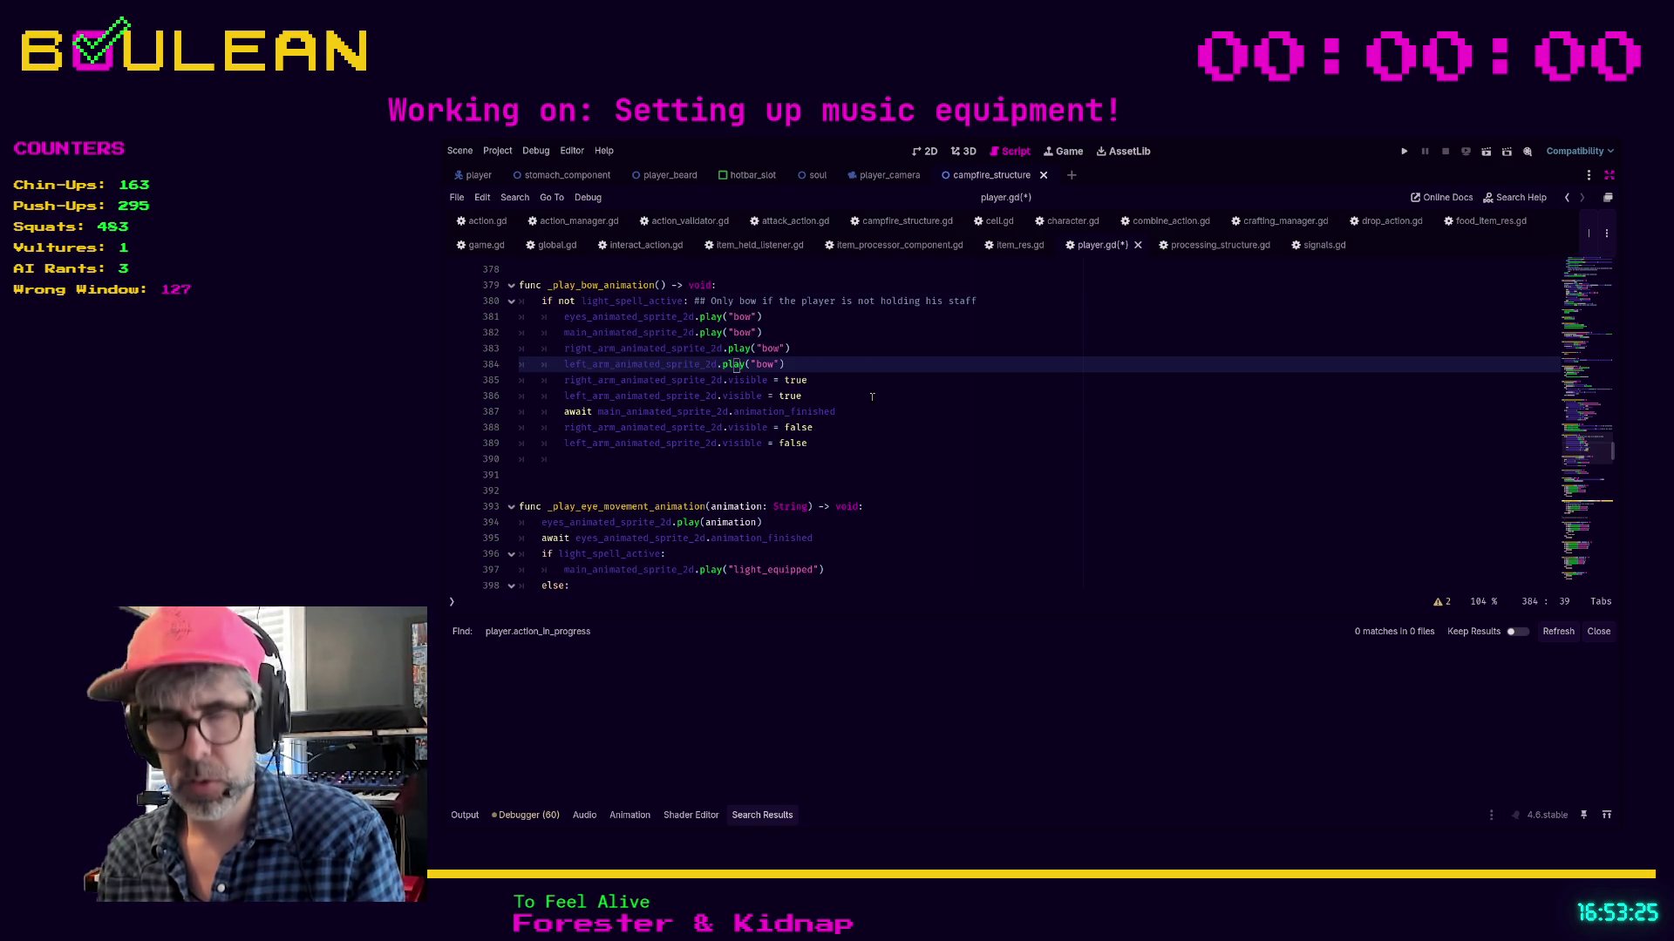
{"action": "left_click", "coordinate": [833, 363]}
{"action": "key", "text": "ctrl+z"}
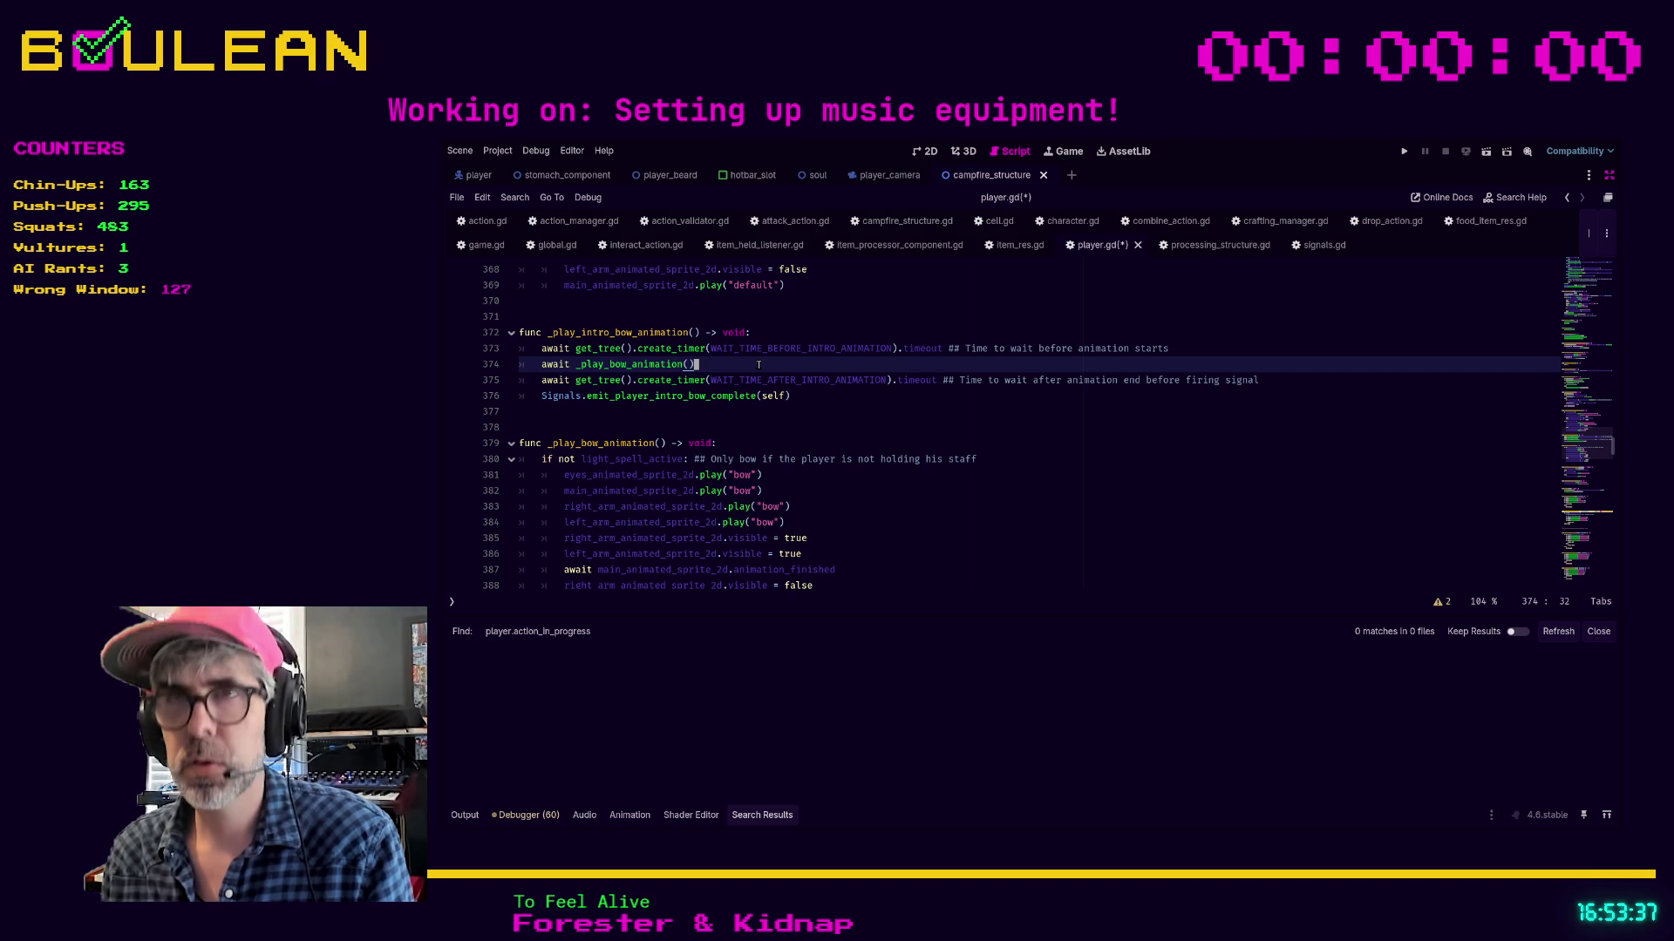
Return to the attack checks in _is_attack_request, then close player.gd
{"action": "key", "text": "F3"}
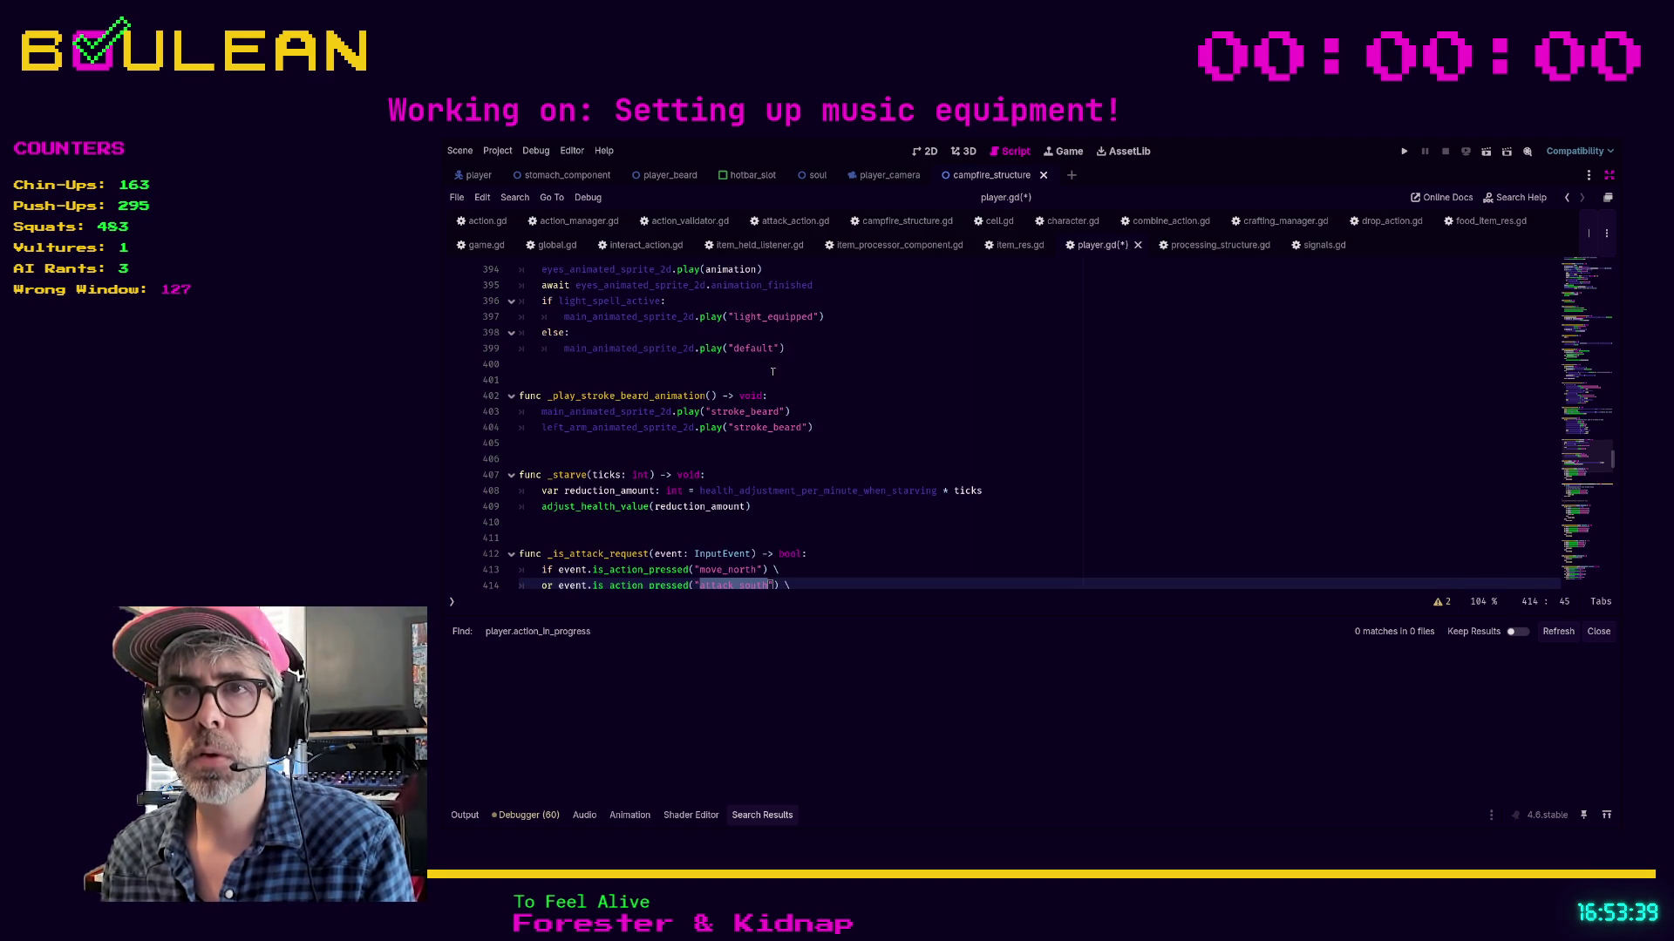
{"action": "scroll", "coordinate": [809, 419], "scroll_direction": "down", "scroll_amount": 3}
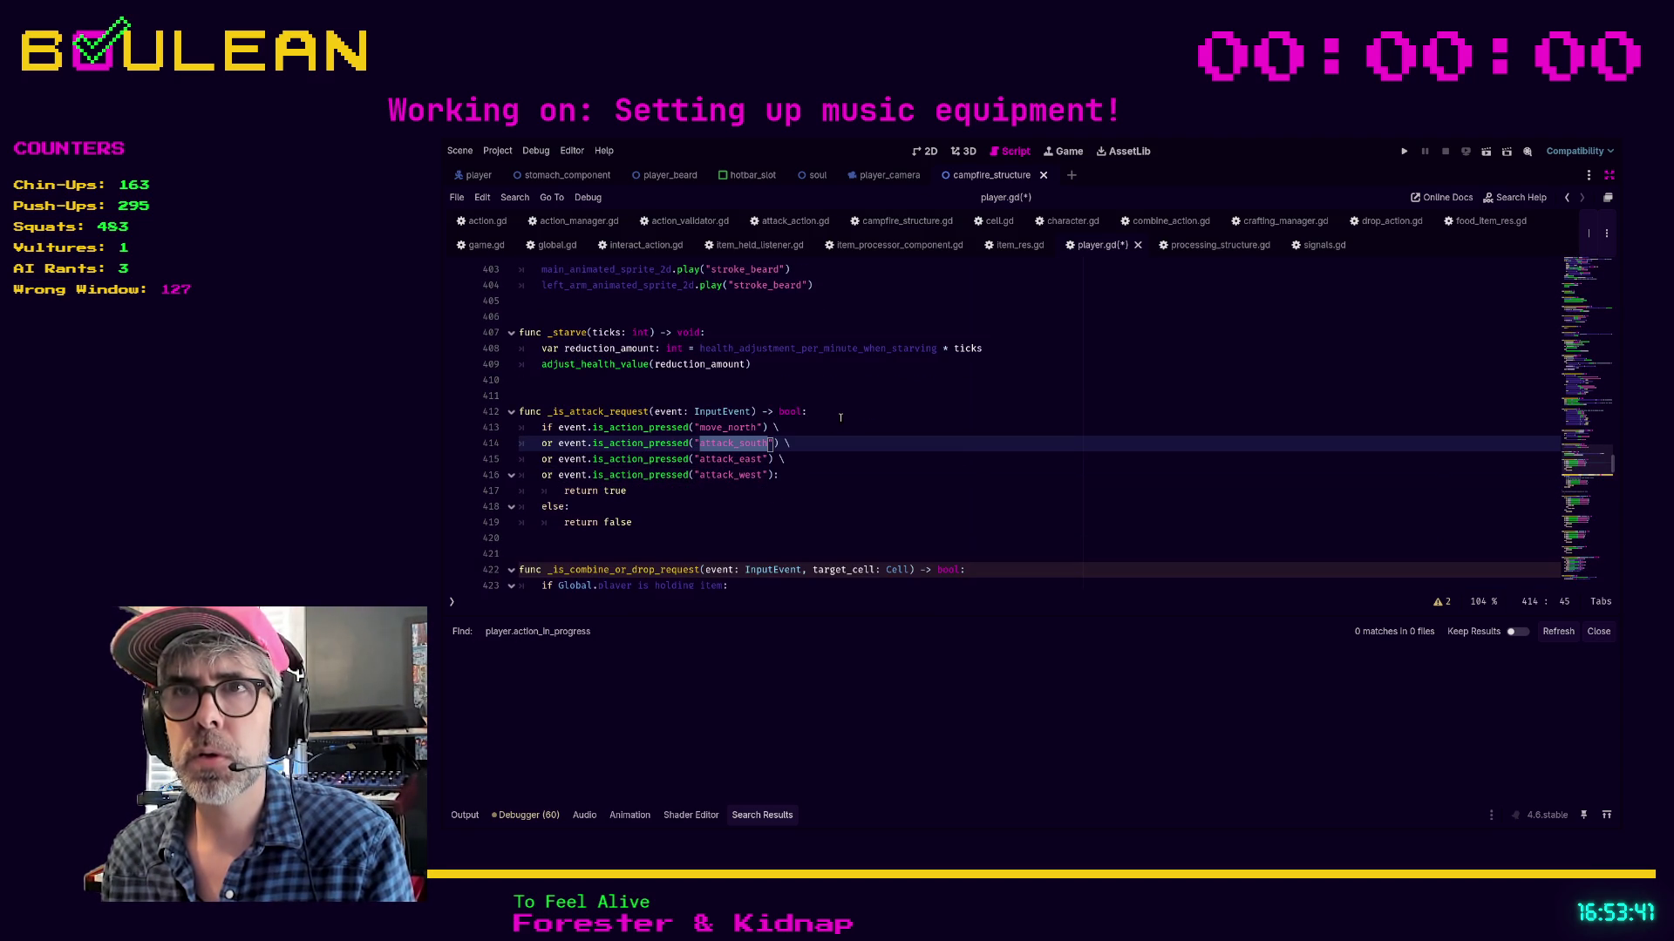
{"action": "scroll", "coordinate": [794, 438], "scroll_direction": "down", "scroll_amount": 1}
{"action": "left_click", "coordinate": [785, 427]}
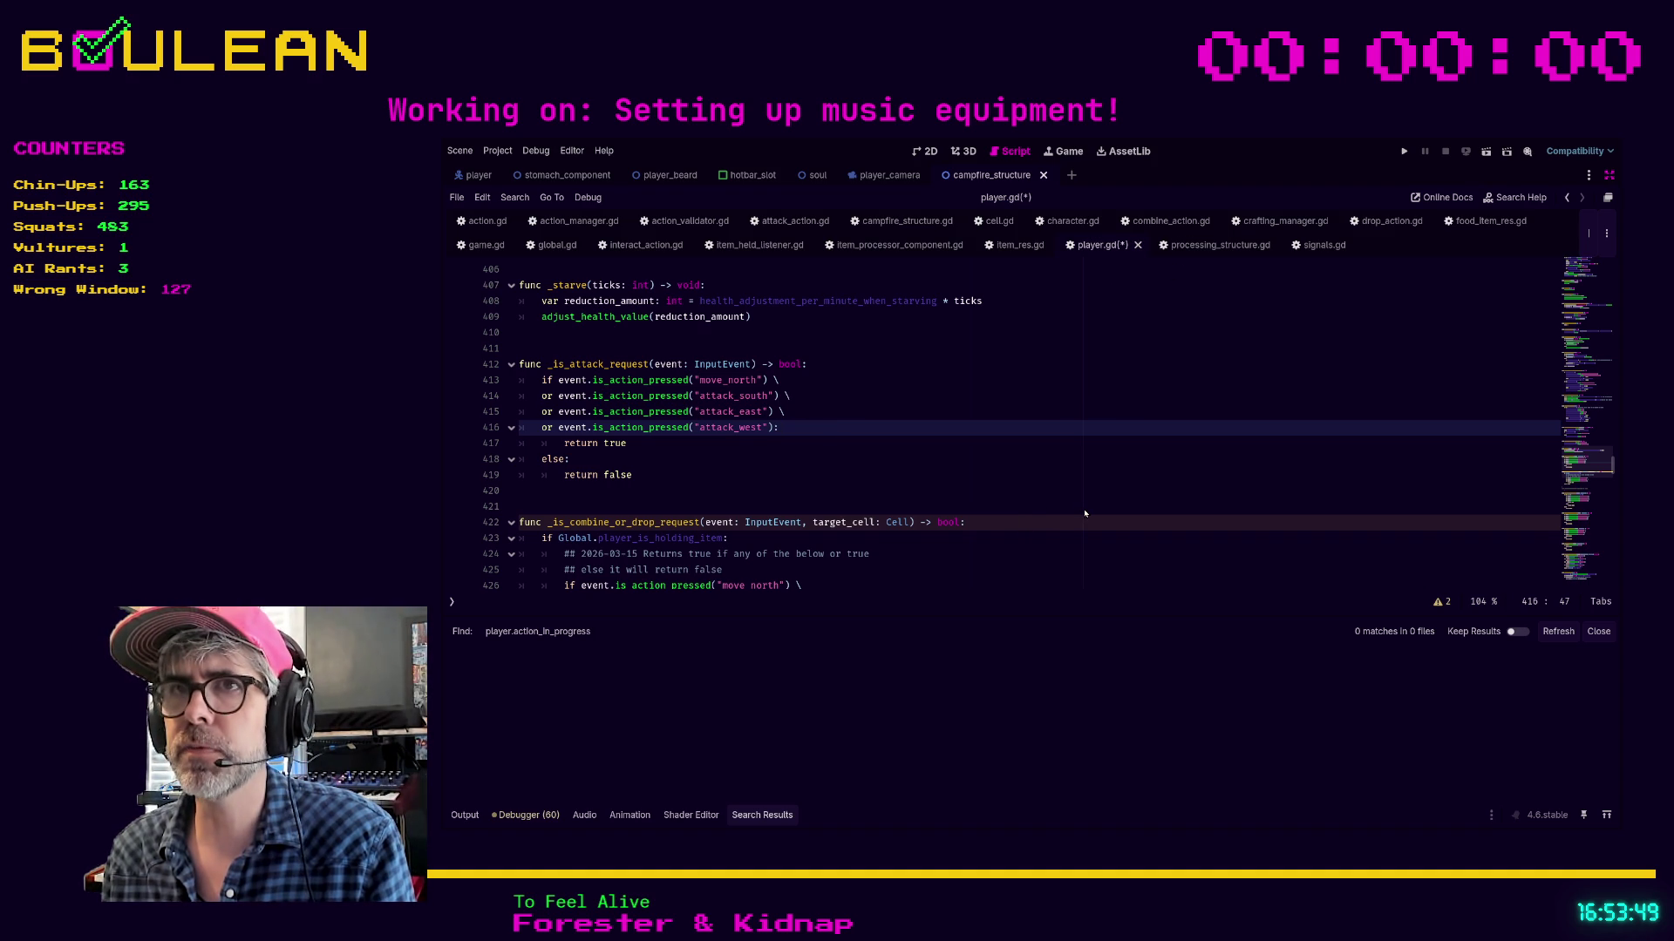
{"action": "key", "text": "ctrl+w"}
Exit distraction-free mode, filter the FileSystem dock for 'player' and reopen player.gd
{"action": "left_click", "coordinate": [976, 364]}
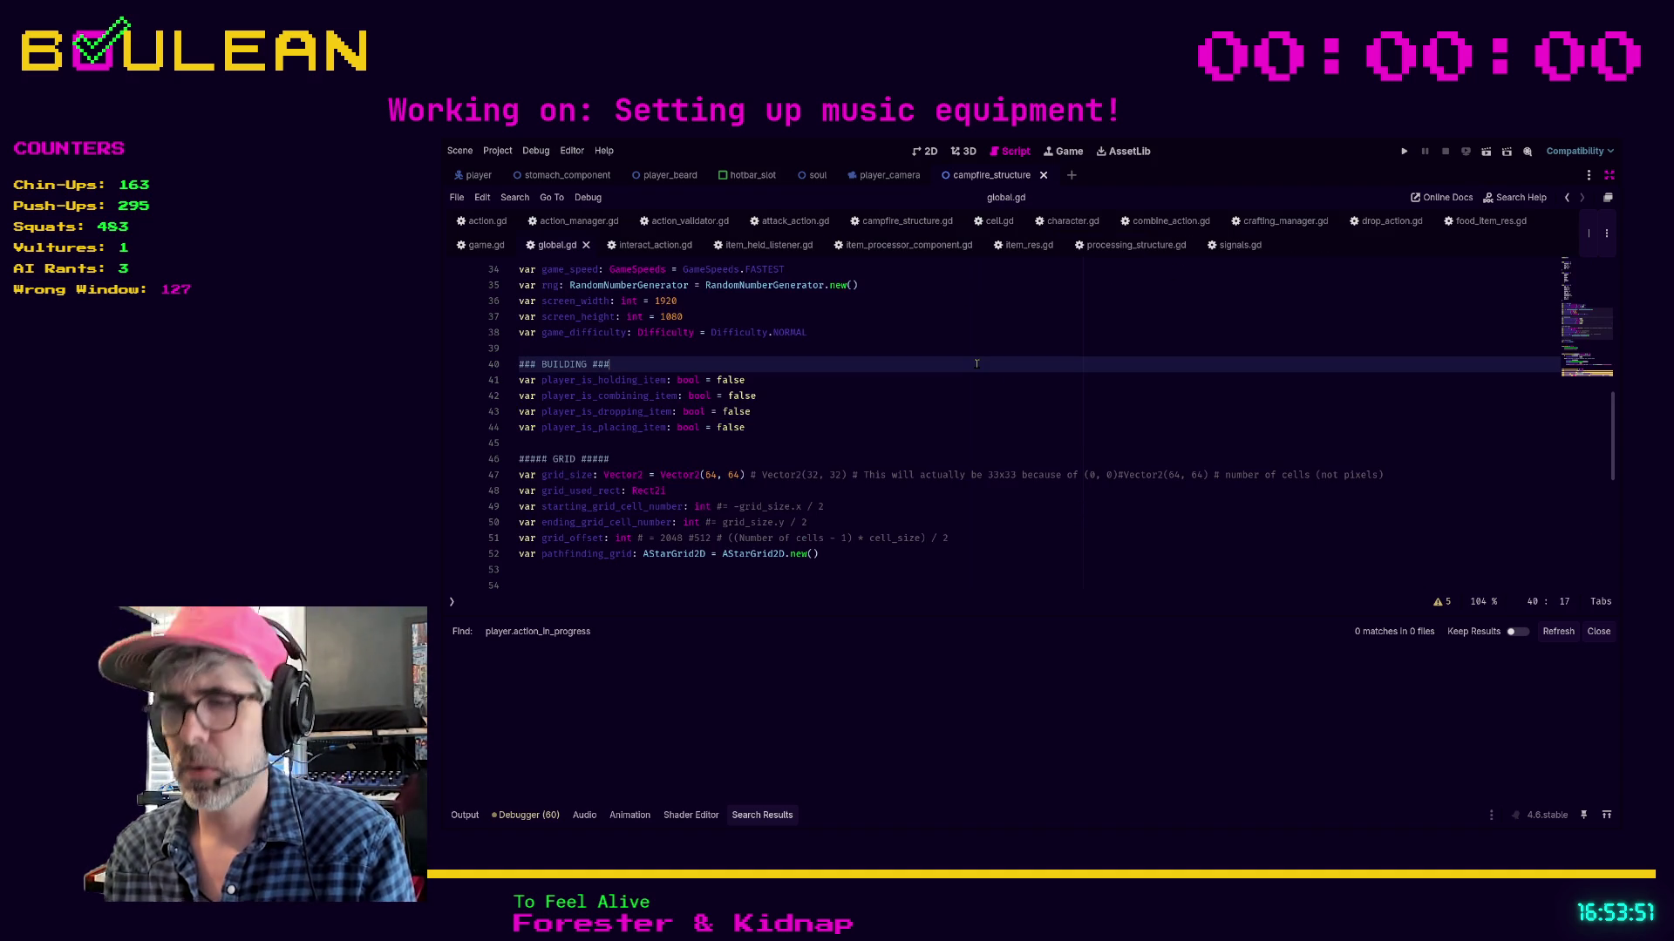
{"action": "key", "text": "ctrl+shift+F11"}
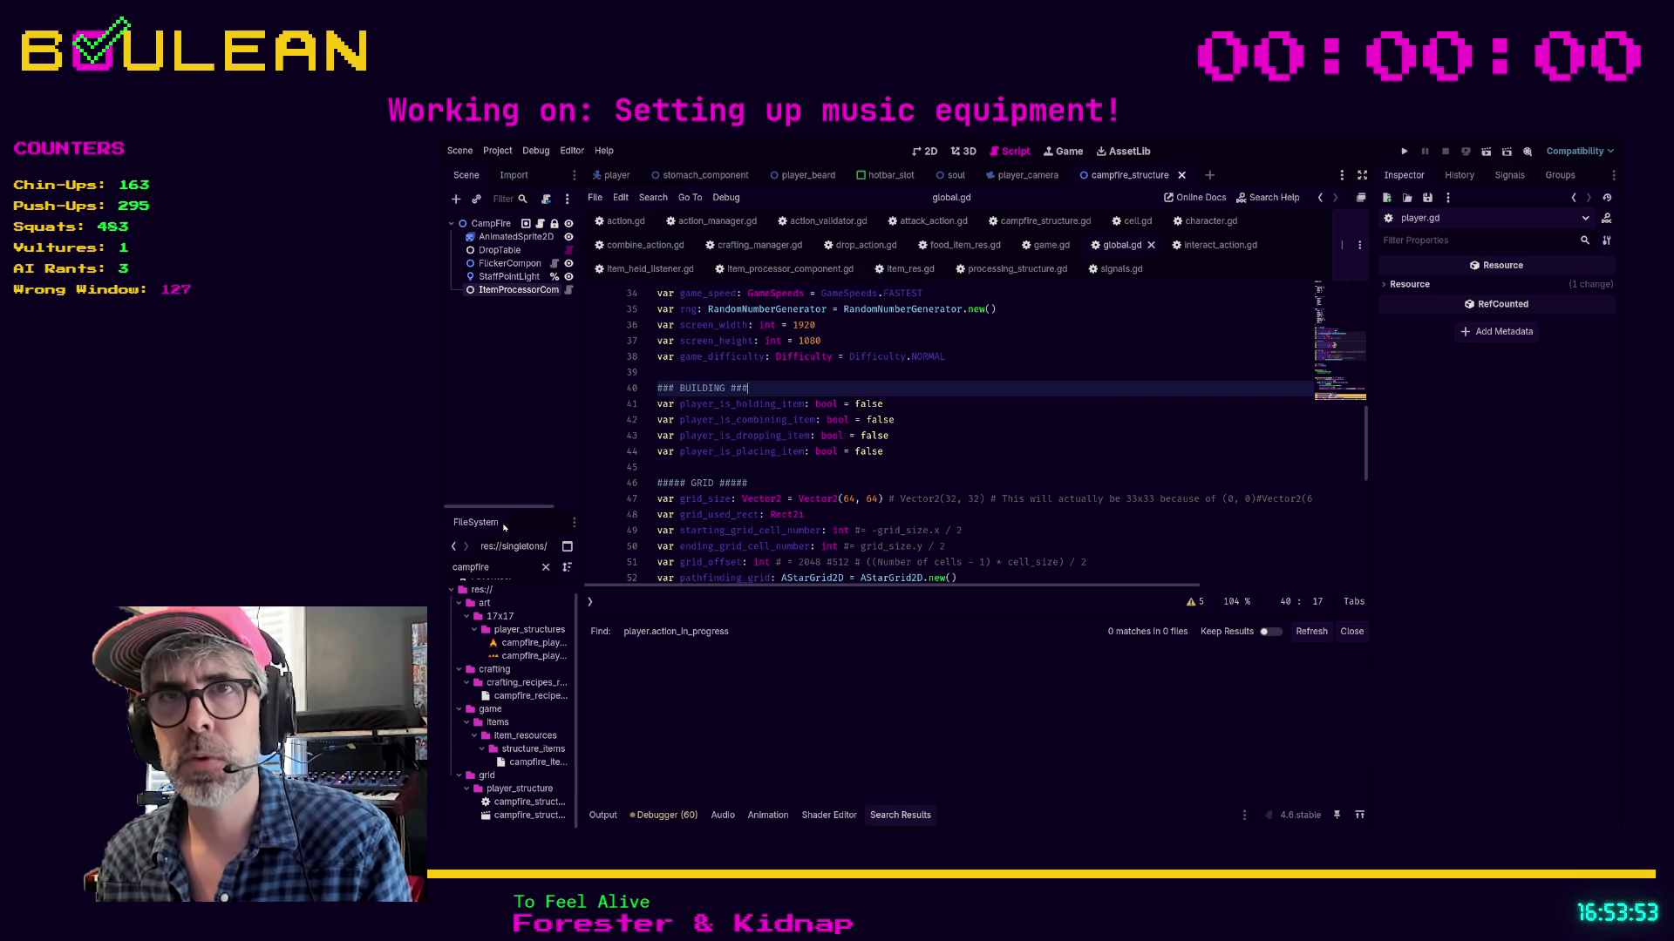
{"action": "double_click", "coordinate": [478, 567]}
{"action": "type", "text": "play"}
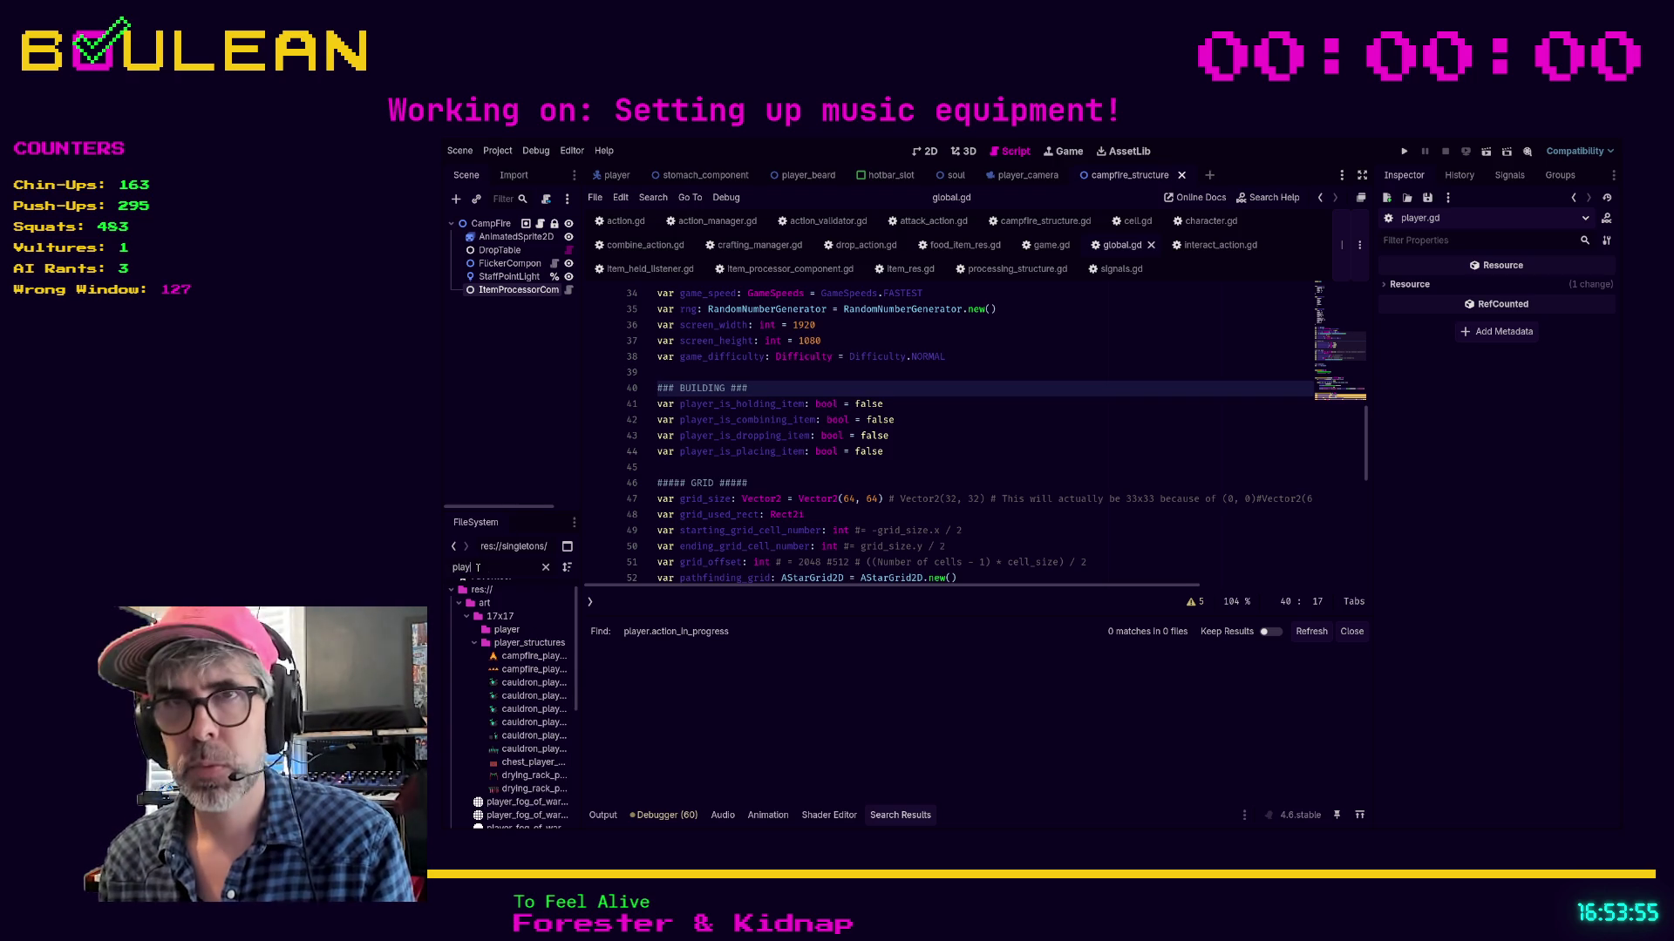
{"action": "type", "text": "er"}
{"action": "left_click_drag", "start_coordinate": [579, 640], "coordinate": [624, 641]}
{"action": "scroll", "coordinate": [536, 750], "scroll_direction": "down", "scroll_amount": 5}
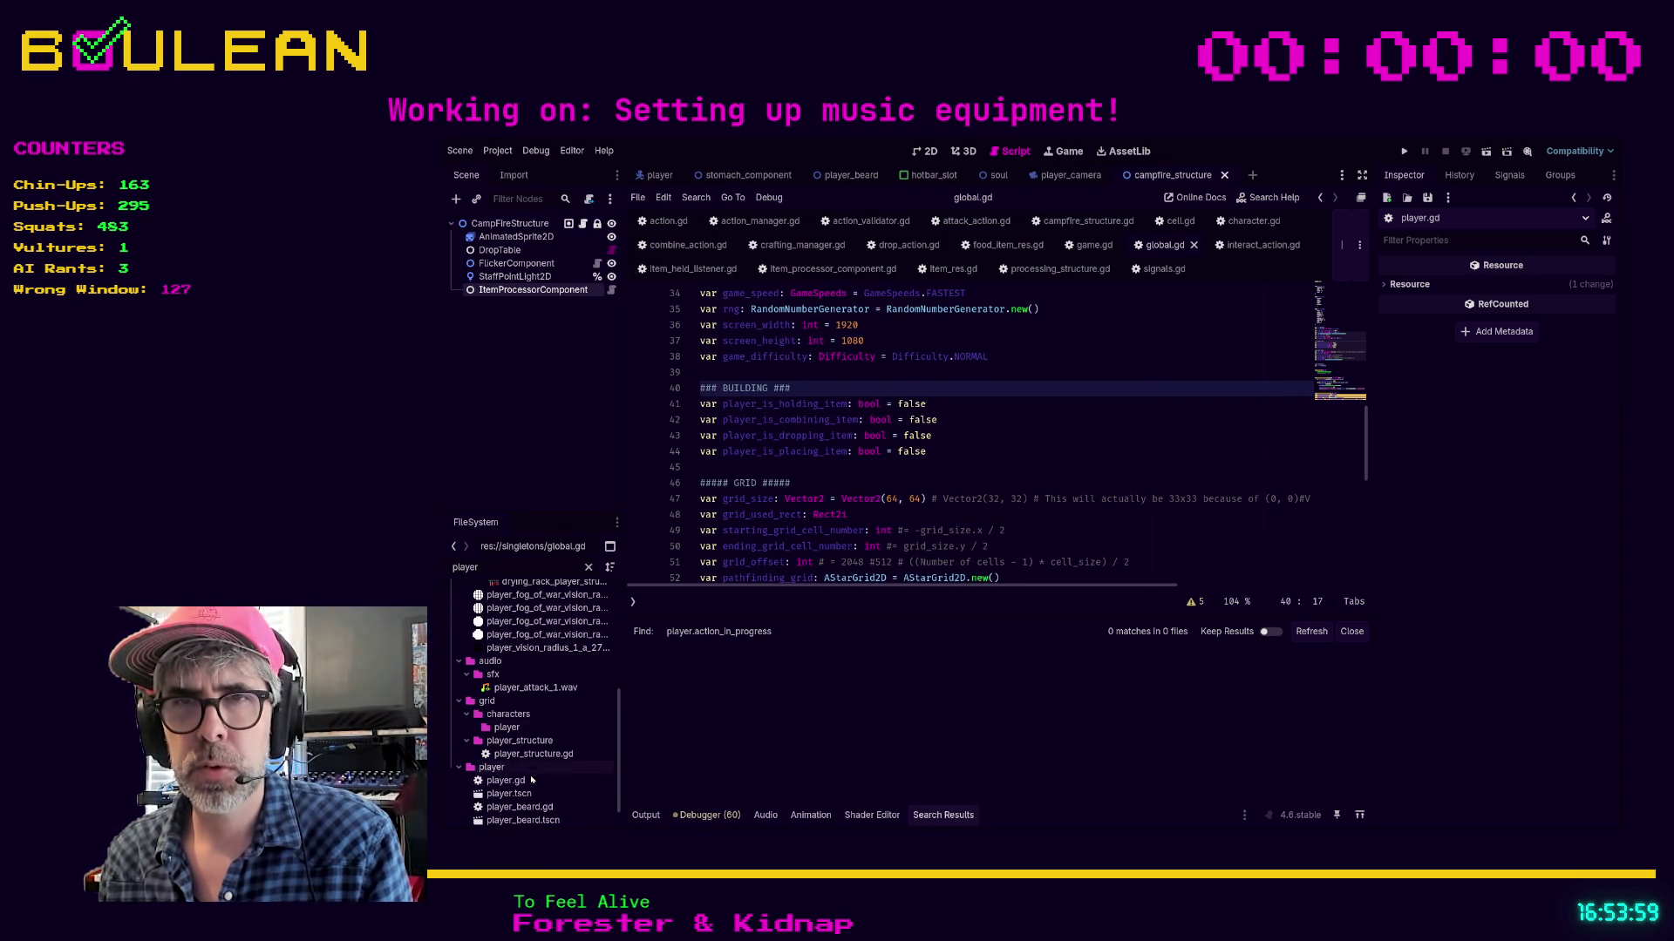
{"action": "double_click", "coordinate": [506, 780]}
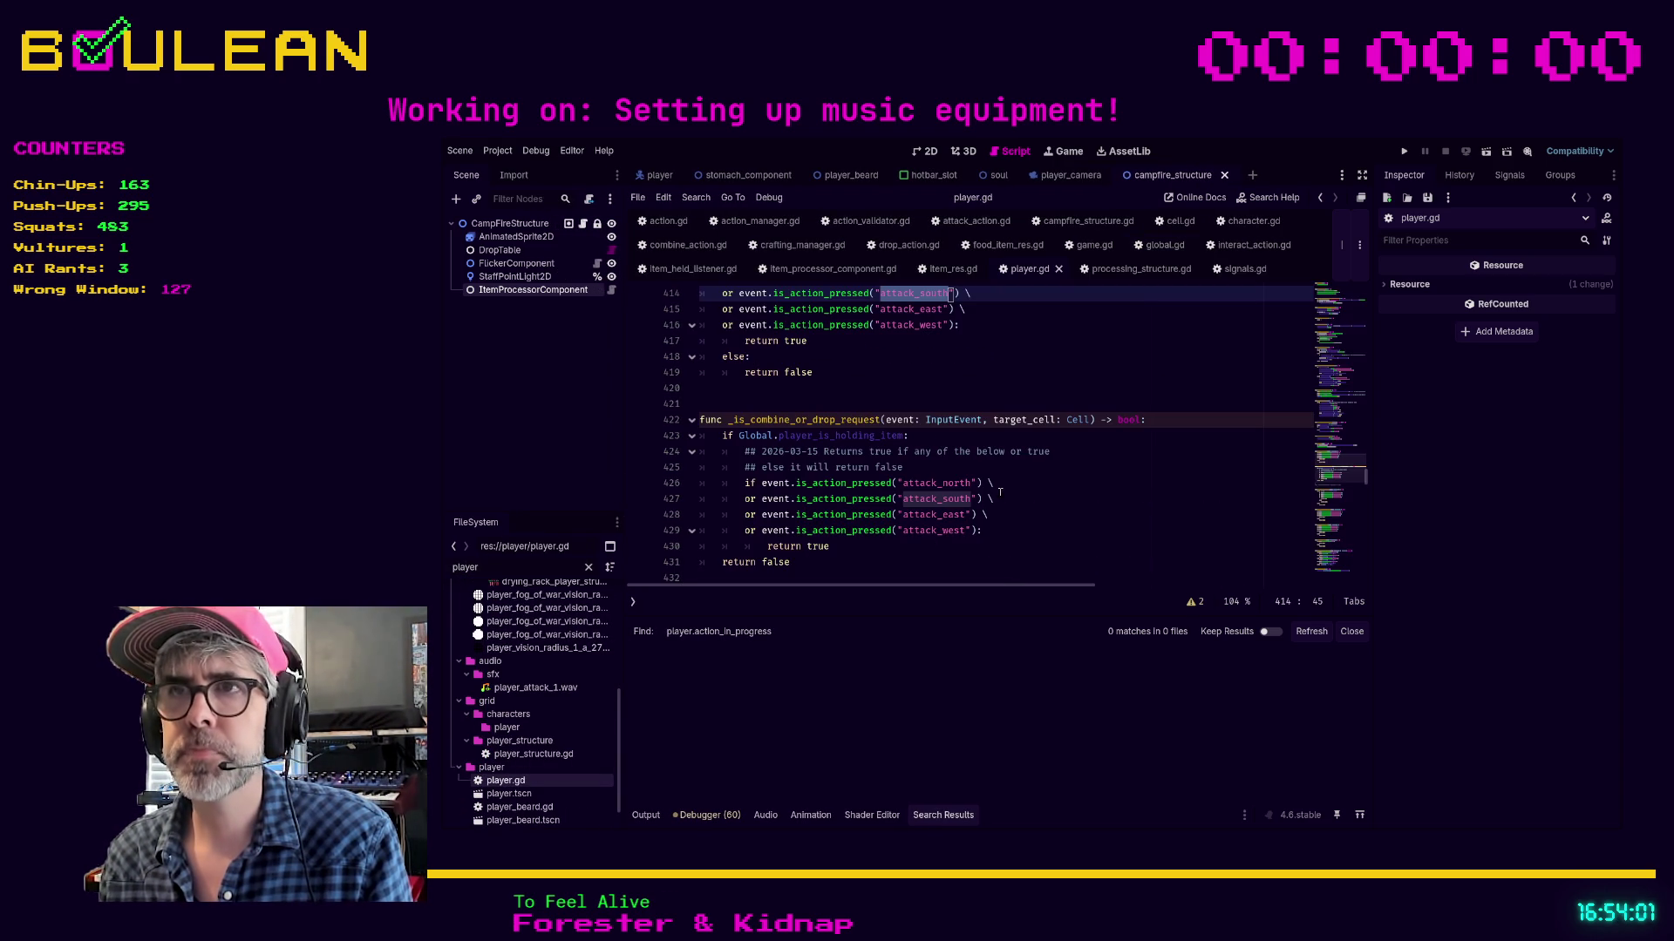
In _is_attack_request, replace attack_north and attack_south with move_north and move_south
{"action": "scroll", "coordinate": [994, 470], "scroll_direction": "up", "scroll_amount": 2}
{"action": "left_click", "coordinate": [951, 376]}
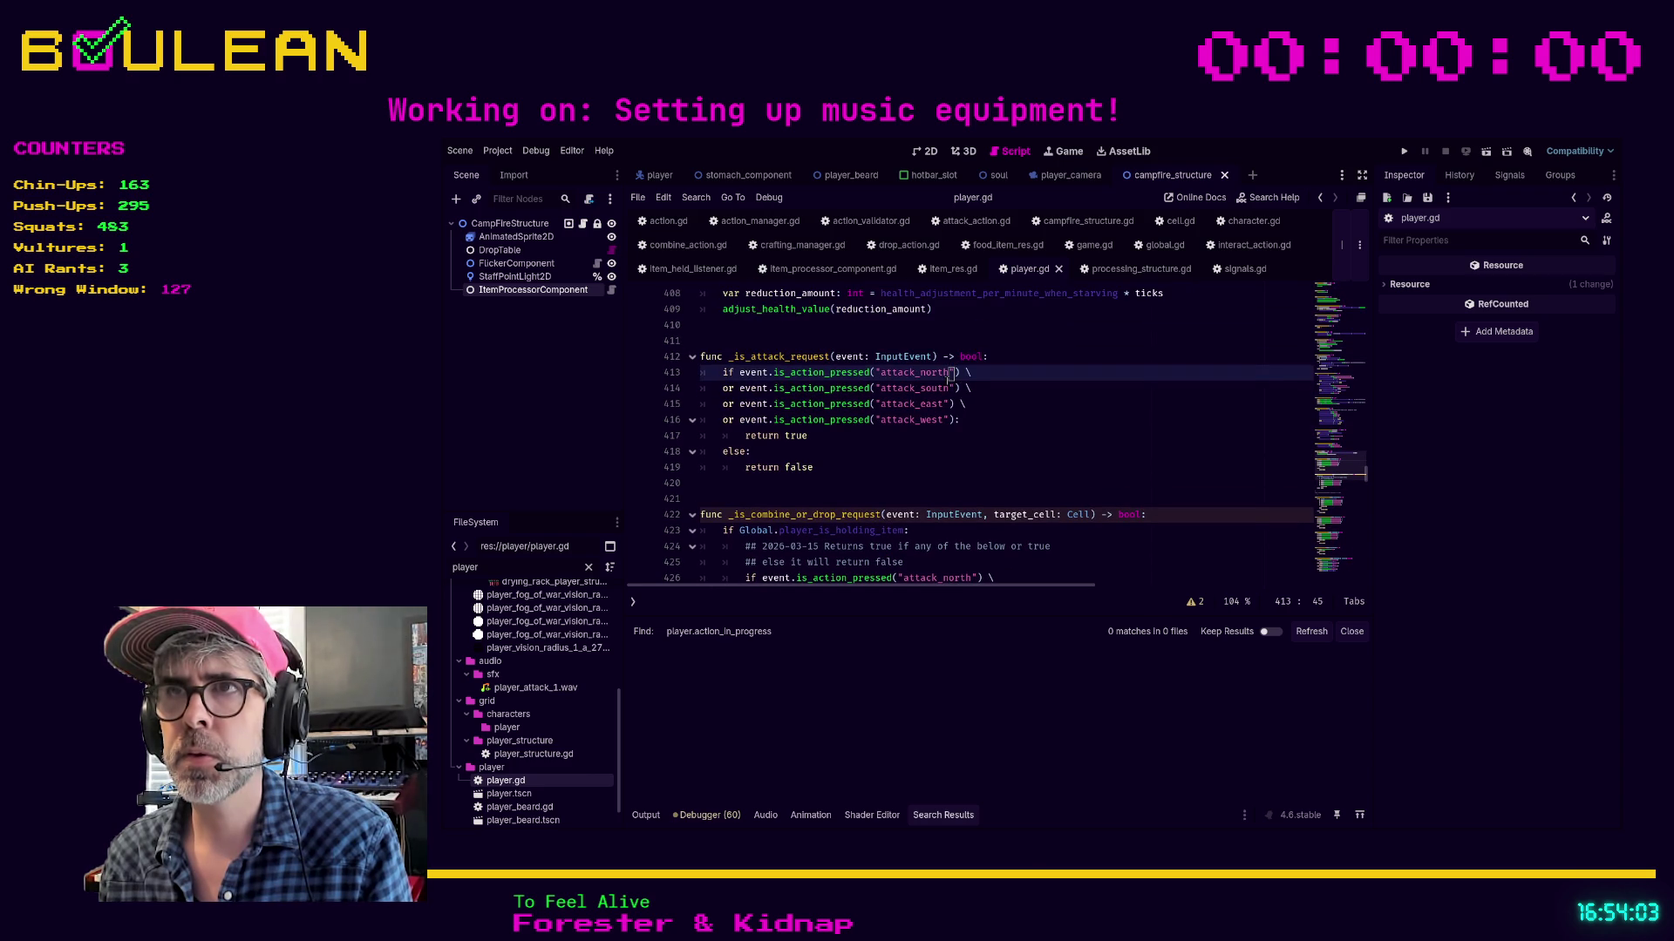
{"action": "key", "text": "BackSpace"}
{"action": "key", "text": "BackSpace"}
{"action": "key", "text": "BackSpace"}
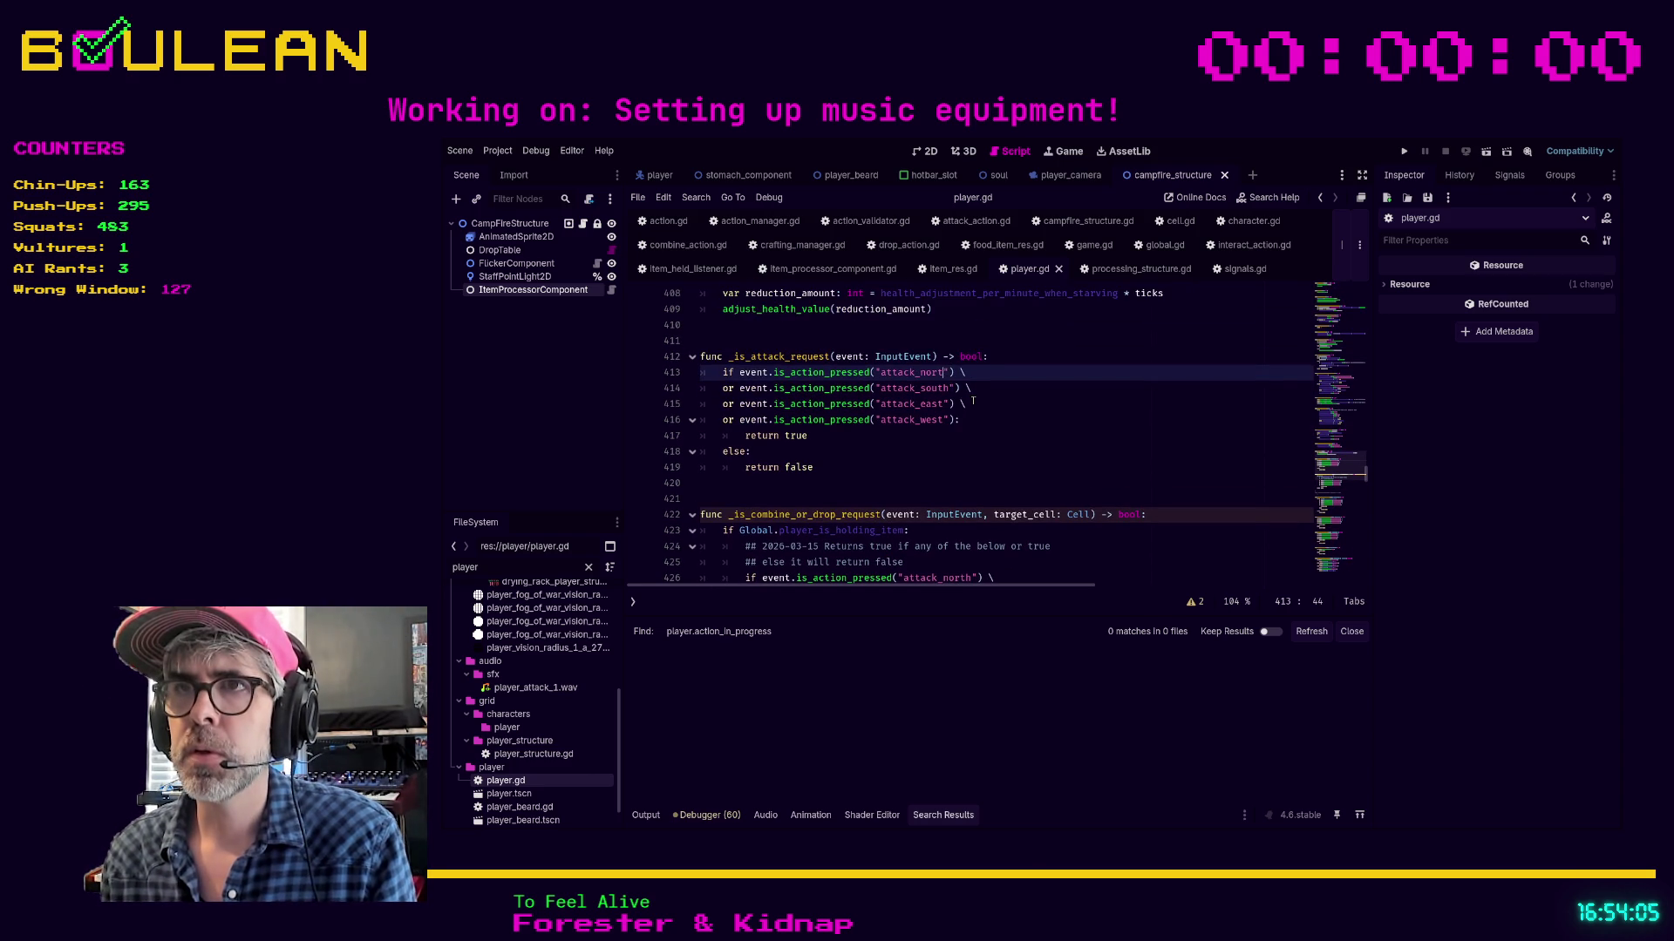
{"action": "key", "text": "BackSpace"}
{"action": "key", "text": "BackSpace"}
{"action": "key", "text": "BackSpace"}
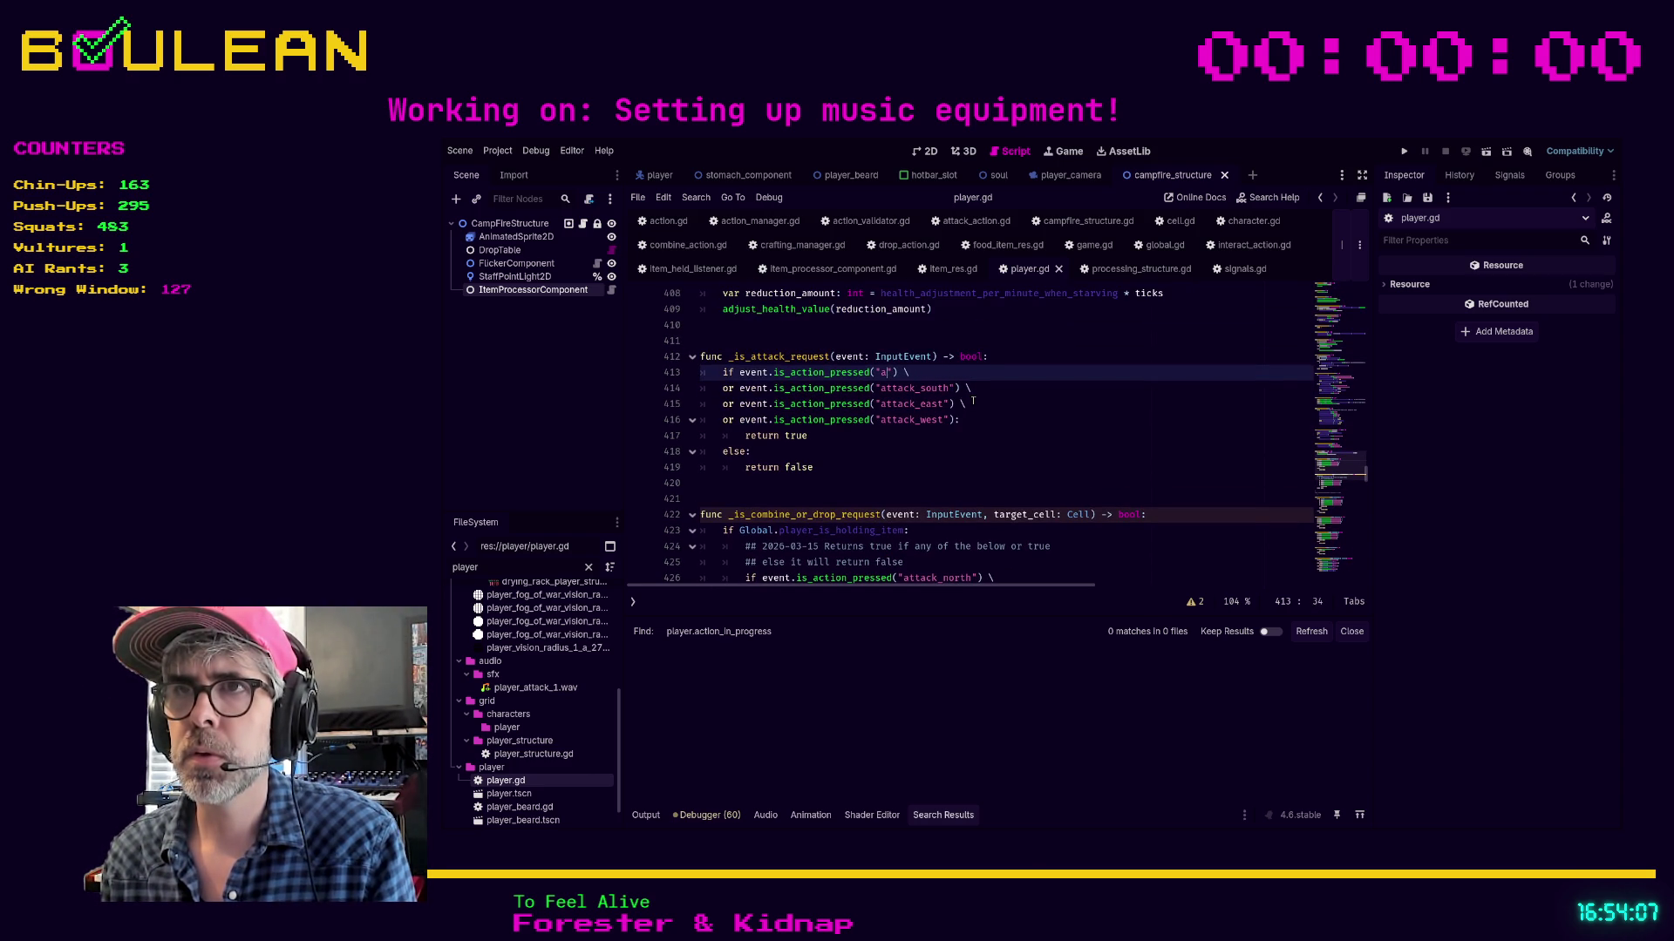
{"action": "type", "text": "move_n"}
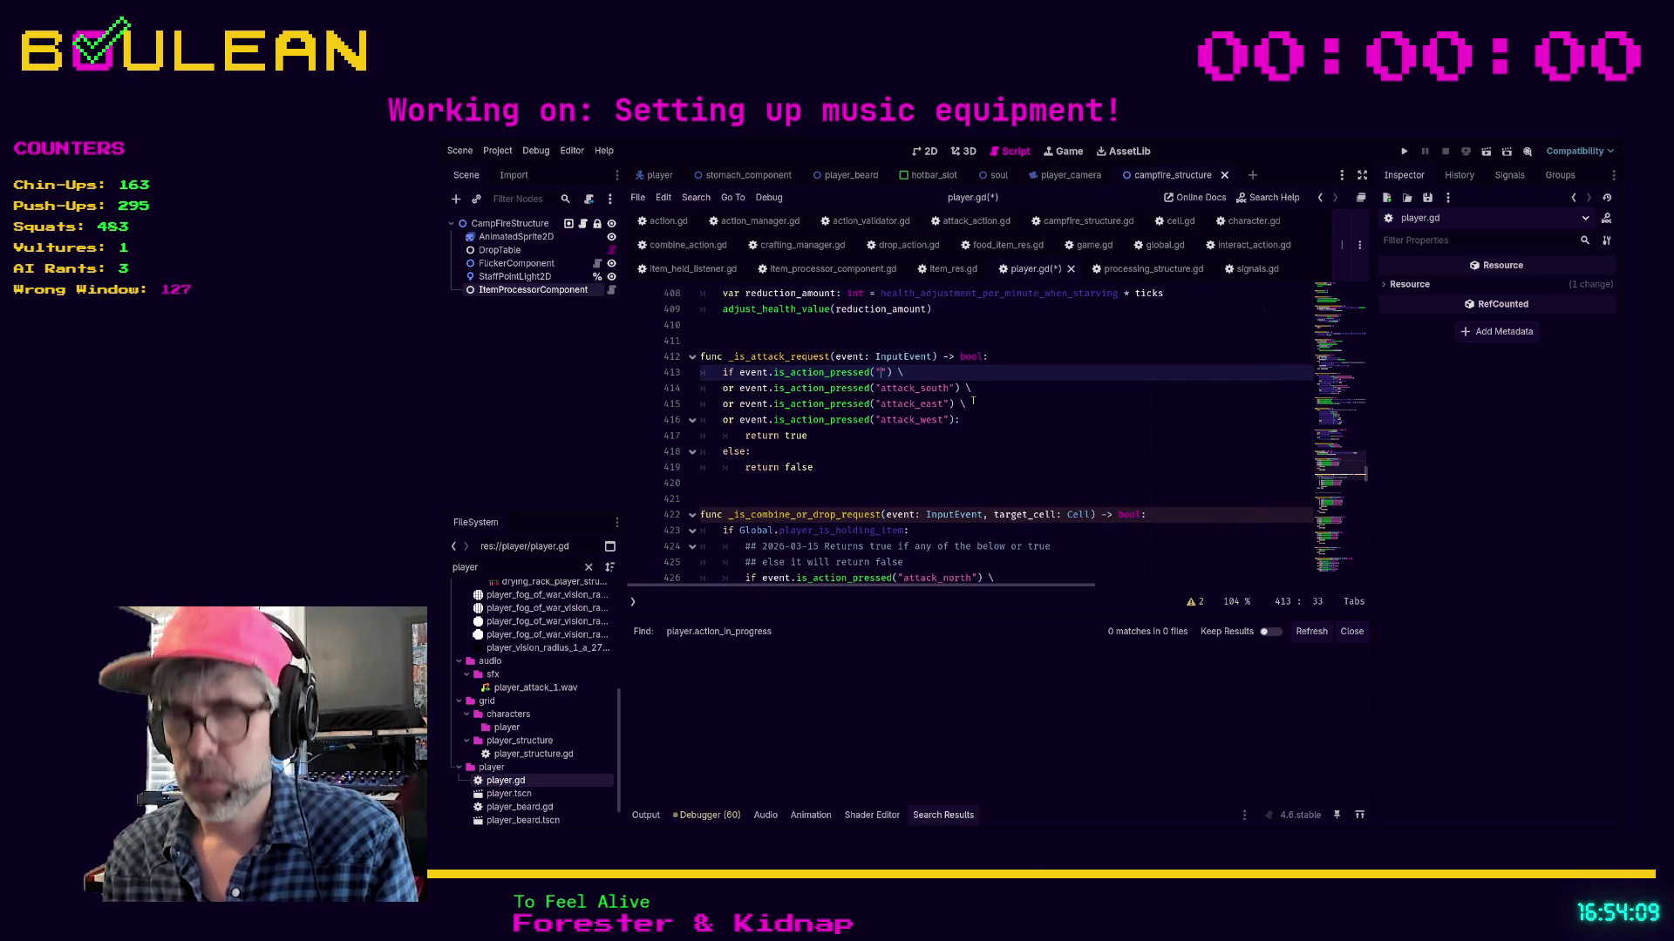
{"action": "type", "text": "orth"}
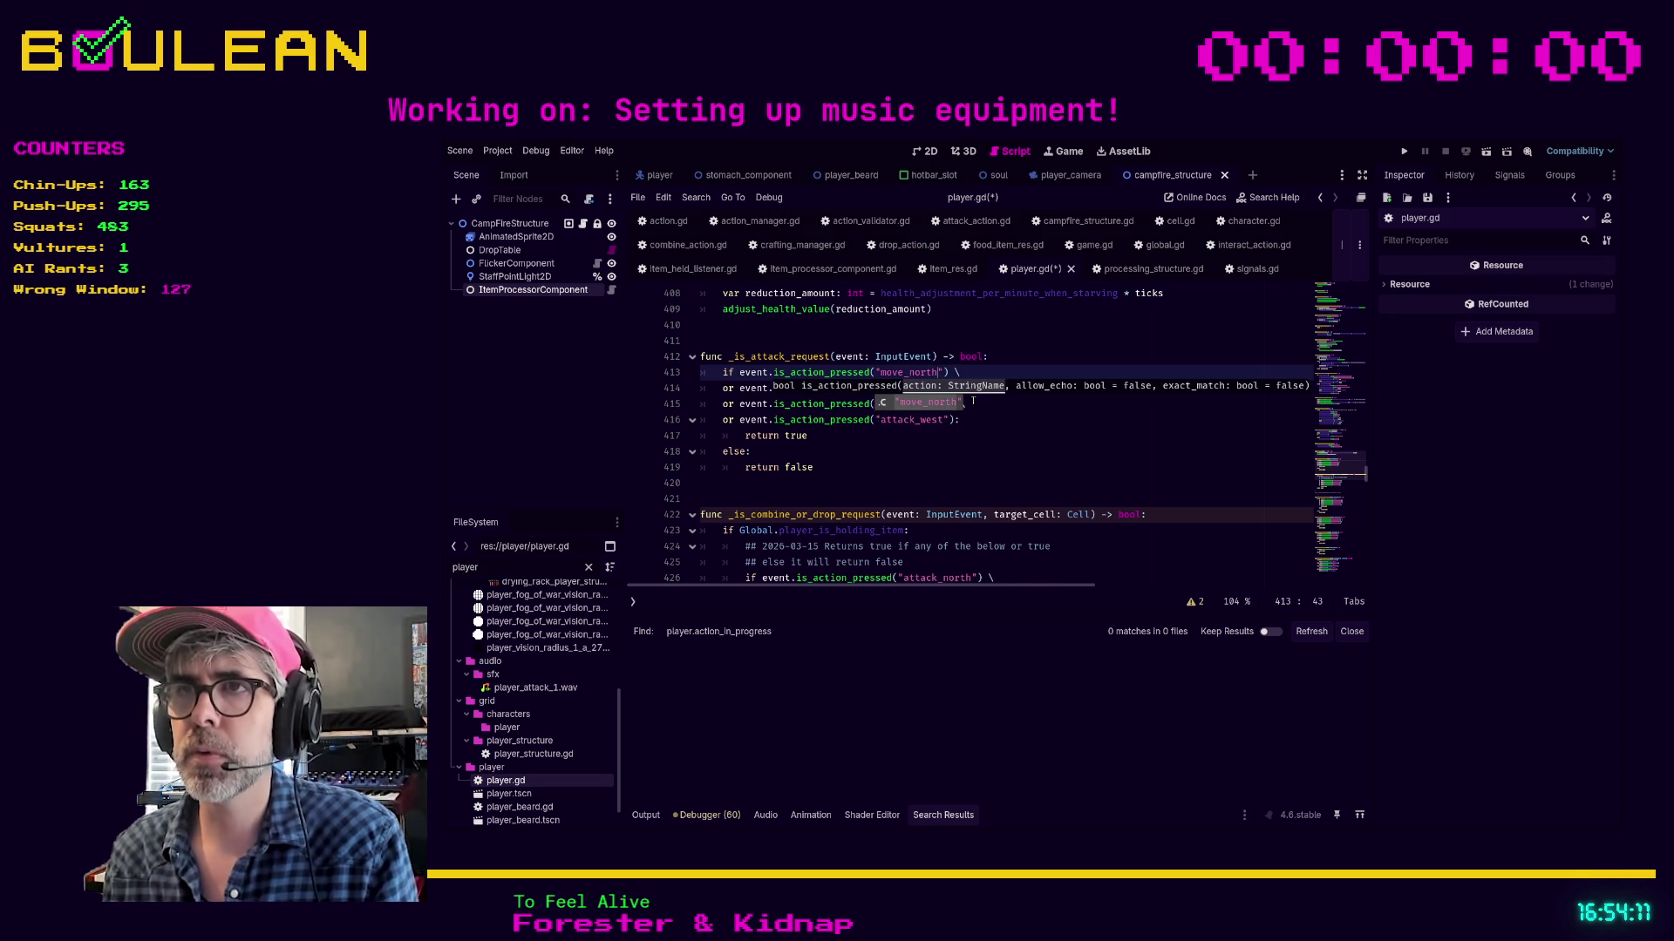
{"action": "left_click", "coordinate": [965, 402]}
{"action": "left_click_drag", "start_coordinate": [917, 388], "coordinate": [880, 387]}
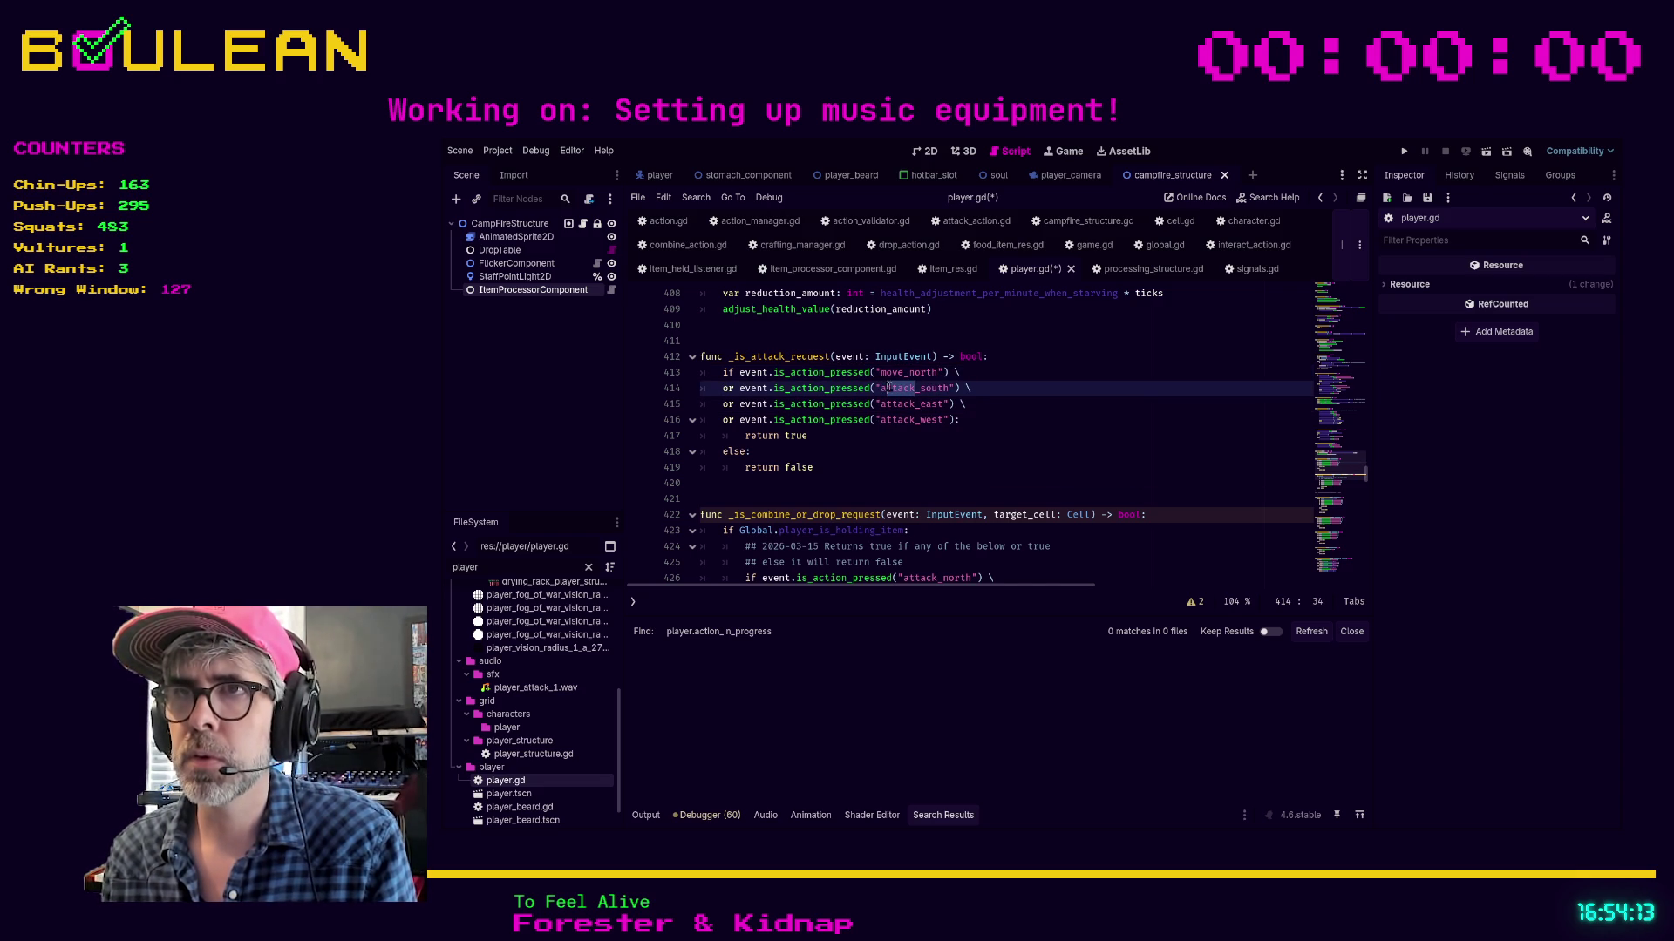
{"action": "key", "text": "BackSpace"}
{"action": "type", "text": "move"}
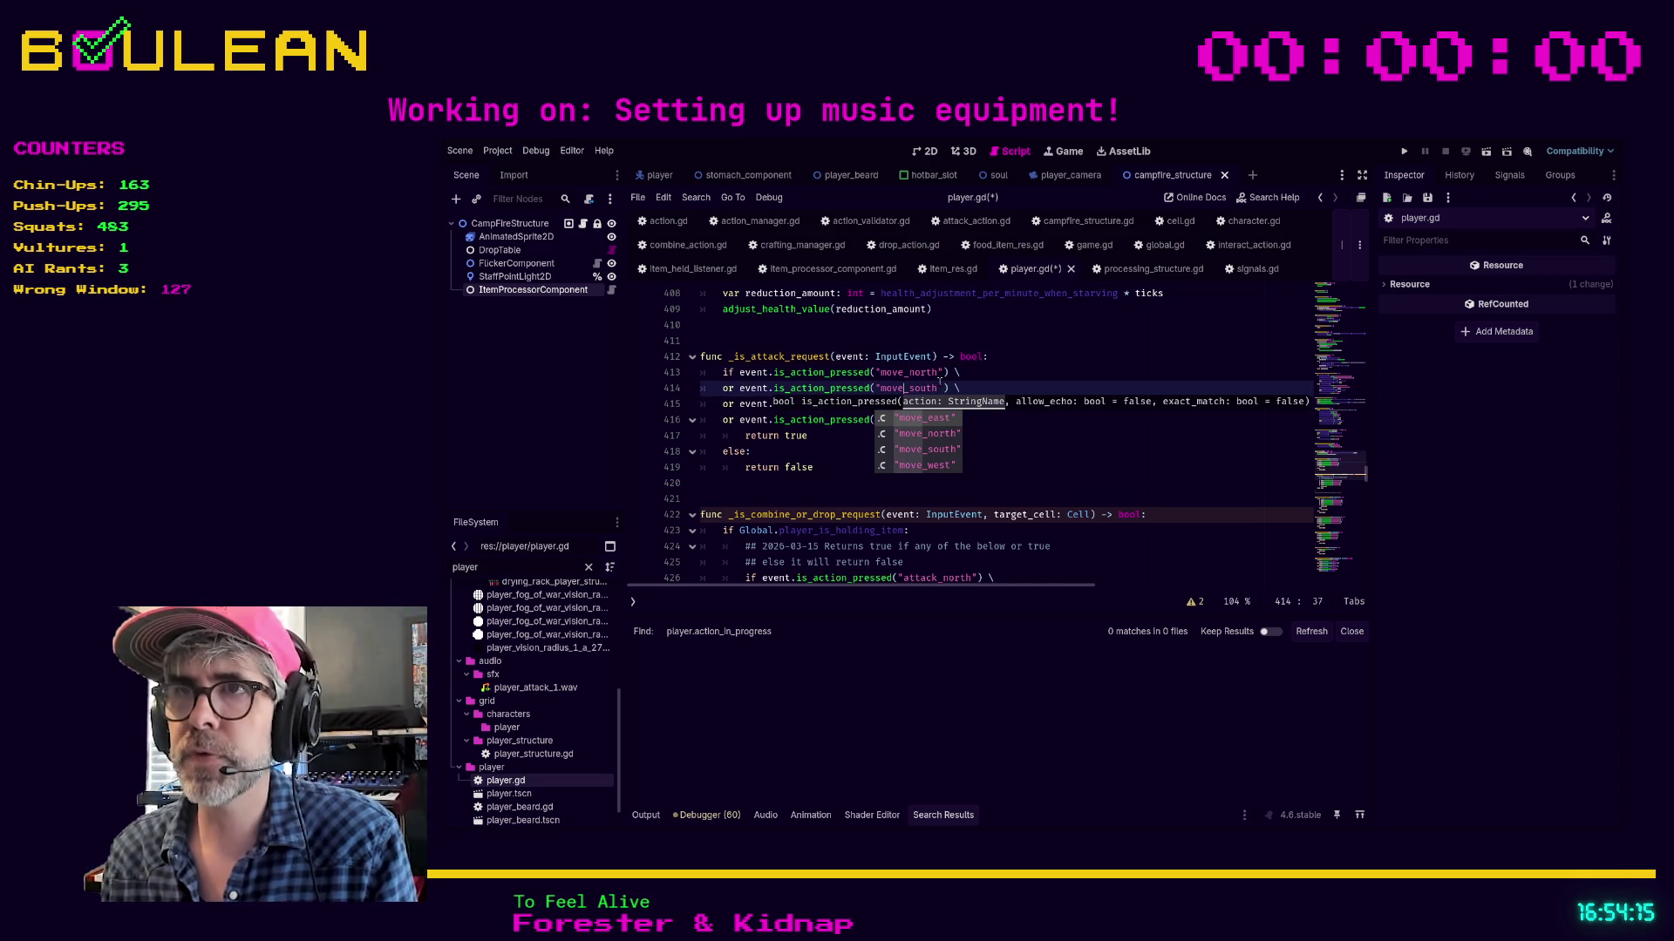
{"action": "left_click", "coordinate": [1030, 452]}
Replace attack_east and attack_west with move_east and move_west, and delete the leading if on line 413
{"action": "left_click_drag", "start_coordinate": [915, 403], "coordinate": [882, 404]}
{"action": "type", "text": "move"}
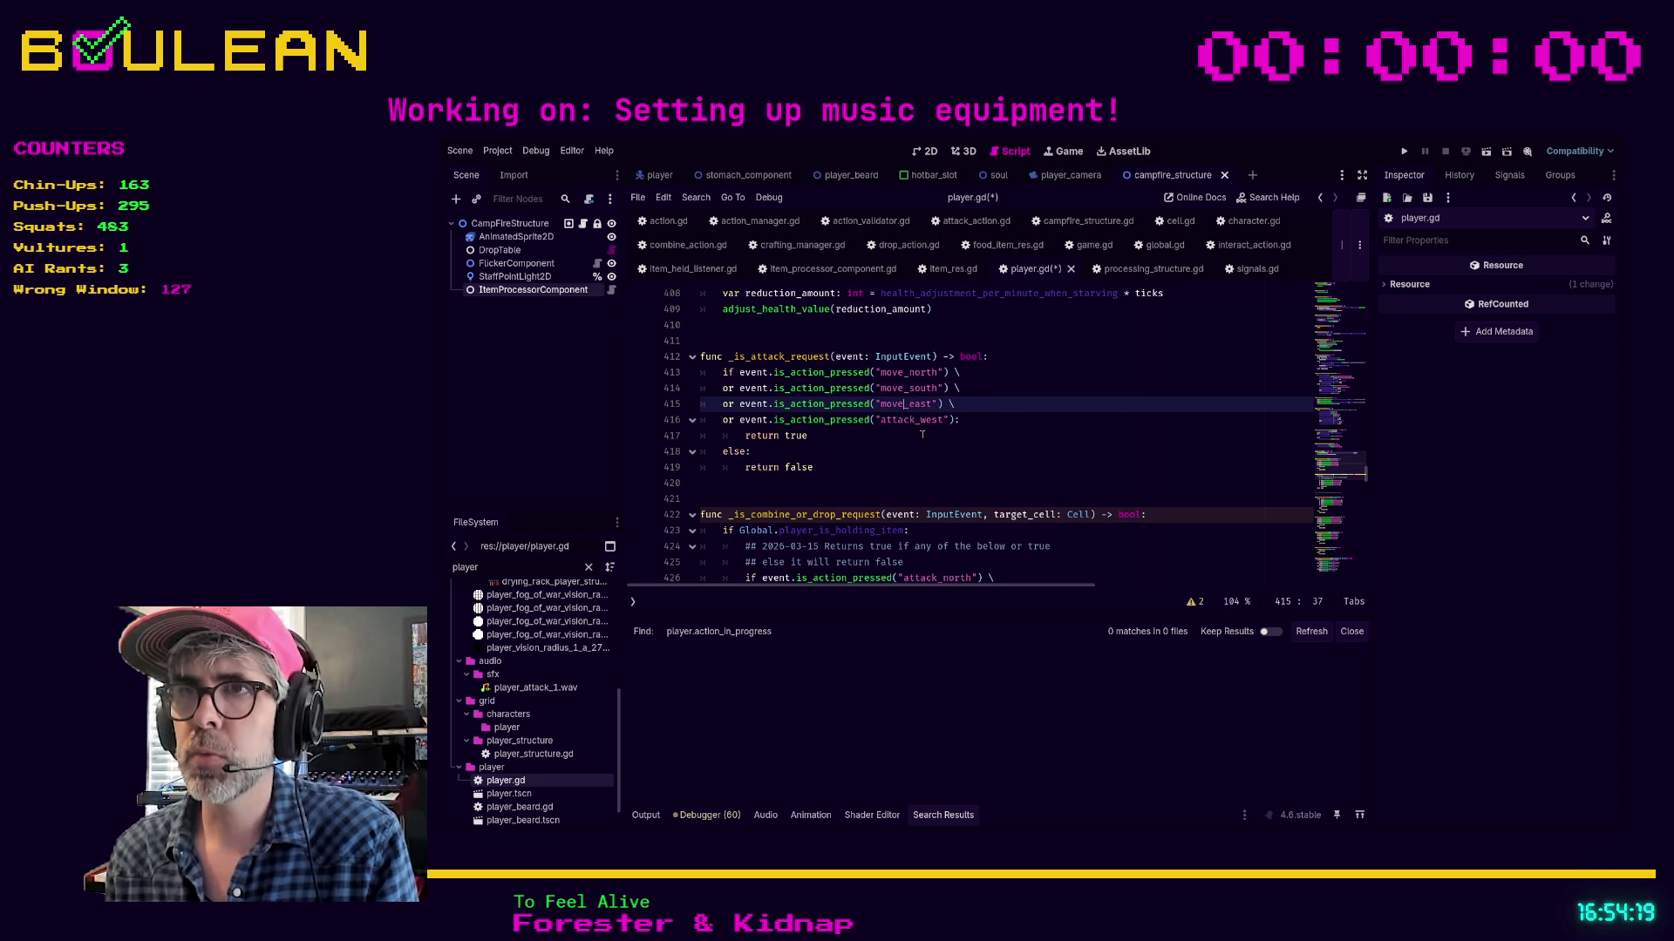
{"action": "left_click", "coordinate": [908, 483]}
{"action": "left_click_drag", "start_coordinate": [915, 420], "coordinate": [880, 419]}
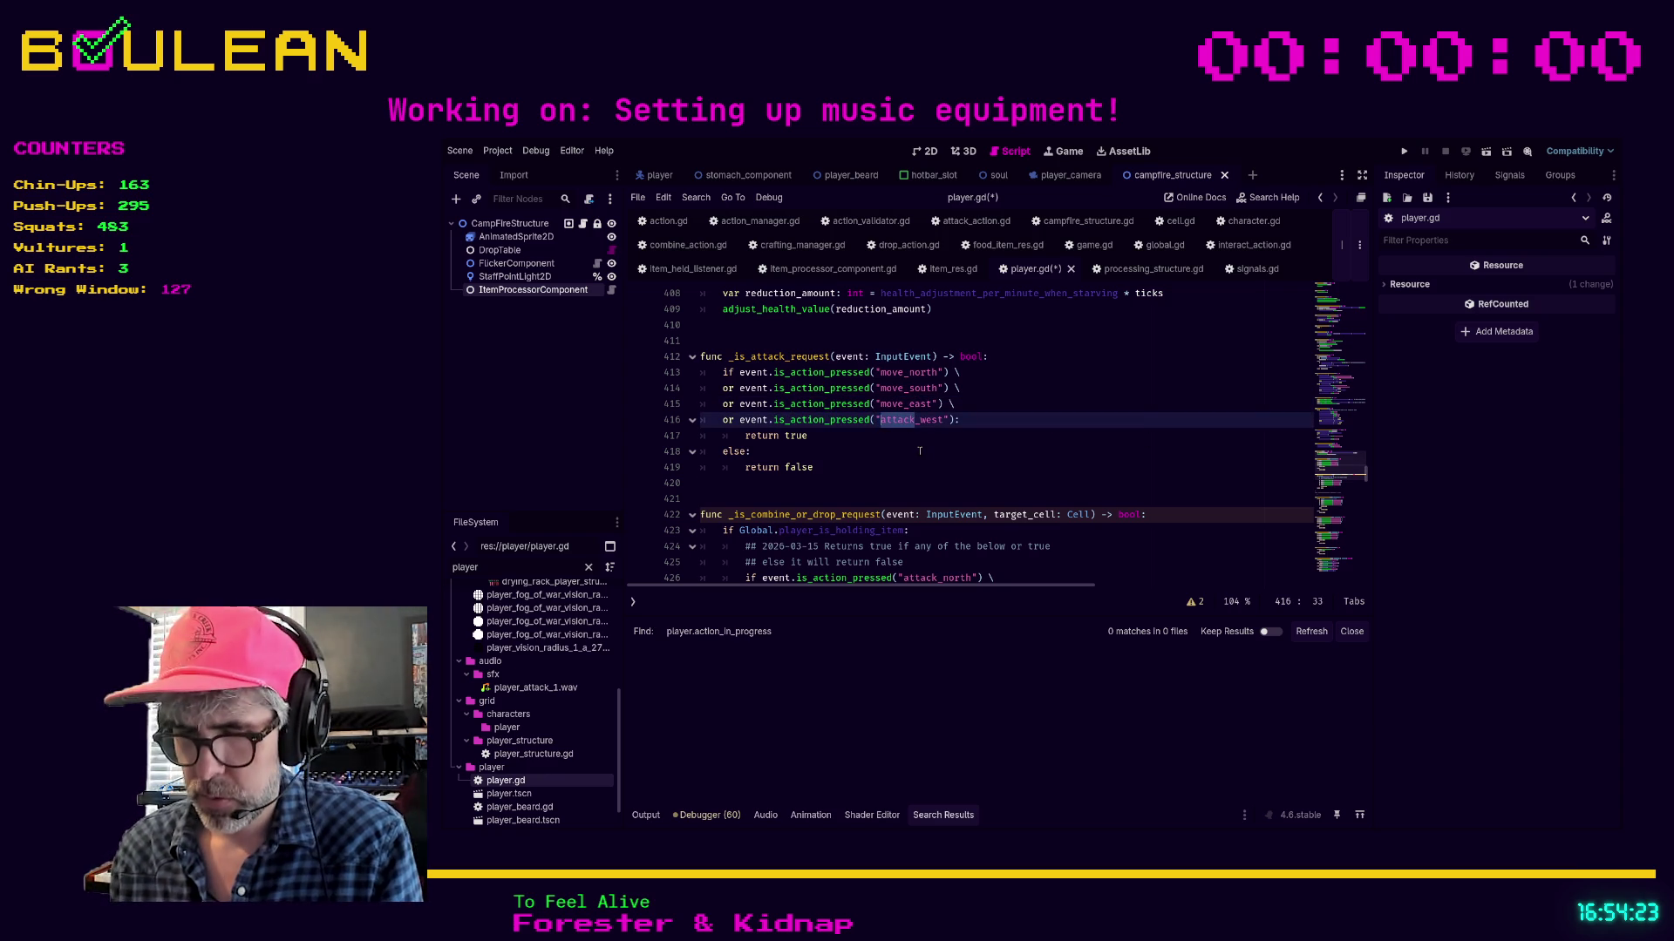
{"action": "type", "text": "move"}
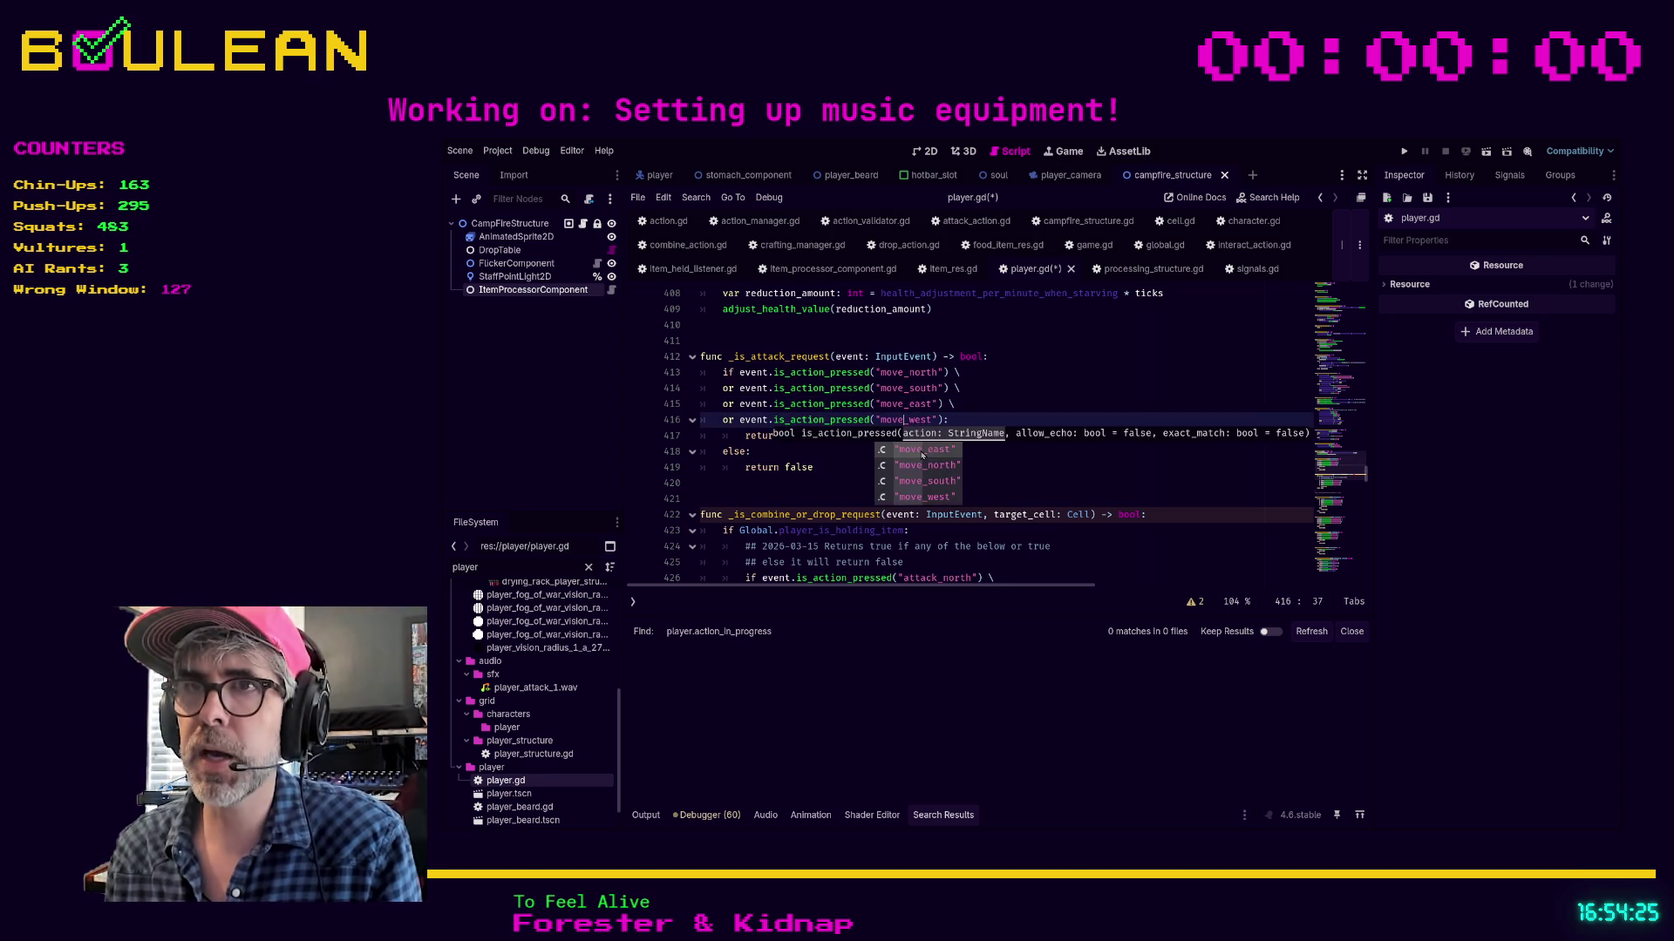
{"action": "left_click", "coordinate": [873, 464]}
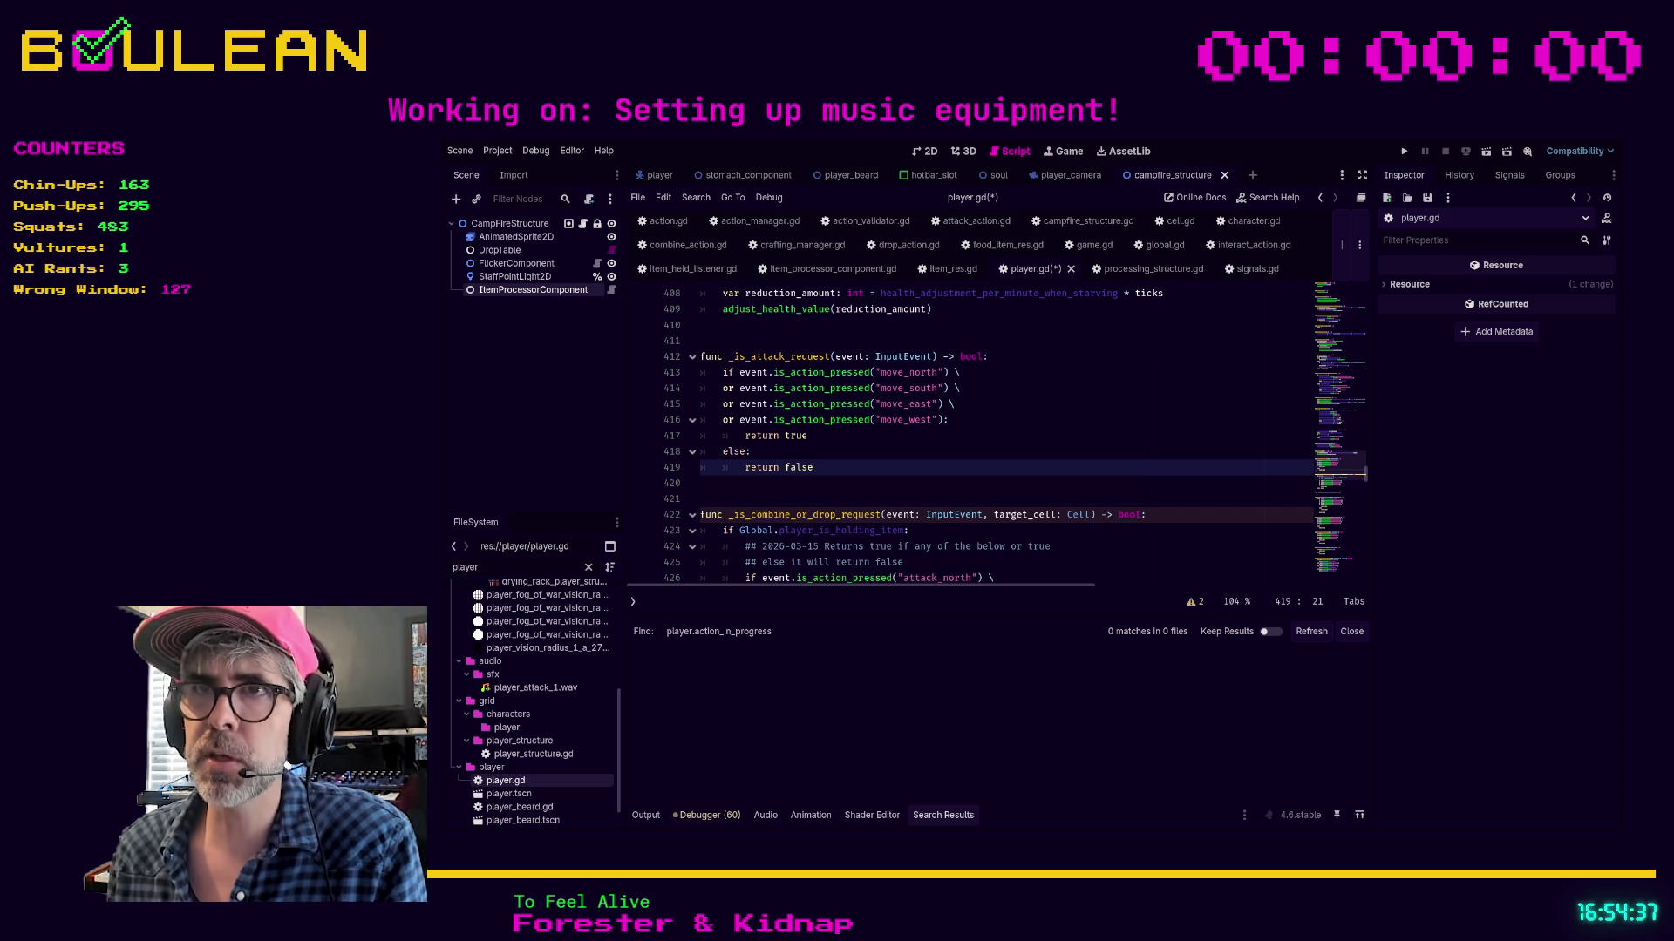
{"action": "key", "text": "BackSpace"}
{"action": "key", "text": "BackSpace"}
Start line 413 with return and delete the return true line
{"action": "type", "text": "return"}
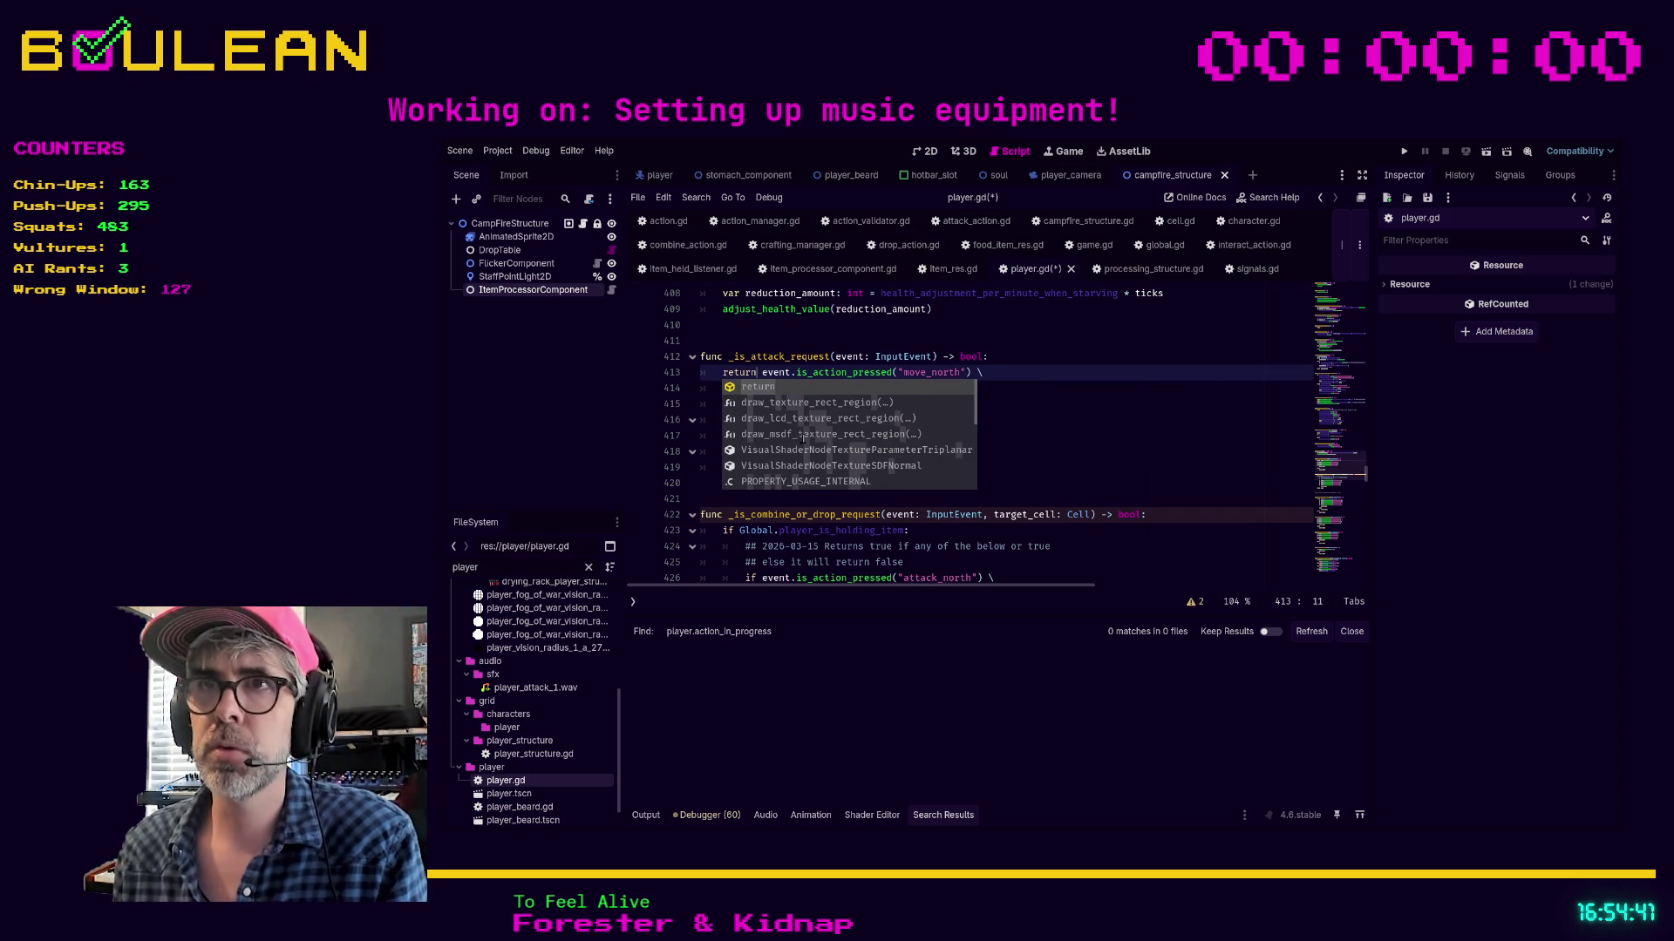
{"action": "left_click", "coordinate": [922, 435]}
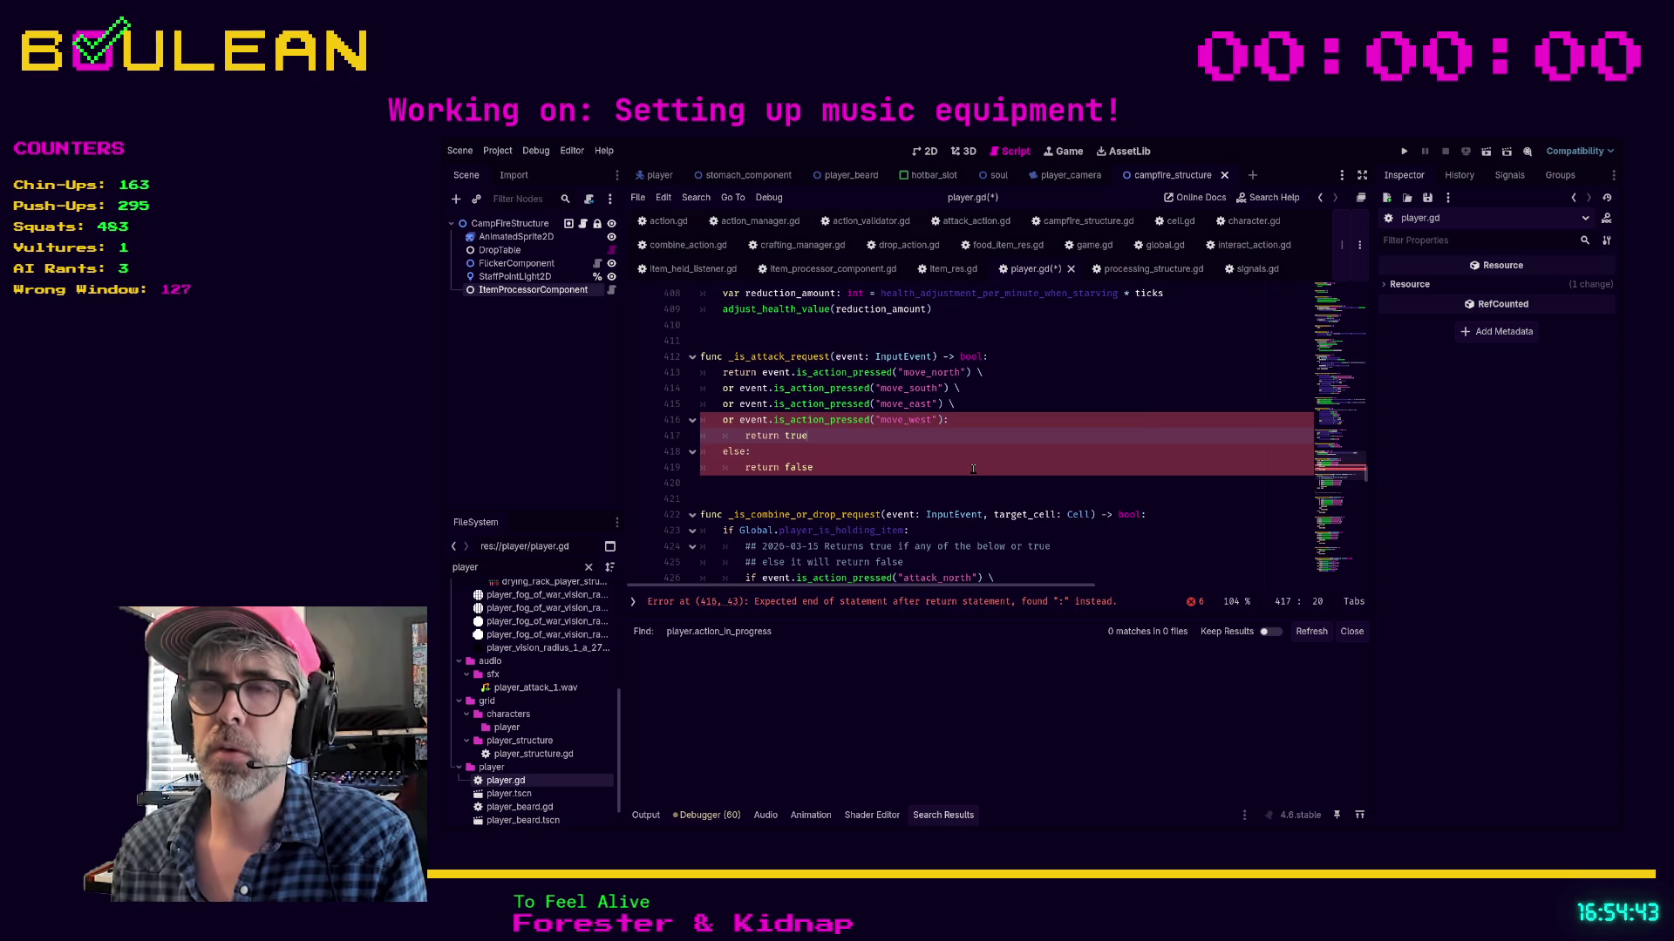
{"action": "key", "text": "shift+Home"}
{"action": "key", "text": "BackSpace"}
{"action": "key", "text": "Delete"}
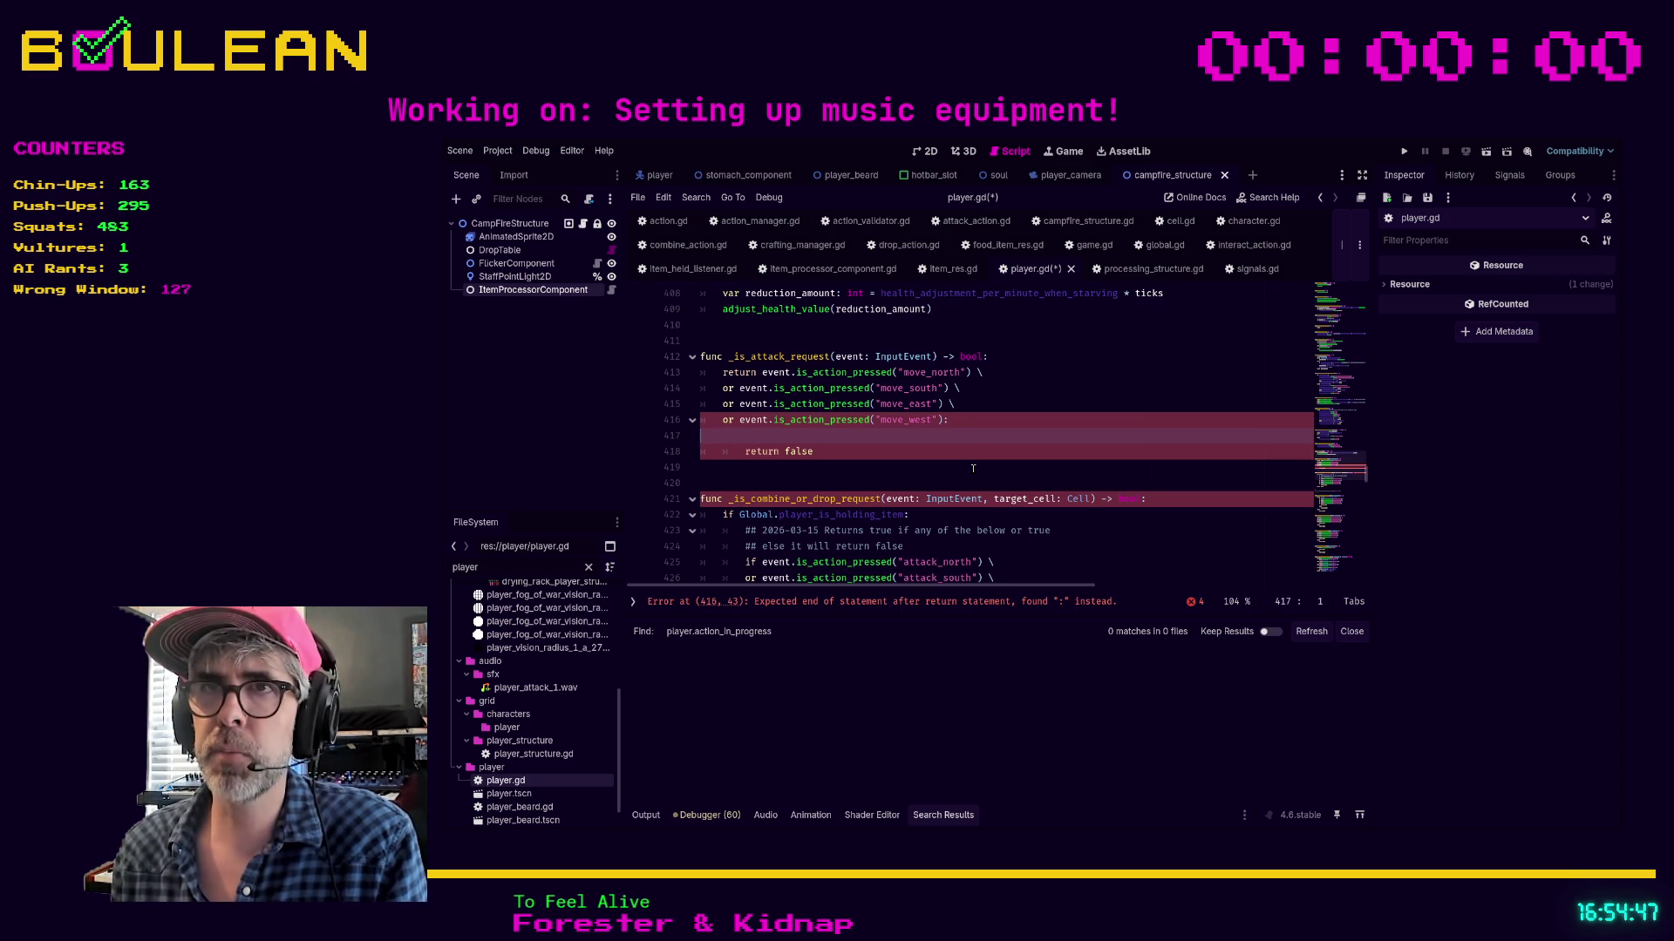
Remove the else: line, dedent return false, and drop the trailing colon after move_west
{"action": "key", "text": "BackSpace"}
{"action": "key", "text": "Down"}
{"action": "key", "text": "shift+Tab"}
{"action": "key", "text": "Up"}
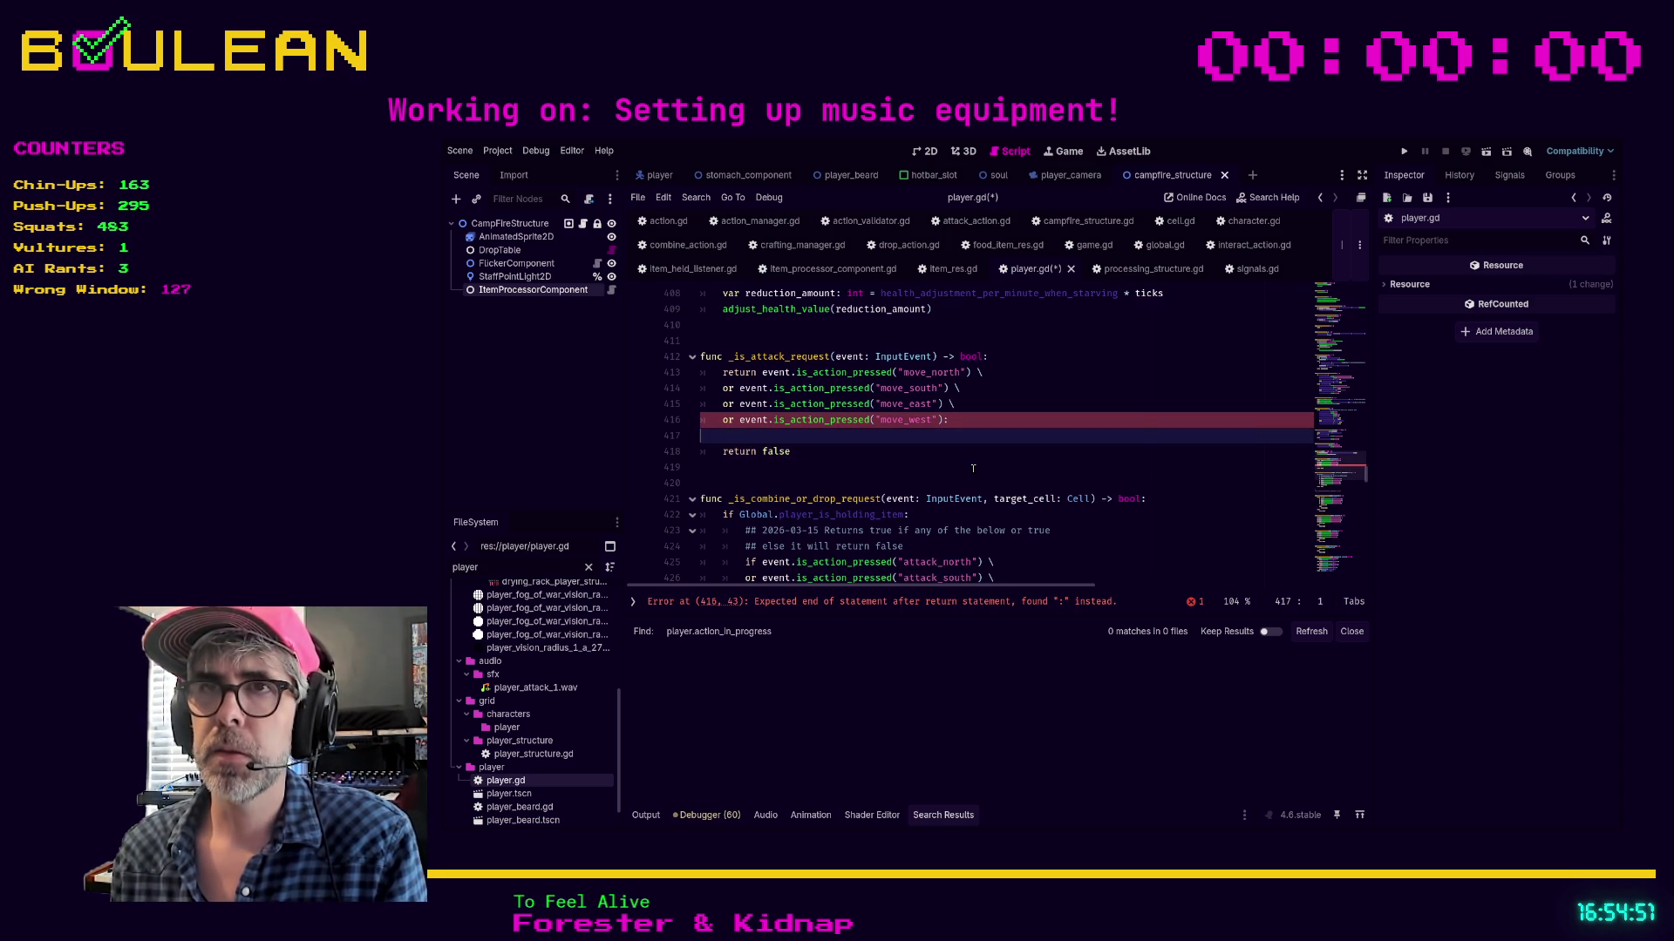
{"action": "key", "text": "BackSpace"}
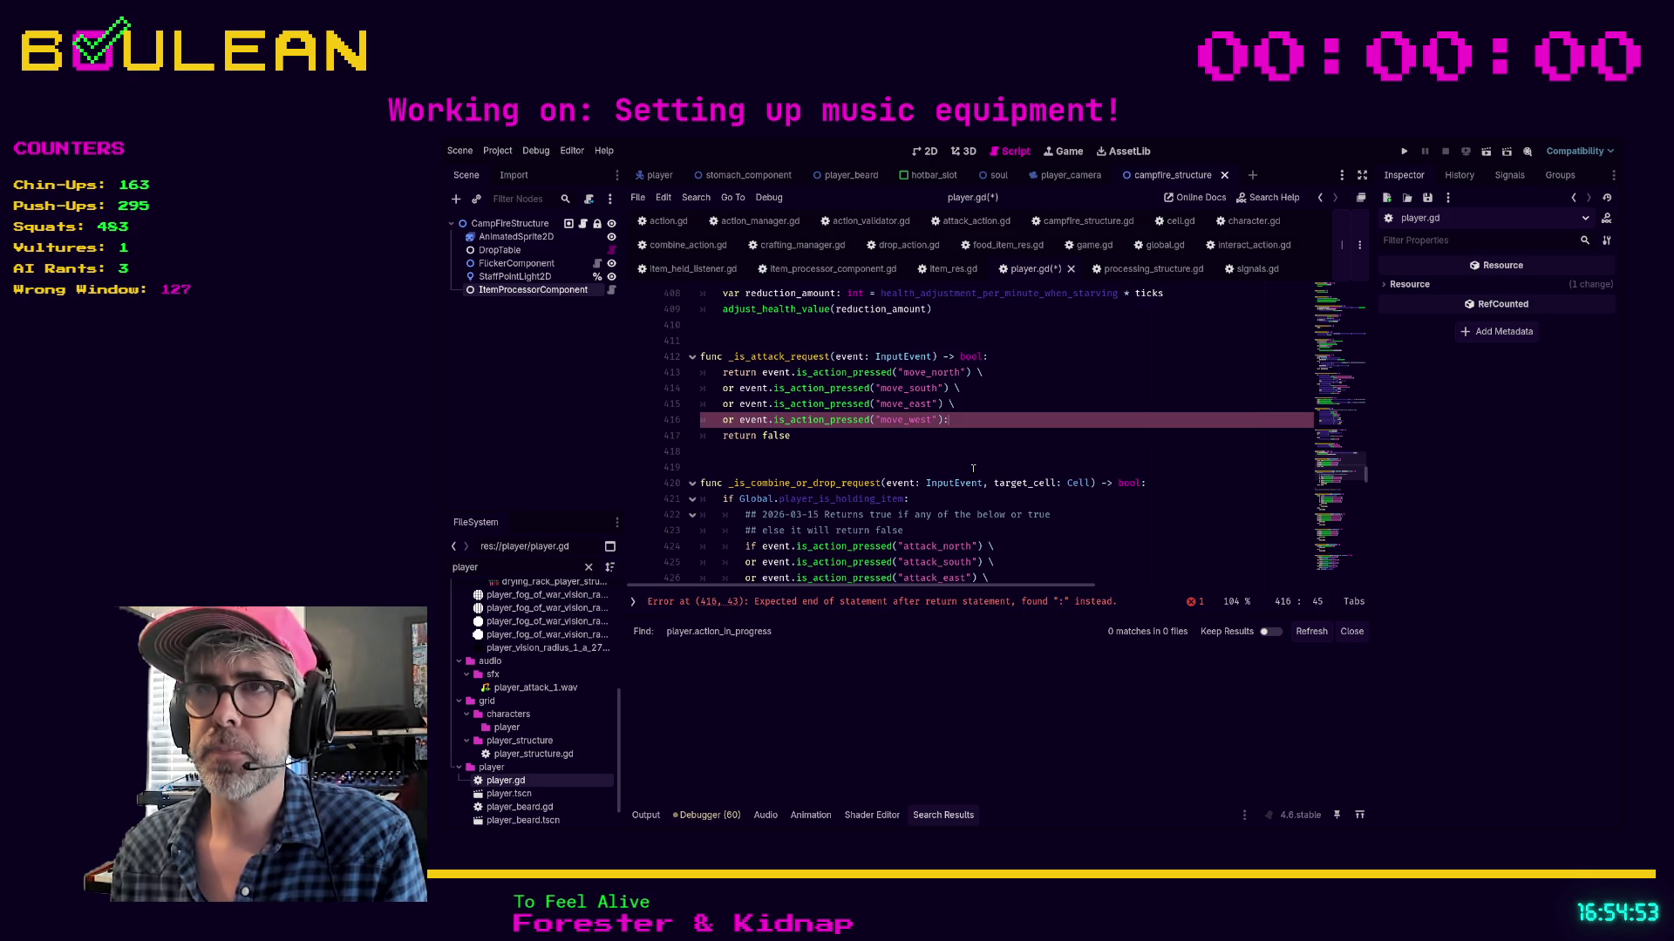
{"action": "key", "text": "BackSpace"}
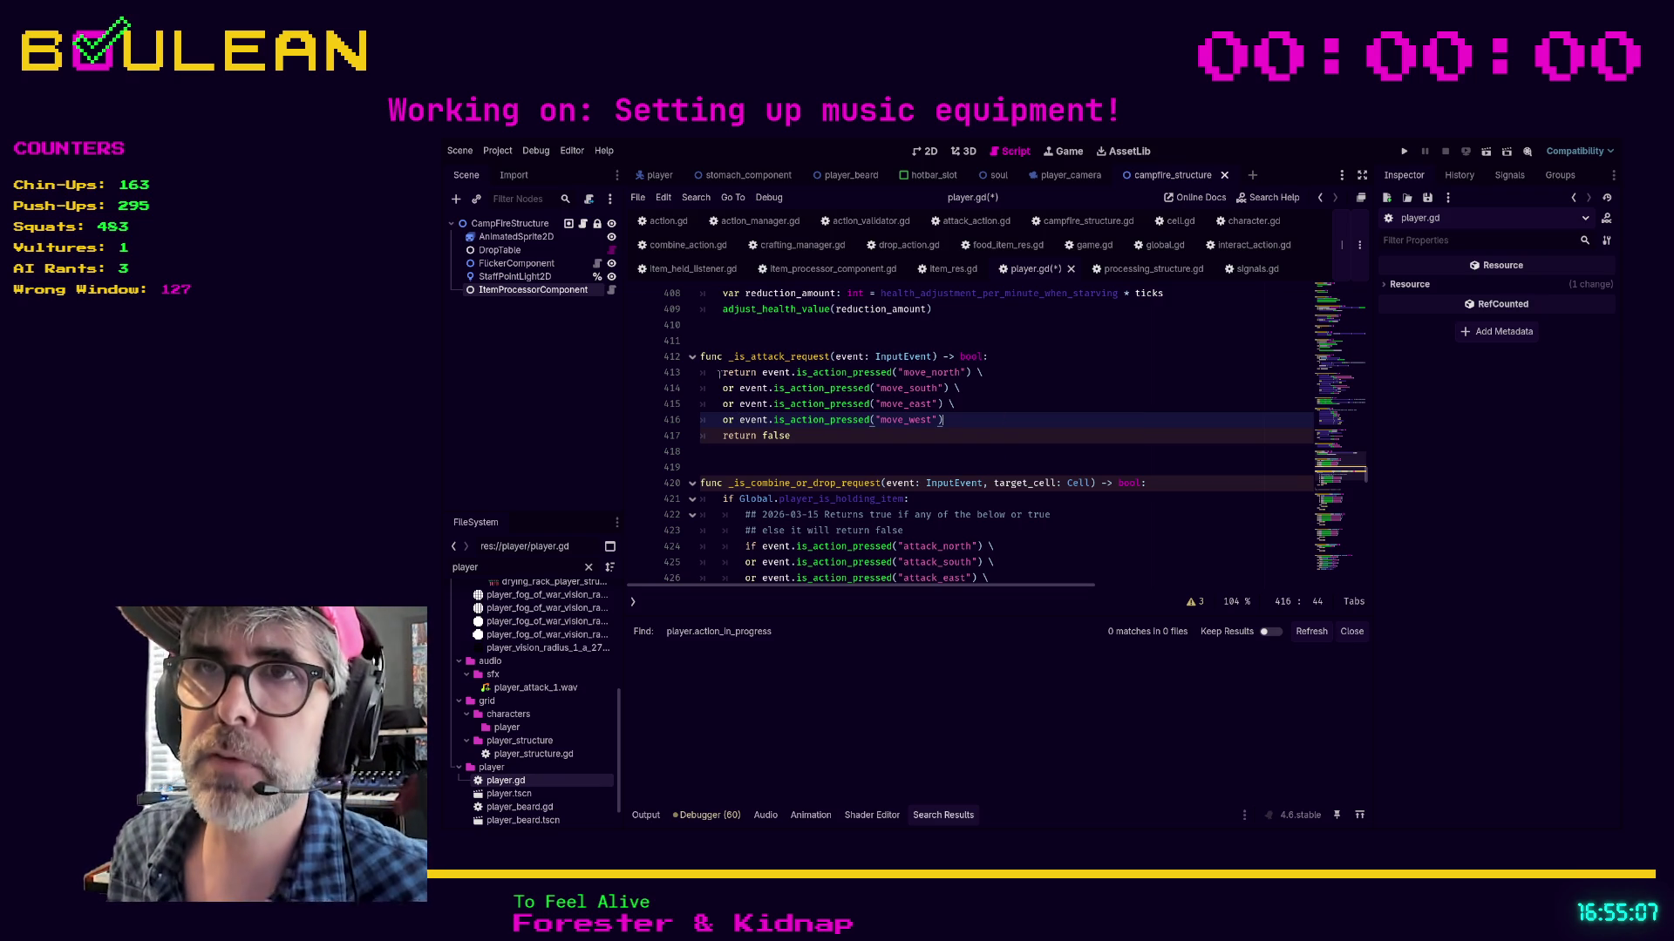
Review the new return keyword on line 413 and the remaining return false line
{"action": "left_click_drag", "start_coordinate": [723, 373], "coordinate": [743, 372]}
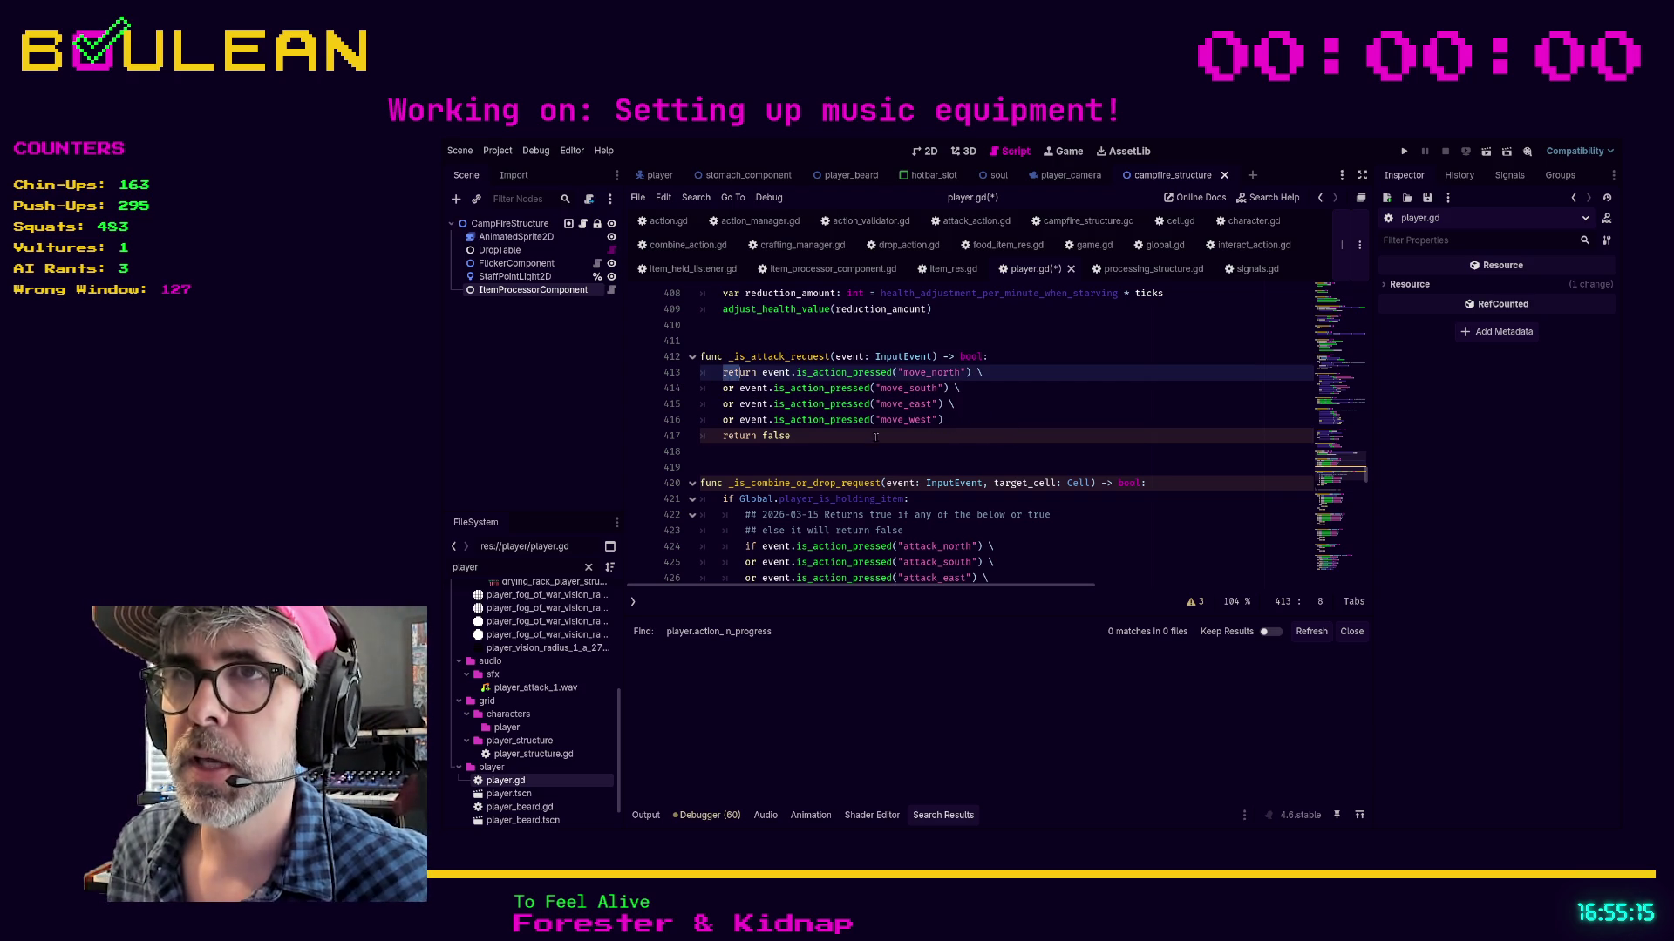
{"action": "left_click", "coordinate": [813, 440]}
{"action": "left_click", "coordinate": [755, 372]}
{"action": "key", "text": "shift+Home"}
{"action": "key", "text": "shift+Home"}
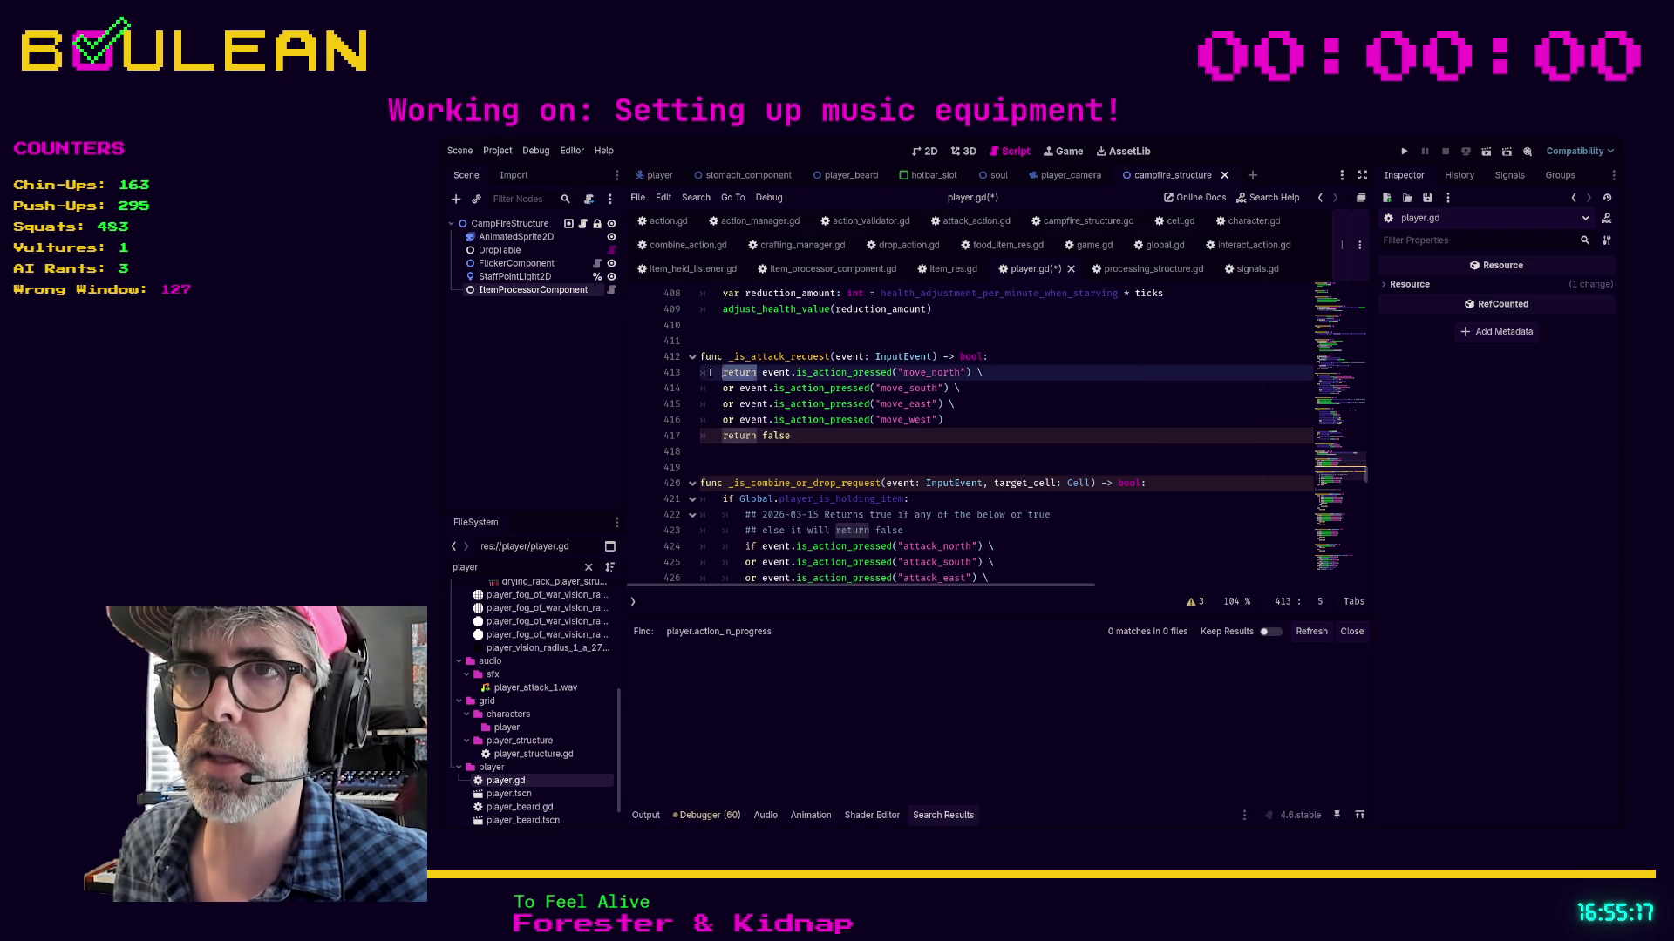